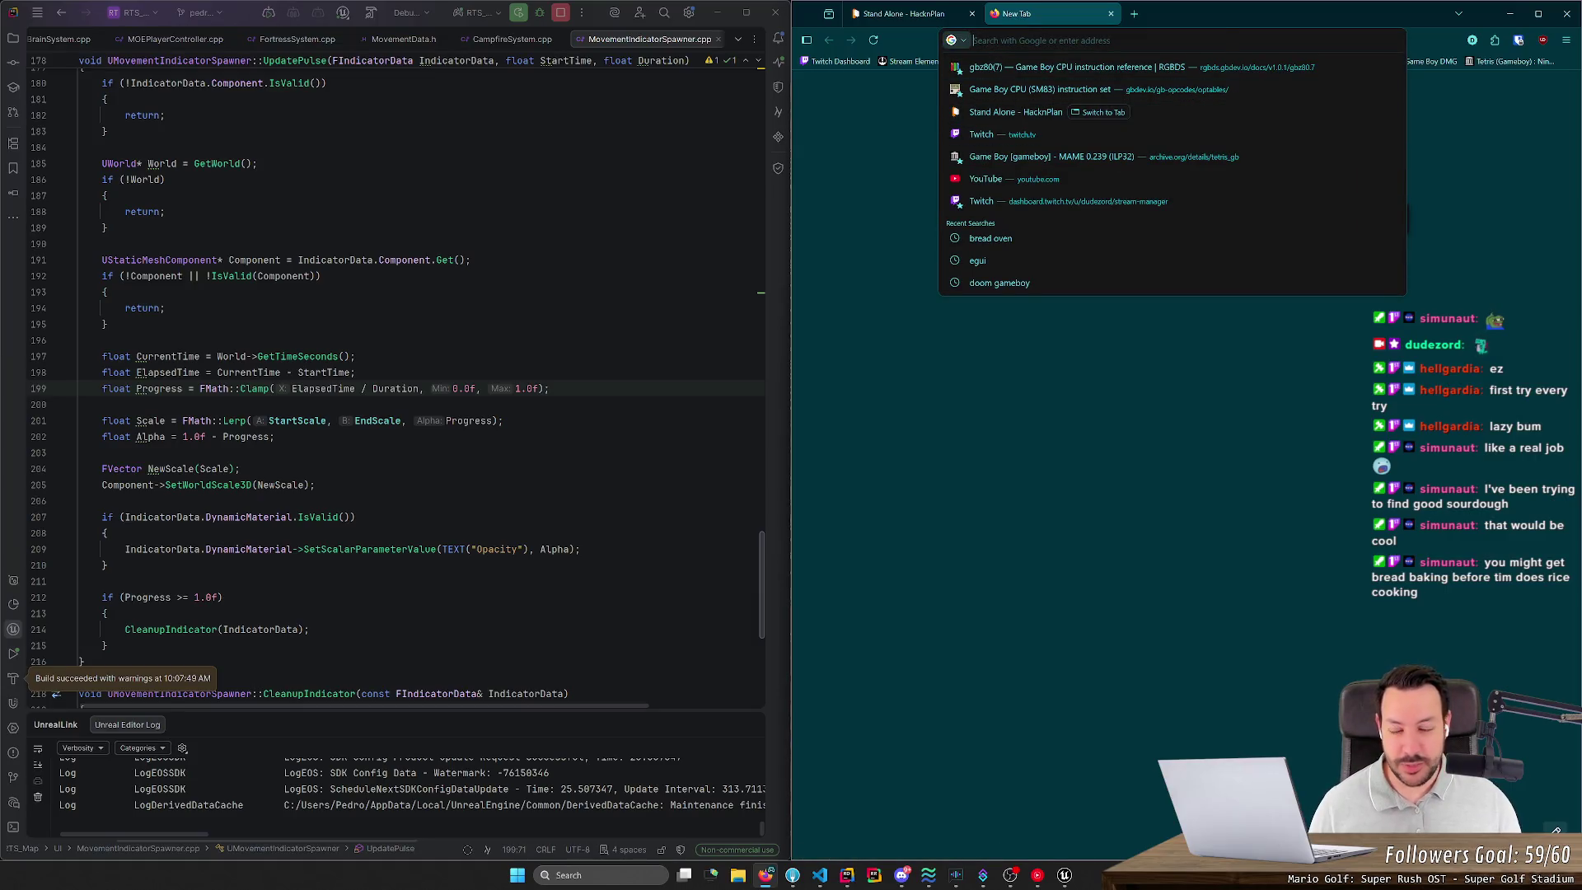
Step: Go to news.ycombinator.com and open the NASA Artemis II computer story in a new tab
key("Escape")
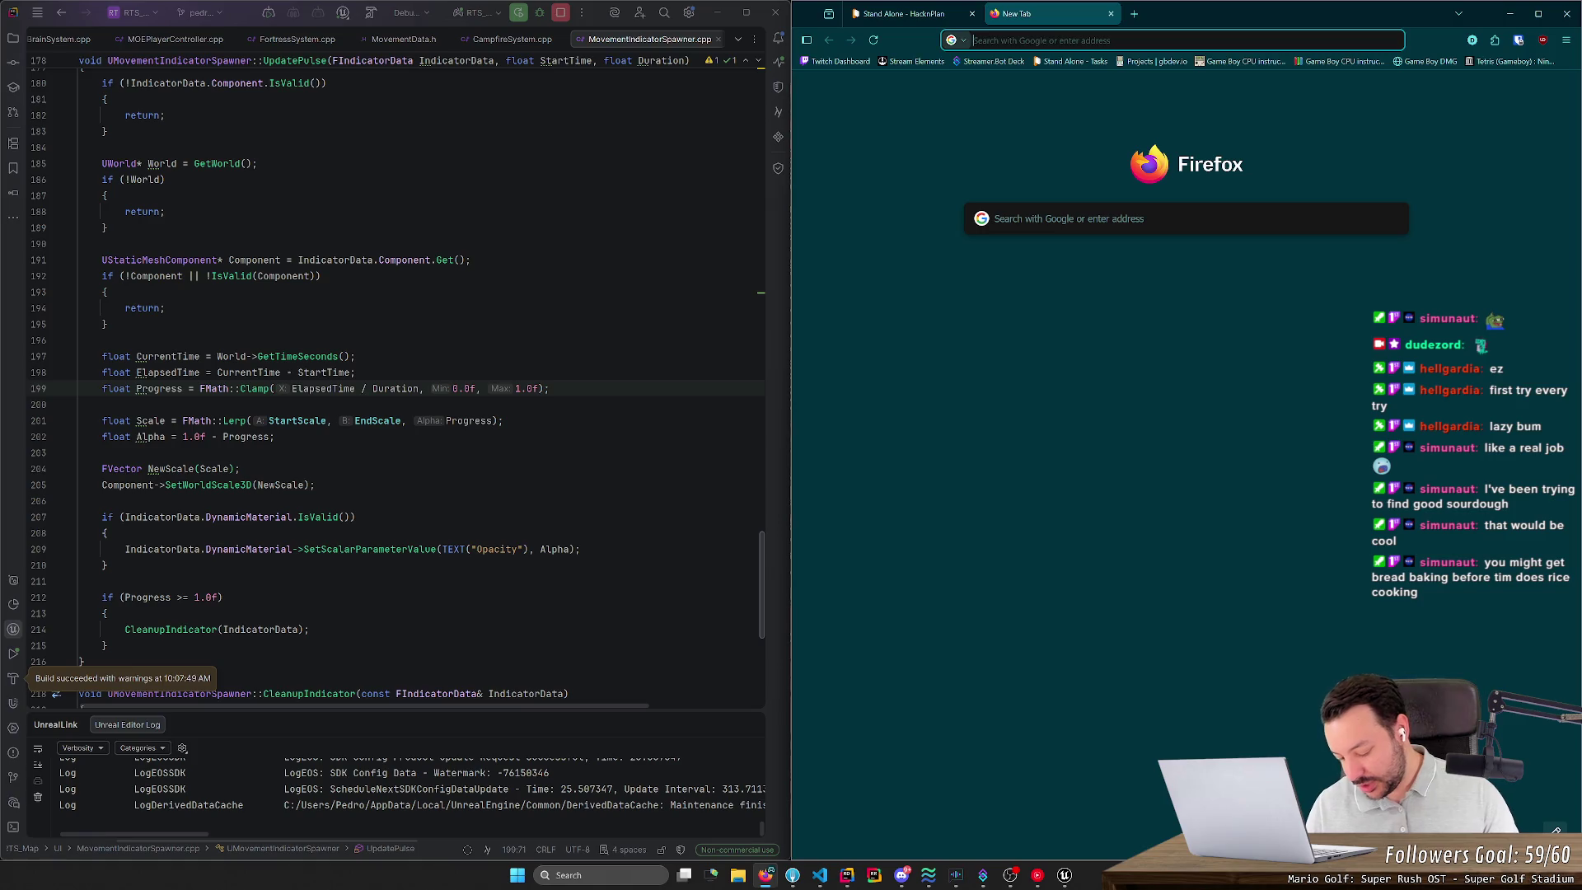
type("news")
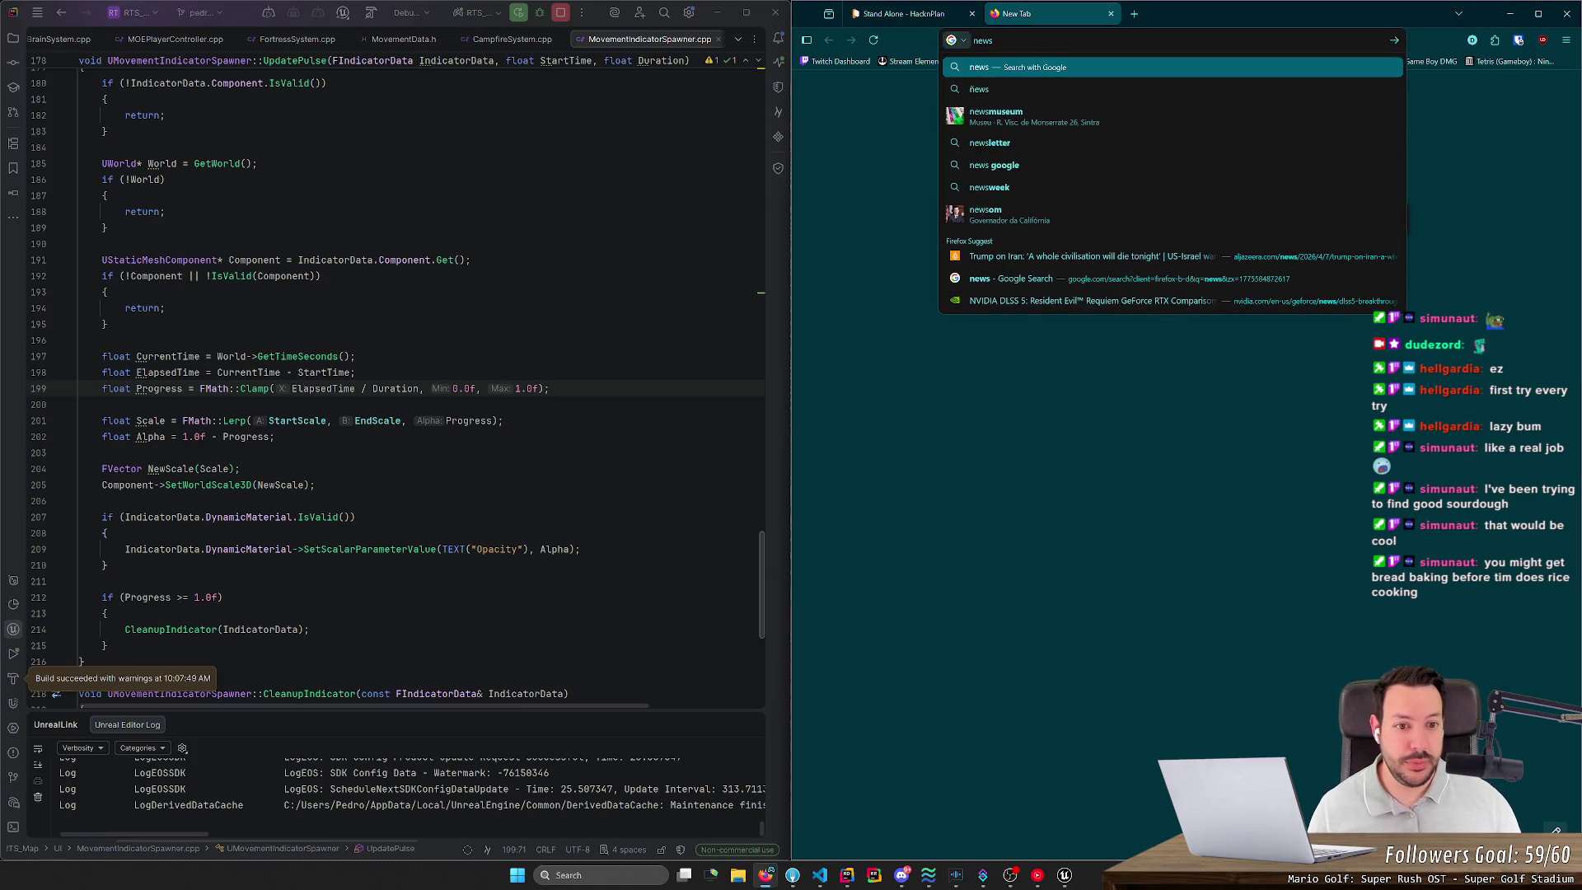
type(".yco")
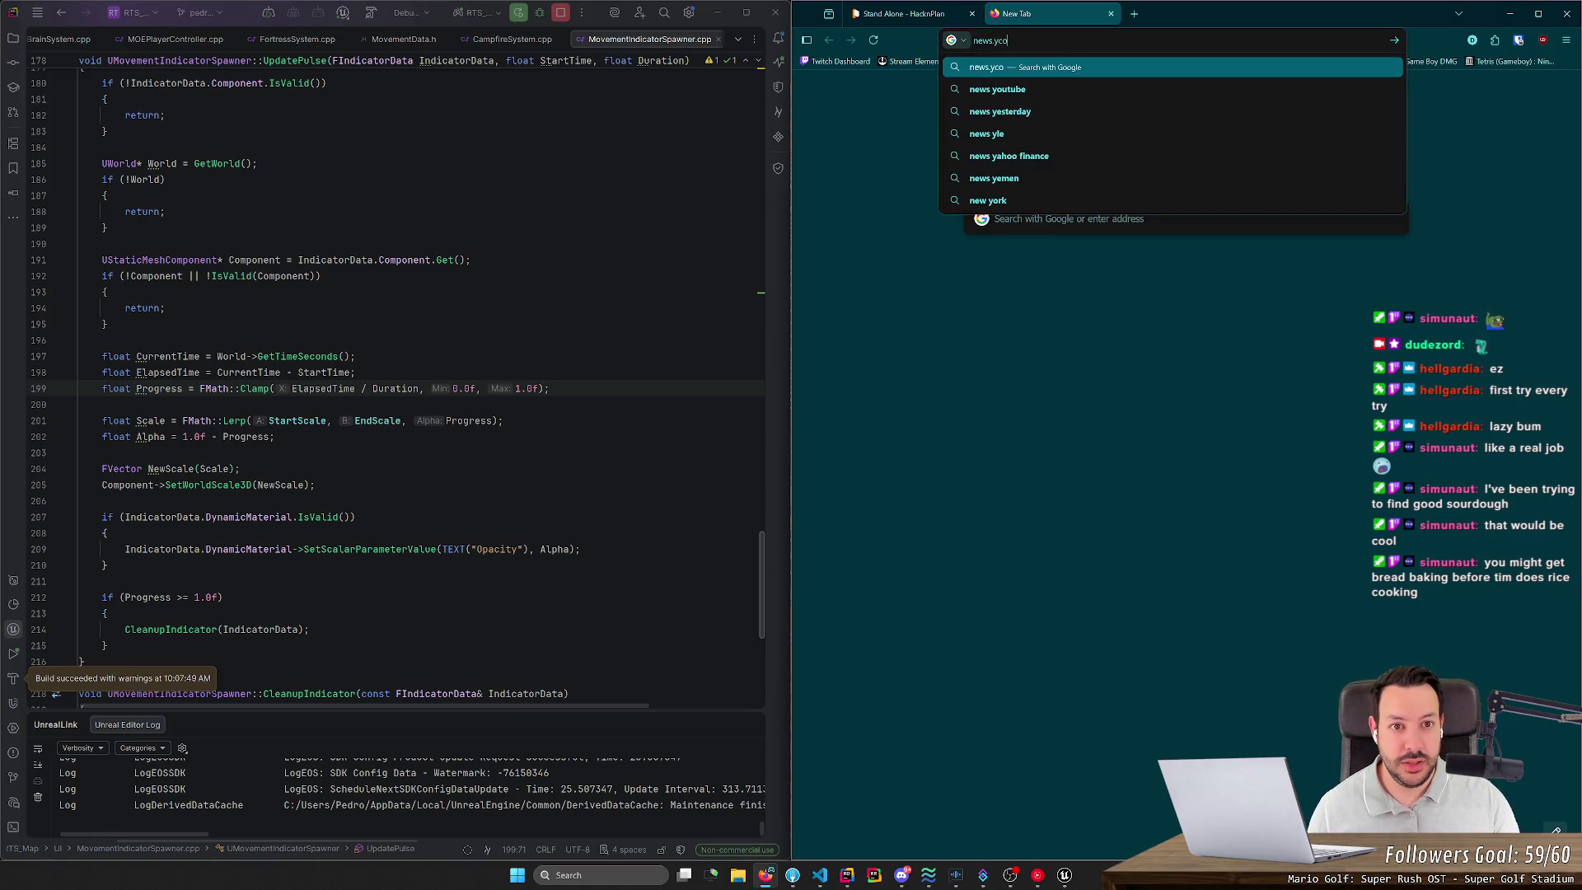
type("mbinator.com")
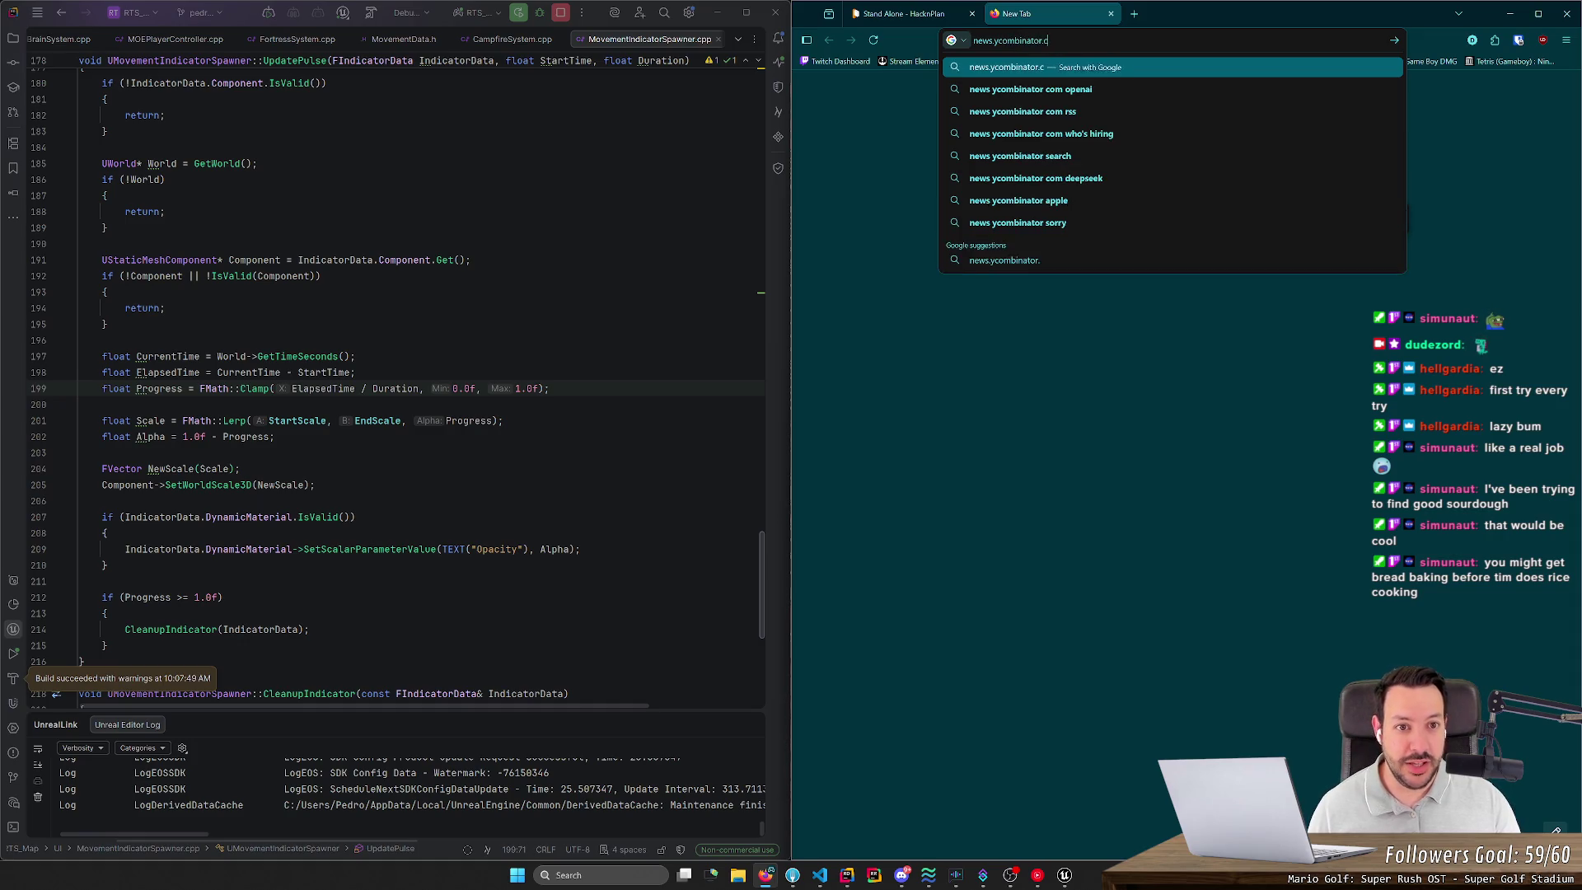
key("Return")
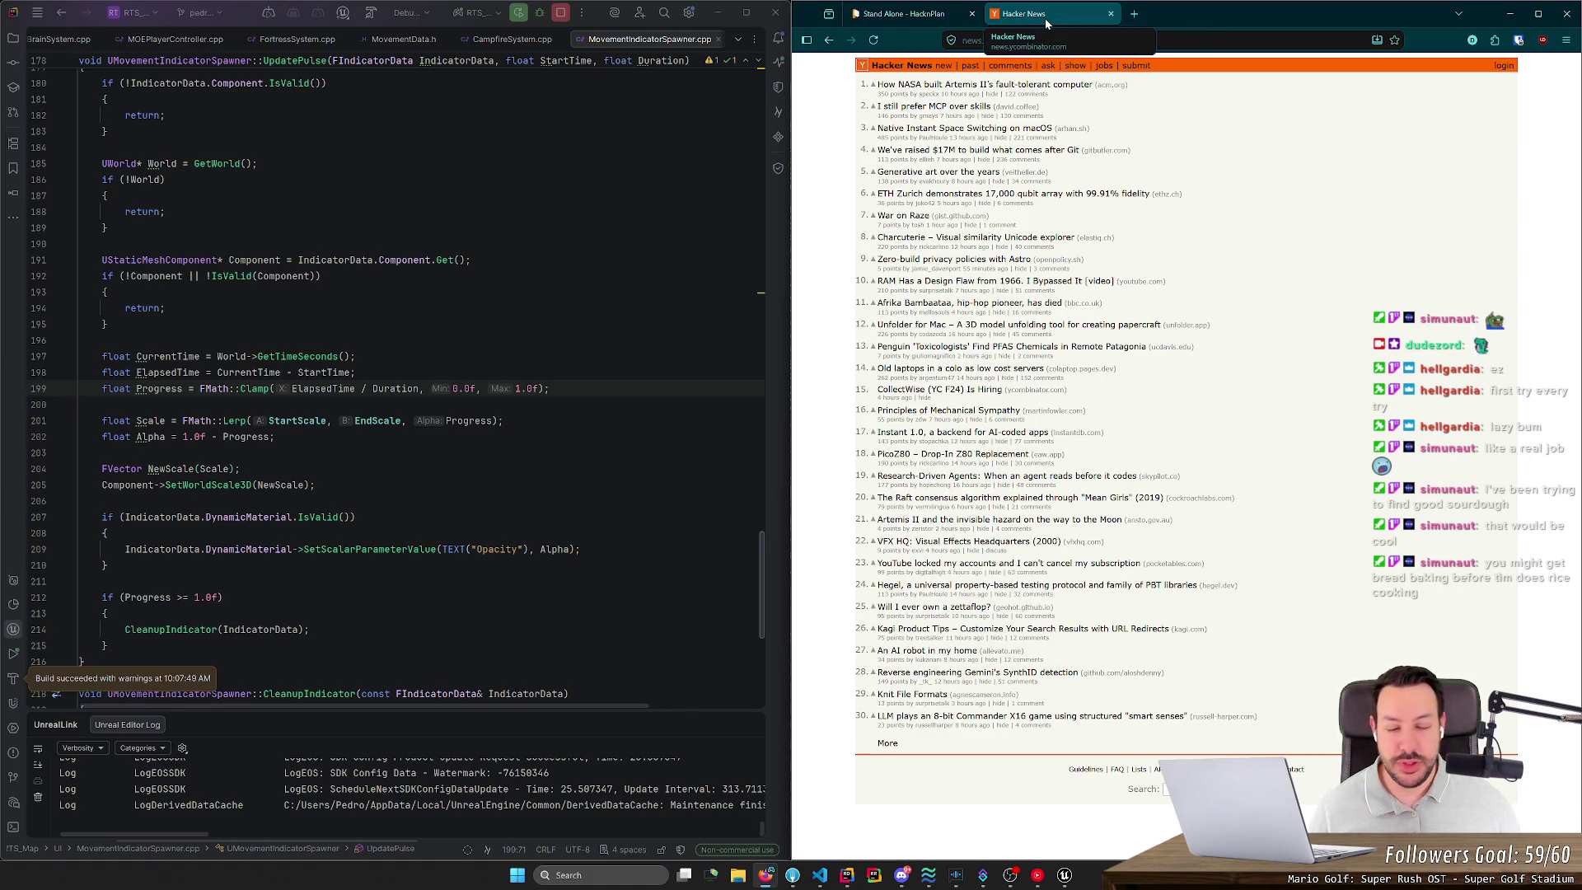
scroll(920, 136, "up", 2)
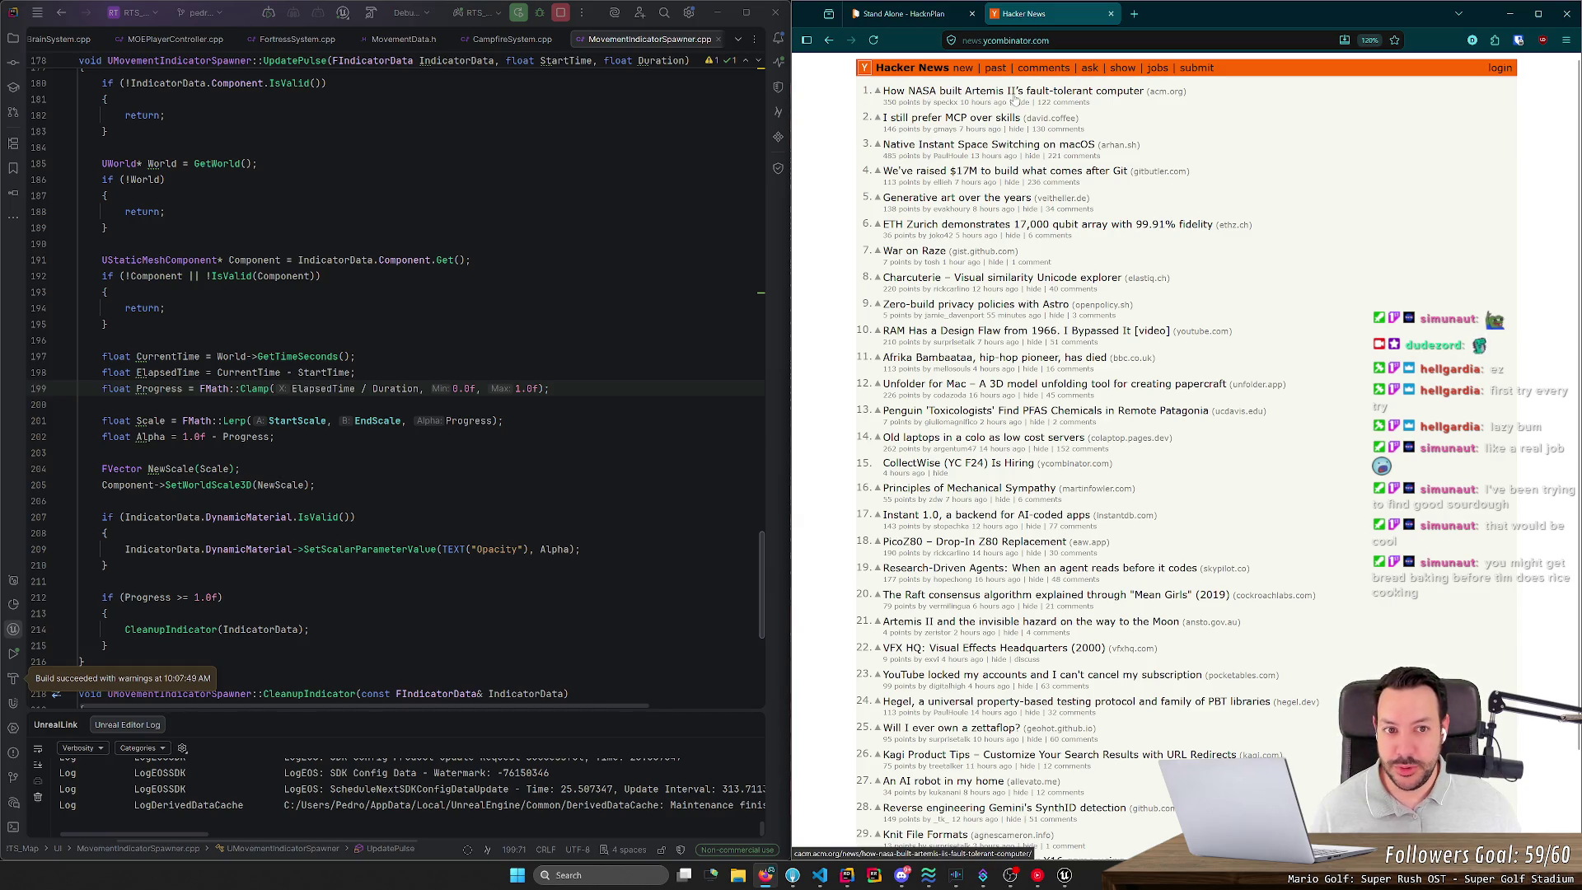
middle_click(1049, 96)
Step: Switch to the Artemis II article, dismiss its cookie notice and skim the page
left_click(1178, 16)
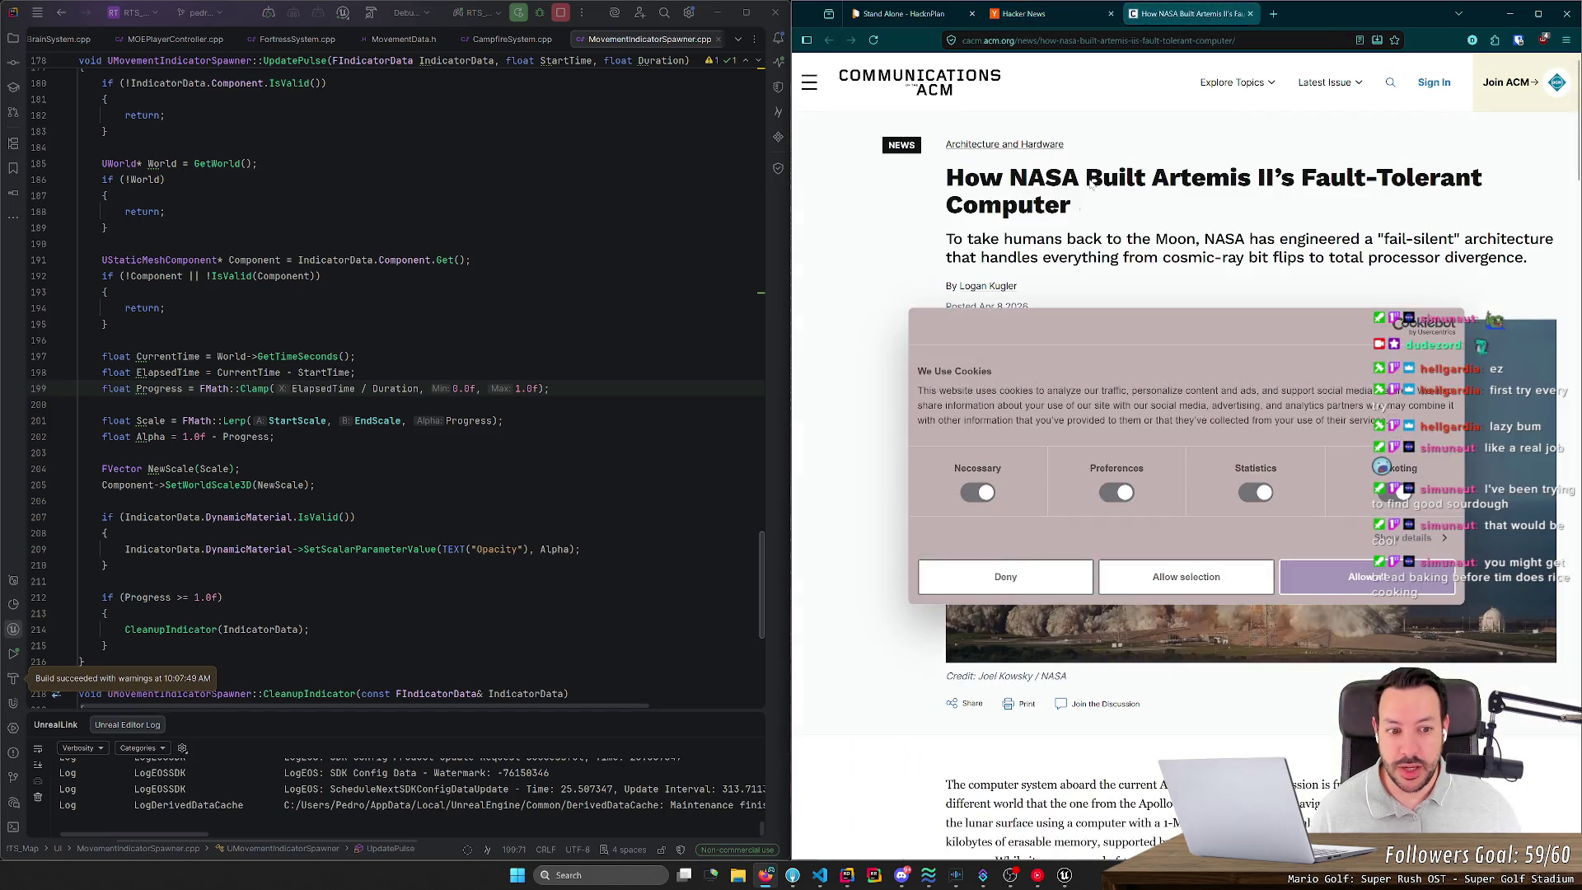
left_click(989, 581)
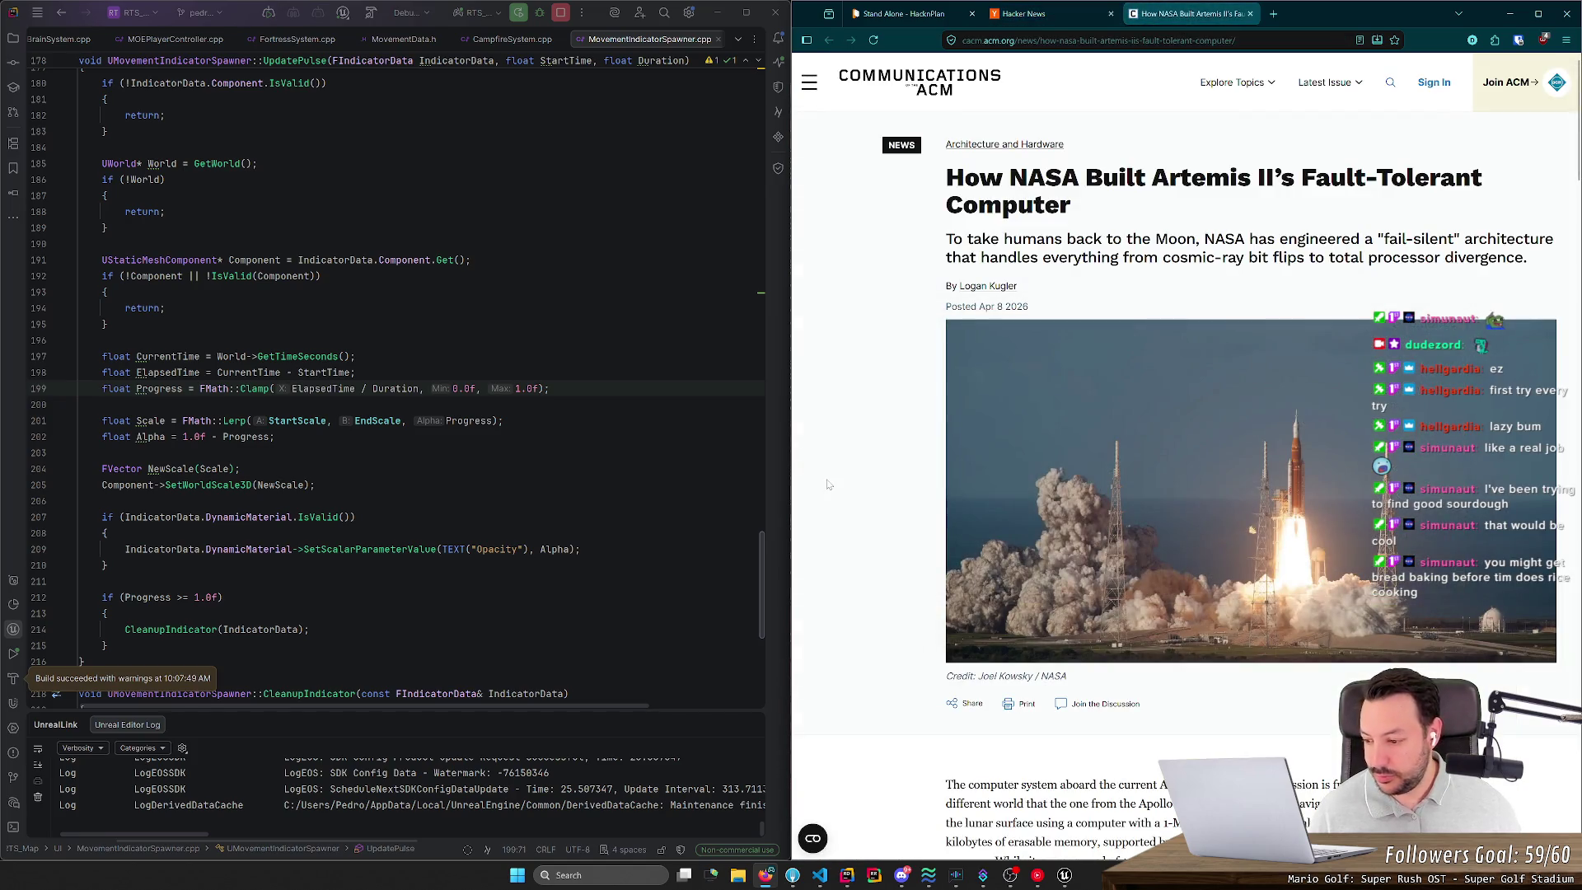
scroll(830, 473, "down", 3)
scroll(855, 463, "up", 3)
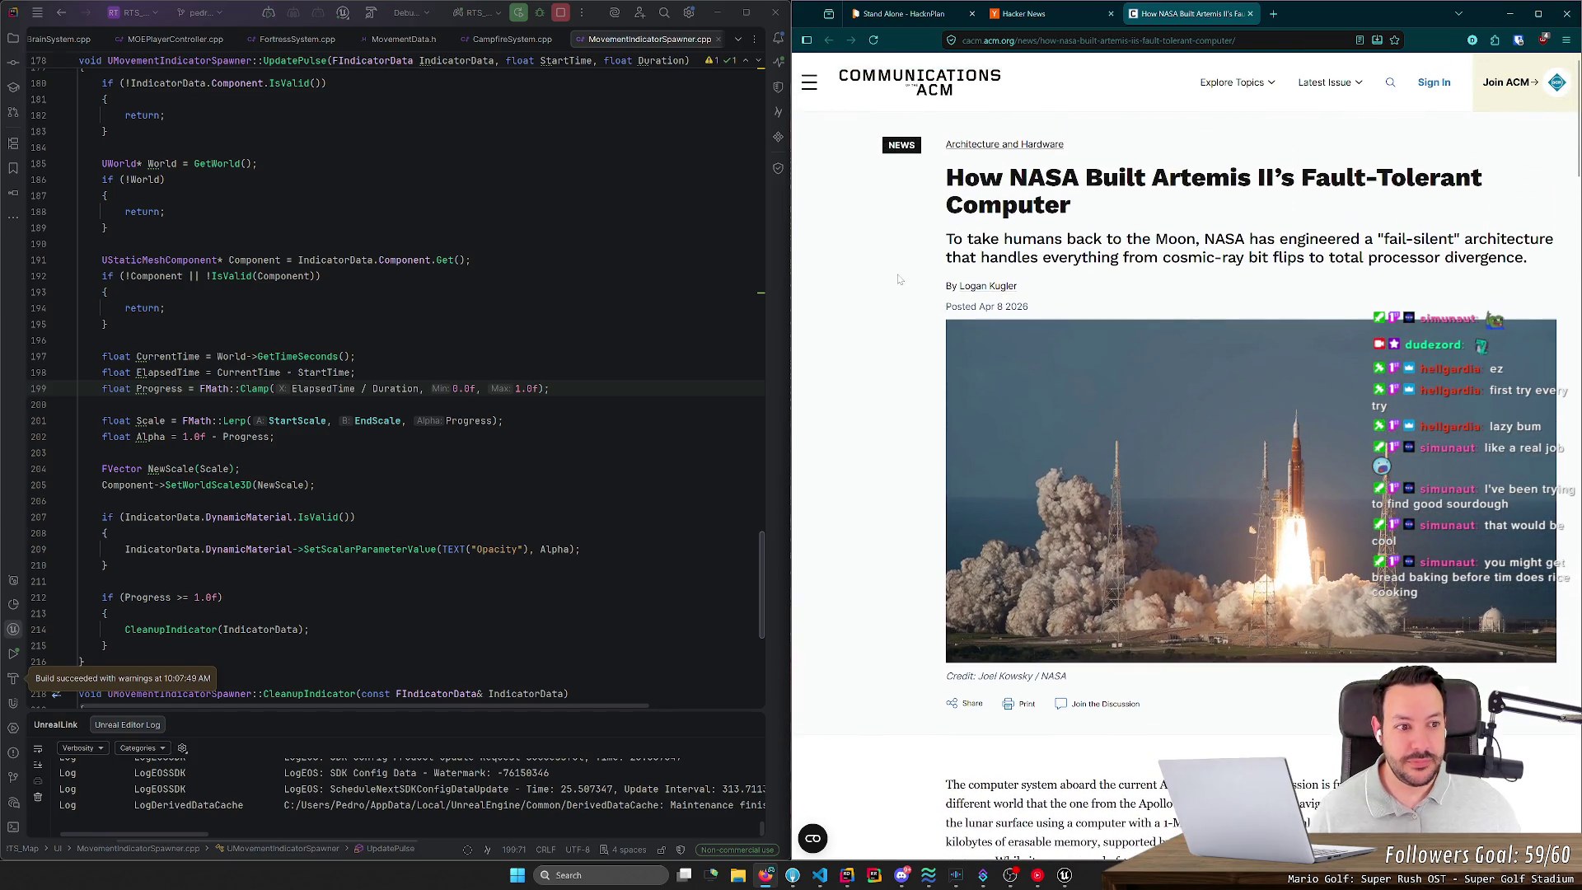
middle_click(864, 242)
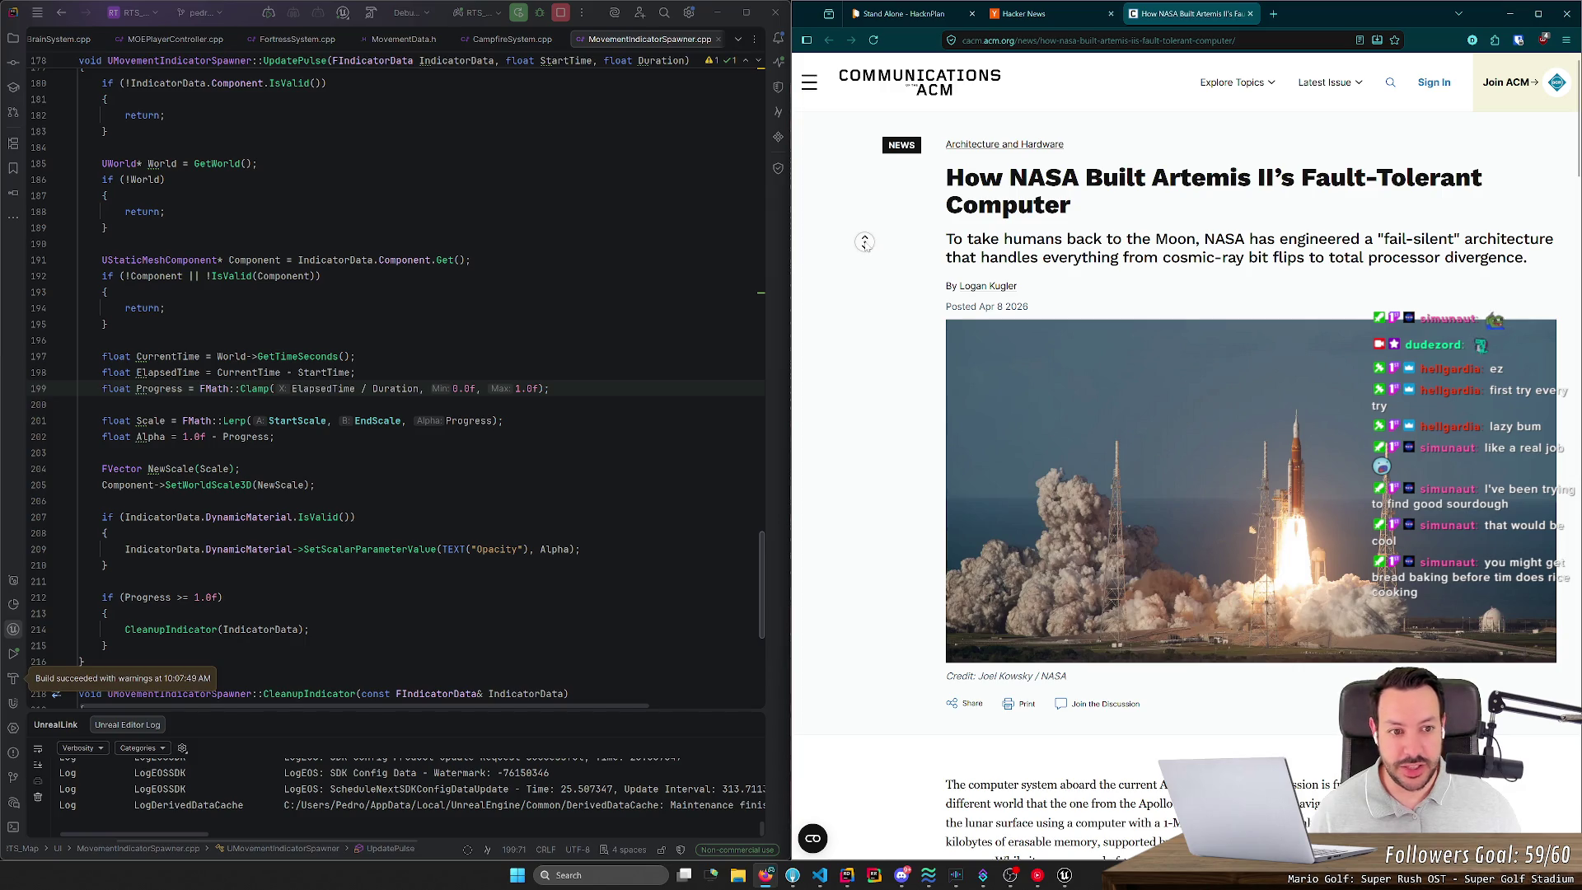
middle_click(866, 244)
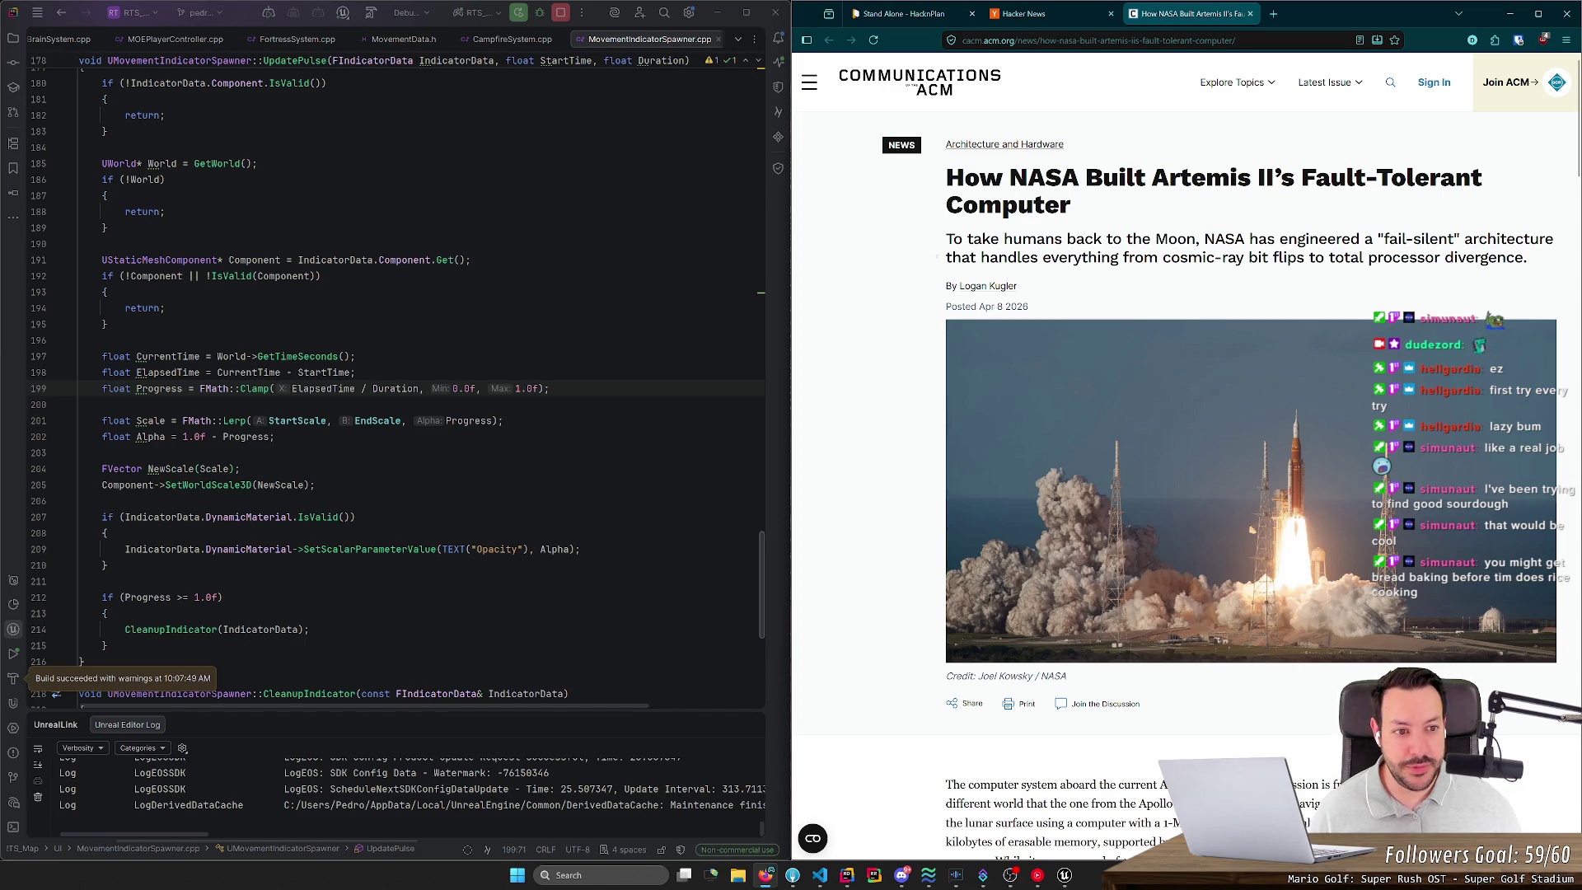
Step: Highlight 'cosmic-ray bit flips', lower system volume to 58, and start an empty tab
left_click_drag(1162, 258, 1305, 258)
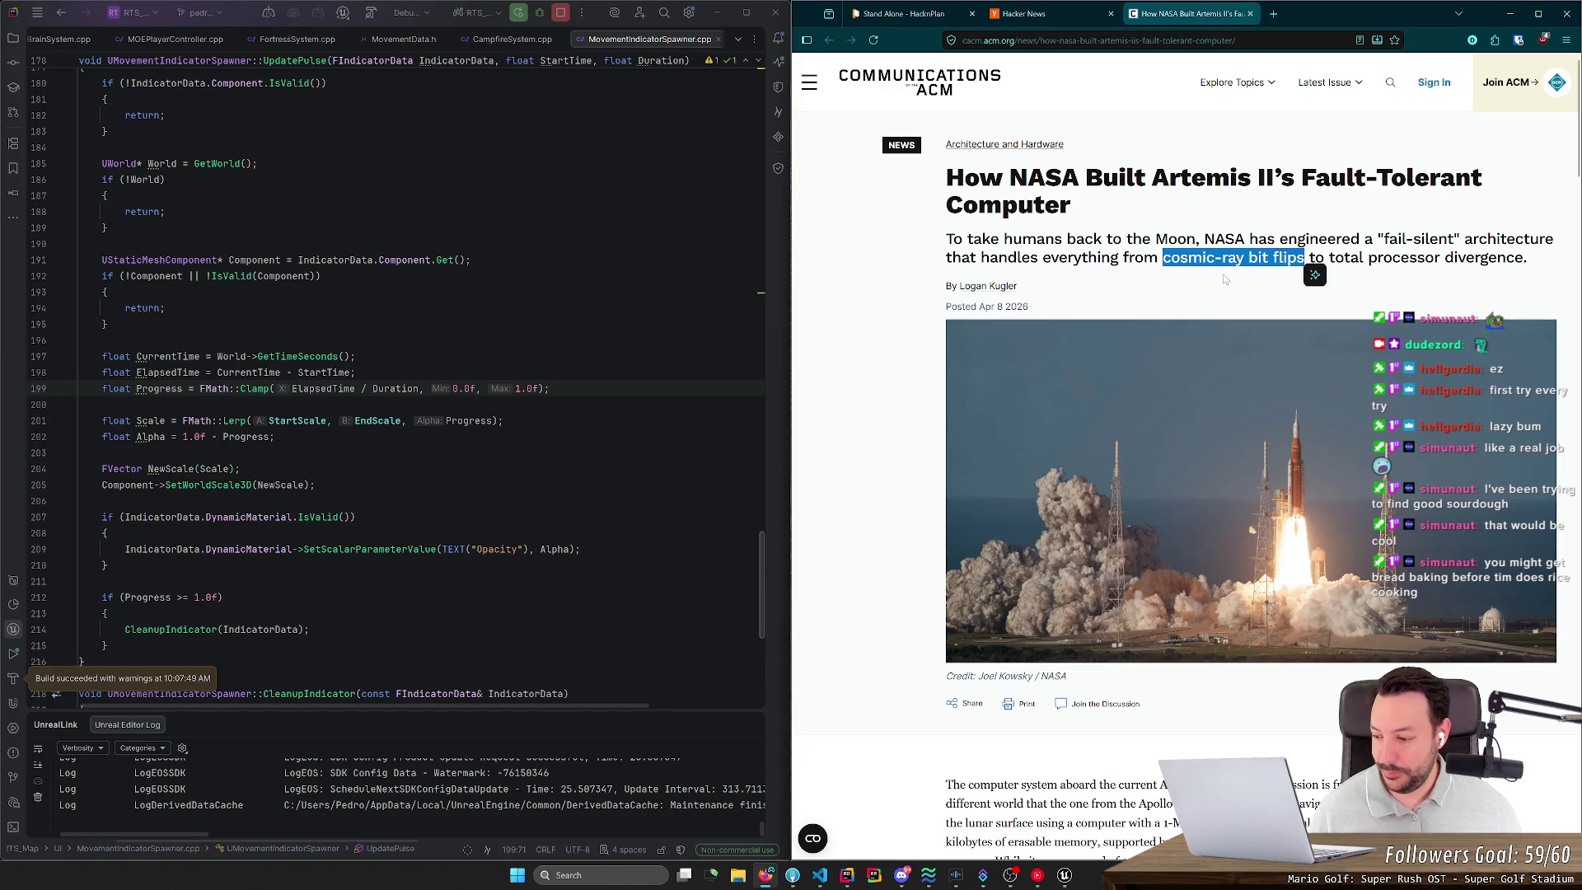
left_click(1269, 281)
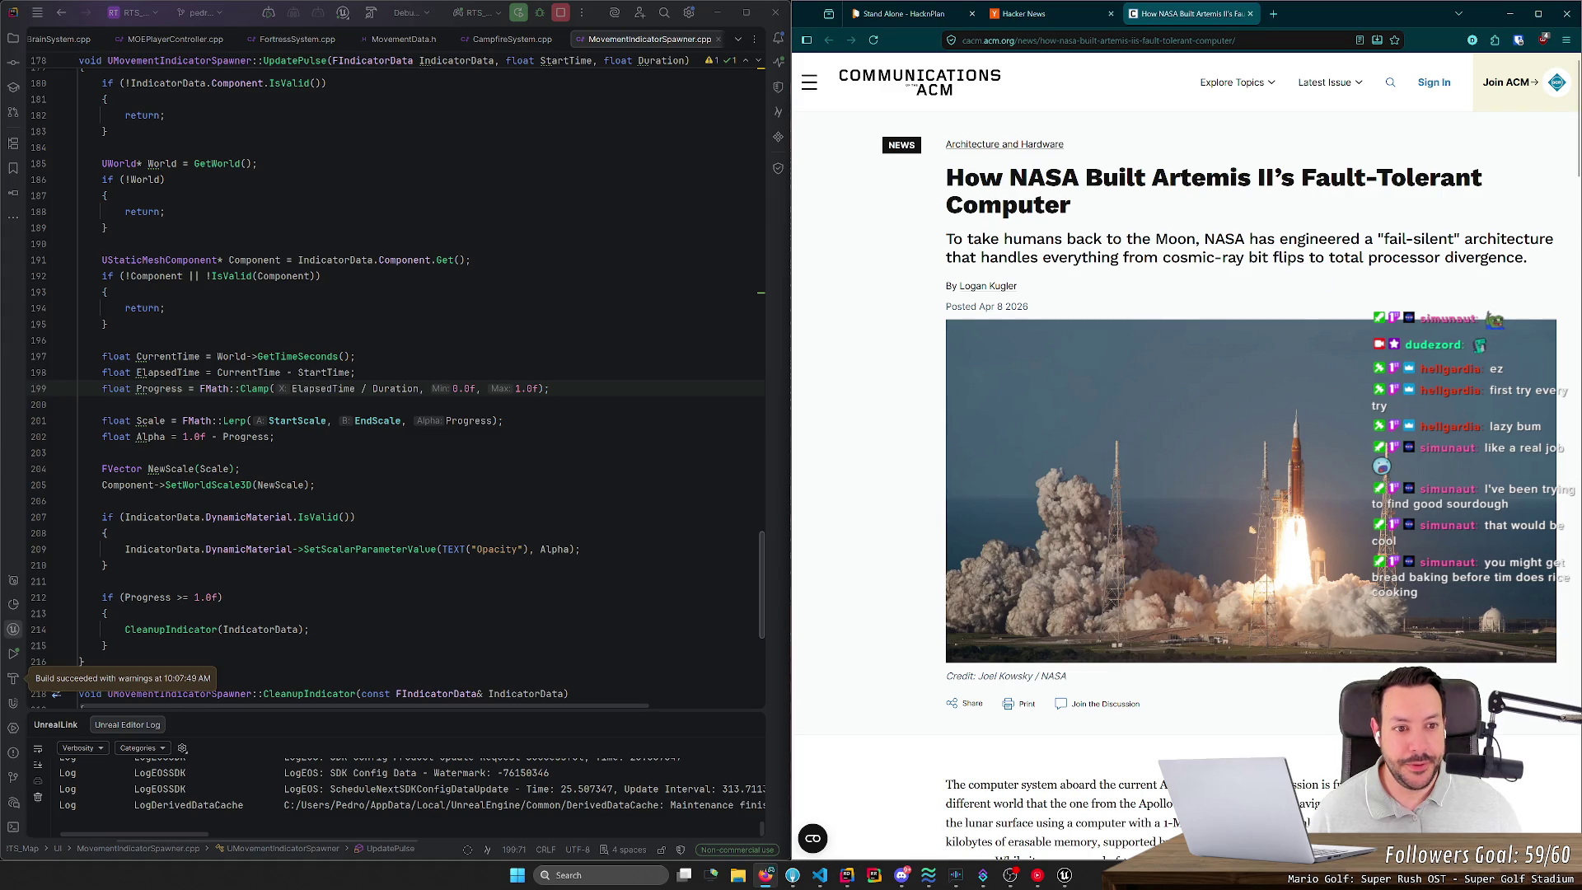
left_click_drag(1162, 258, 1309, 258)
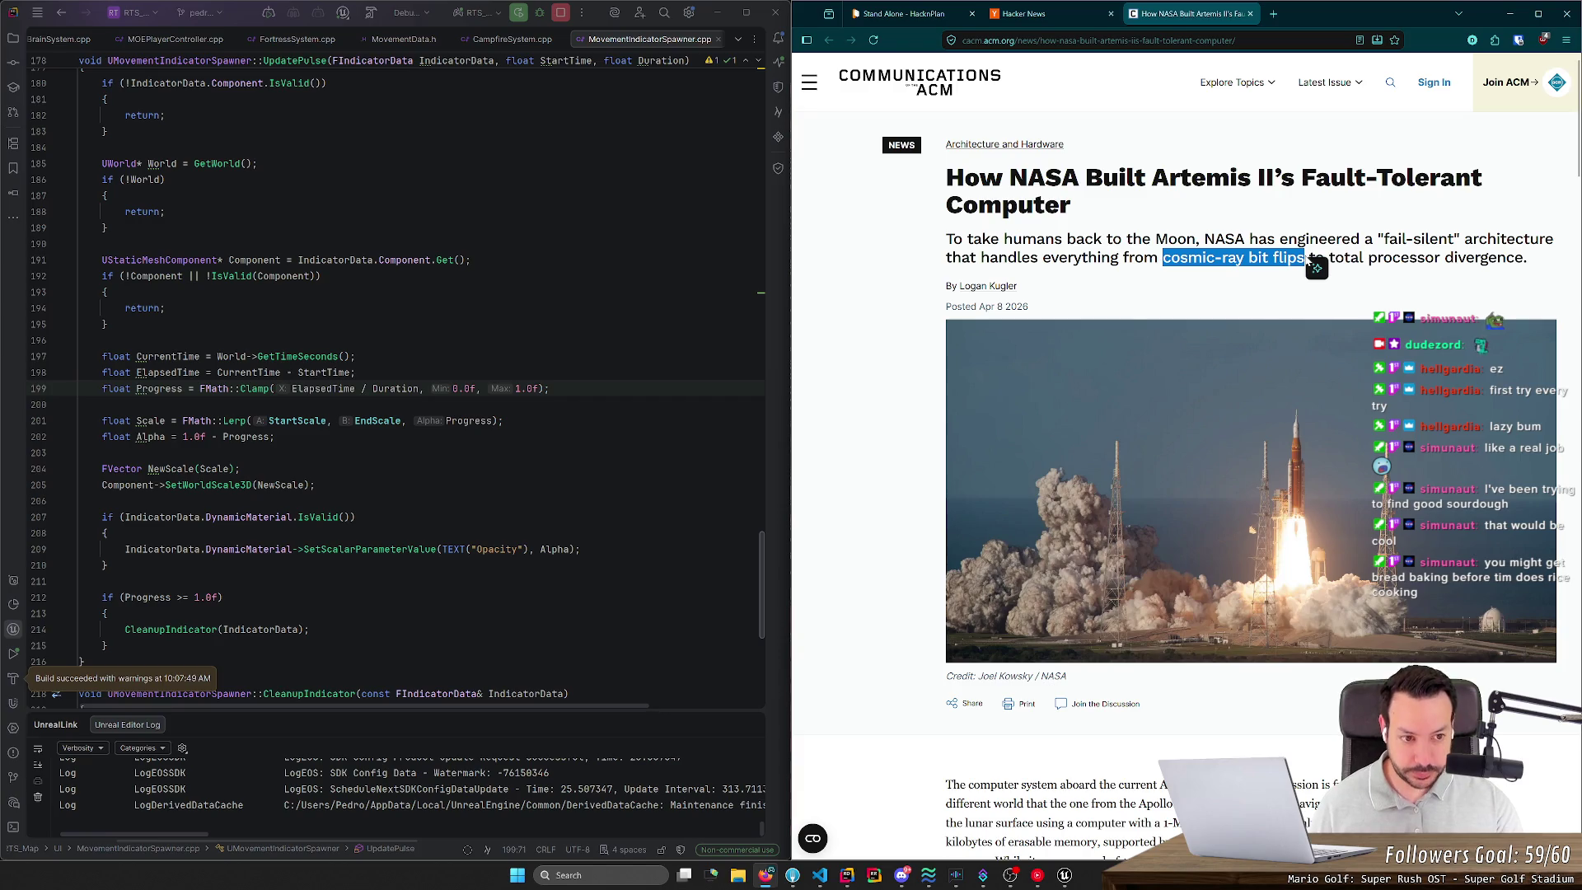
key("XF86AudioLowerVolume")
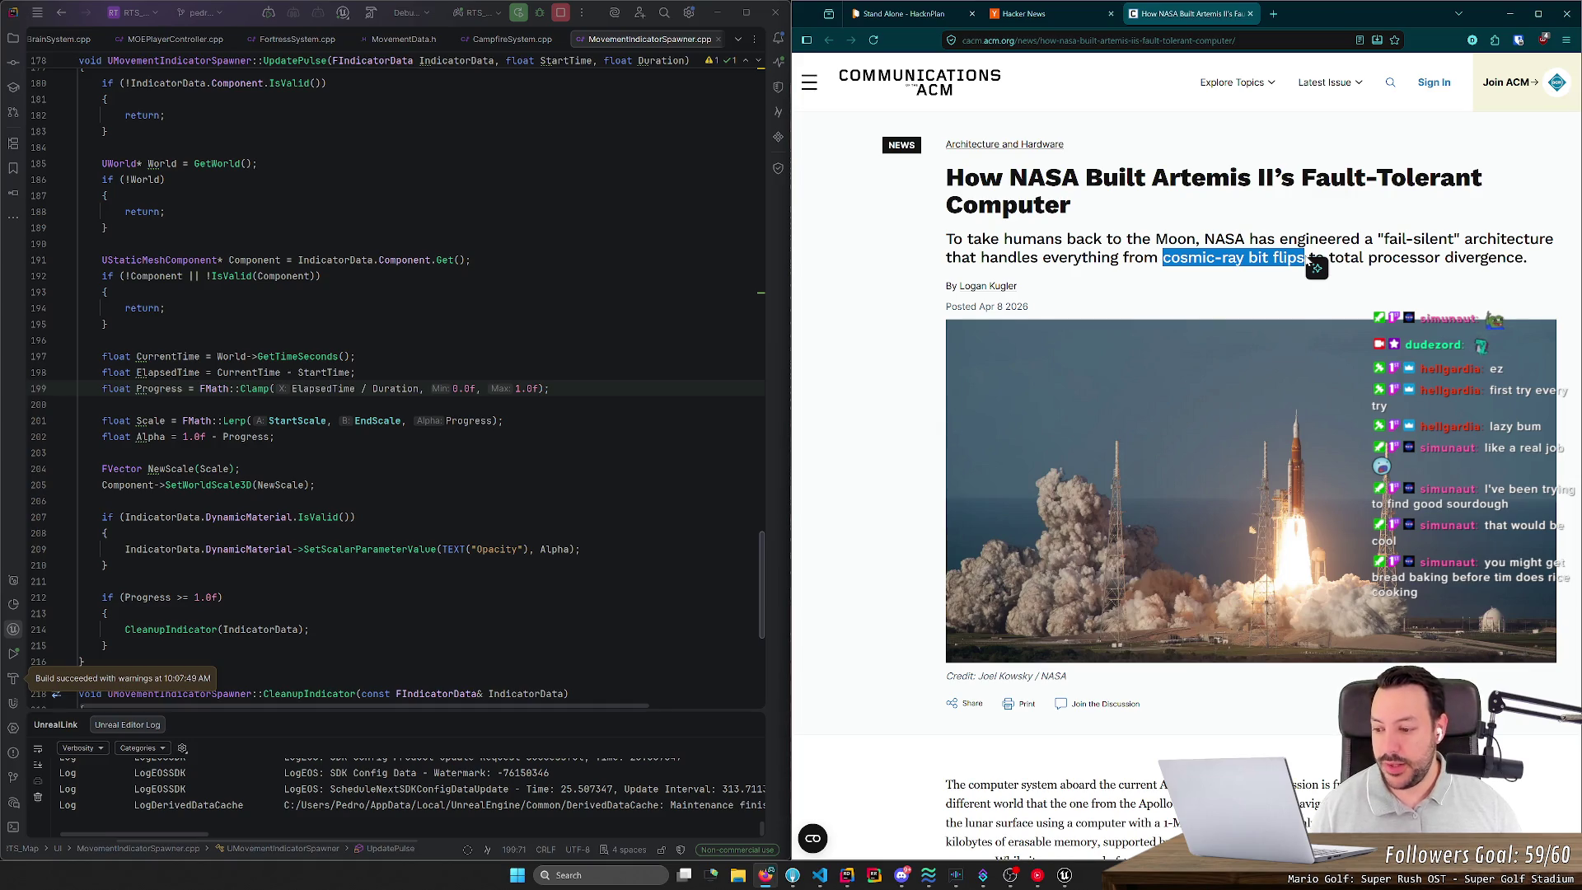
left_click(1274, 13)
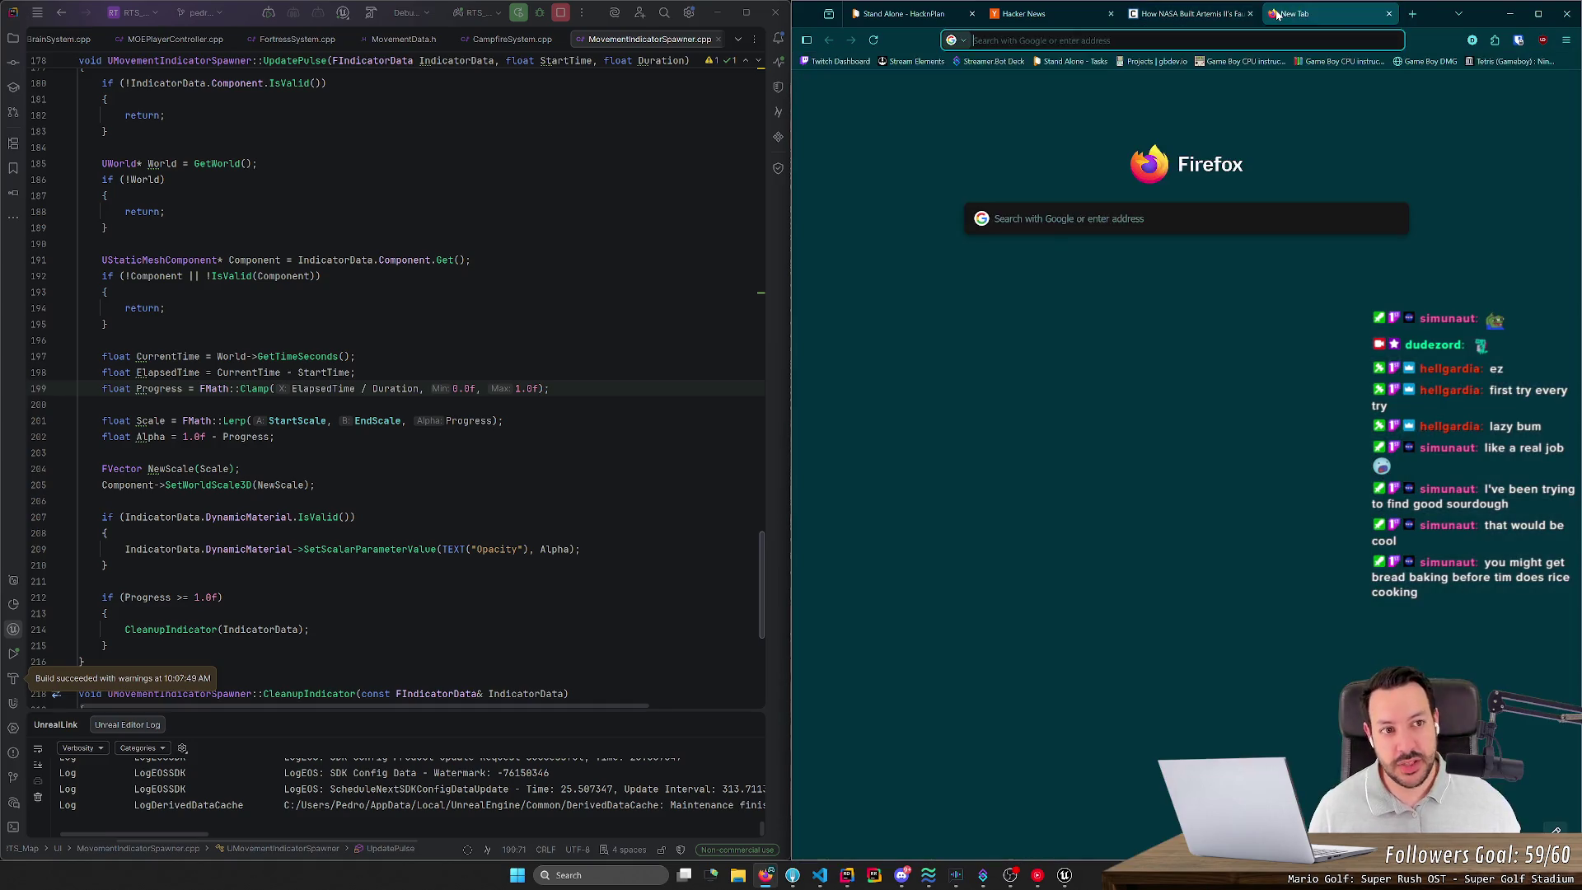
Step: Search 'super mario 64 cosmic ray bit flip' and open the Hackaday result
type("supere")
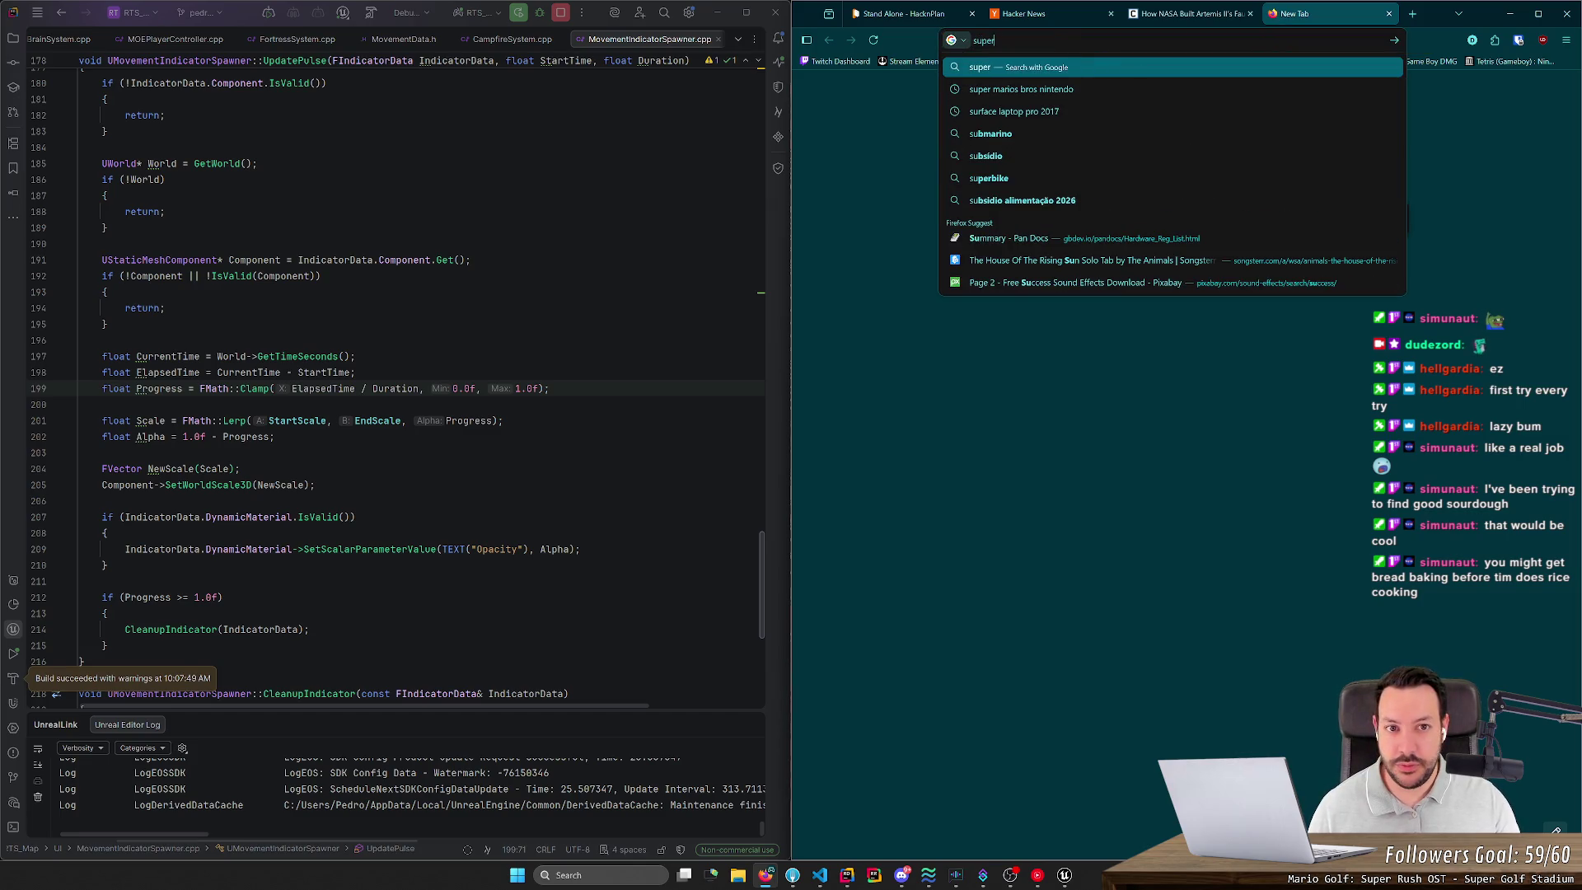
key("BackSpace")
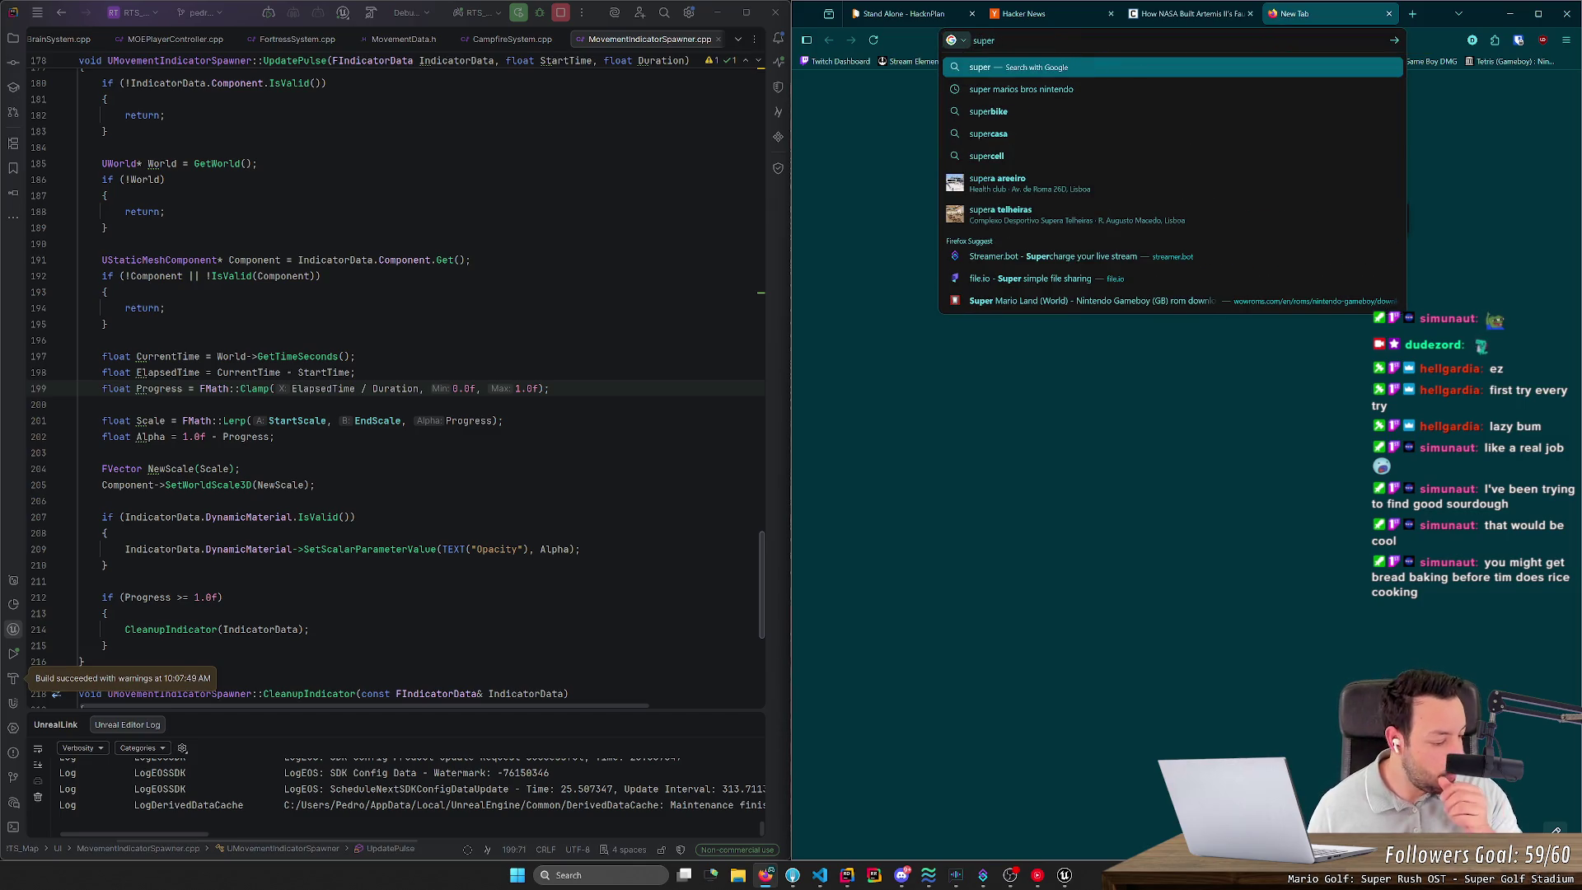
type(" ma")
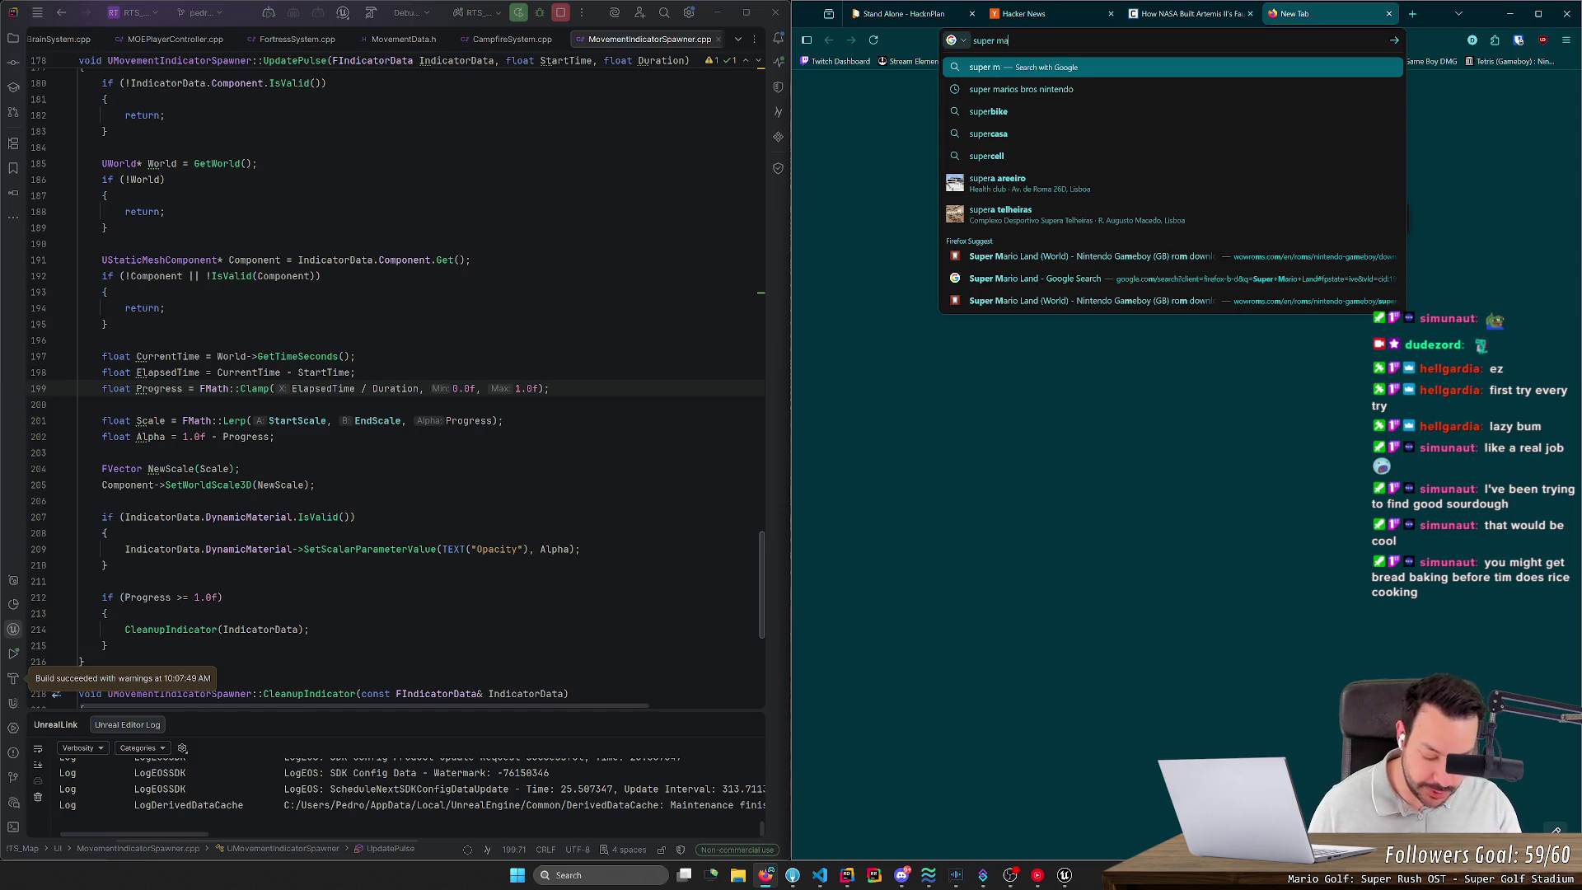
type("rio 64")
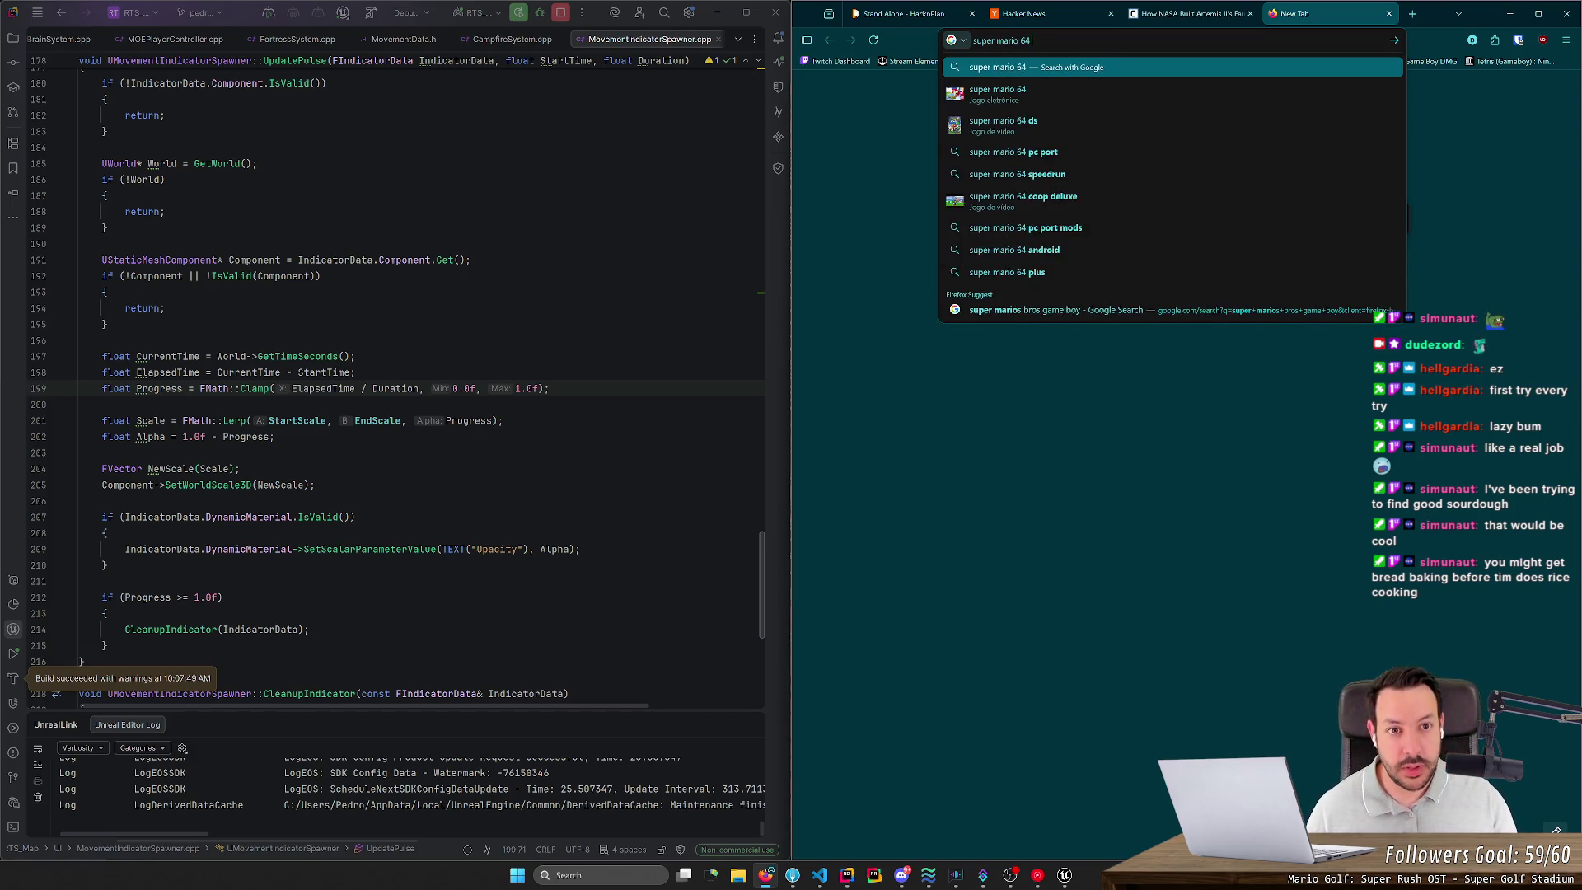
type(" bit flip")
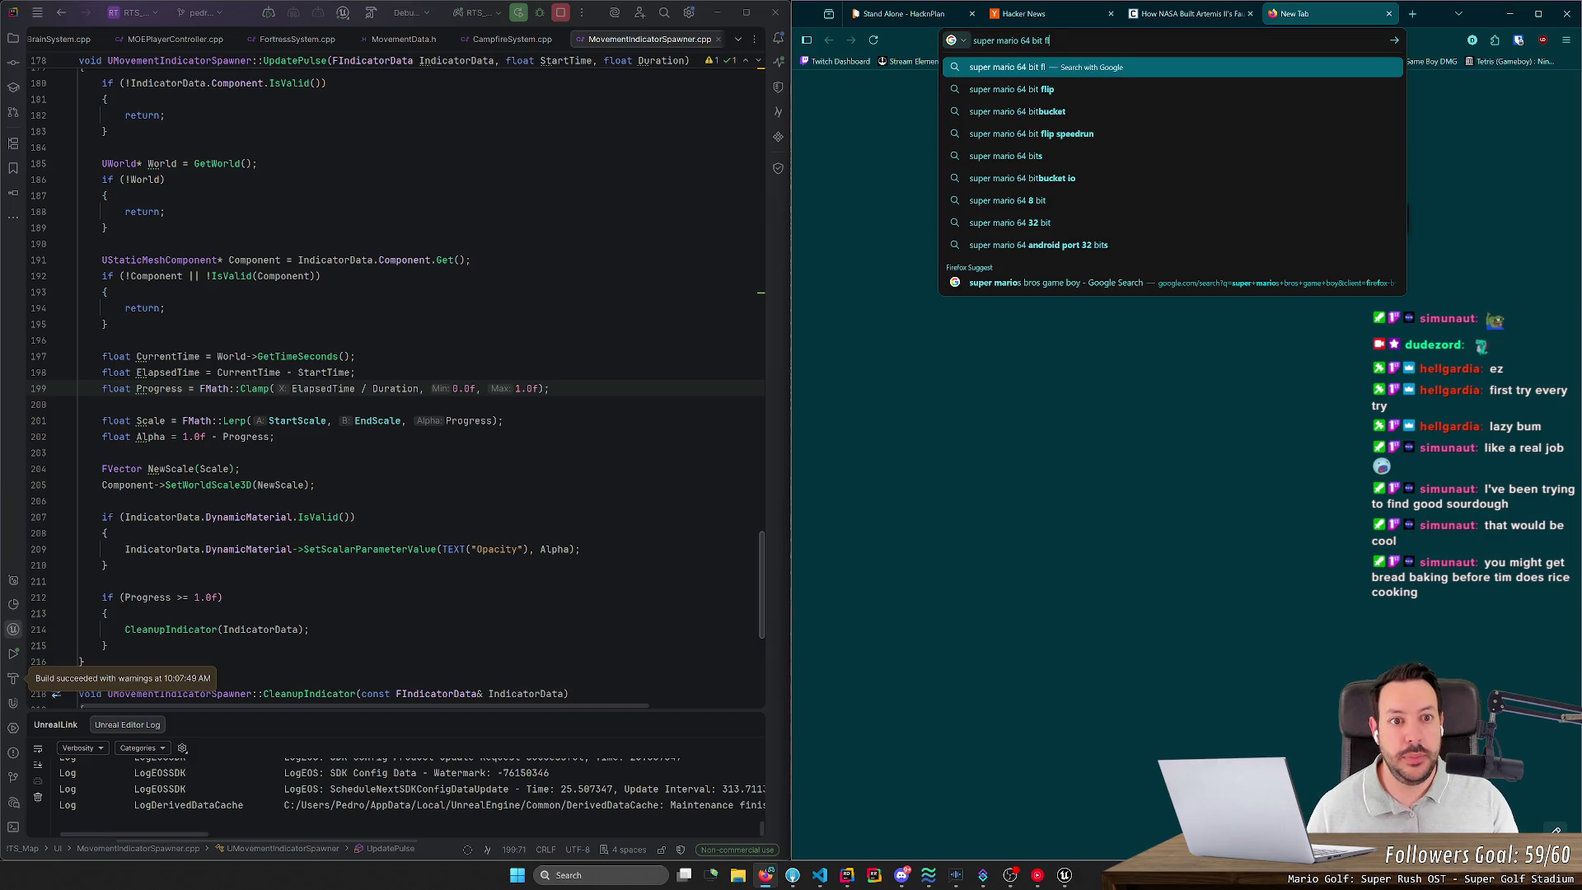
key("Down")
key("Down")
key("Return")
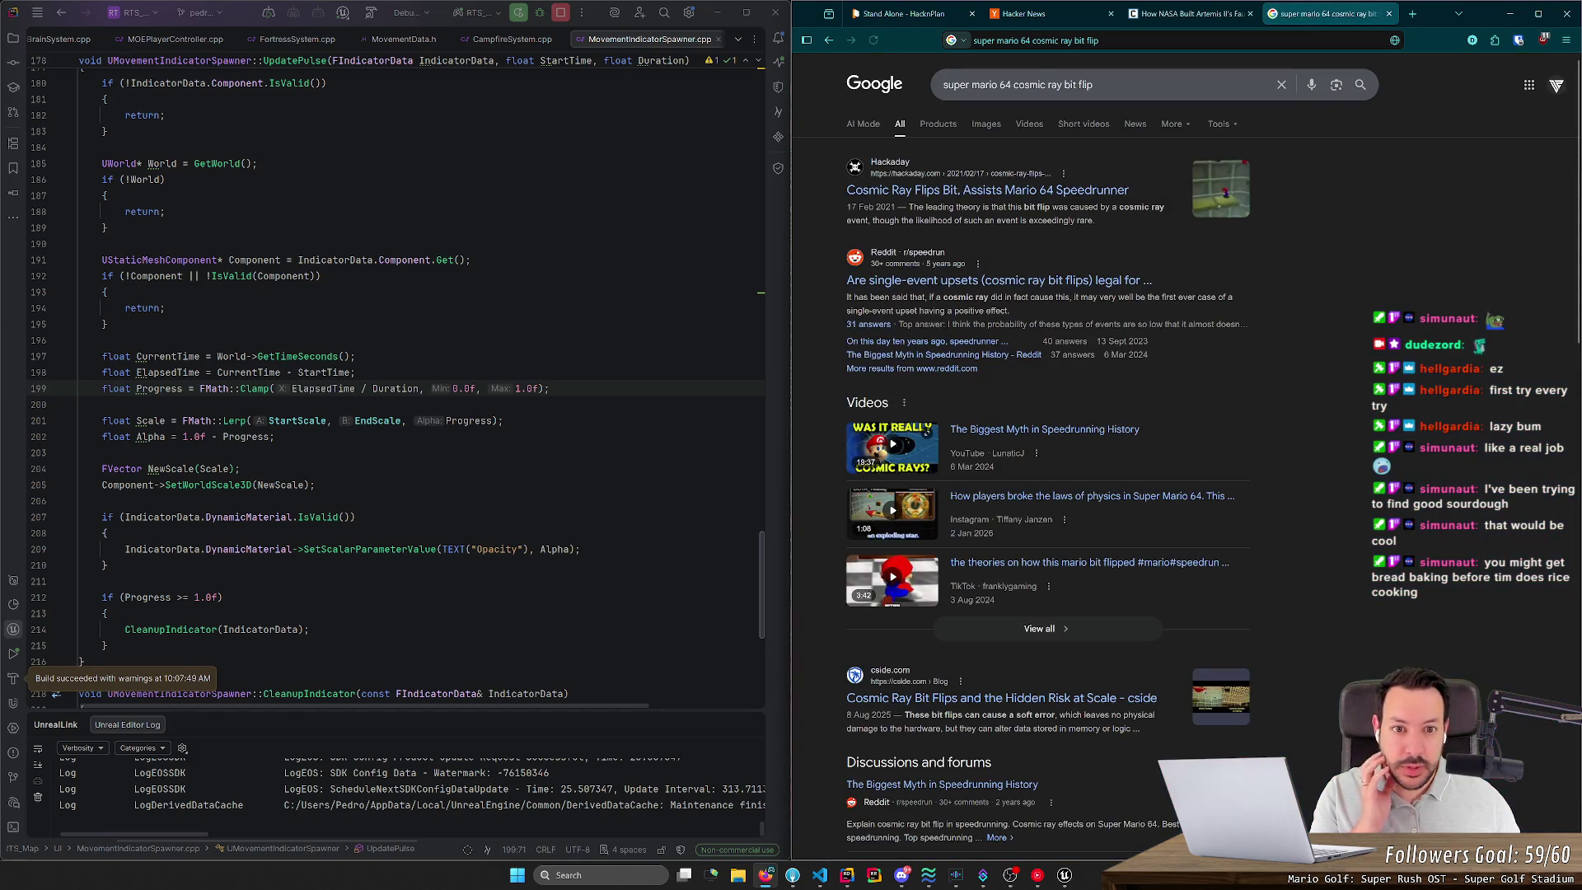
left_click(1050, 191)
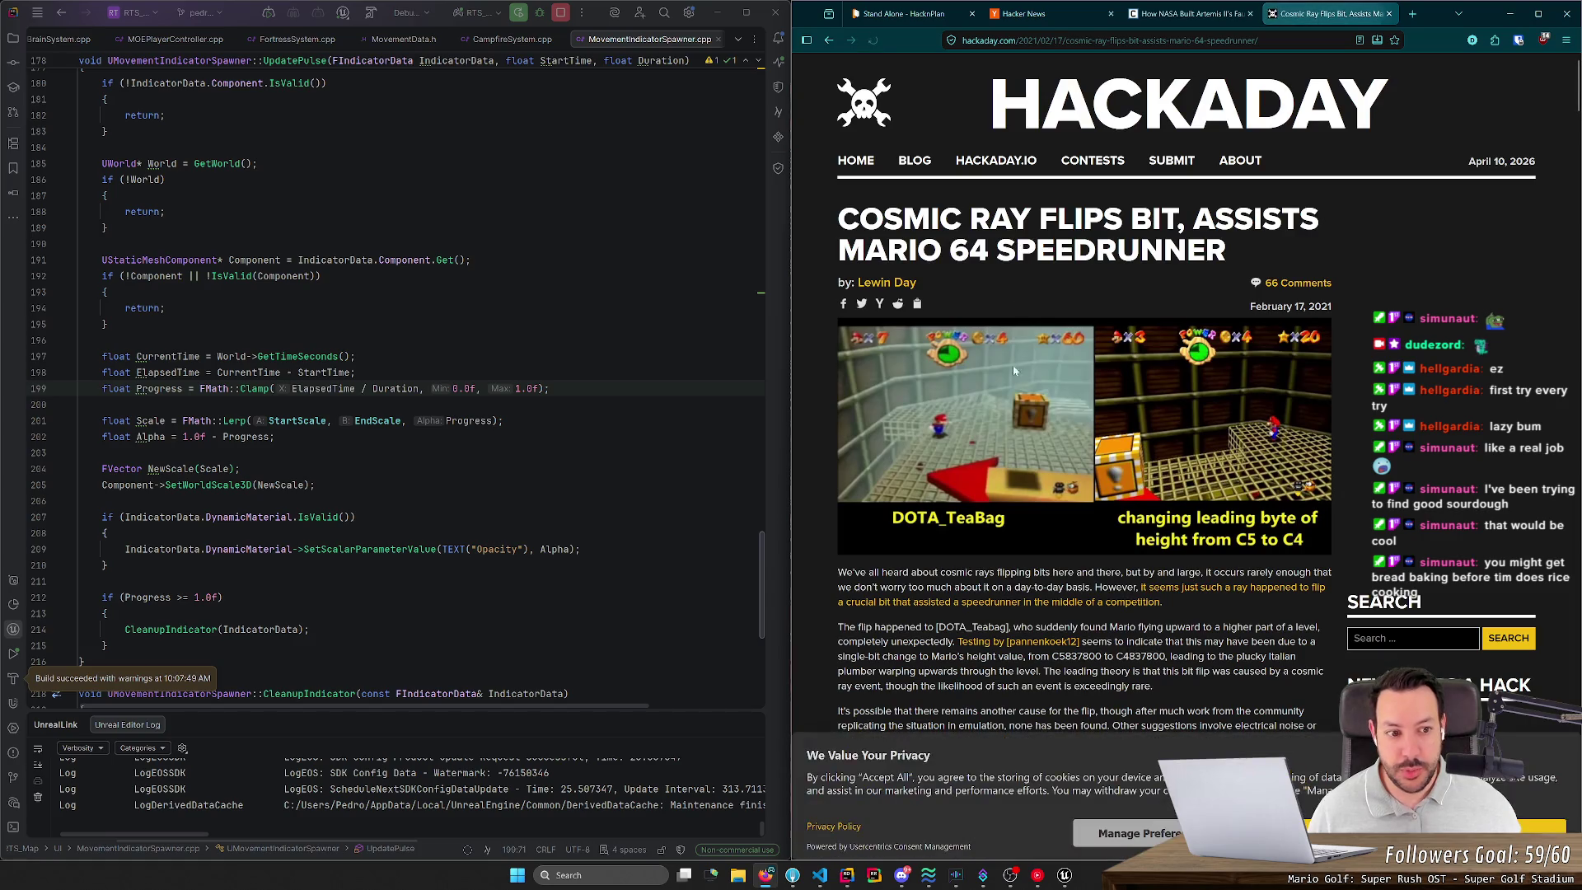
Step: Bring the TTC Upwarp Highlight video into view and play it muted
scroll(1014, 371, "down", 7)
left_click(1035, 372)
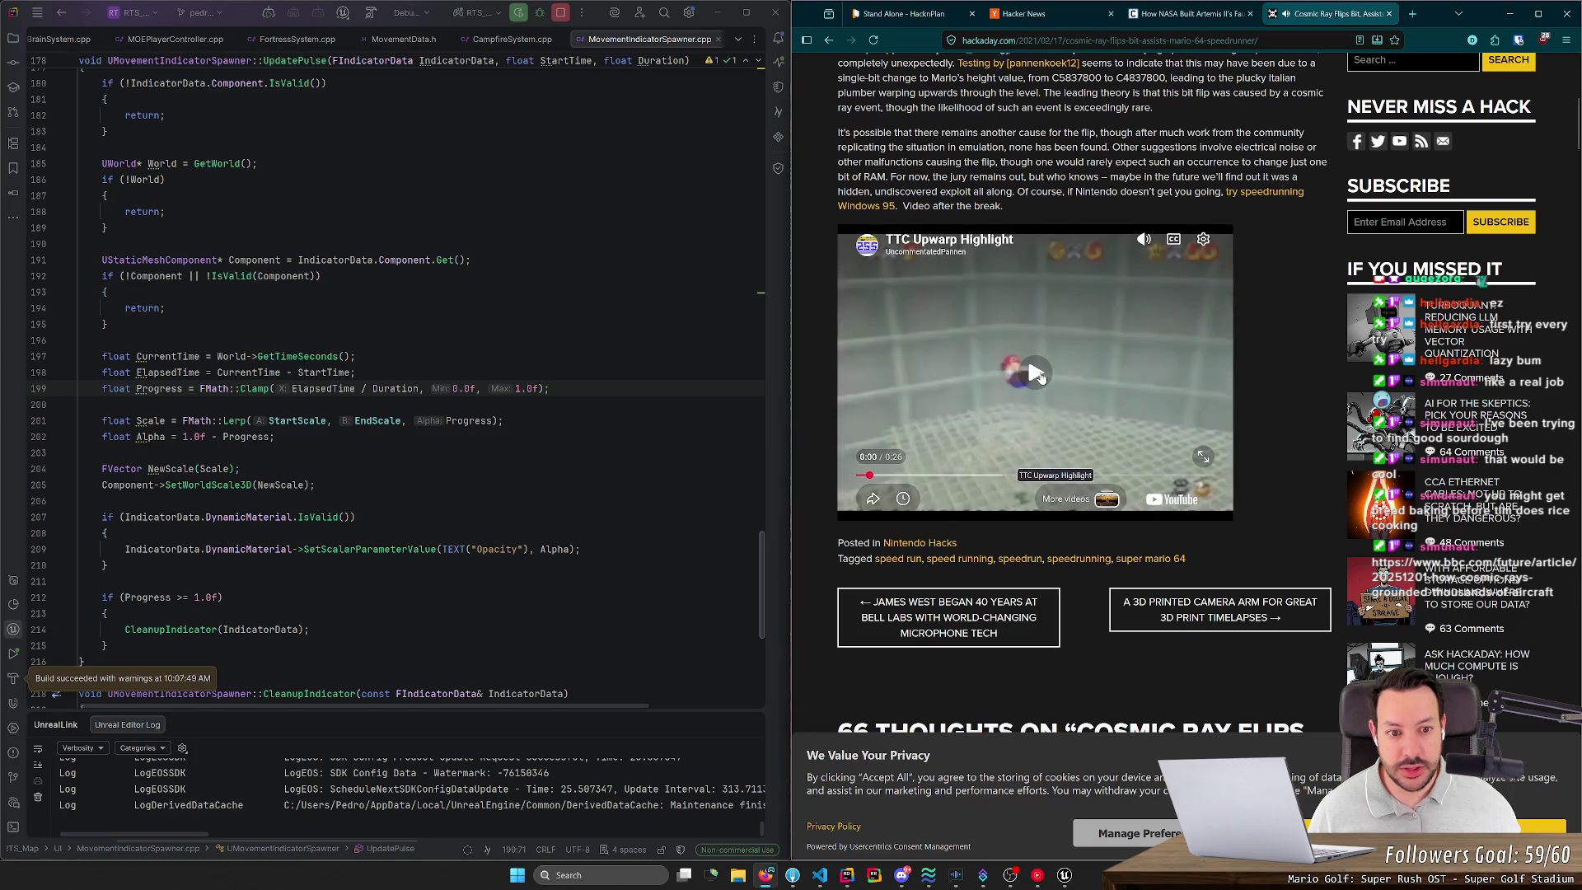
left_click(1153, 240)
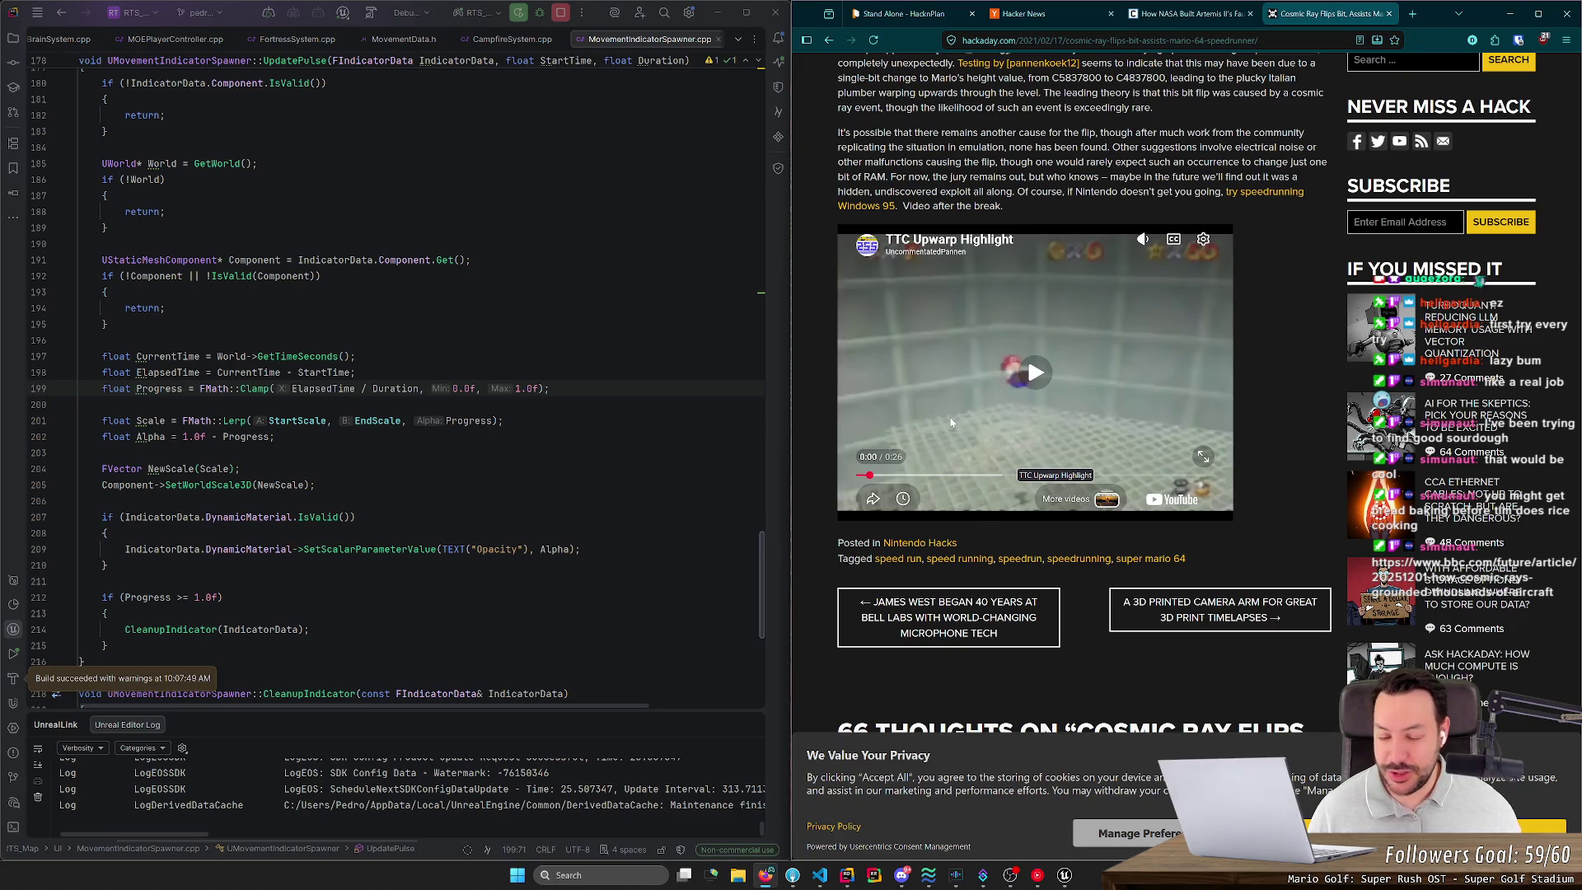
left_click(1026, 387)
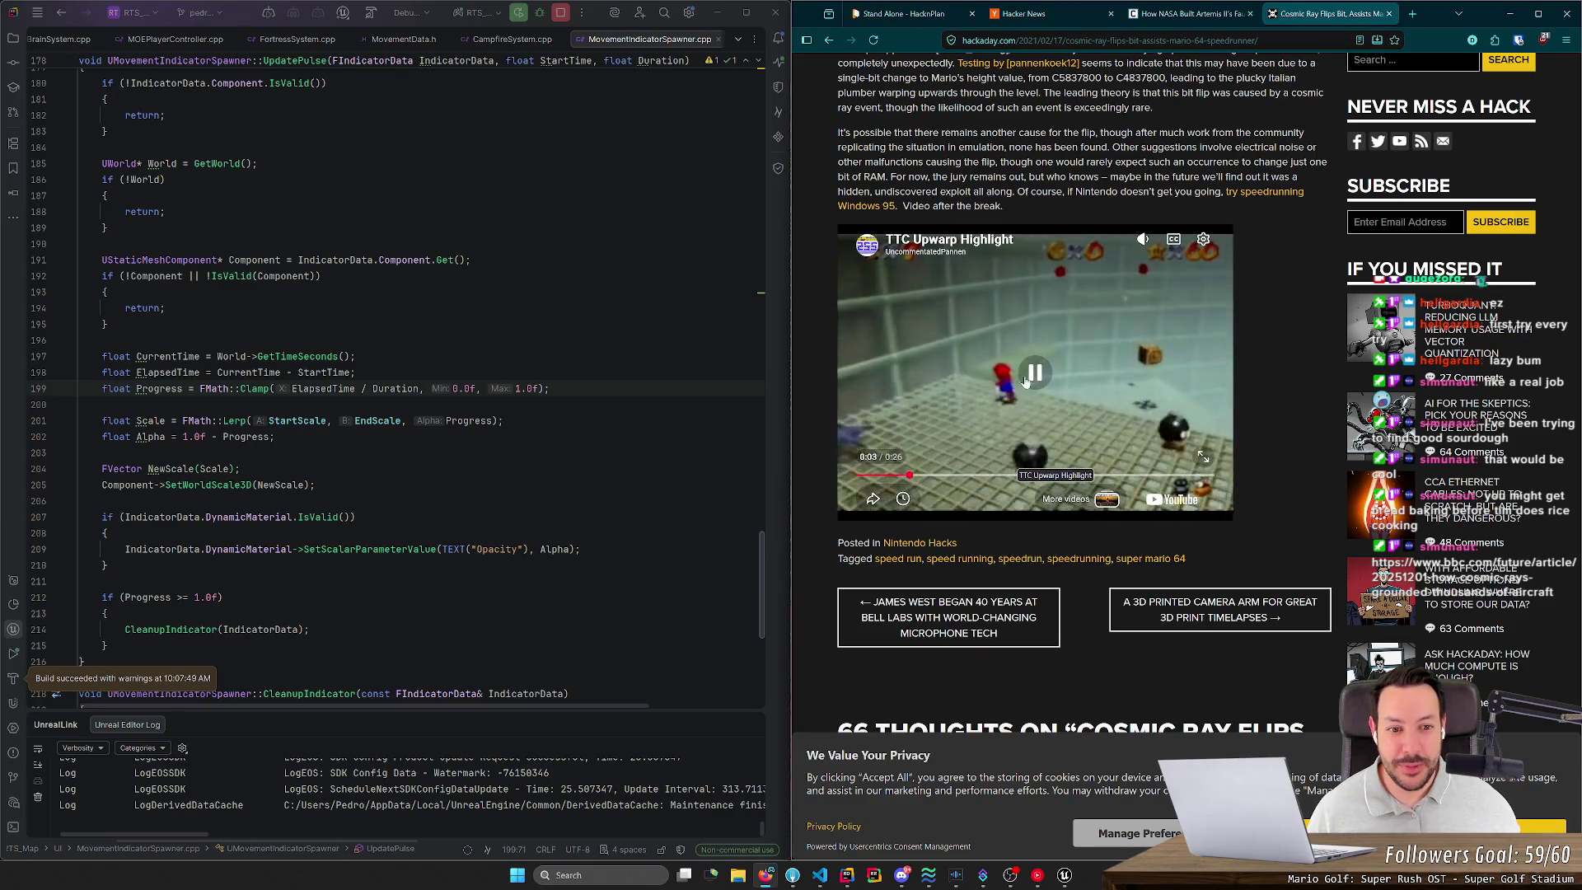
Step: Pause the video, restart it, pause around 0:12, then resume playback
left_click(1016, 410)
left_click(1024, 437)
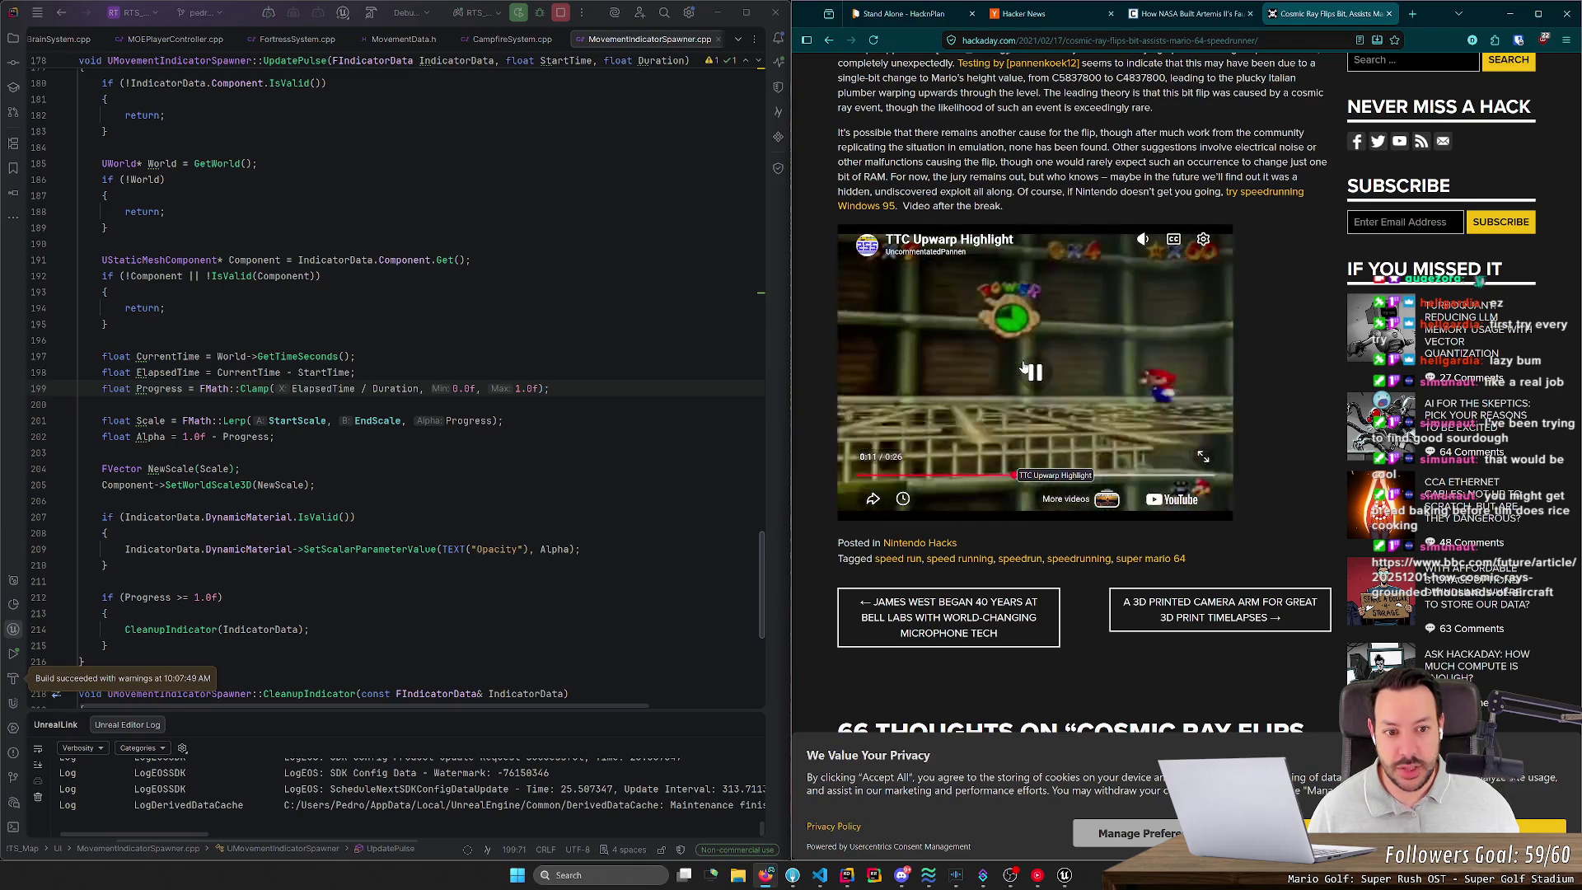
left_click(1027, 375)
left_click(1027, 375)
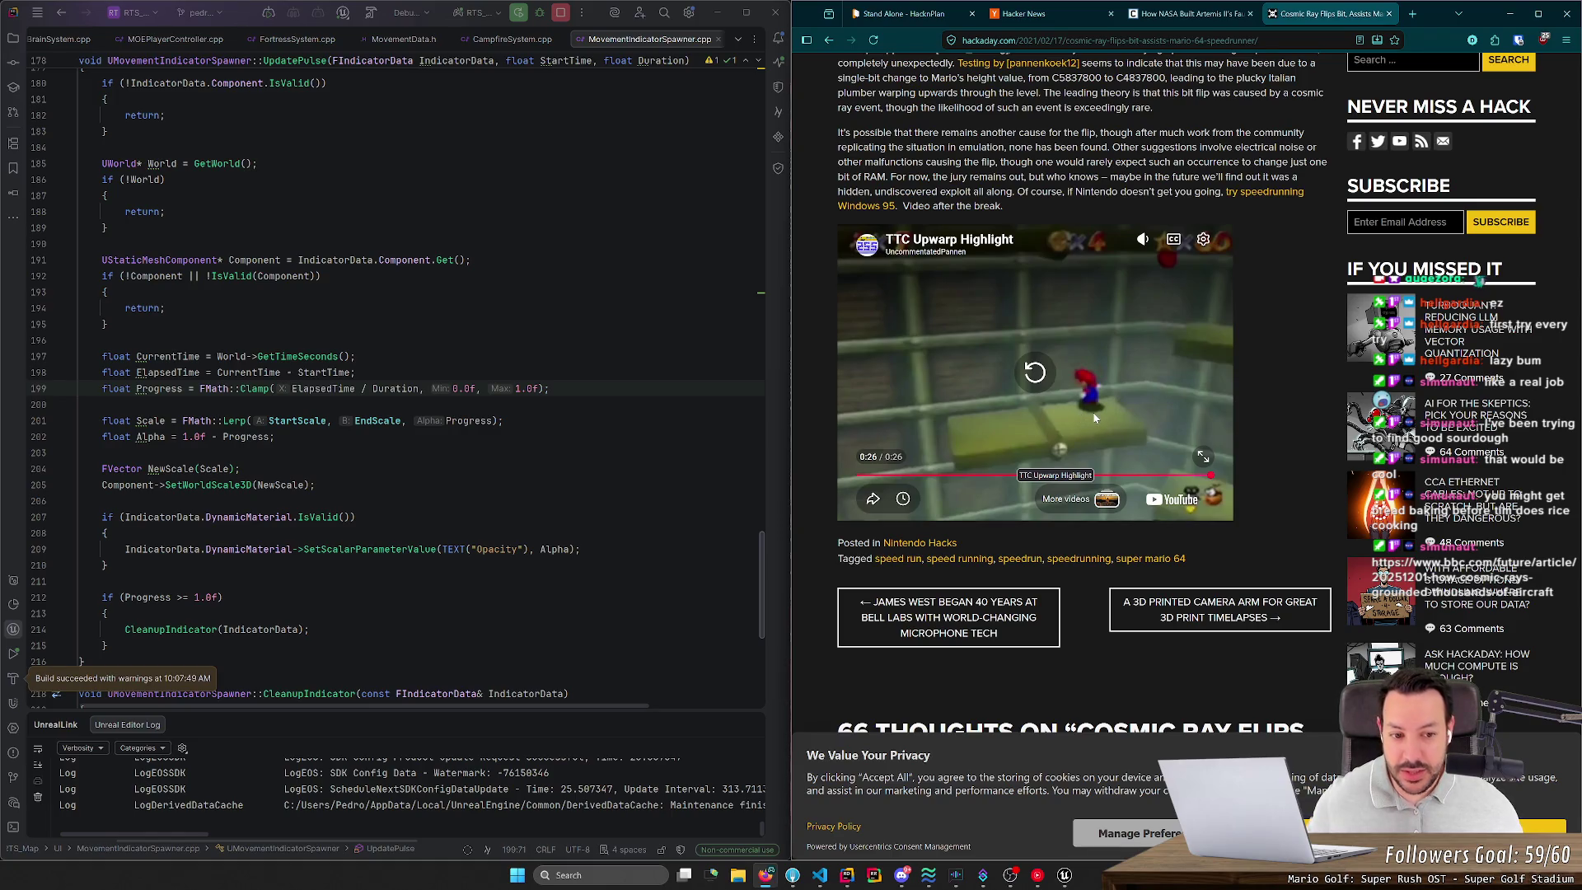
Step: Replay the clip unmuted at full volume, pause it, and close the Hackaday tab
left_click(1034, 375)
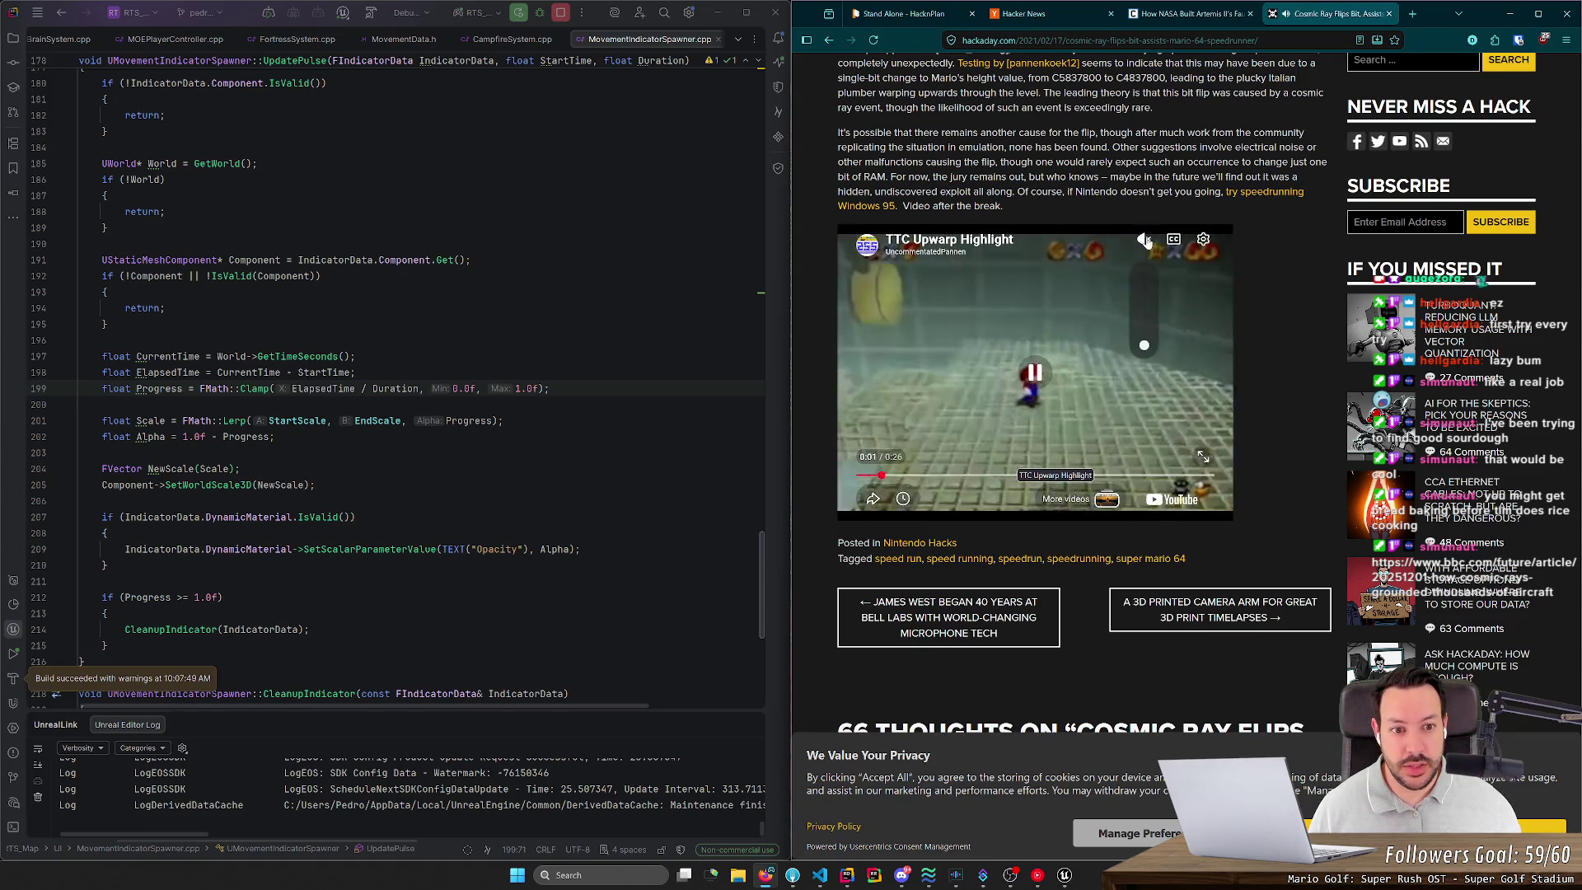
left_click(1146, 241)
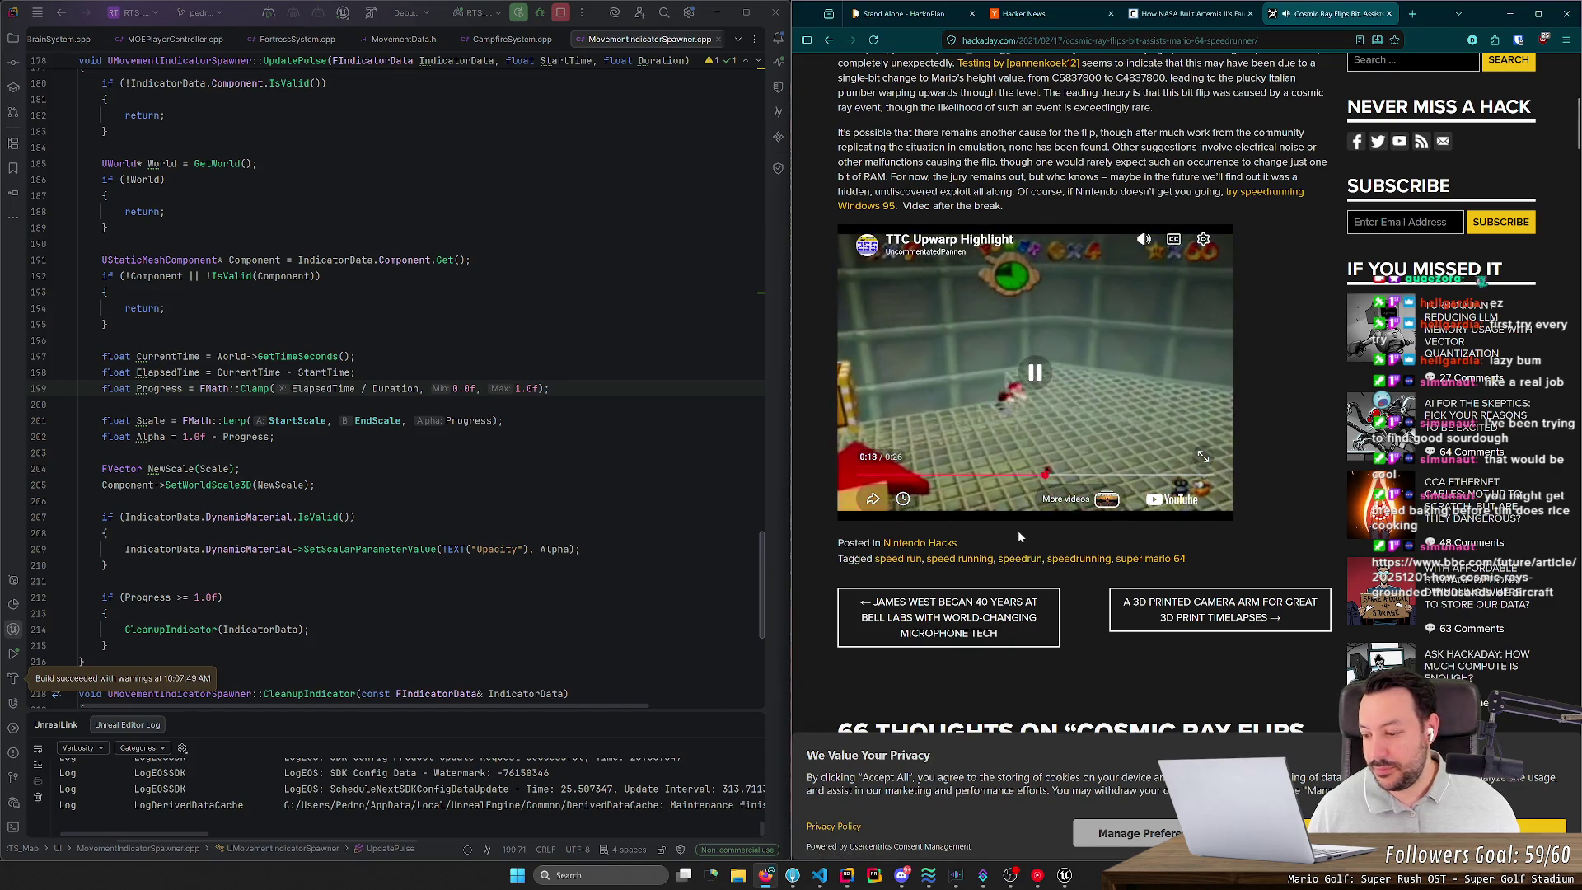
left_click(972, 404)
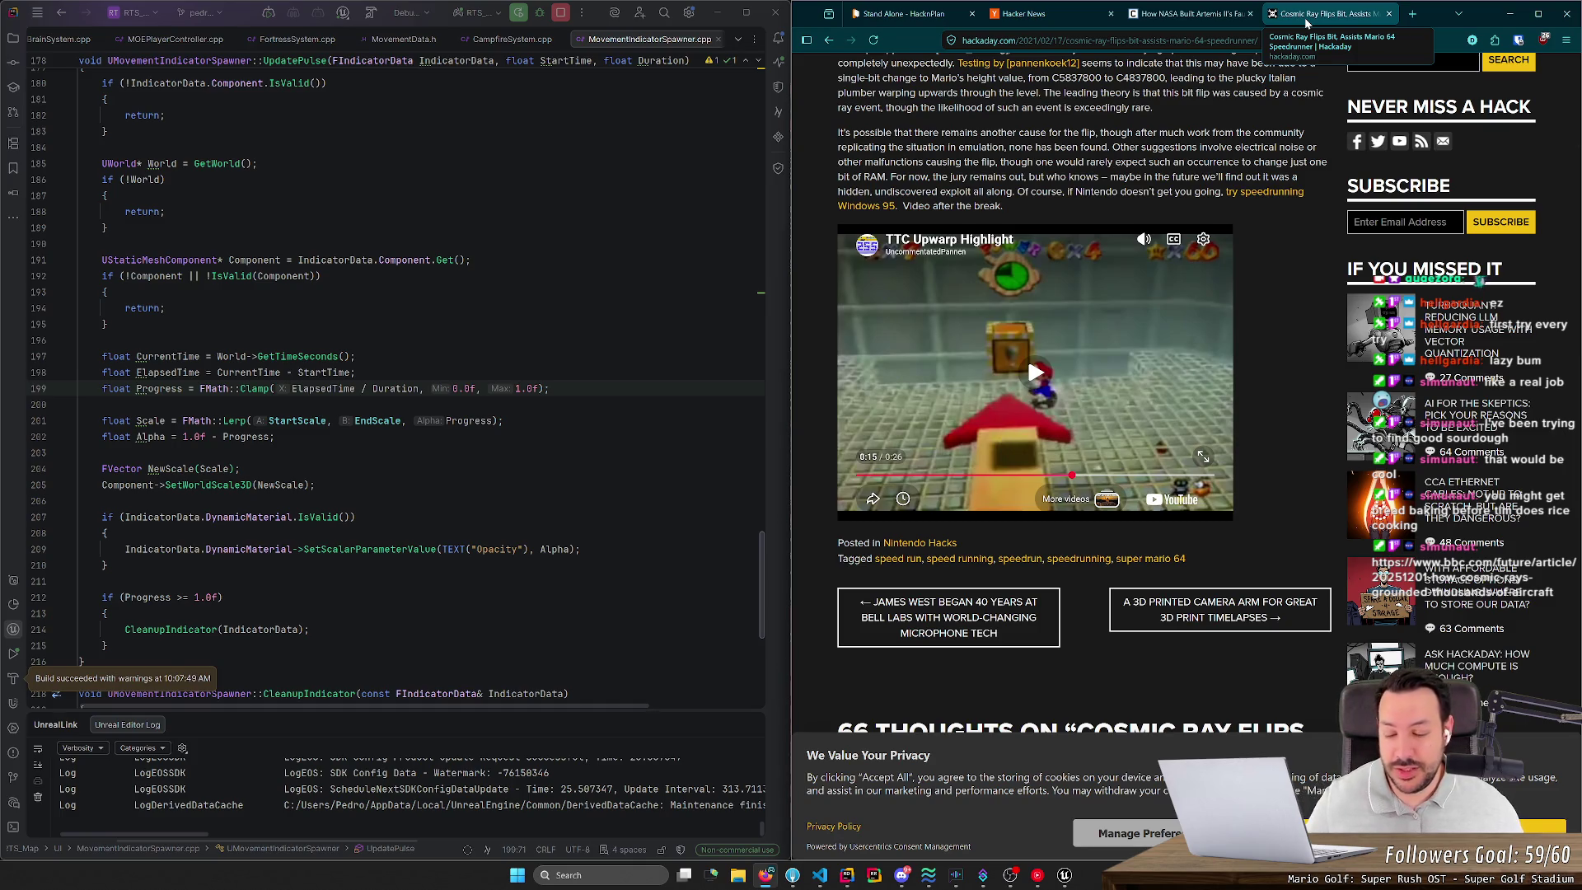
middle_click(1306, 15)
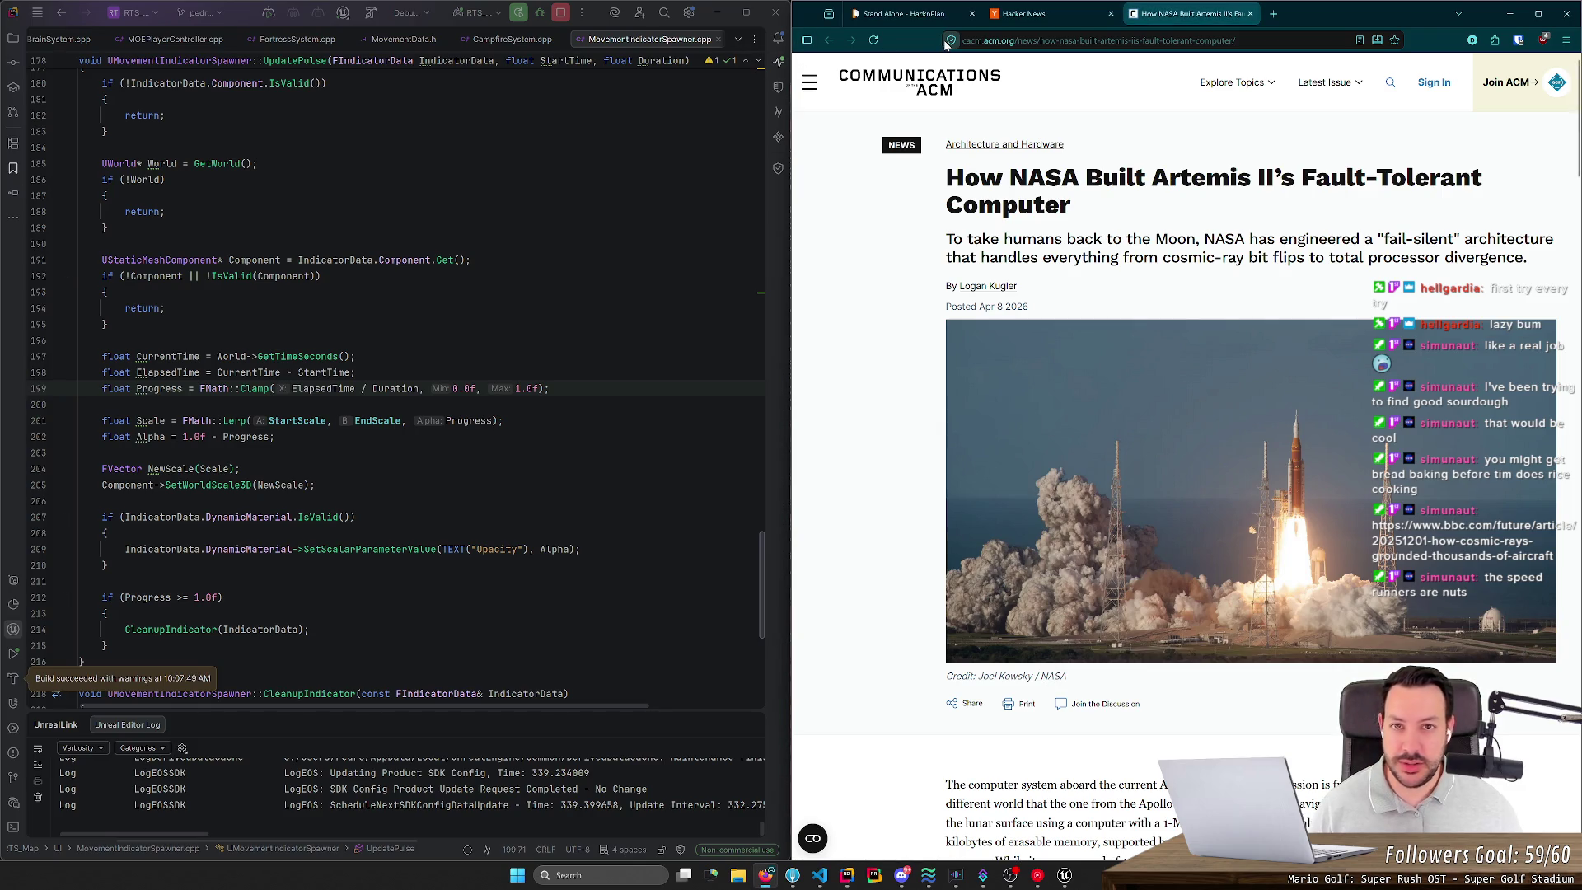
Step: Open a new blank tab beside the Artemis II article
left_click(1267, 15)
Step: Search Google for 'northern lights', then close the results tab
type("northern ")
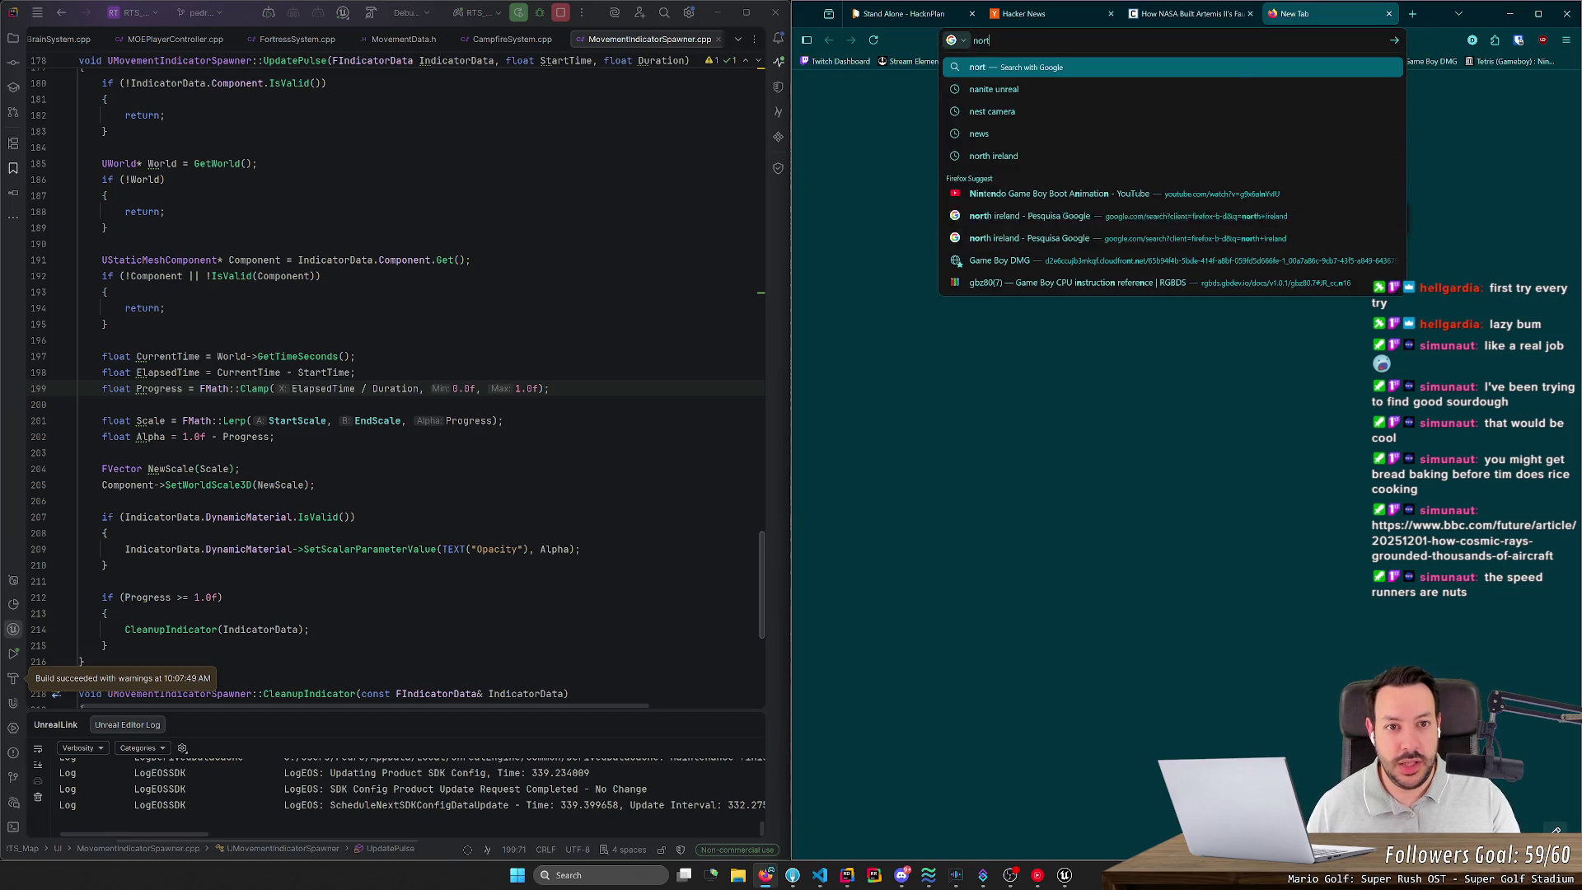
type("lights")
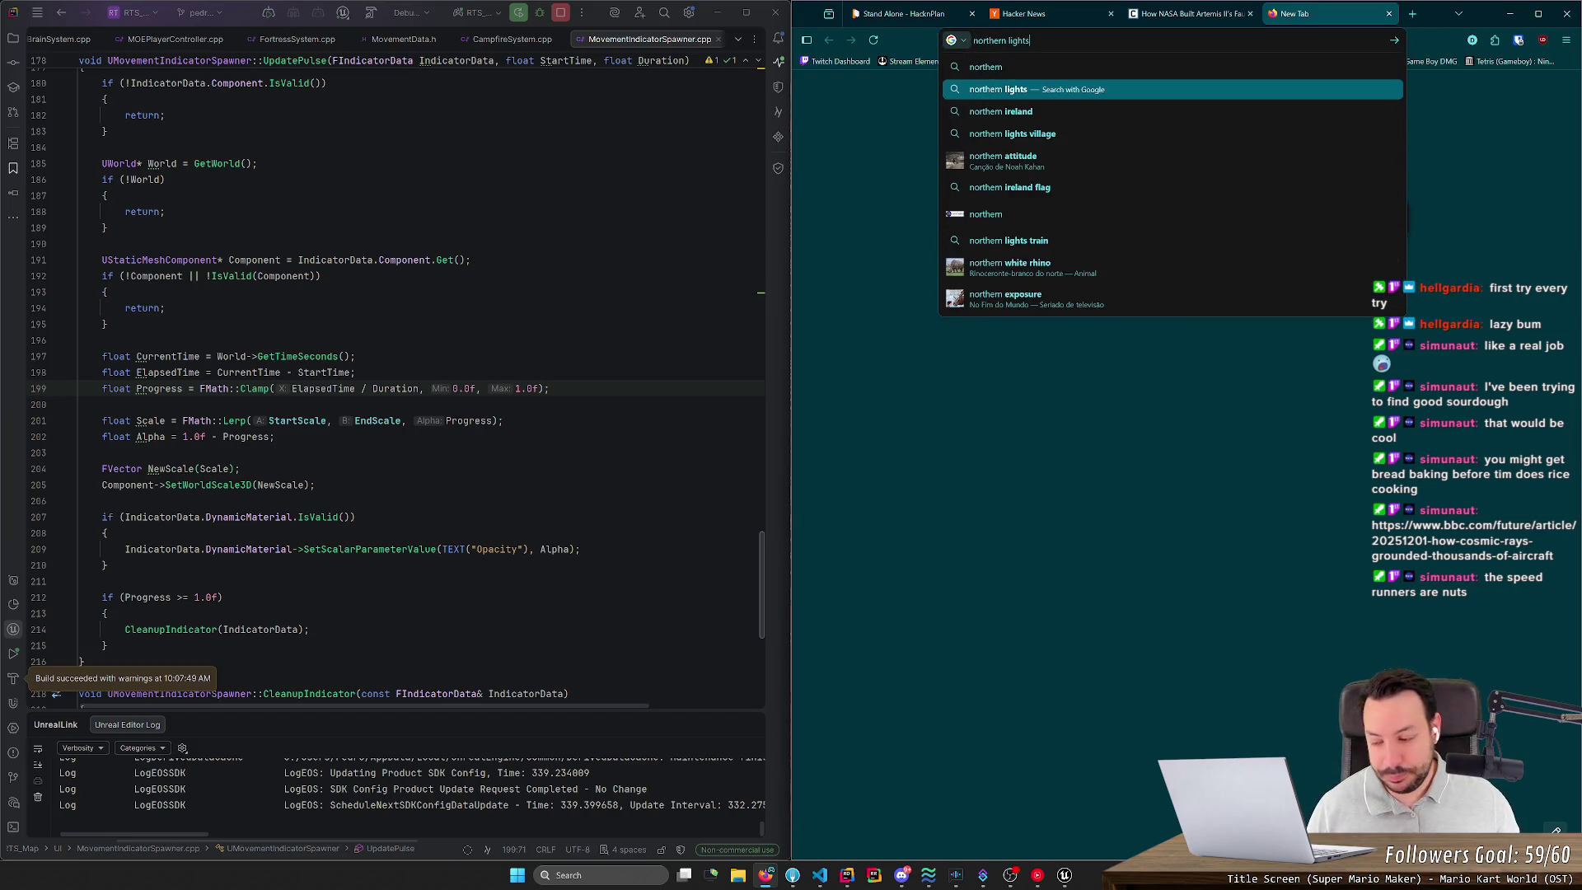
key("Return")
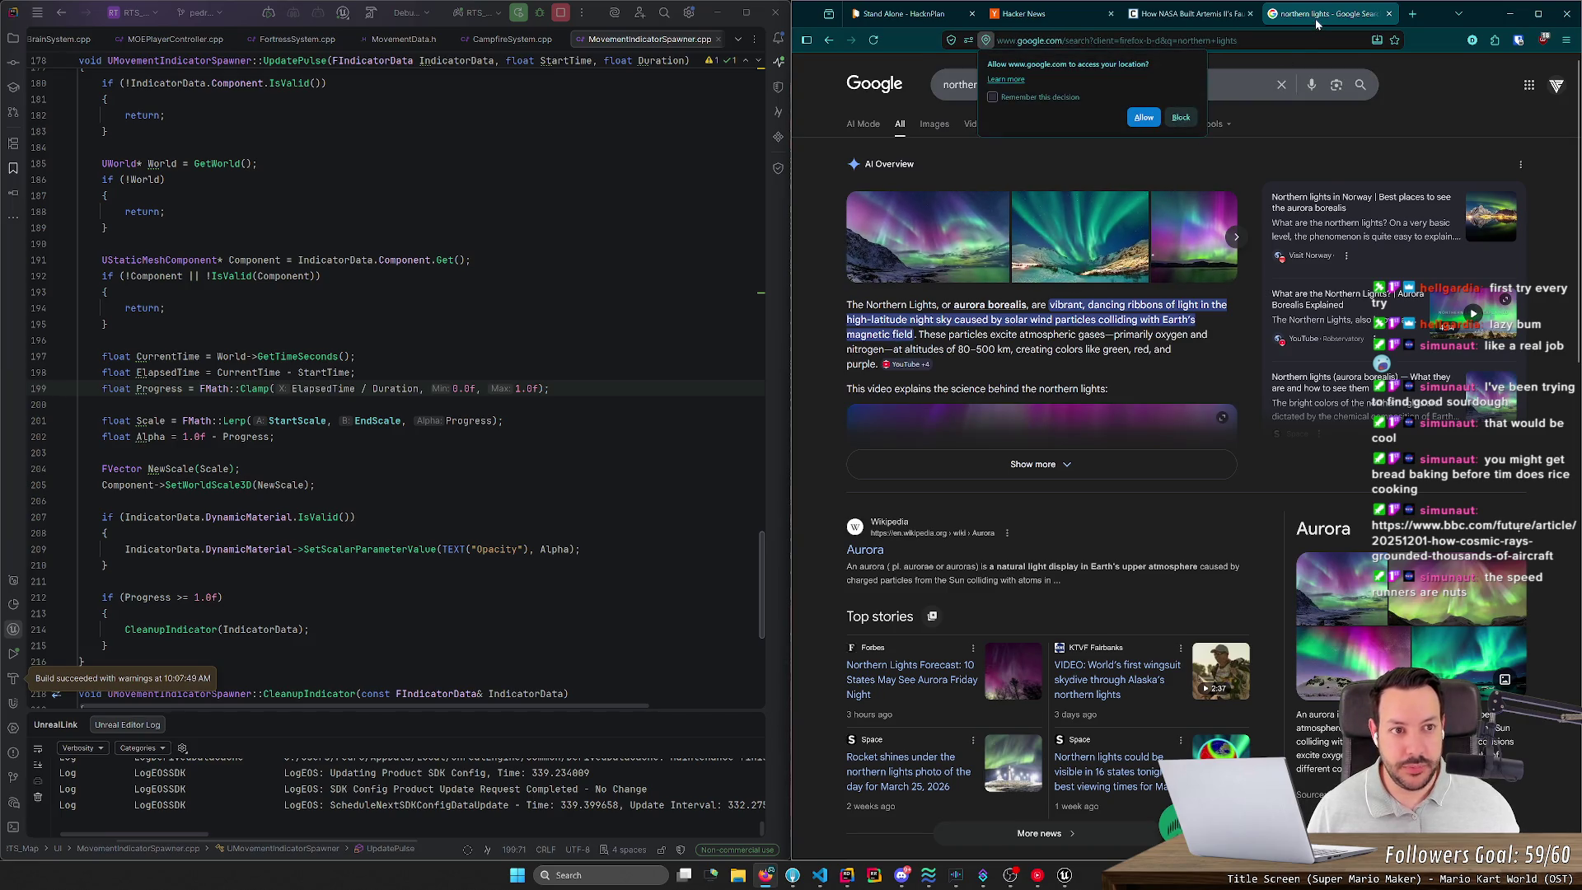
left_click(1389, 13)
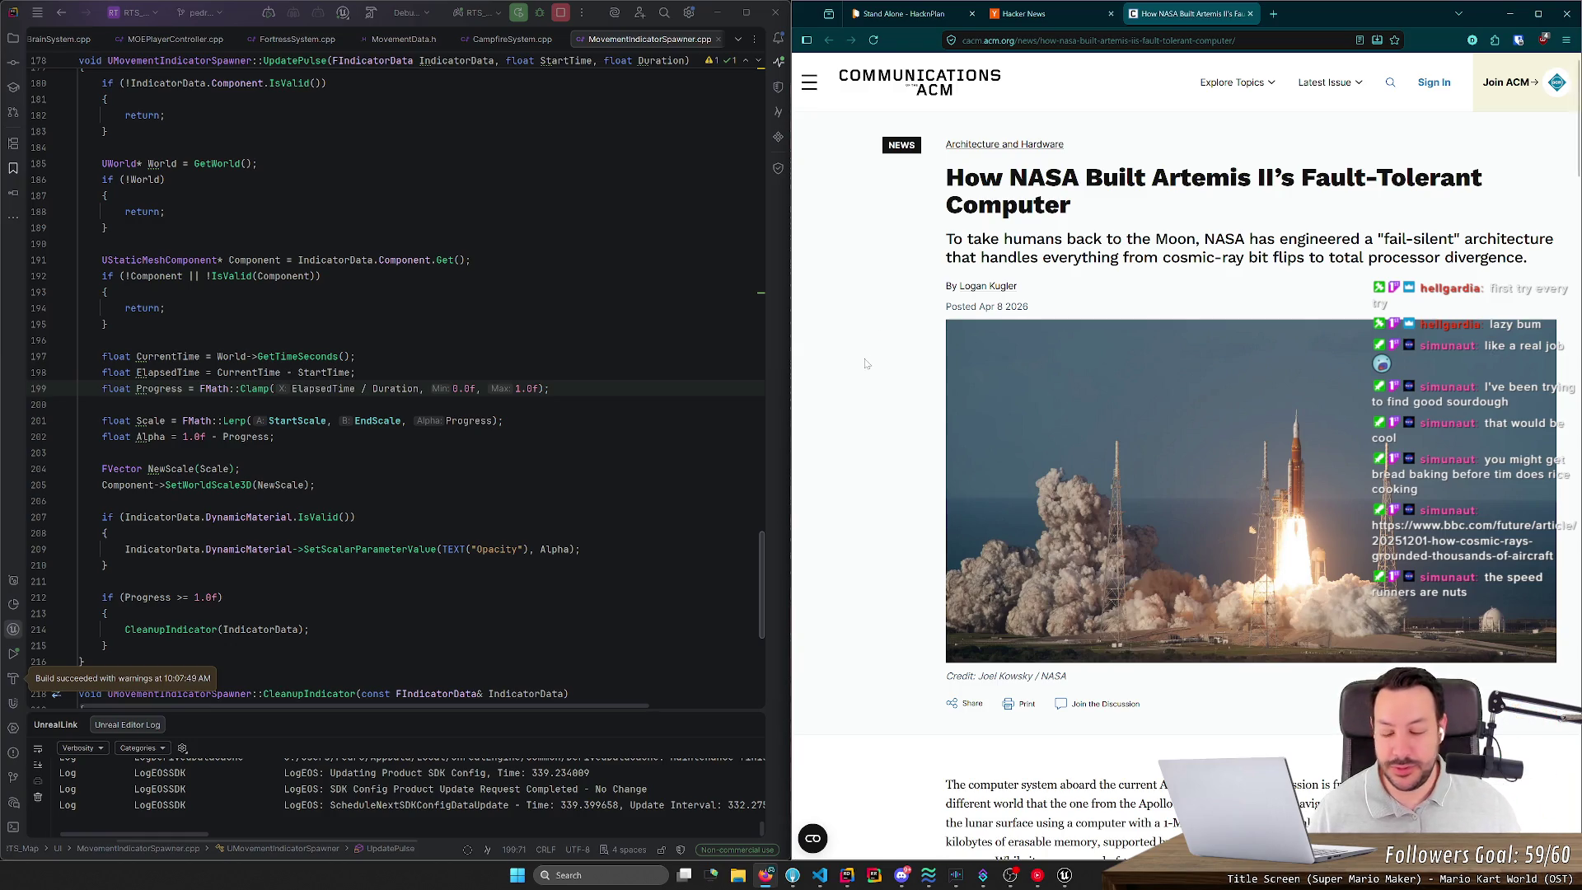
Step: Autoscroll further down the ACM Artemis II article, then start a fresh blank tab
middle_click(904, 215)
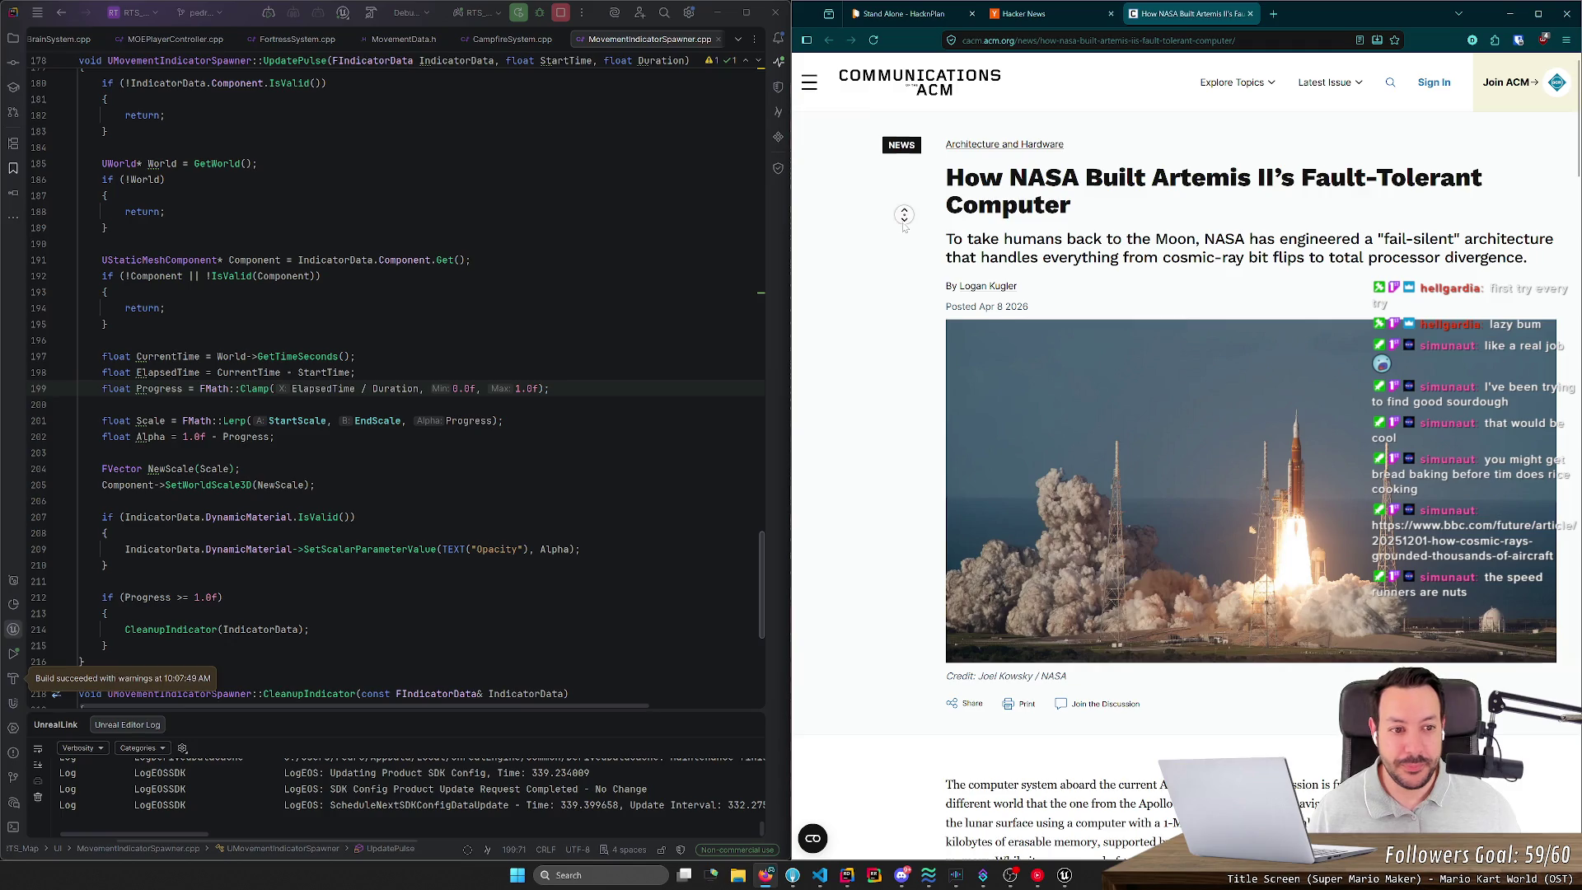
middle_click(903, 228)
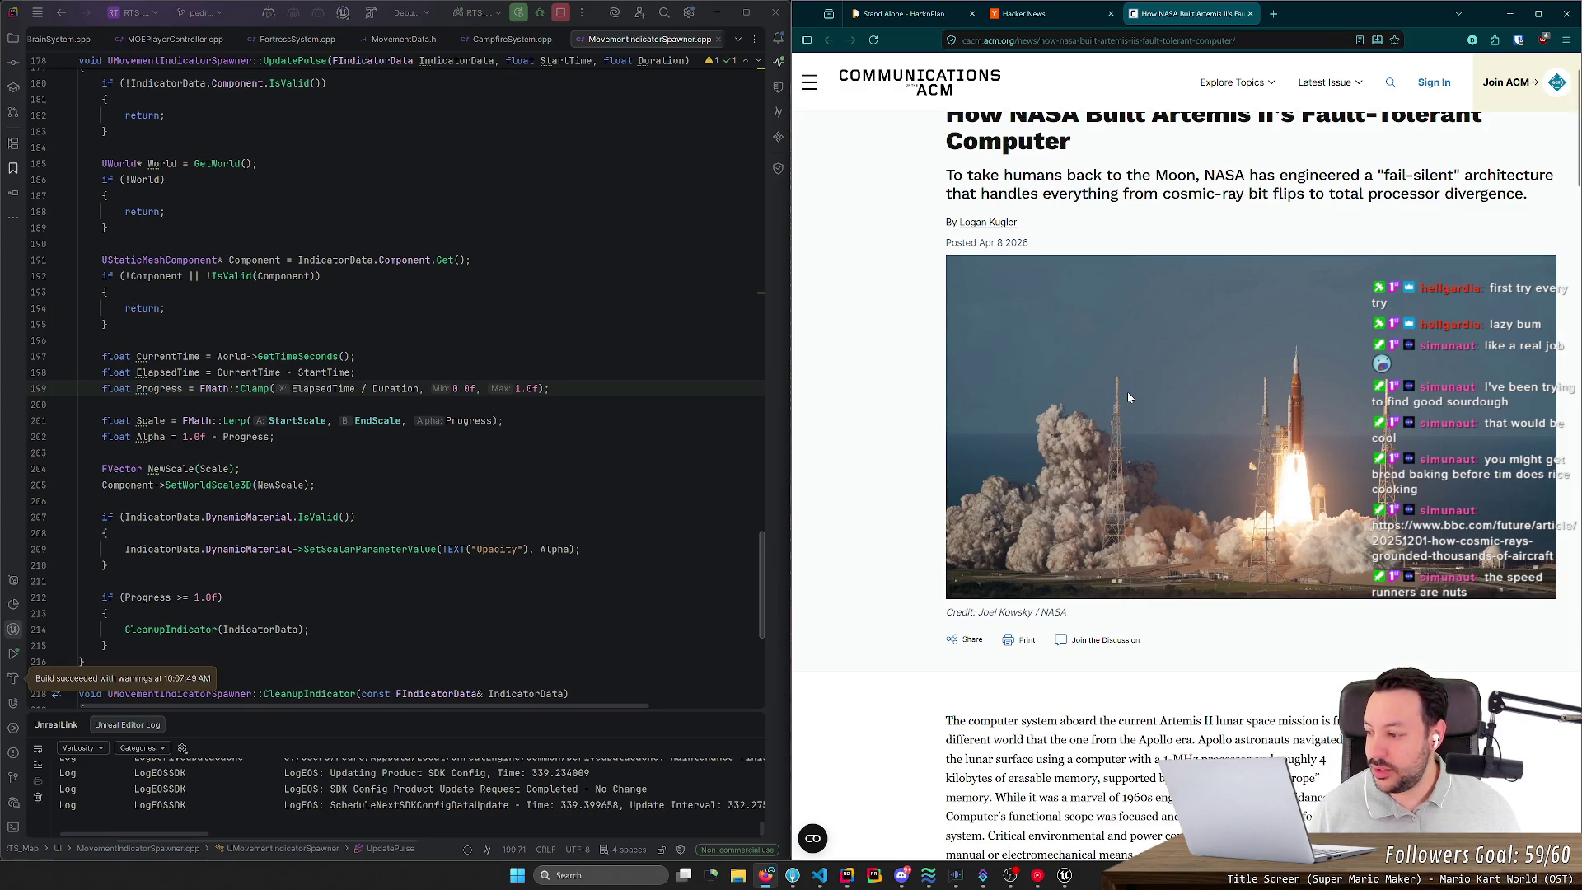
scroll(1128, 392, "down", 2)
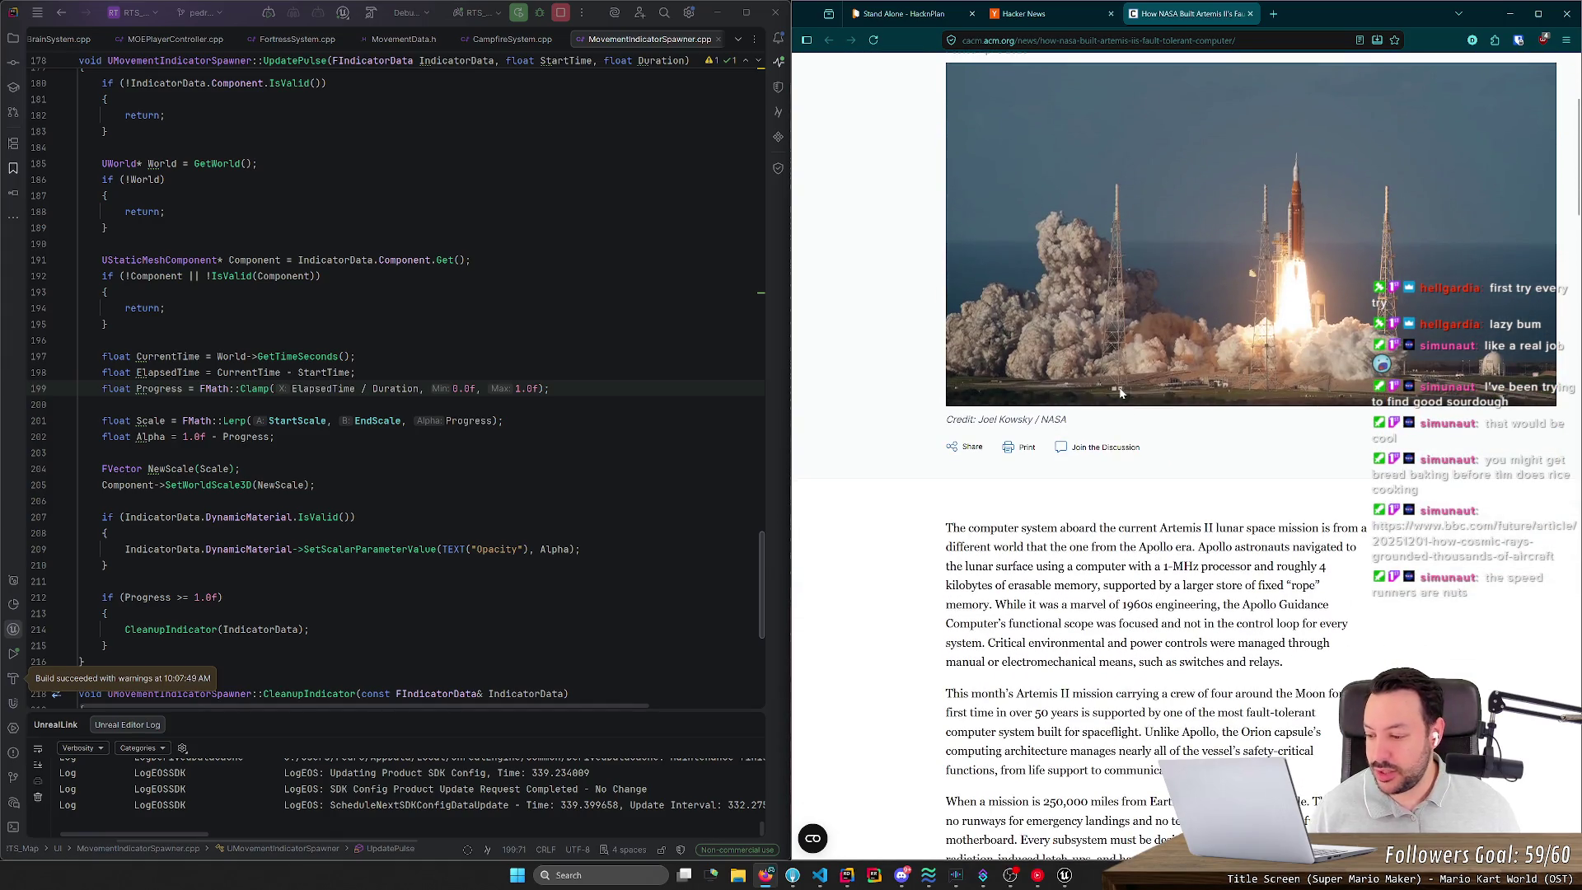
scroll(1121, 393, "down", 3)
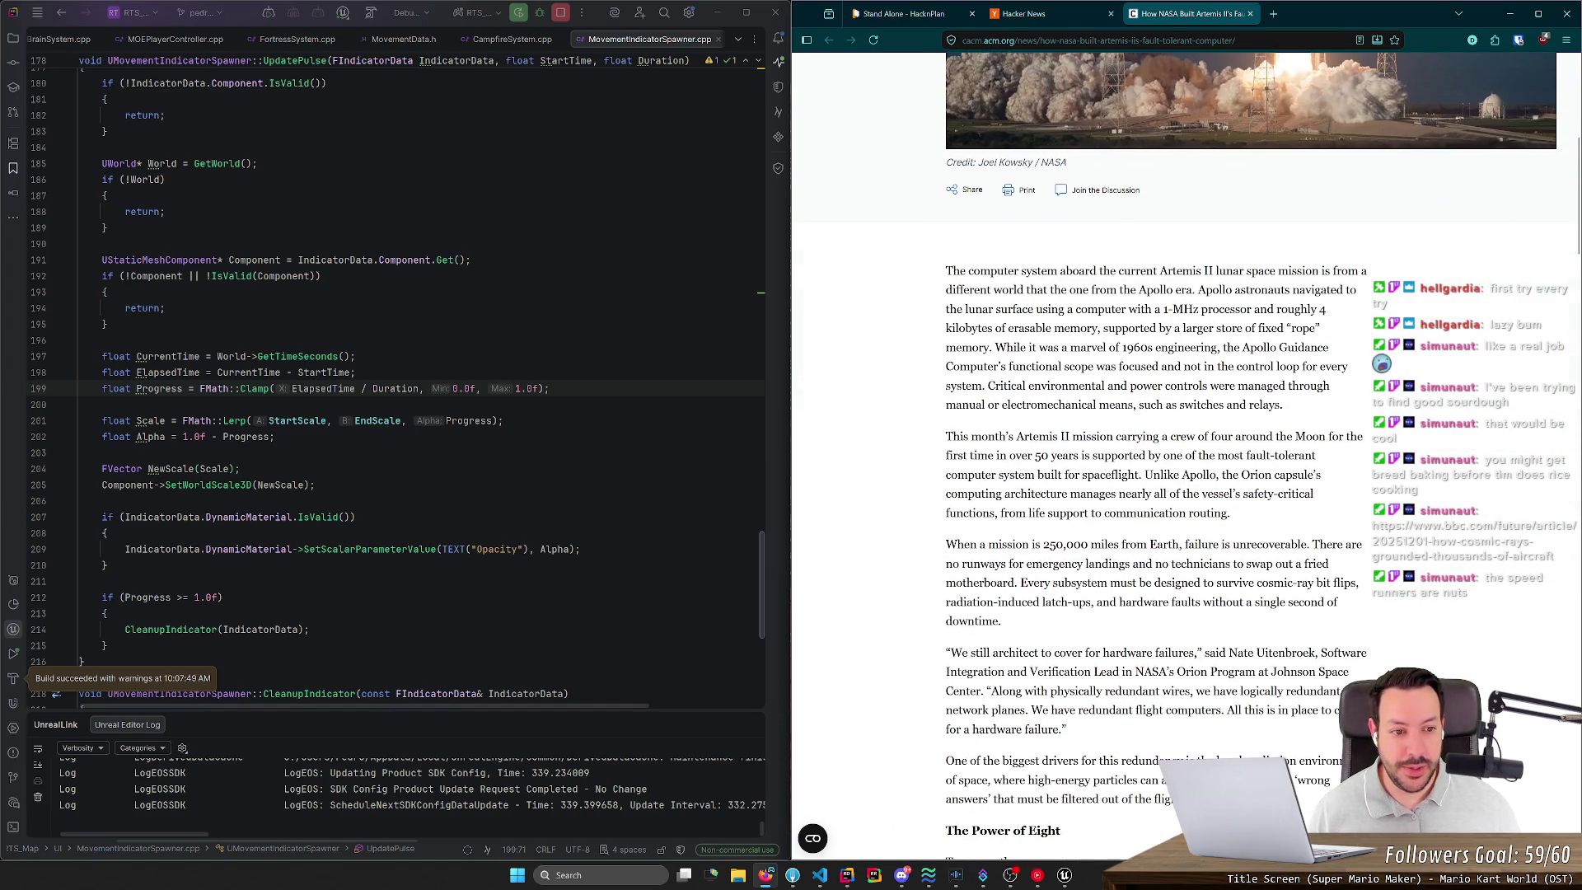
middle_click(924, 284)
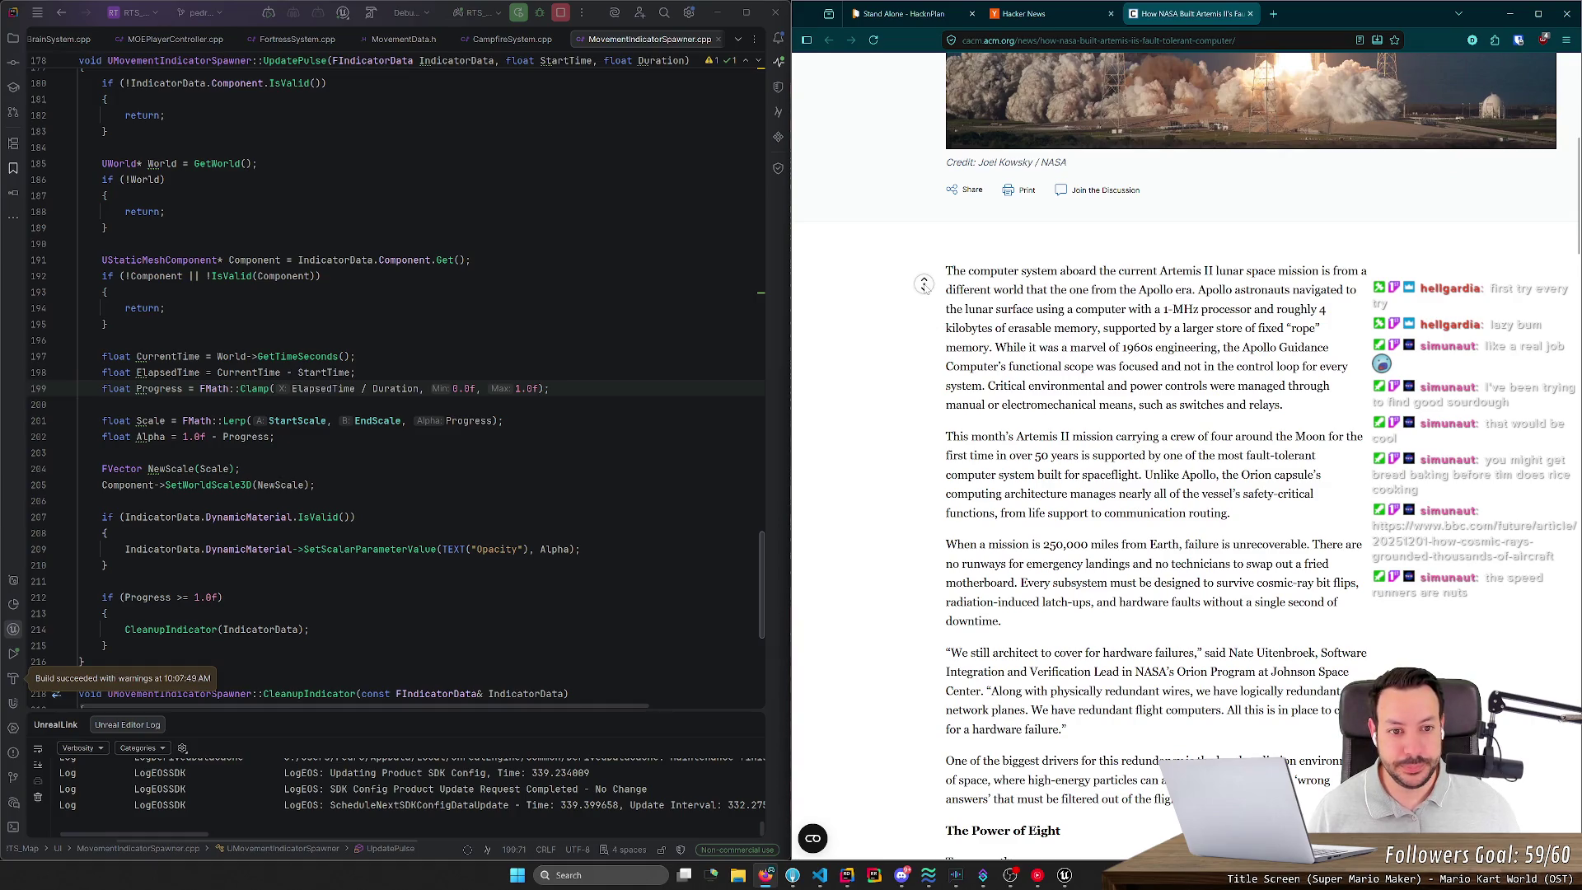
left_click(1273, 15)
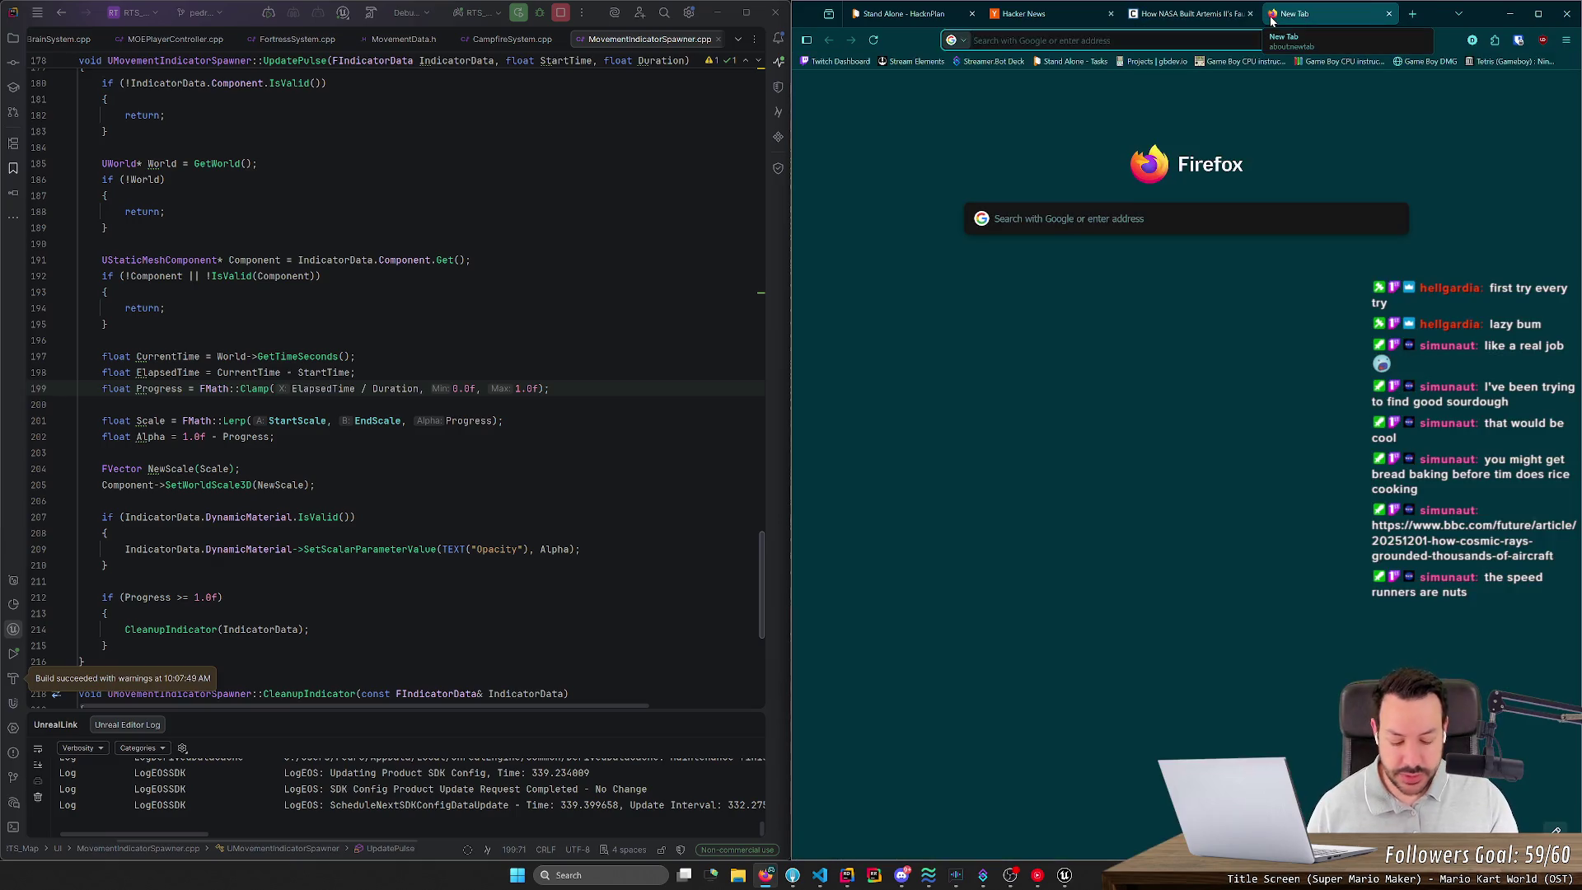
Step: Search '7:07pm central time' and open the worldtimebuddy CST-to-Lisbon converter
type("7:09")
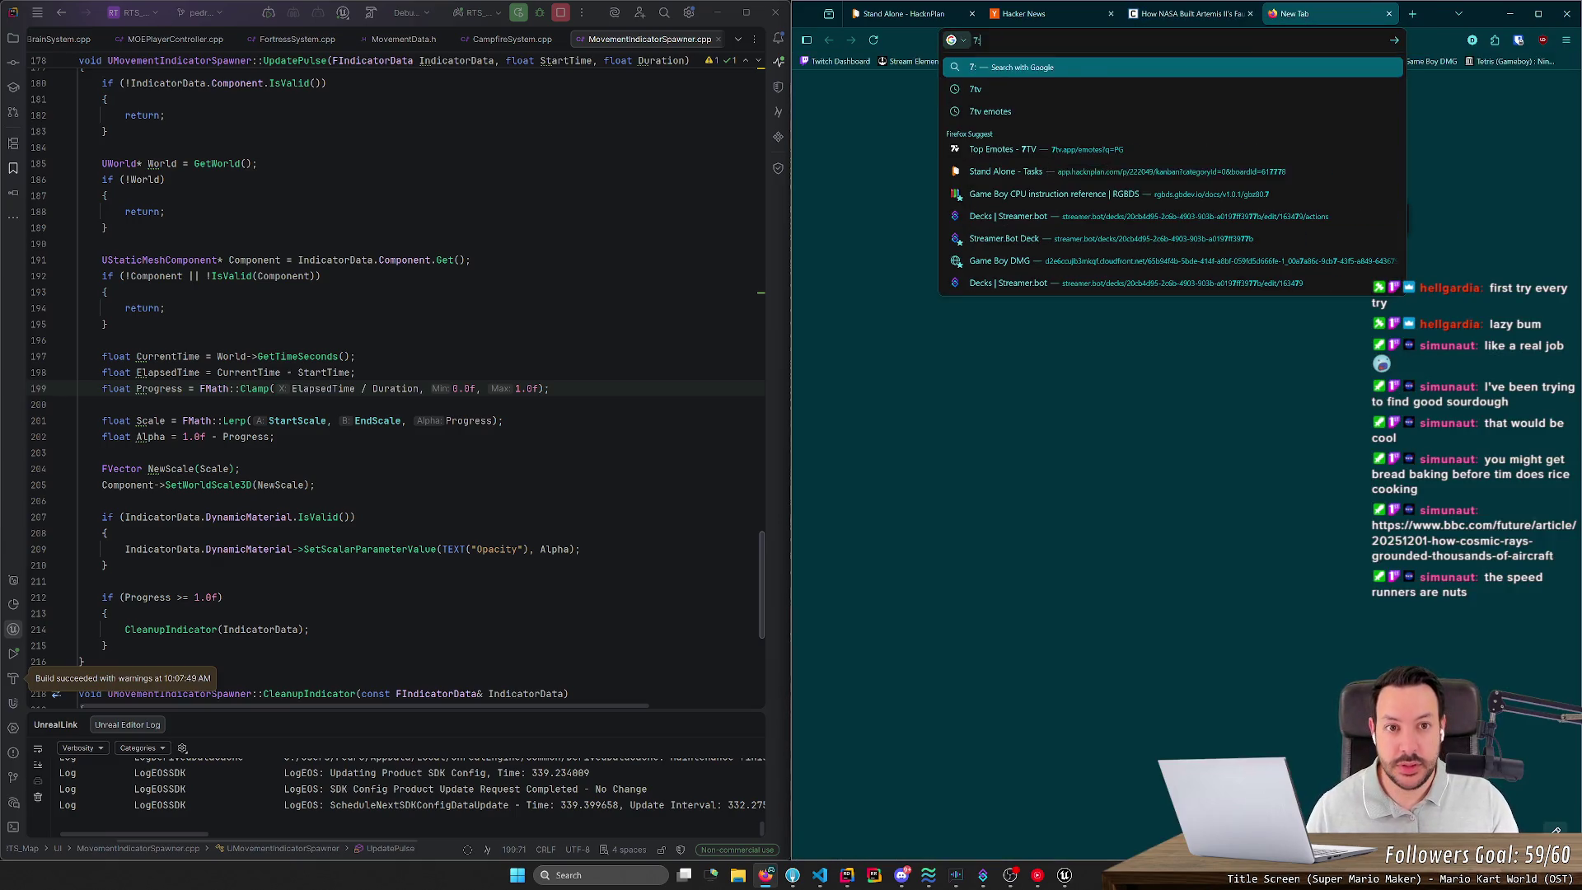
key("BackSpace")
type("7")
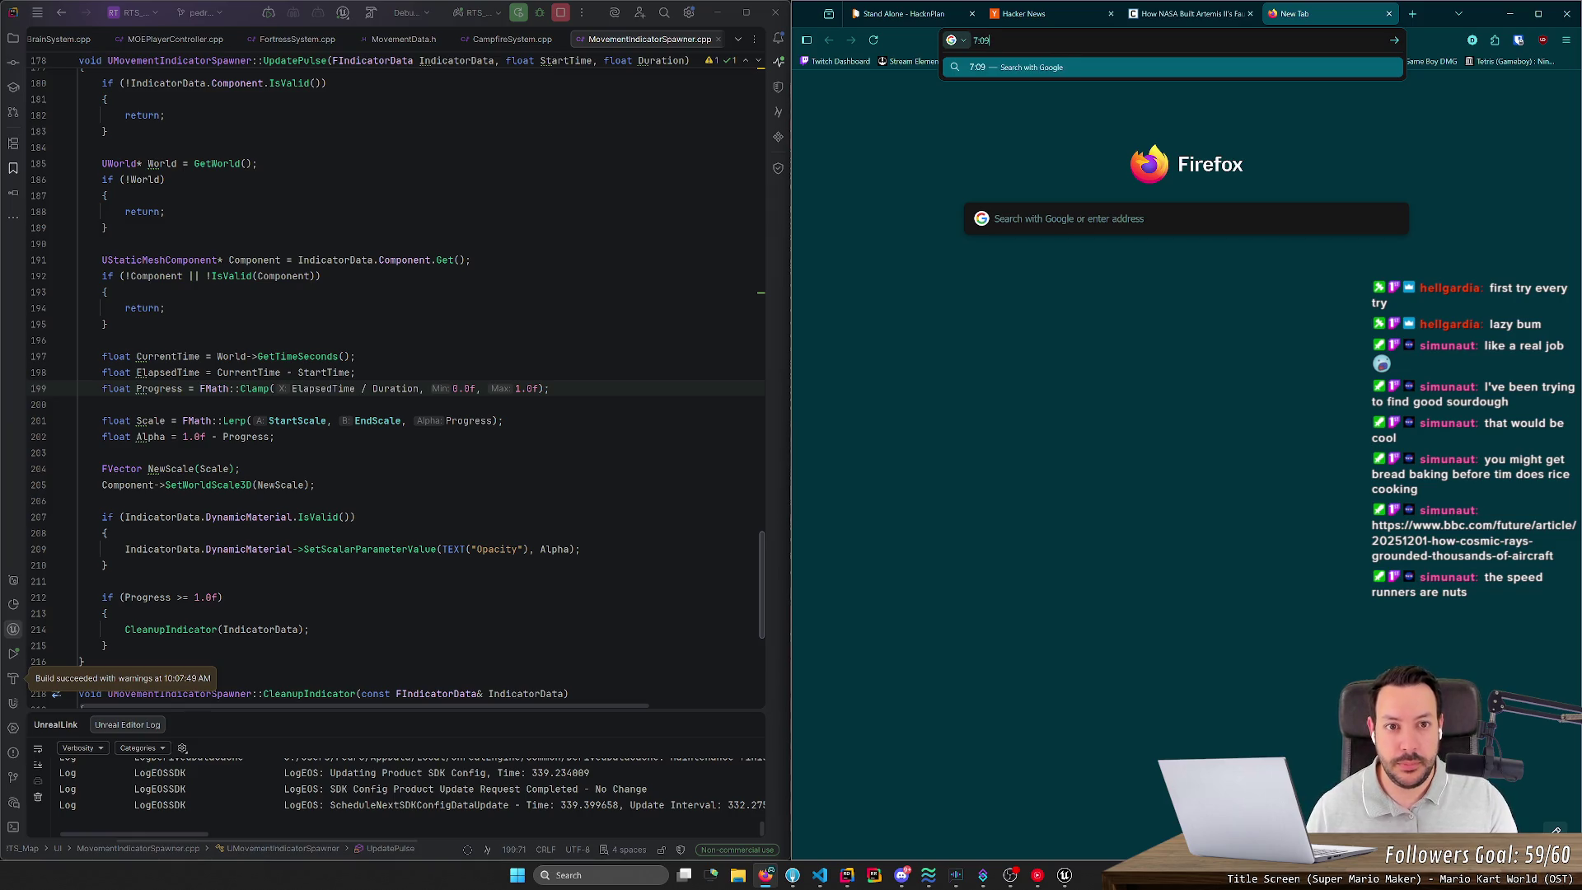
type("pm central time")
key("Return")
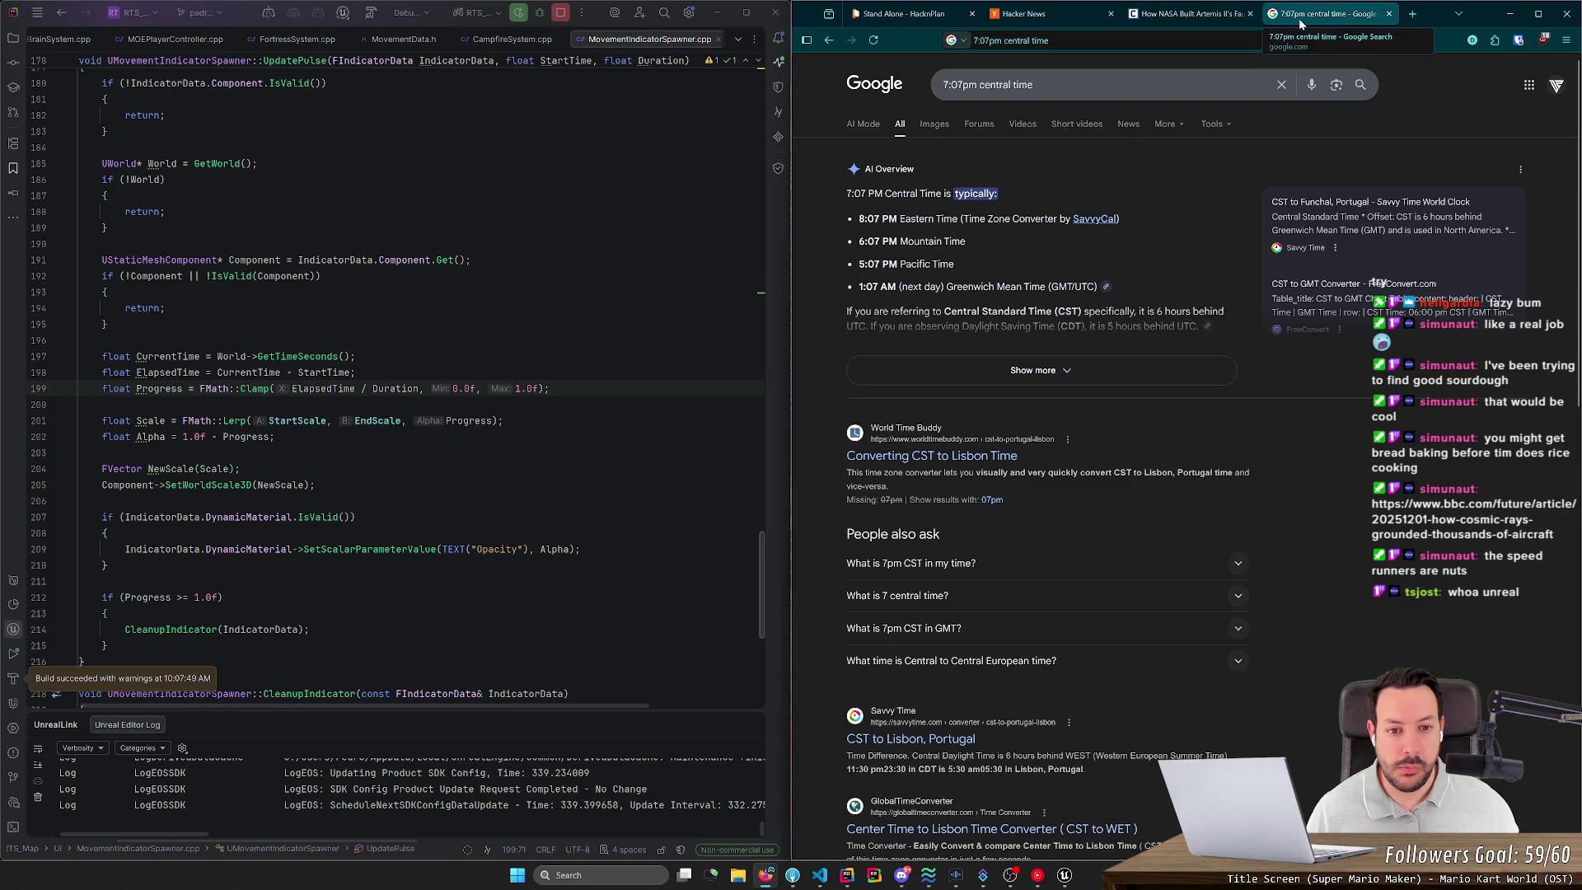
left_click(960, 456)
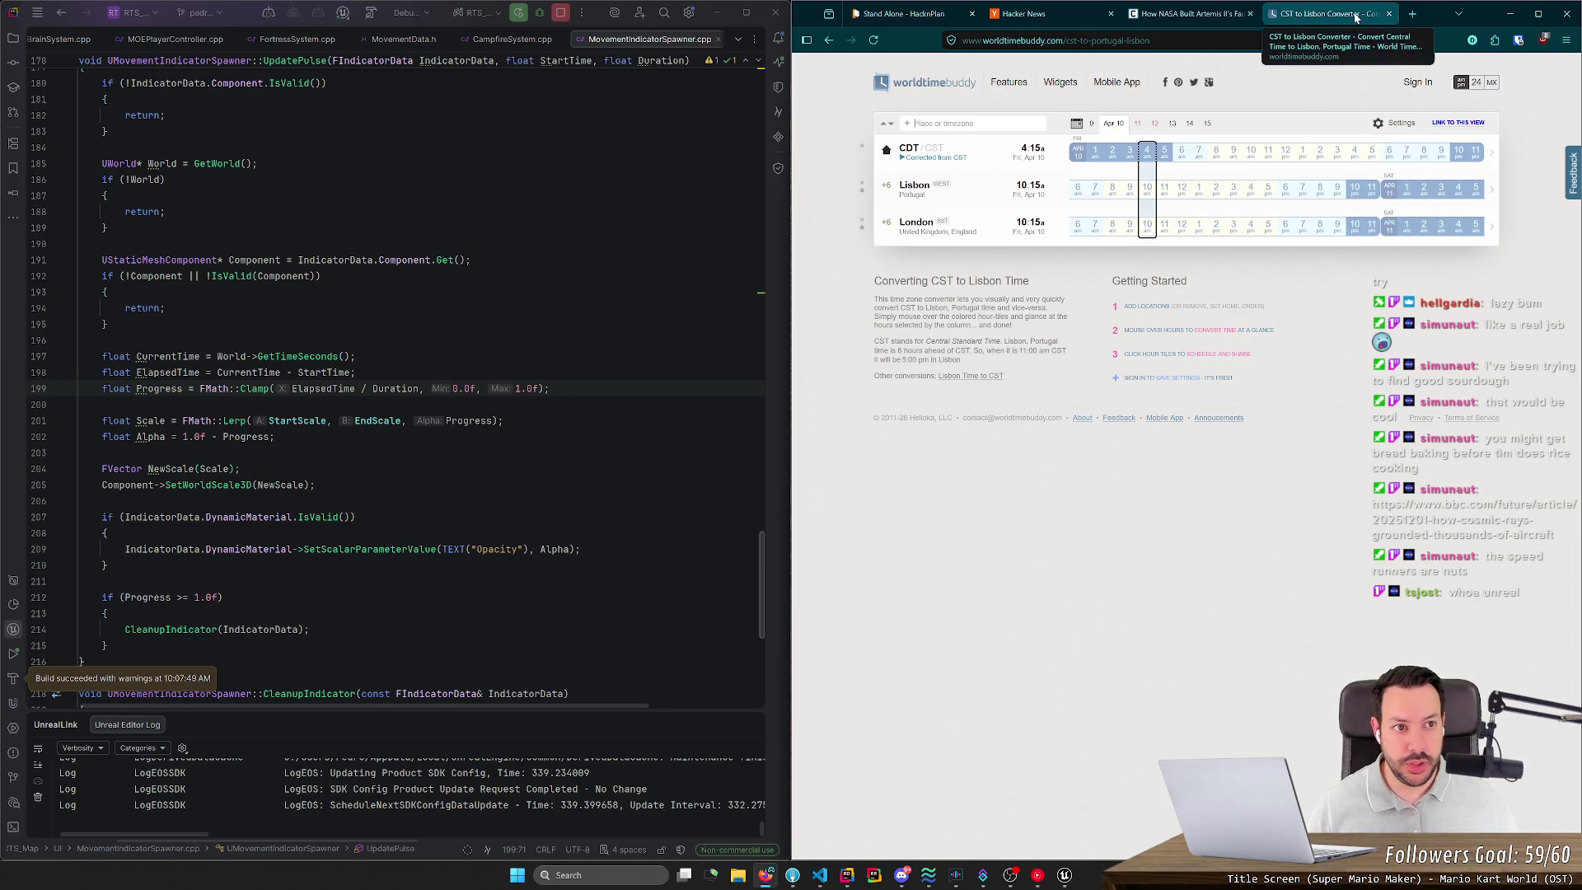
Step: Close the converter tab and return to the Artemis II article's headline
left_click(1389, 13)
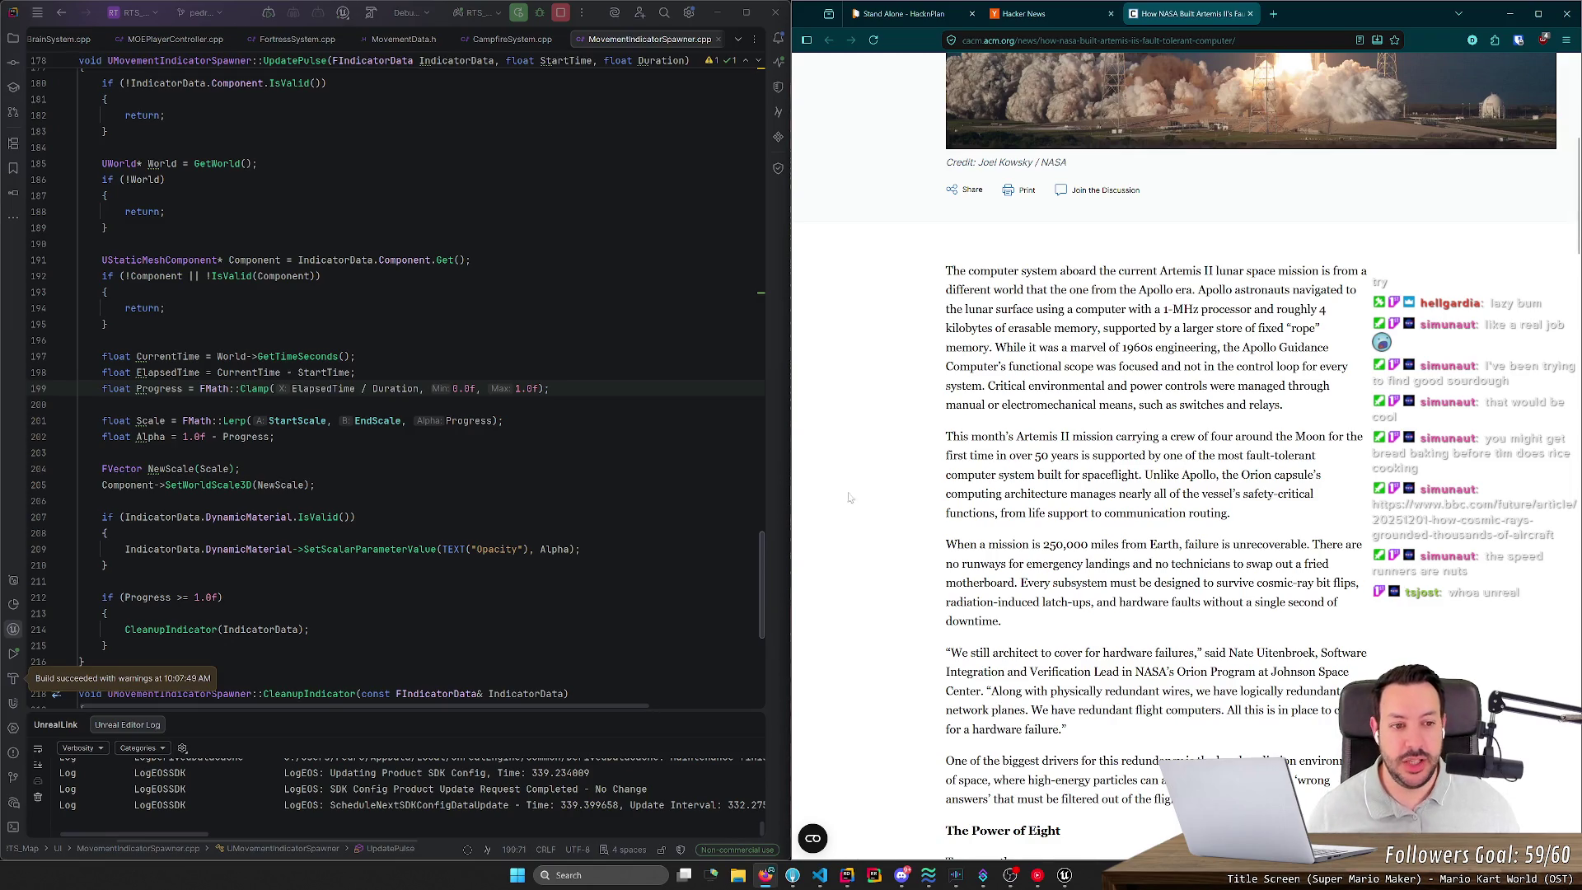
scroll(845, 512, "up", 3)
scroll(845, 512, "up", 3)
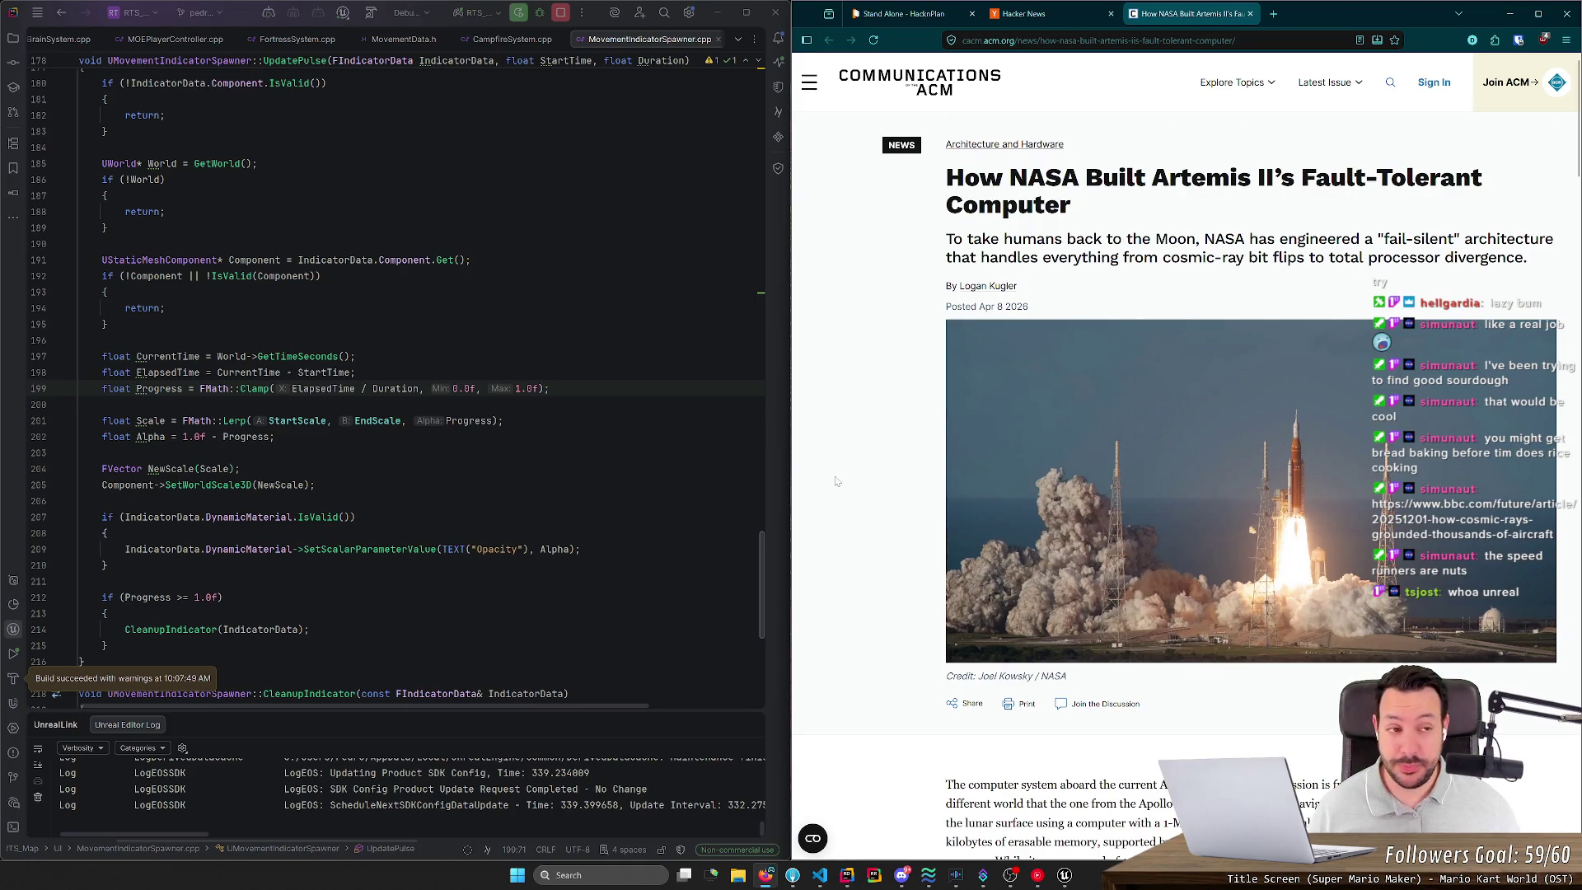
Step: Scroll to the Apollo navigation passage and highlight the 1-MHz processor figure
scroll(836, 482, "down", 5)
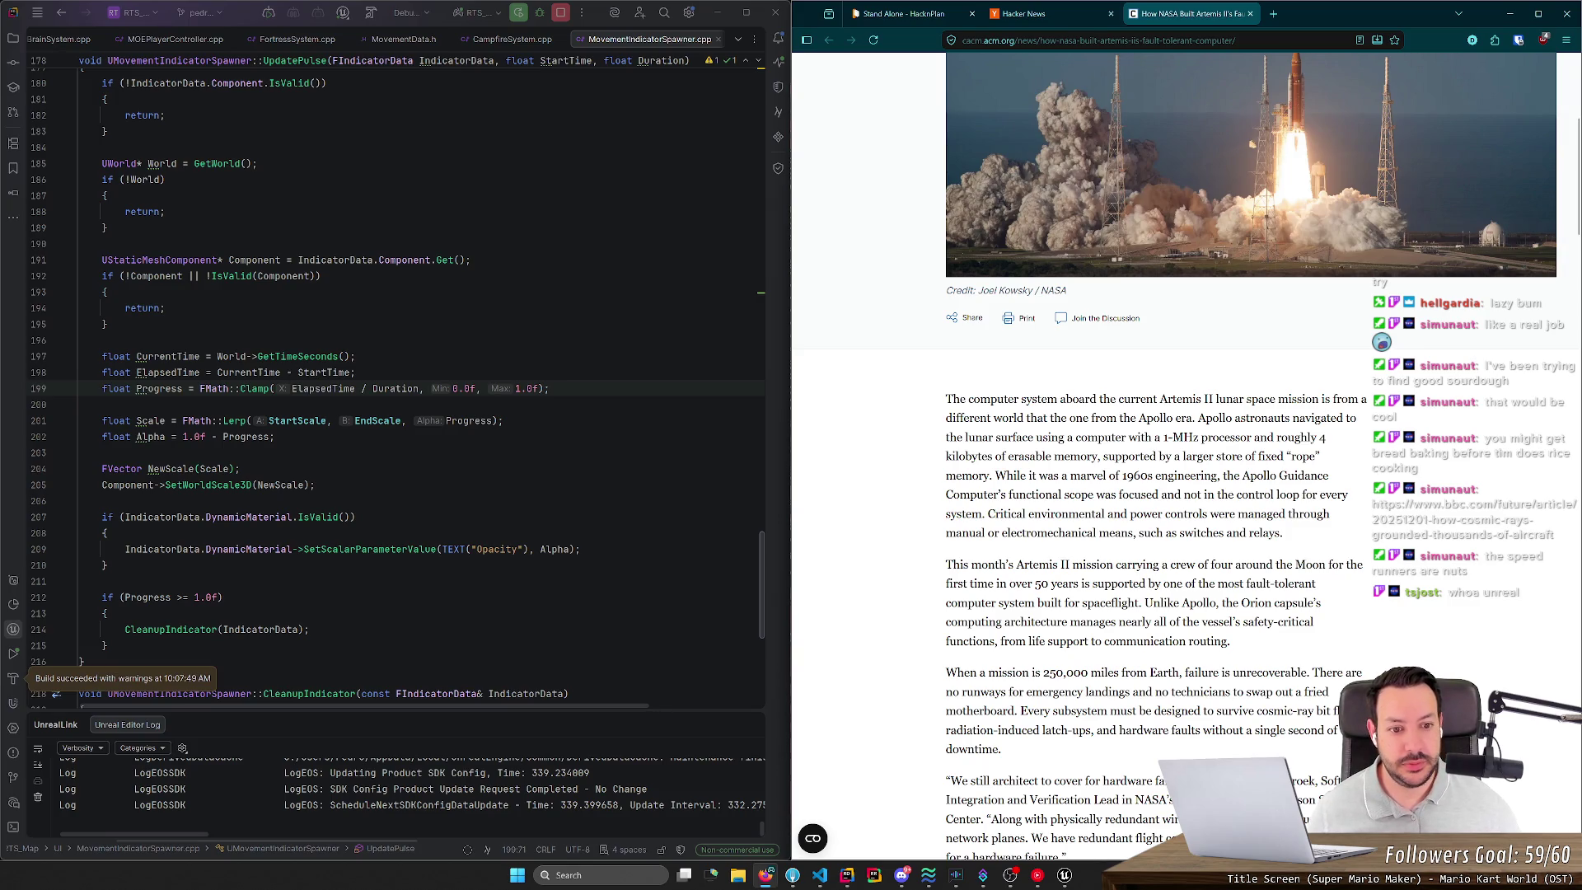
scroll(1253, 207, "down", 2)
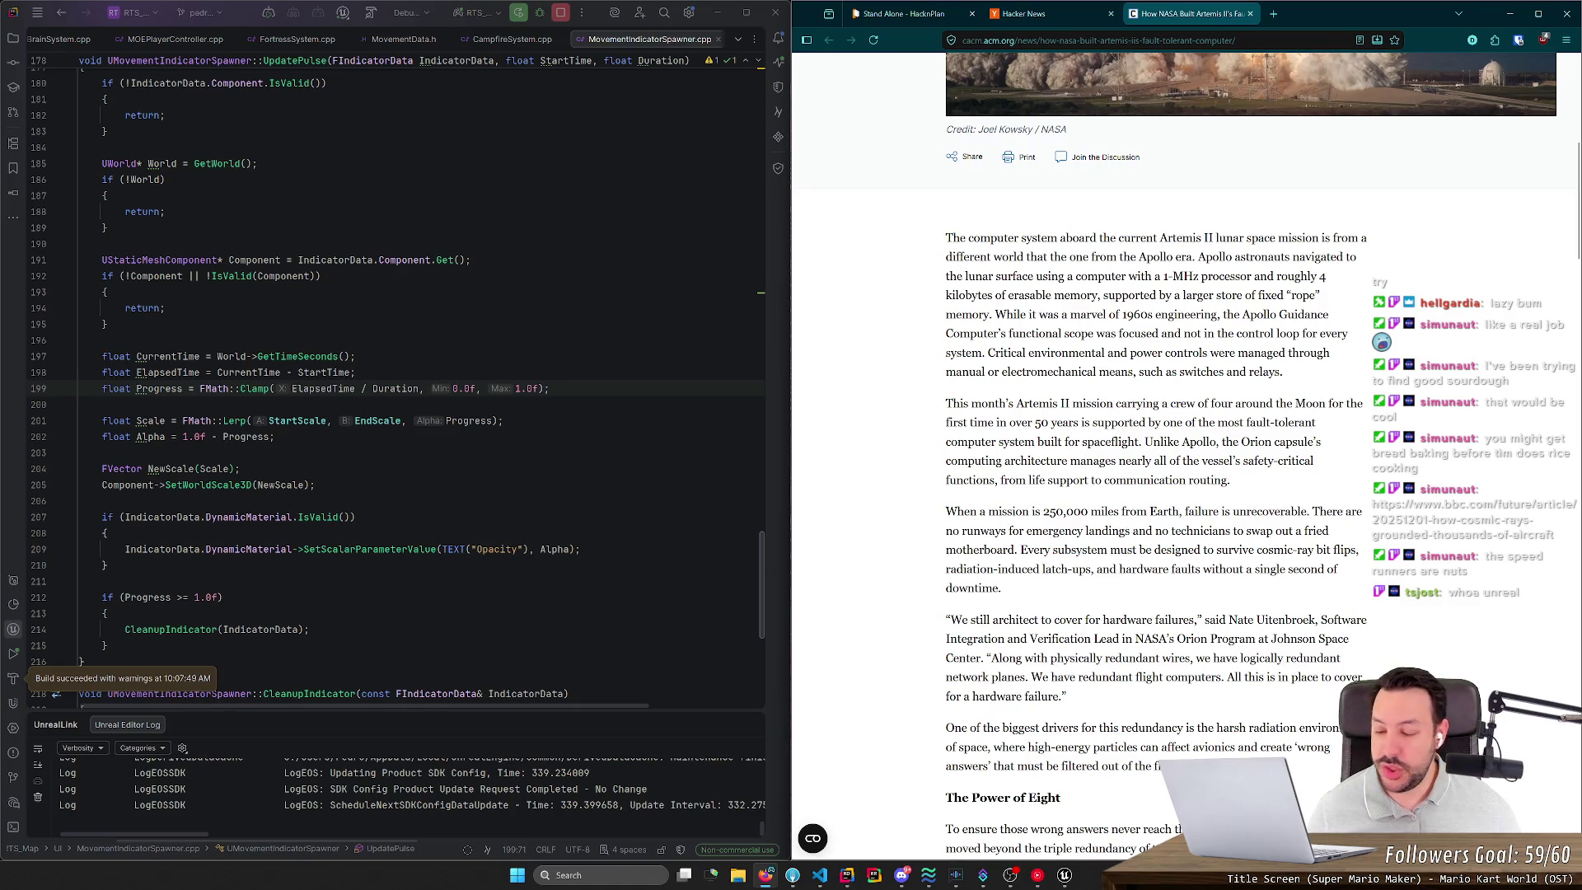
mouse_move(1196, 257)
left_mouse_down()
mouse_move(1347, 257)
mouse_move(1000, 276)
mouse_move(1152, 276)
left_mouse_up()
left_click_drag(1159, 276, 1199, 277)
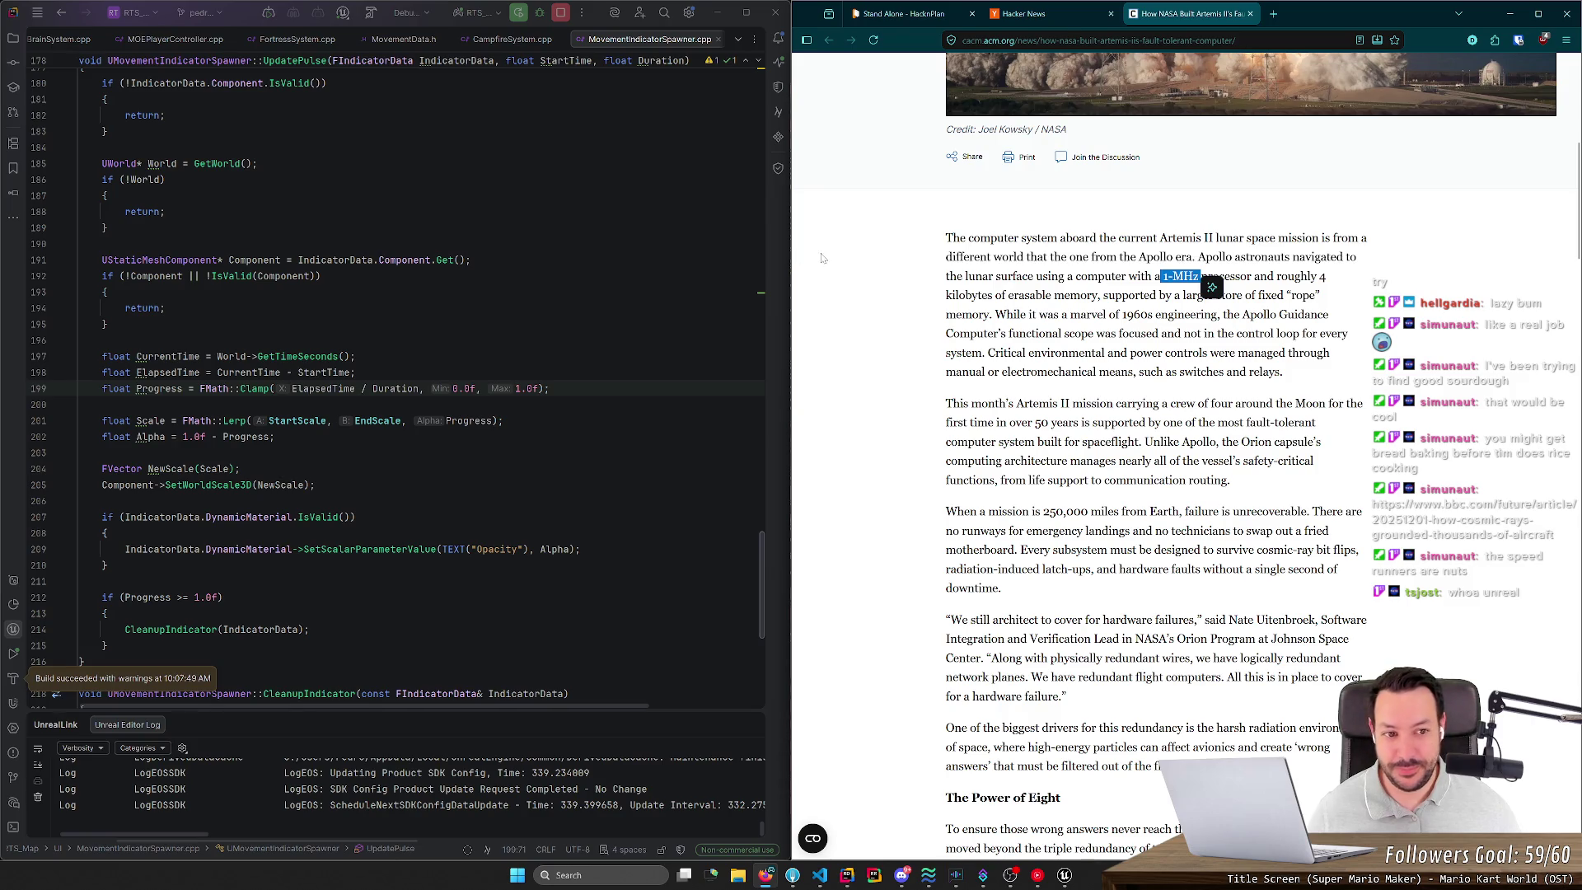
left_click(1164, 277)
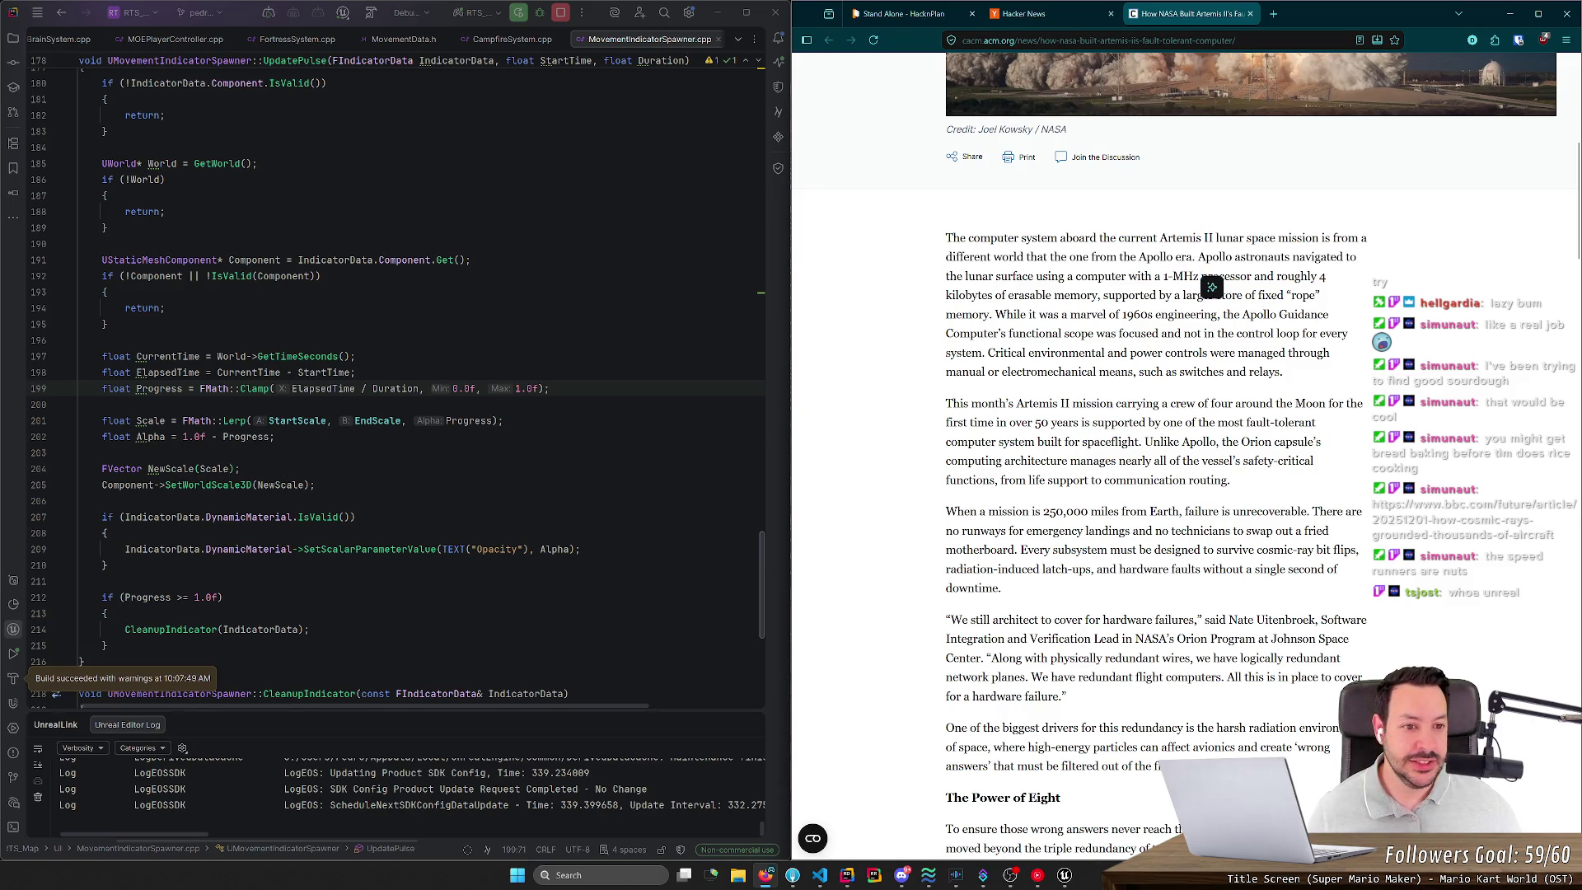
left_click_drag(1163, 277, 1198, 277)
left_click(1161, 272)
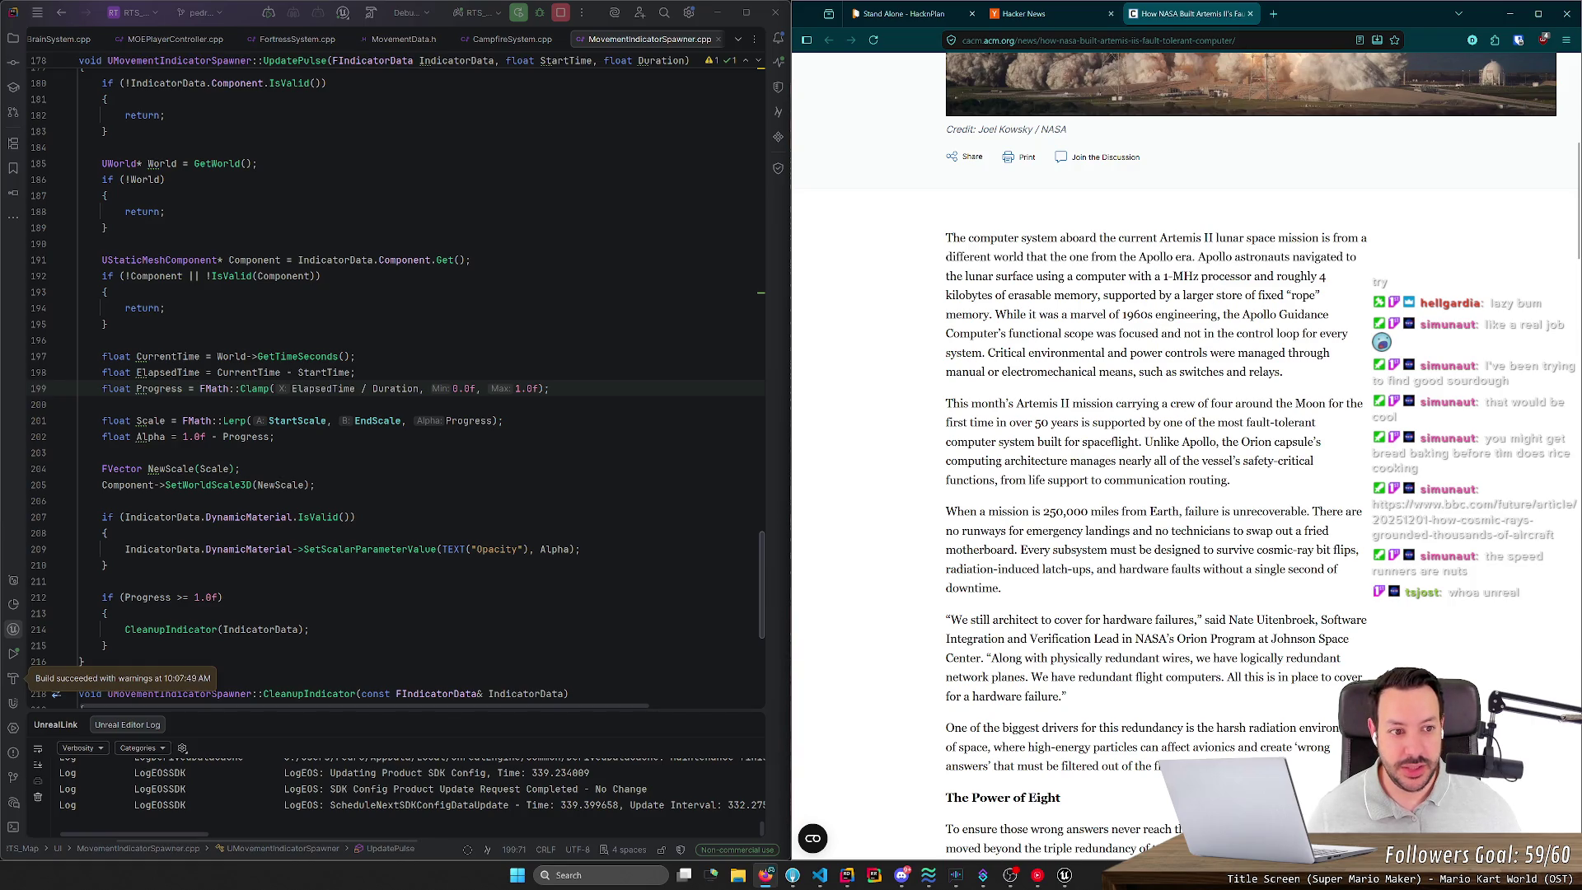
Step: Highlight the 4 kilobytes memory figure, autoscroll to the article's end, and return to top
left_click_drag(1318, 277, 998, 306)
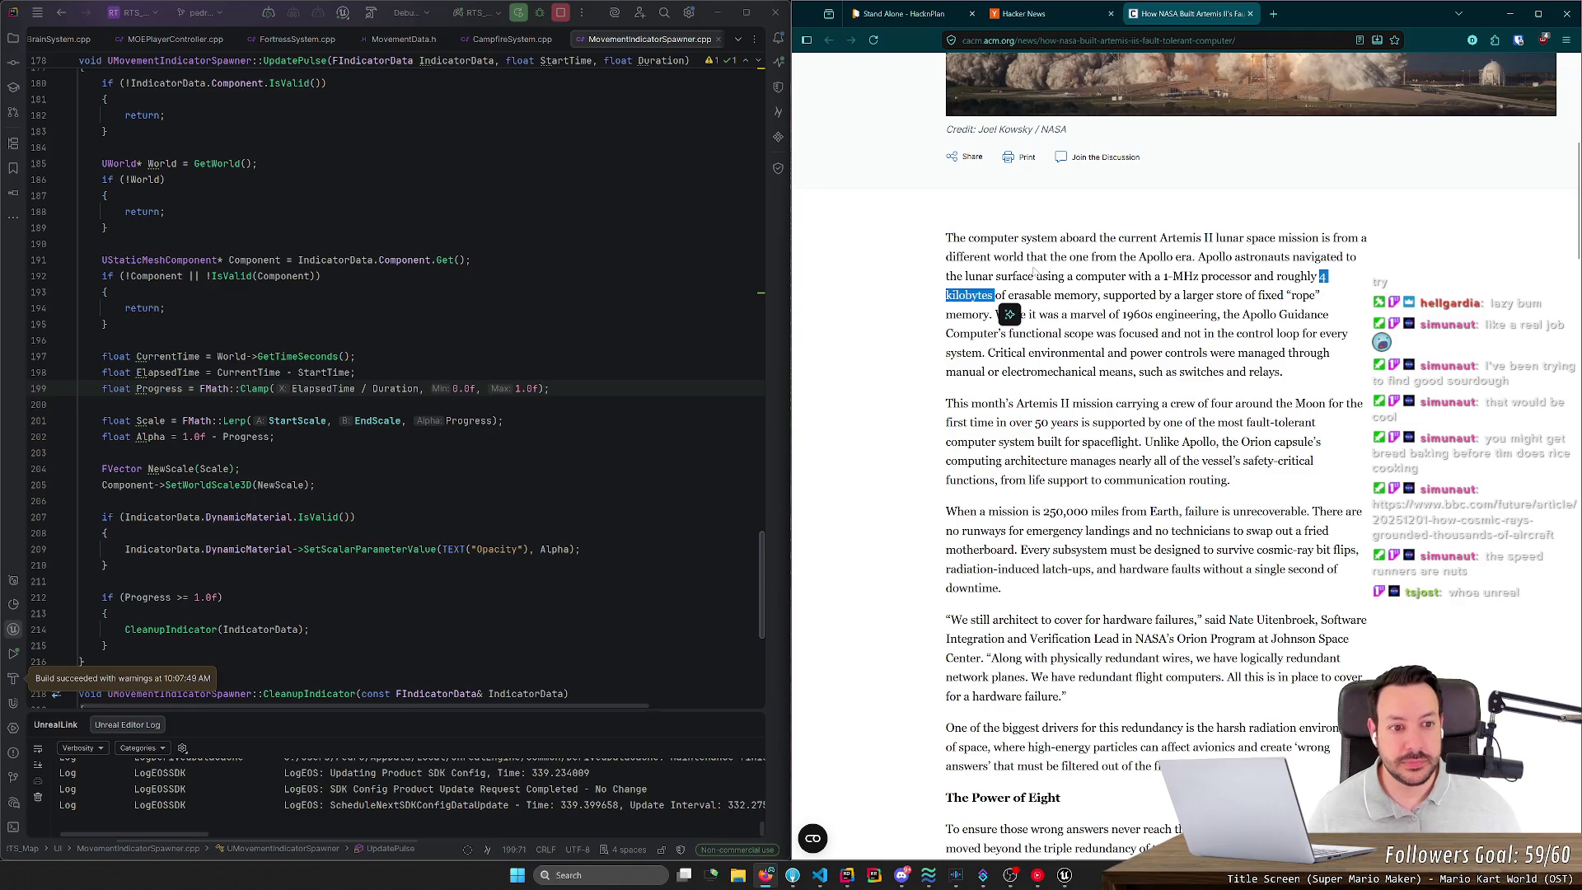
left_click(1001, 309)
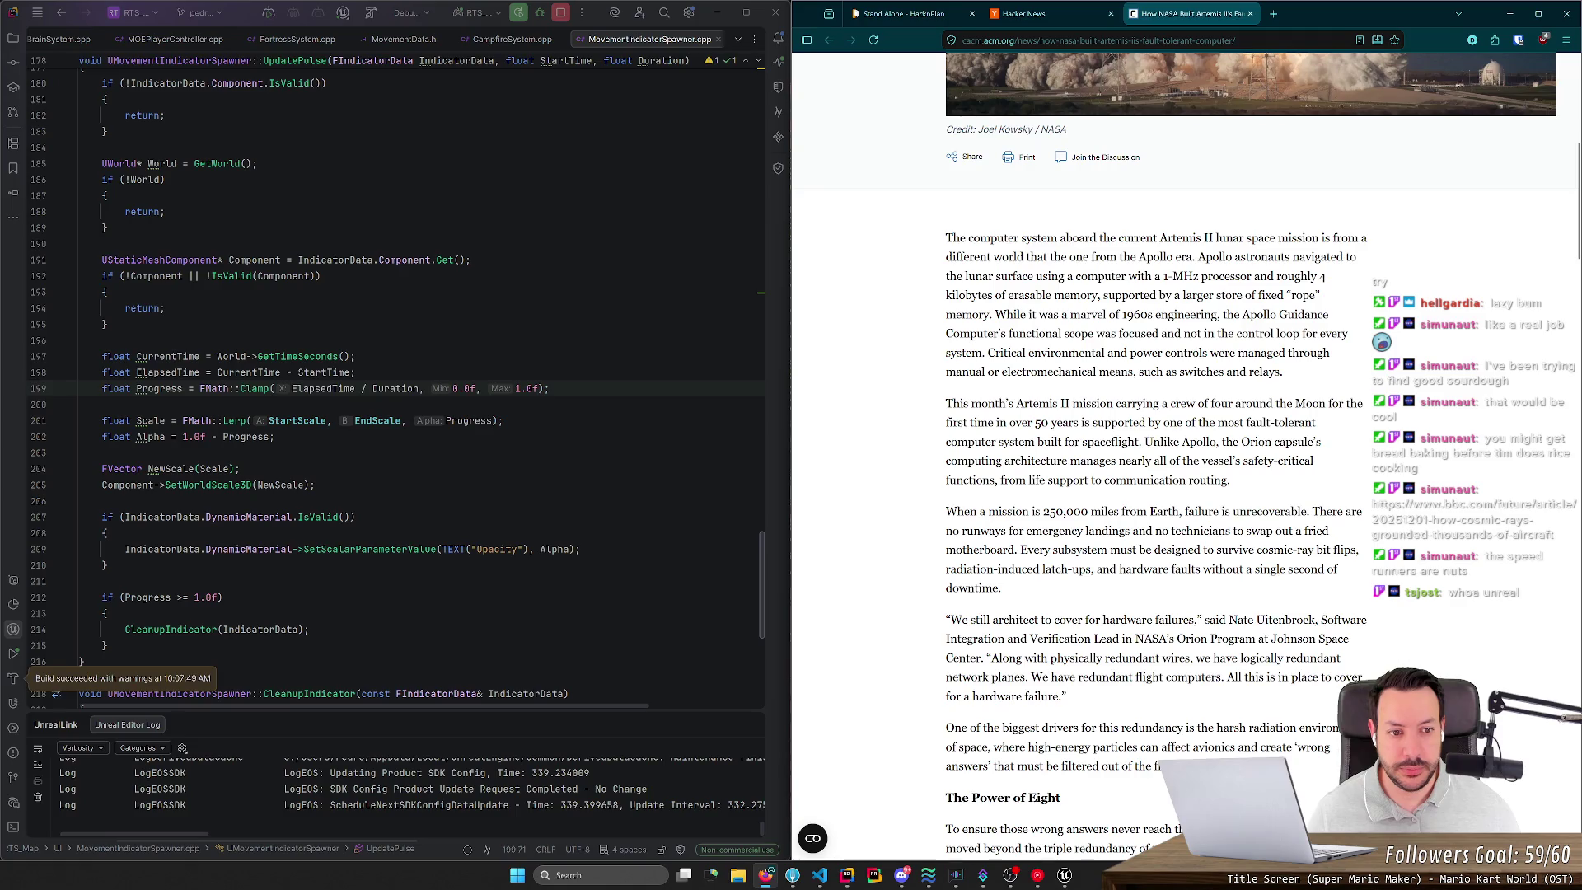
middle_click(1089, 281)
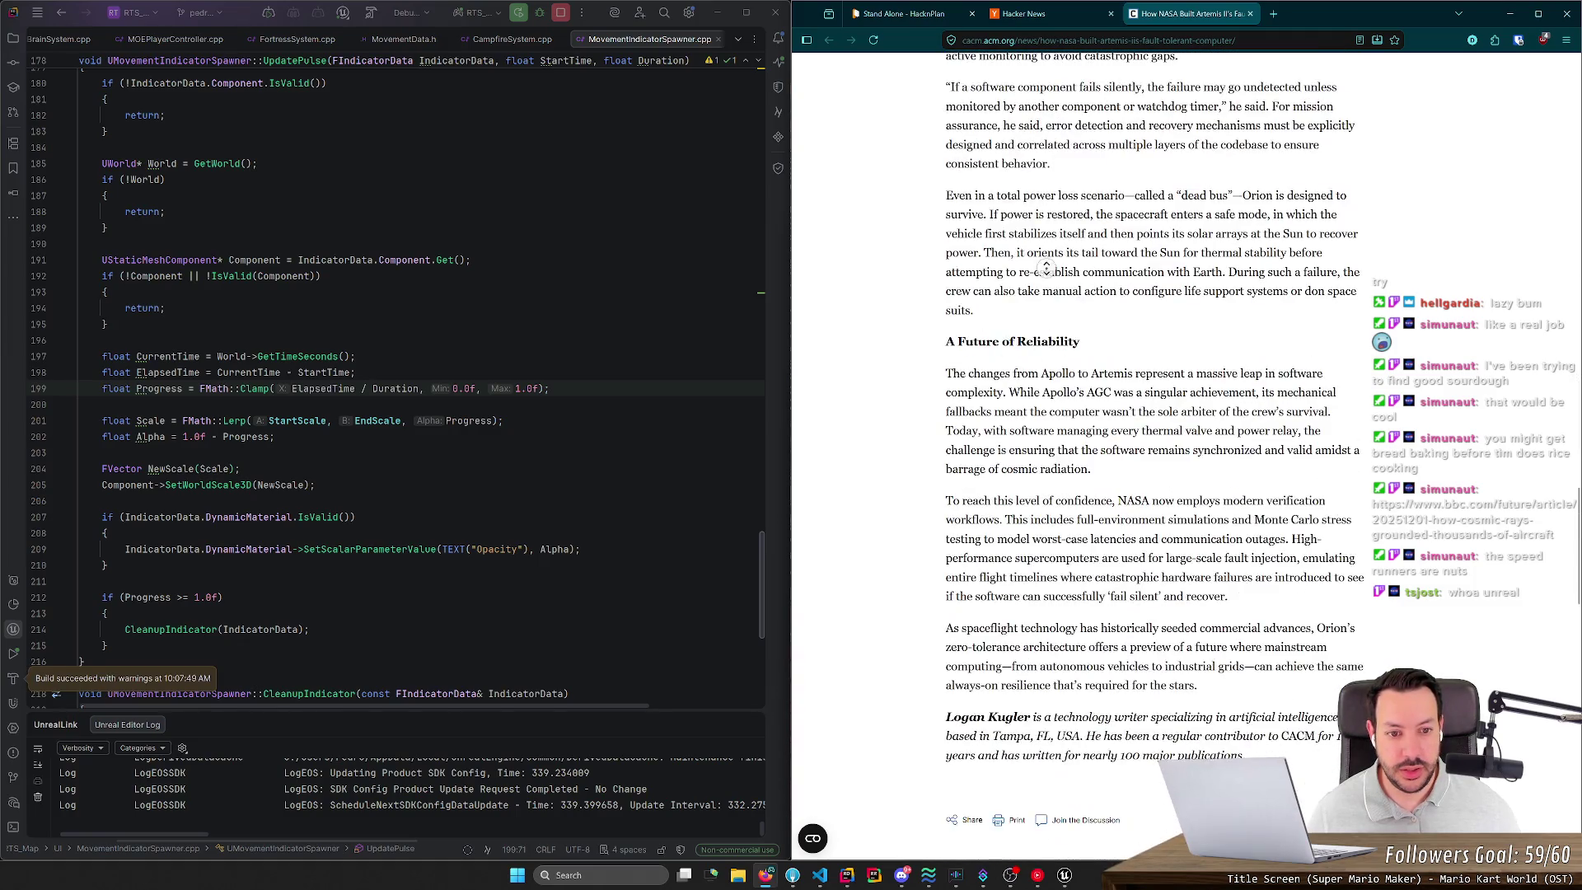
middle_click(1032, 383)
scroll(1127, 293, "up", 15)
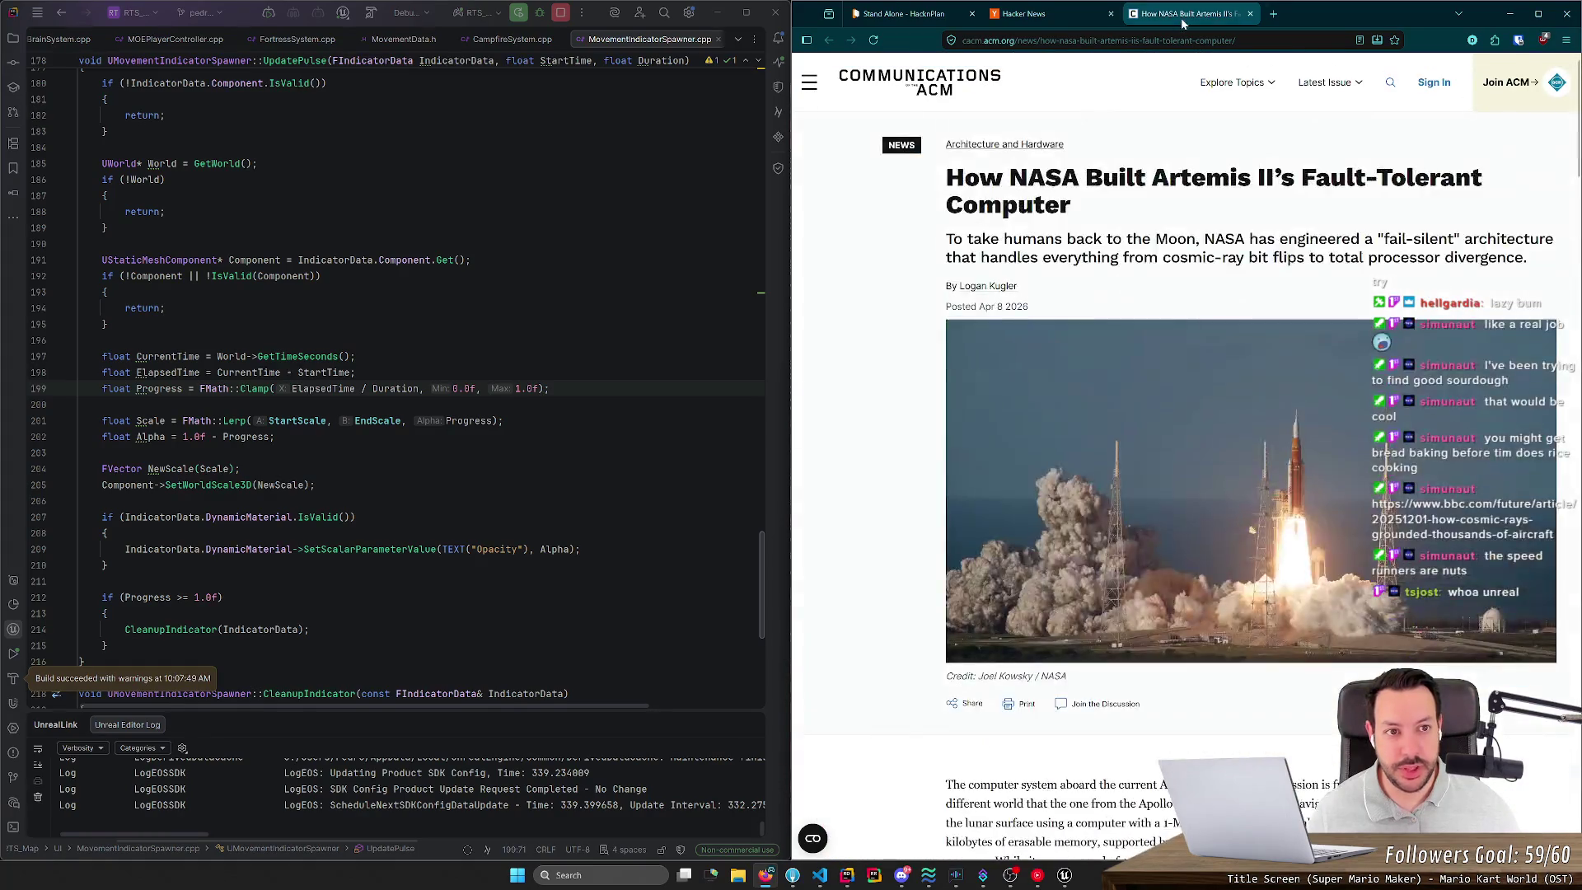
Step: Close the Artemis II article tab and open 'I still prefer MCP over skills' in a new tab
middle_click(1180, 17)
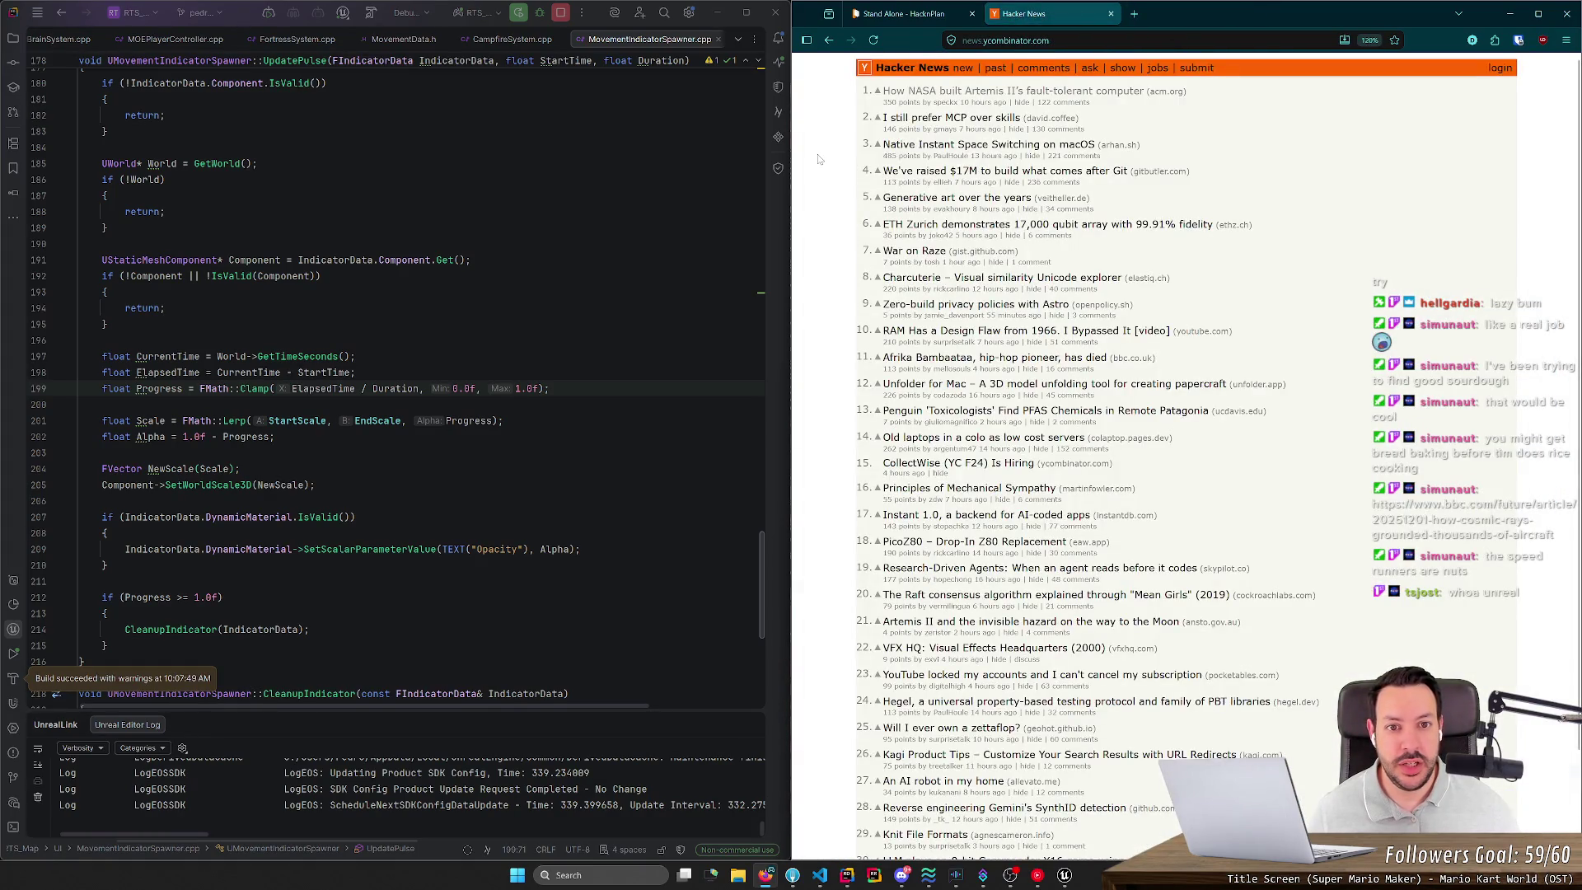
middle_click(946, 124)
left_click(1168, 17)
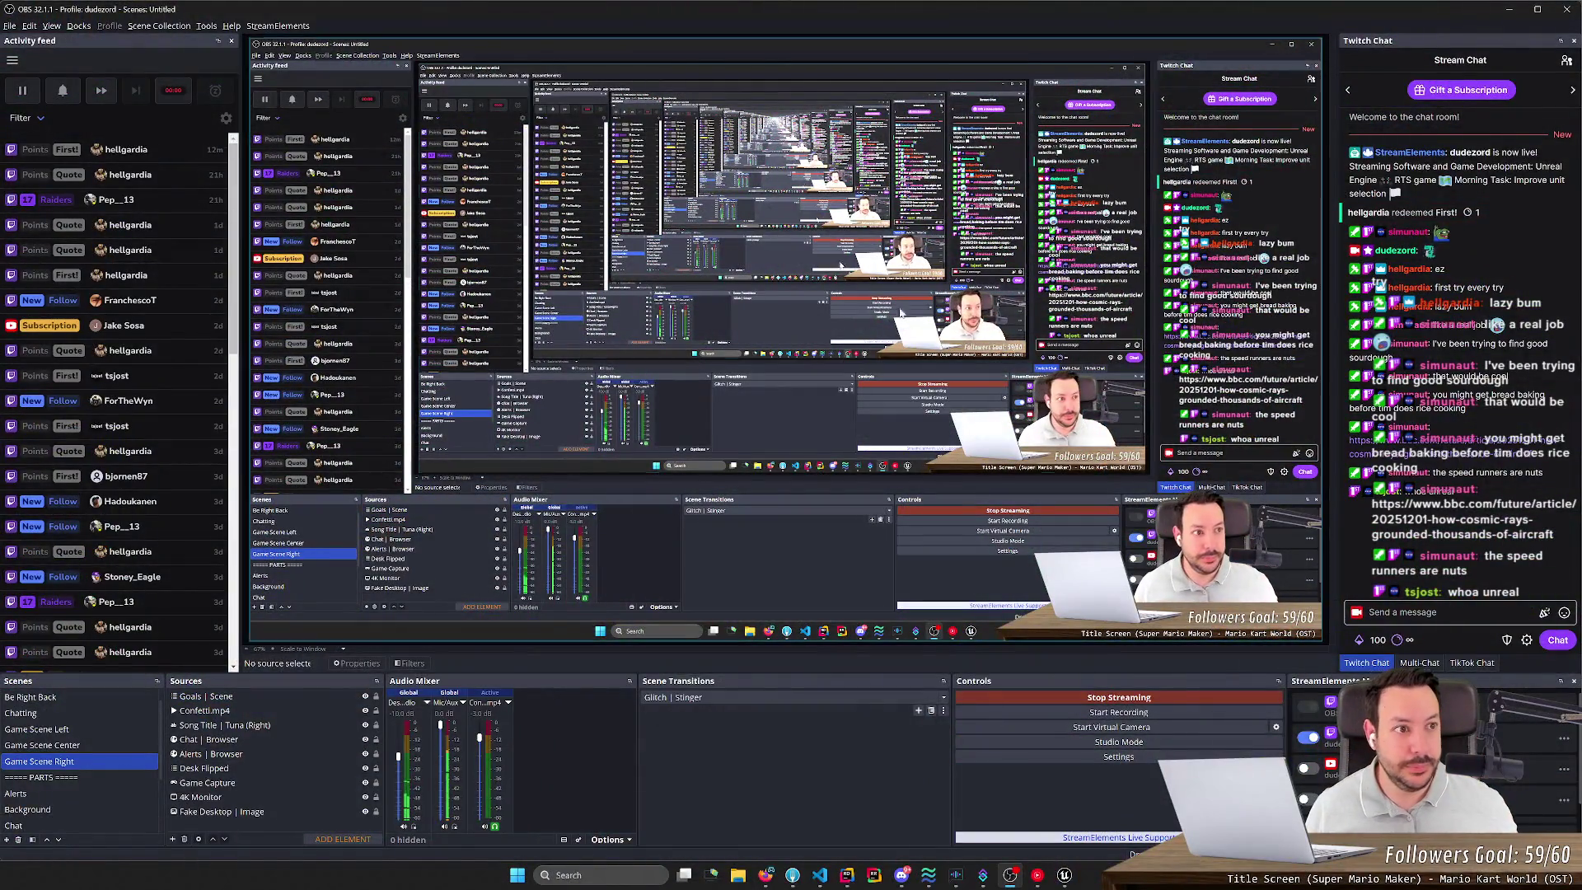
Step: Minimize OBS Studio to bring back the code editor and the MCP article
left_click(1508, 9)
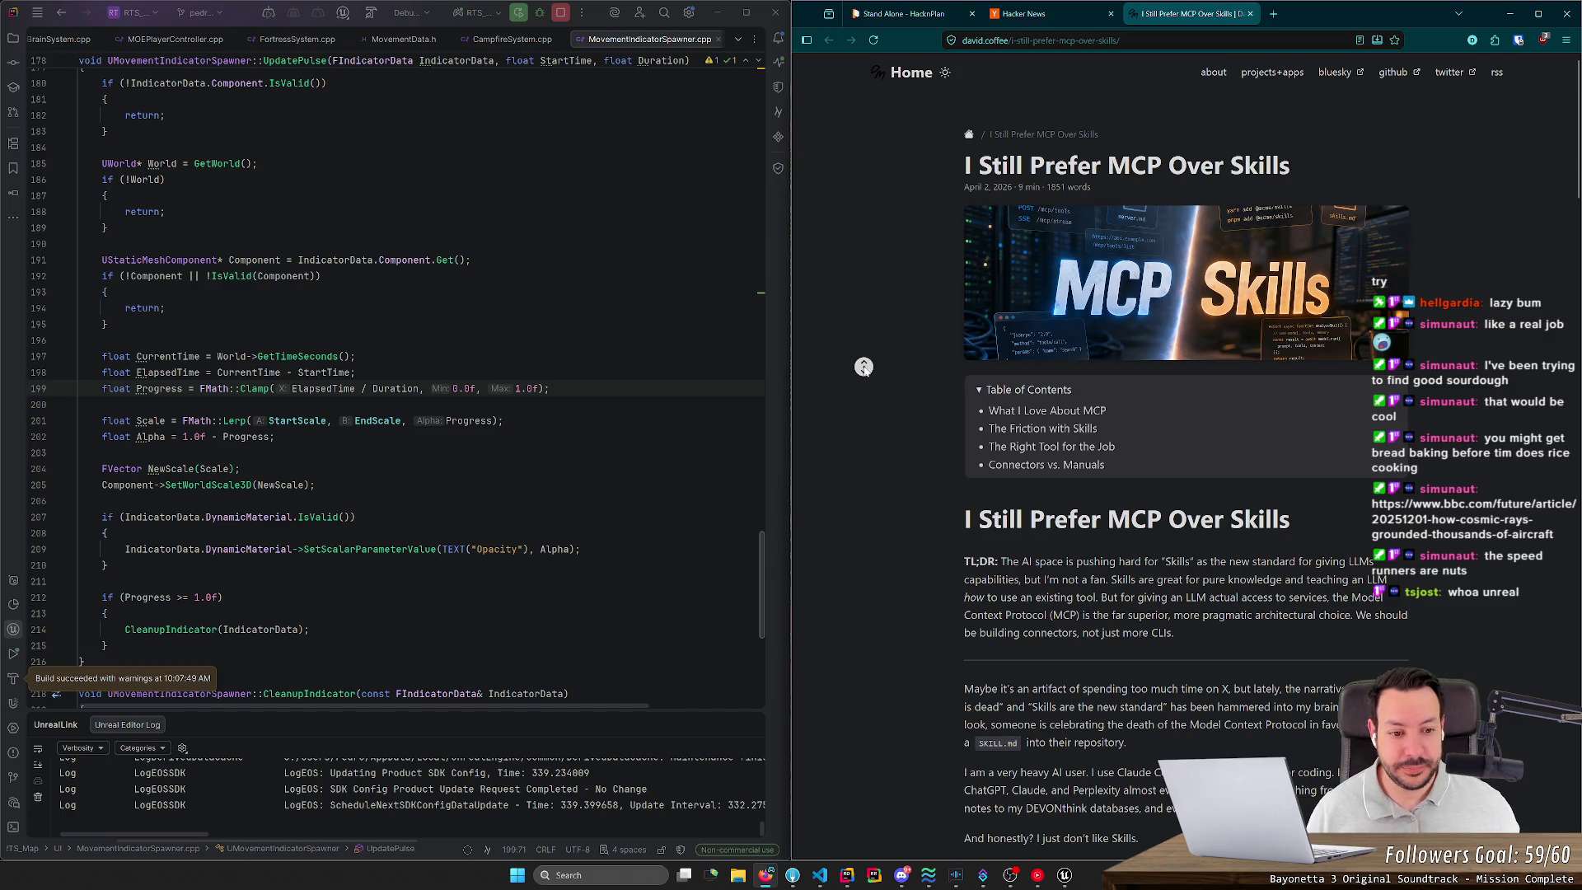
Step: Zoom the MCP Over Skills article out to 90% so the site header fits
scroll(863, 380, "down", 1)
scroll(1106, 213, "up", 7, "ctrl")
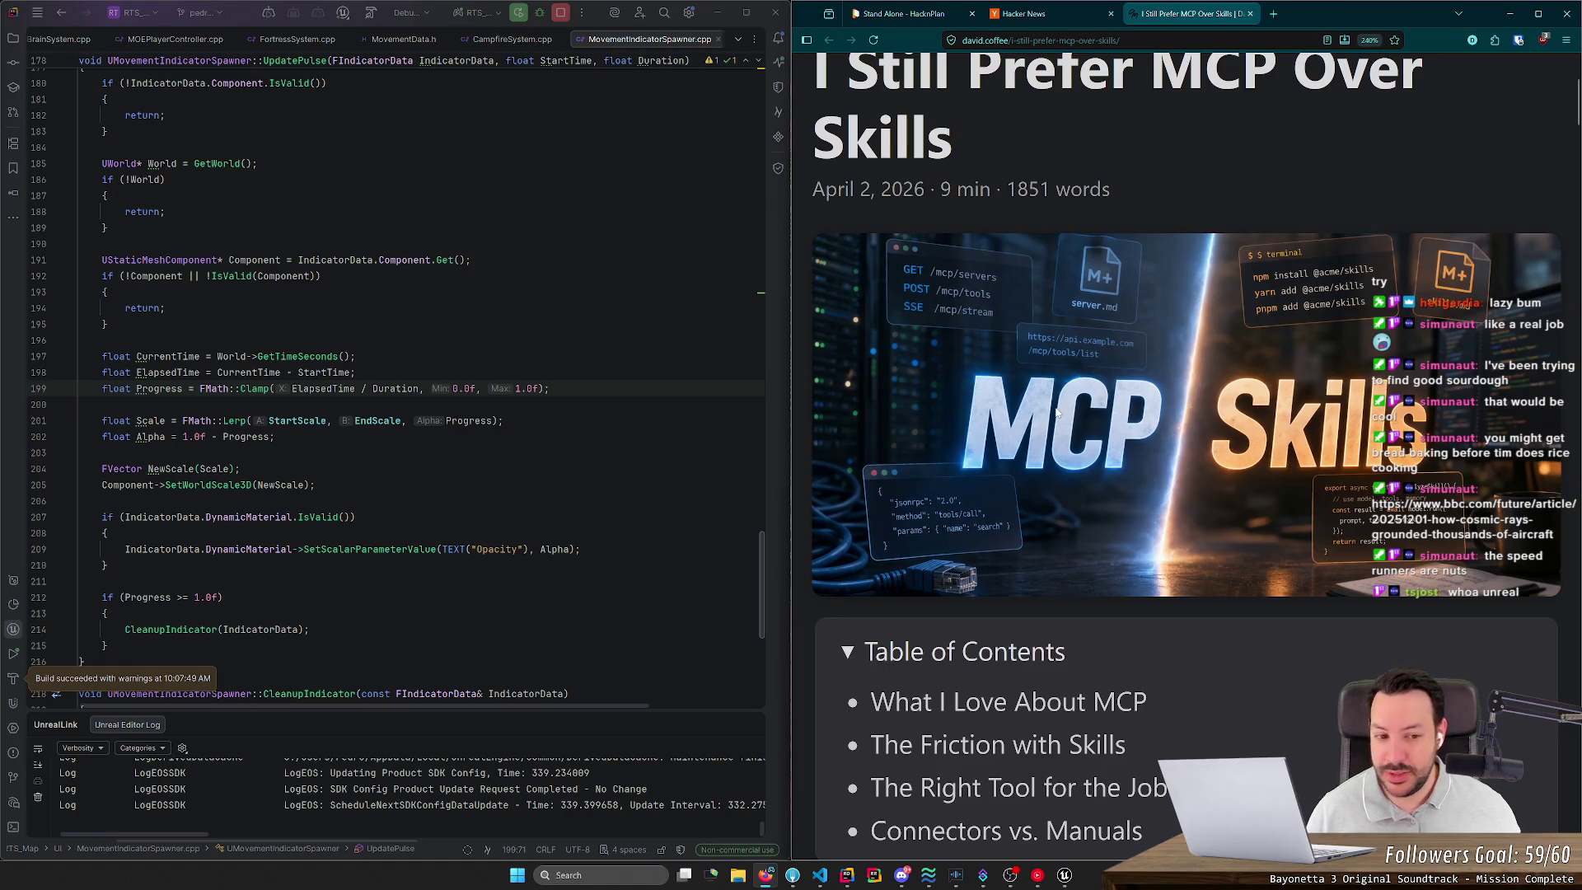
scroll(1057, 412, "down", 5, "ctrl")
scroll(899, 318, "down", 1)
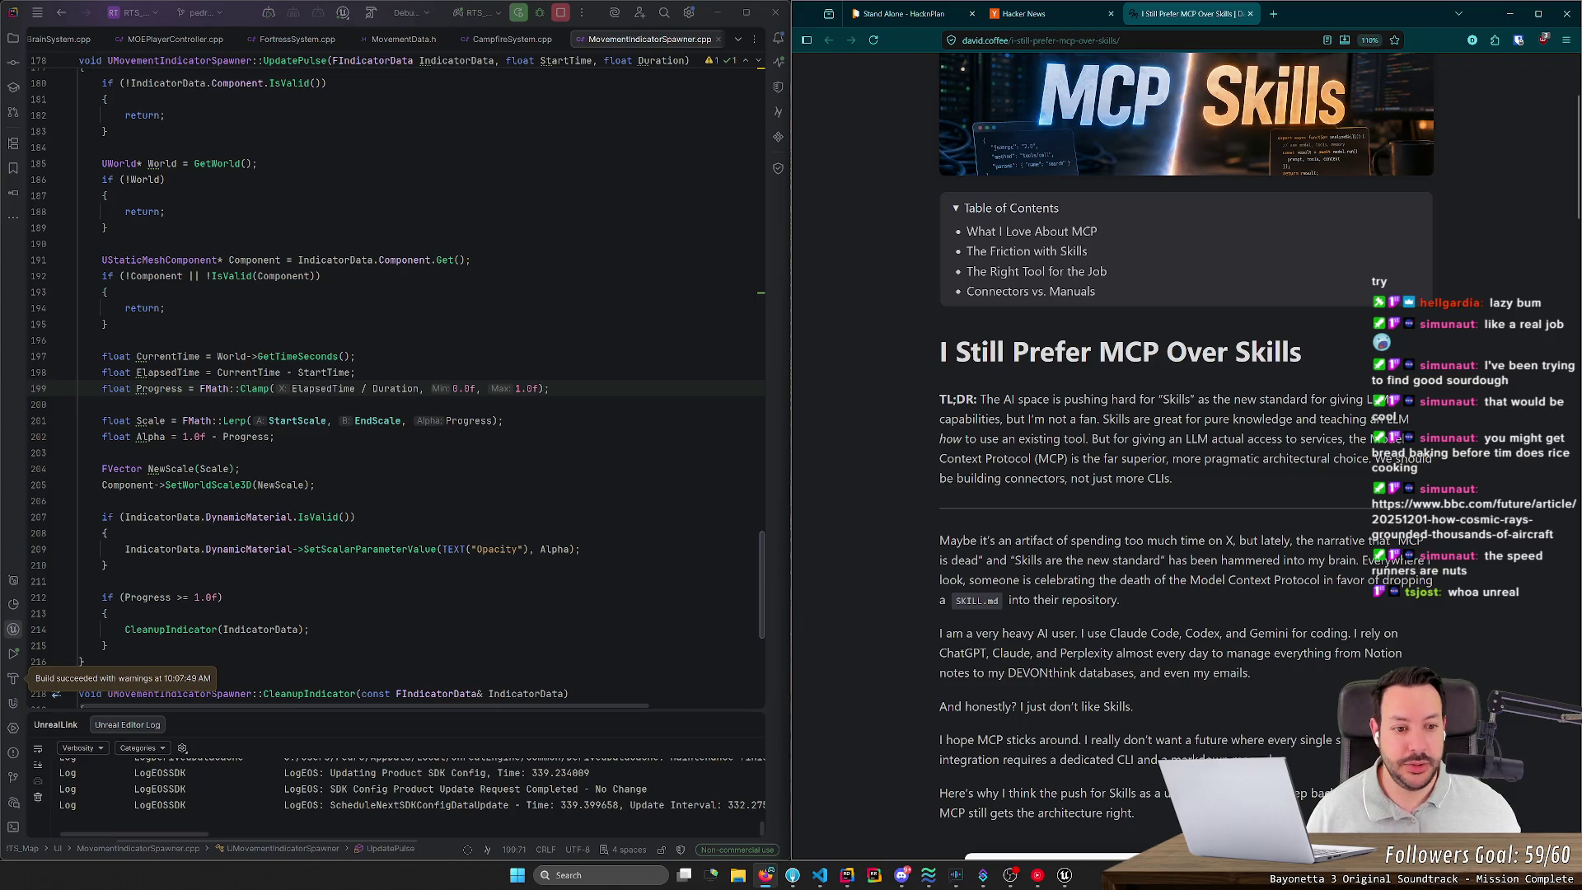
scroll(1315, 425, "down", 1)
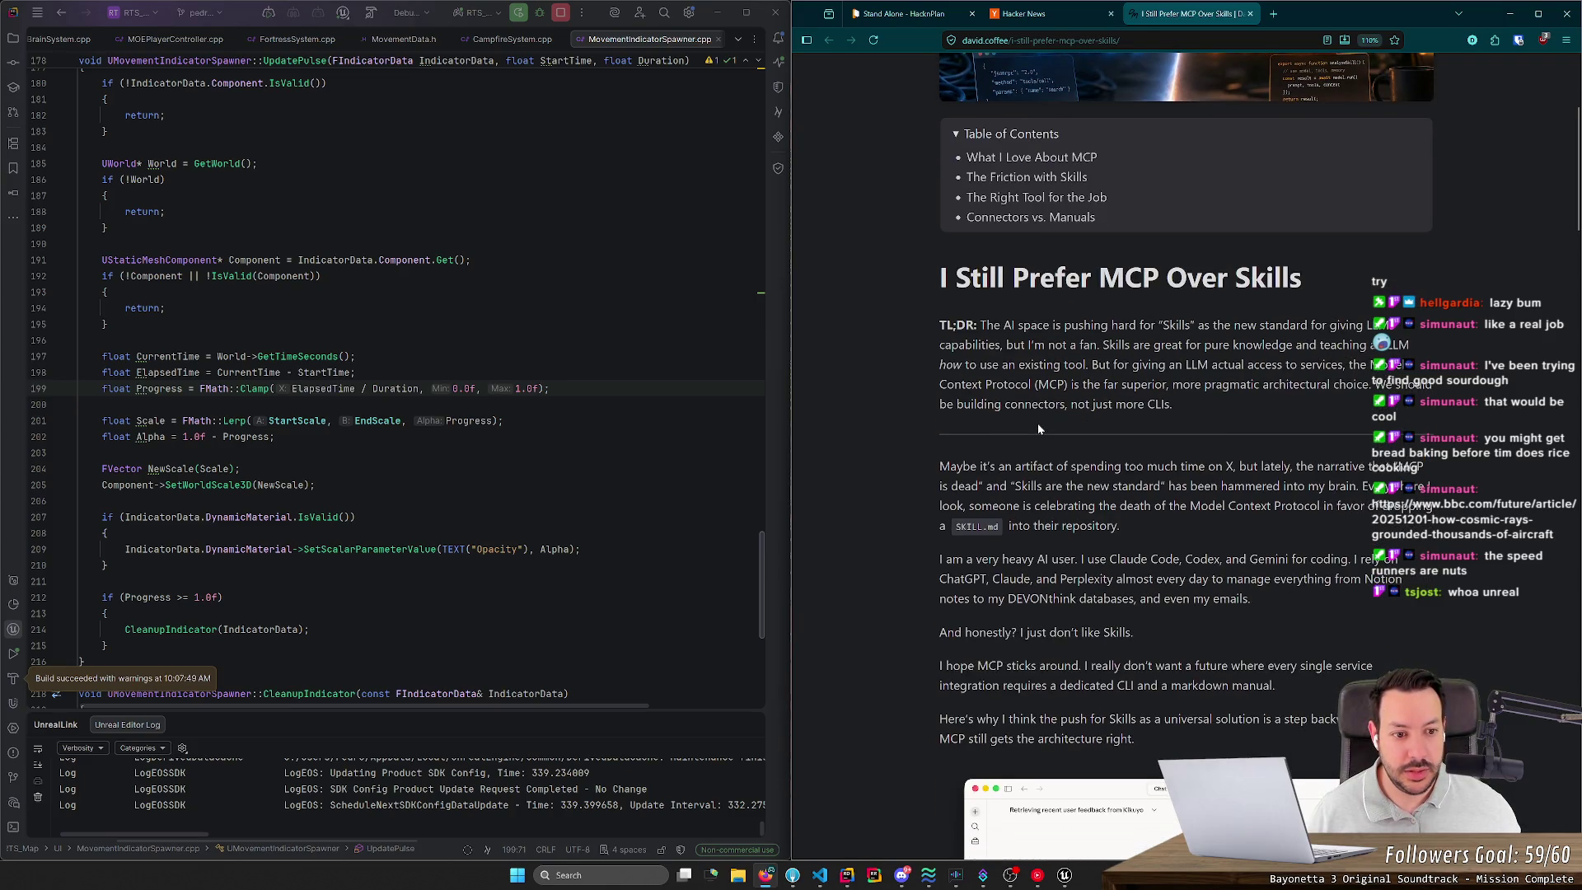
scroll(1315, 425, "up", 2)
key("ctrl+minus")
key("ctrl+minus")
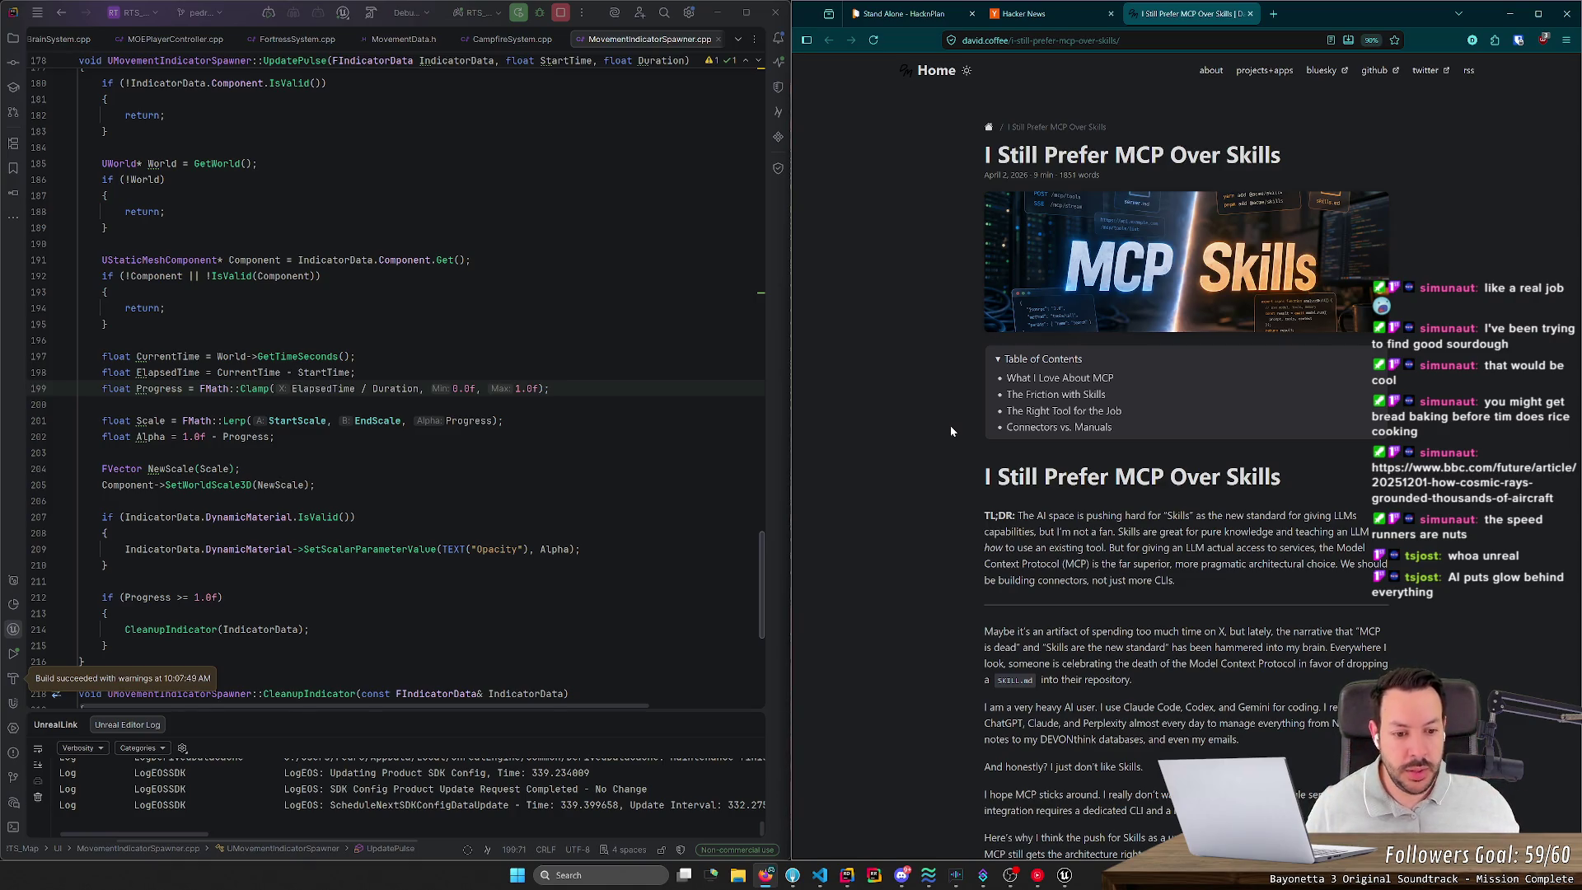
Step: Browse further through the article, then open a new blank tab
middle_click(914, 453)
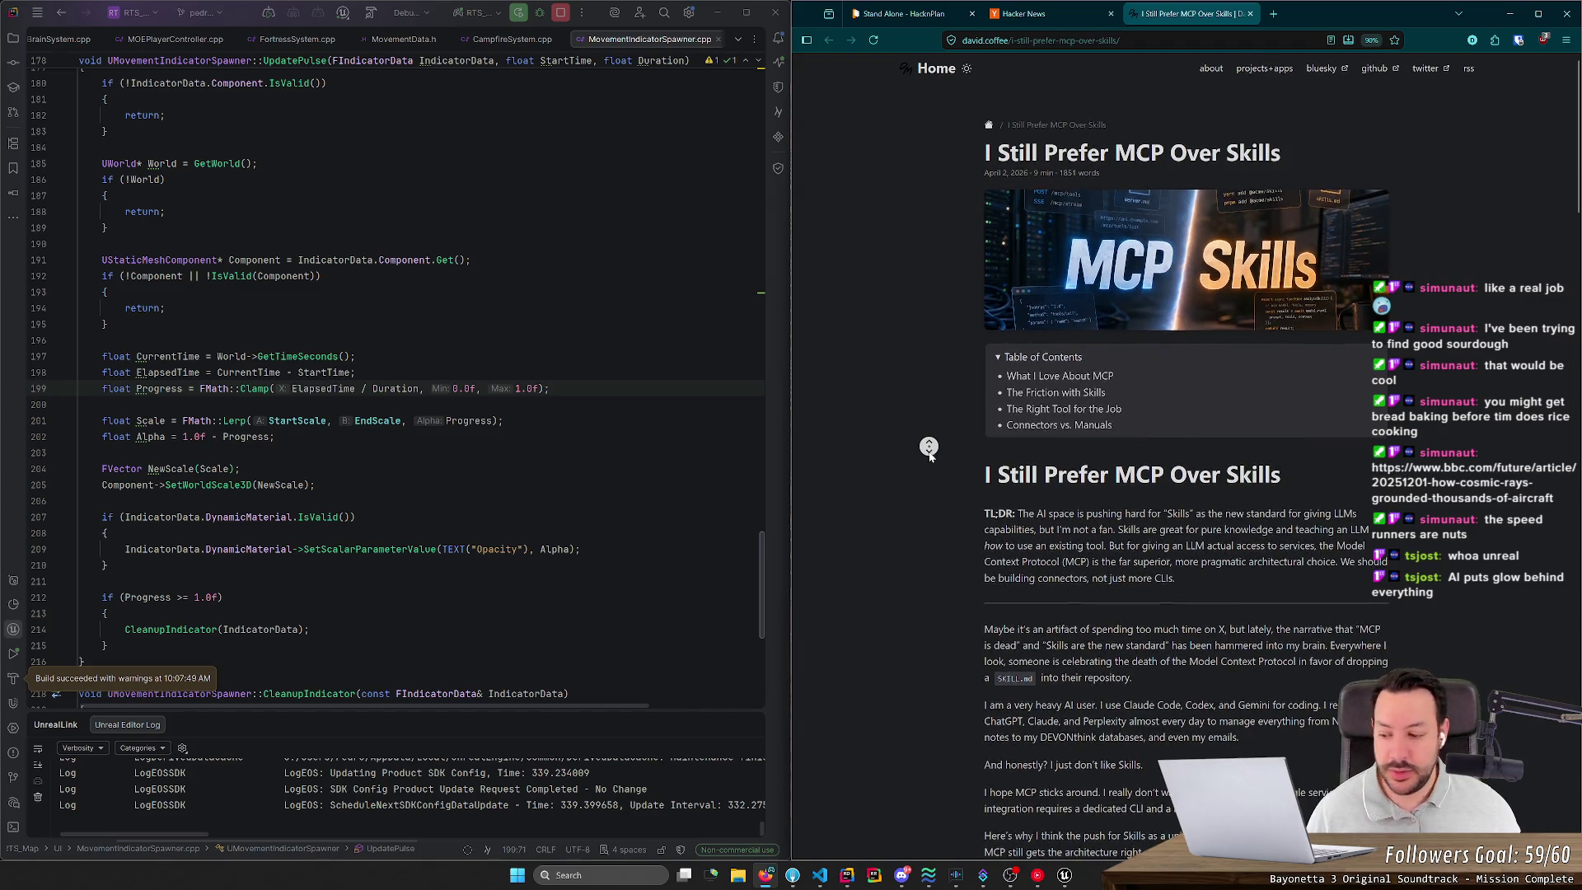
middle_click(930, 456)
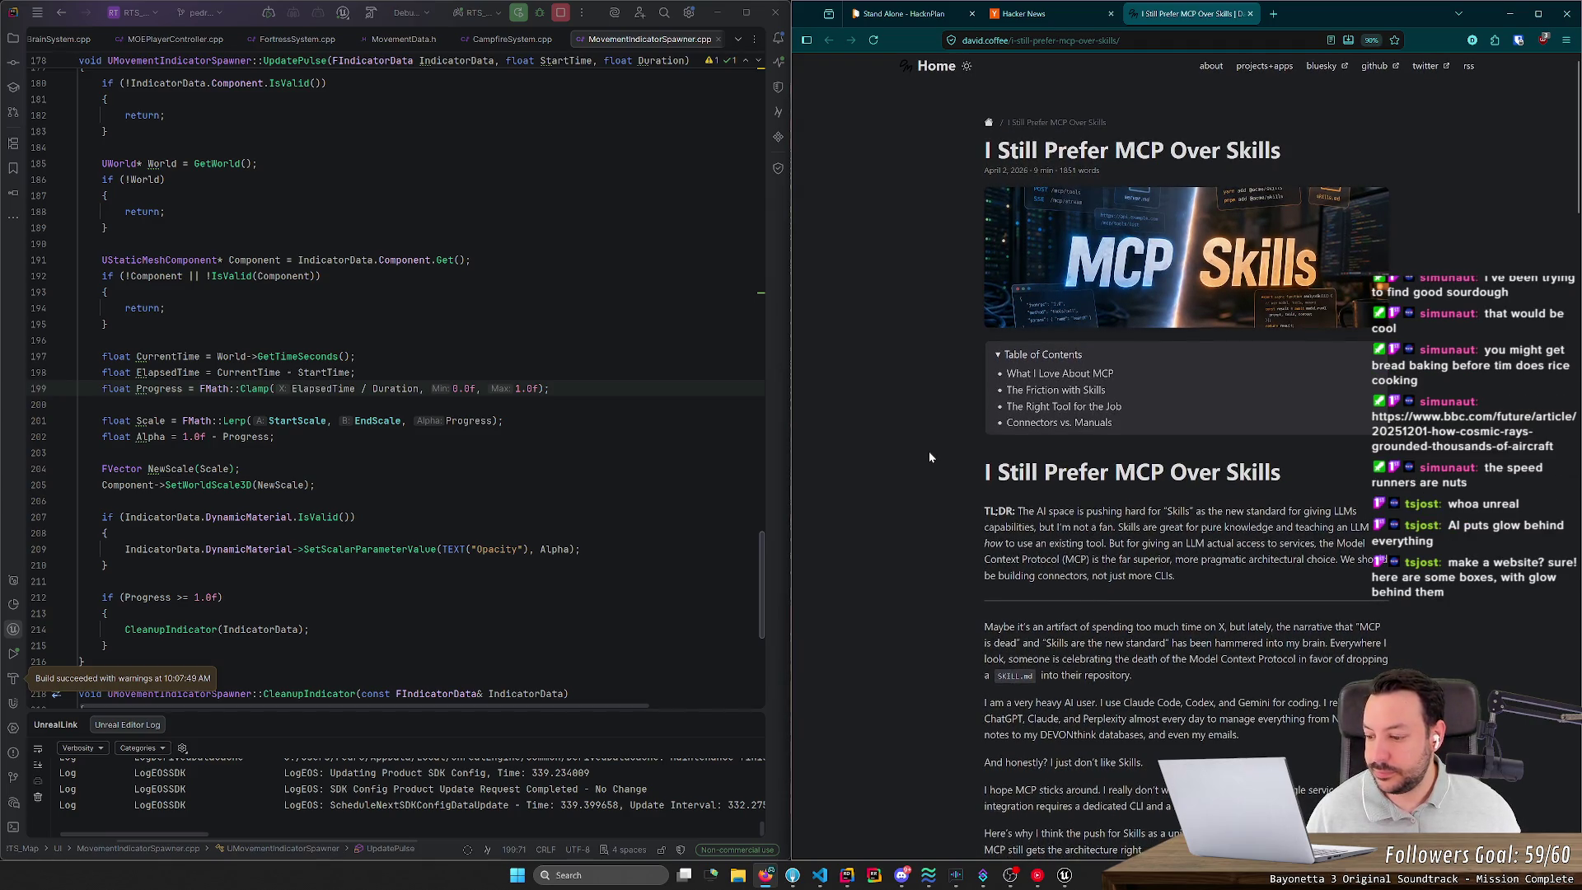
middle_click(929, 452)
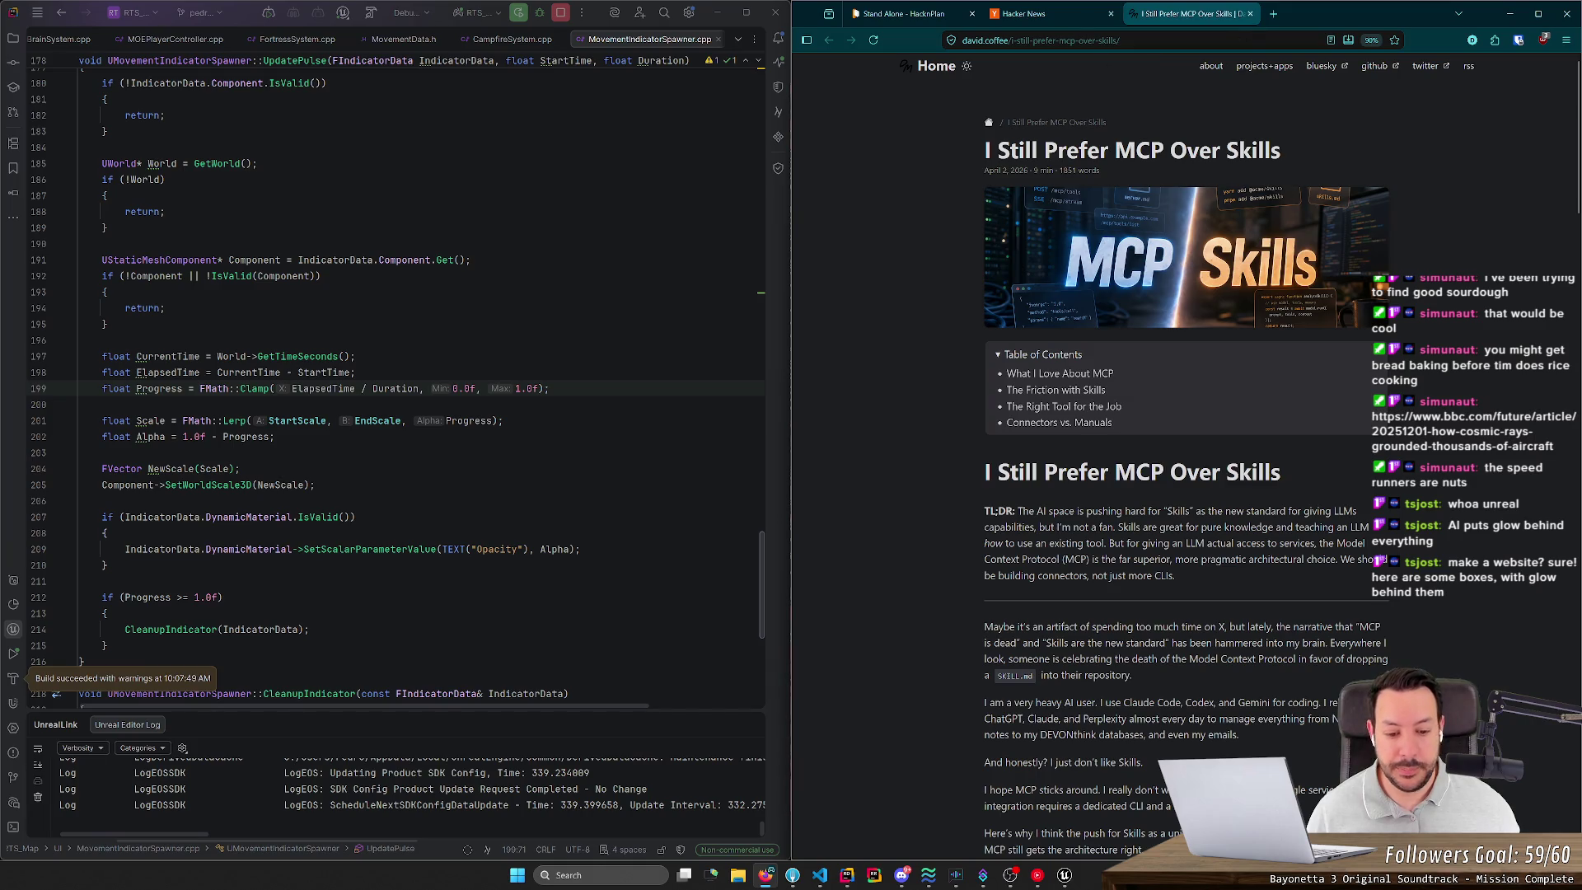
left_click(1274, 14)
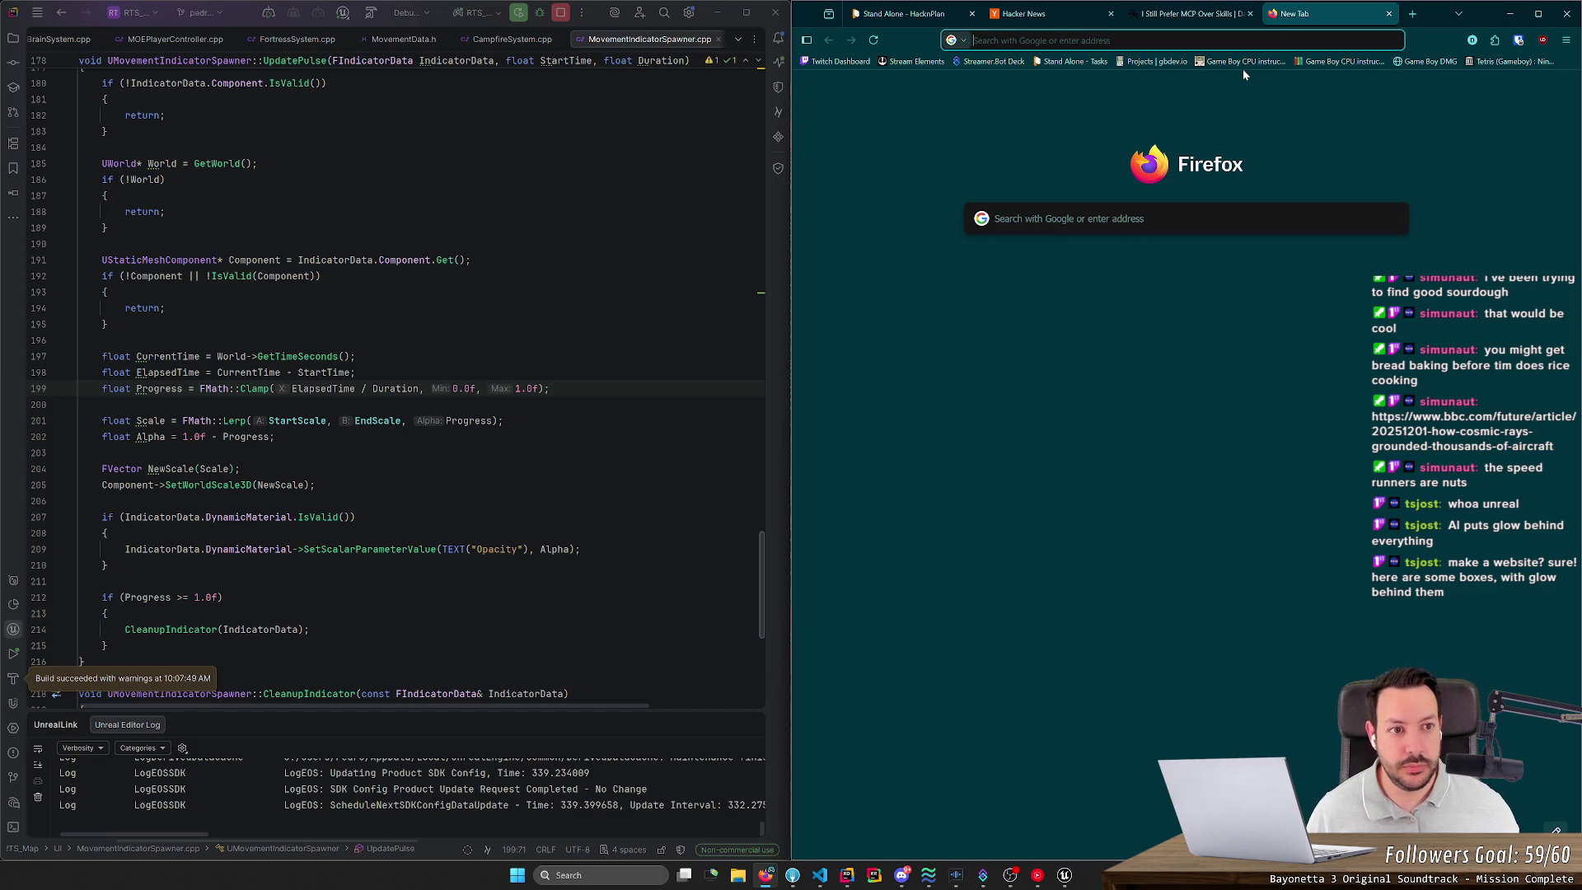
Step: Load the Viewer Monitor dashboard at 192.168.1.210:5500/control/viewer-monitor in the new tab
left_click(1220, 40)
left_click(3, 668)
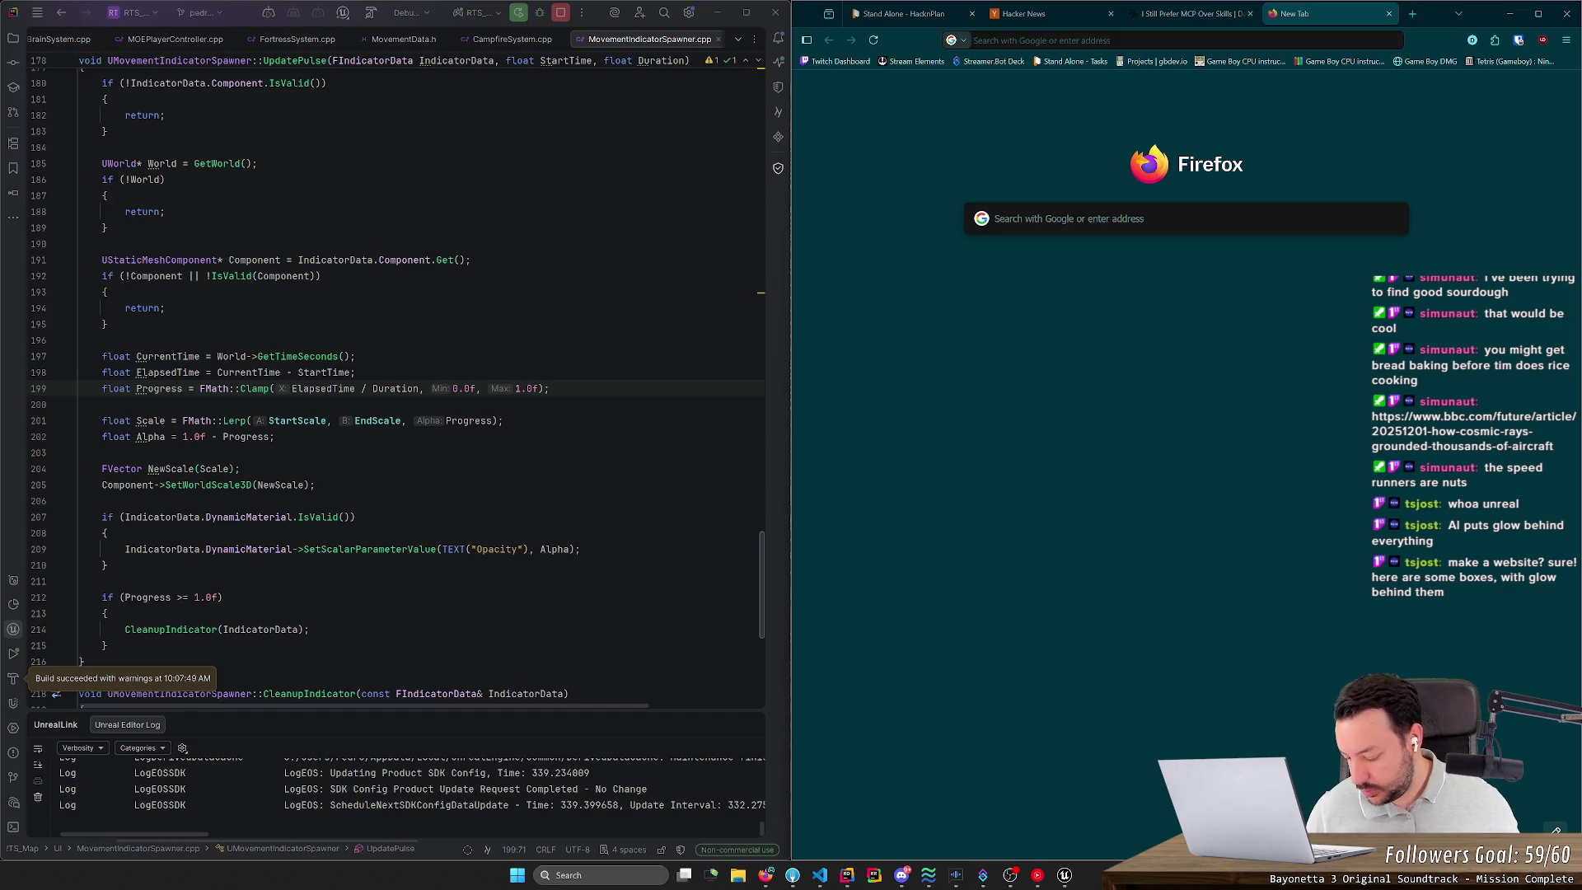
left_click(863, 228)
type("192")
key("Return")
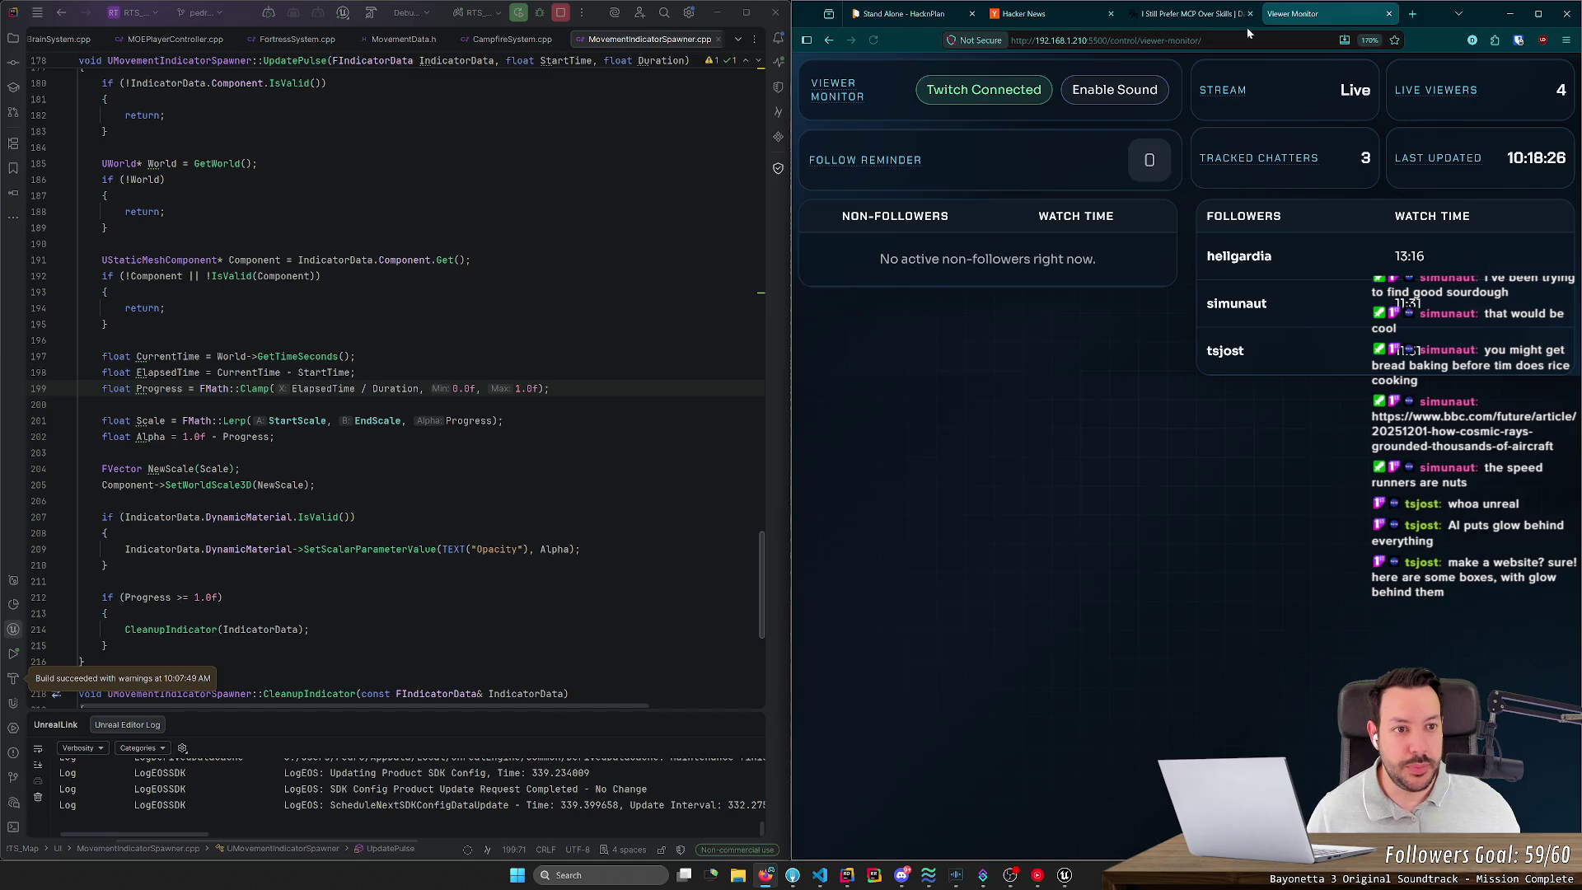
Step: Move the Viewer Monitor tab into its own window, place it on the right half, then close it
right_click(1301, 16)
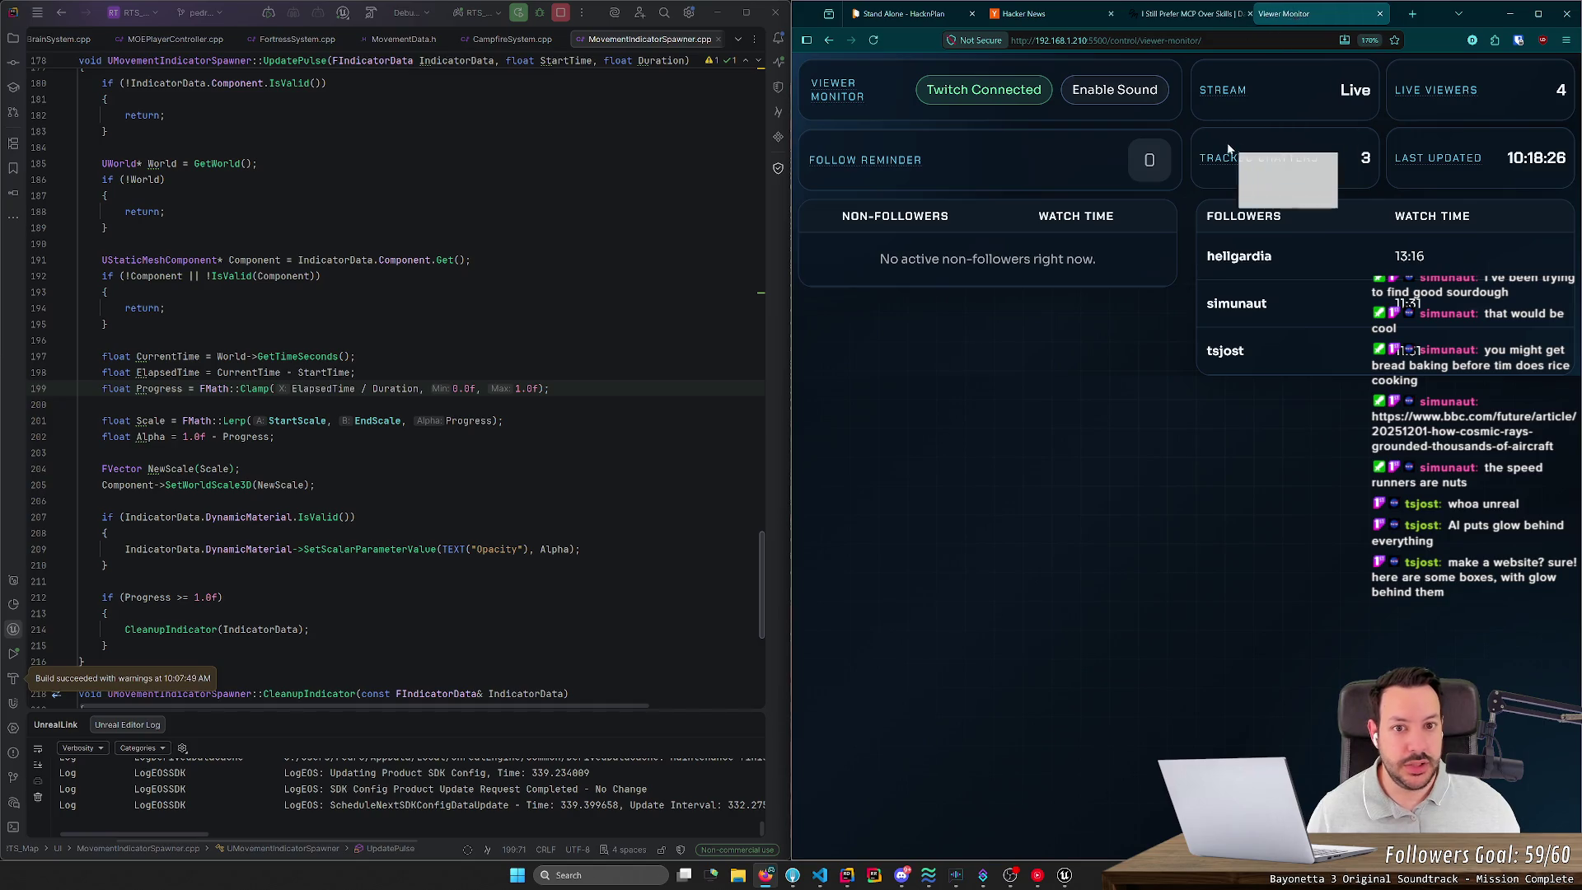
left_click(1274, 177)
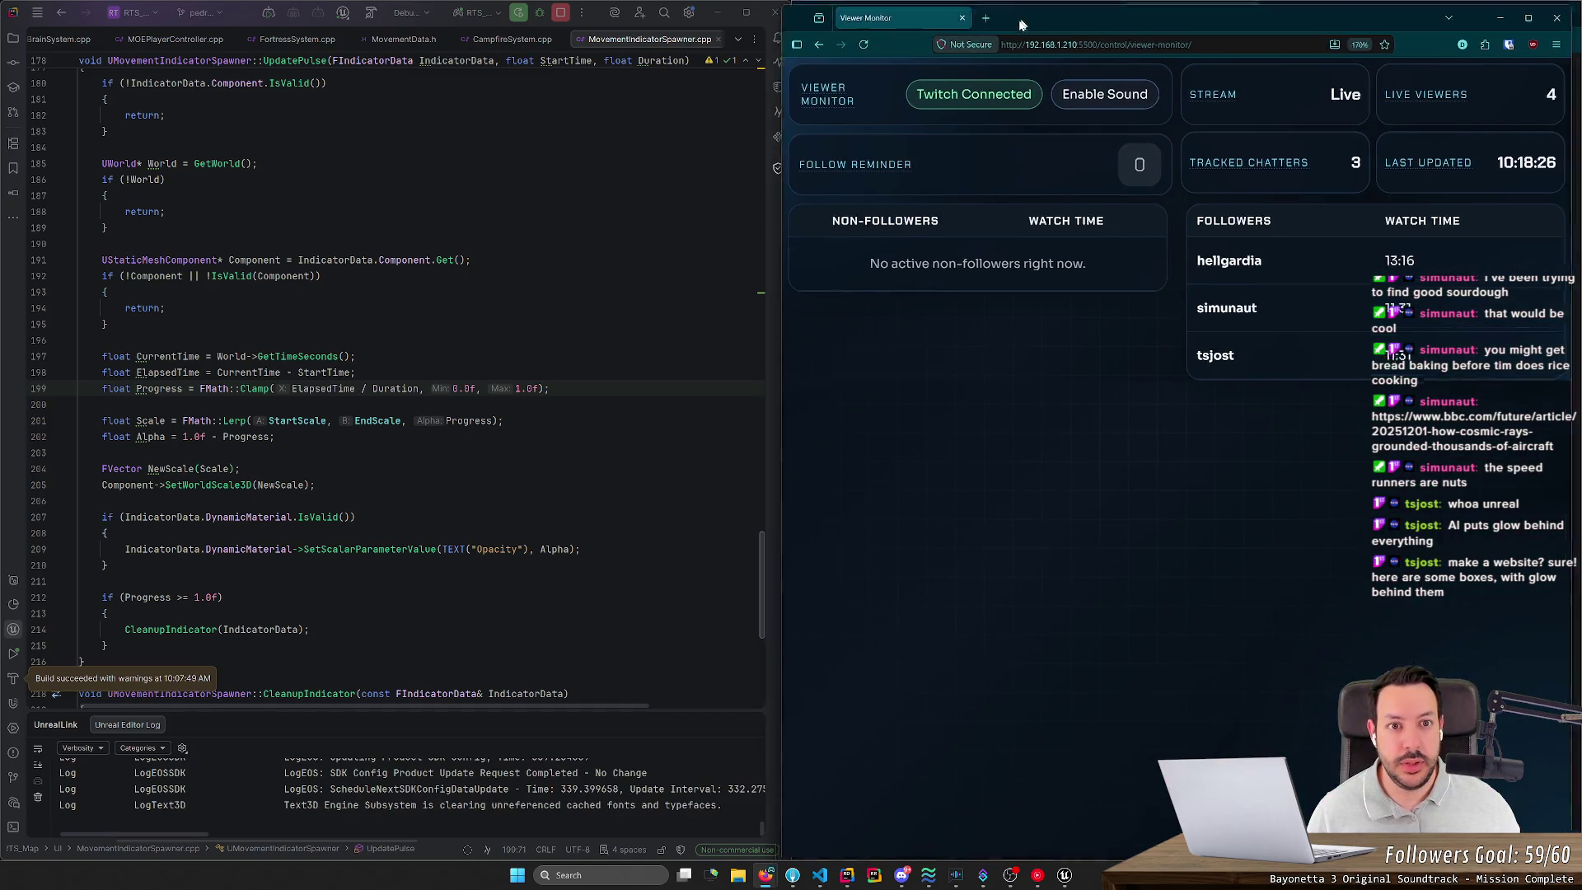
left_click_drag(1027, 10, 560, 101)
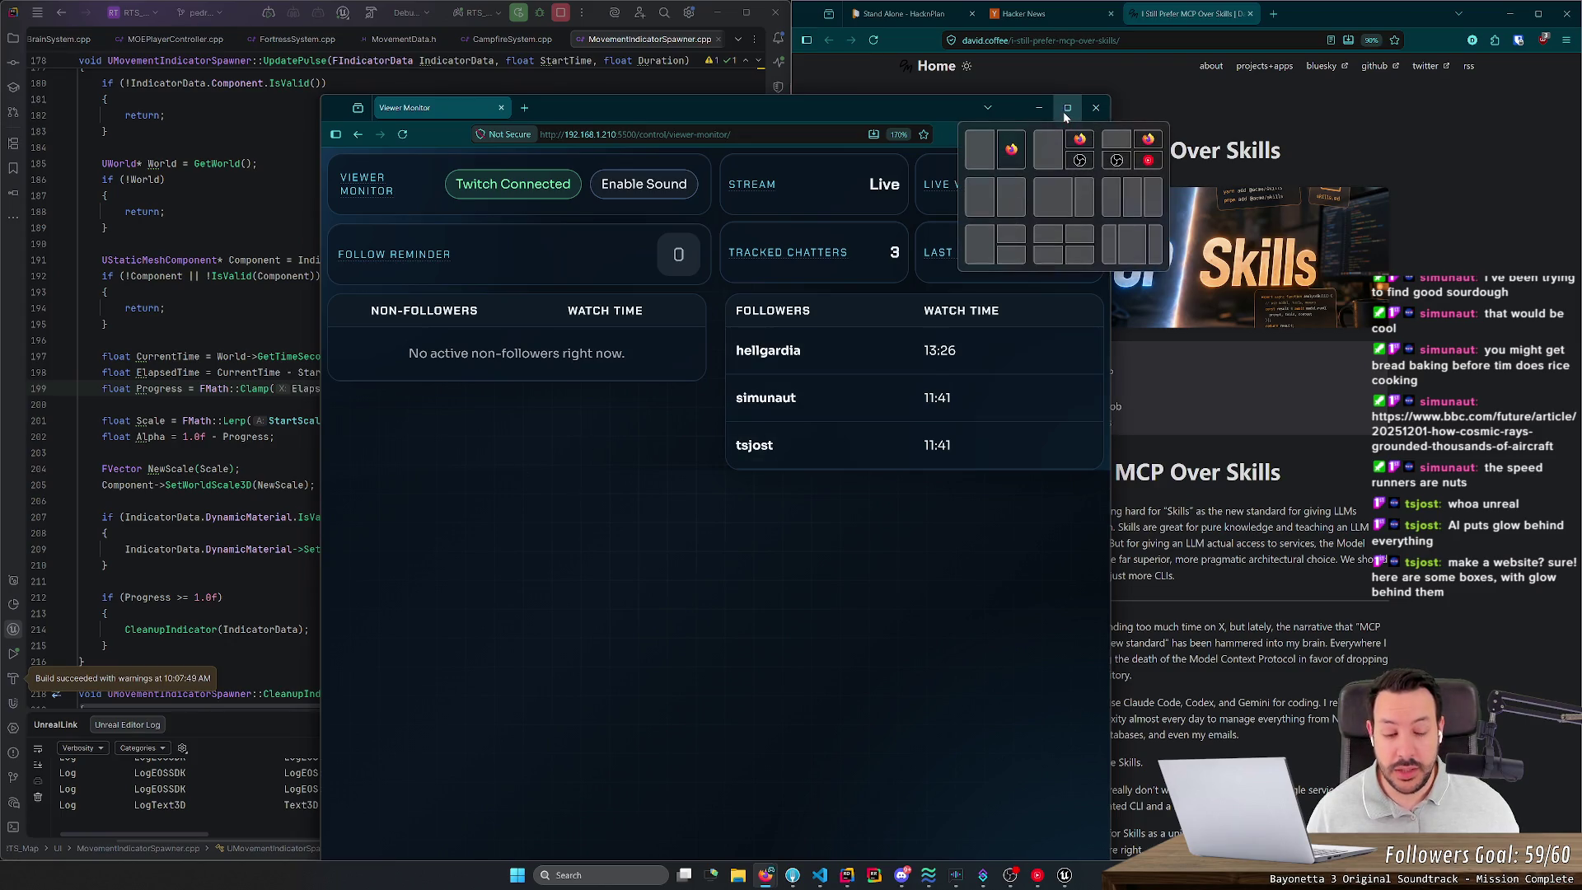
left_click_drag(879, 107, 1337, 91)
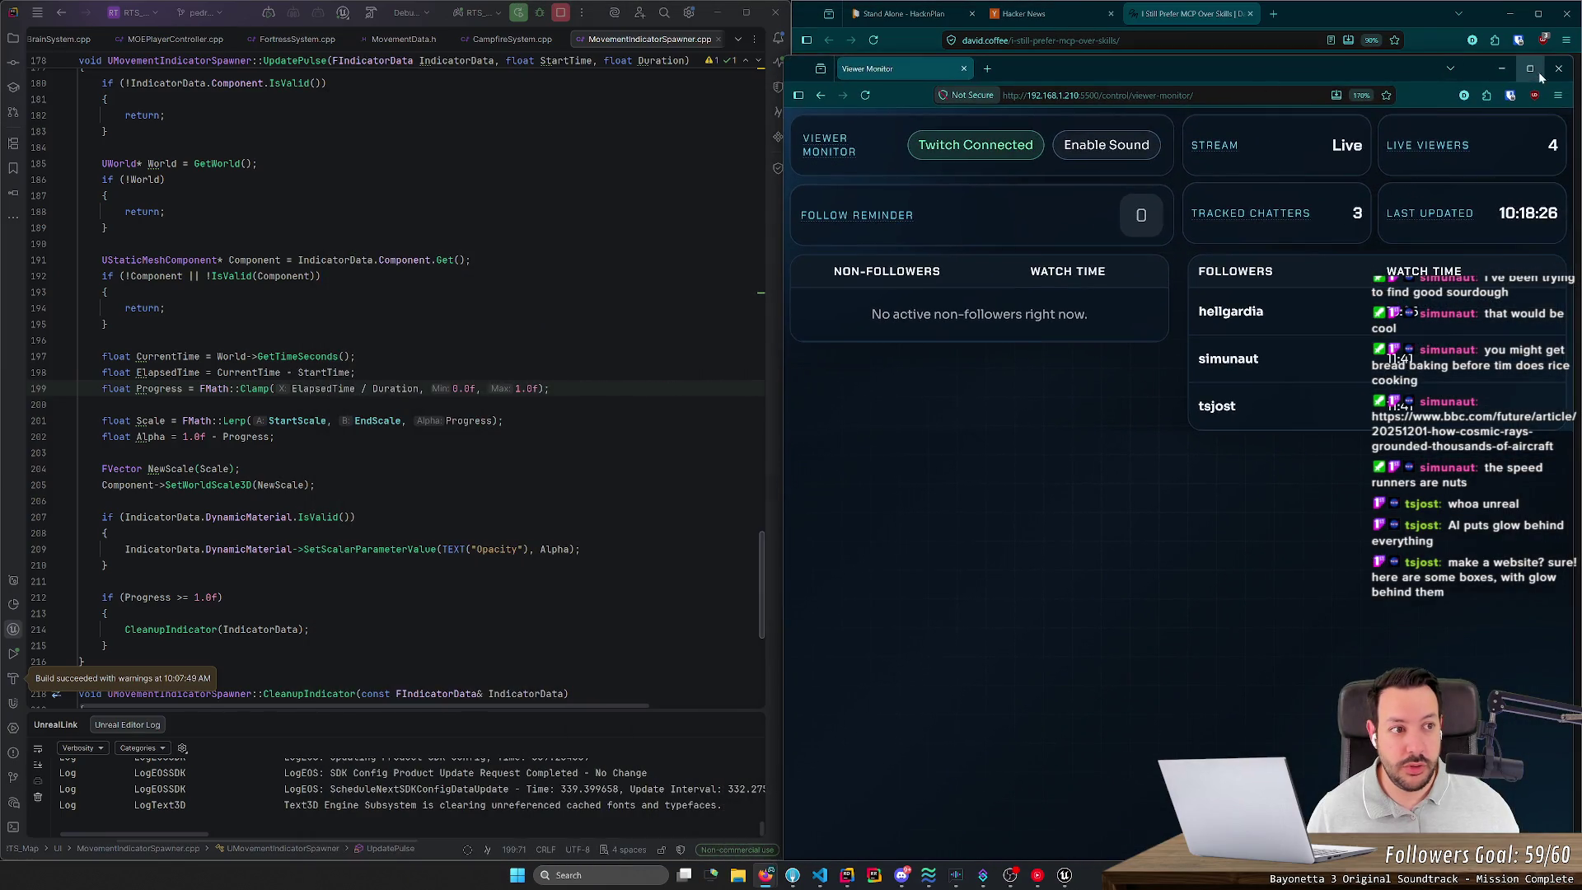
left_click(1565, 69)
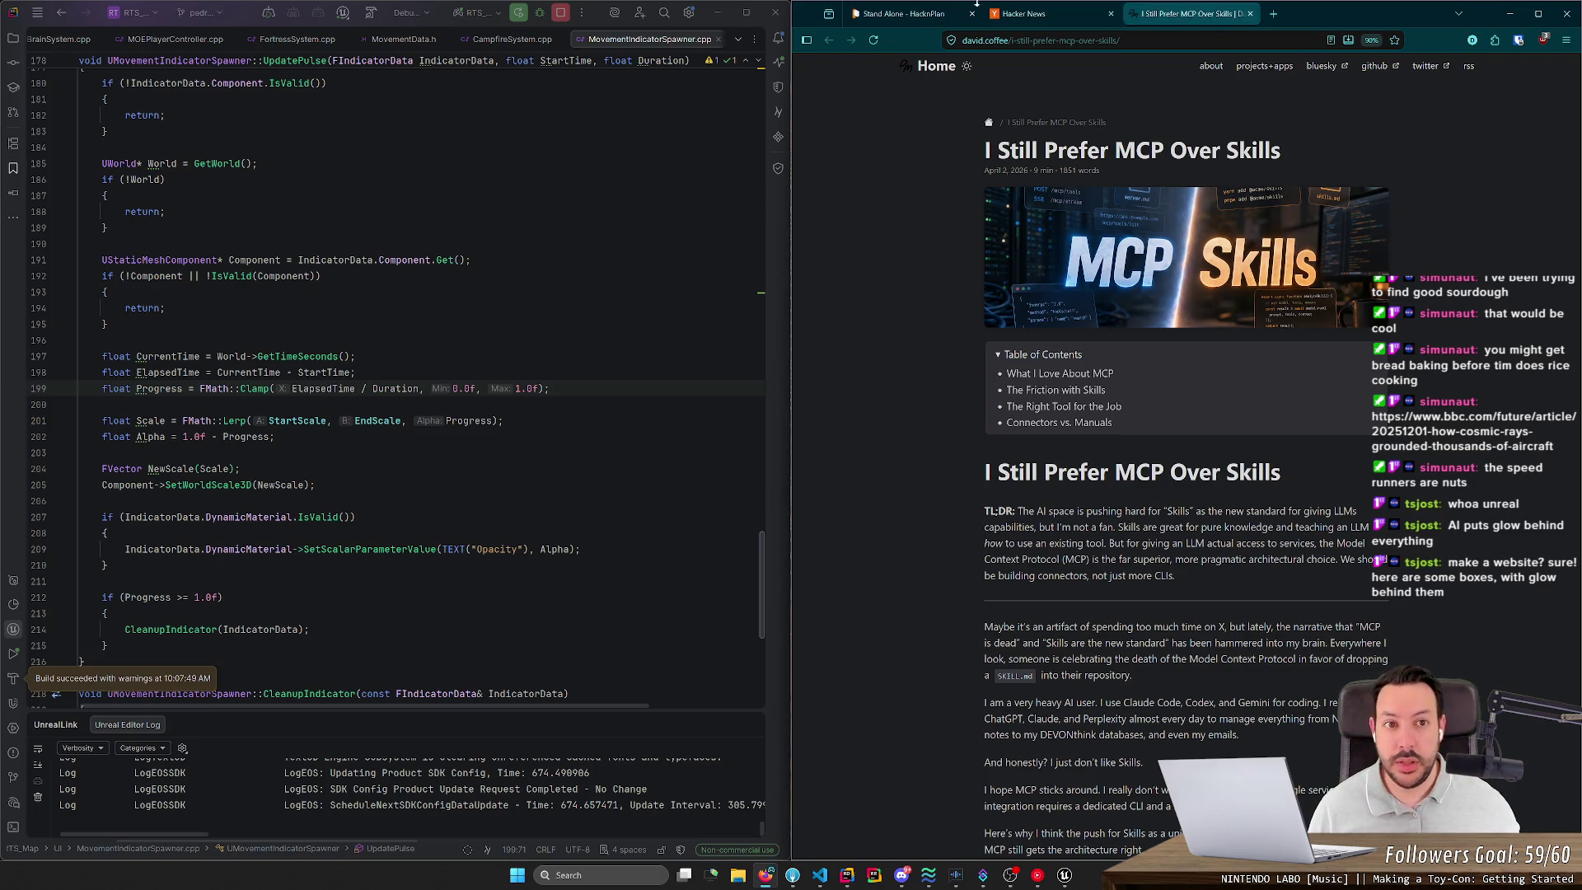
left_click(1274, 13)
Step: View the pasted dashboard mockup image, then load the live Viewer Monitor dashboard at 192.168.1.210:5500
key("ctrl+v")
key("Return")
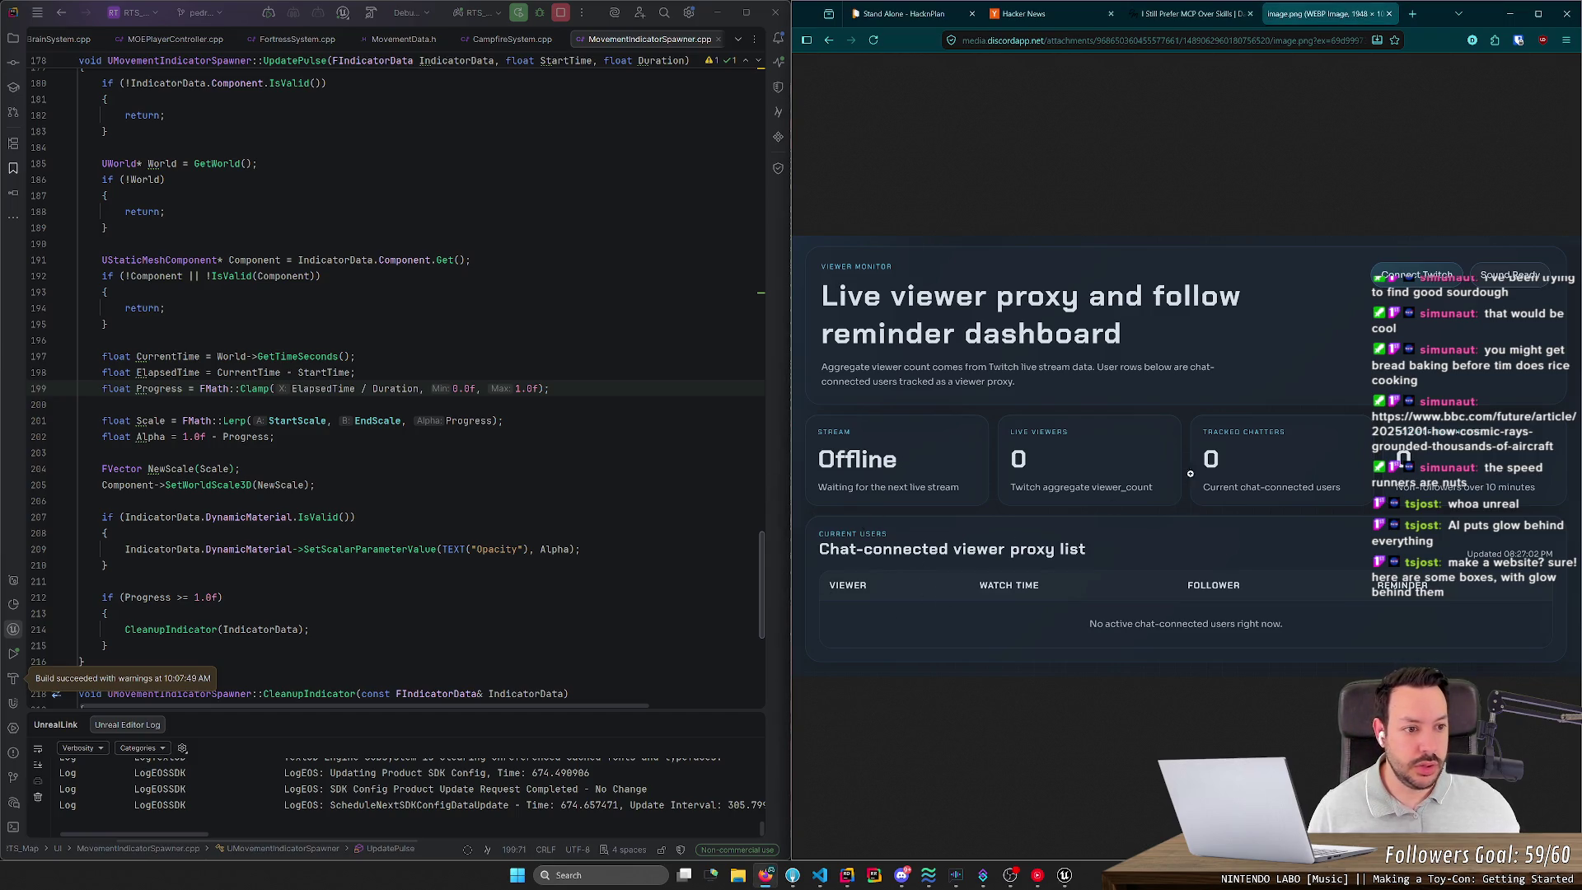
key("ctrl+l")
type("http://192")
key("Return")
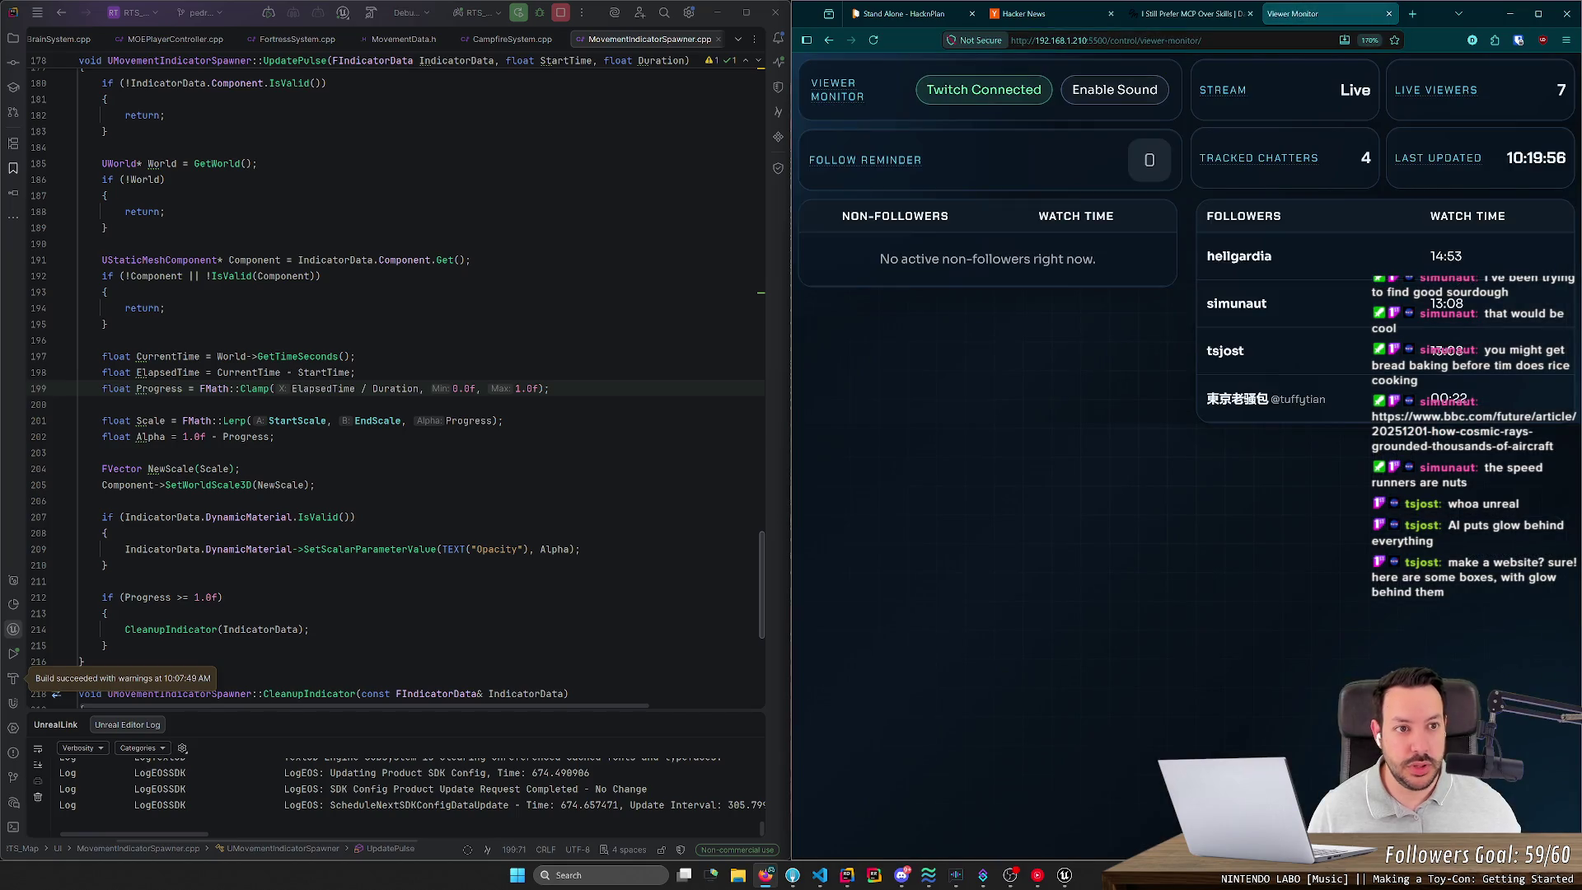
left_click(1192, 14)
left_click(1281, 17)
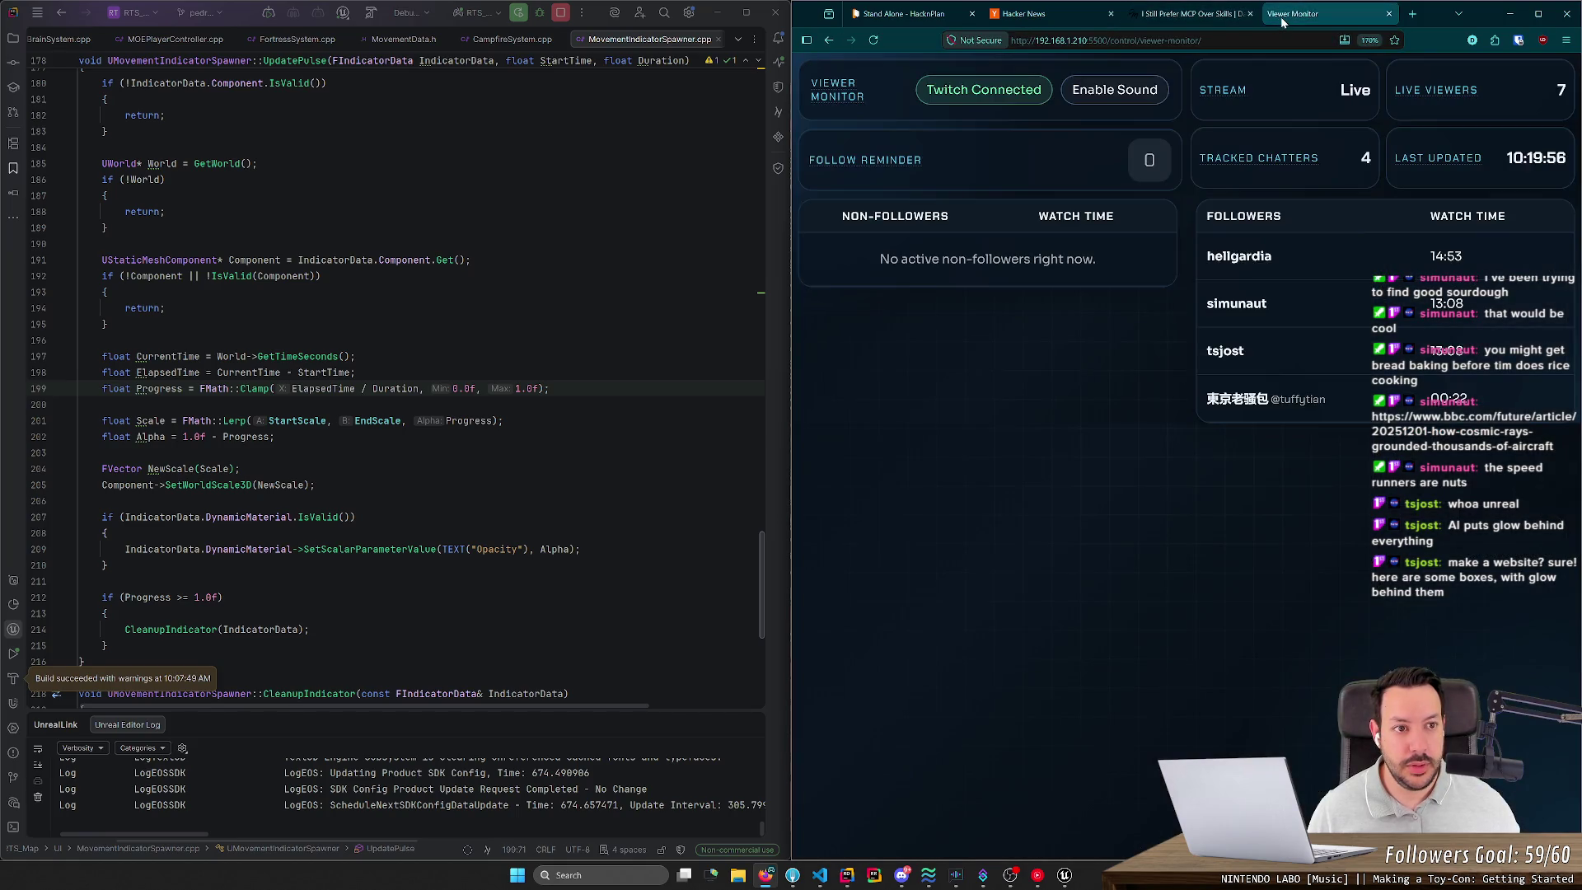
mouse_move(903, 878)
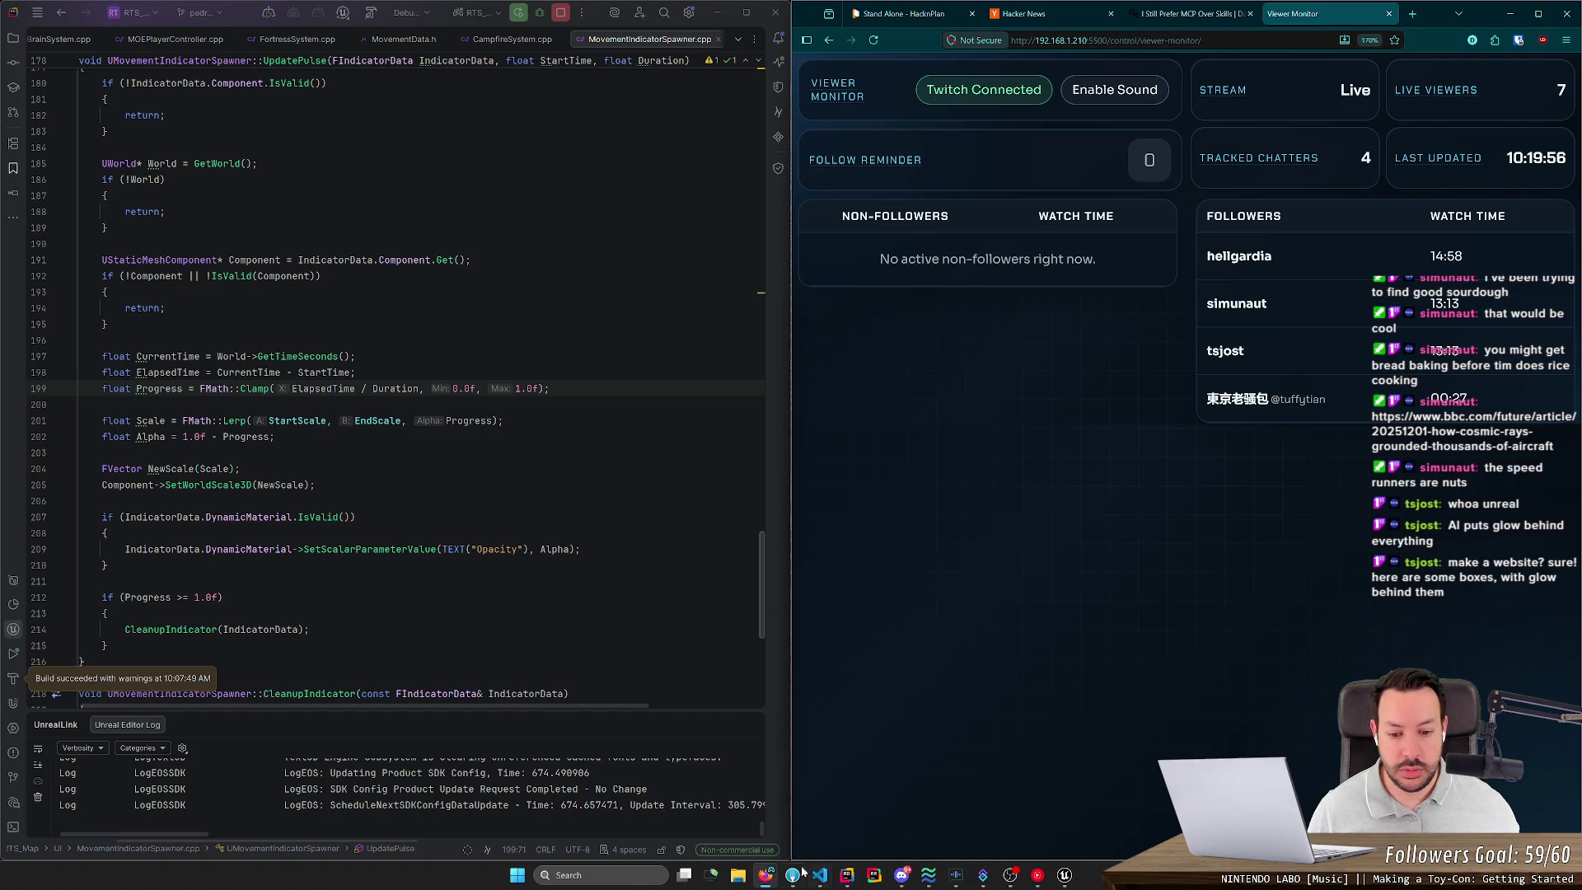
mouse_move(767, 879)
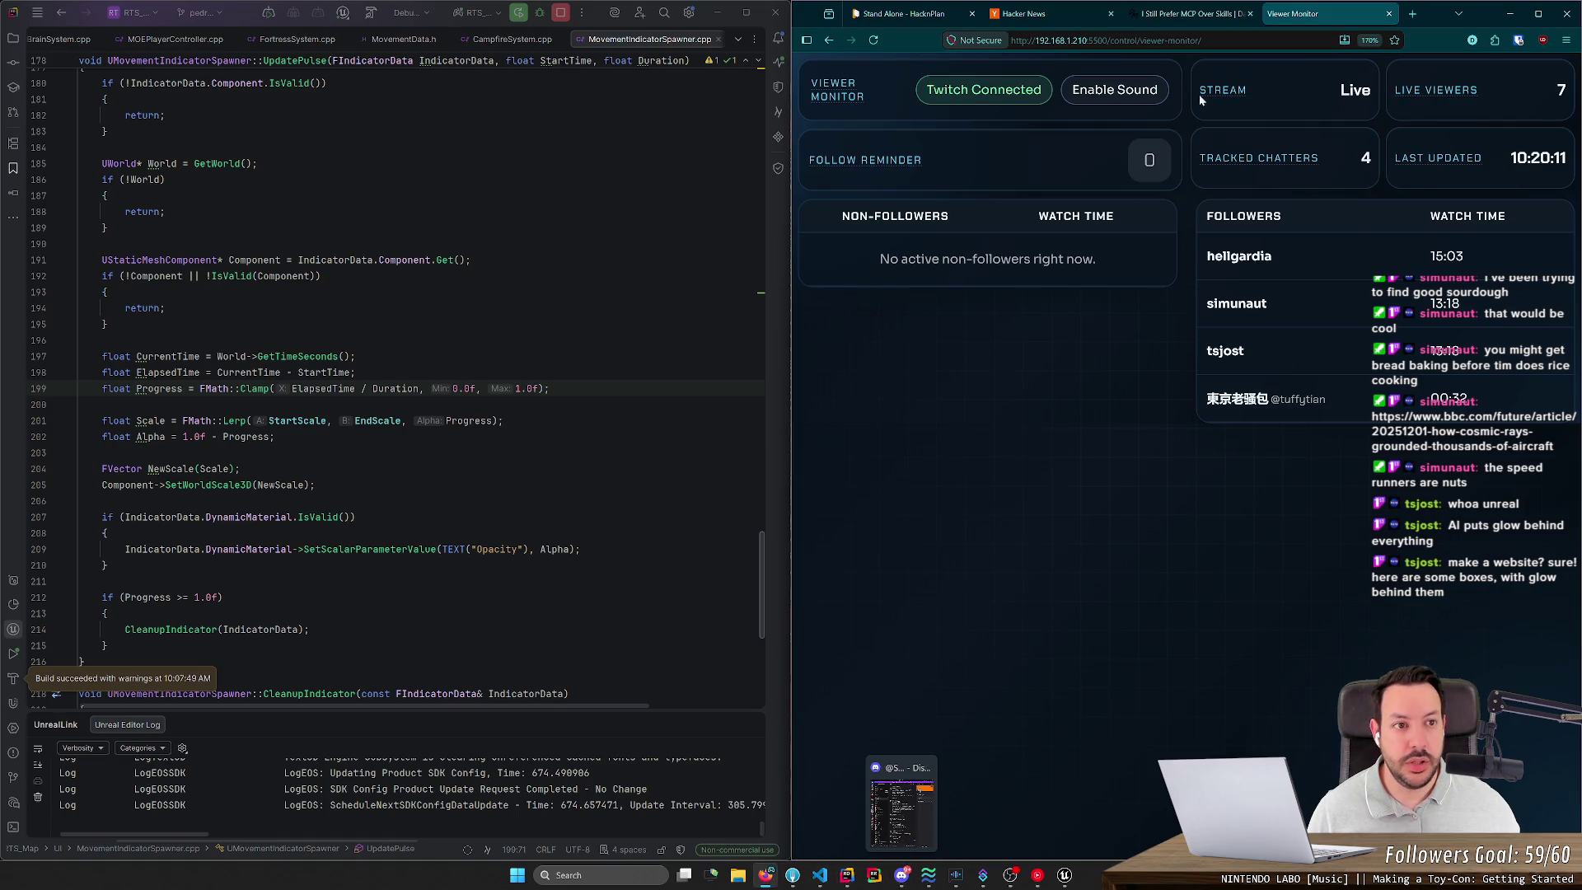
Step: Enter and clear the Viewer Monitor address in another tab, then close the blank and Viewer Monitor tabs
left_click(1413, 14)
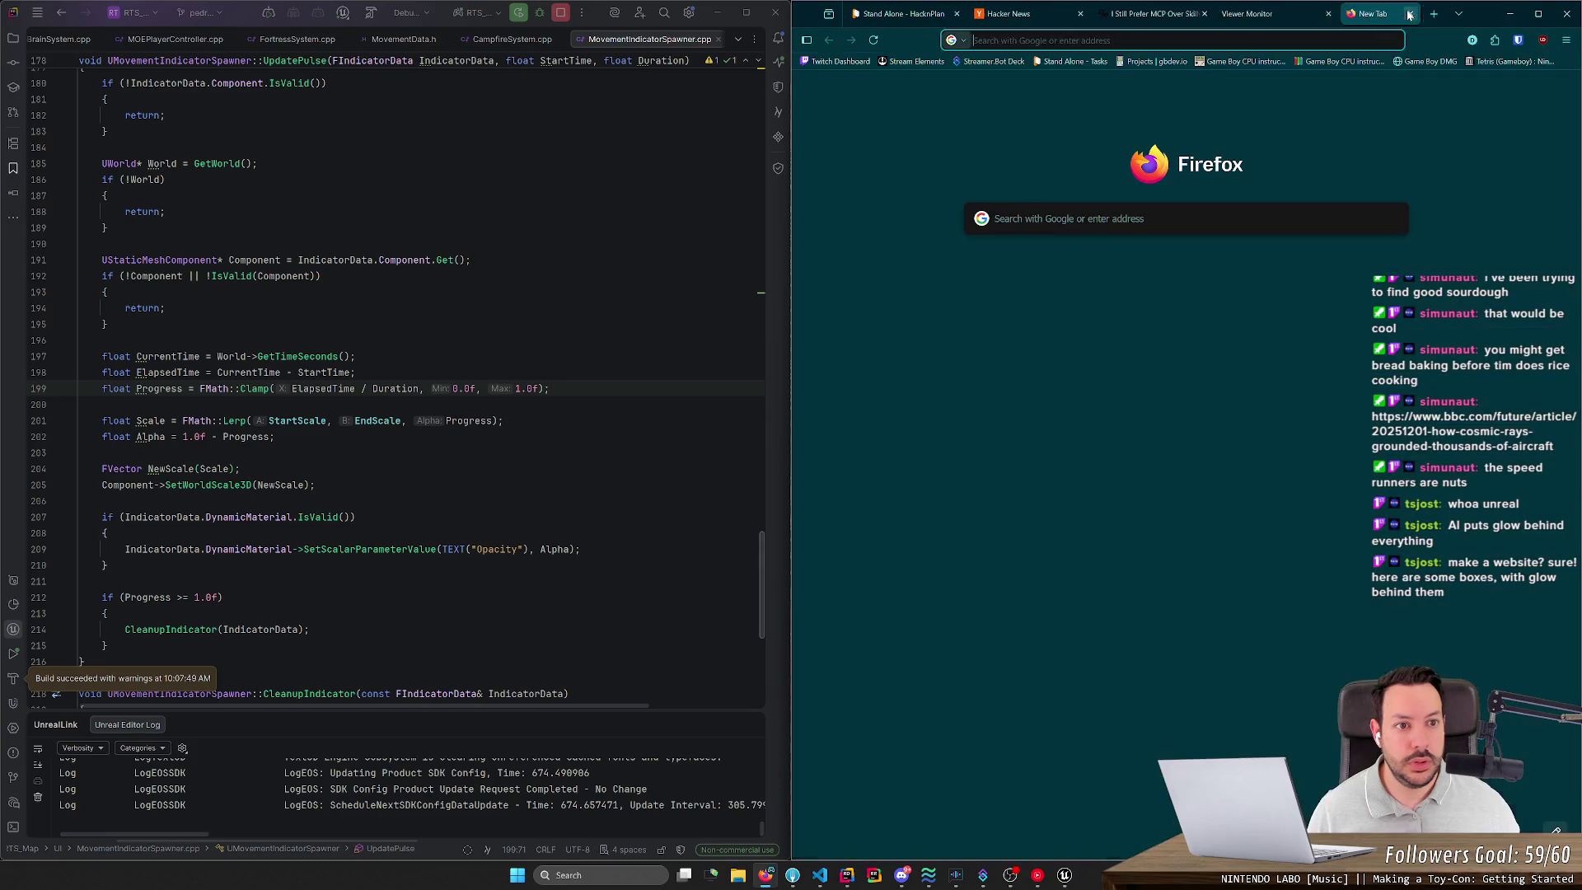
type("http://192.168.1.210:5500/control/viewer-monitor/")
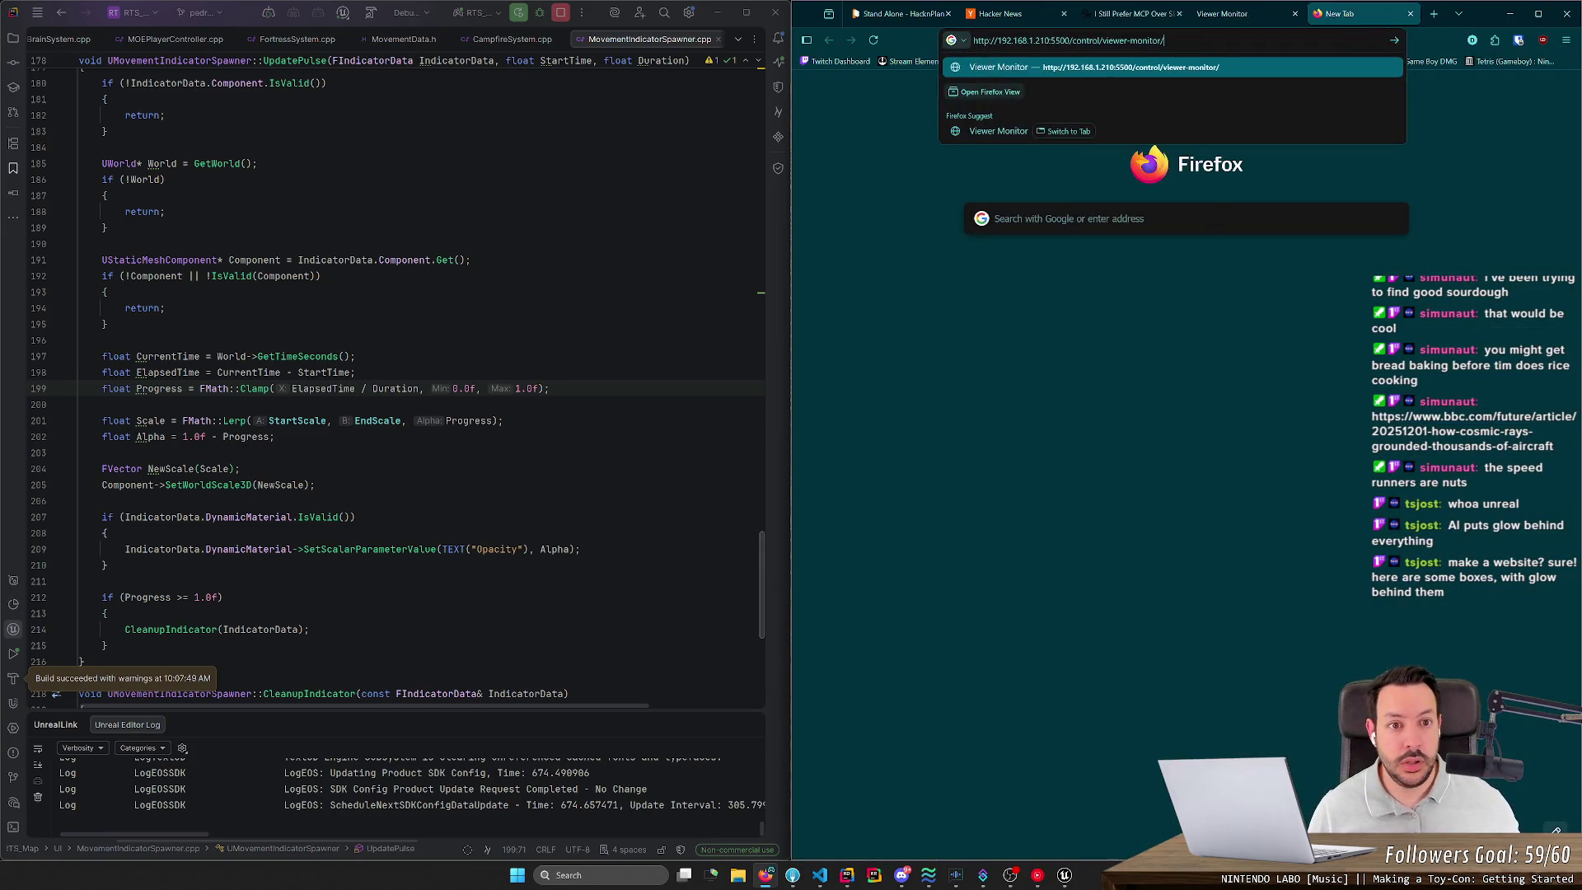
key("BackSpace")
key("BackSpace")
key("BackSpace")
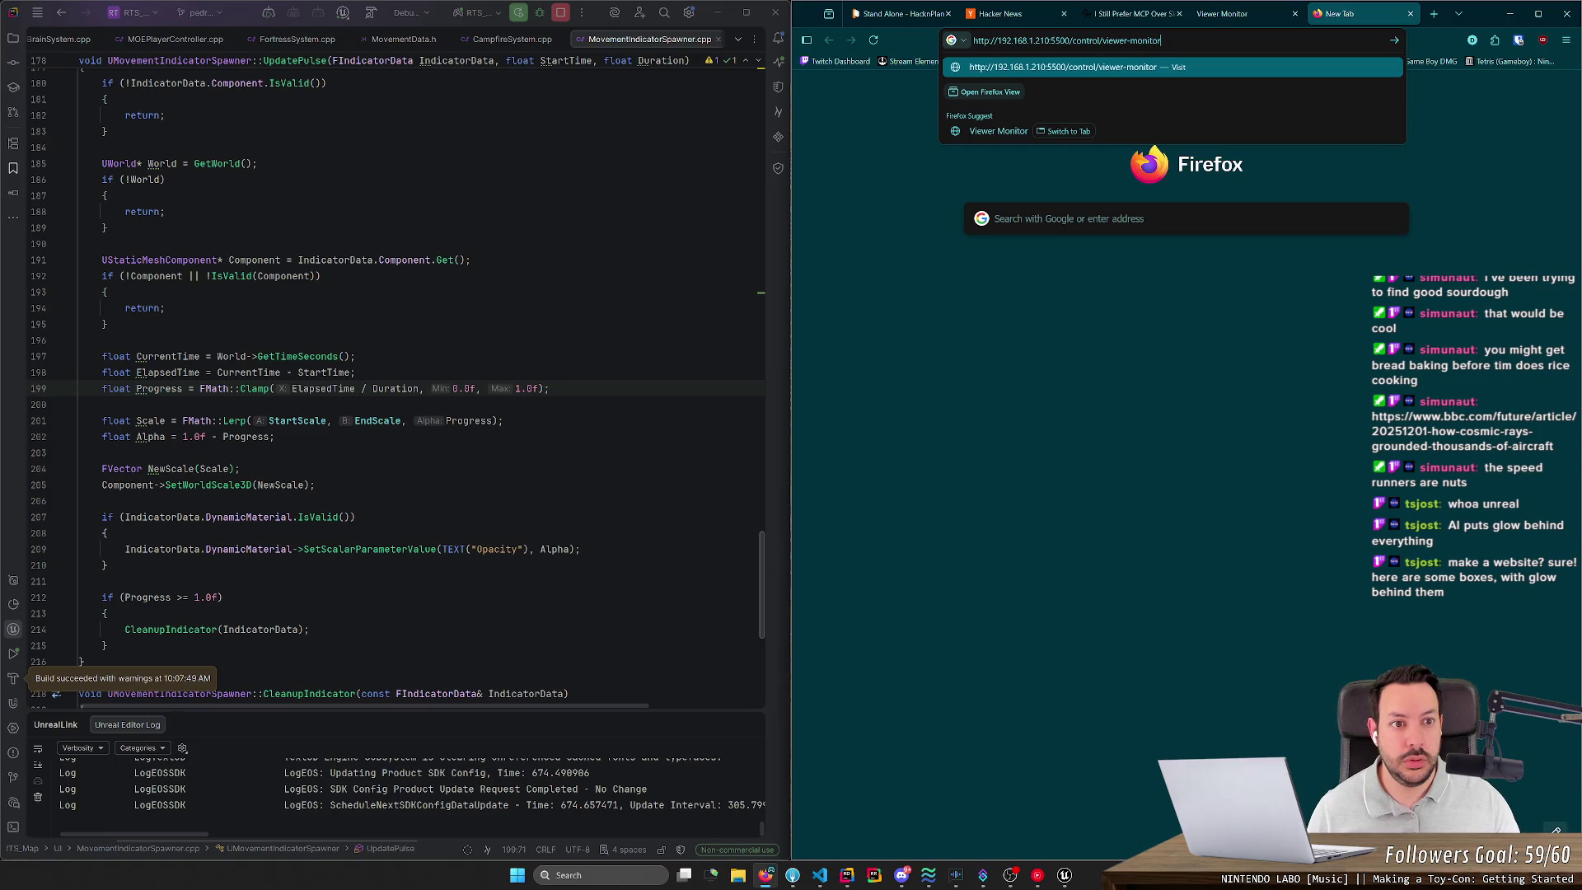
type("2.168.1.210:5500/control/viewer-monitor")
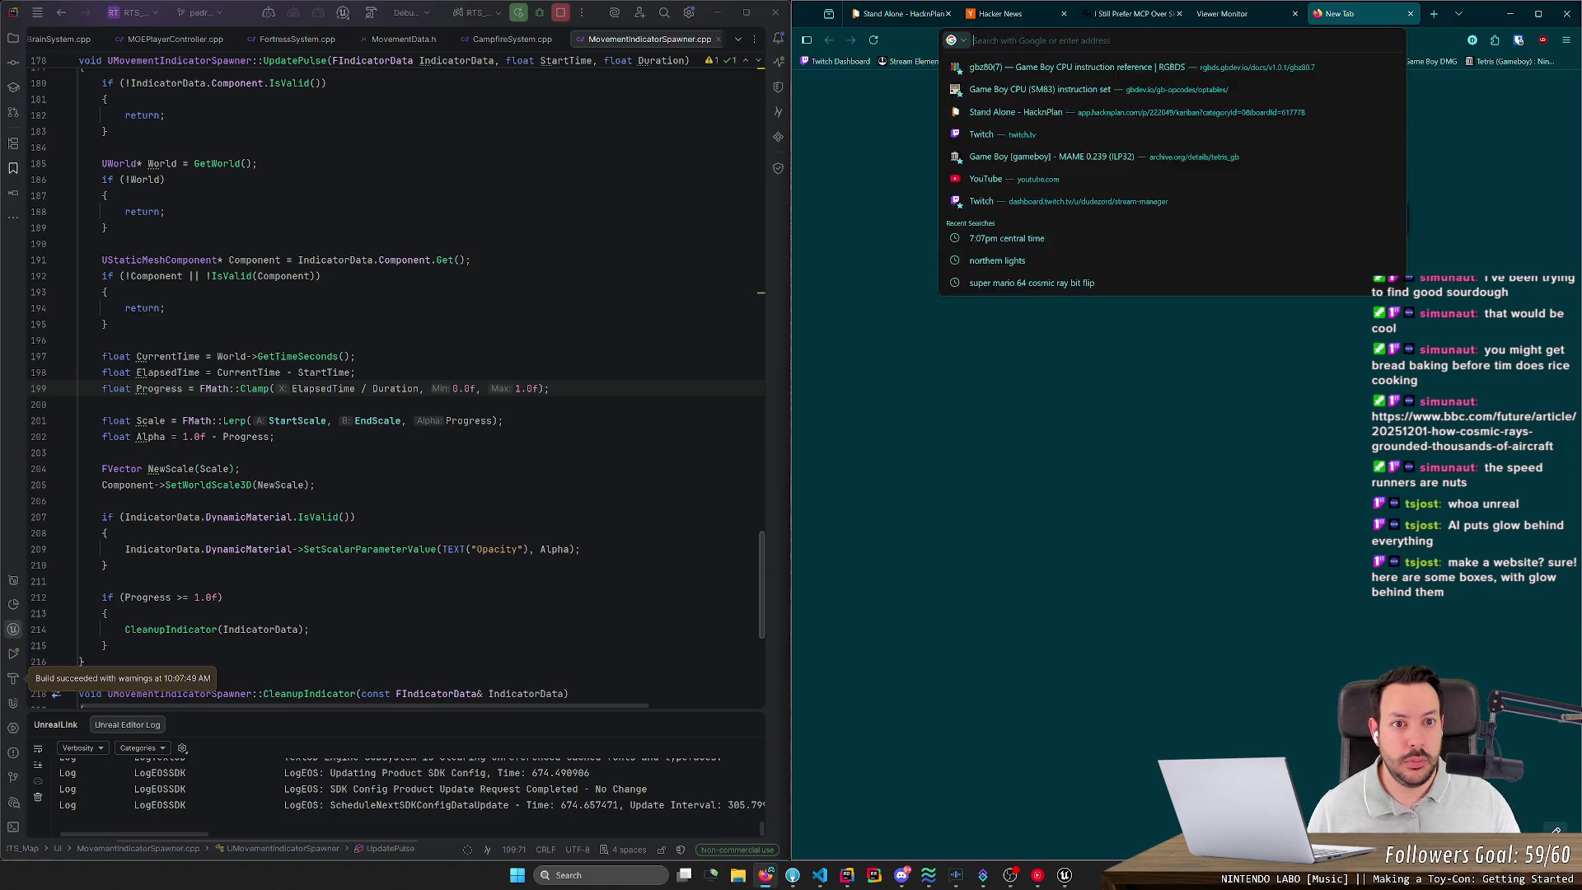
key("ctrl+a")
key("BackSpace")
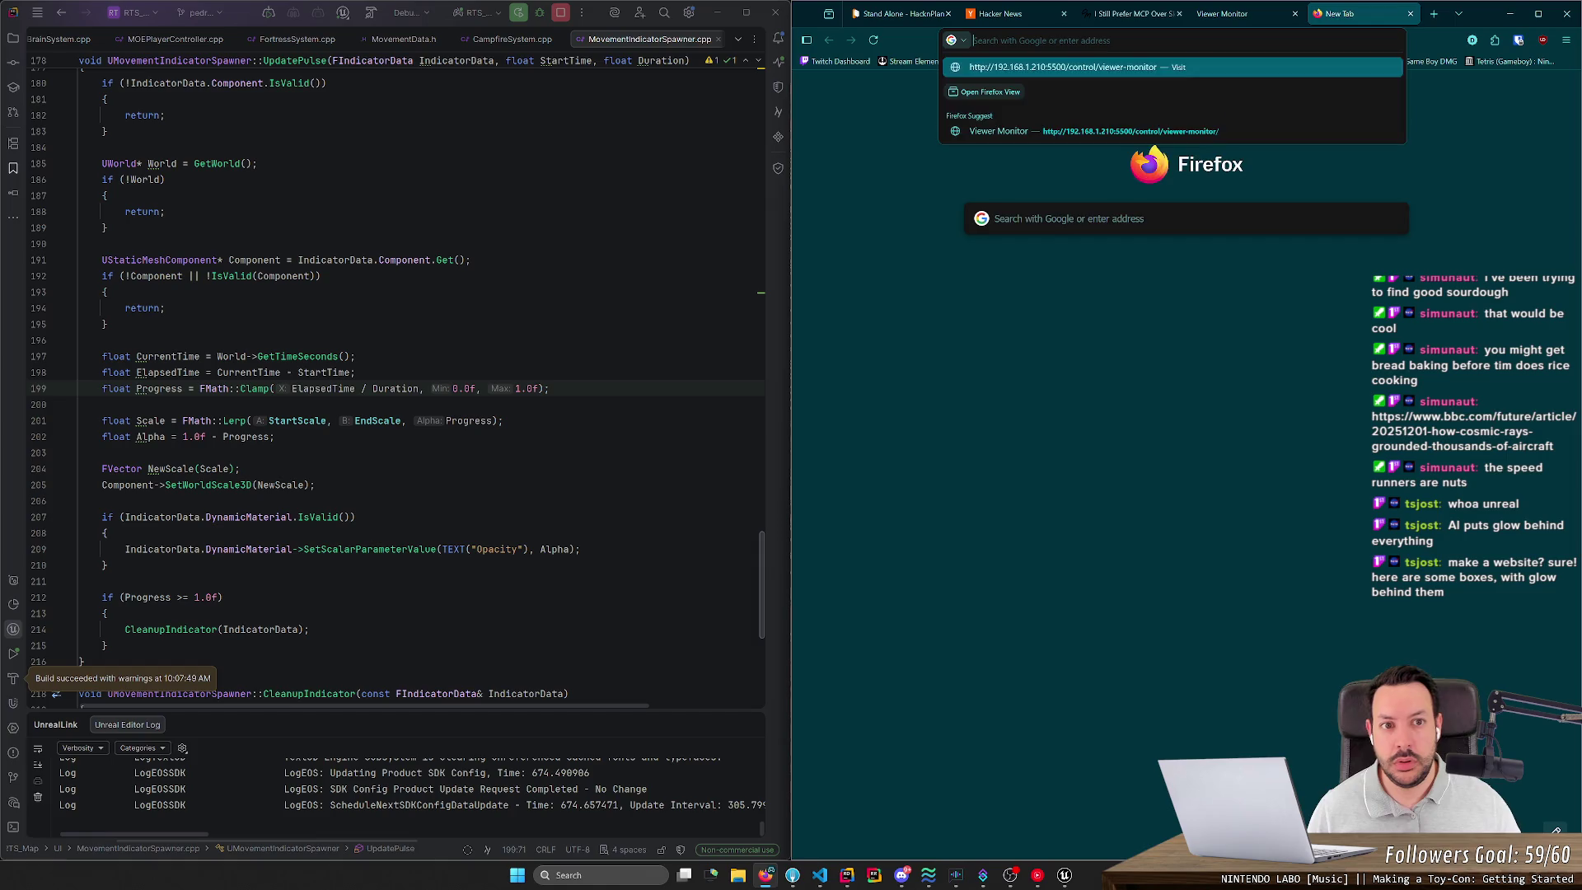
key("Escape")
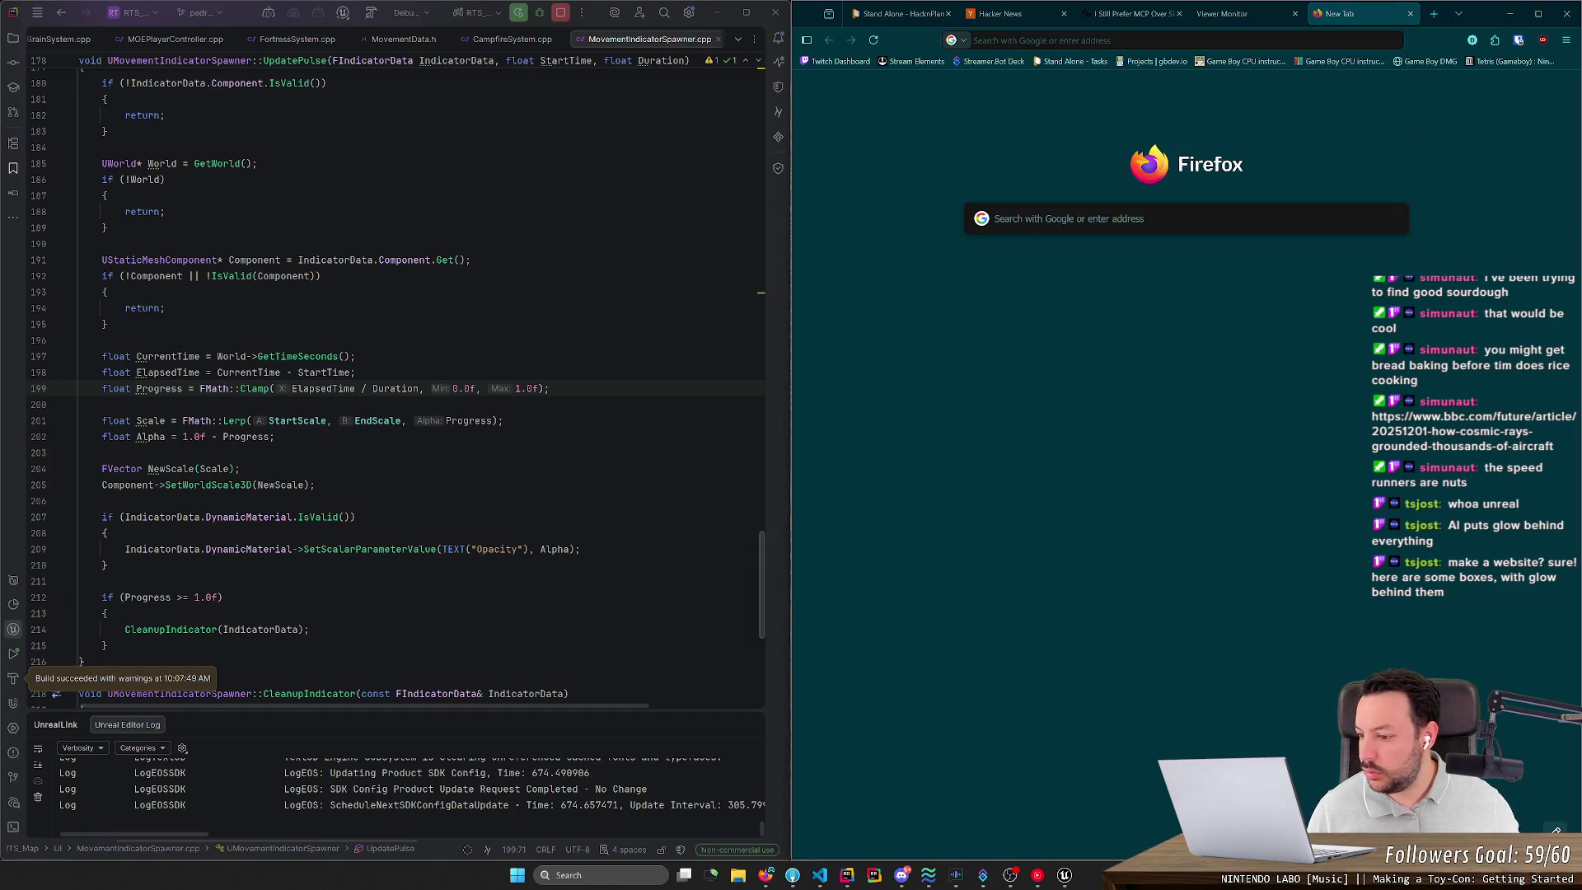
middle_click(1335, 18)
middle_click(1335, 18)
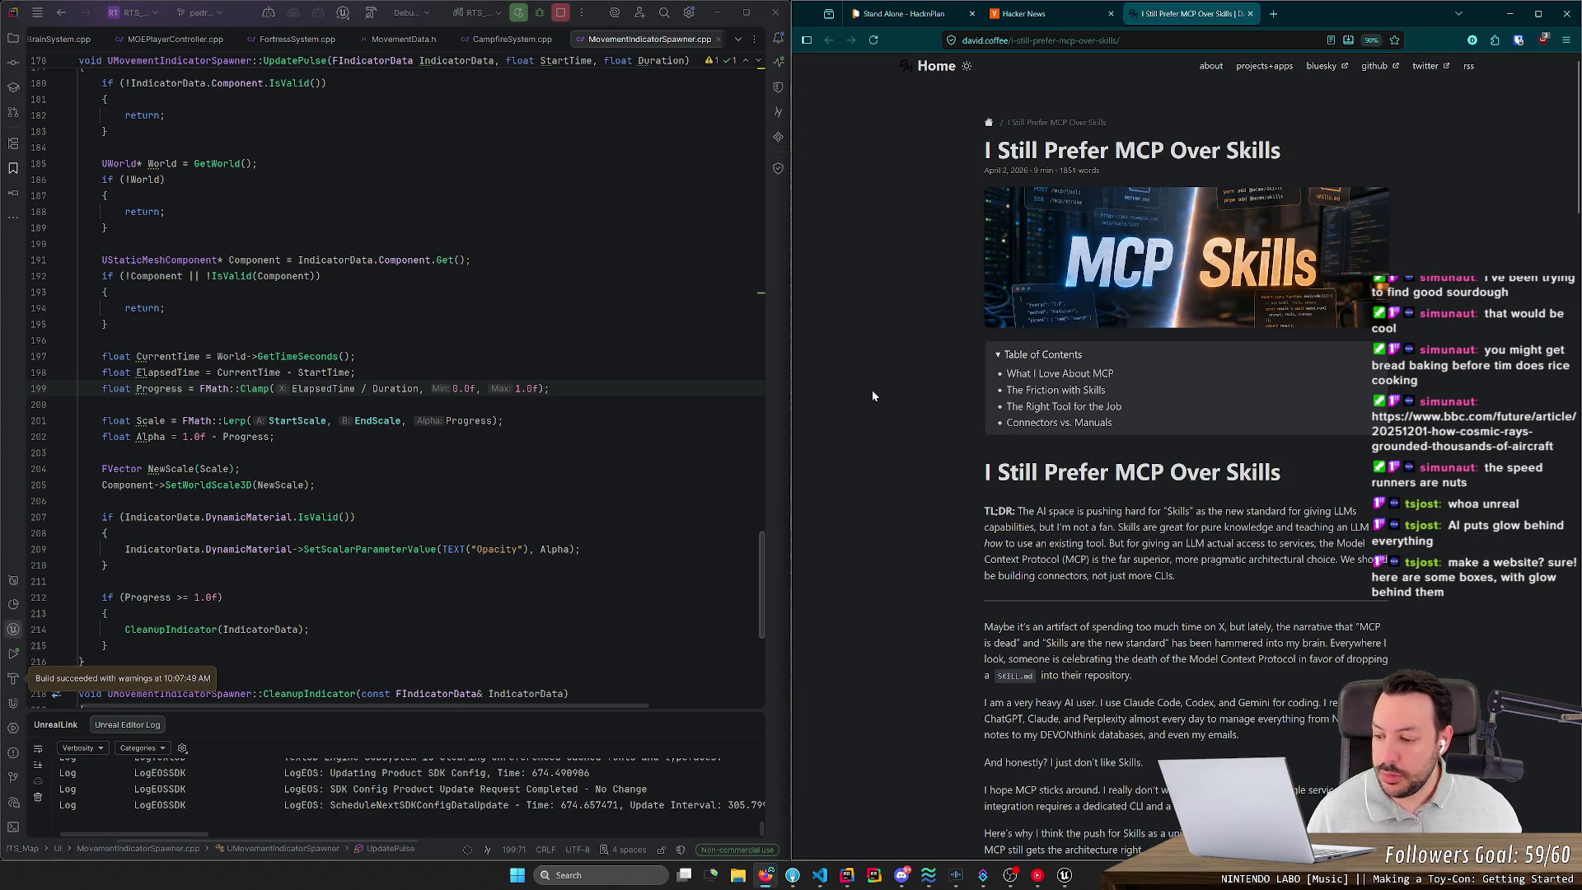
Step: Start reading the MCP Over Skills article from its heading, autoscrolling through the opening paragraphs
left_click_drag(972, 477, 1283, 472)
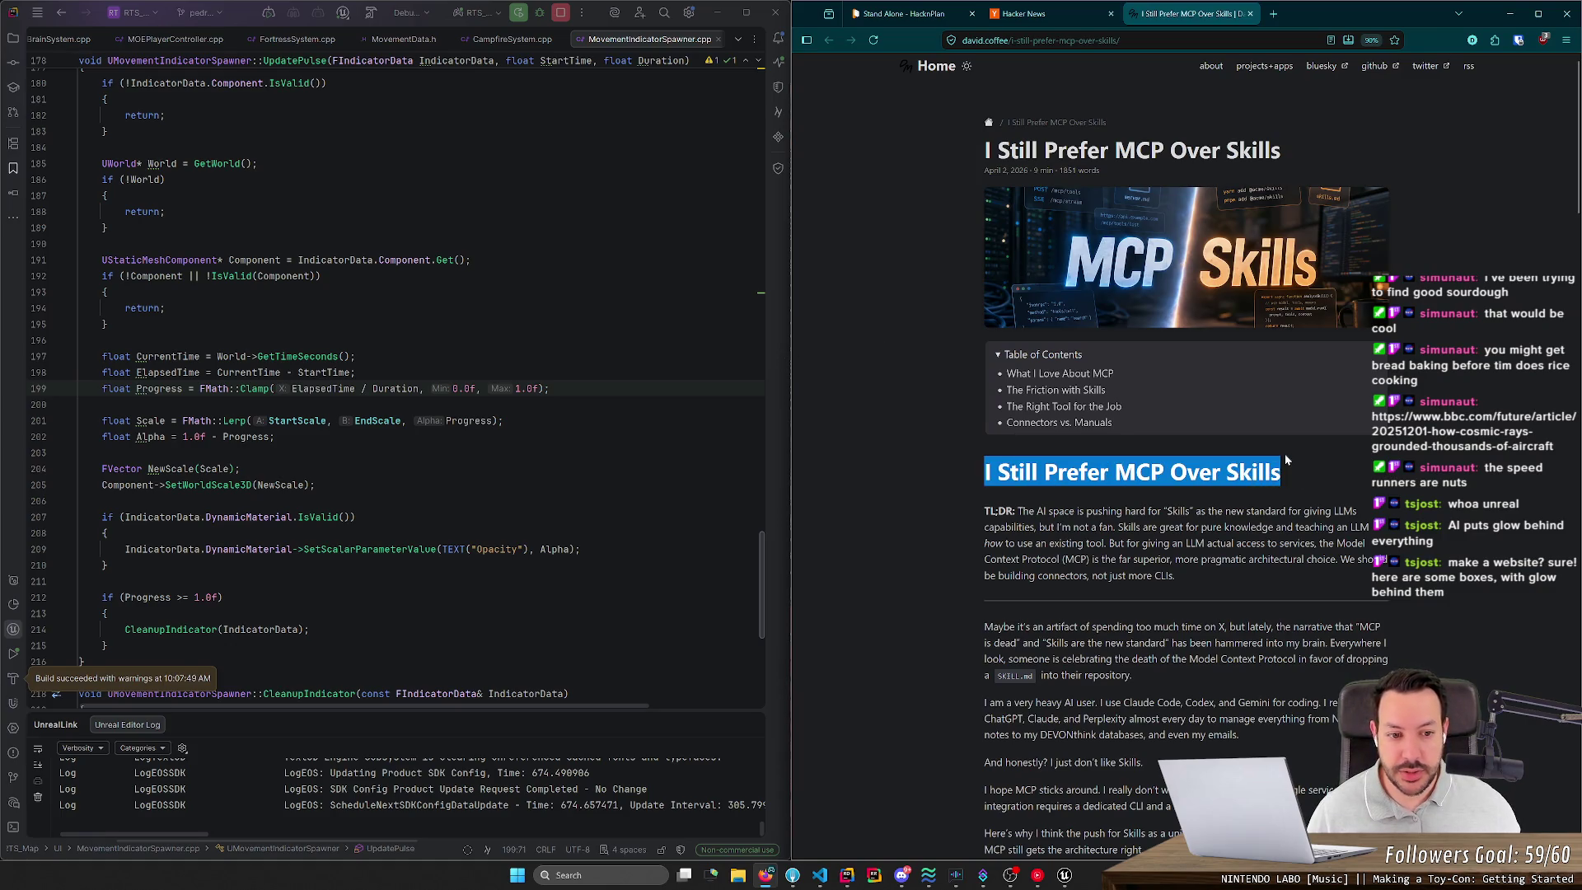
left_click(1283, 472)
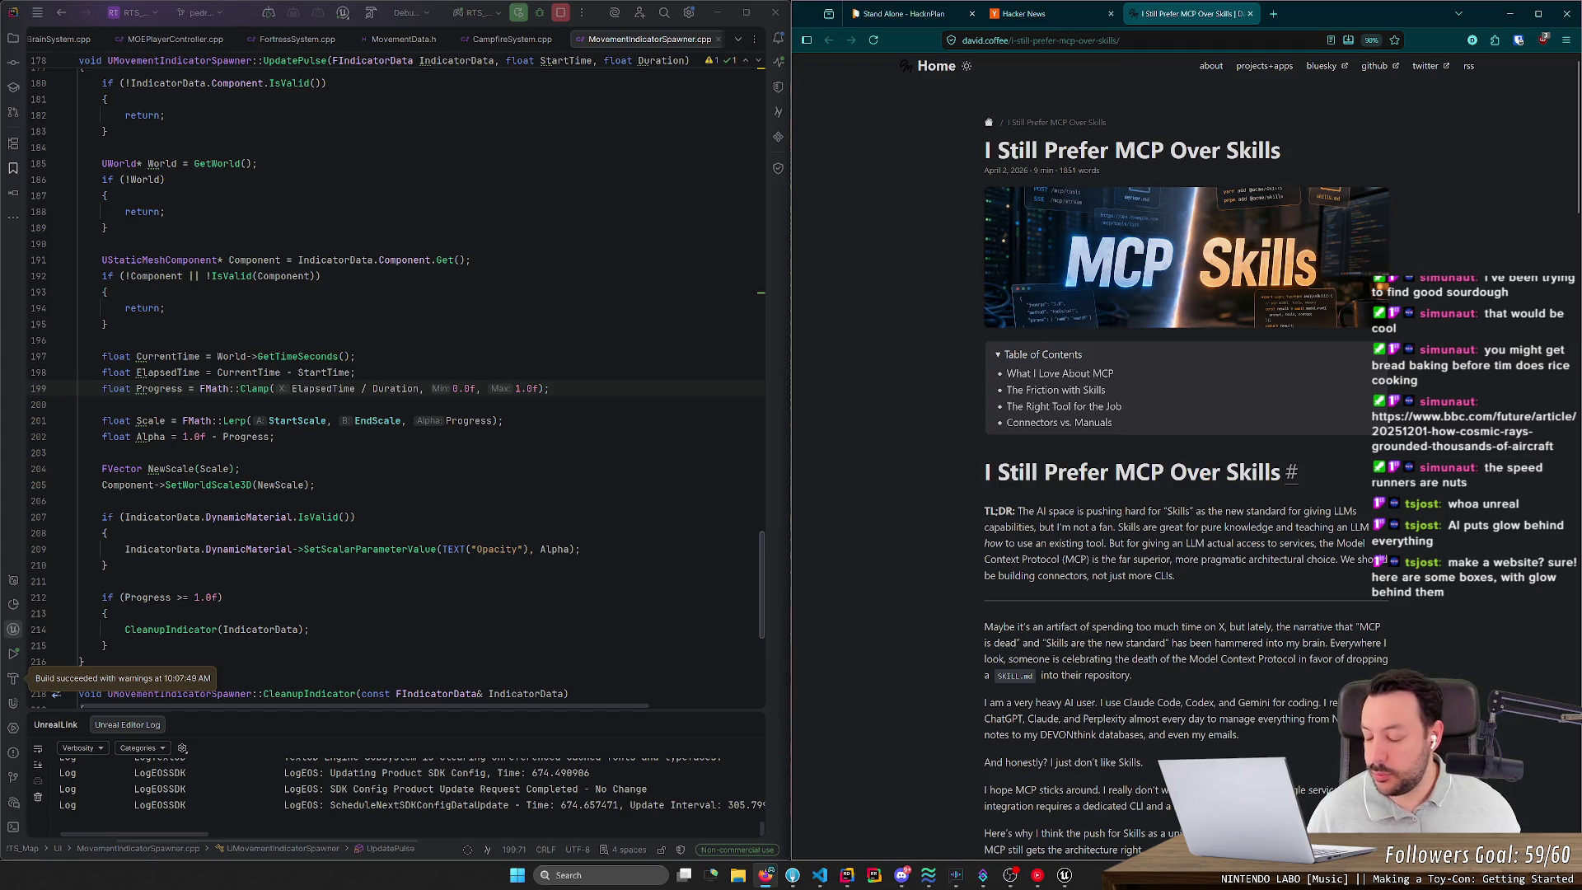
middle_click(1132, 468)
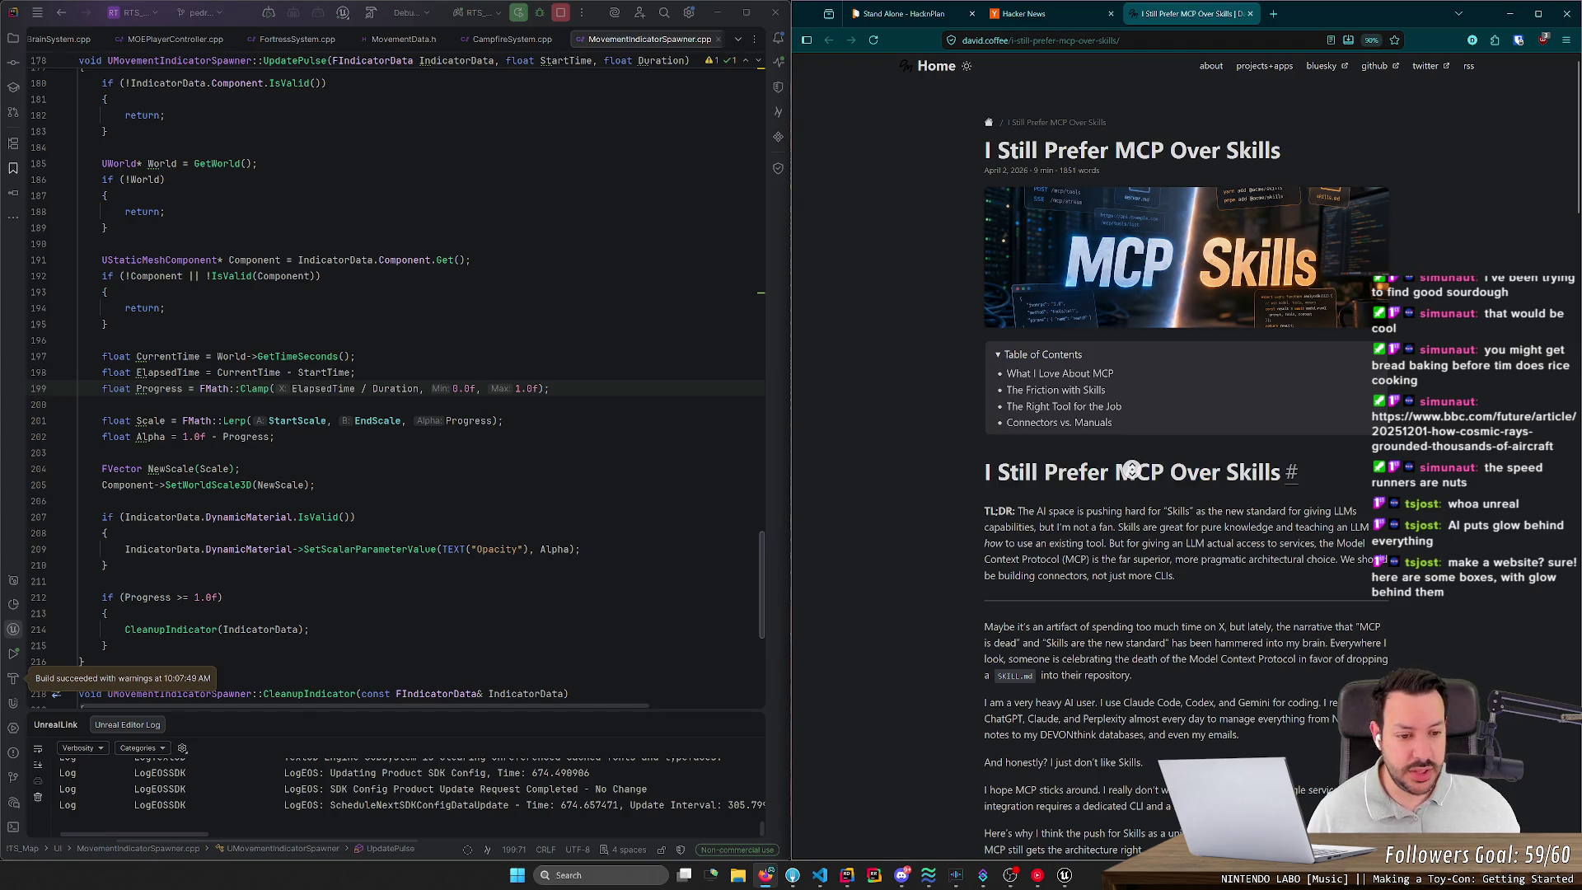
scroll(1132, 469, "down", 1)
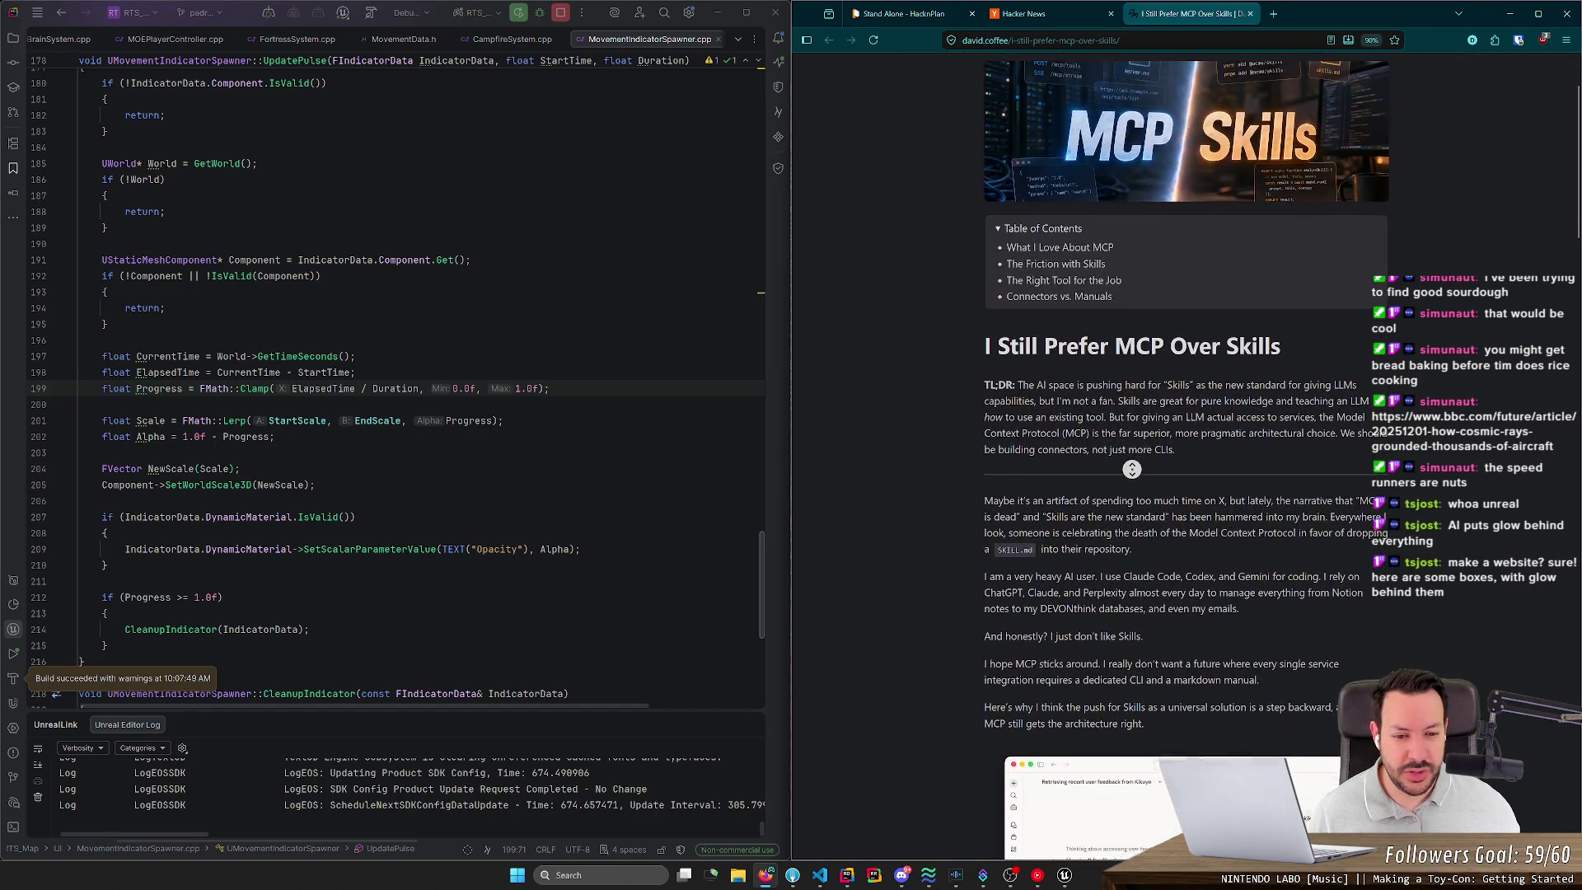
middle_click(958, 446)
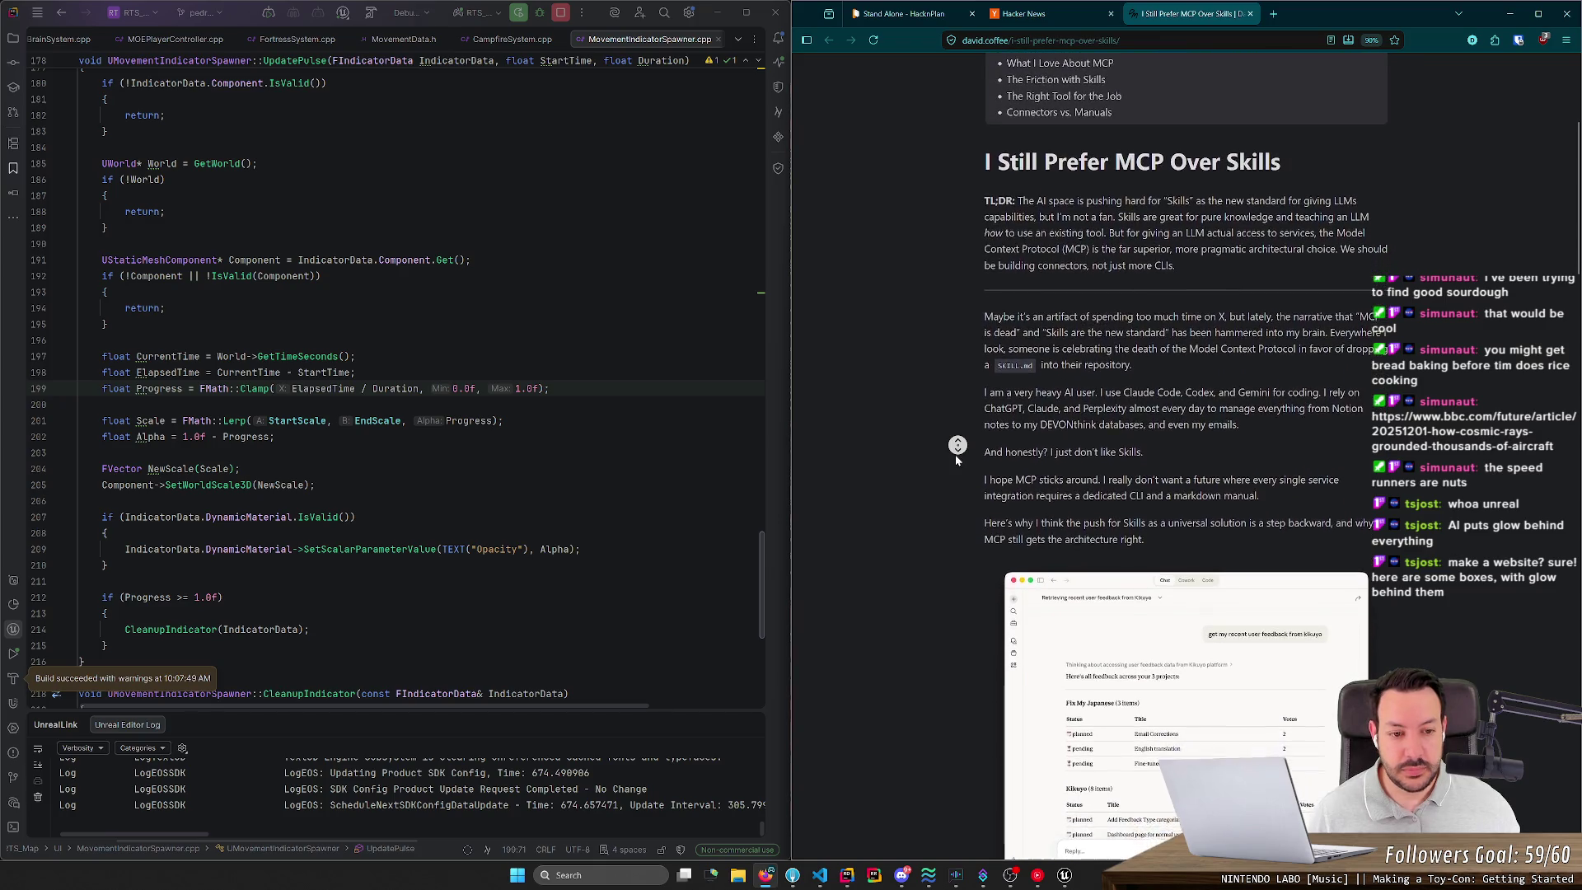
middle_click(956, 460)
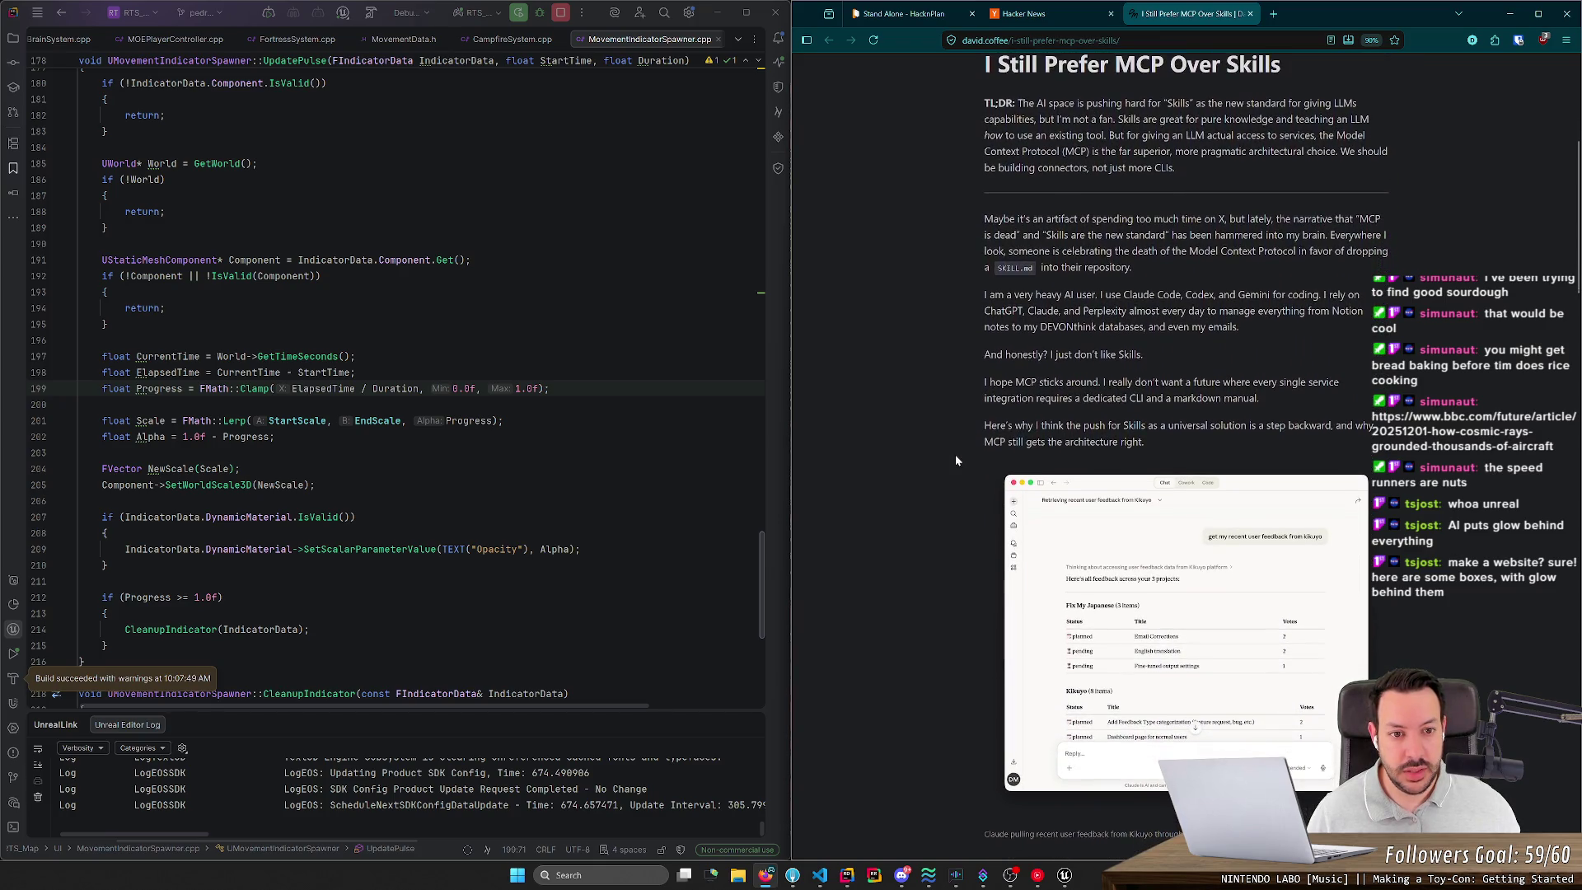
double_click(1369, 218)
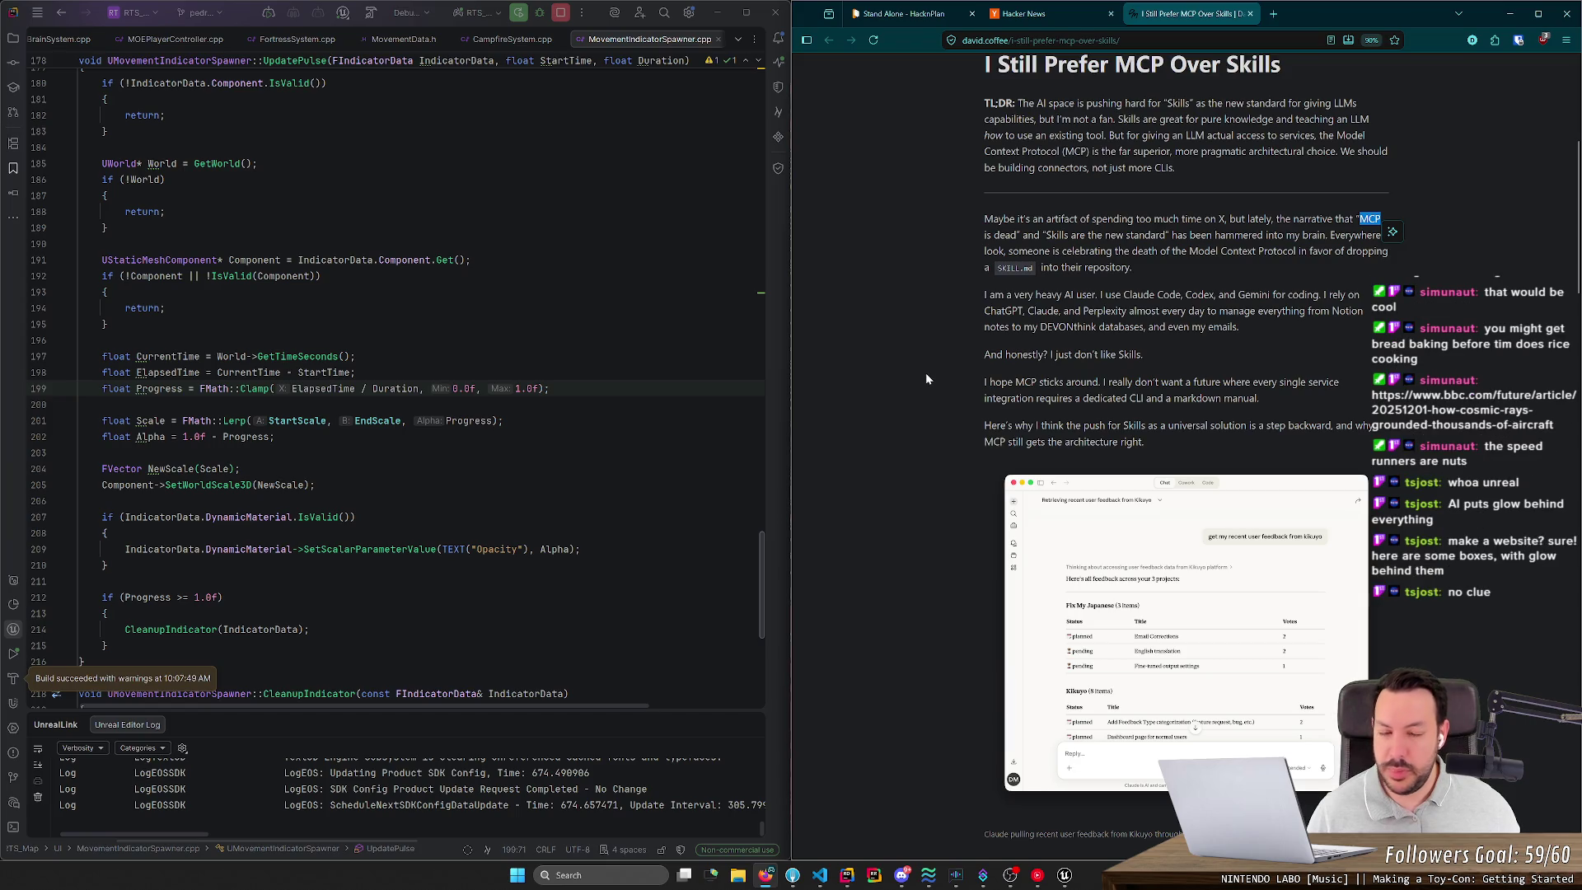
Step: Read on past the Codex screenshot to 'Connectors vs. Manuals', then close the article
middle_click(941, 311)
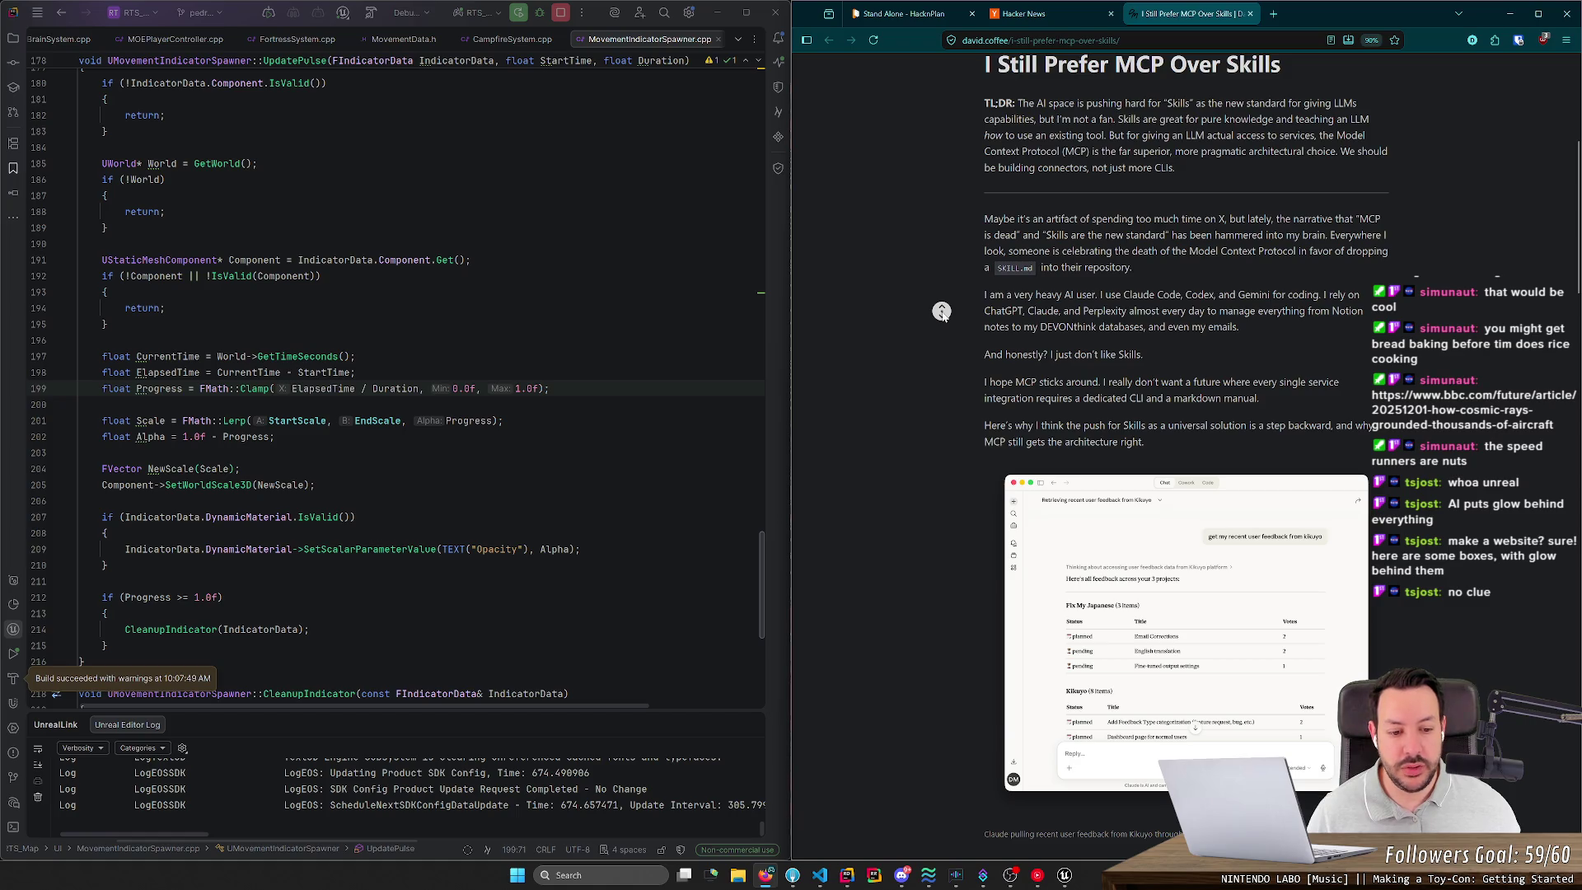
scroll(942, 311, "down", 3)
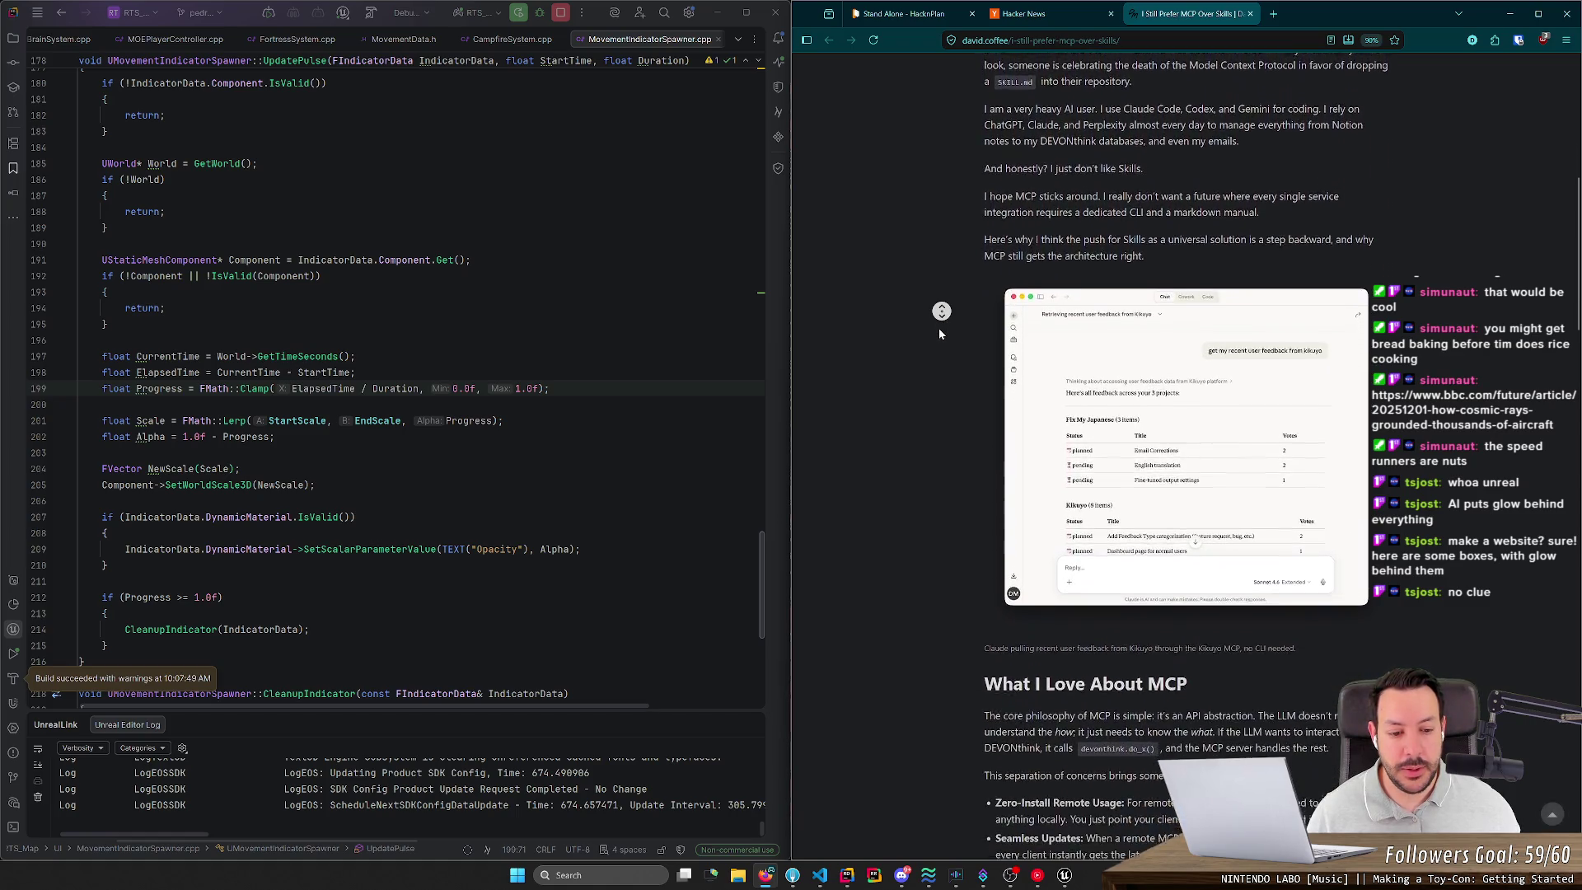
left_click(939, 343)
left_click_drag(984, 576, 1238, 575)
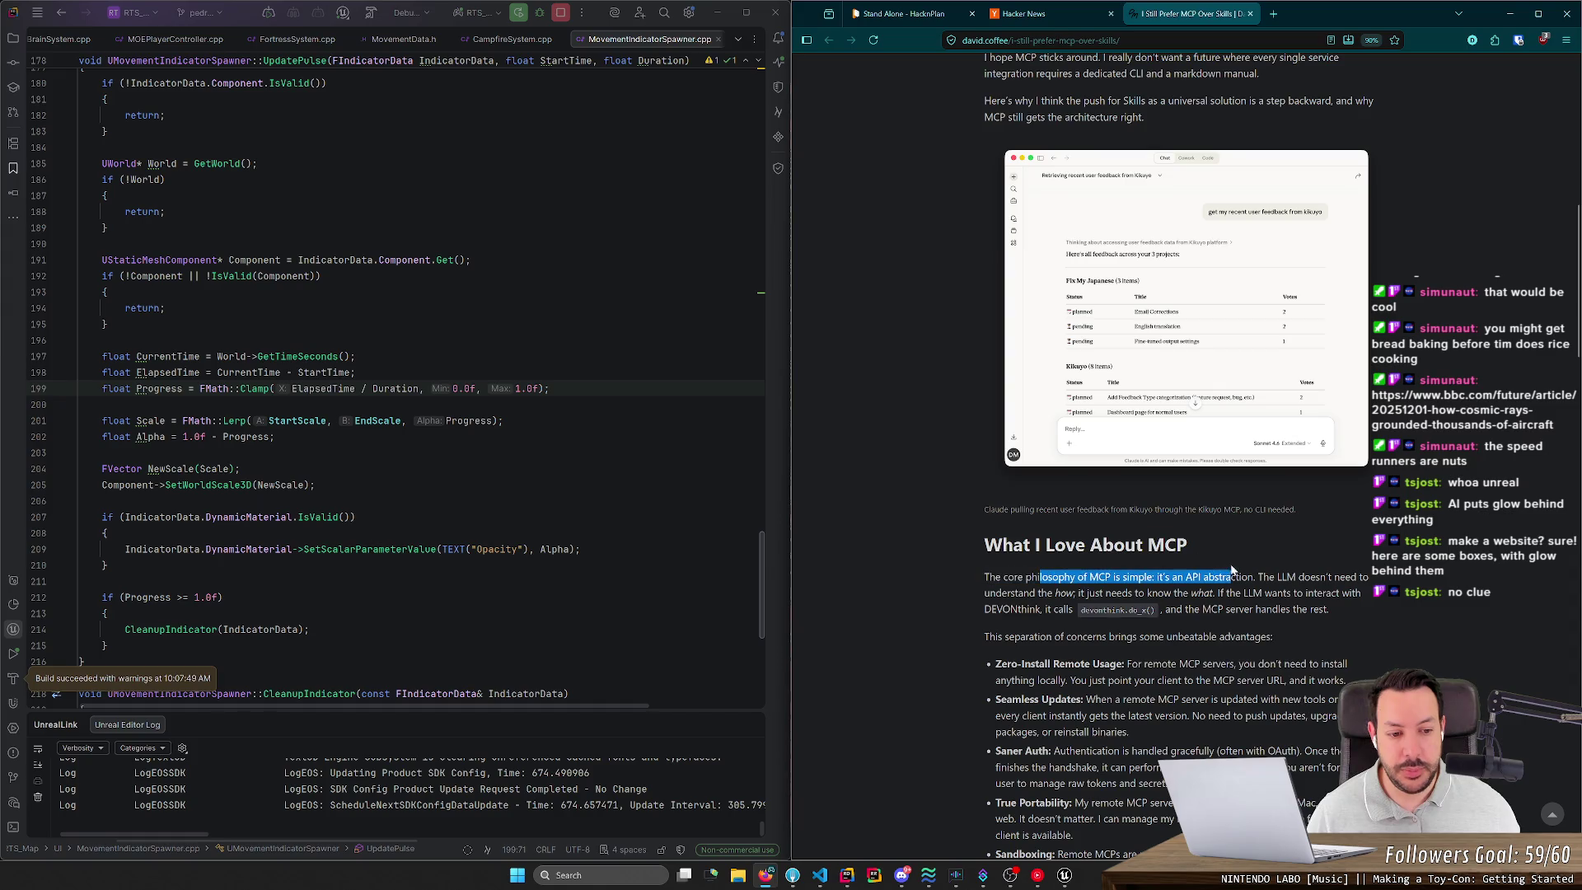
middle_click(934, 433)
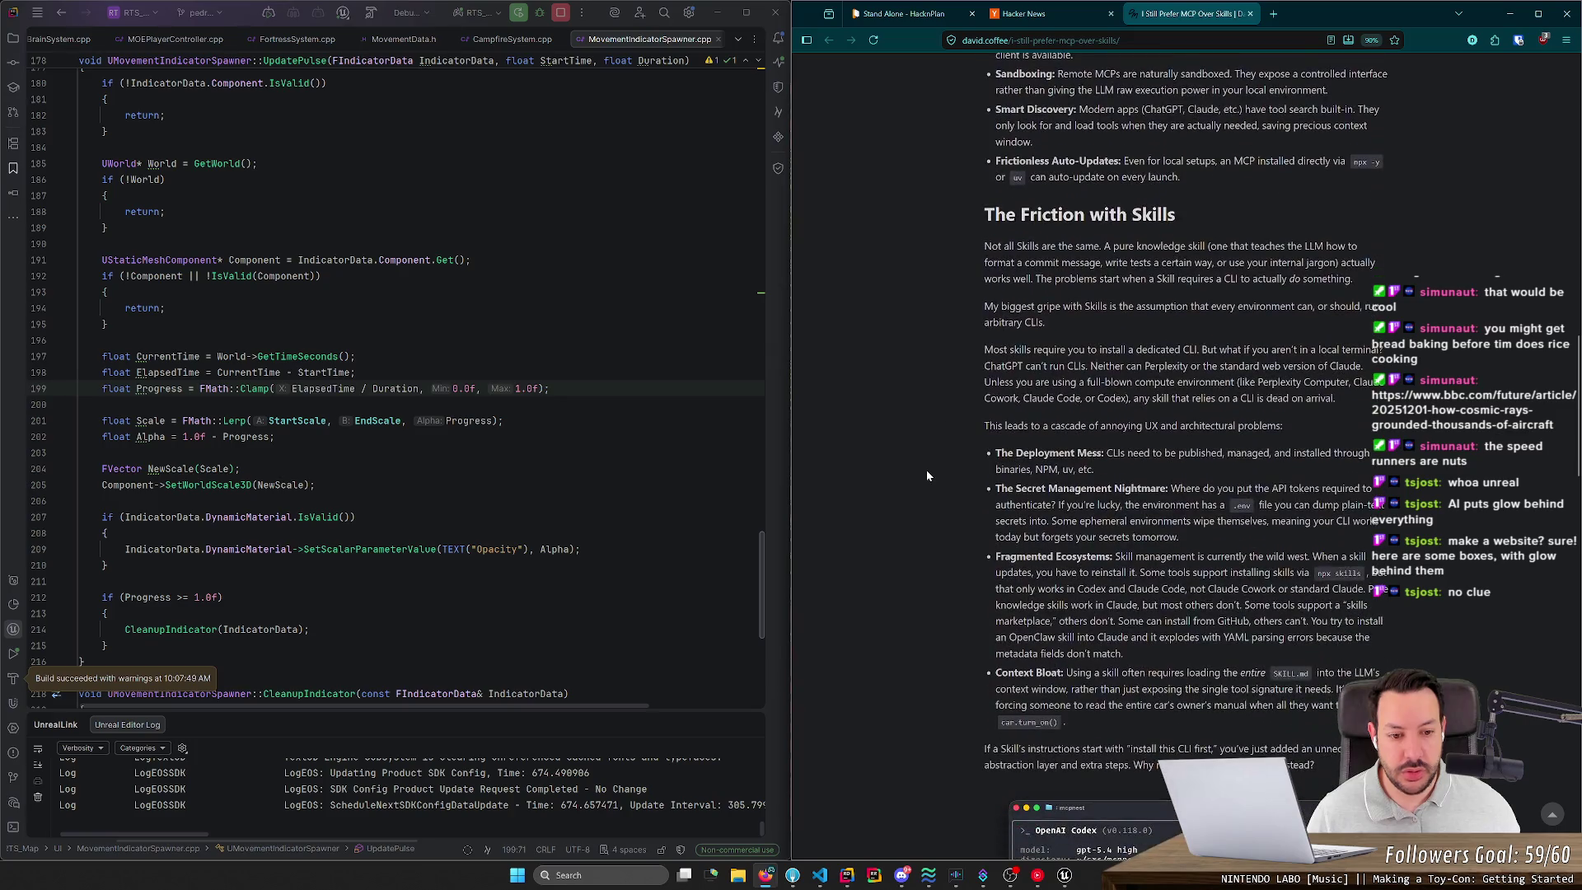
left_click(927, 471)
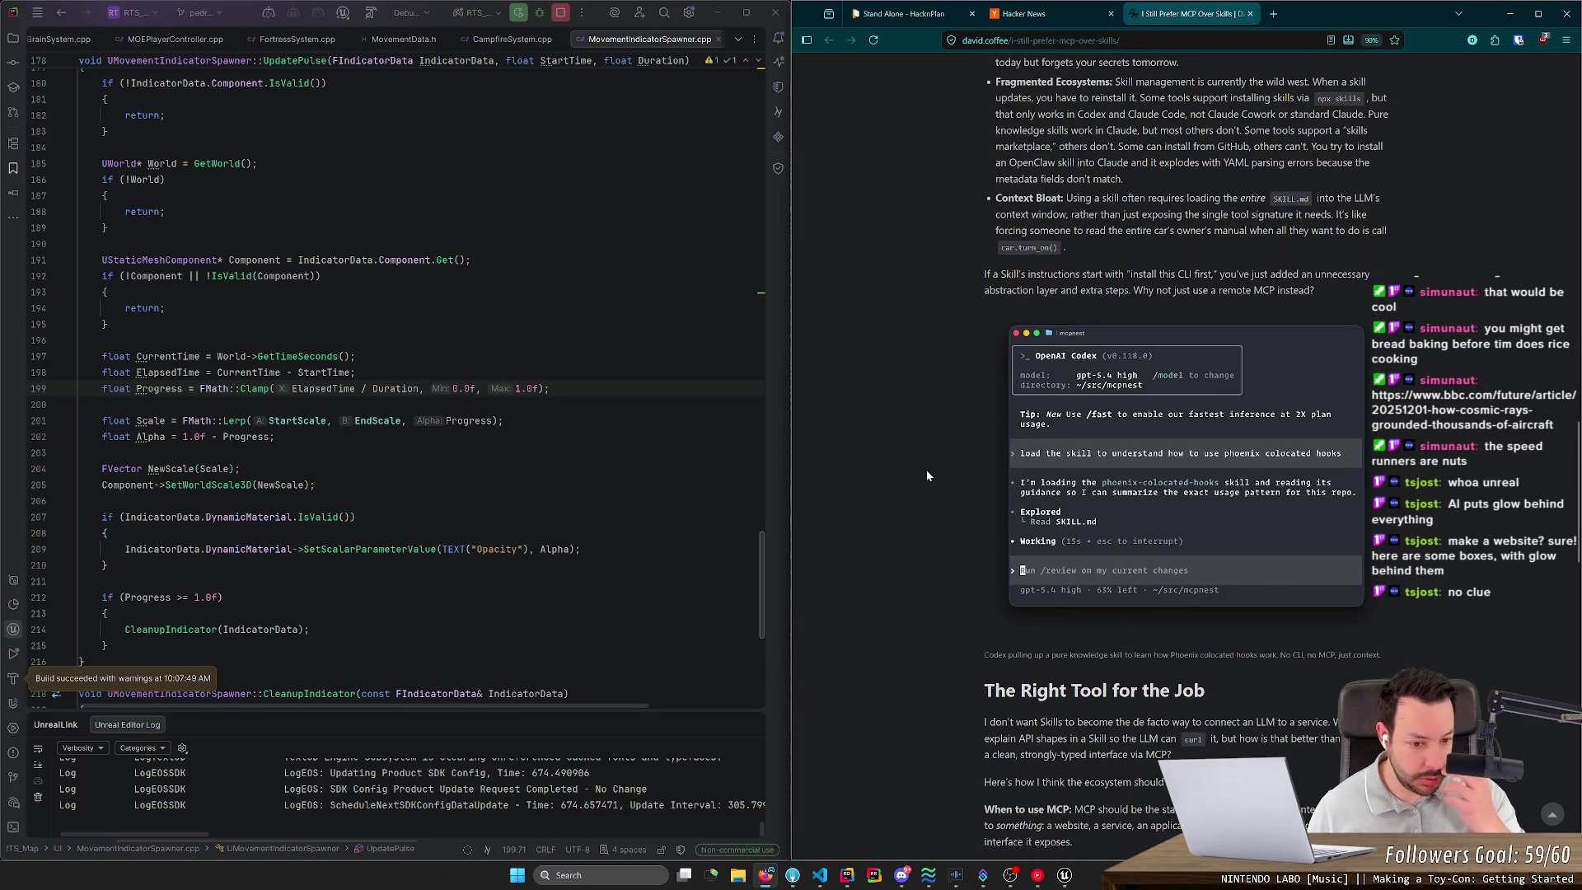
scroll(927, 470, "down", 1)
scroll(926, 470, "down", 2)
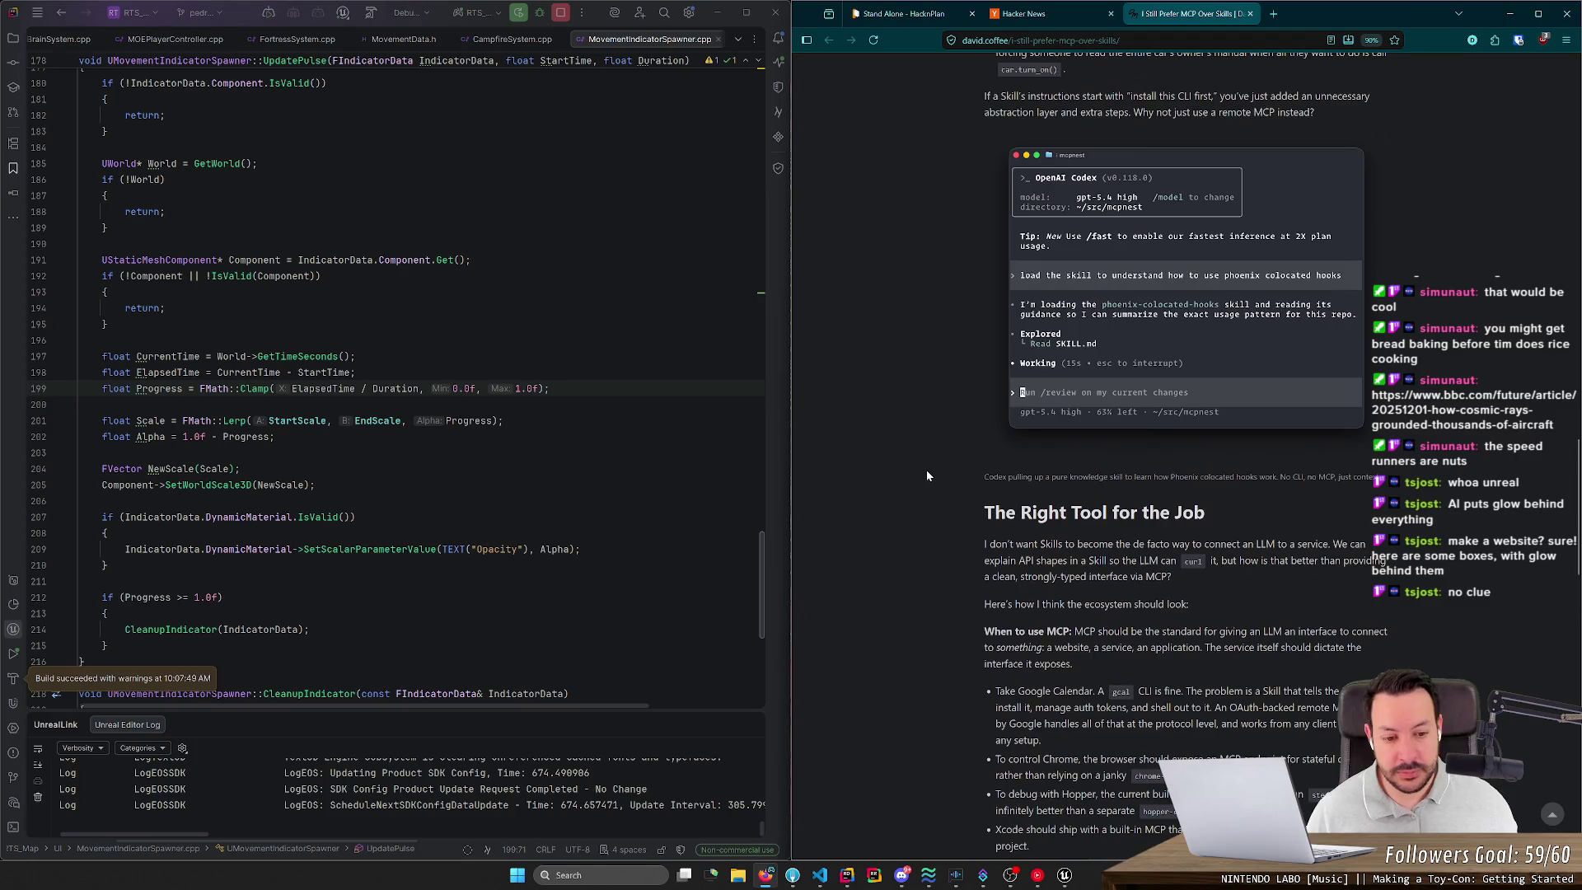
scroll(966, 427, "down", 4)
scroll(977, 392, "down", 2)
scroll(978, 398, "down", 5)
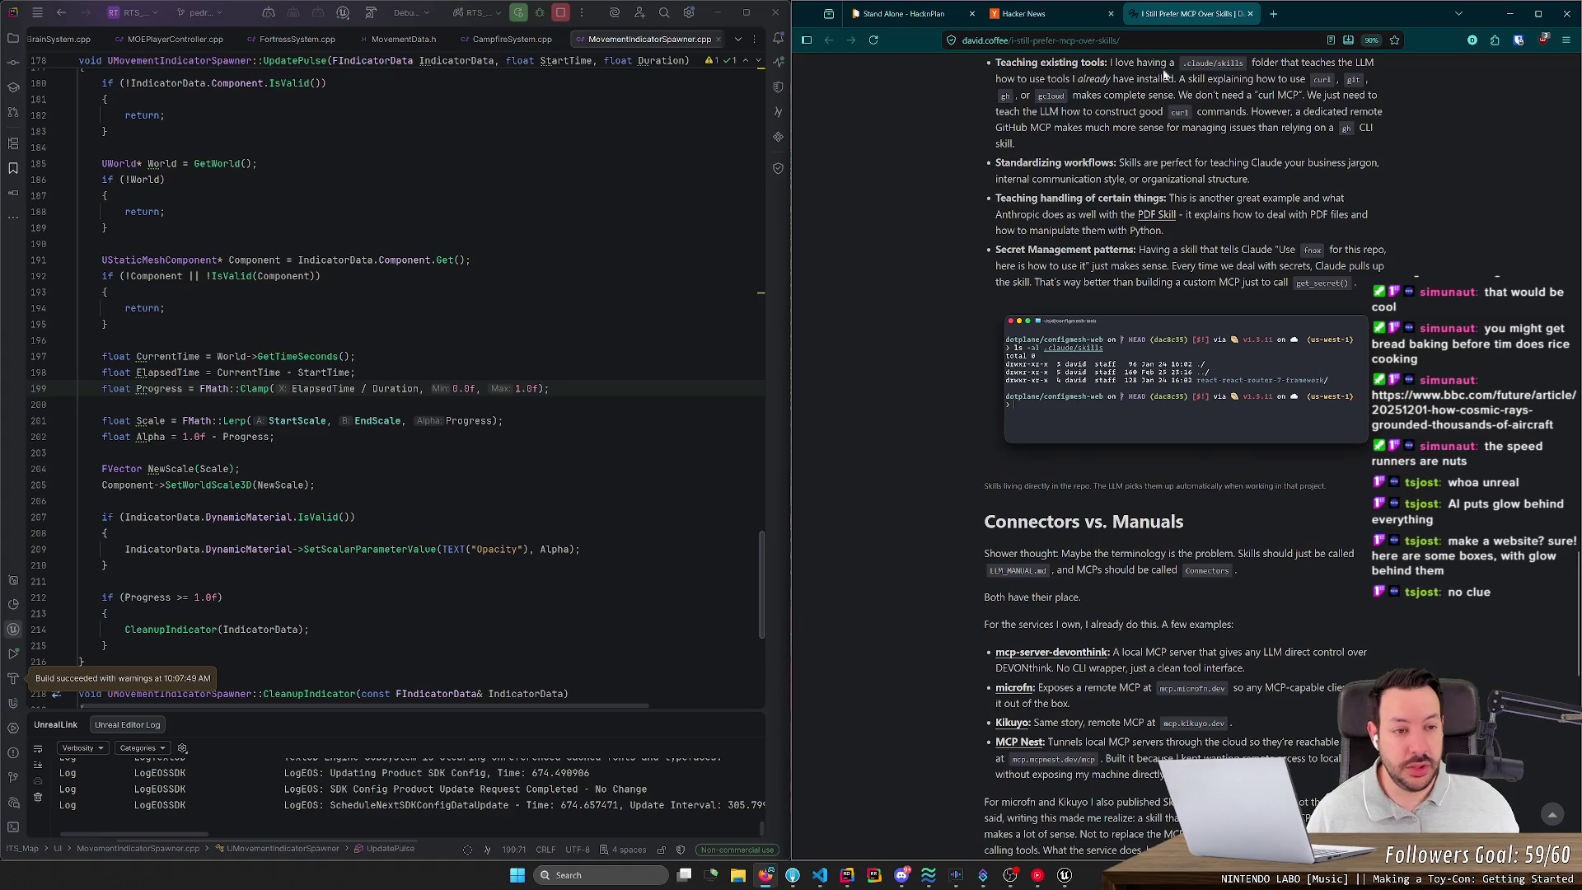
left_click(1250, 13)
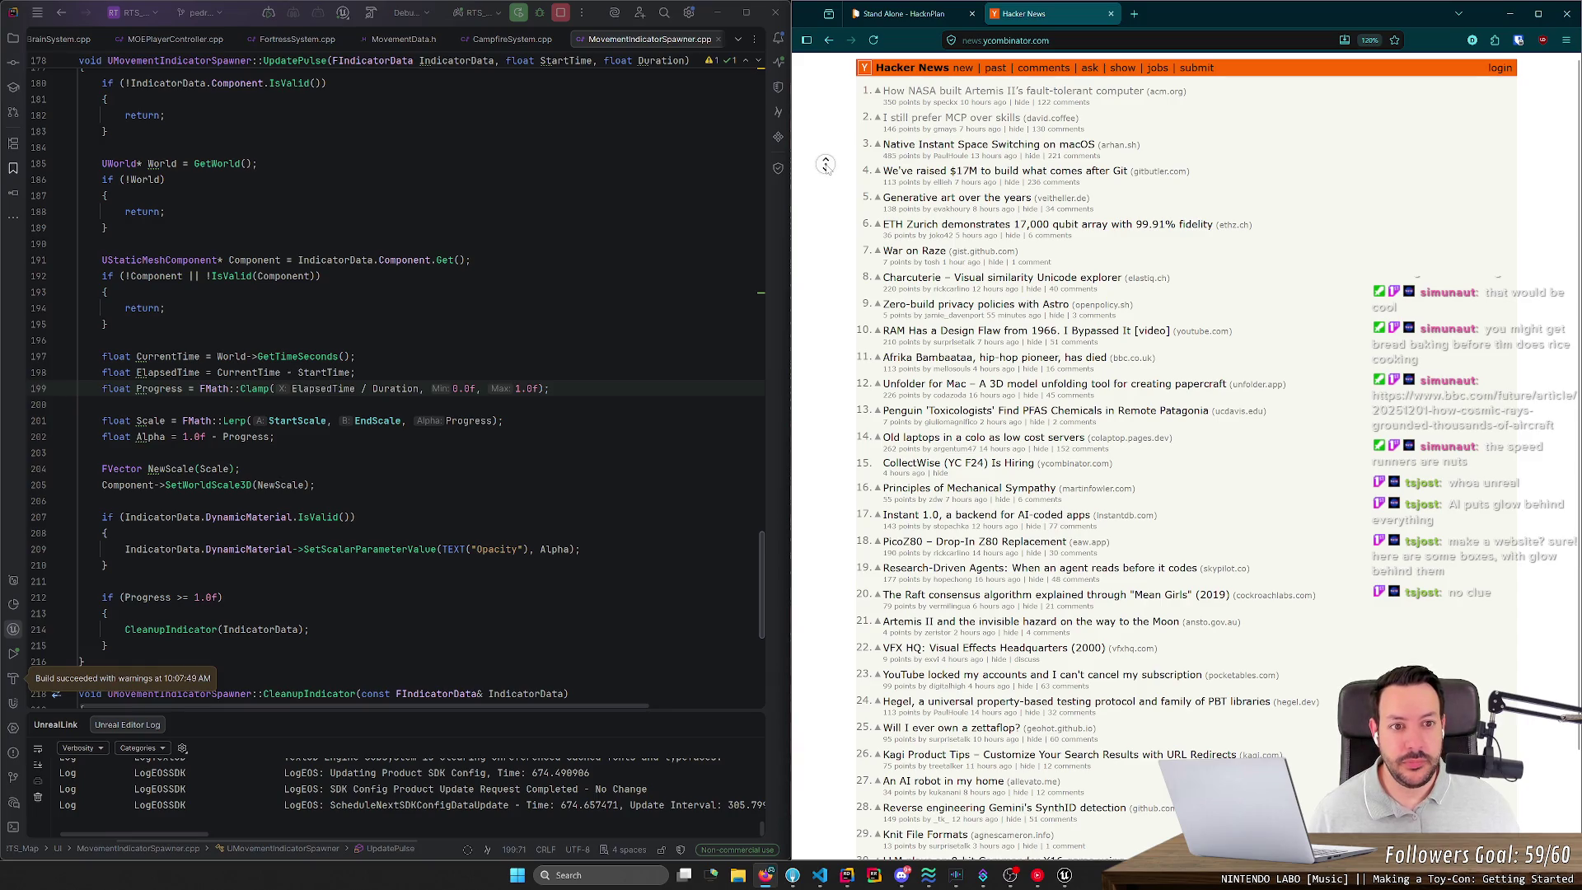
Step: Open the 'We've raised $17M to build what comes after Git' story in a new tab and view it
scroll(827, 173, "down", 1)
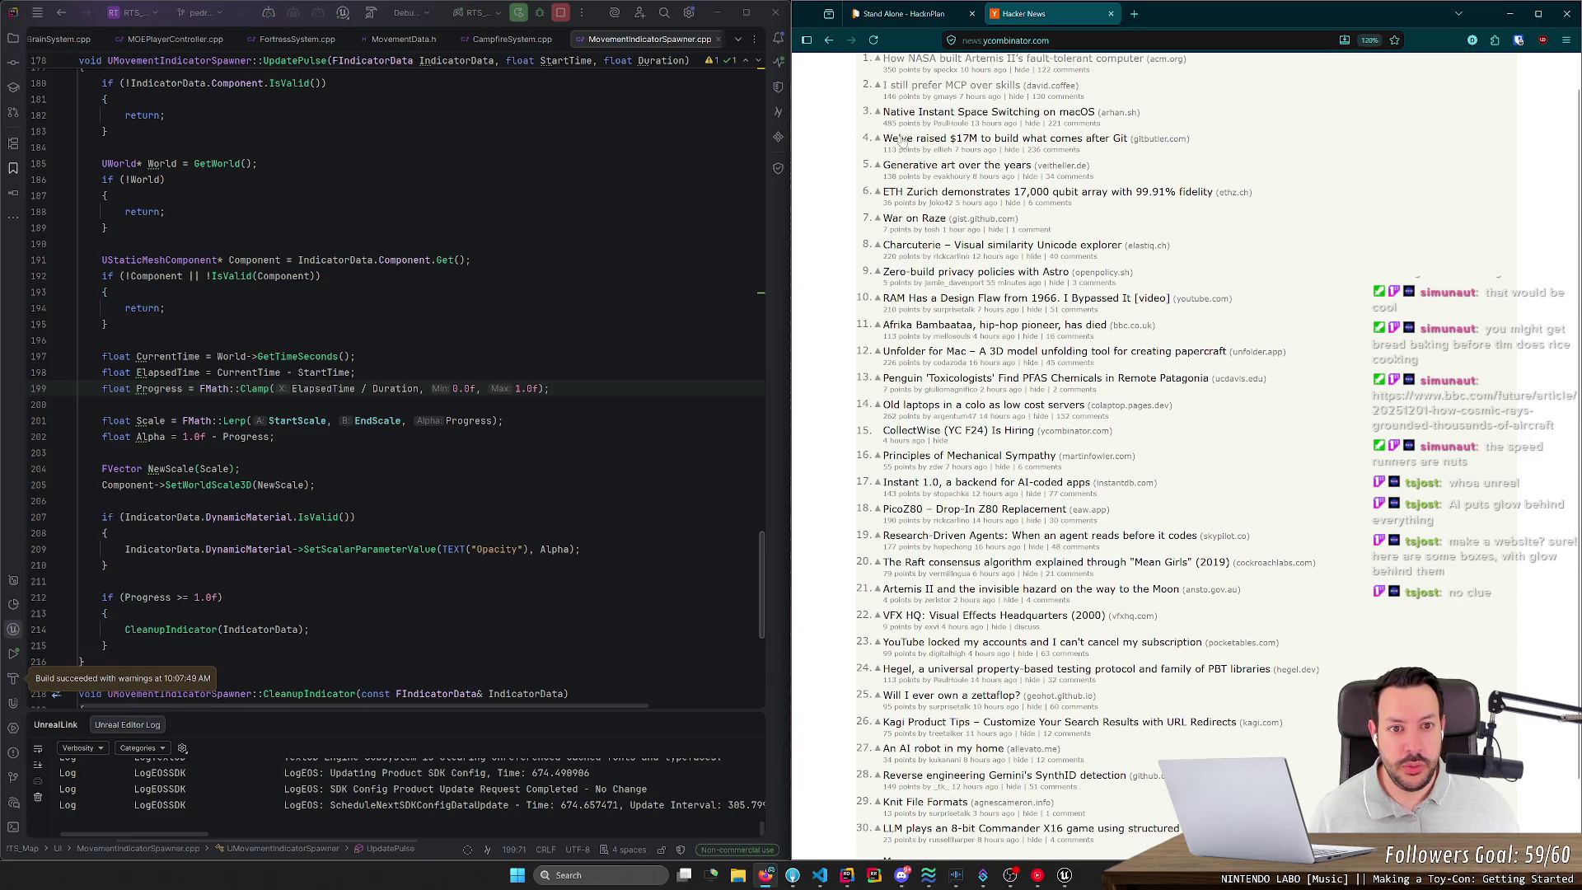
middle_click(992, 147)
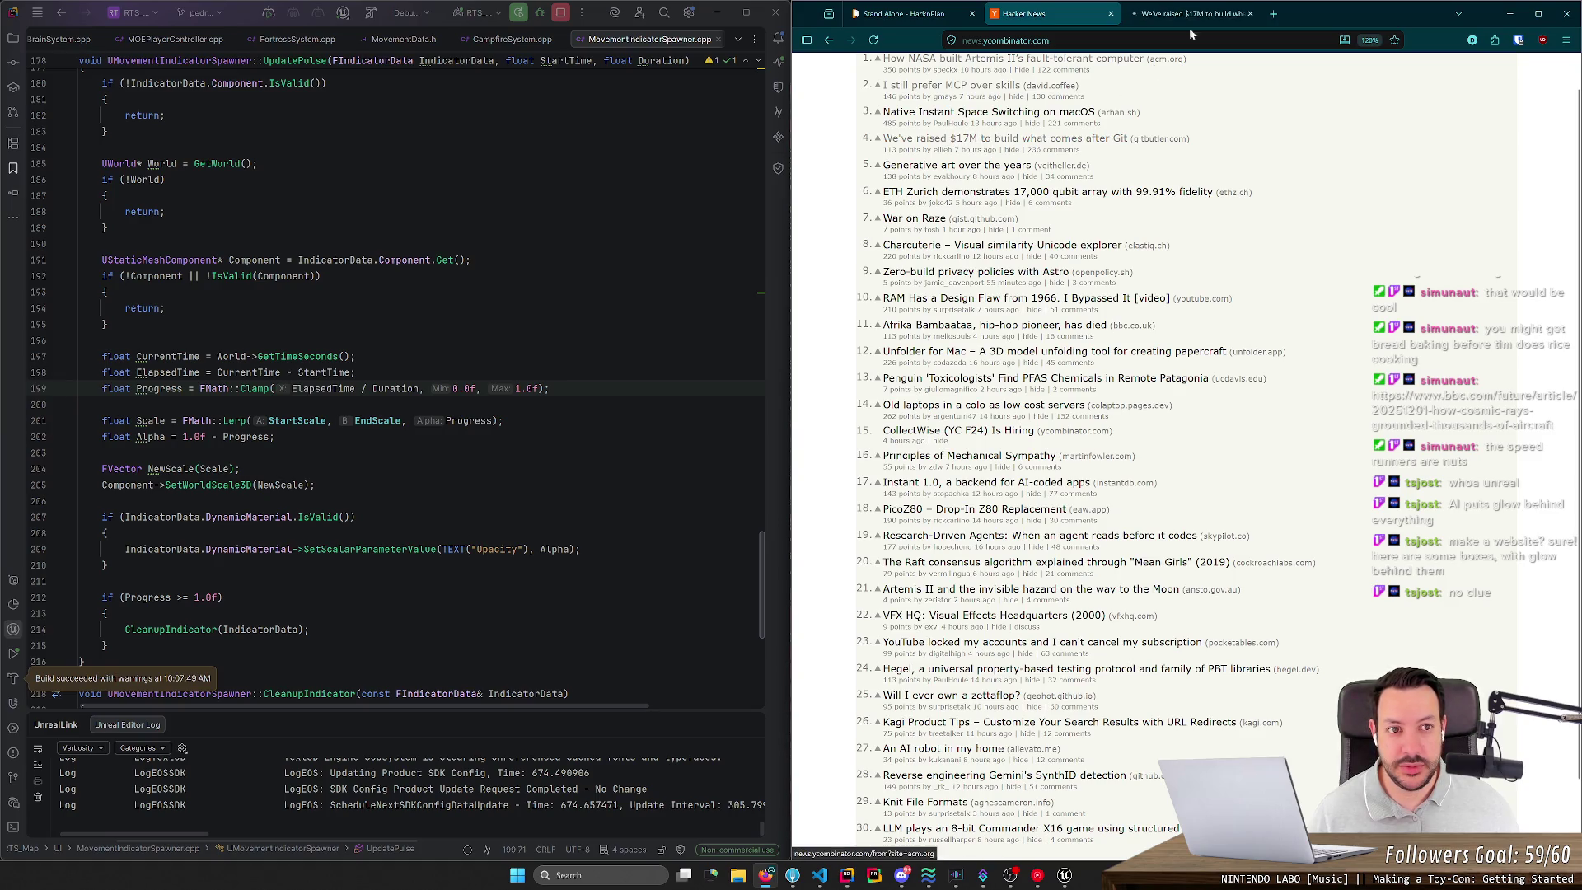
left_click(1189, 25)
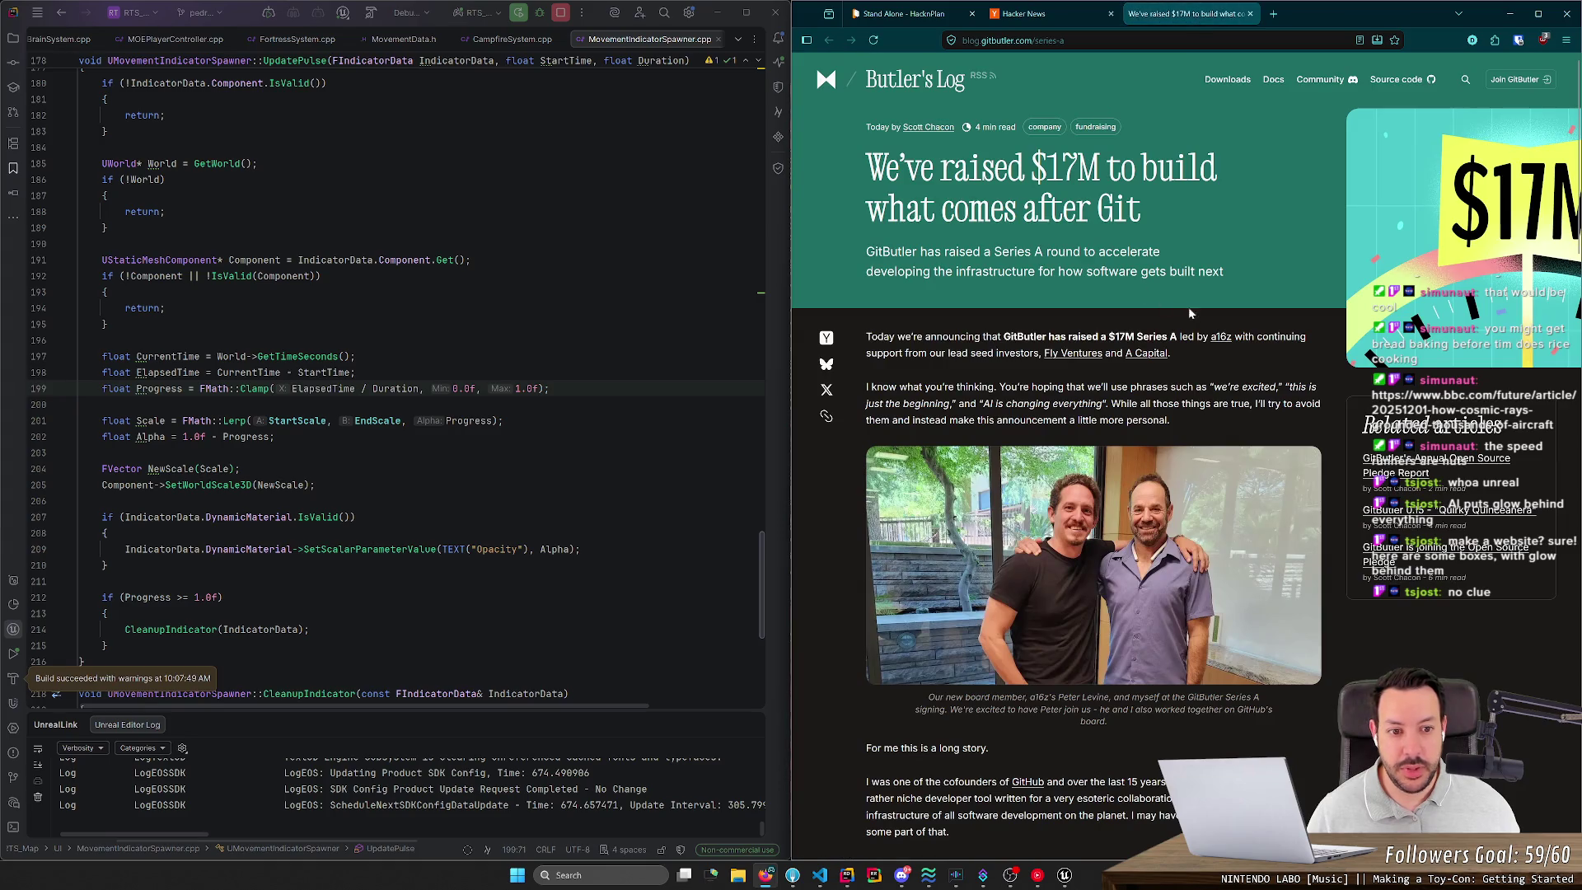
Step: Read through the GitButler funding post, briefly checking the commit history in Fork
scroll(1213, 345, "down", 8)
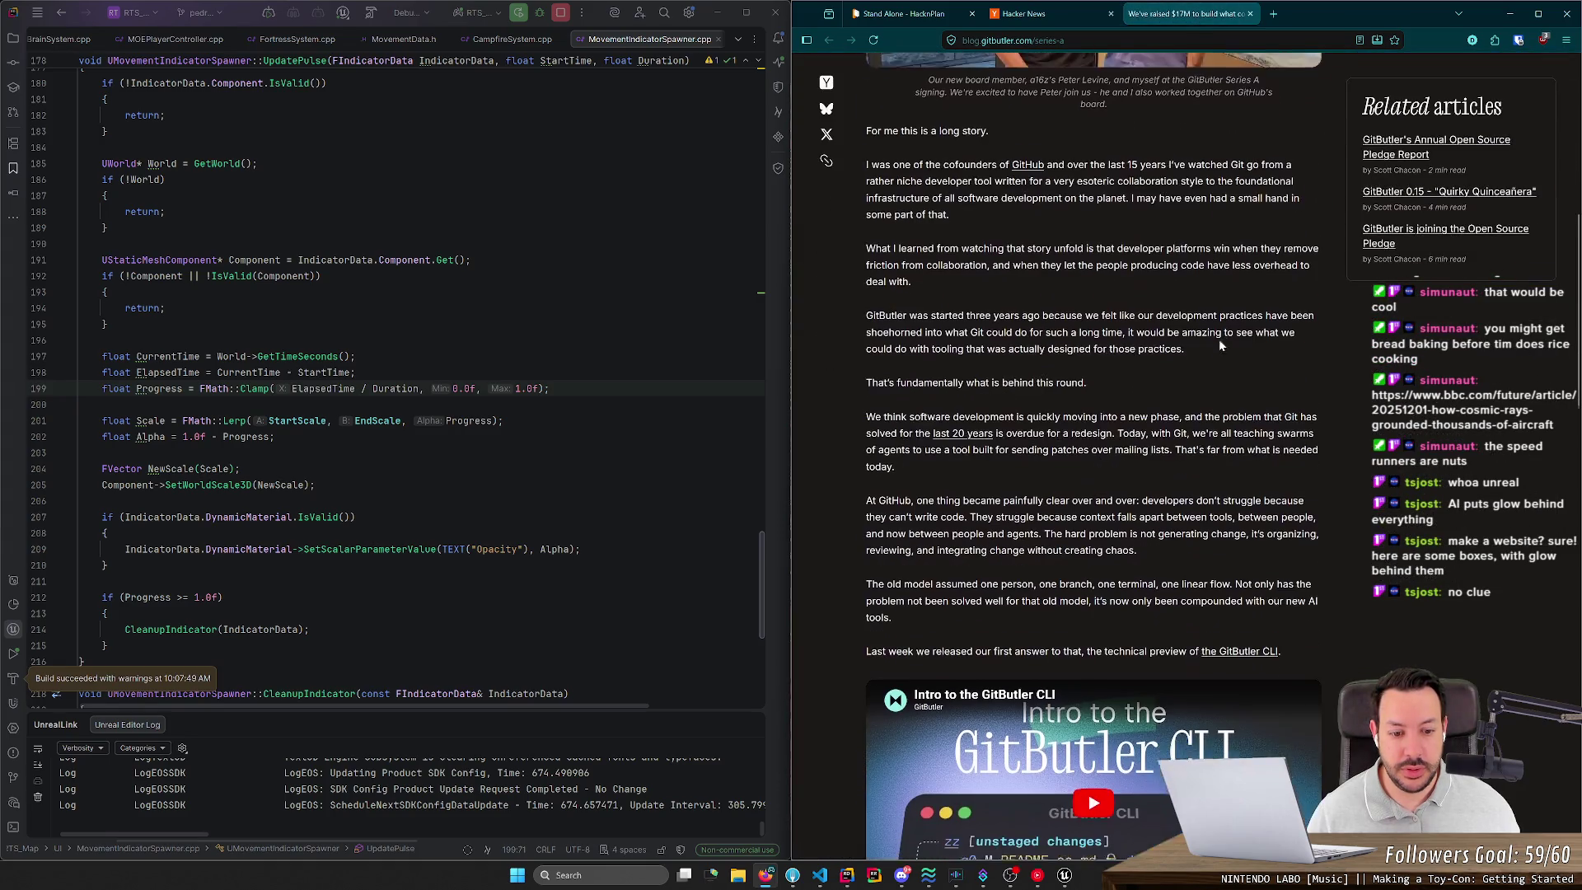
scroll(1219, 338, "up", 2)
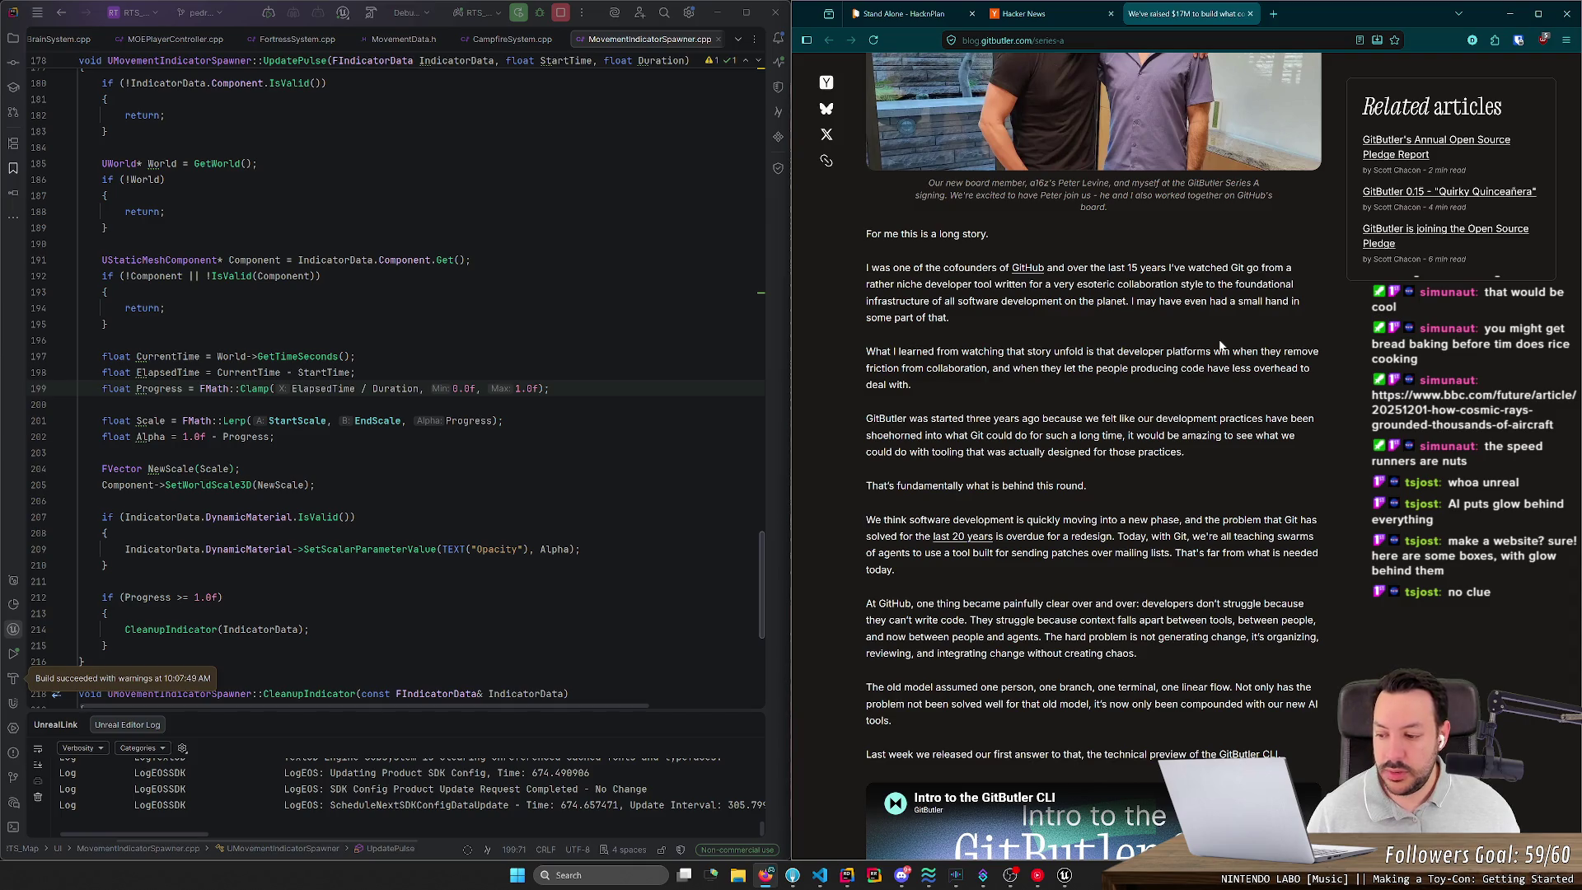
scroll(1218, 328, "up", 1)
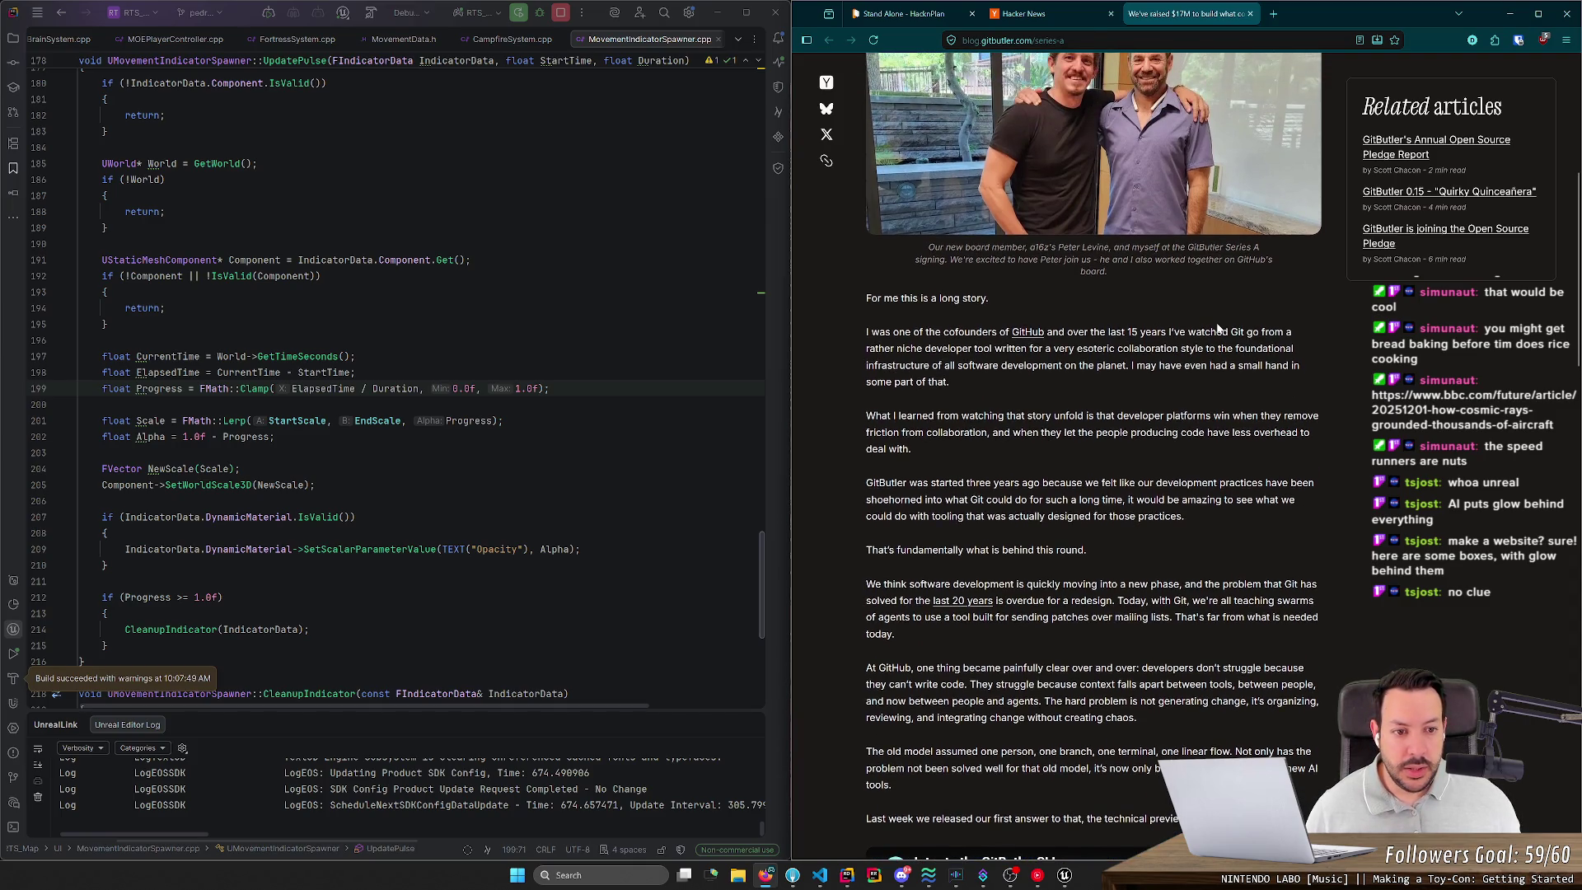
scroll(1220, 305, "down", 2)
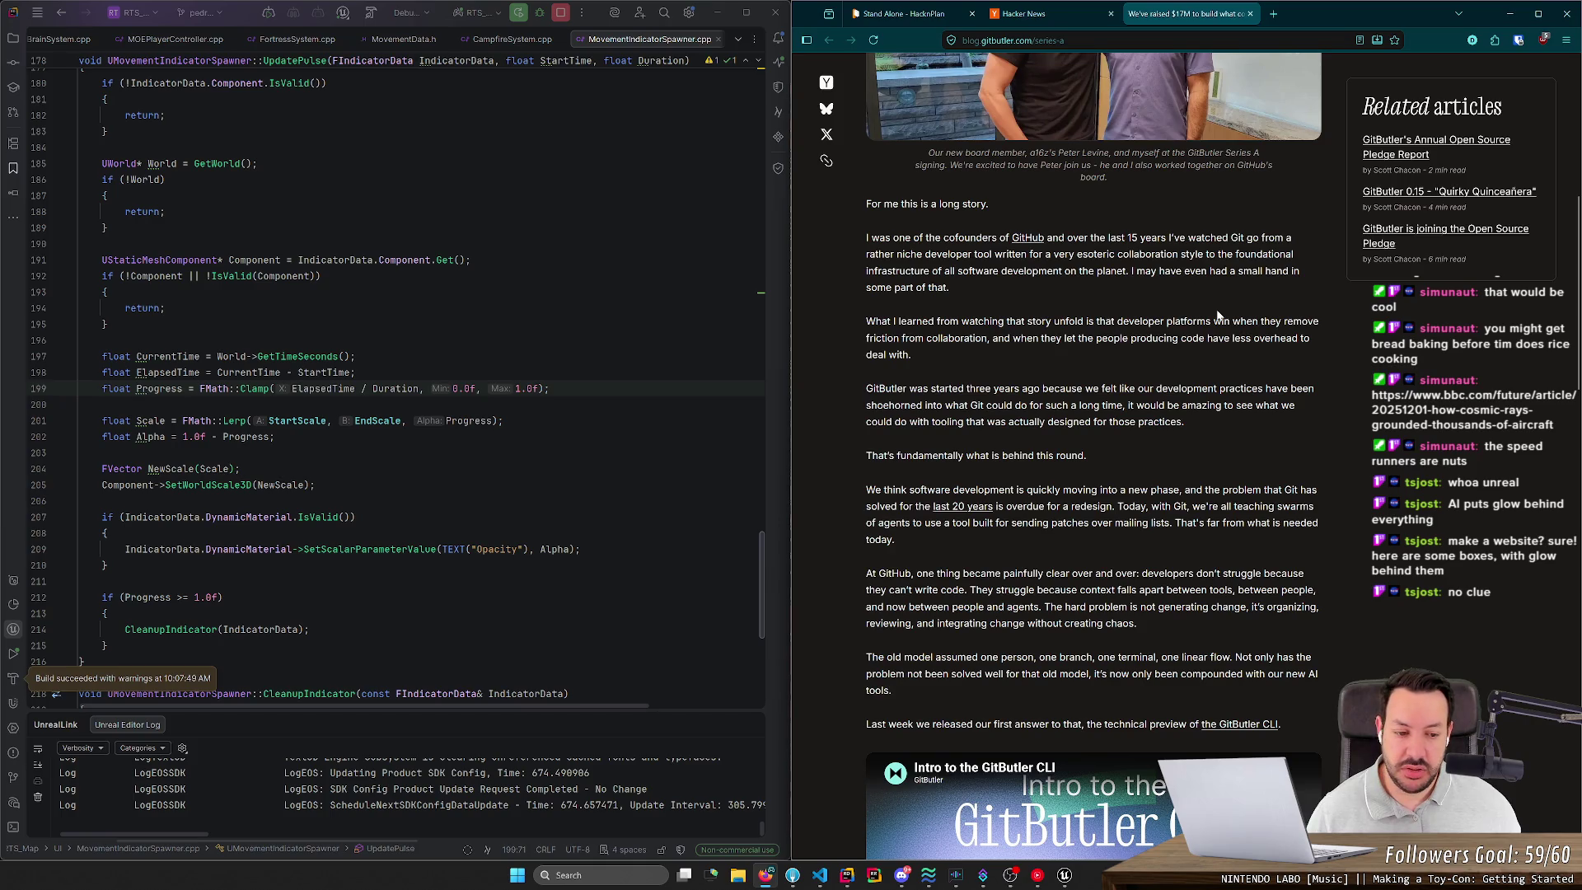
scroll(1368, 314, "down", 7)
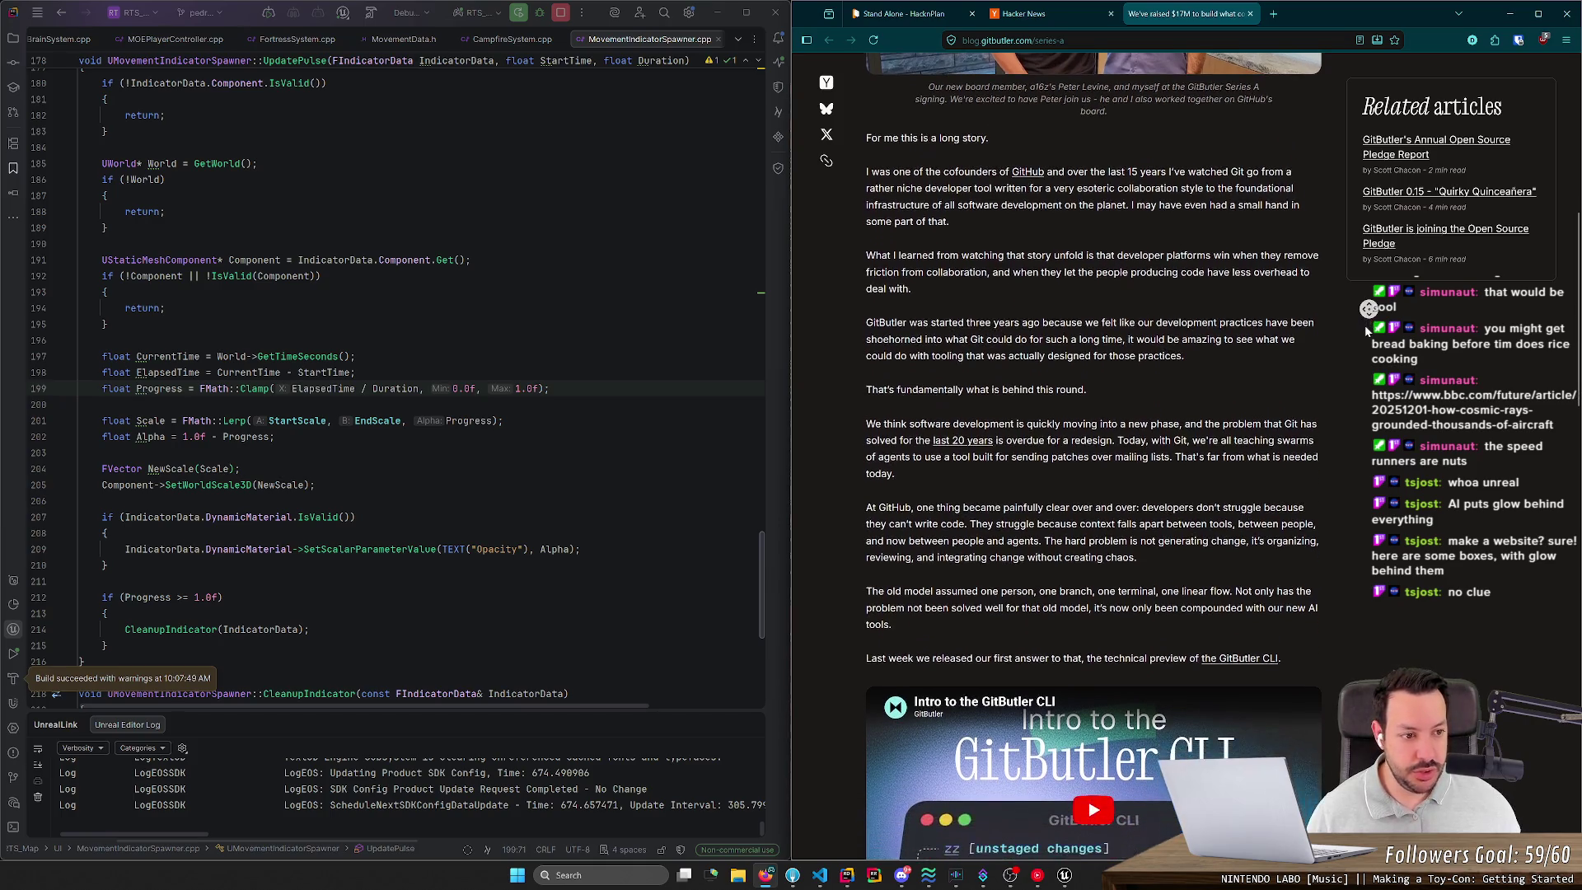
scroll(1365, 437, "down", 4)
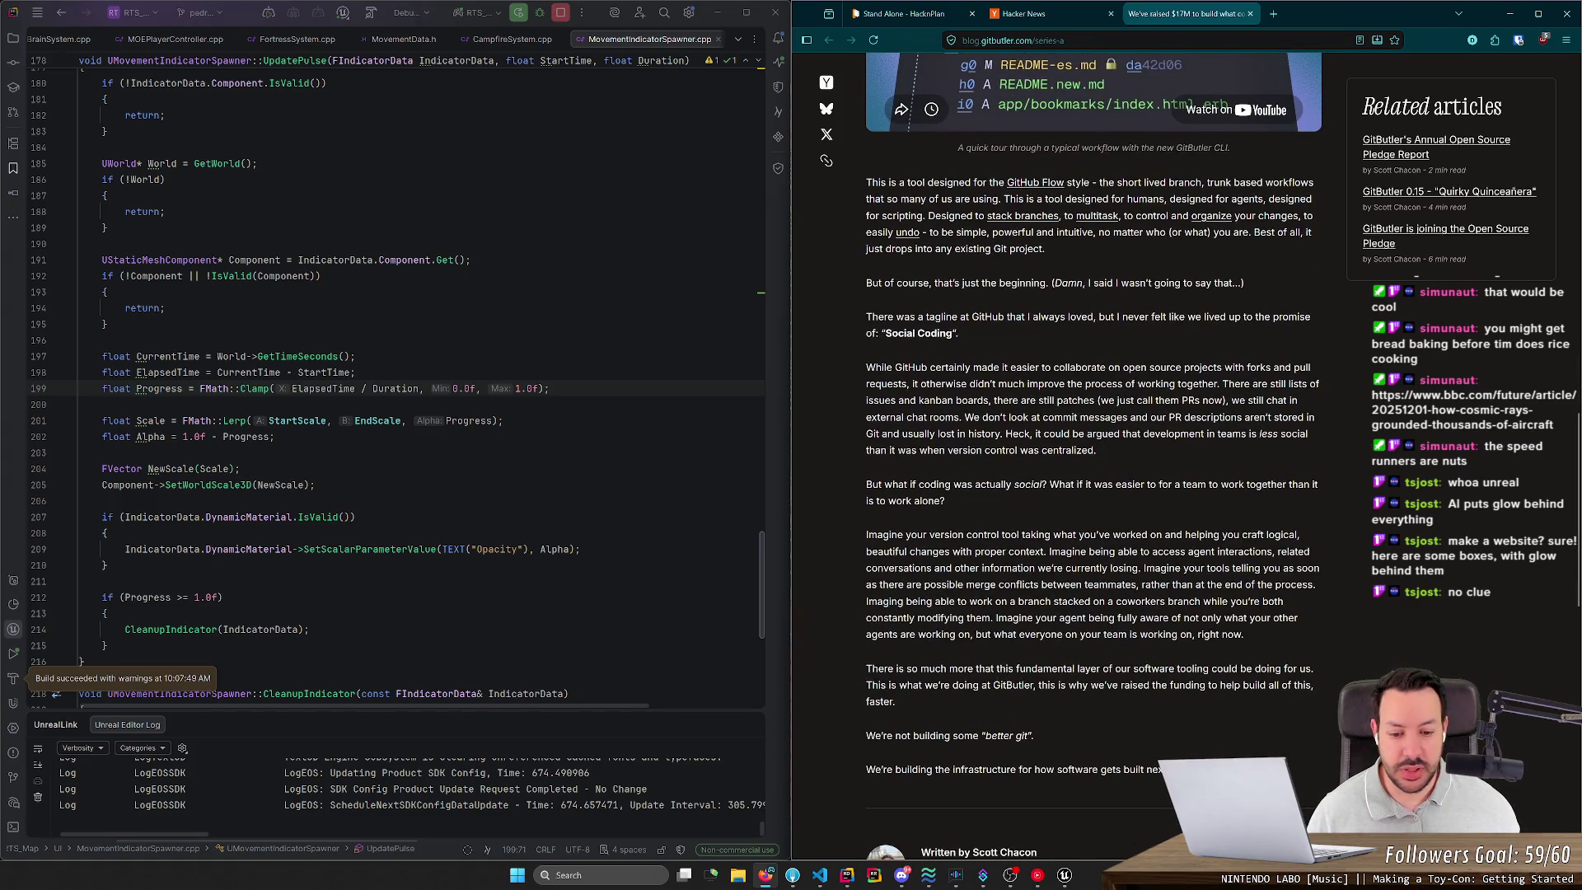
left_click(793, 875)
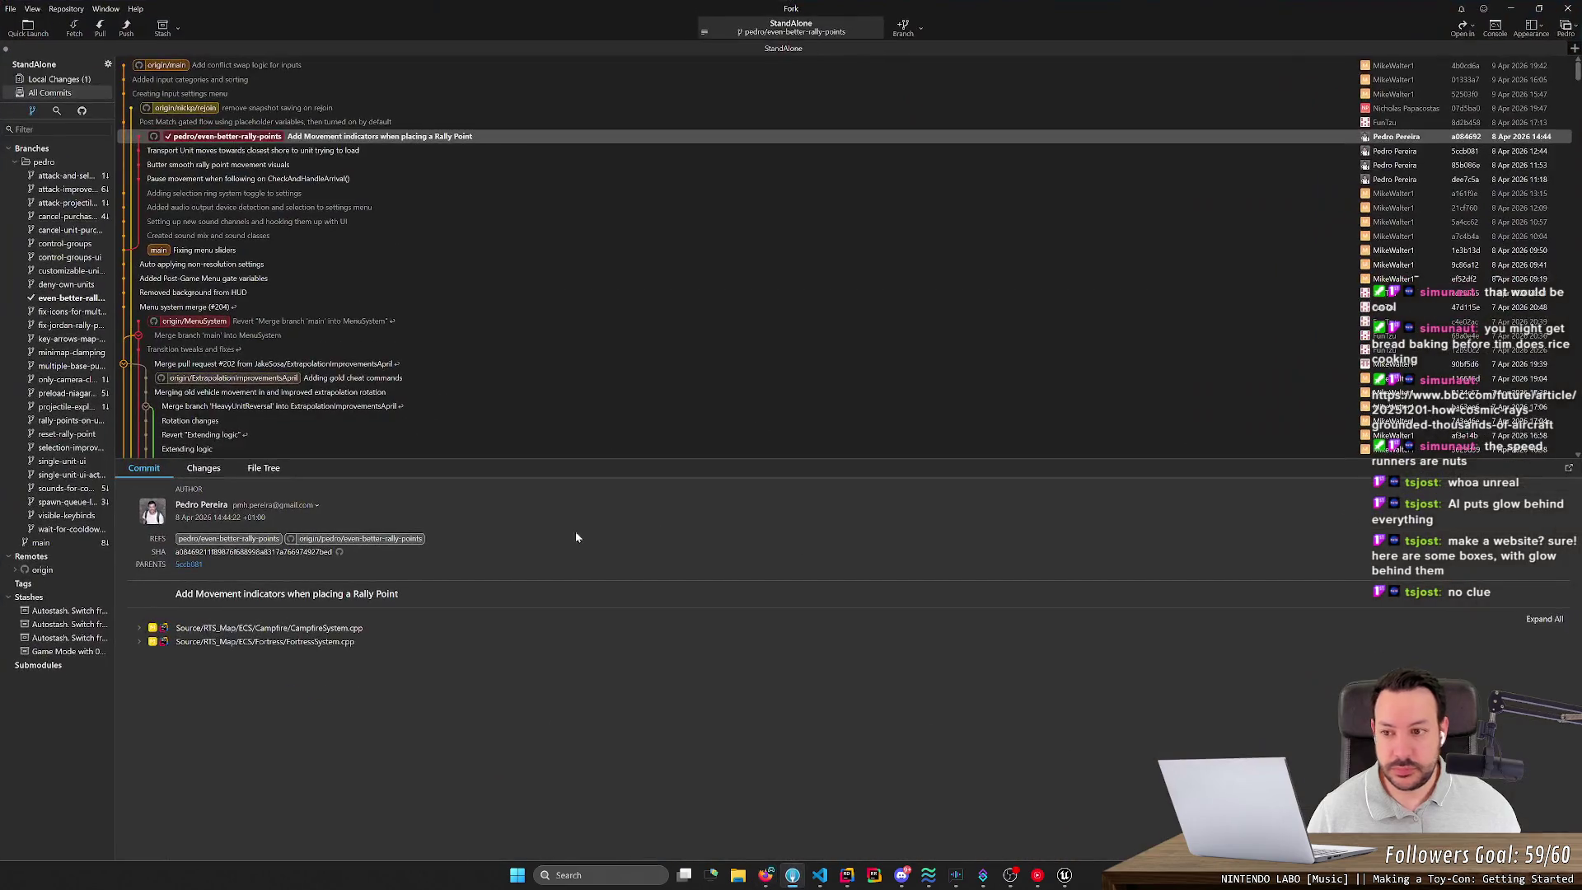
left_click(1511, 9)
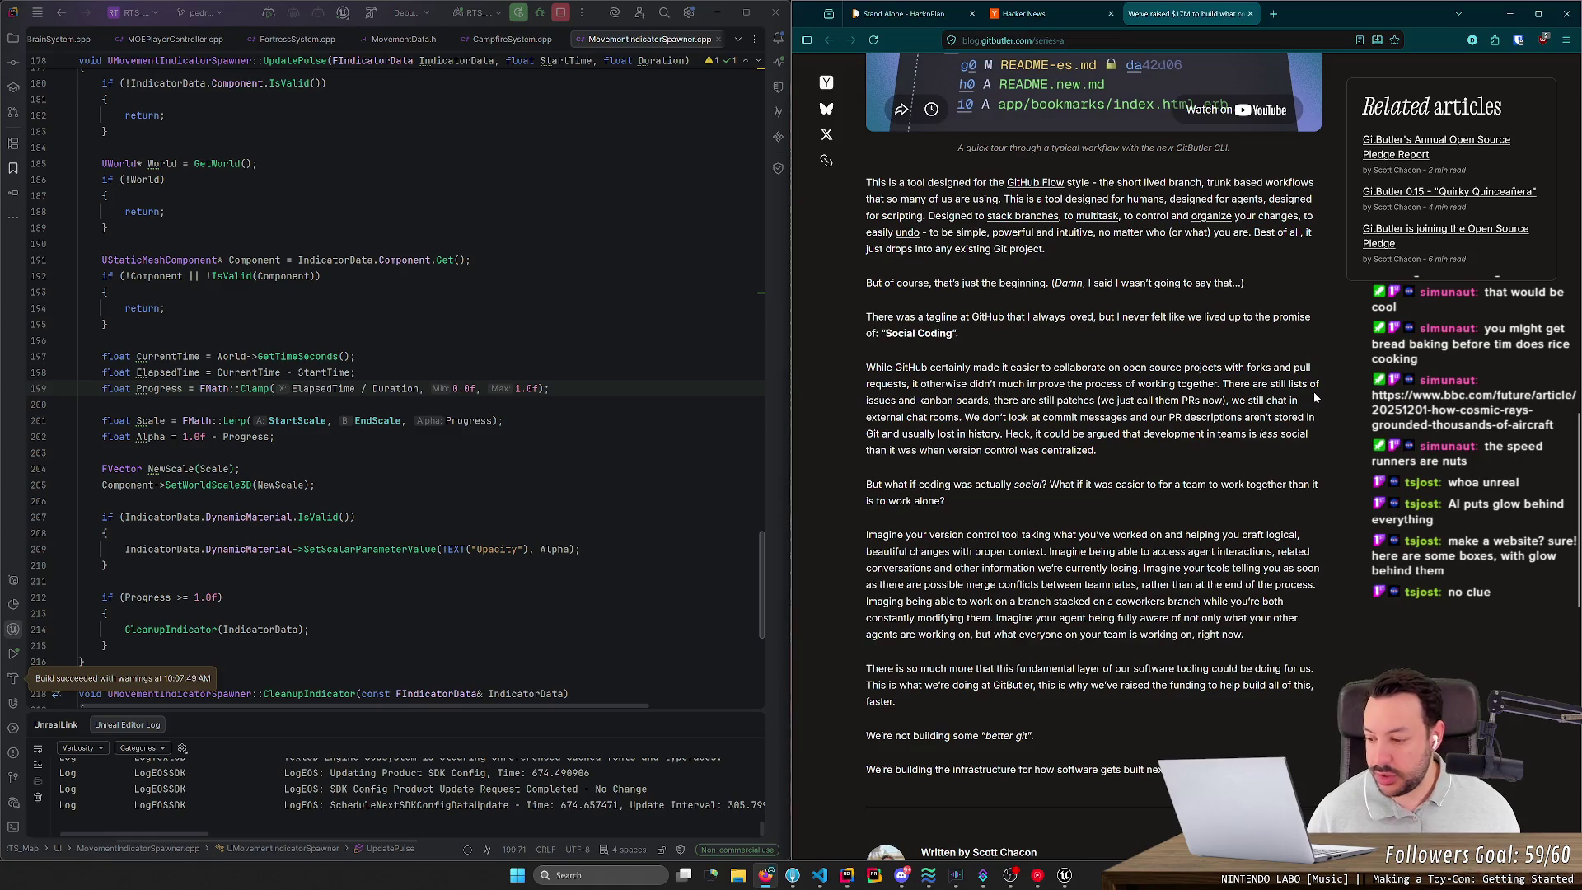
Step: Finish the GitButler post and close its tab with Ctrl+W
scroll(1244, 495, "down", 5)
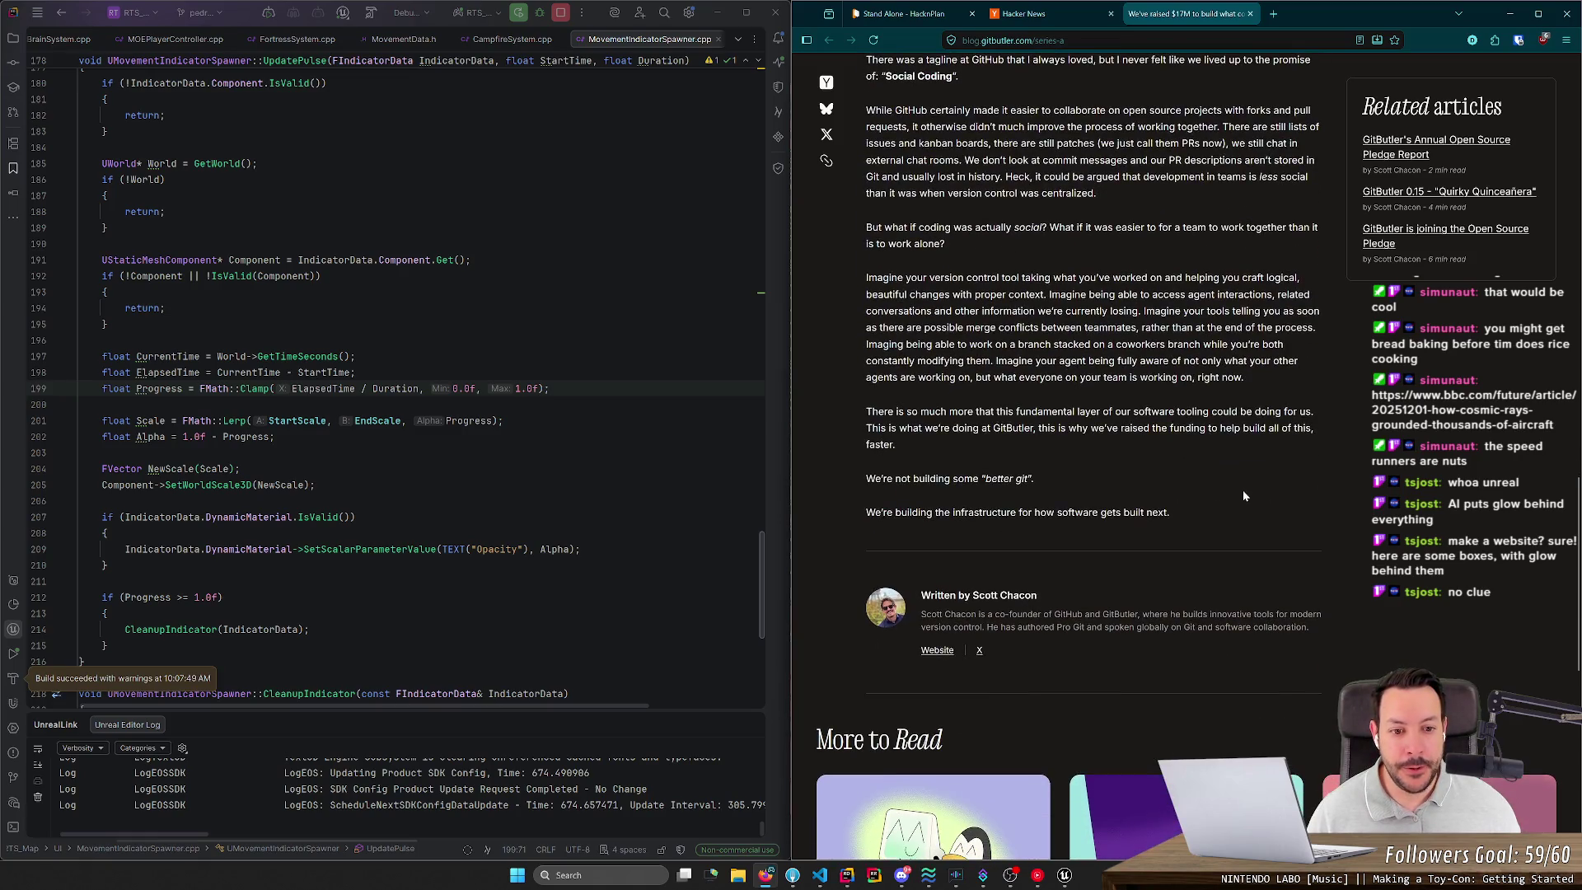
scroll(1243, 490, "up", 7)
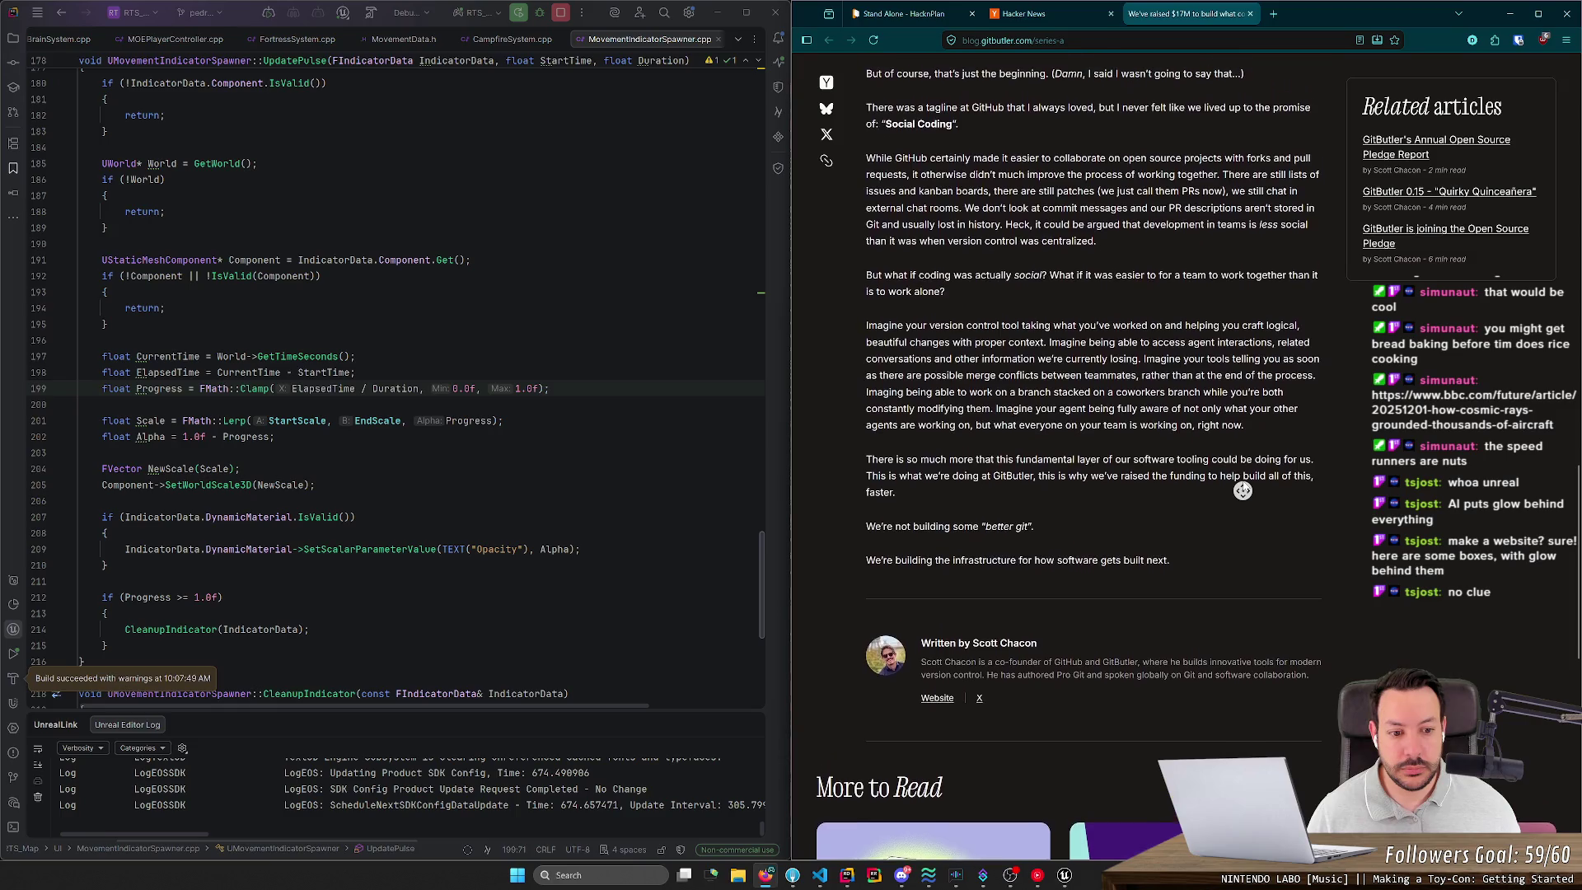
scroll(1171, 542, "down", 2)
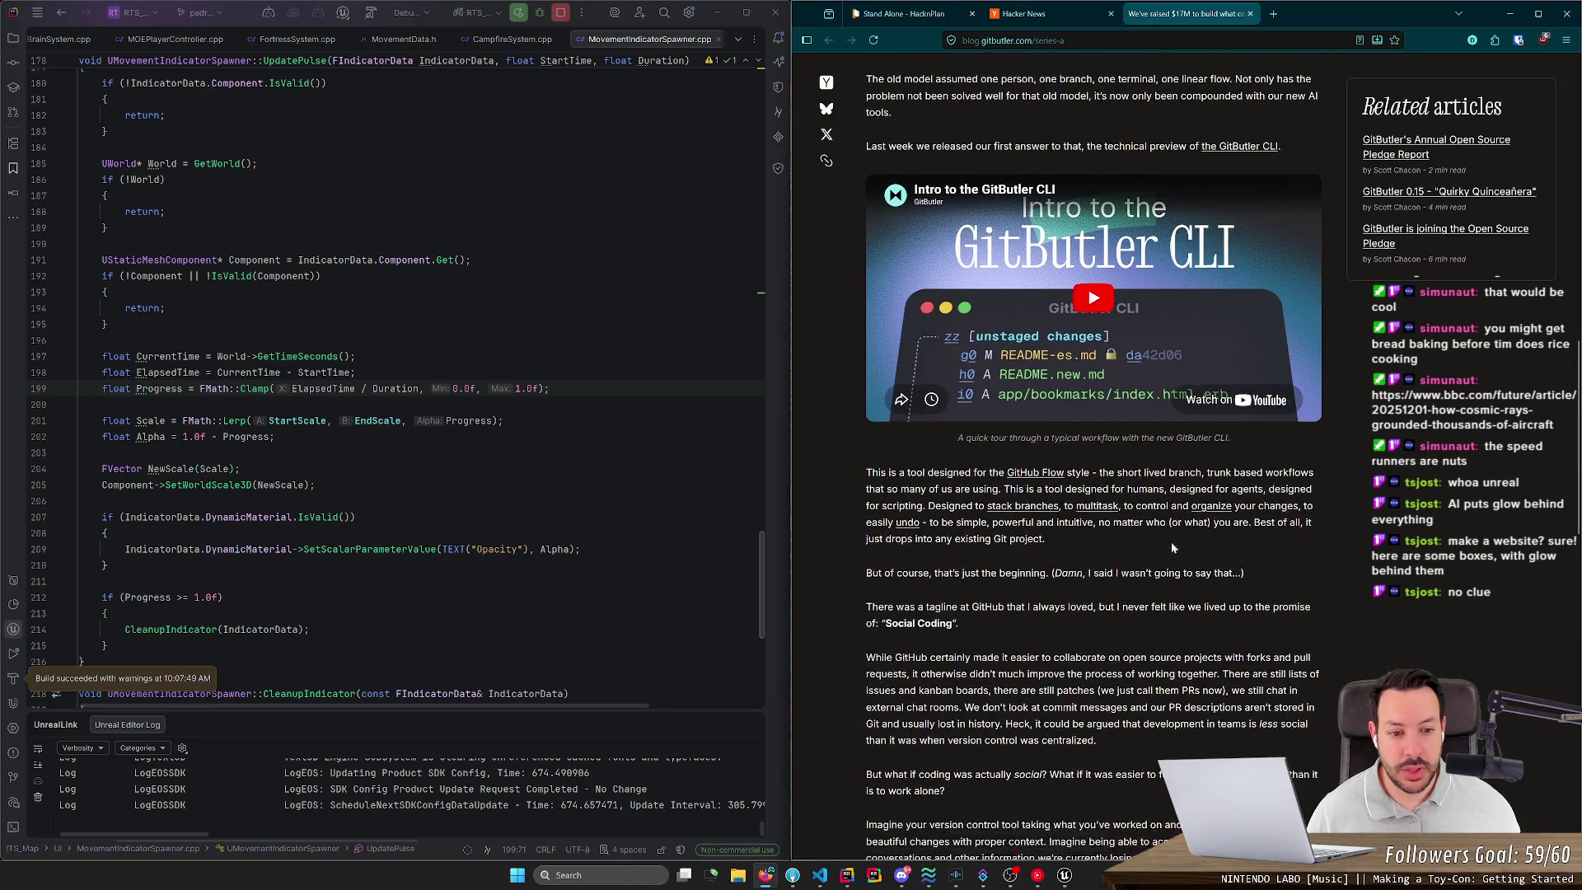
key("ctrl+w")
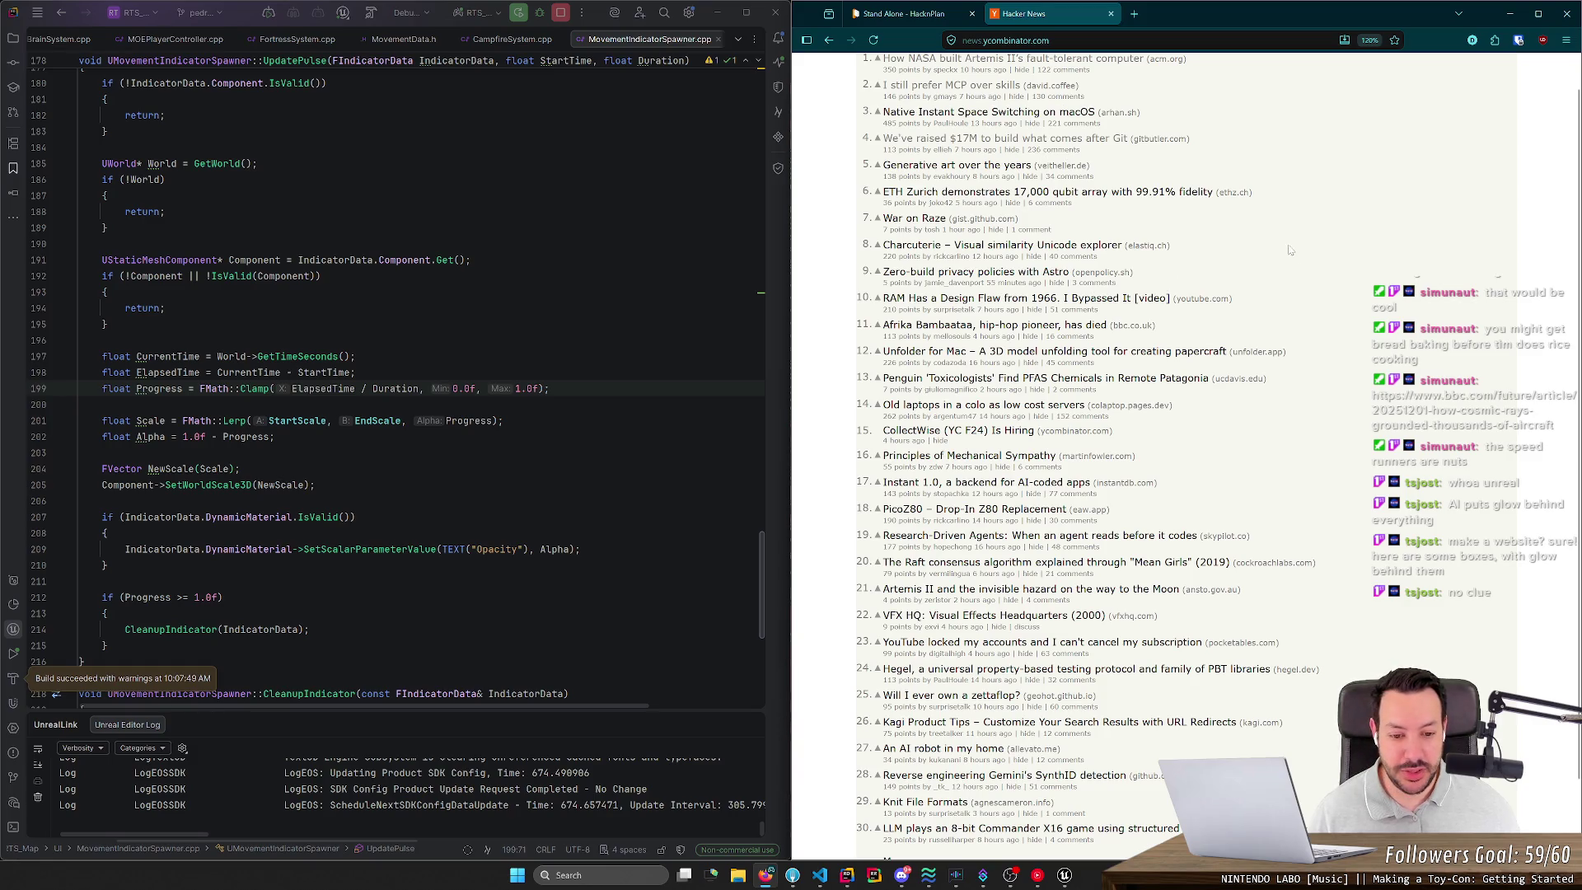
Step: Open ETH Zurich's 'A new trick brings stability to quantum operations' in a background tab and view it
scroll(1282, 253, "up", 1)
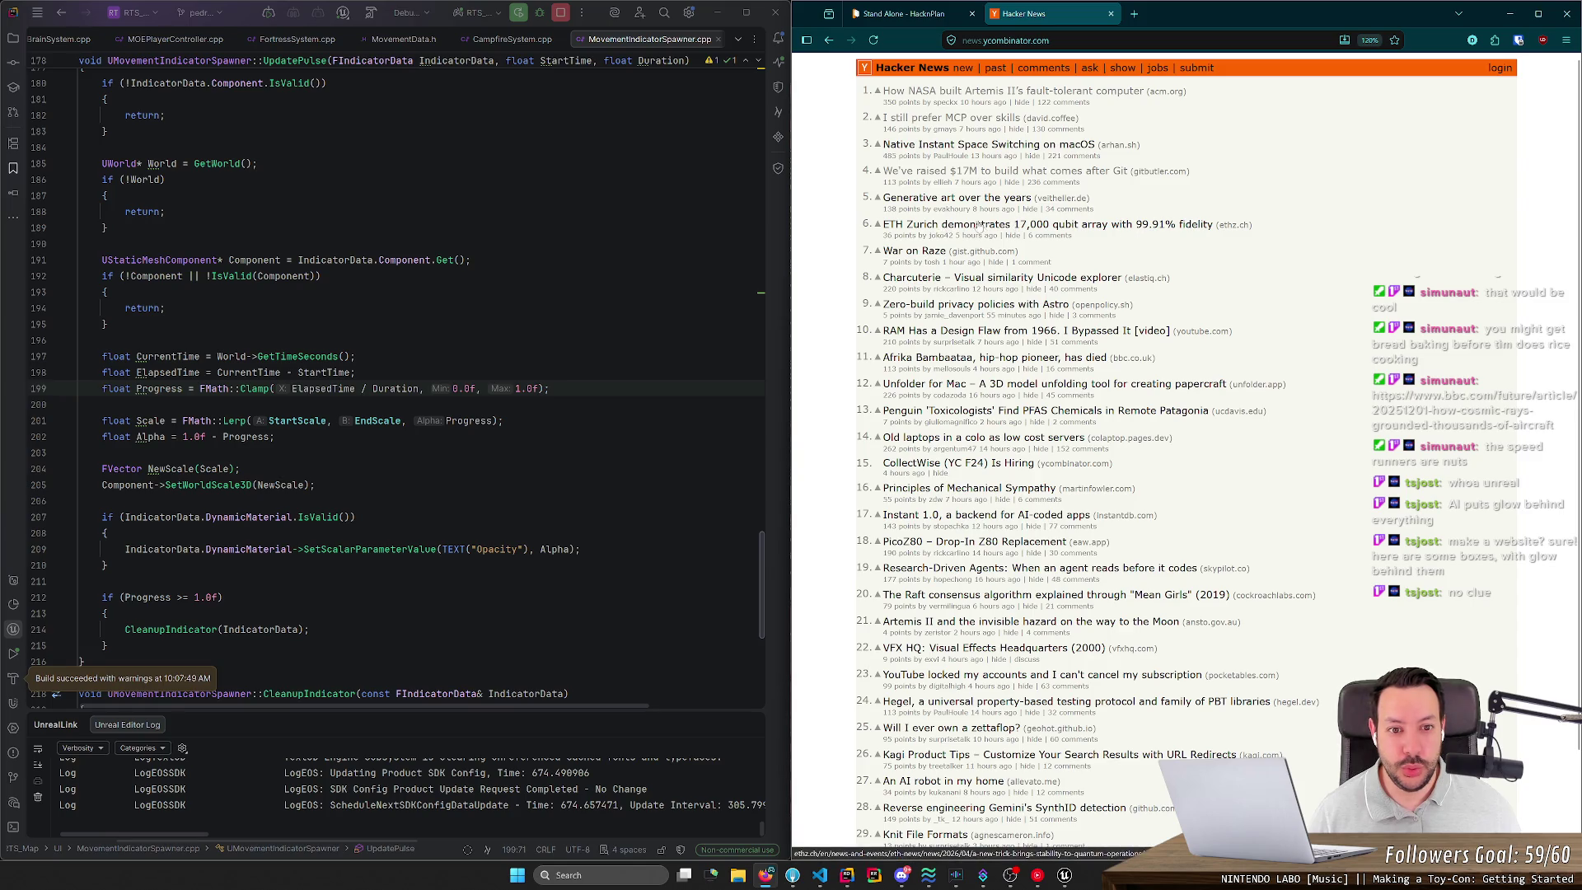
middle_click(1029, 229)
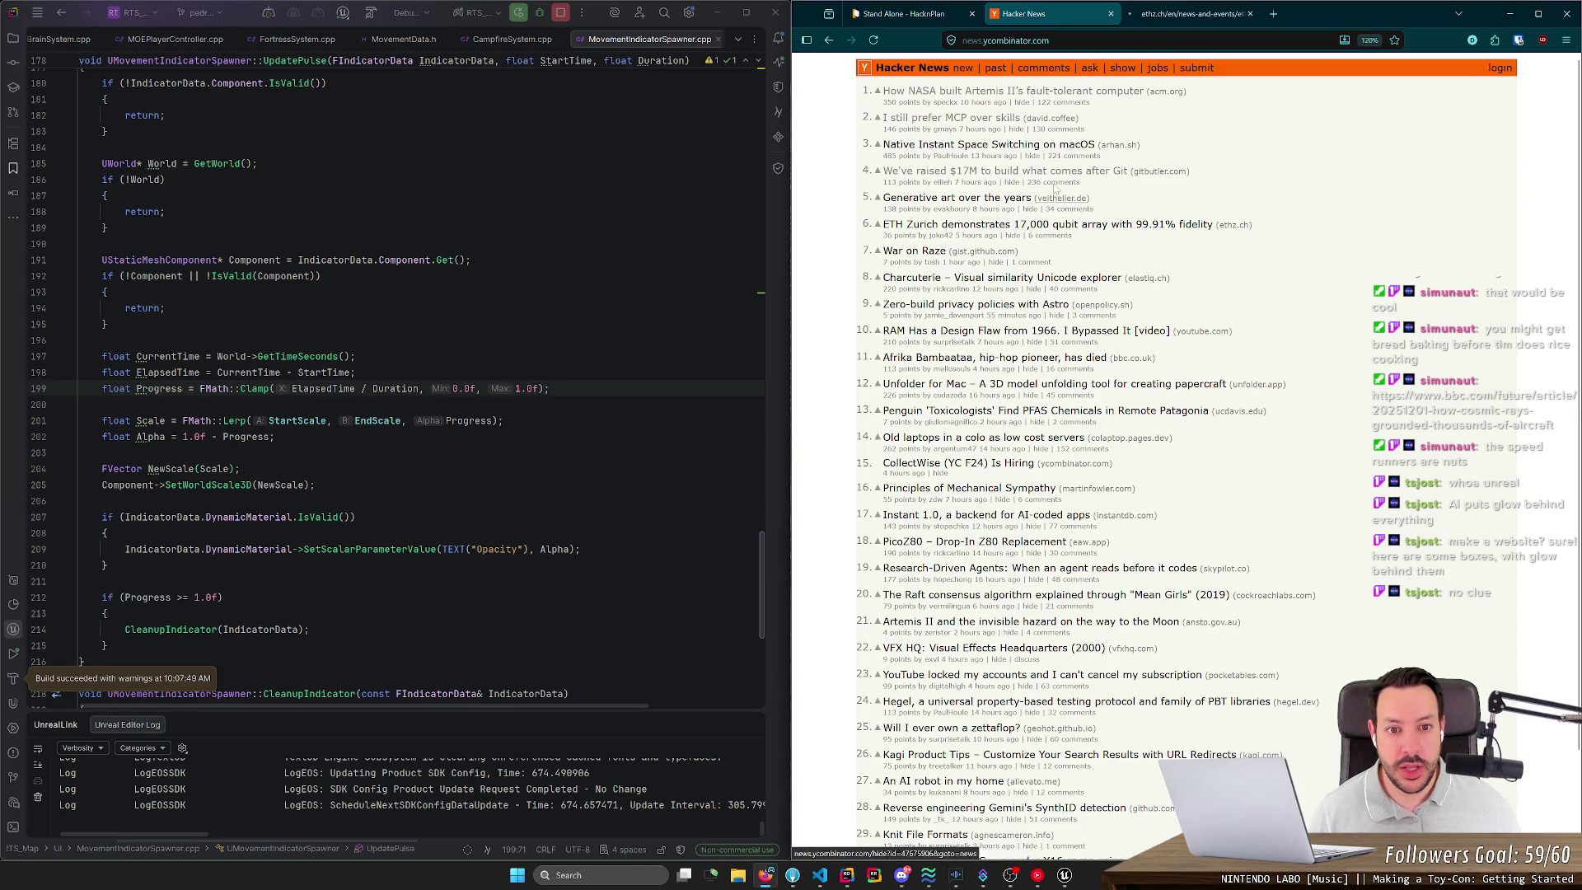
left_click(1155, 19)
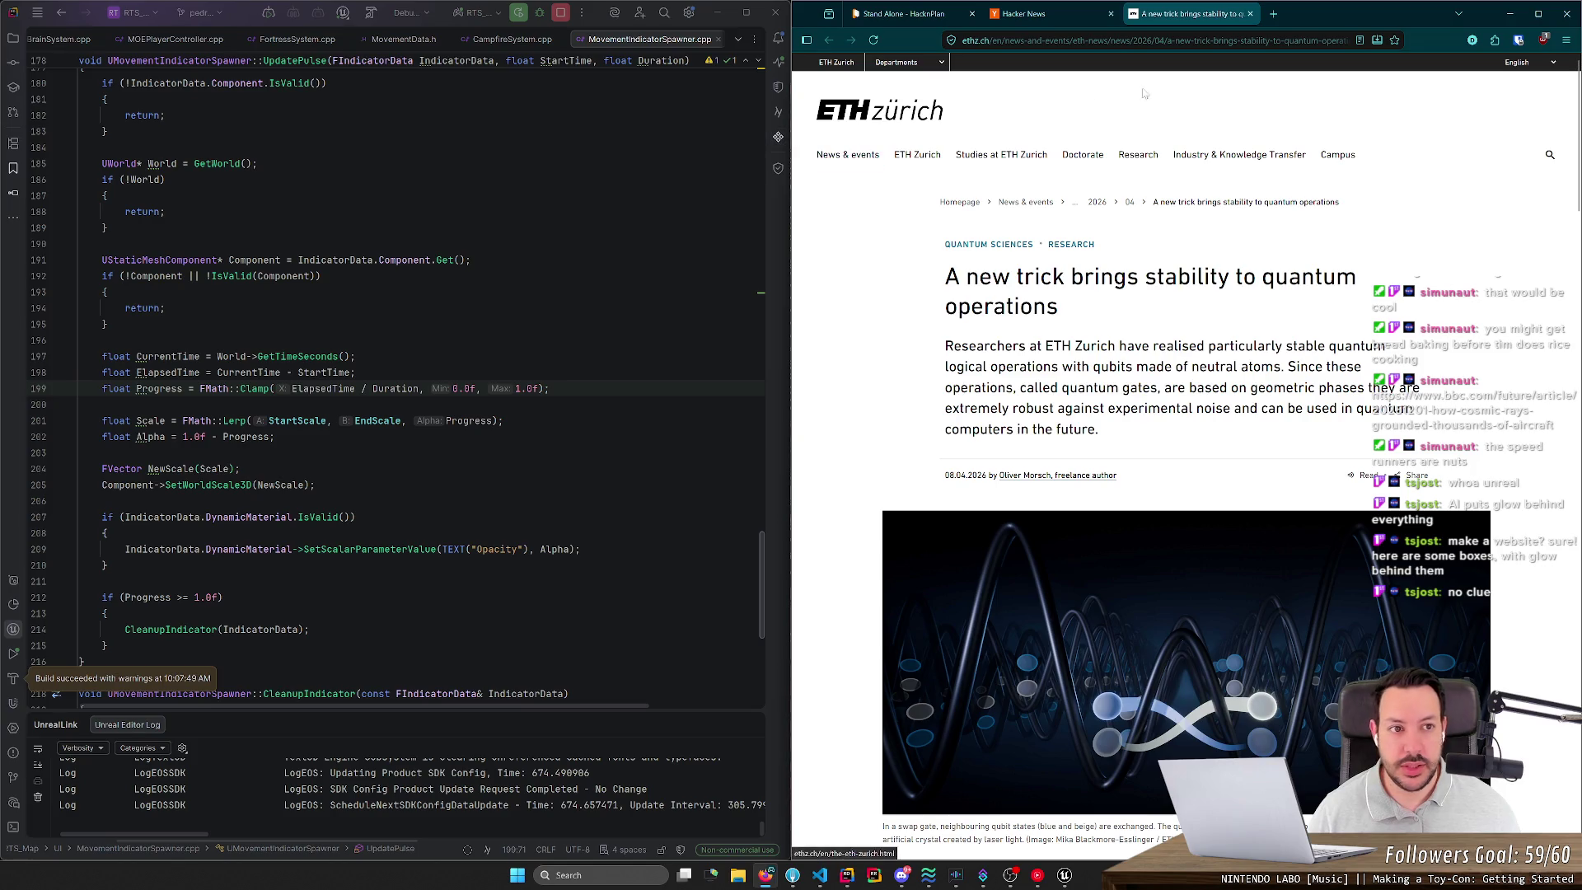
Step: Load the pasted research.google TurboQuant blog post URL in a new tab
left_click(1274, 14)
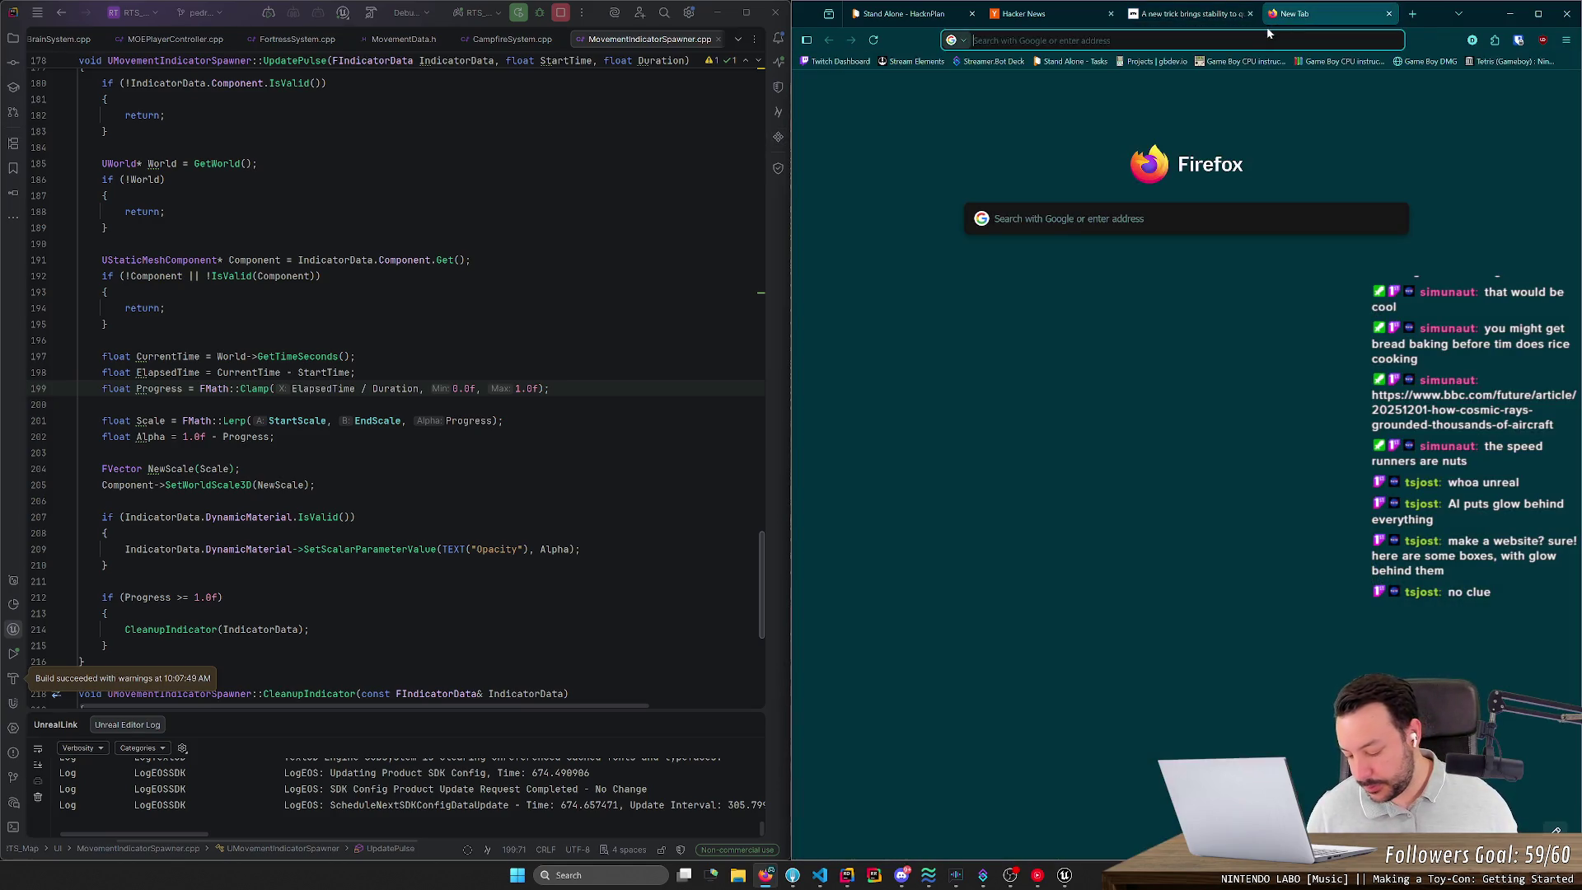
type("https://research.google/blog/turboquant-redefining-ai-efficiency-with-extreme-compression/")
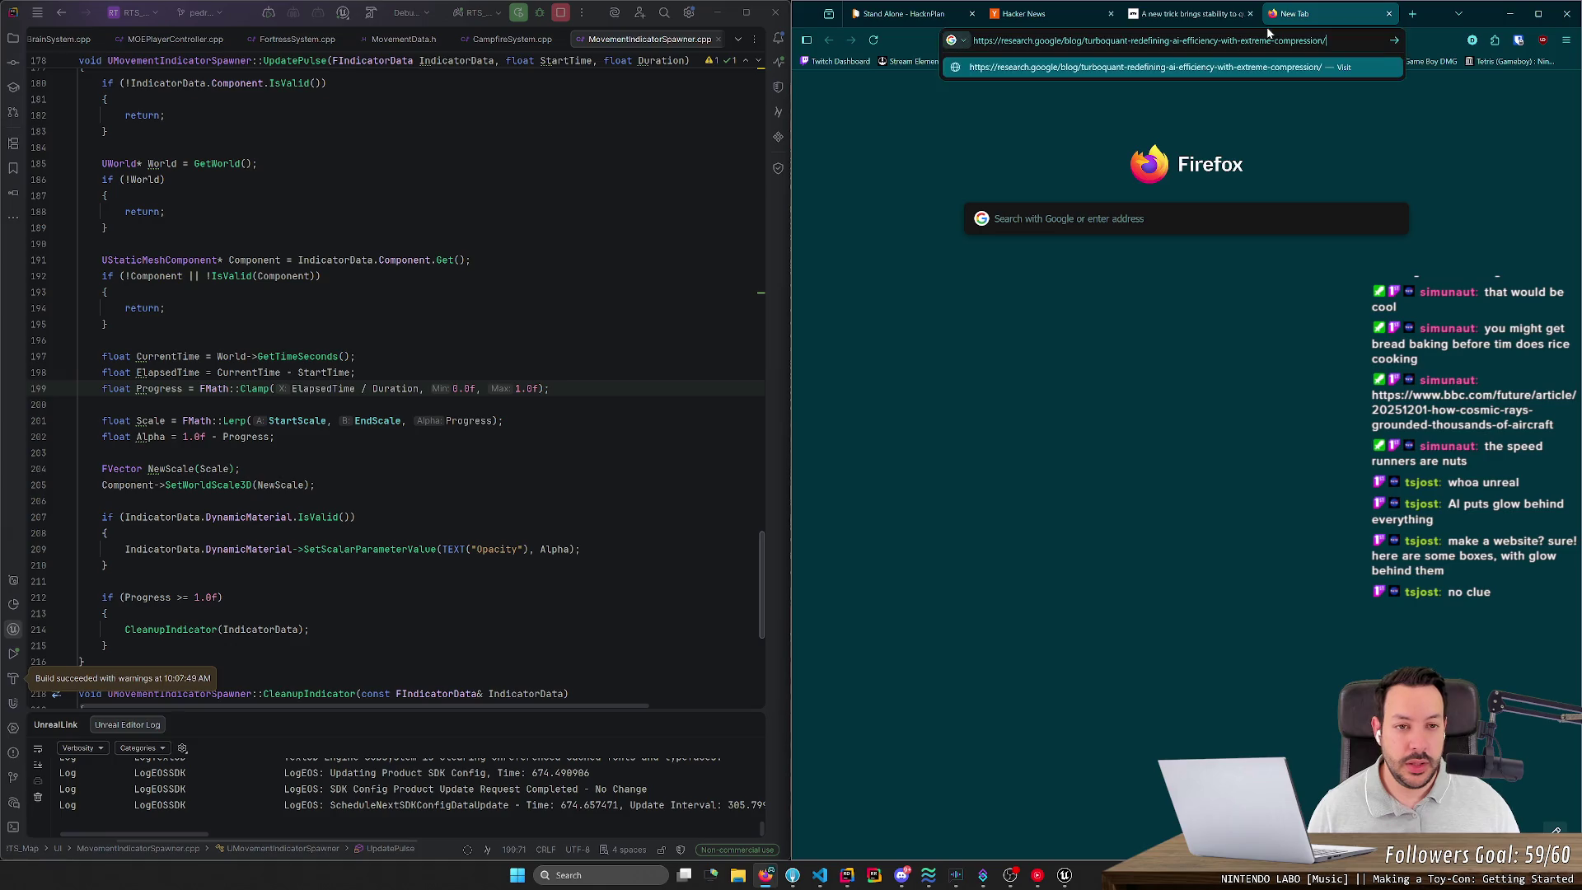
key("Return")
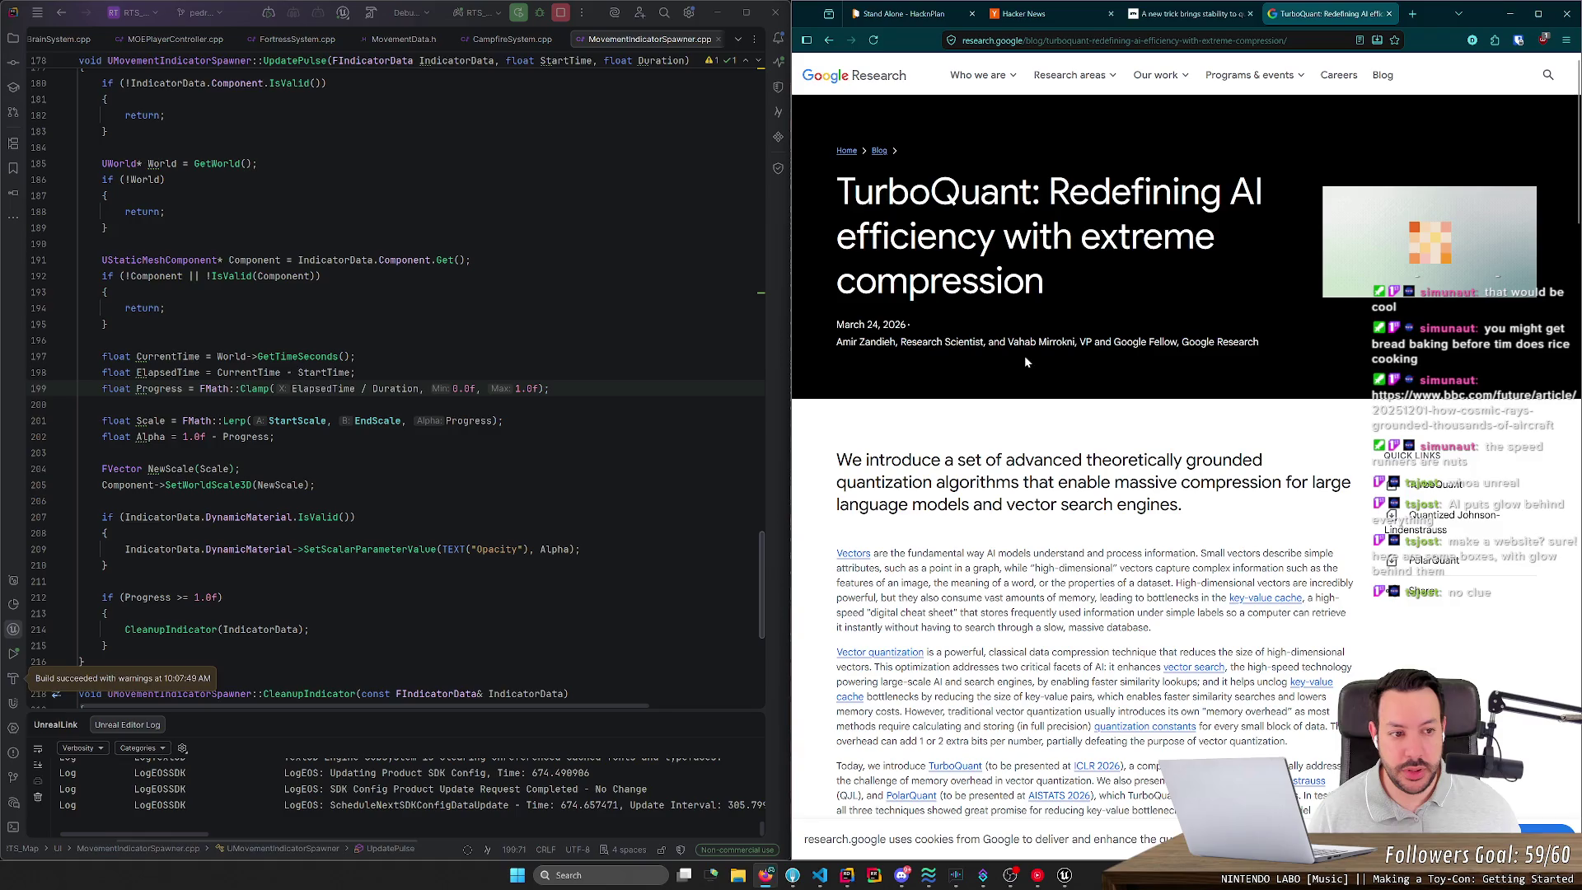
Step: Read through the TurboQuant article and close its tab
scroll(1025, 361, "down", 6)
scroll(1025, 361, "down", 6)
scroll(1002, 361, "down", 9)
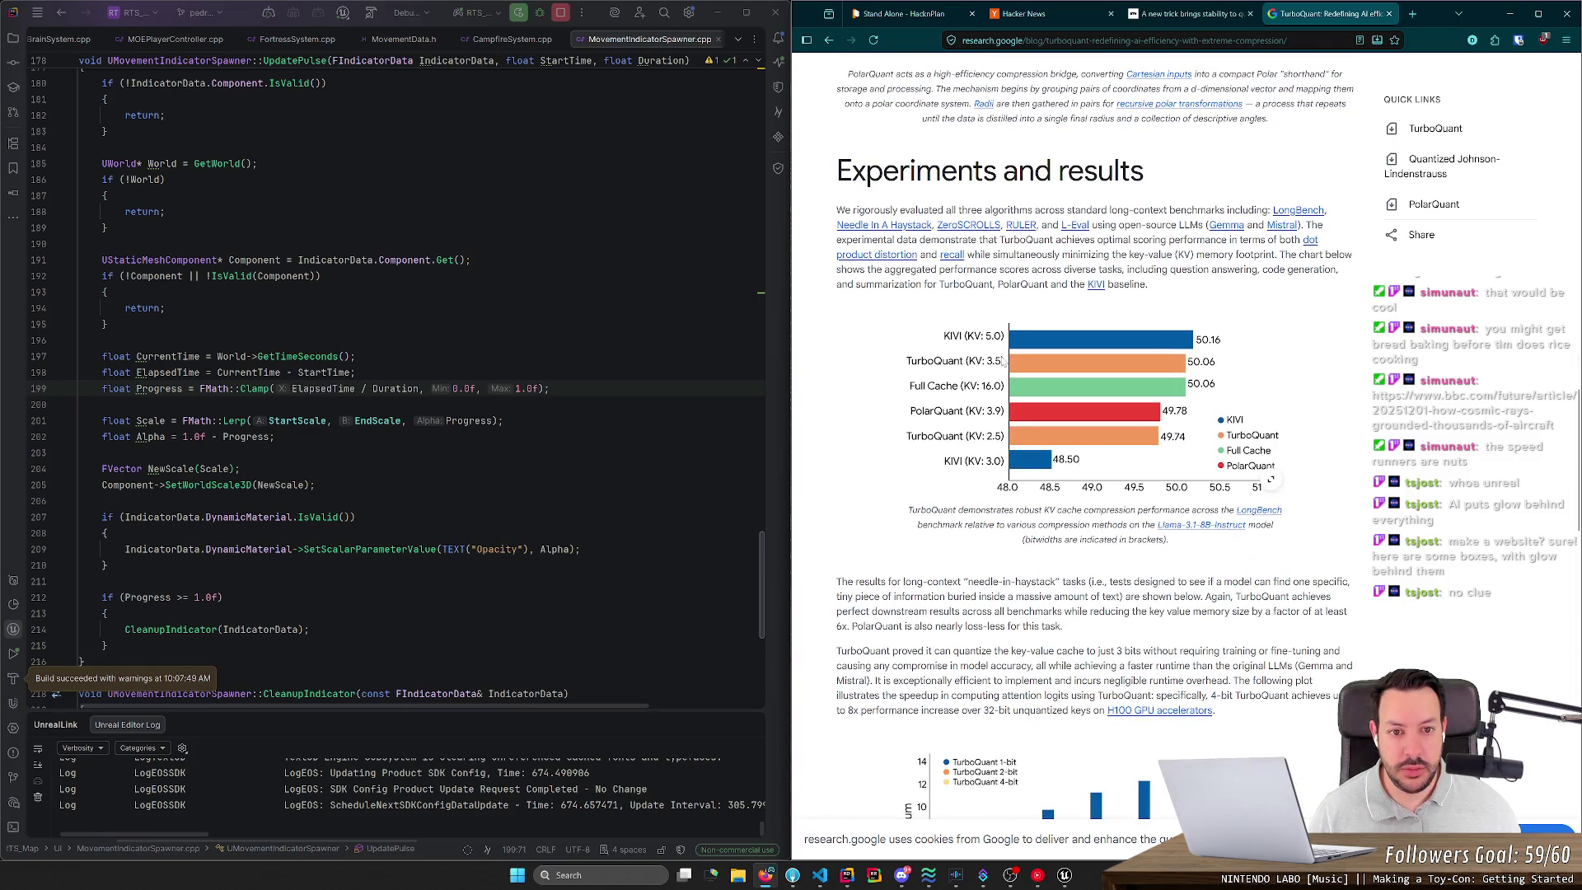
scroll(1004, 360, "down", 4)
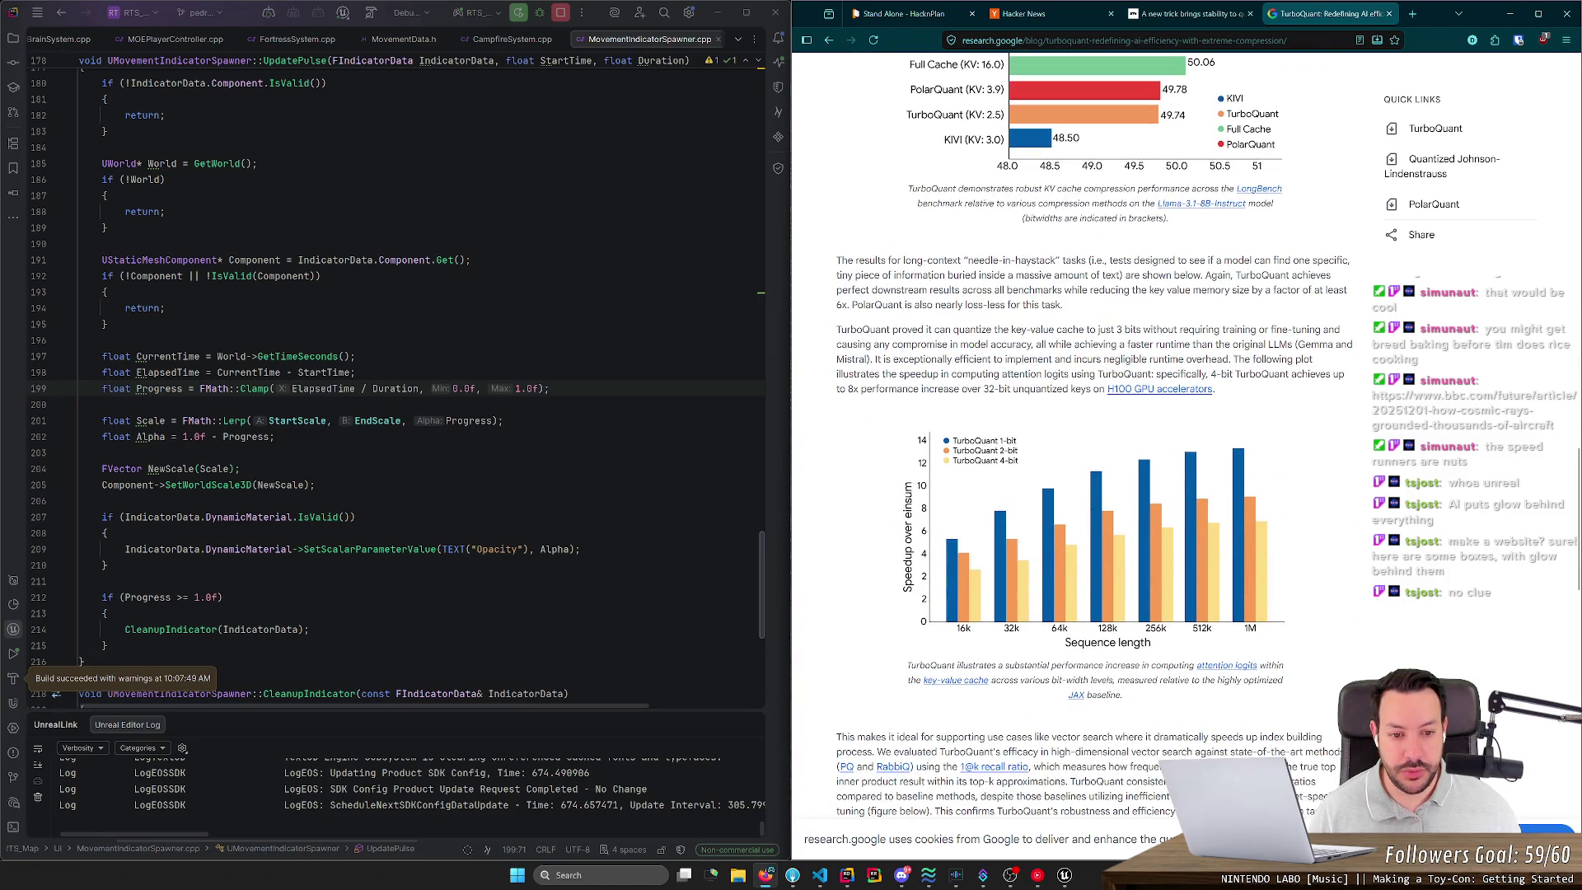
scroll(1003, 361, "down", 1)
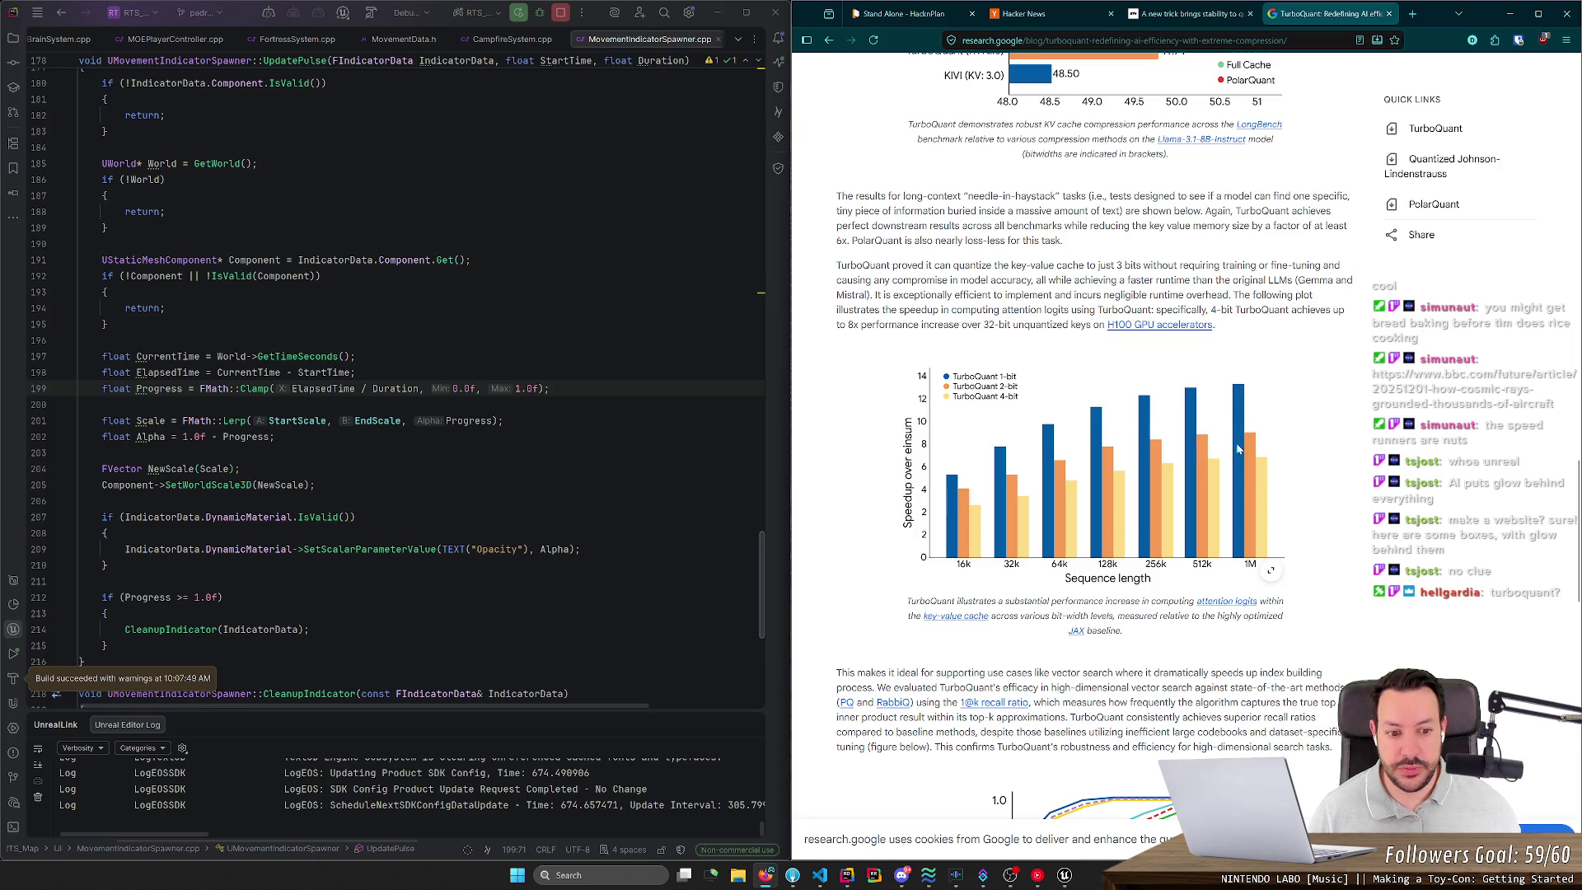
scroll(1140, 509, "down", 9)
scroll(1141, 510, "down", 5)
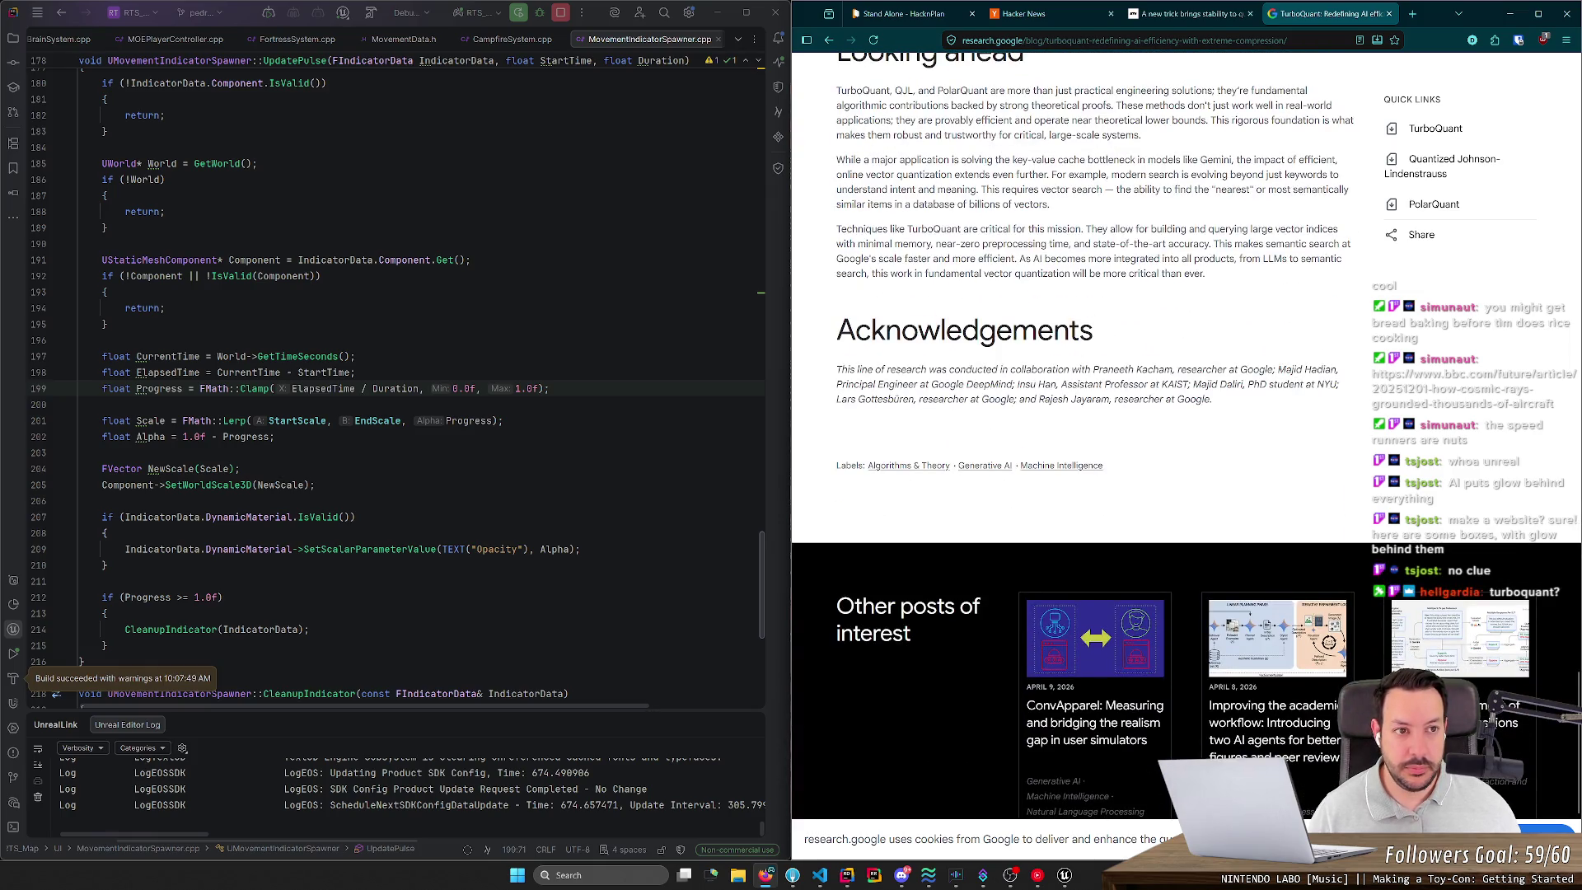
left_click(1390, 13)
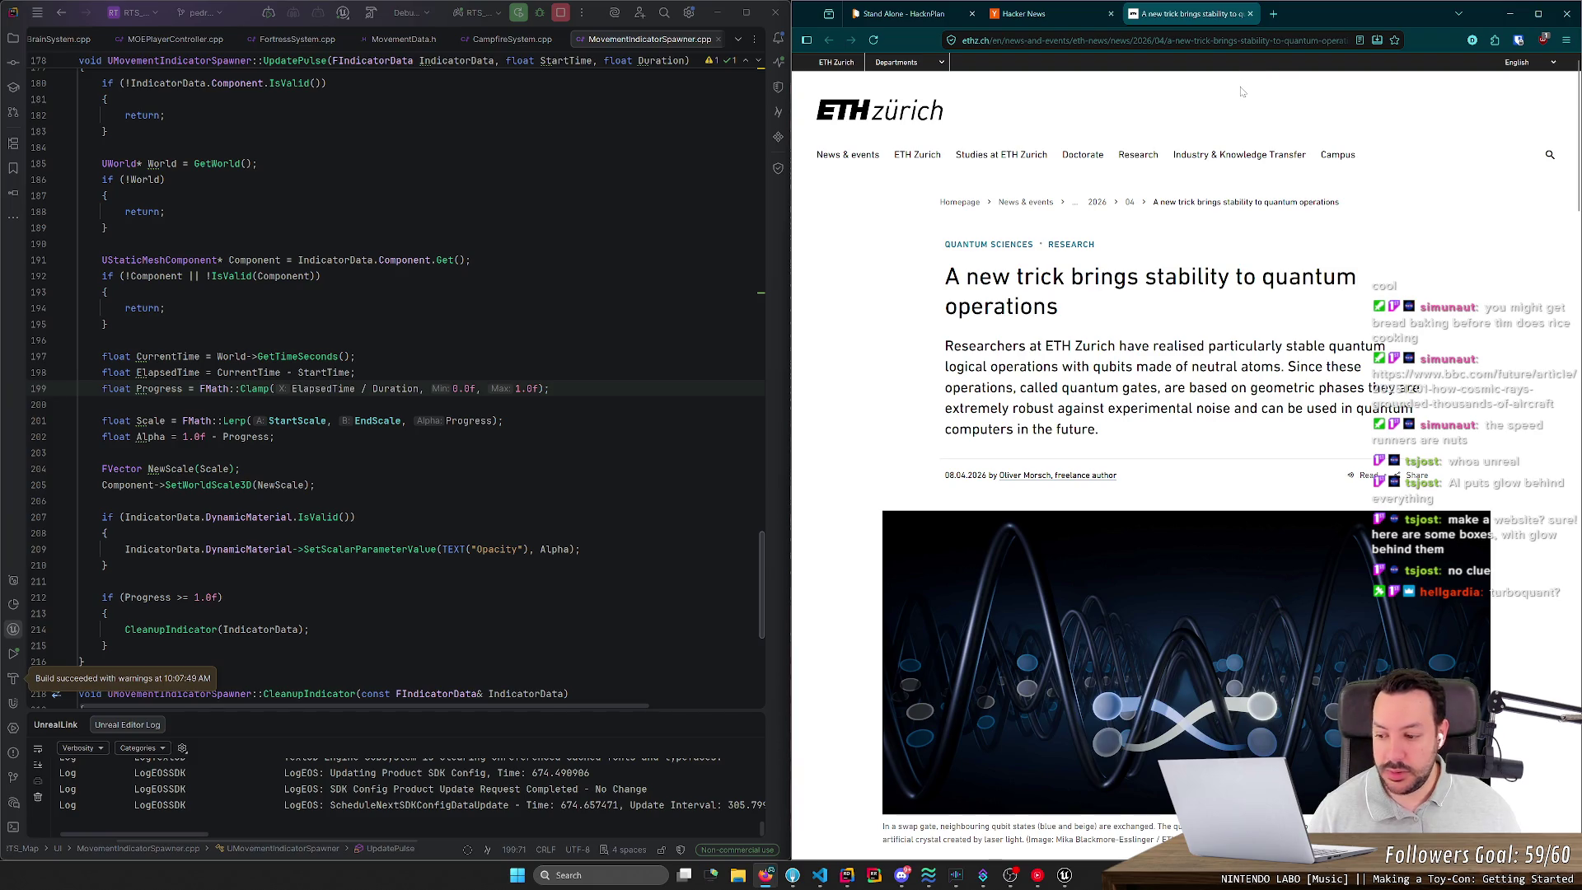
Step: Skim the ETH Zurich quantum article and close its tab
scroll(923, 254, "down", 1)
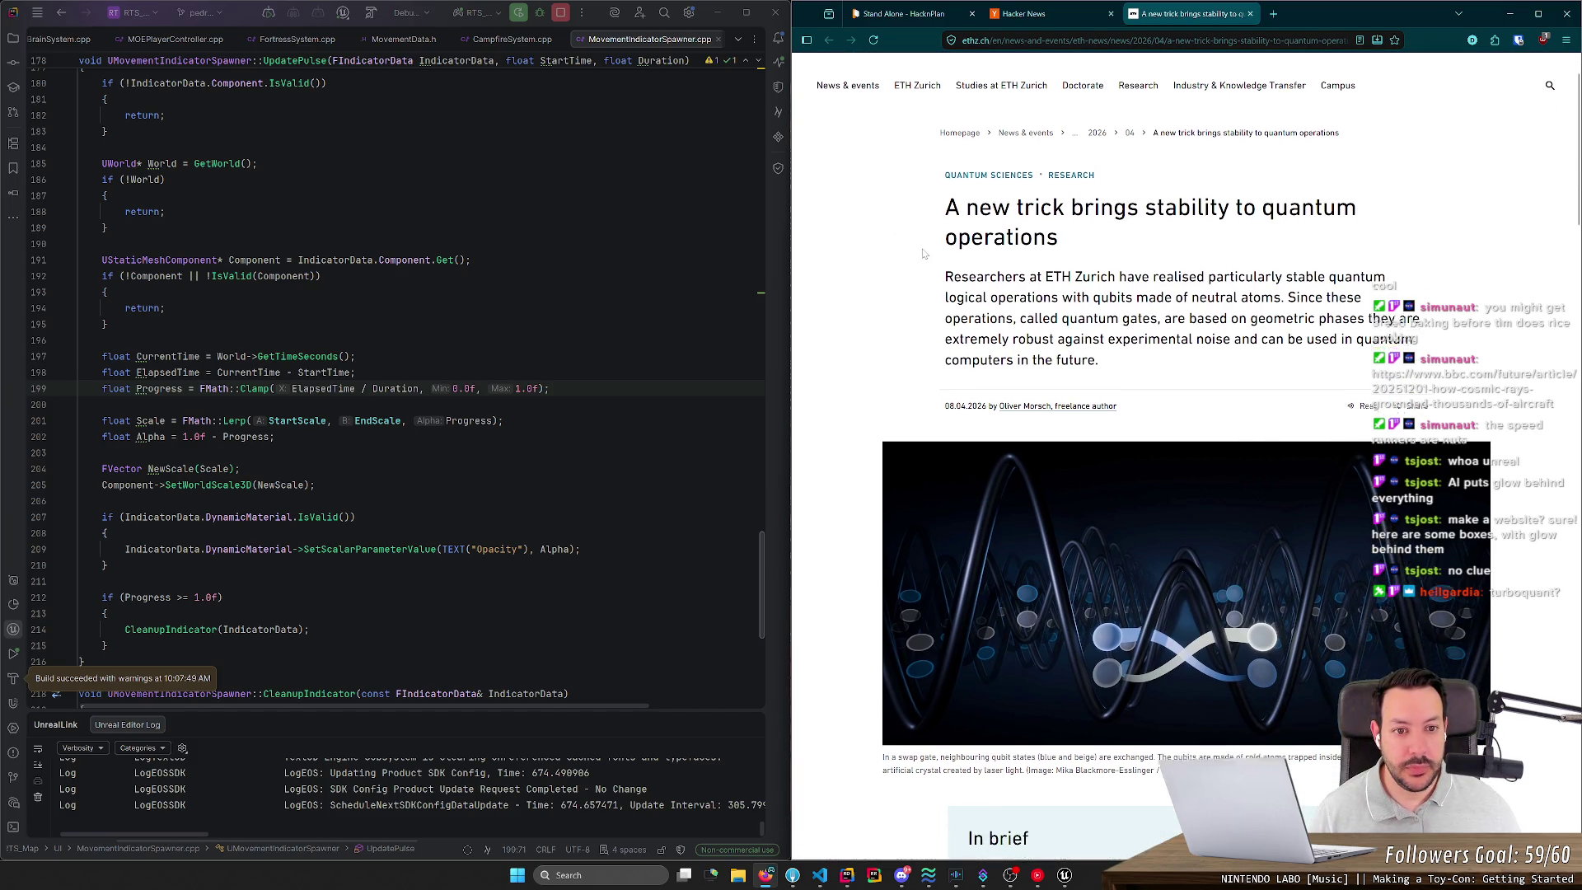
scroll(1152, 86, "down", 5)
middle_click(1188, 20)
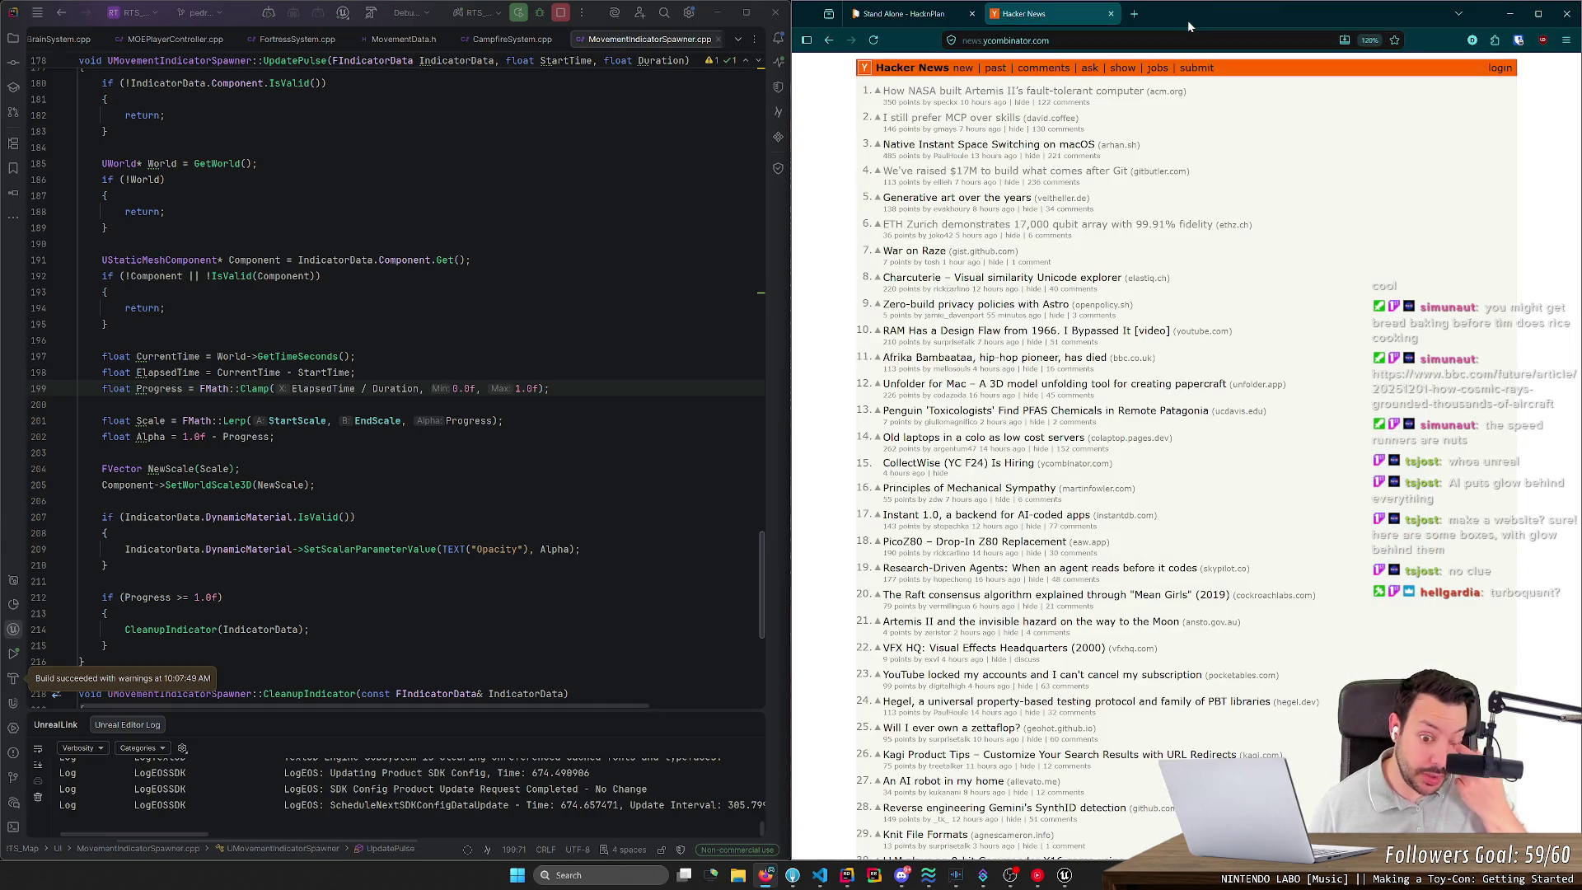
Step: Close the Hacker News tab to reveal the Kanban board, then switch to Unreal Editor
left_click(1110, 14)
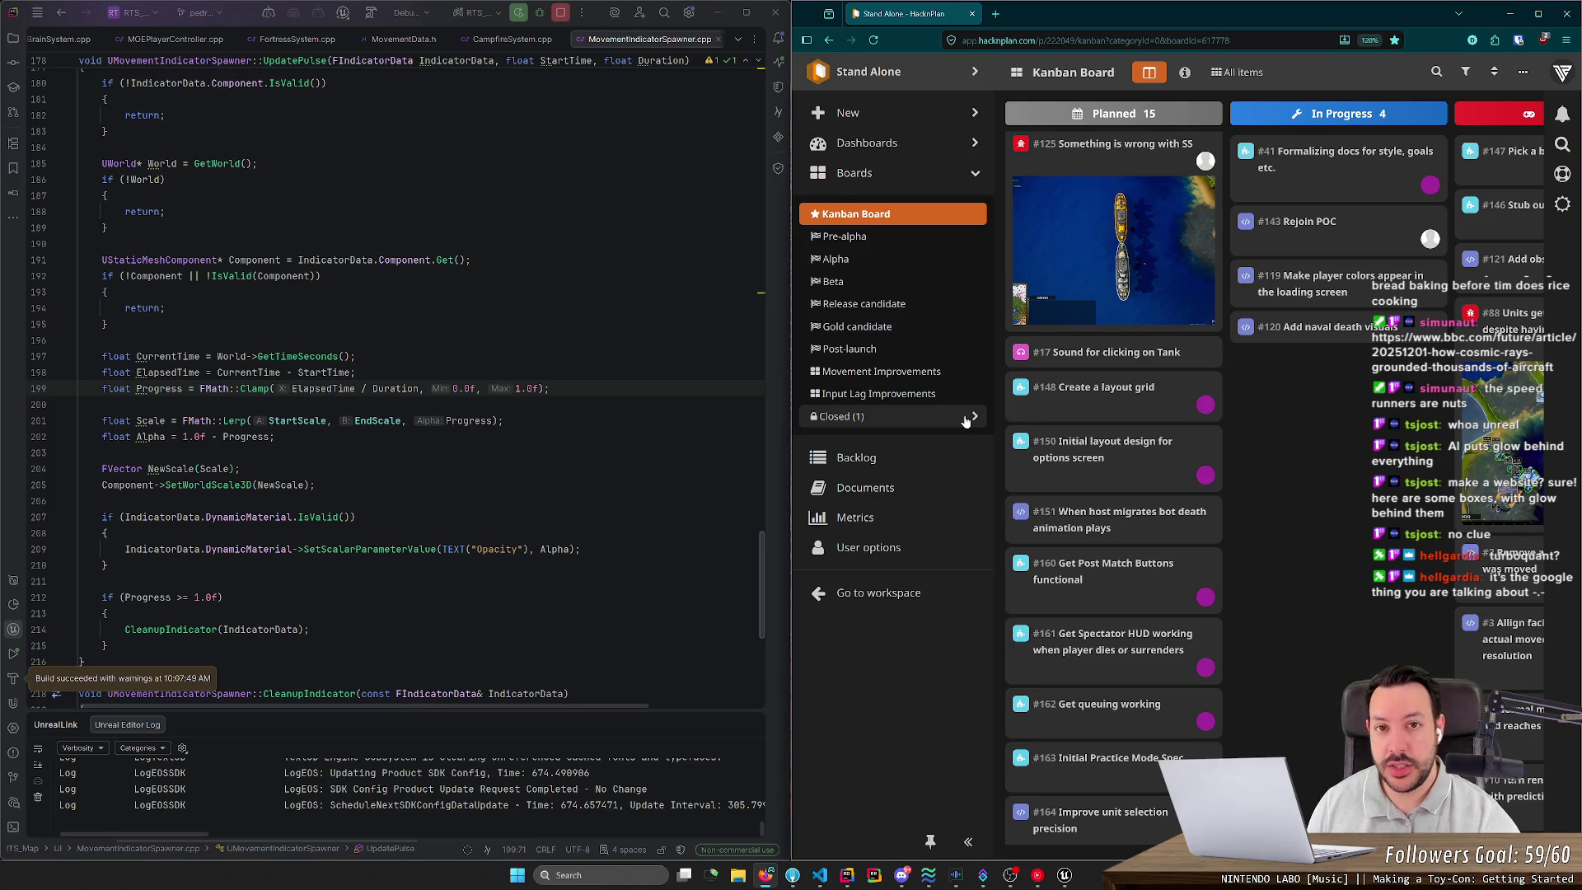
key("alt+Tab")
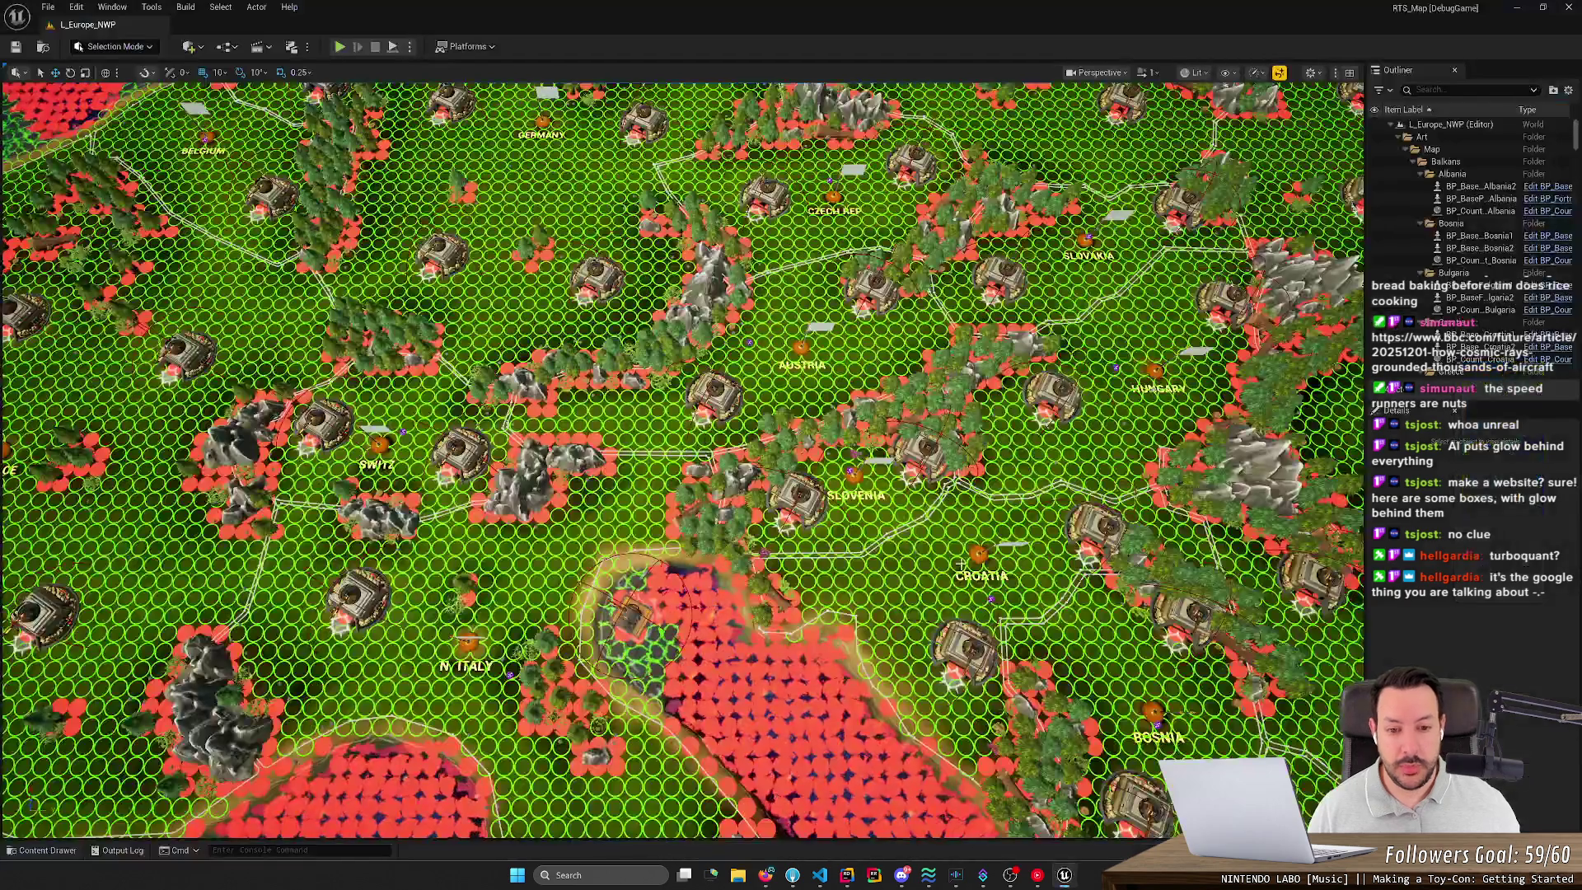
Step: Select SM_Croatia, then frame the view on the BP_Classic_Water5 water actor
left_click(983, 598)
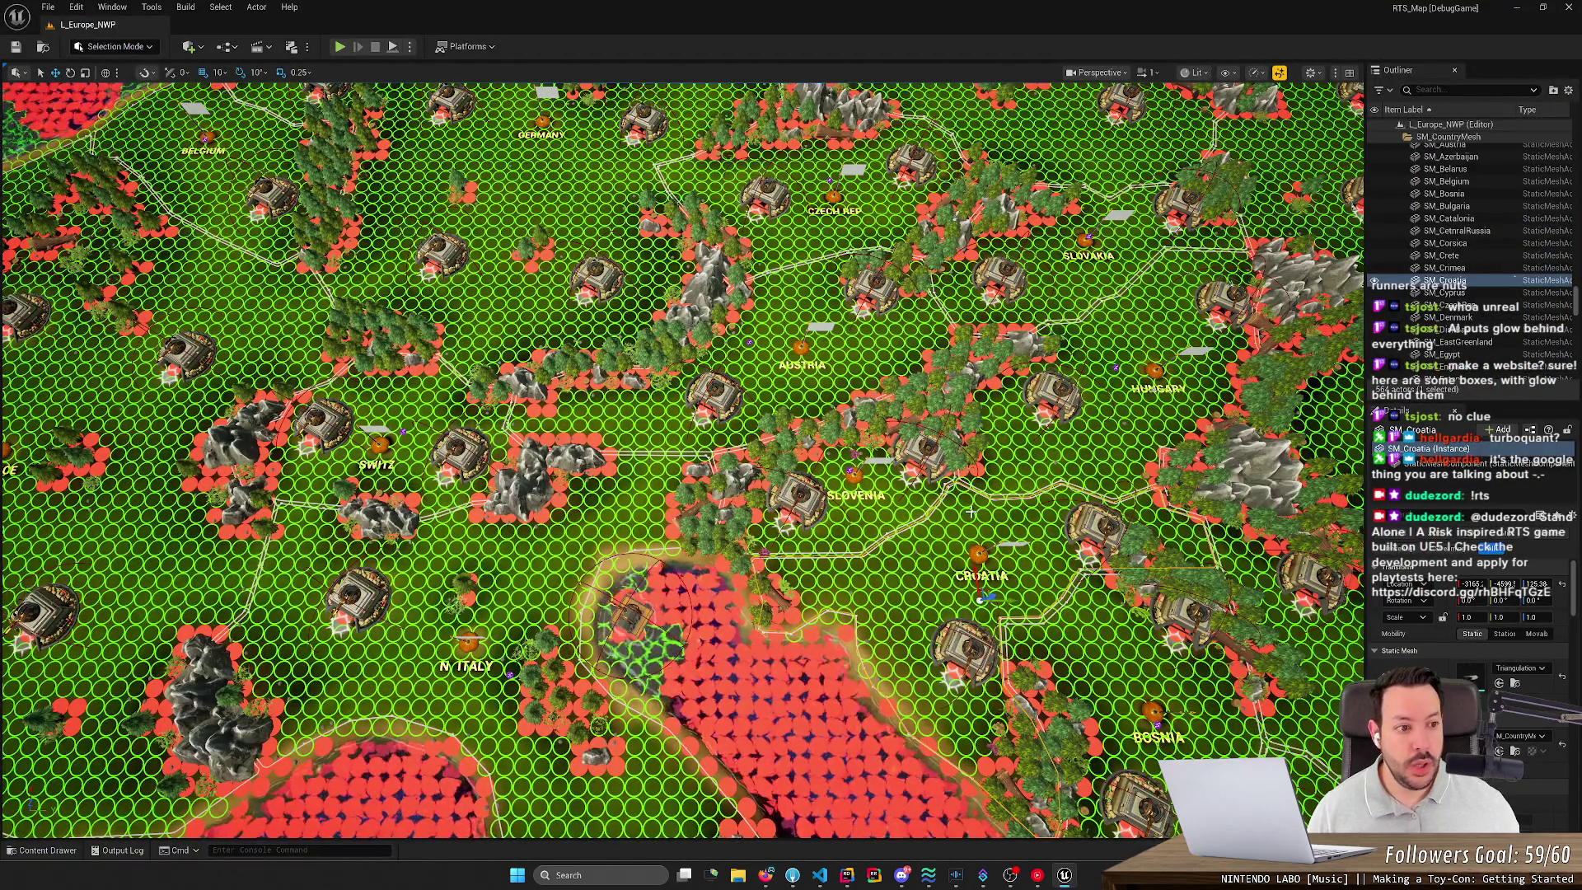
left_click_drag(982, 598, 974, 474)
left_click(456, 435)
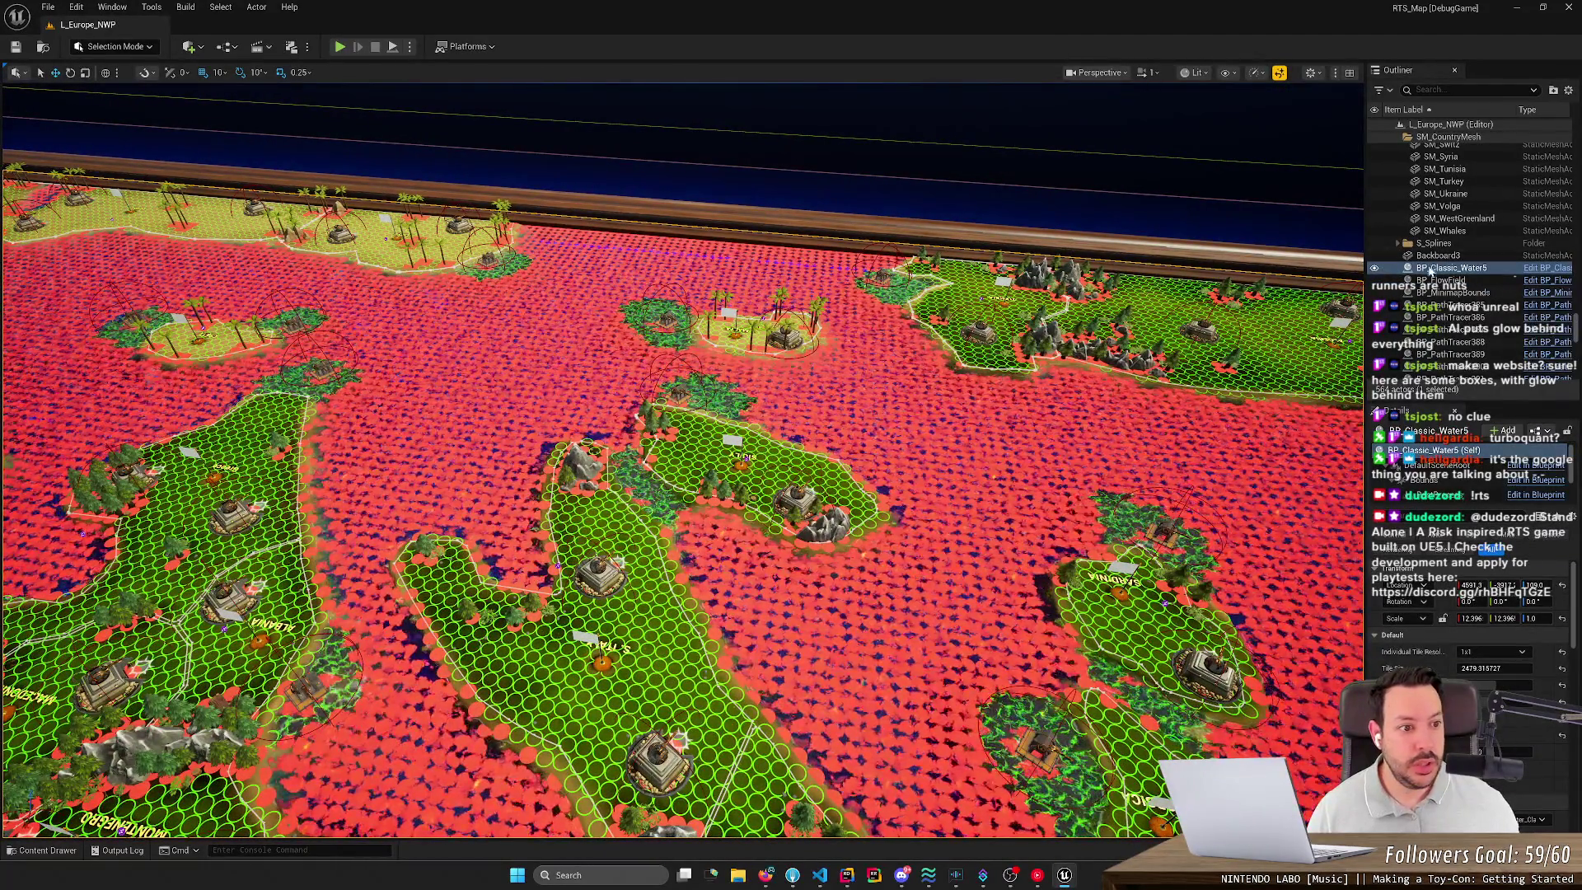
key("f")
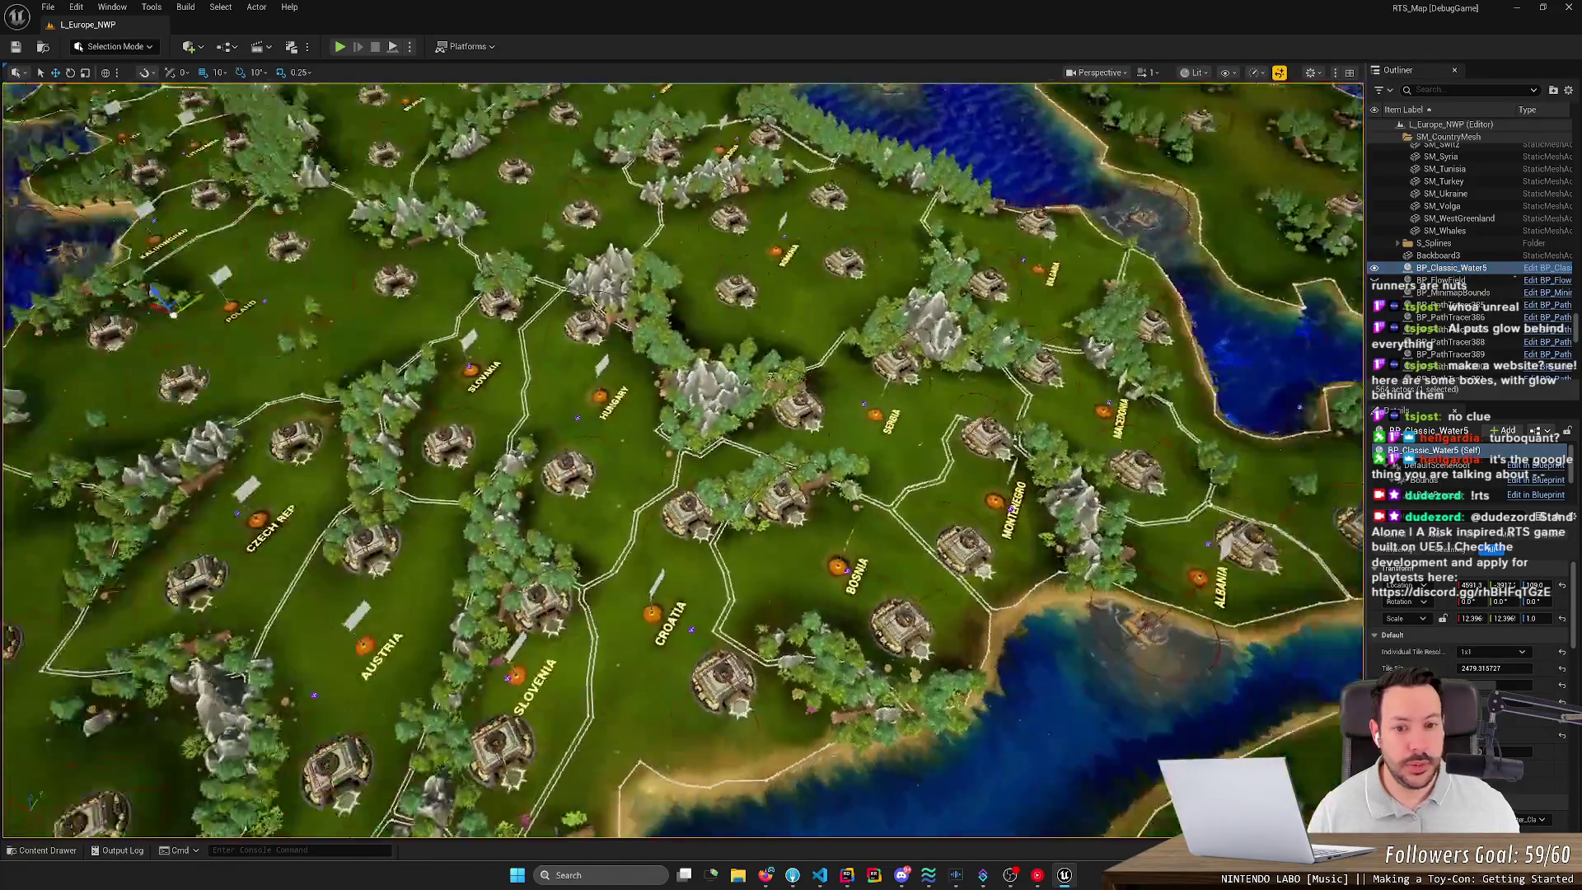
scroll(682, 460, "up", 3)
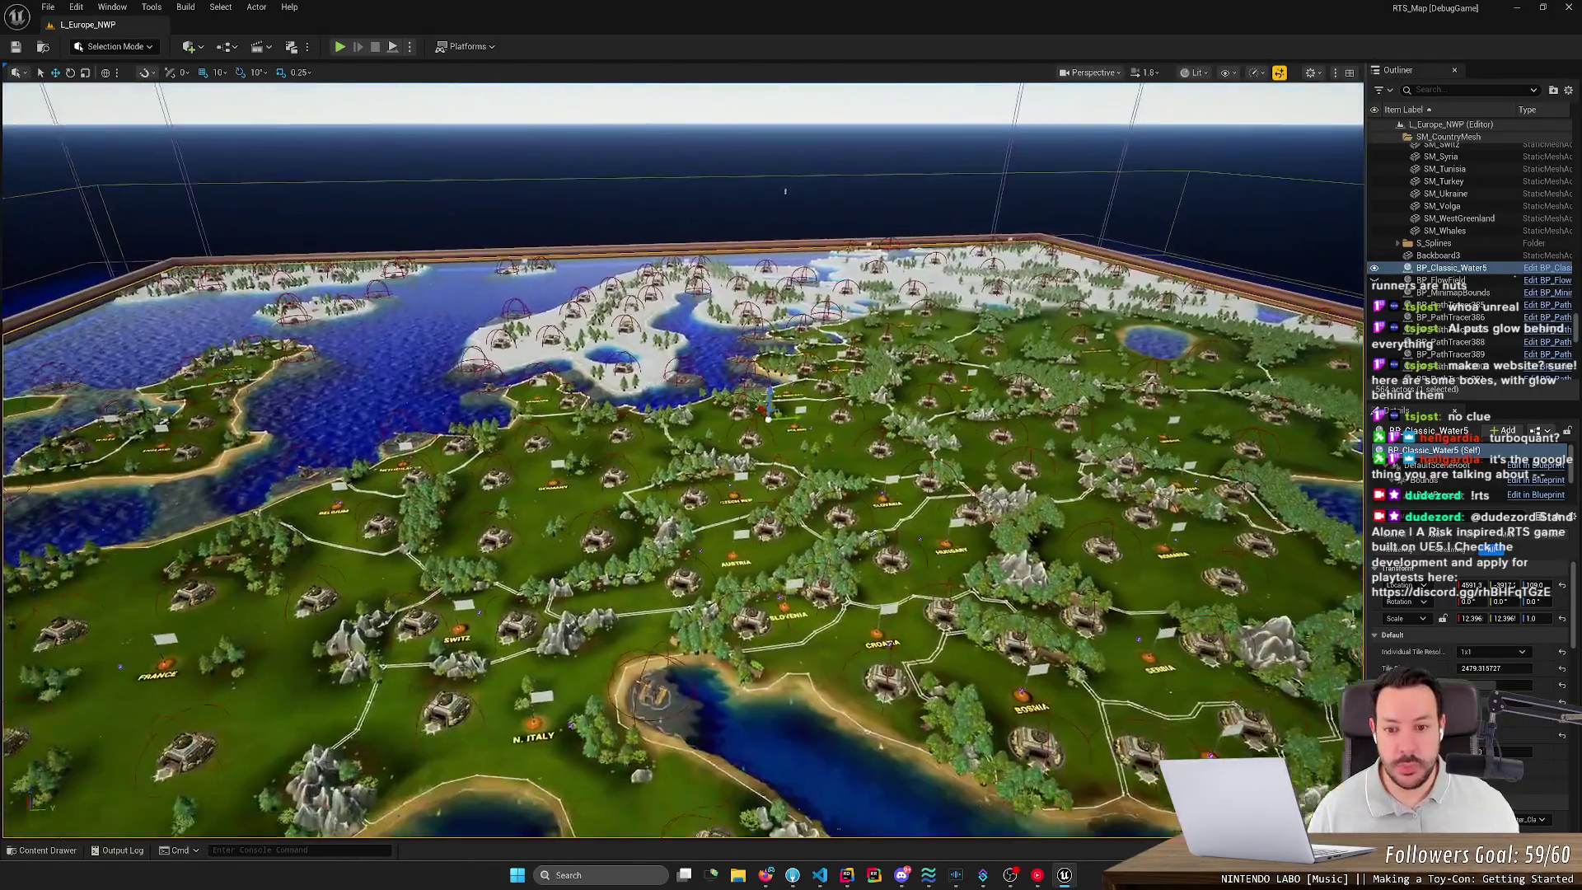
scroll(682, 460, "down", 3)
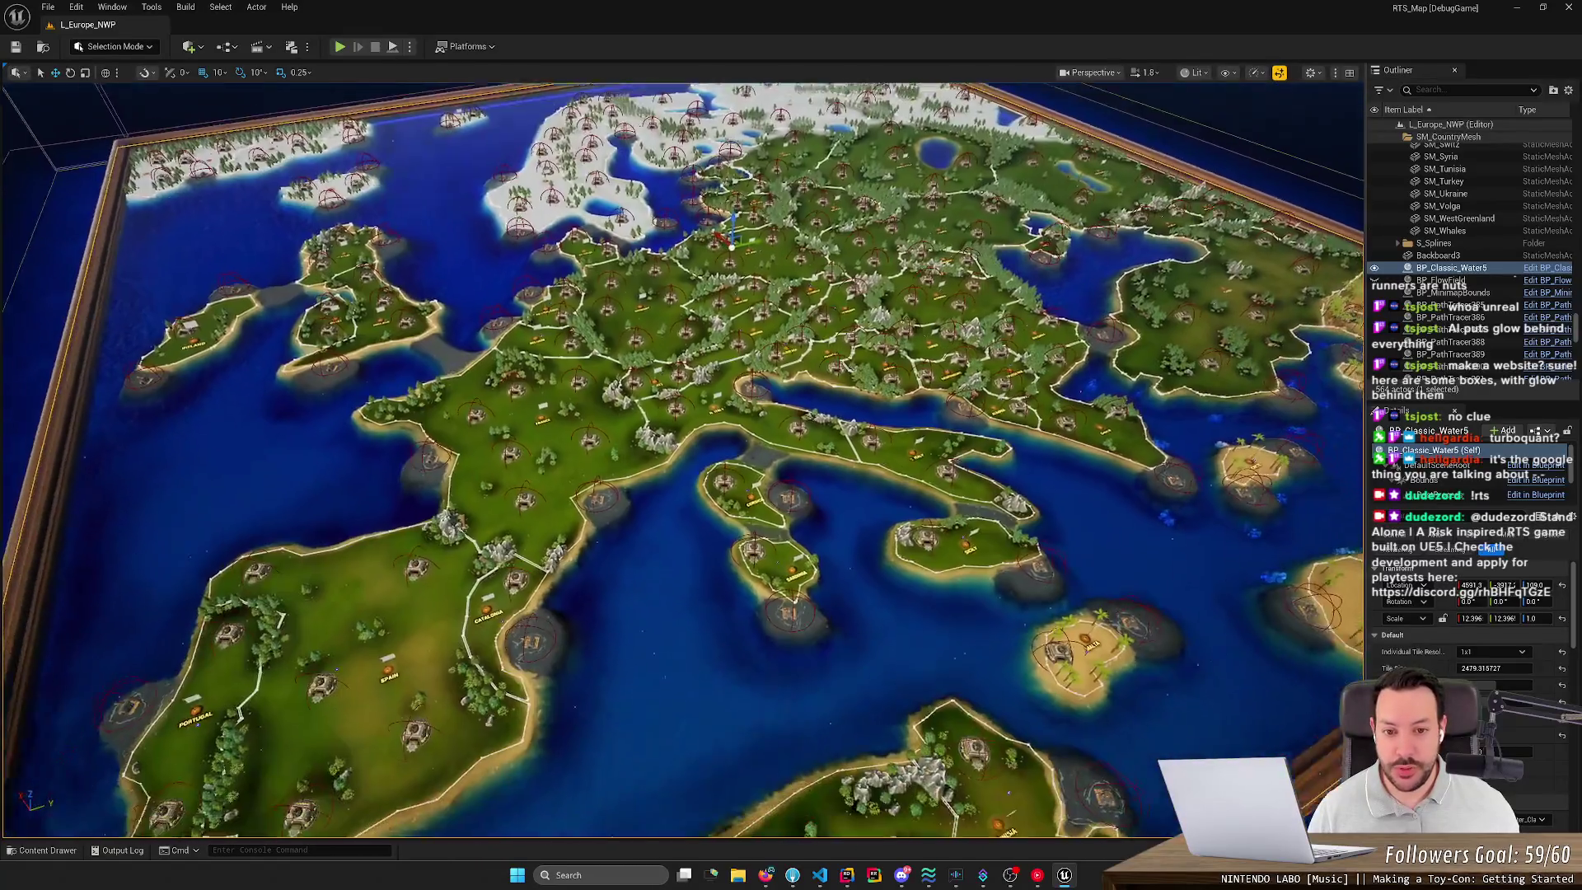
scroll(683, 460, "down", 5)
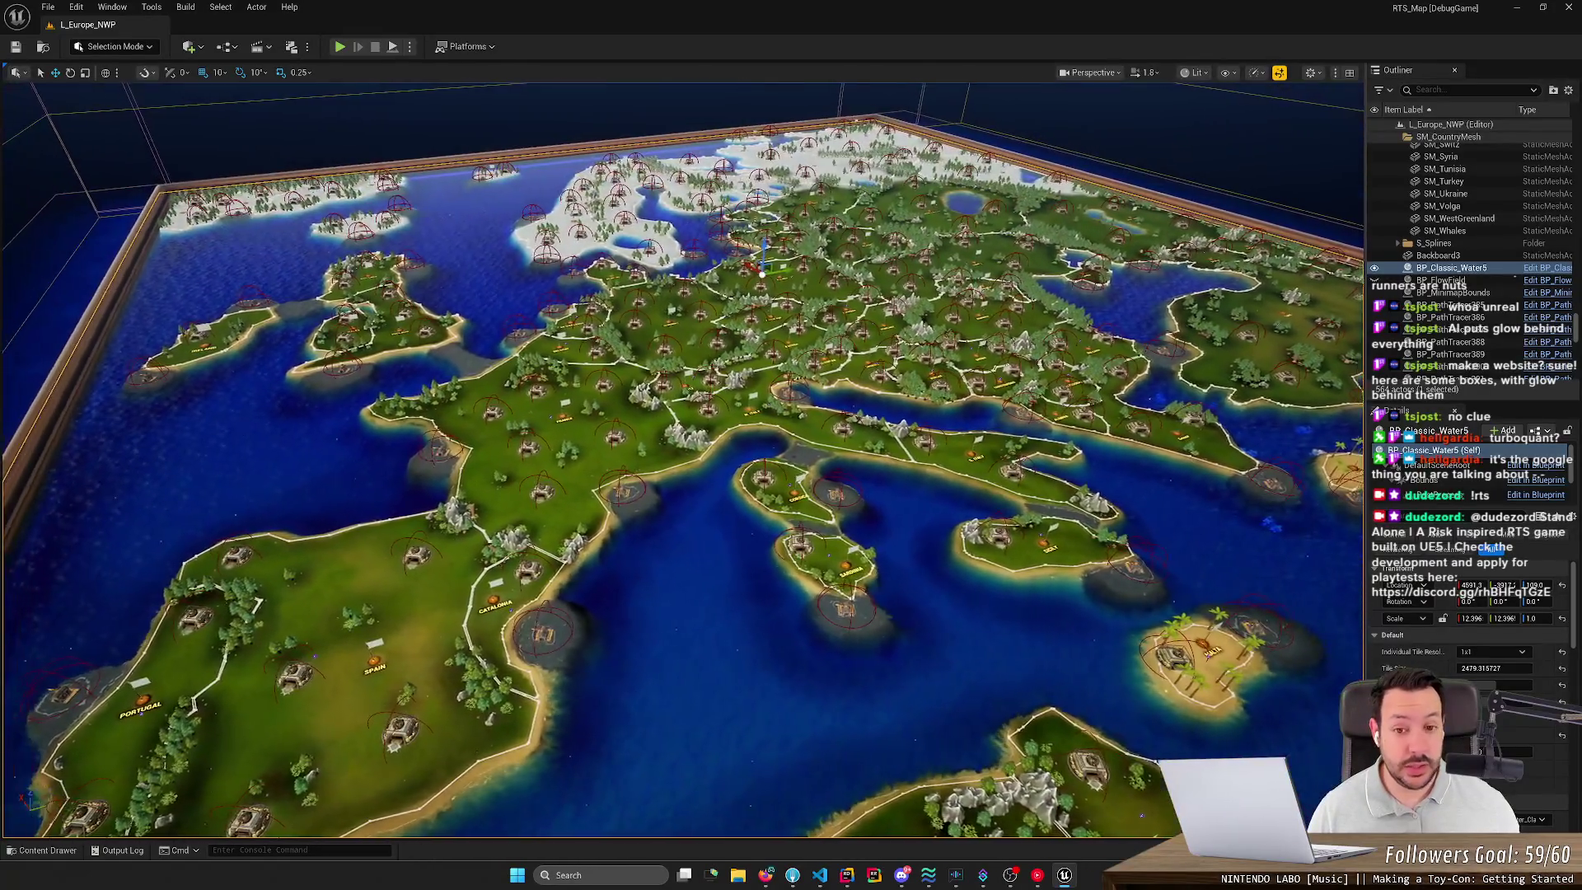
scroll(682, 460, "up", 2)
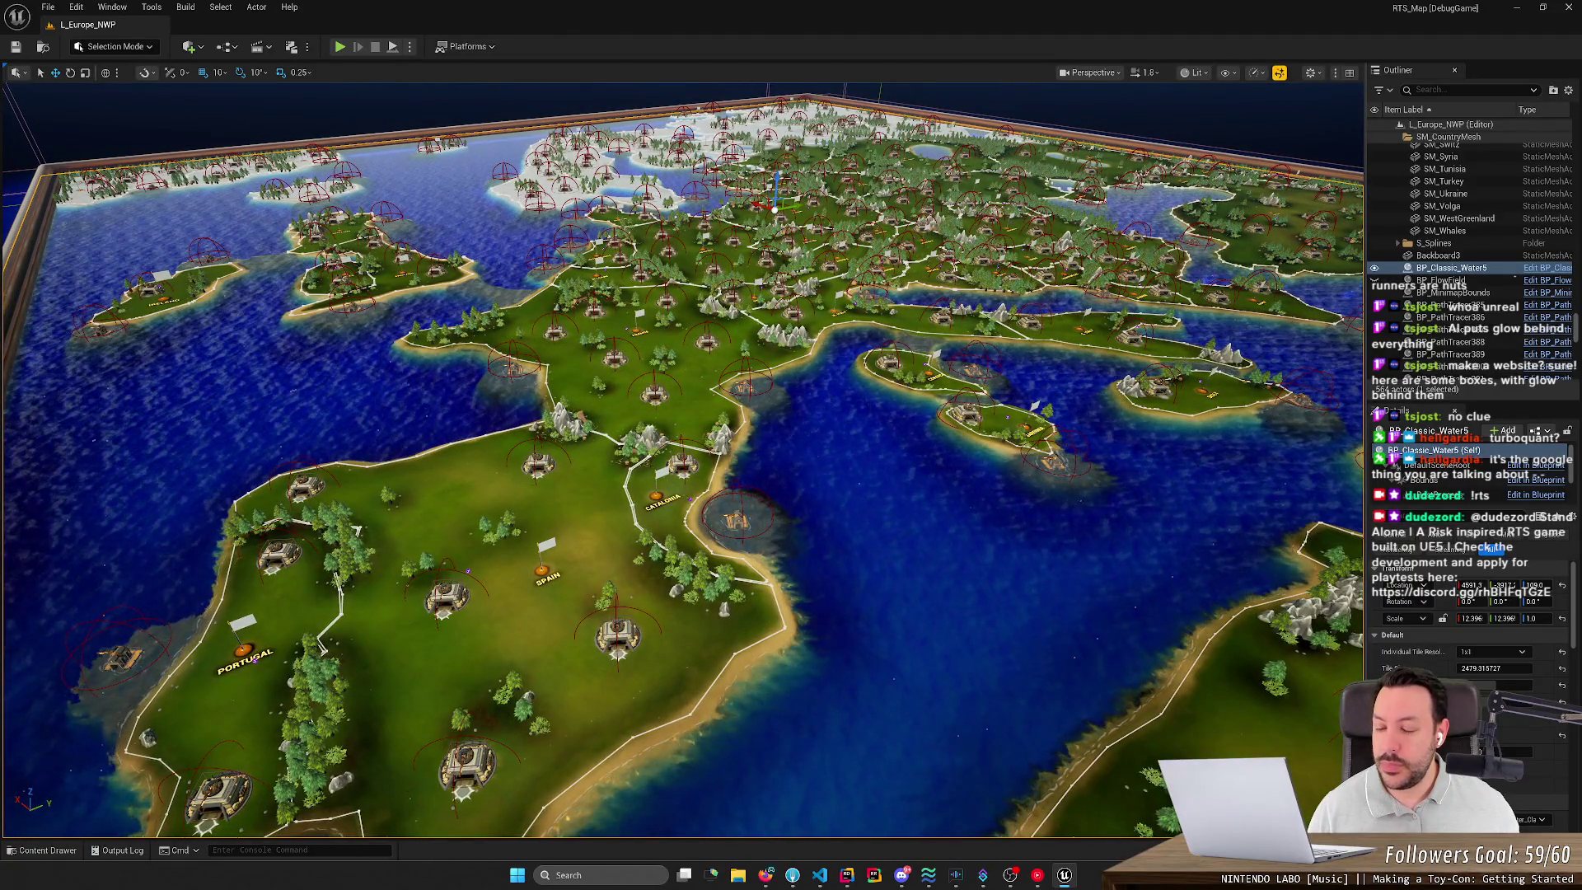
scroll(682, 460, "up", 2)
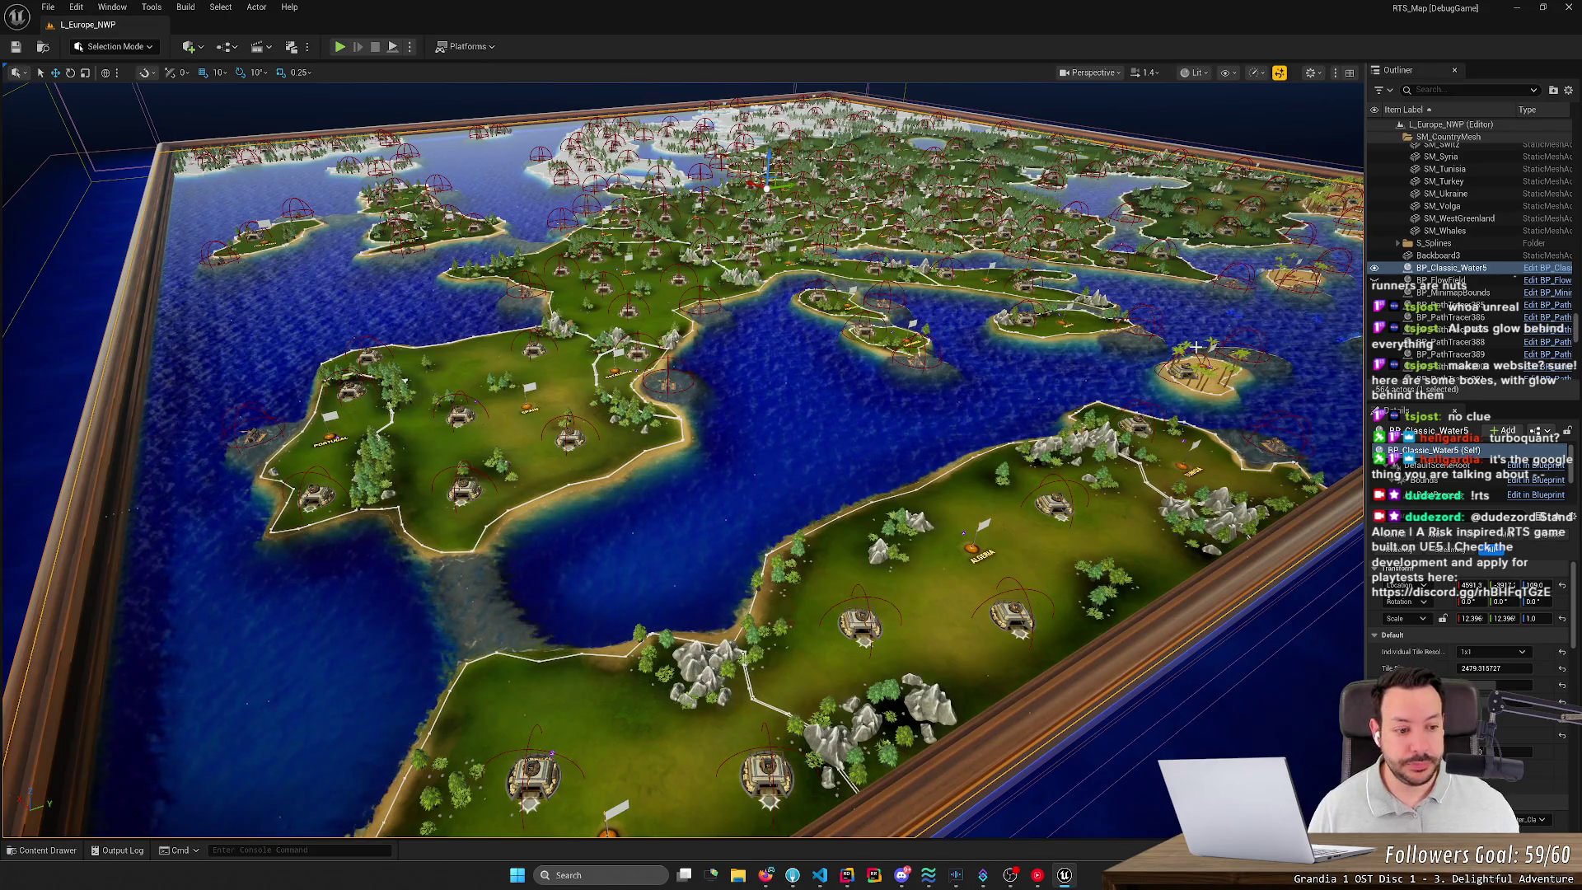
Step: Fly the viewport across the map toward Italy, then start playing the level in-editor
key("w")
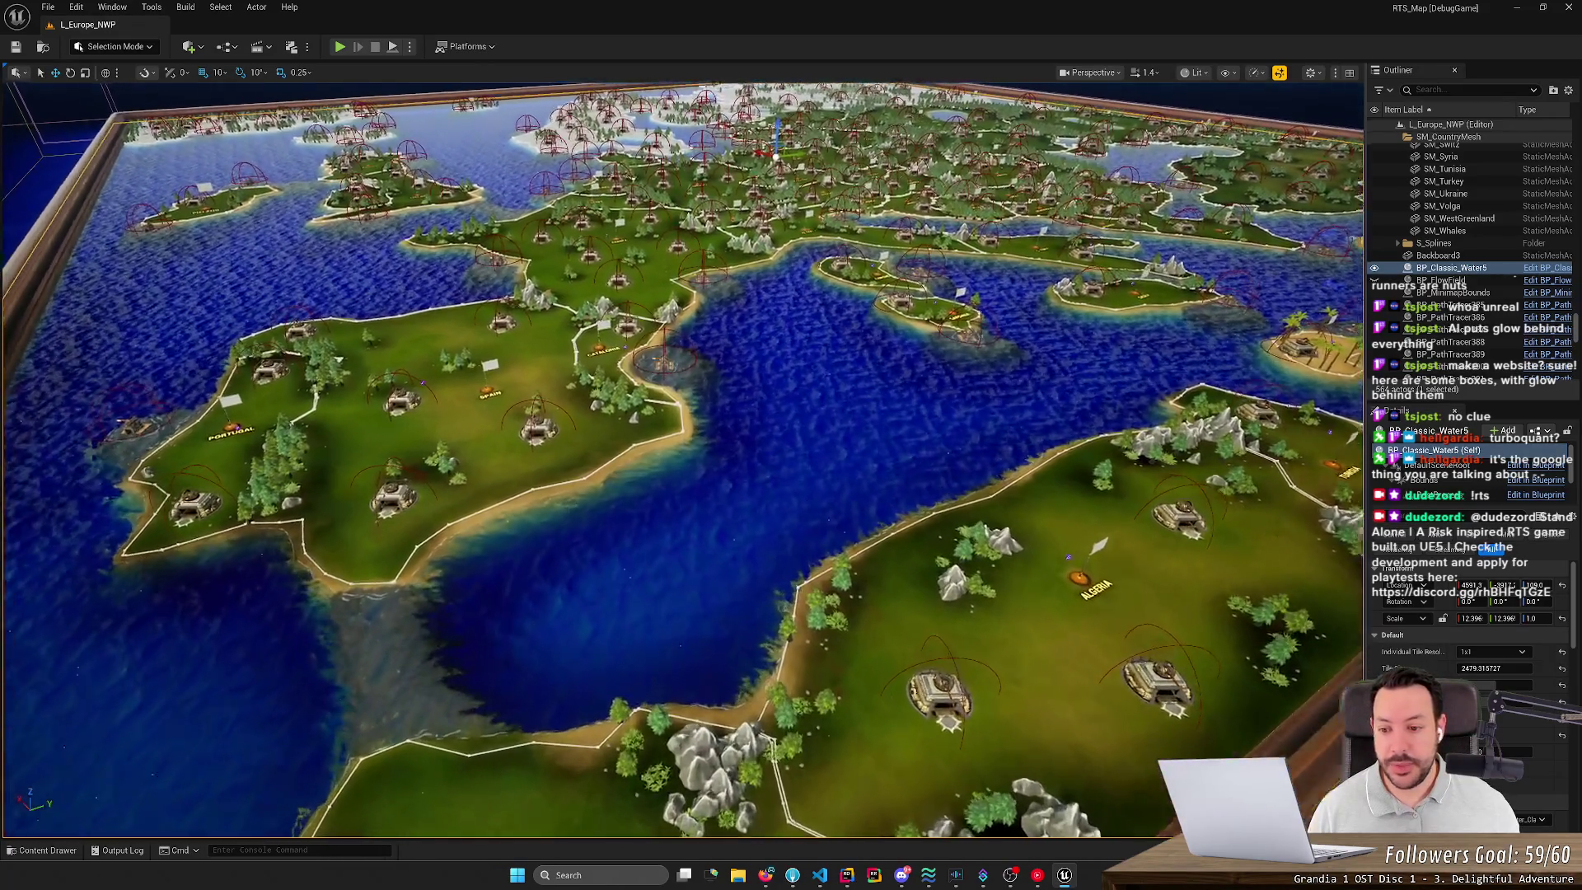
key("s")
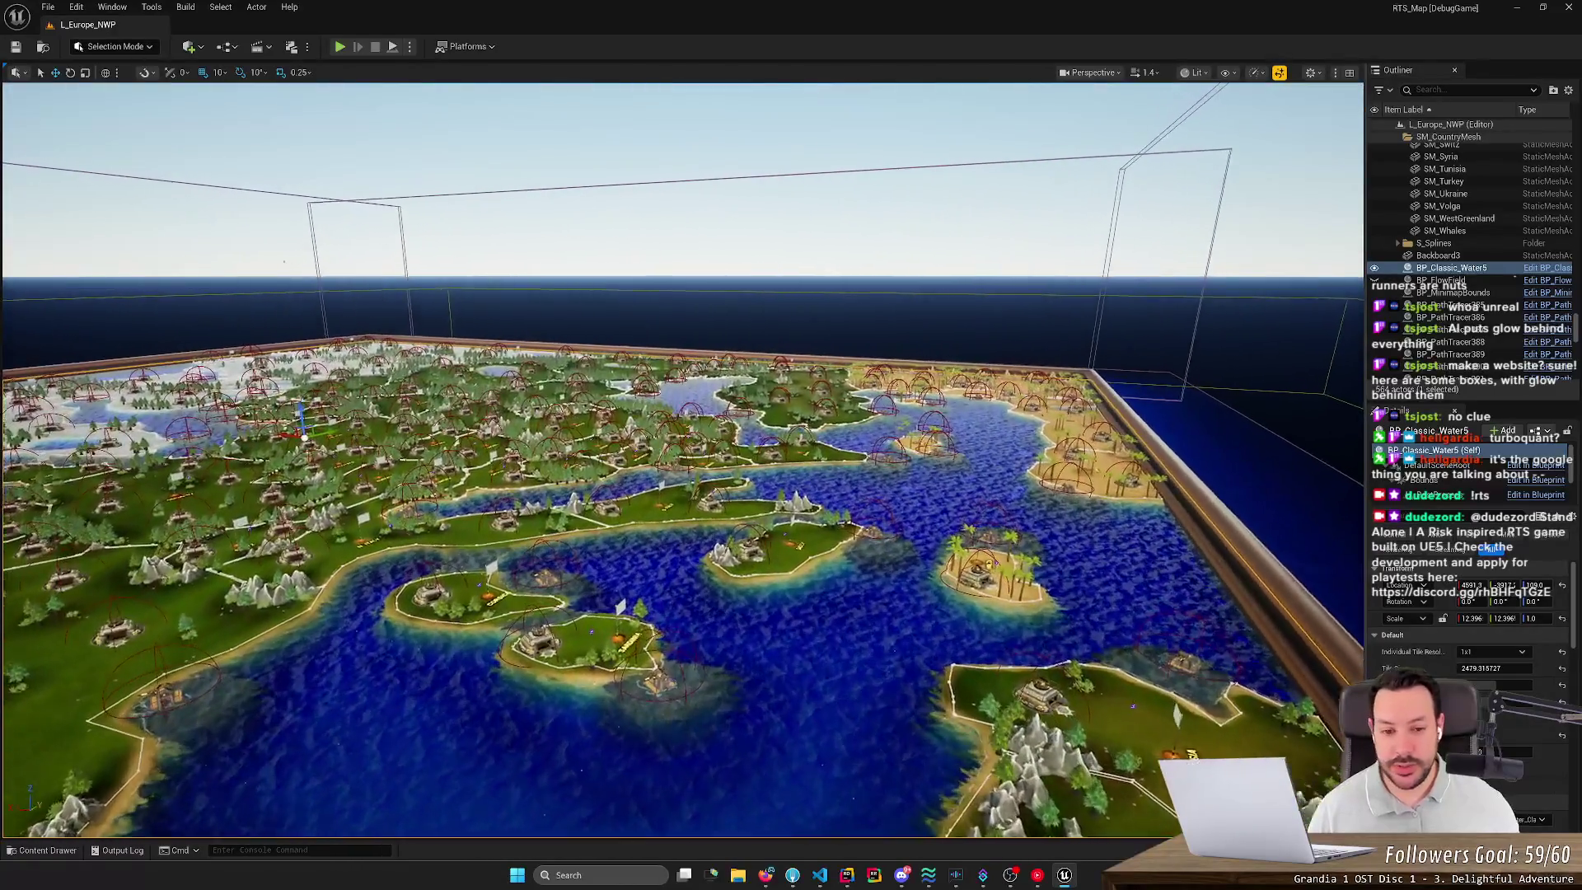
key("w")
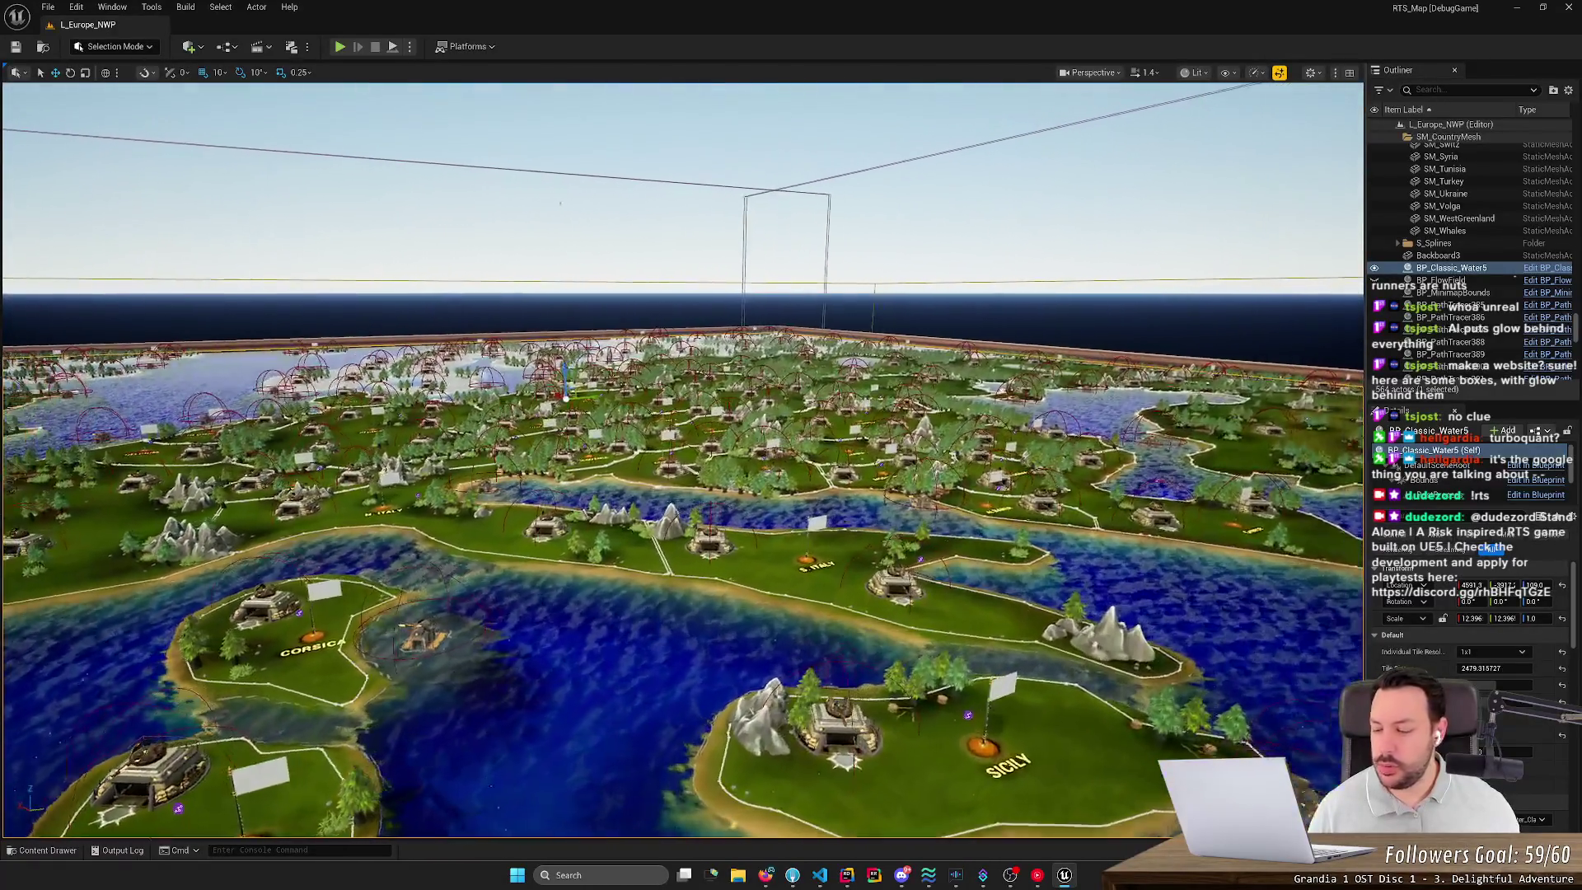
key("d")
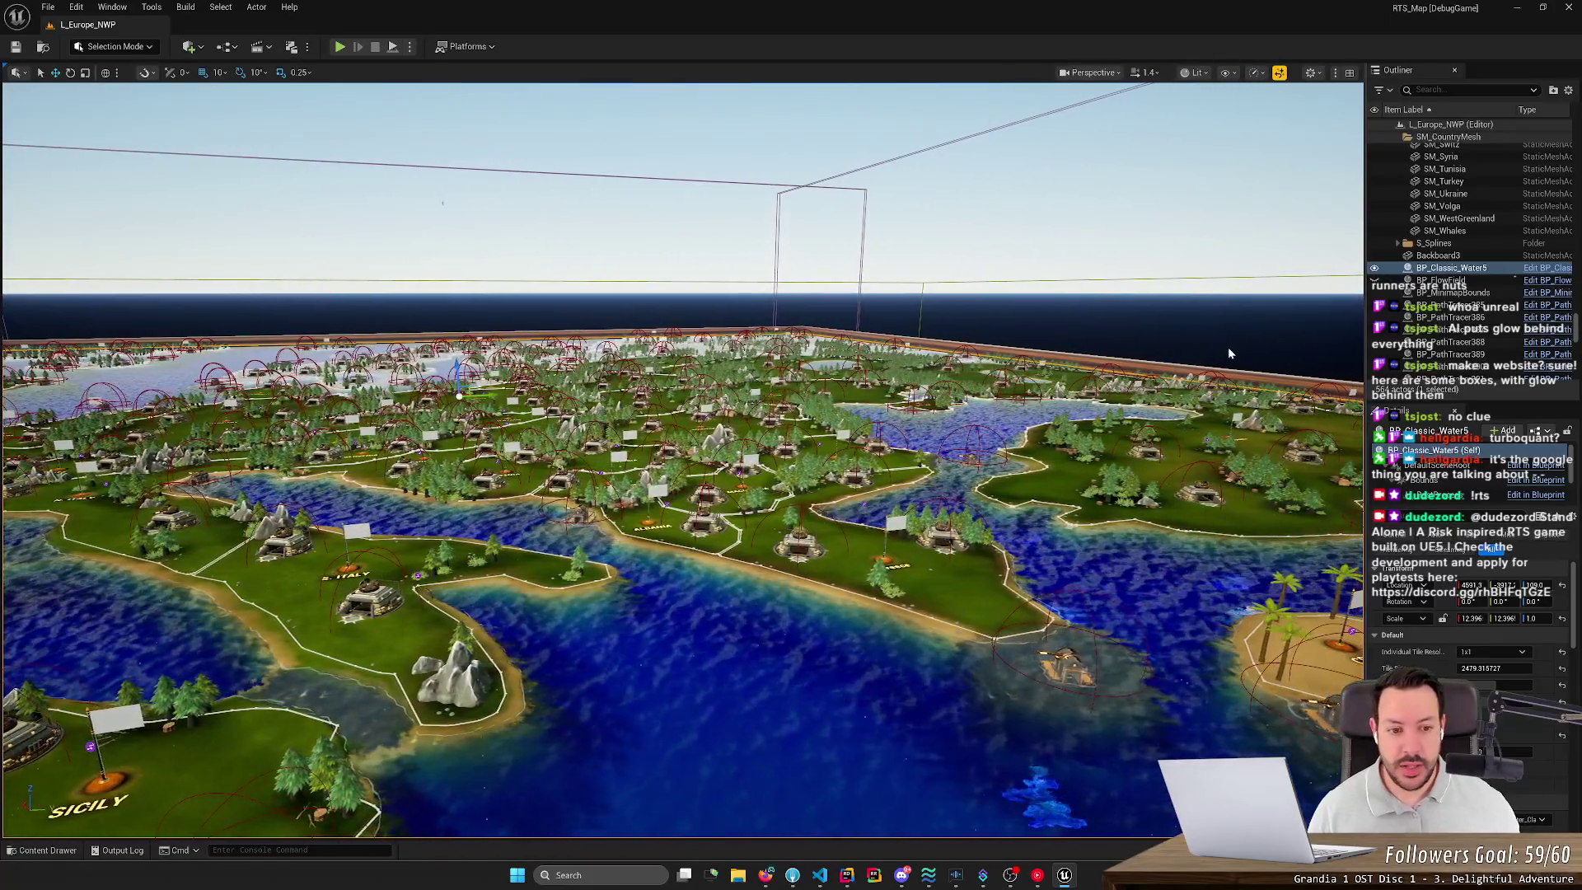
left_click(341, 48)
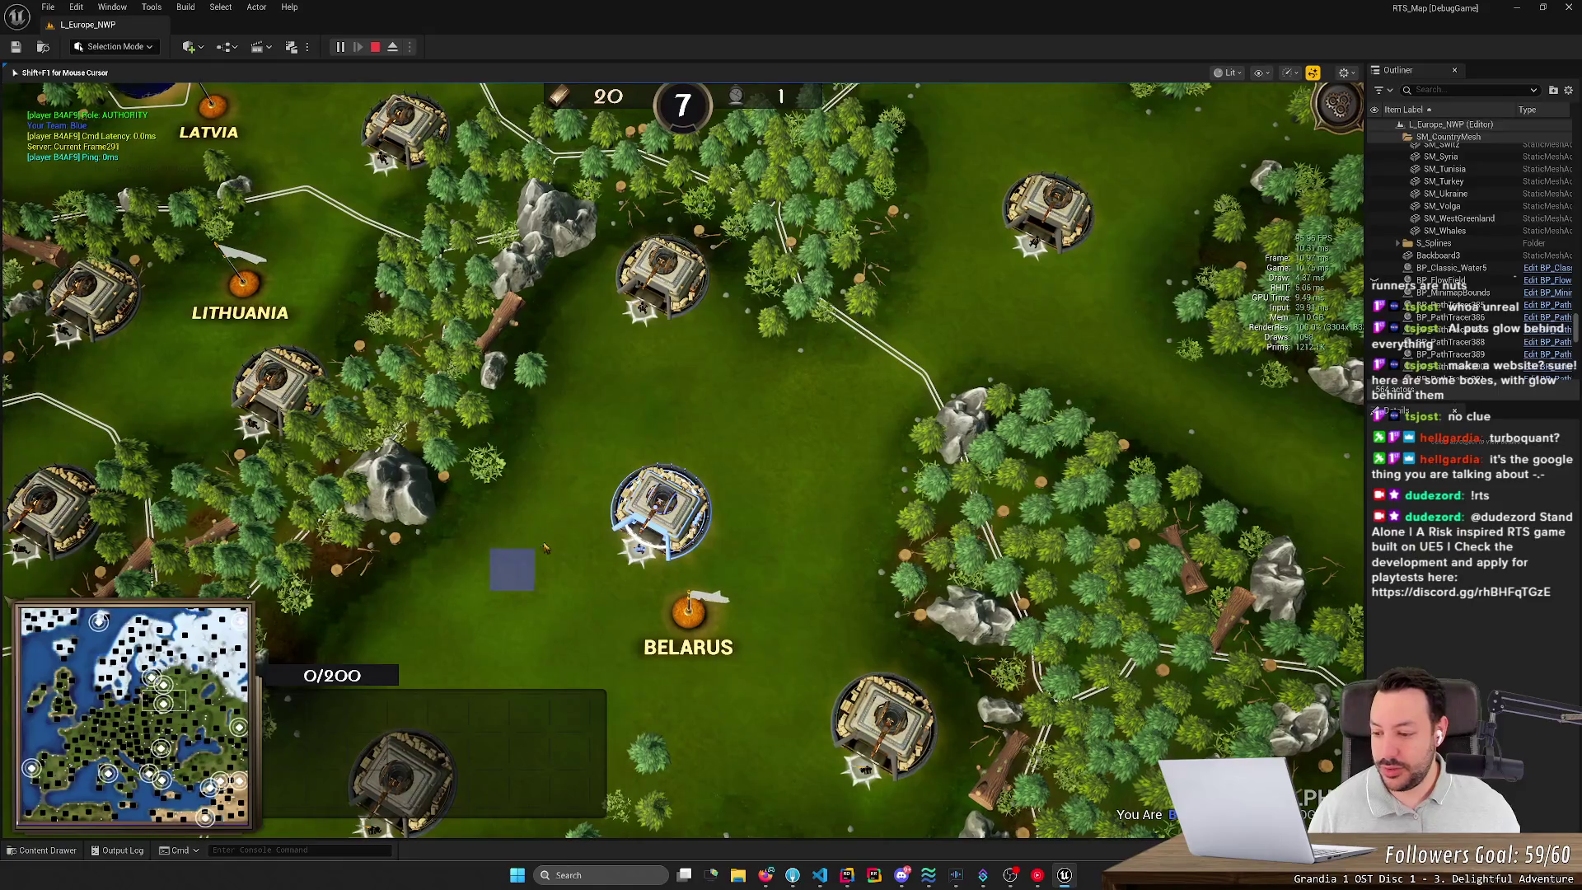
Step: Pan the game camera to Belarus, select its castle and send a unit onto the grass
left_click(534, 506)
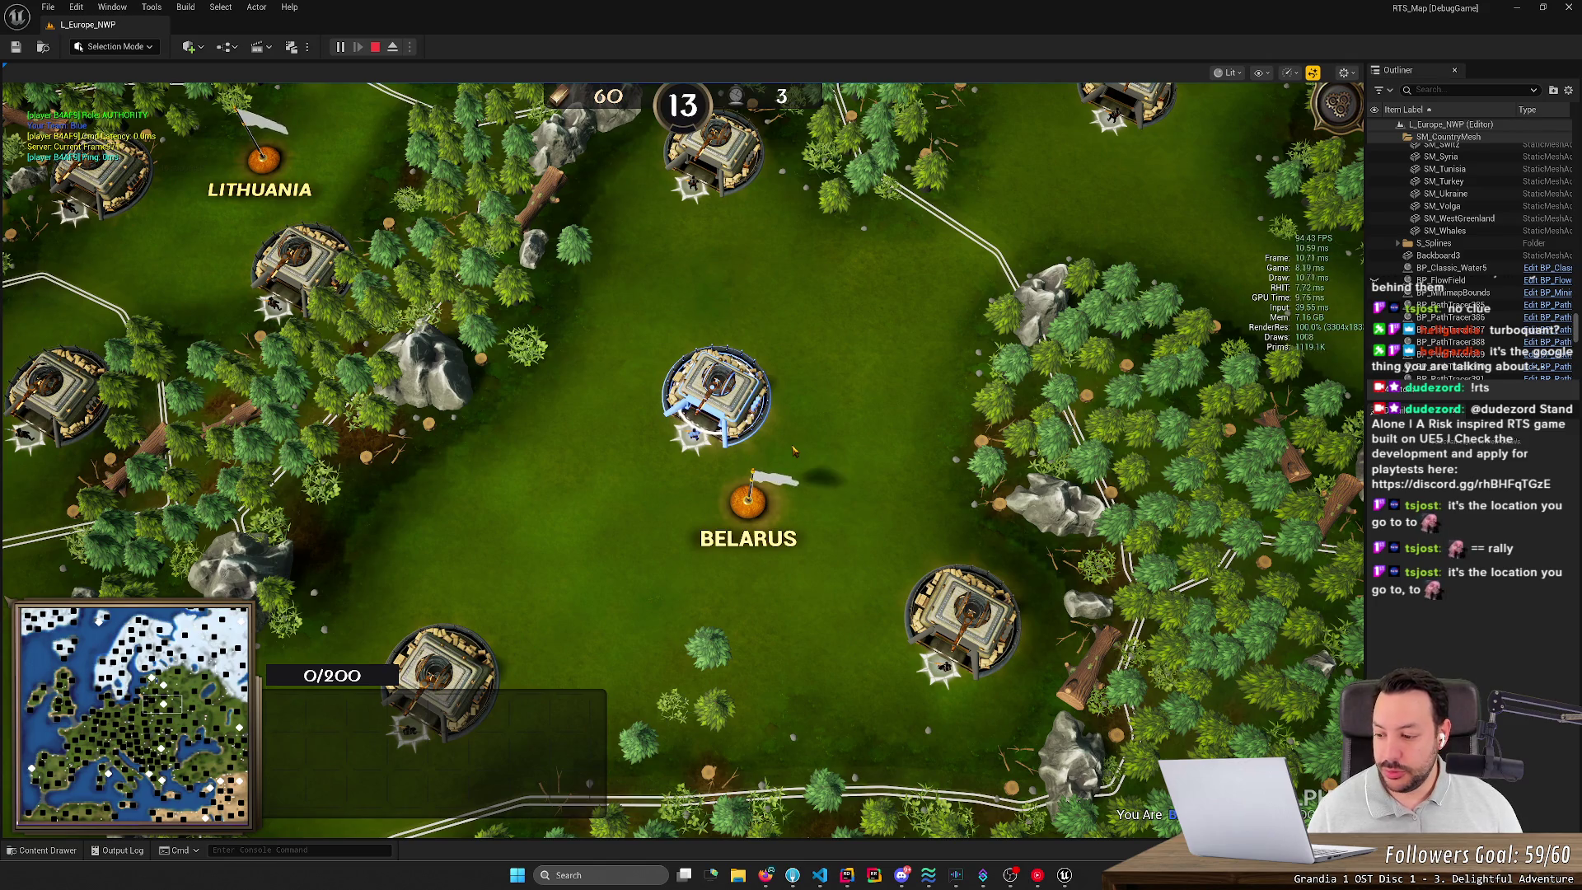
left_click(119, 622)
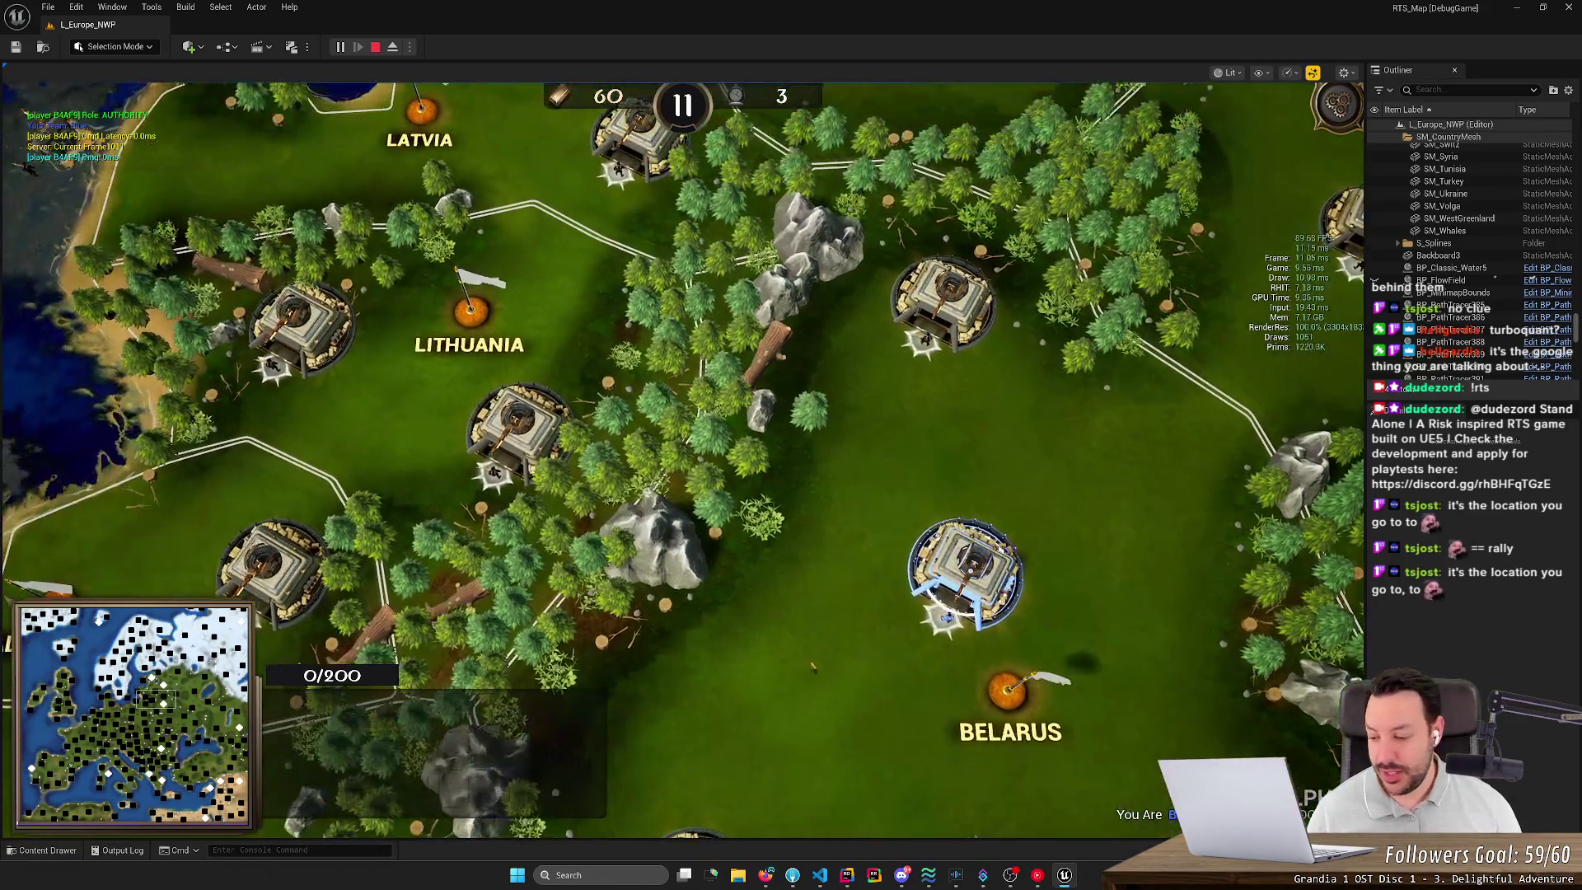
key("d")
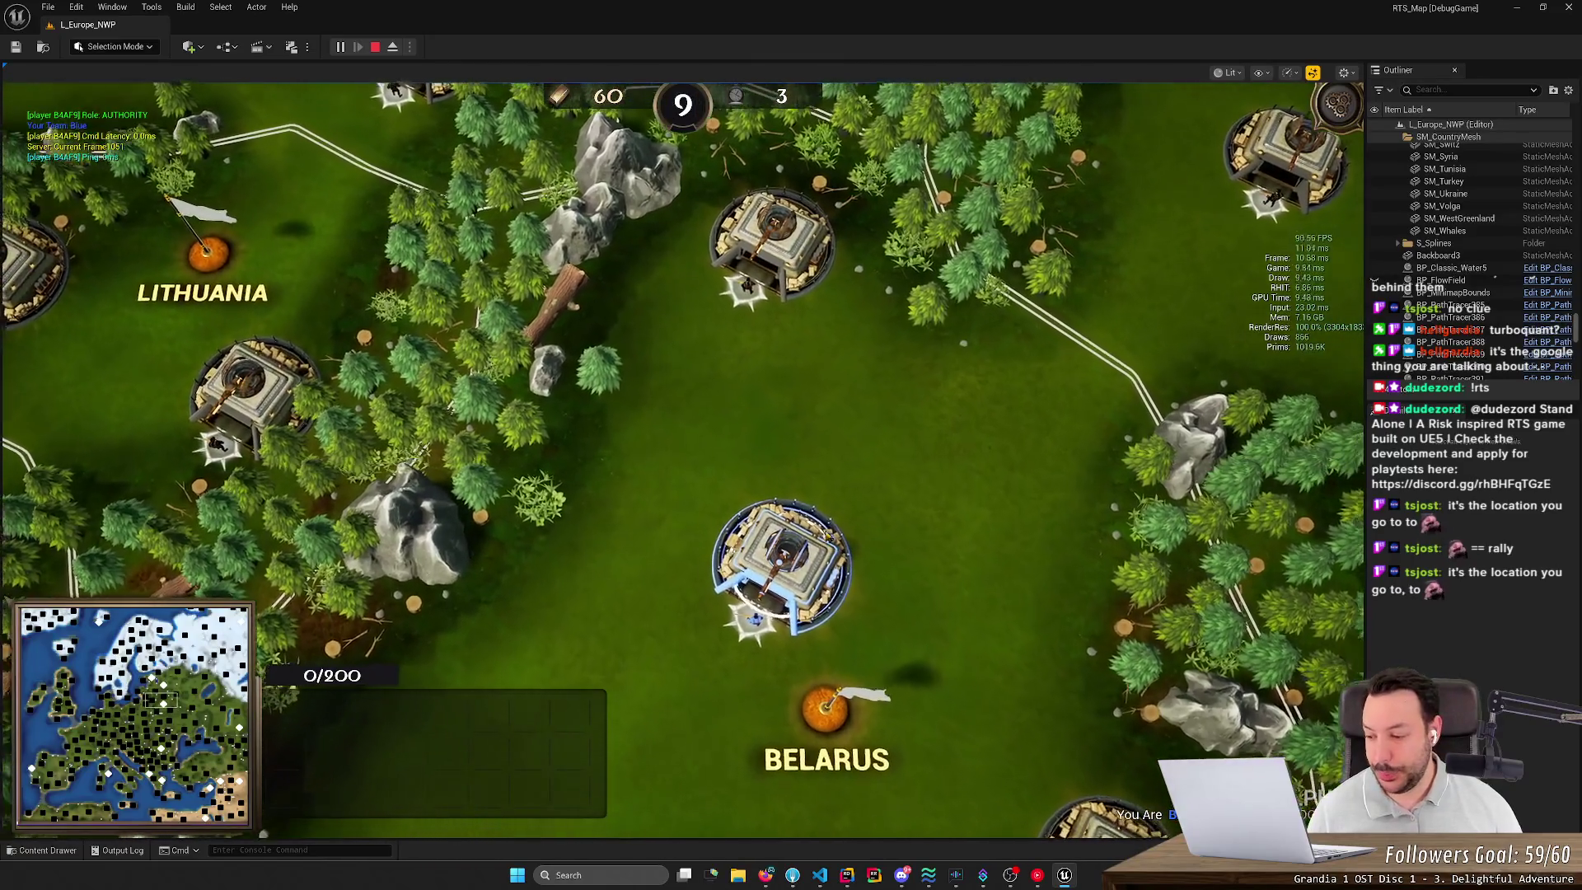
key("s")
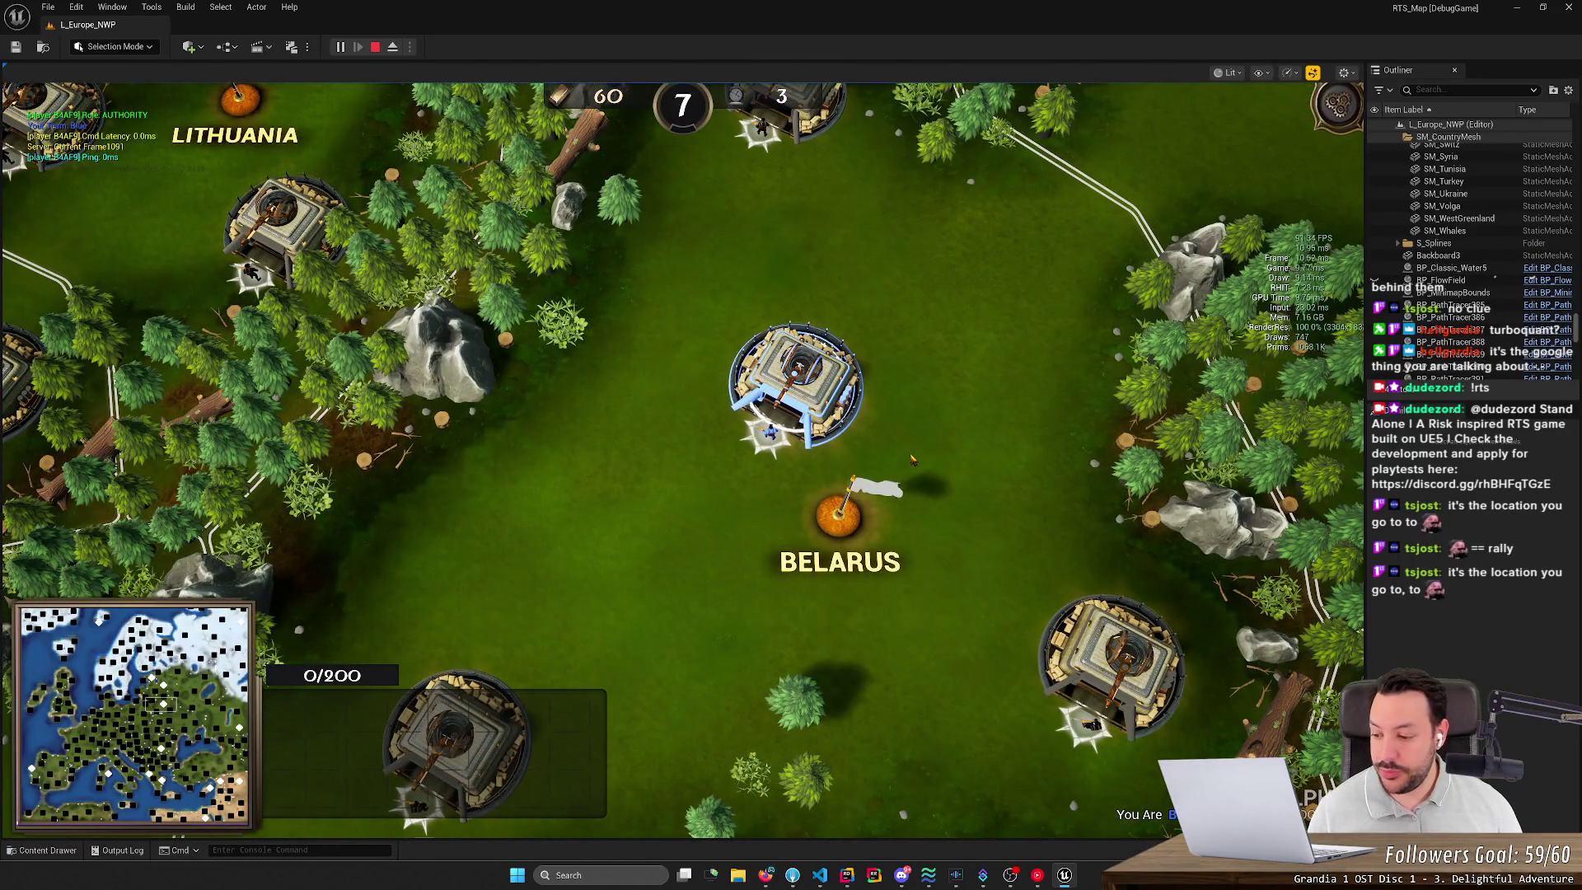
scroll(912, 459, "up", 2)
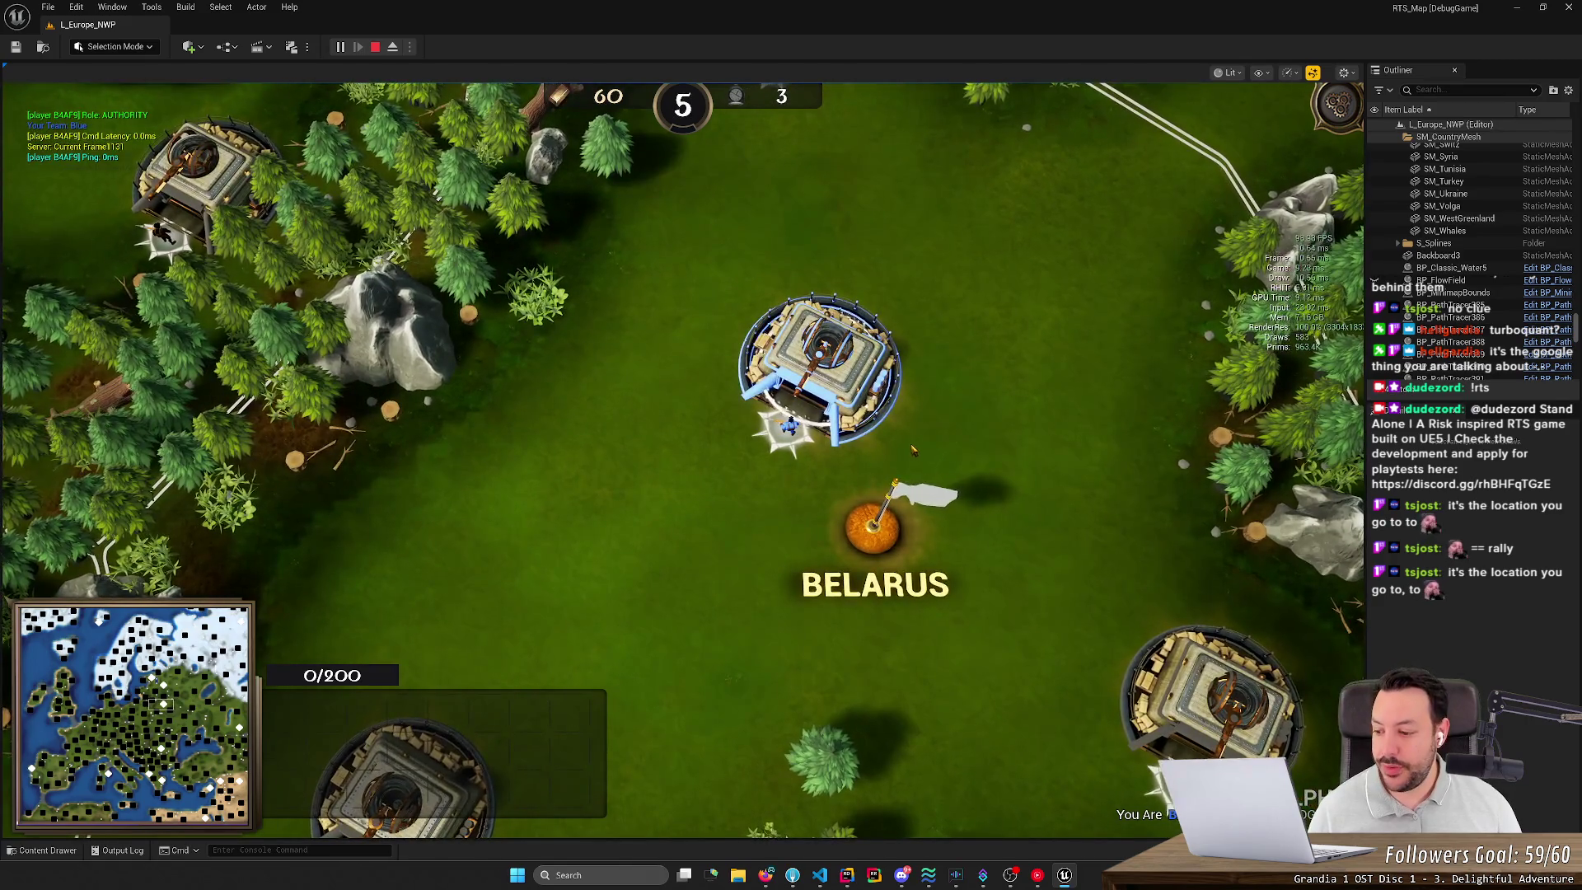
key("d")
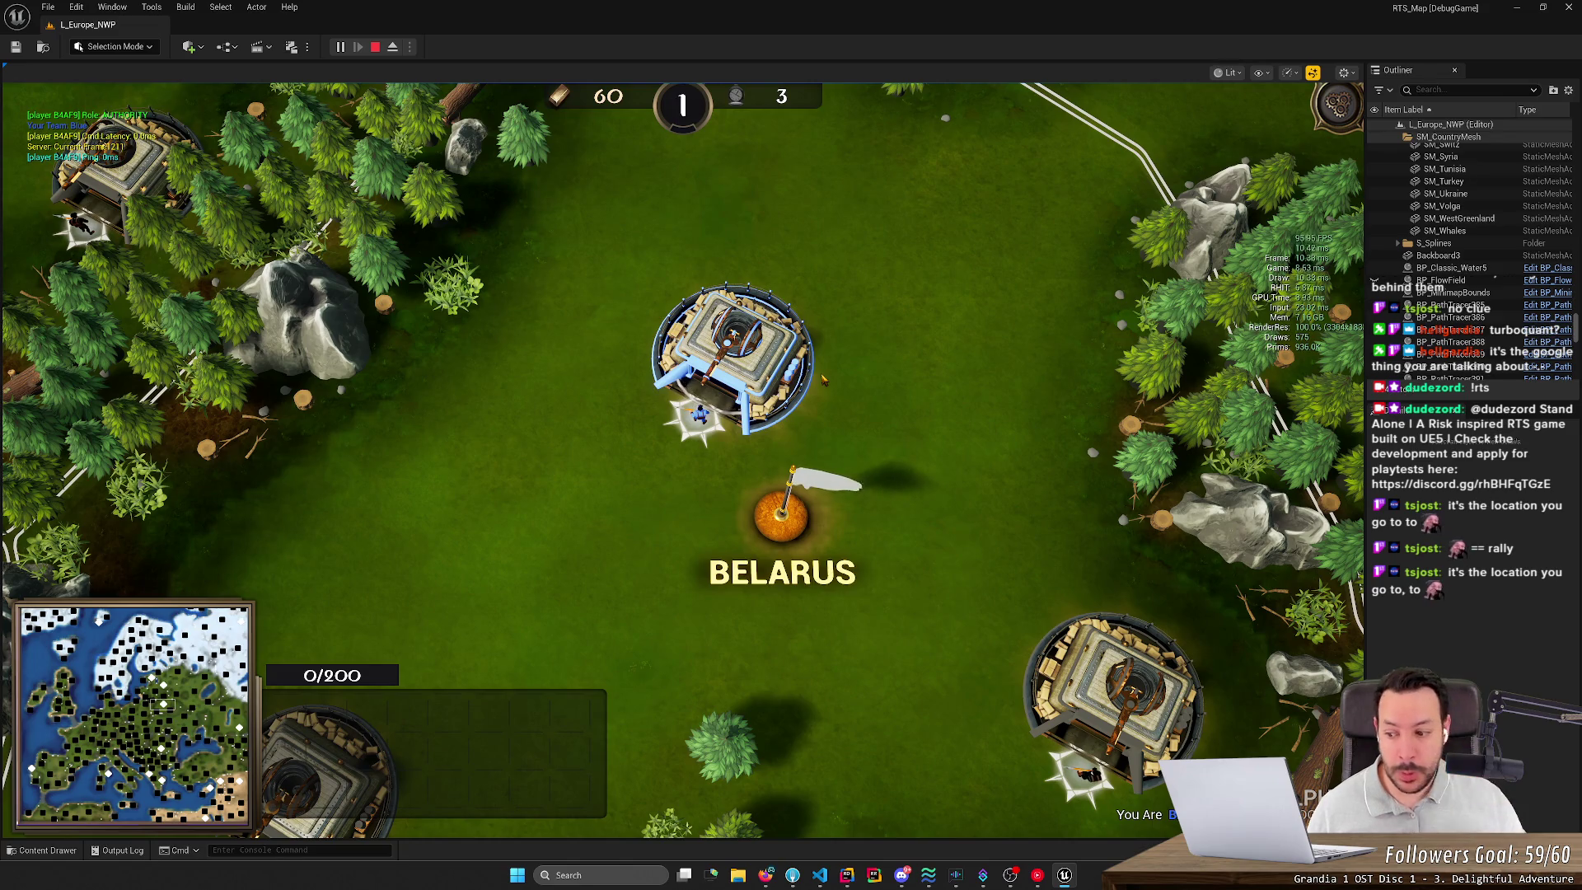
key("a")
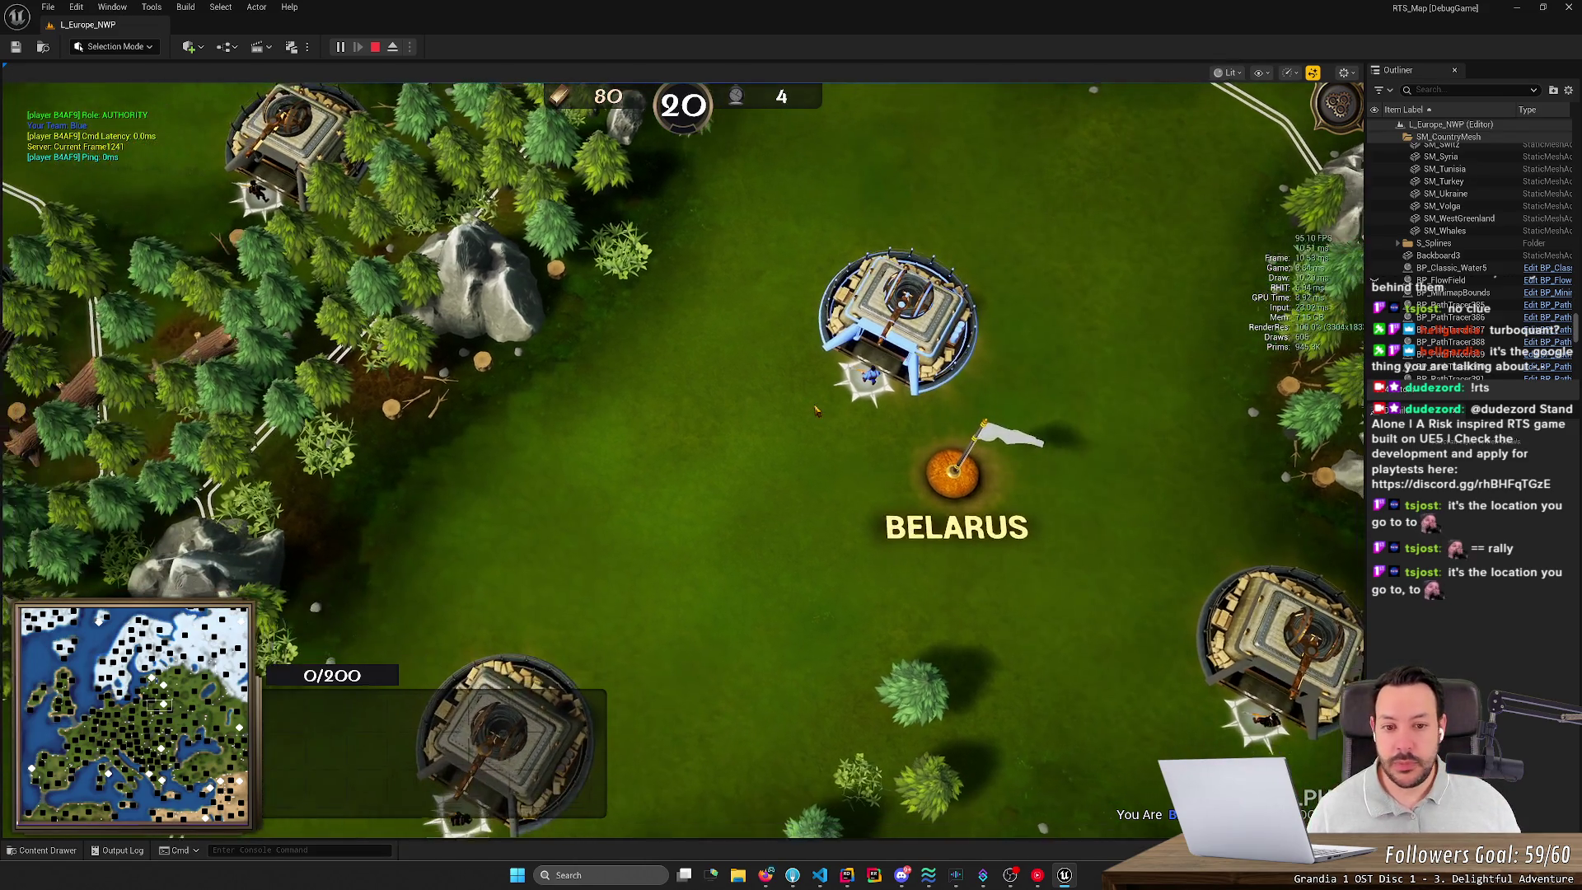
scroll(816, 410, "down", 3)
left_click(816, 396)
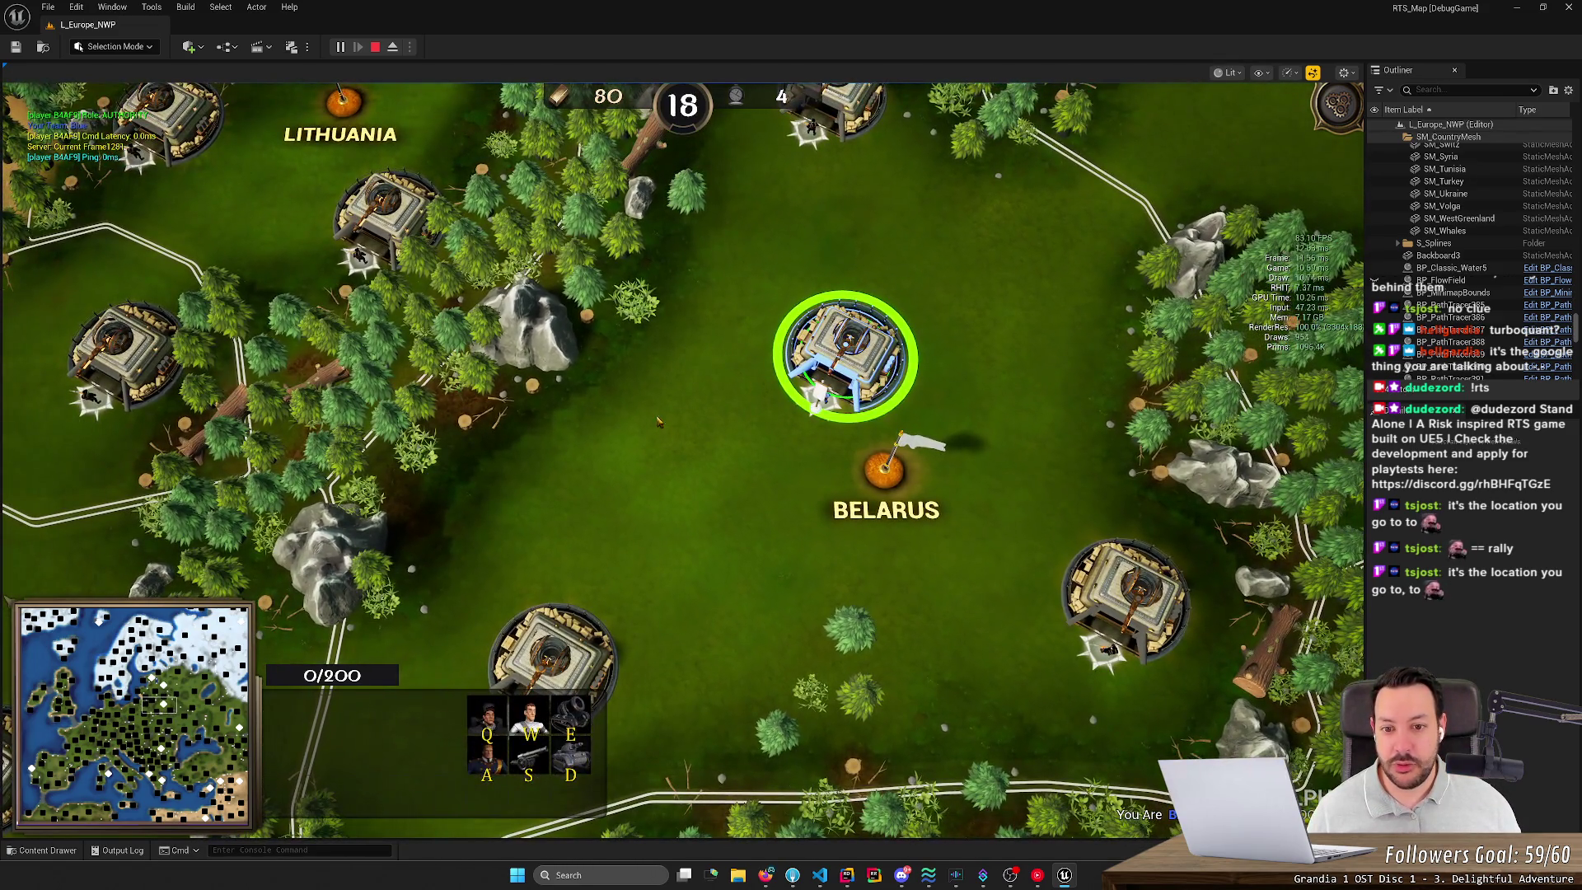
right_click(622, 408)
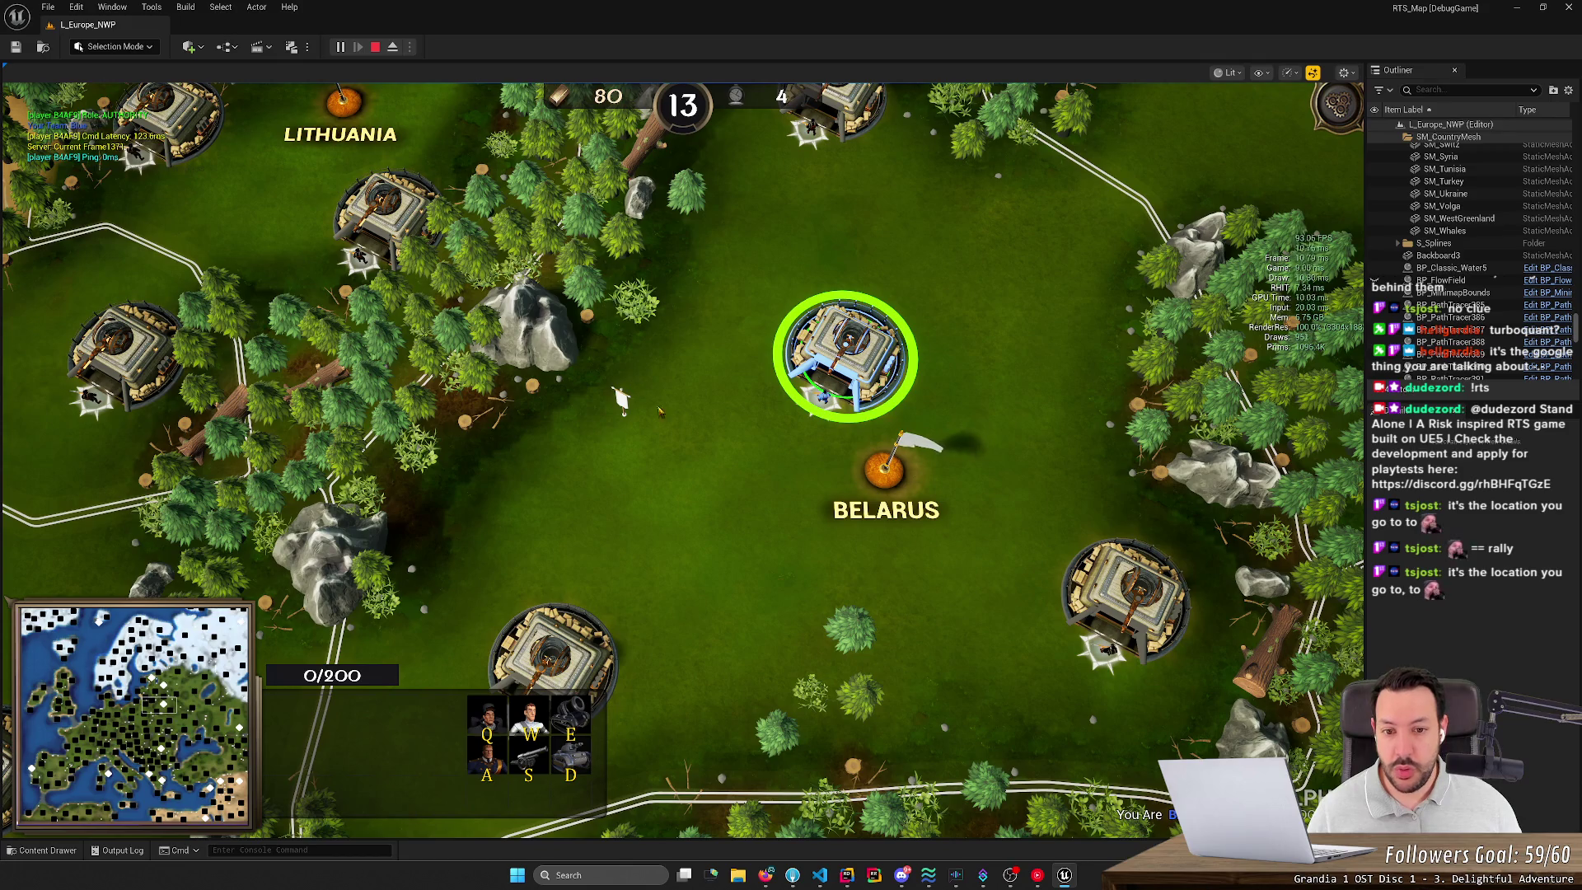
Step: Queue three Riflemen at the Belarus castle and pan north of it
key("q")
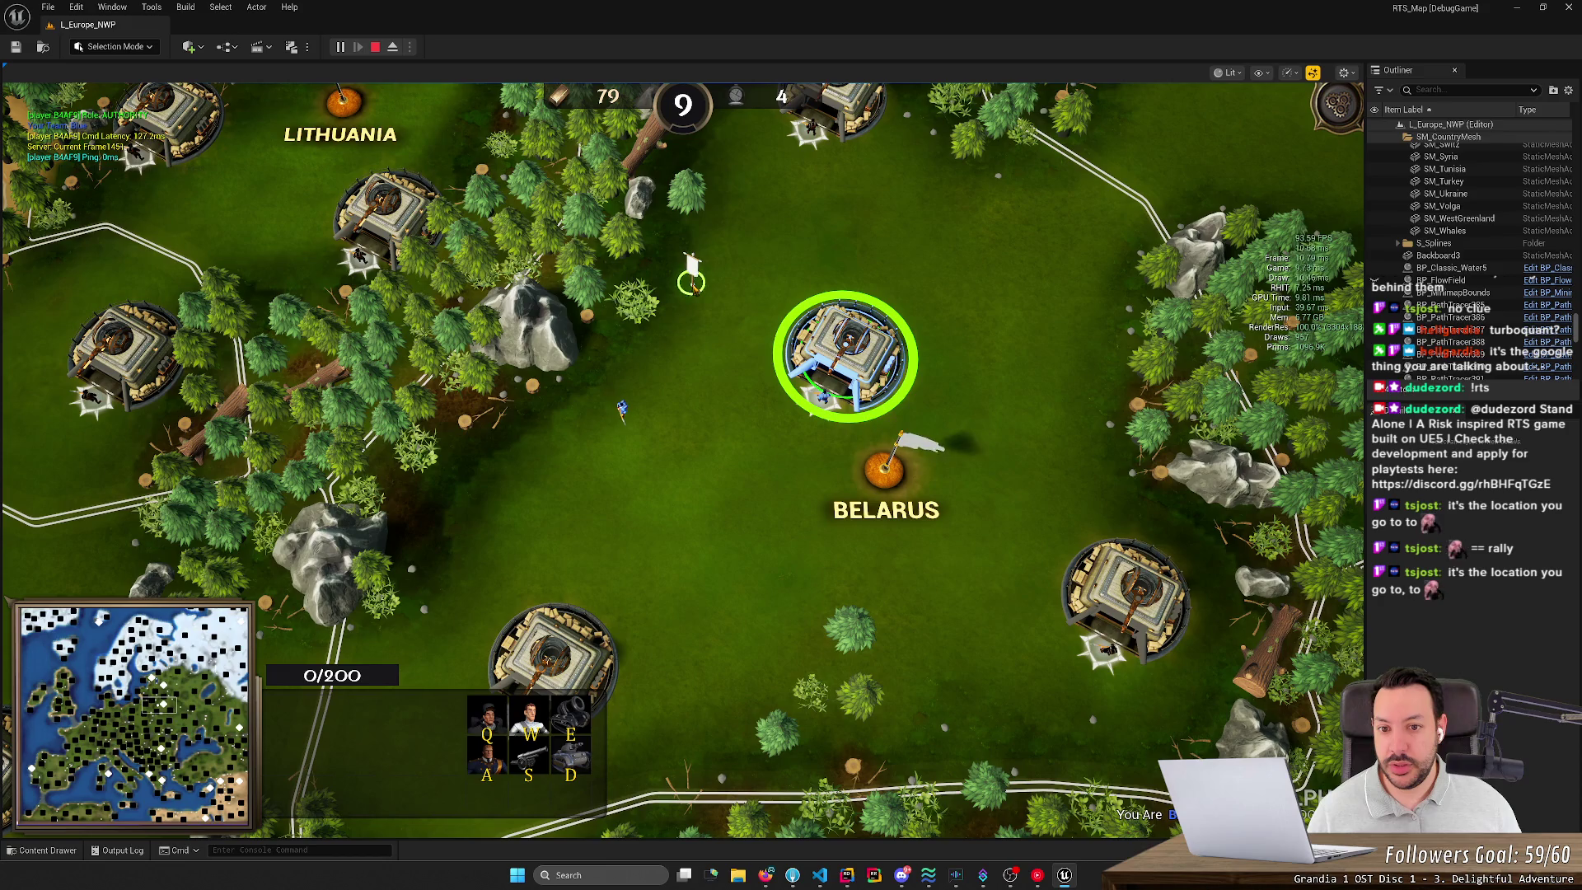
key("q")
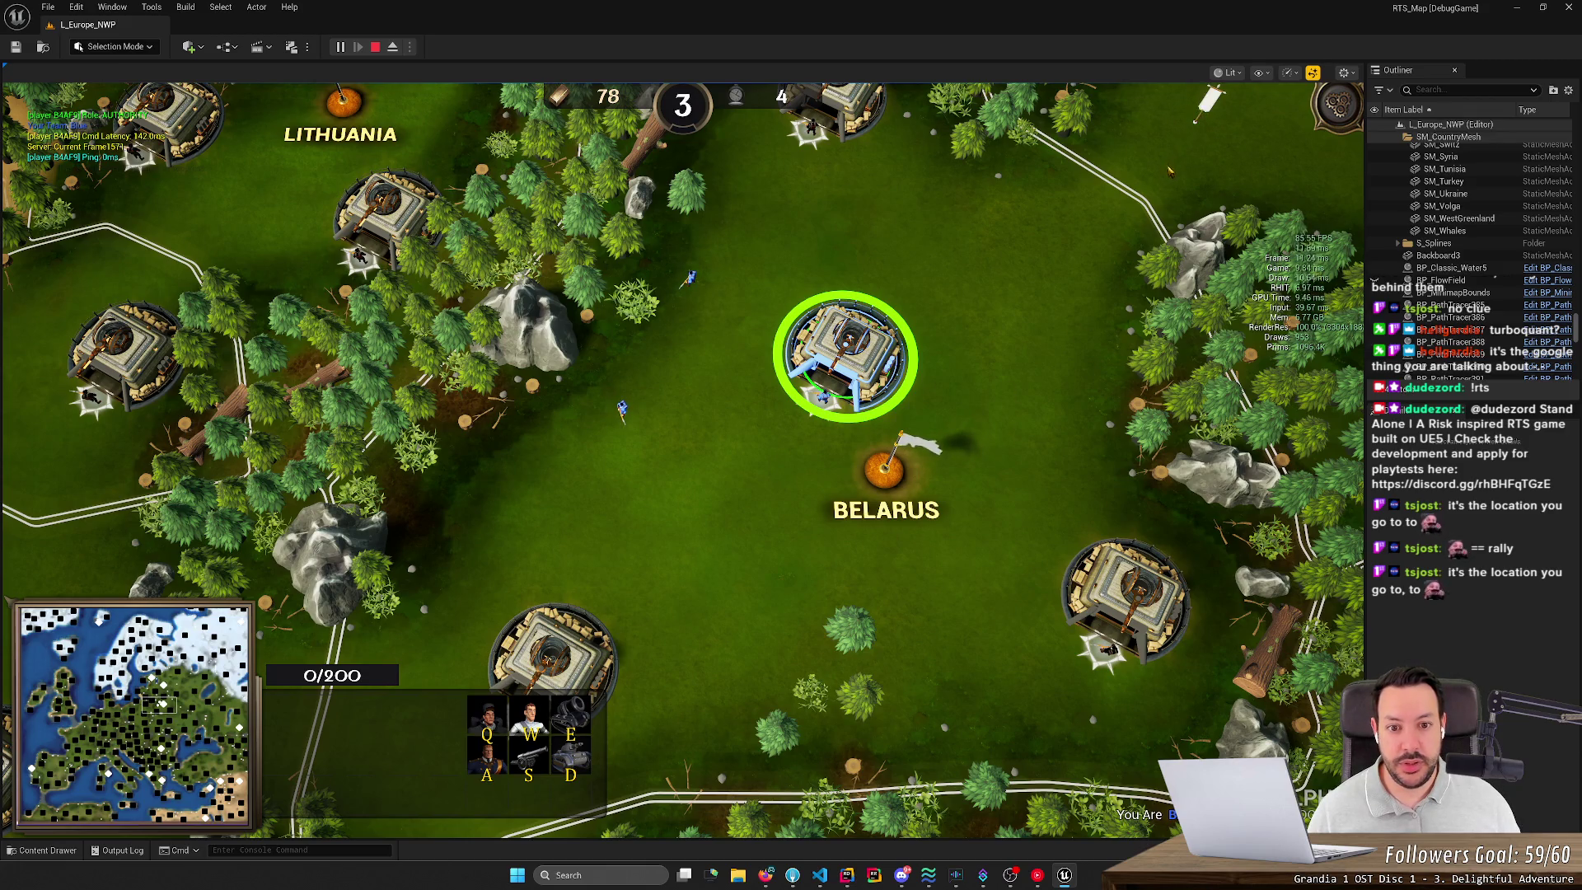
key("q")
left_click_drag(1135, 208, 892, 445)
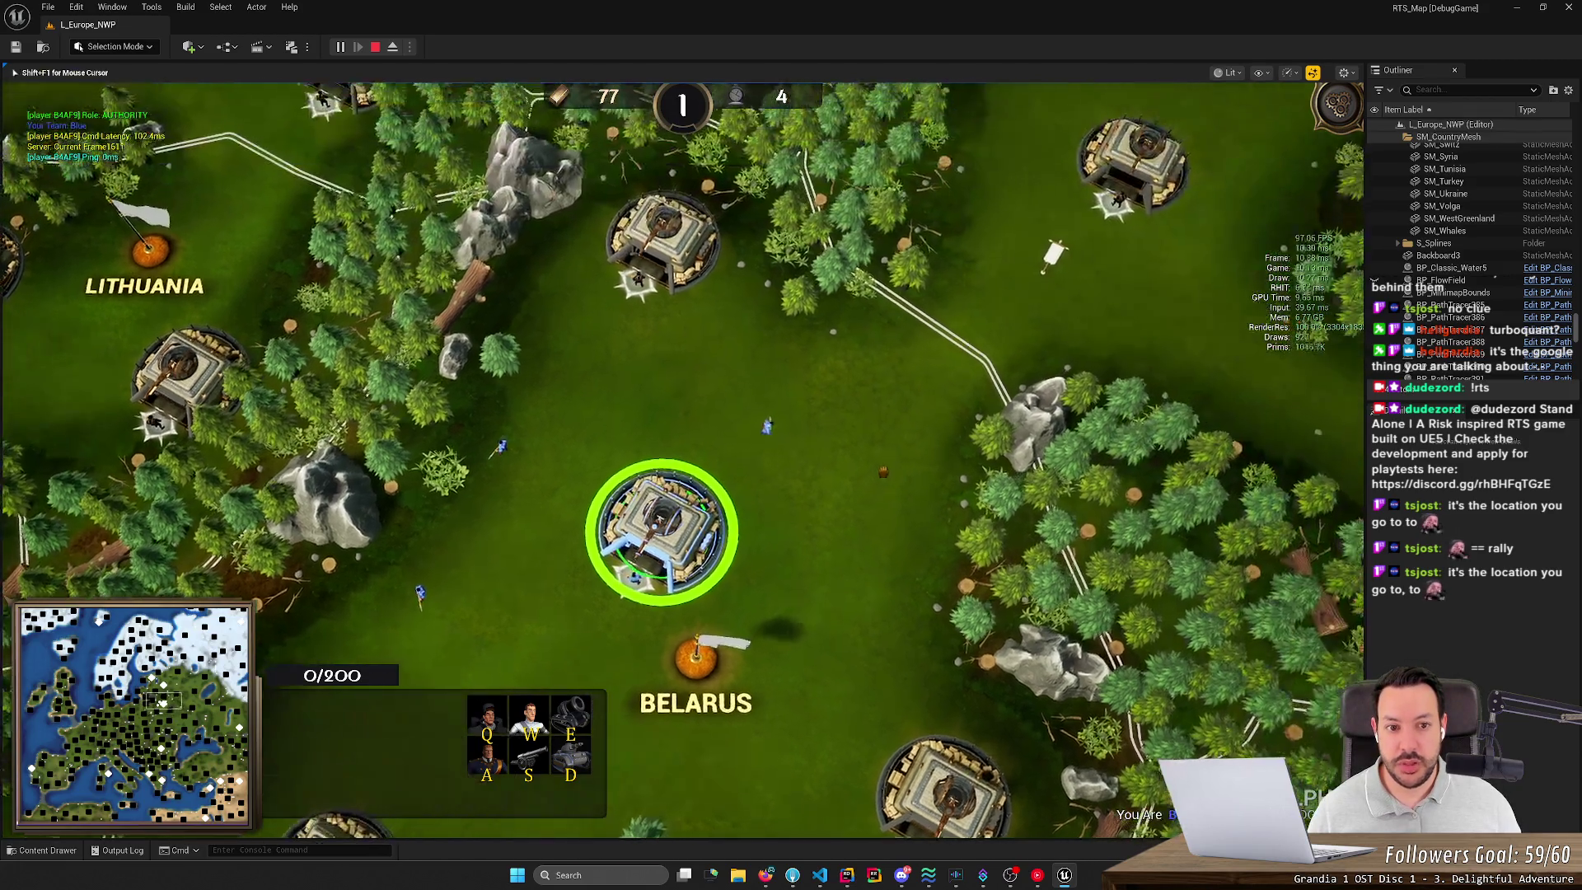
Step: Walk a Rifleman toward the castle and set the castle's rally point on the grass
left_click(898, 362)
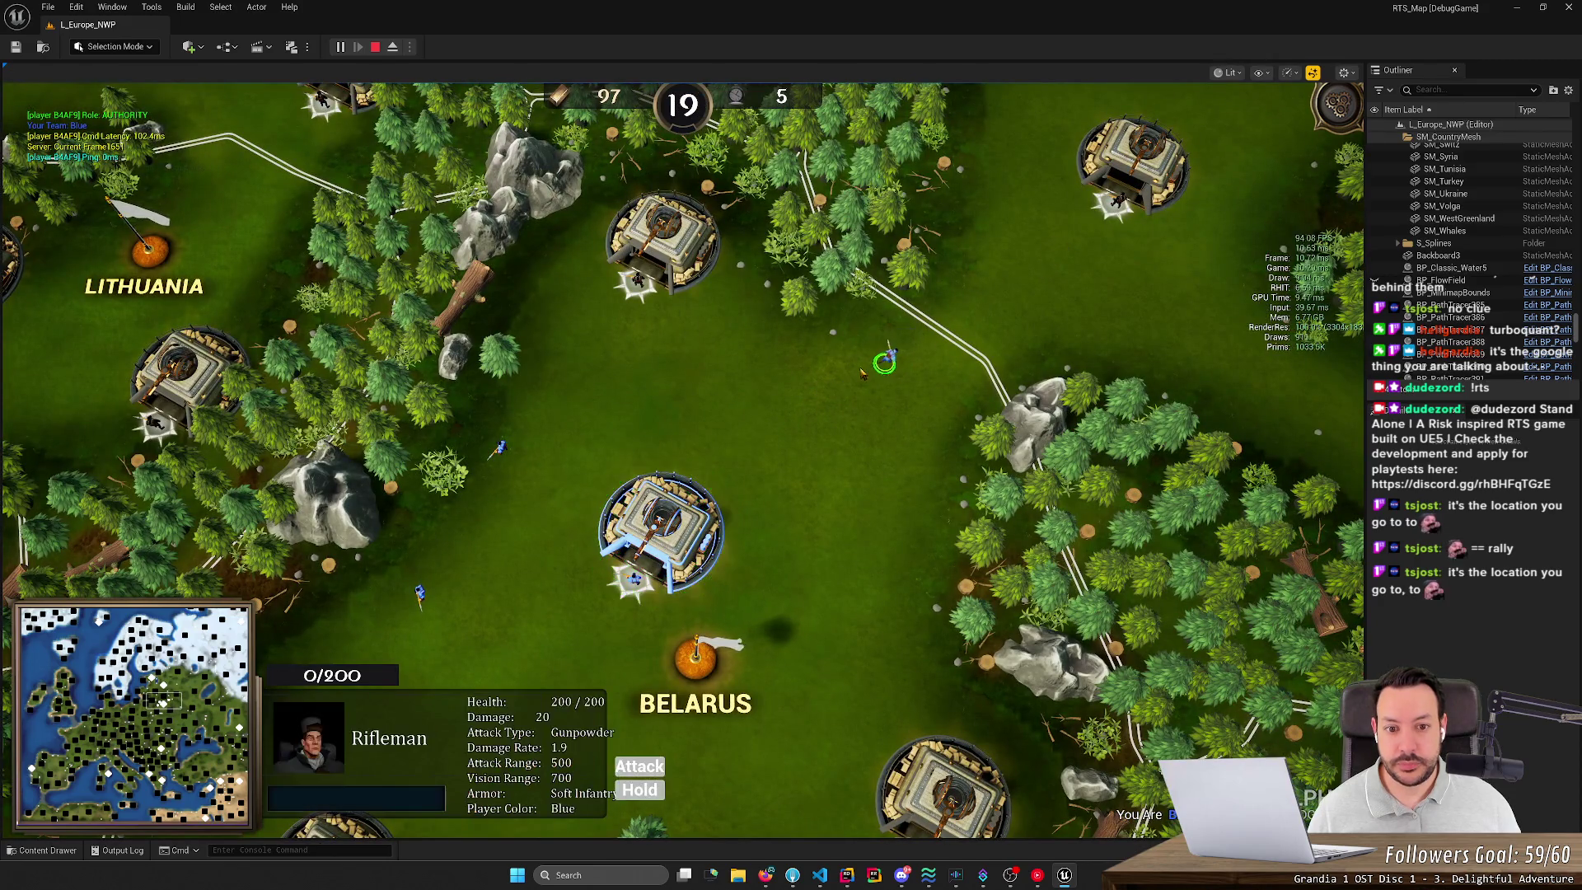
right_click(799, 476)
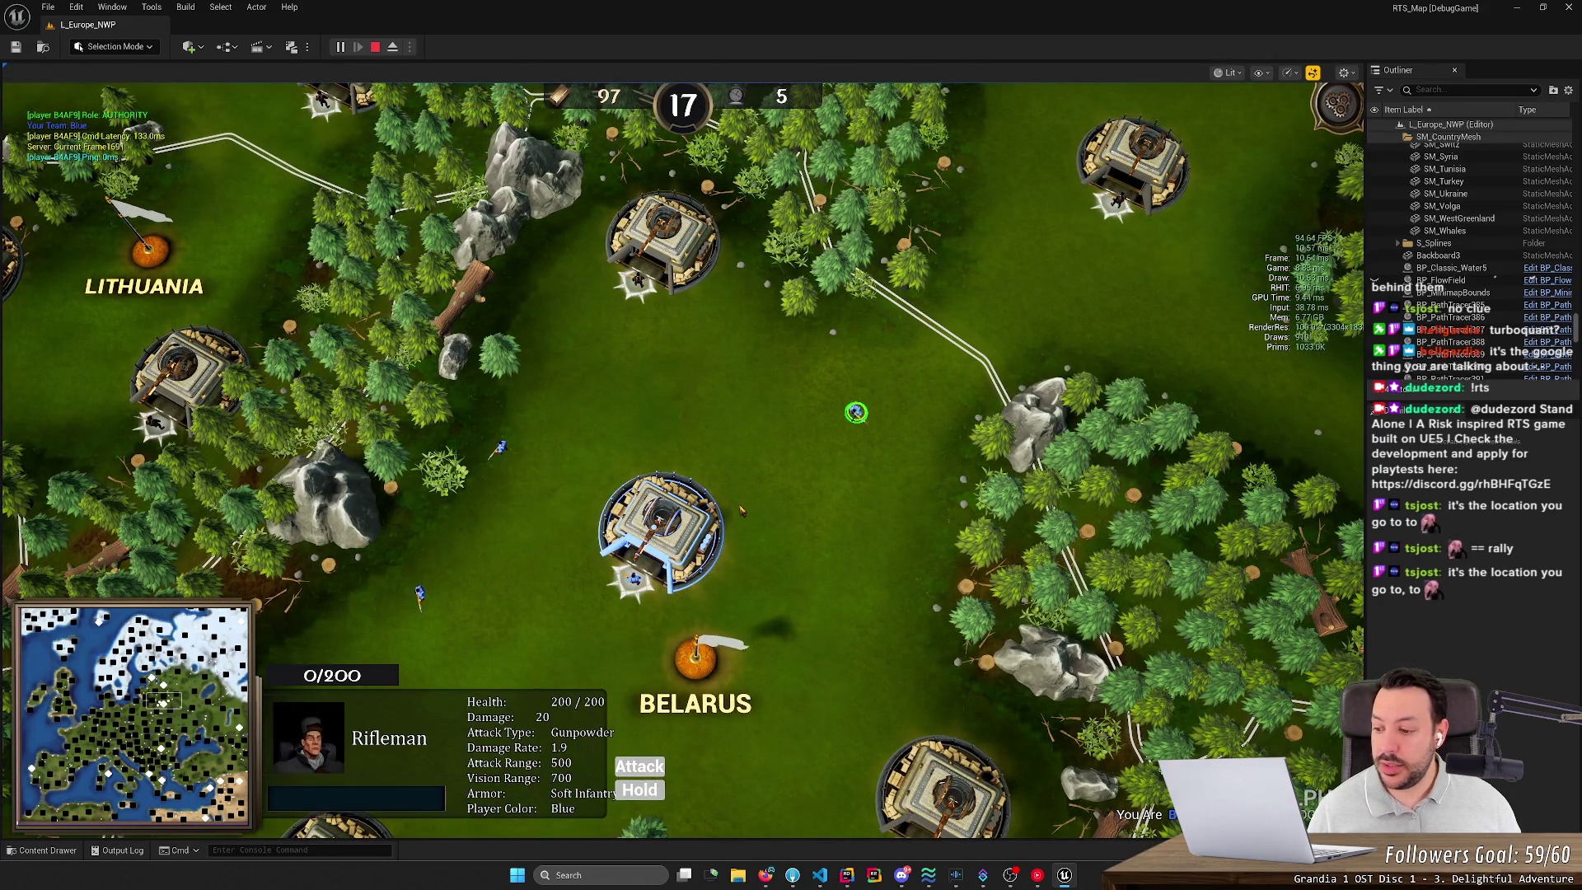
left_click(696, 532)
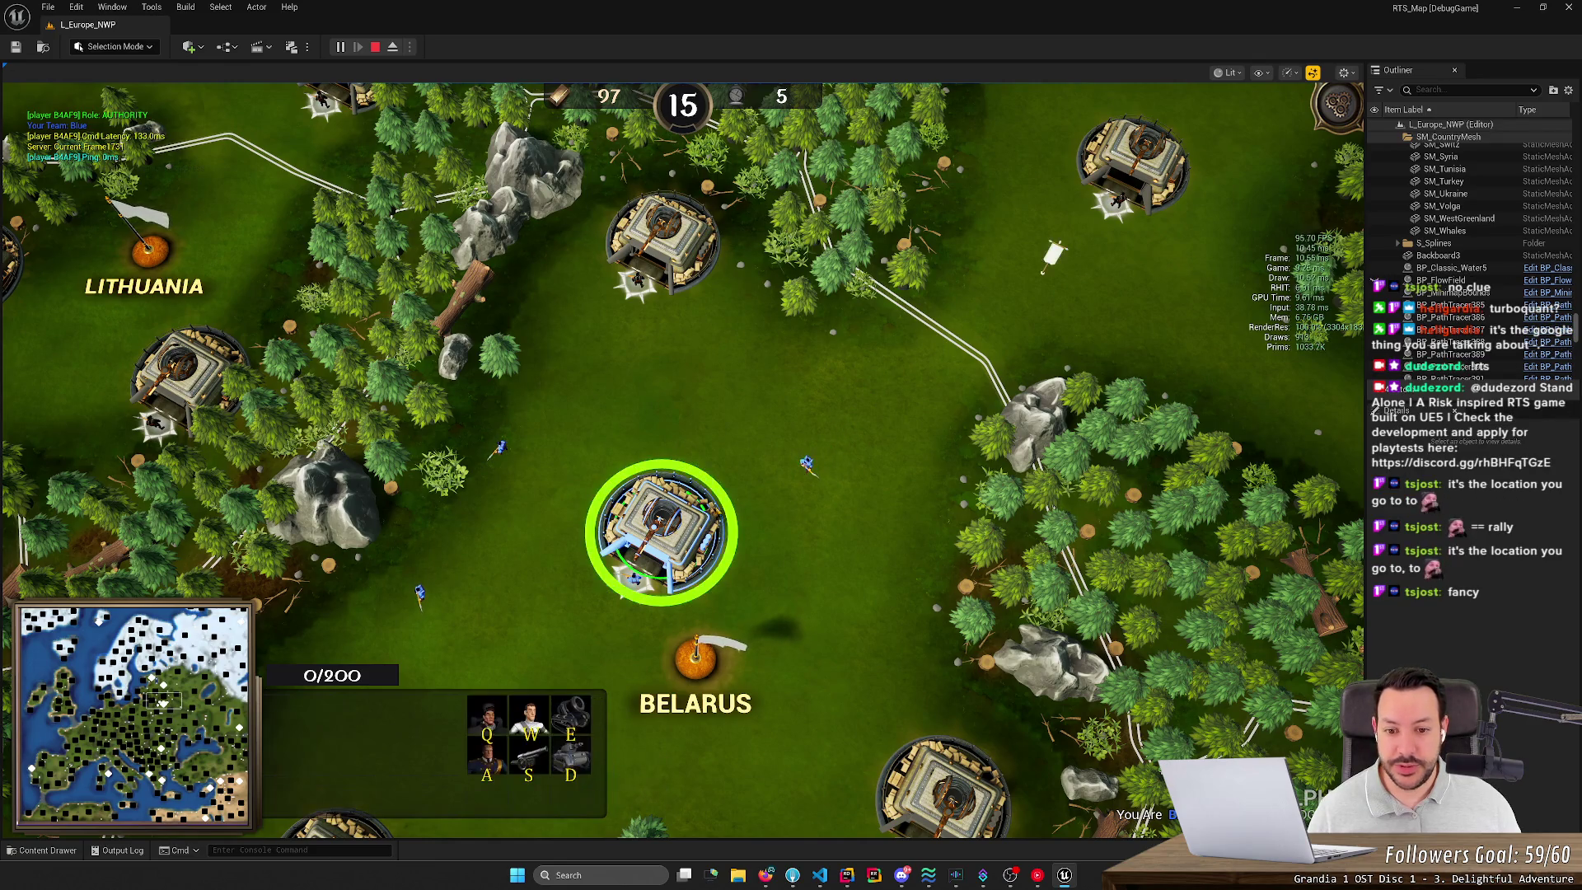
right_click(807, 462)
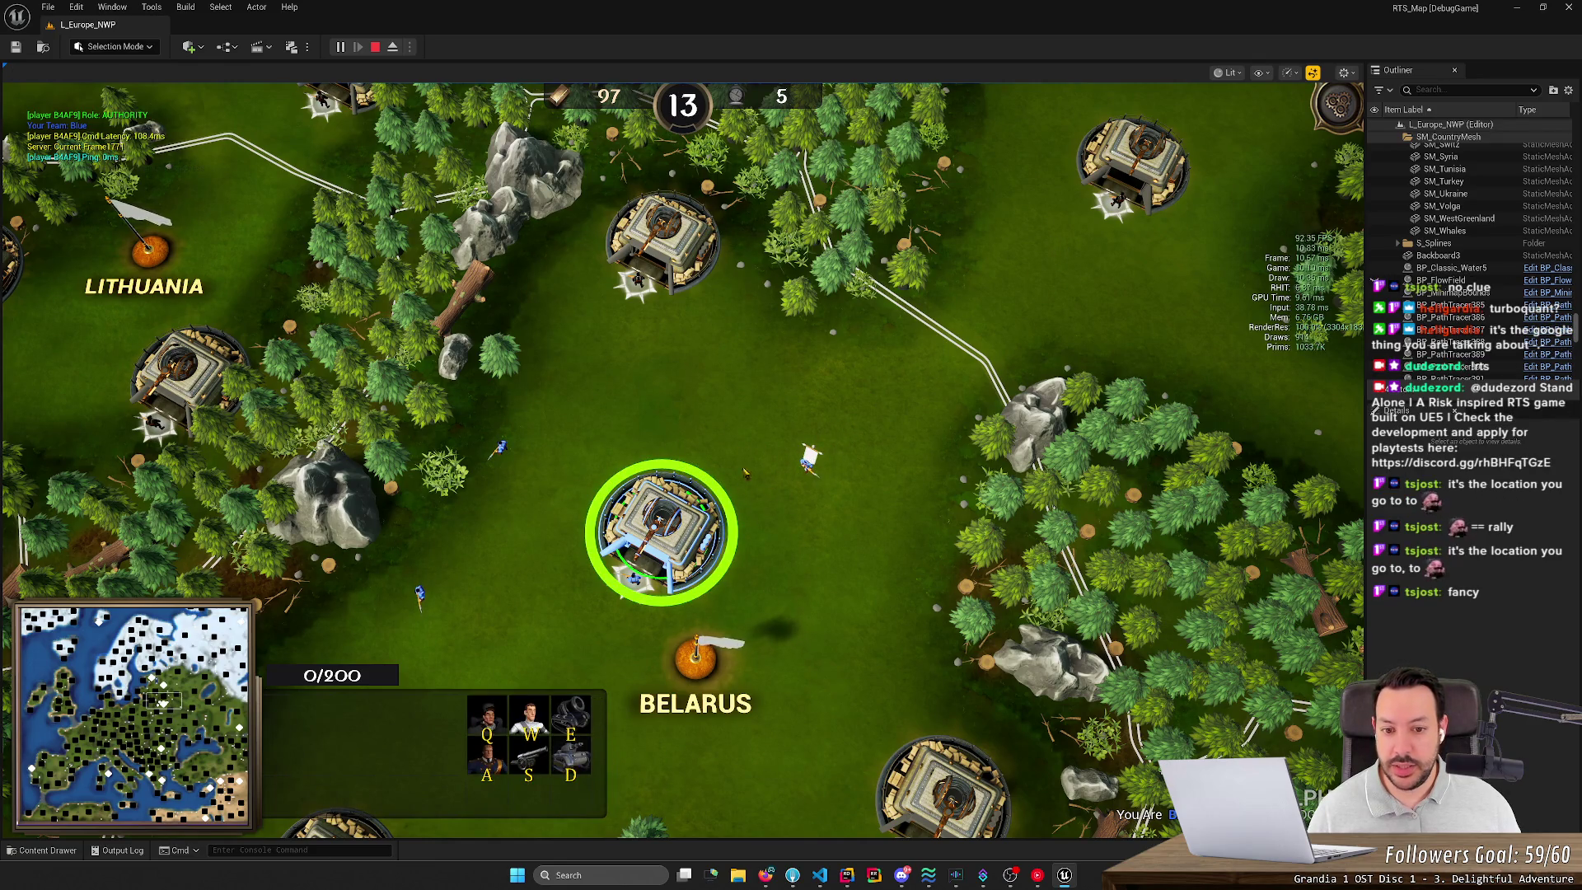
Step: Send the Rifleman northeast and back toward the castle, then queue another Rifleman
left_click(809, 458)
right_click(884, 391)
left_click(672, 523)
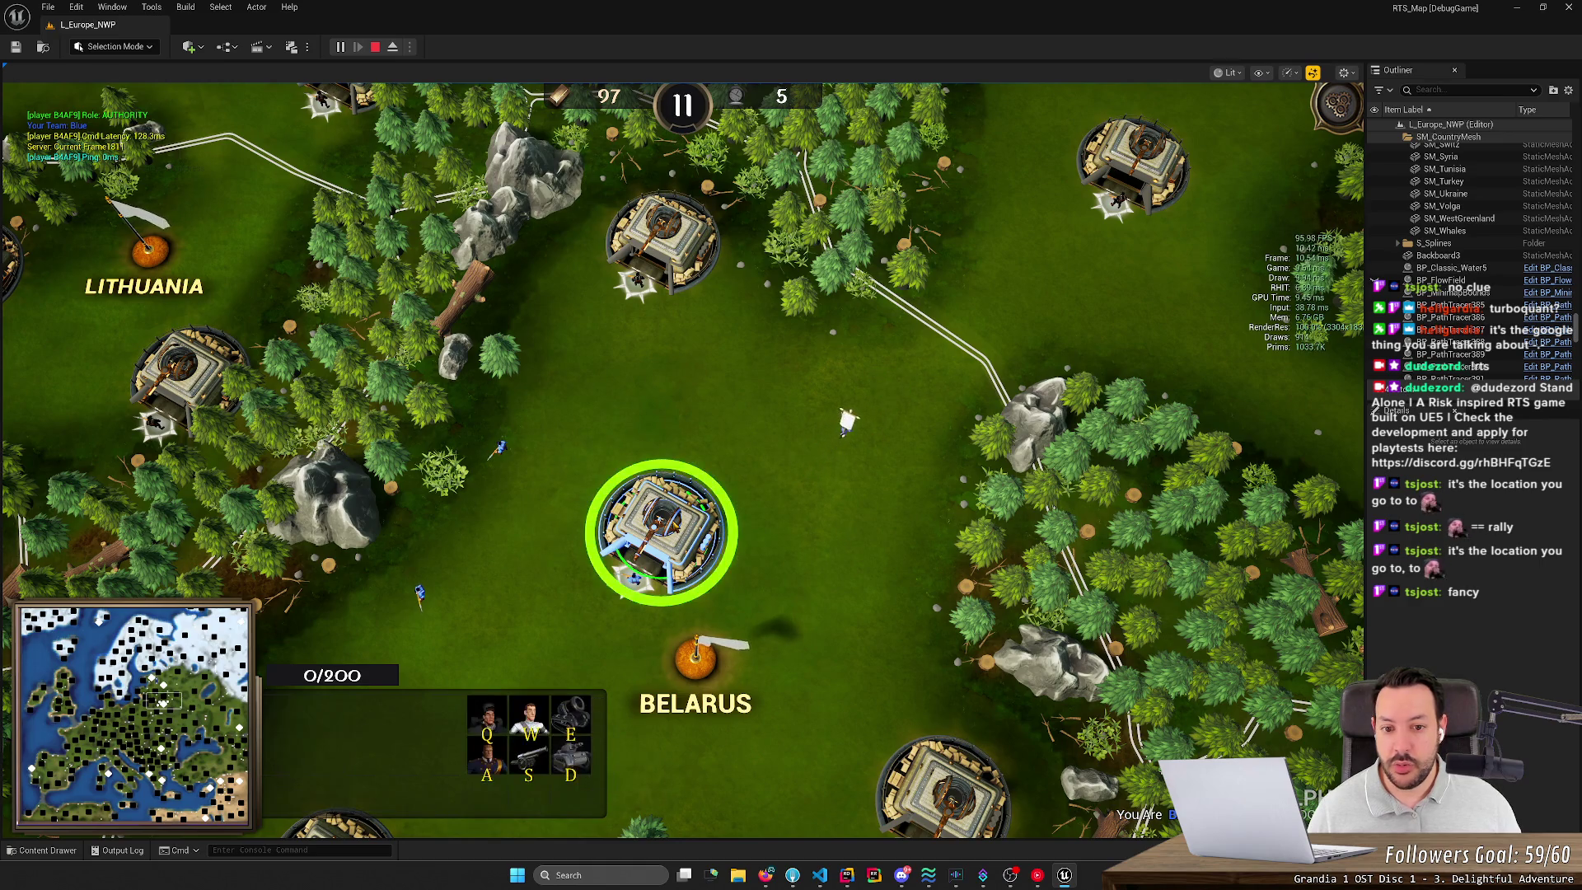
left_click(883, 389)
left_click(672, 523)
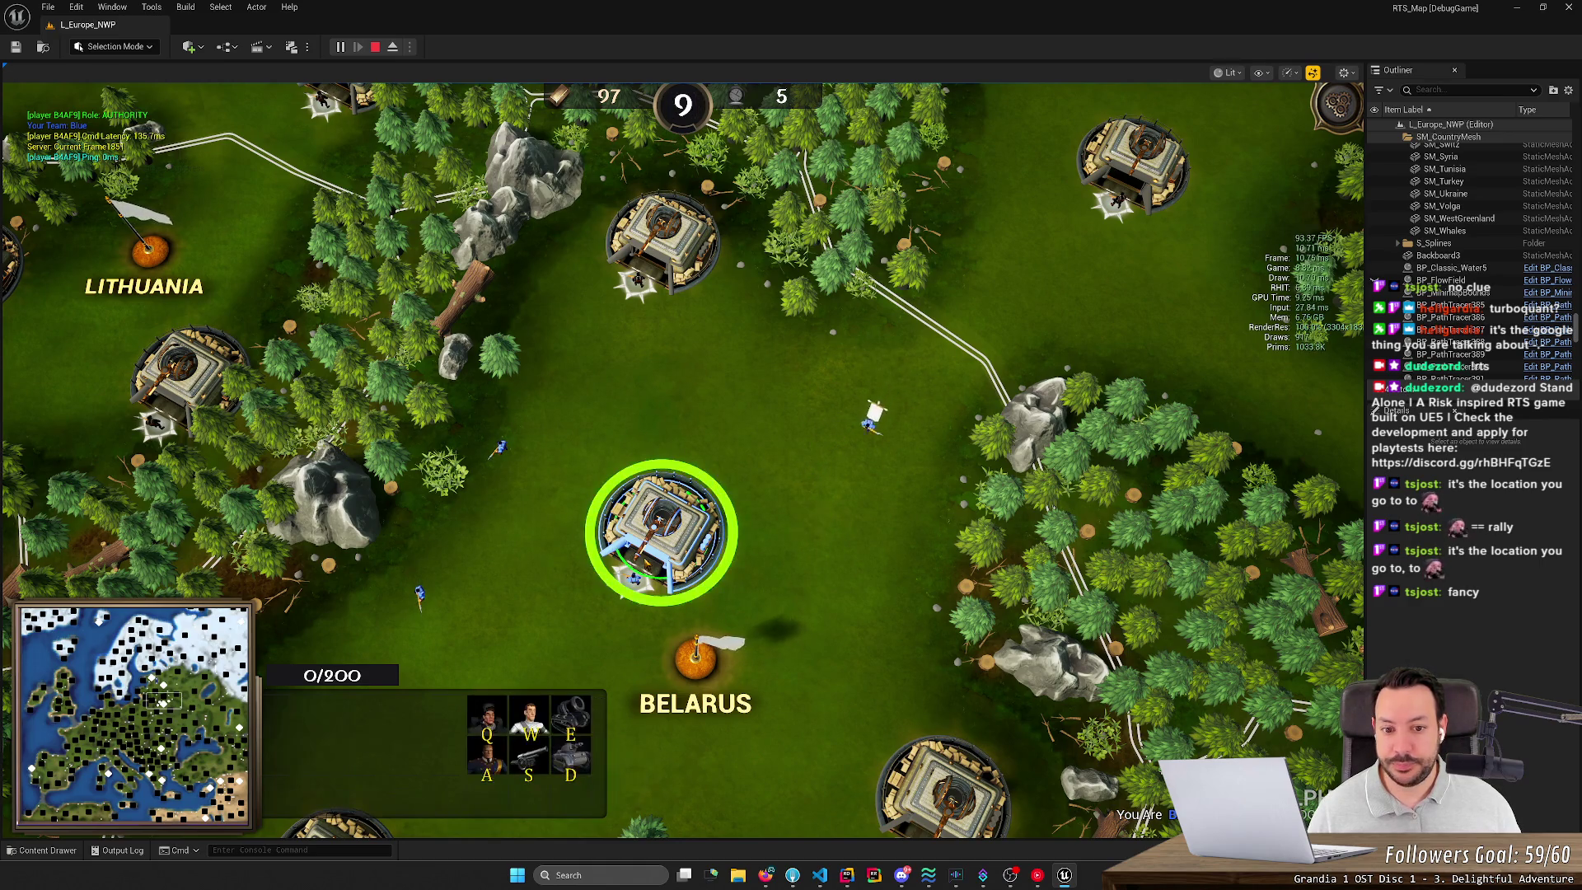
left_click(793, 486)
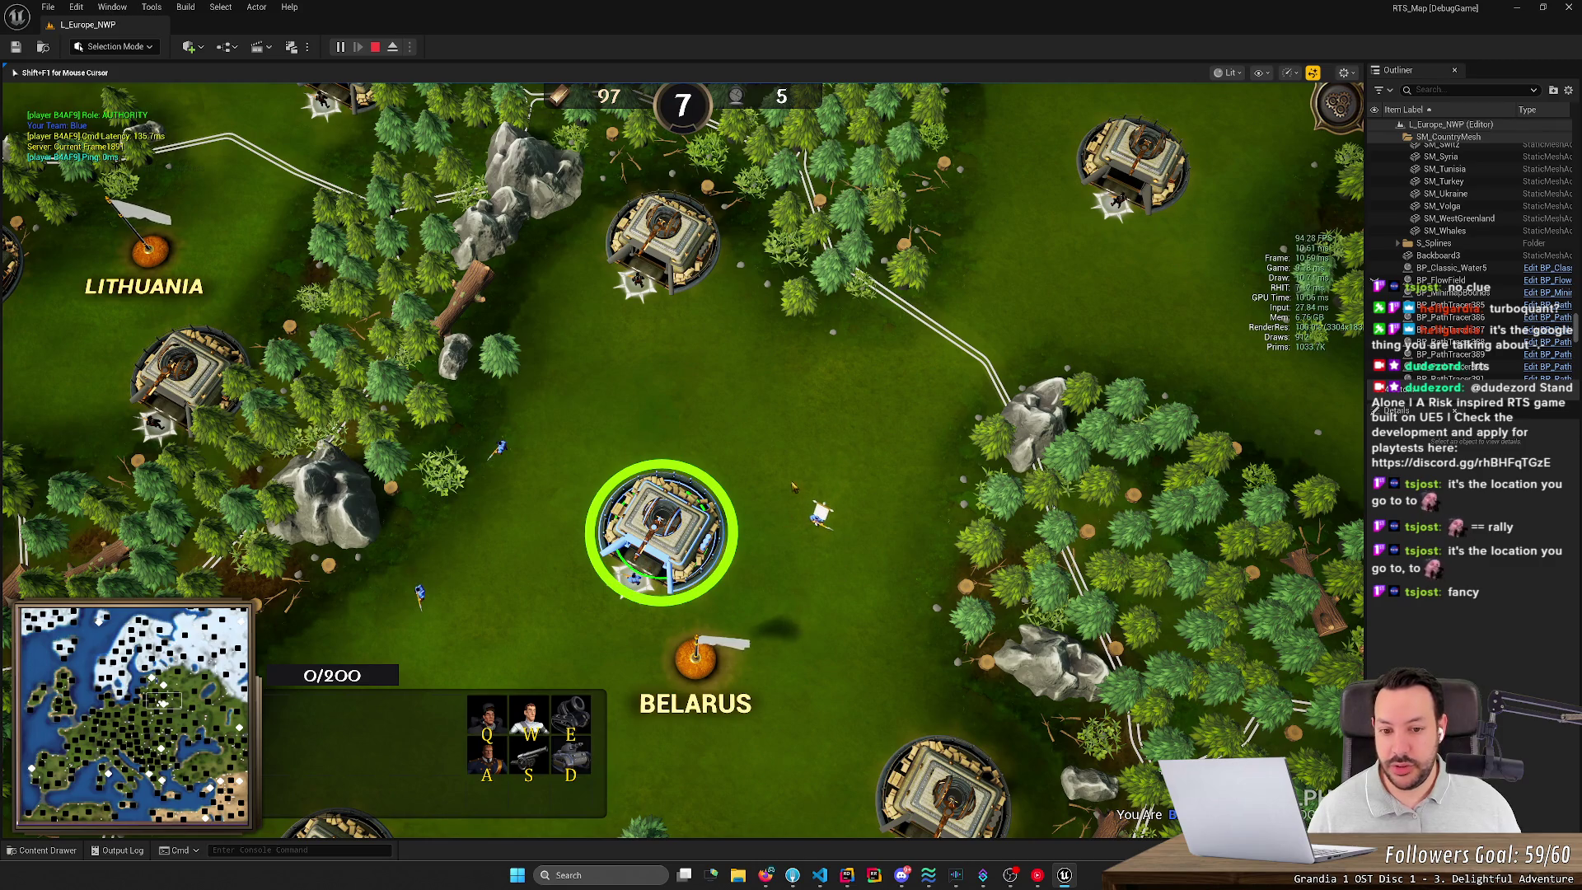
left_click(818, 512)
right_click(870, 402)
left_click(742, 516)
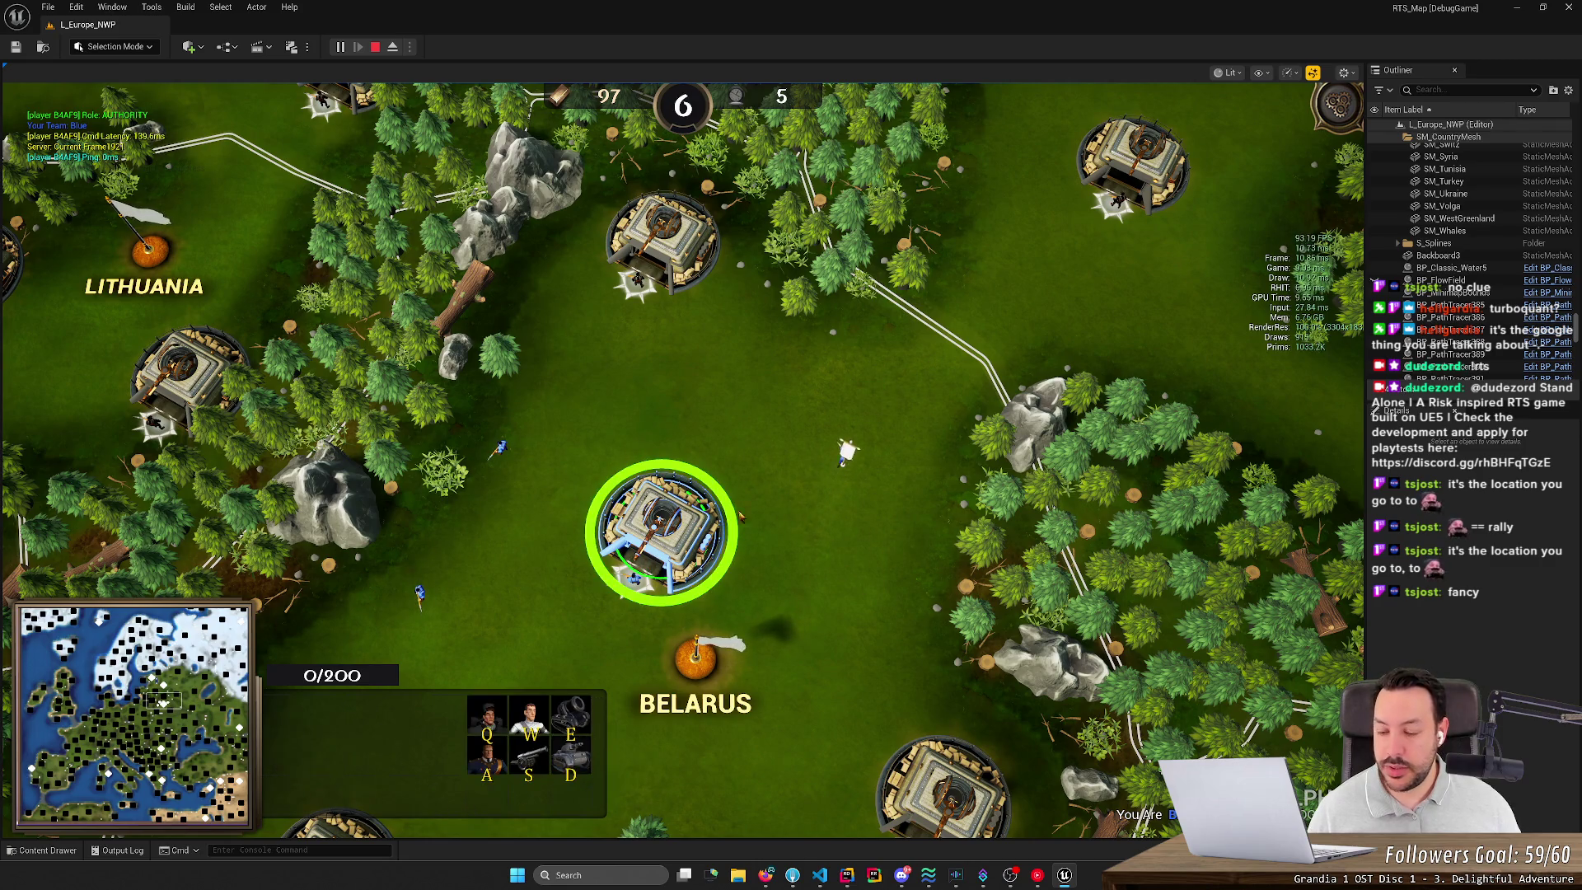
left_click(870, 401)
right_click(813, 503)
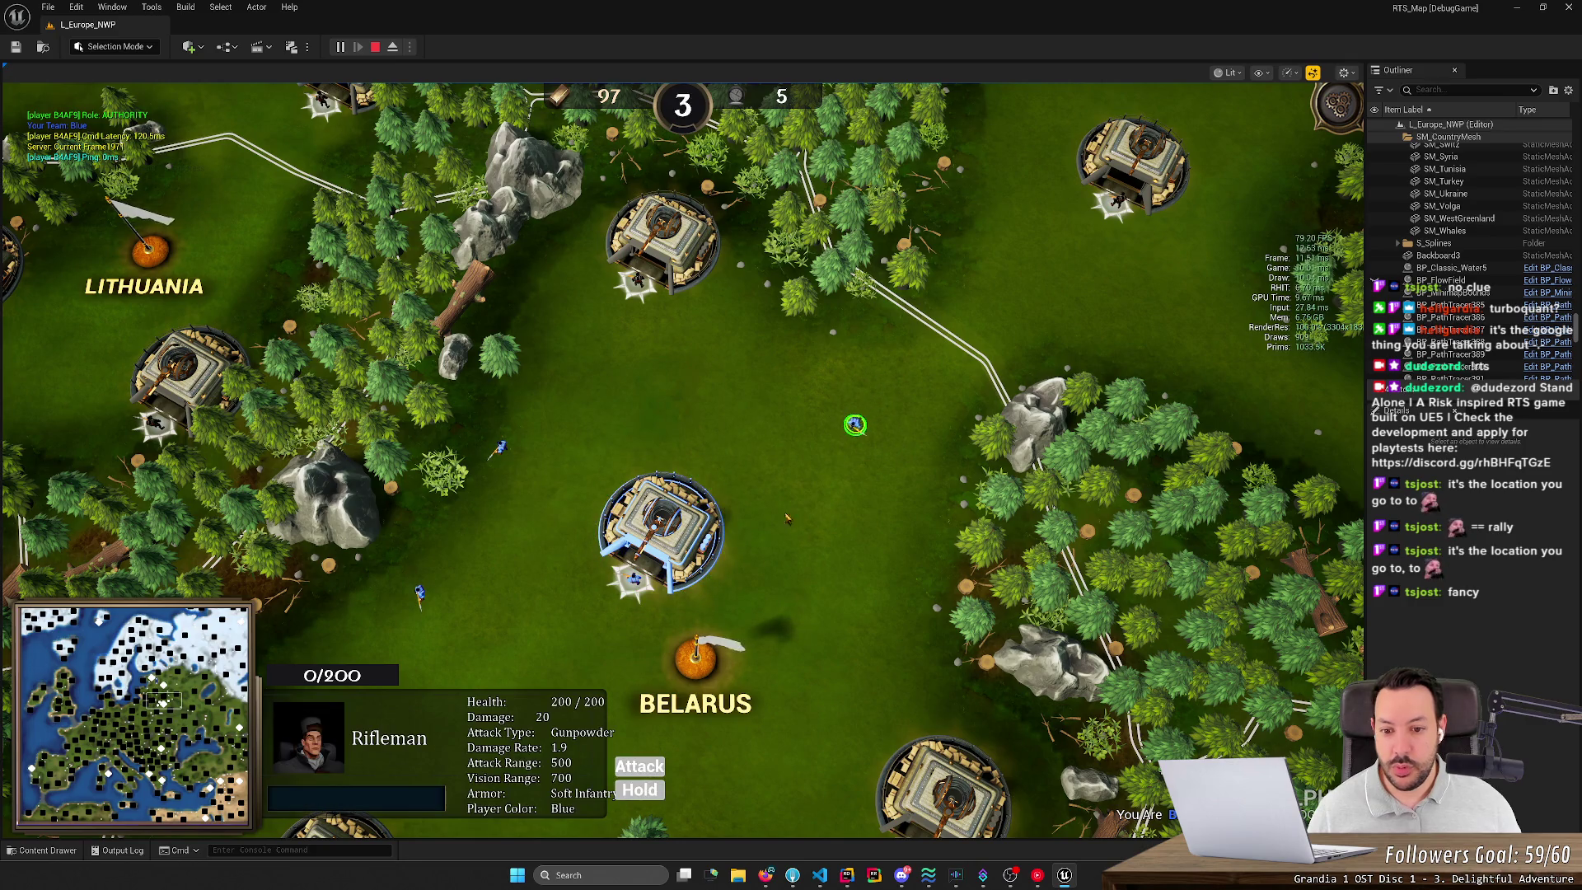
left_click(659, 527)
key("q")
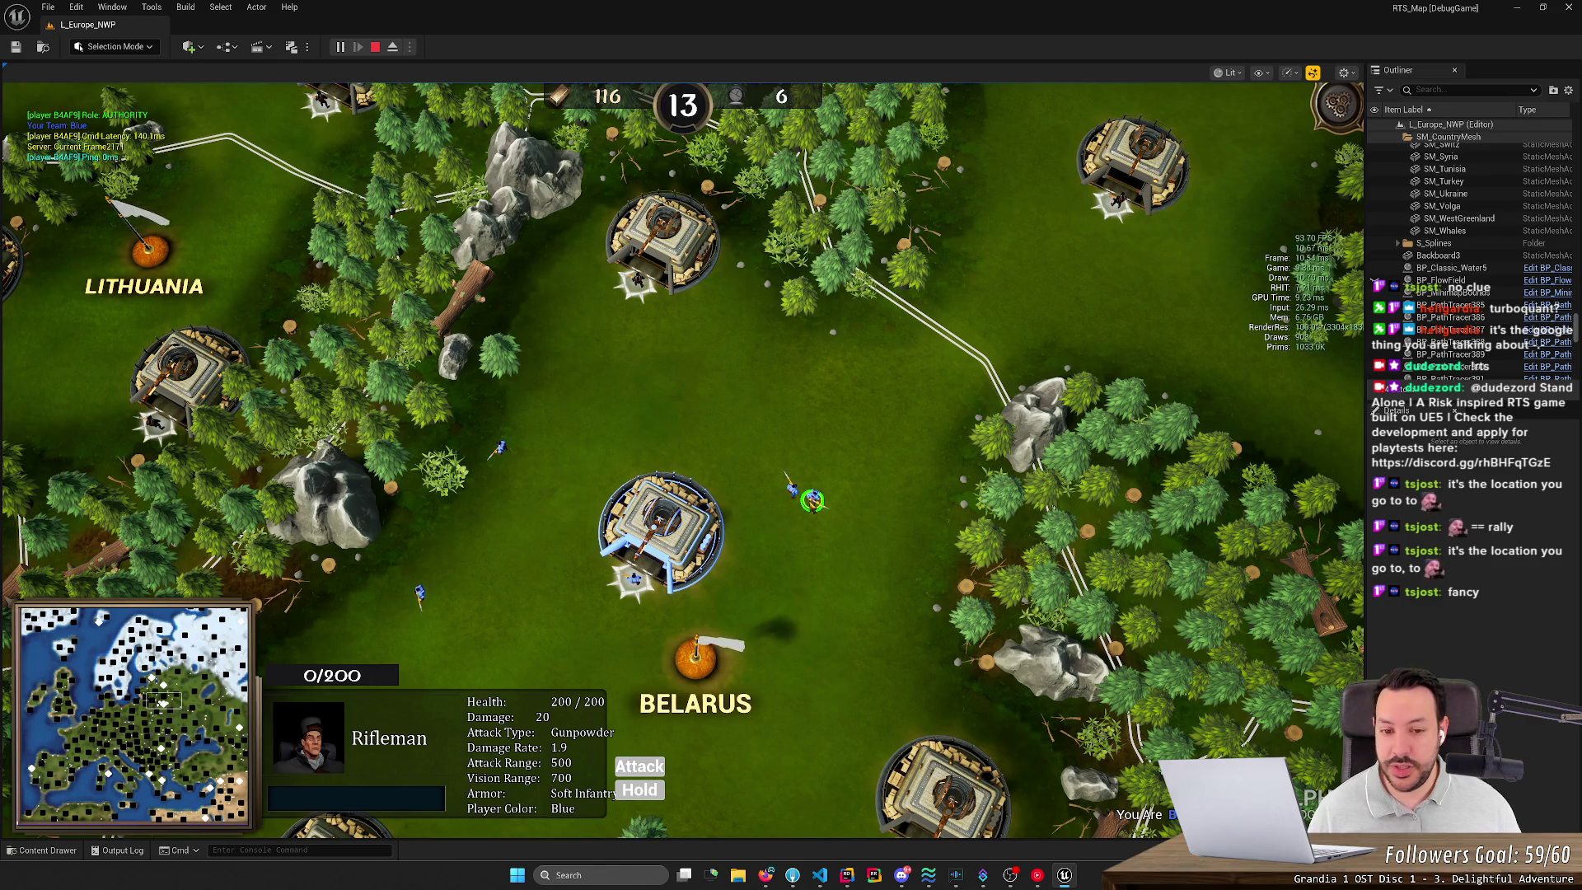
Step: Give one Rifleman a string of move orders across the grass around Belarus
scroll(659, 534, "up", 1)
left_click(659, 534)
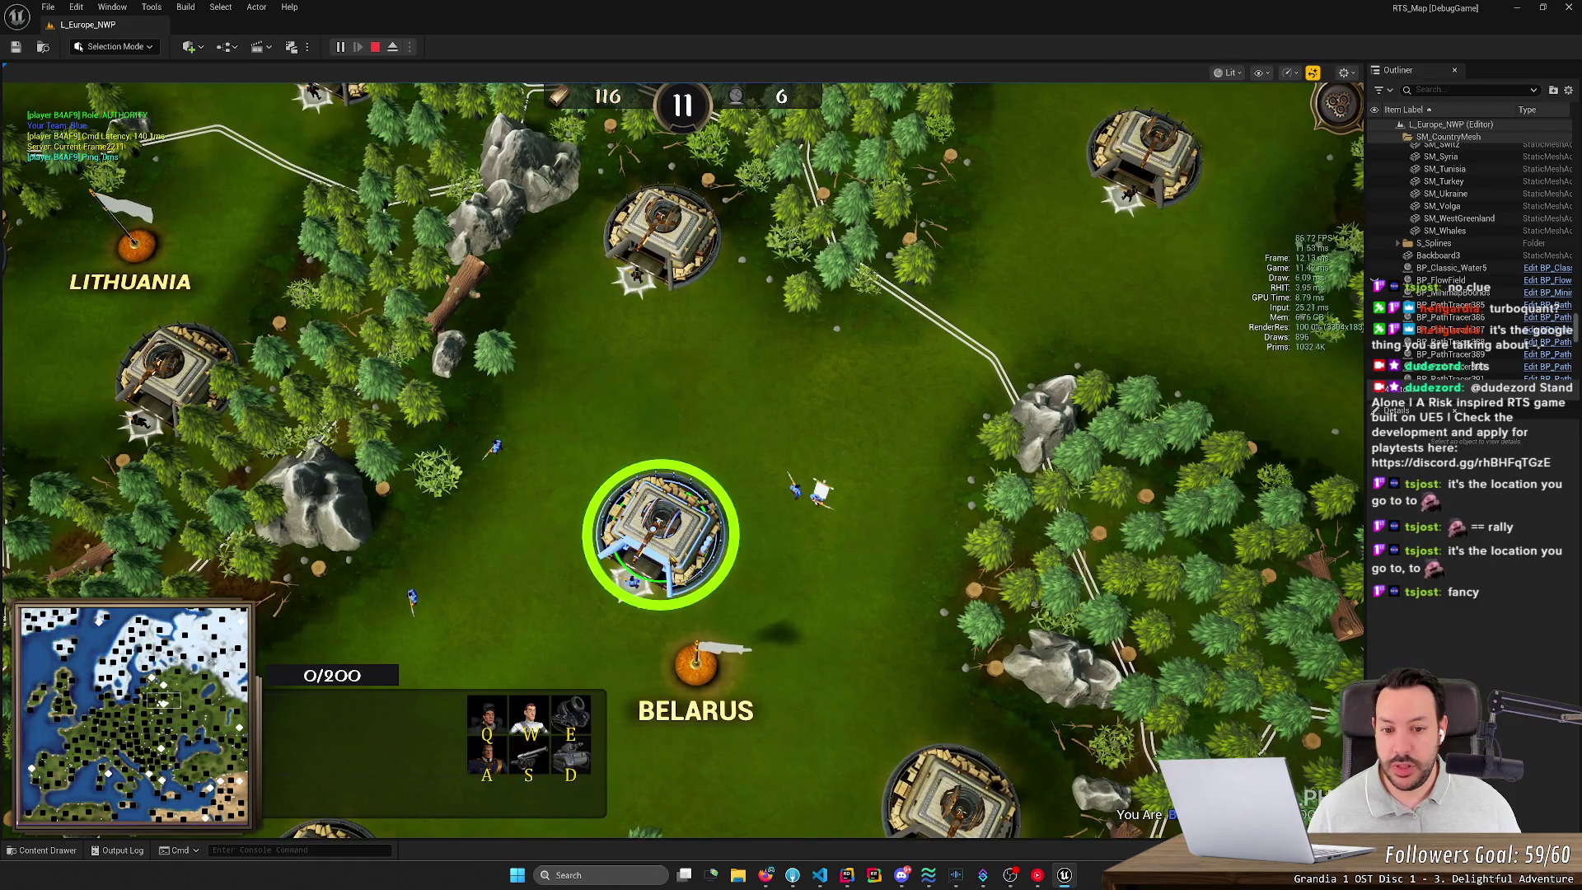
left_click(818, 496)
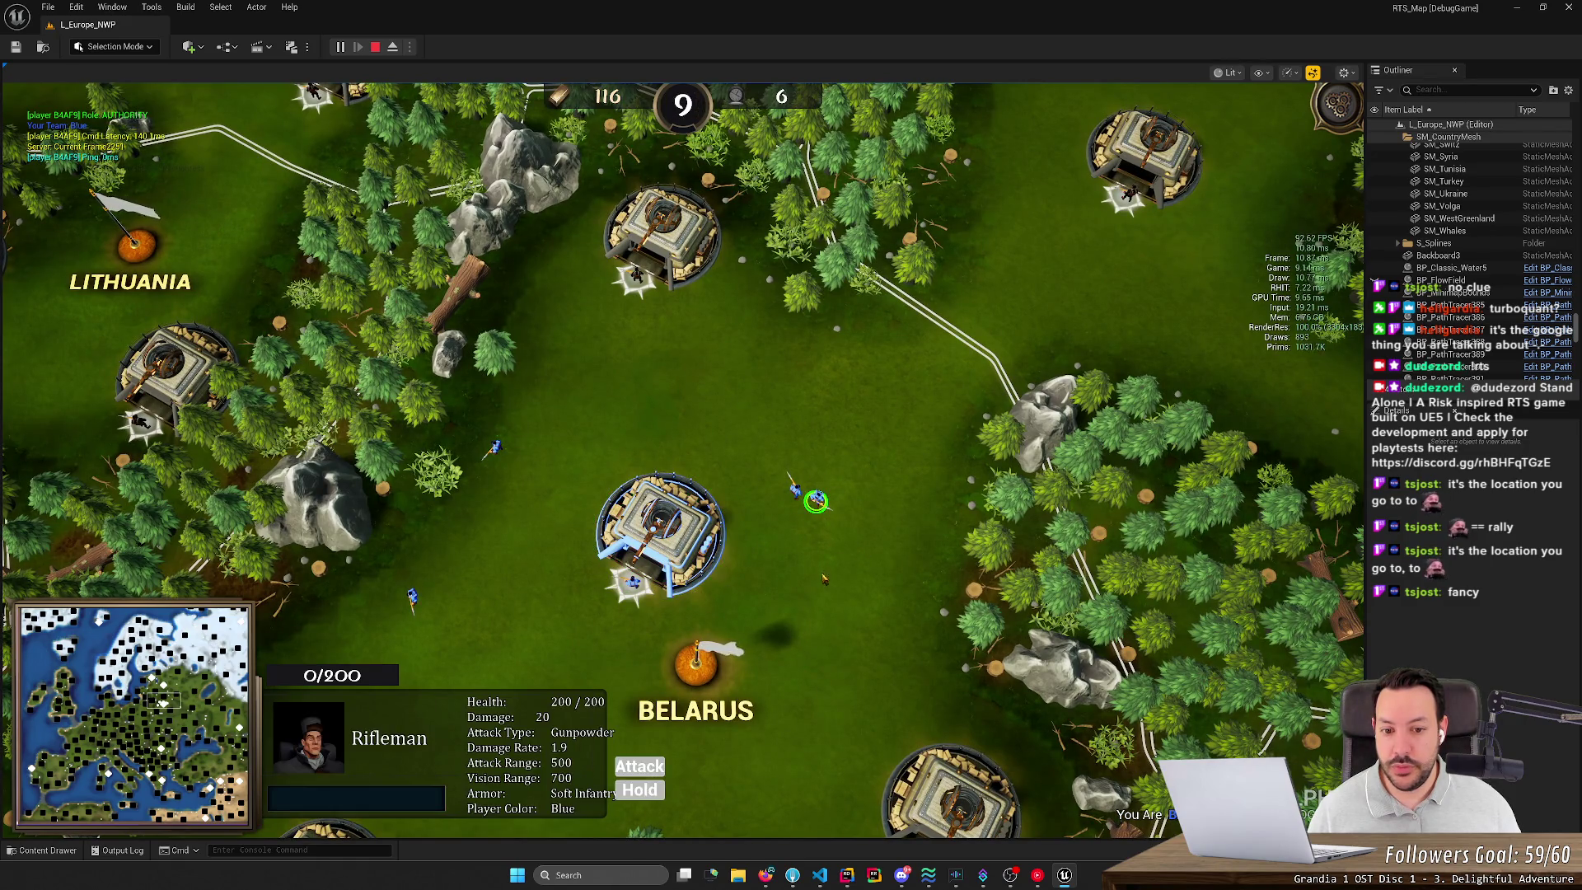
right_click(944, 411)
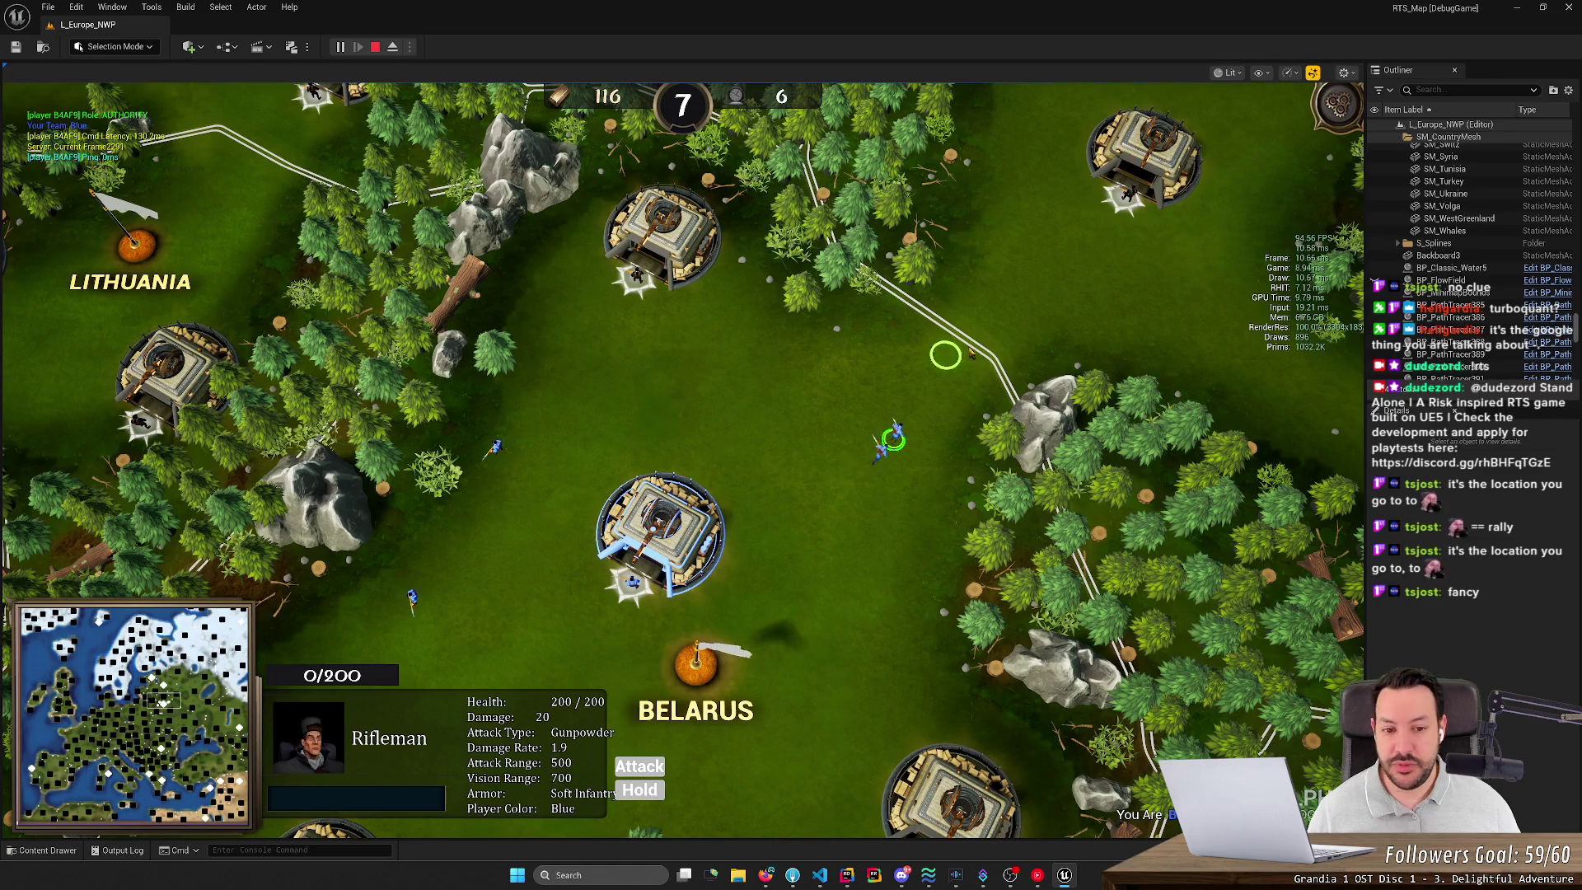
right_click(780, 568)
key("s")
right_click(677, 545)
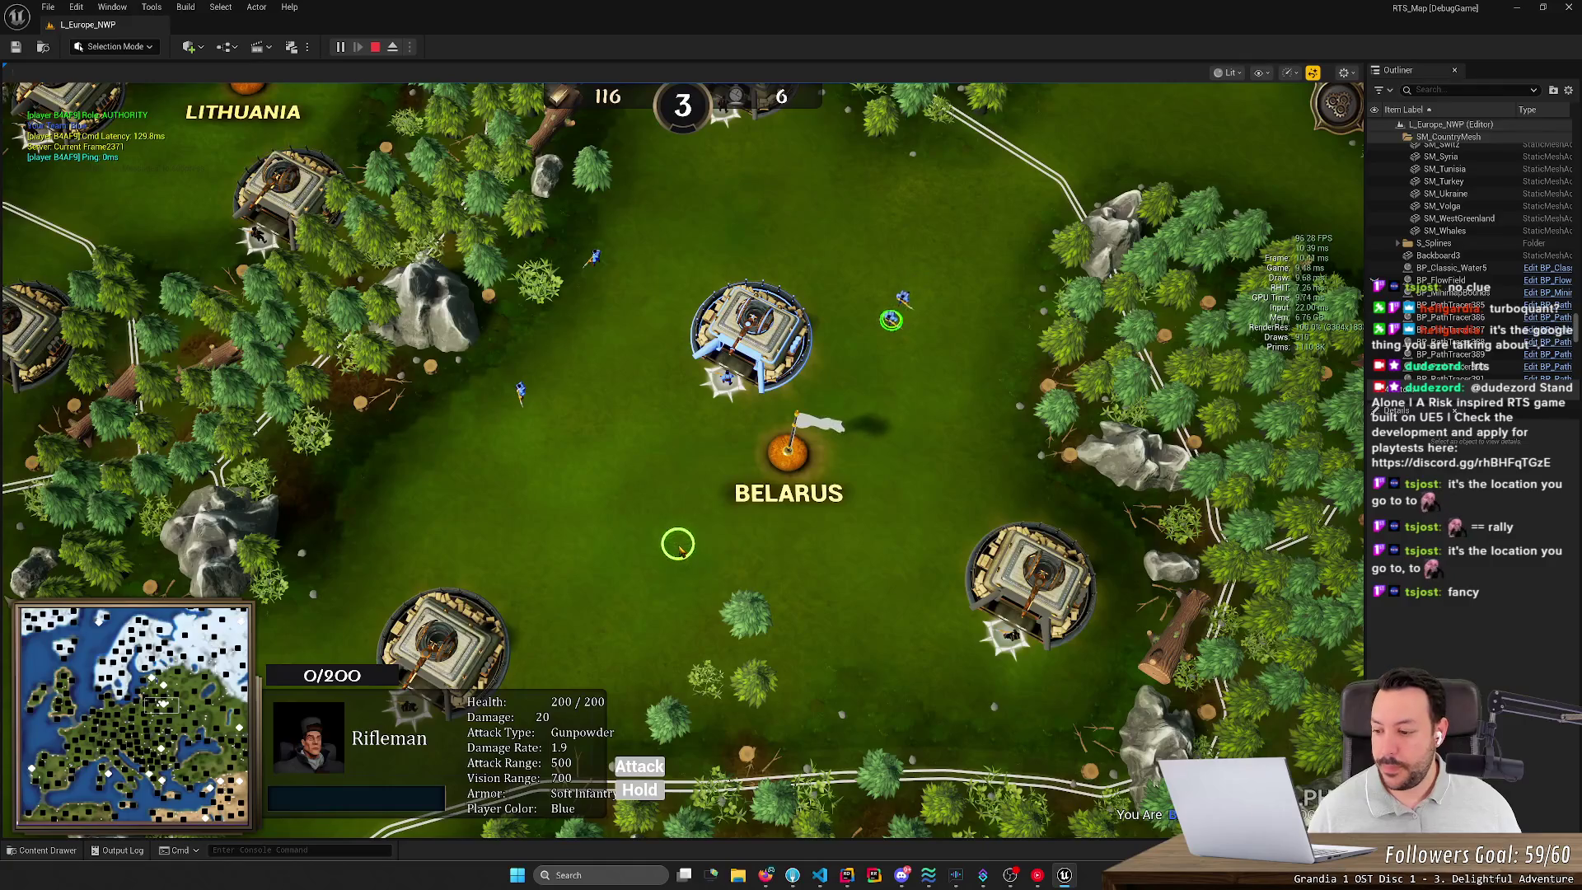
right_click(620, 517)
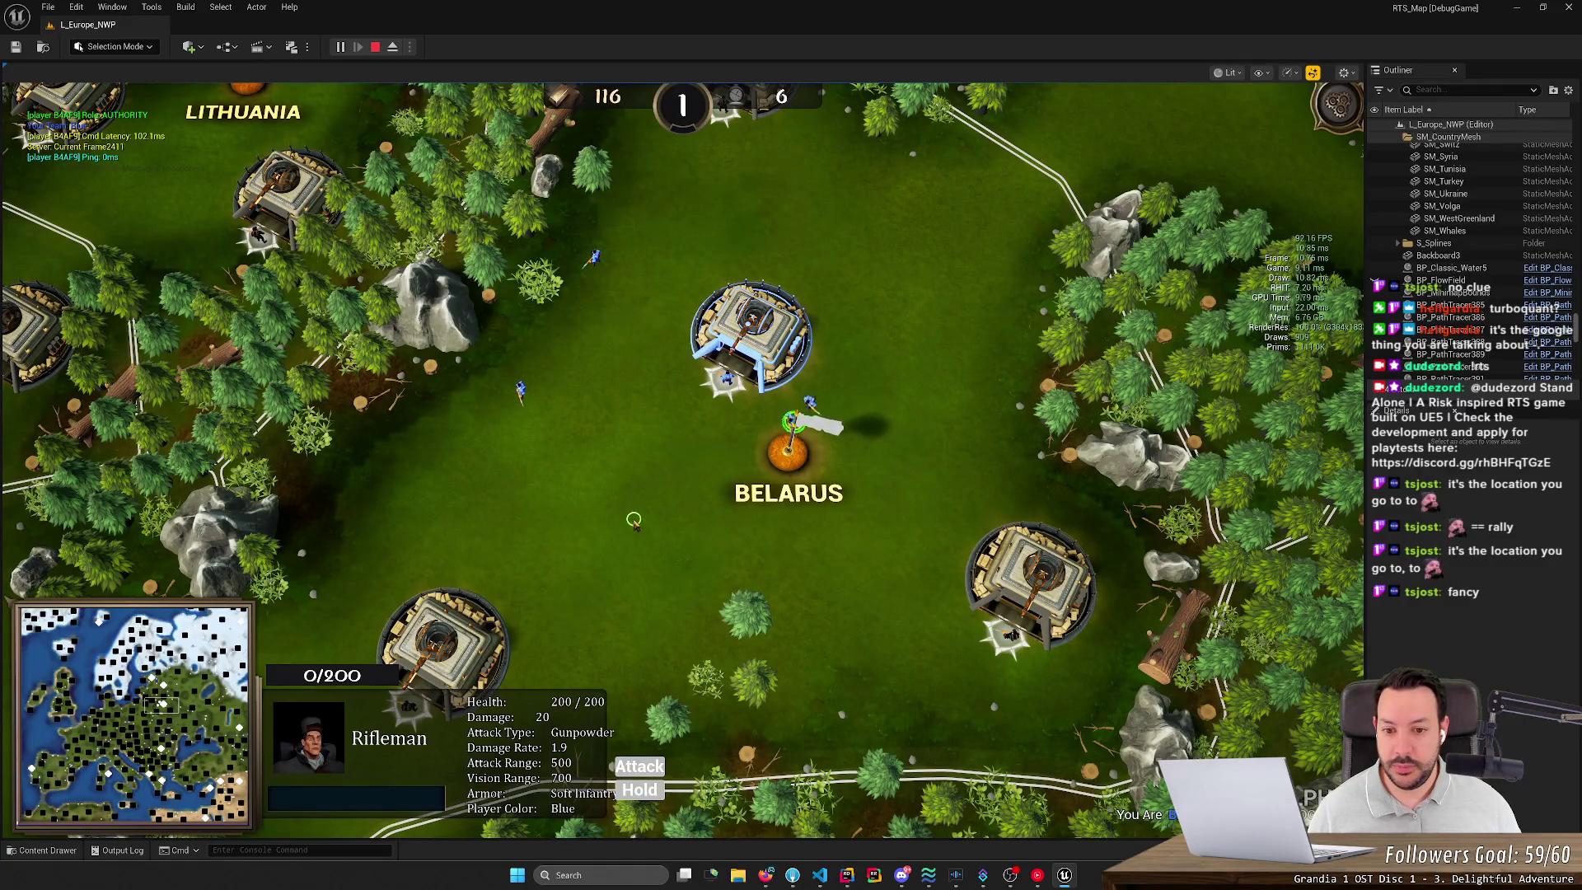
right_click(548, 487)
right_click(536, 486)
right_click(538, 486)
right_click(518, 471)
right_click(459, 434)
right_click(452, 413)
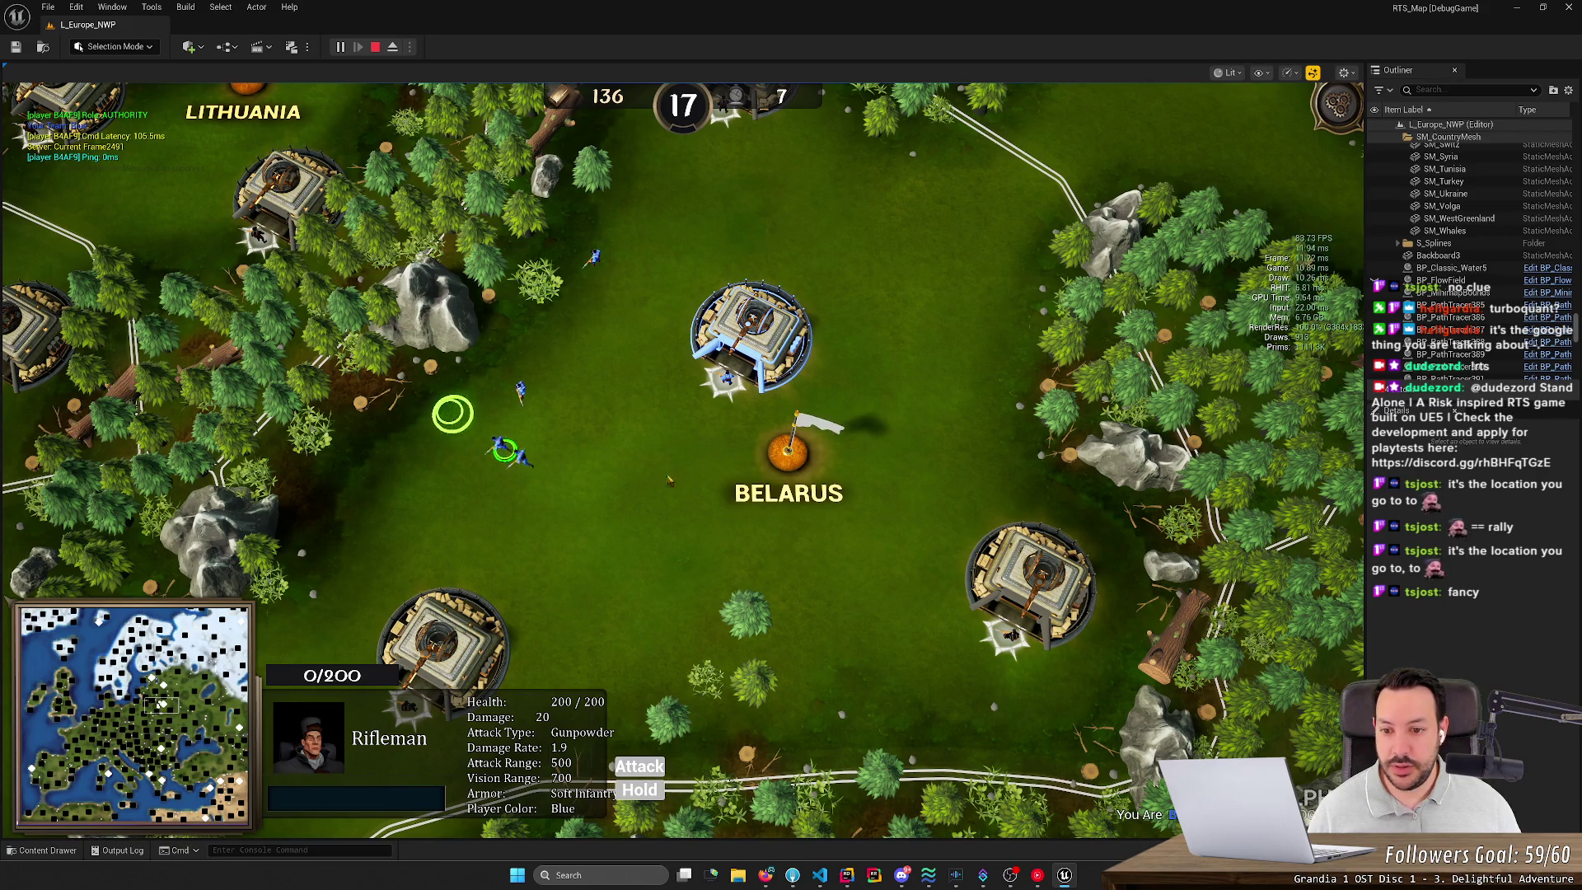
right_click(709, 482)
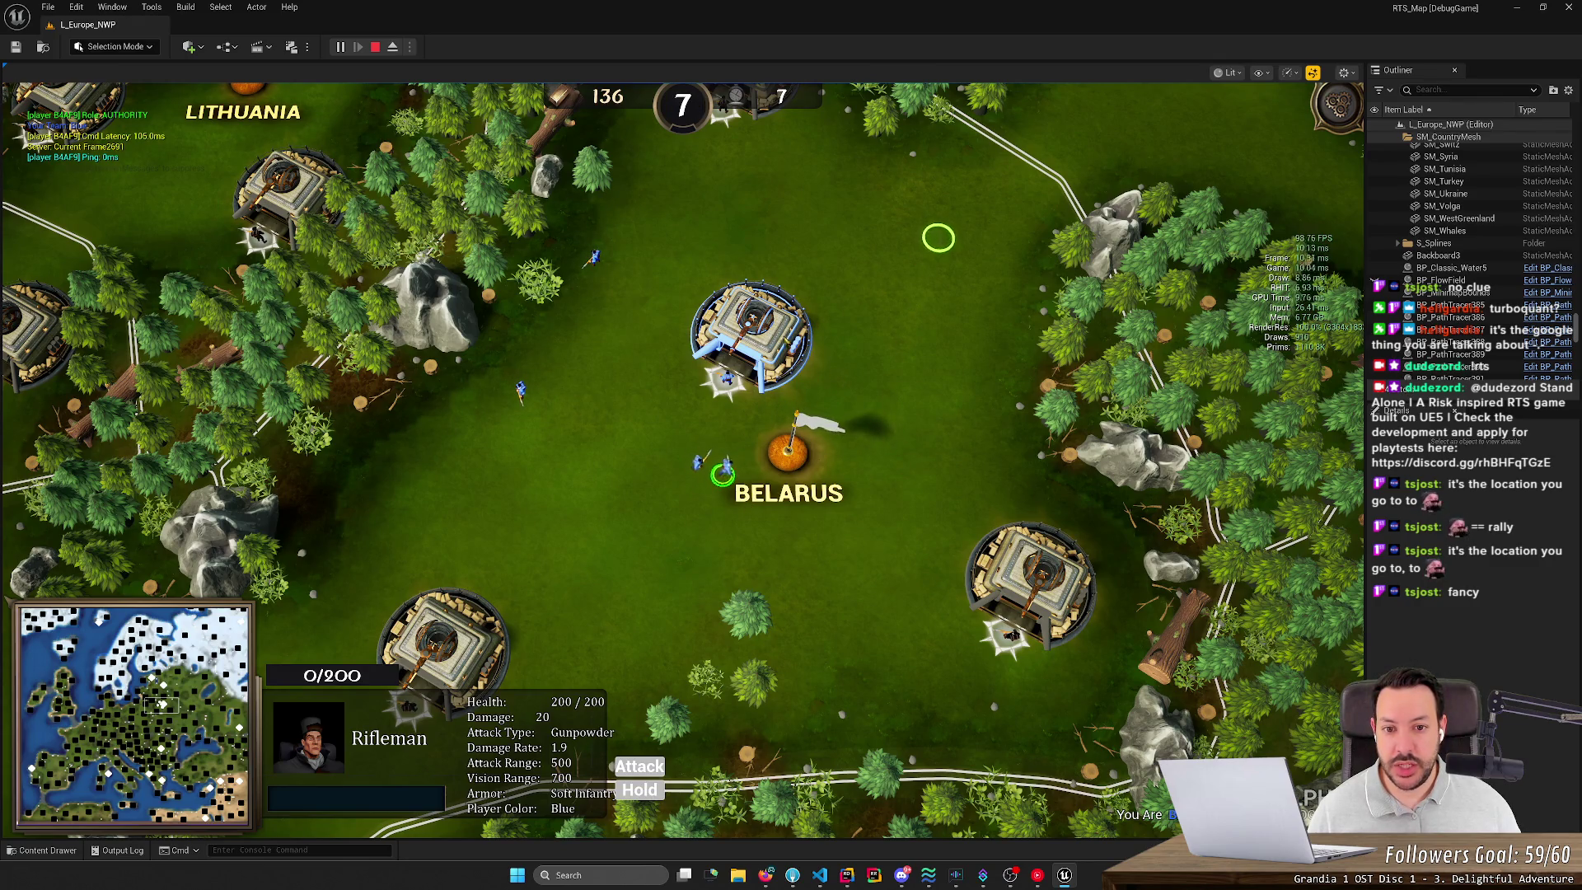
Step: Select another Rifleman and send it toward the upper right, then back to the lower left
left_click(751, 334)
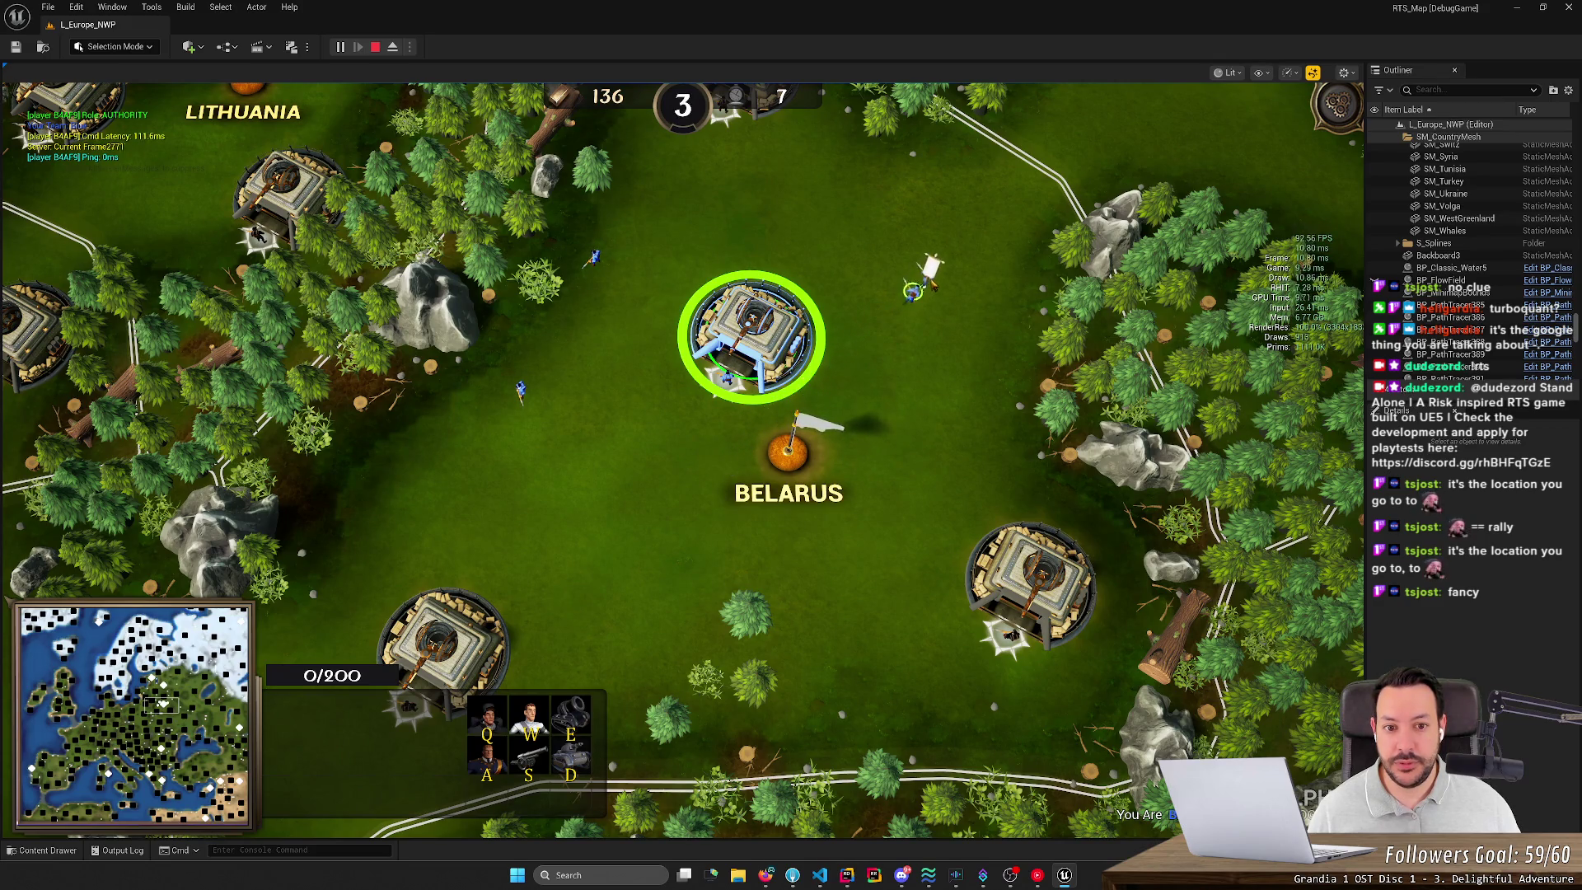
left_click(923, 269)
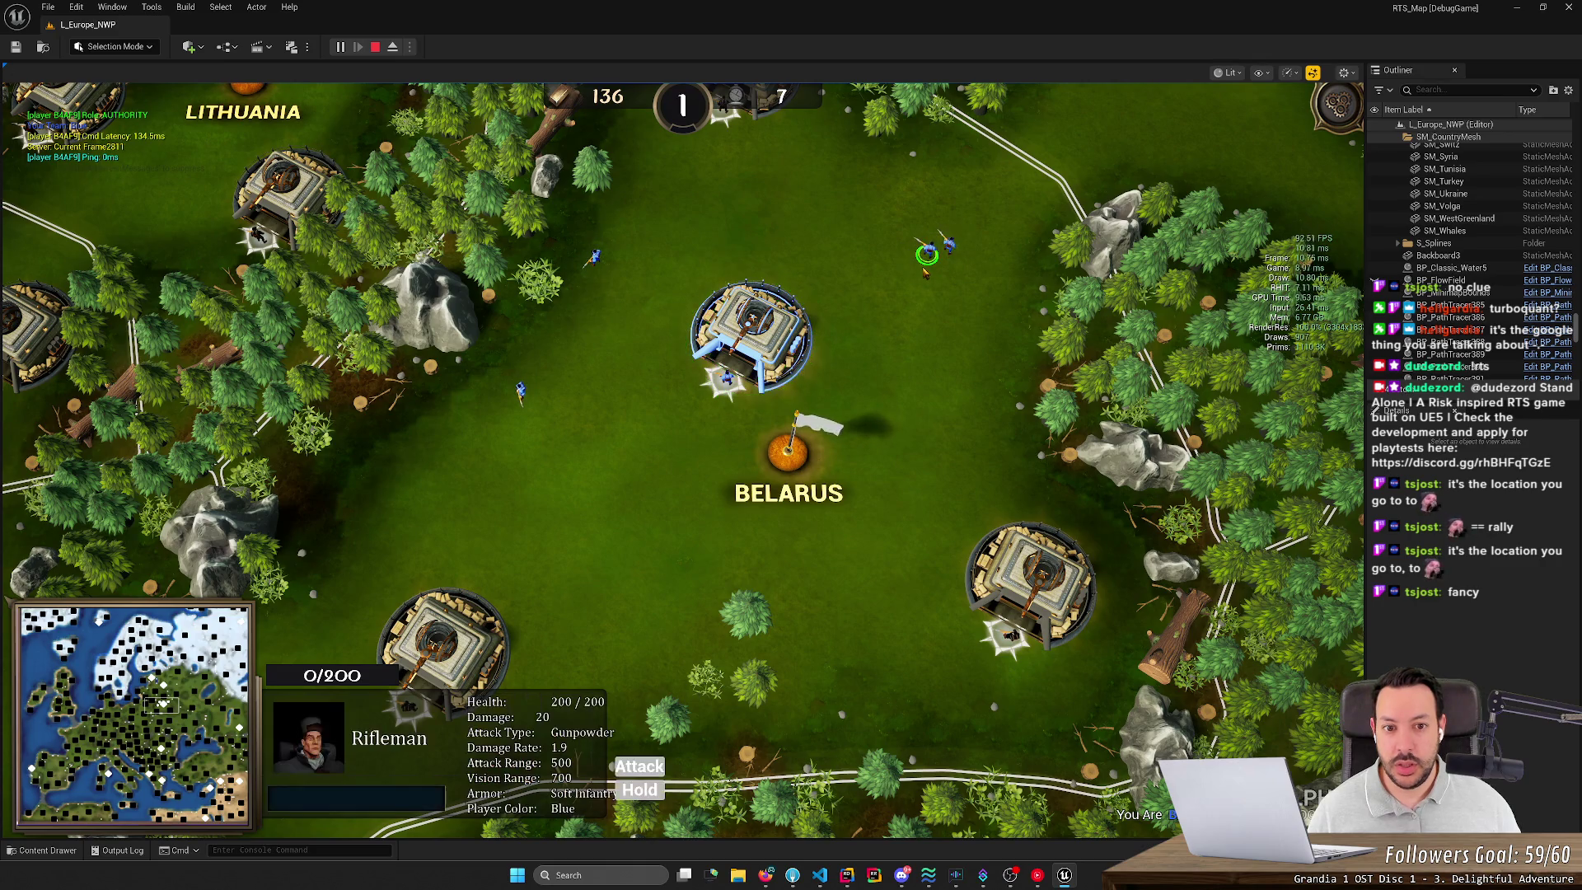
left_click(521, 393)
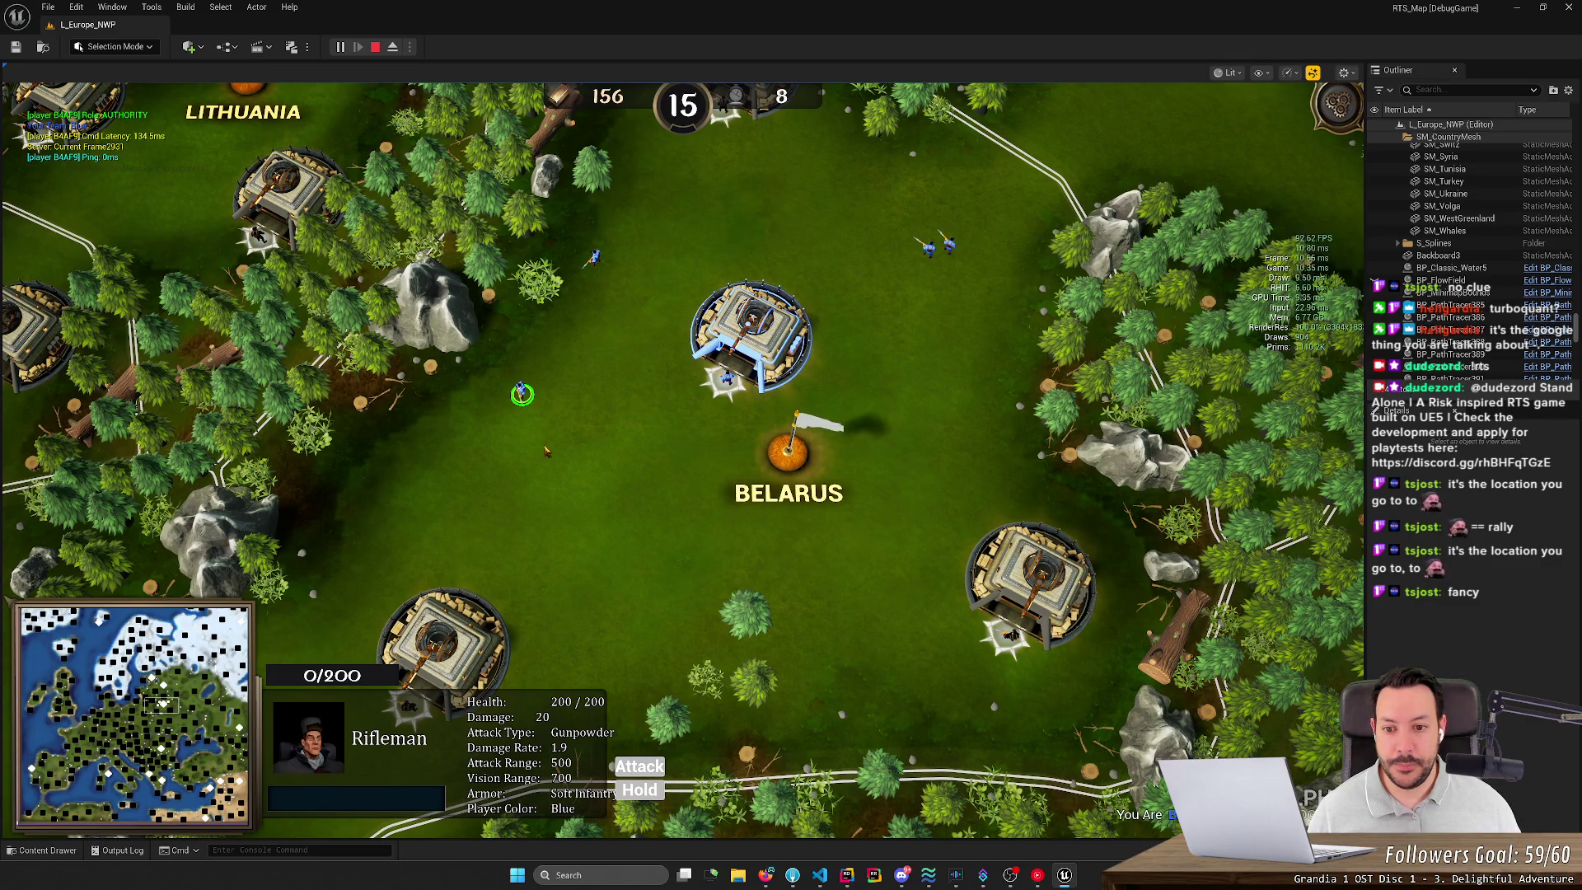
right_click(593, 255)
right_click(749, 219)
right_click(730, 230)
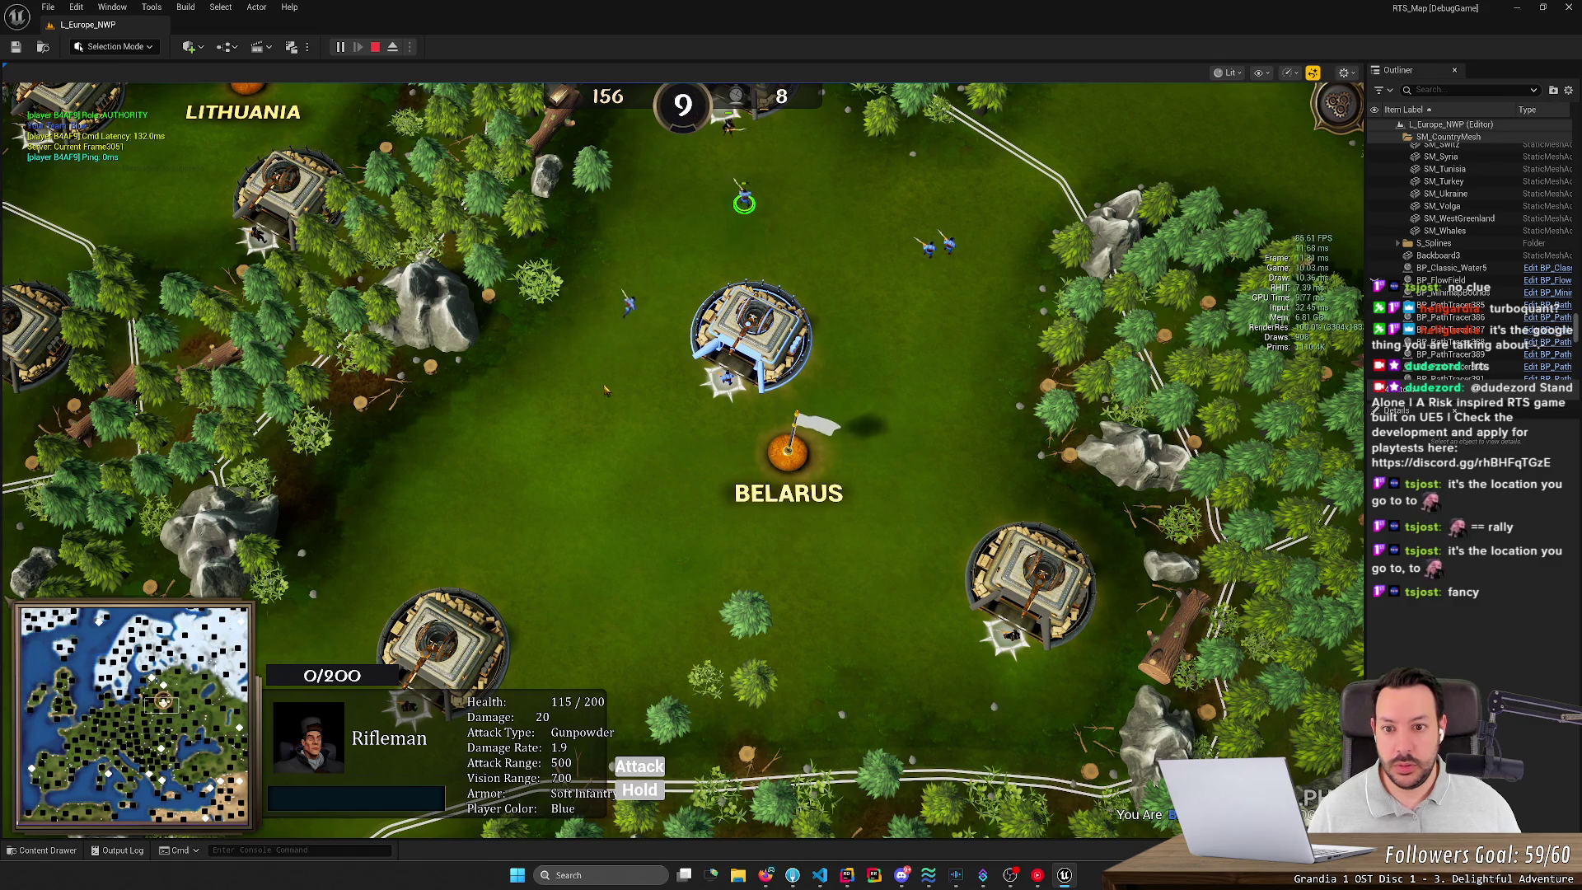
right_click(546, 432)
right_click(581, 404)
right_click(514, 441)
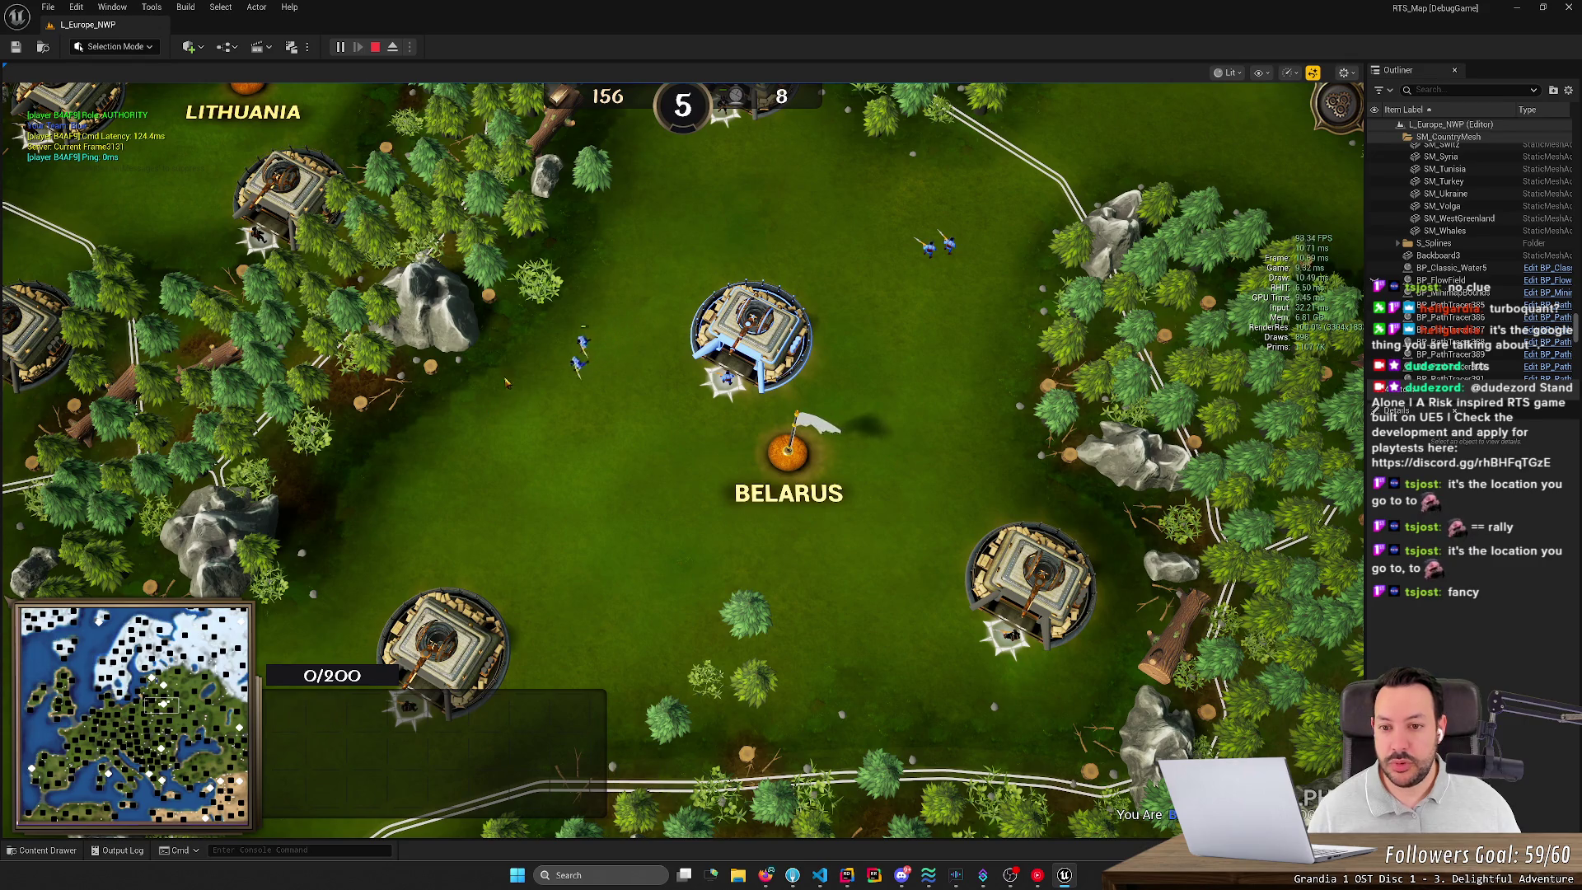
Step: Box-select pairs of Riflemen and move them, sending the top-right pair toward the central tower
left_click(561, 367)
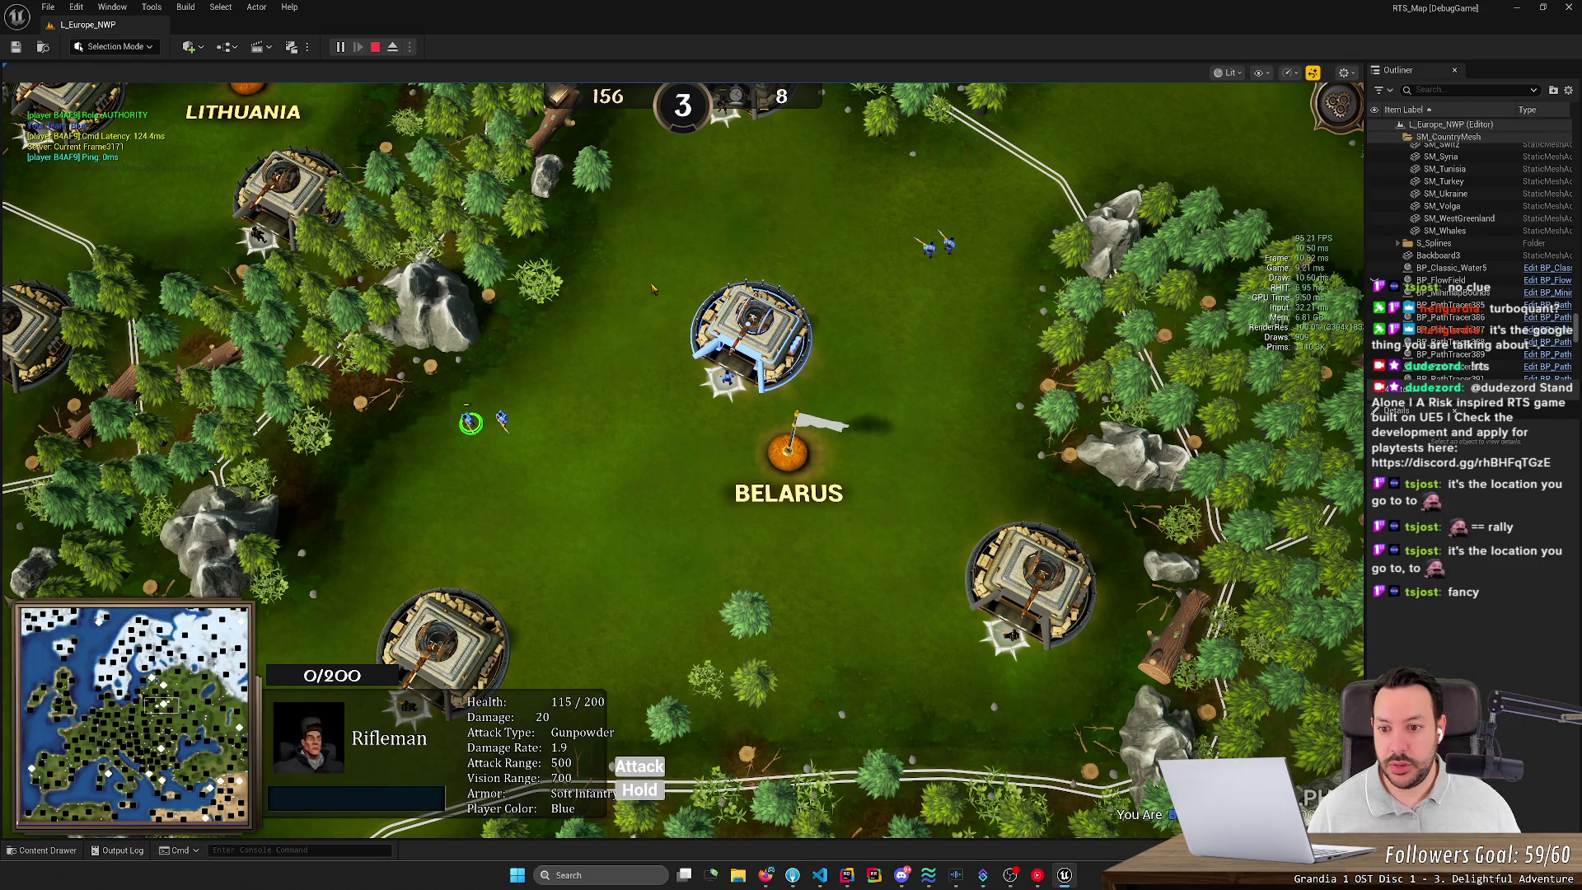
left_click(501, 418)
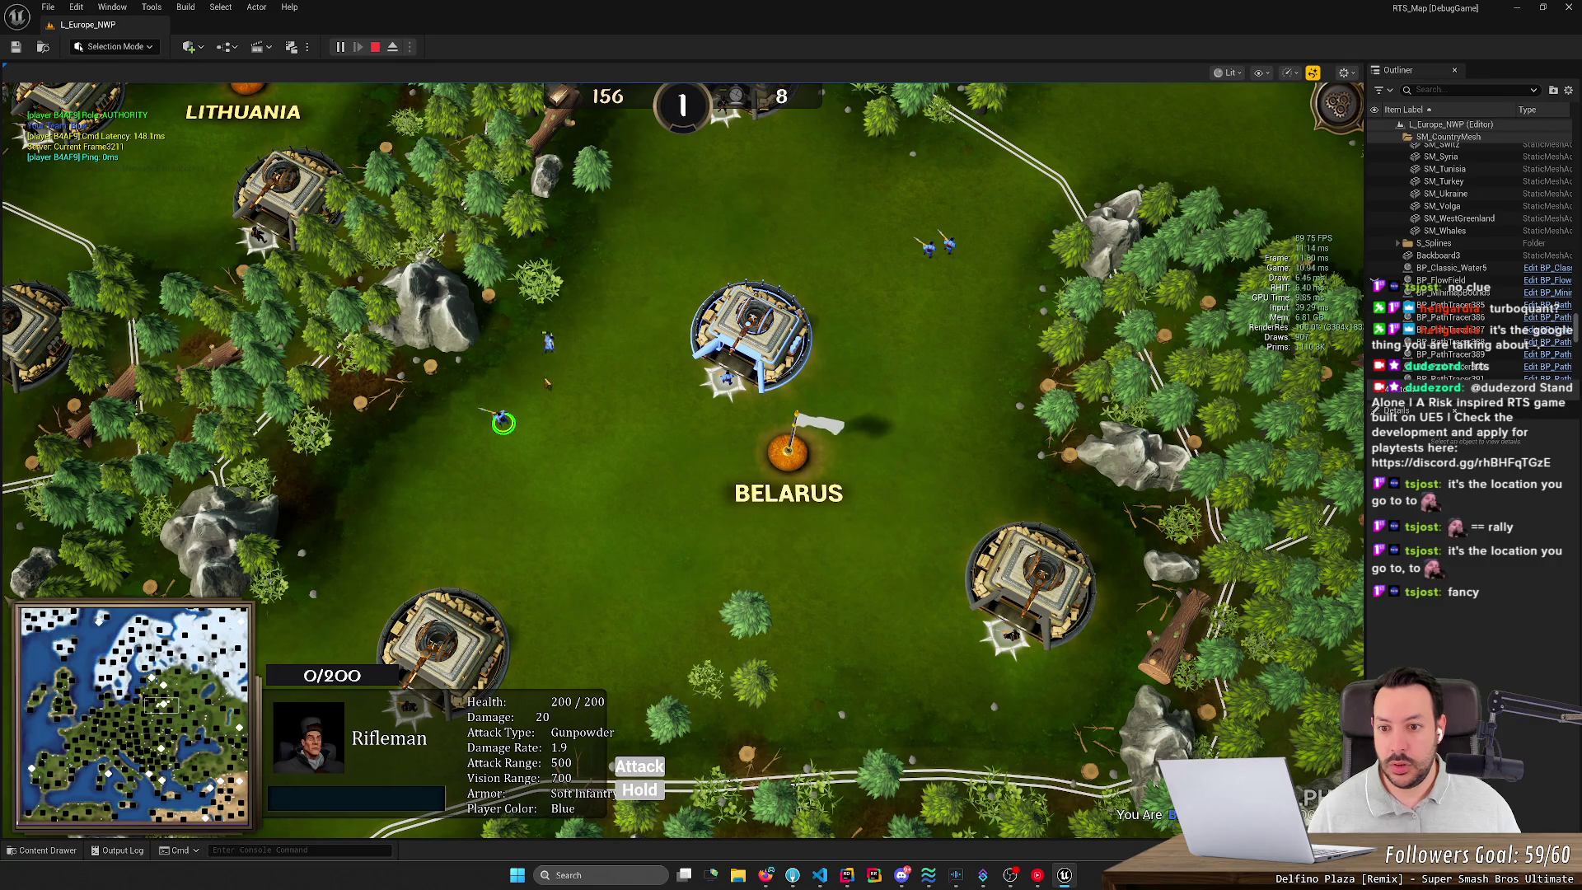
left_click(684, 232)
left_click_drag(692, 216, 549, 348)
right_click(471, 445)
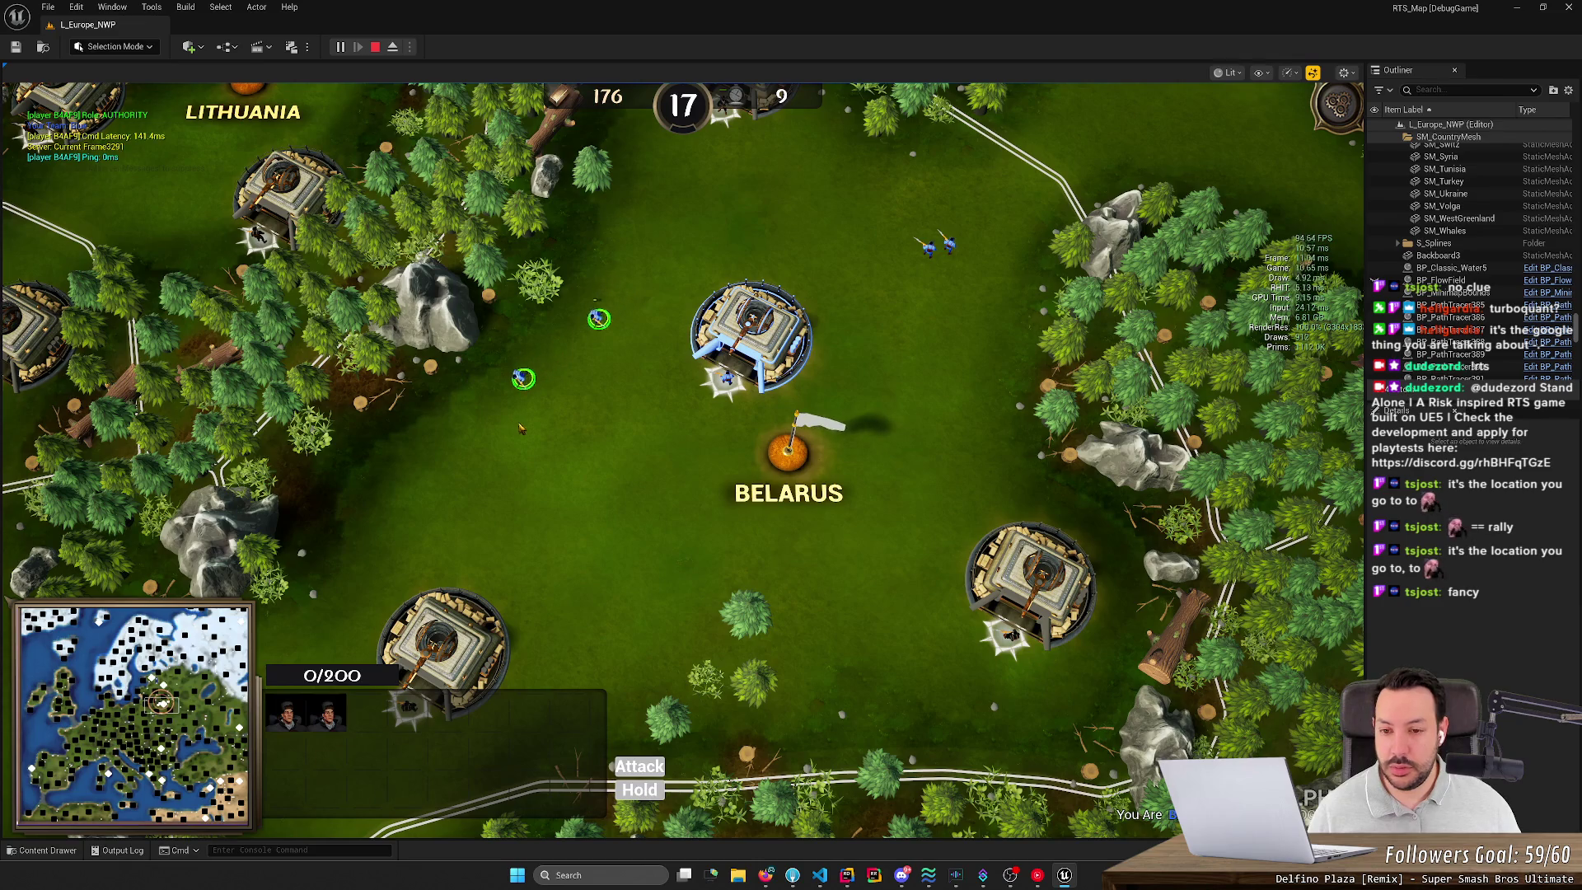
left_click(554, 365)
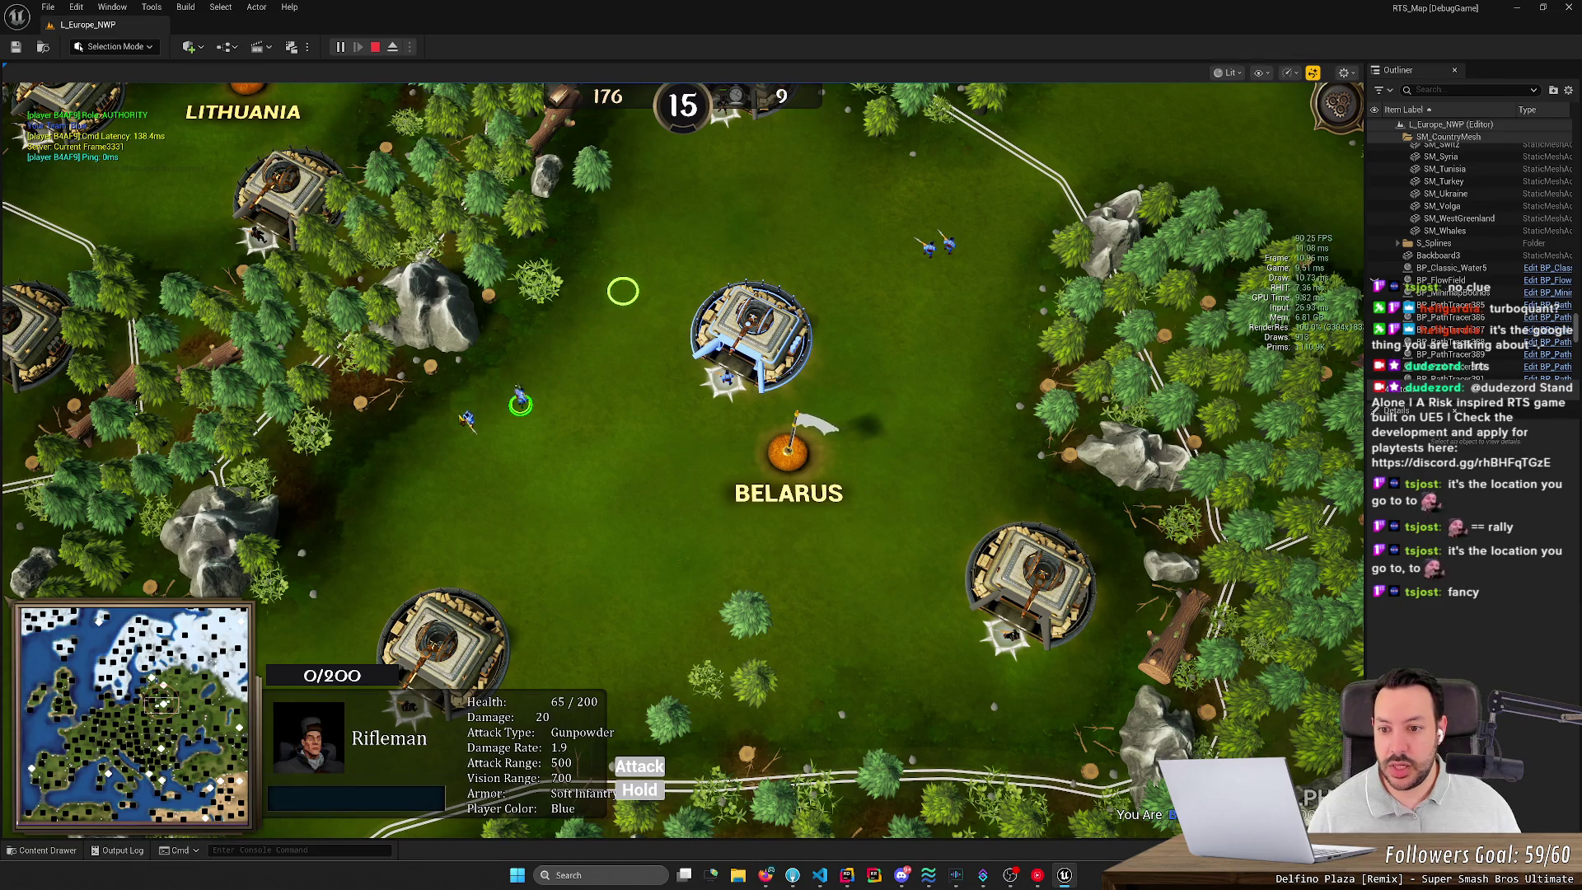
left_click(478, 427)
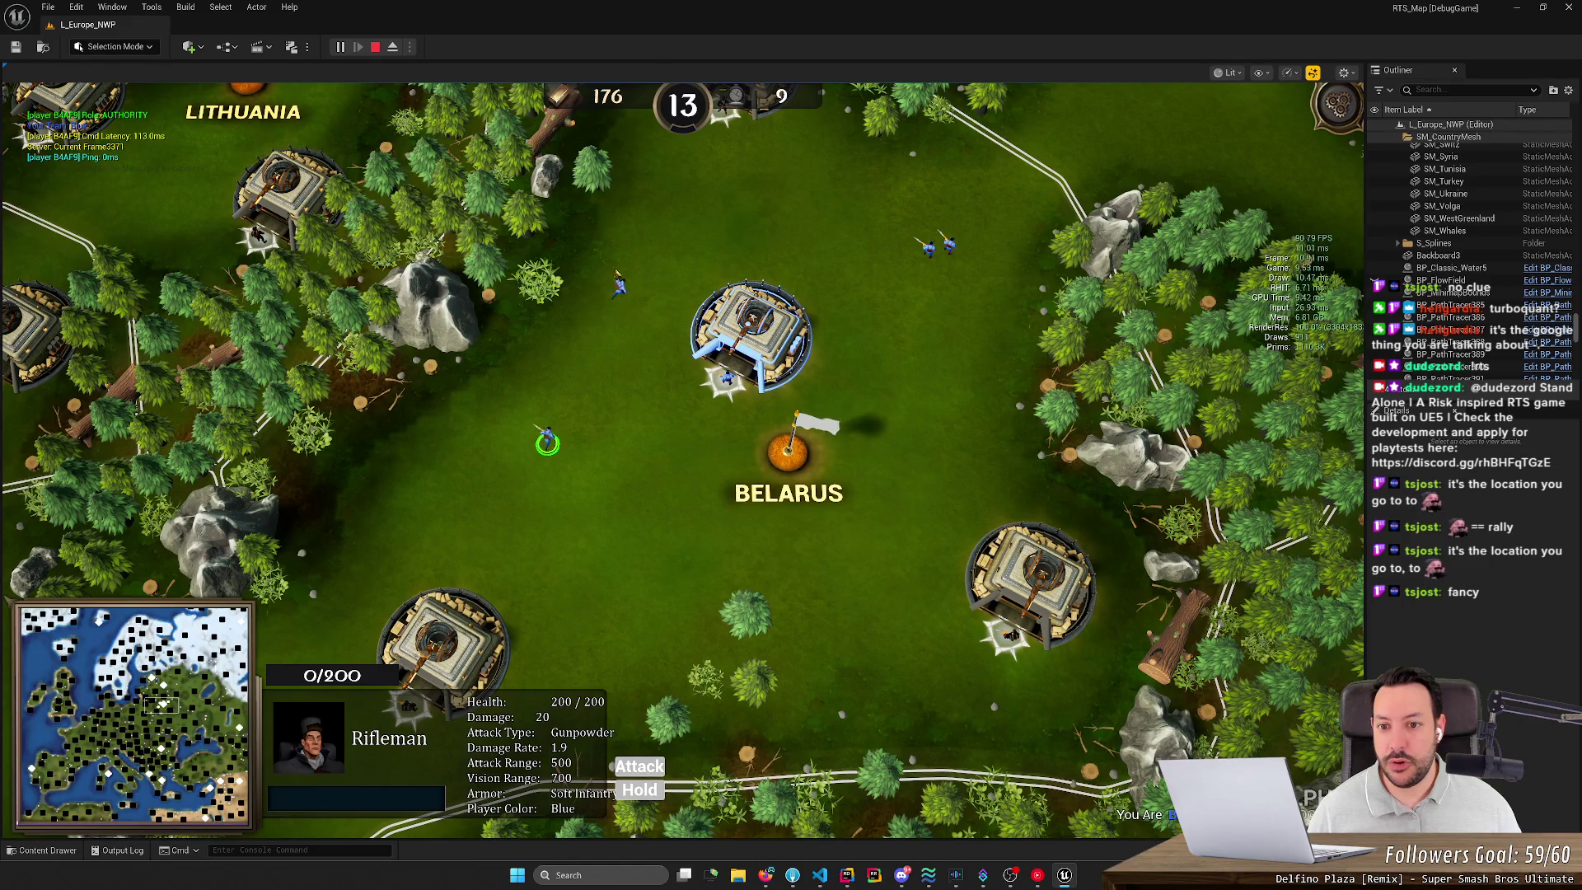
left_click_drag(906, 224, 937, 284)
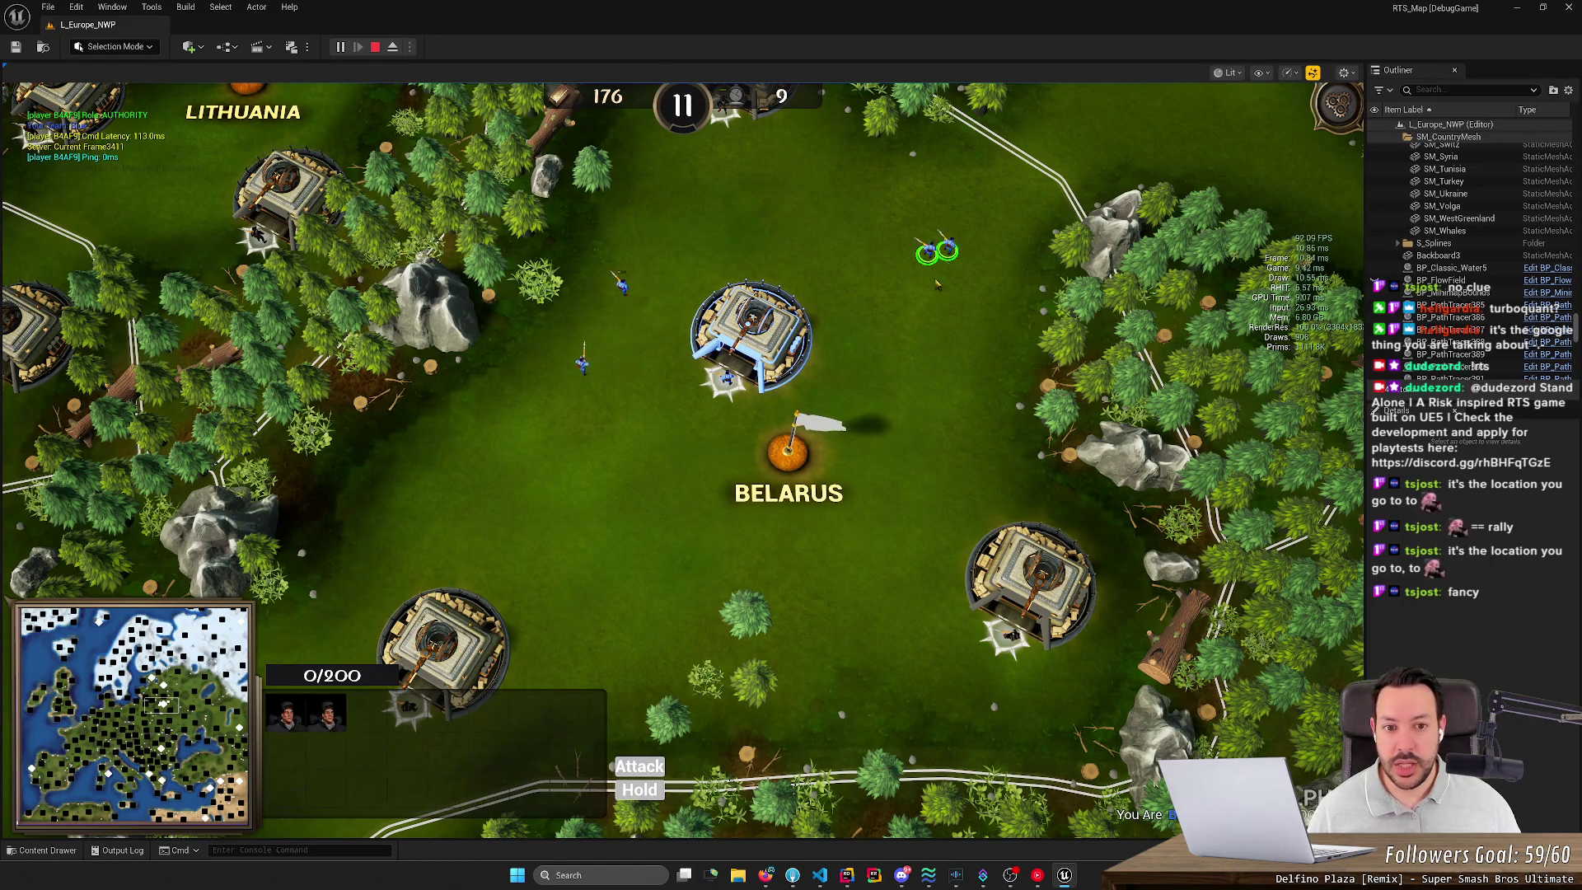
right_click(858, 352)
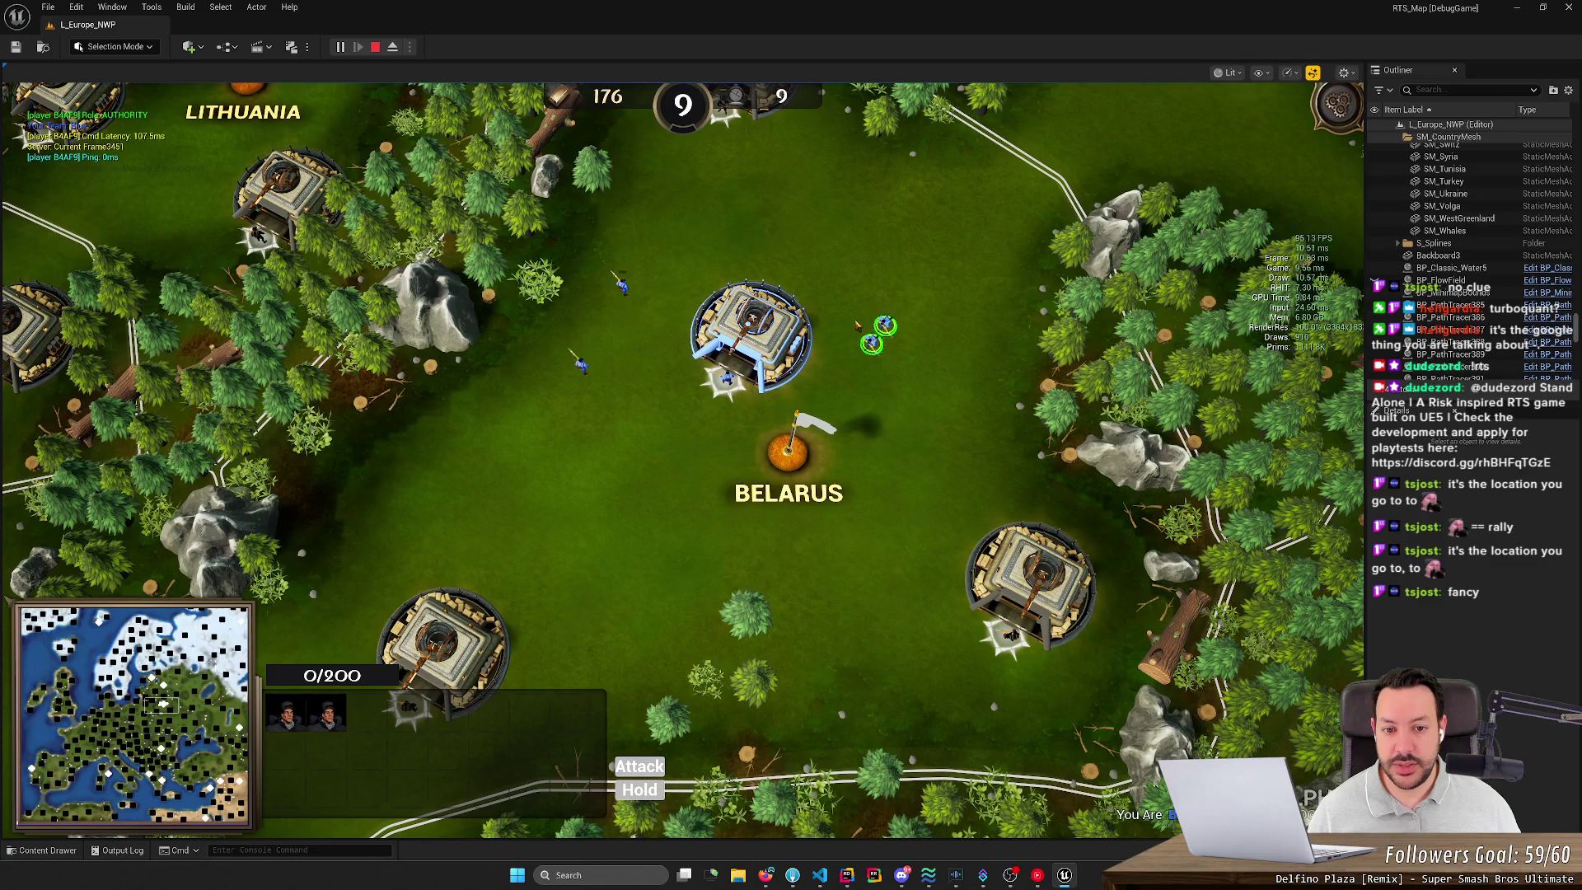
Step: Select the central tower with H and reposition its rally flag several times
key("h")
right_click(917, 301)
right_click(954, 334)
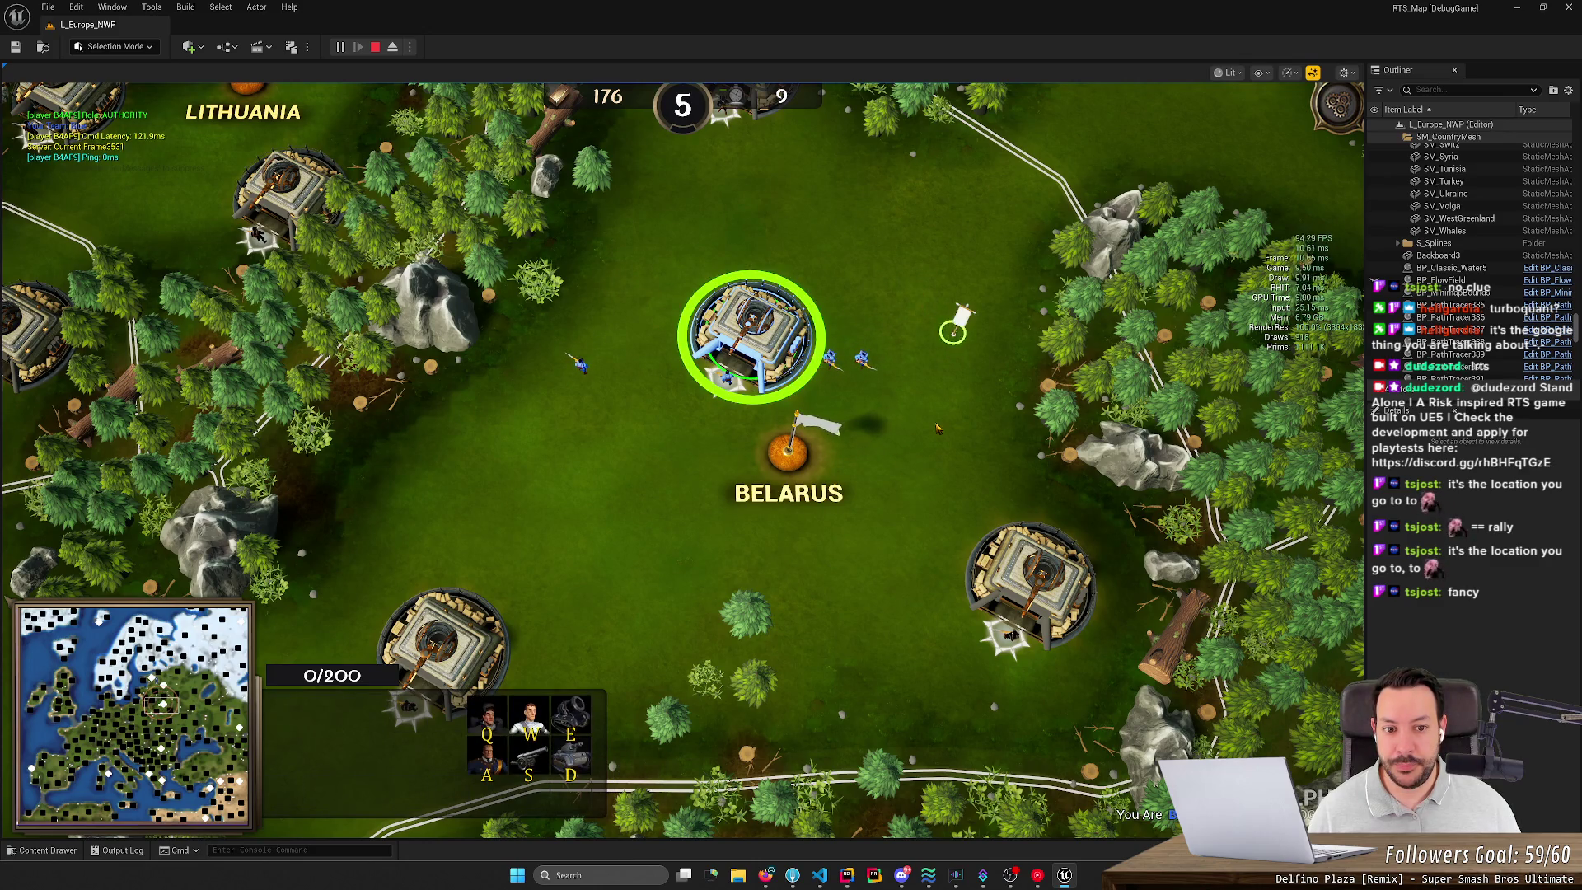
right_click(936, 429)
right_click(830, 504)
right_click(653, 545)
right_click(577, 498)
right_click(530, 462)
right_click(607, 493)
right_click(689, 500)
right_click(811, 505)
Step: Walk a Rifleman out near the flag and back beside the tower
left_click(861, 361)
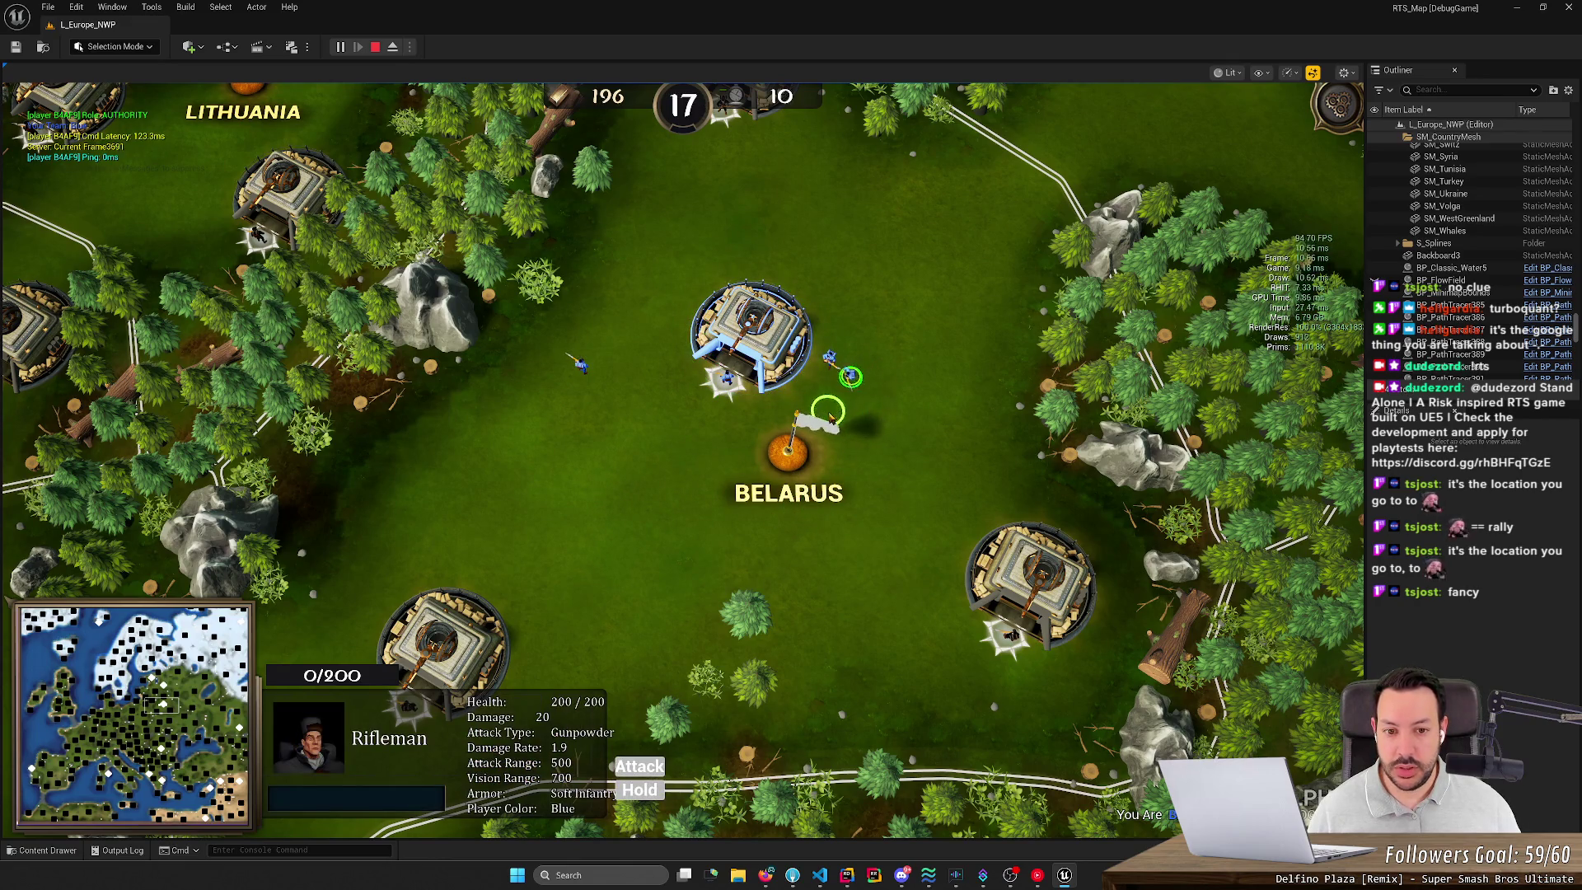
right_click(913, 309)
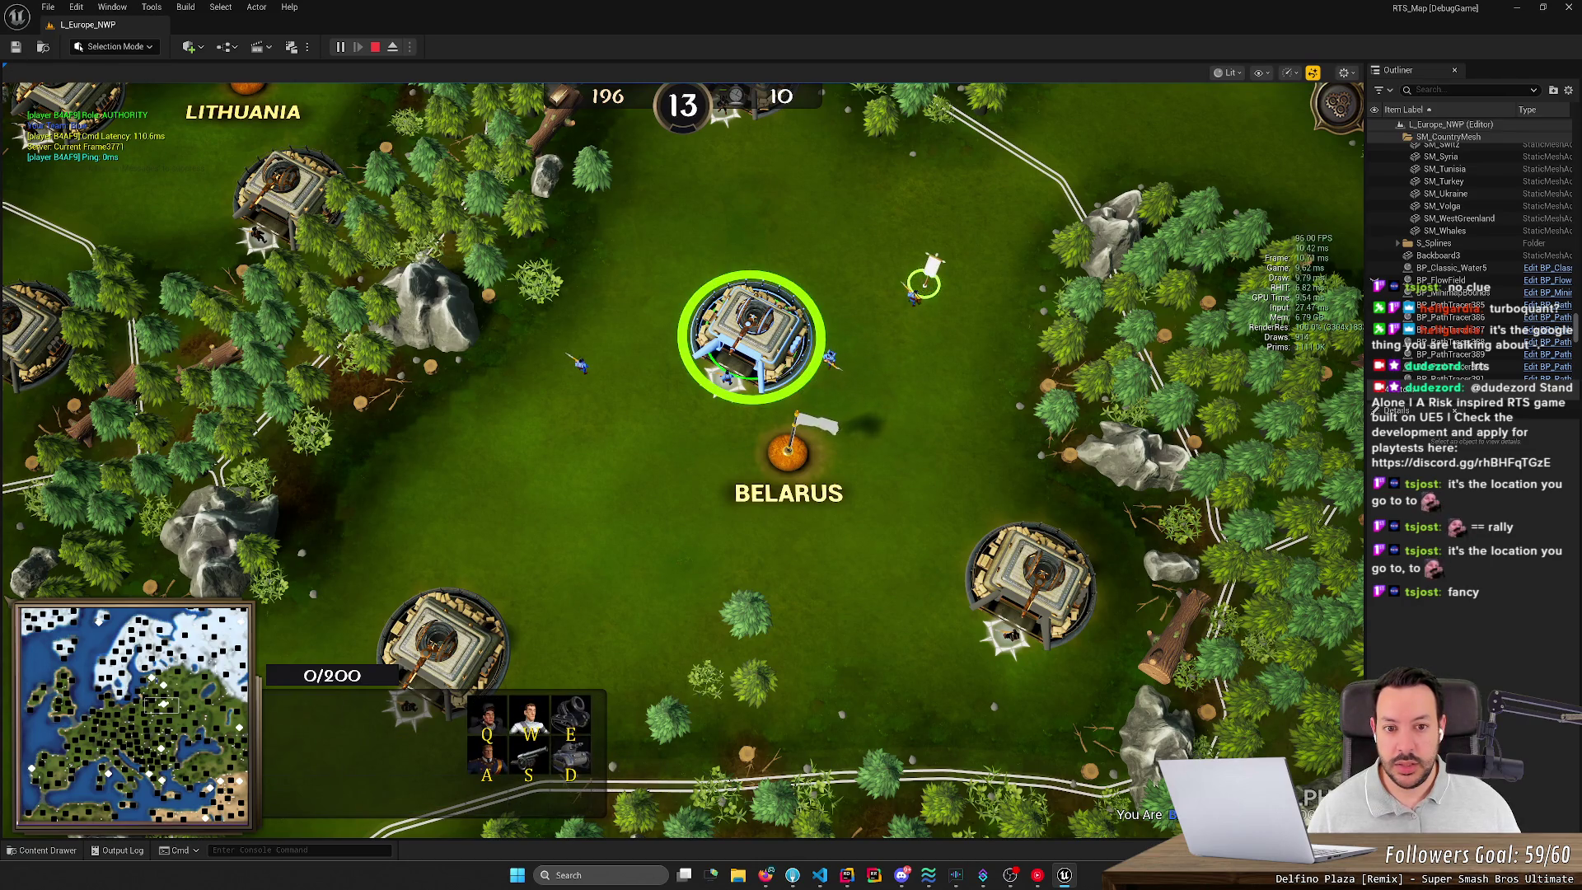
left_click(906, 313)
right_click(878, 395)
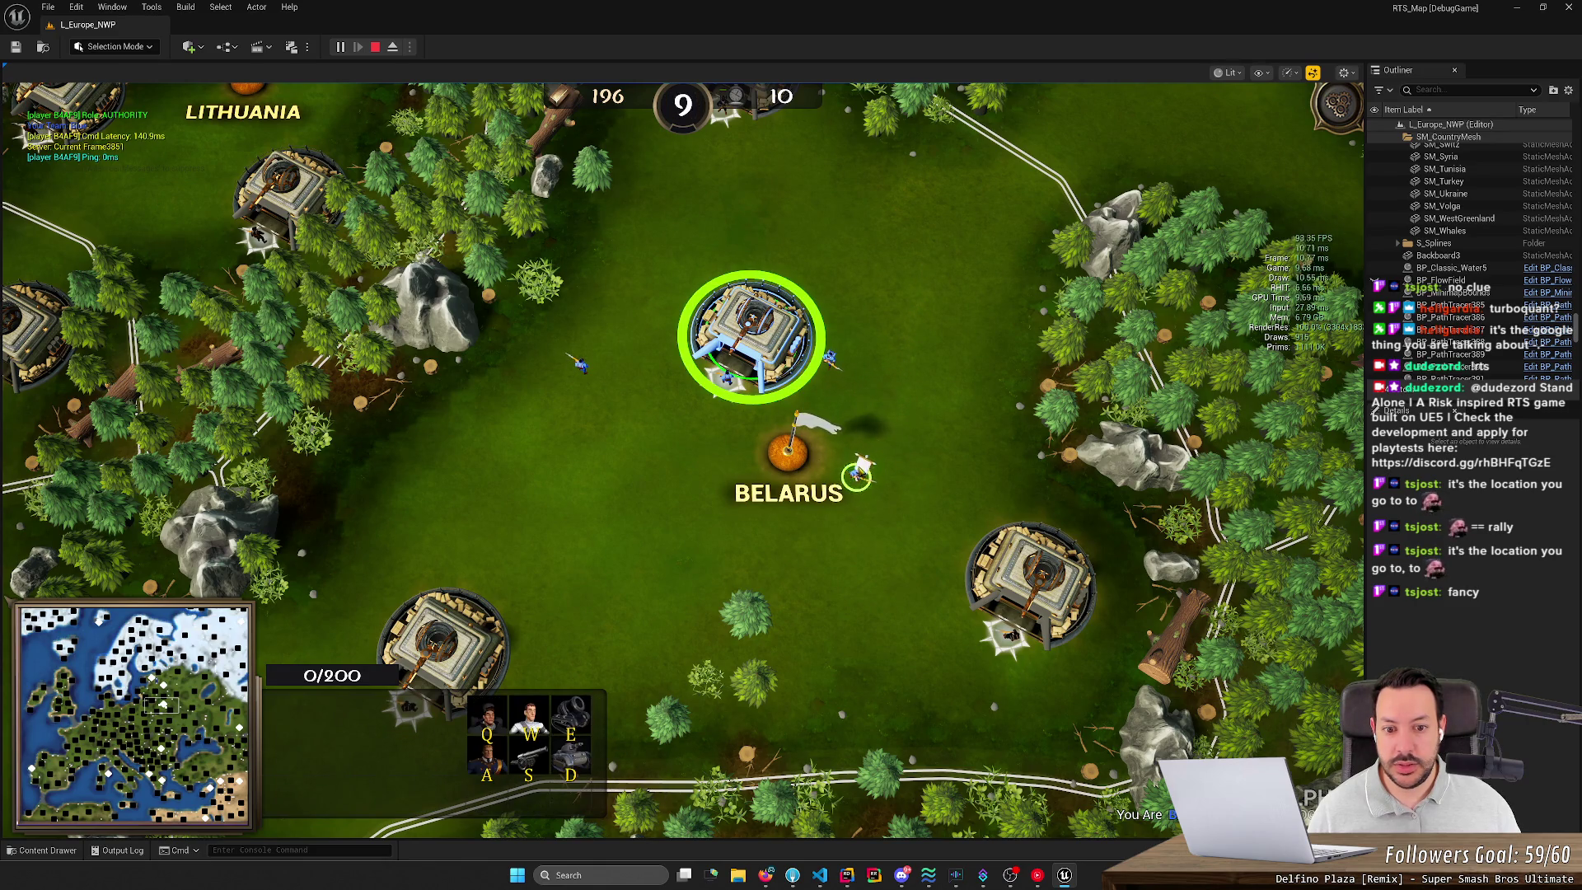
left_click(871, 461)
right_click(929, 363)
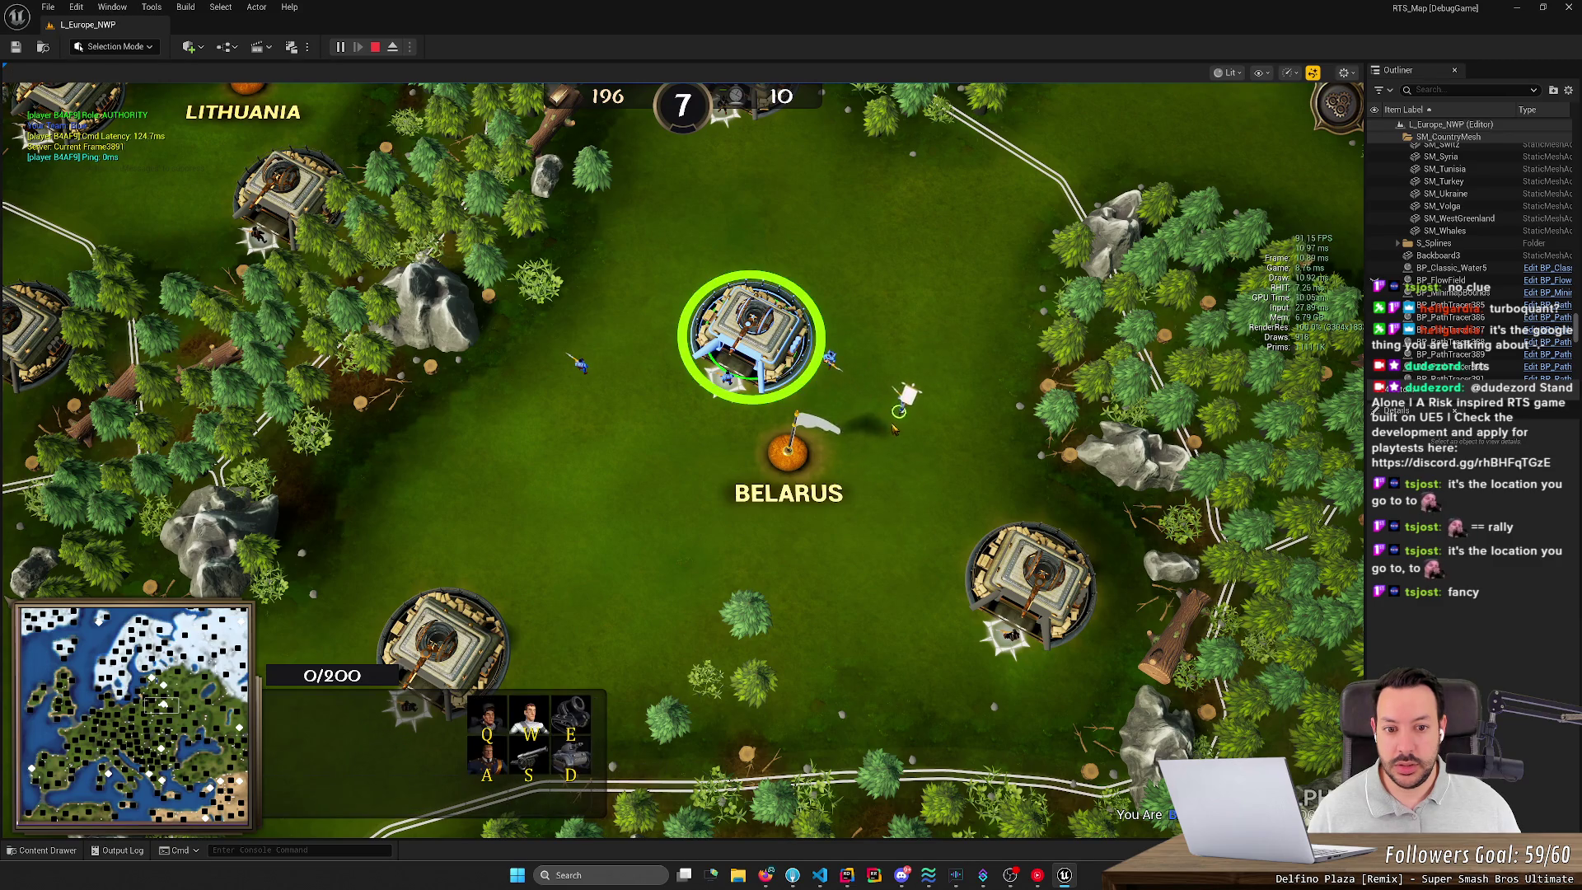
right_click(913, 386)
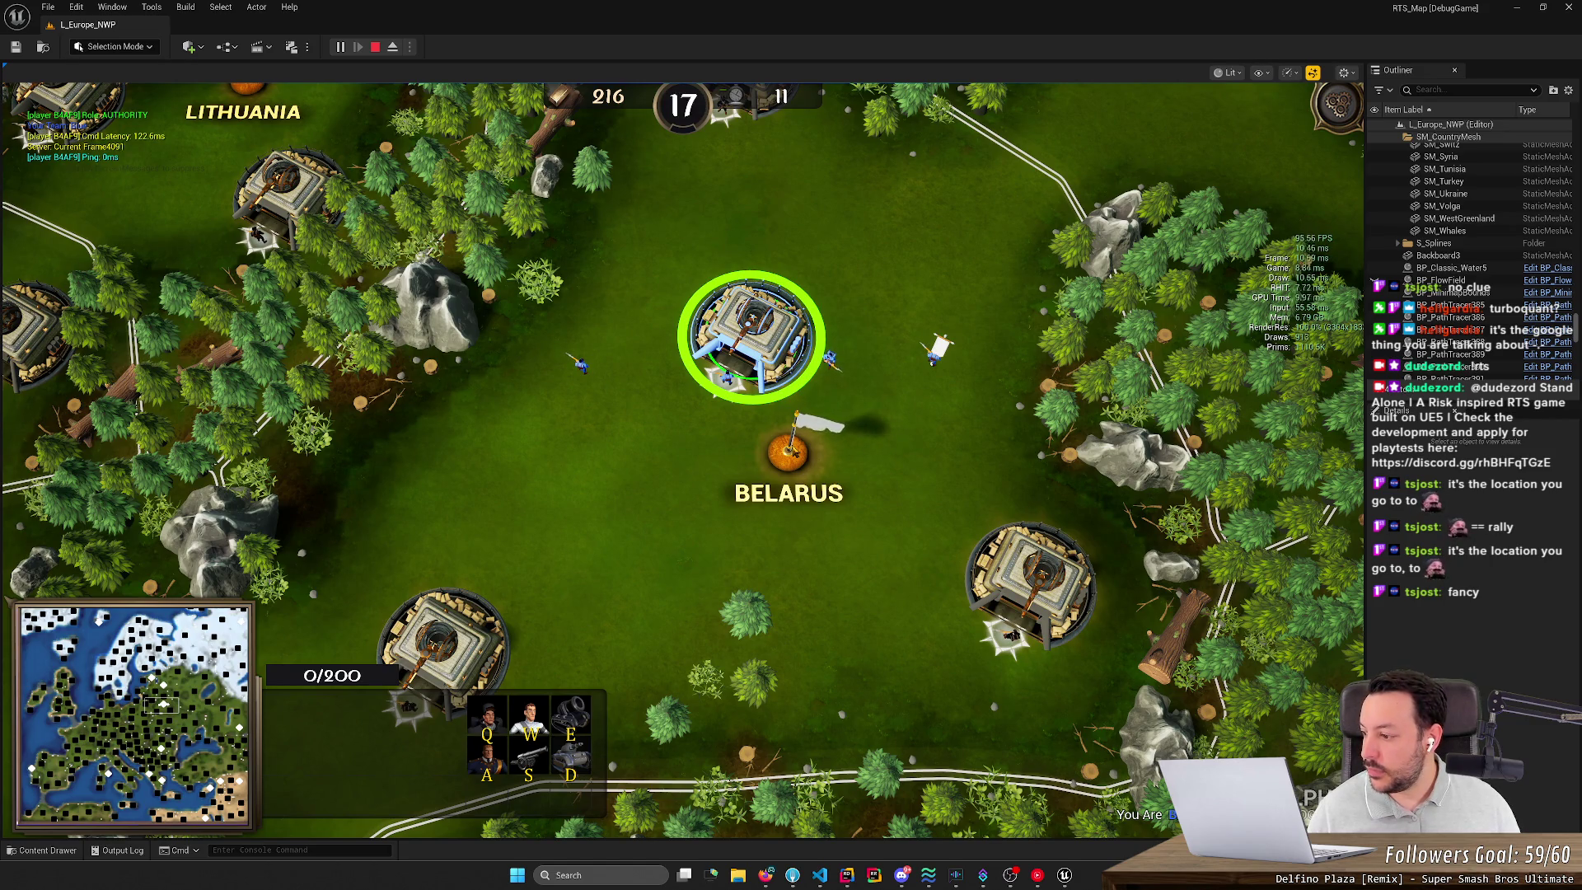
Step: Bring up the HacknPlan task board and scroll down it
left_click(766, 875)
scroll(1154, 777, "down", 1)
scroll(1154, 777, "down", 1)
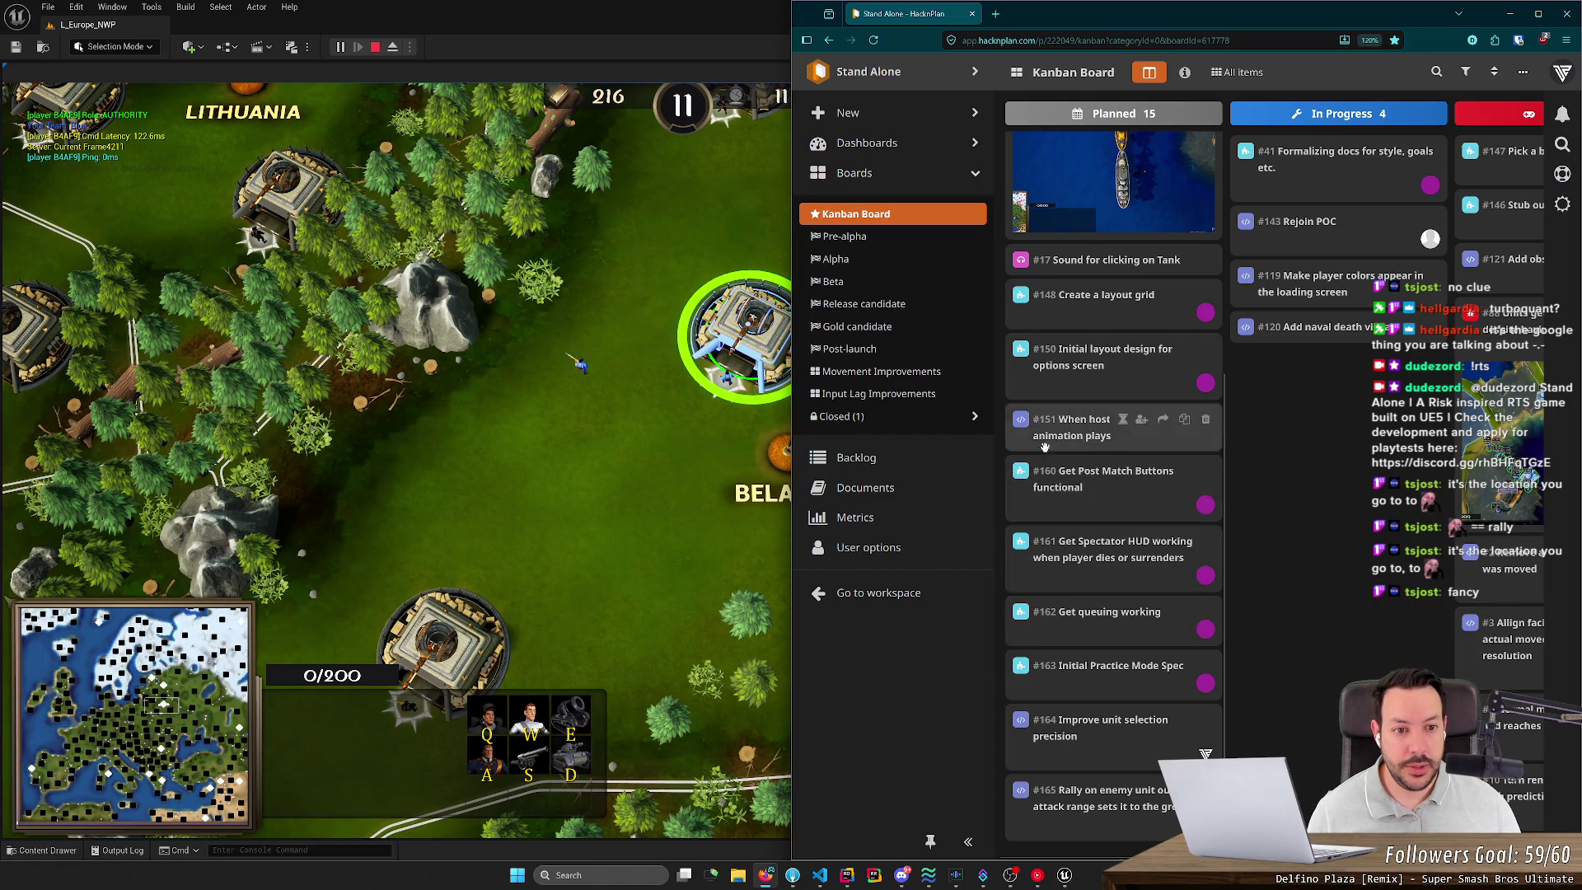
Step: Zoom the Kanban page out and back to 100%, then hide the browser to return to the game
key("ctrl+minus")
key("ctrl+minus")
key("ctrl+minus")
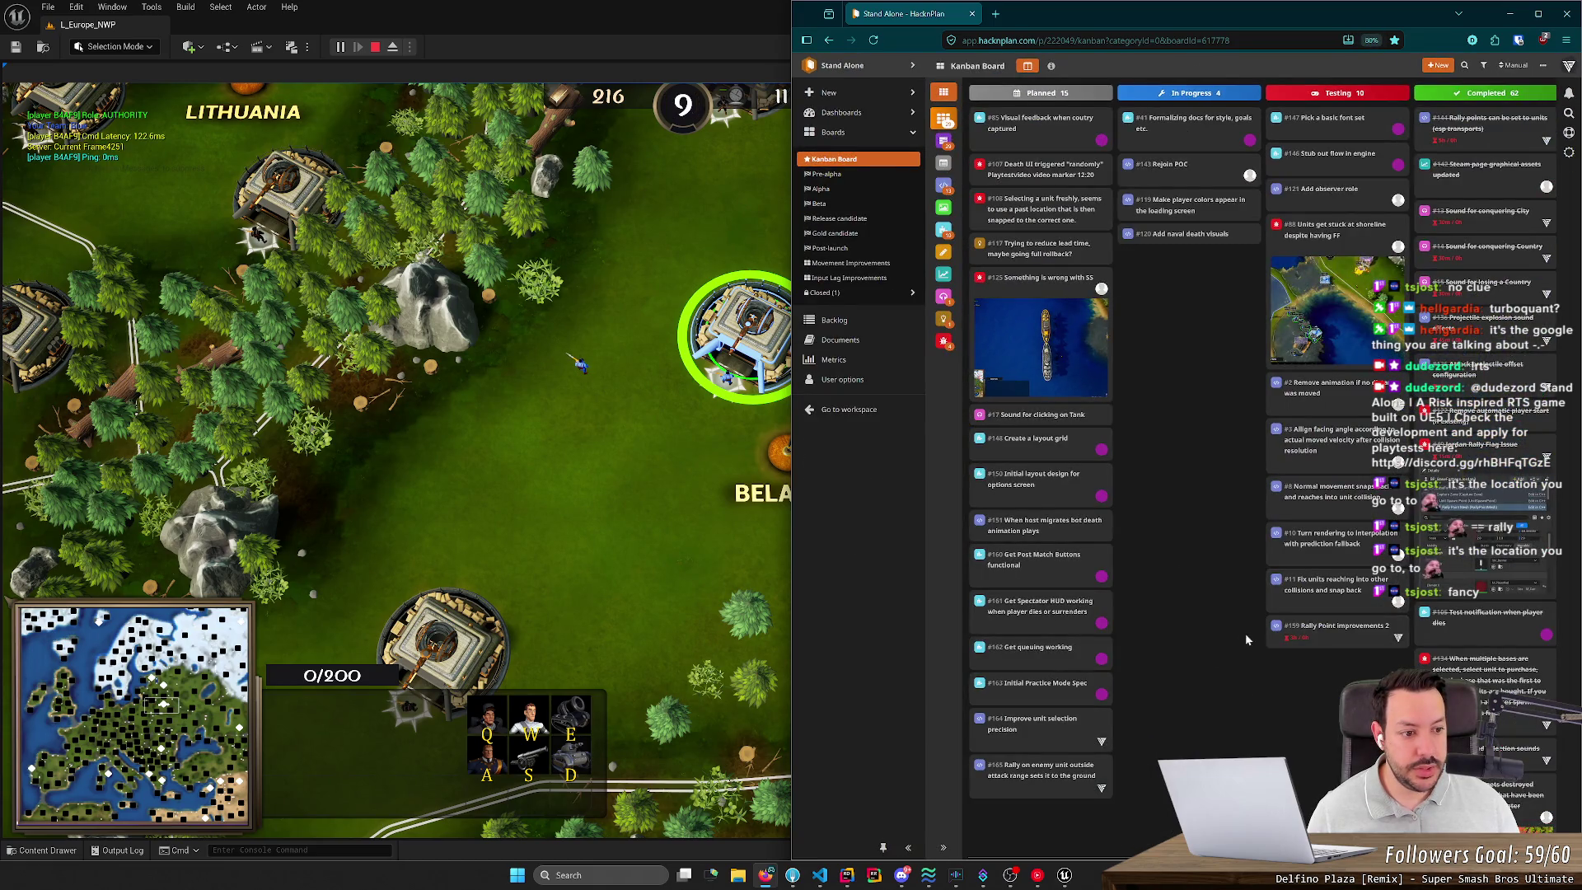
key("ctrl+plus")
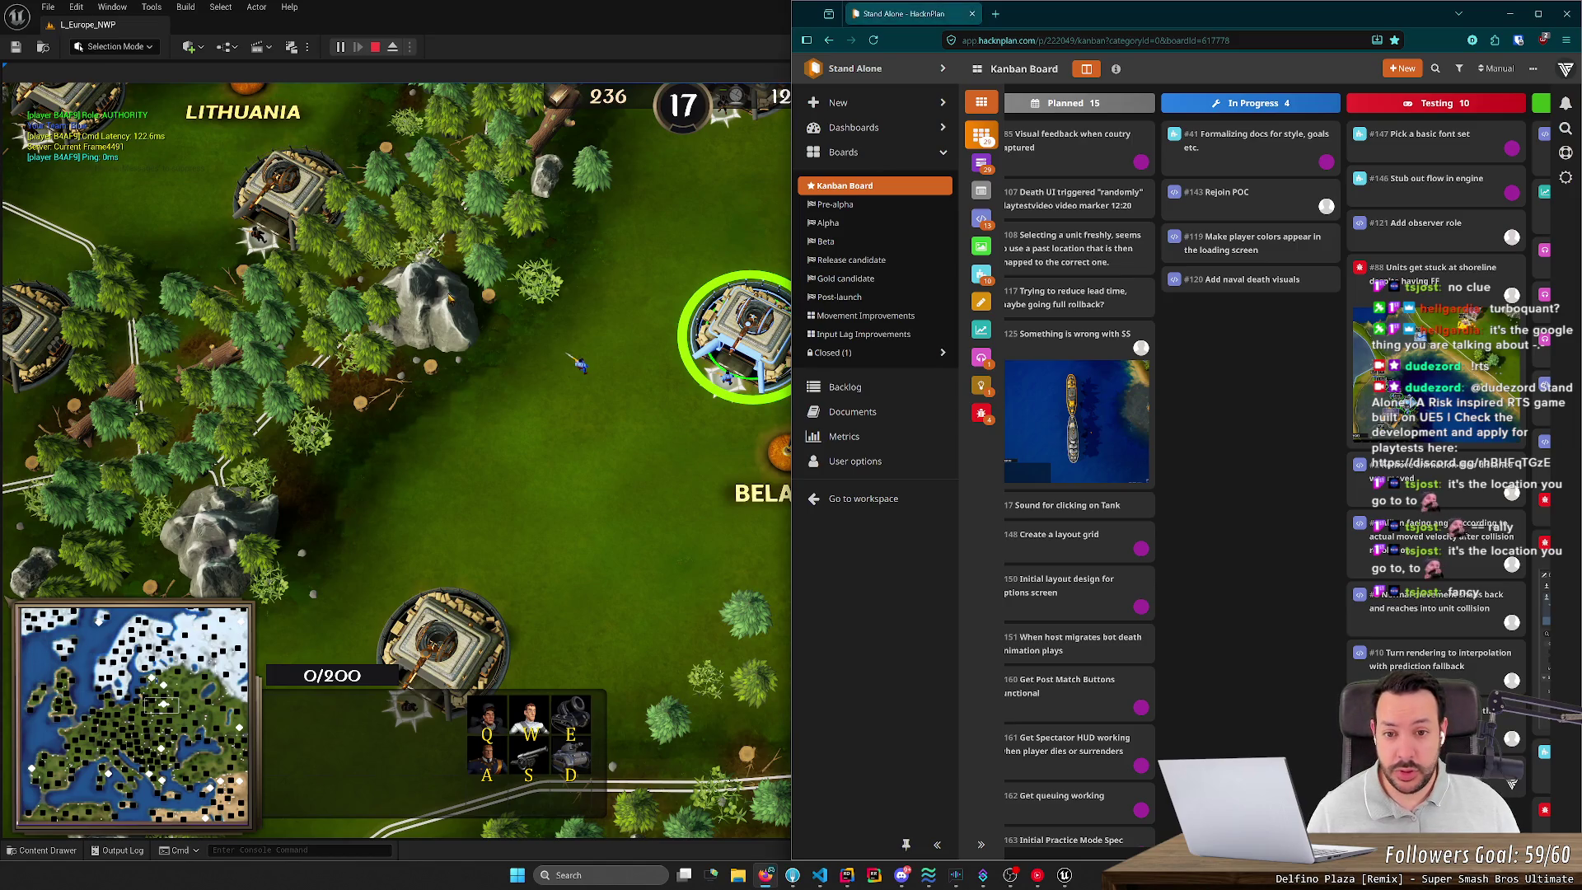
left_click(604, 448)
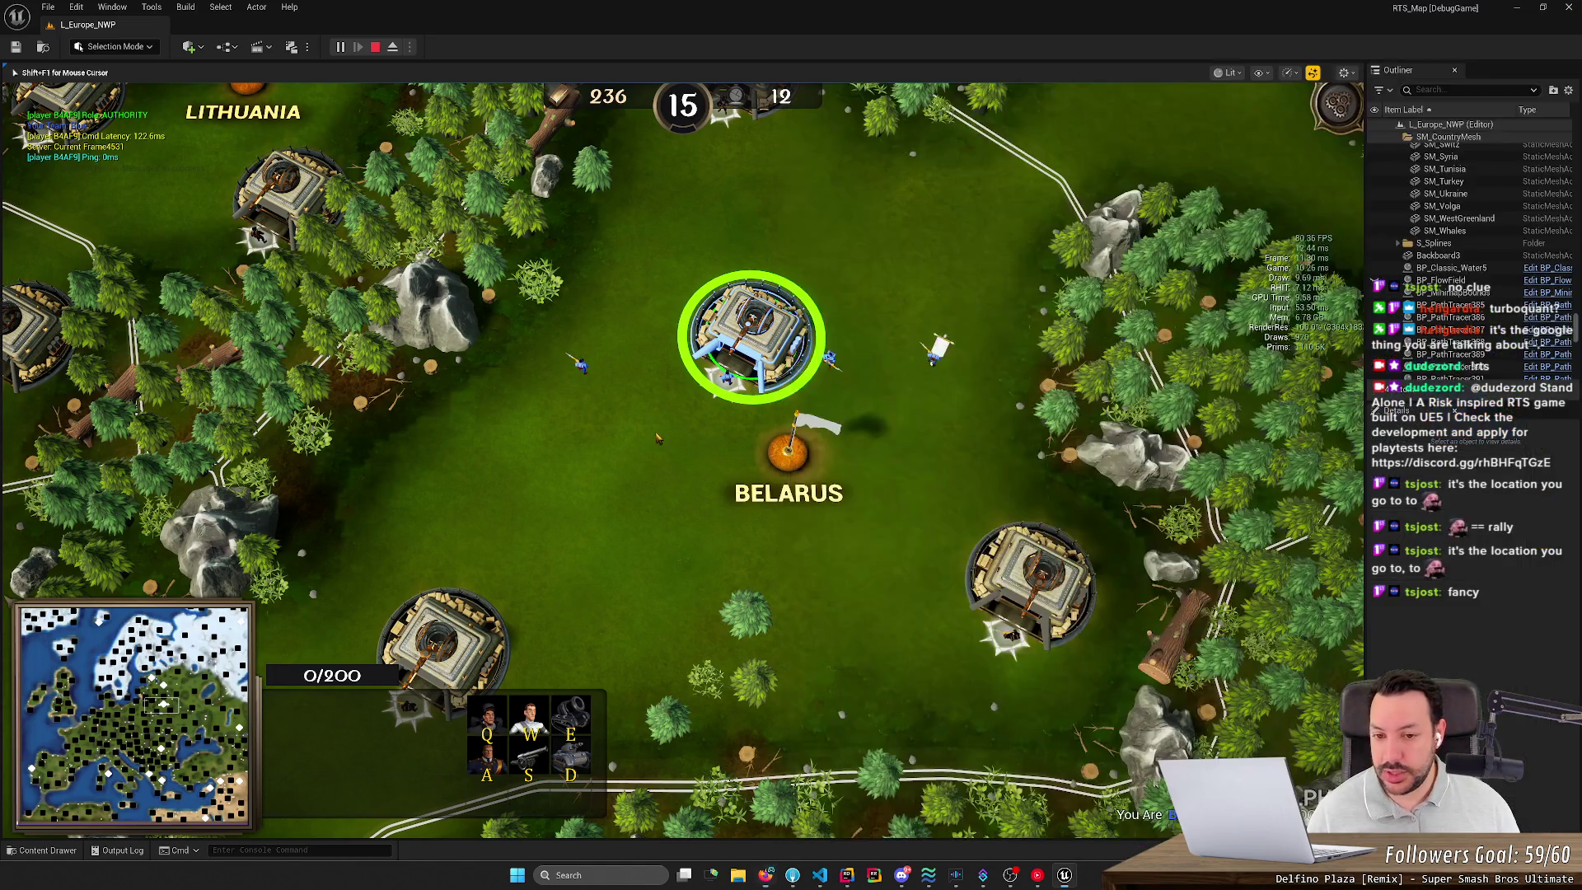
Step: Set the central Belarus building's rally point to its left and pan southwest
left_click(749, 338)
right_click(641, 445)
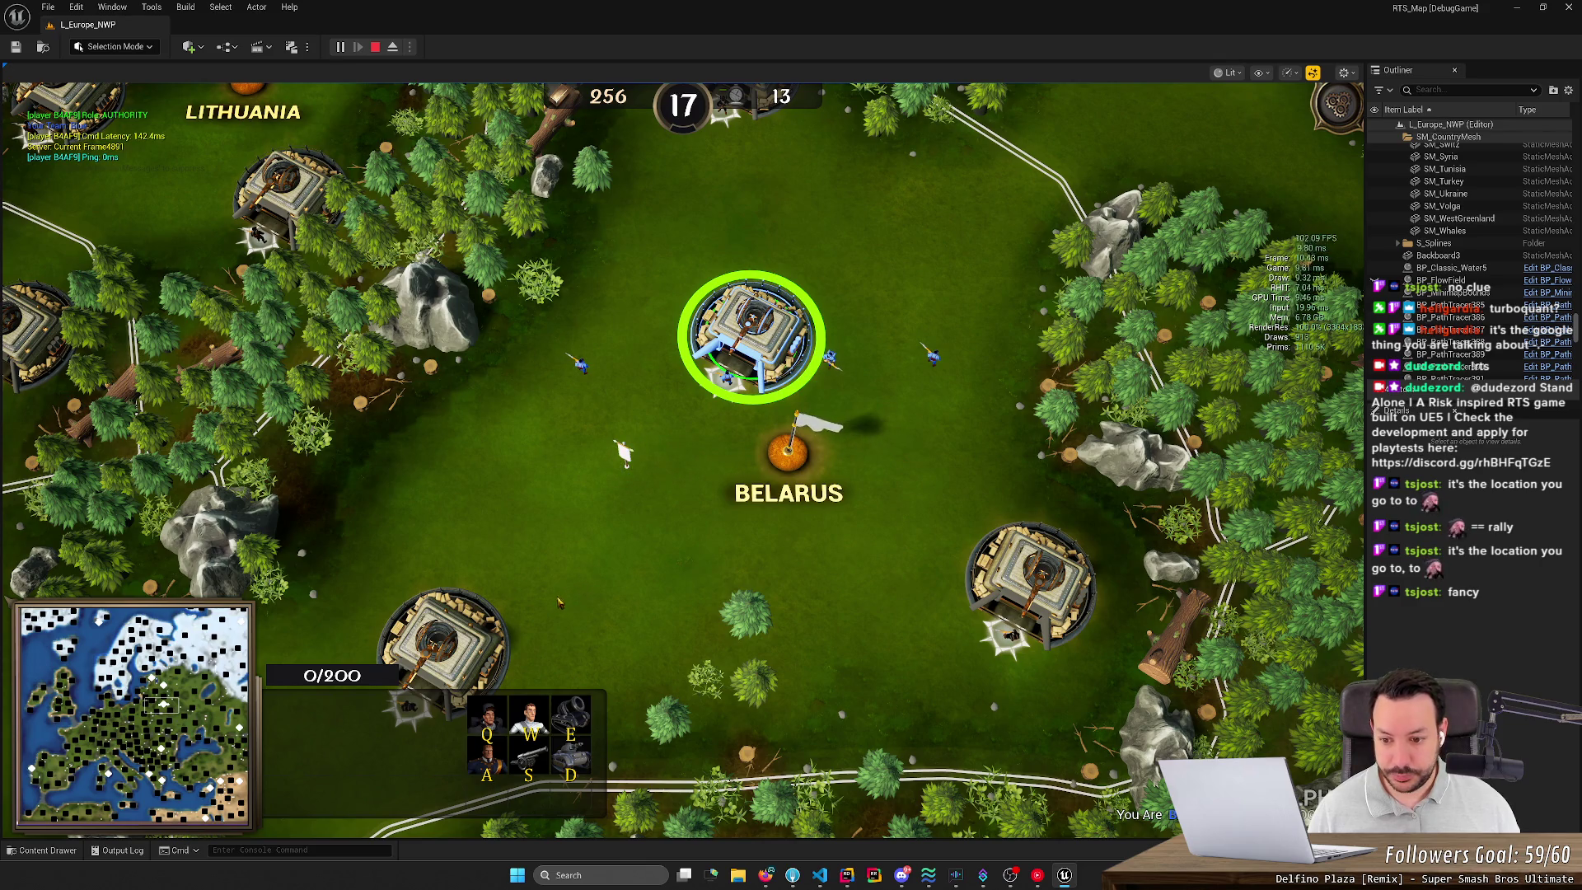
key("Left")
key("Down")
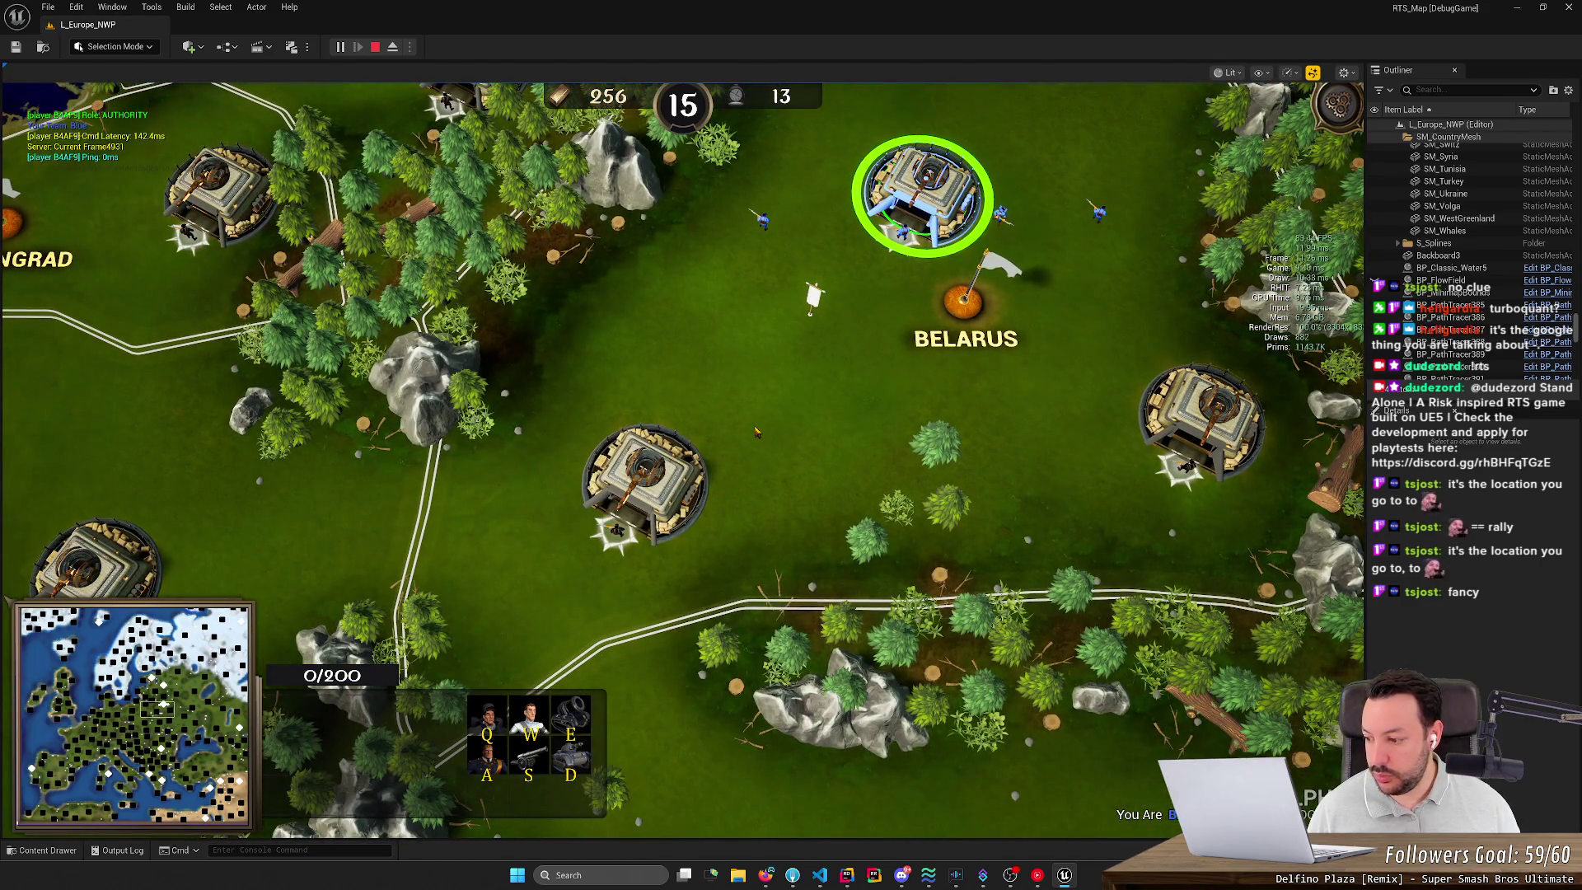
Step: Snap the game window to the right half of the screen beside the Rider code
left_click(1517, 10)
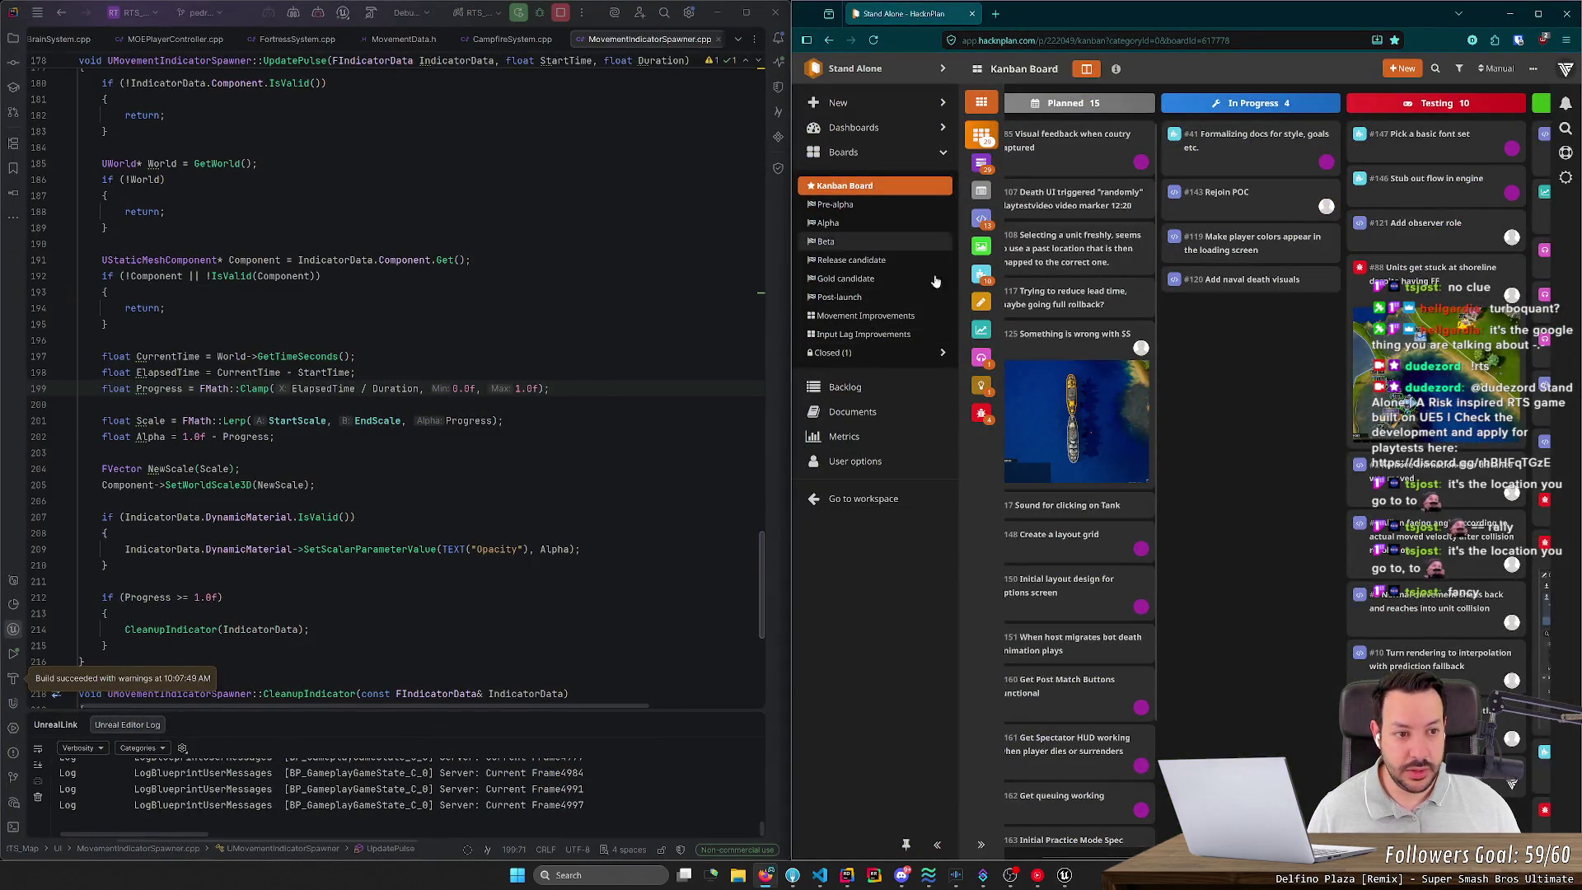
left_click(1064, 875)
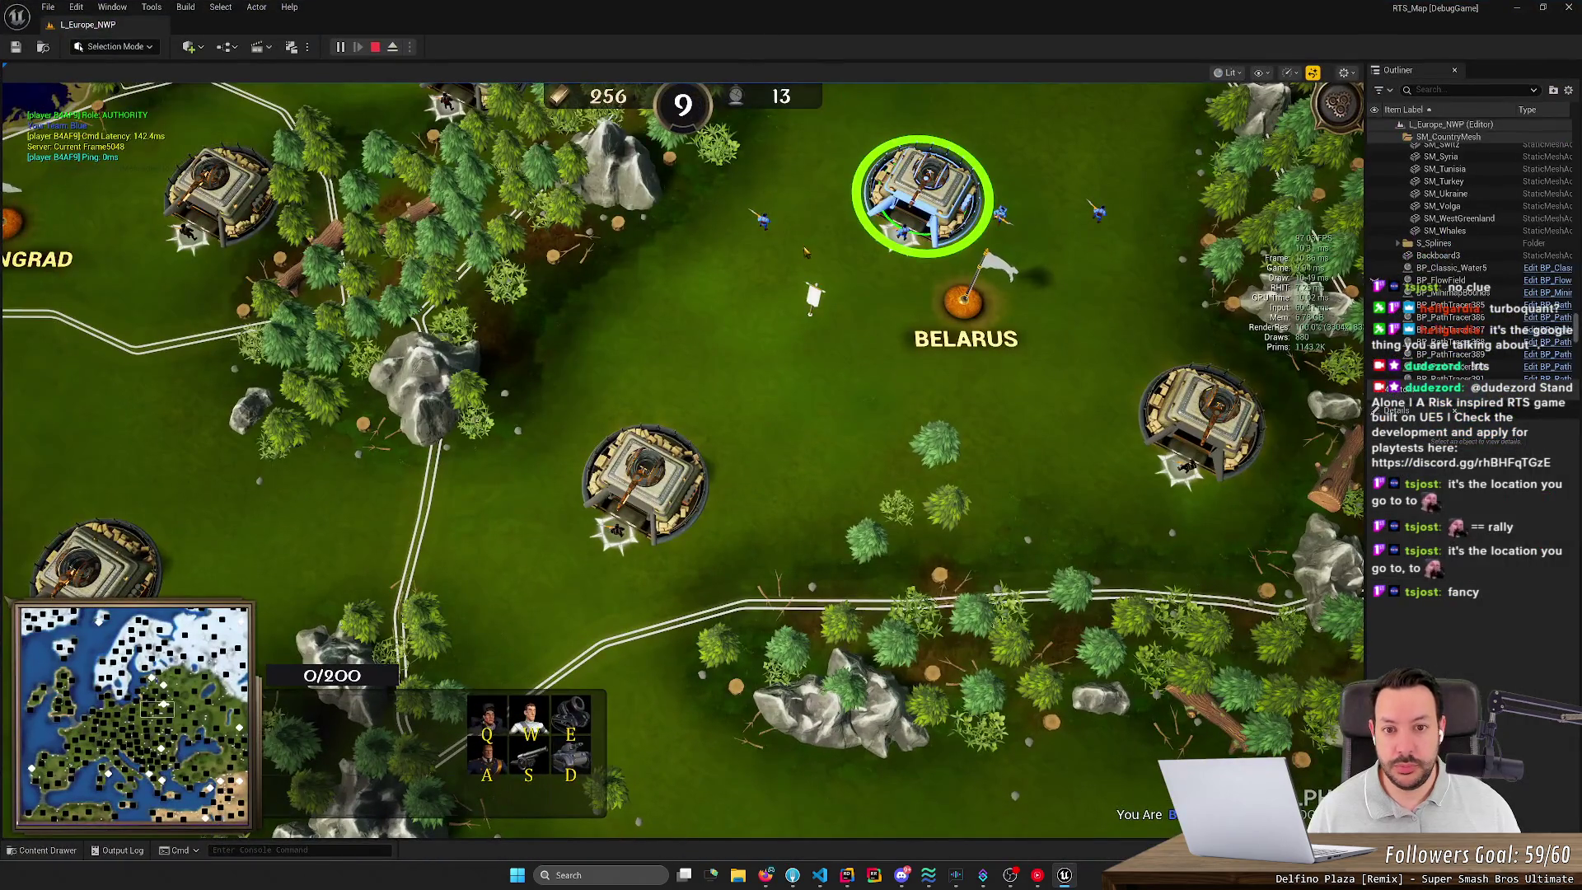
key("super+Down")
key("super+Right")
key("Escape")
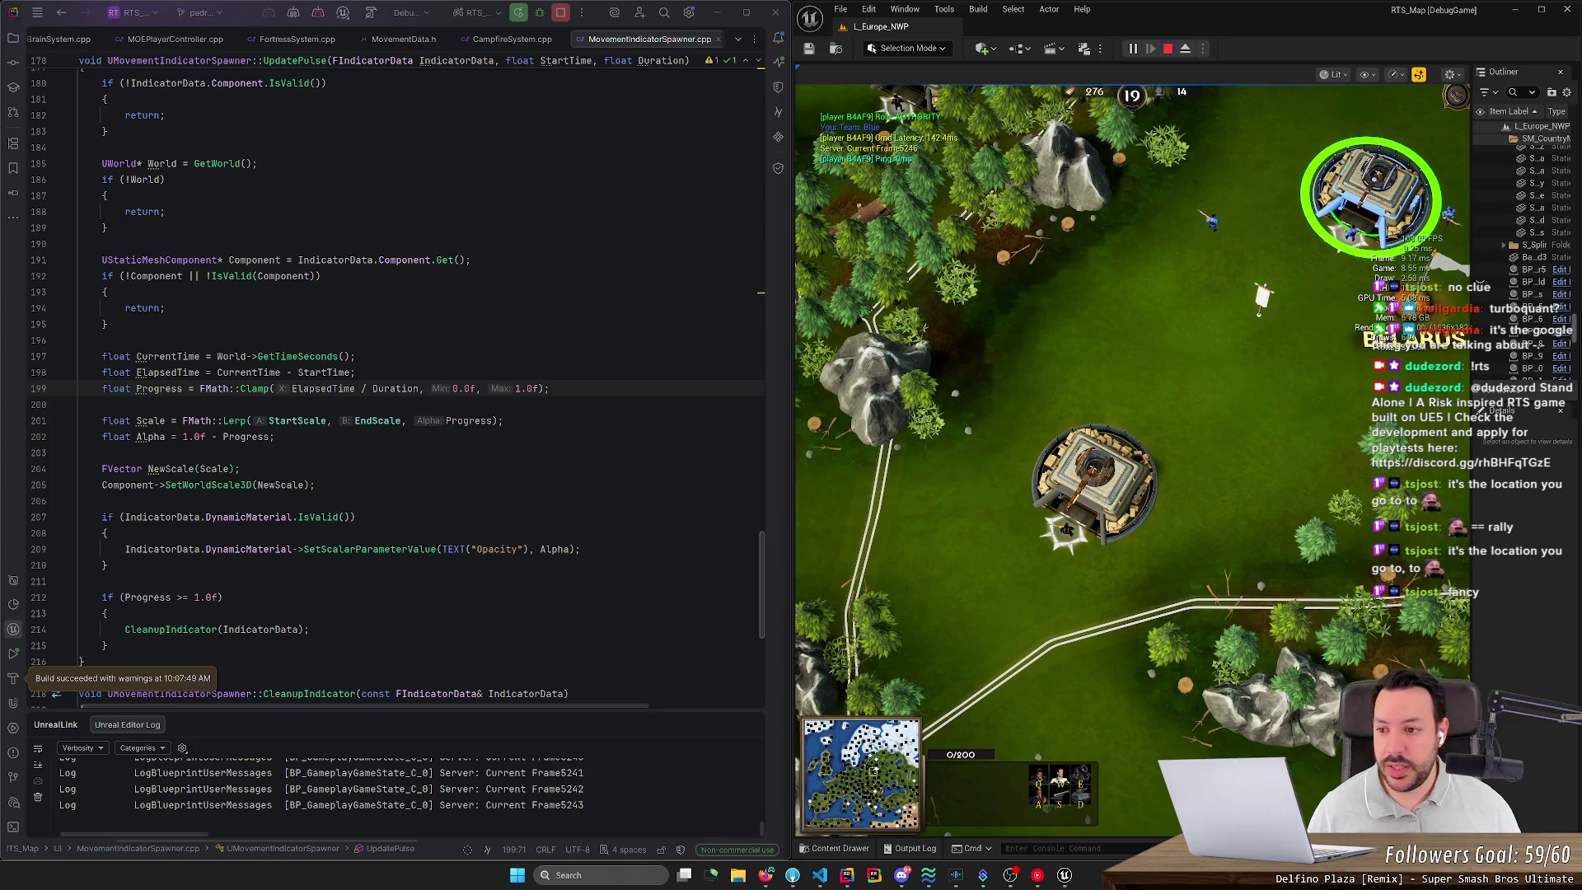
Step: Search Everywhere for 'indicator', browse the results, then dismiss the search
scroll(396, 376, "up", 2)
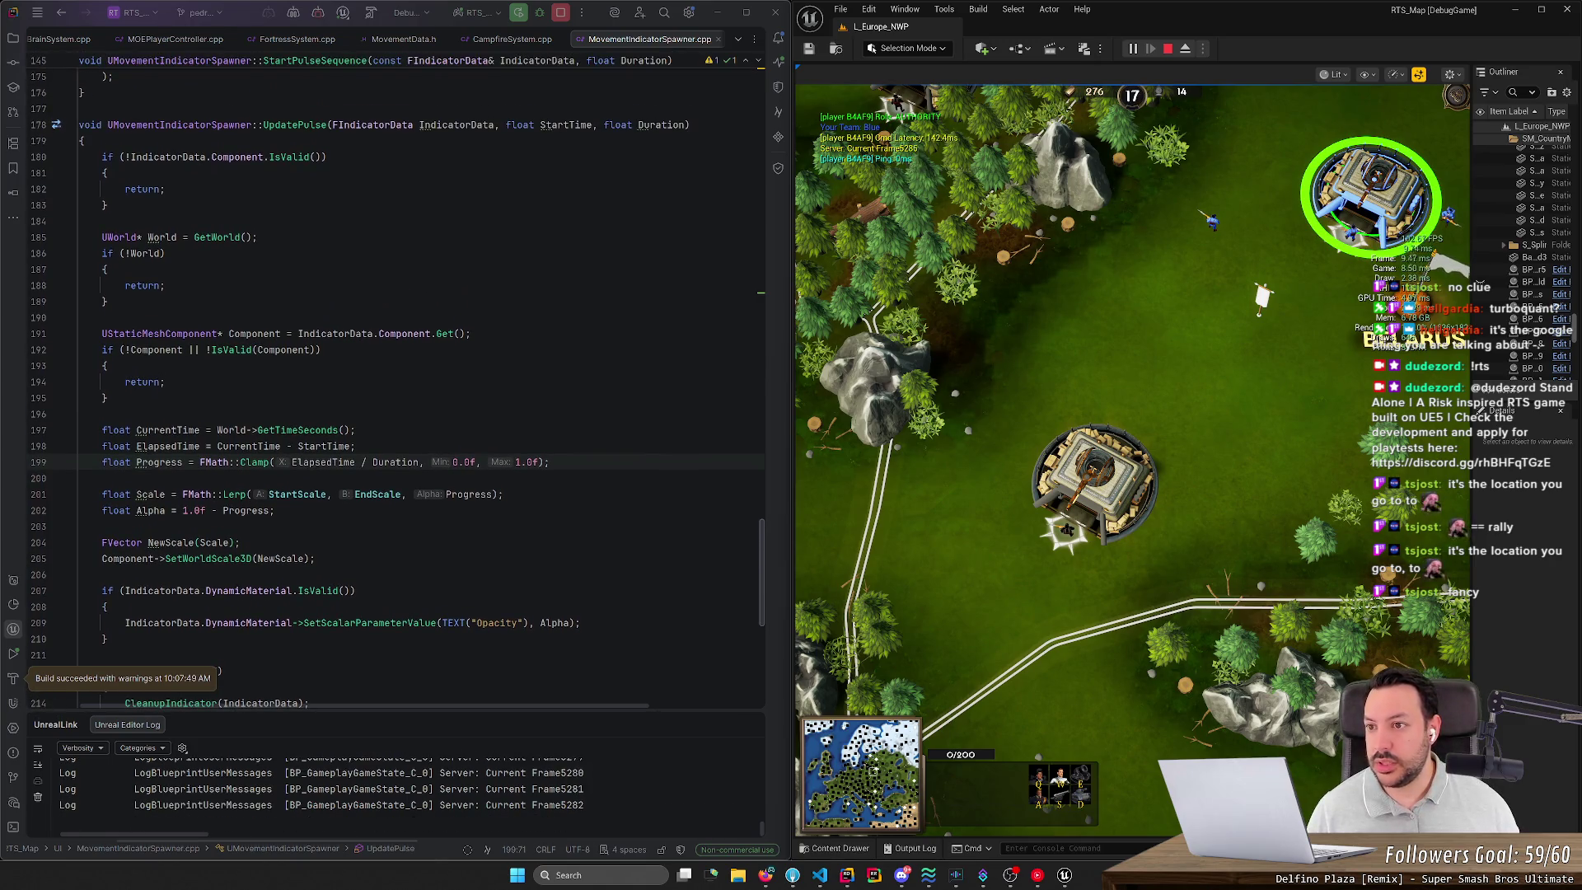
left_click(480, 350)
key("shift")
key("shift")
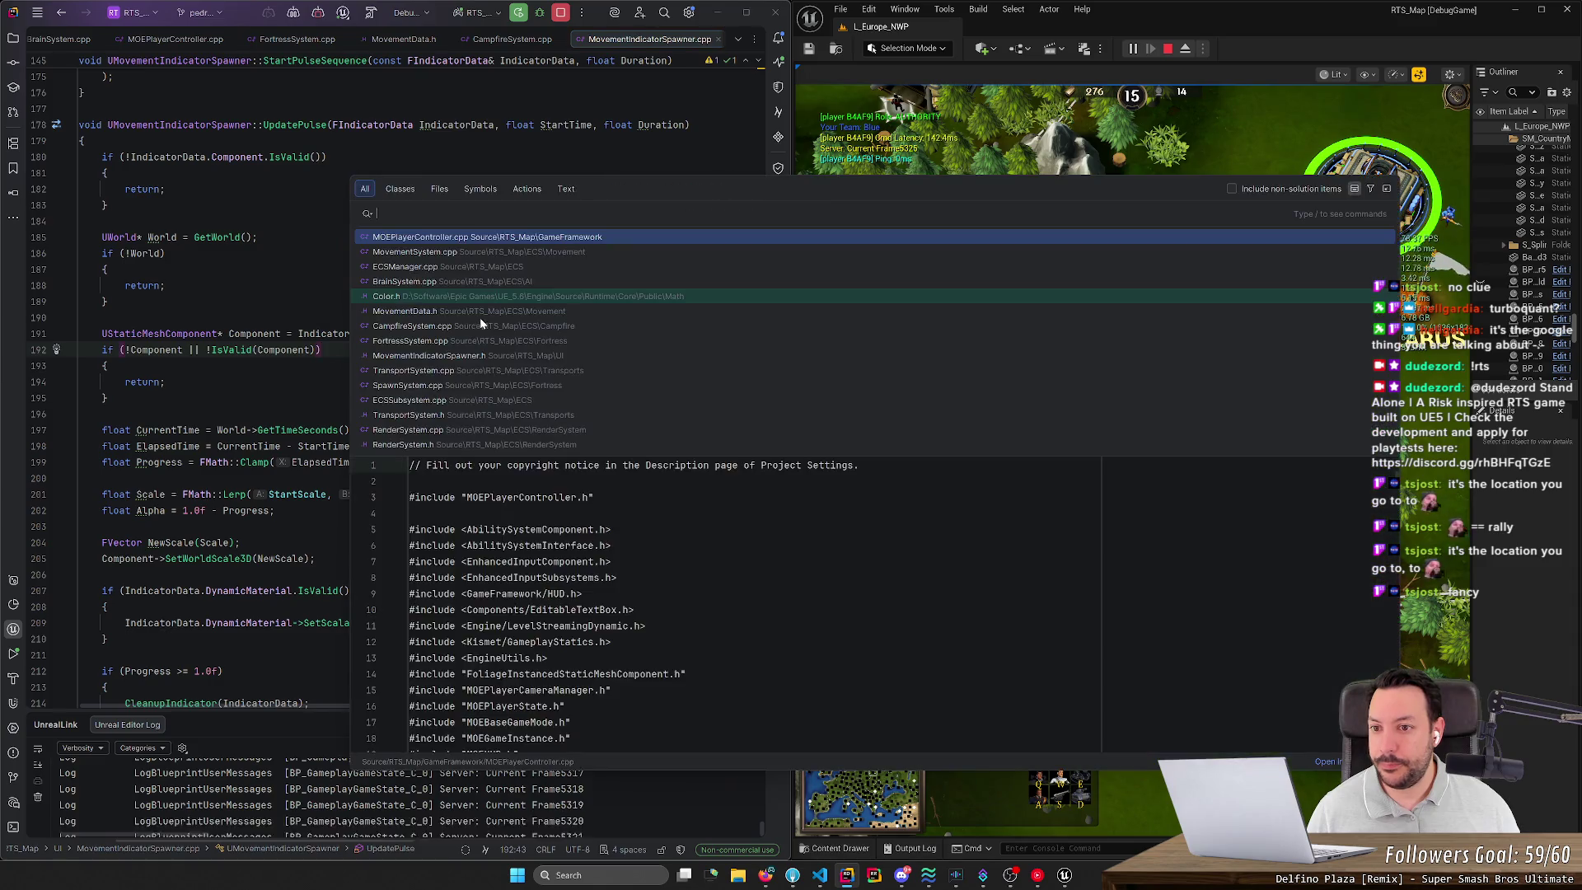
type("indicator")
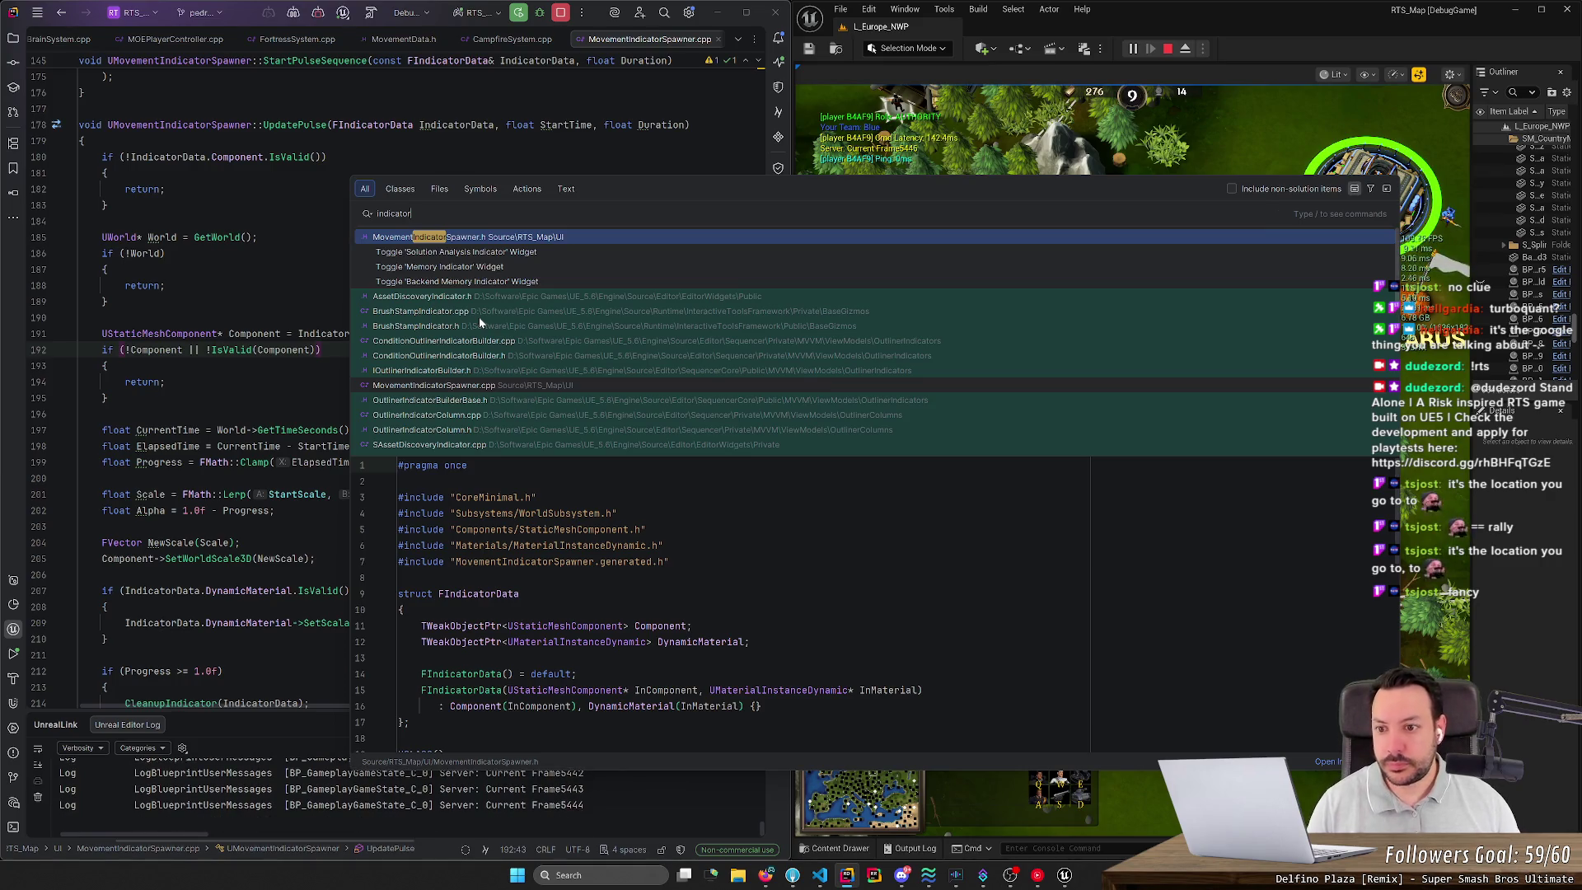
scroll(484, 322, "down", 4)
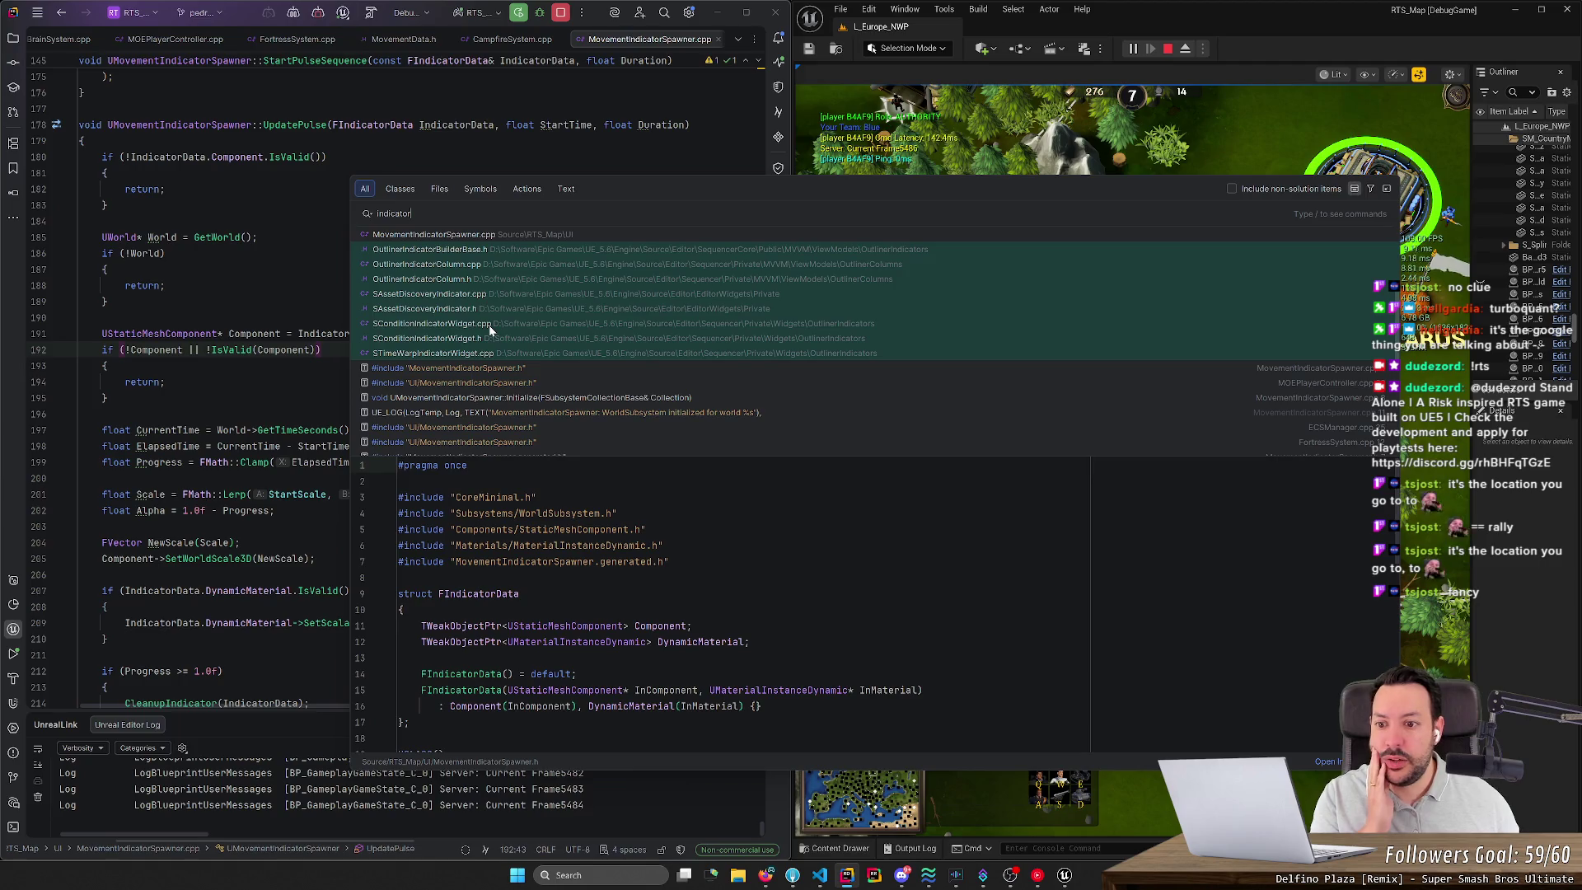
left_click(488, 285)
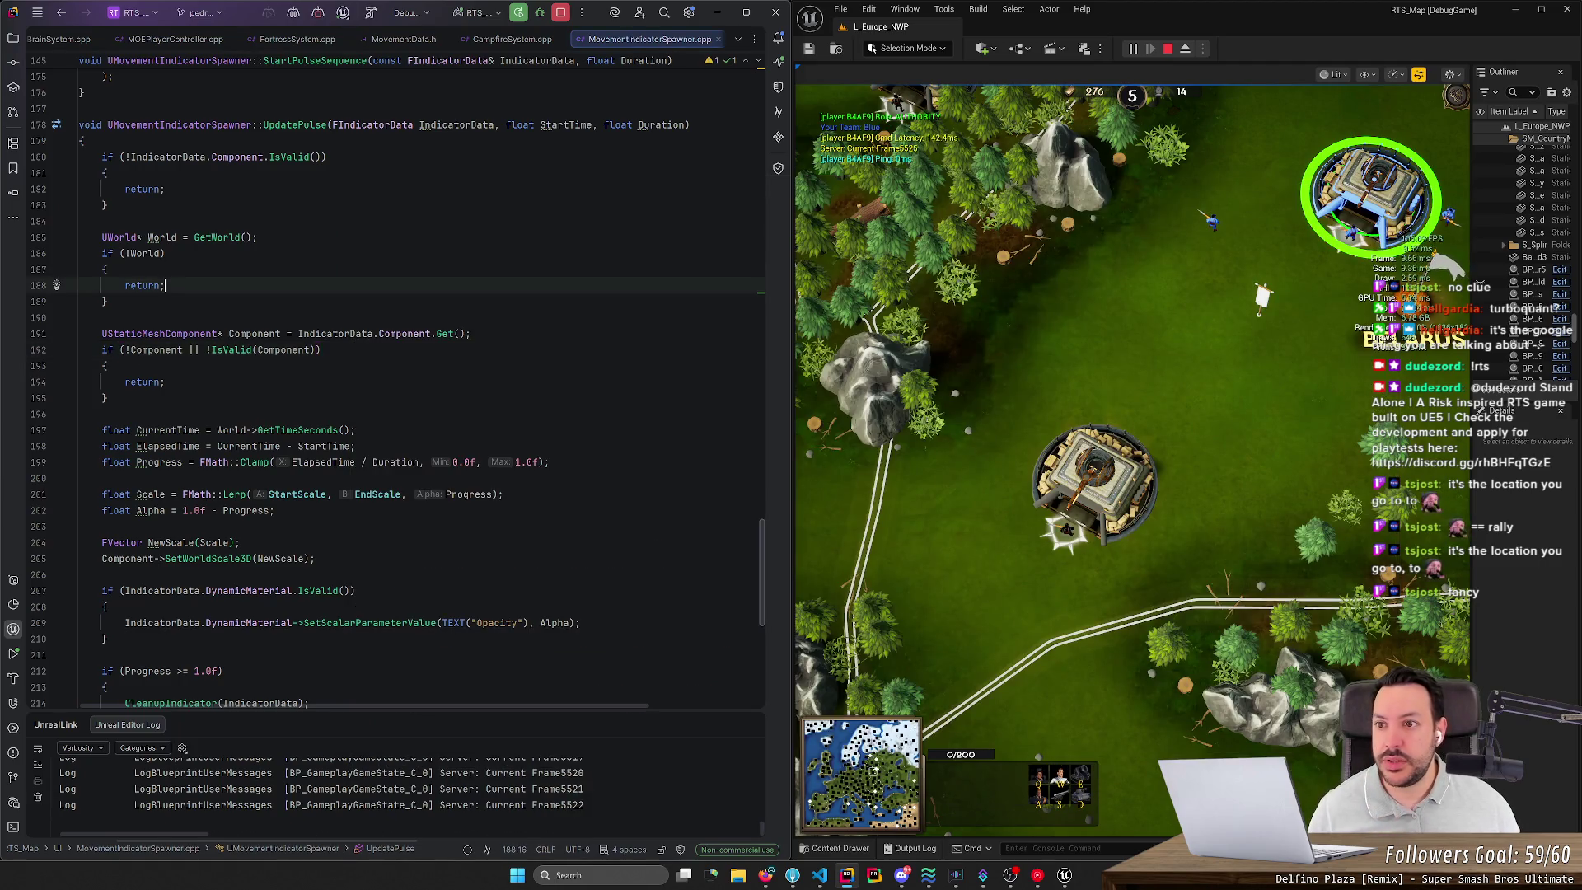
Step: Search for 'attackindi' and open the ShowAttackMoveIndicator result
key("shift")
key("shift")
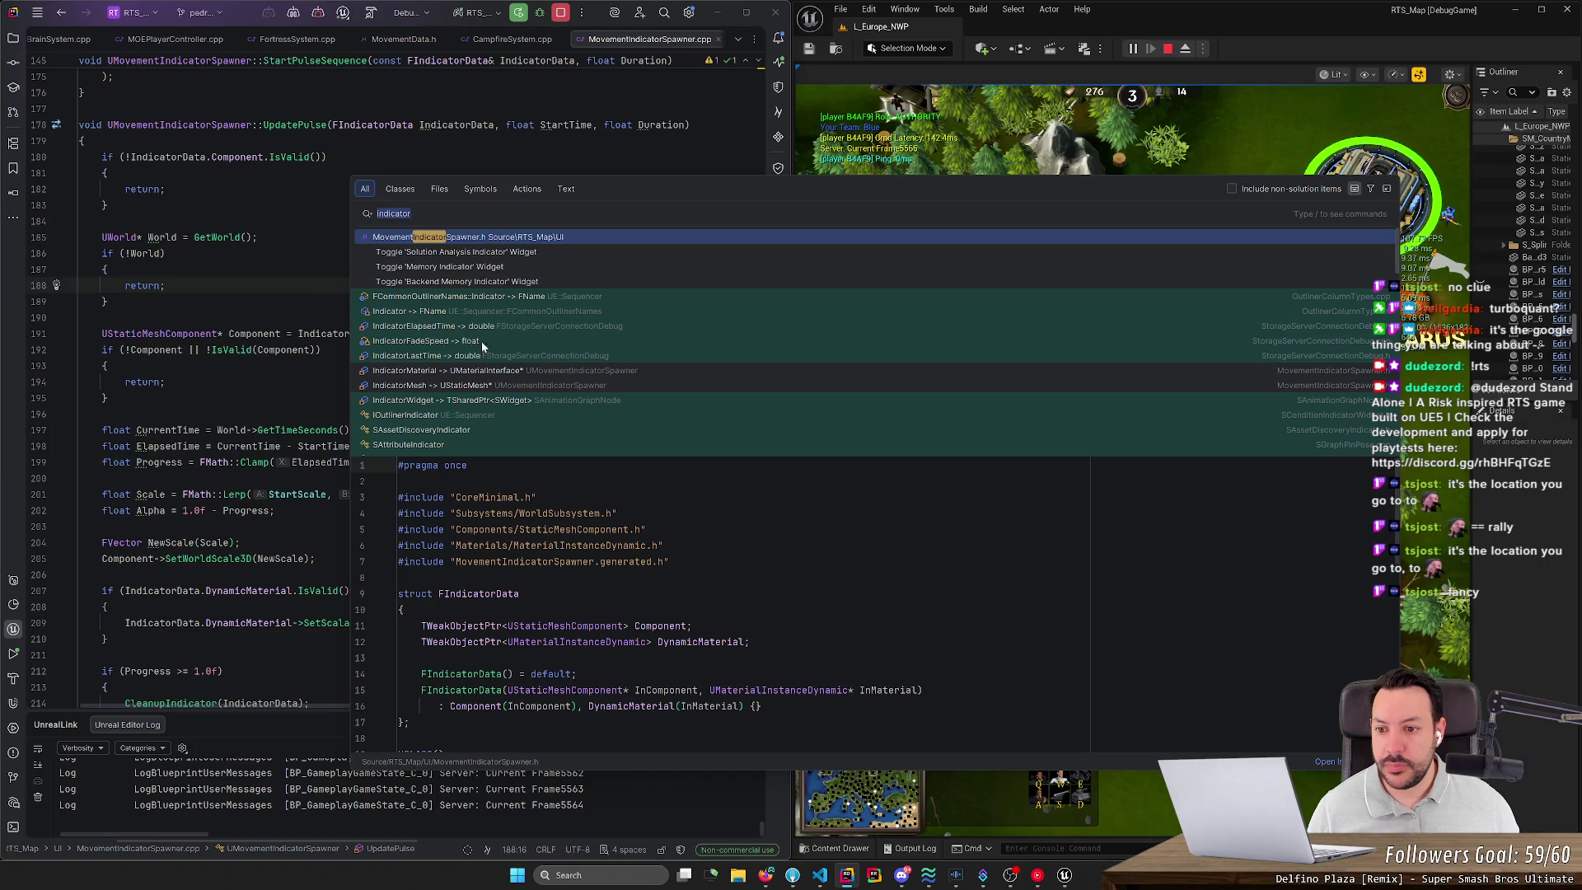
scroll(499, 356, "down", 4)
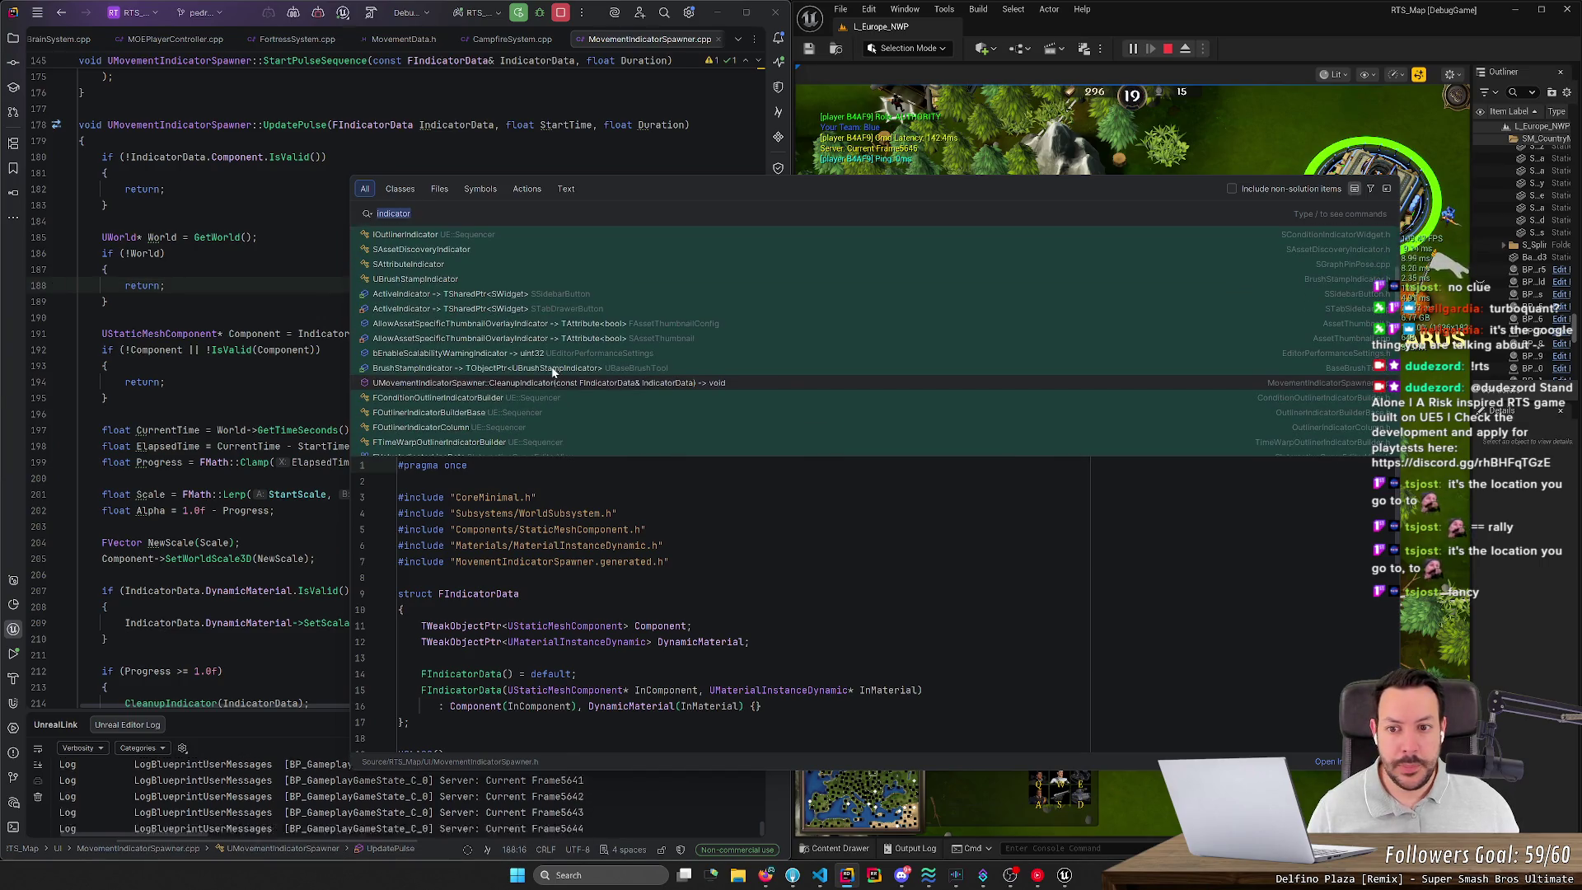
scroll(486, 297, "up", 5)
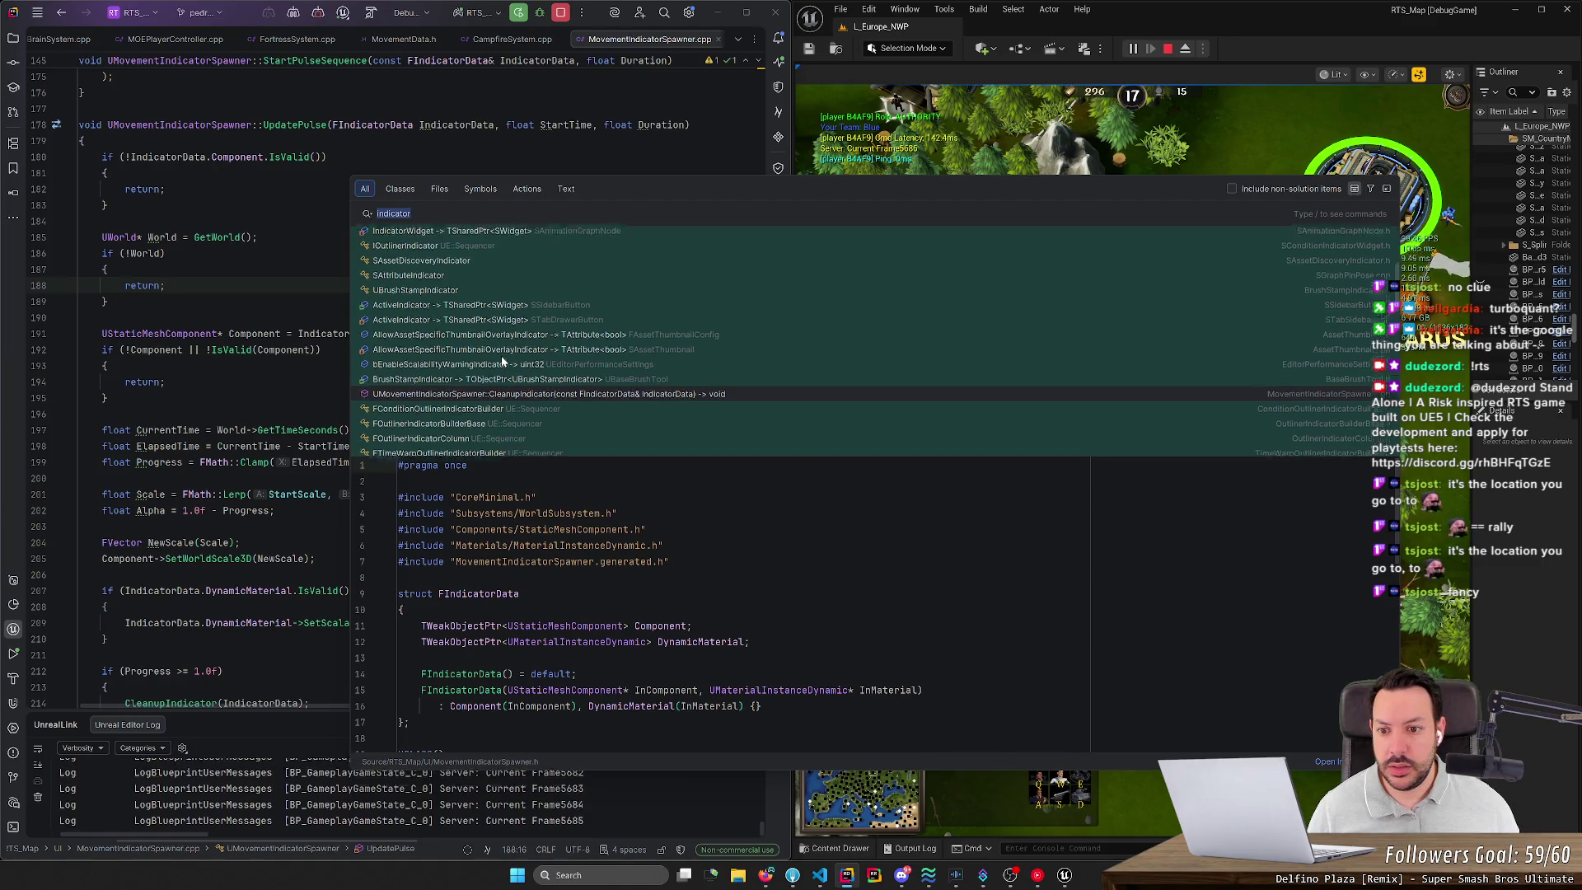
type("attac")
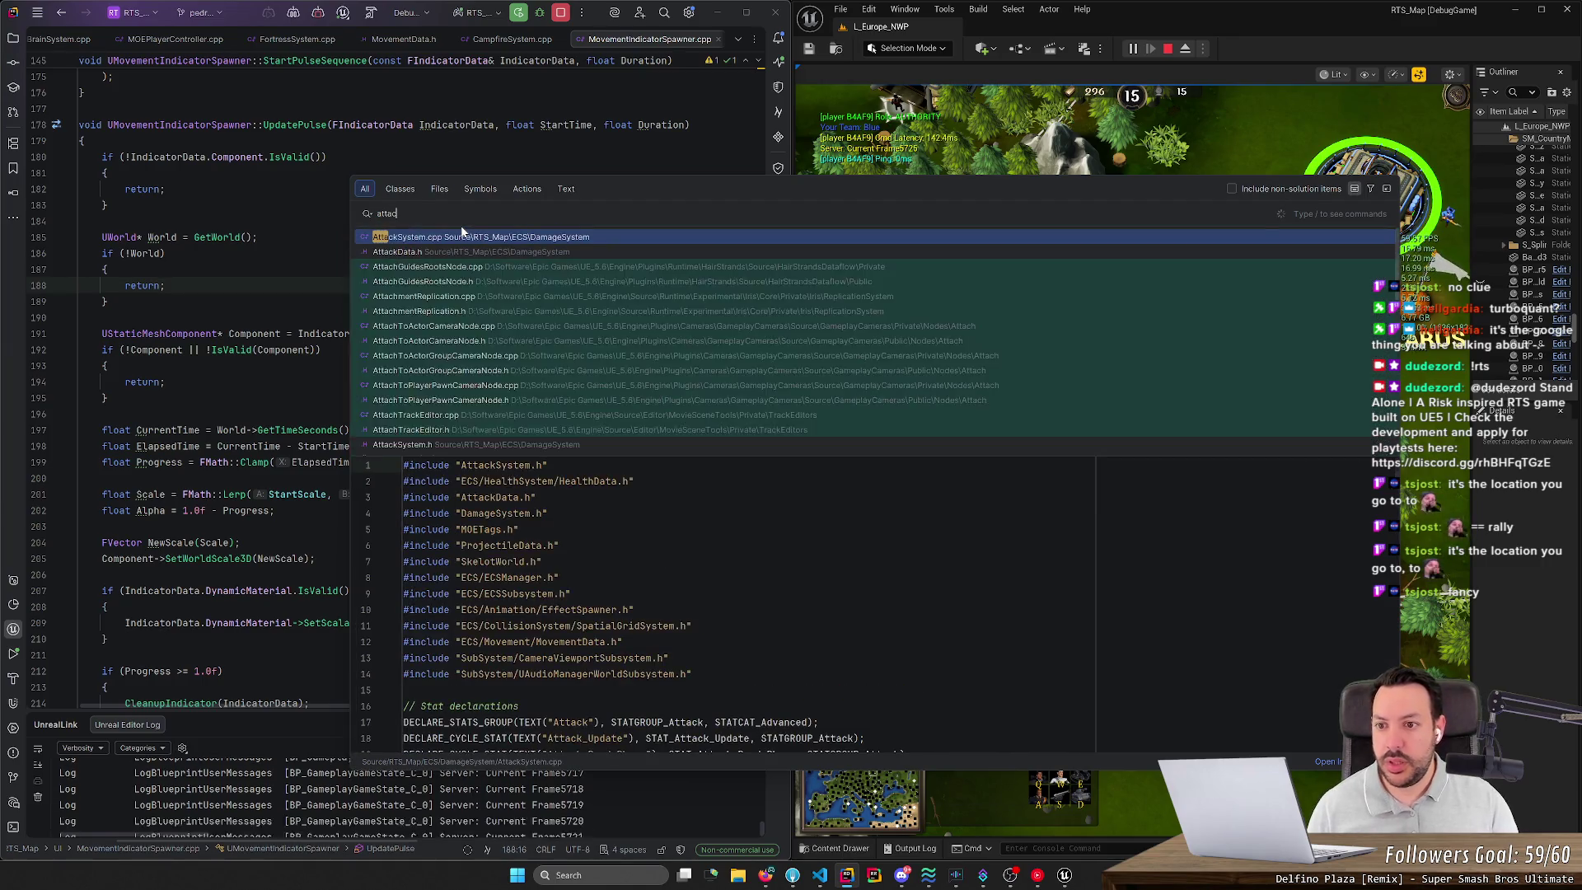
type("kindi")
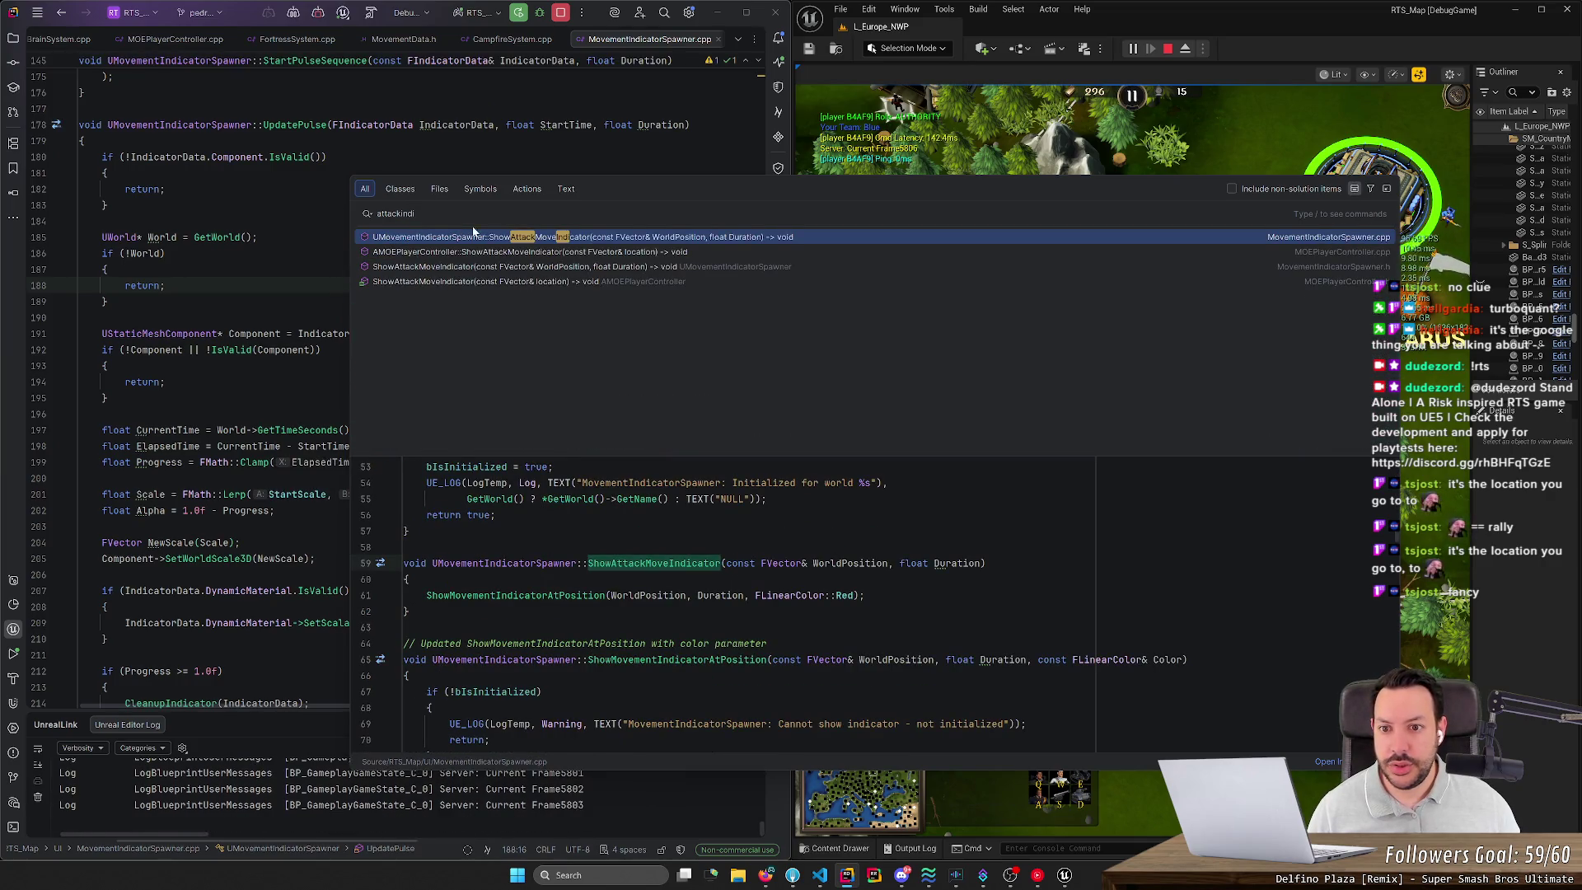
left_click(582, 239)
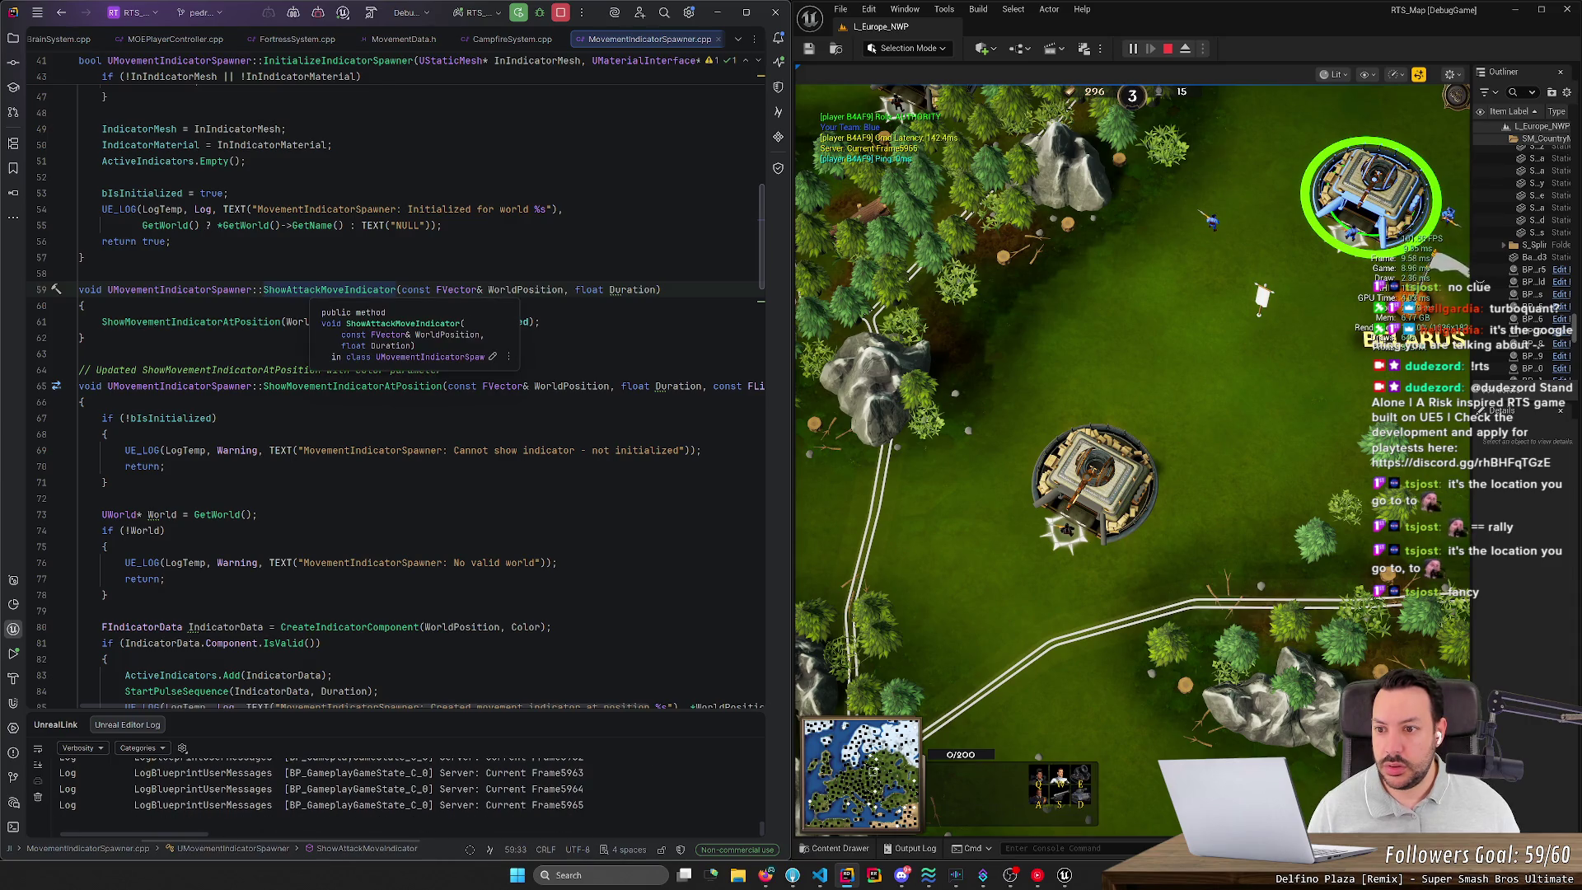
key("ctrl+shift+Right")
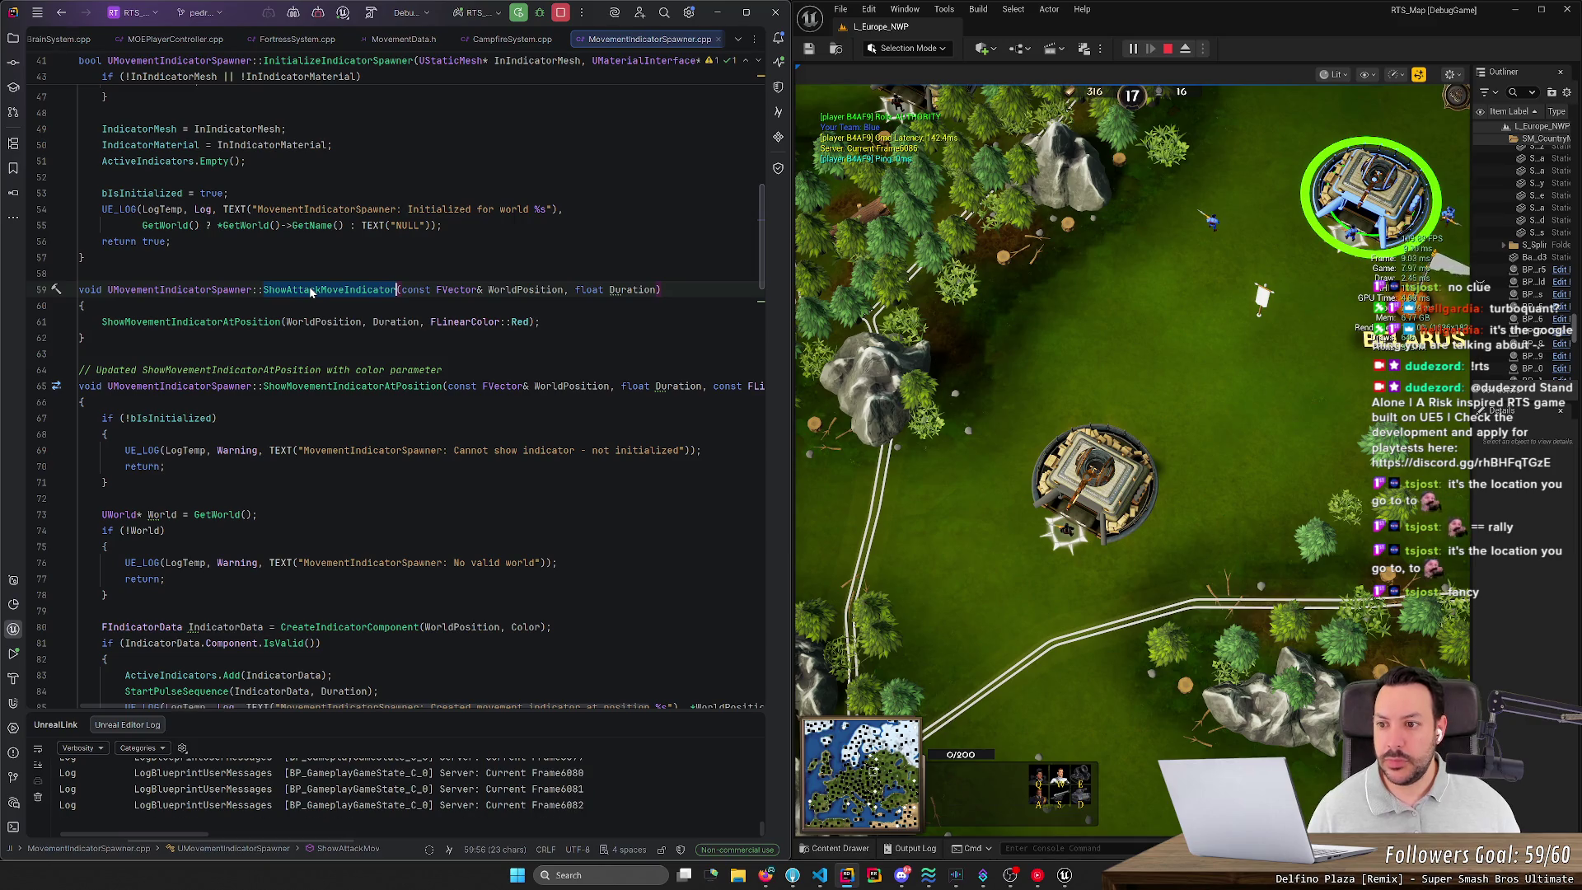
key("shift")
key("shift")
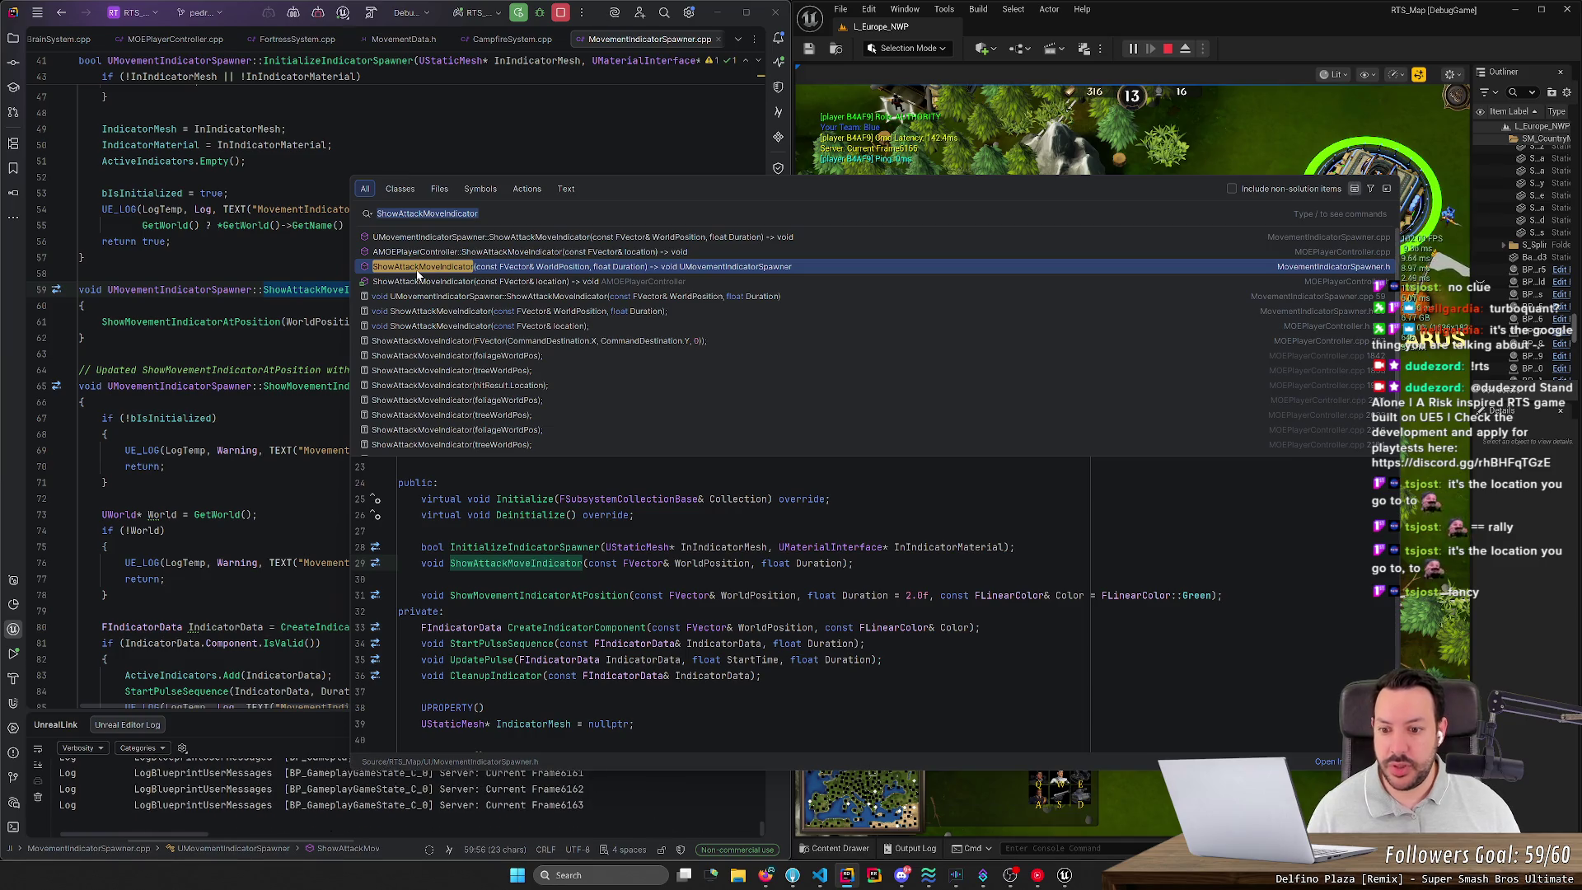
key("Down")
key("Down")
key("Down")
key("Down")
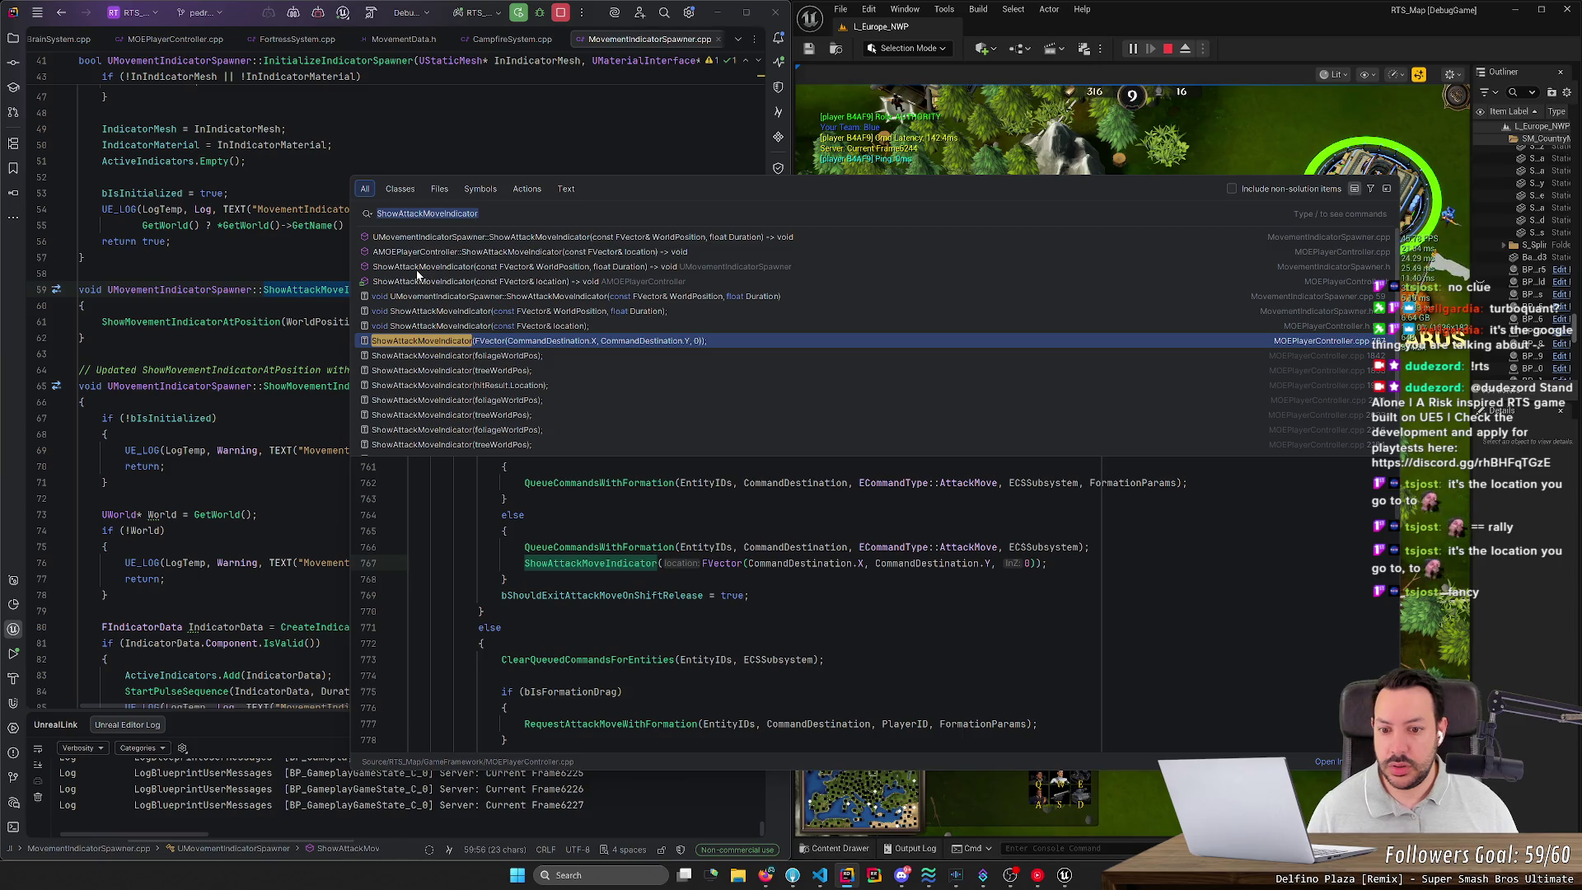
scroll(857, 606, "up", 5)
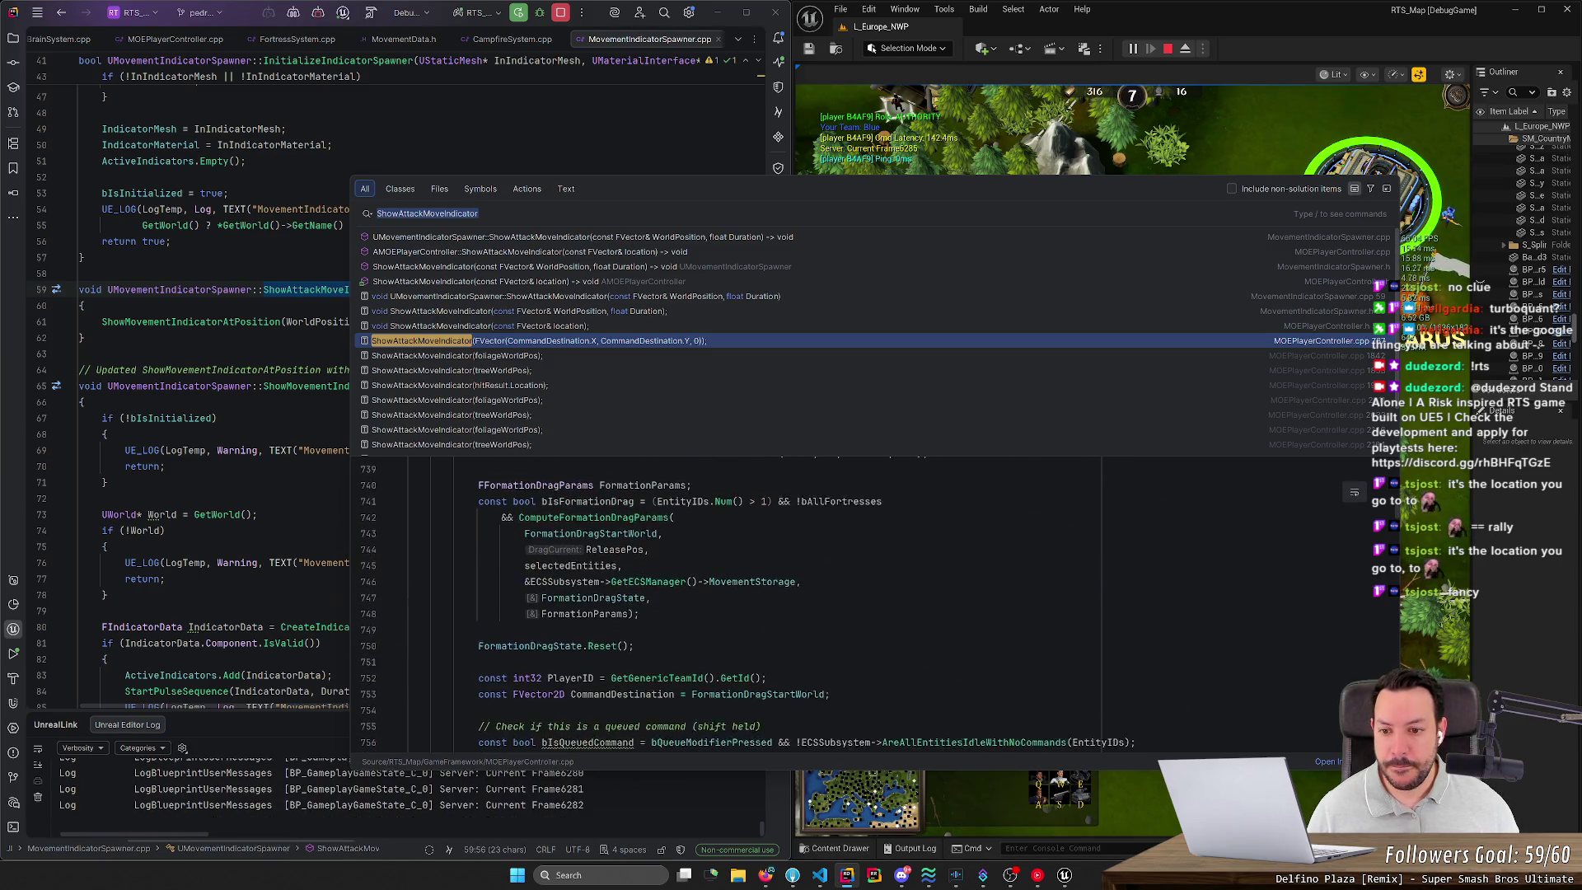
scroll(531, 311, "down", 1)
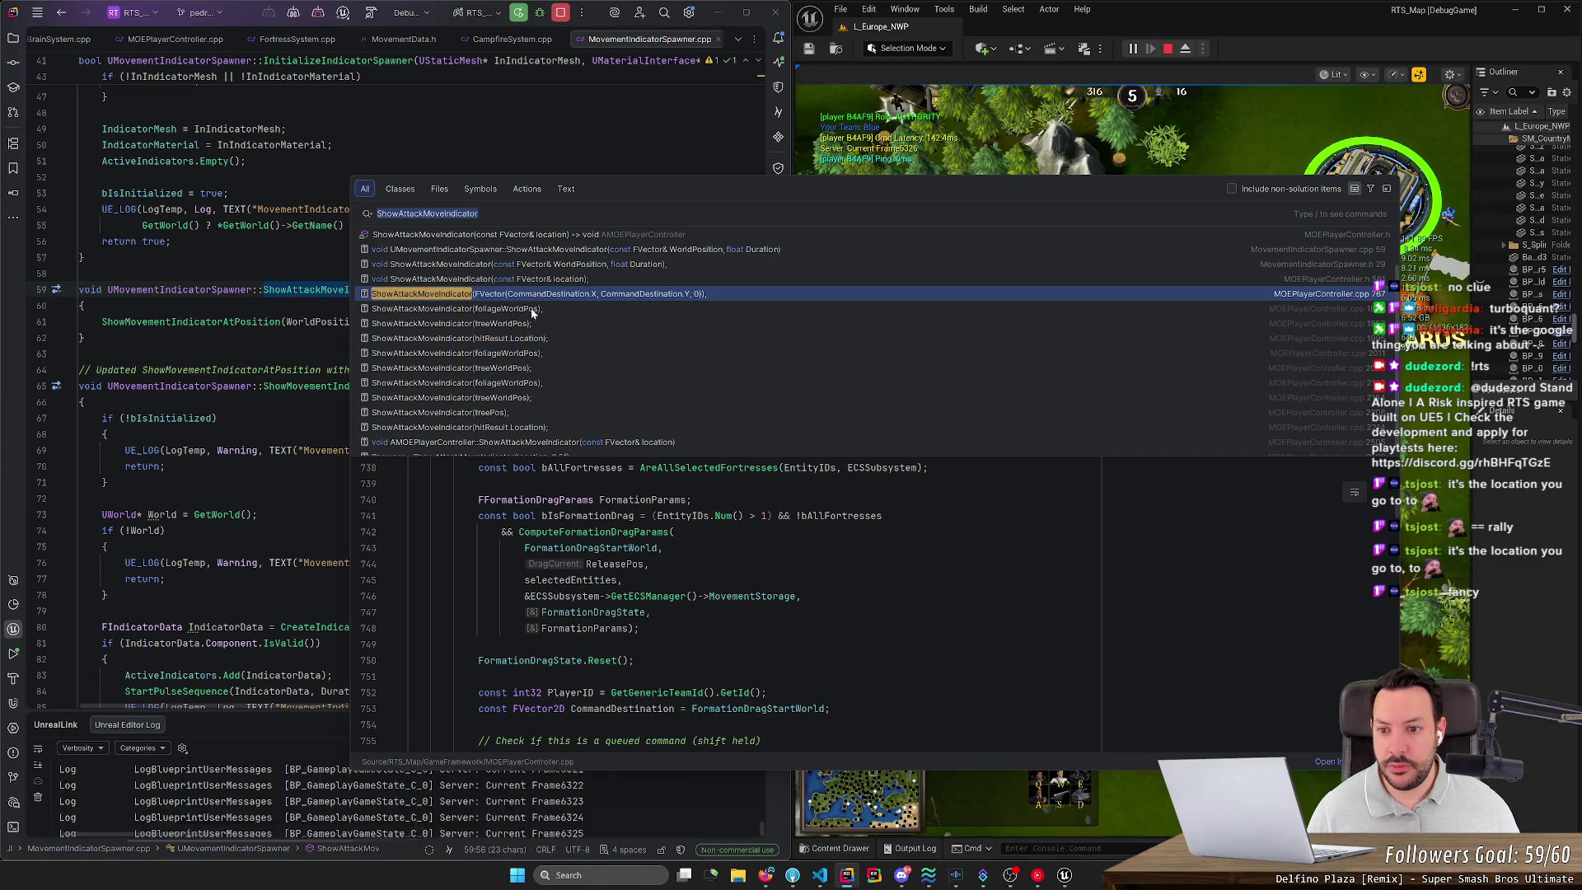
left_click(544, 338)
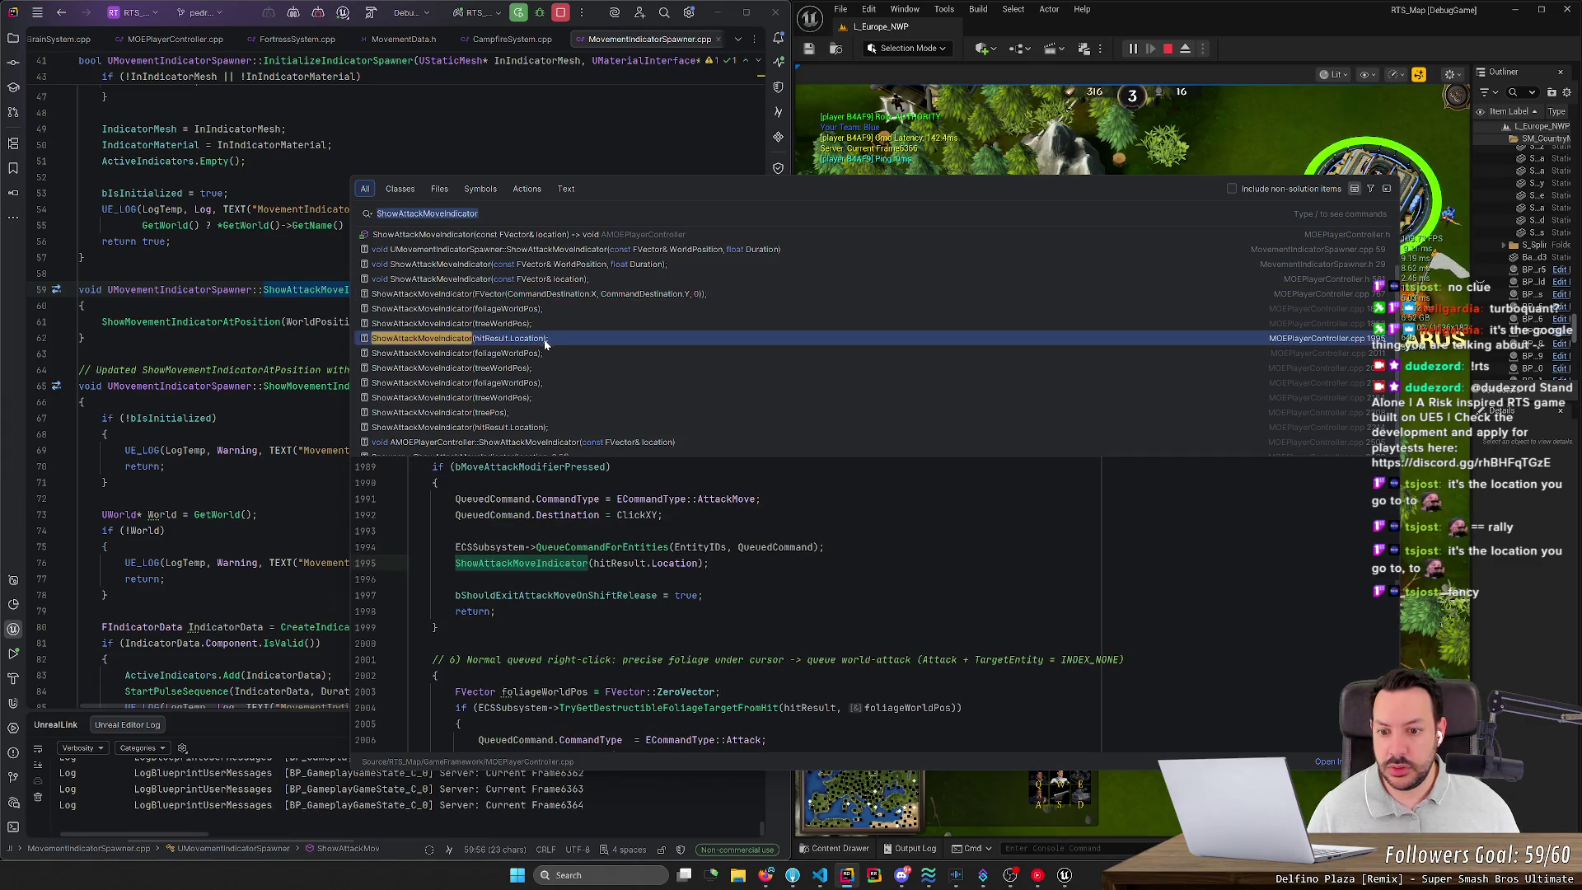
scroll(857, 606, "up", 3)
scroll(737, 601, "down", 2)
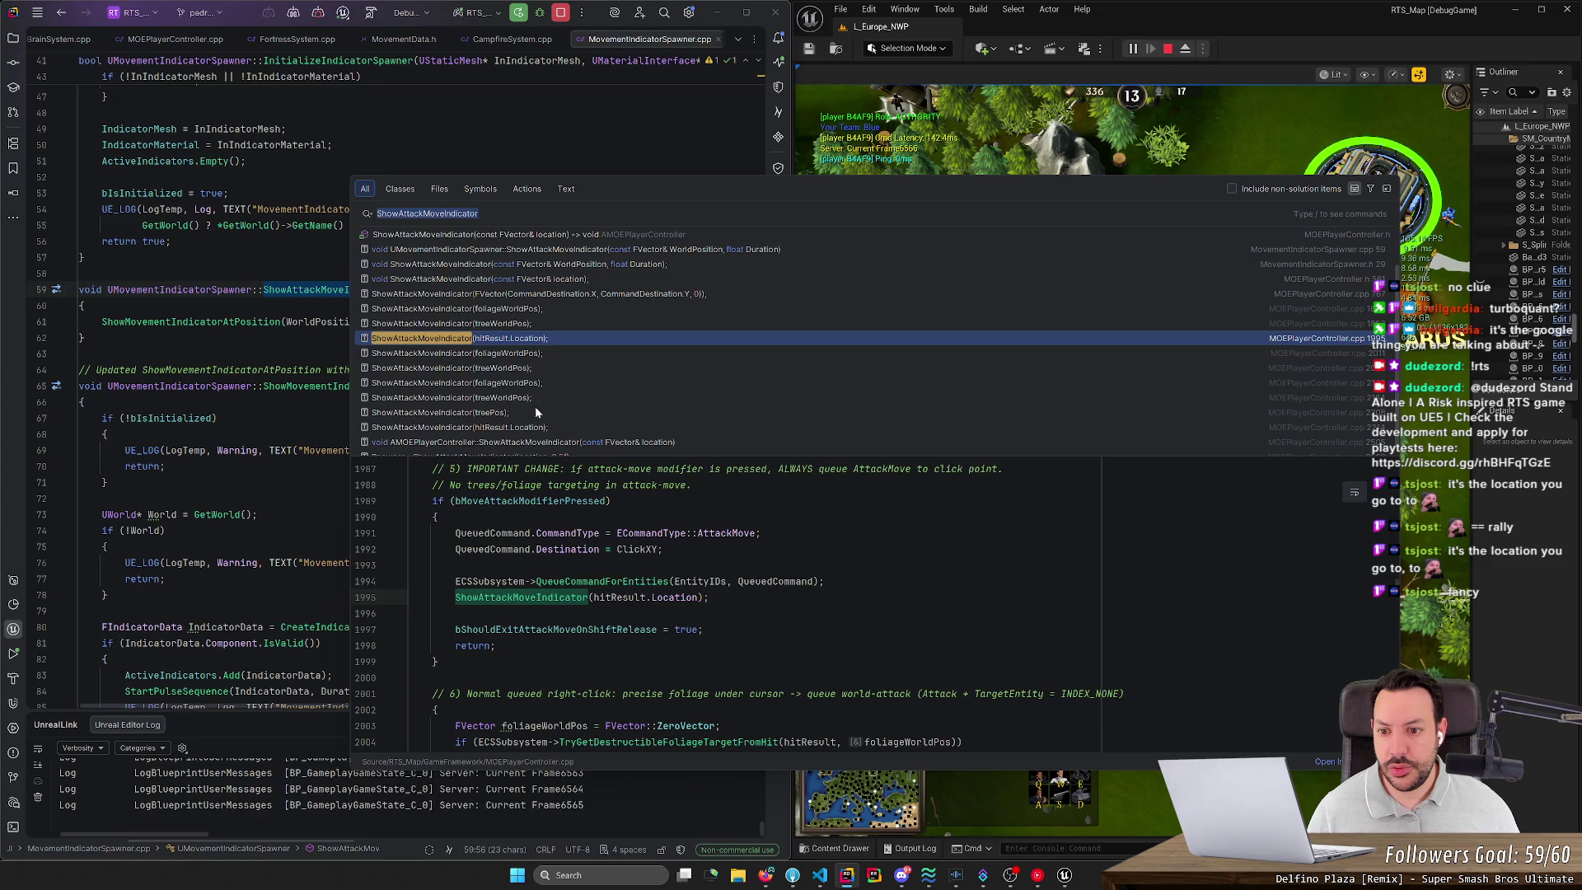
left_click(533, 413)
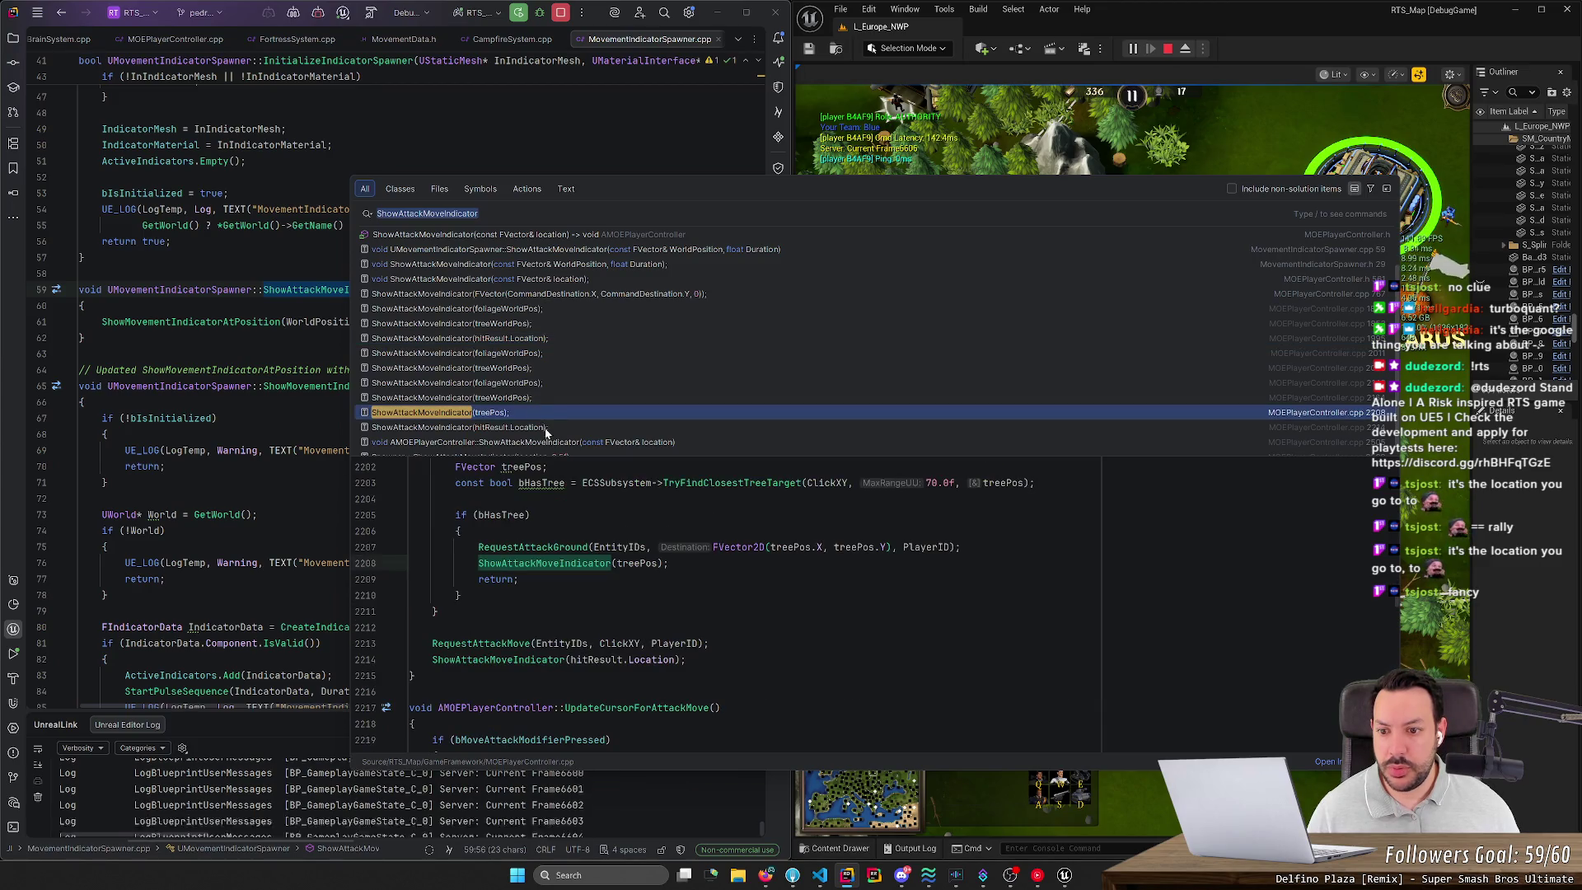
left_click(545, 429)
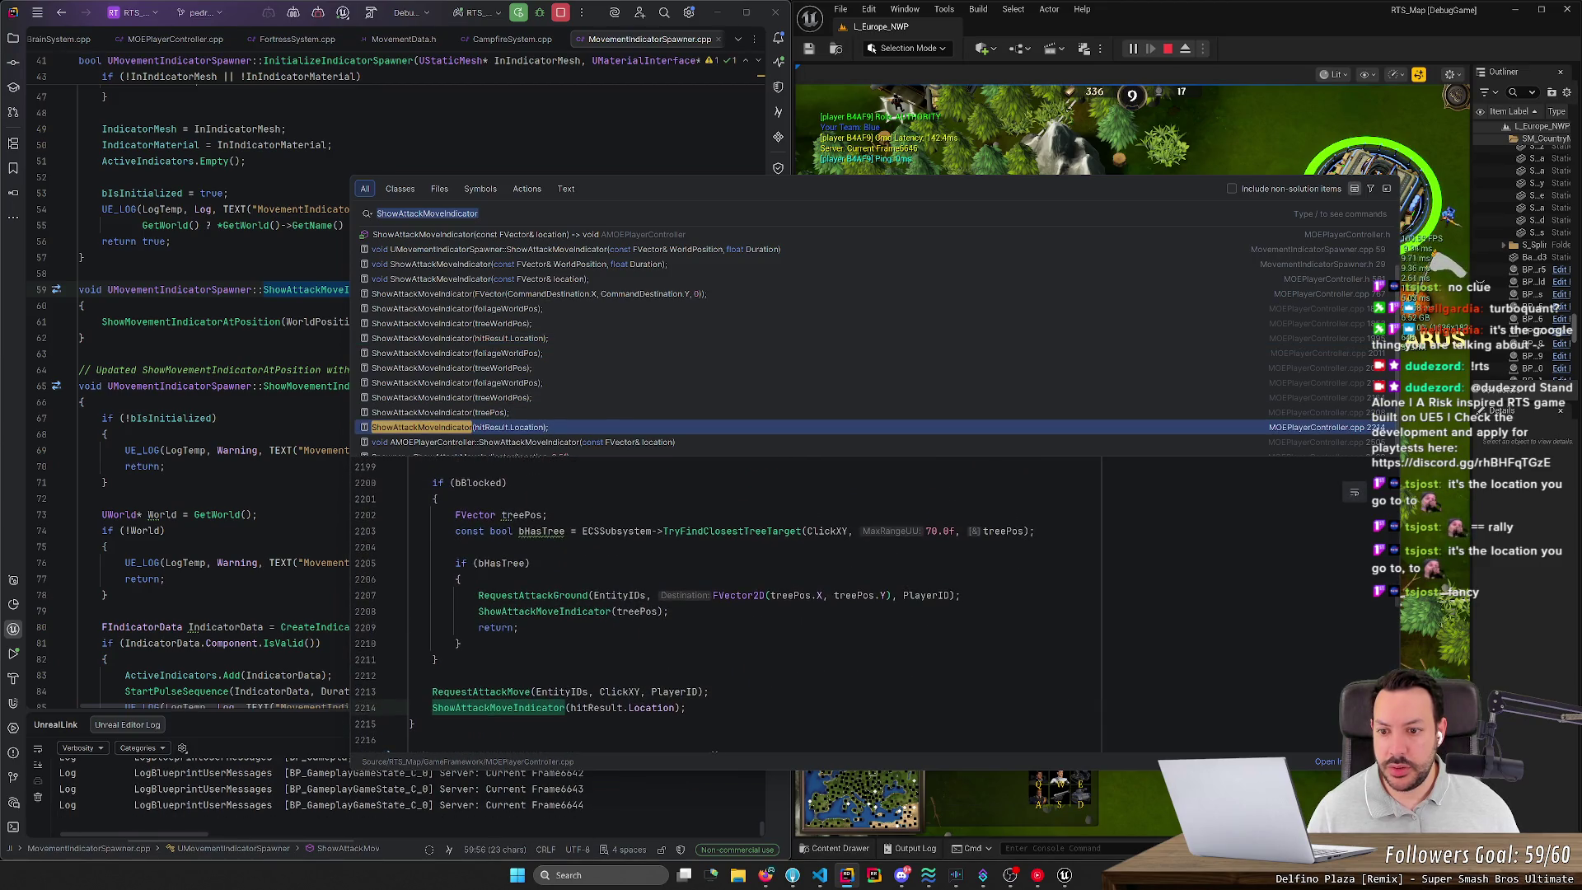
scroll(607, 417, "down", 1)
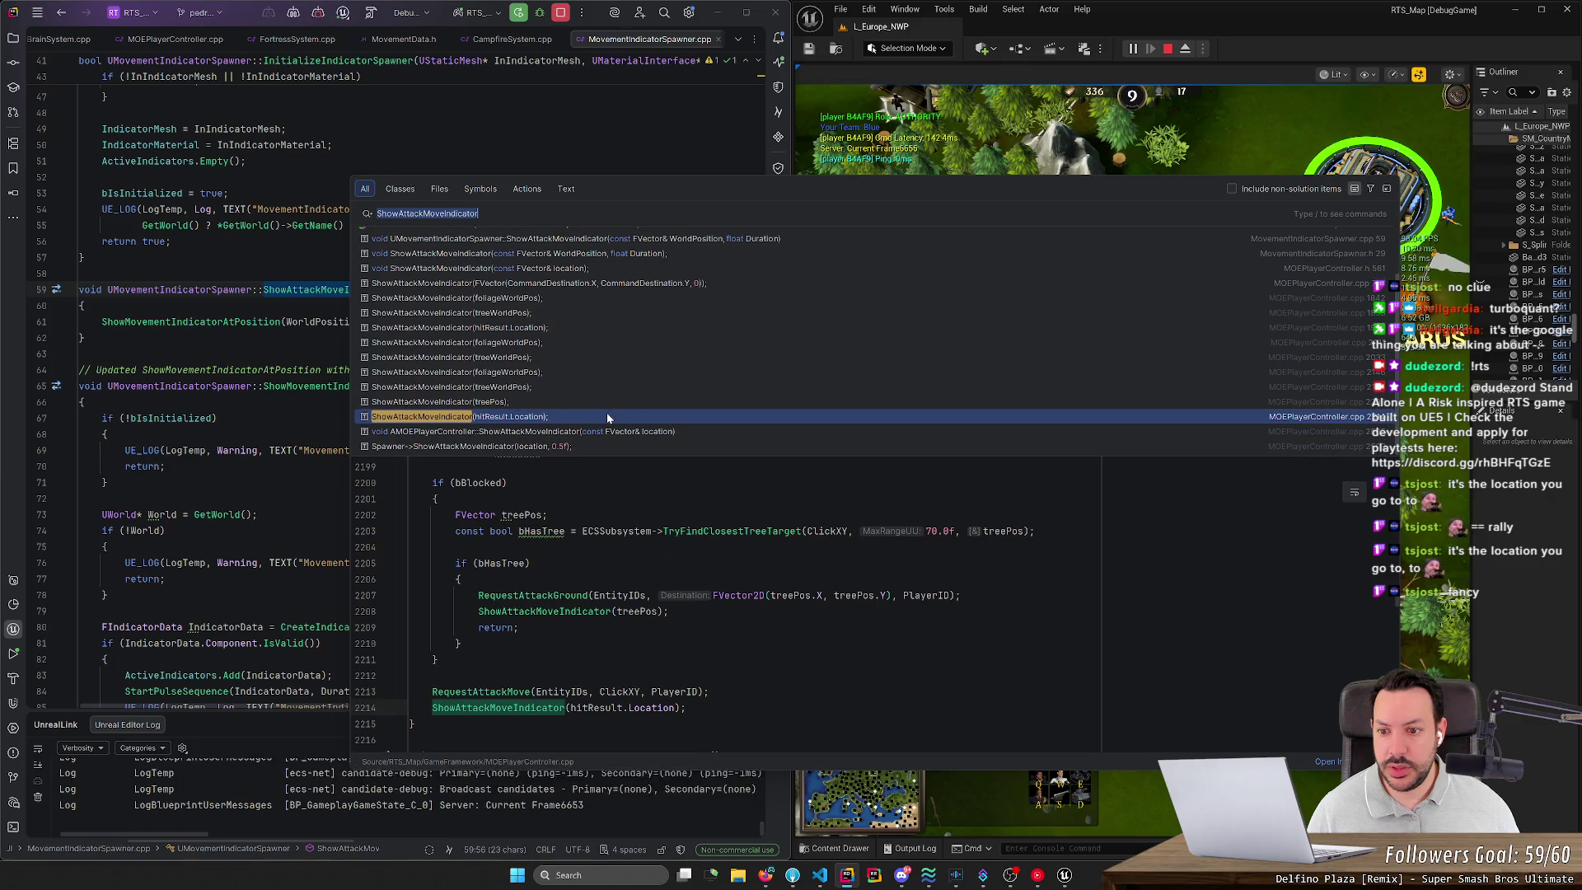
left_click(567, 447)
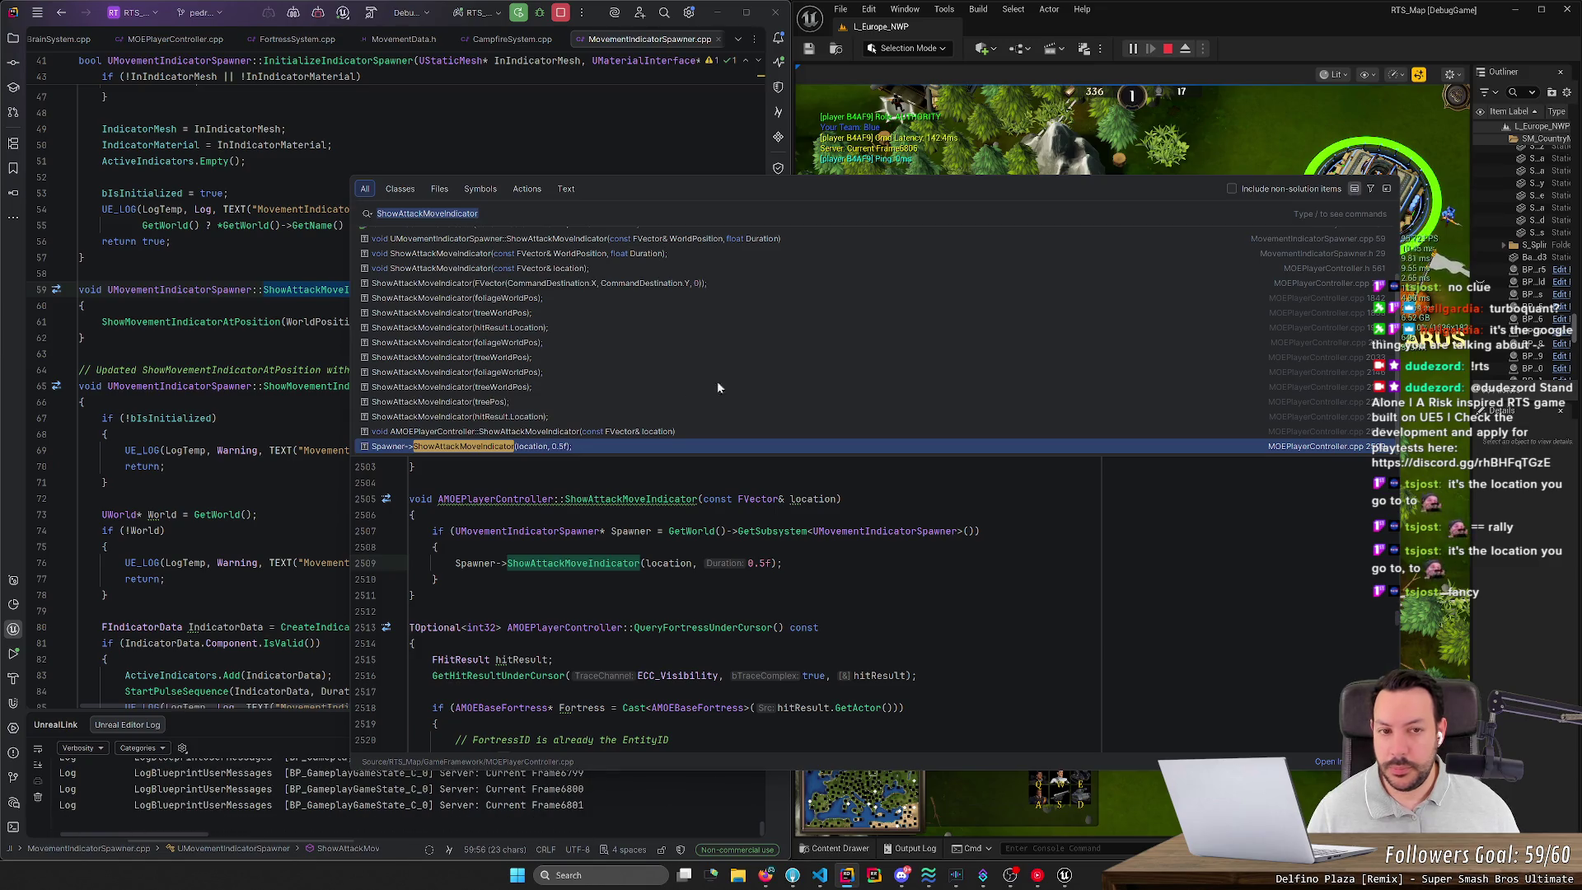
left_click(1113, 156)
key("d")
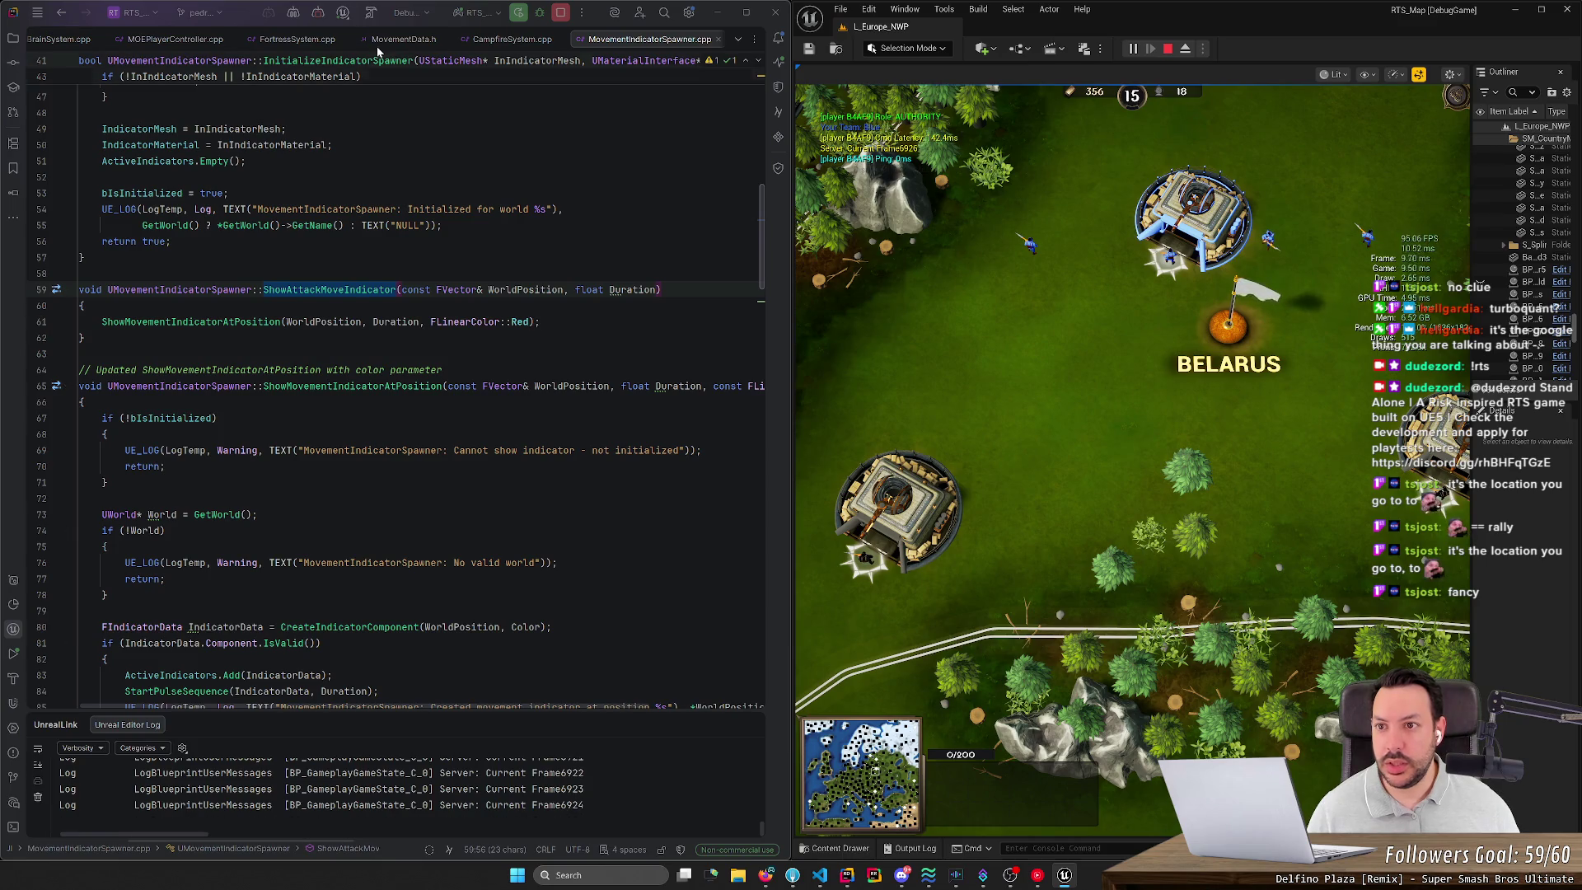
Step: Attach the debugger to the running Unreal Editor, then select units and order them to move in-game
left_click(372, 14)
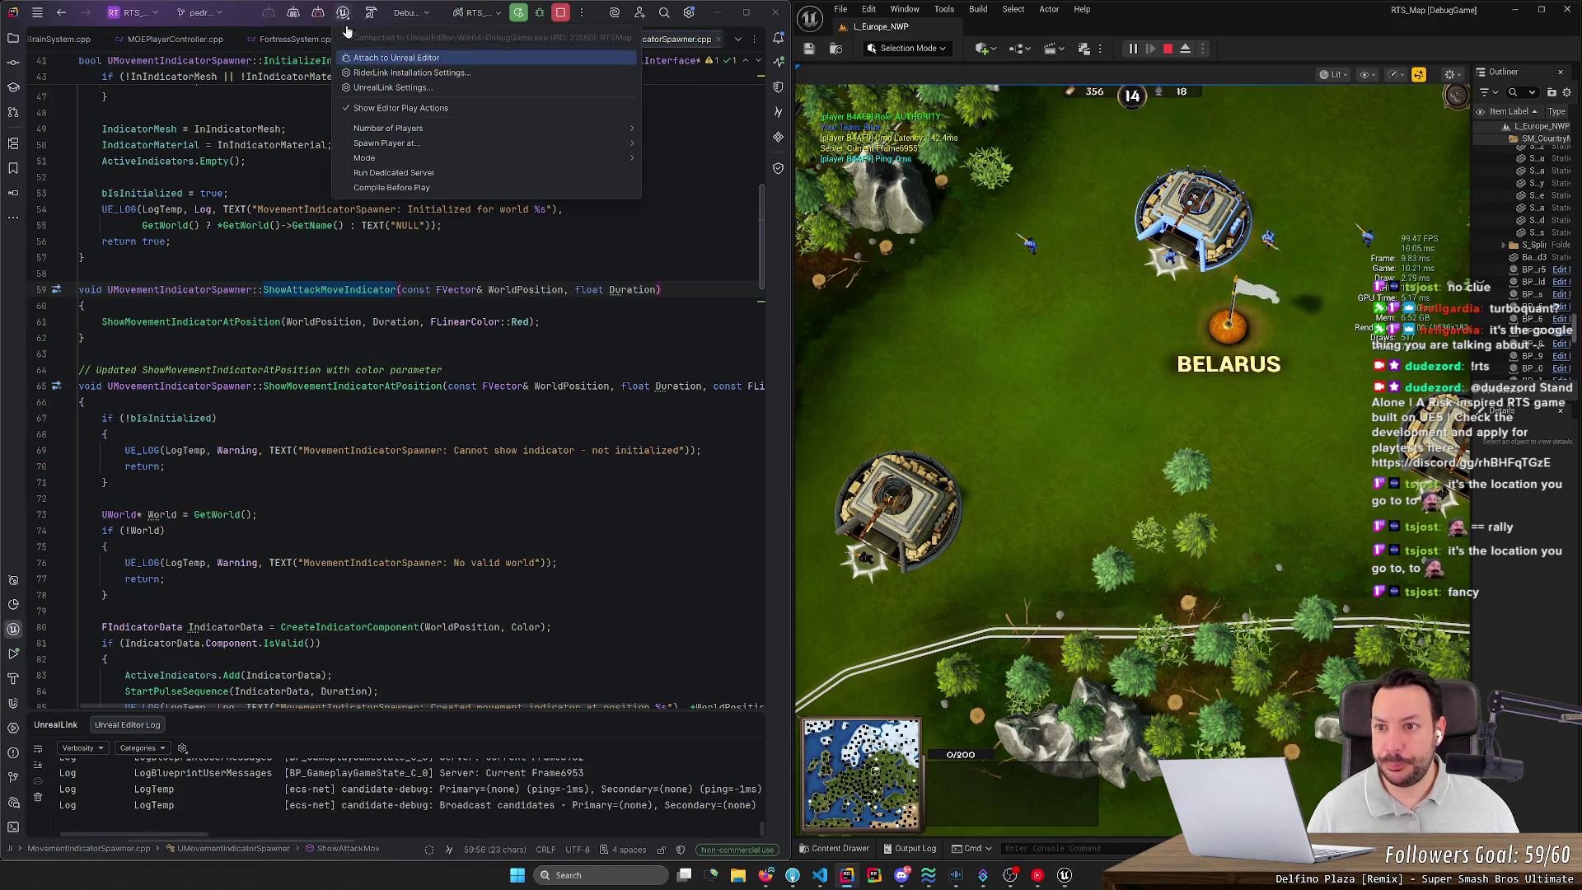
left_click(381, 66)
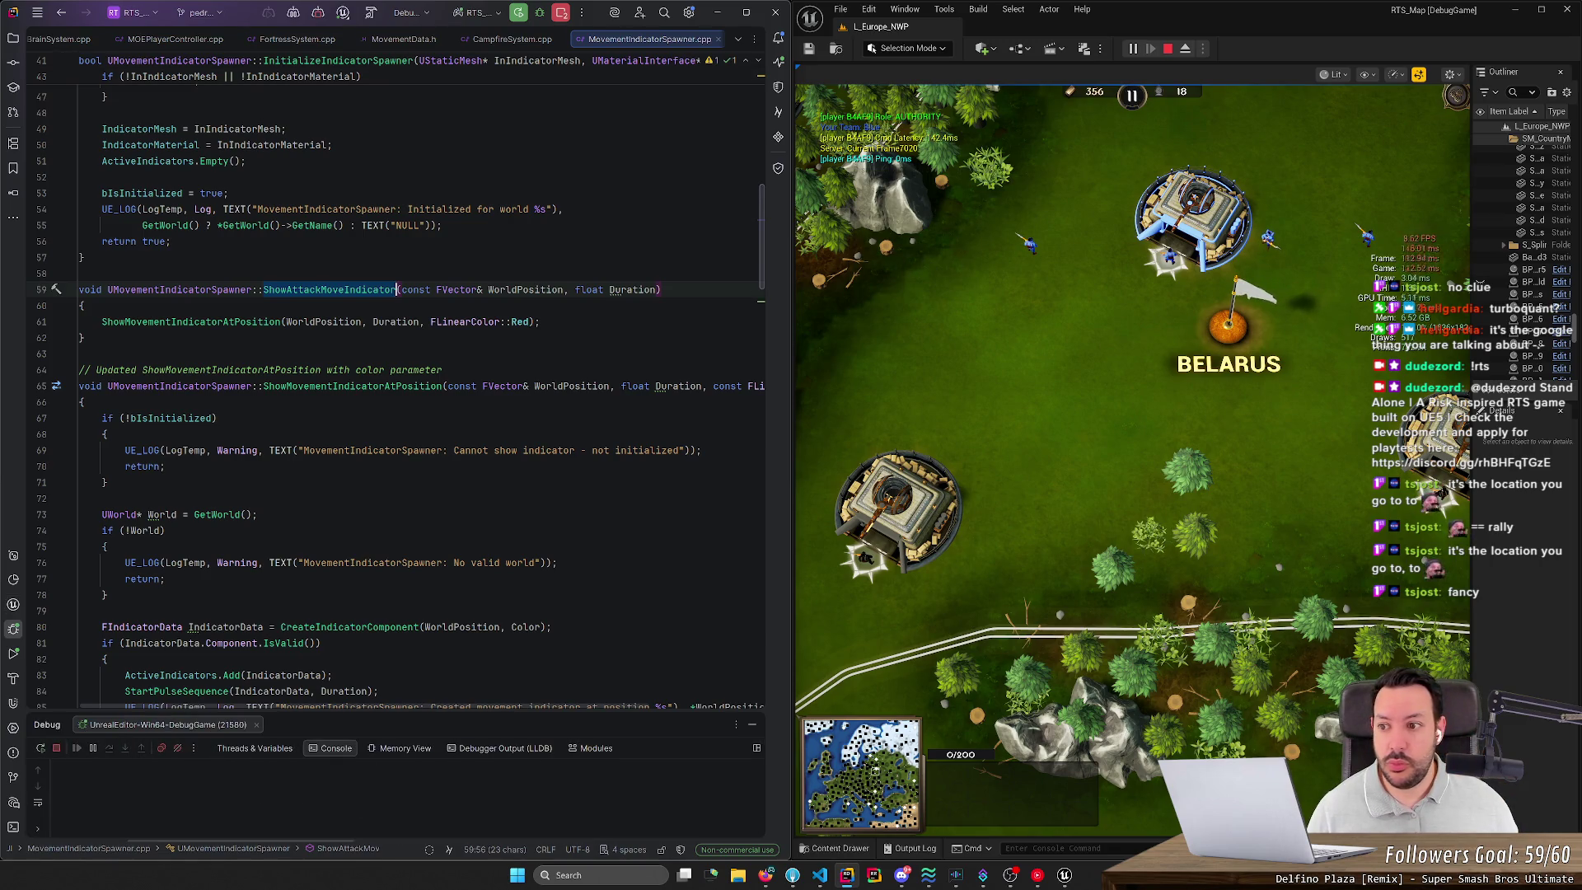
left_click_drag(982, 230, 1046, 277)
left_click(937, 333)
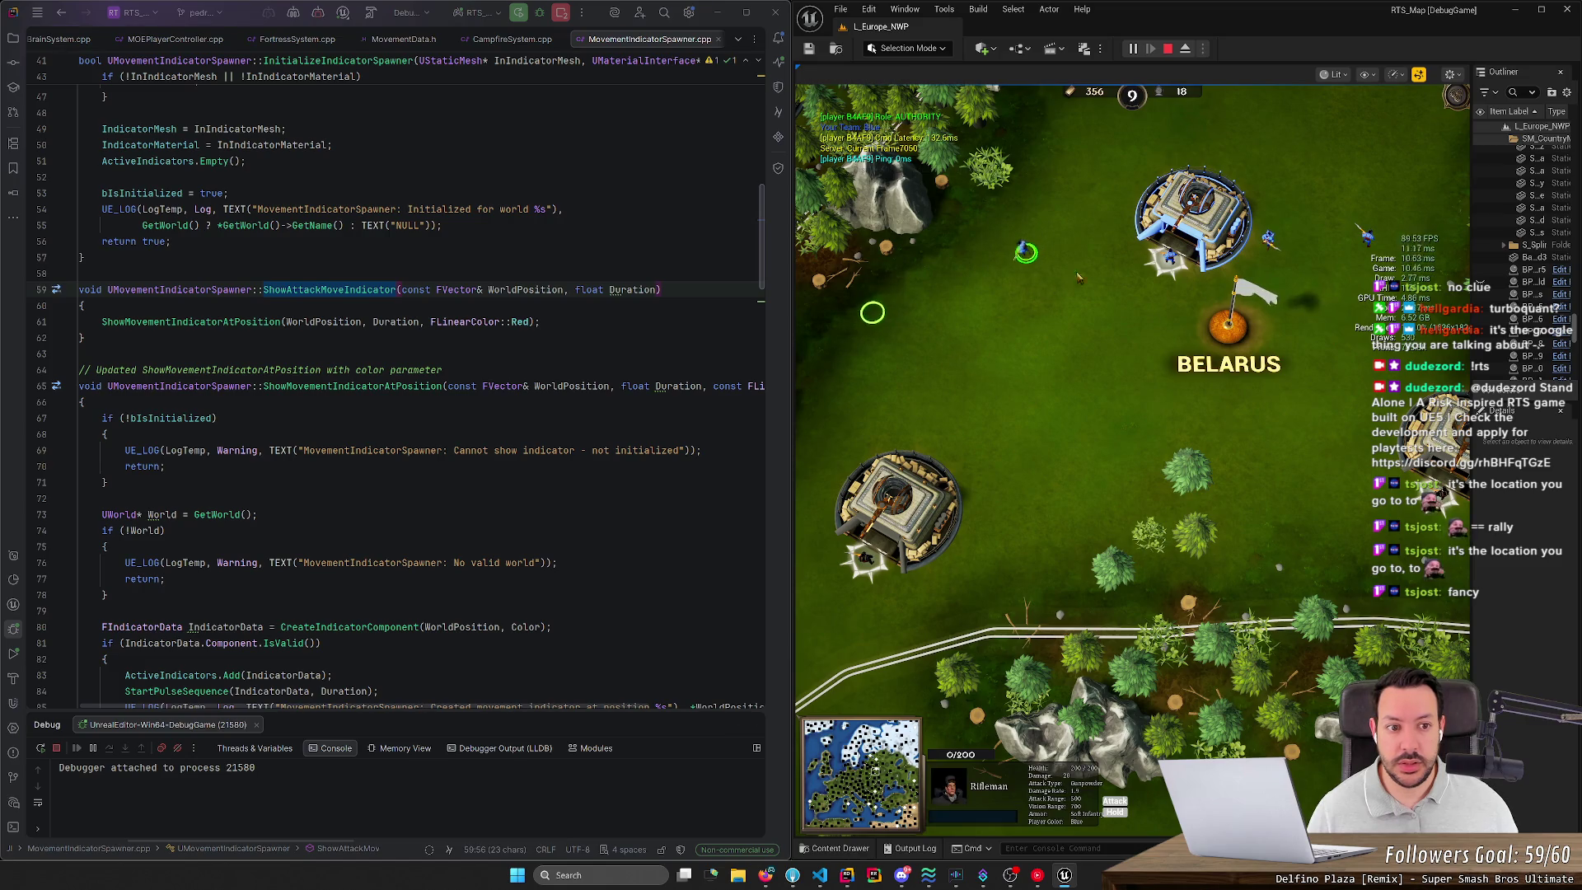
right_click(1246, 131)
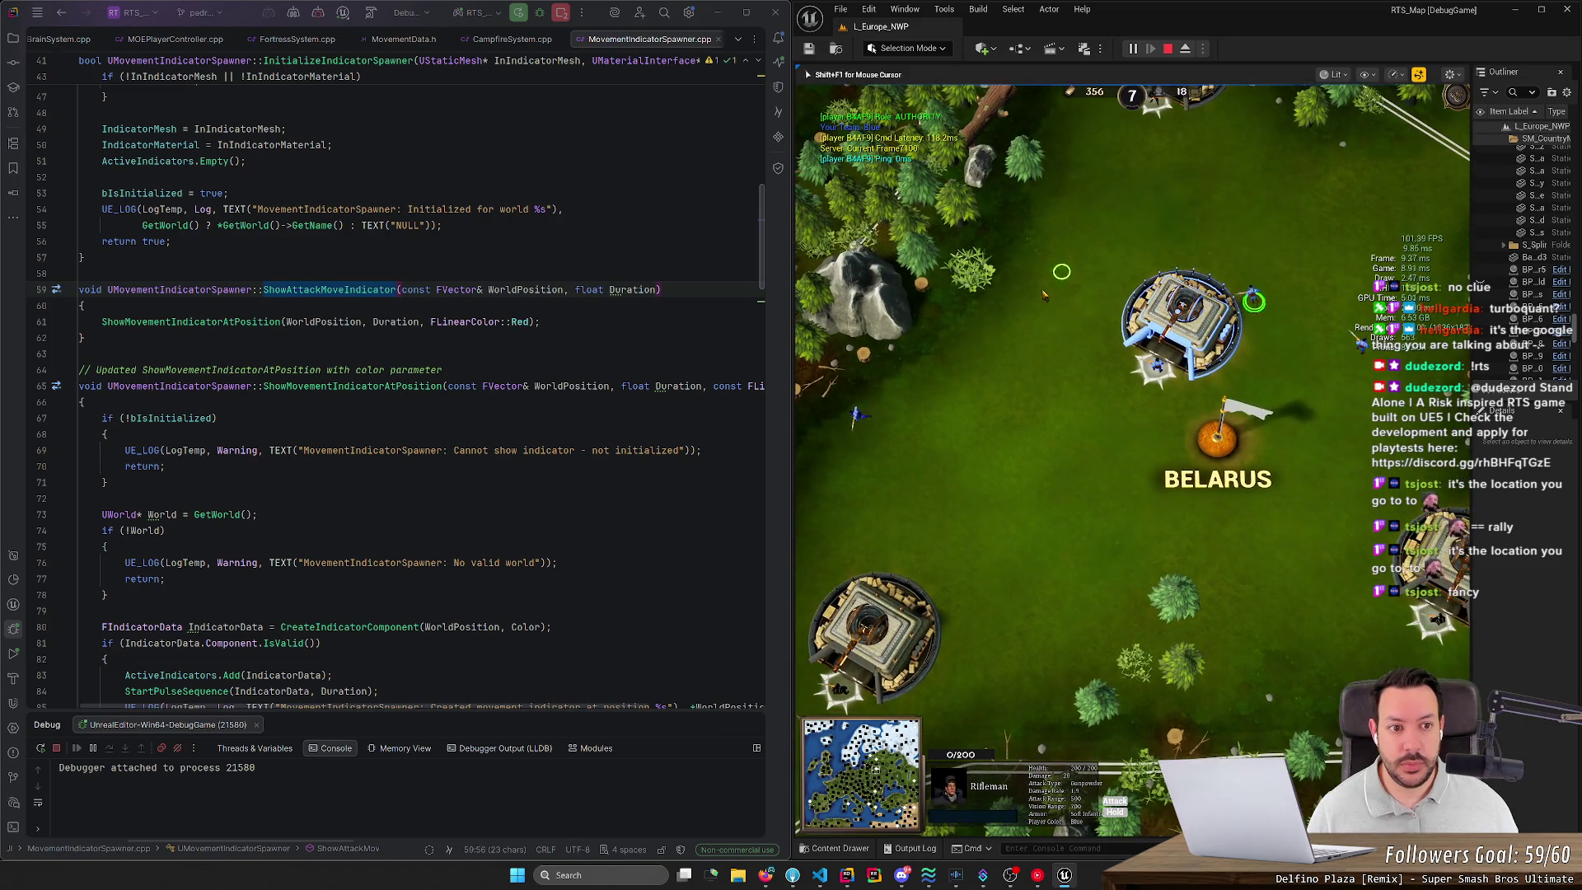
right_click(940, 377)
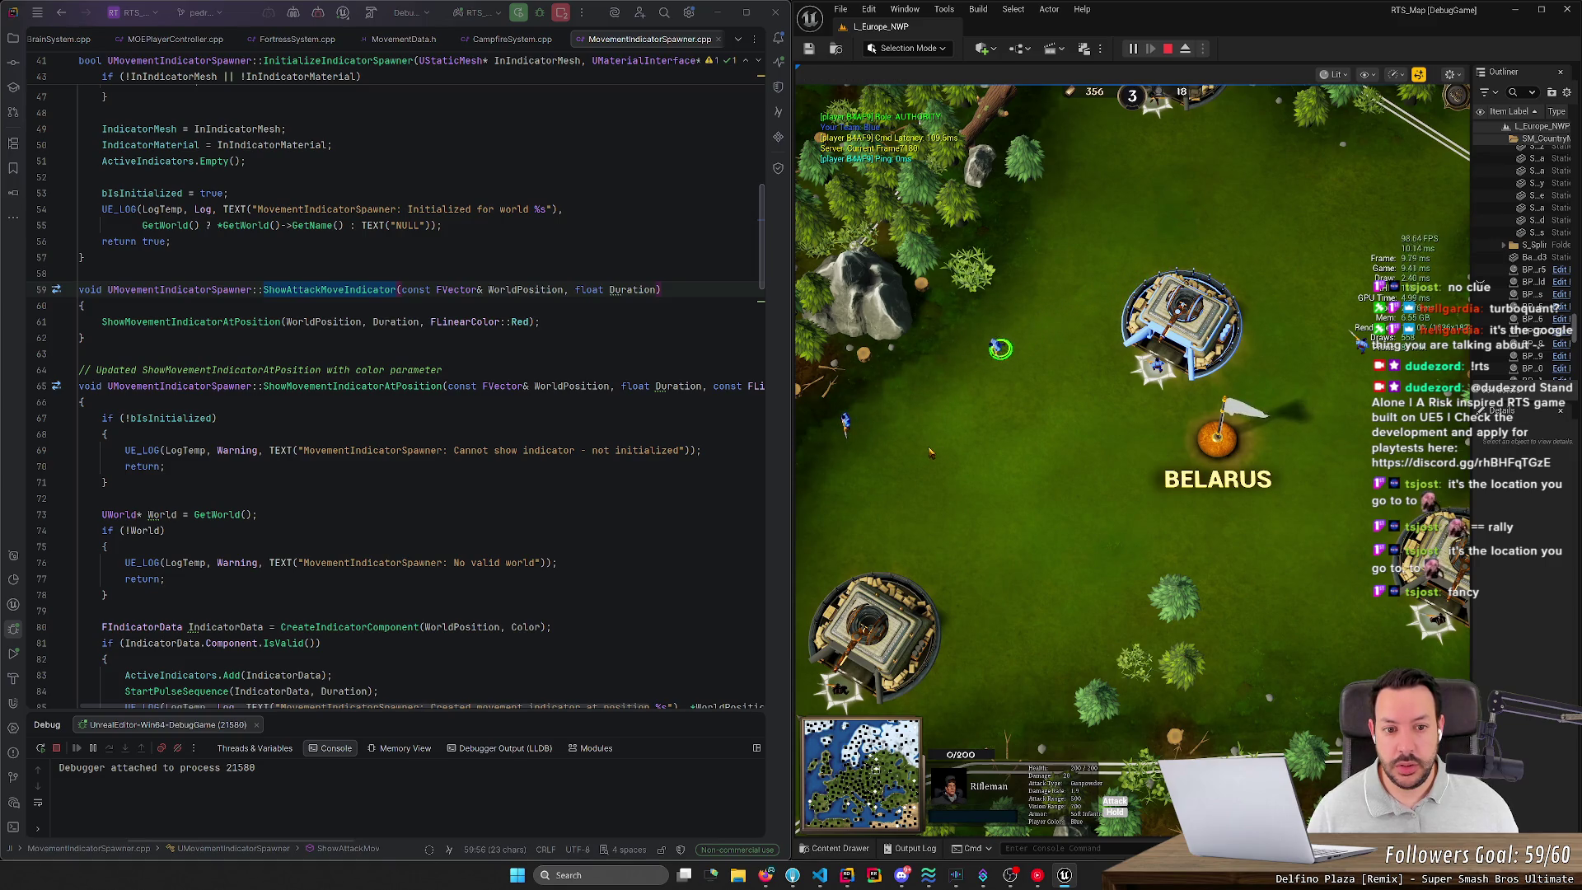
Step: Pan the game camera west, move three units near the fortress, and undo the stray function-name edit
key("a")
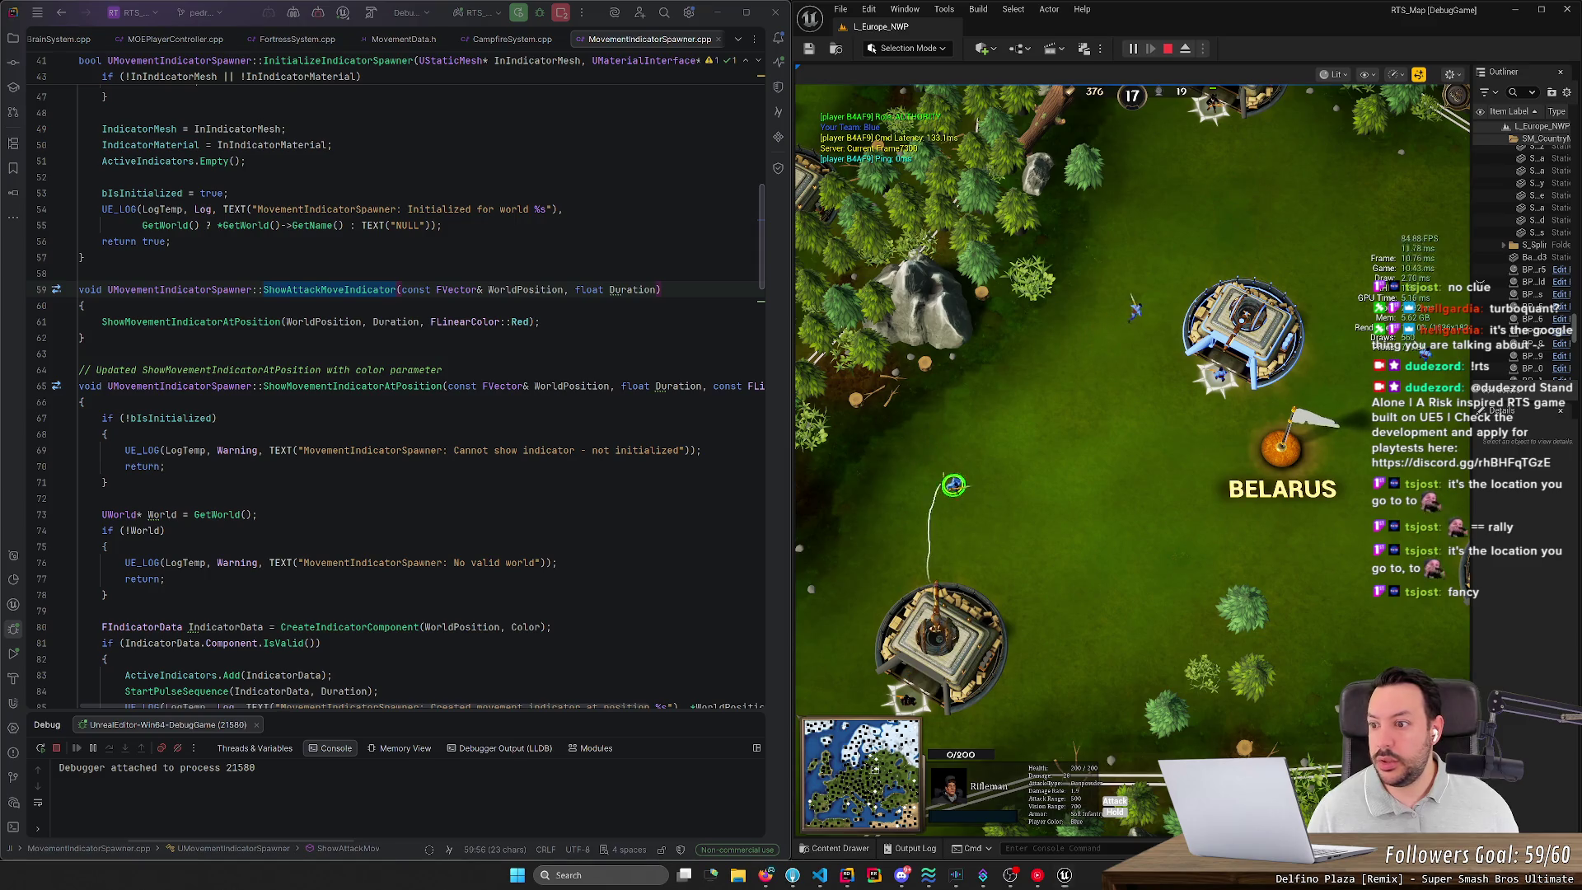
left_click(27, 323)
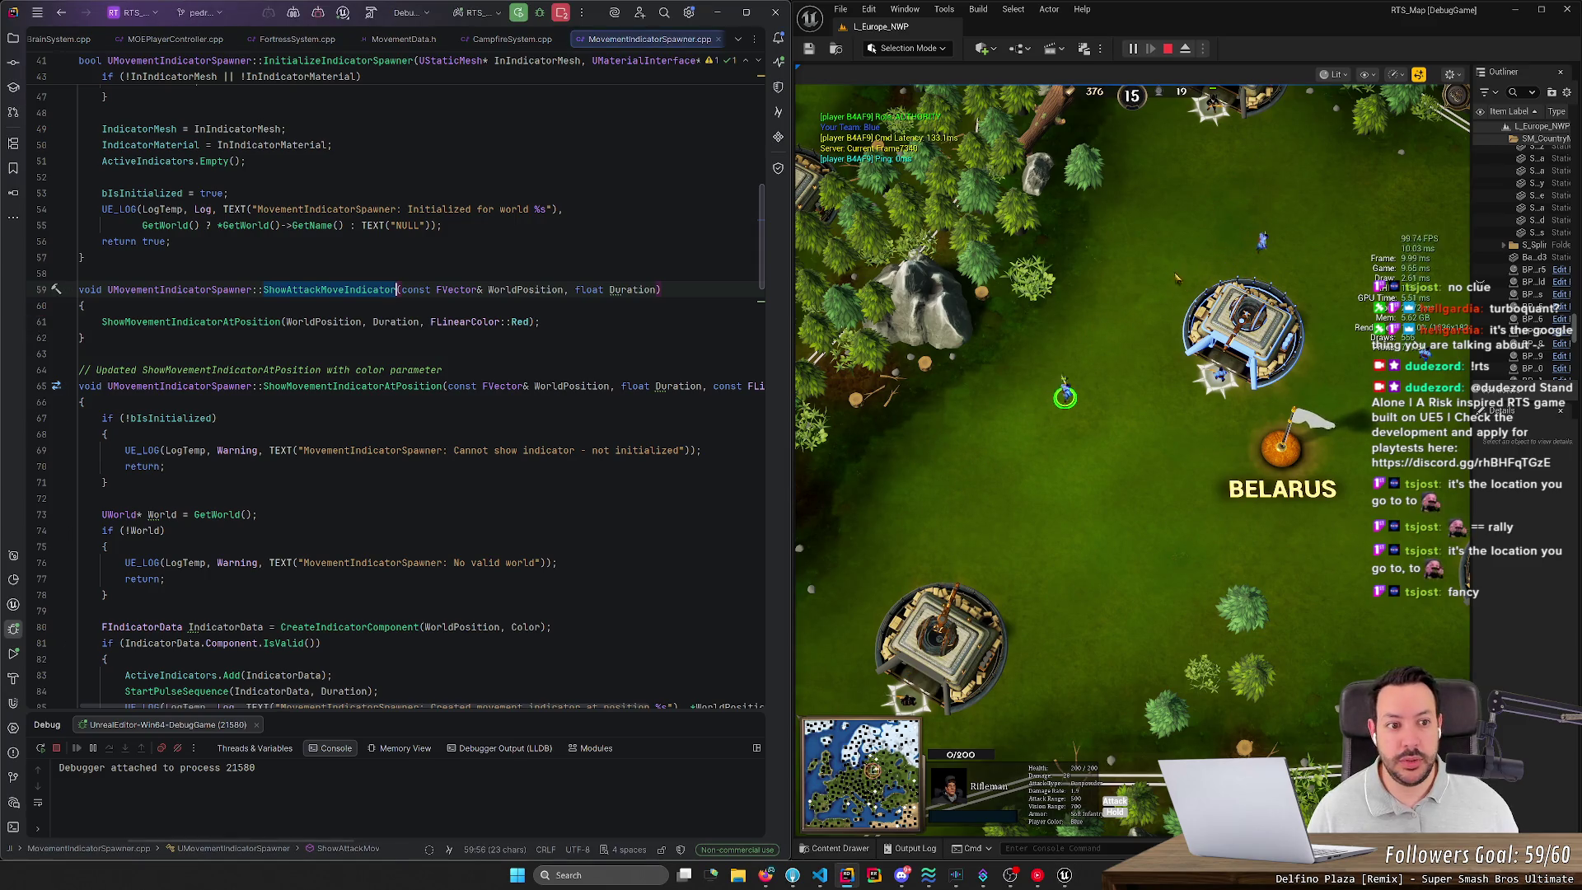
type("a")
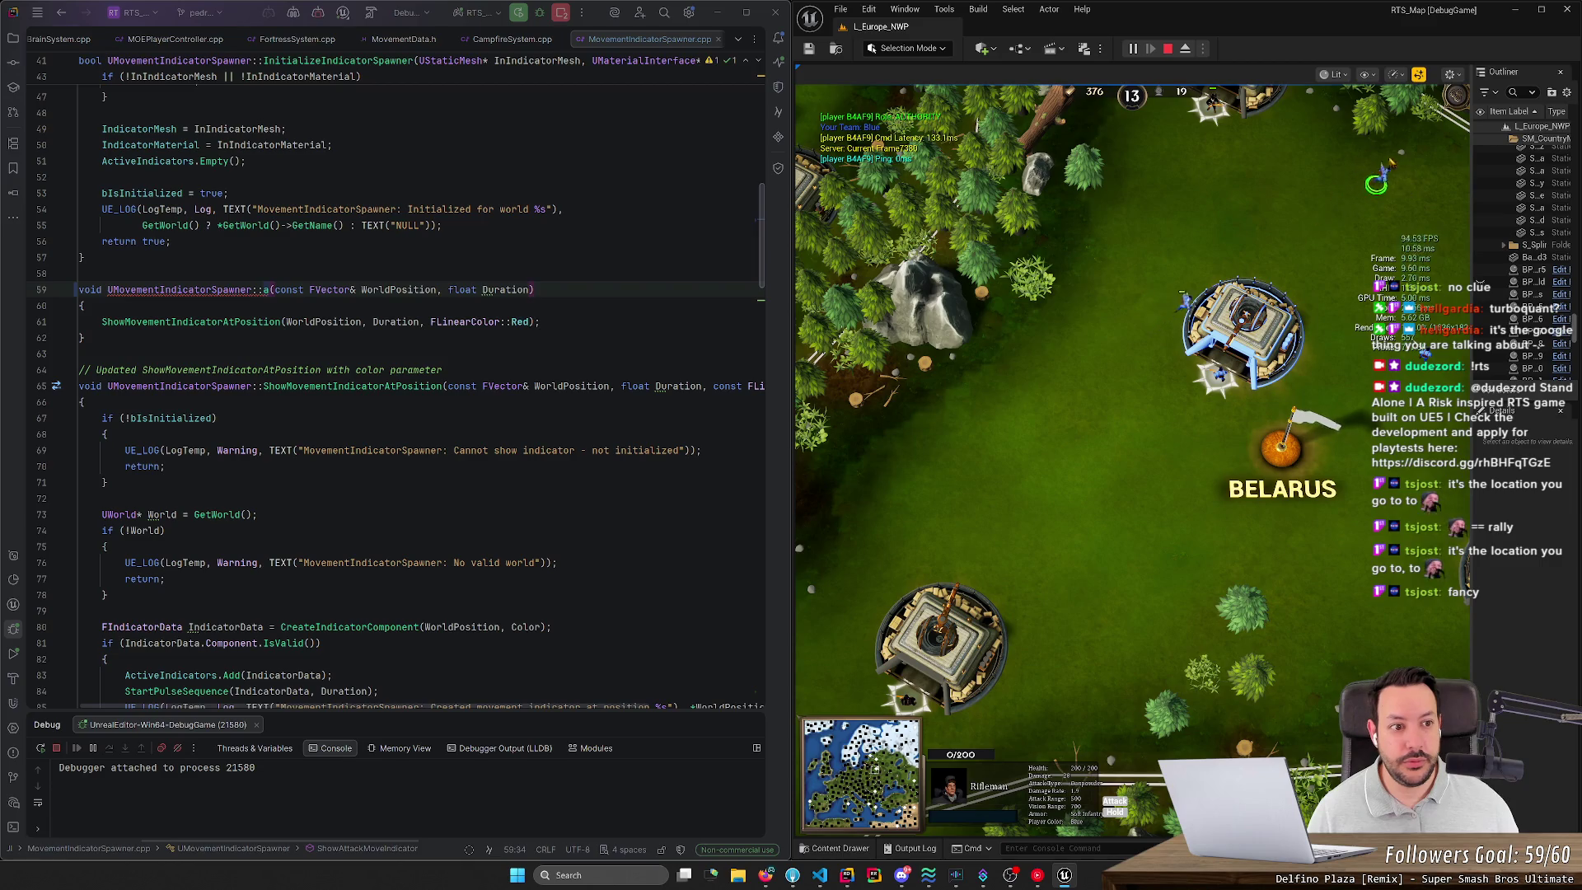
left_click_drag(1177, 153, 1402, 313)
right_click(988, 441)
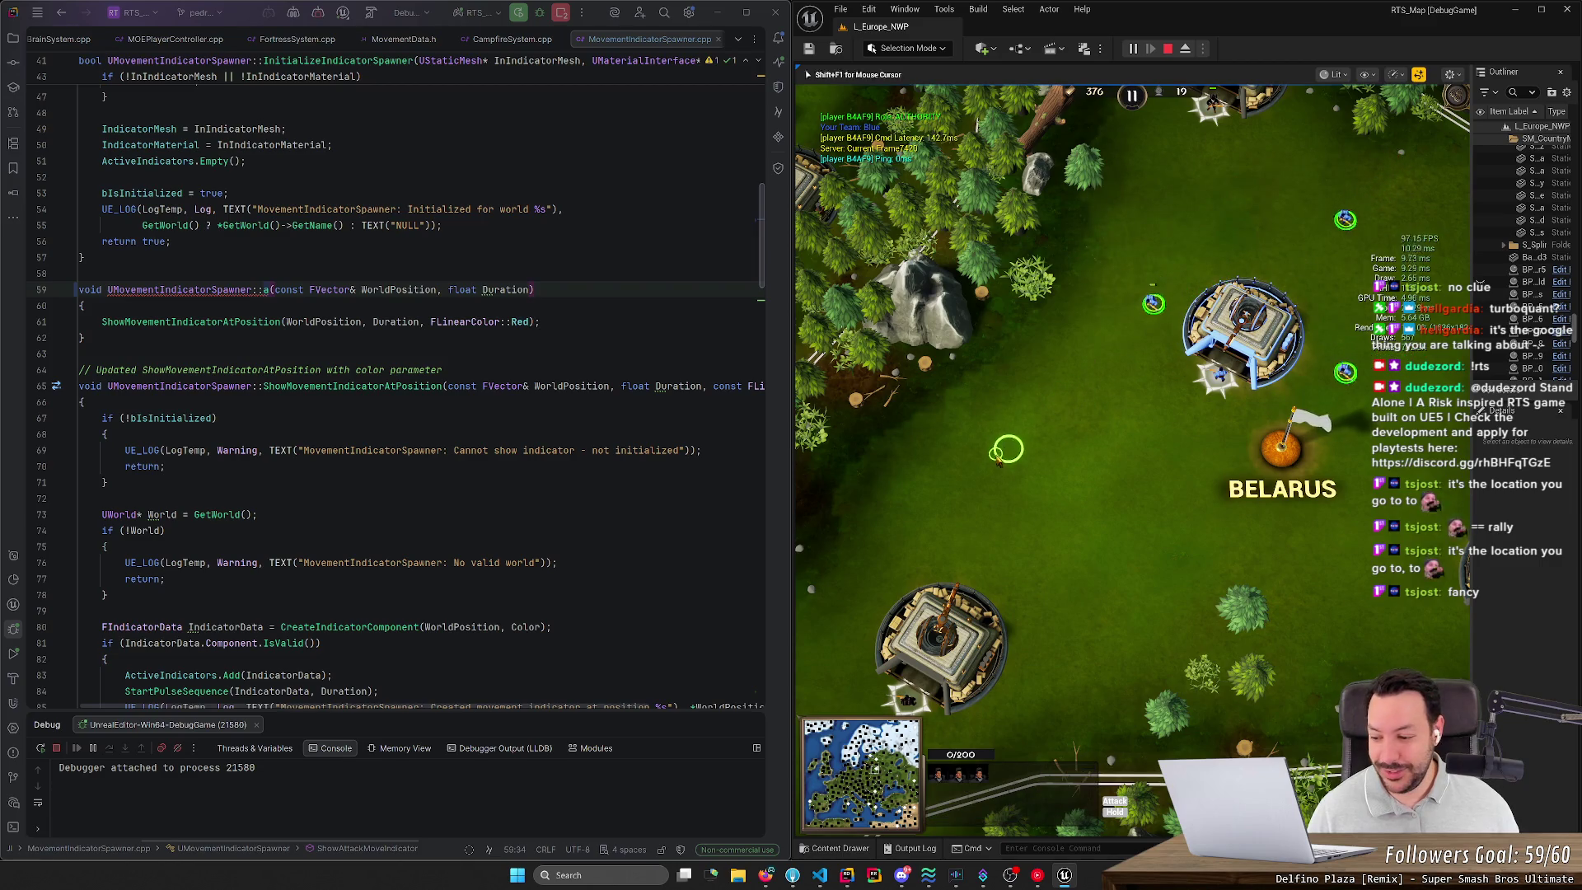
key("ctrl+z")
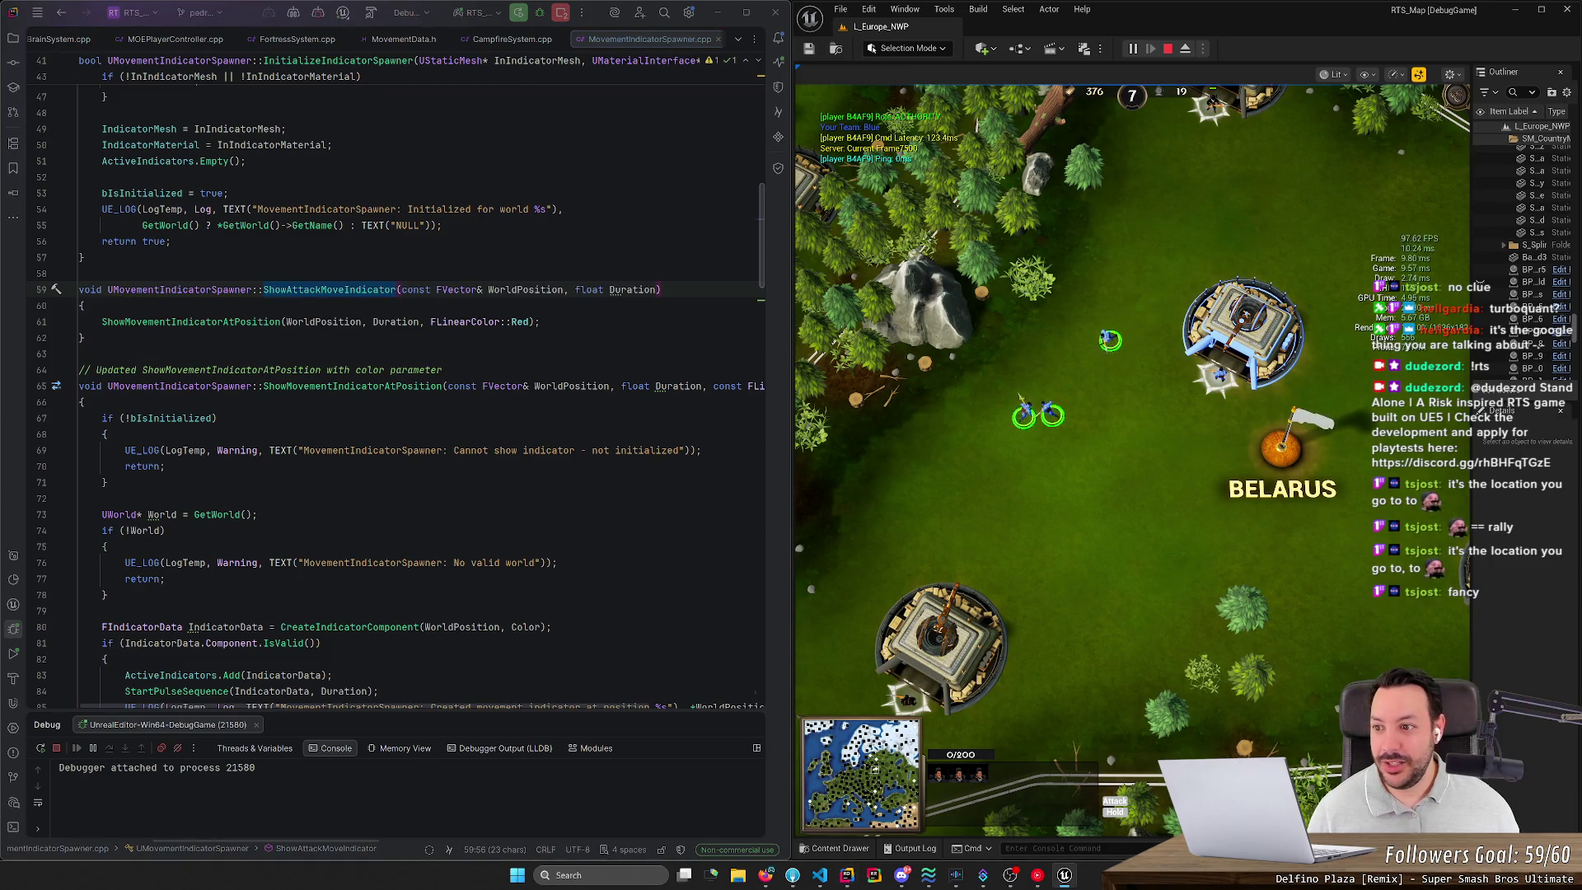
Step: Set and toggle a breakpoint on line 61, leaving it removed
left_click(64, 323)
left_click(41, 321)
left_click(41, 323)
left_click(42, 323)
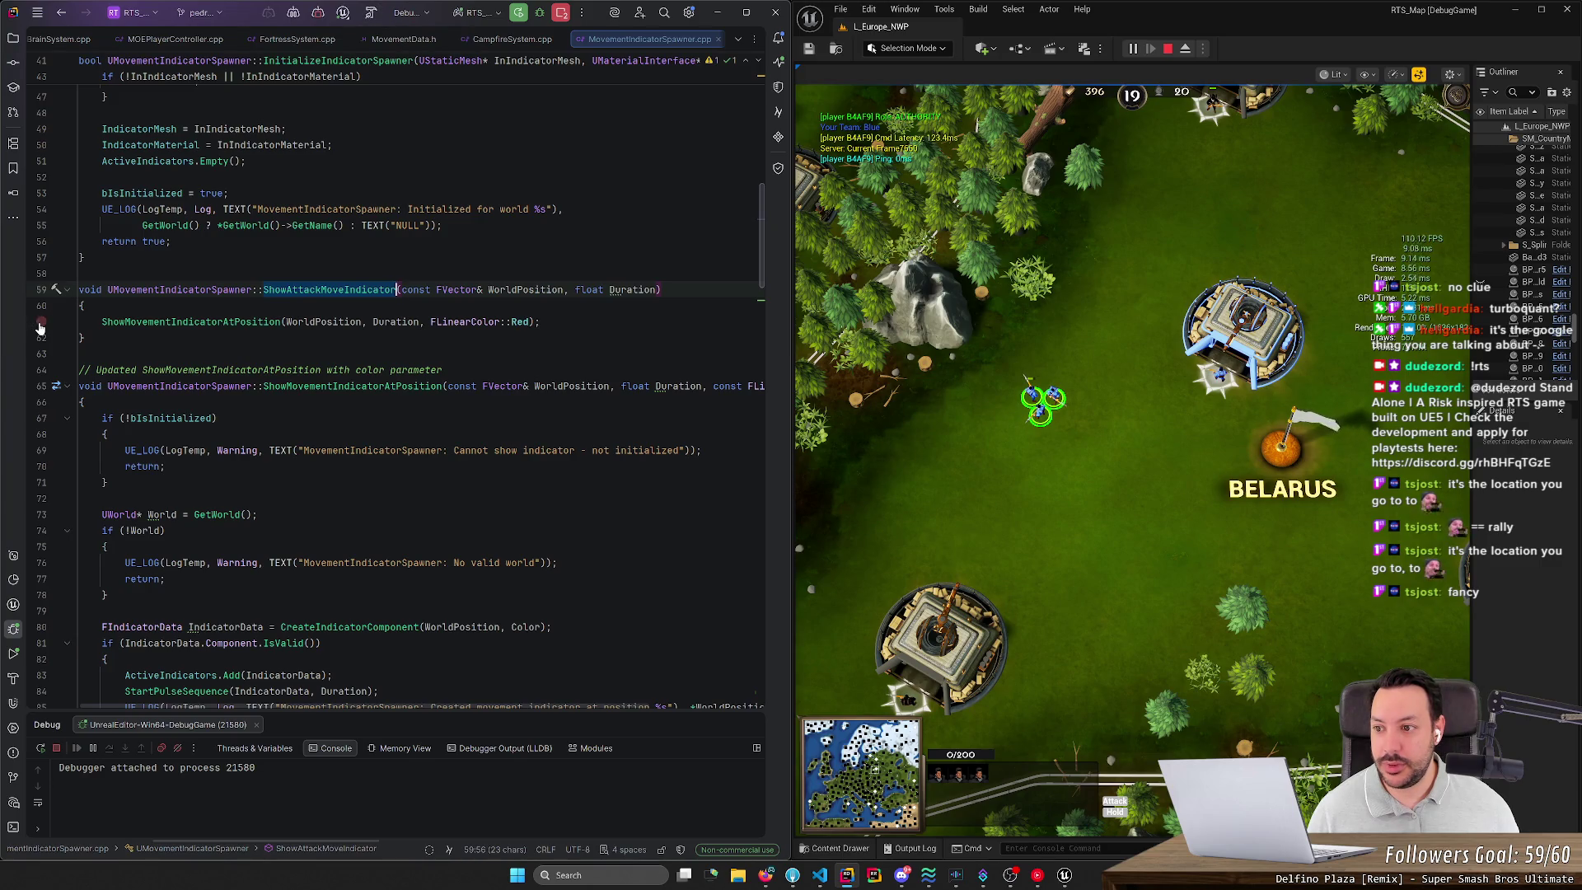
Step: Toggle the line 61 breakpoint on and off, then trigger a Live Coding recompile with Ctrl+Alt+F11
left_click(42, 323)
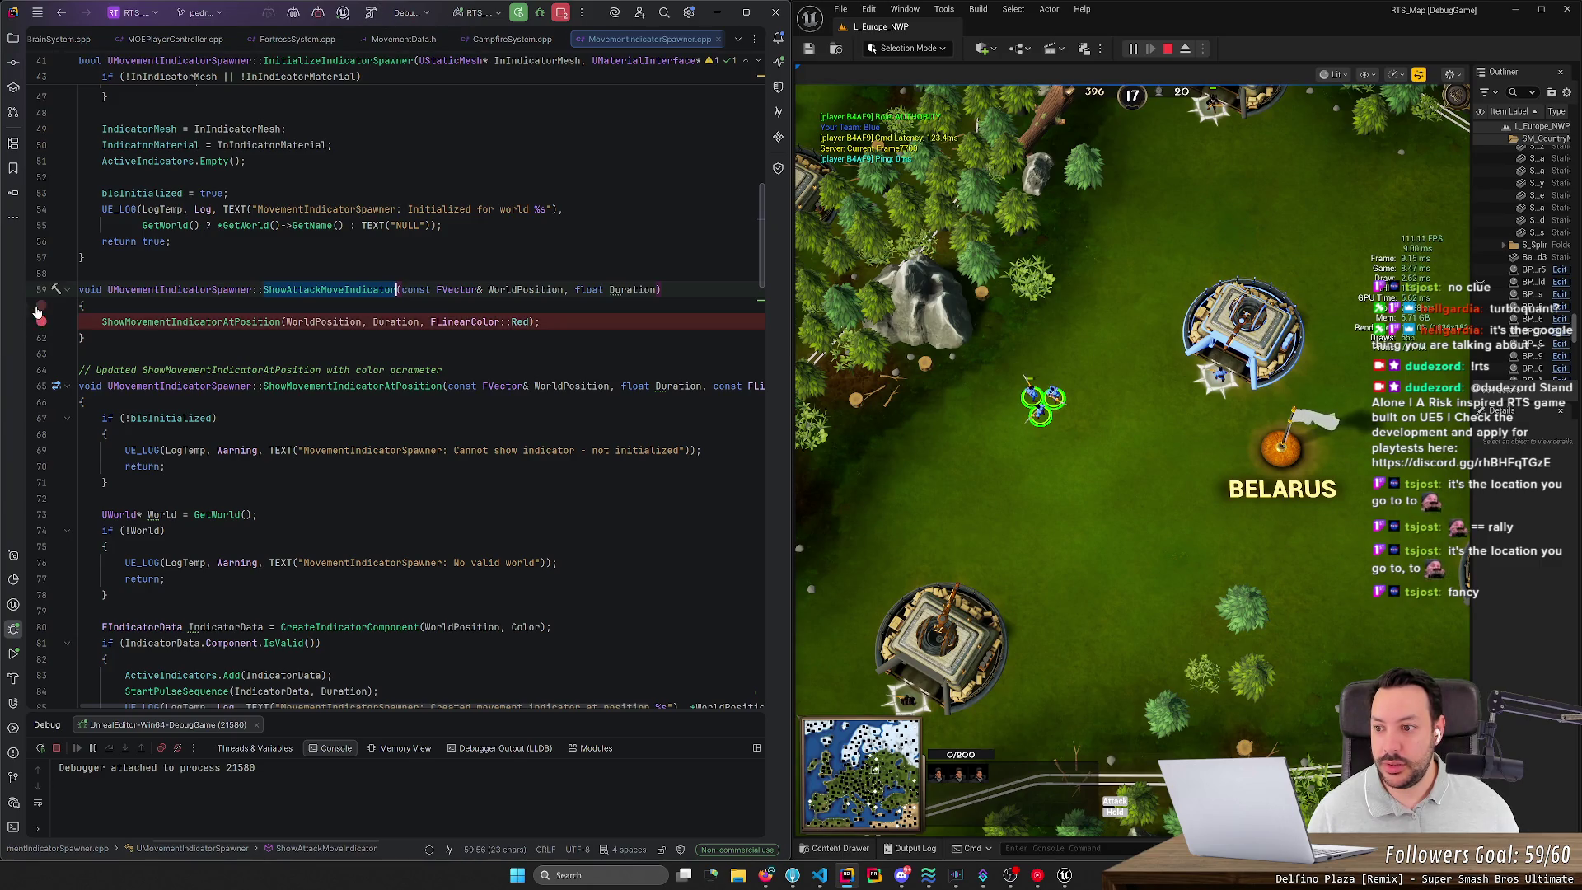
left_click(42, 323)
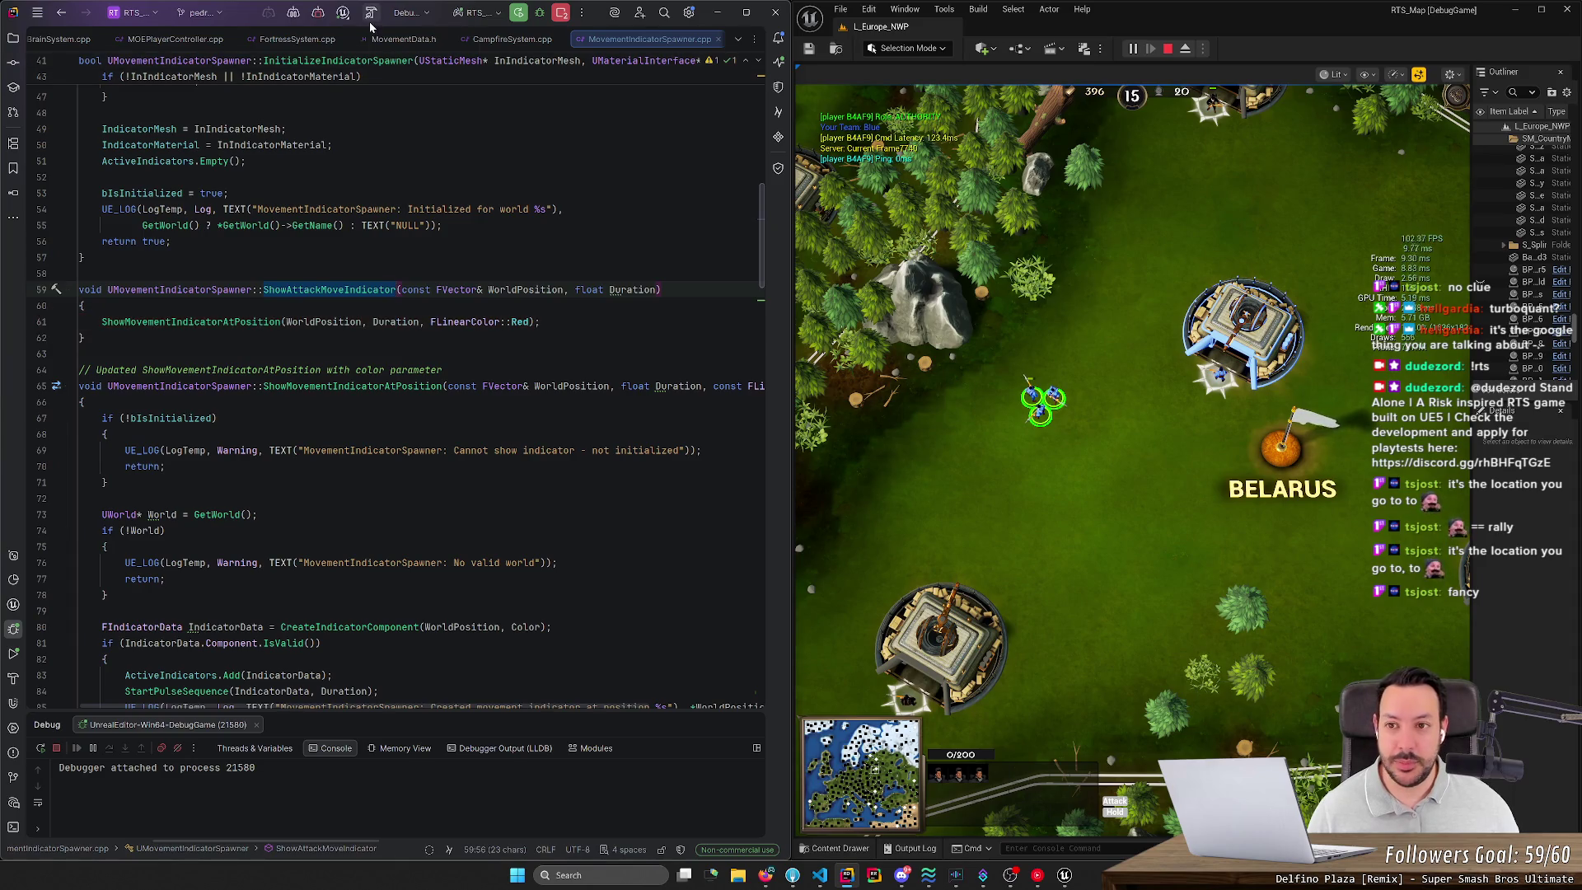
key("ctrl+alt+F11")
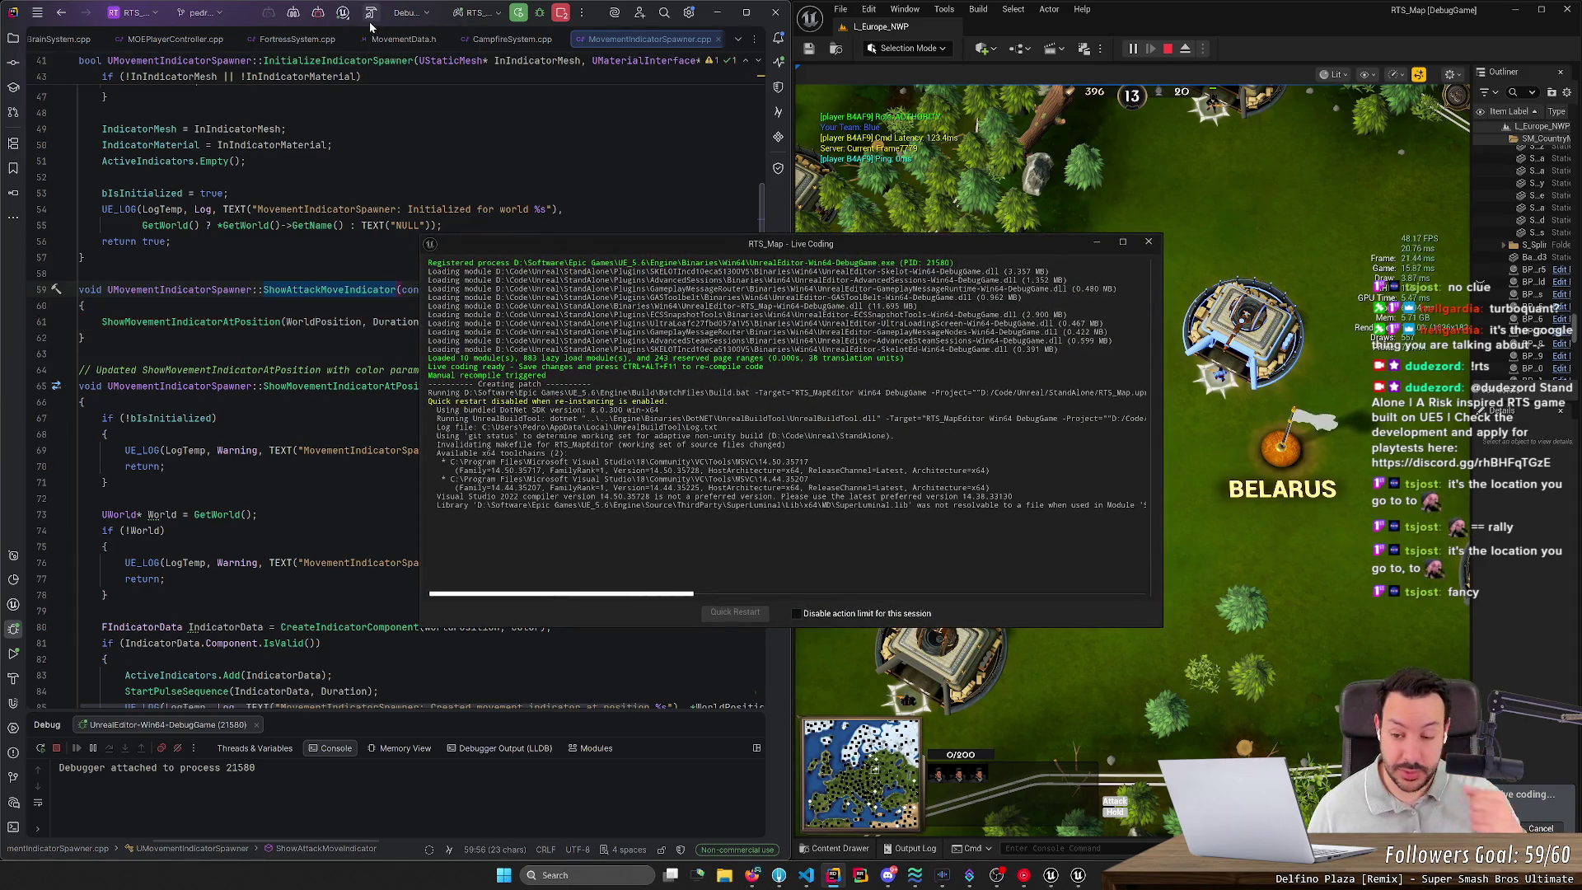
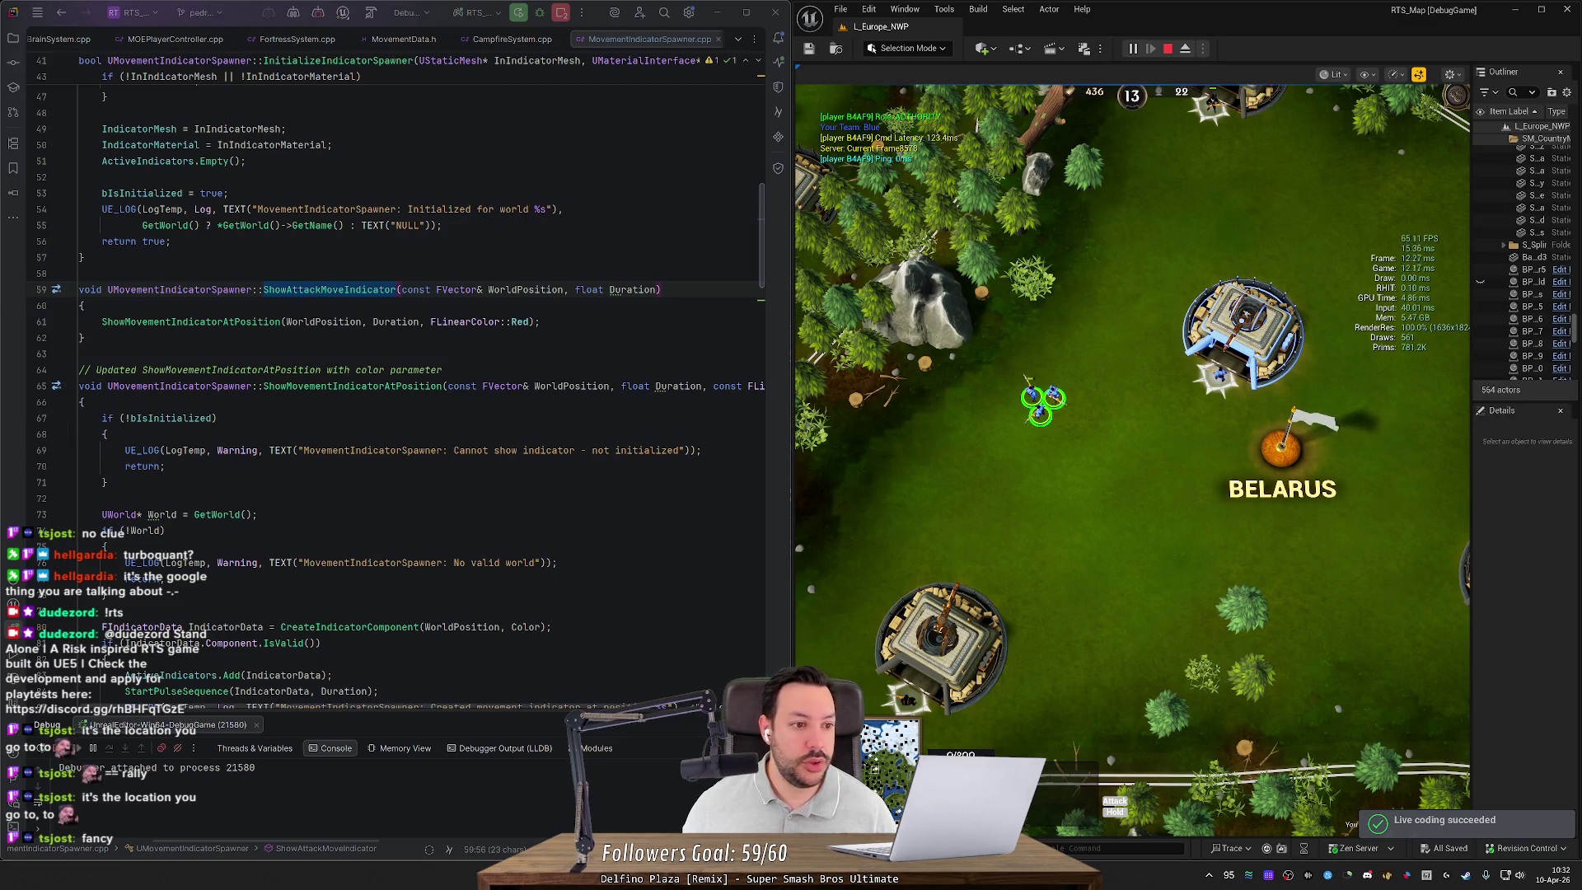
Step: Toggle a breakpoint on the indicator call, then order the selected and box-selected units to the lower left
left_click(41, 322)
left_click(41, 324)
right_click(960, 462)
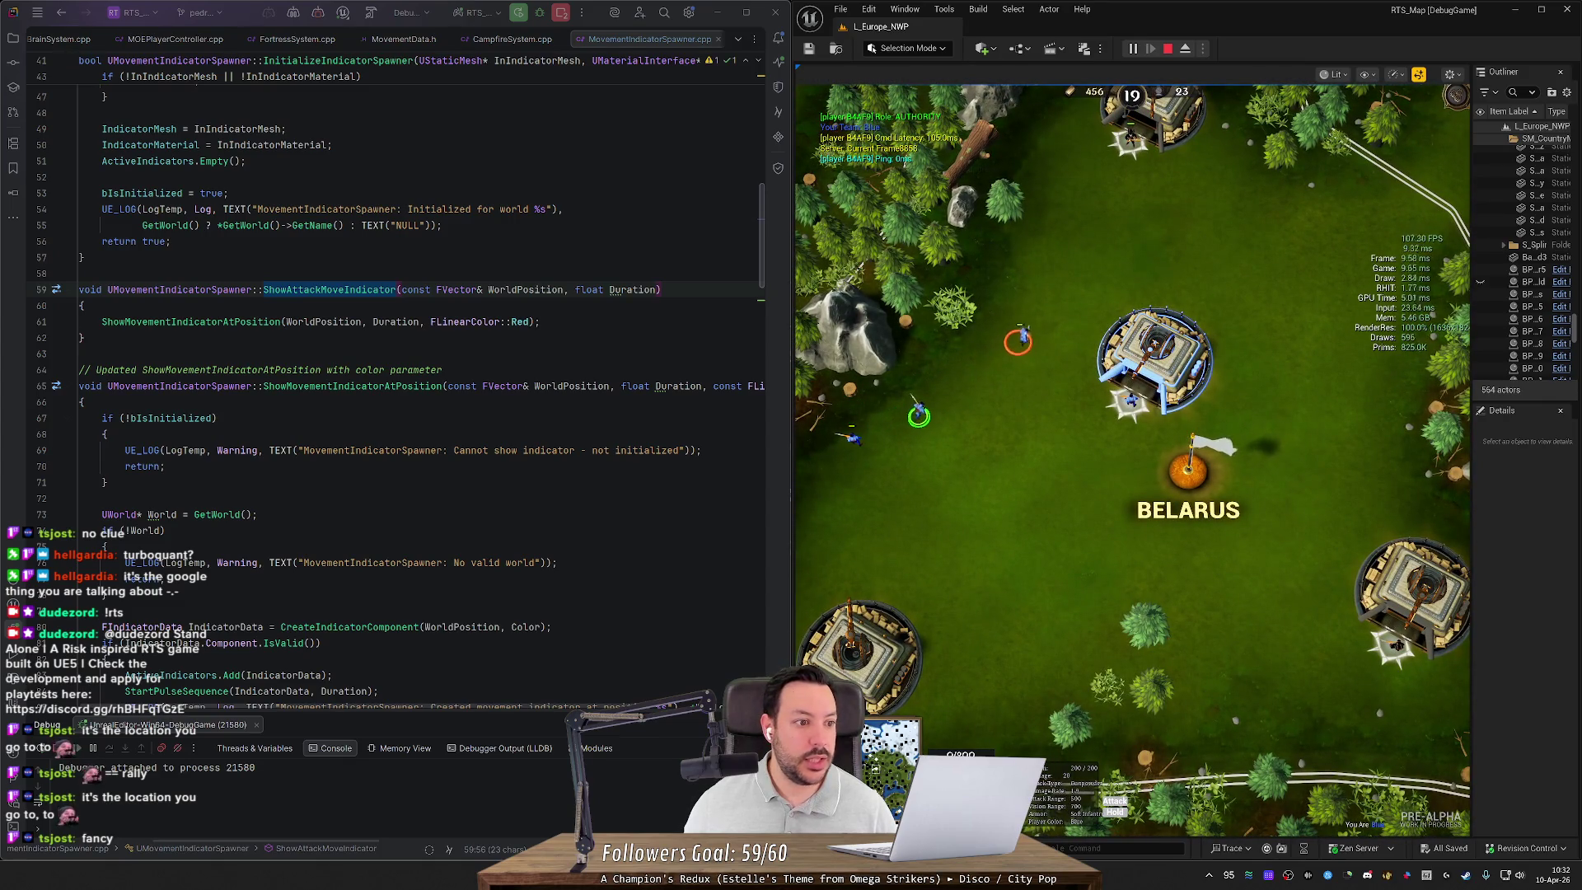
left_click_drag(1212, 245, 1001, 363)
right_click(881, 431)
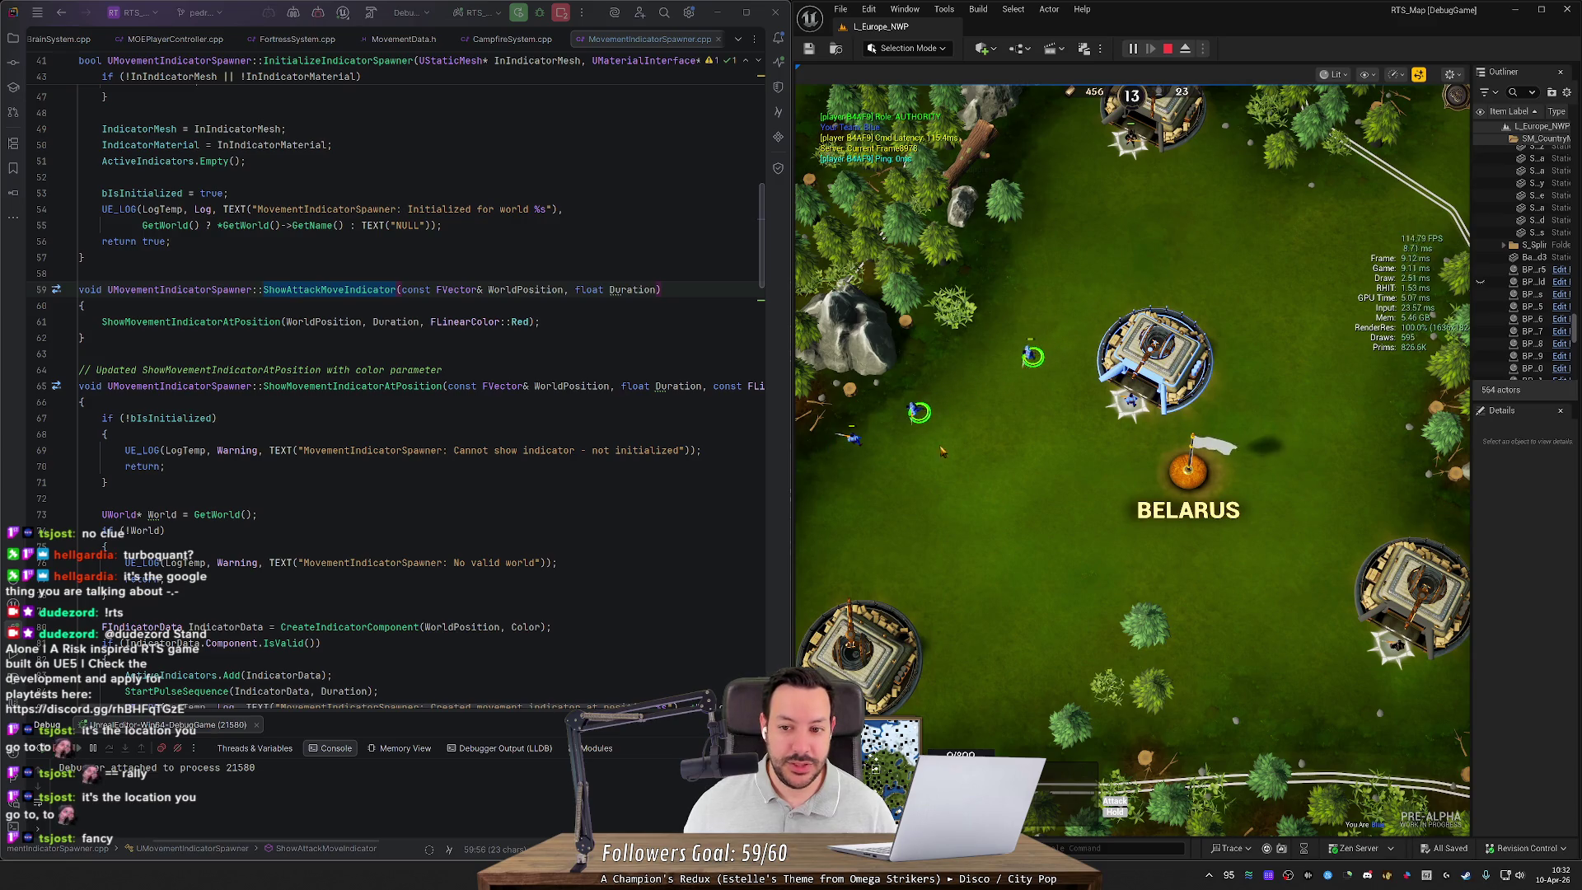
left_click(978, 400)
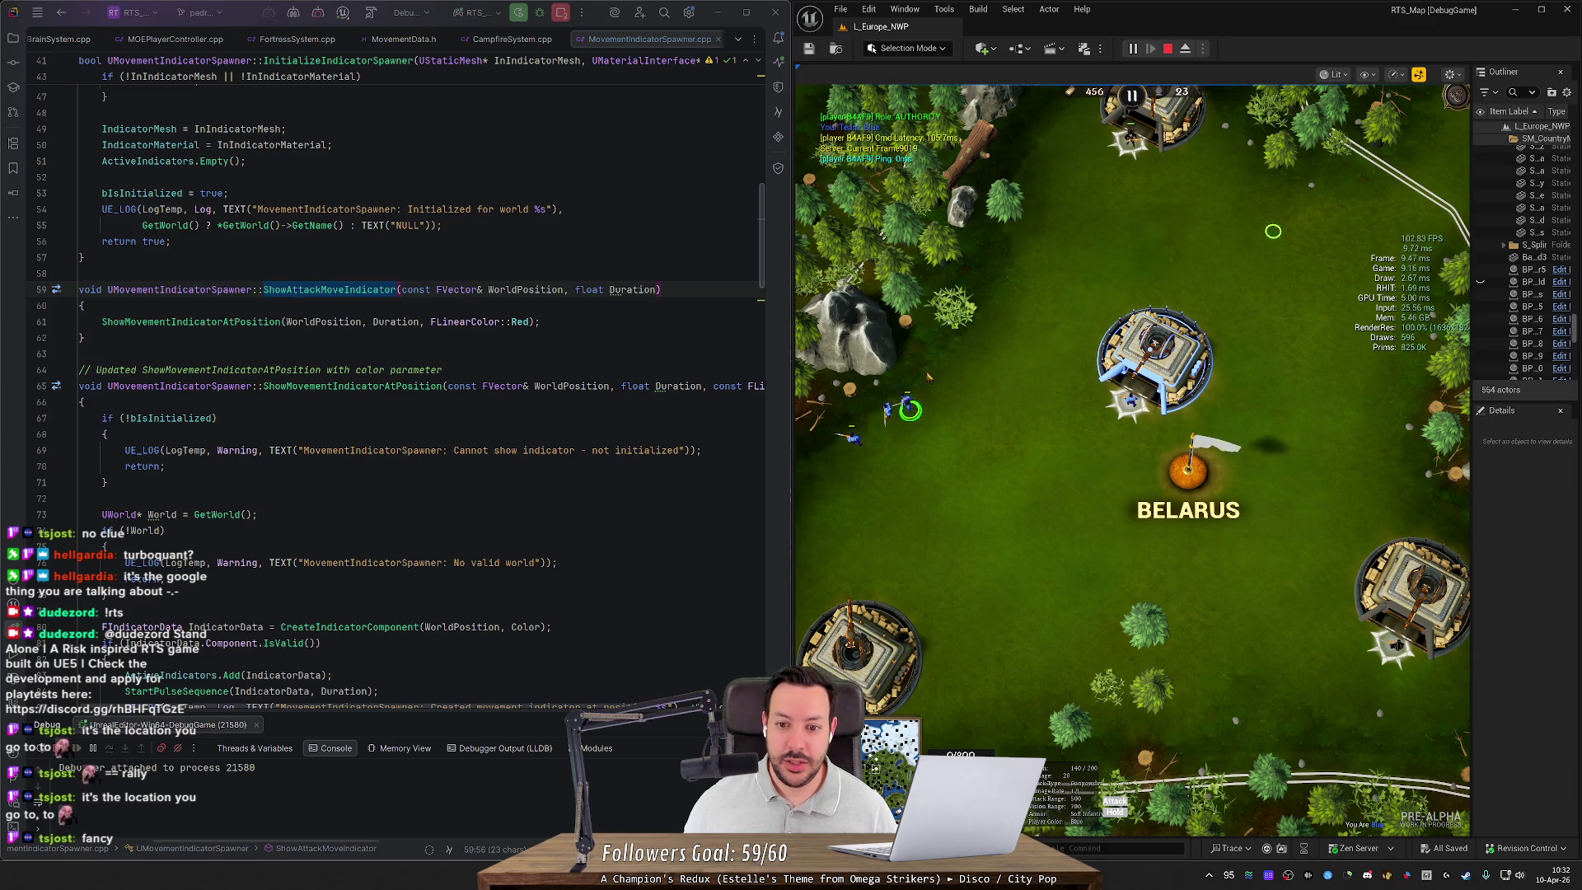
Step: Release the mouse from the game and set a breakpoint on line 61 in Rider
key("shift+F1")
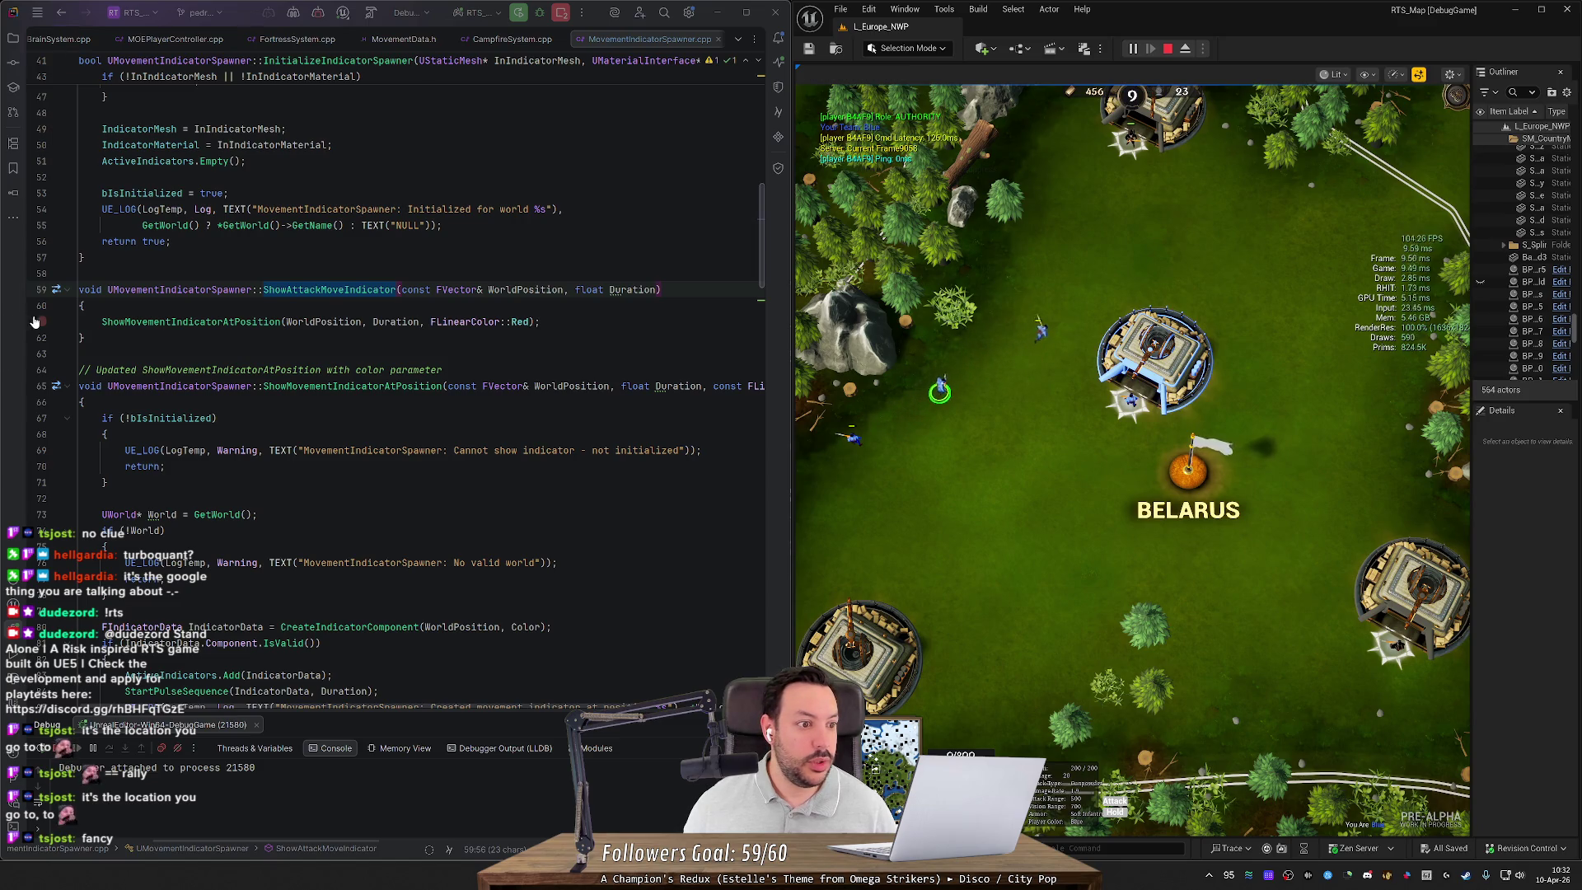
left_click(41, 328)
left_click(41, 325)
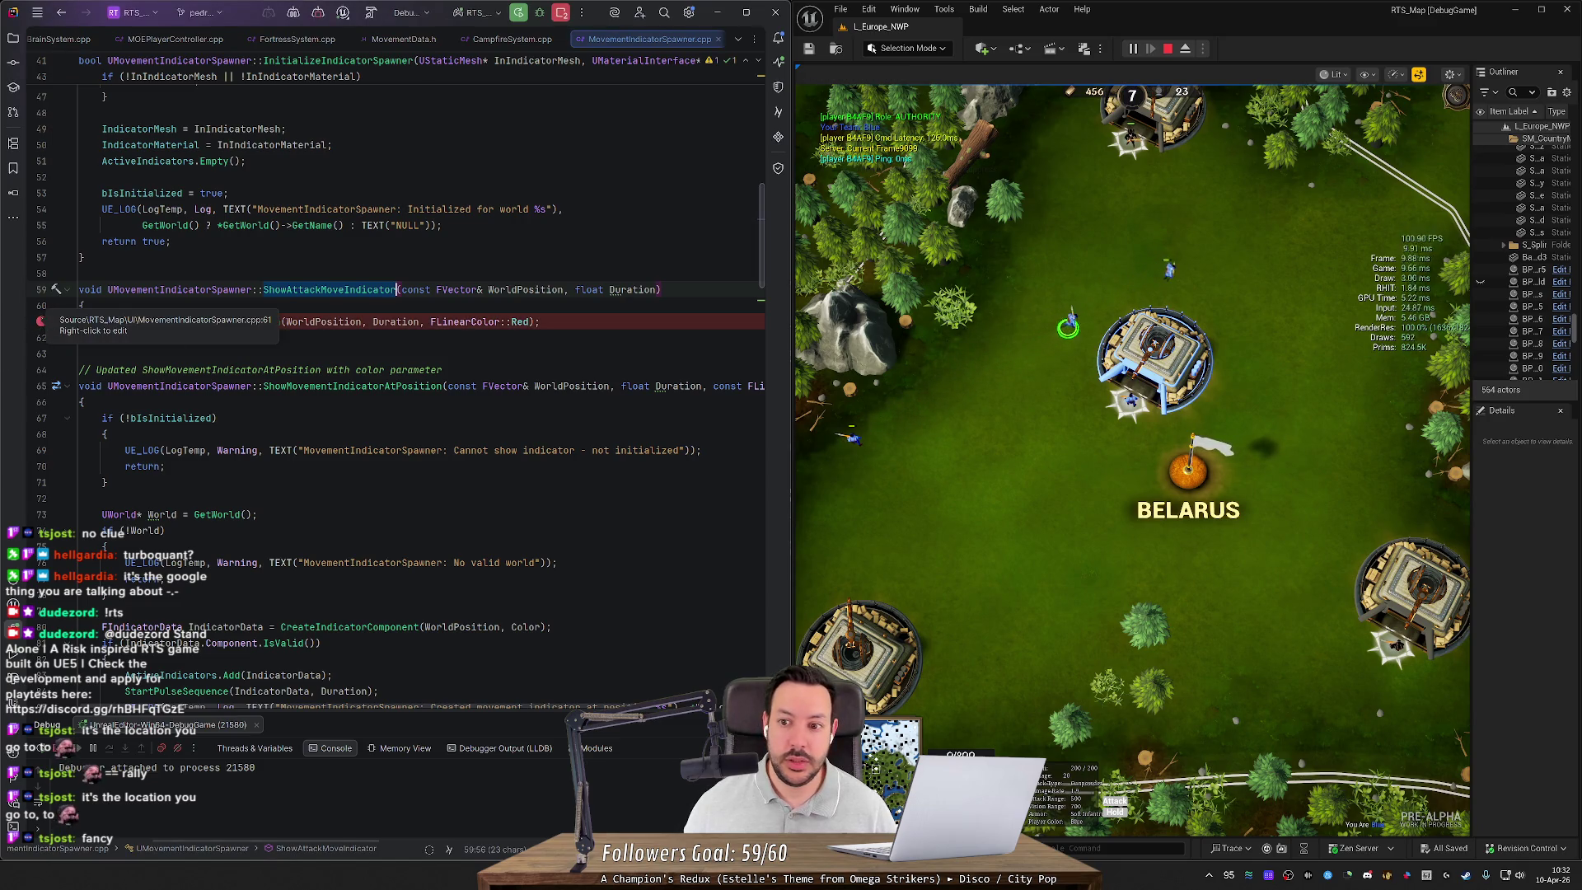
Step: Hit the breakpoint with a game command and trace the call stack through ShowAttackMoveIndicator to HandleAttackMoveCommand
left_click(1171, 272)
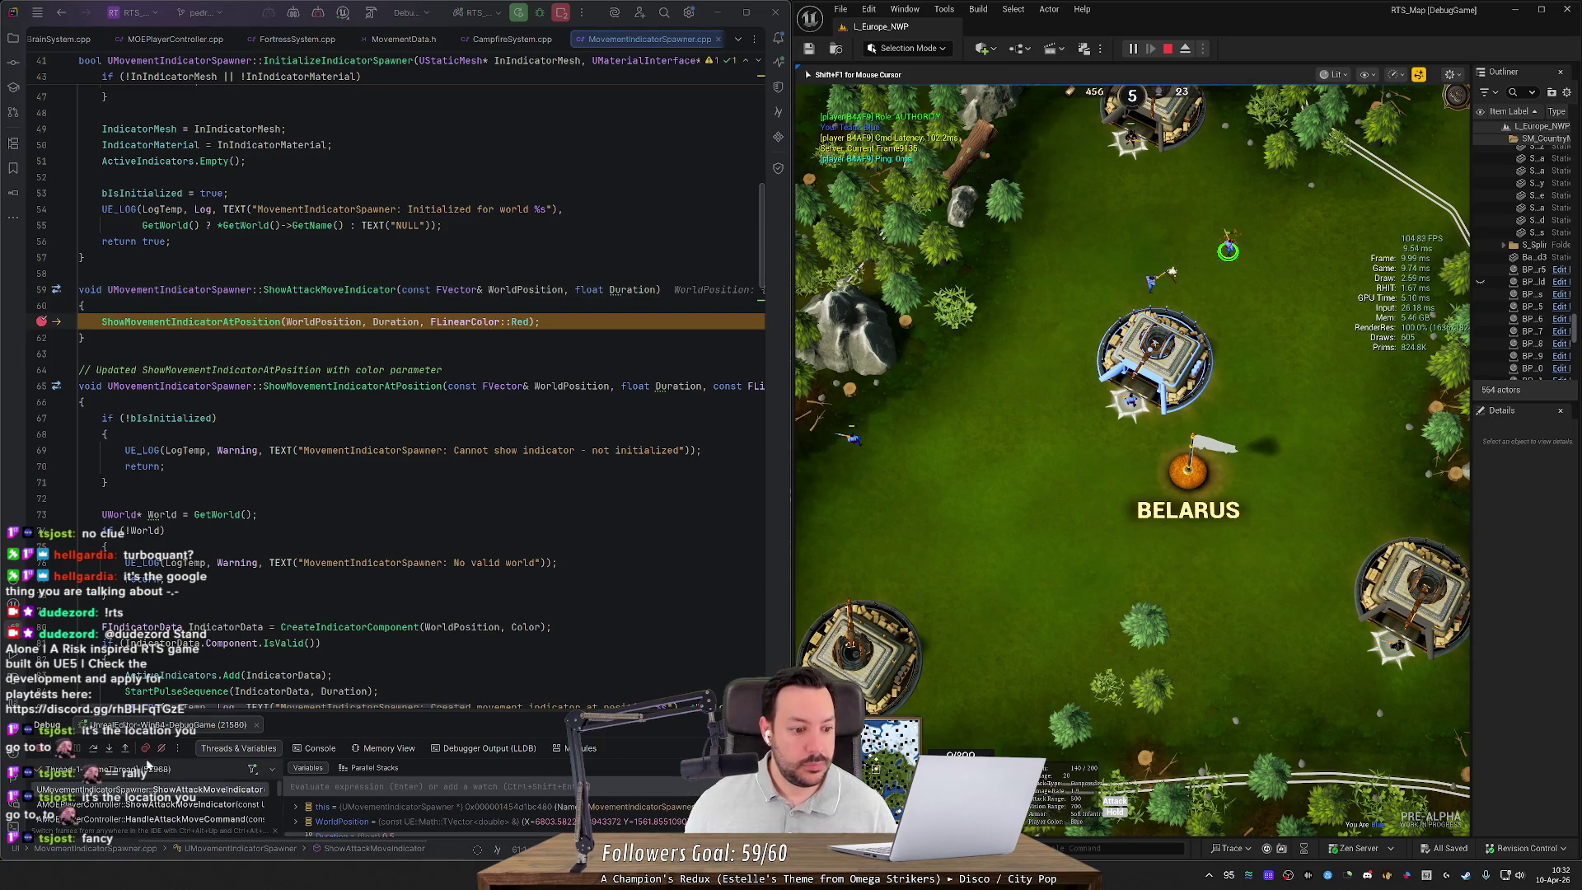
left_click(146, 807)
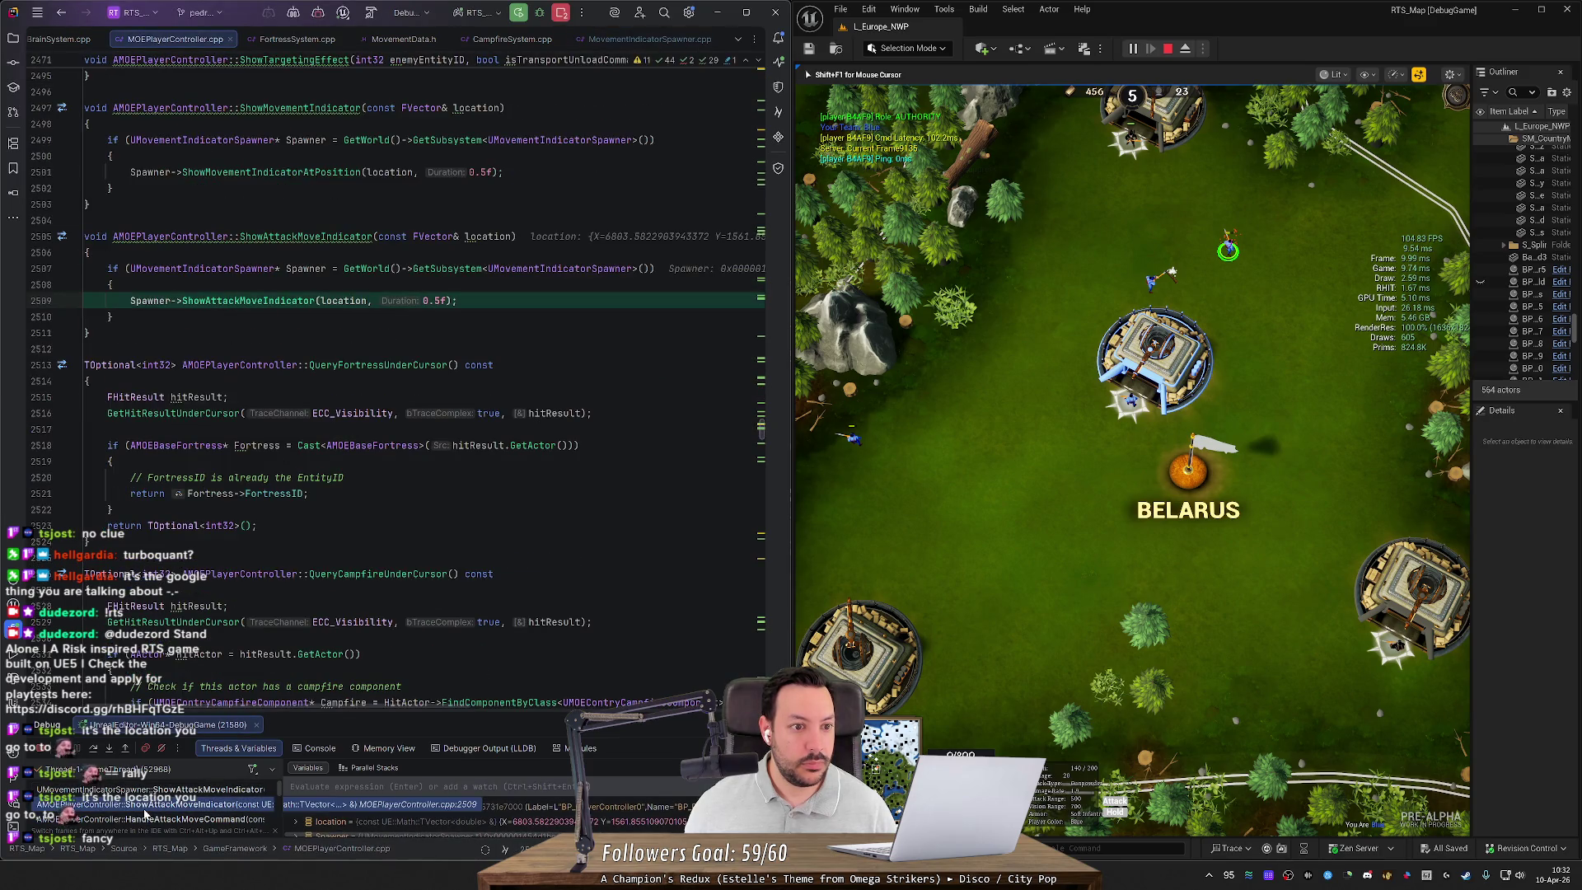
left_click(144, 820)
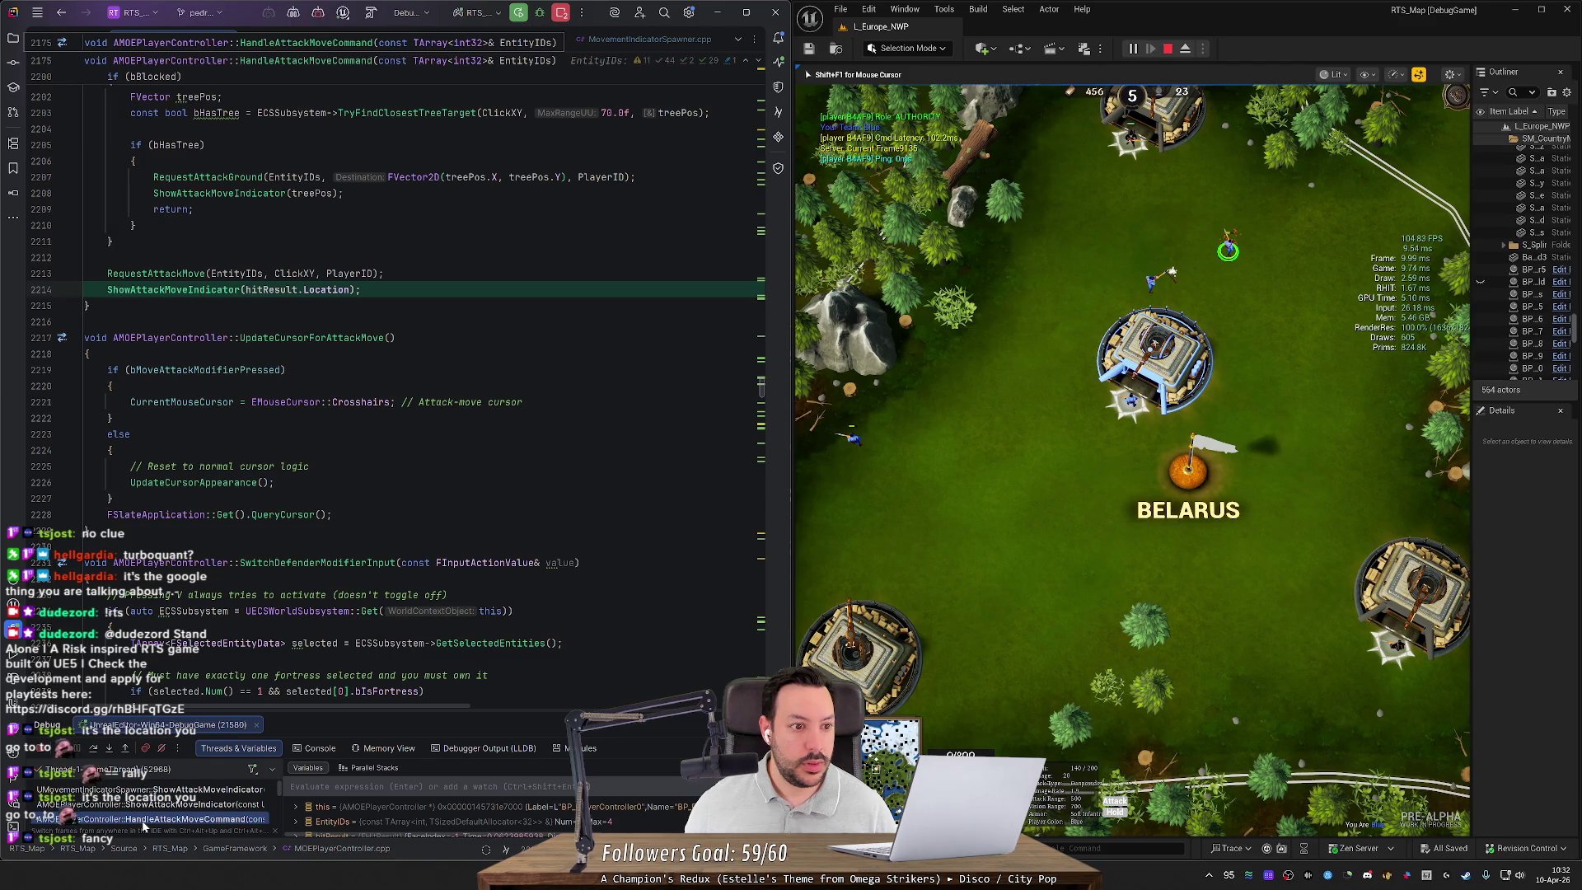
scroll(395, 370, "up", 5)
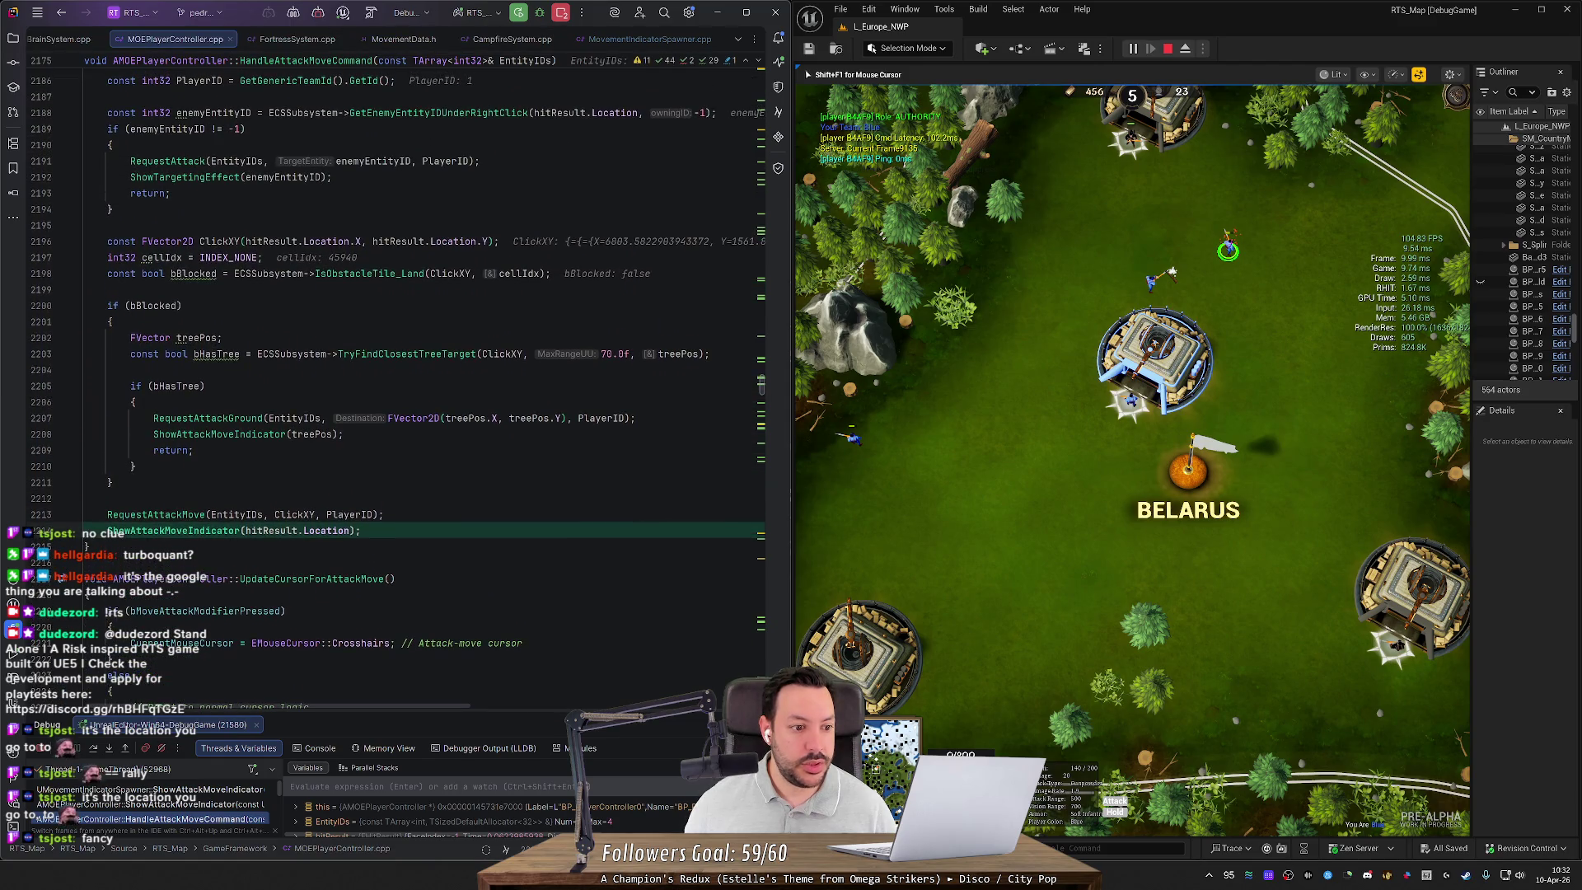
scroll(395, 387, "up", 2)
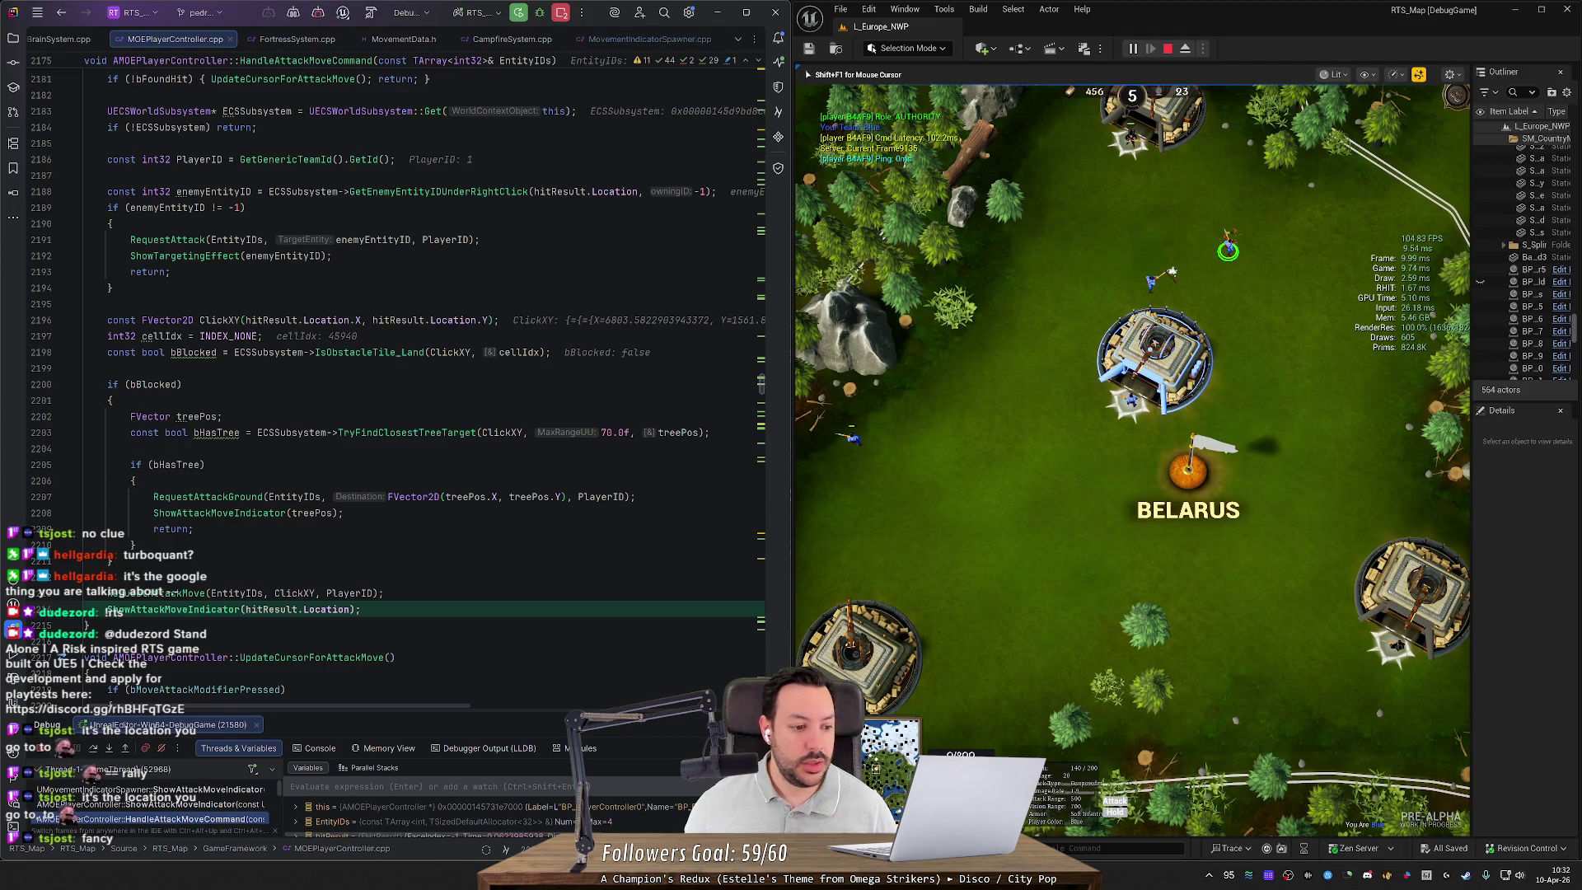
Step: Resume the game, order the two blue units to the lower left, and go to ShowAttackMoveIndicator's definition
key("F5")
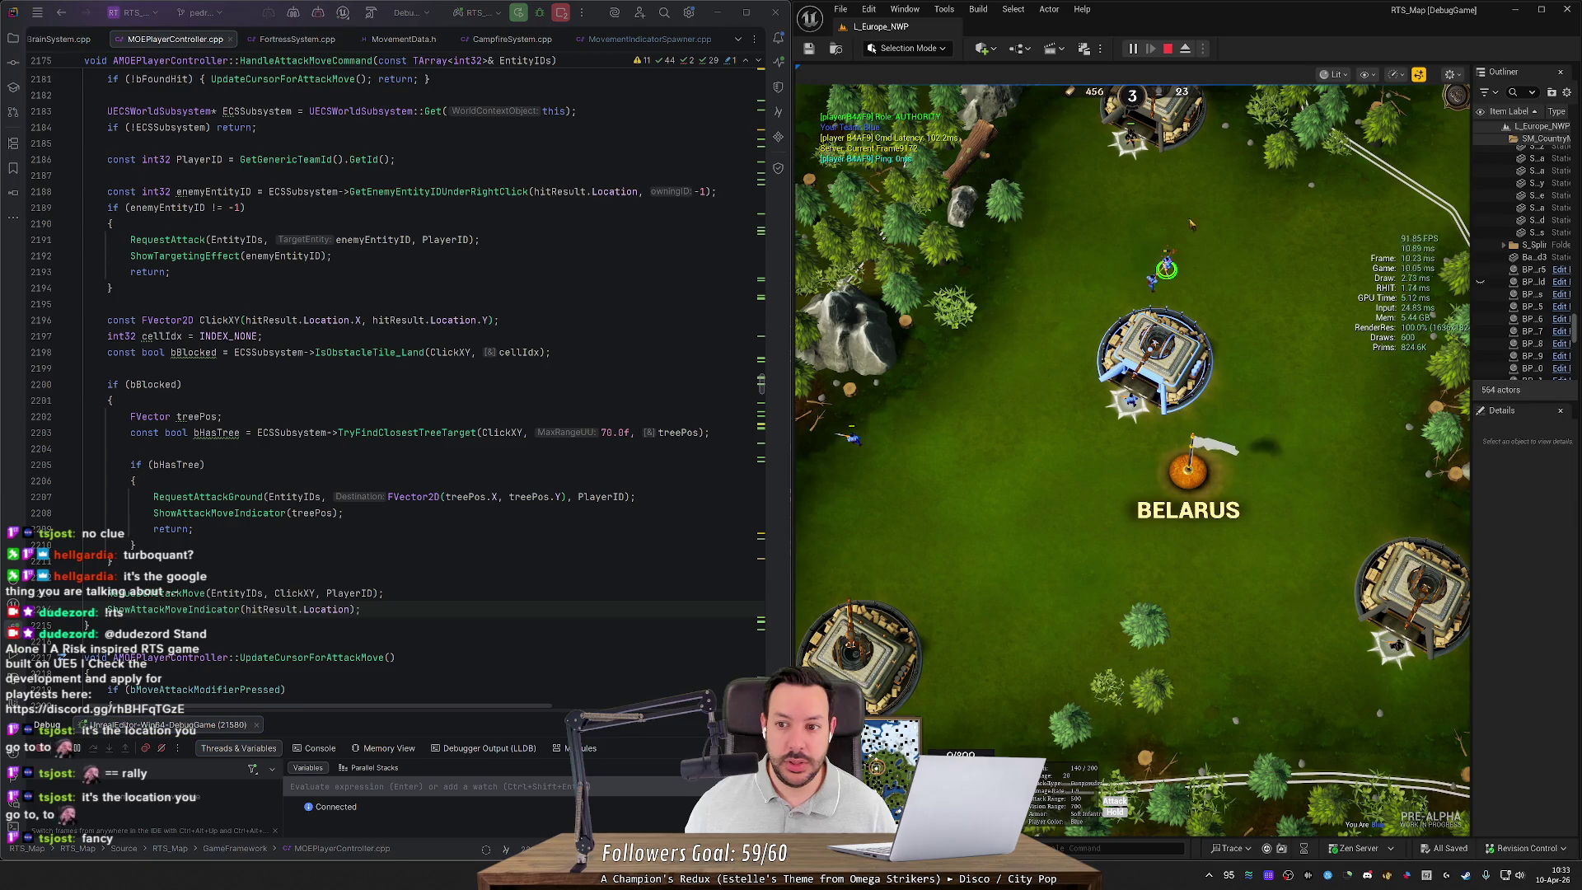
left_click(1162, 268)
right_click(910, 412)
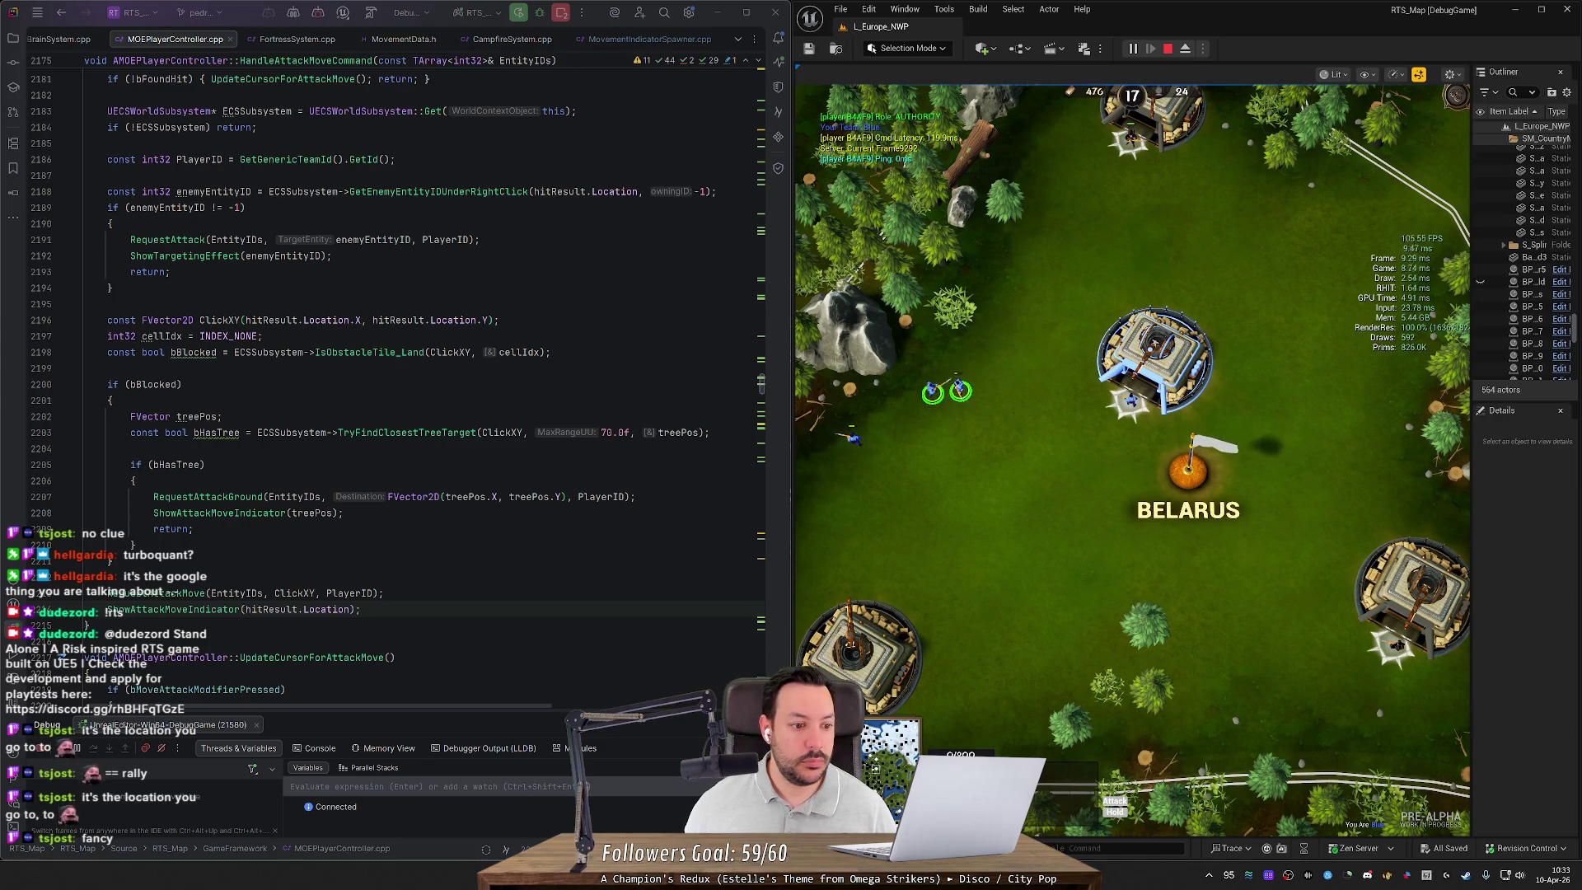
key("ctrl+b")
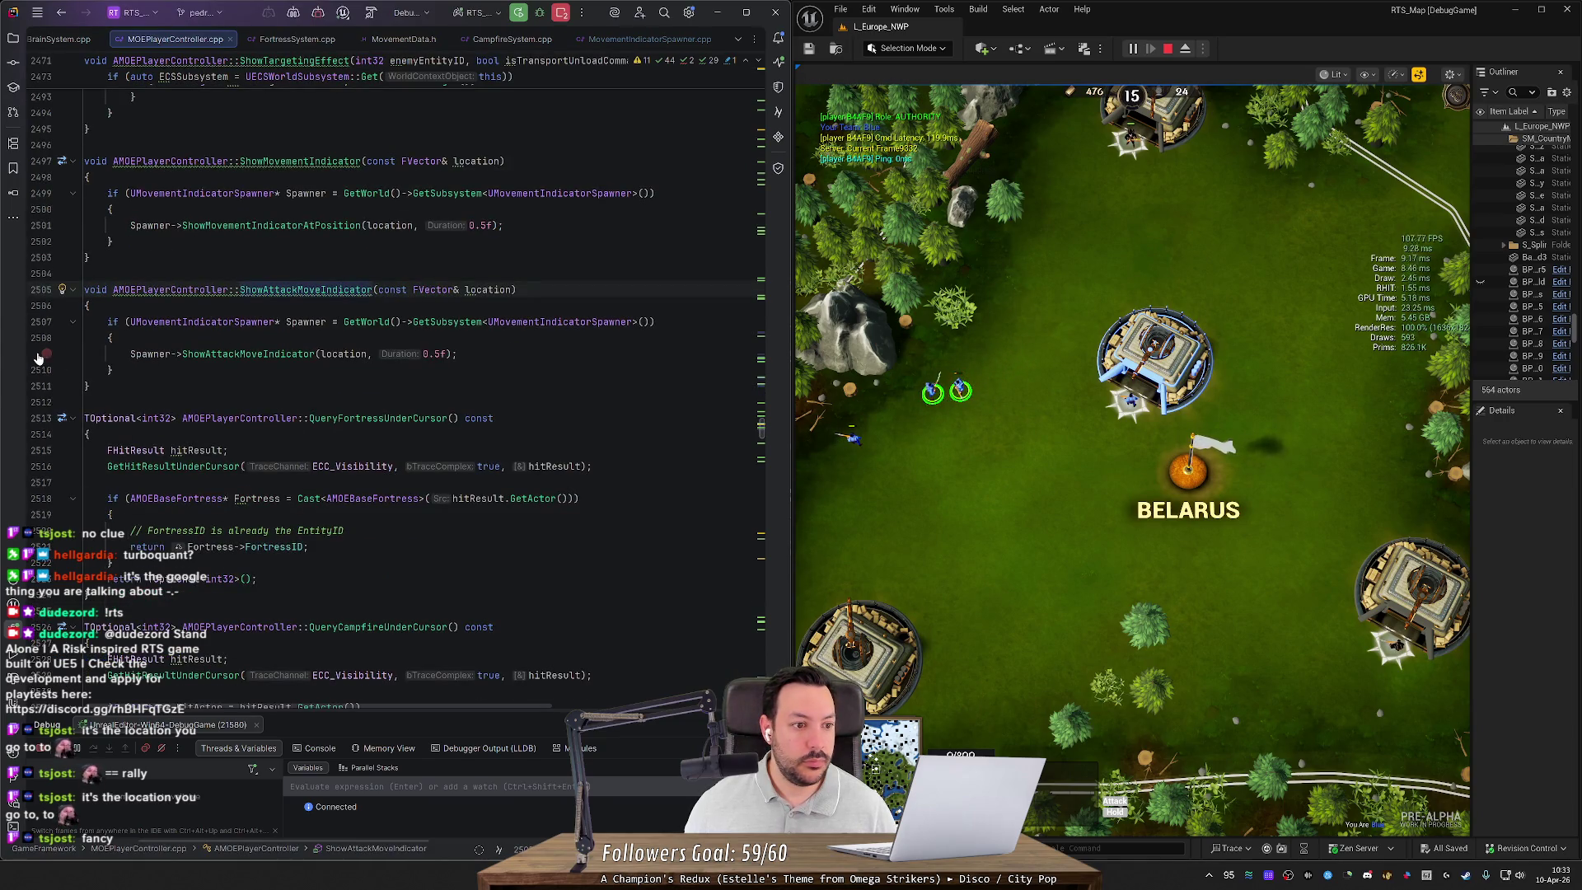
Step: From the tree-target ShowAttackMoveIndicator call, reach its definition and set a breakpoint on line 2507
key("ctrl+alt+Left")
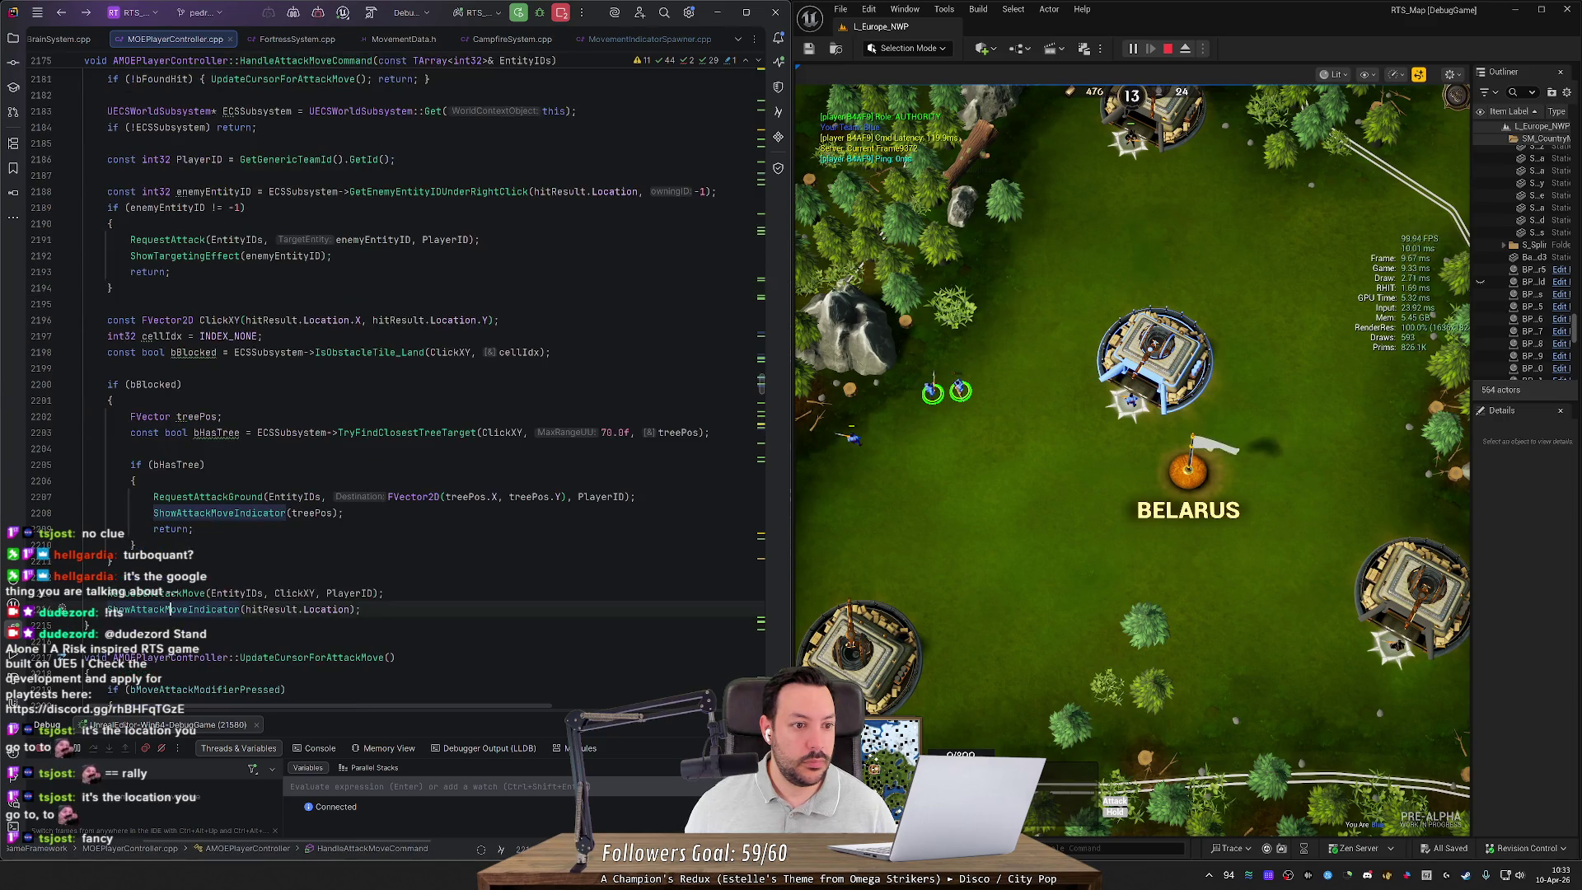
left_click(190, 513)
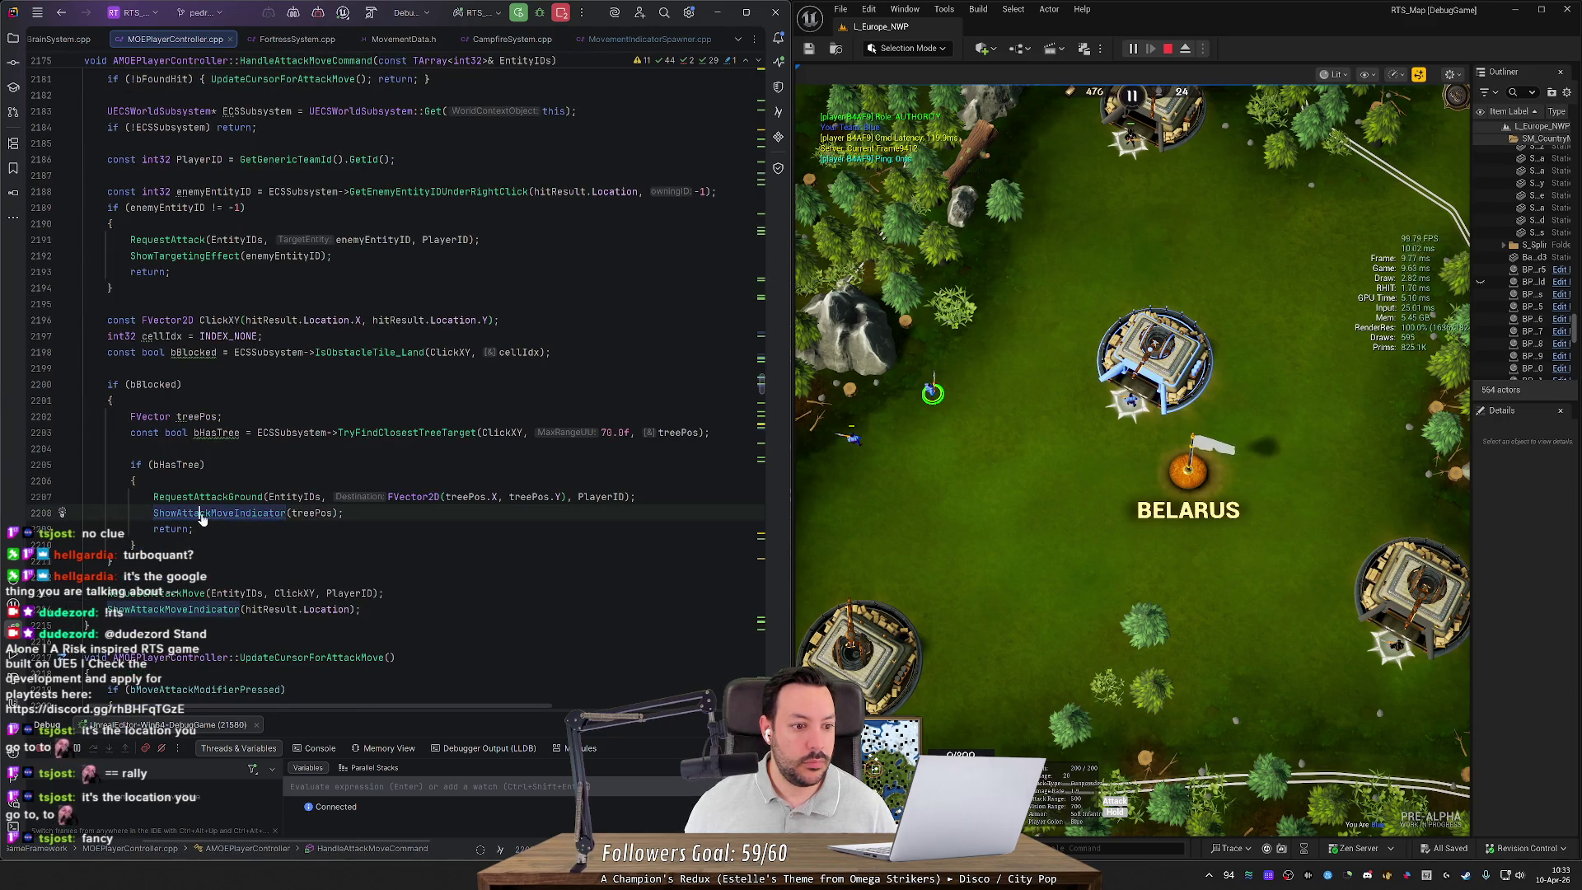
key("ctrl+b")
left_click(43, 321)
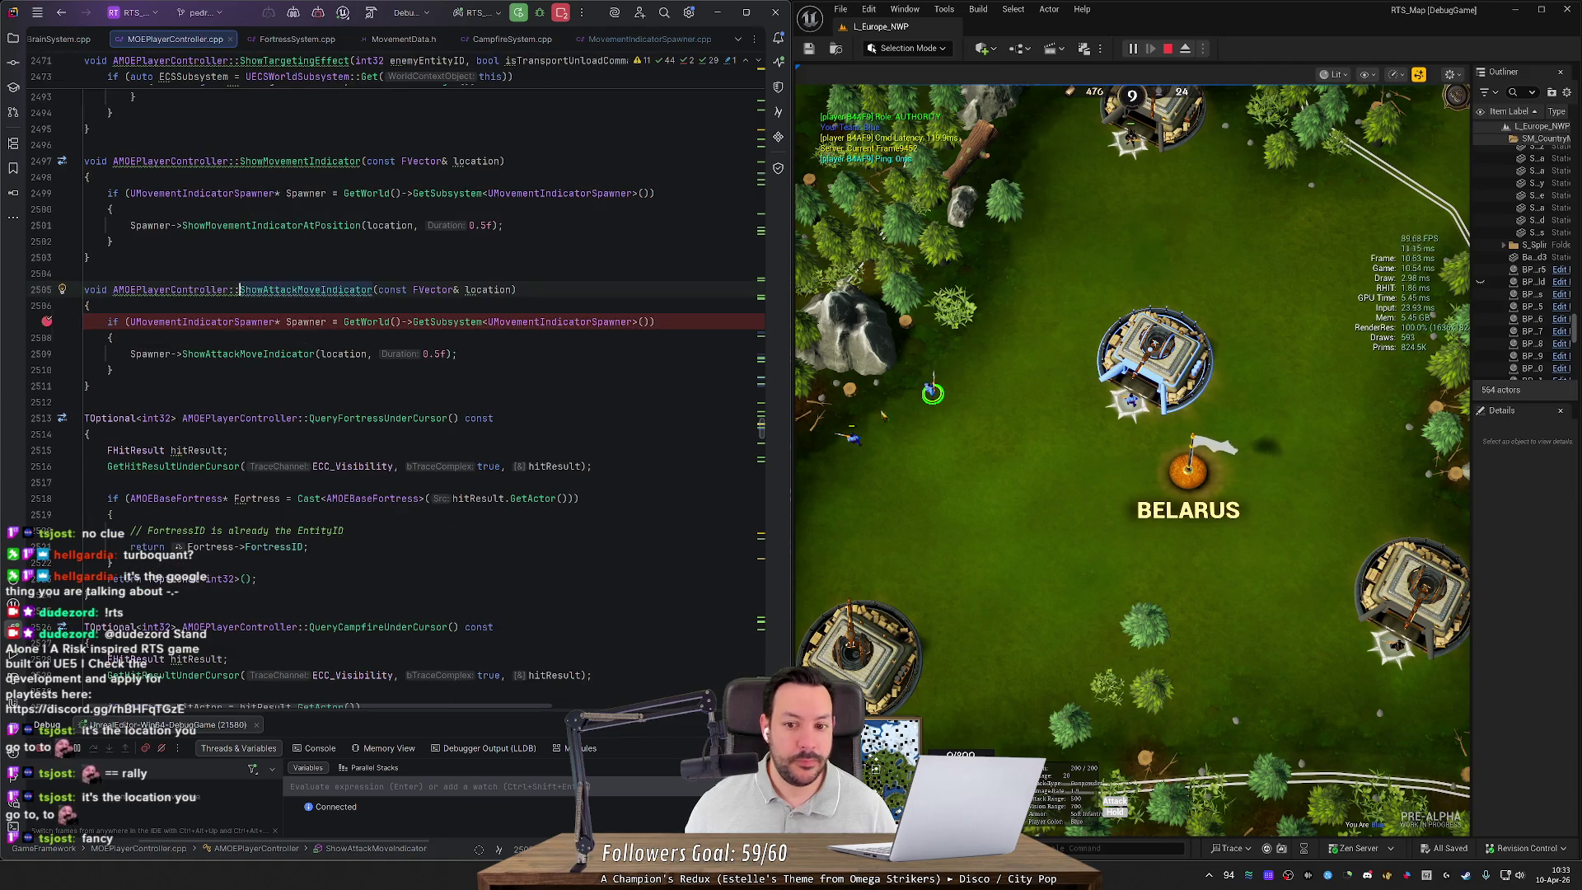
type("a")
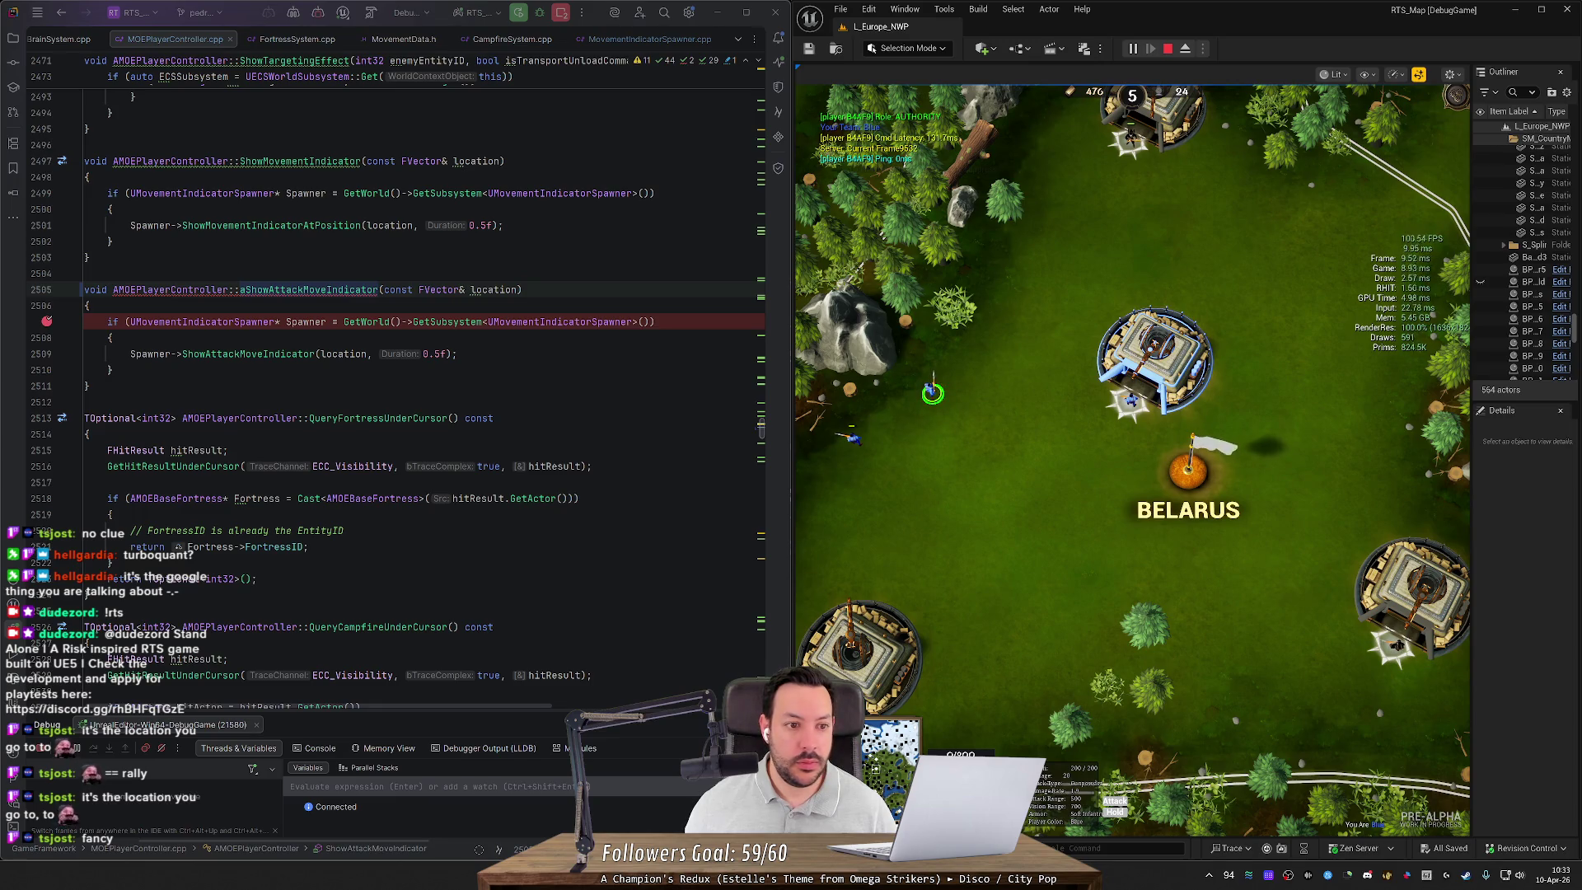
key("BackSpace")
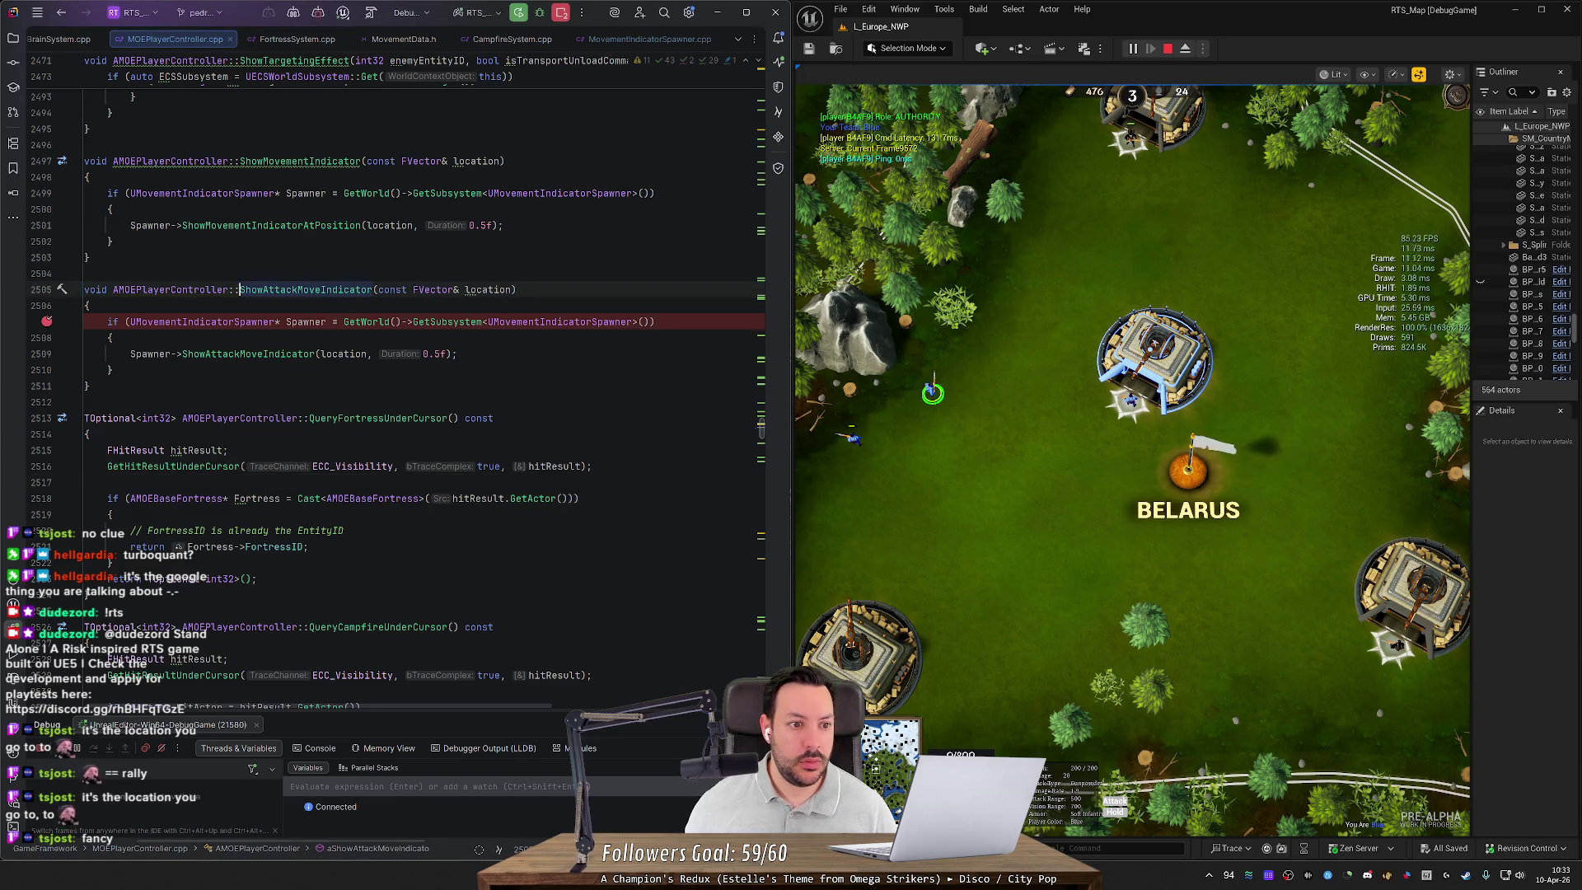
type("s")
Step: Select the blue unit in the game and start a Live Coding recompile with Ctrl+Alt+F11
left_click(931, 429)
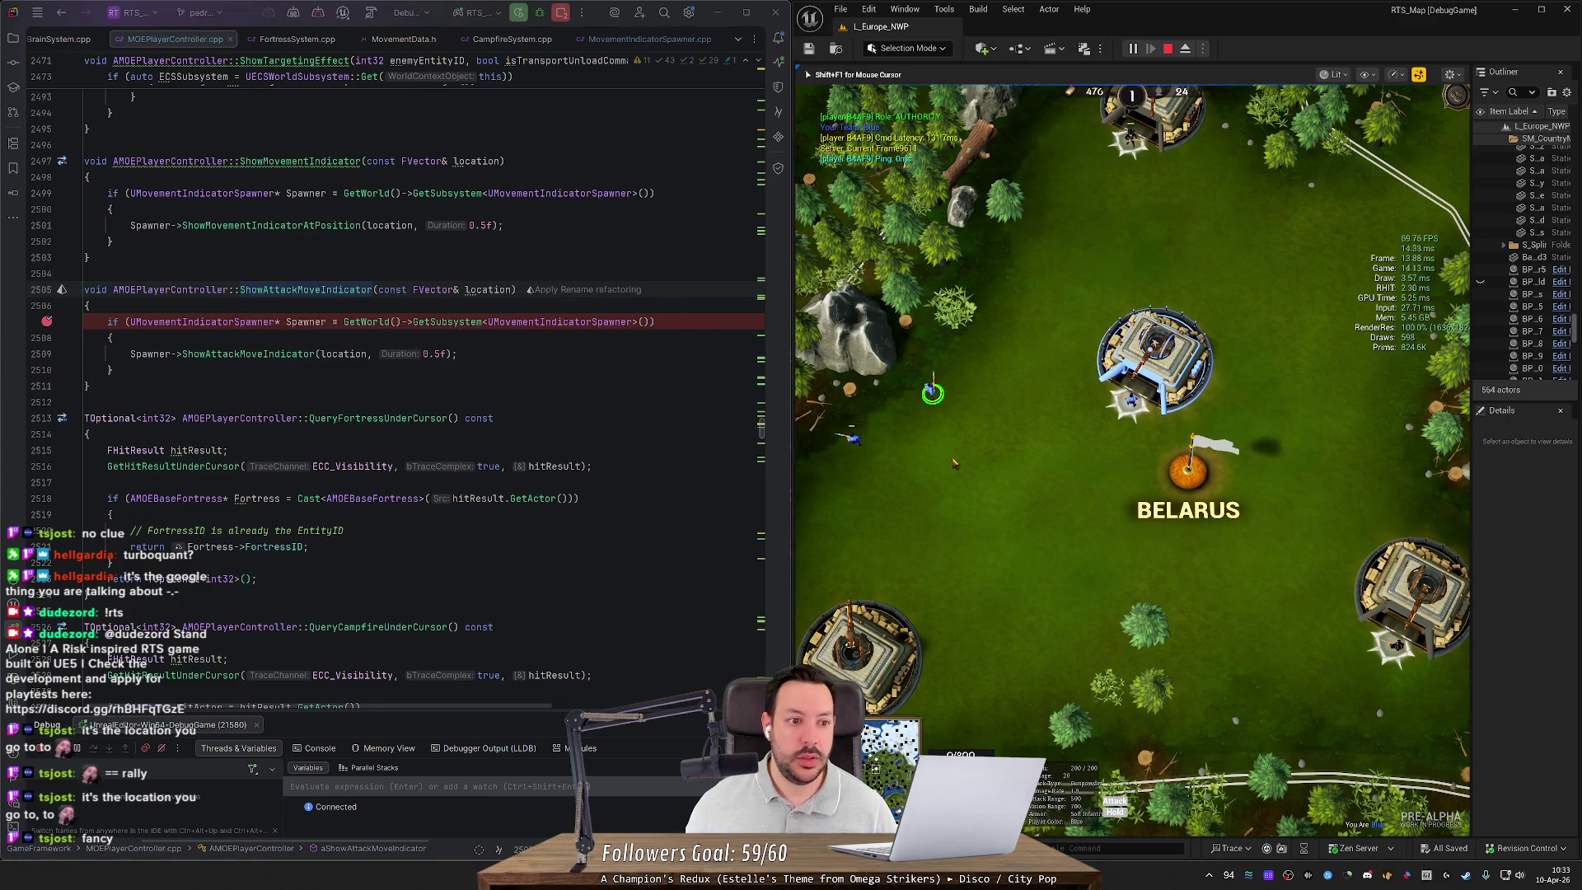
left_click(931, 389)
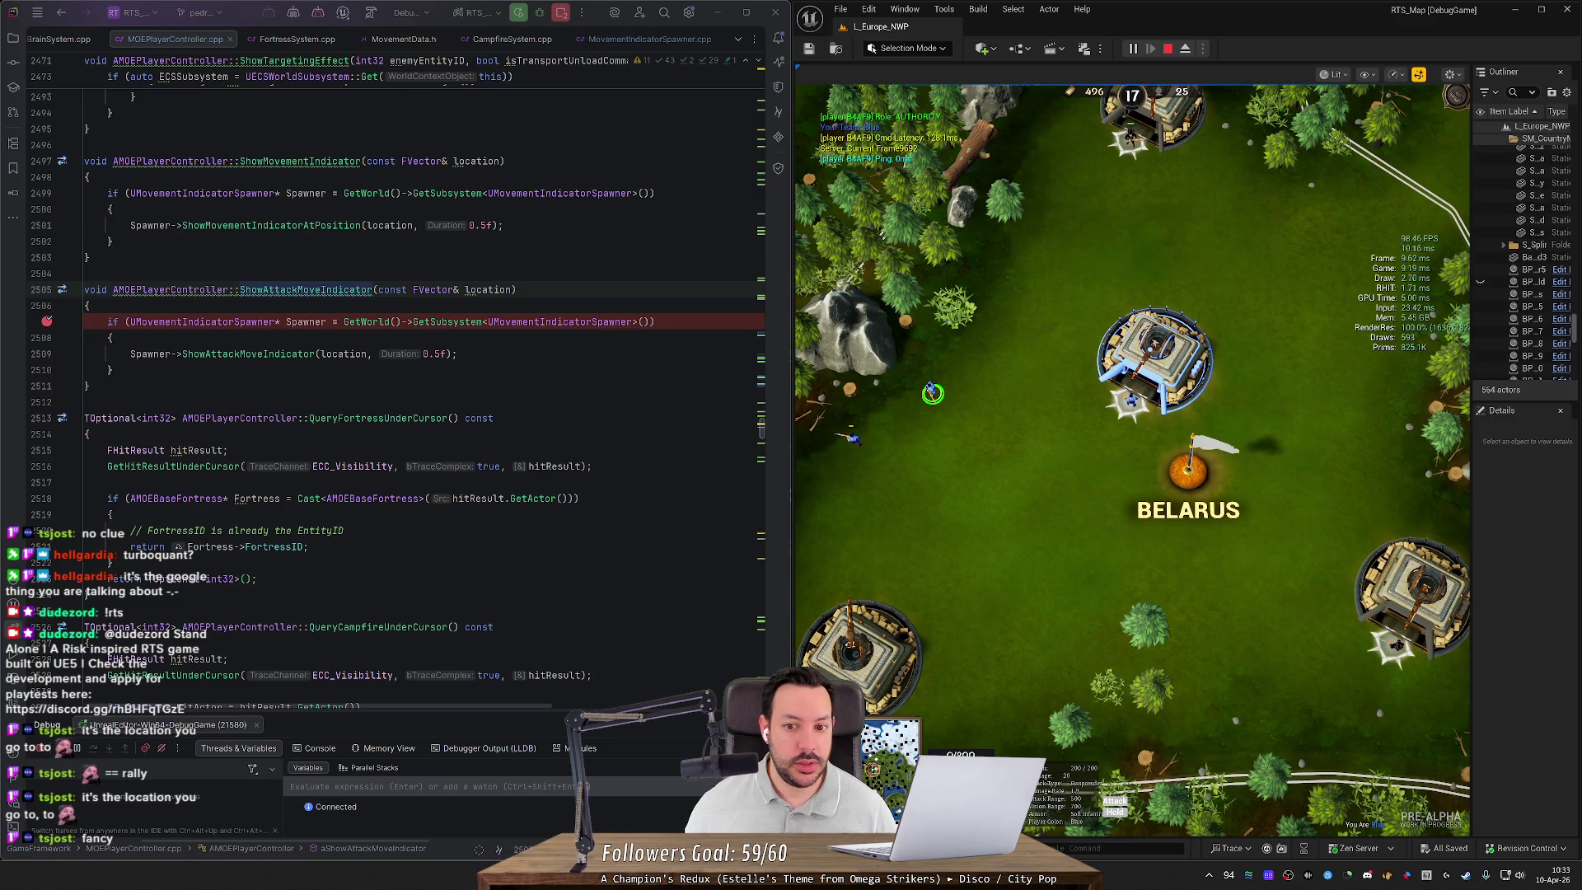
key("ctrl+alt+F11")
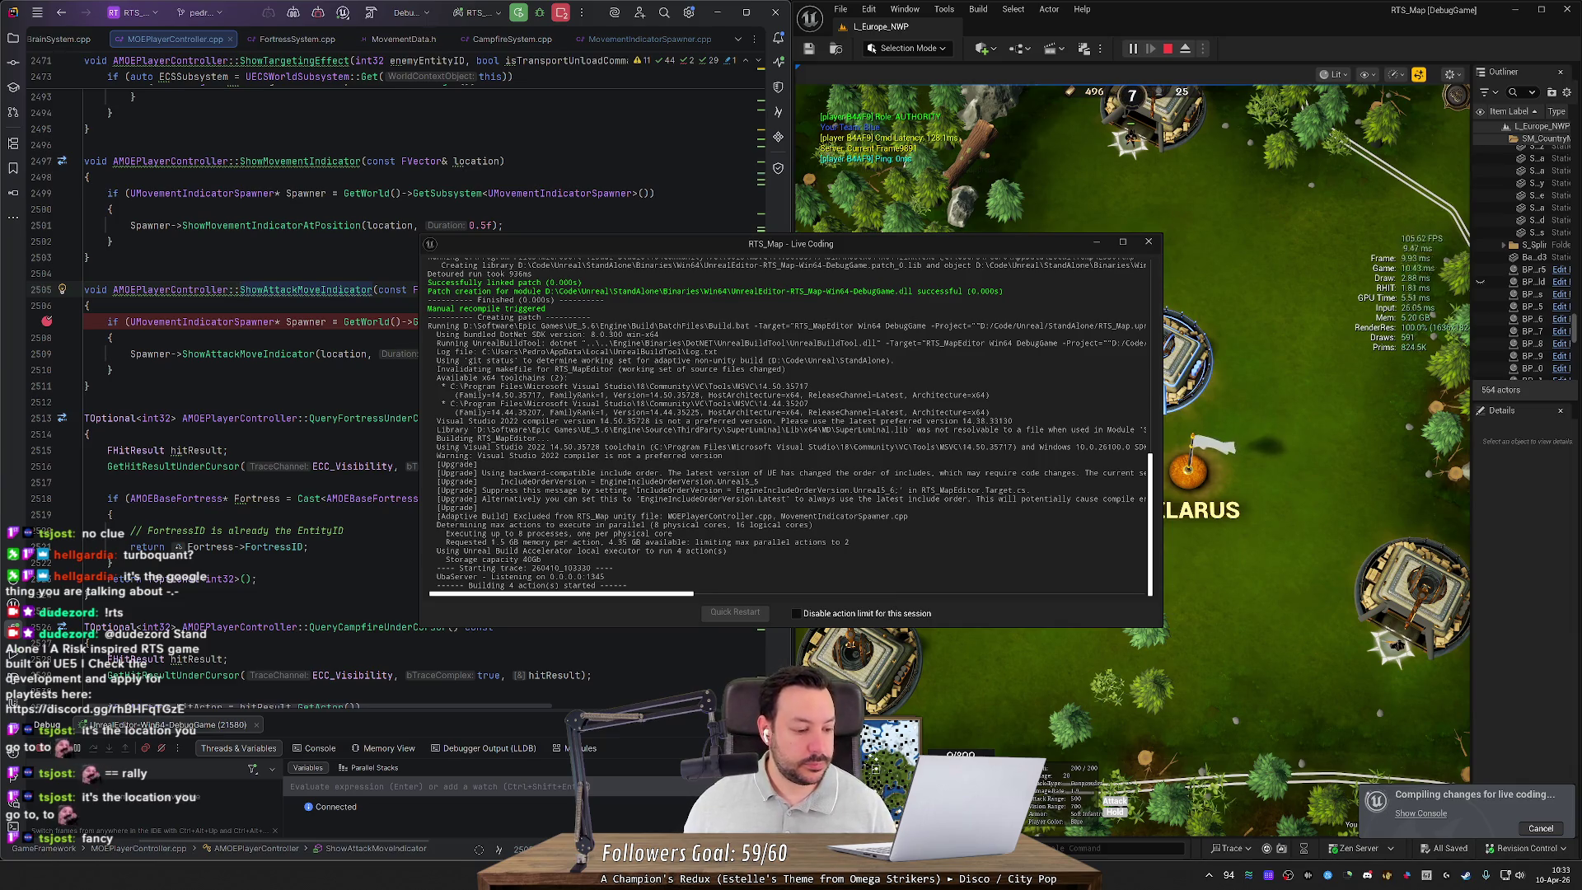
scroll(396, 395, "up", 10)
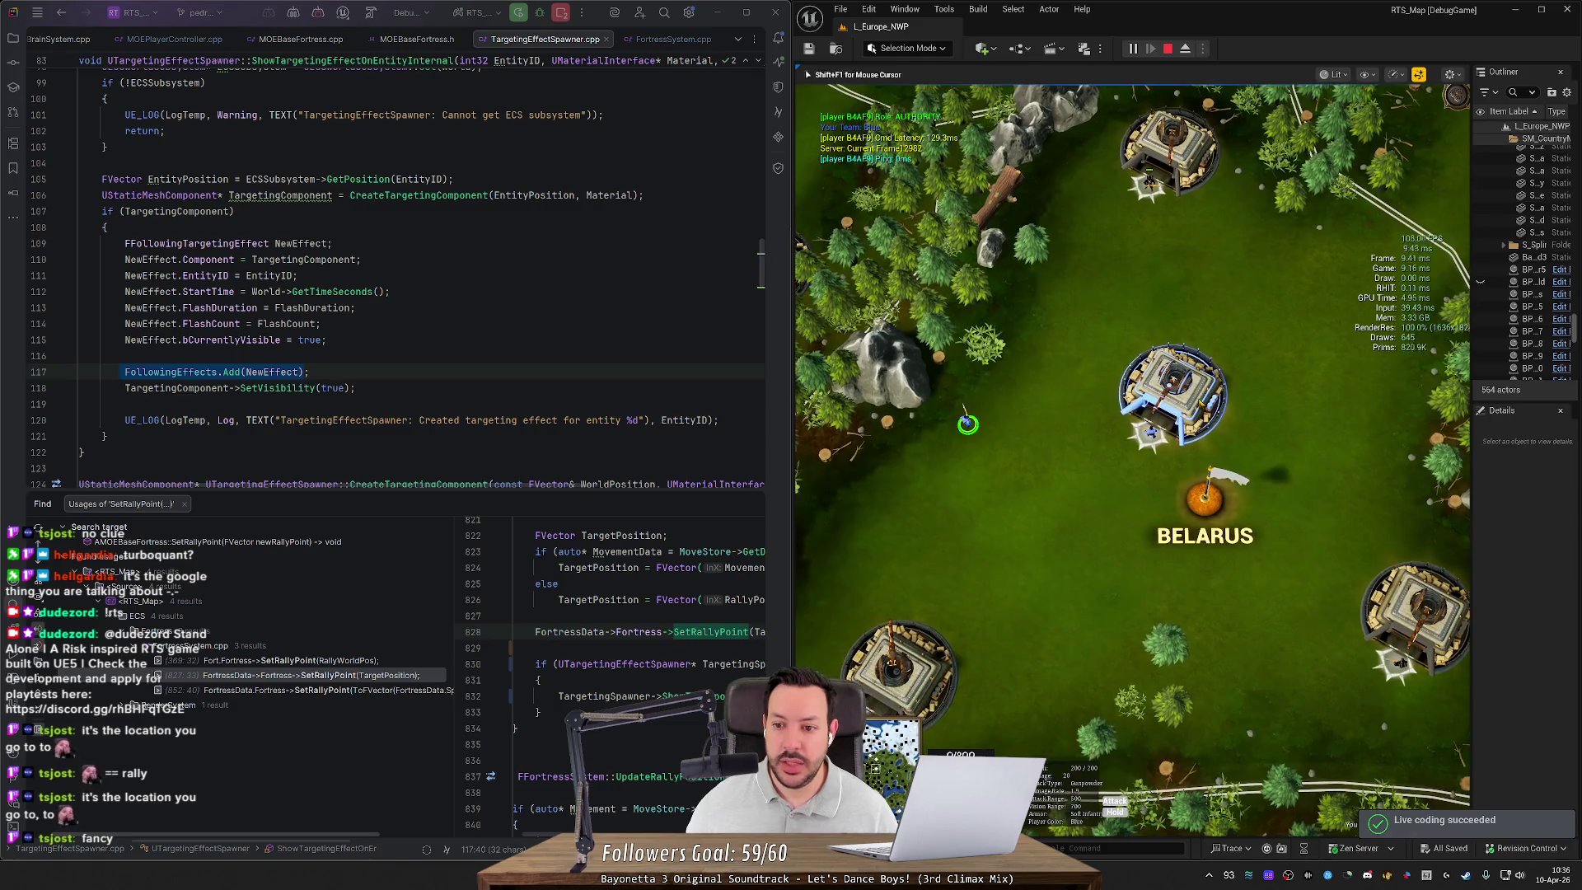
Step: Select the Belarus fortress and set its rally point on the grass
left_click(1173, 394)
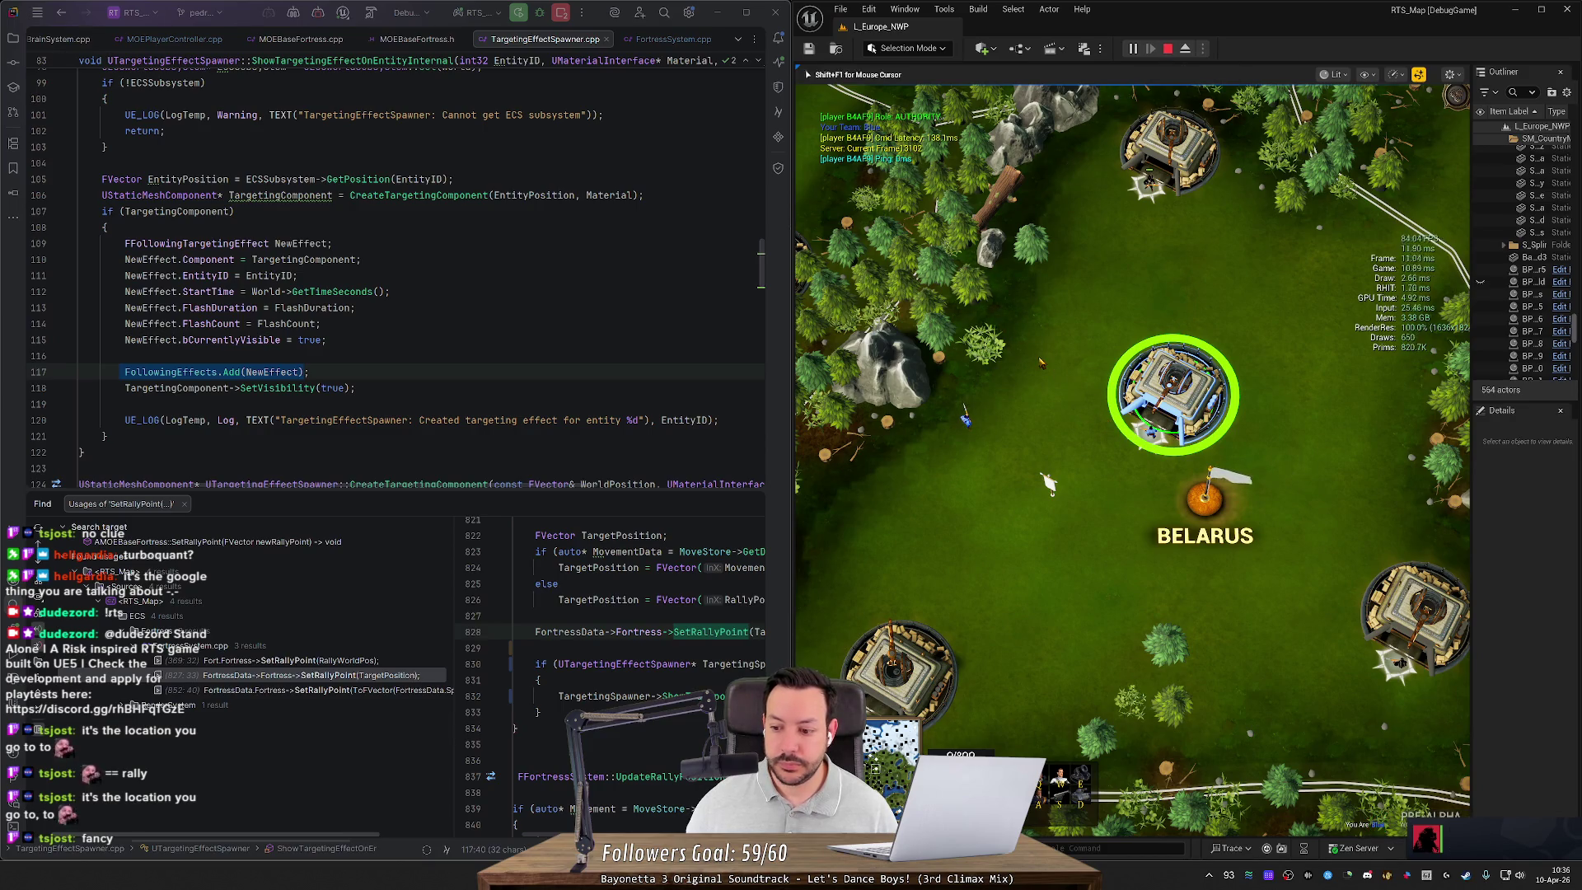
left_click(1090, 357)
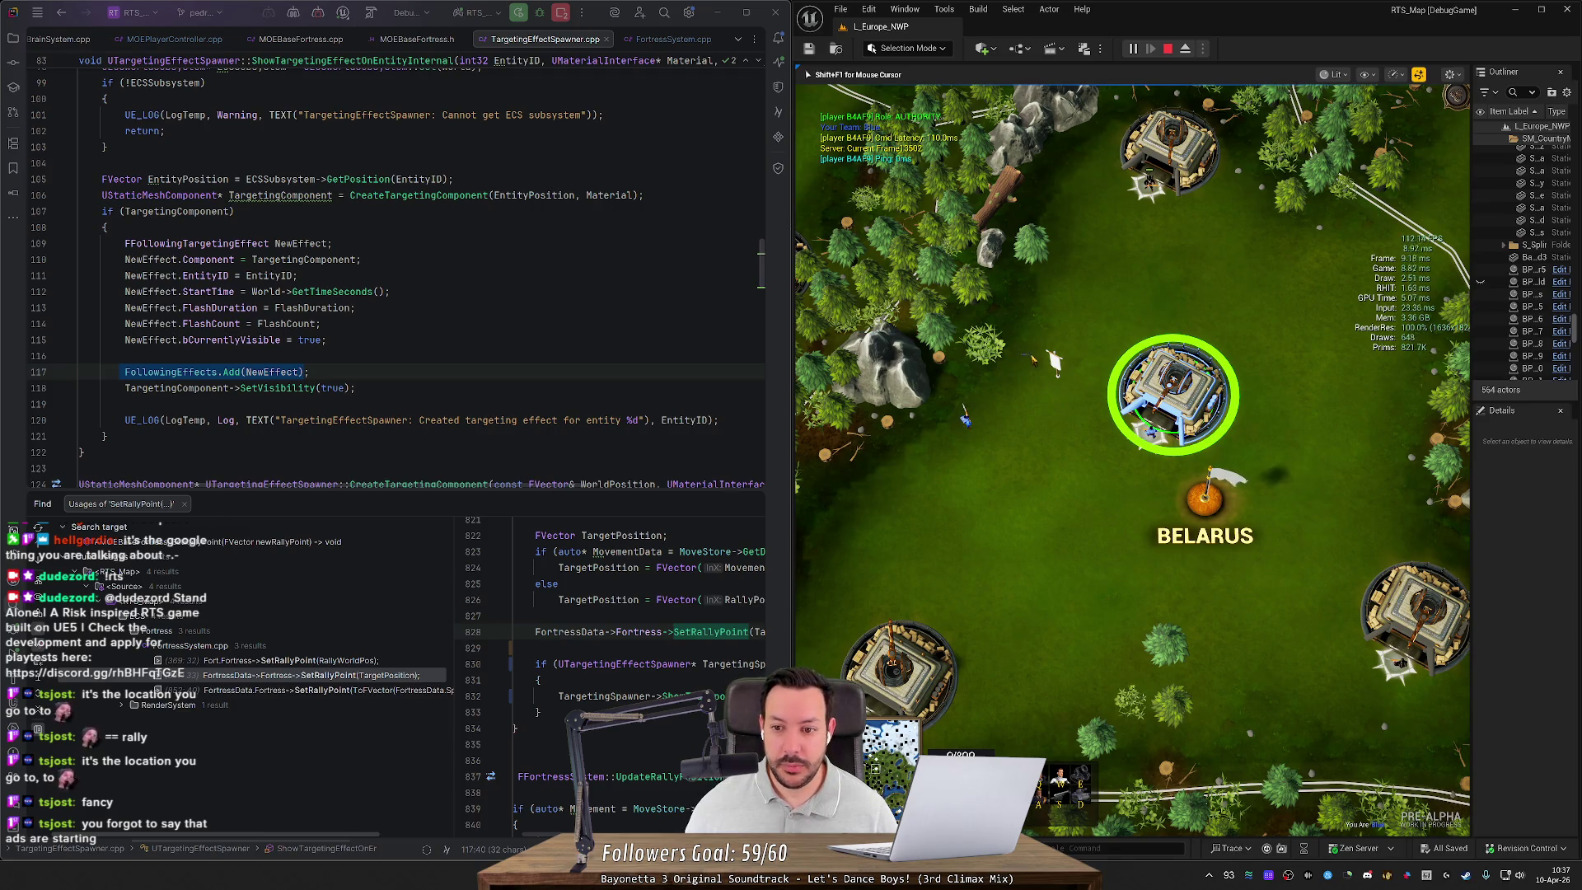
left_click(1041, 431)
key("1")
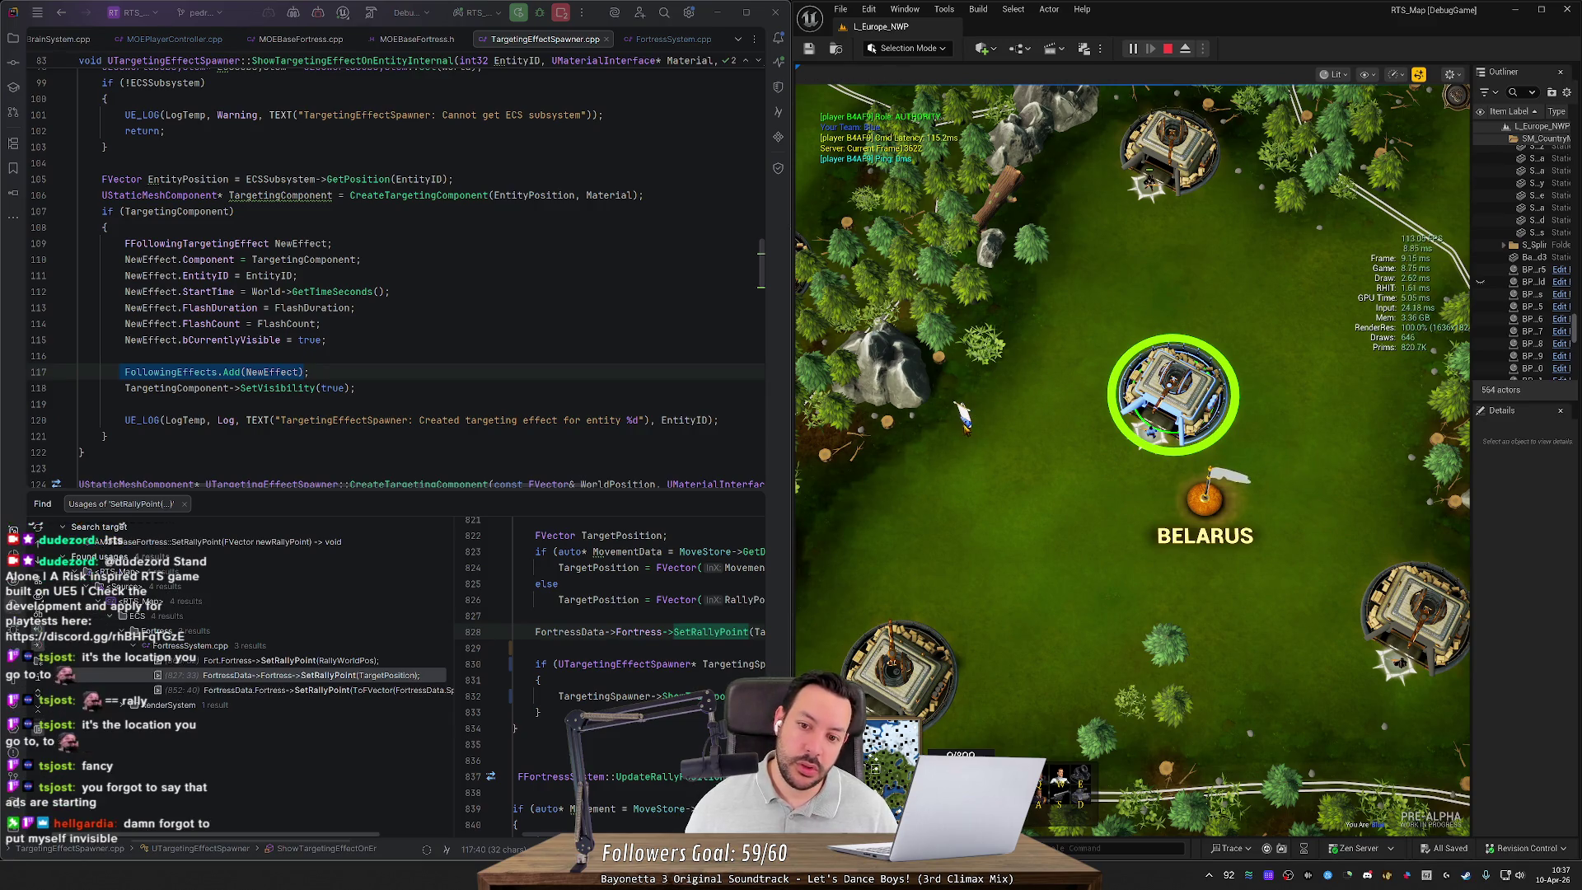
right_click(1035, 394)
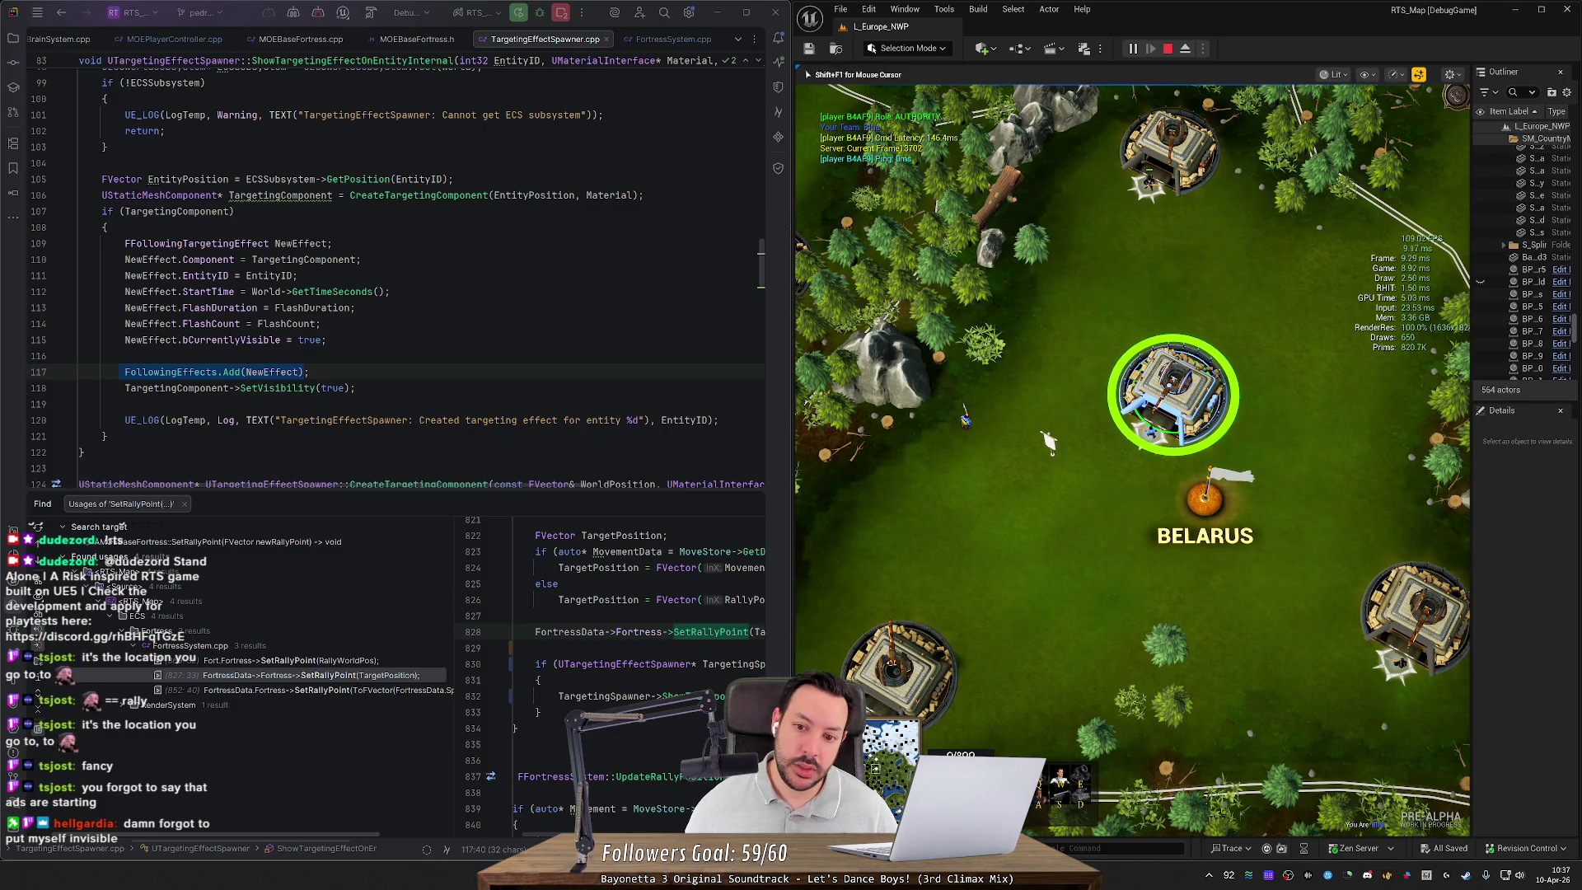
Step: Alternate selection between the blue unit and the fortress to check the rally-point targeting ring
left_click(964, 420)
left_click(956, 436)
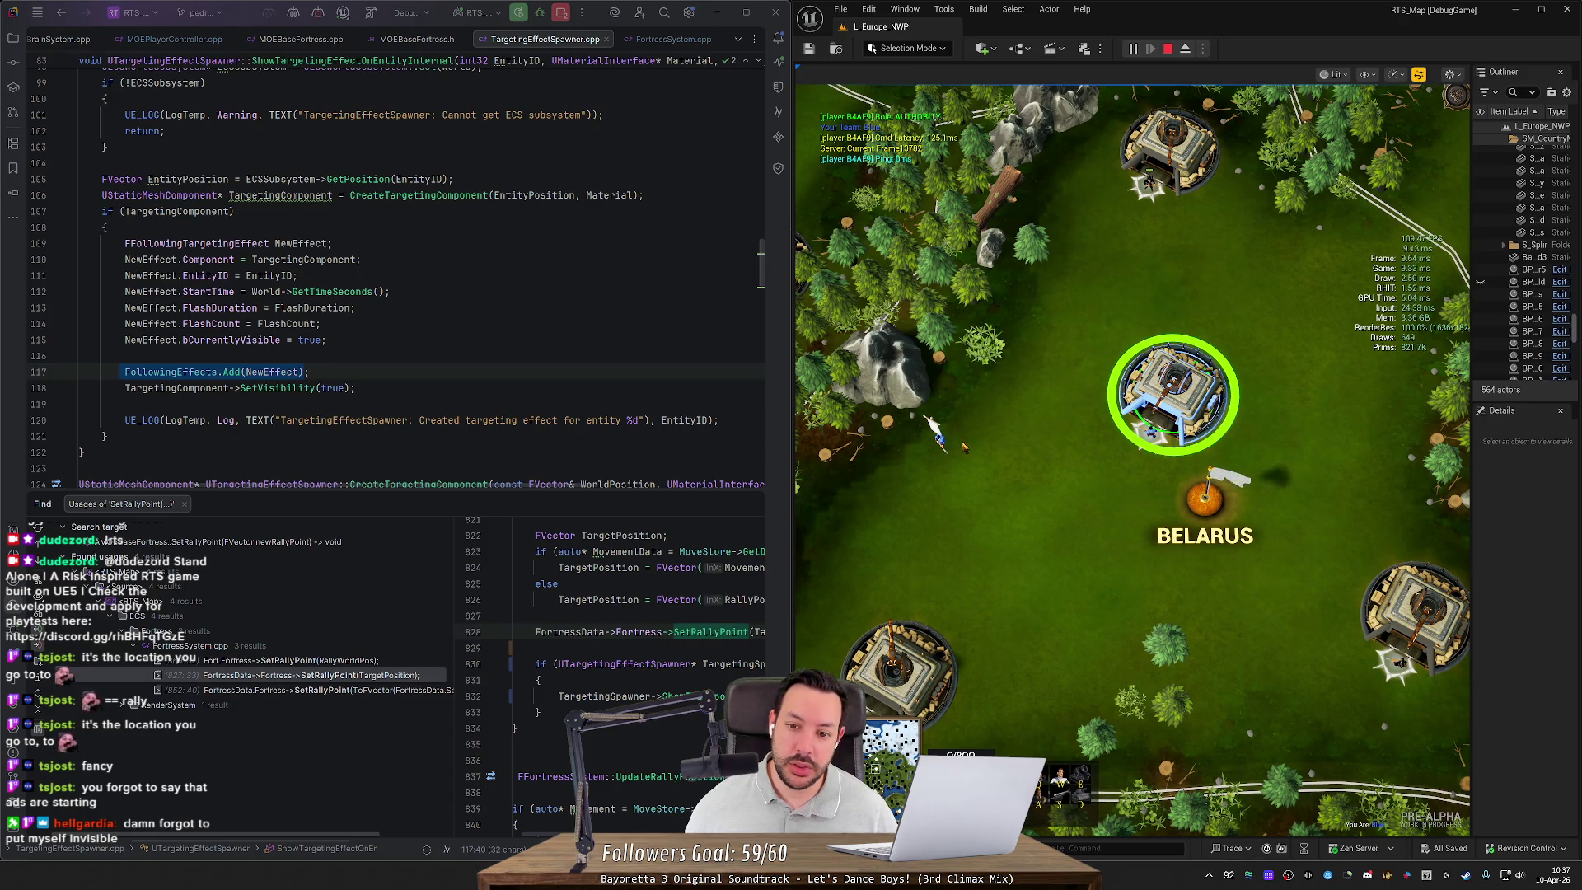
left_click(941, 441)
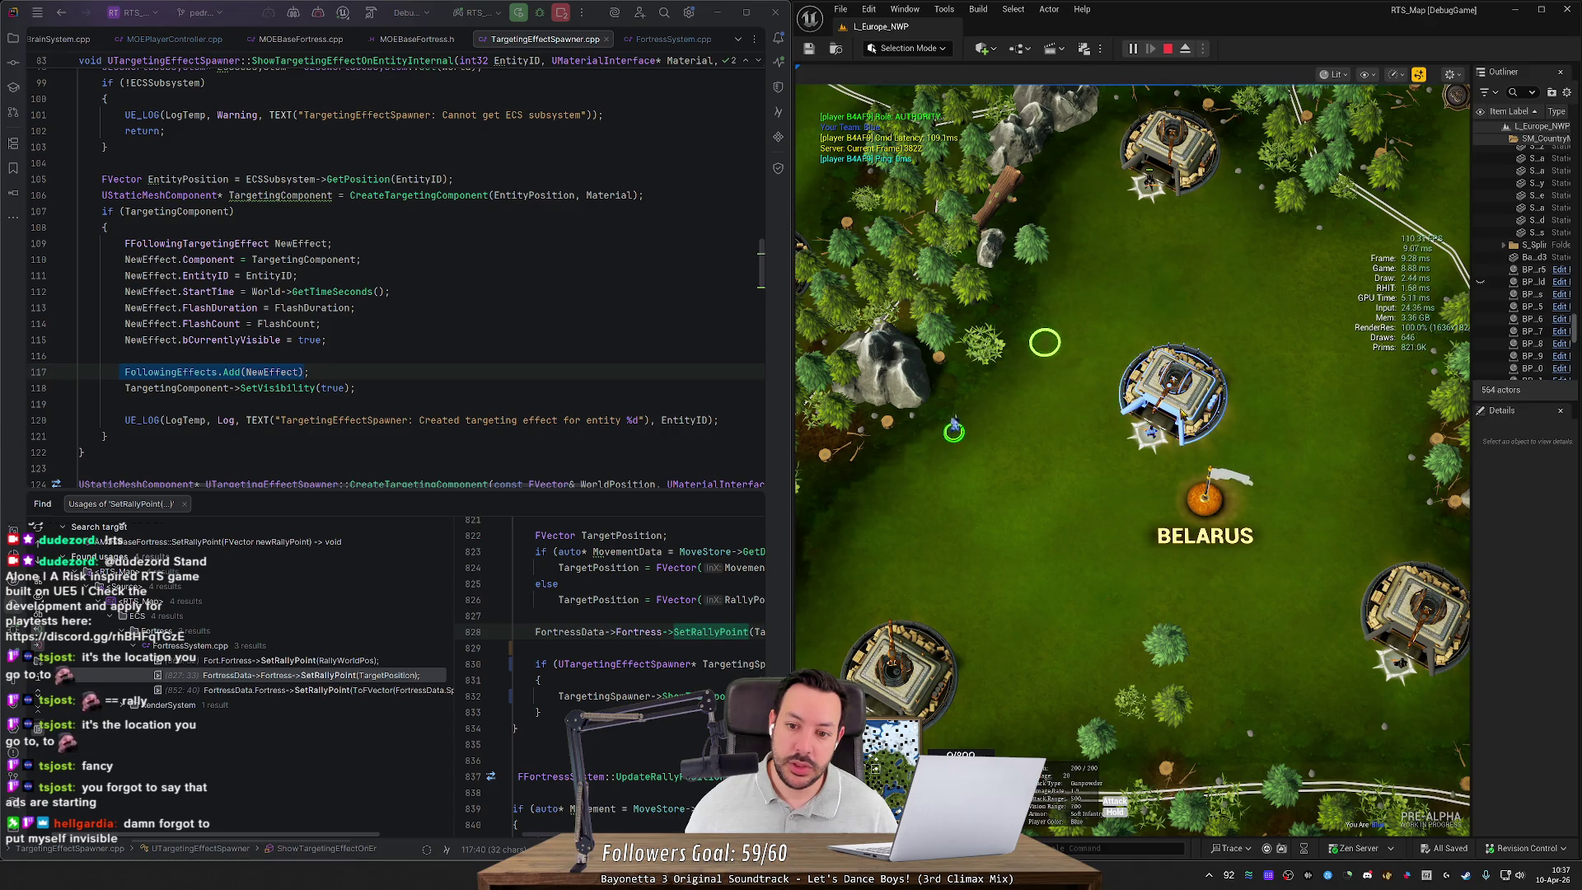
left_click(960, 420)
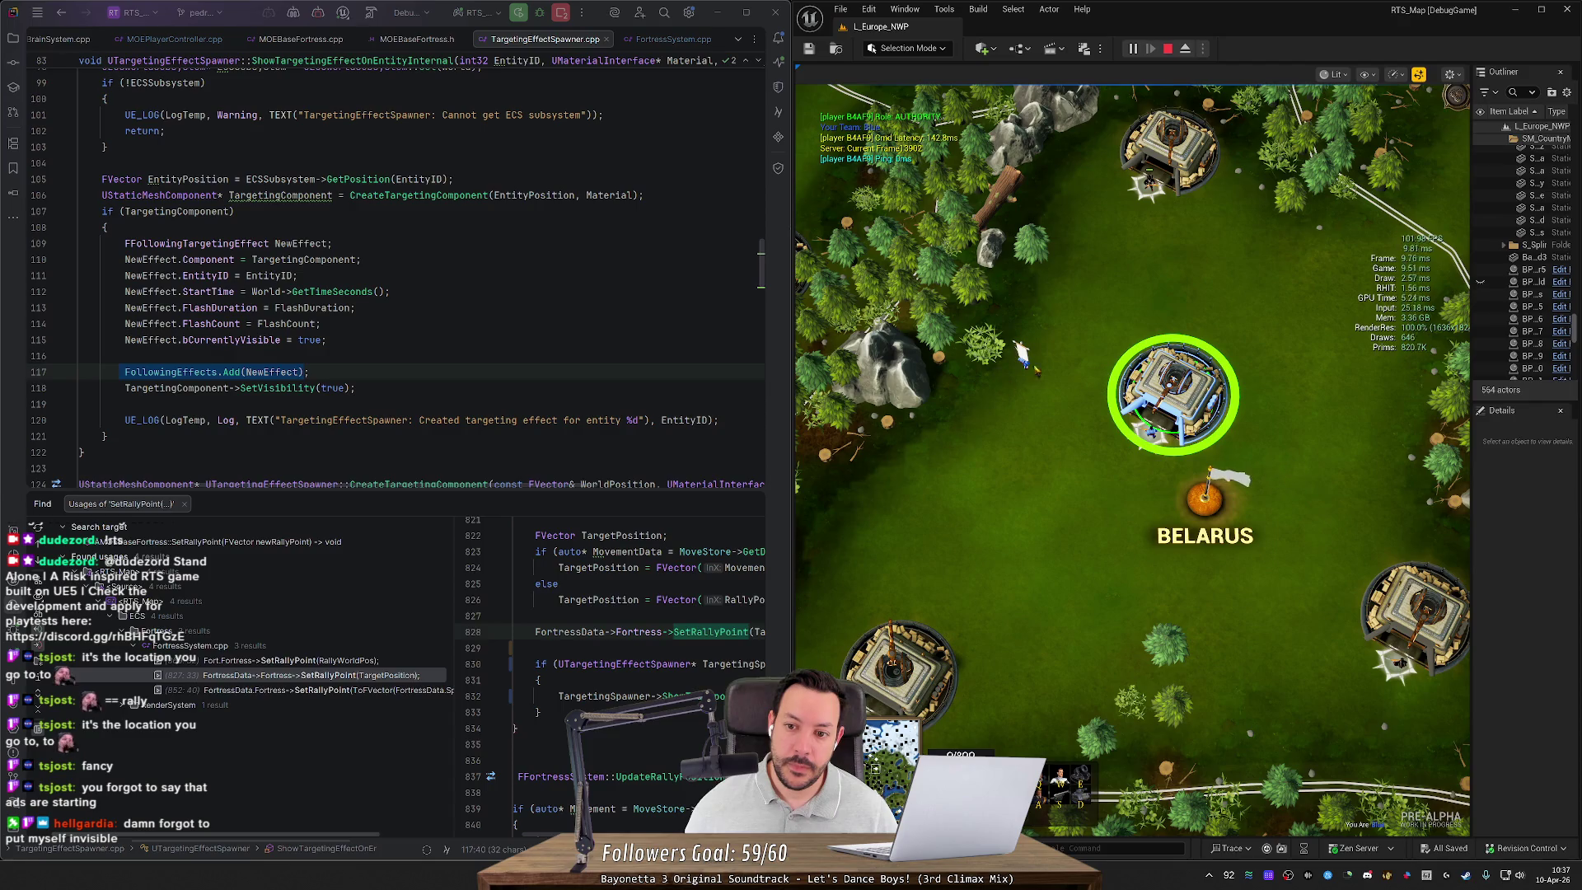
left_click(1078, 321)
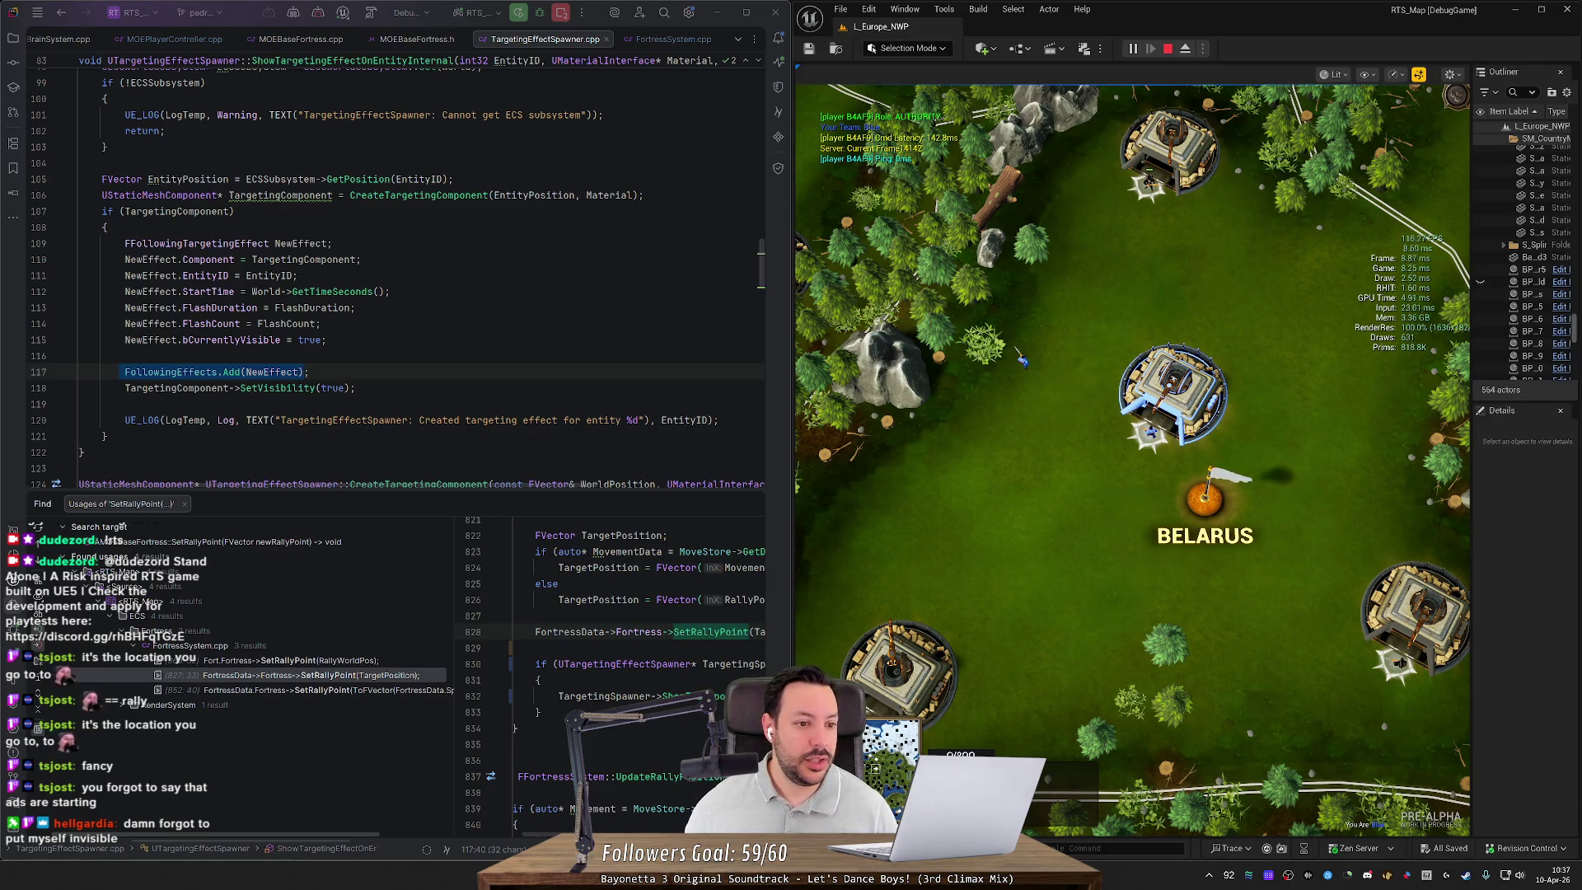
scroll(395, 272, "up", 8)
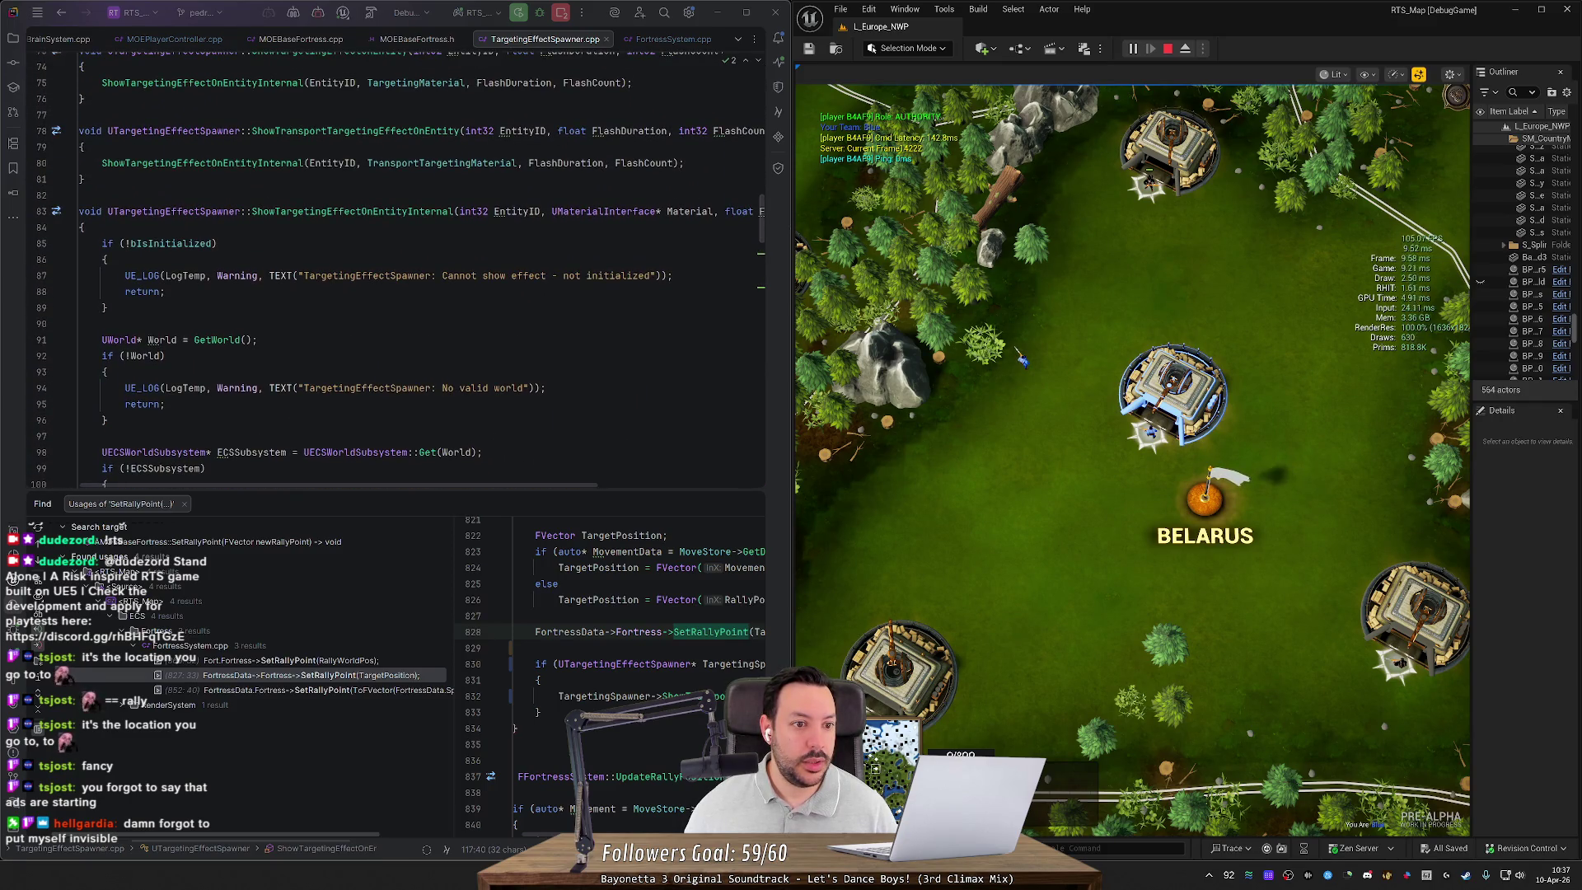
Step: Jump to ShowTargetingEffectOnEntityInternal's definition and enlarge the code editor above the search results
key("alt+Up")
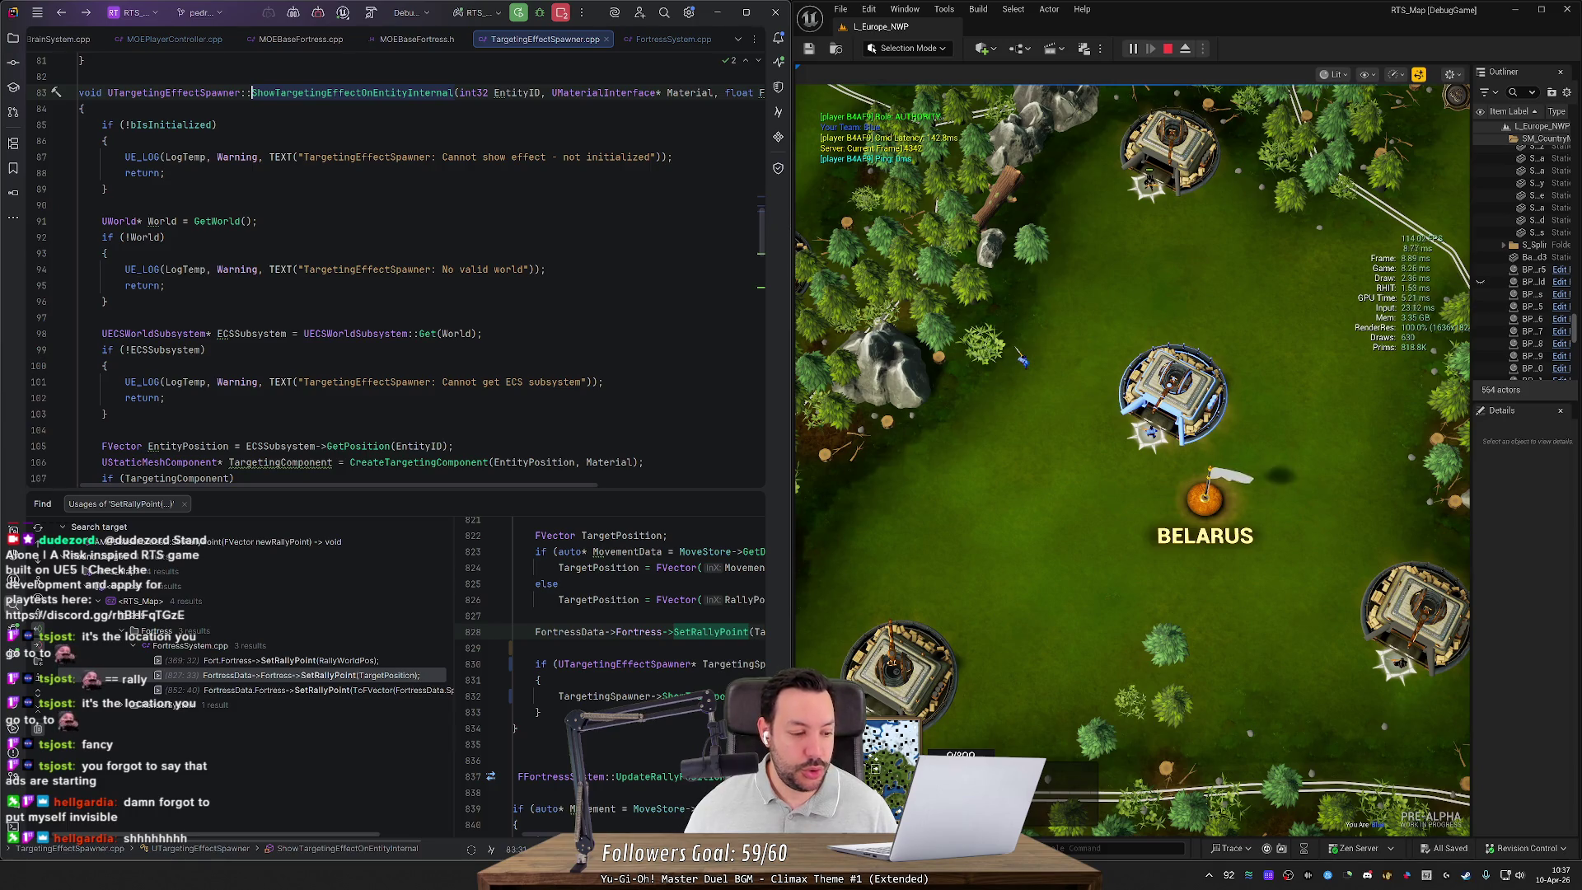
left_click_drag(460, 491, 470, 606)
left_click(165, 398)
scroll(166, 398, "up", 1)
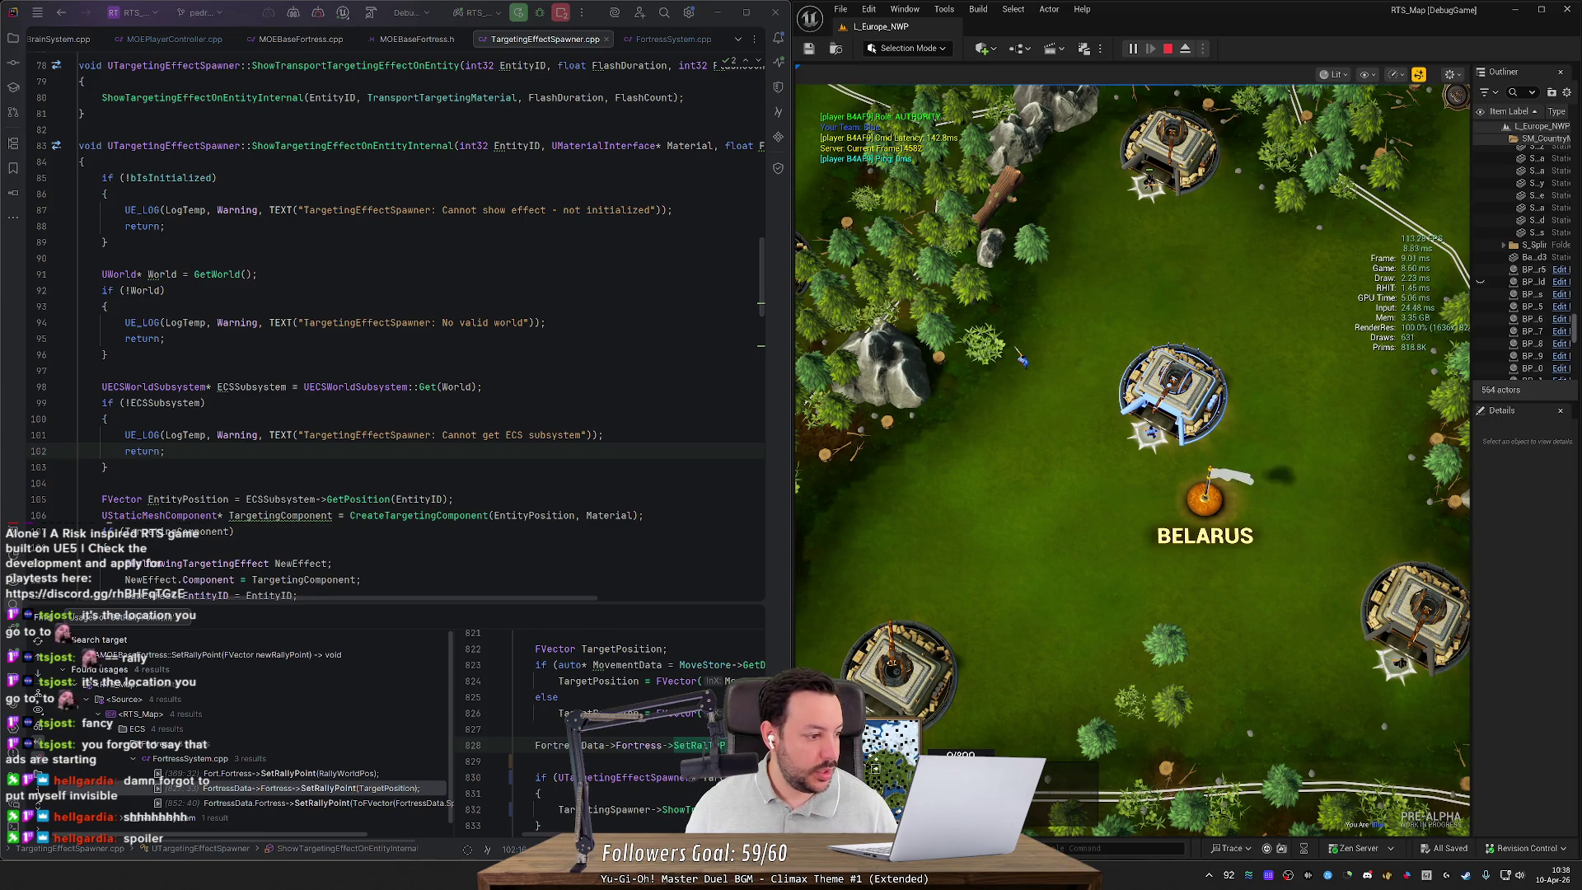
scroll(396, 330, "down", 1)
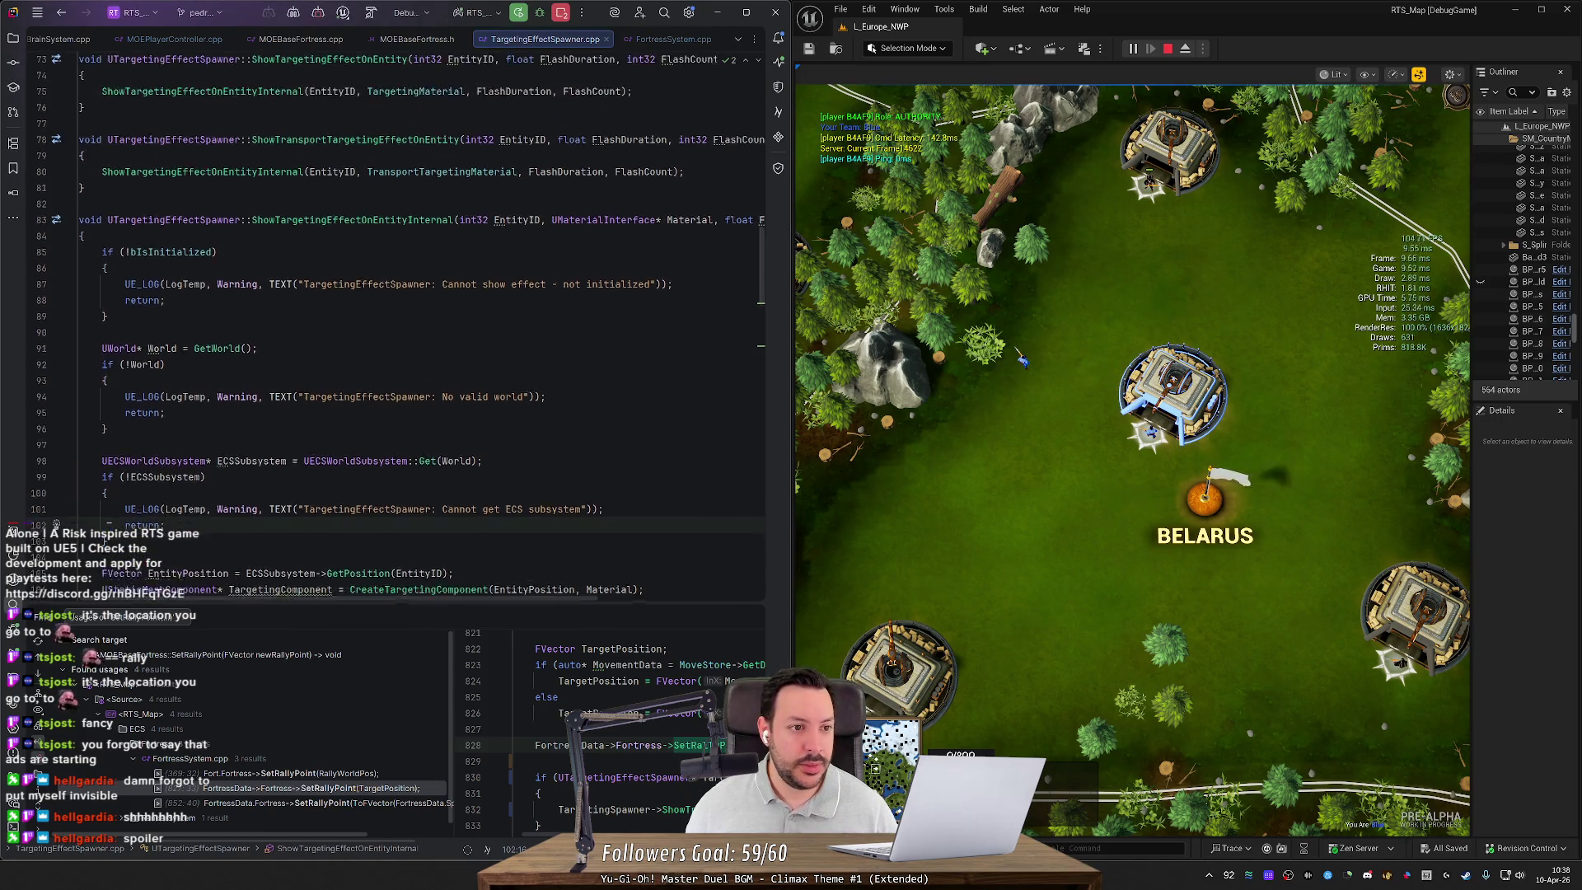
Step: Inspect TargetingMaterial on line 75, then return to the fortress rally-position code
left_click(251, 92)
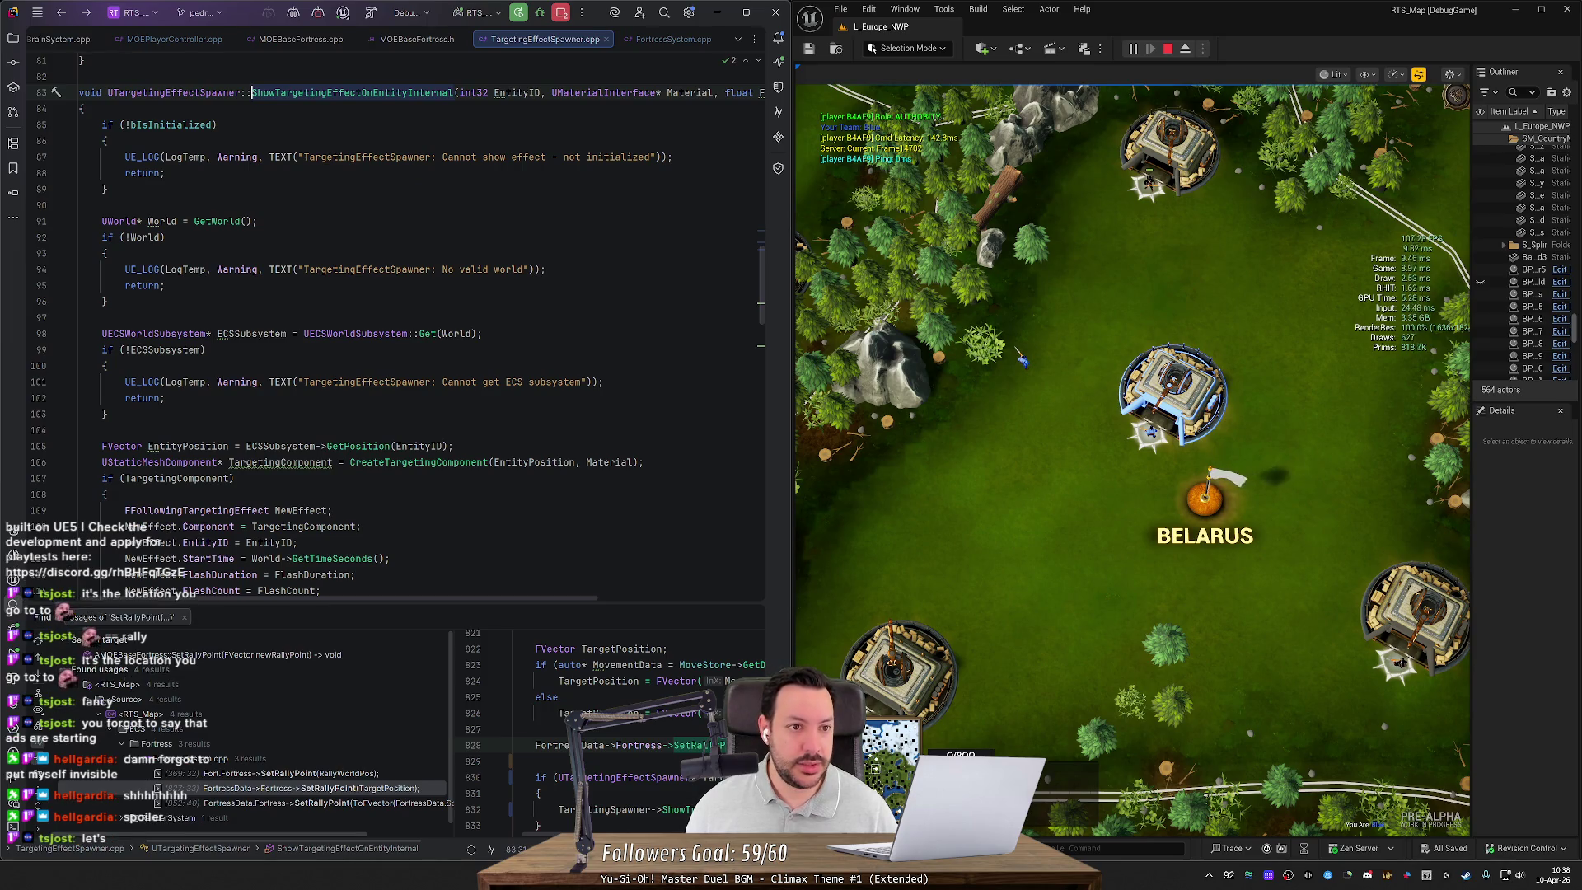
scroll(395, 330, "up", 5)
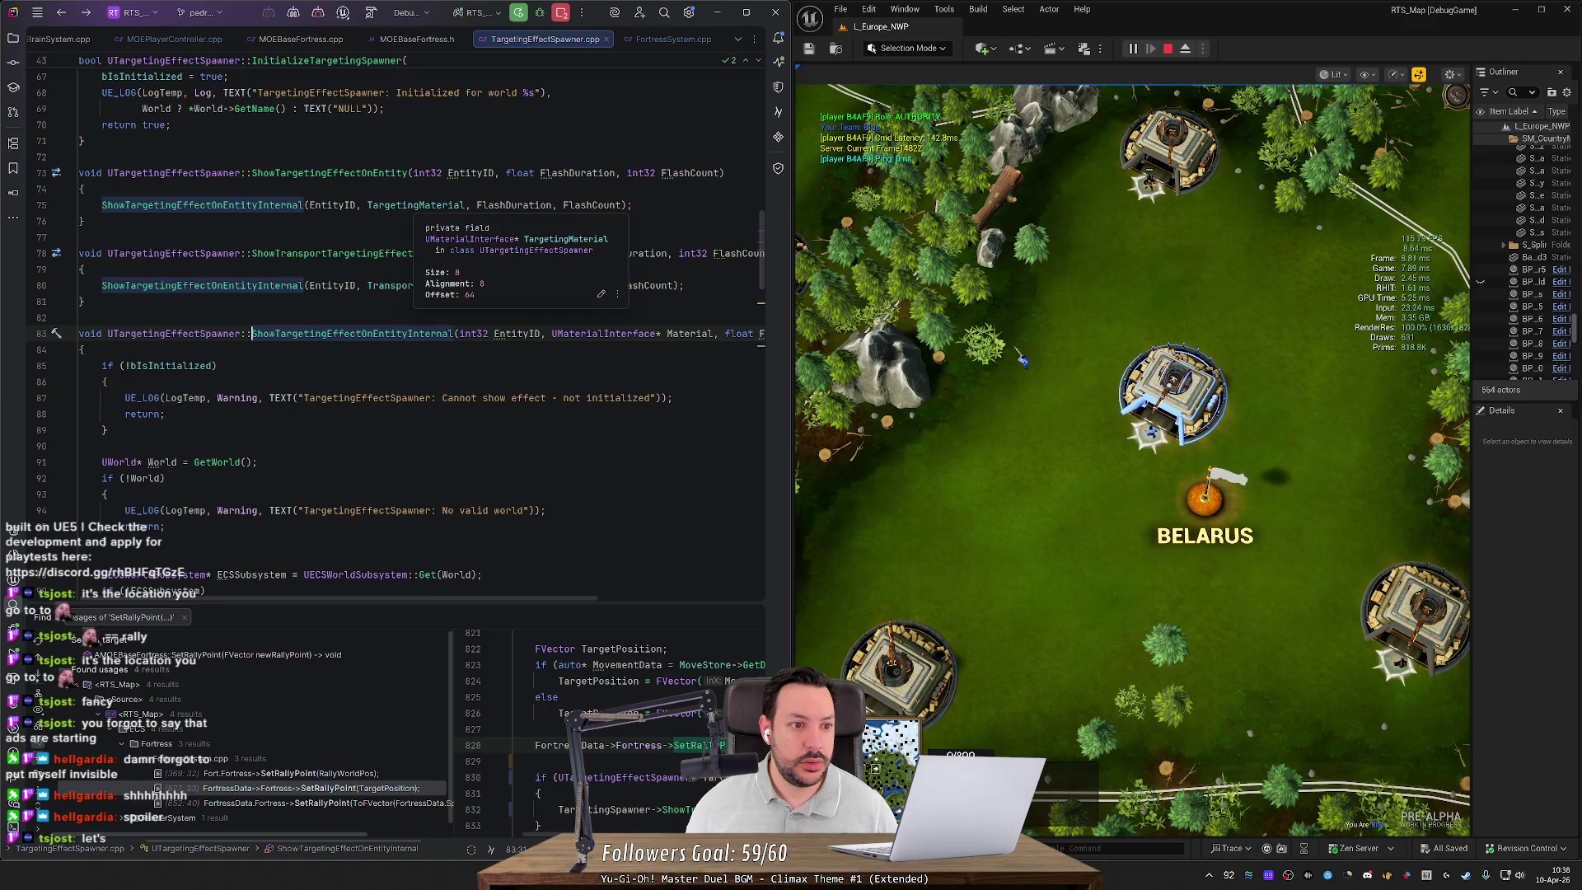
double_click(416, 204)
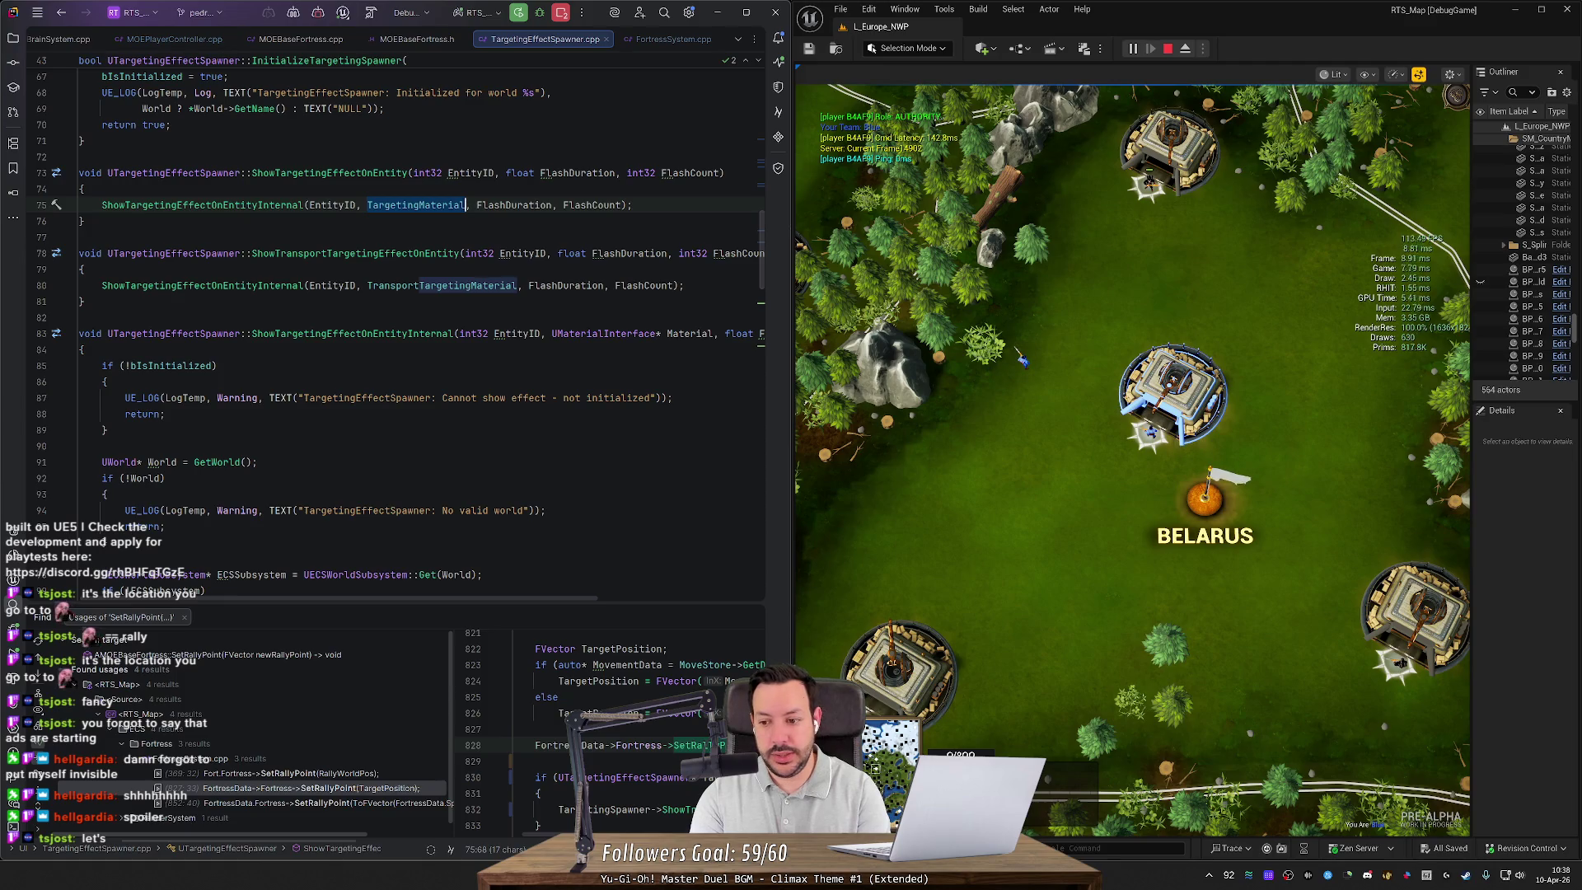
key("ctrl+minus")
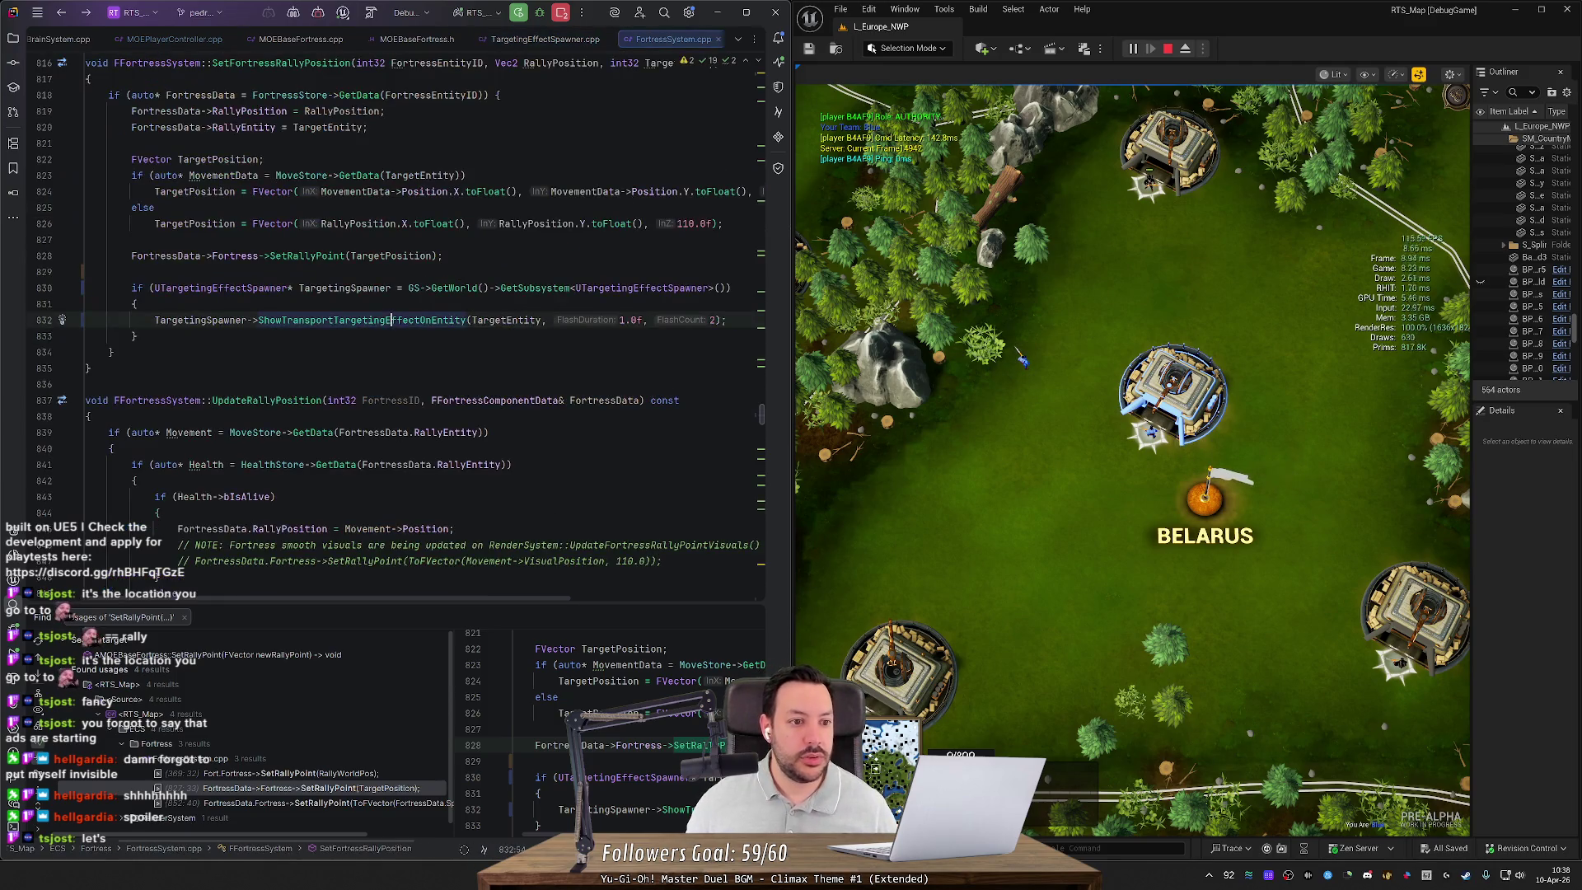
Step: Paste the green movement-indicator block after the targeting-effect call
key("Down")
scroll(396, 329, "up", 2)
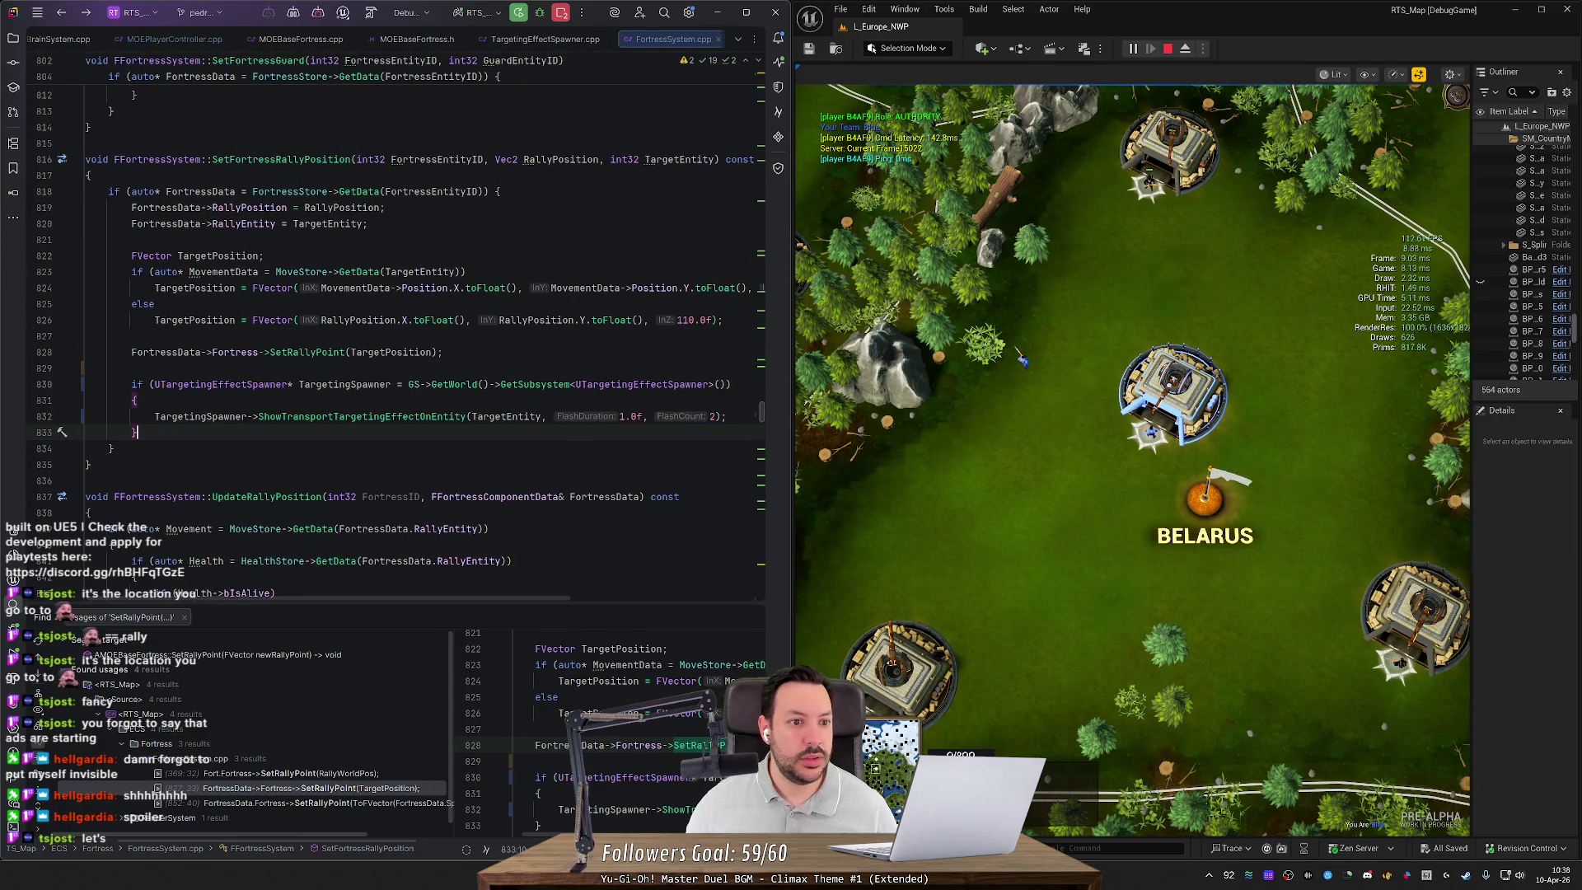
type("if (UMovementIndicatorSpawner* Spawner = GS->GetWorld()->GetSubsystem<UMovementIndicatorSpawner>())         {             Spawner->ShowMovementIndicatorAtPosition(TargetPosition, 0.5f, FLinearColor::Green);         }")
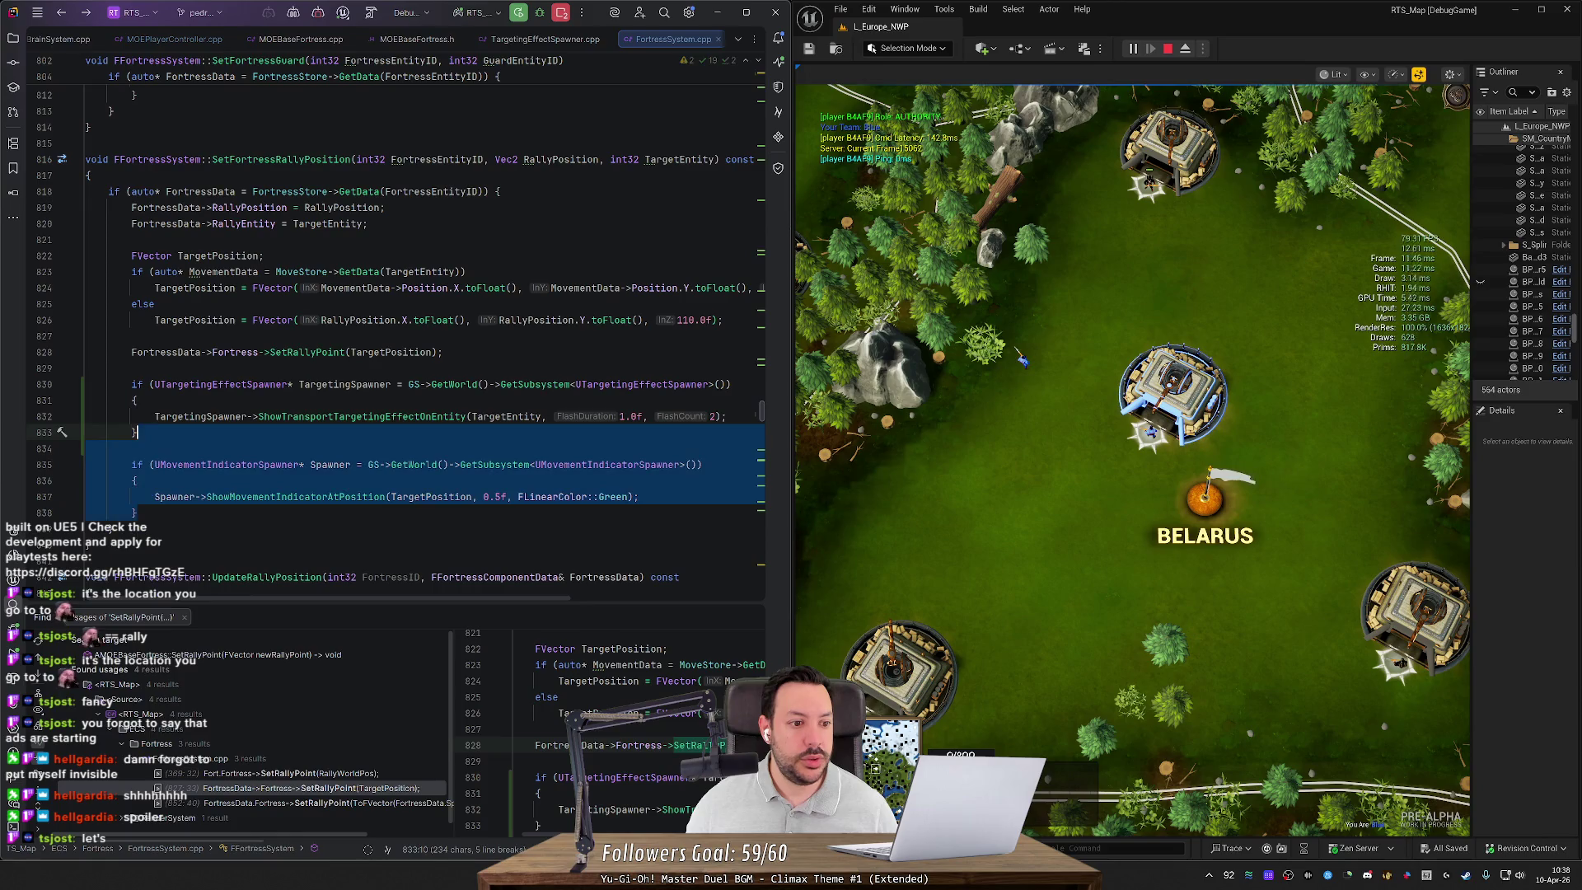
left_click(132, 368)
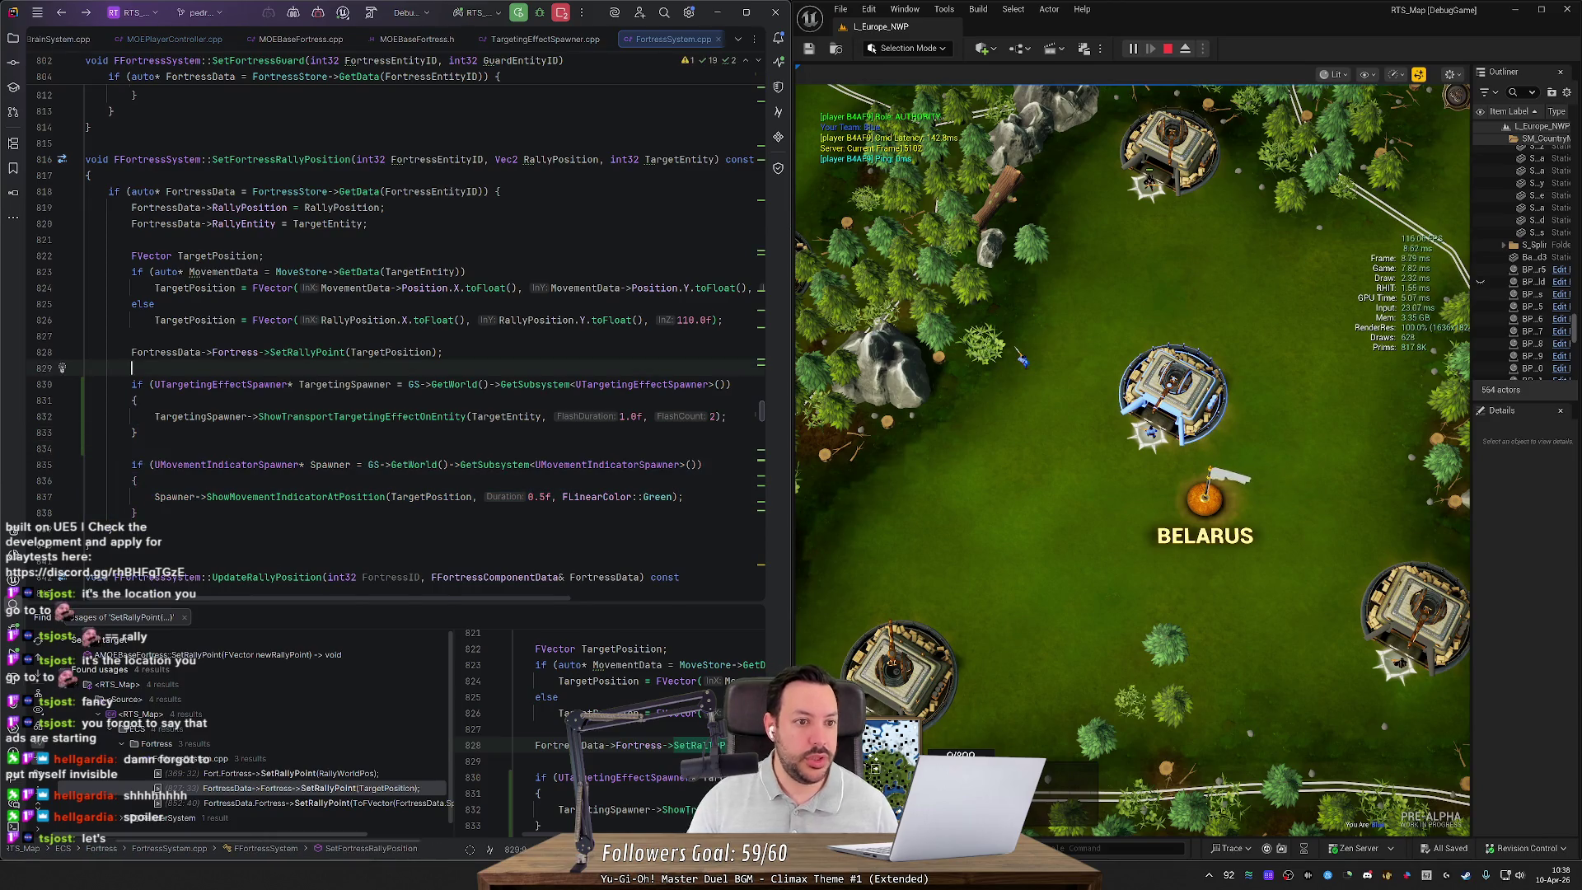
key("Return")
Step: Add the condition if (TargetEntity == INDEX_NONE) with an opening brace
type("if")
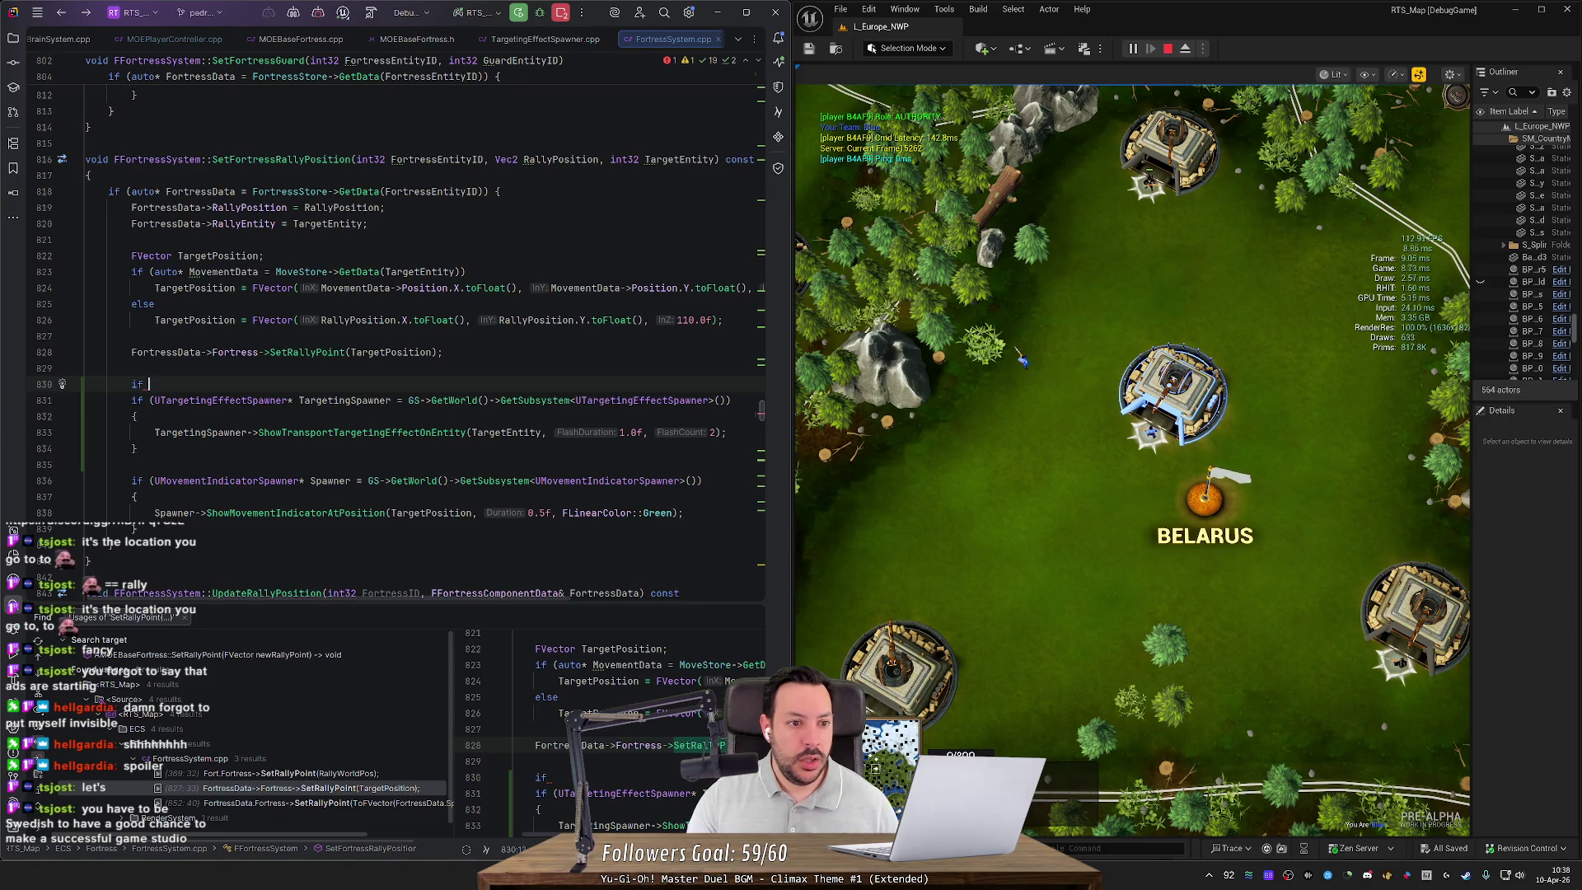
type("(TargetEntity != INDEX_NONE")
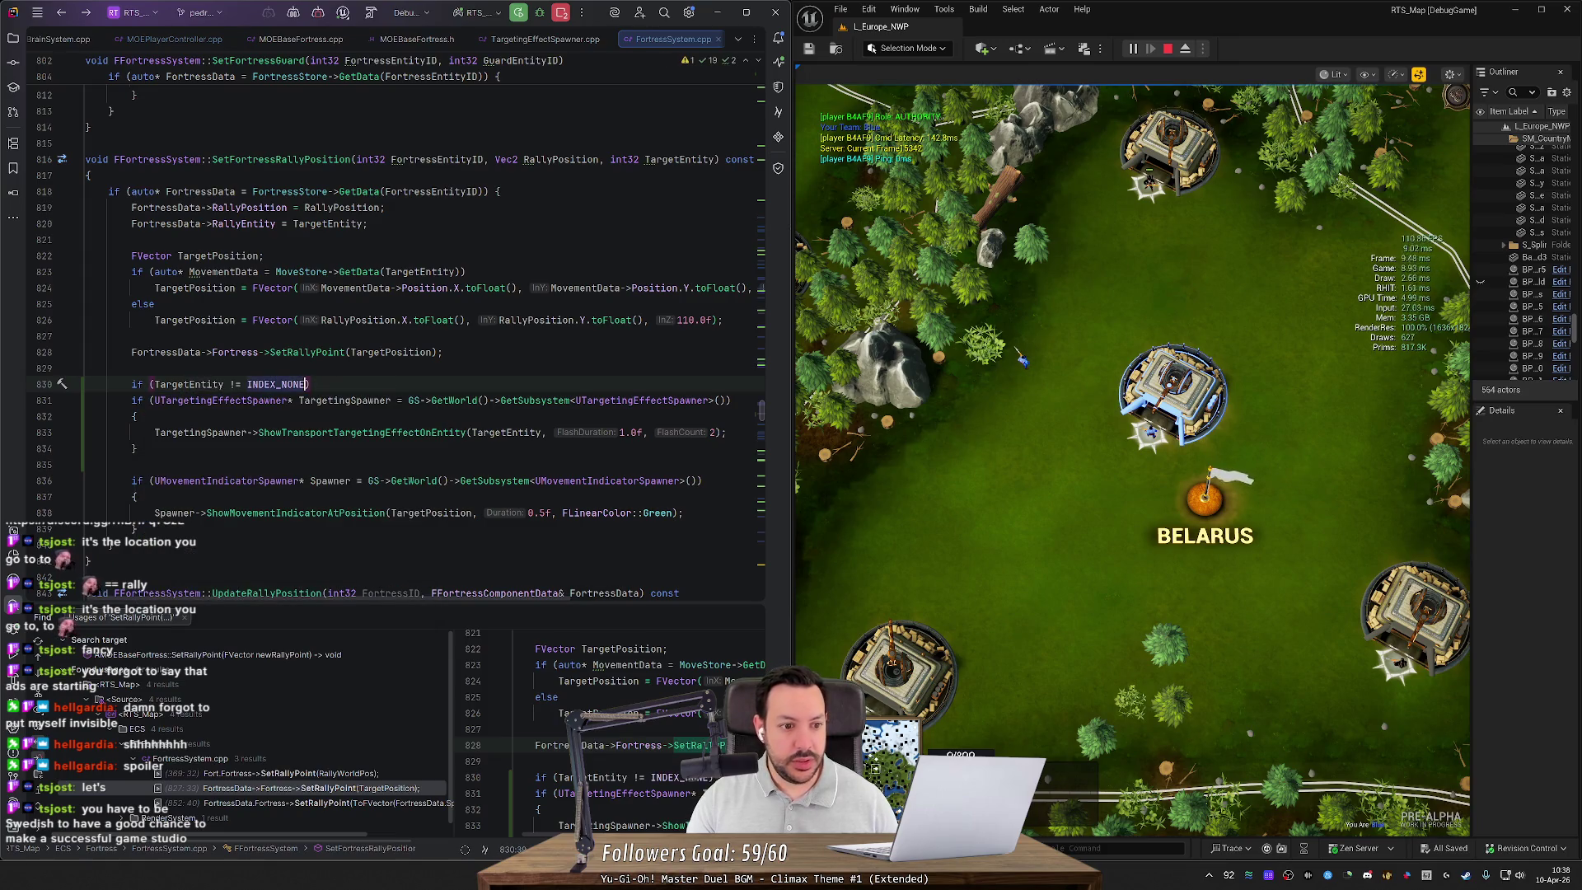
key("Left")
key("Left")
key("Left")
key("Left")
key("Left")
key("Left")
key("BackSpace")
type("=")
key("Right")
key("Right")
key("Right")
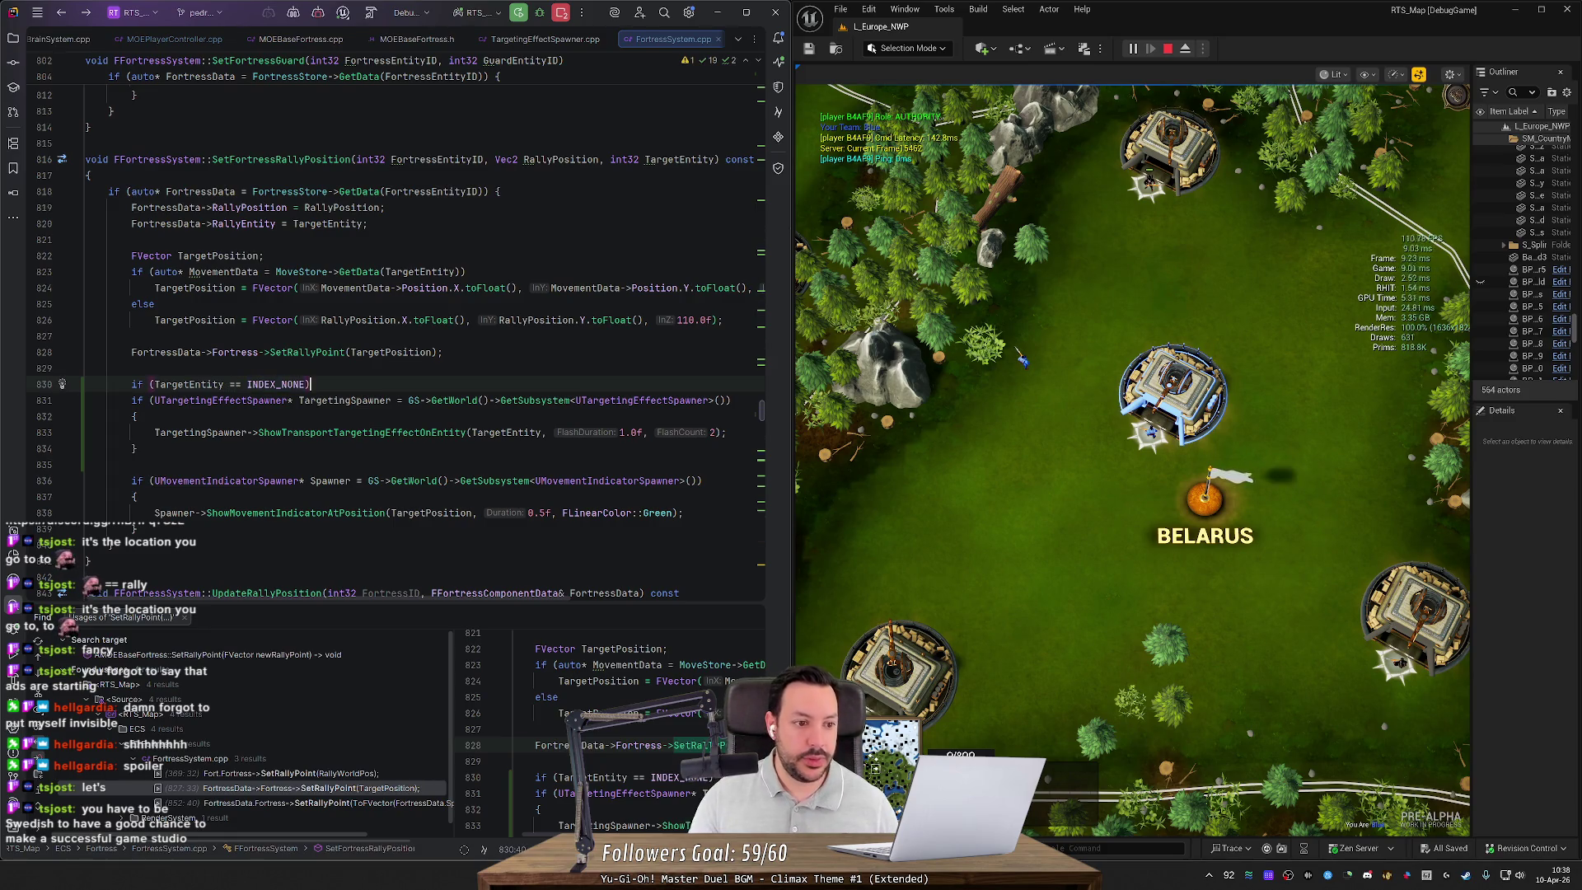
key("Return")
type("{")
key("Return")
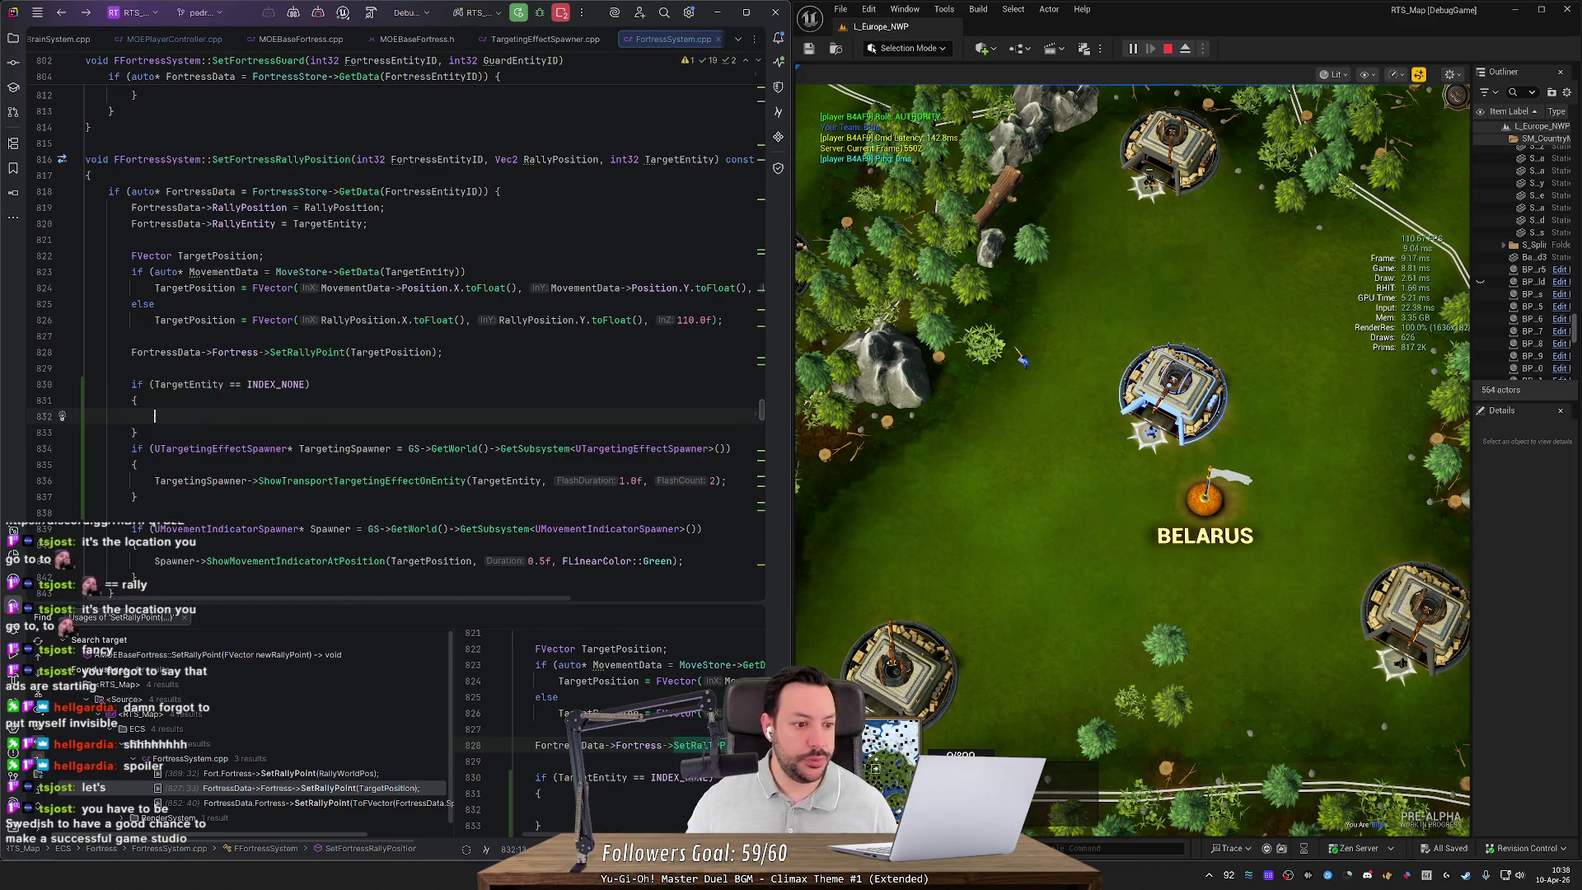
Step: Move the movement-indicator block inside the if braces and add an else branch
key("ctrl+x")
key("ctrl+v")
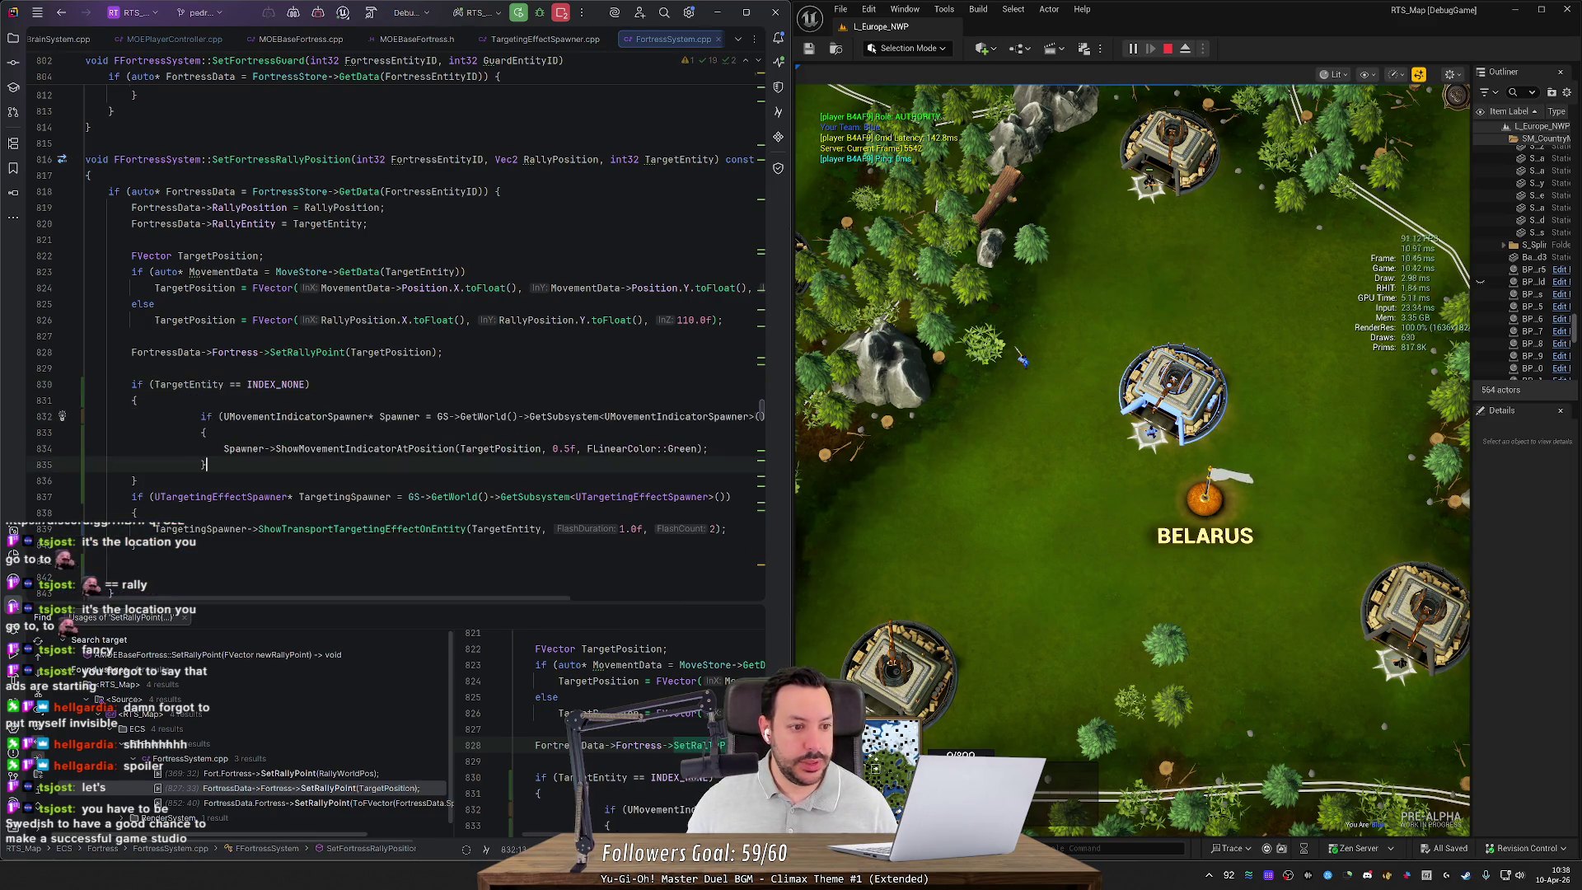
key("Down")
key("End")
key("Return")
type("el")
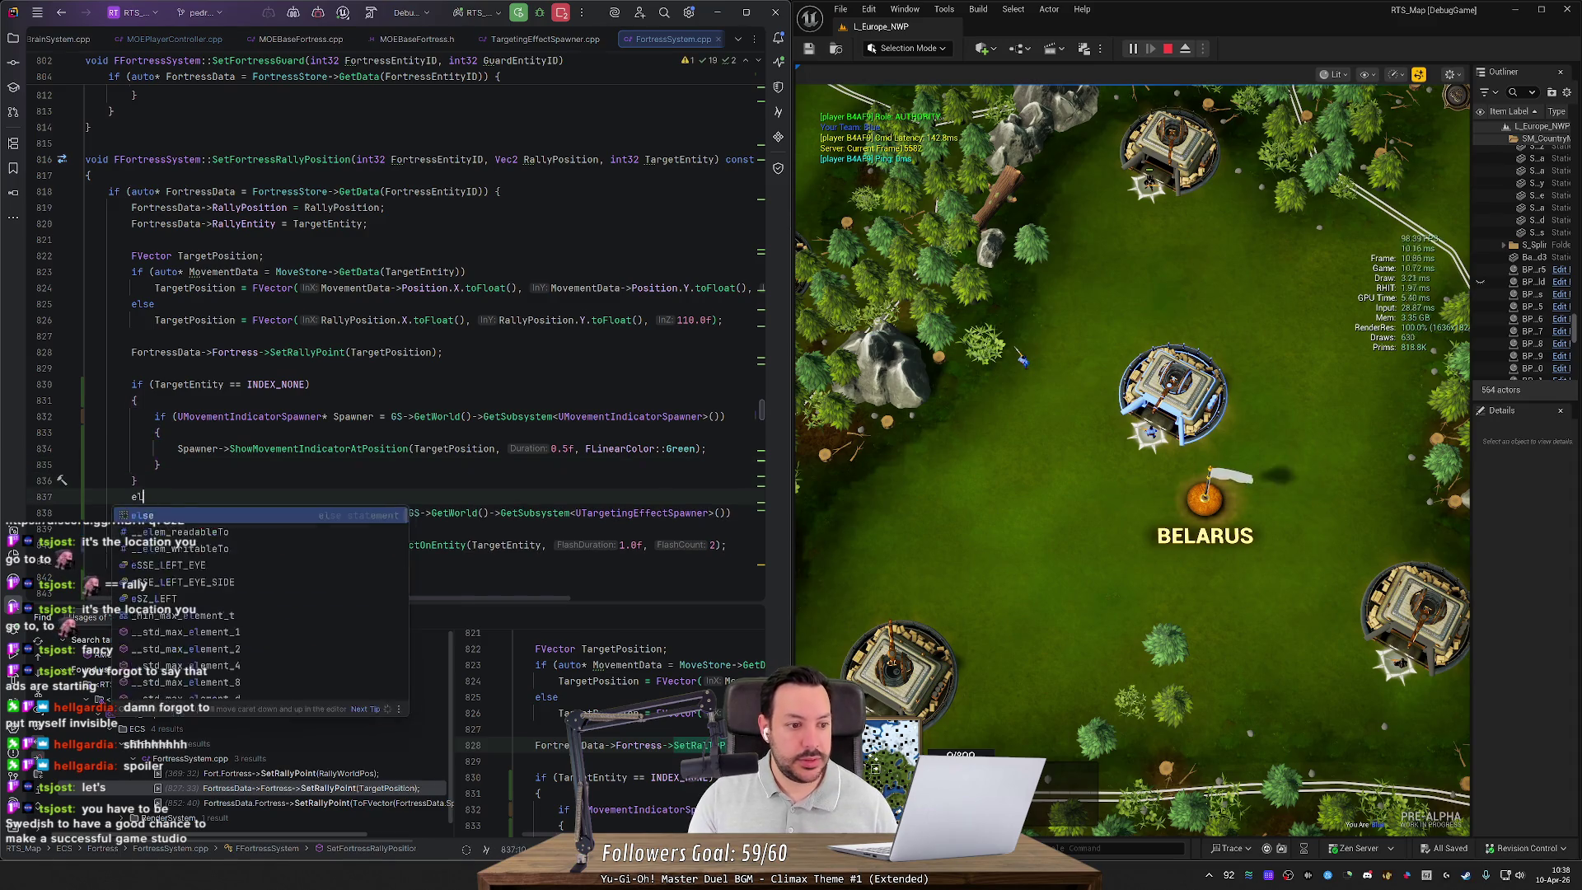
type("se {")
key("Return")
Step: Move the targeting-effect call into the else branch and remove leftover blank lines
scroll(395, 330, "down", 5)
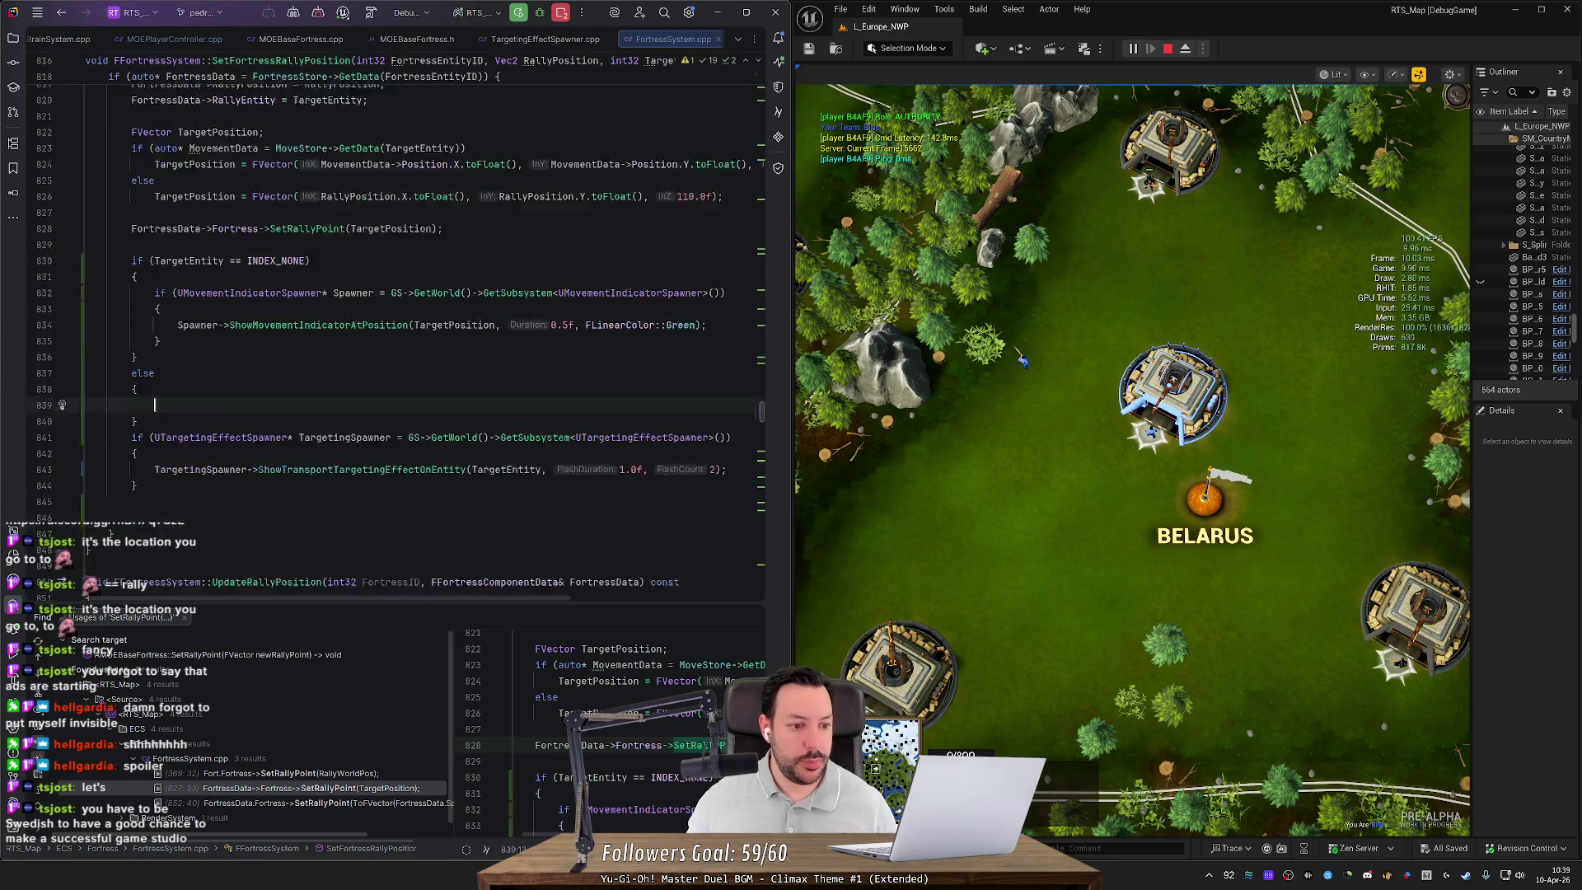
key("Down")
key("shift+Down")
key("shift+Down")
key("shift+Down")
key("shift+End")
key("alt+shift+Up")
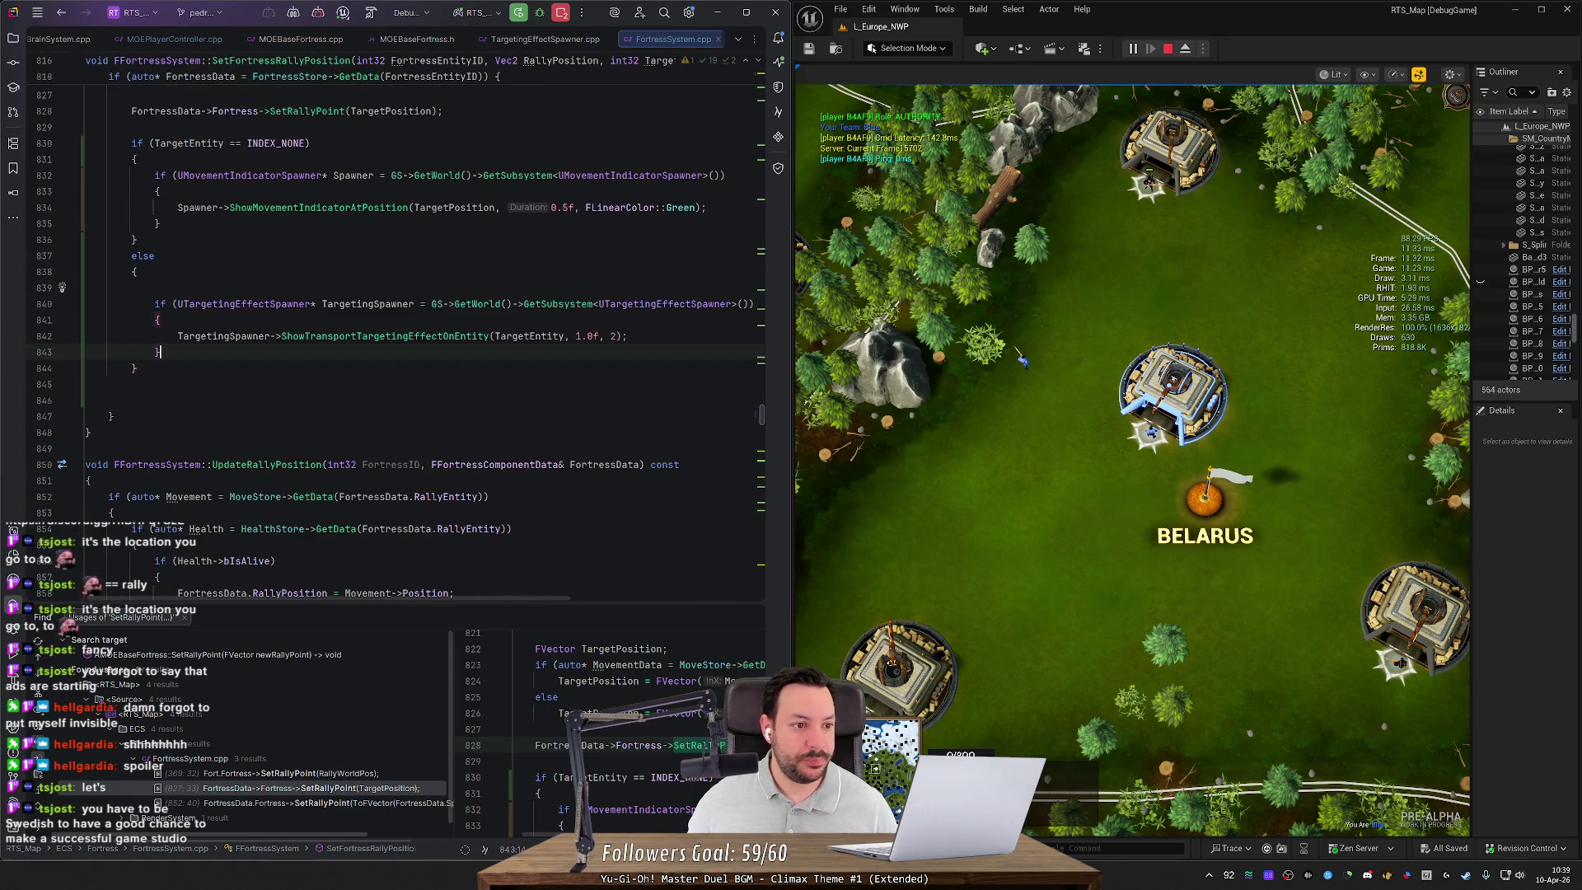
key("alt+shift+Up")
key("Down")
key("ctrl+y")
key("Down")
key("ctrl+y")
key("ctrl+y")
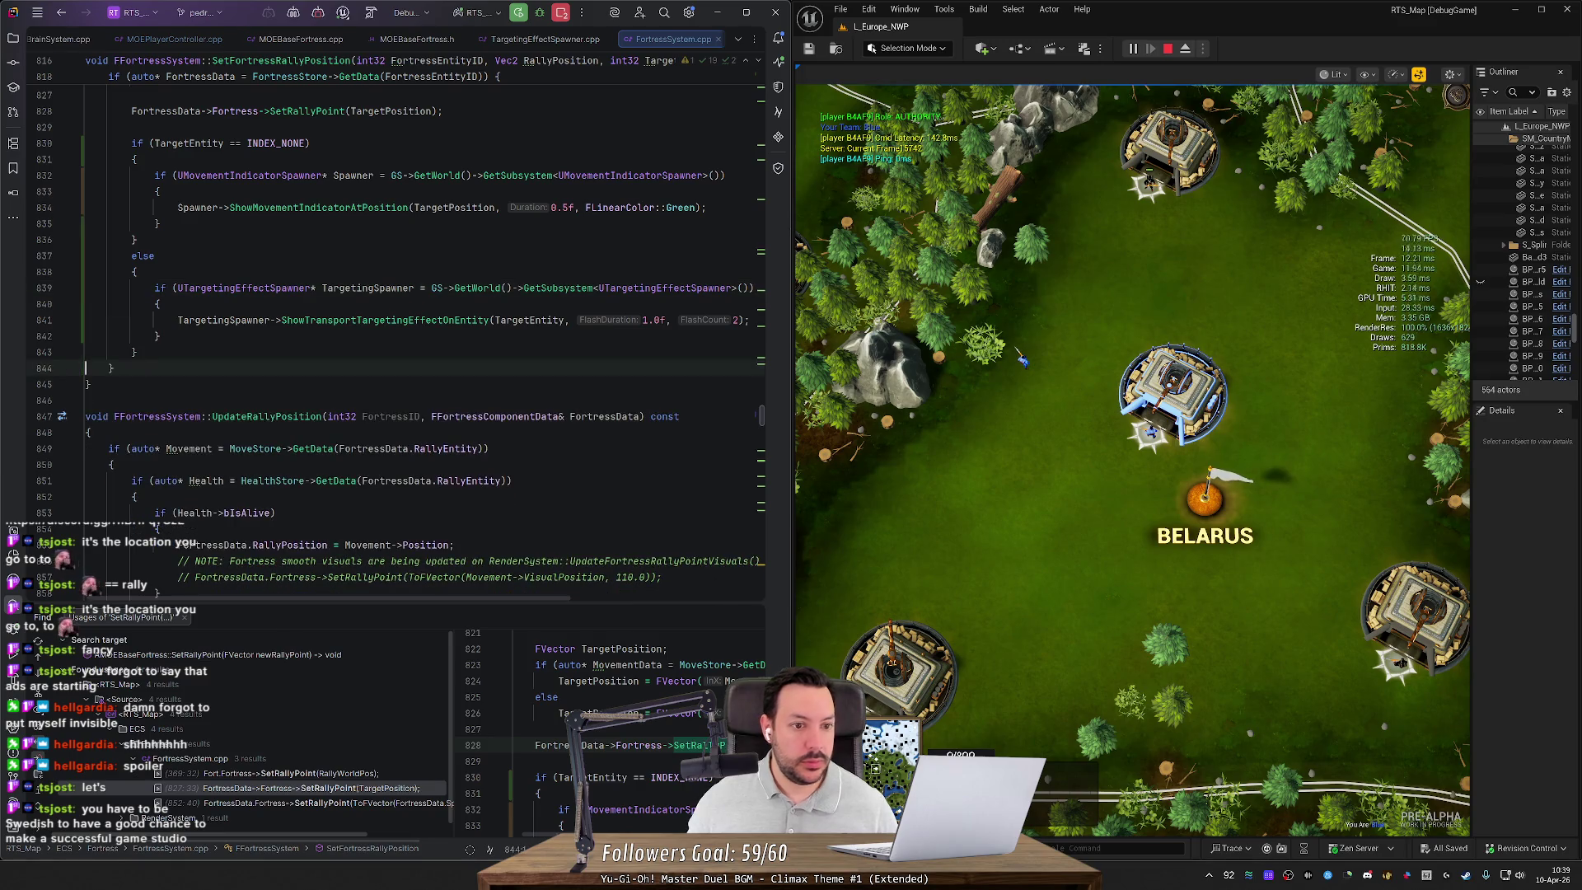
Step: Rename the call to ShowRallyPointTargetingEffectOnEntity and generate its declaration
double_click(330, 319)
type("RallyPoint")
left_click(385, 320, "ctrl")
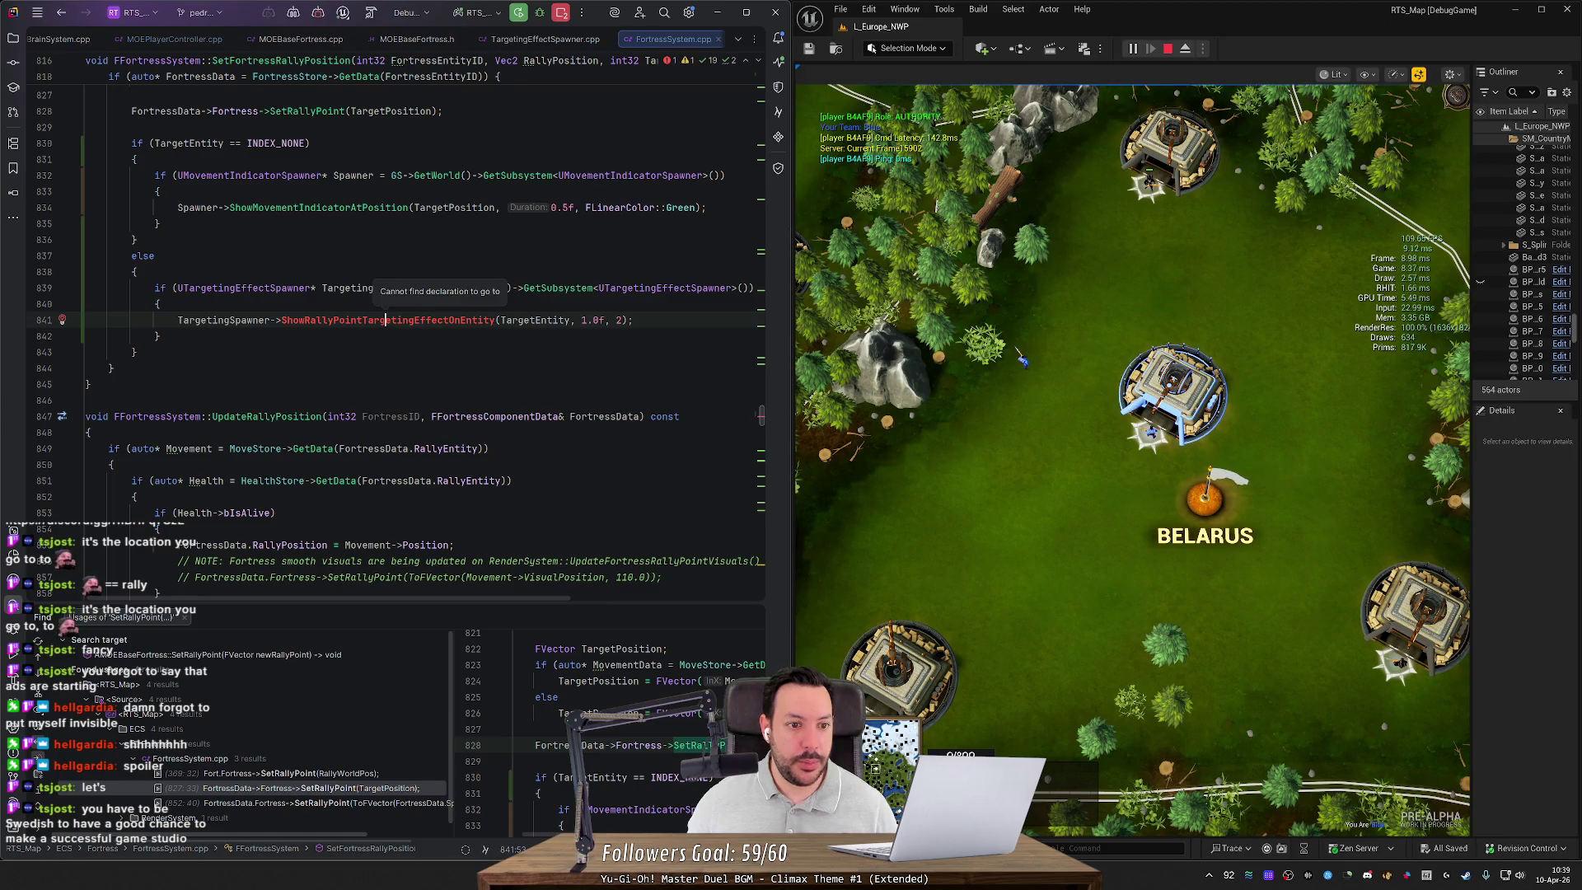
left_click(61, 320)
key("Return")
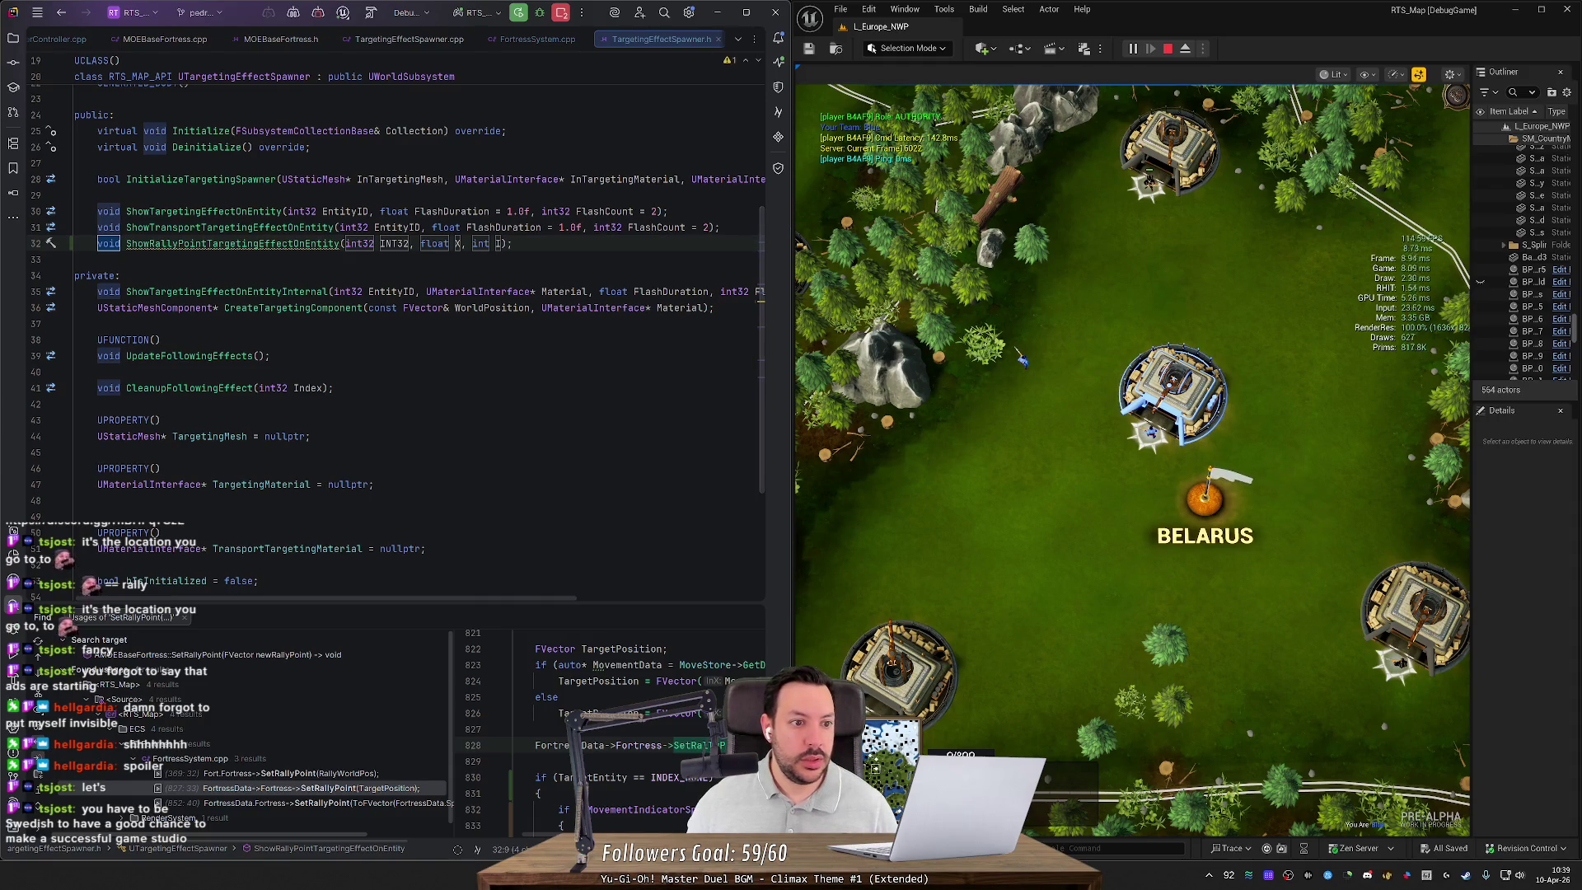
Step: Name the declaration parameters EntityID and FlashDuration, typing the last one as int32
key("Tab")
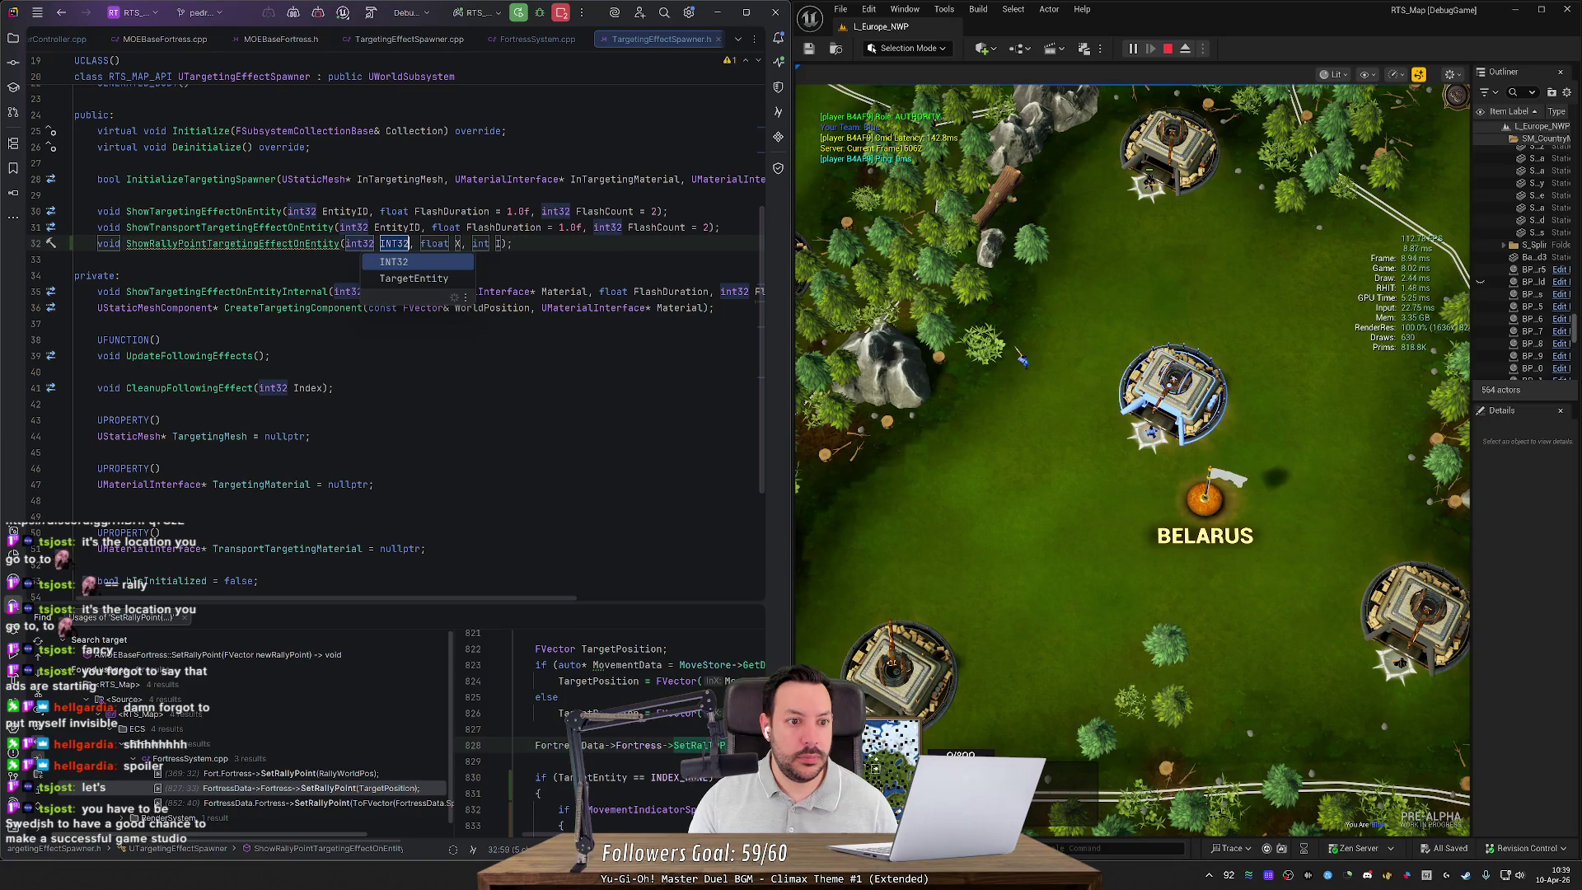
type("EntityID")
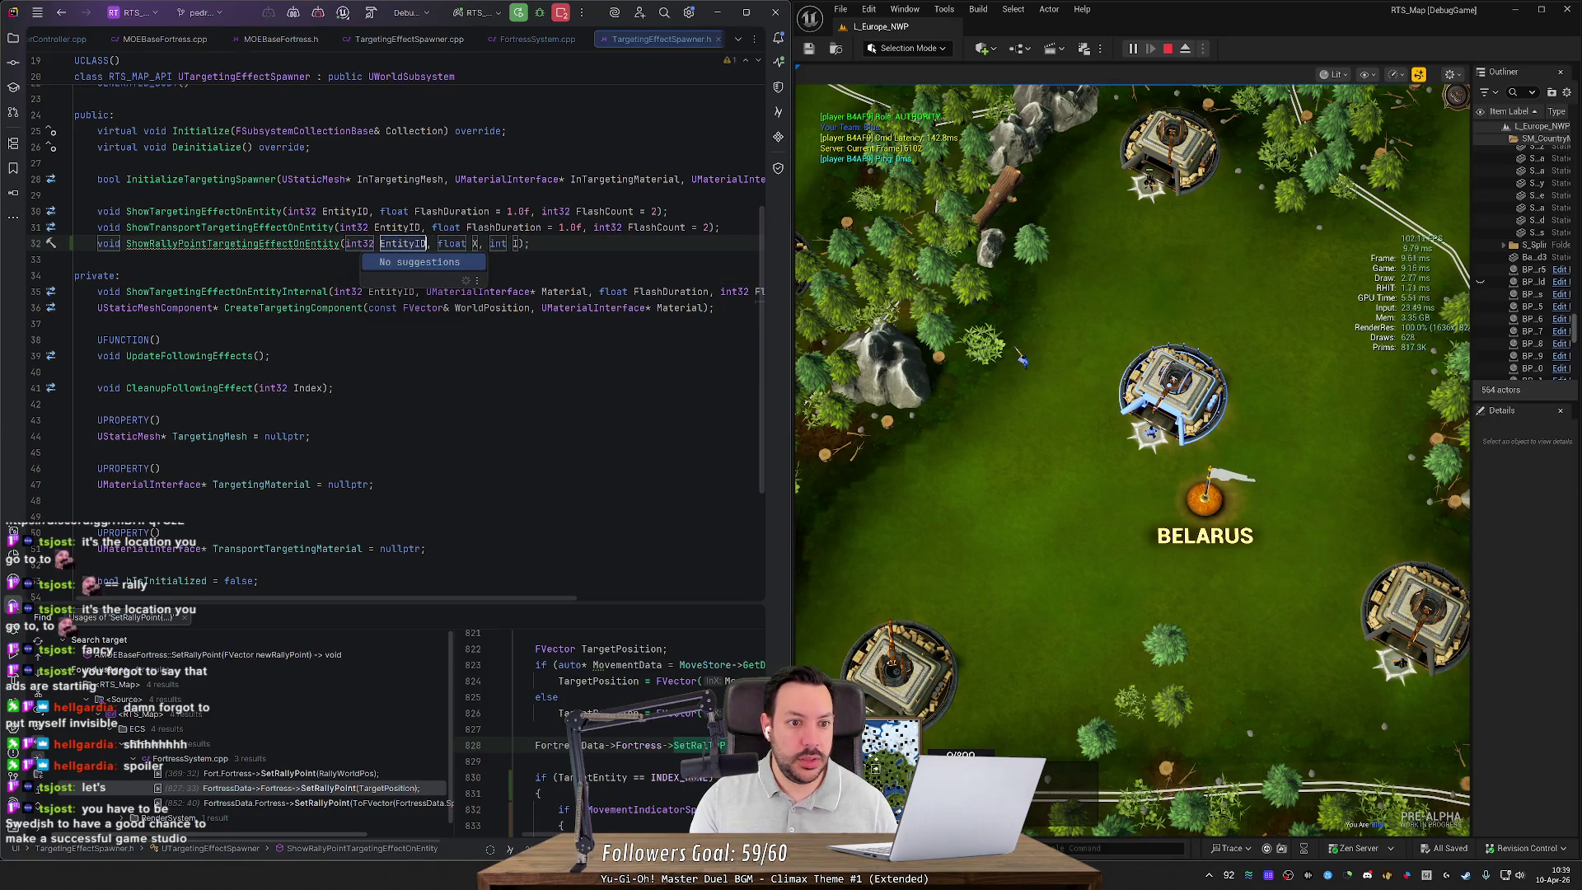
key("Tab")
type("FlashDuration")
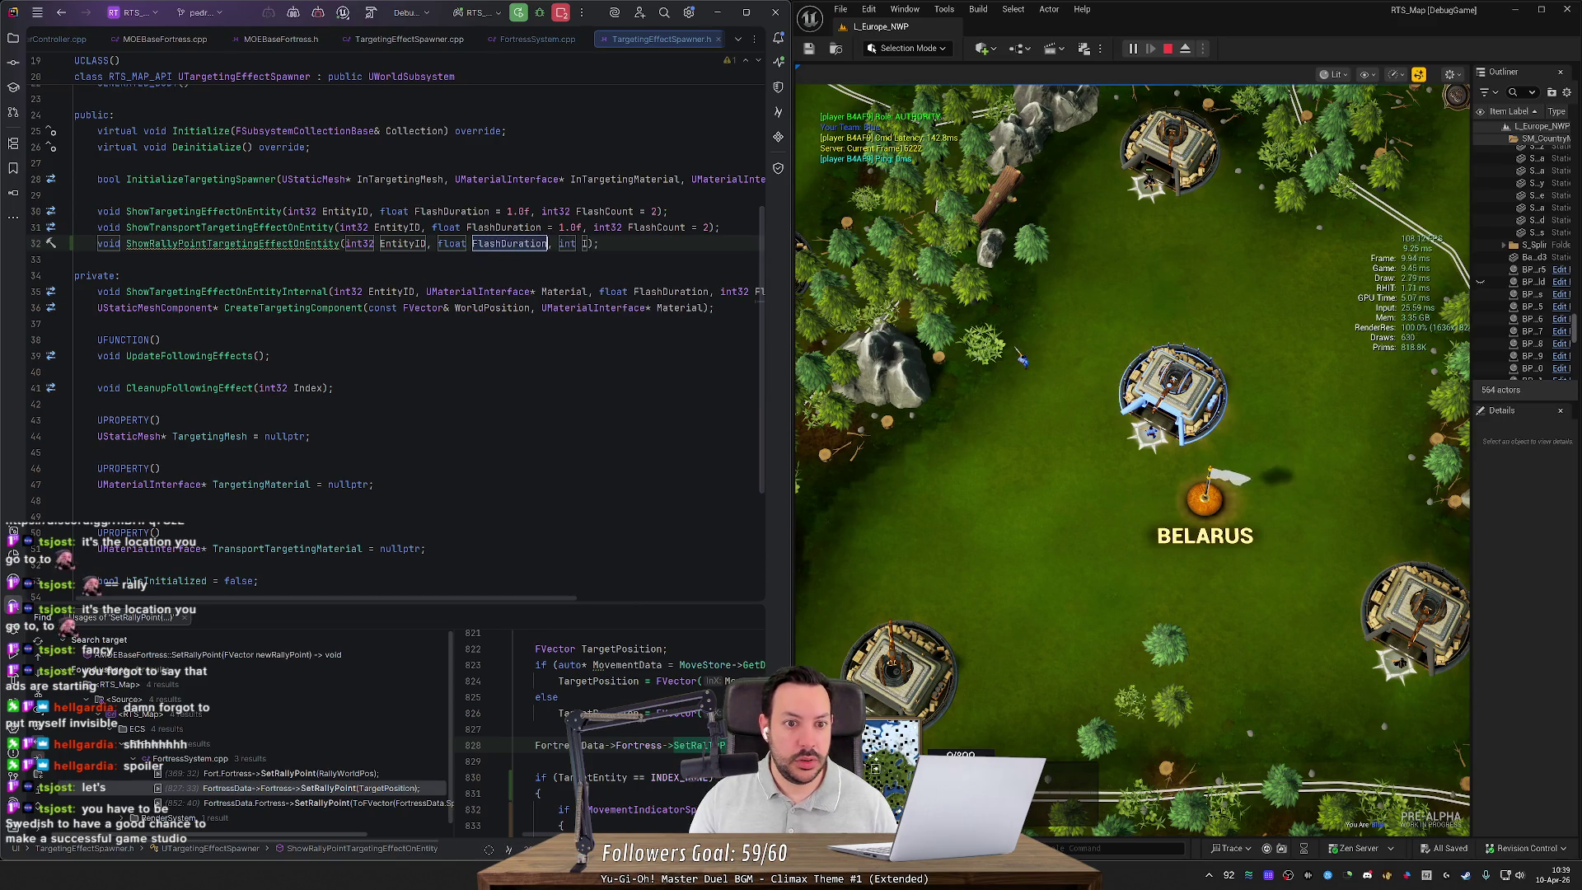
key("Tab")
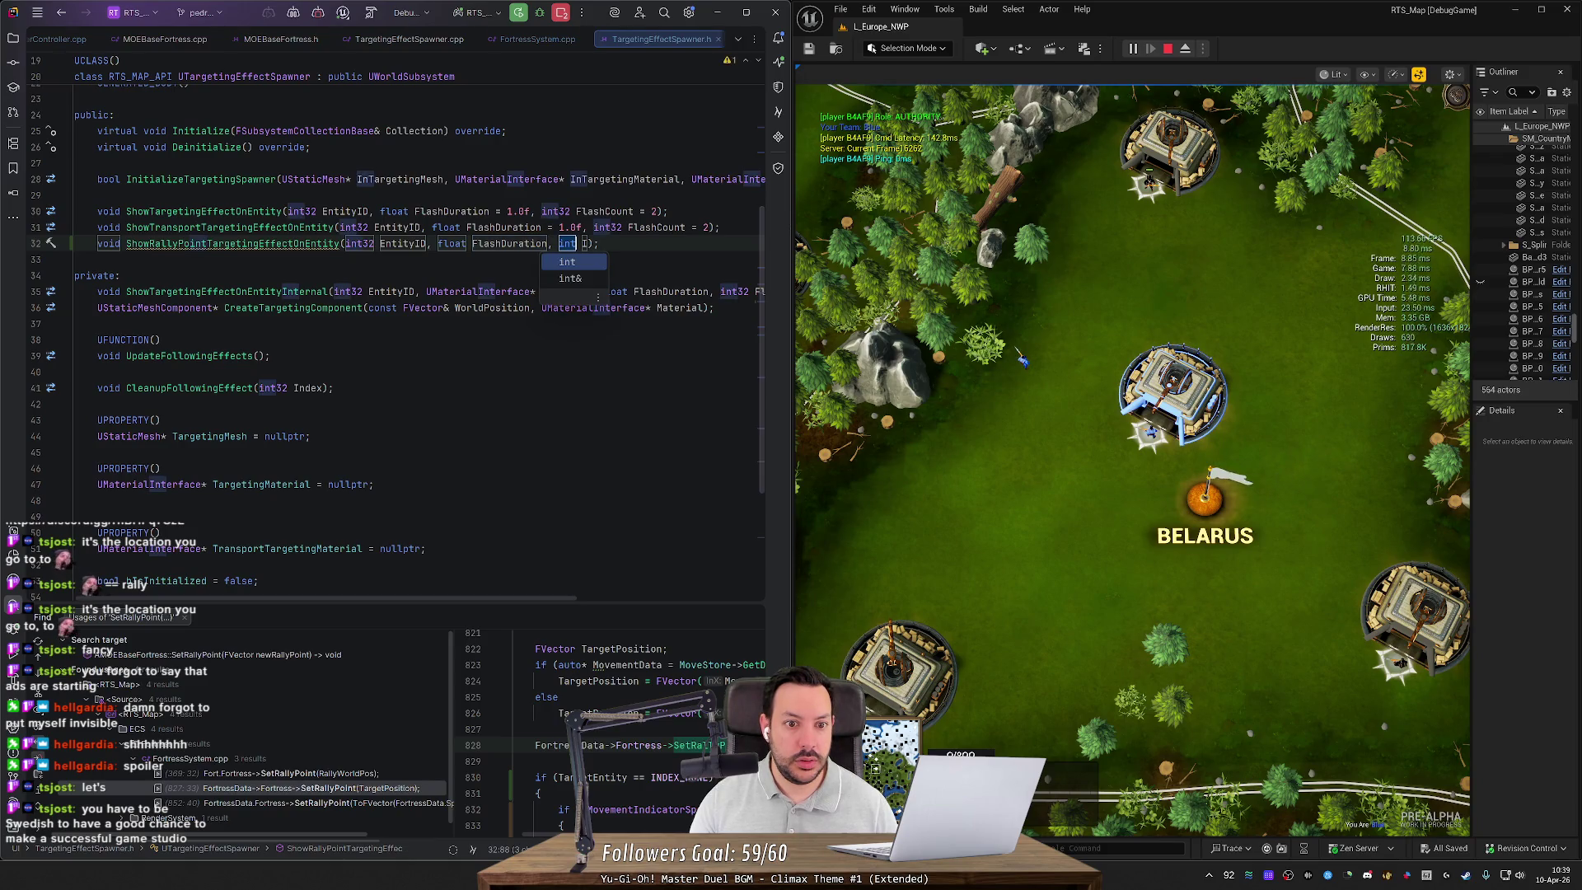
type("32")
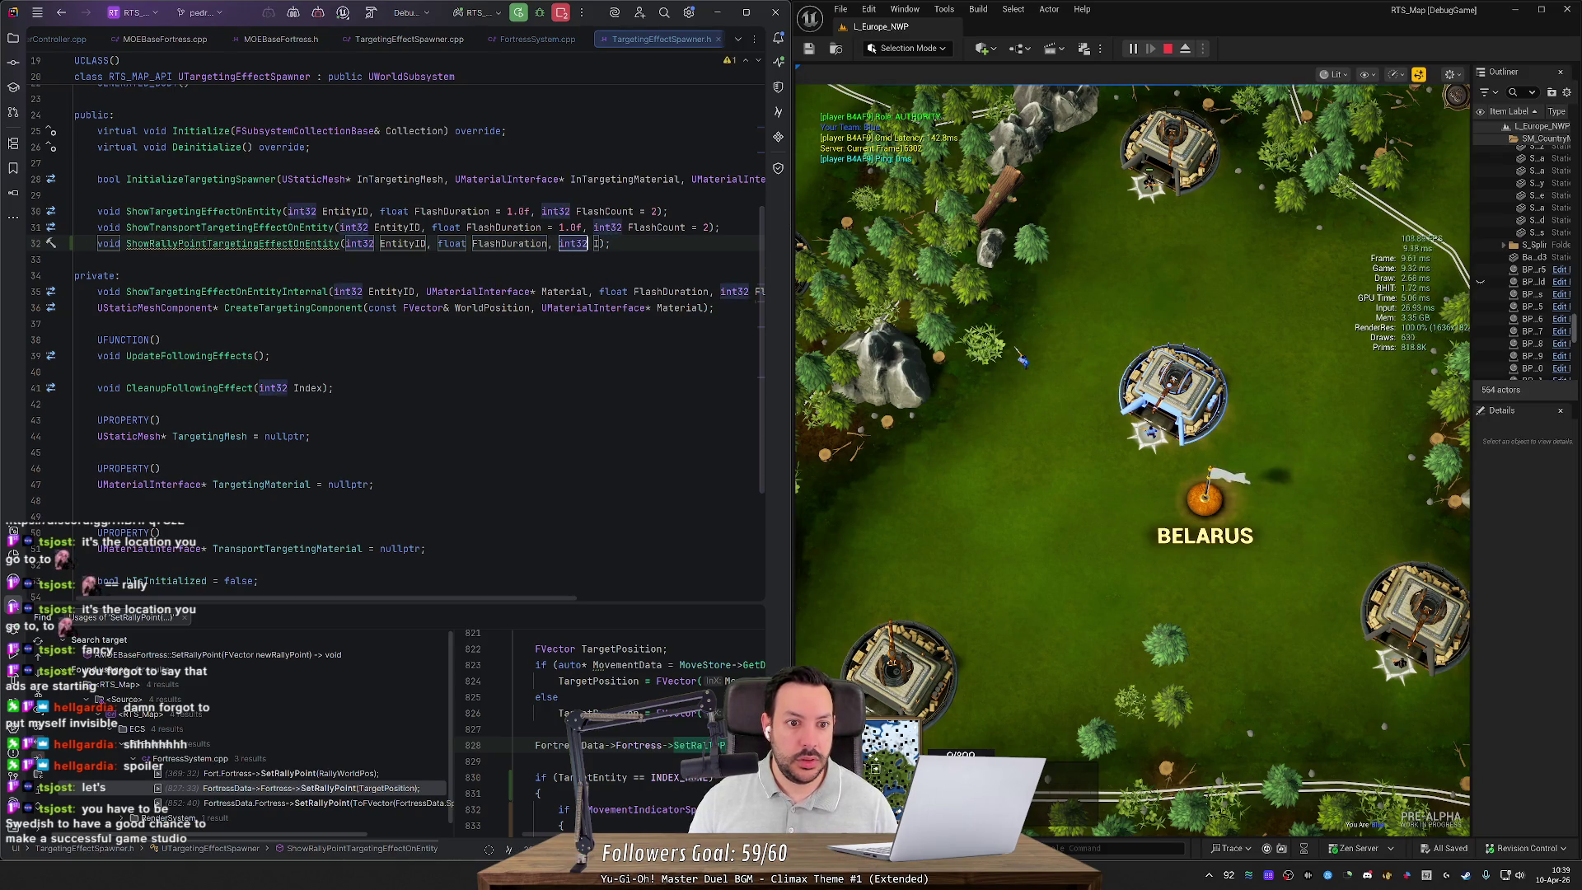
key("shift+Tab")
key("Escape")
Step: Give FlashDuration a default of 1.0f and make the last parameter FlashCount = 2
type("= 1.0f")
key("Right")
key("Right")
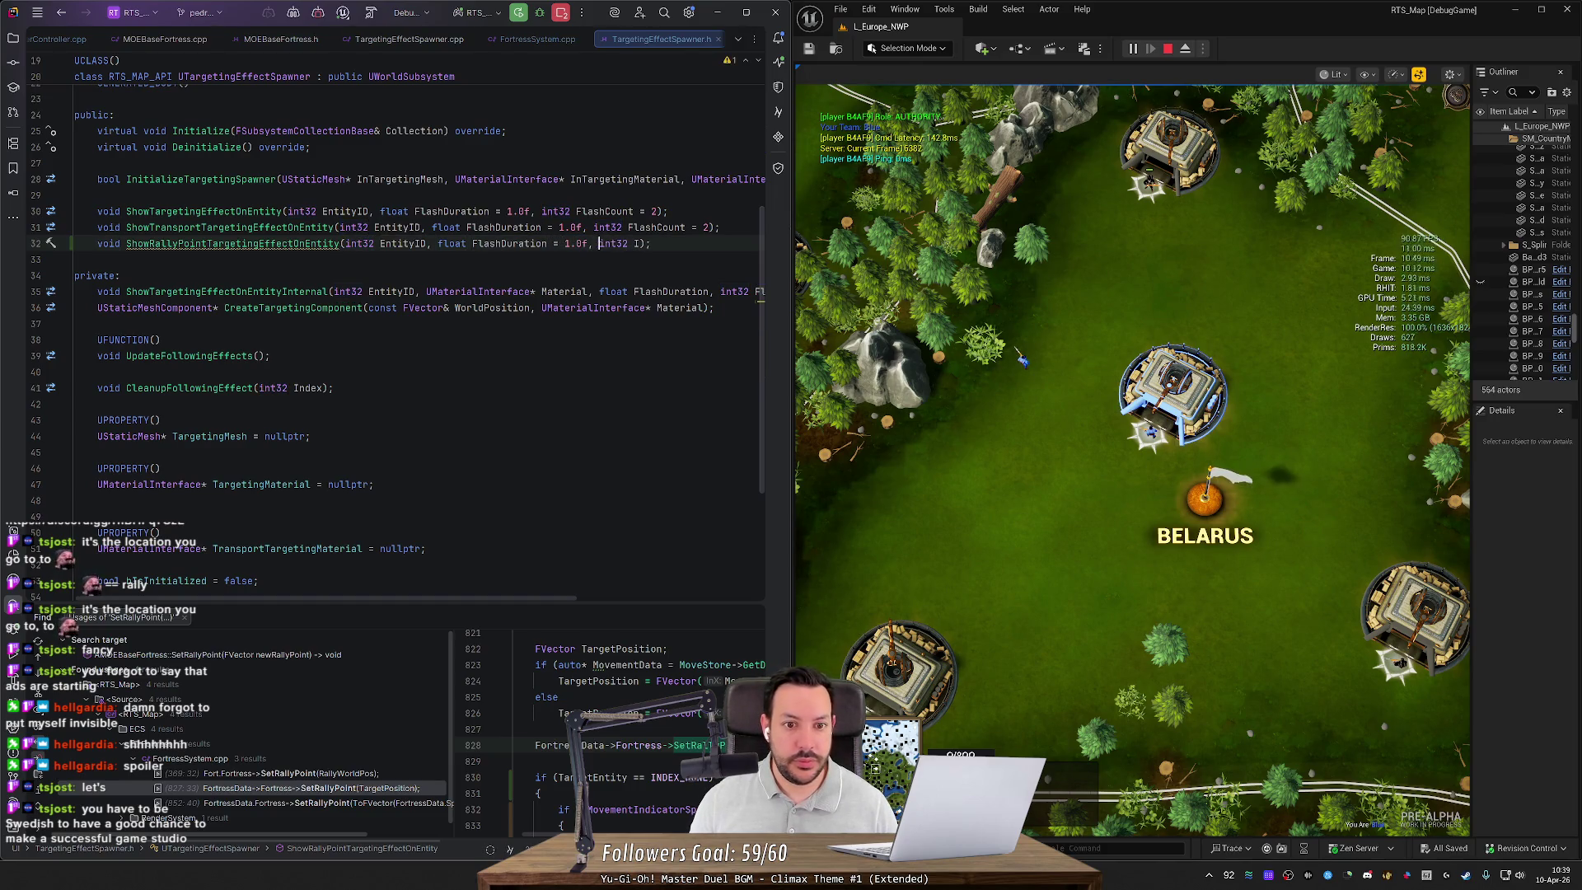
key("ctrl+Right")
key("ctrl+Right")
key("BackSpace")
type("FlashCount = 2")
key("End")
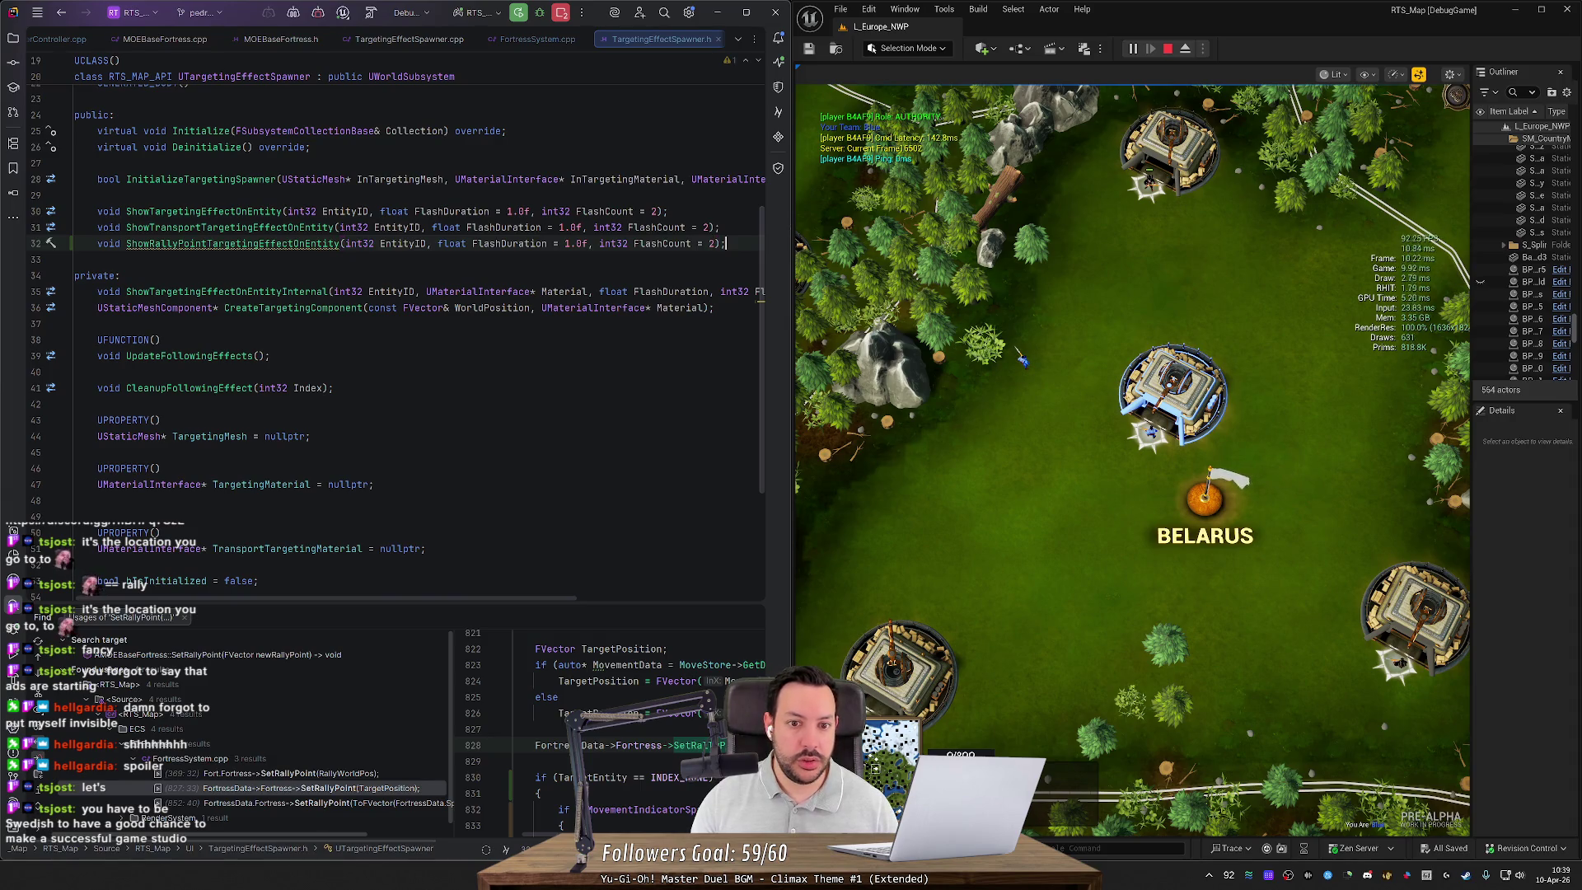
Step: Place the caret on ShowRallyPointTargetingEffectOnEntity, then bring up Steam from the system tray
mouse_move(173, 308)
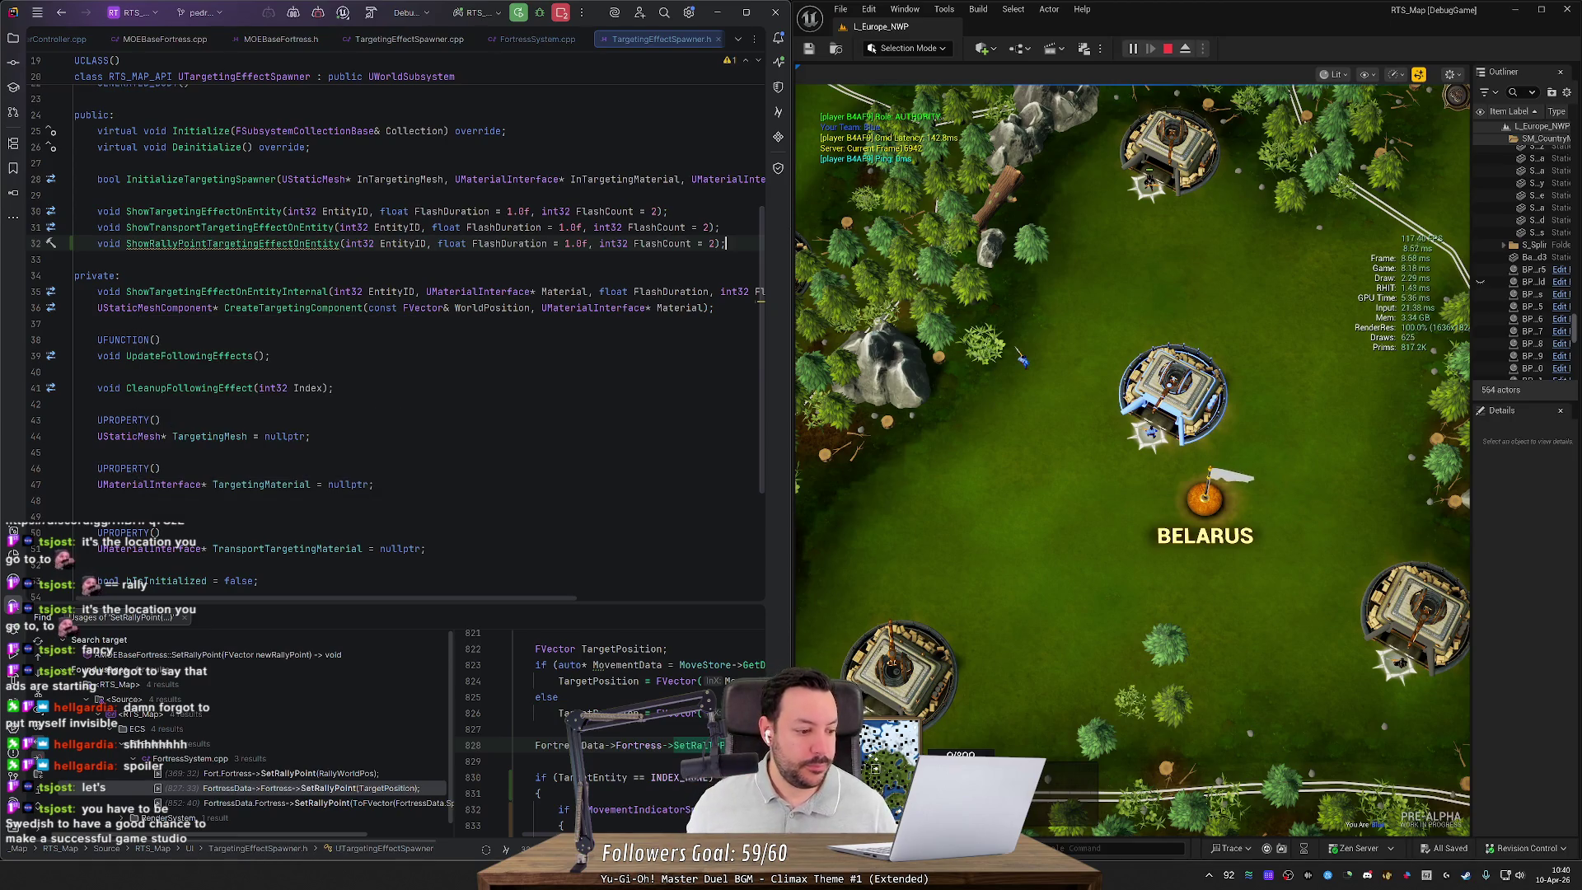
mouse_move(247, 244)
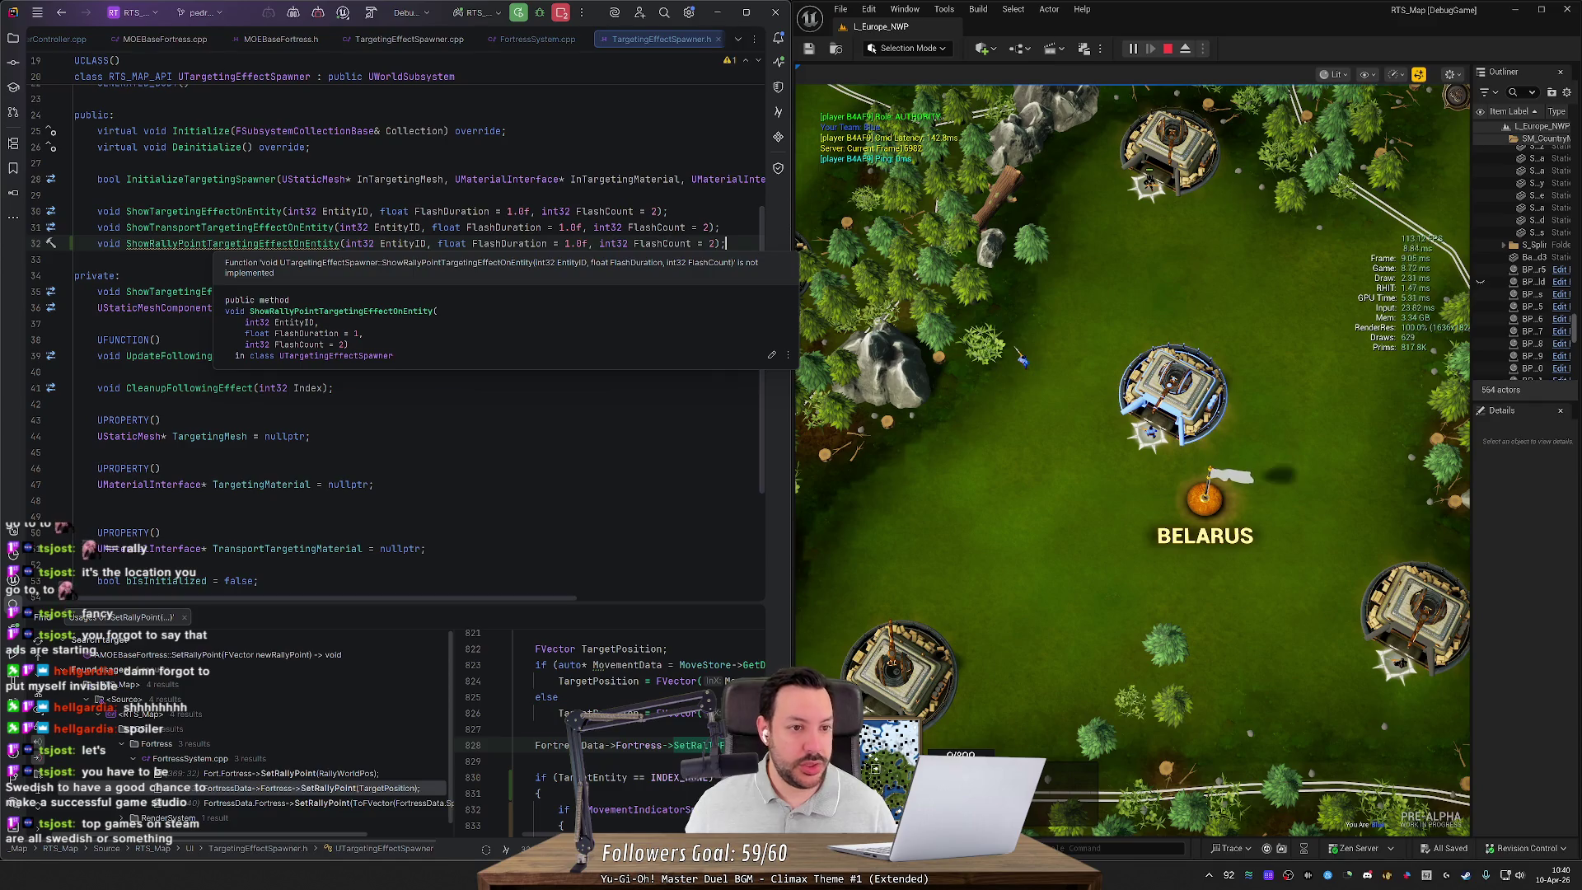
left_click(213, 244)
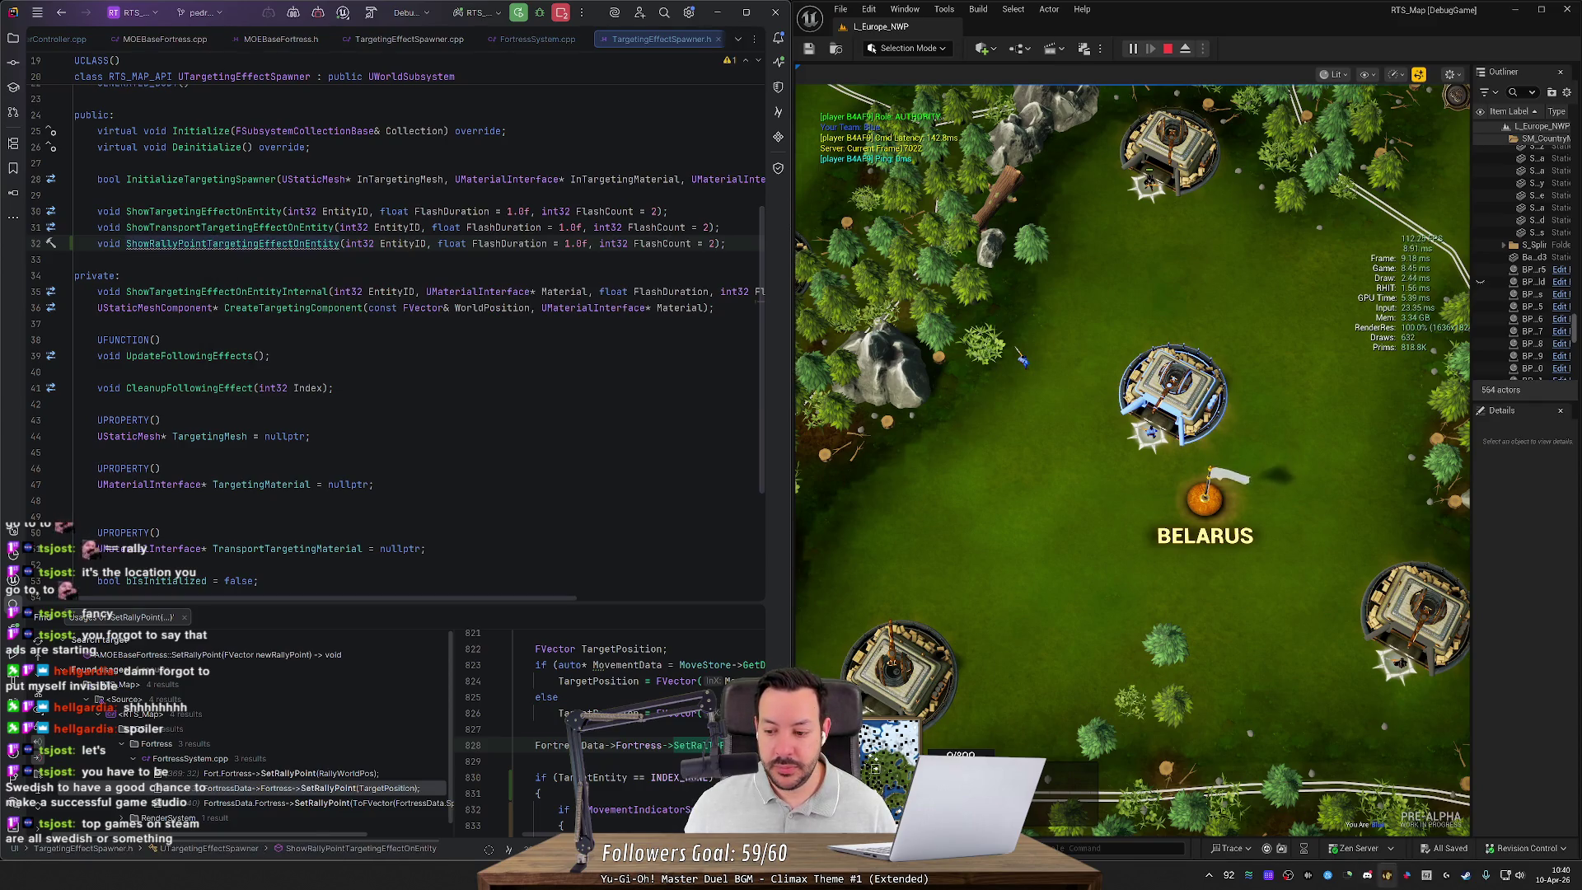
left_click(1466, 879)
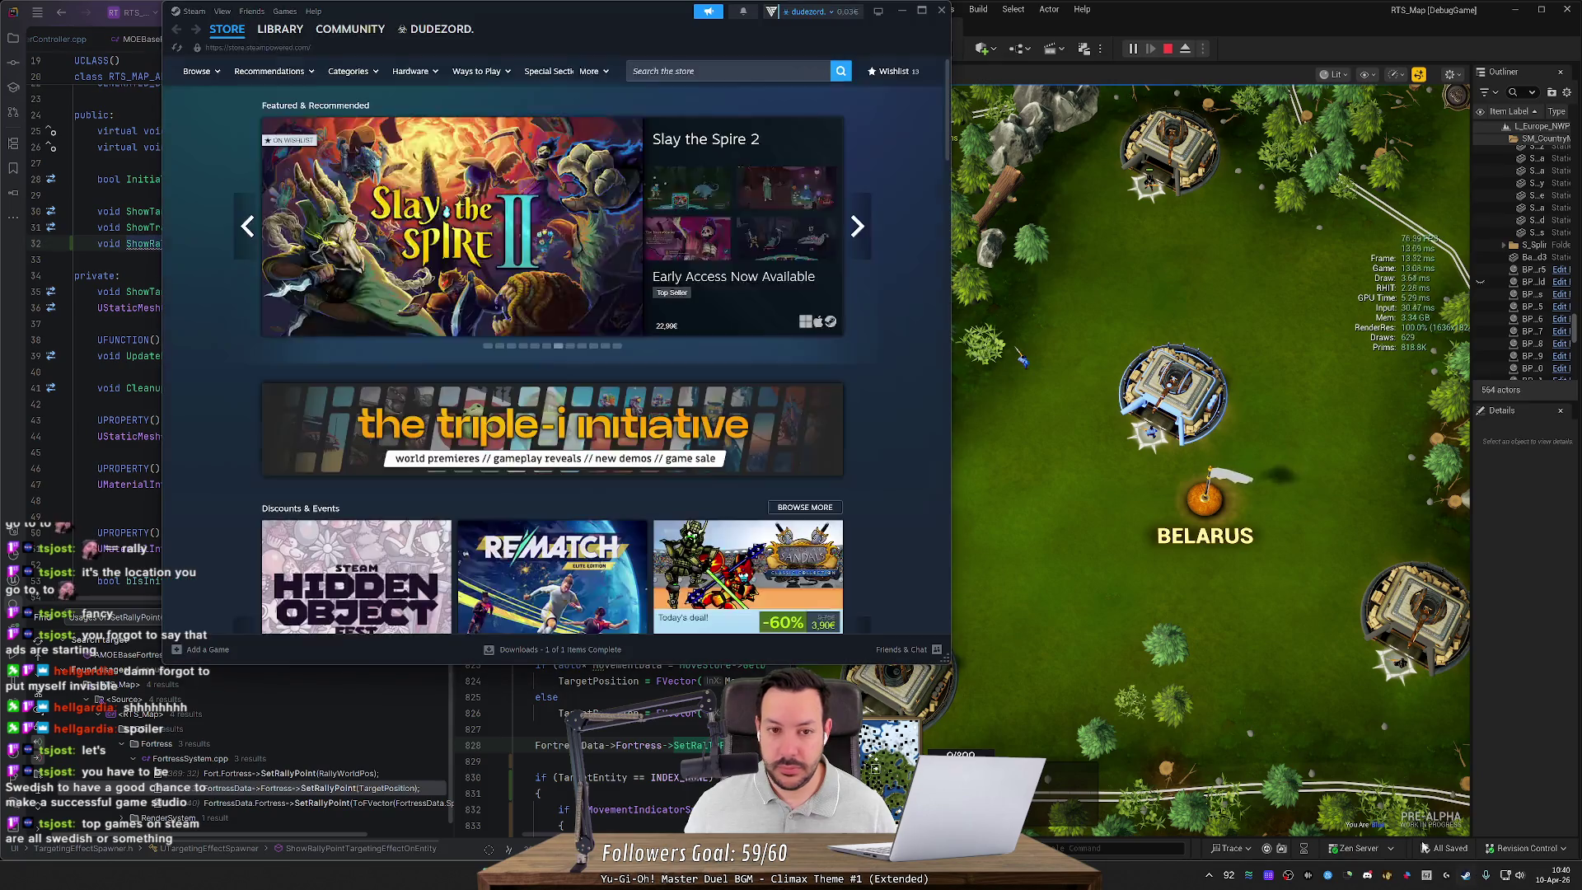
Step: Switch Steam from Library back to the Store and open the sales charts
right_click(1466, 879)
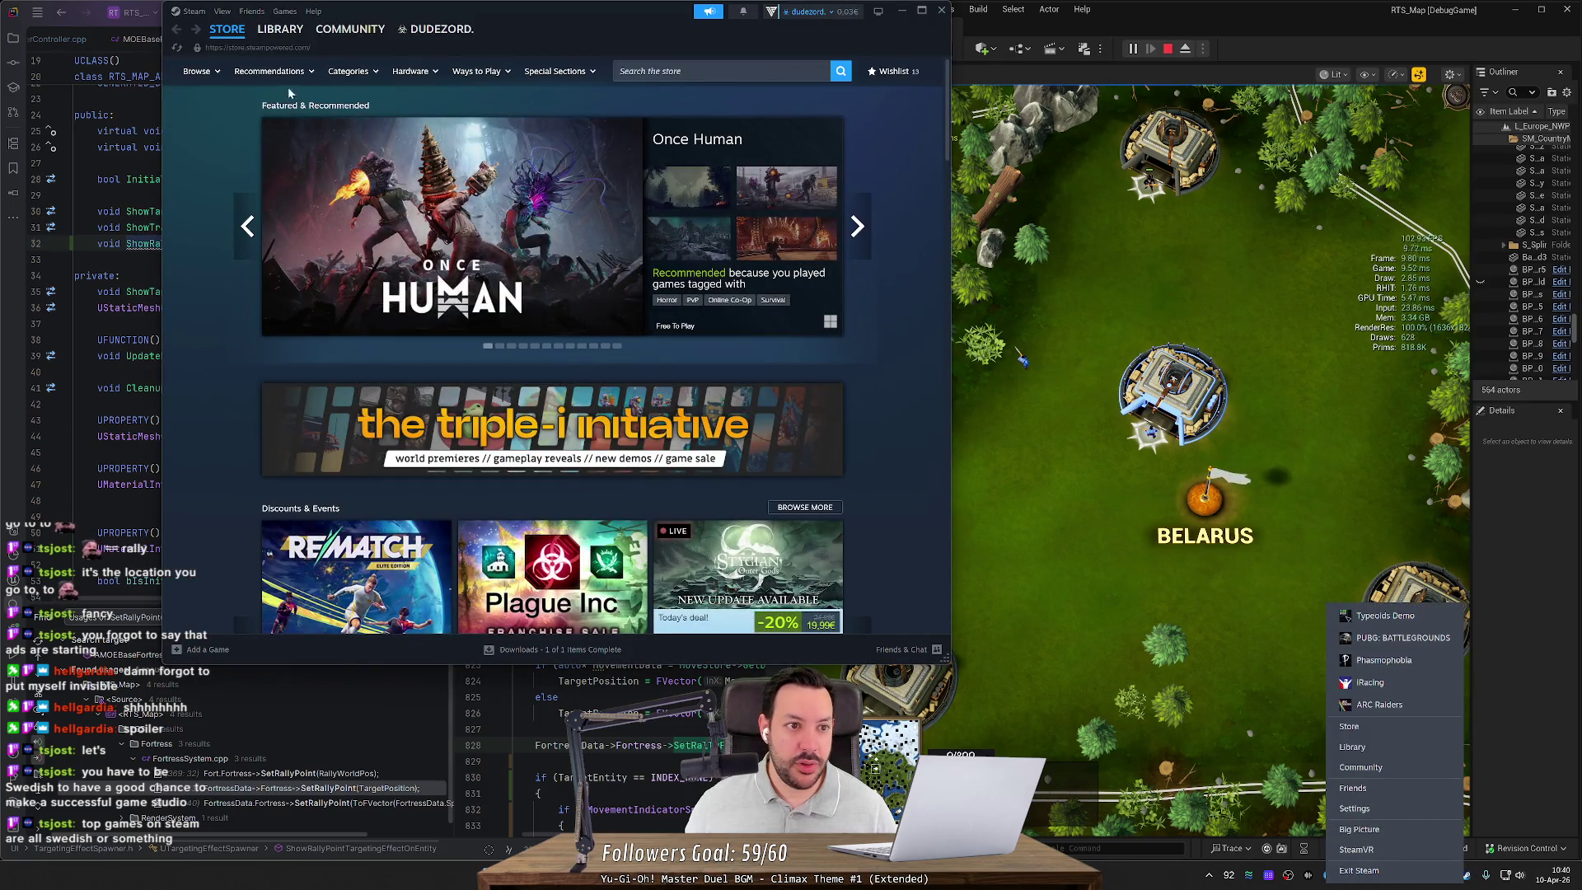
left_click(293, 31)
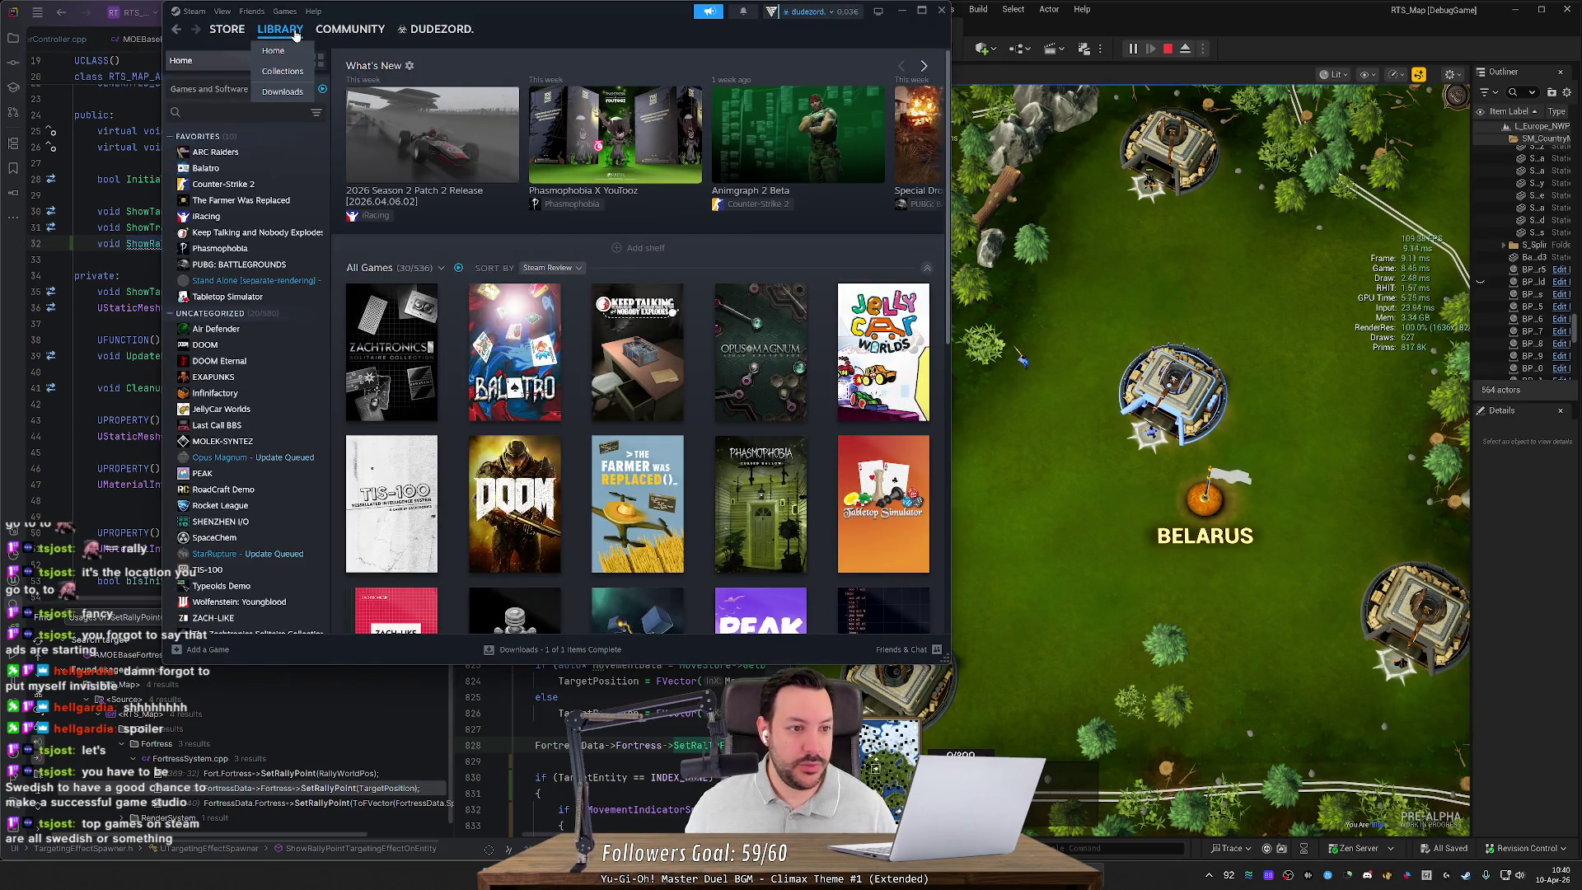
left_click(227, 29)
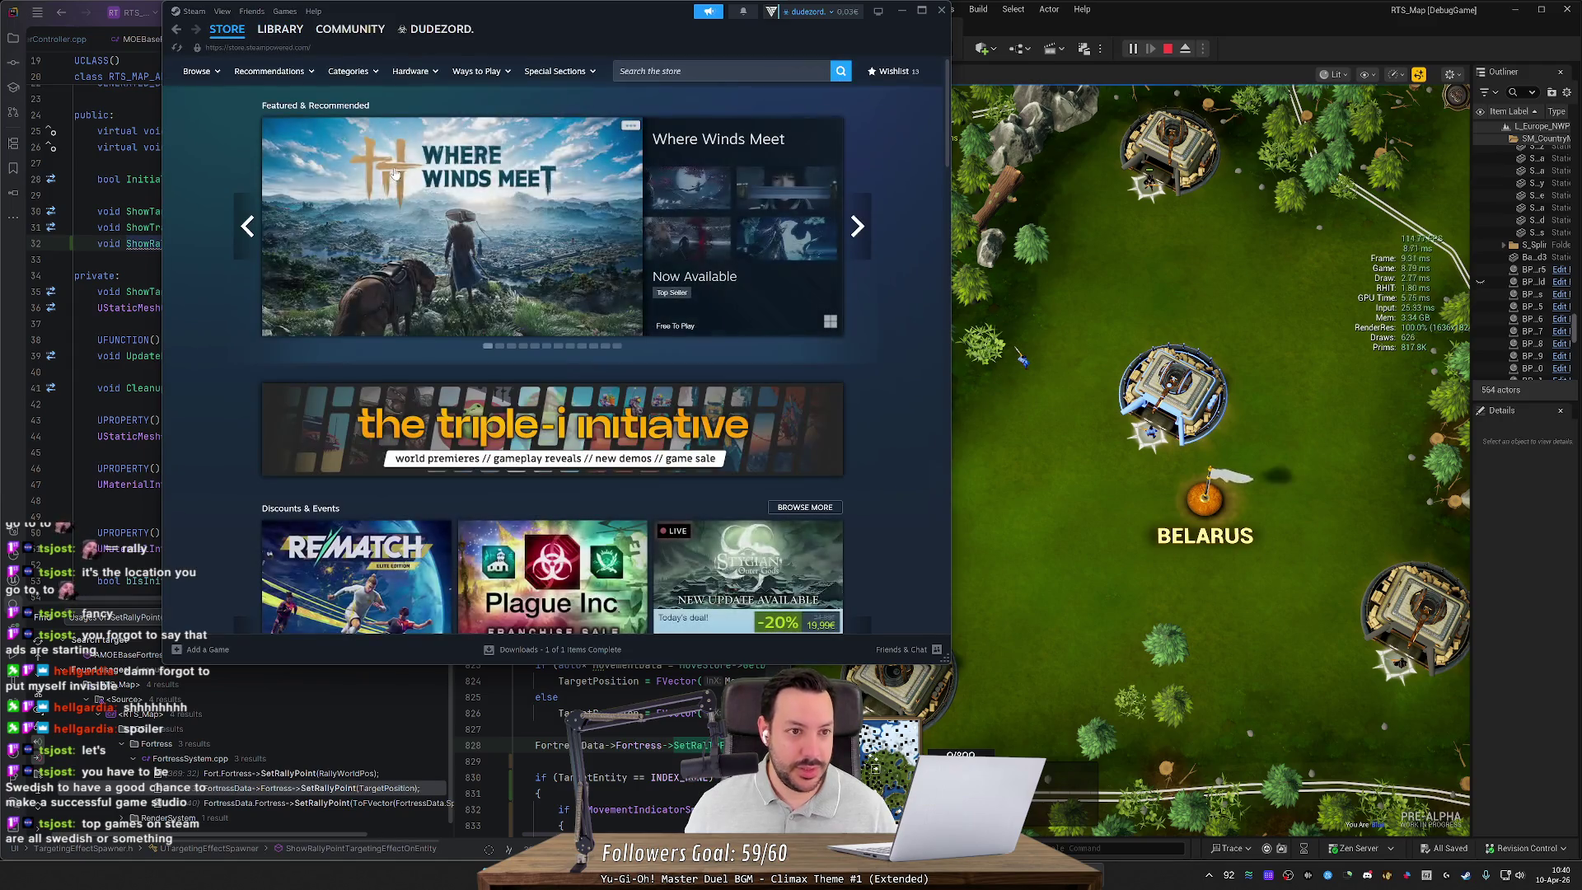
mouse_move(205, 77)
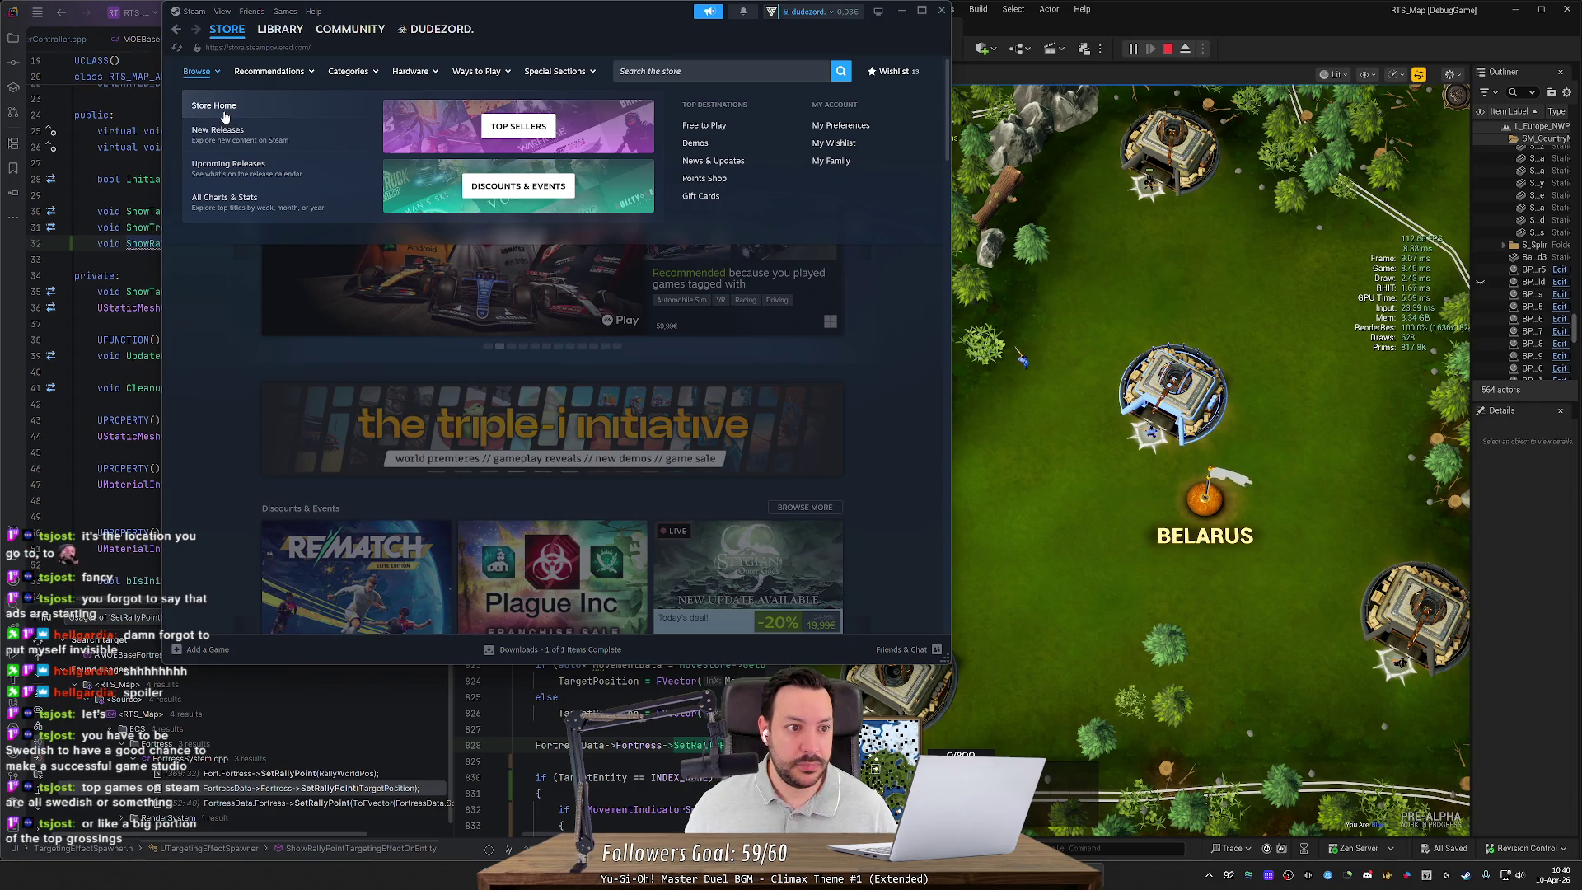
left_click(223, 199)
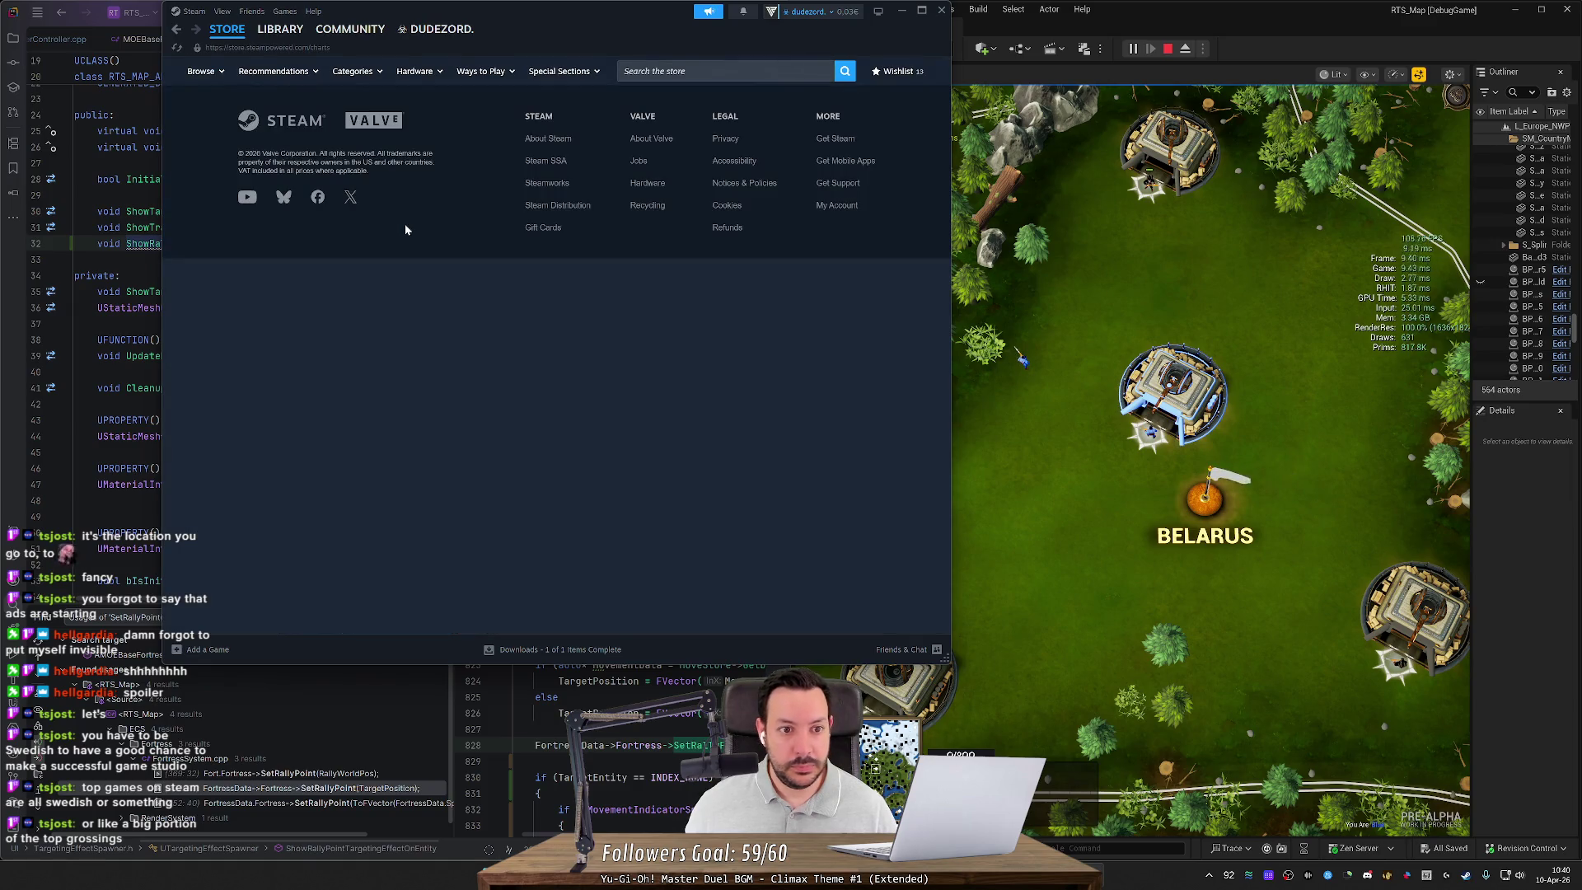
Step: Open PUBG: BATTLEGROUNDS from the charts, then its PUBG Corporation developer page
scroll(412, 416, "down", 1)
scroll(412, 416, "down", 3)
scroll(412, 417, "up", 4)
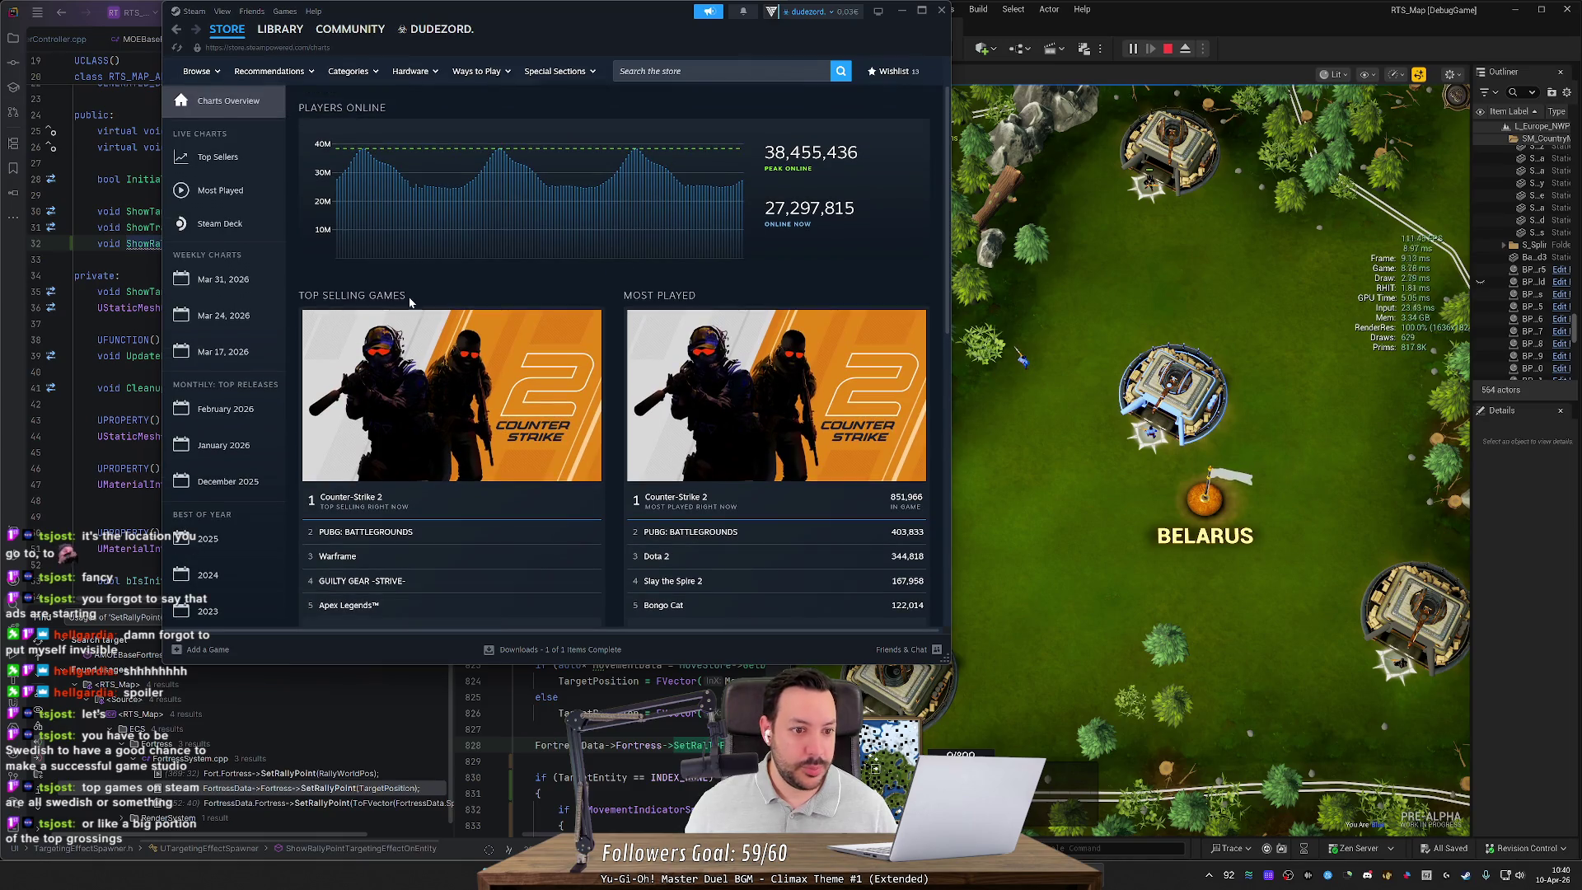
scroll(386, 346, "down", 1)
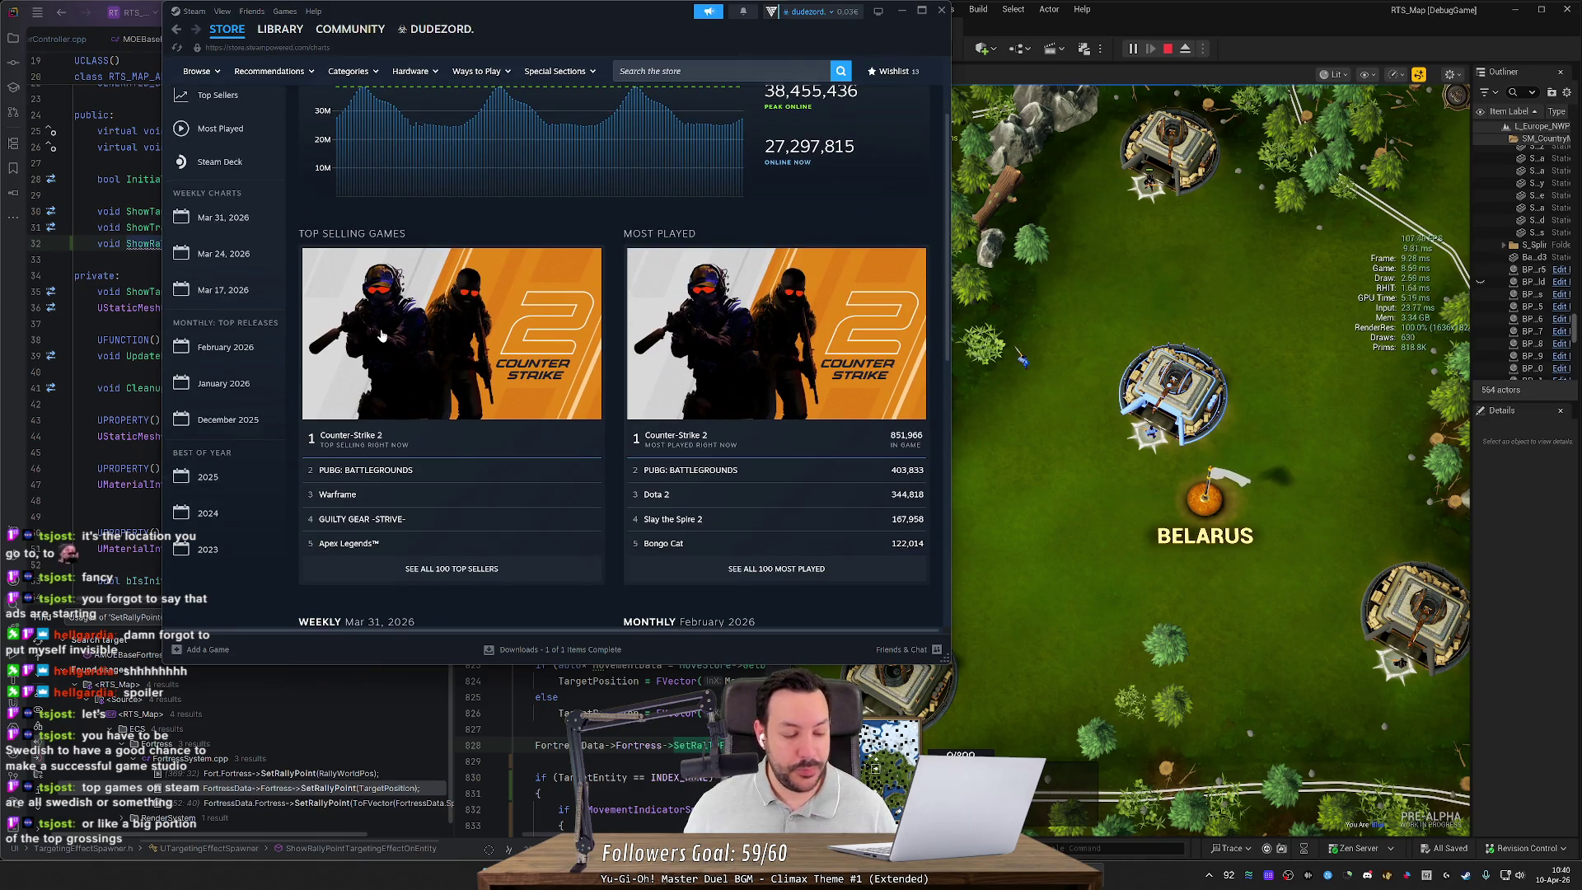
left_click(345, 470)
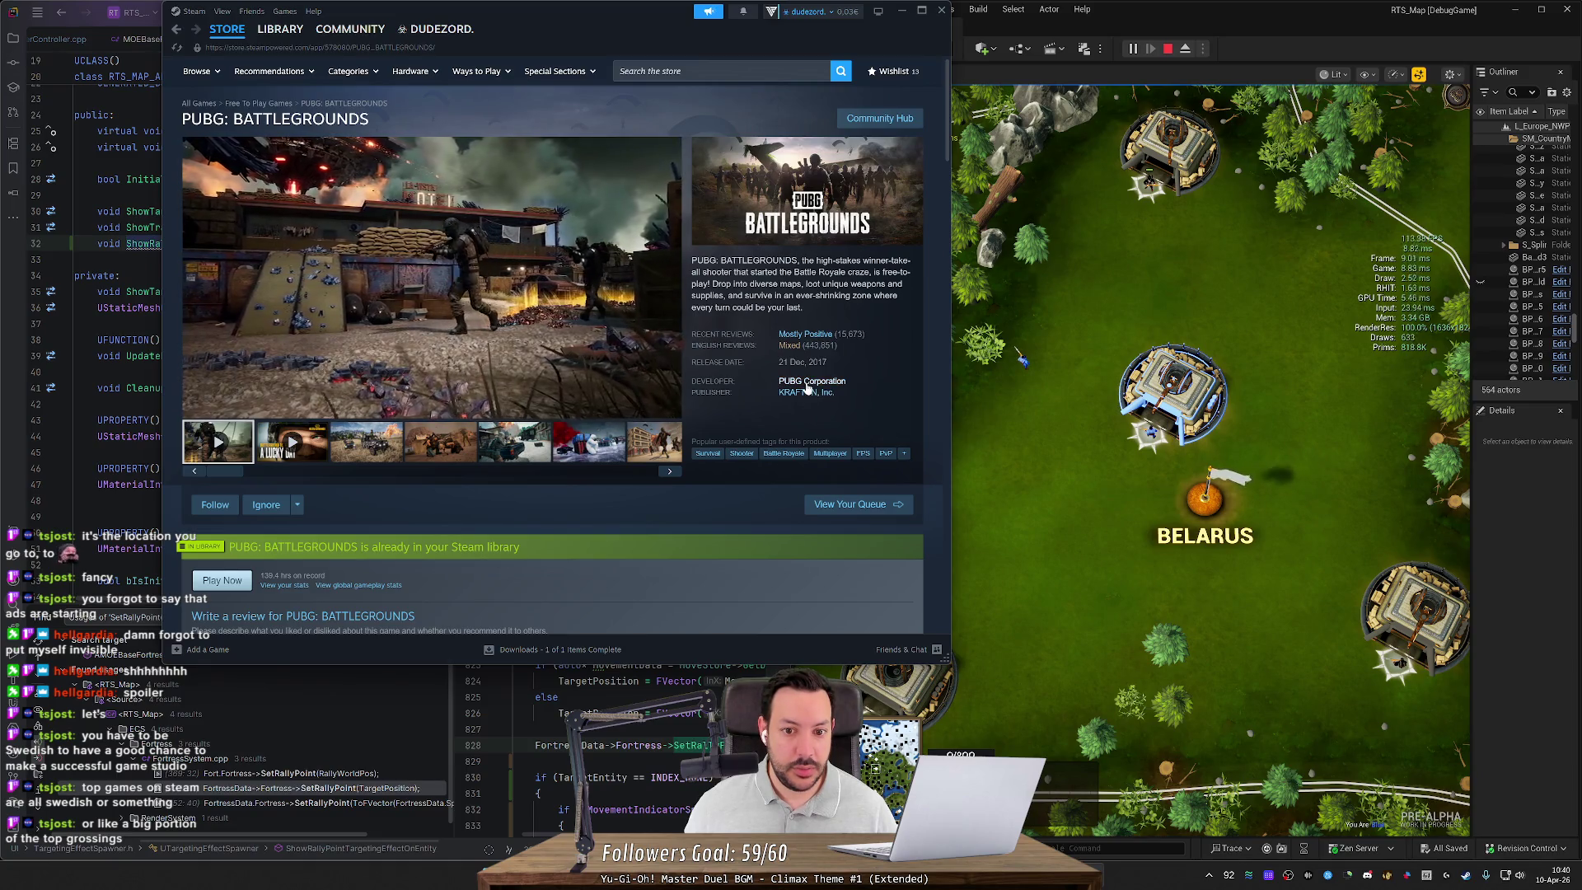
left_click(833, 382)
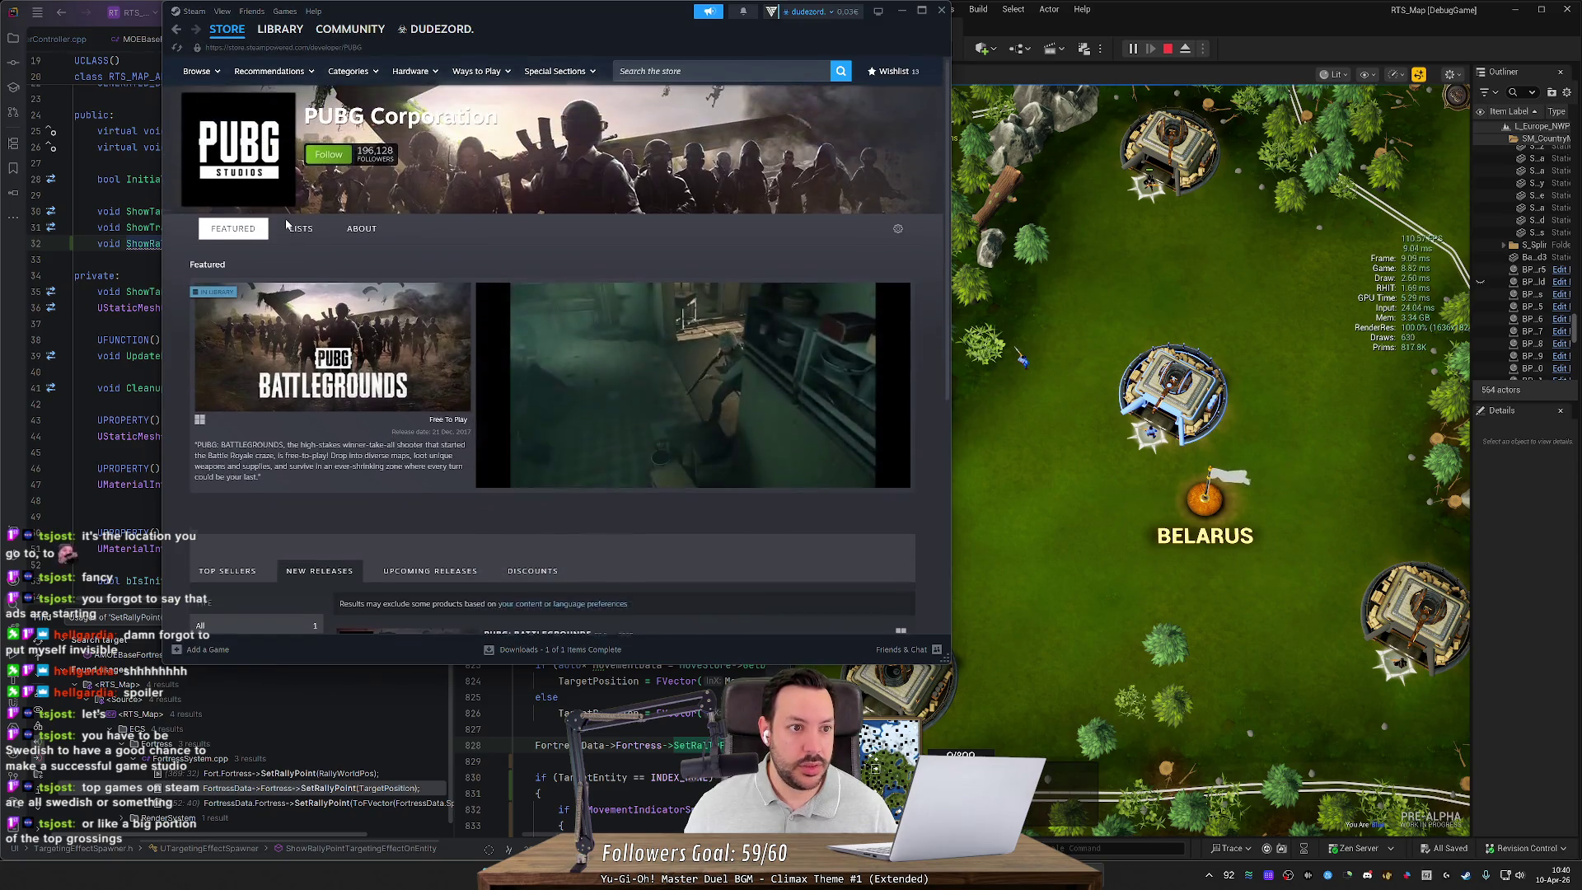
Step: Return to the charts overview and view the Warframe store page
scroll(322, 235, "down", 3)
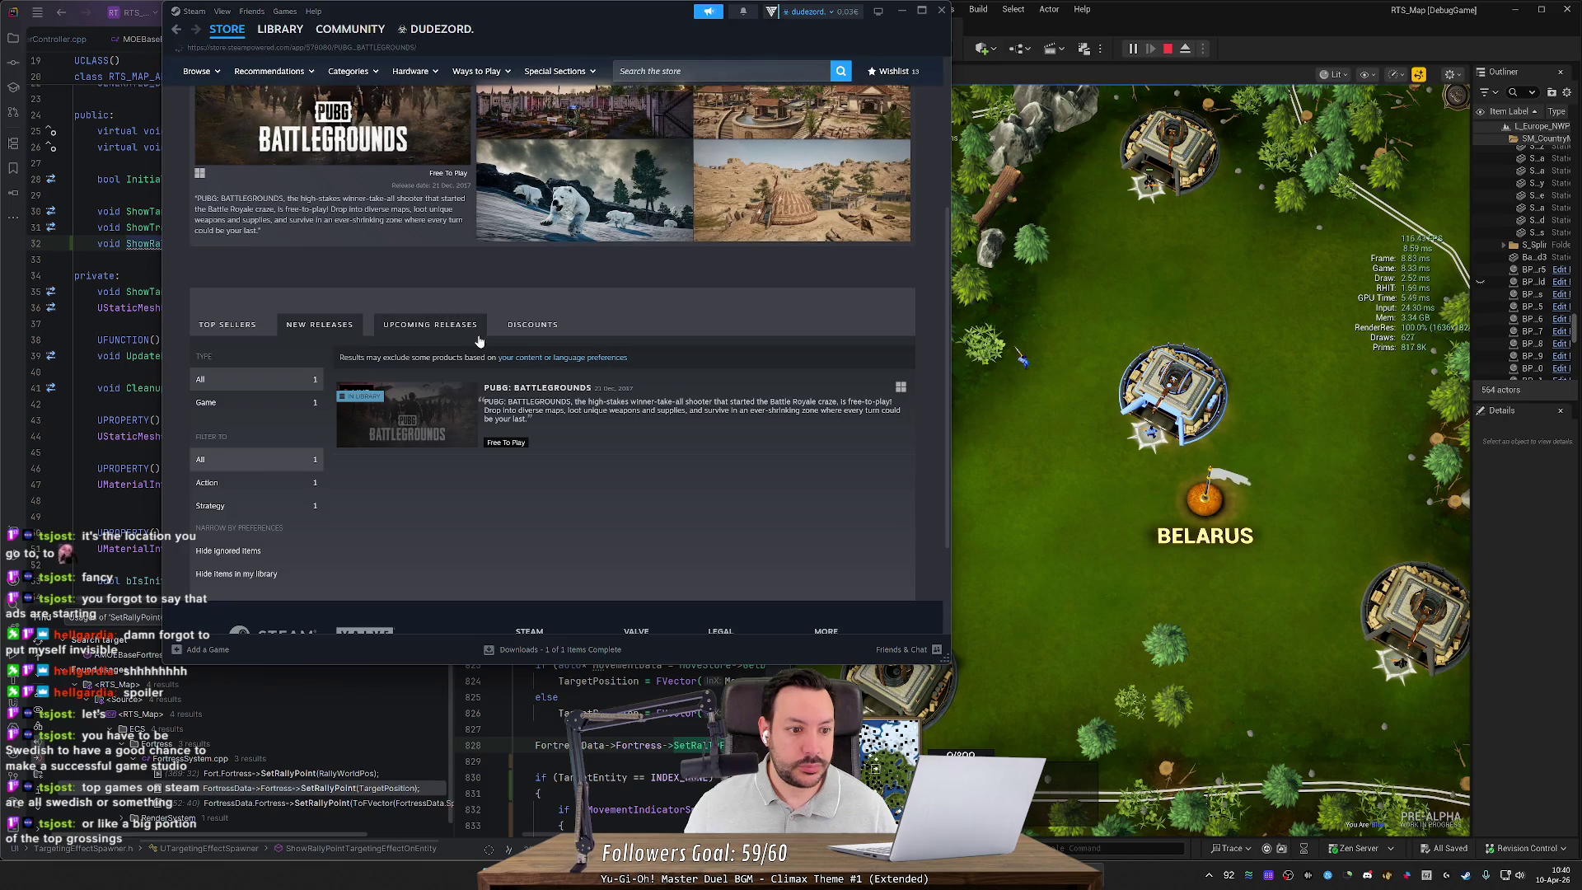
key("alt+Left")
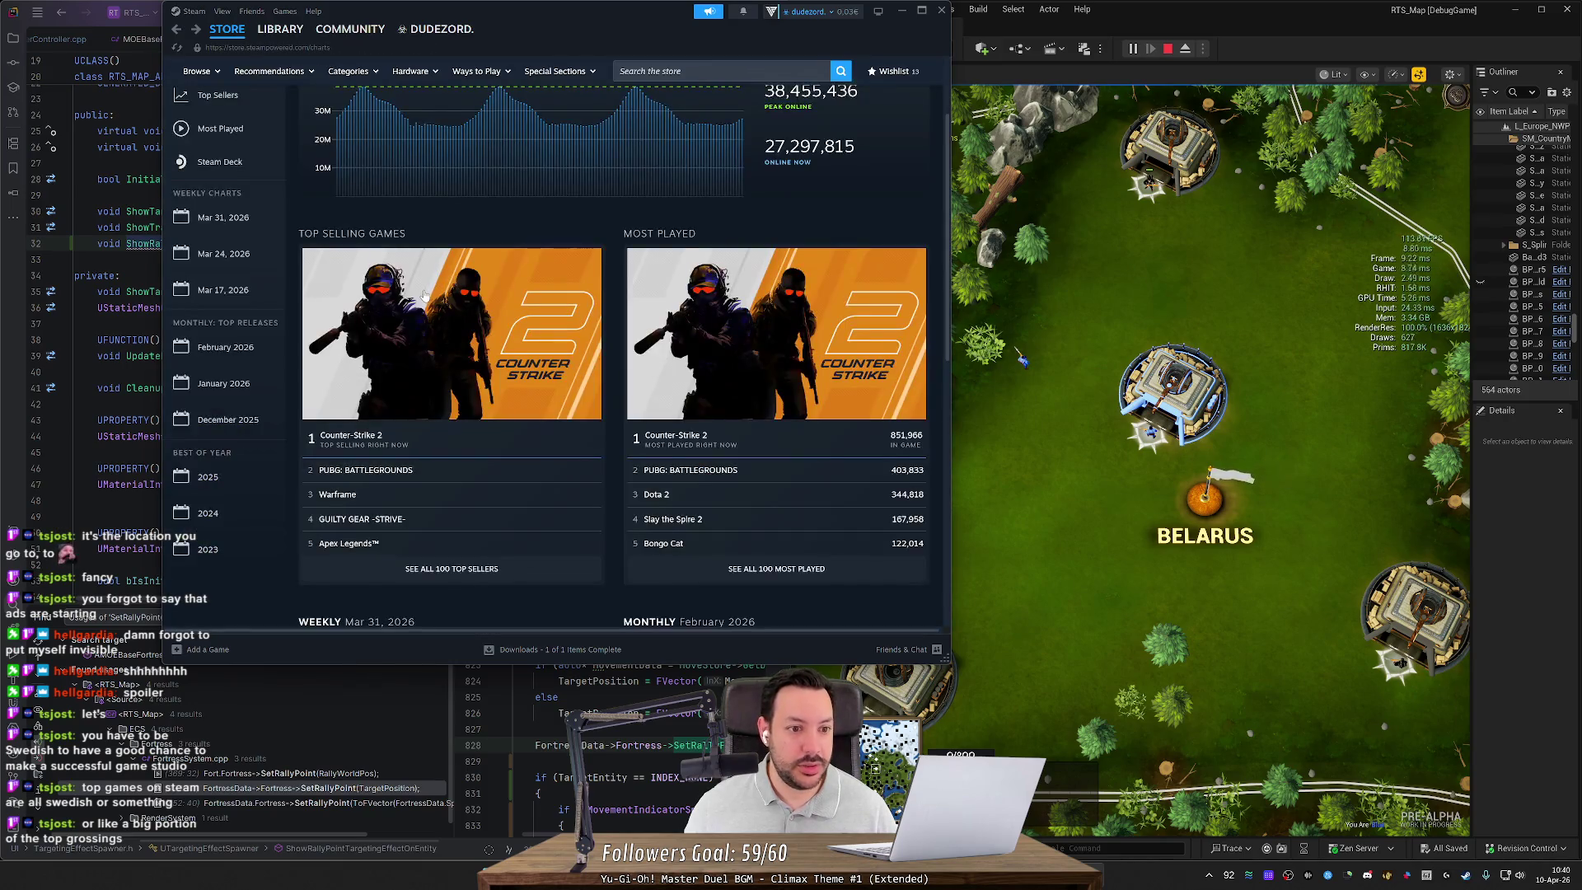
scroll(412, 434, "down", 1)
left_click(412, 435)
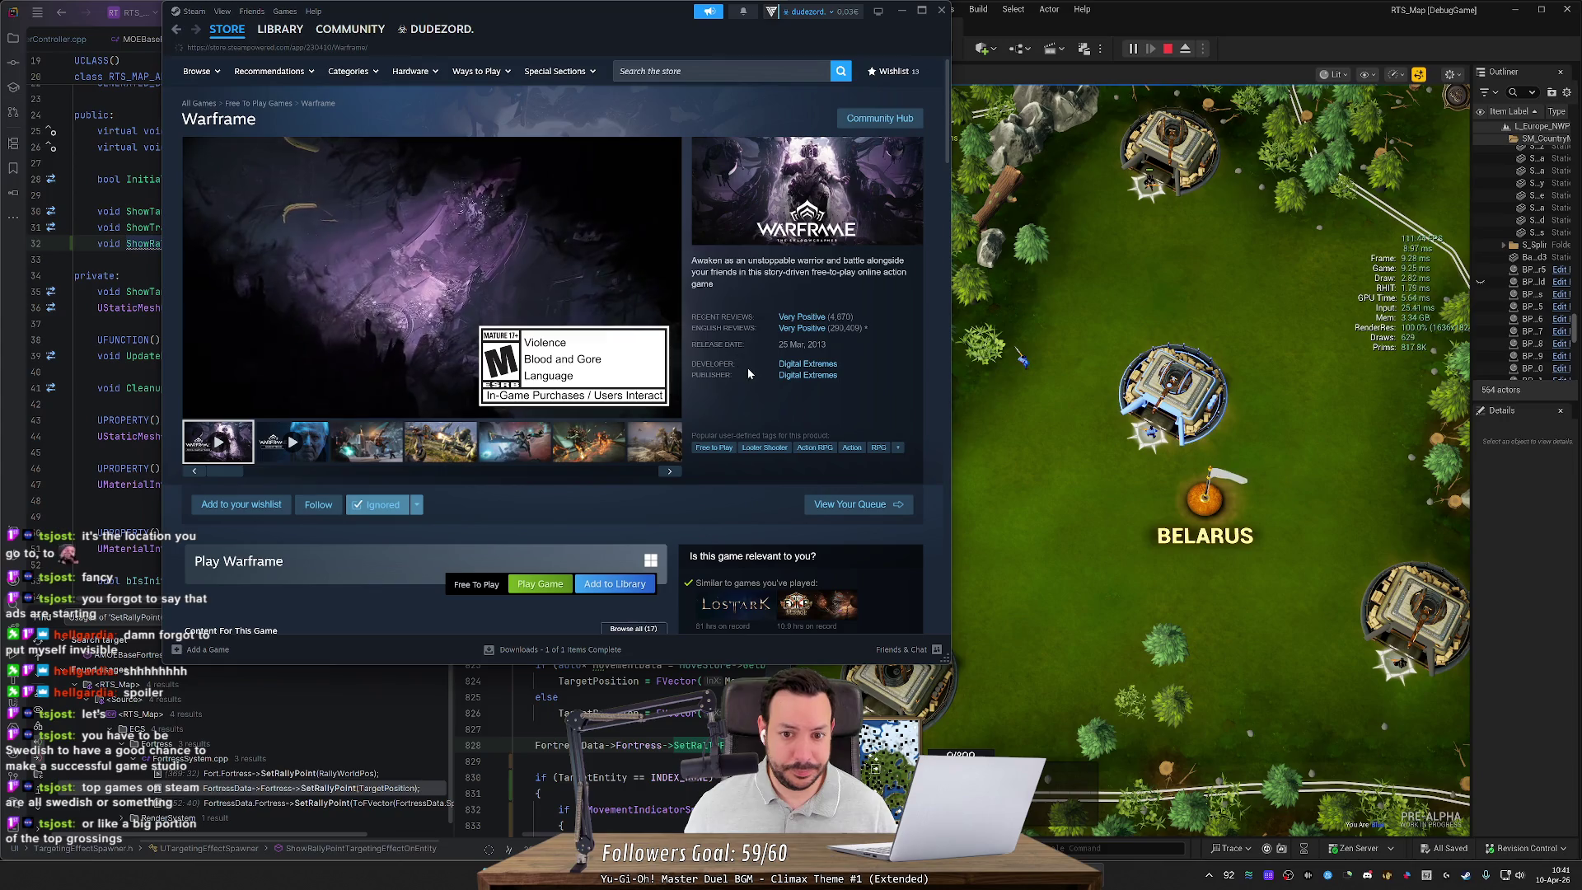
key("alt+Left")
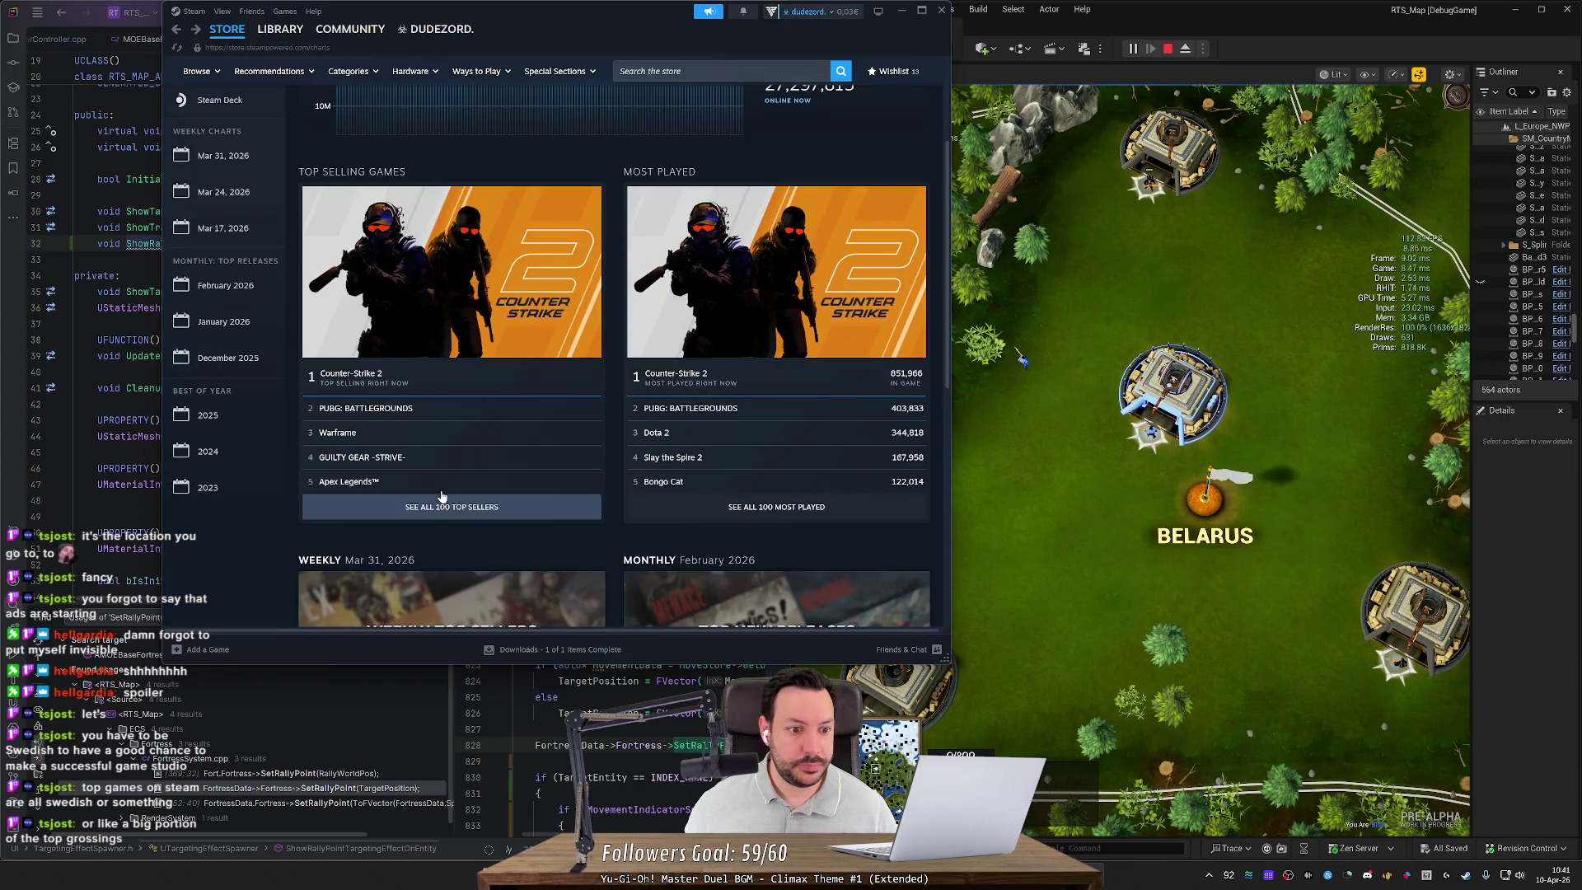
Step: Browse GUILTY GEAR -STRIVE- gameplay screenshots, then return to the charts
left_click(436, 467)
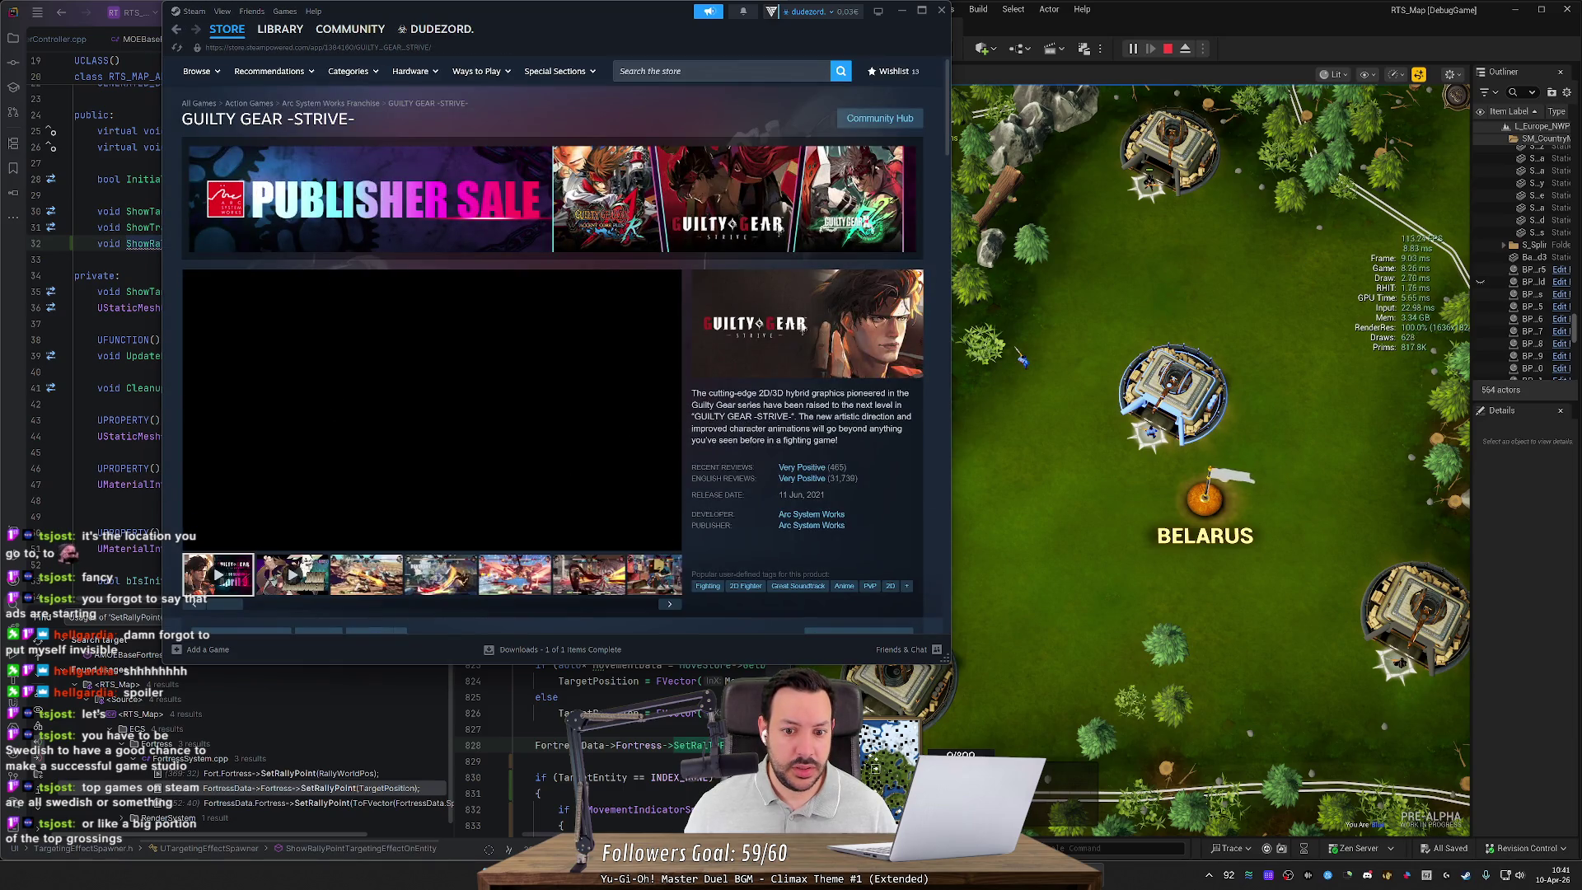
left_click(367, 574)
left_click(515, 574)
left_click(569, 577)
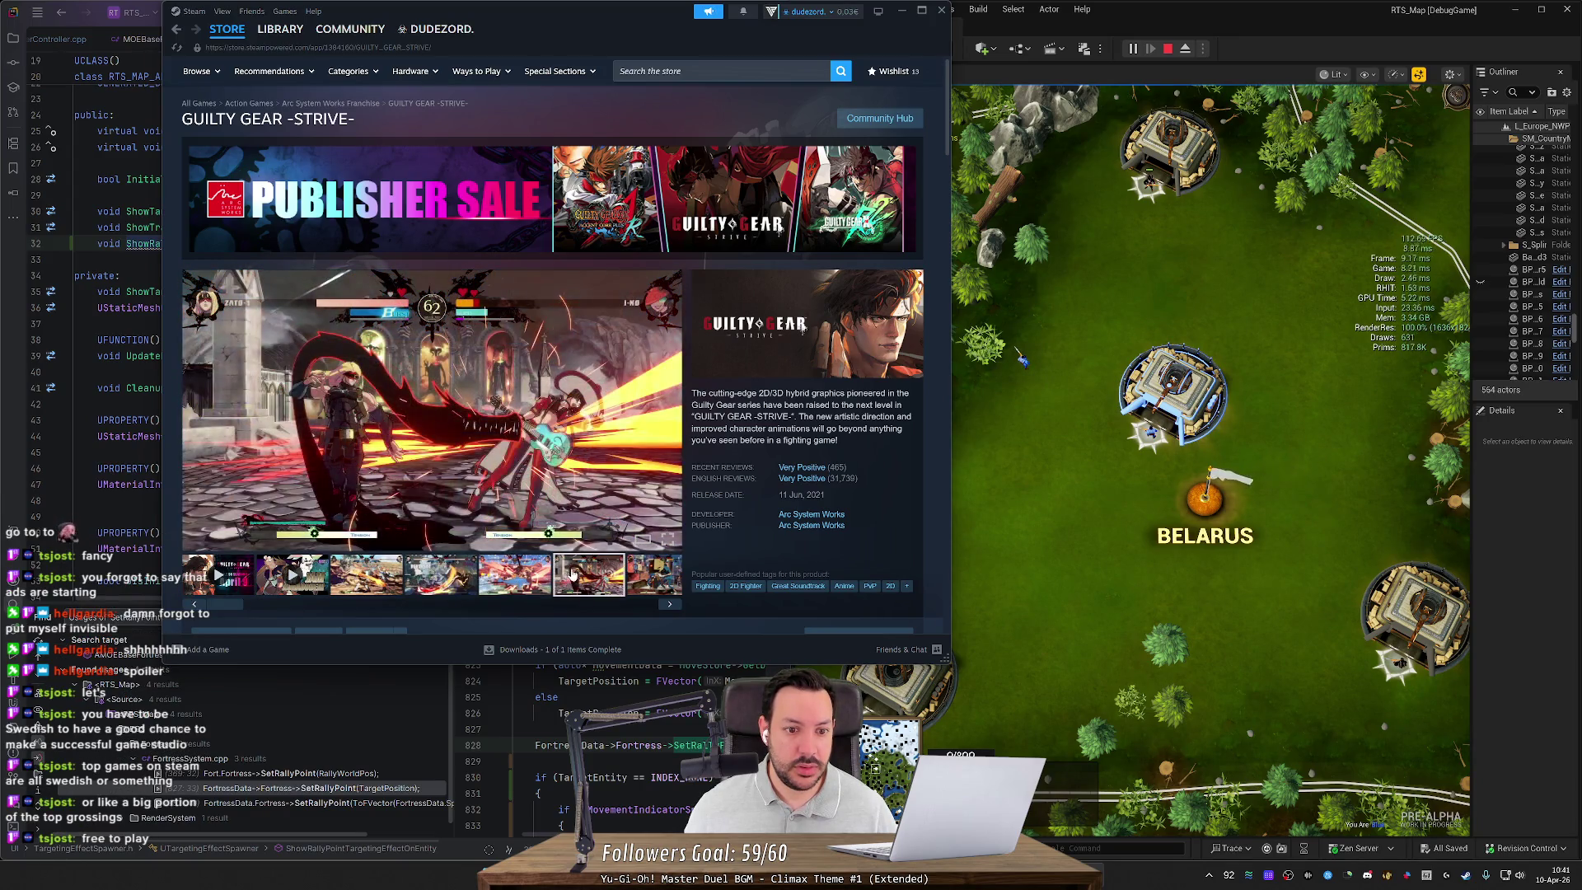
key("alt+Left")
Step: From the full top sellers chart, open Apex Legends and its Respawn developer page
left_click(470, 507)
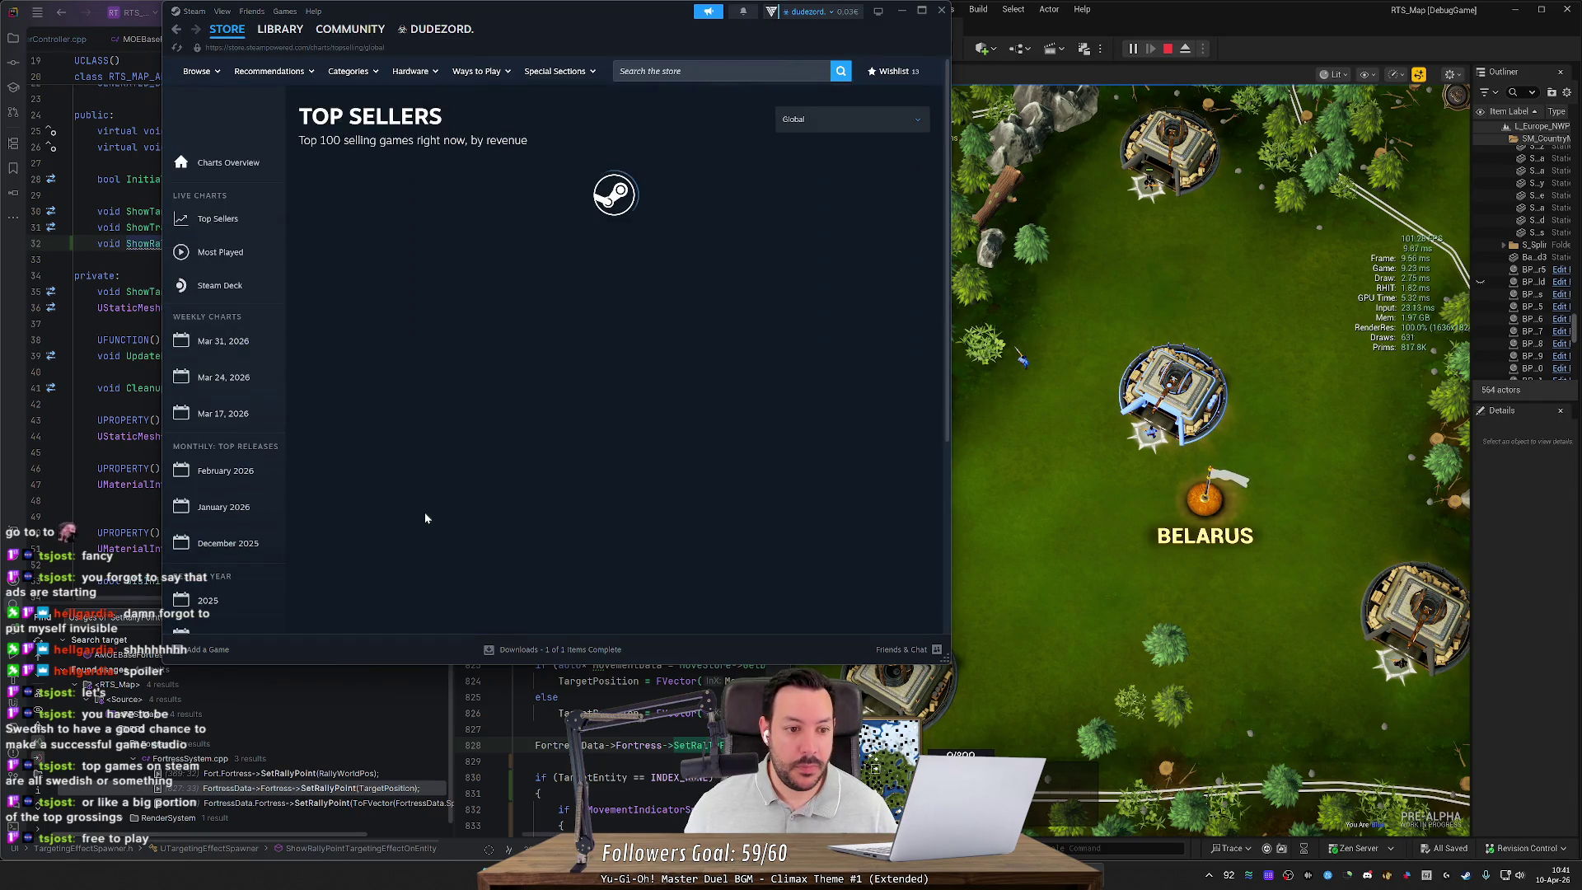
mouse_move(519, 352)
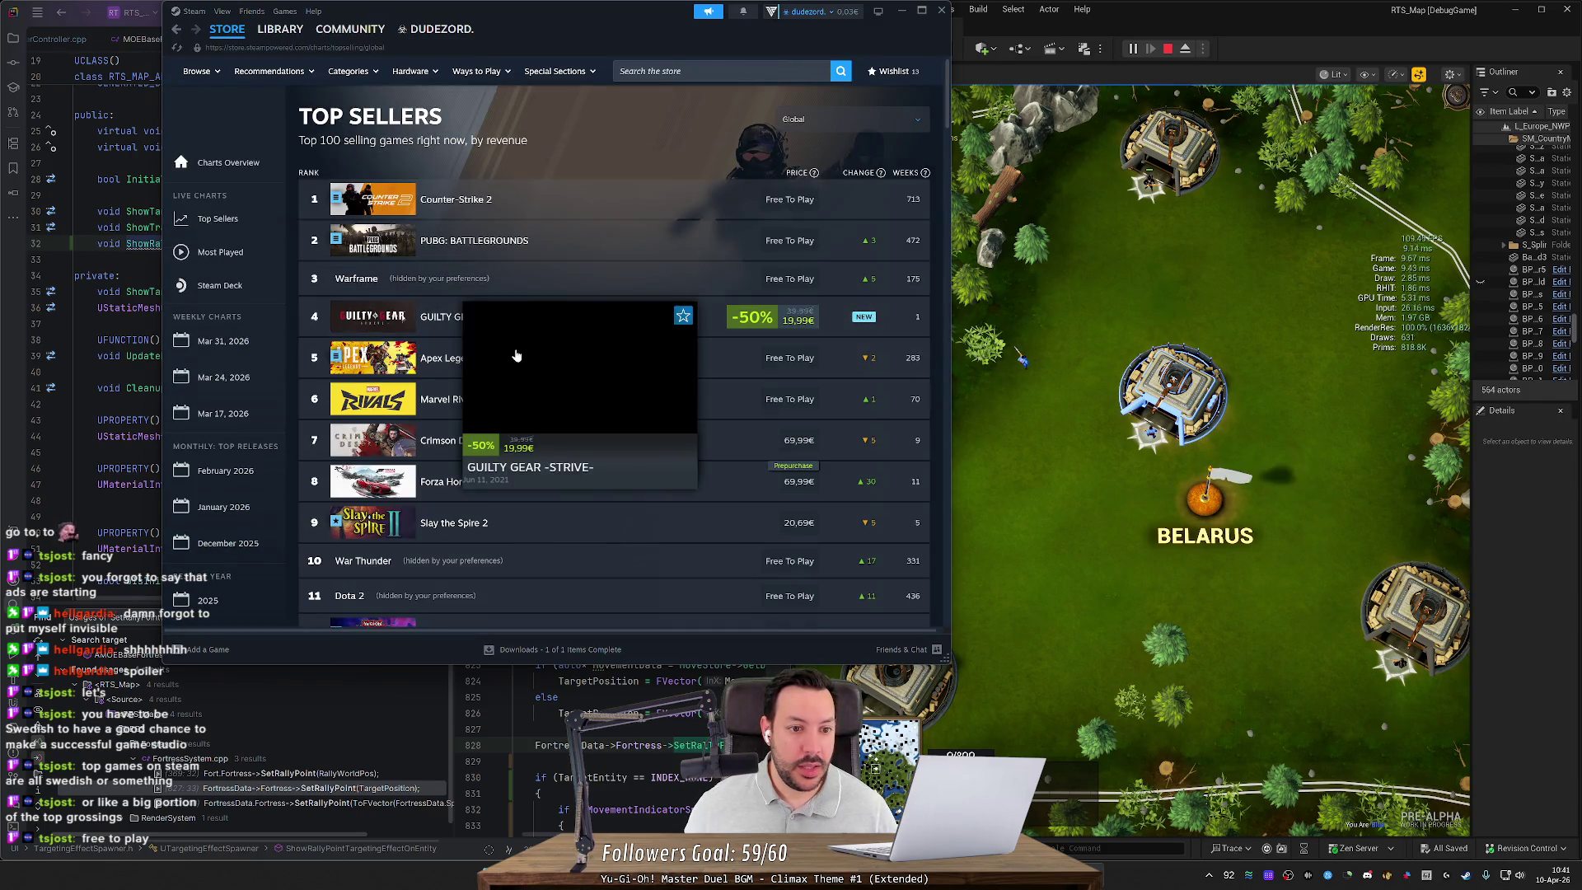
left_click(449, 359)
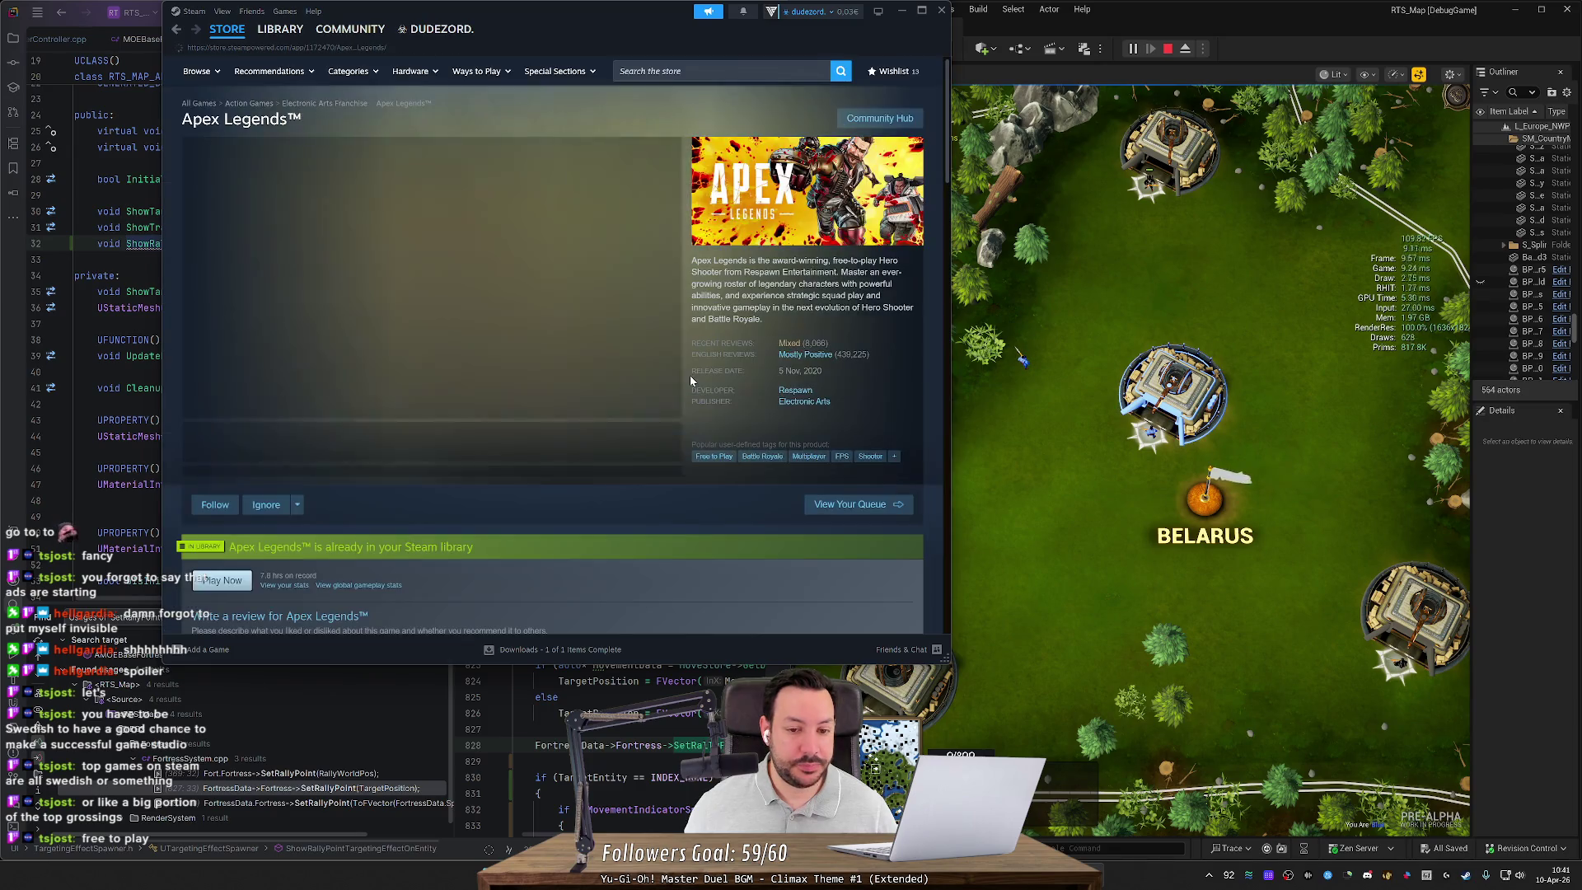
left_click(795, 391)
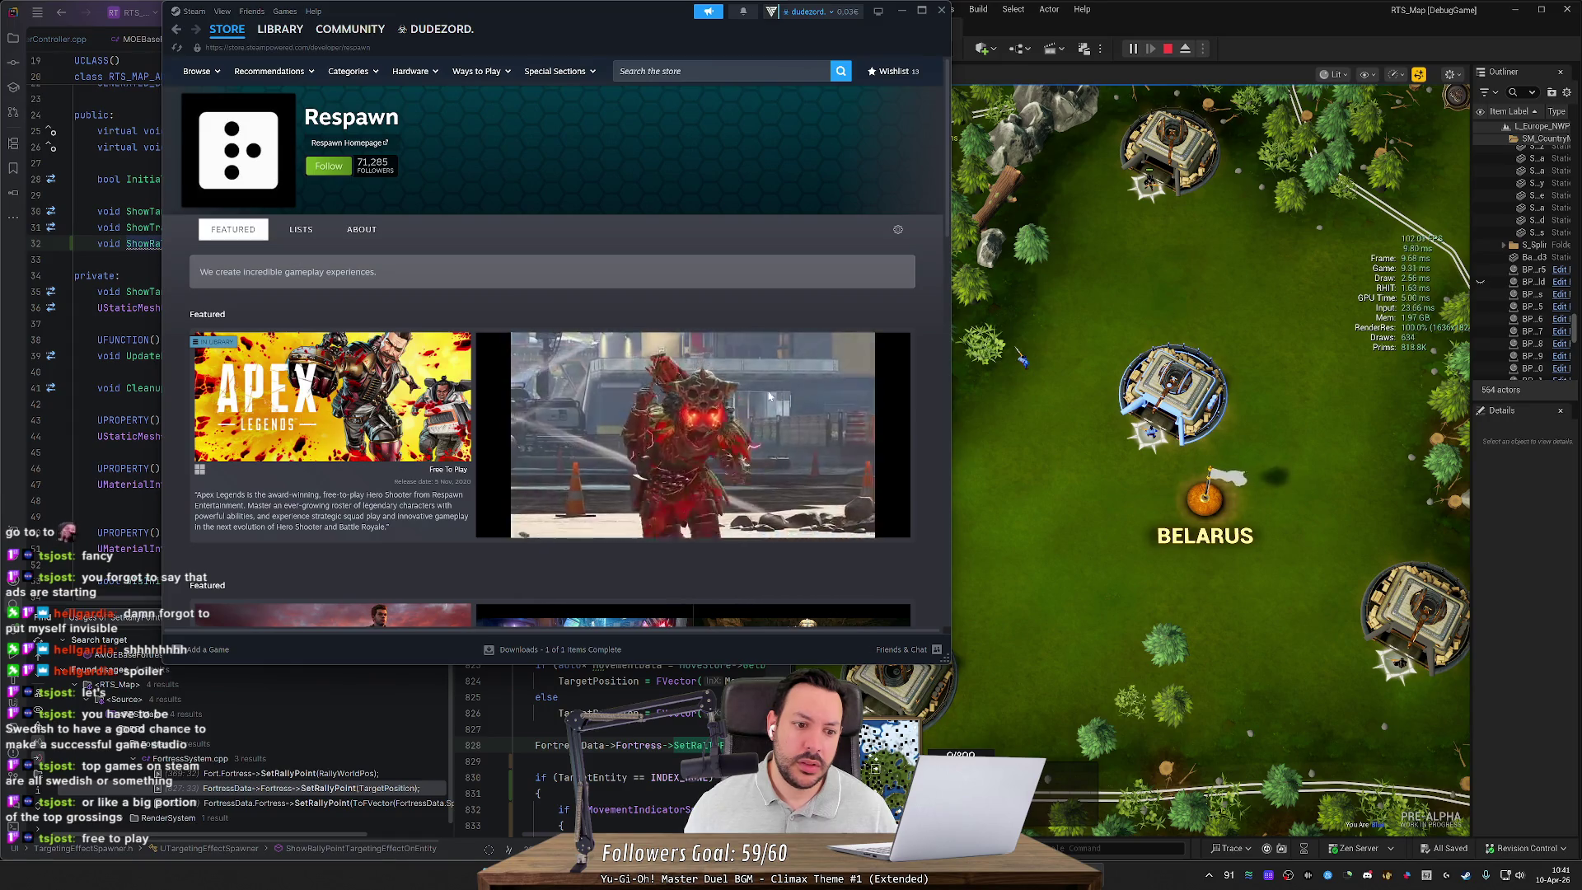
key("alt+Tab")
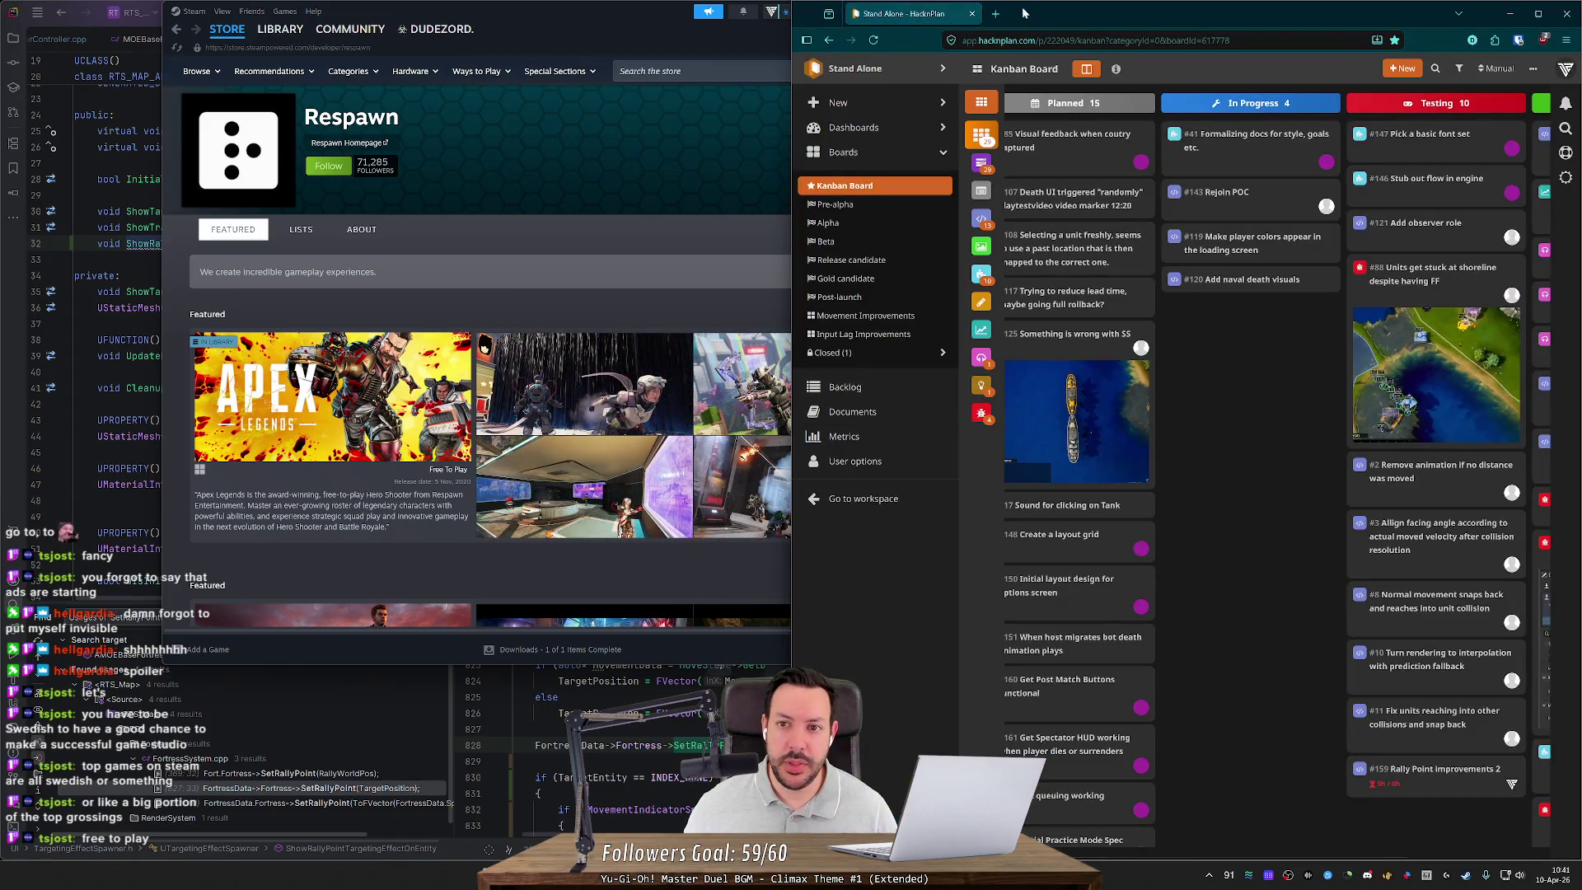
Step: Search Google for the Respawn game studio in a new tab, then close it
key("ctrl+t")
type("respawn game")
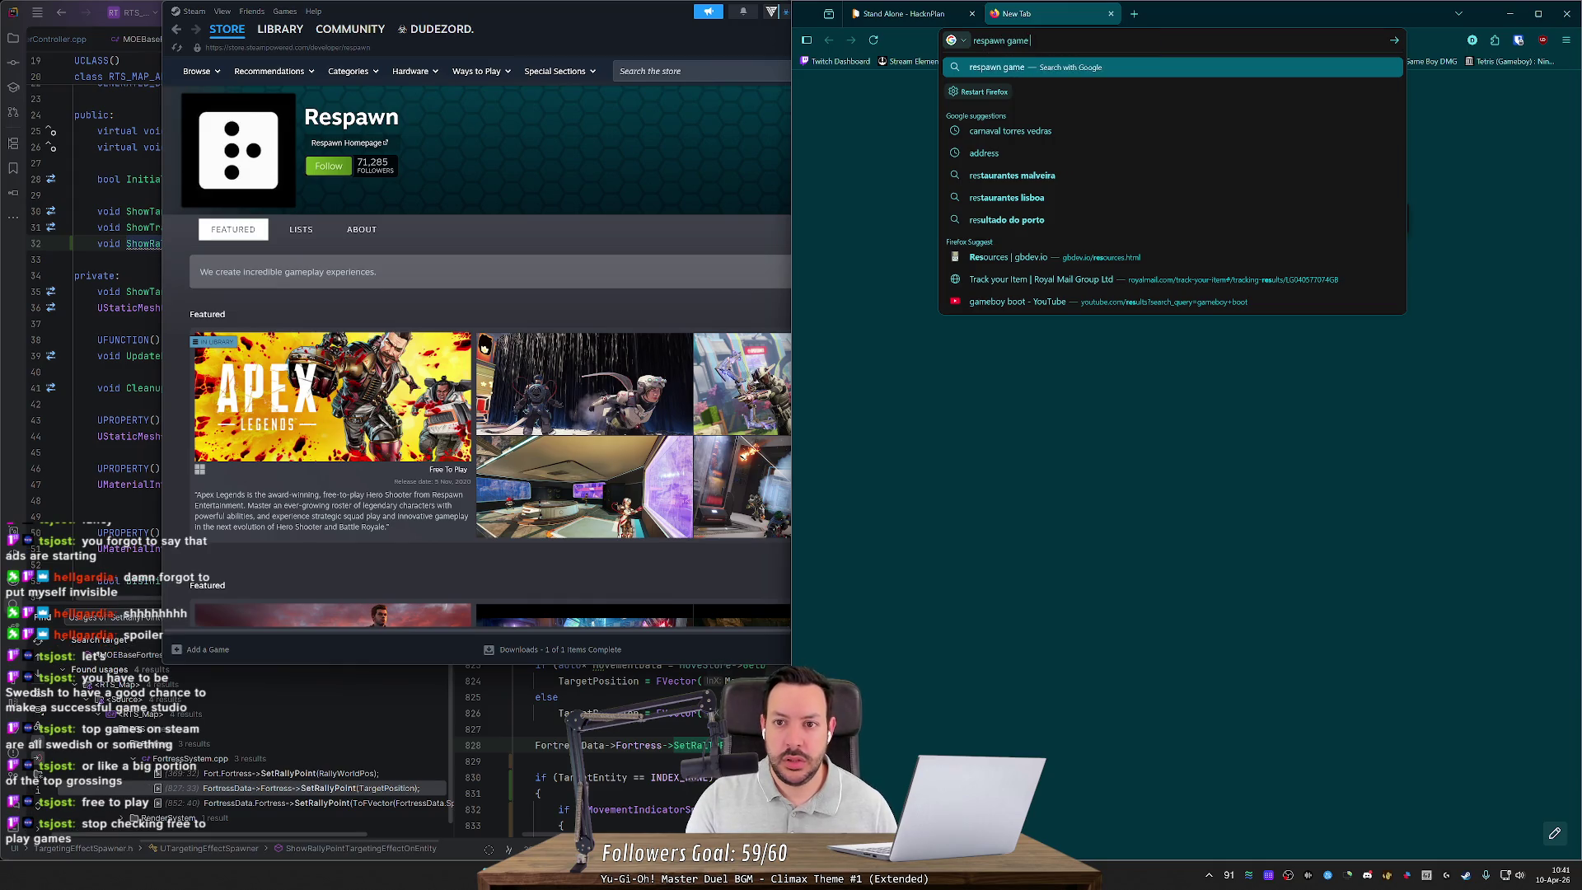
type(" studio")
key("Return")
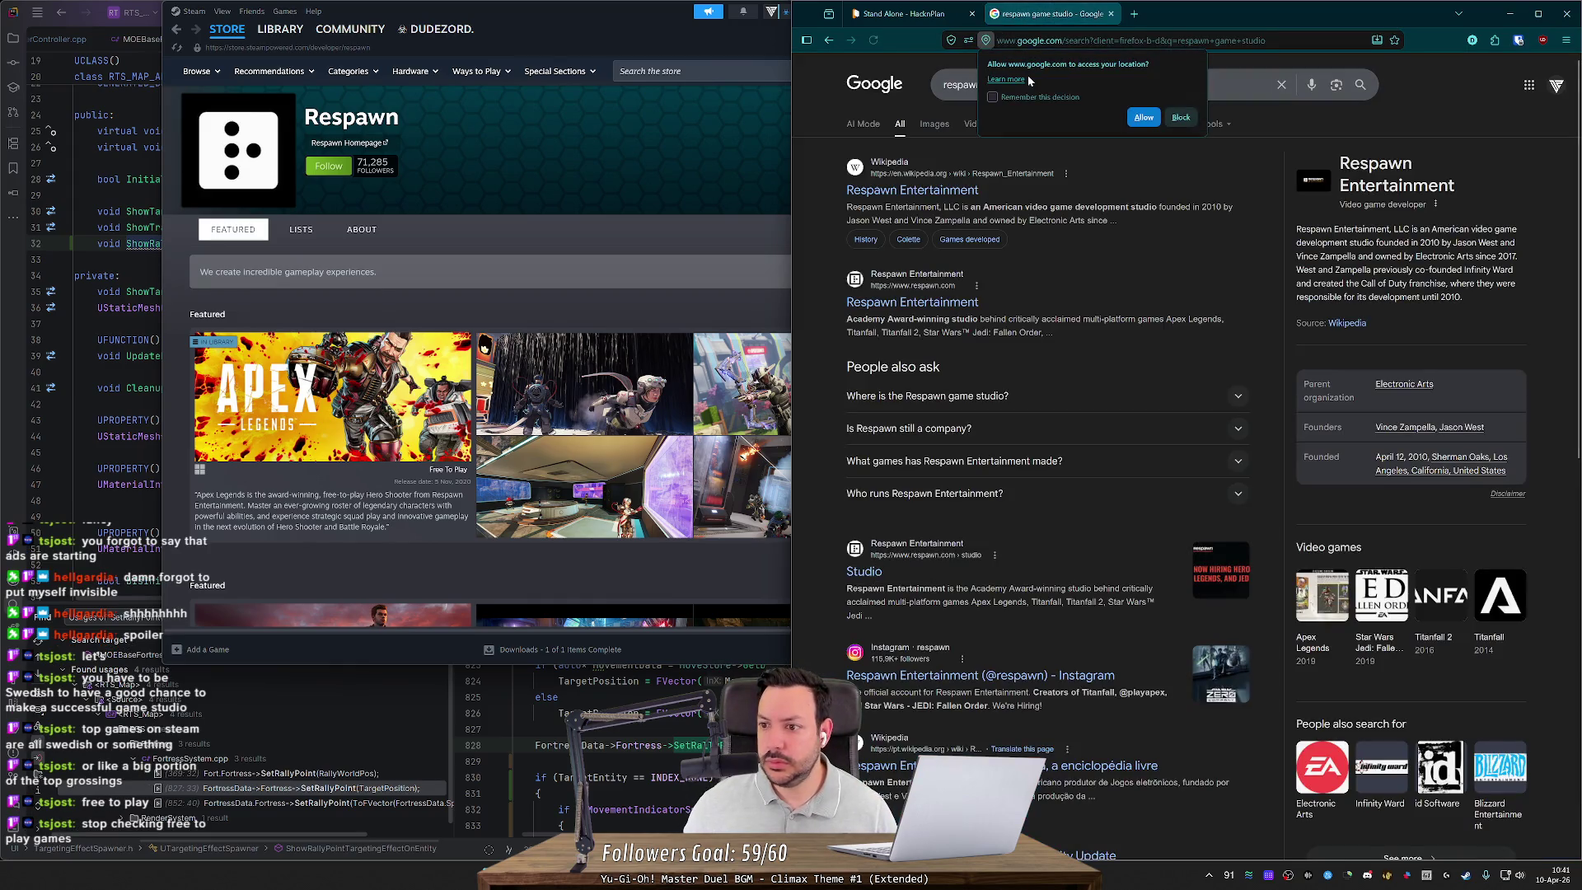
middle_click(1017, 20)
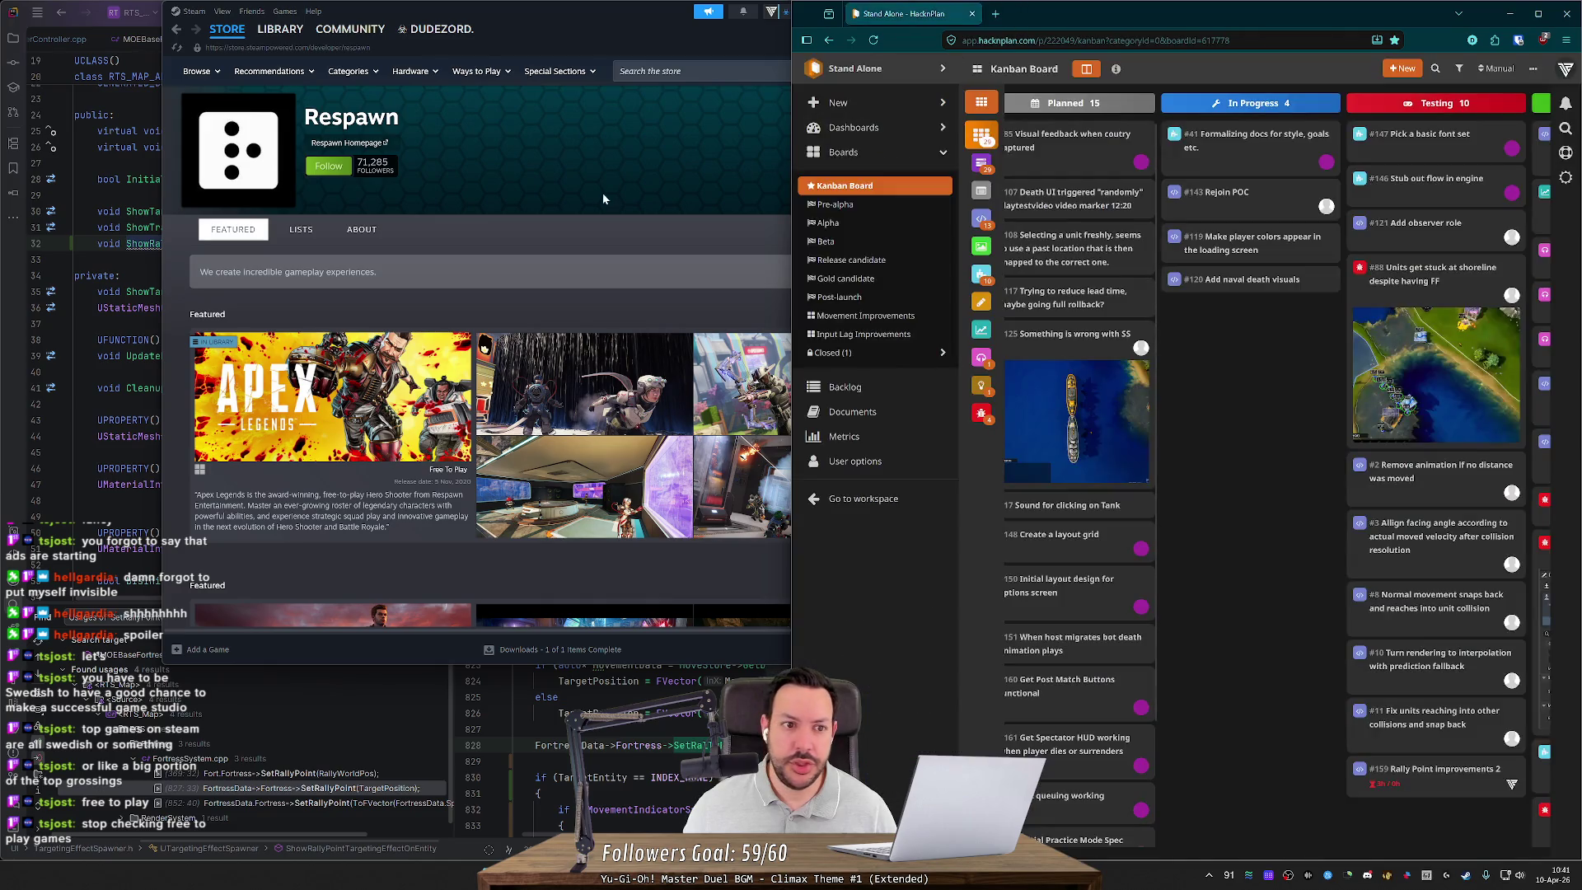
left_click(612, 176)
Step: Go back to the charts, open the top 100 sellers list, and open Crimson Desert
key("alt+Left")
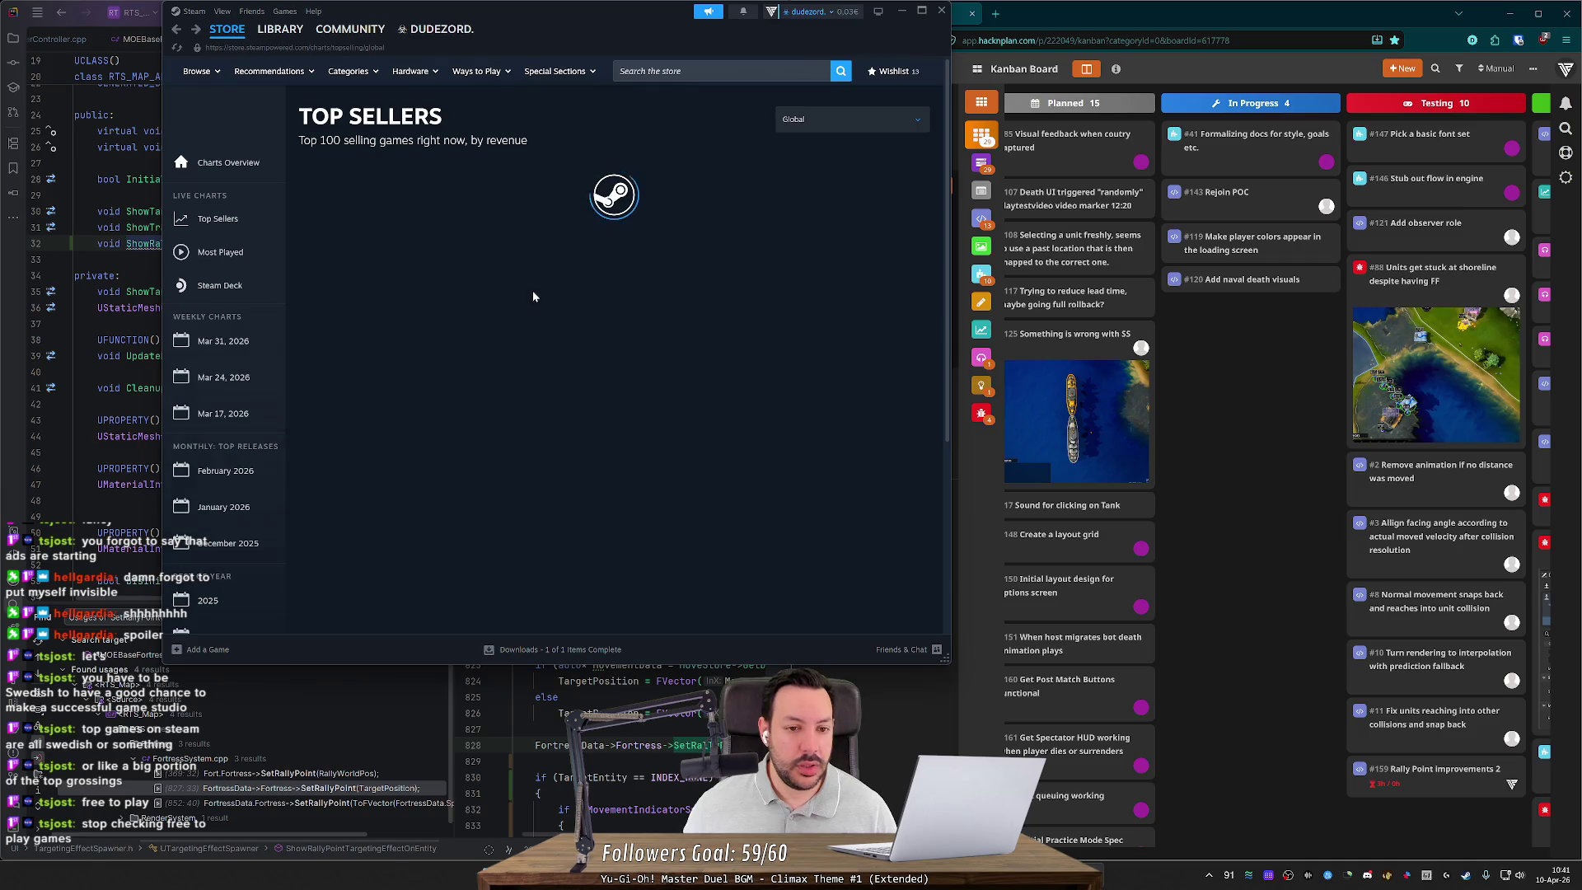
key("alt+Left")
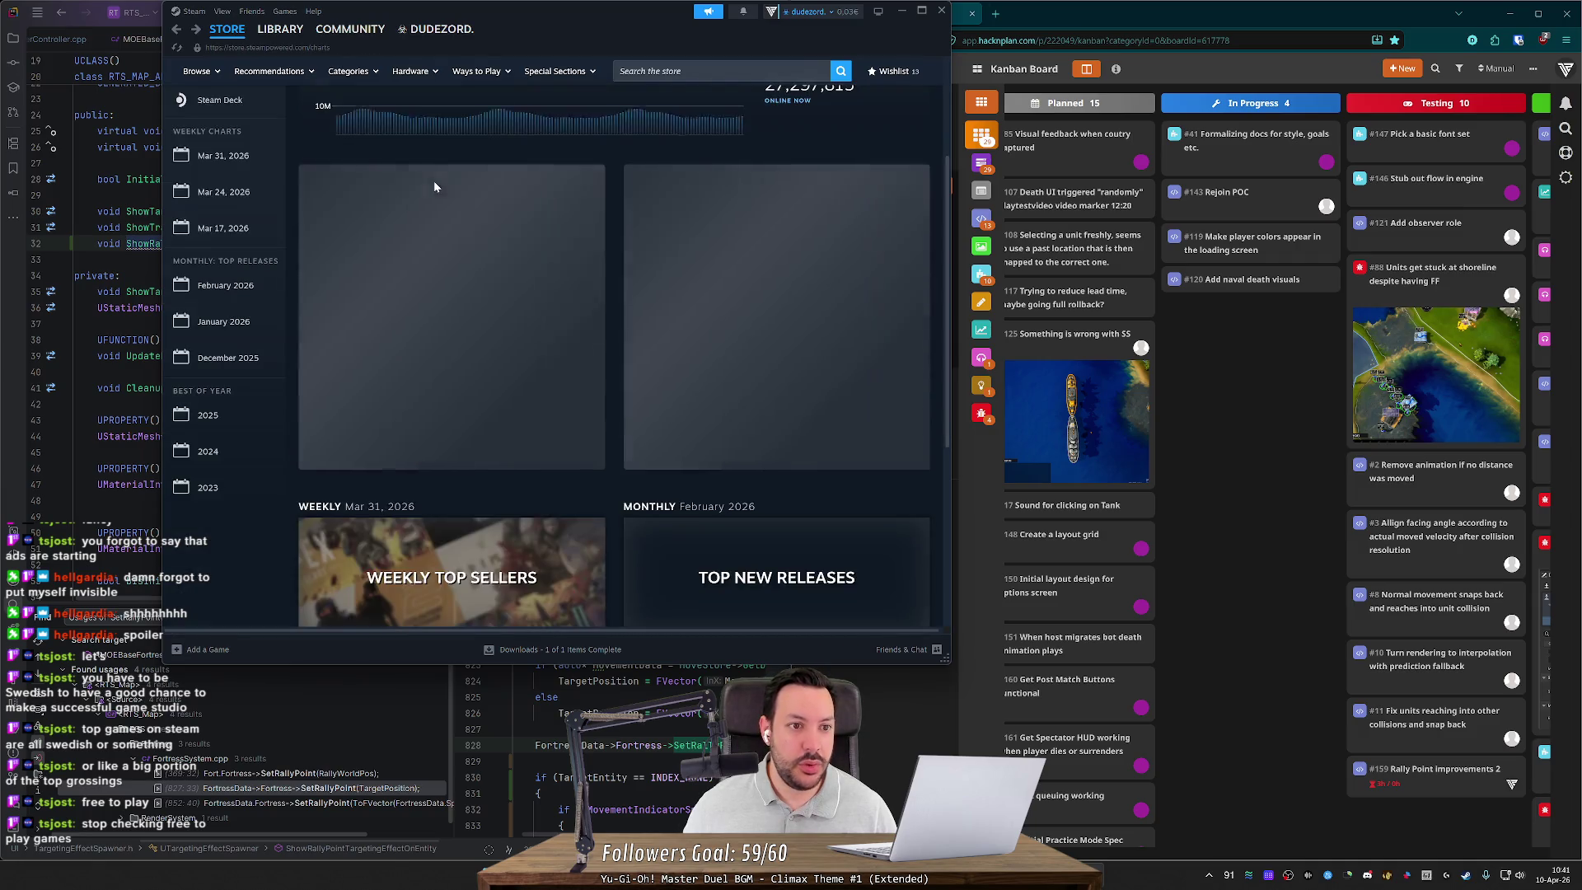
left_click(450, 517)
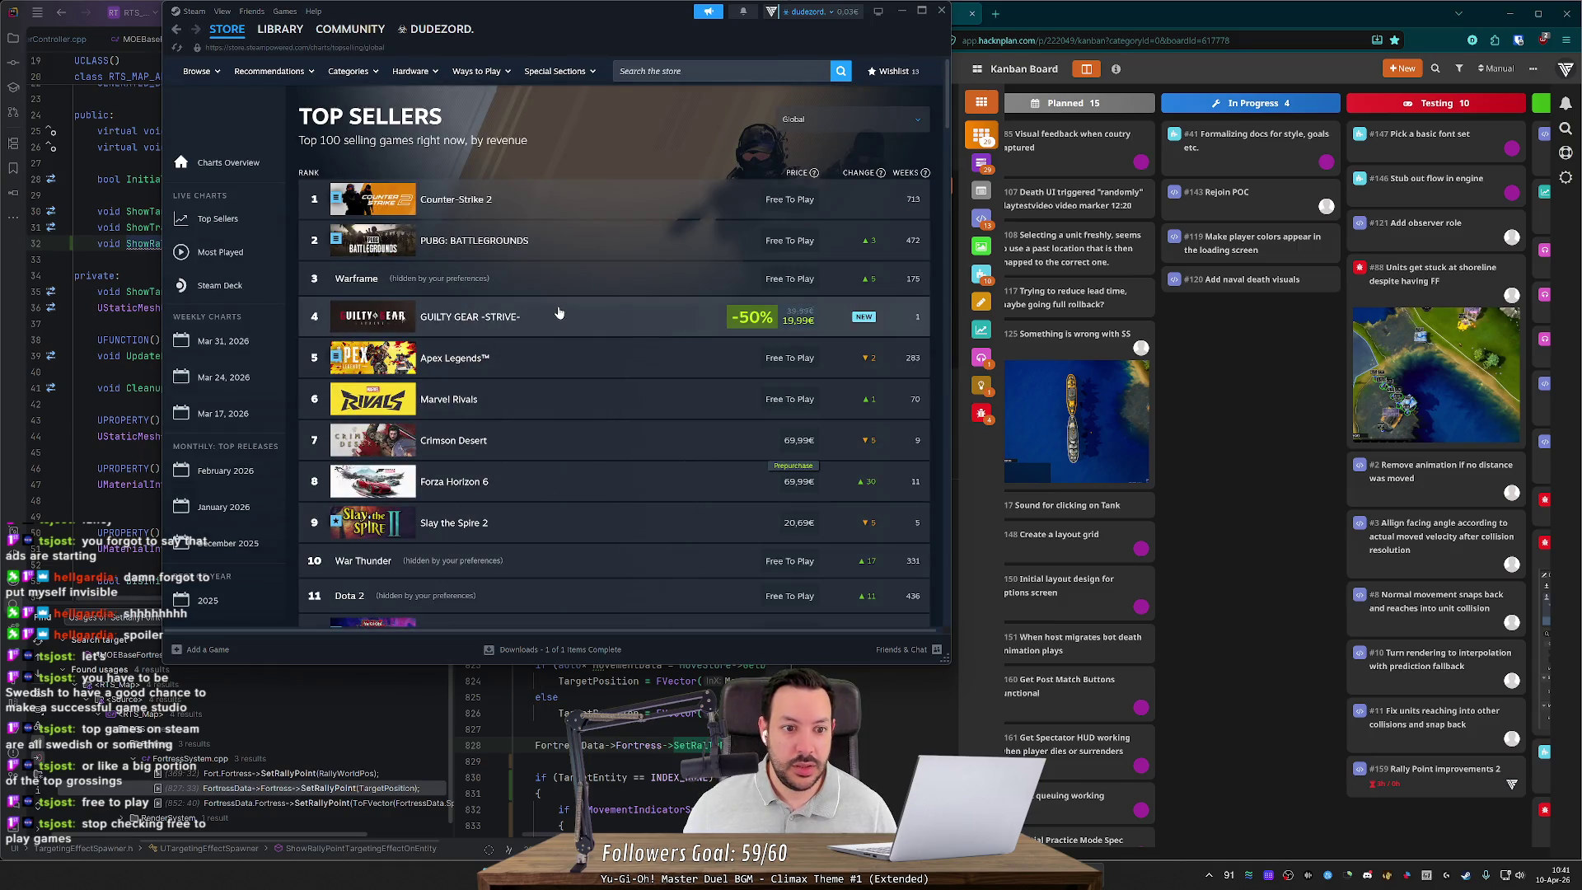
left_click(600, 448)
Step: Search Google for 'pearel abyss', then return Steam to the Top Sellers chart
type("pearel abyss")
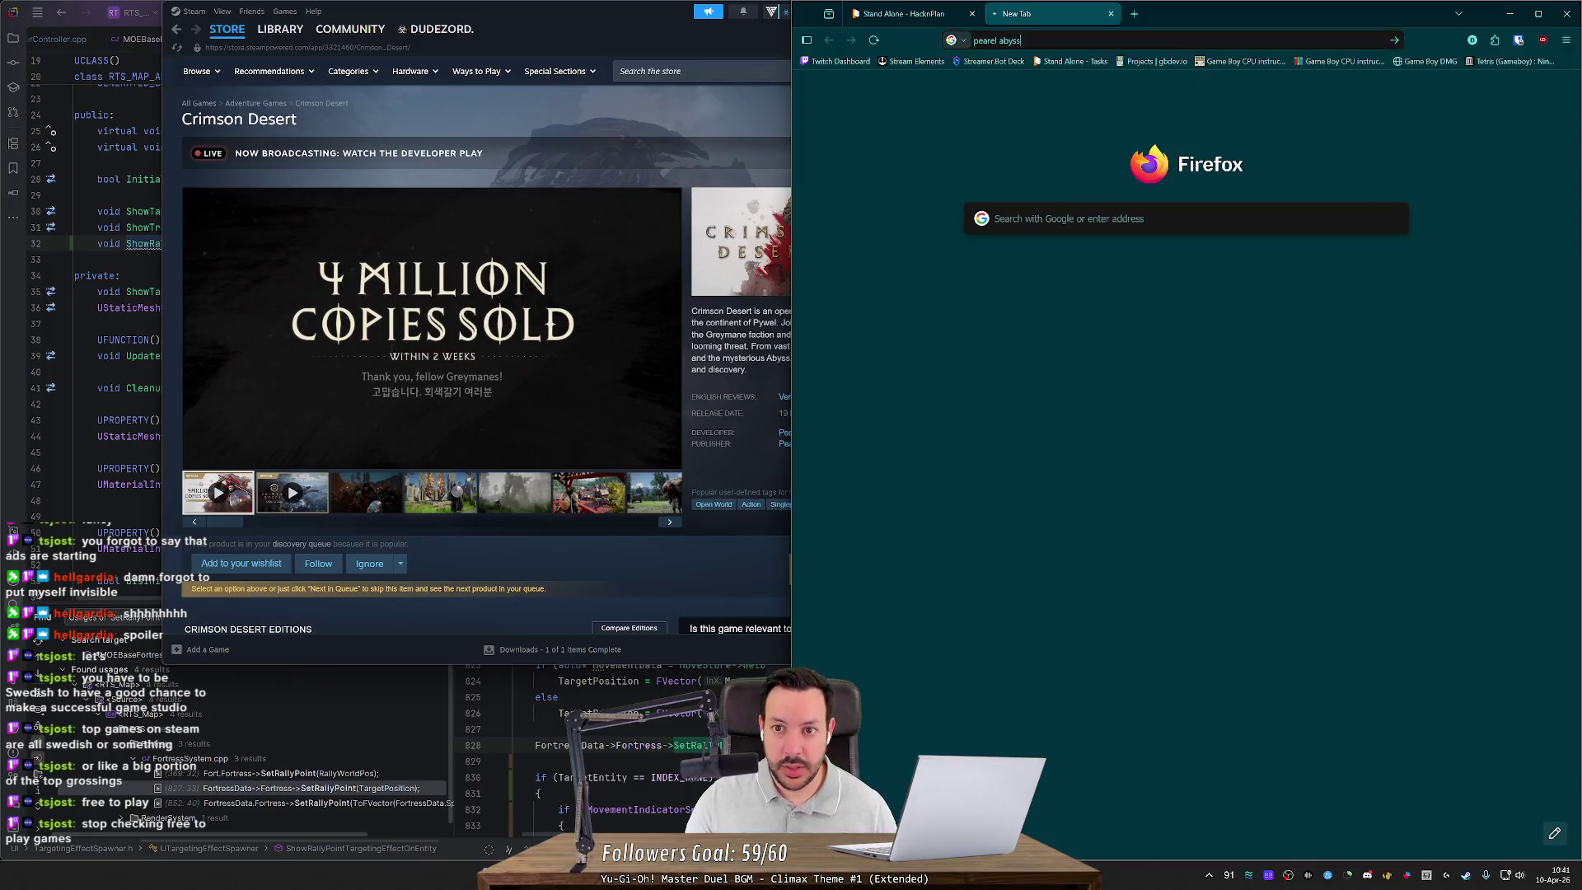
key("Return")
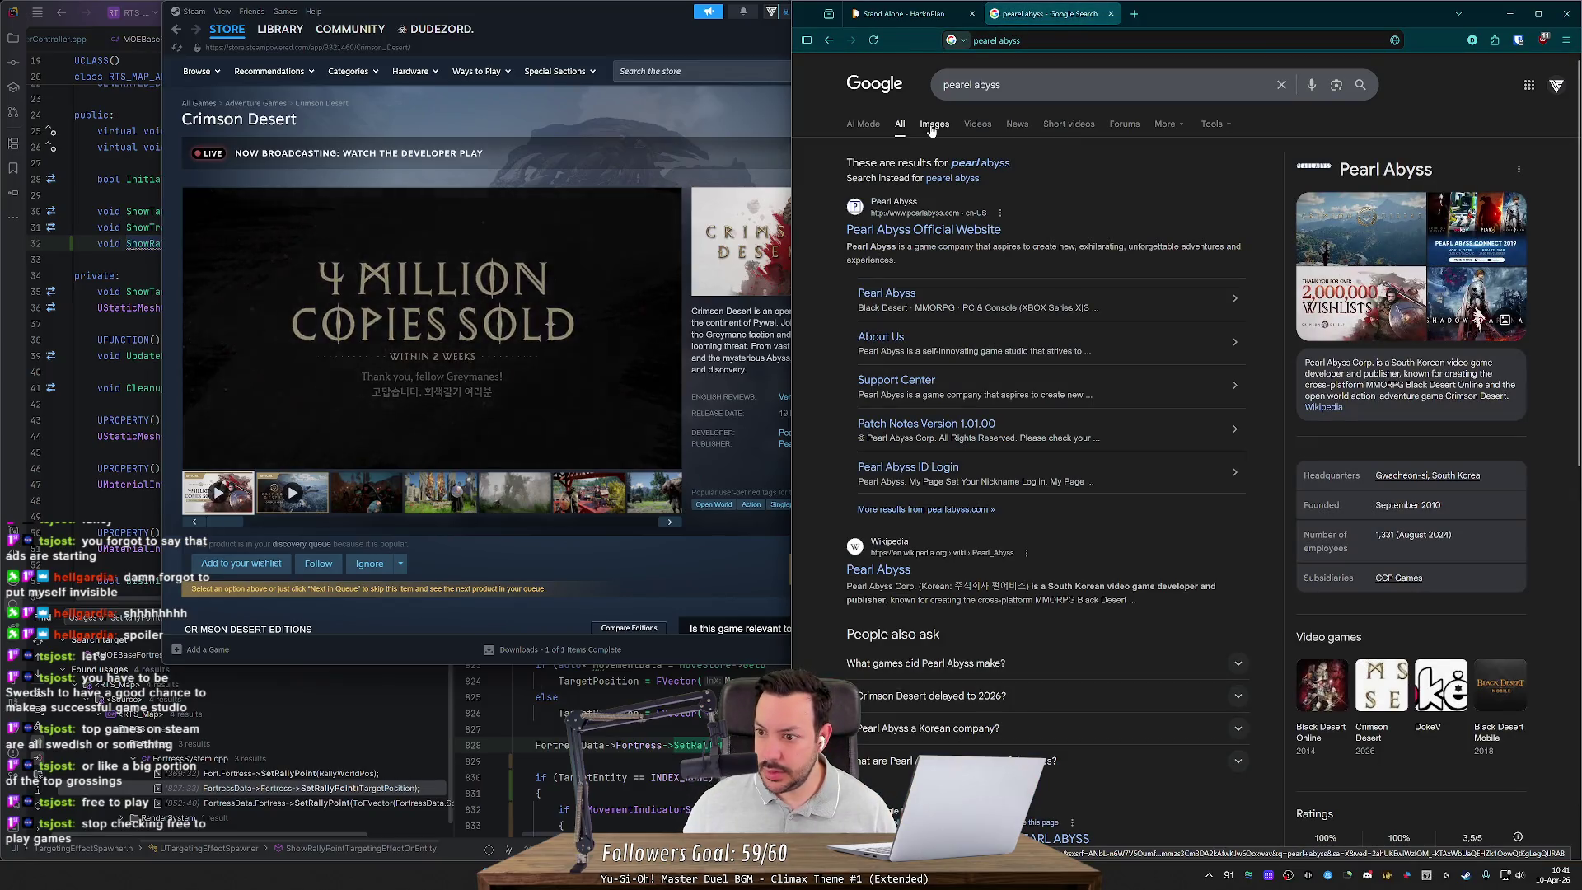
left_click(514, 122)
key("alt+Left")
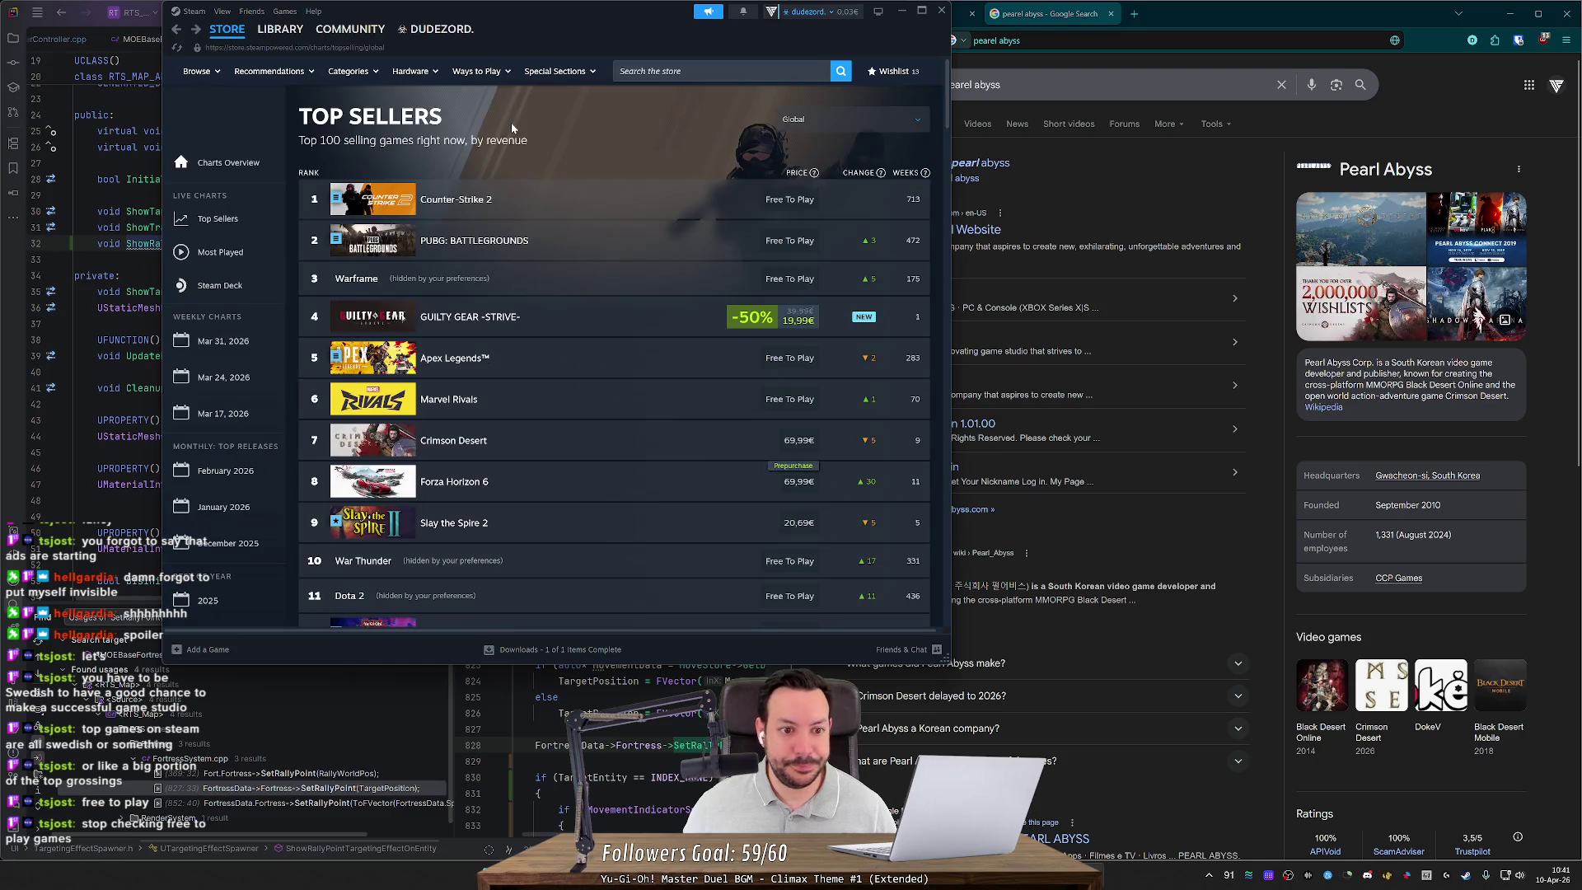
Step: Open the Forza Horizon 6 store page and search Google for 'playground games'
left_click(492, 488)
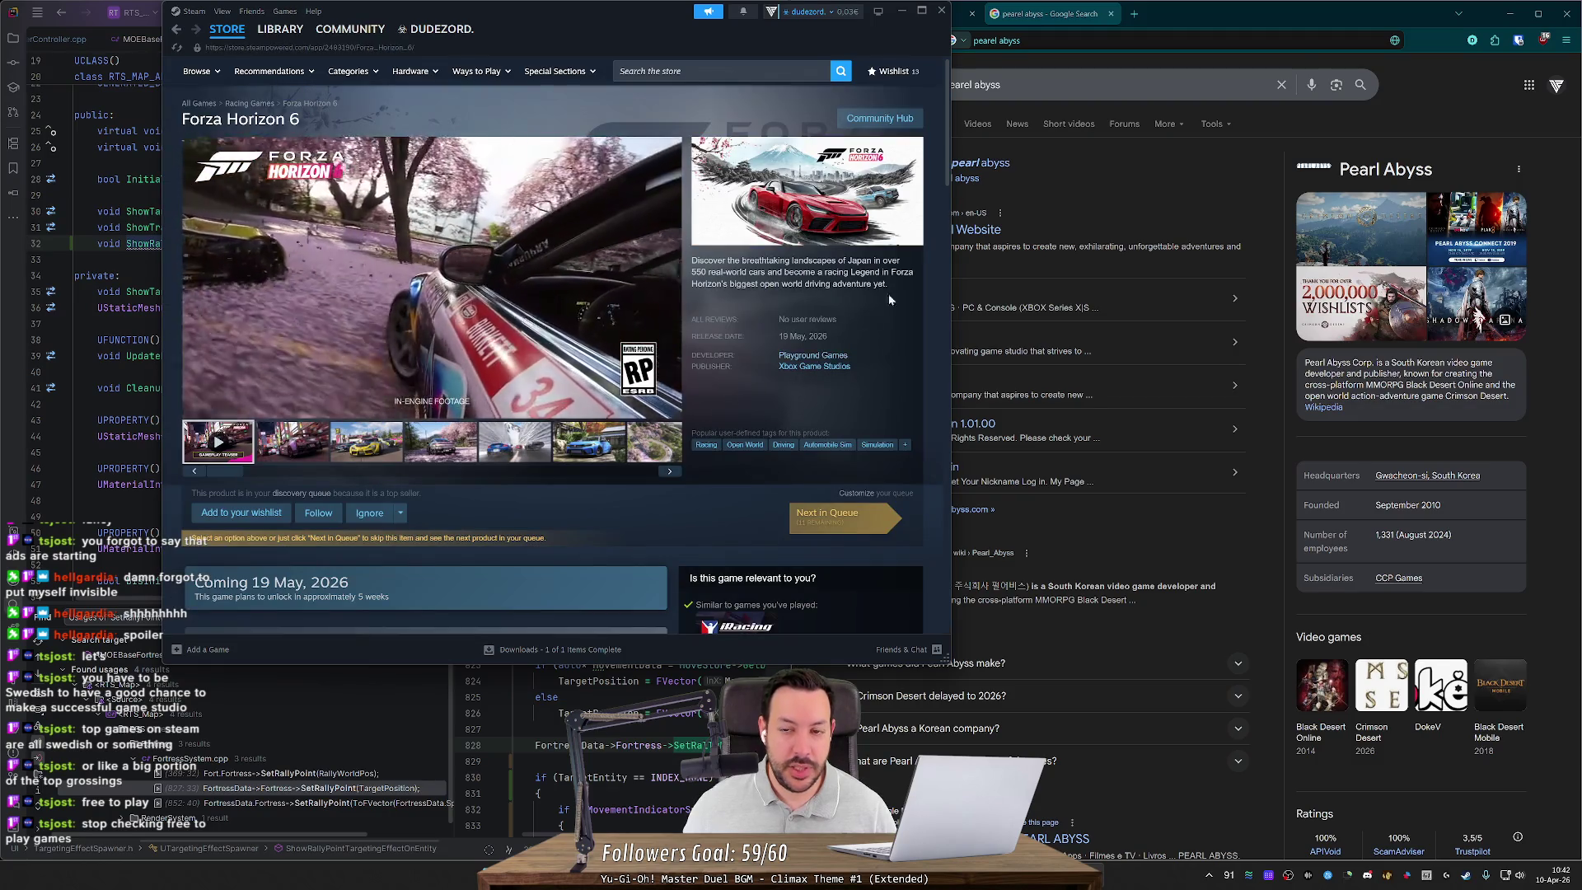
left_click(1030, 84)
key("ctrl+a")
type("pla")
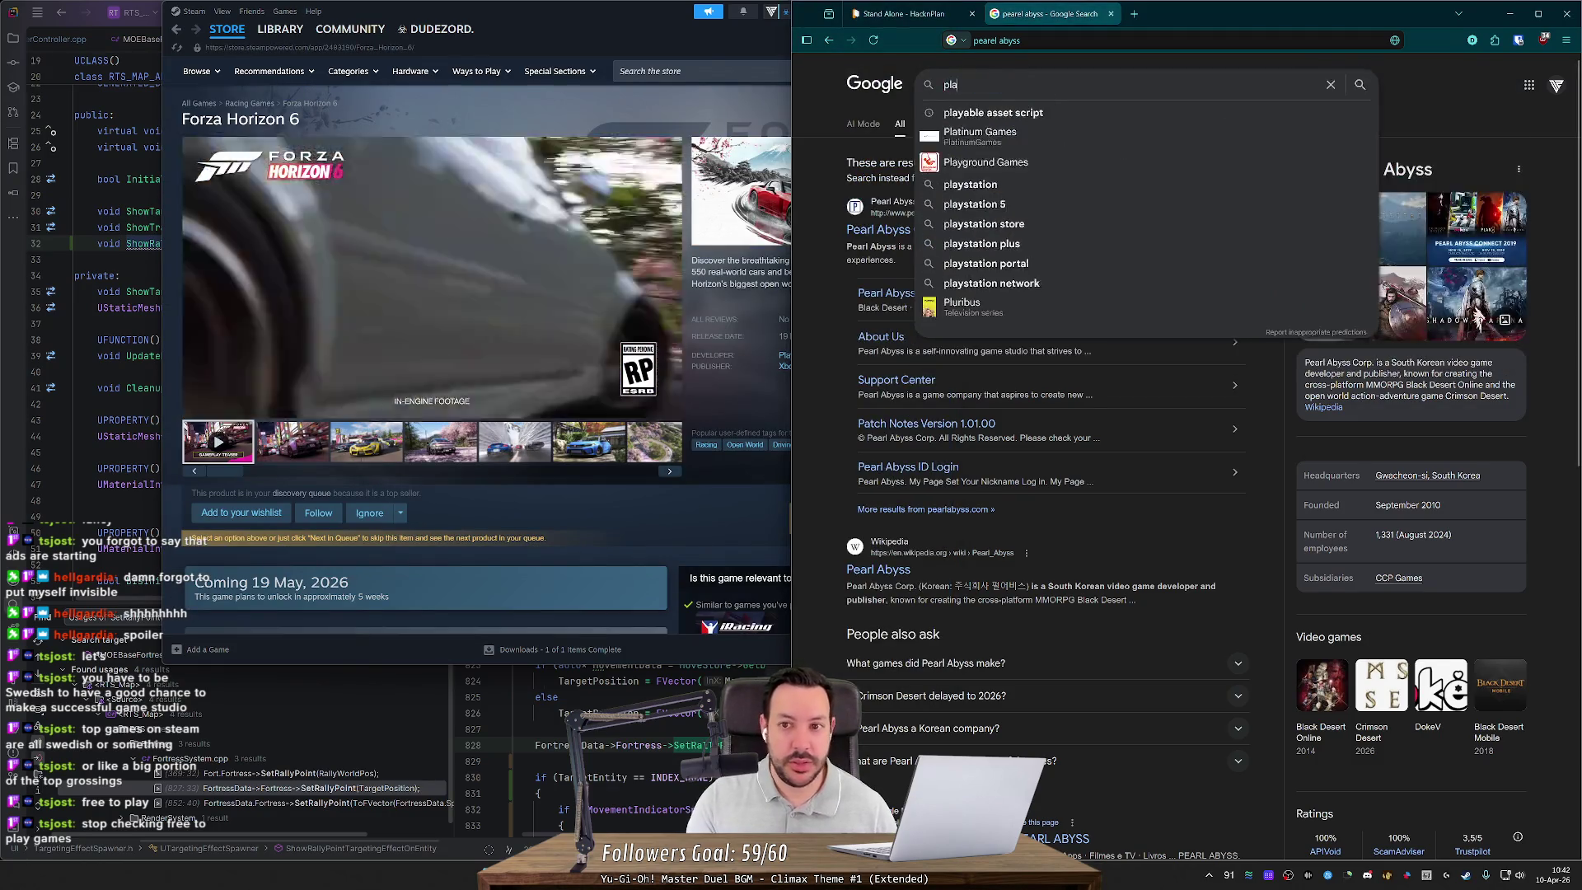
type("yground games")
key("Return")
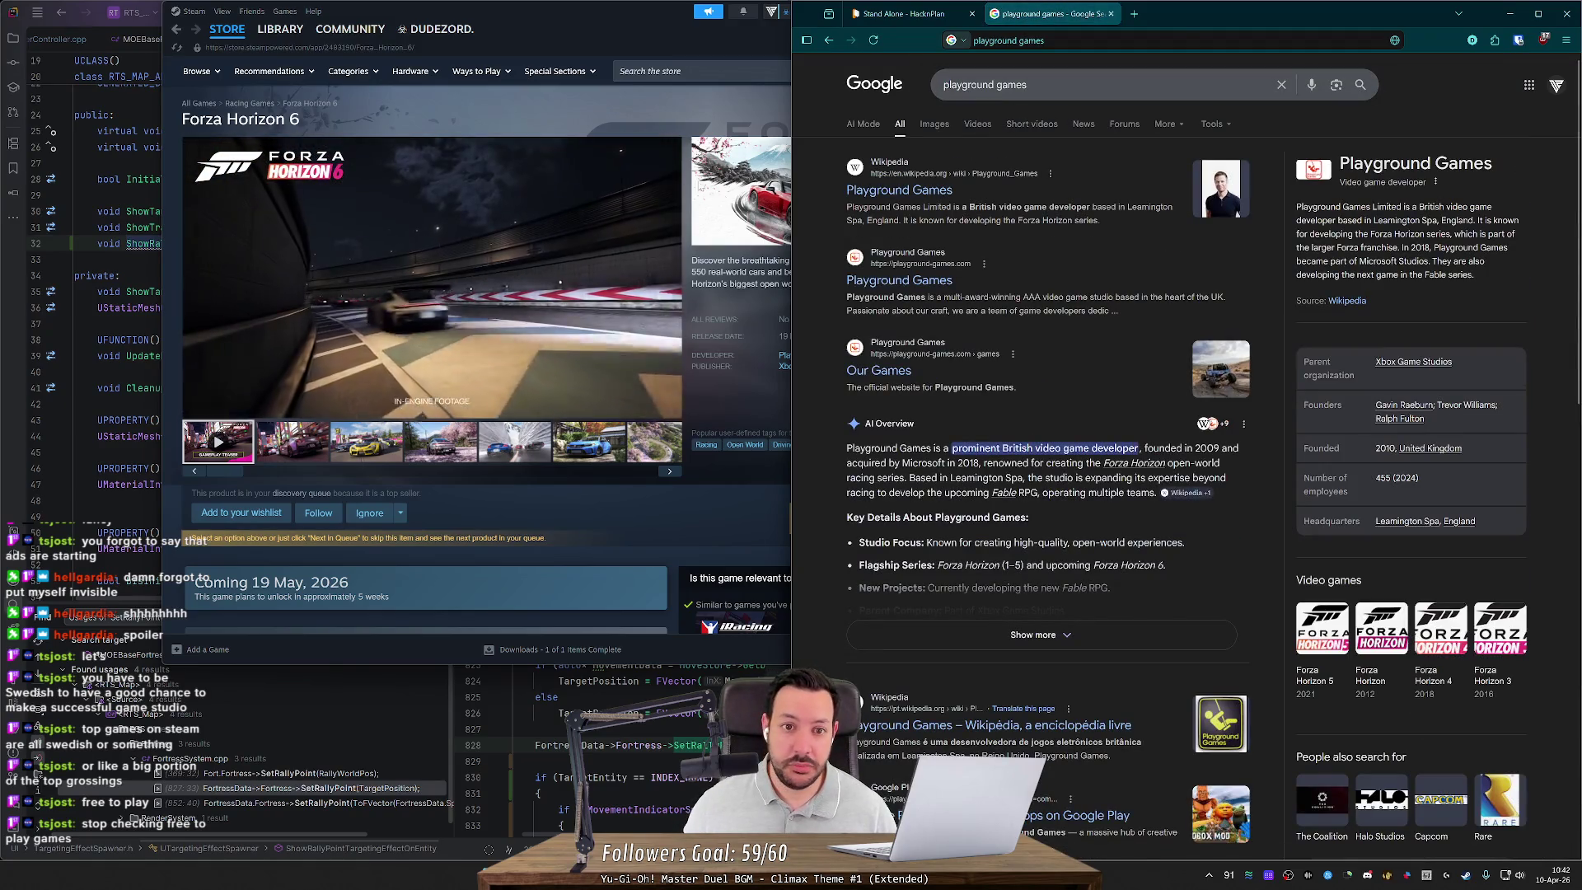
Step: Return to Steam Top Sellers, open Slay the Spire 2, then its developer Mega Crit Games
left_click(719, 195)
key("alt+Left")
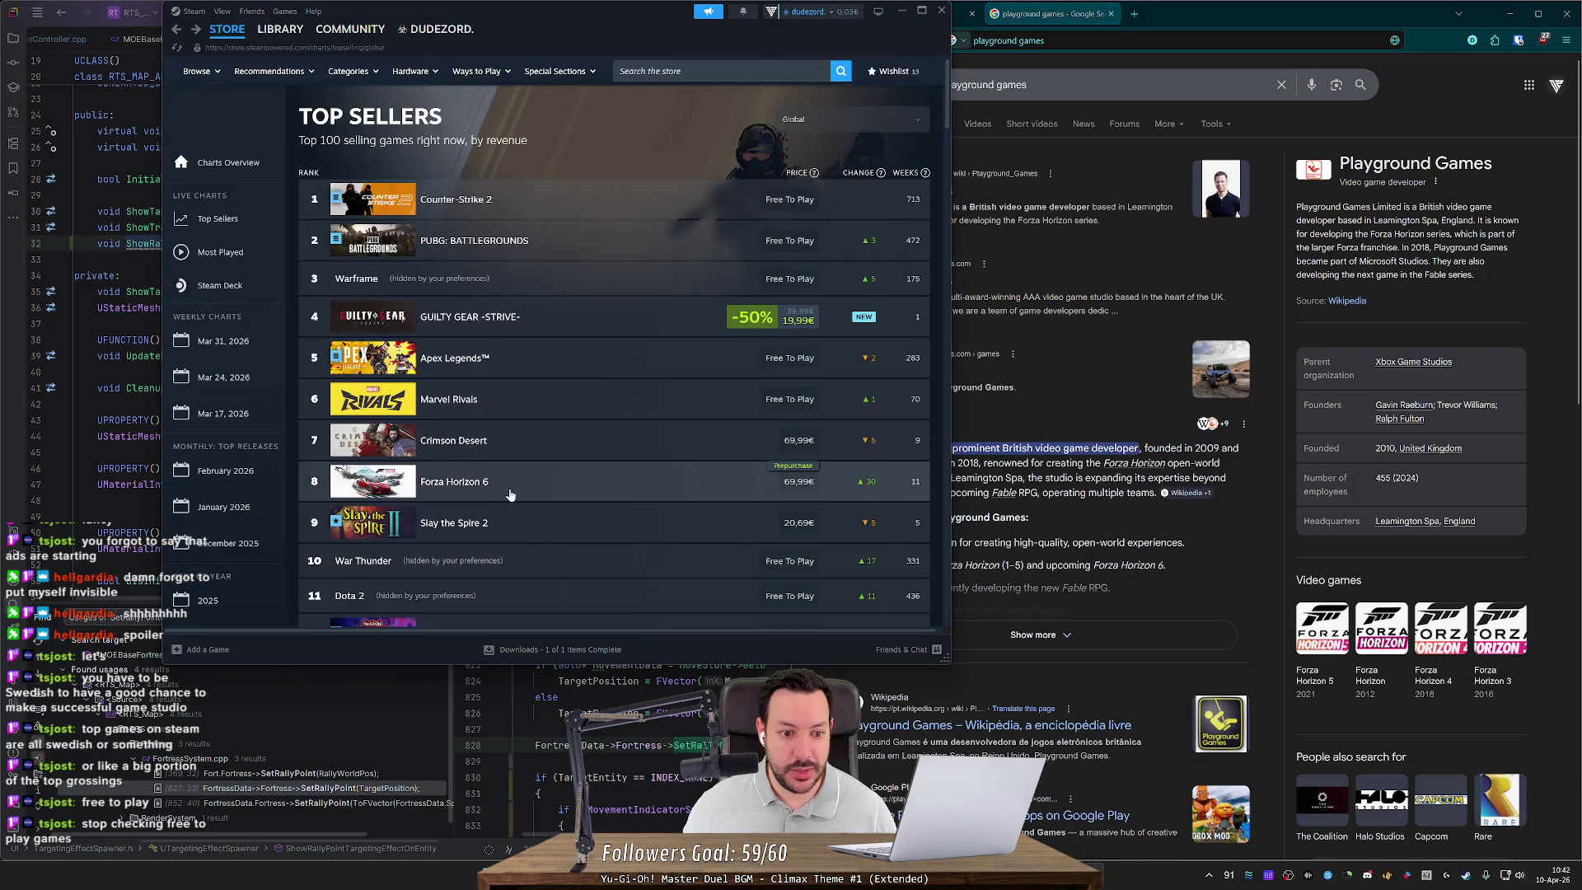
scroll(510, 494, "down", 3)
left_click(483, 401)
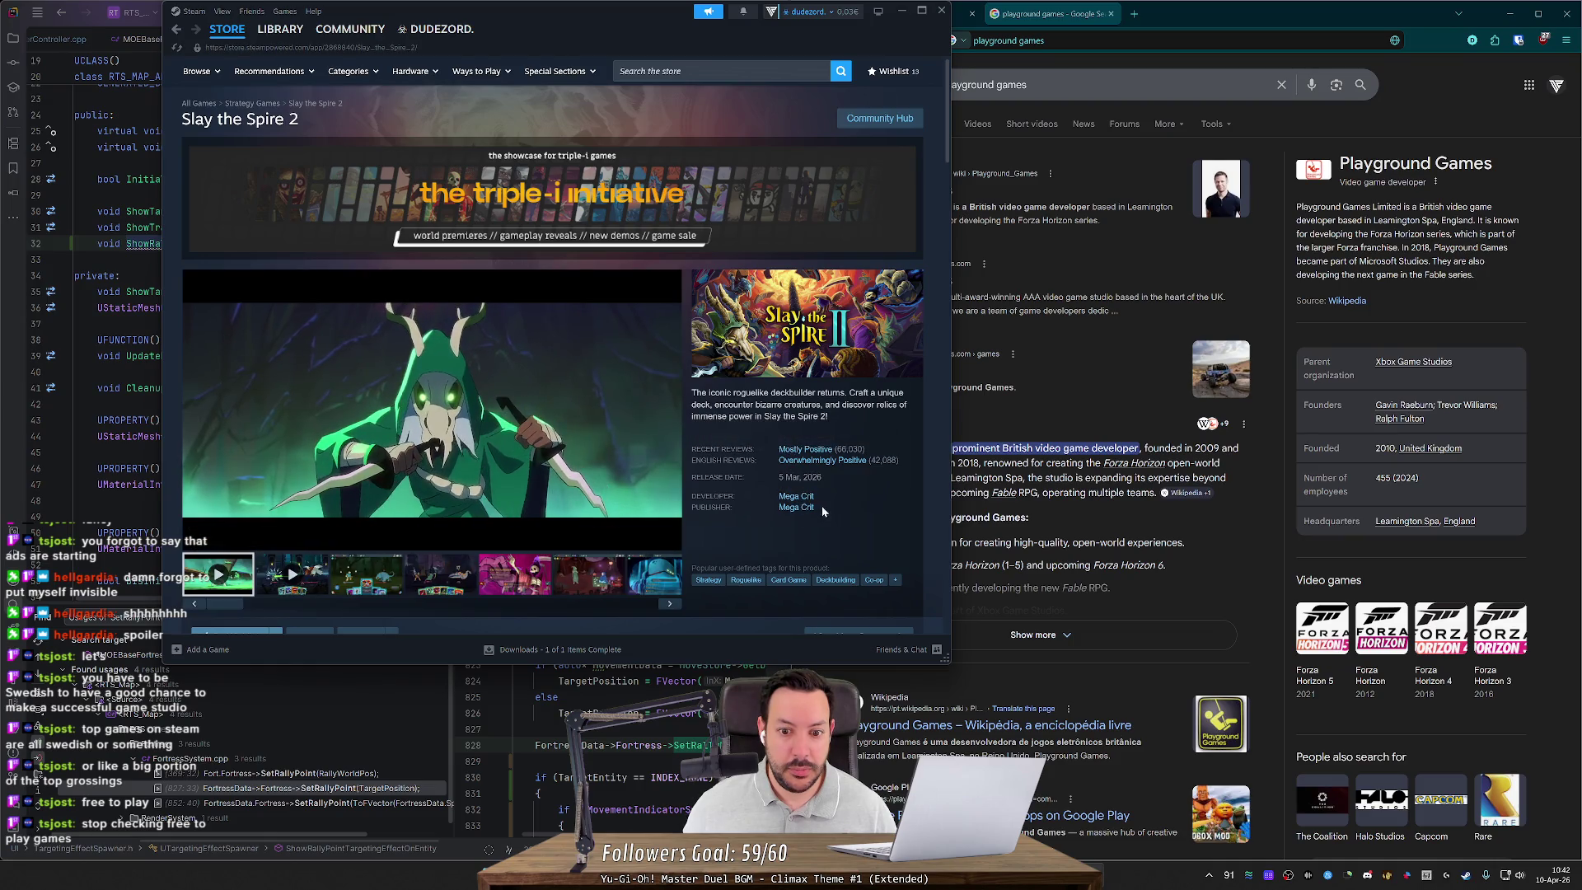
left_click(796, 496)
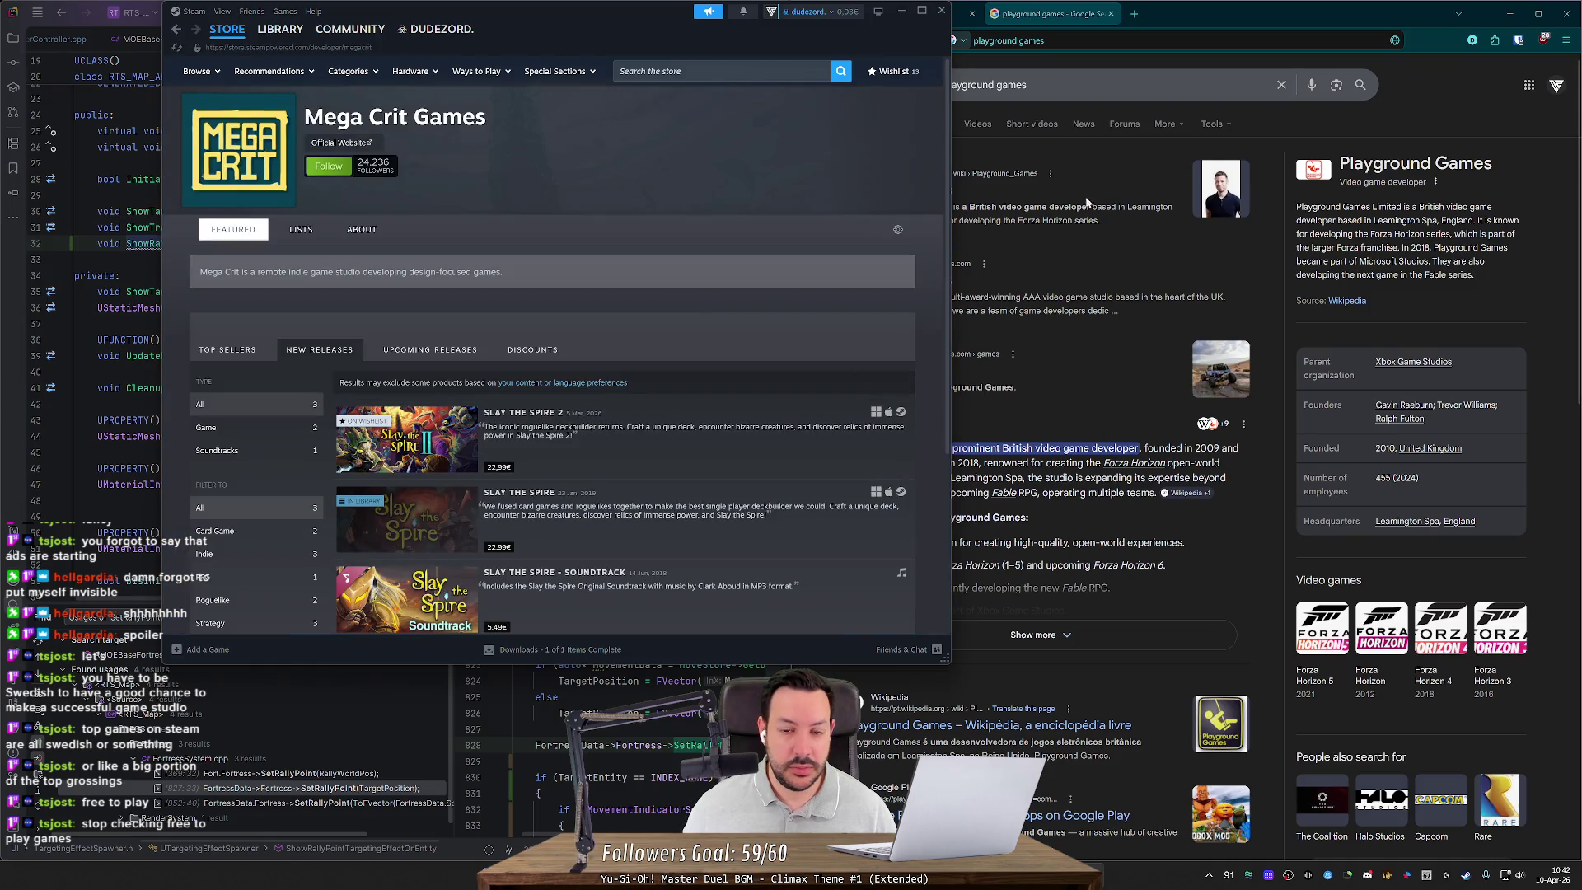
Step: Search Google for 'mega crit' and look over the first result's description
left_click(1096, 85)
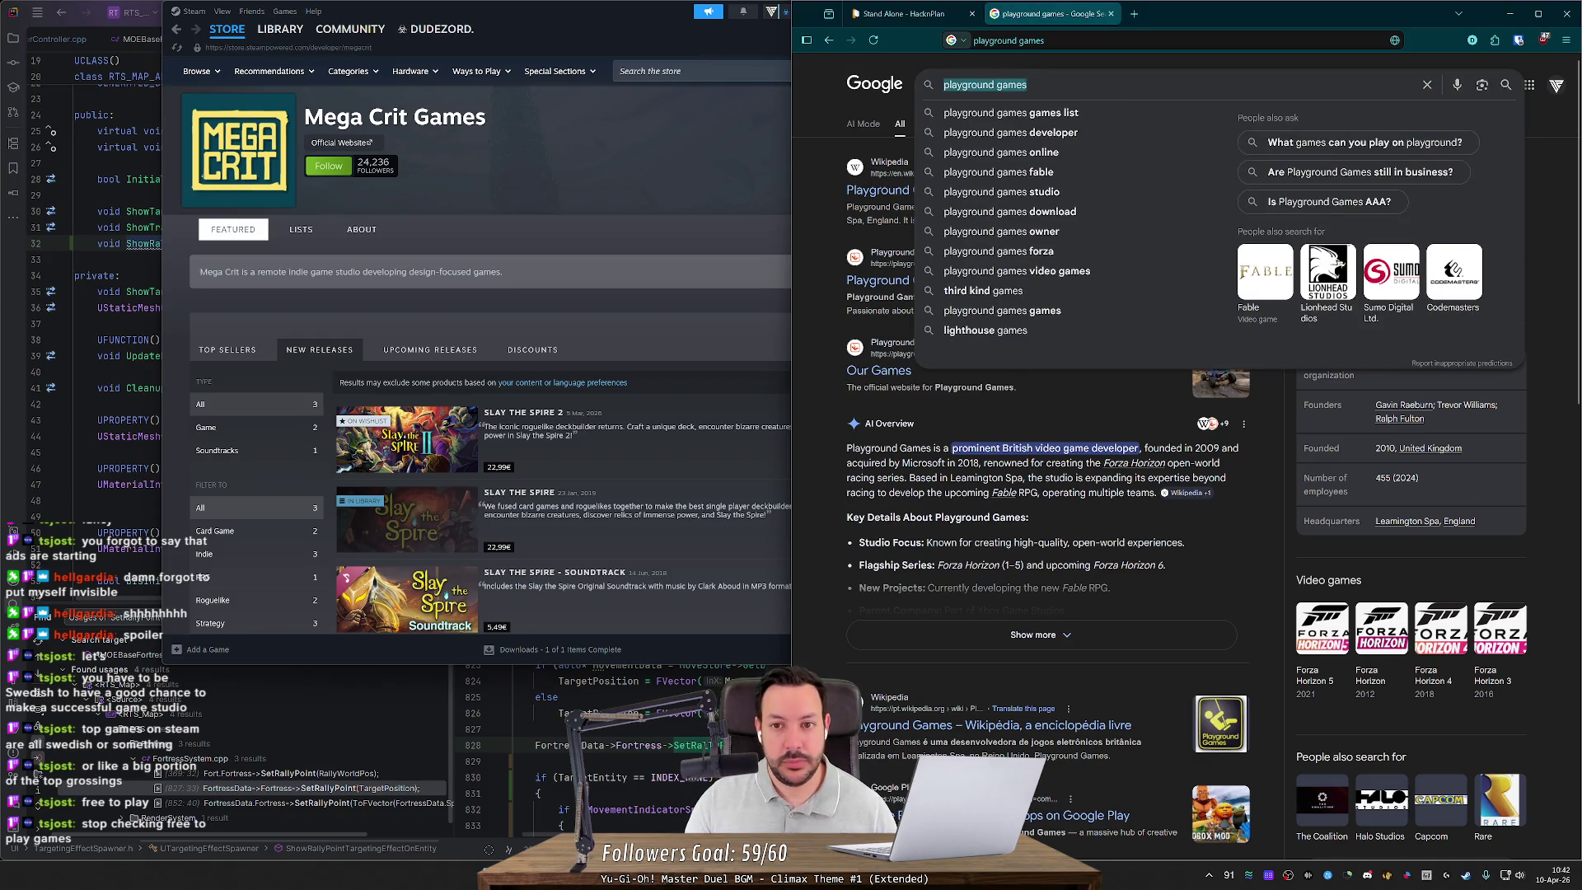
type("mega crit")
key("Return")
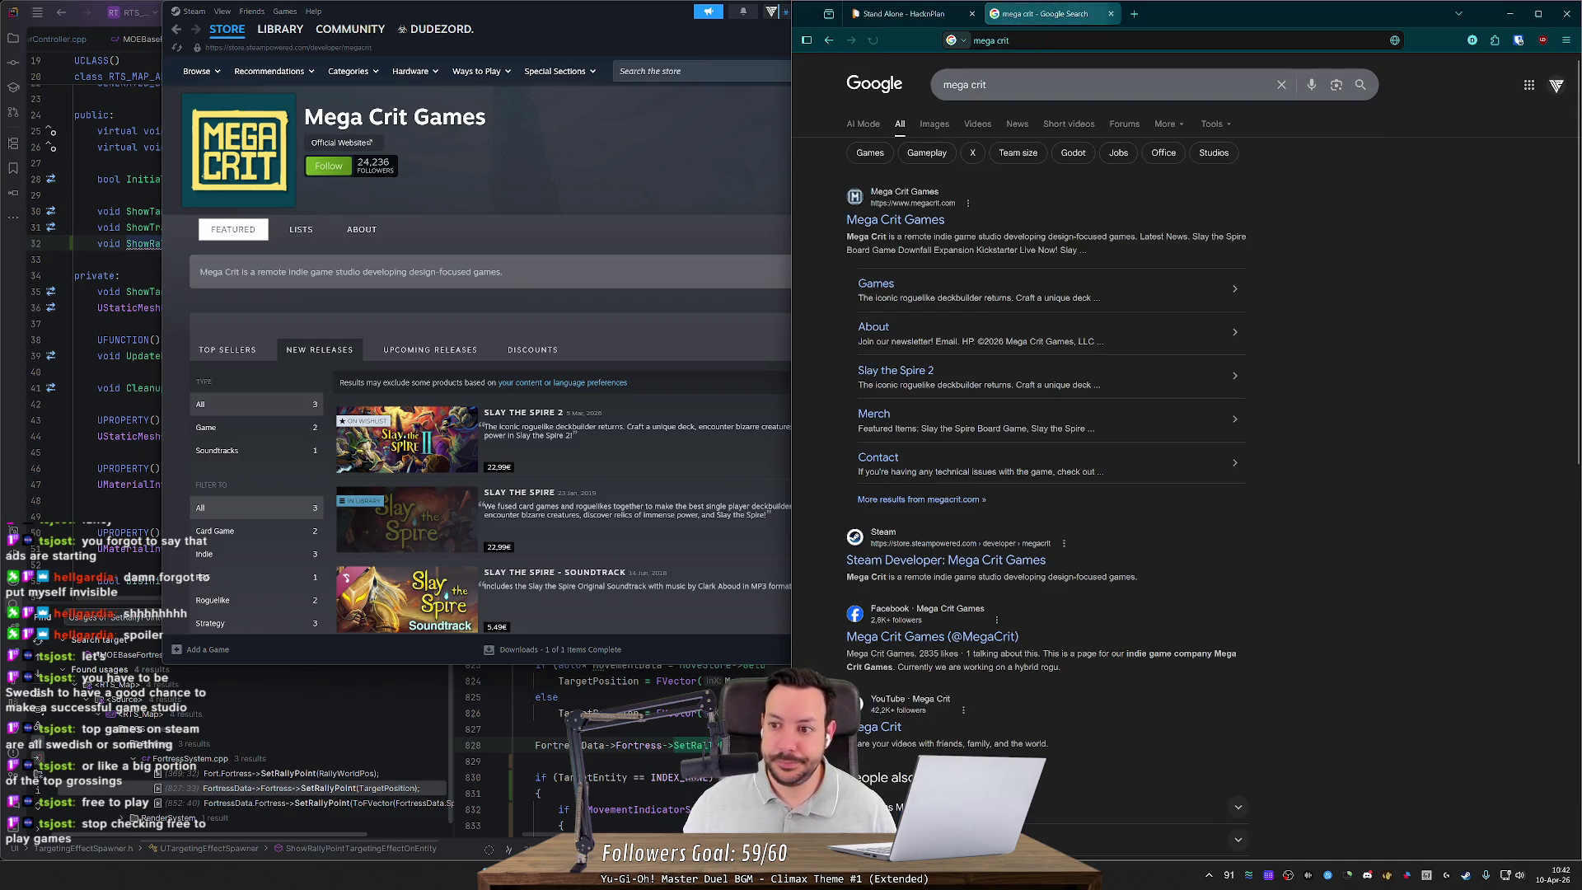
left_click_drag(890, 236, 1127, 236)
left_click(1128, 237)
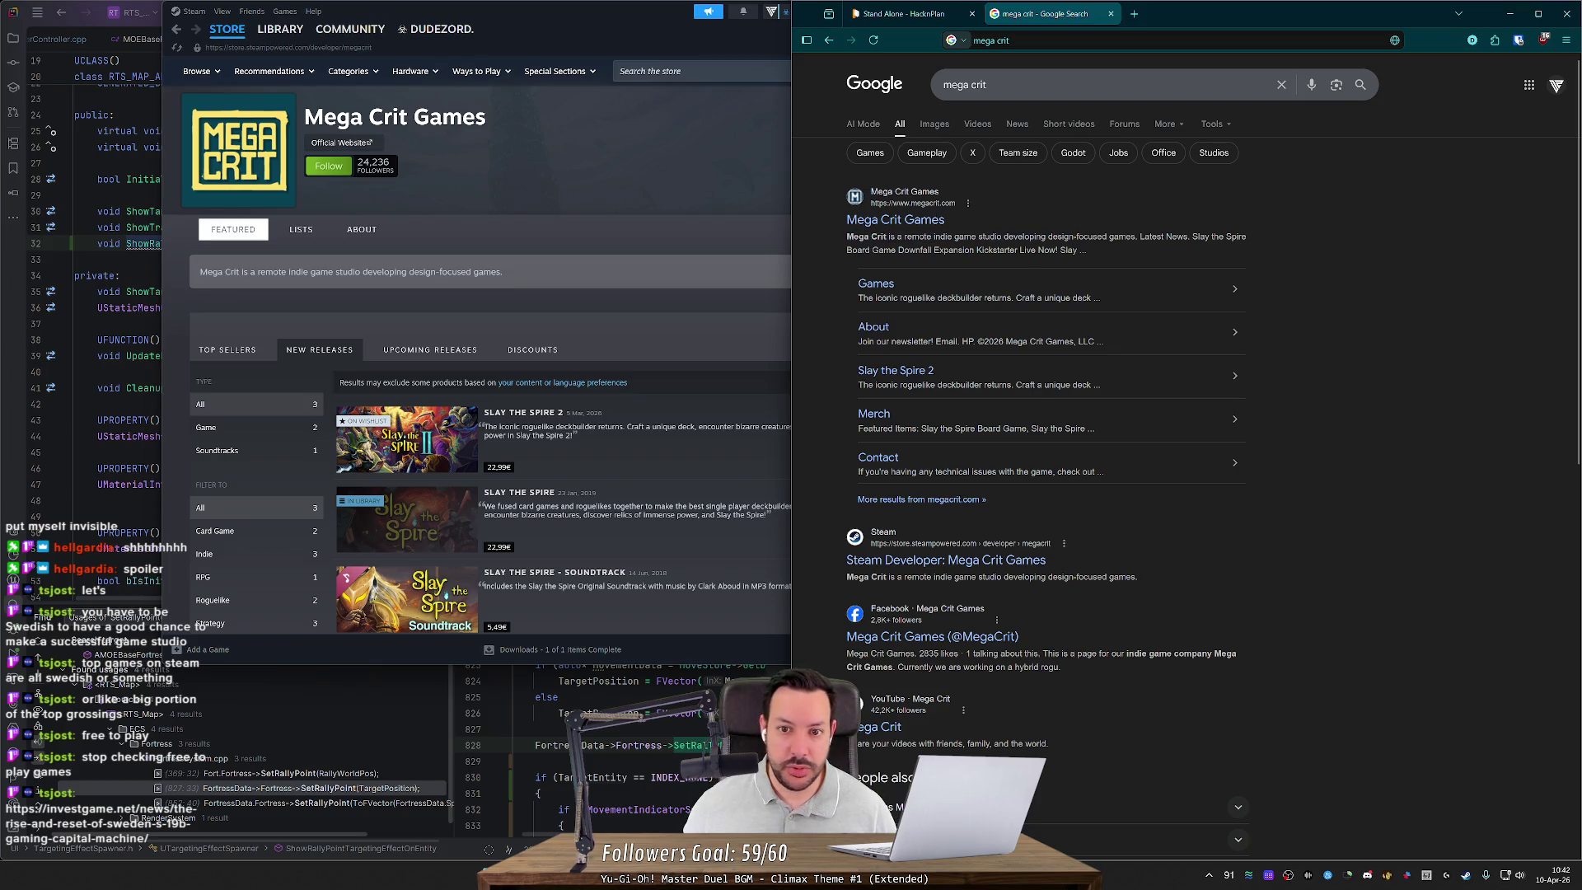
Step: Visit megacrit.com, go back to the results, then load the pasted investgame.net article URL
left_click(875, 221)
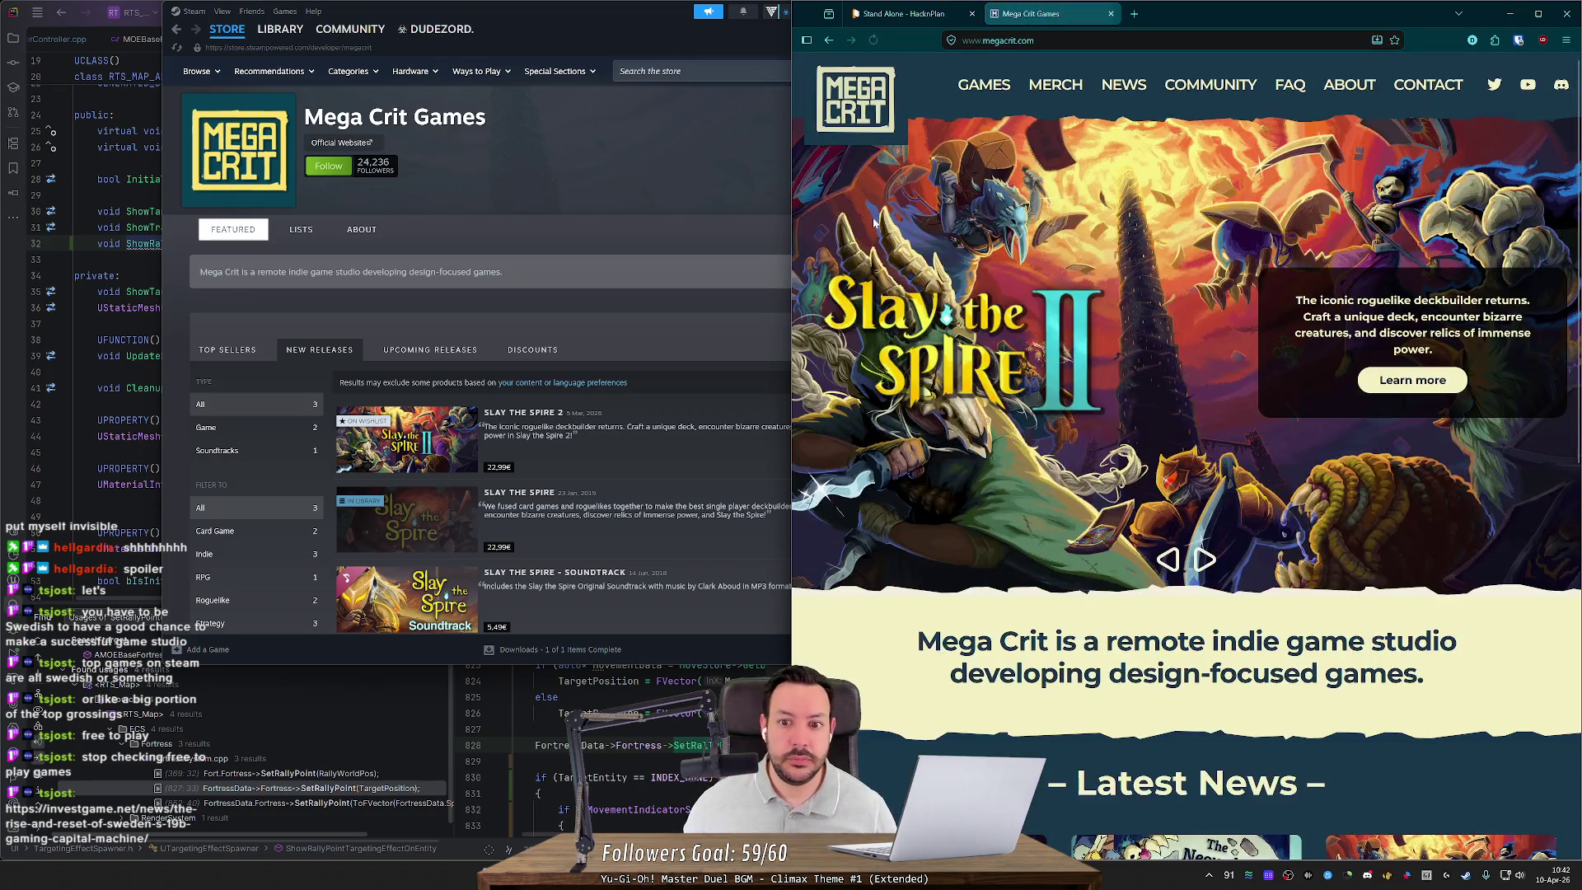
key("alt+Left")
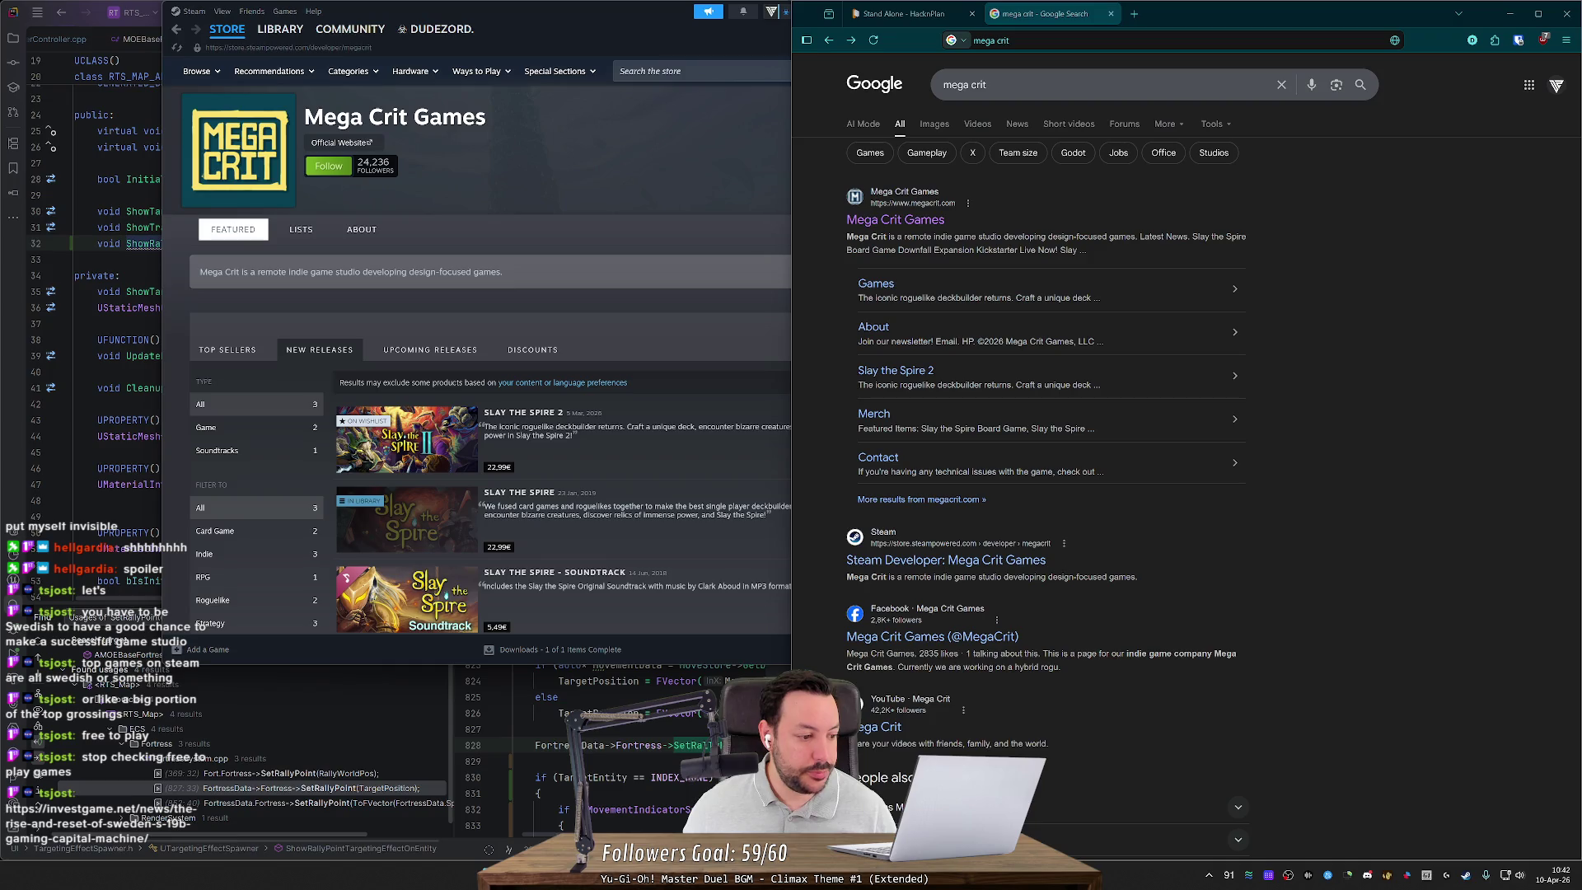
left_click(1055, 40)
key("BackSpace")
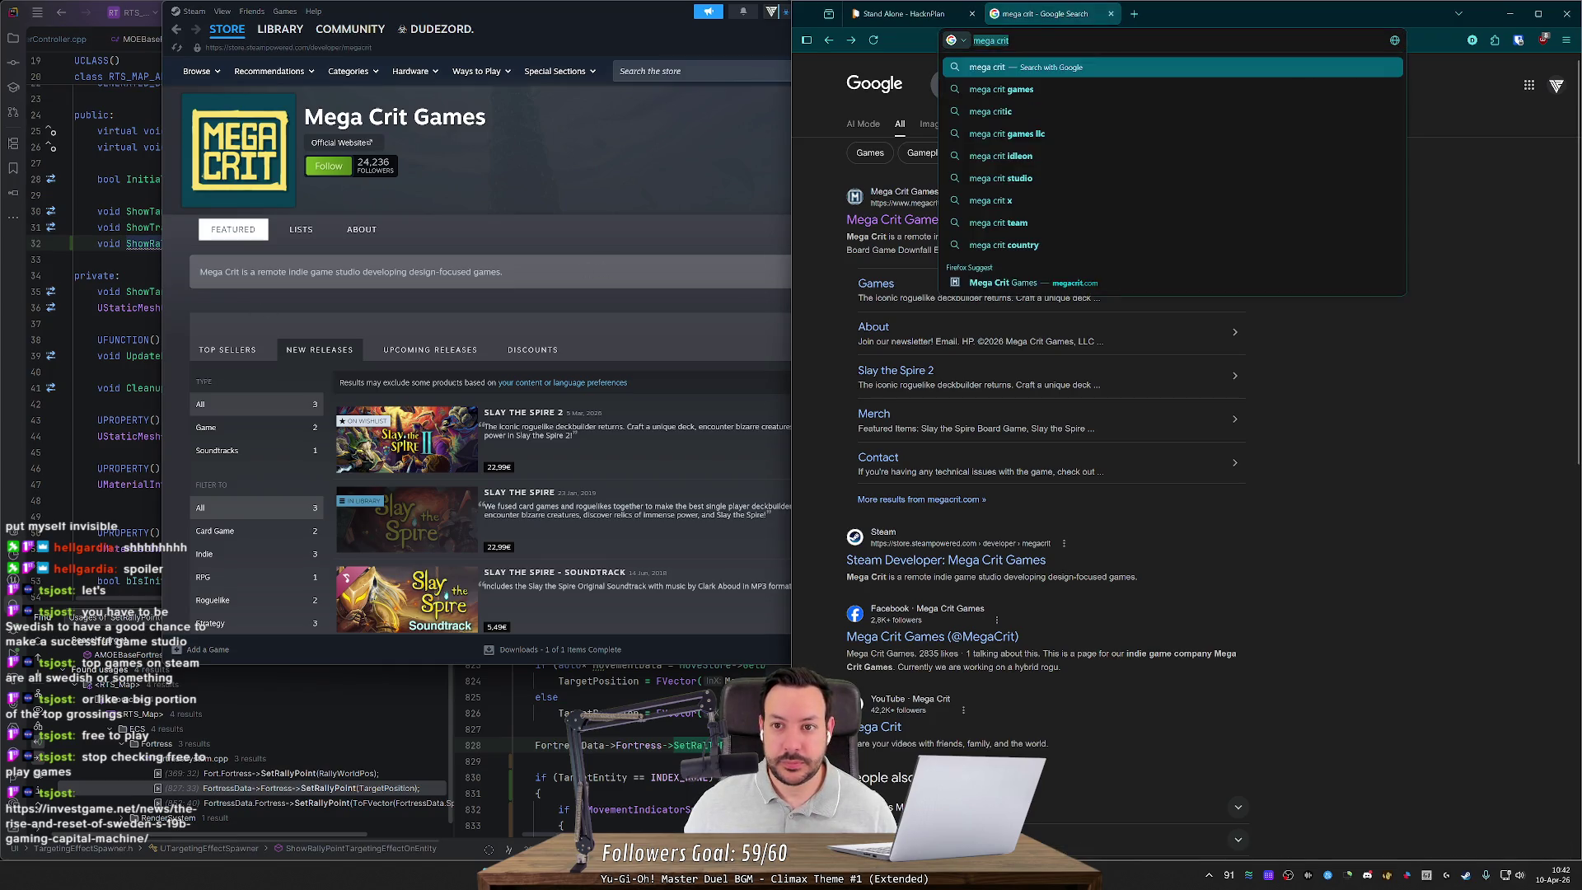
left_click(13, 777)
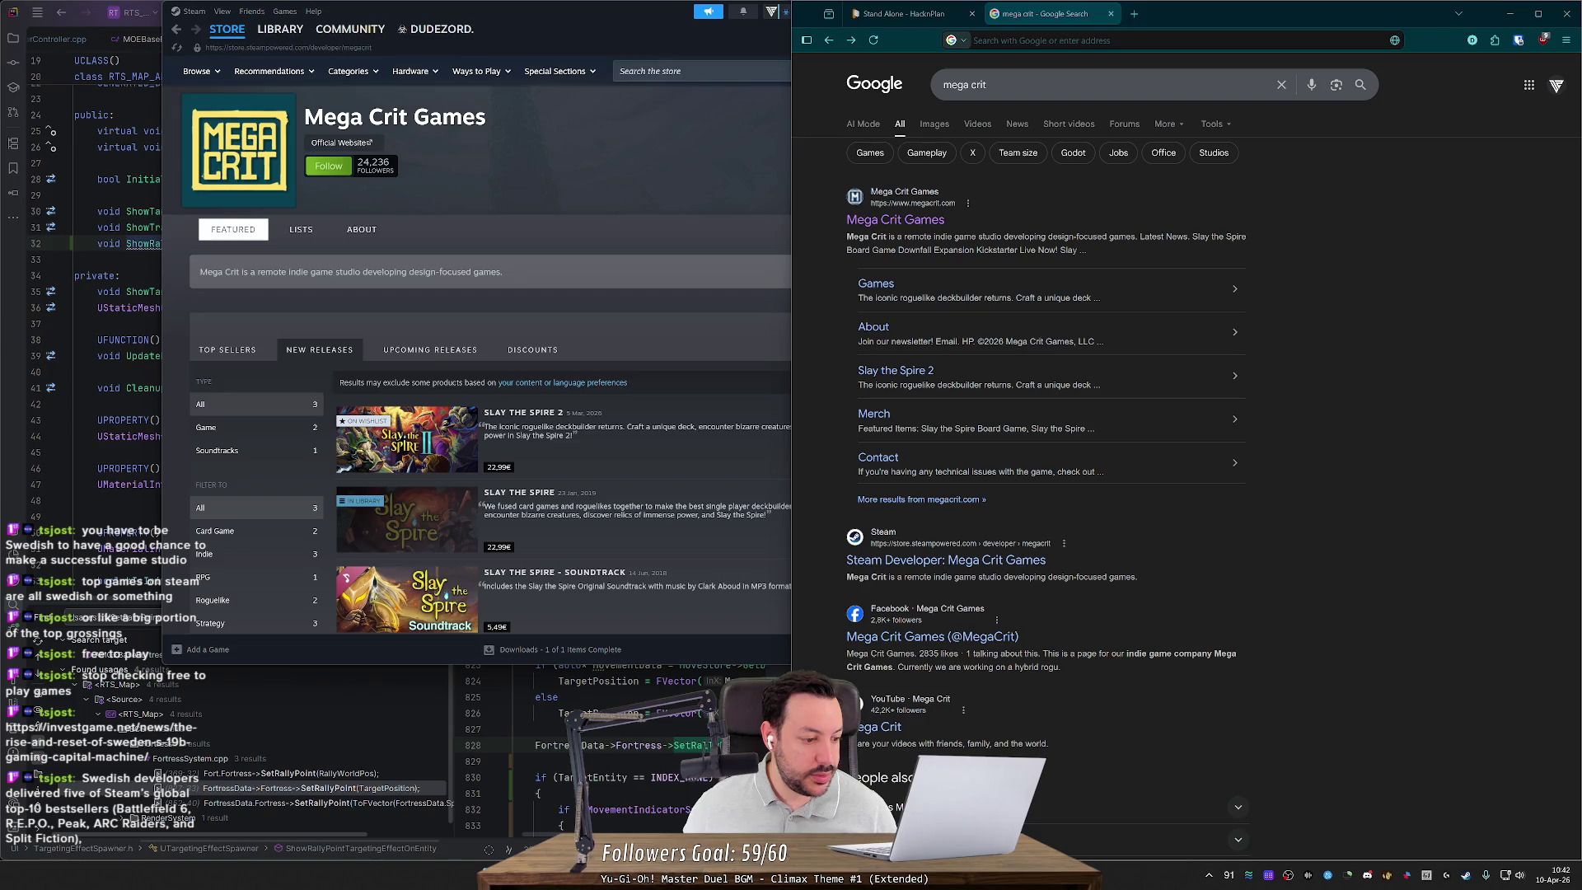
left_click(1038, 40)
type("https://investgame.net/news/the-rise-and-reset-of-sweden-s-19b-gaming-capital-machine/")
key("Return")
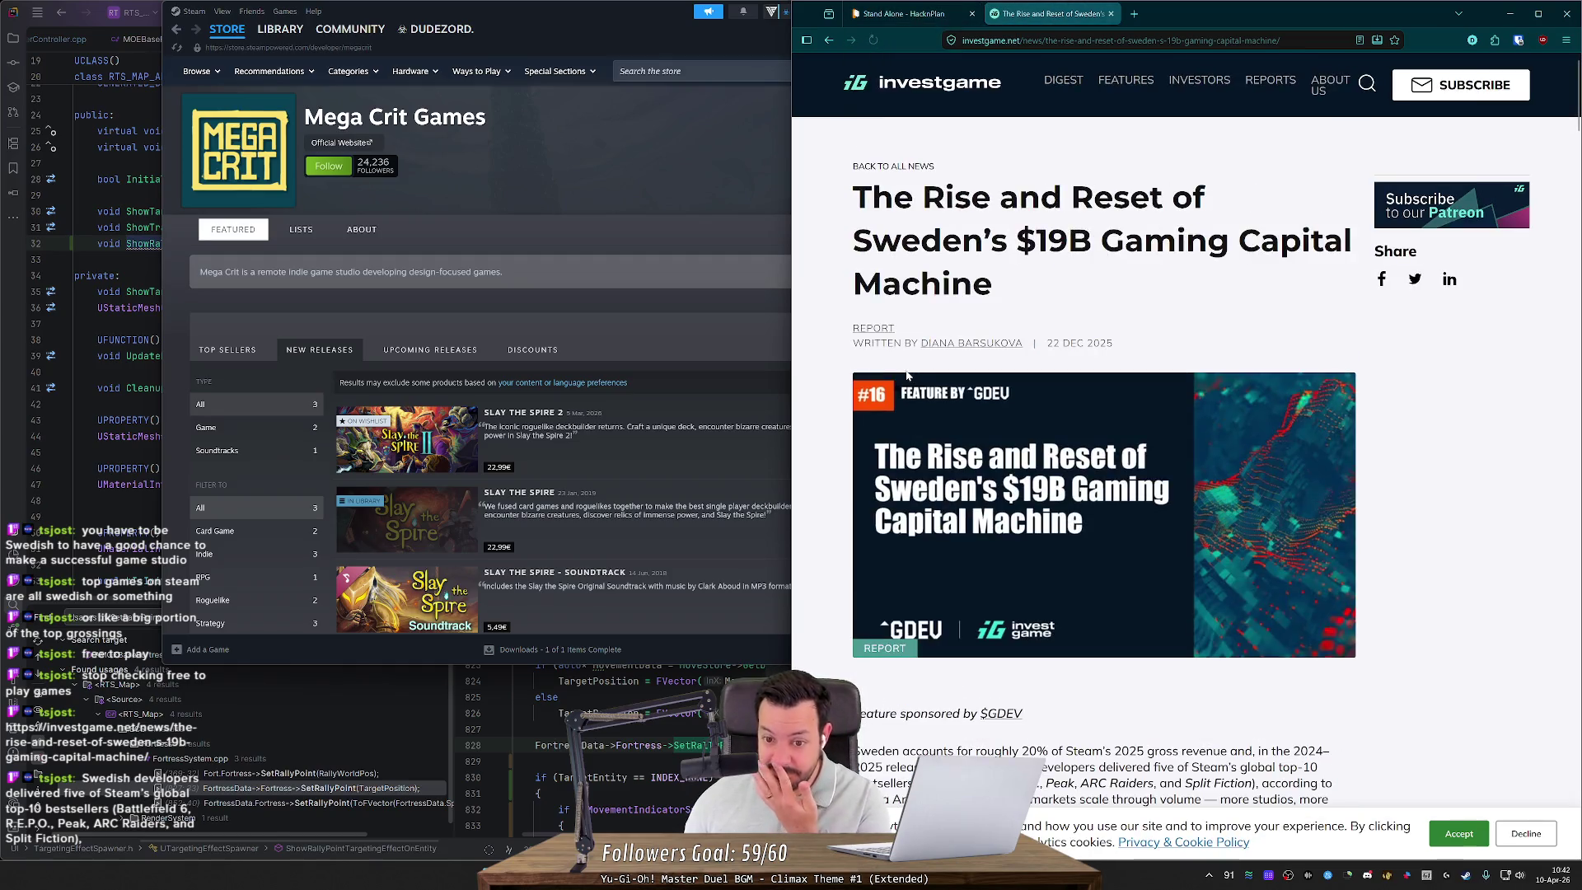
scroll(907, 375, "down", 4)
scroll(907, 375, "down", 2)
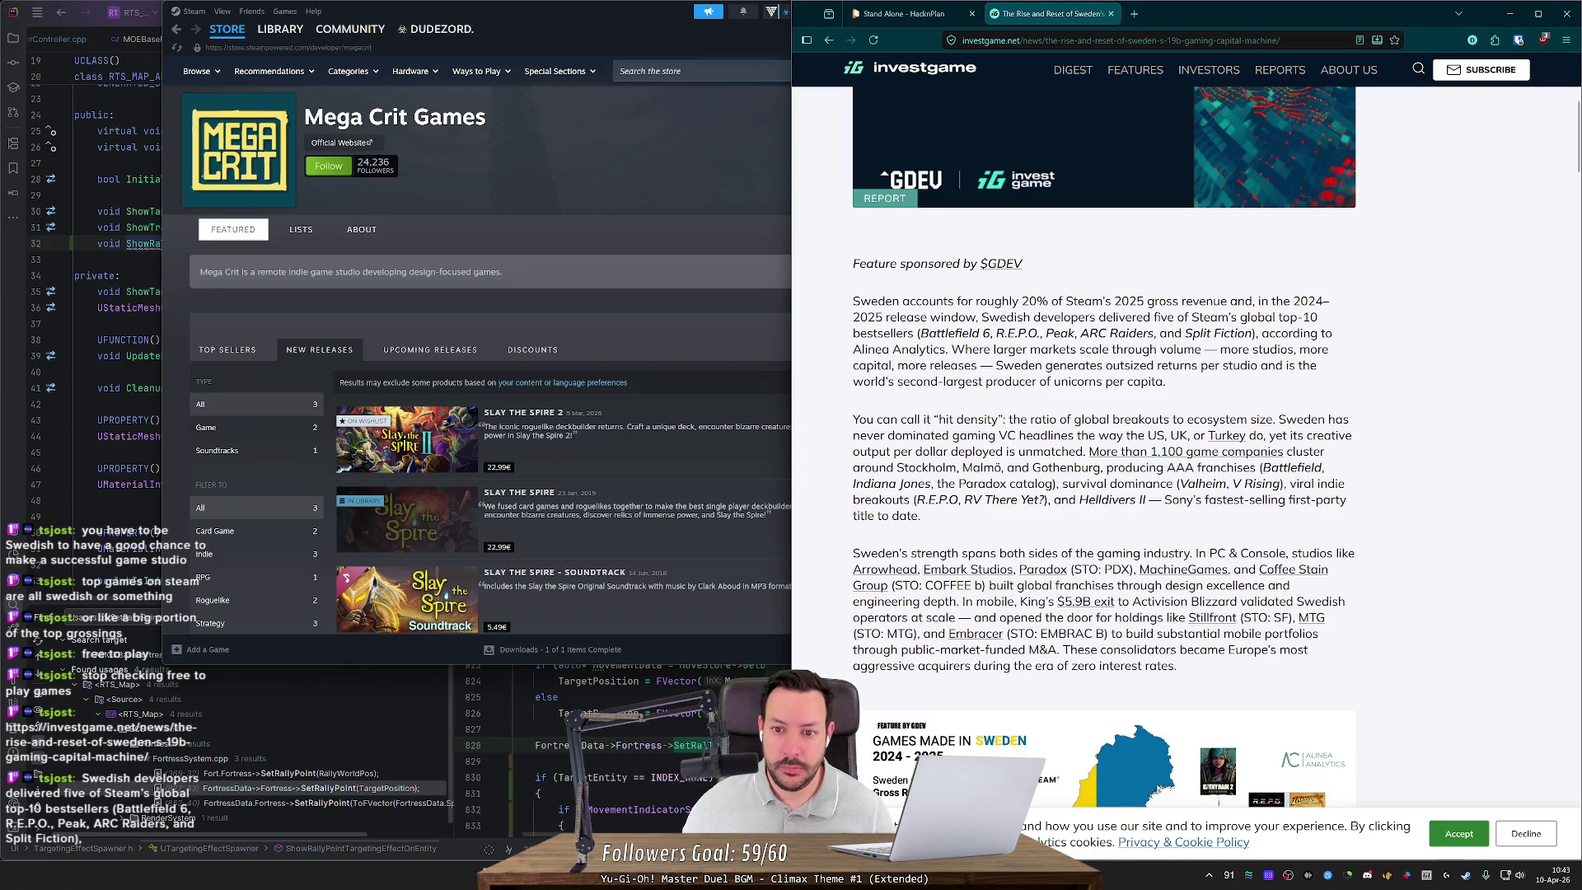
left_click_drag(921, 333, 999, 338)
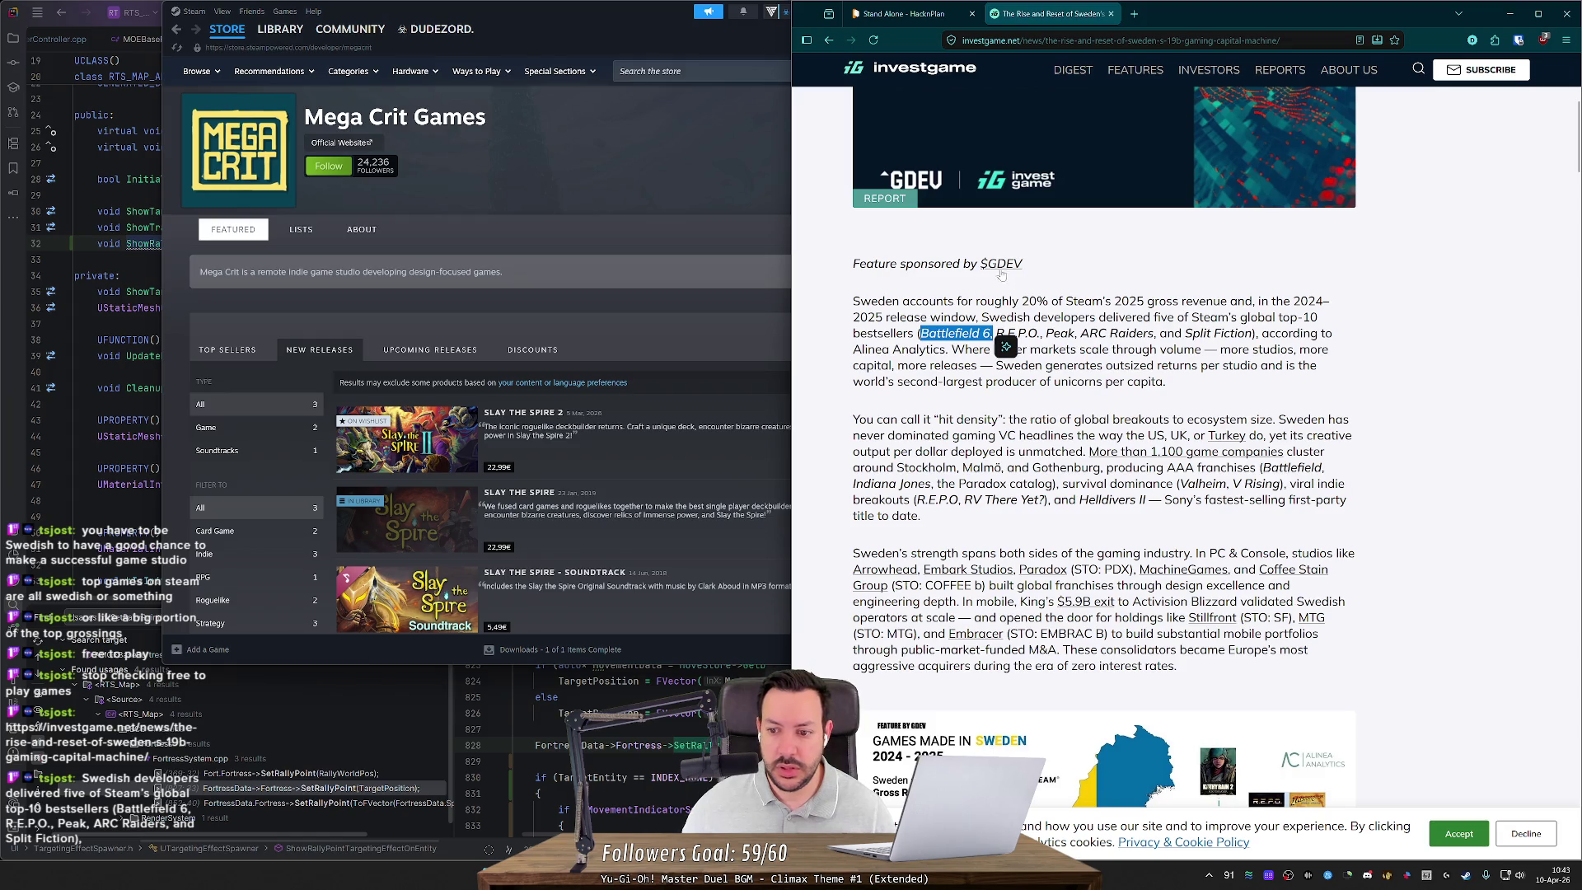
scroll(1001, 342, "down", 3)
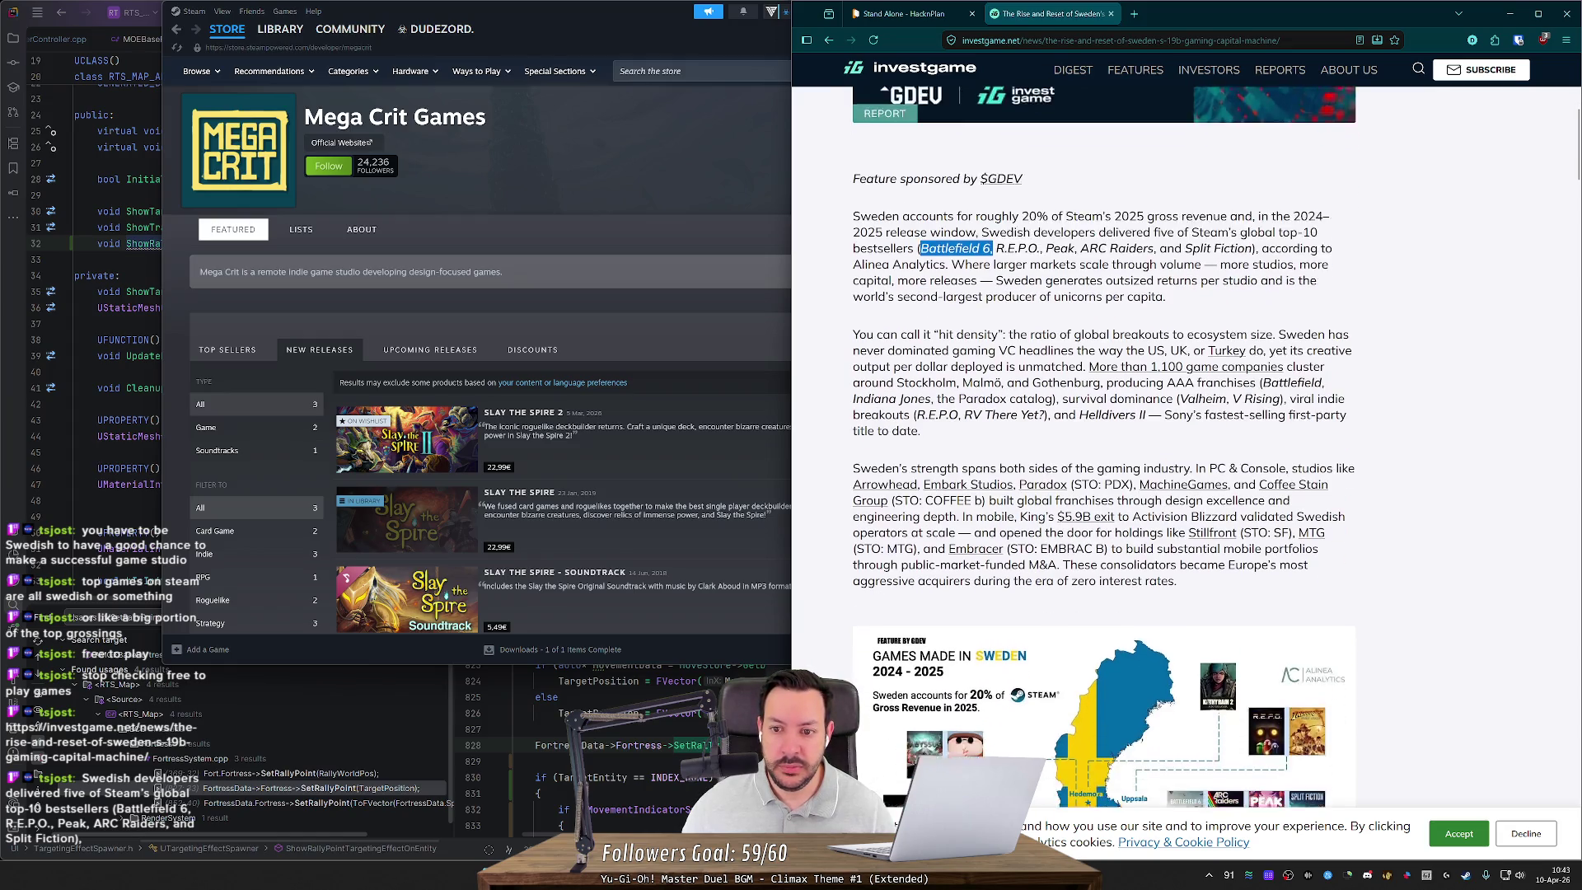
scroll(1105, 474, "up", 3)
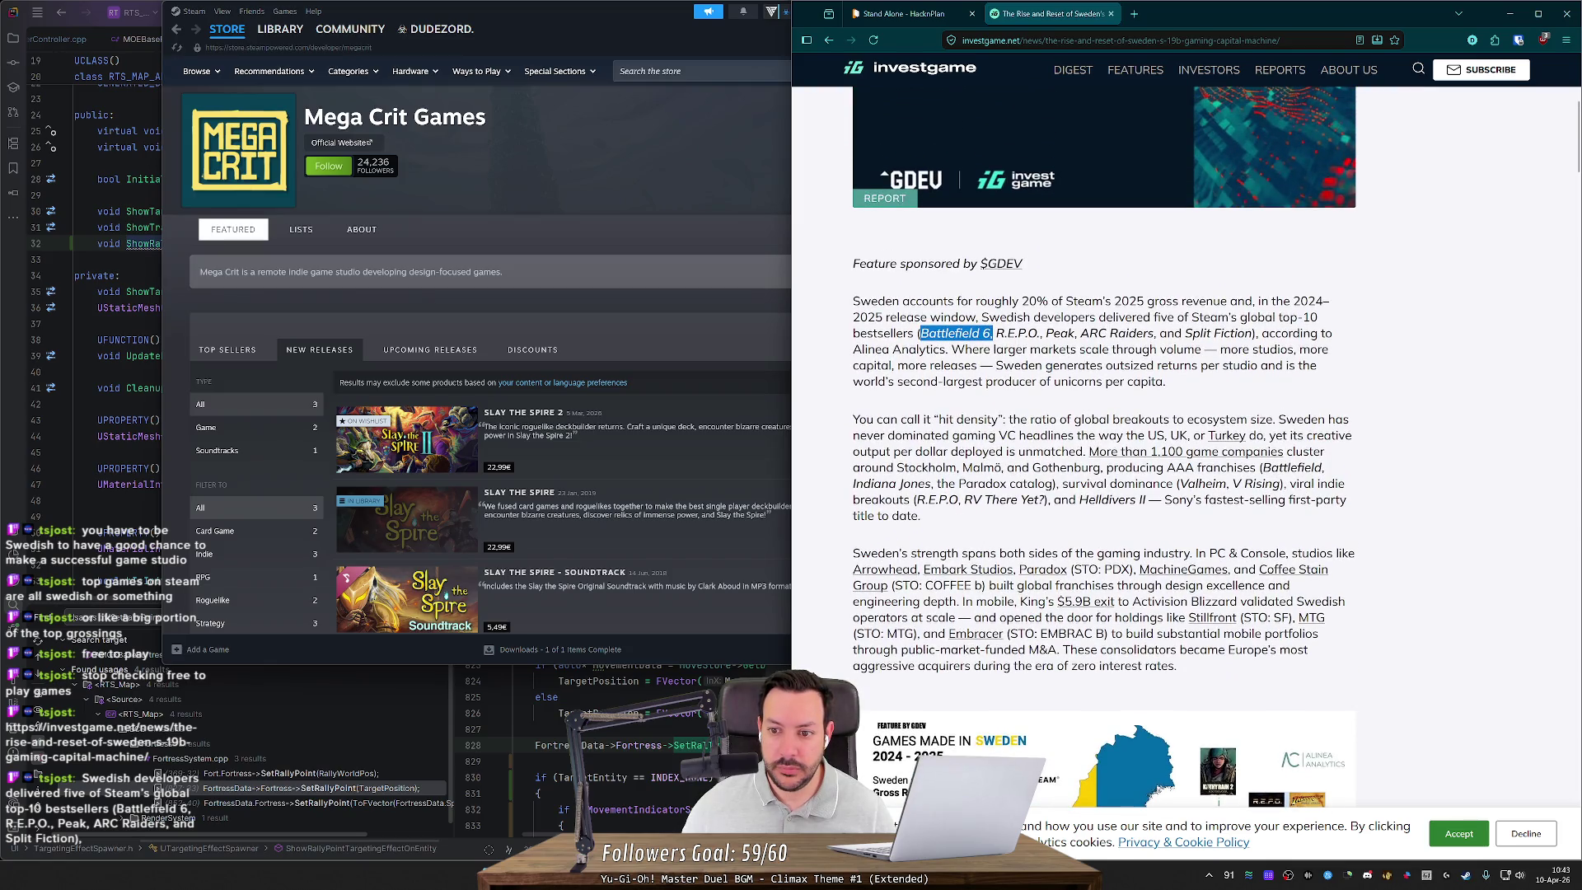
left_click_drag(1098, 332, 1149, 333)
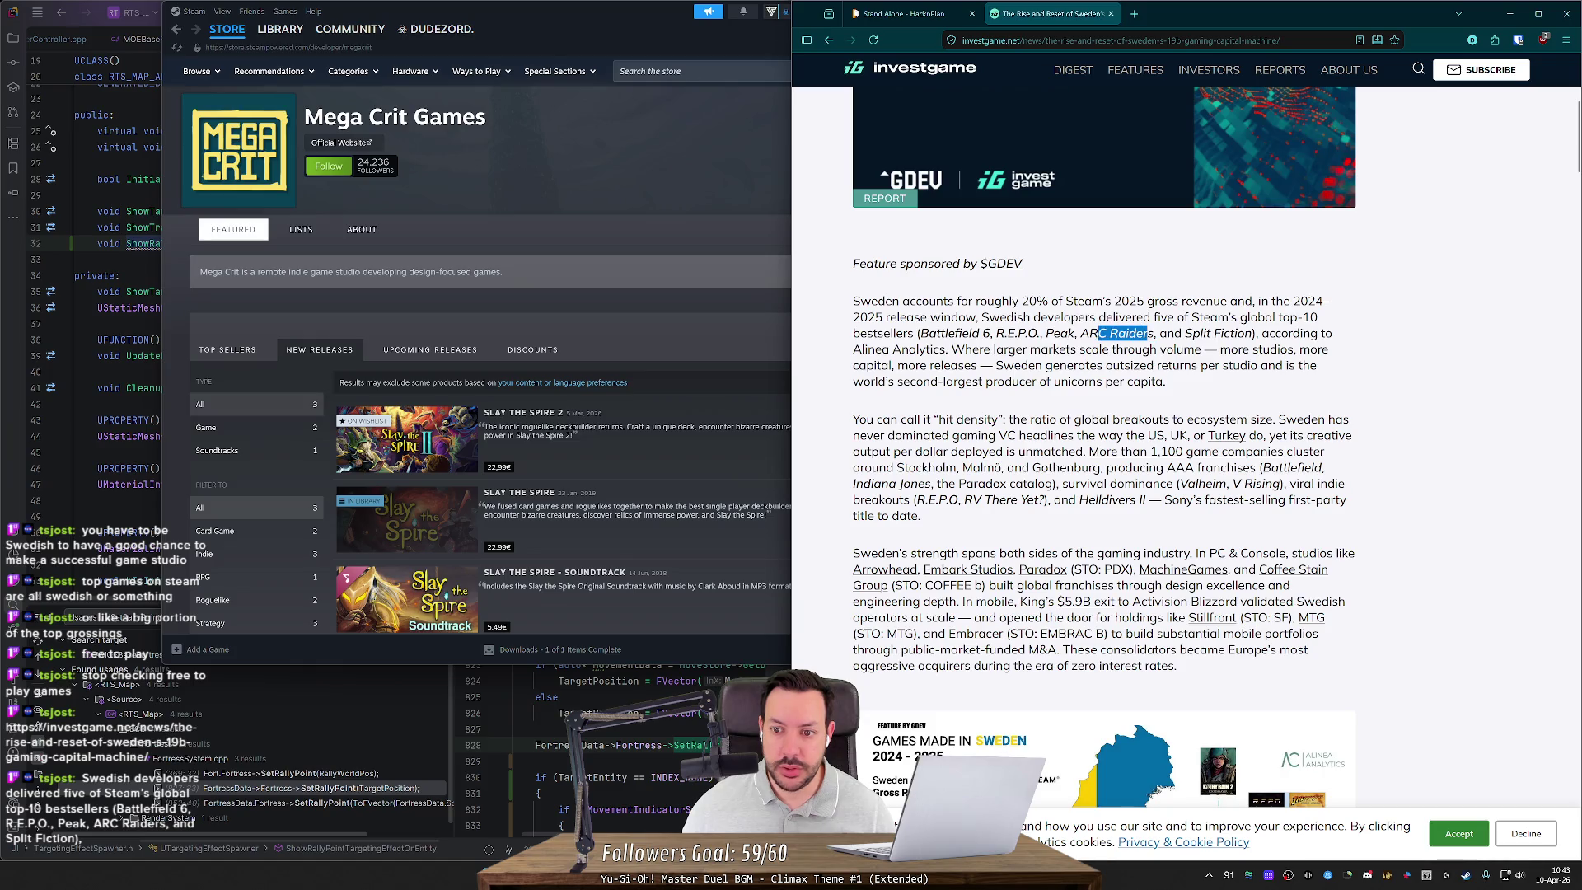
left_click(1104, 333)
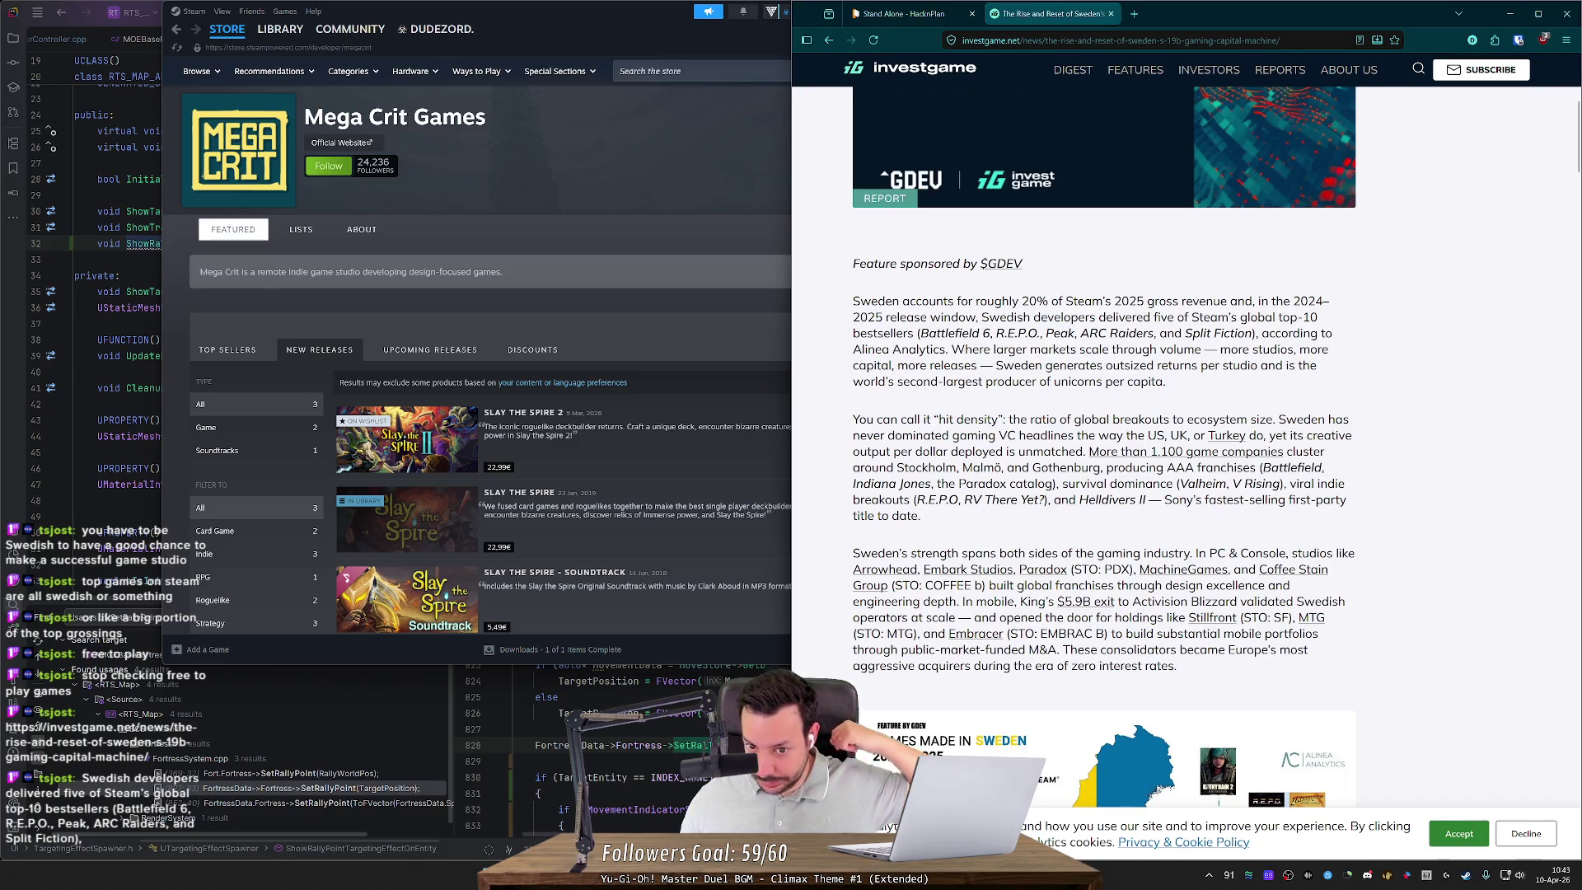
left_click_drag(1183, 333, 1254, 334)
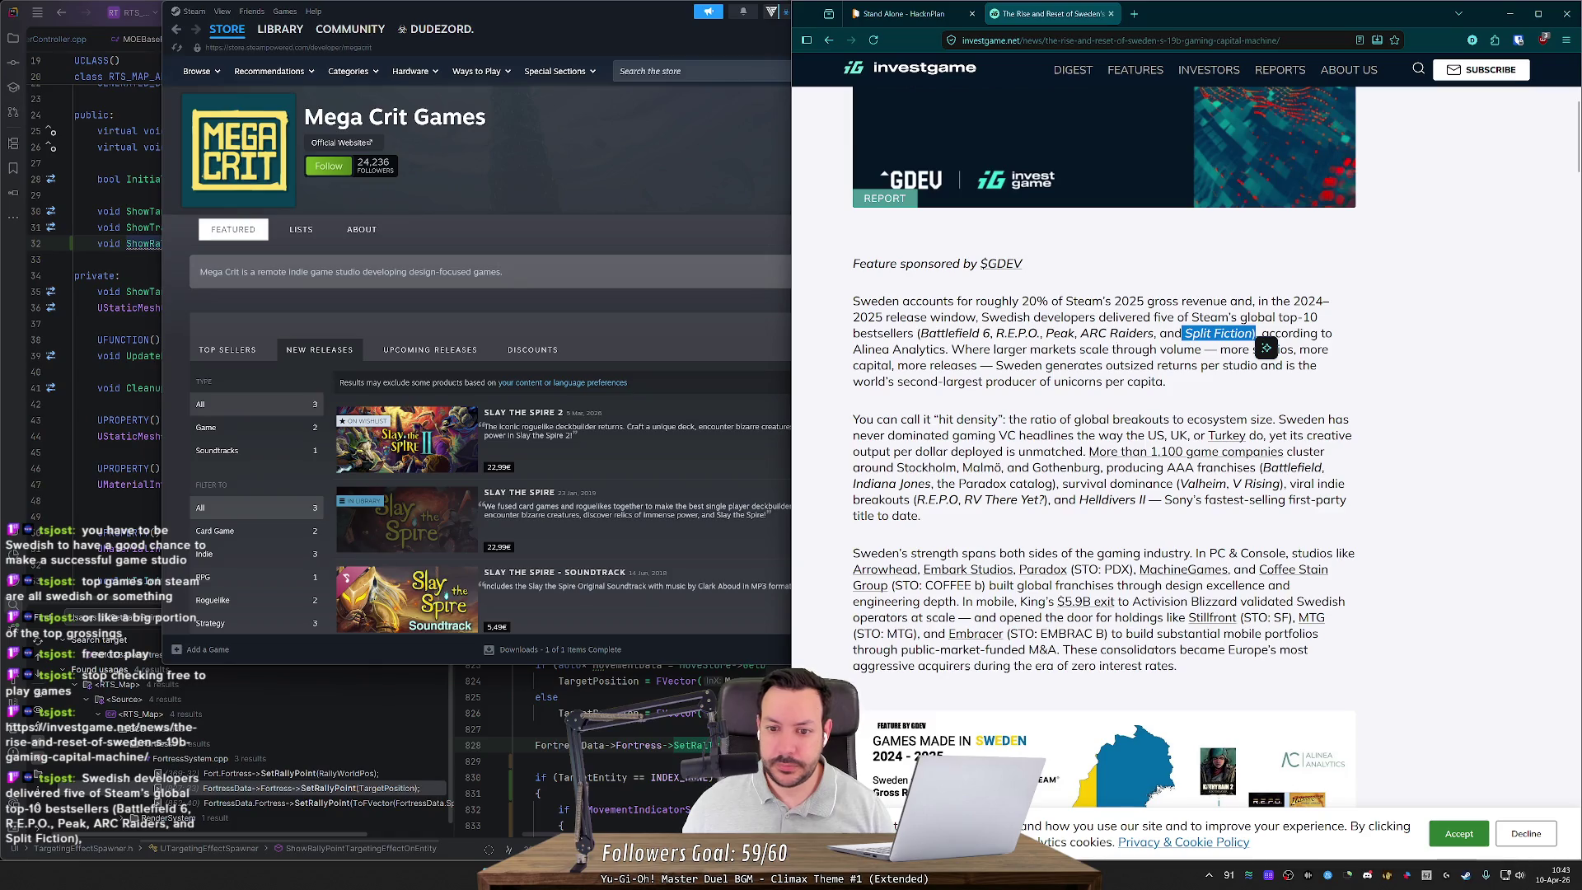
scroll(931, 407, "down", 1)
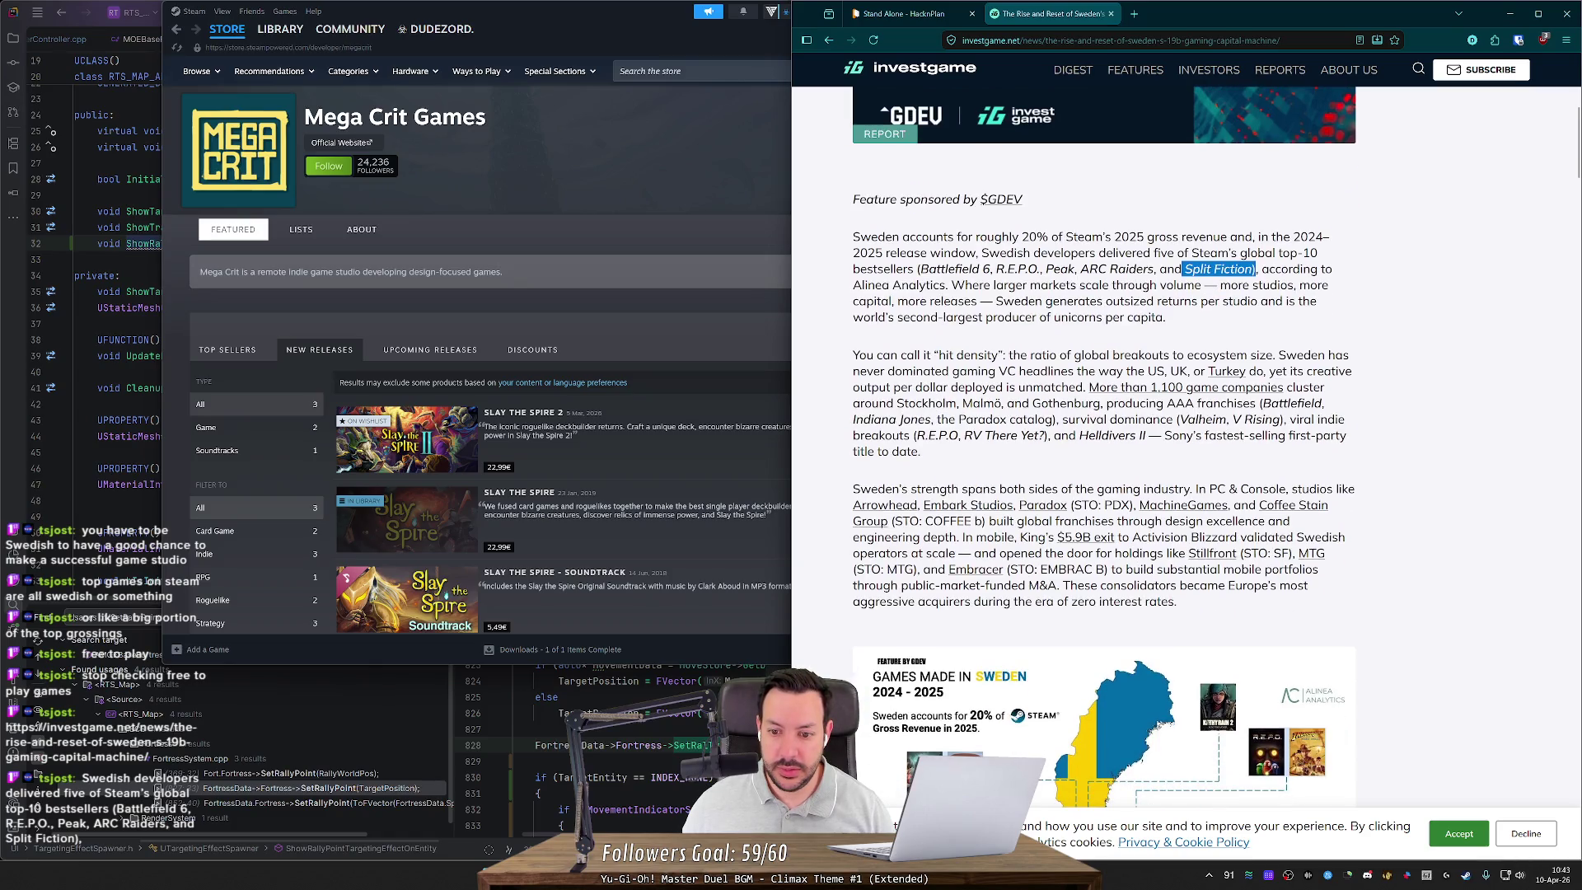
scroll(906, 403, "down", 3)
scroll(889, 422, "down", 3)
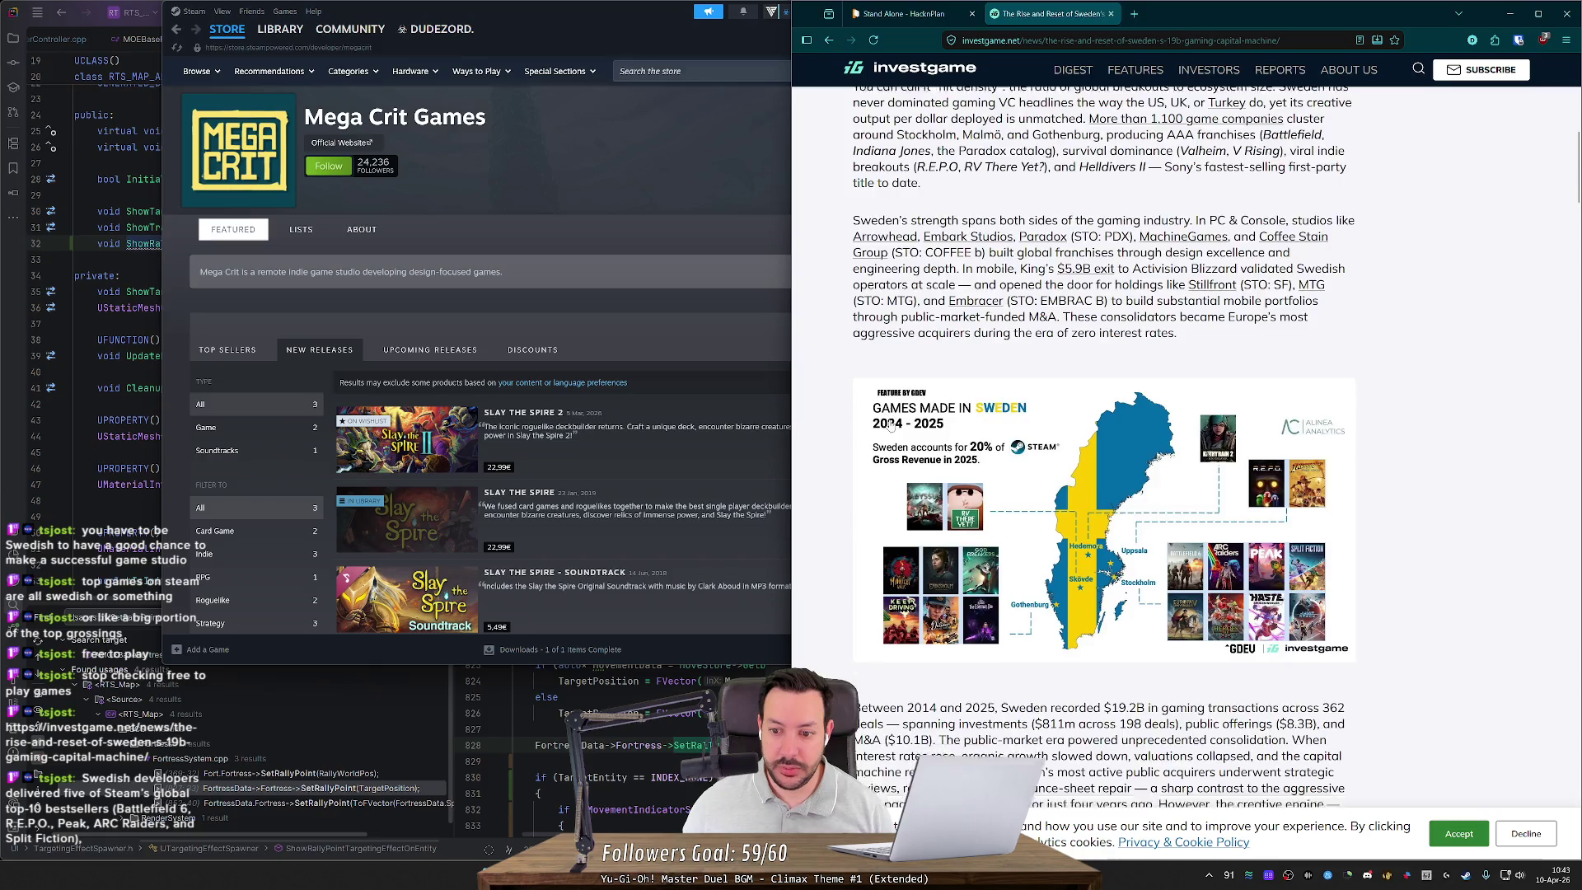
scroll(1015, 473, "up", 2)
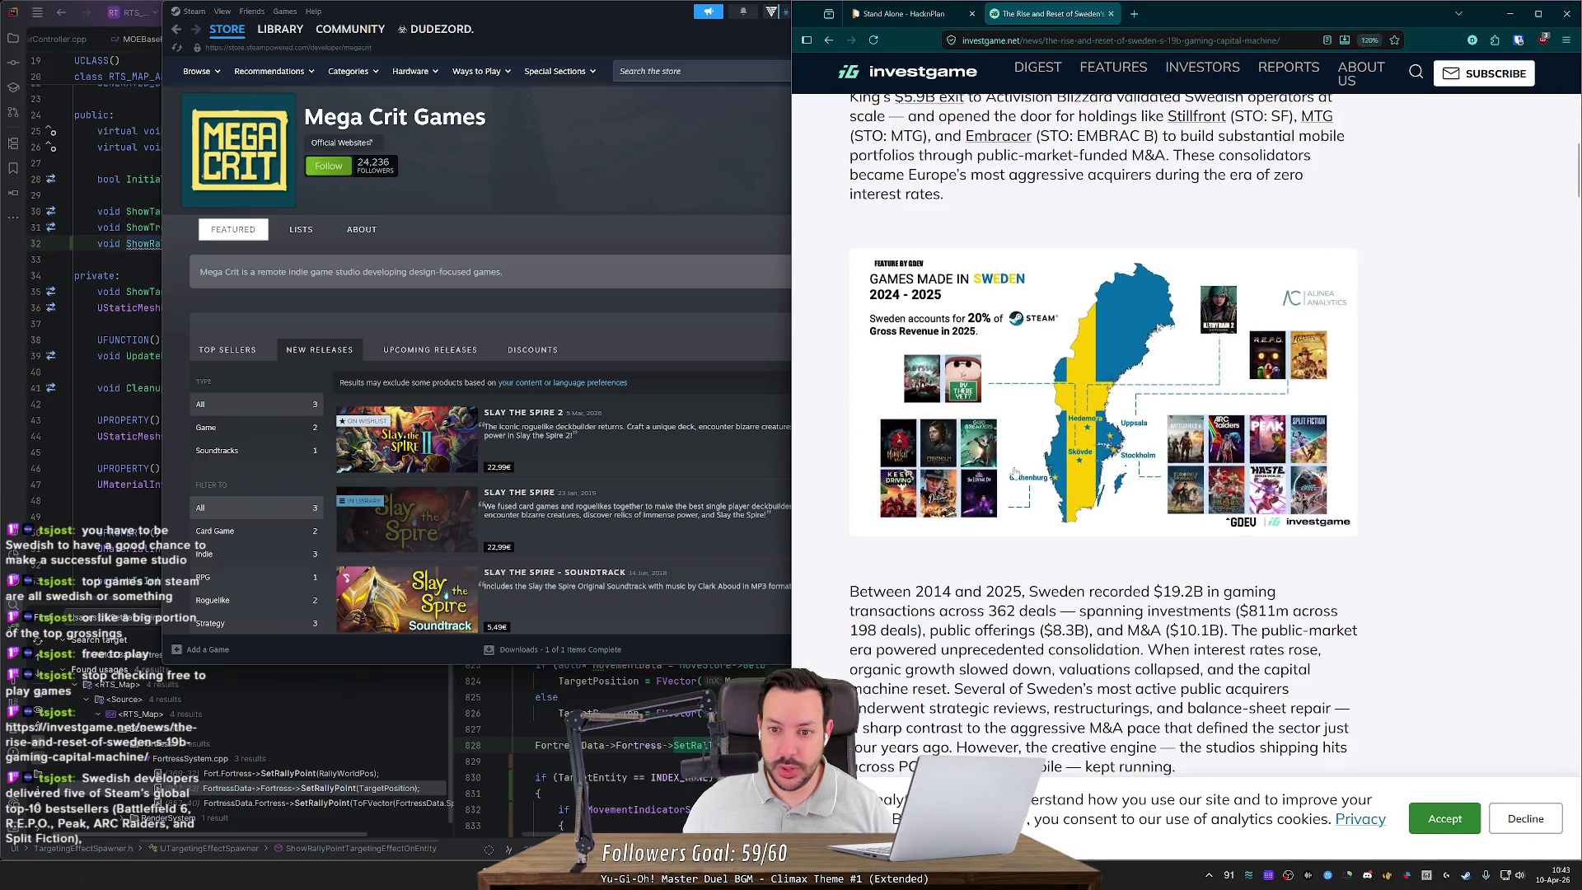
left_click(987, 375)
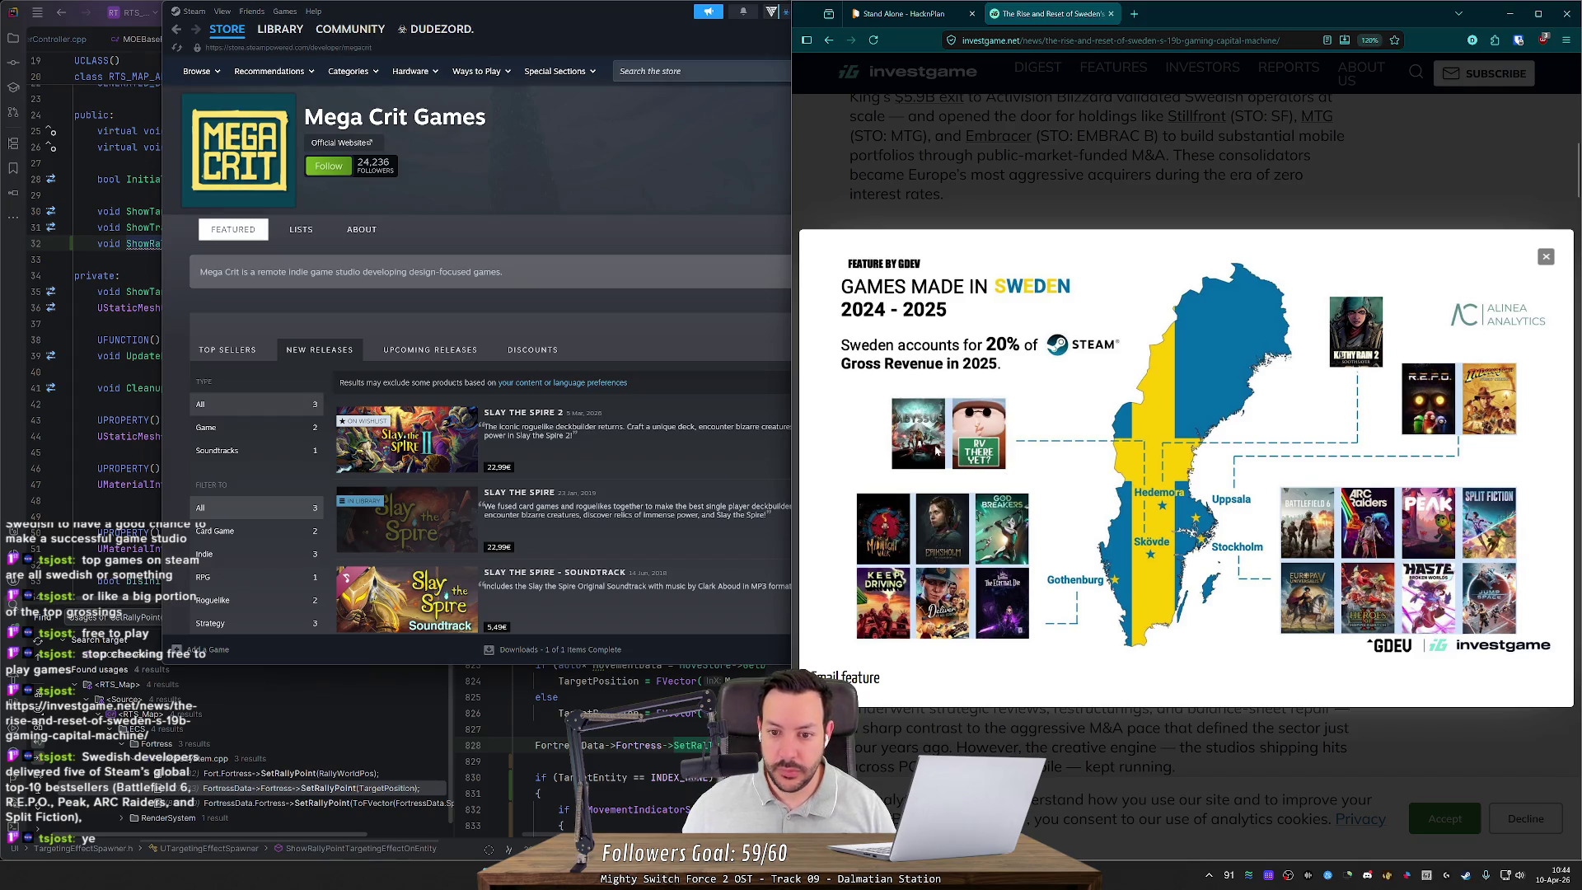
left_click(1080, 192)
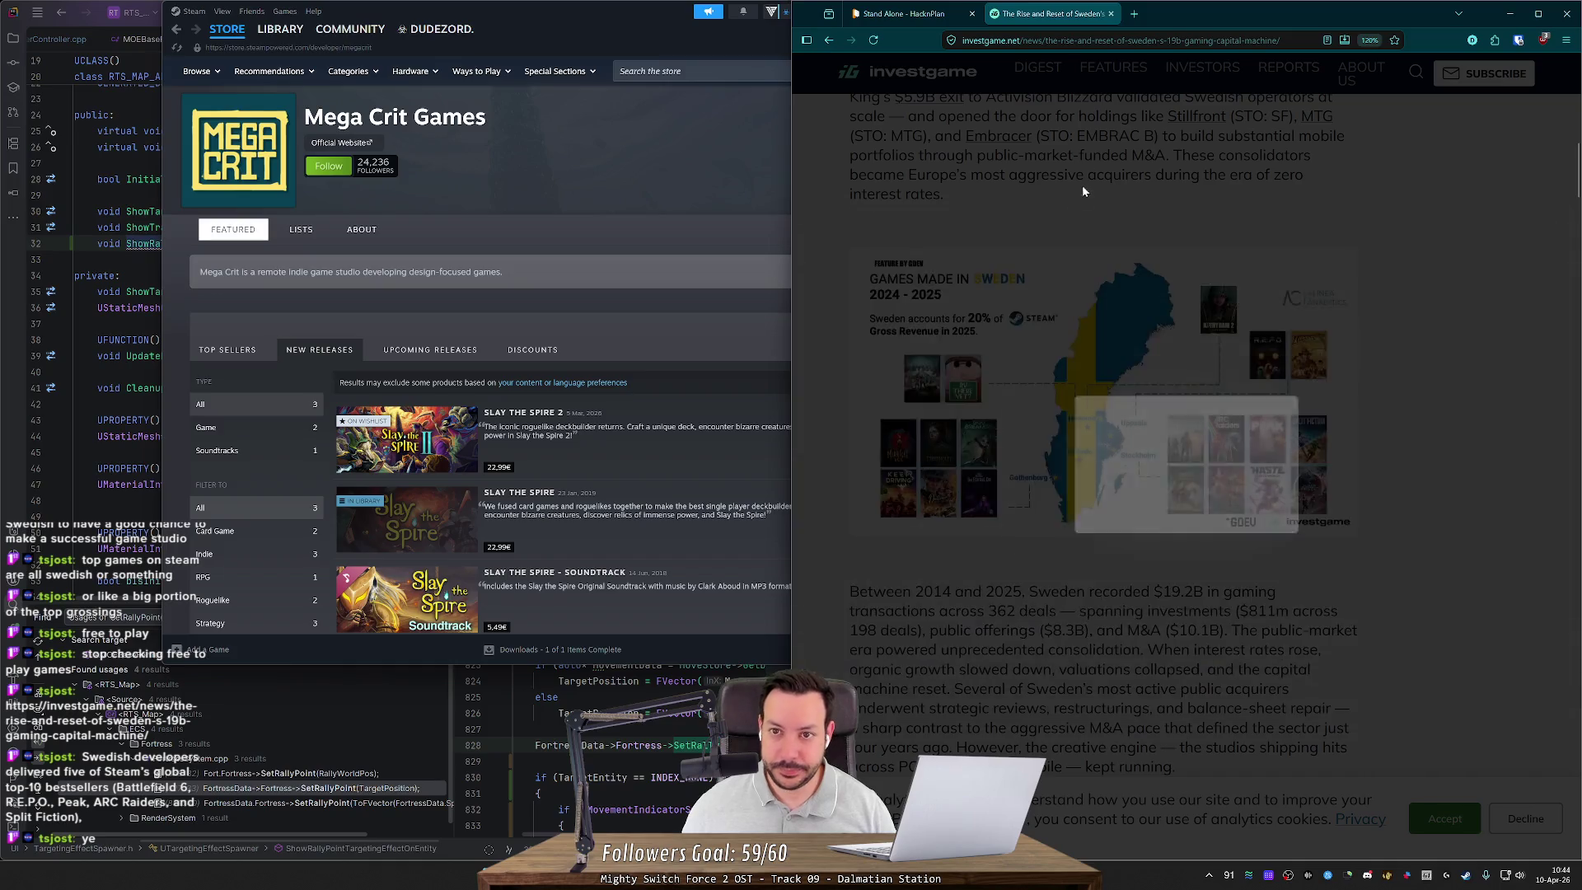
Step: Switch to the HacknPlan Kanban board, then close, reopen and lower the Steam window
key("ctrl+shift+Tab")
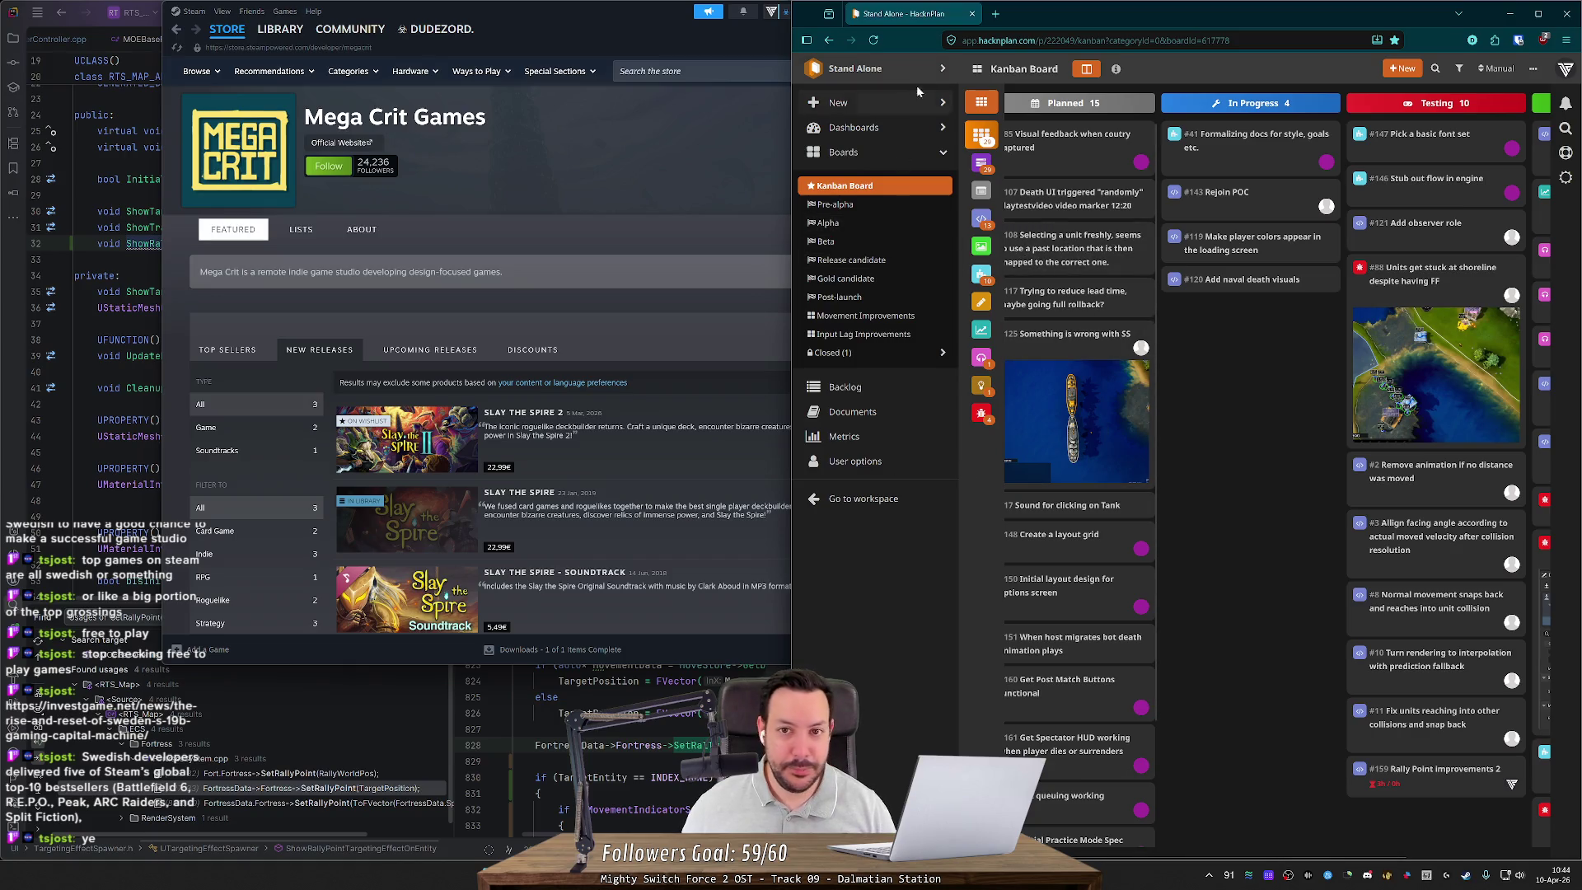
left_click(625, 181)
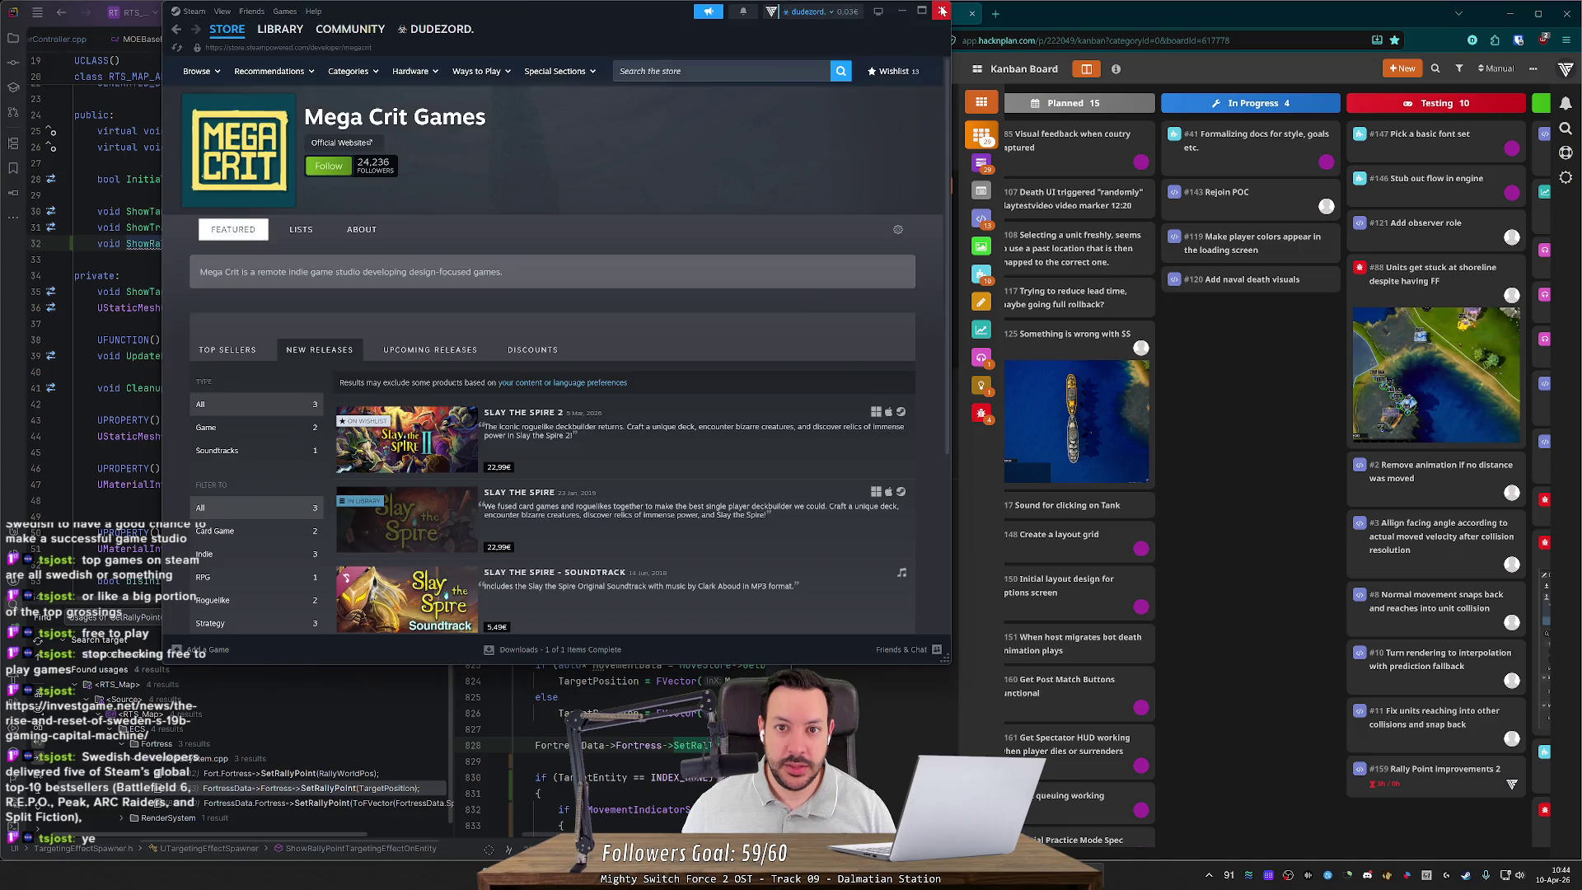
left_click(941, 11)
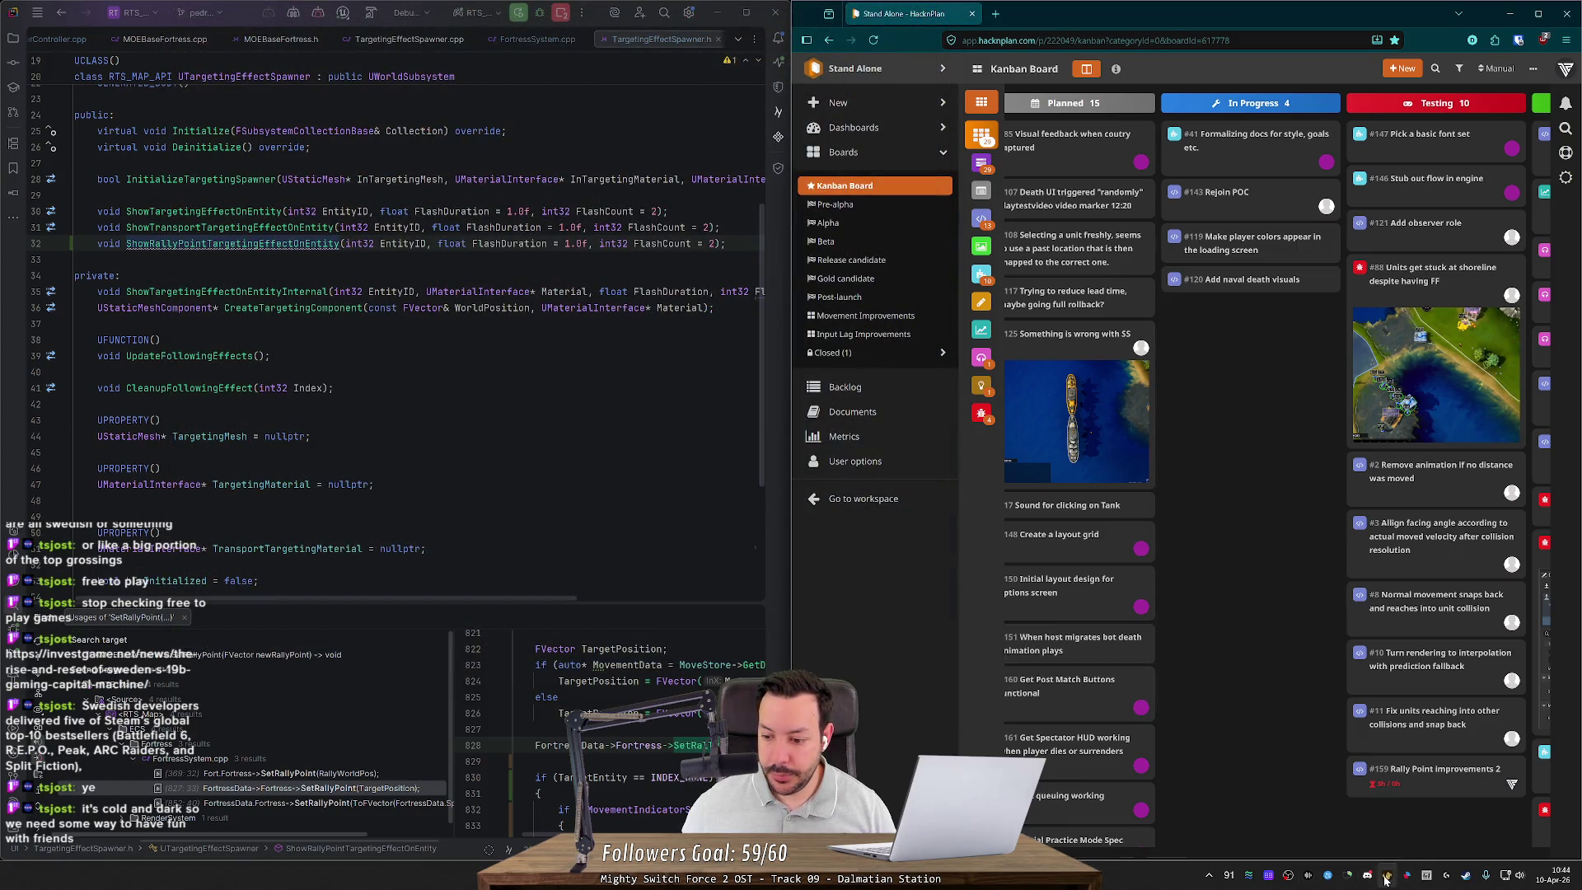
left_click(1462, 881)
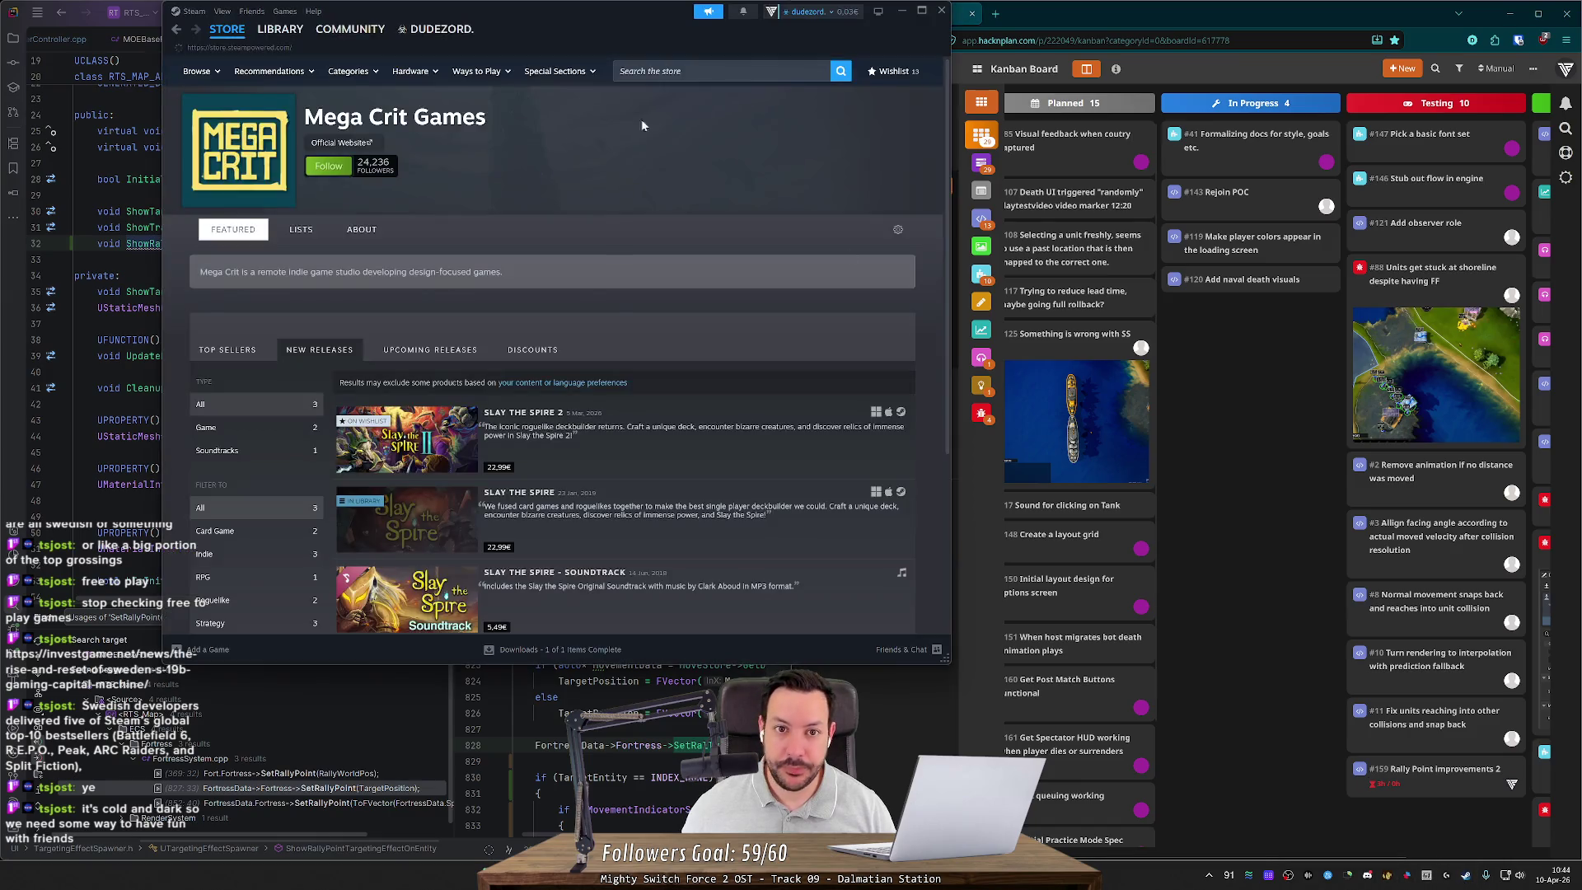
left_click_drag(610, 8, 610, 481)
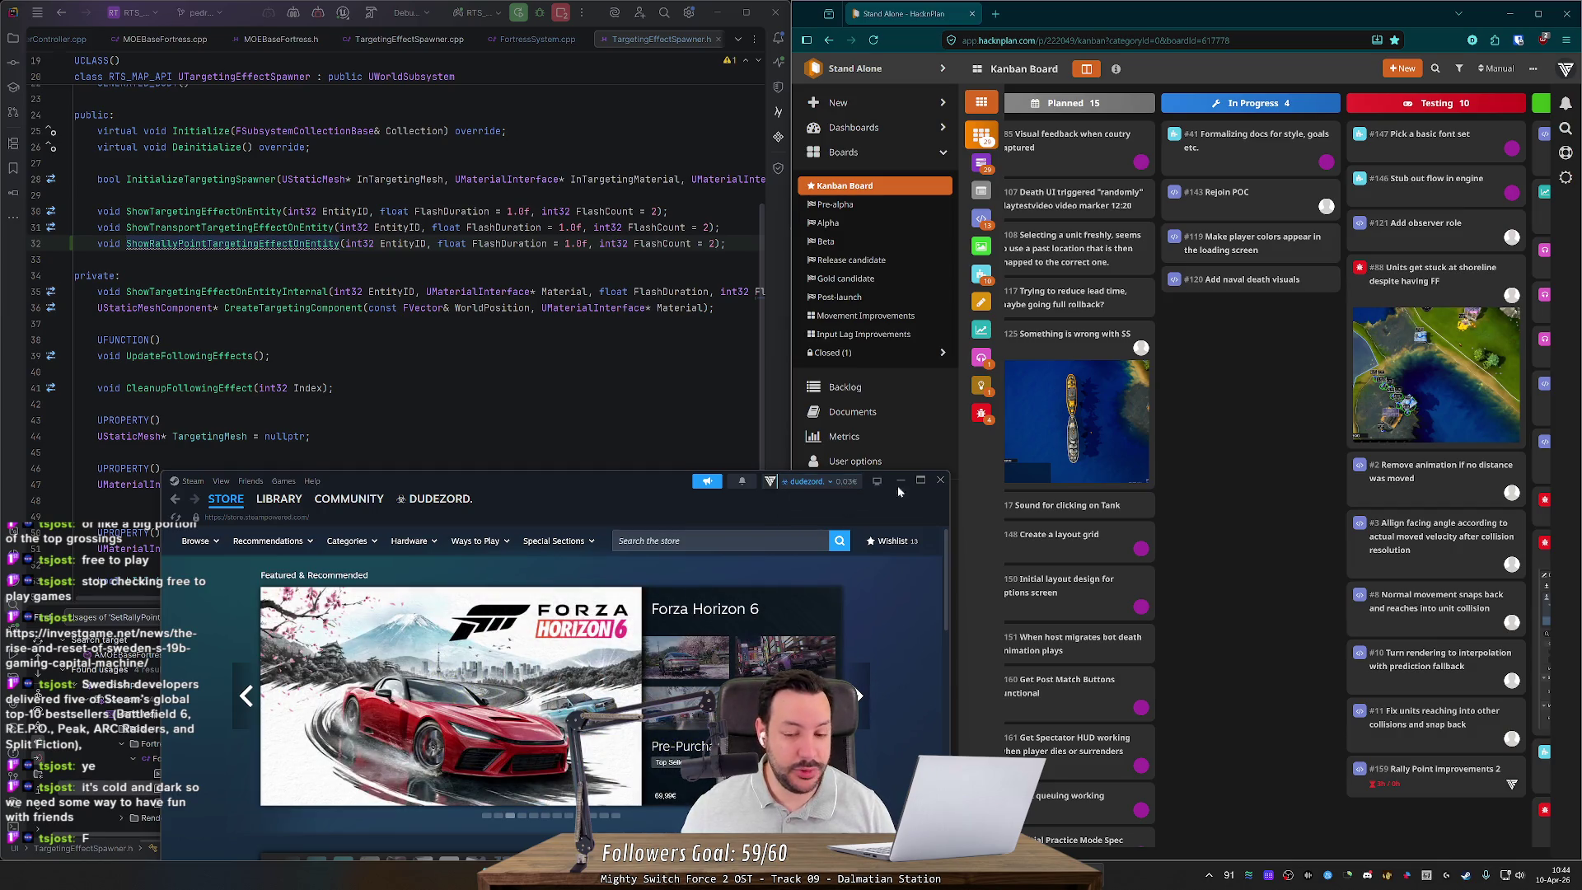
Step: Generate a cpp definition for the ShowRallyPointTargetingEffectOnEntity header declaration
left_click(940, 480)
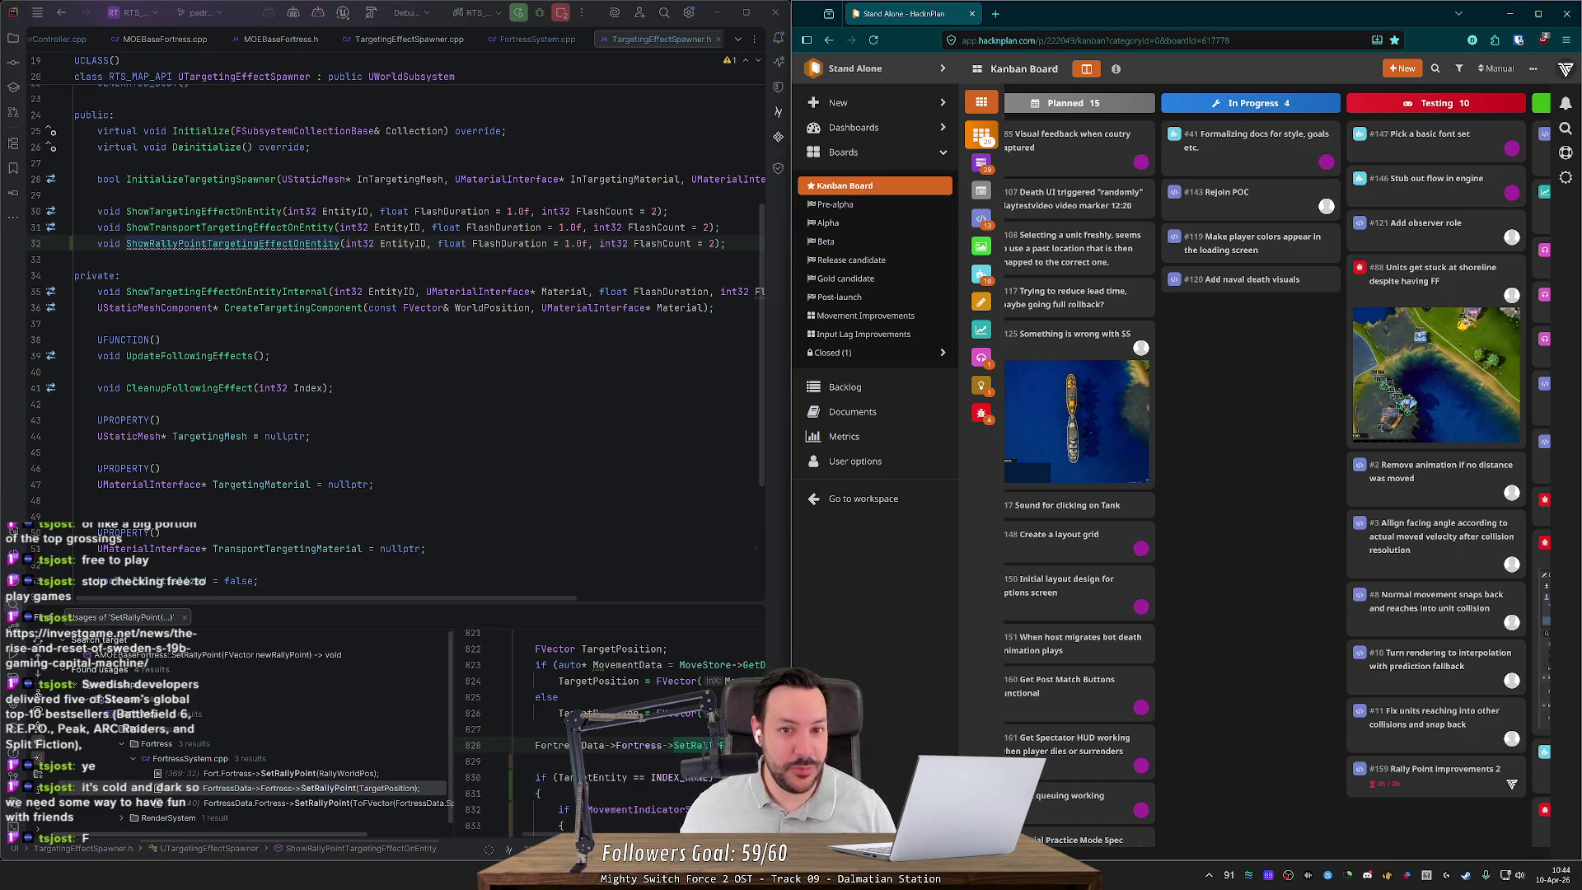
scroll(396, 330, "down", 1)
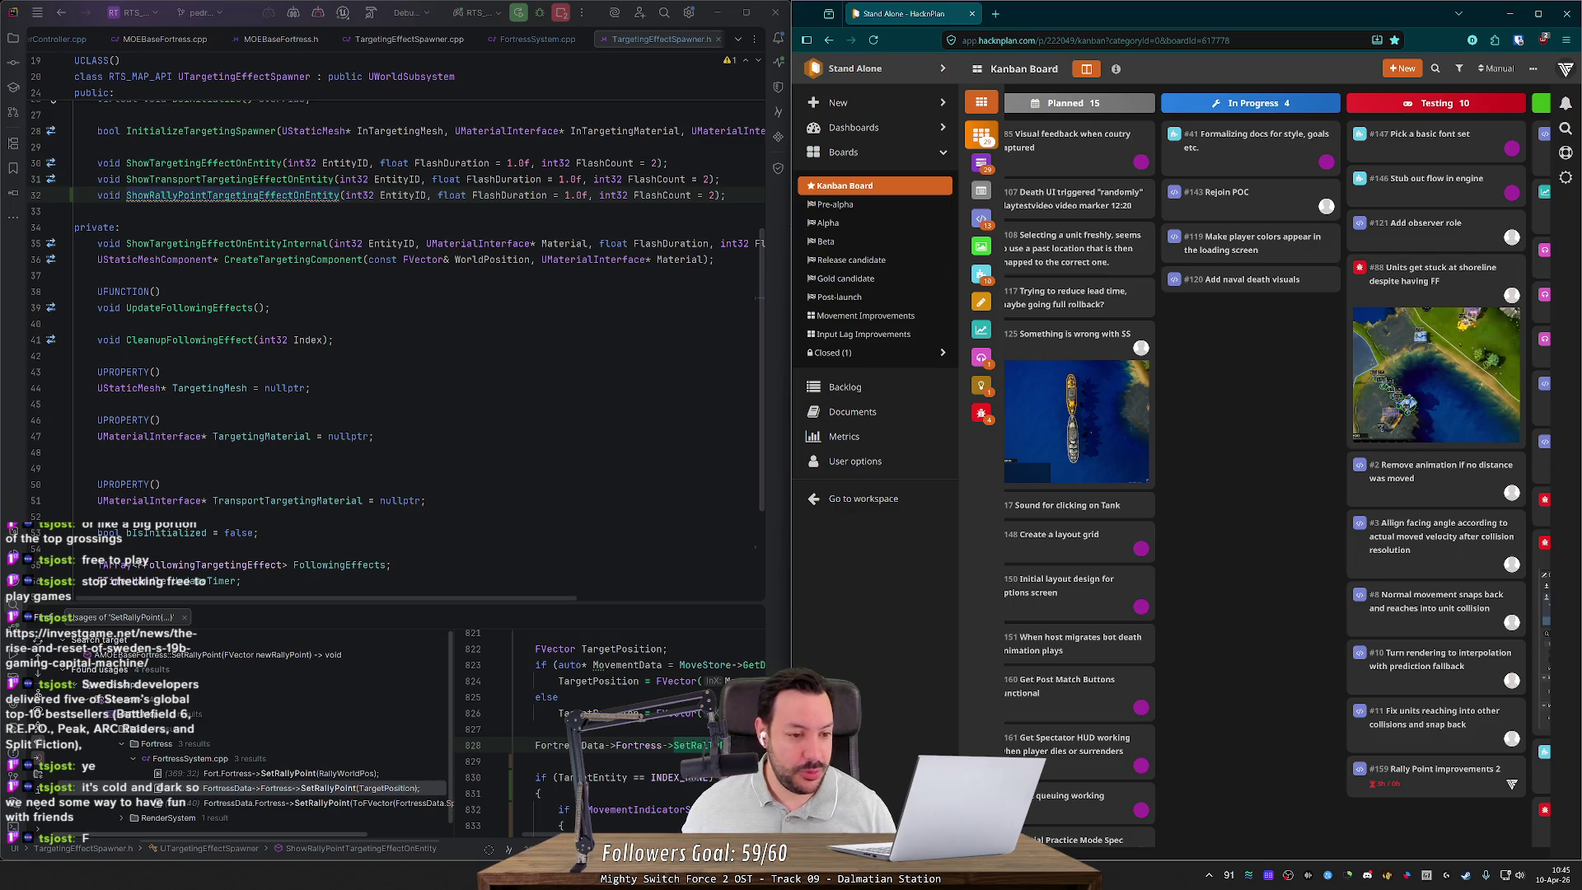
scroll(396, 330, "up", 6)
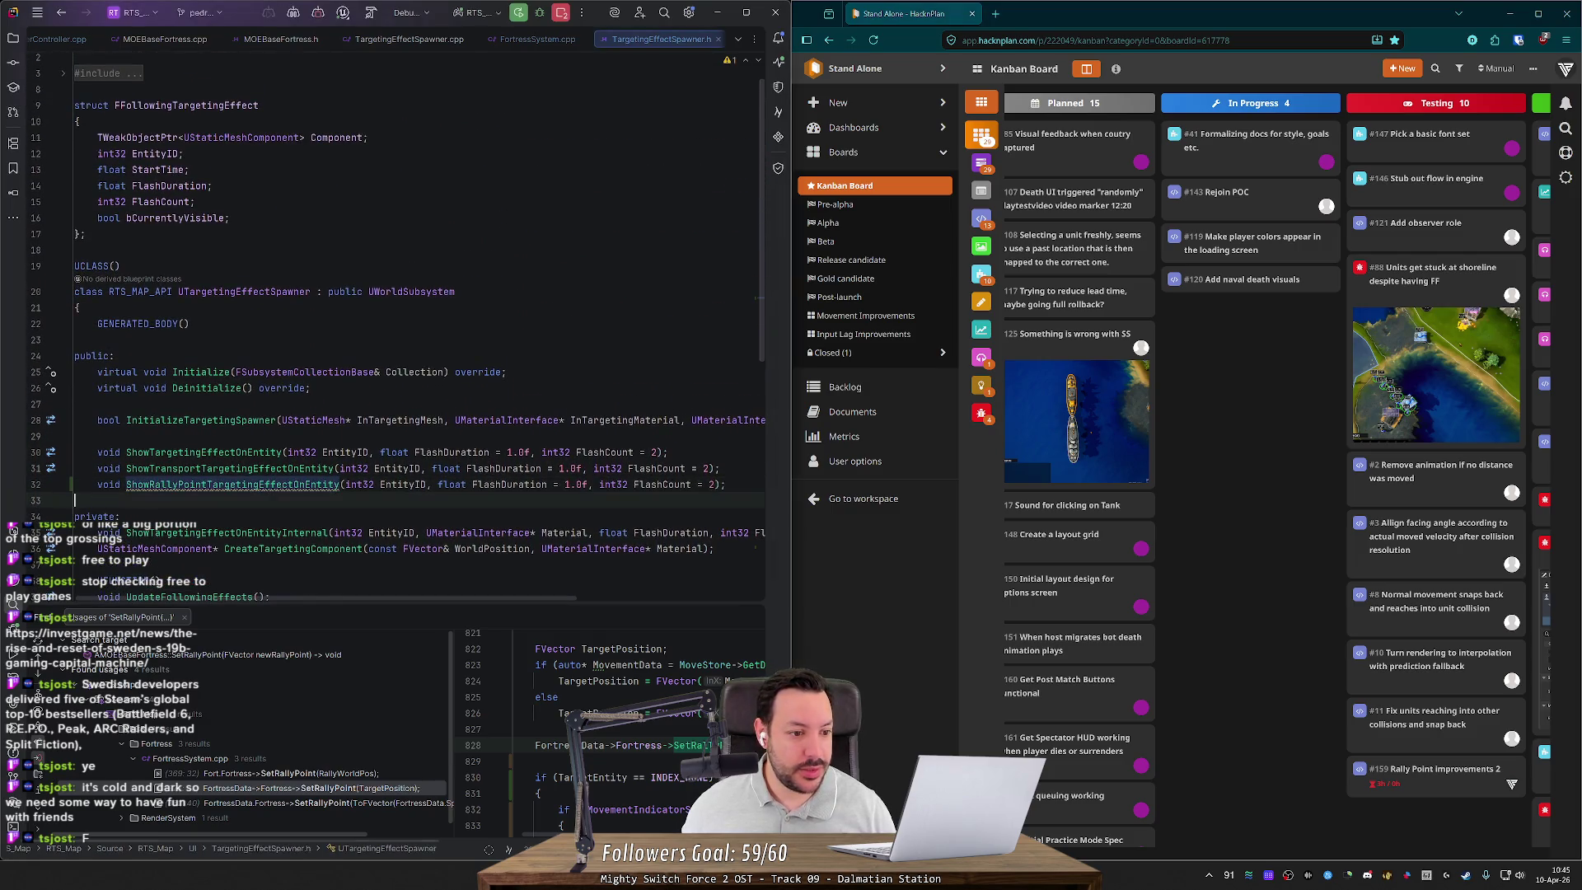
left_click(247, 484)
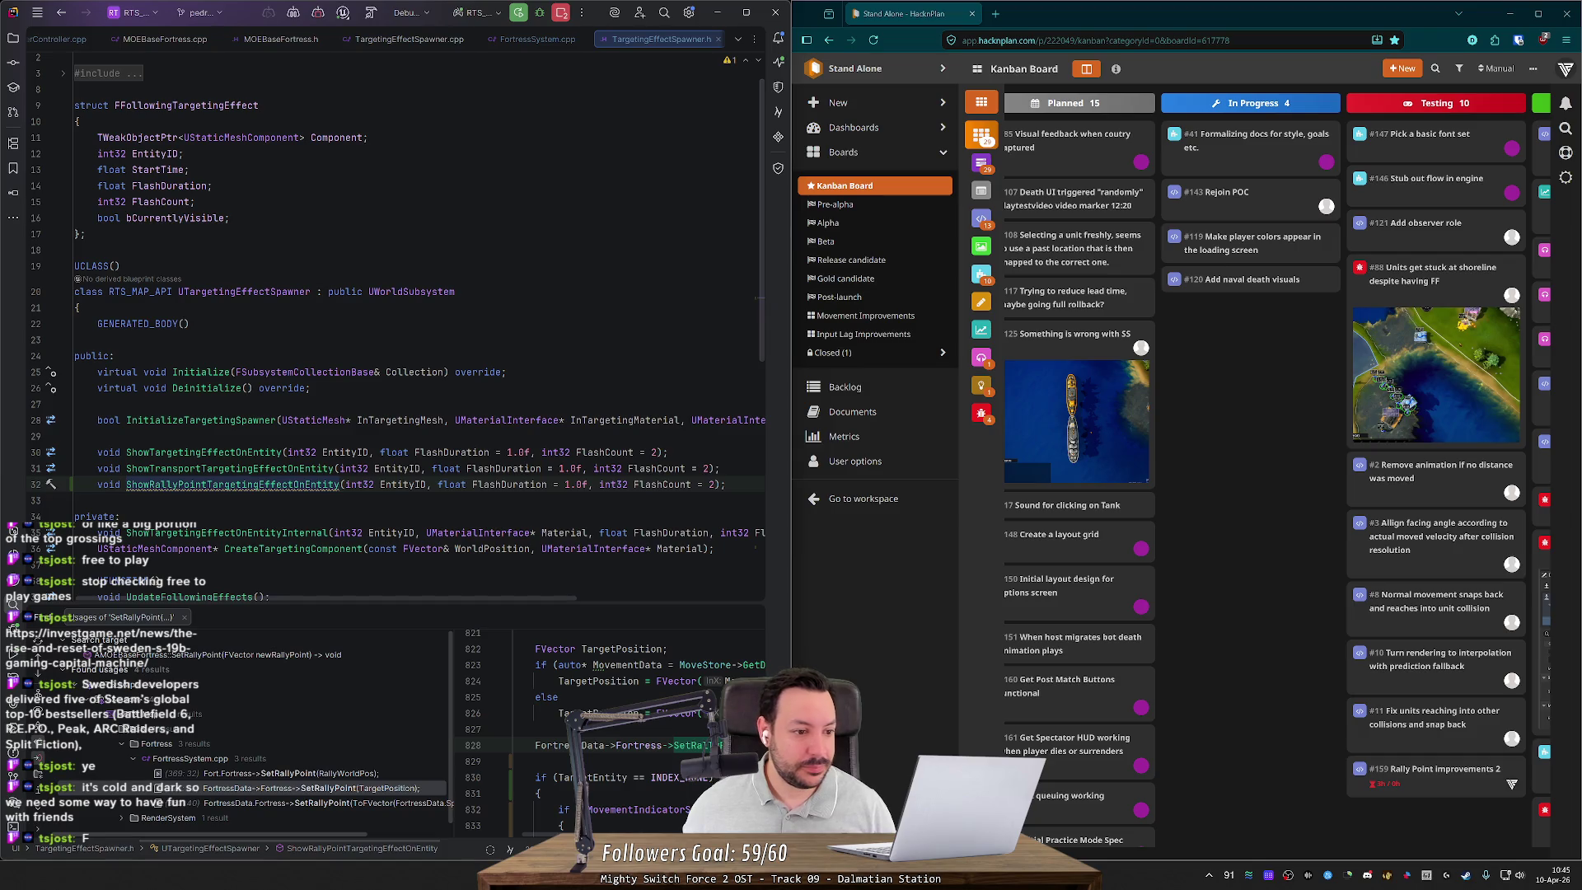
key("alt+Return")
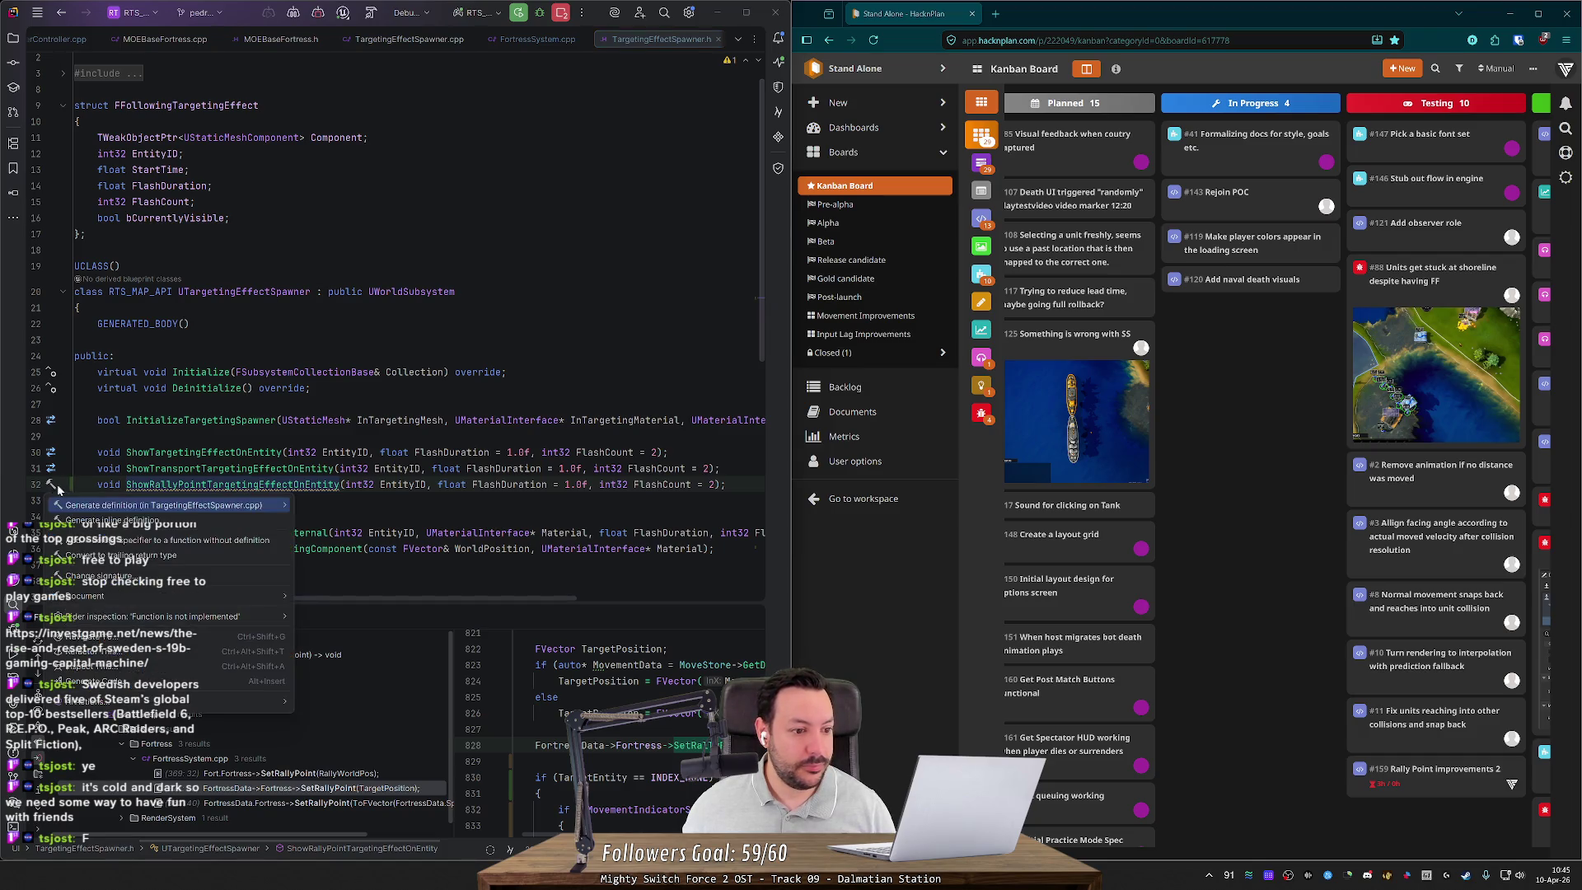
key("Return")
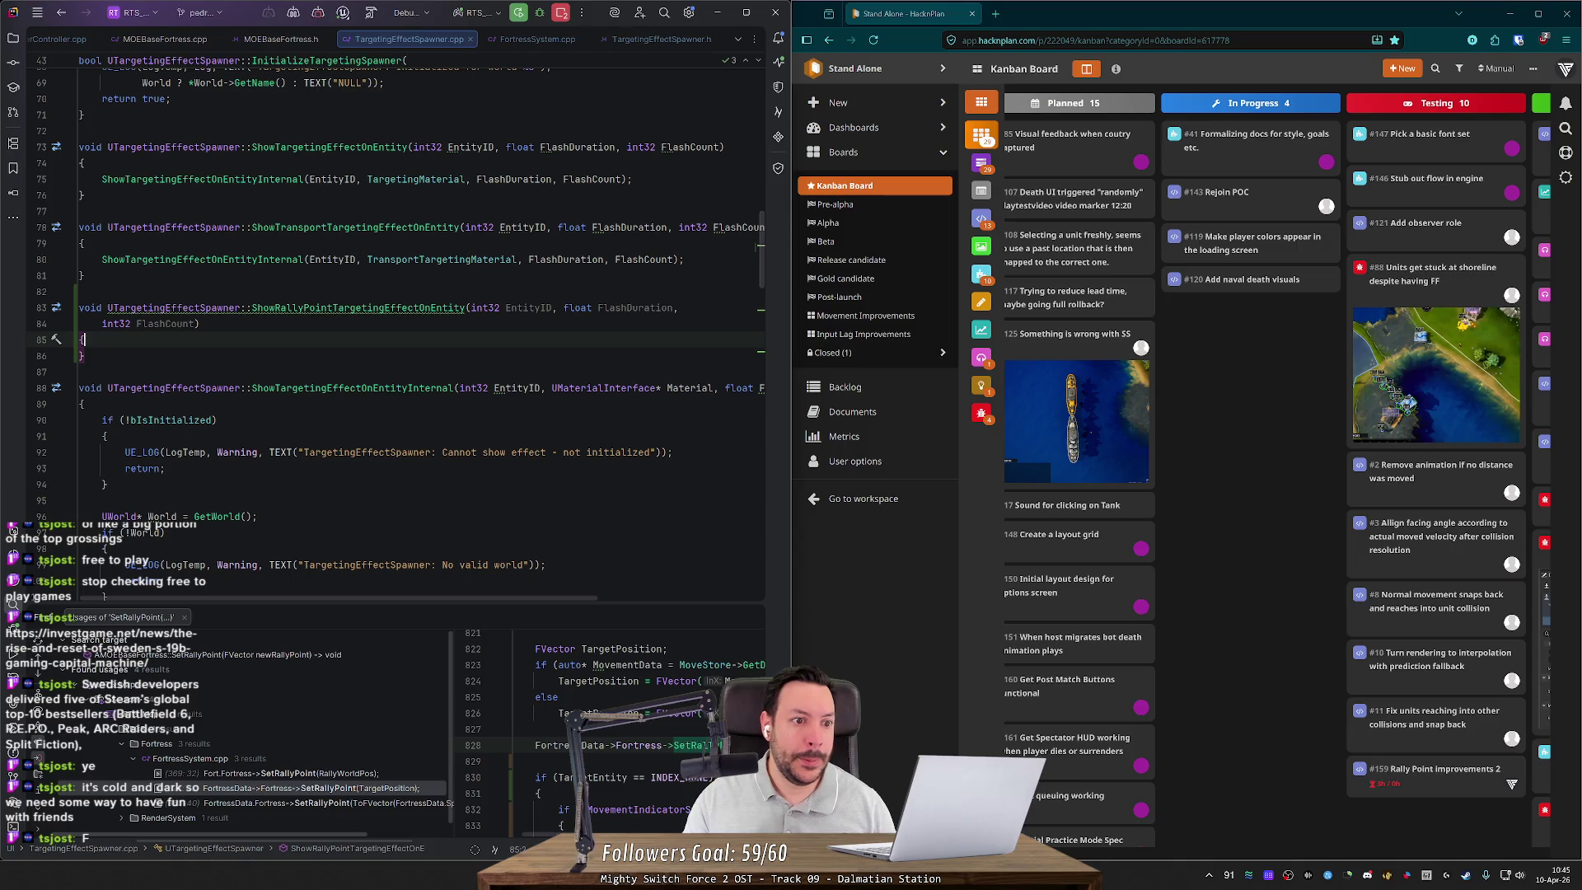
Step: Fill the body with the transport effect call, using RallyPointTargetingMaterial as its material
key("Up")
key("Up")
key("Up")
key("ctrl+c")
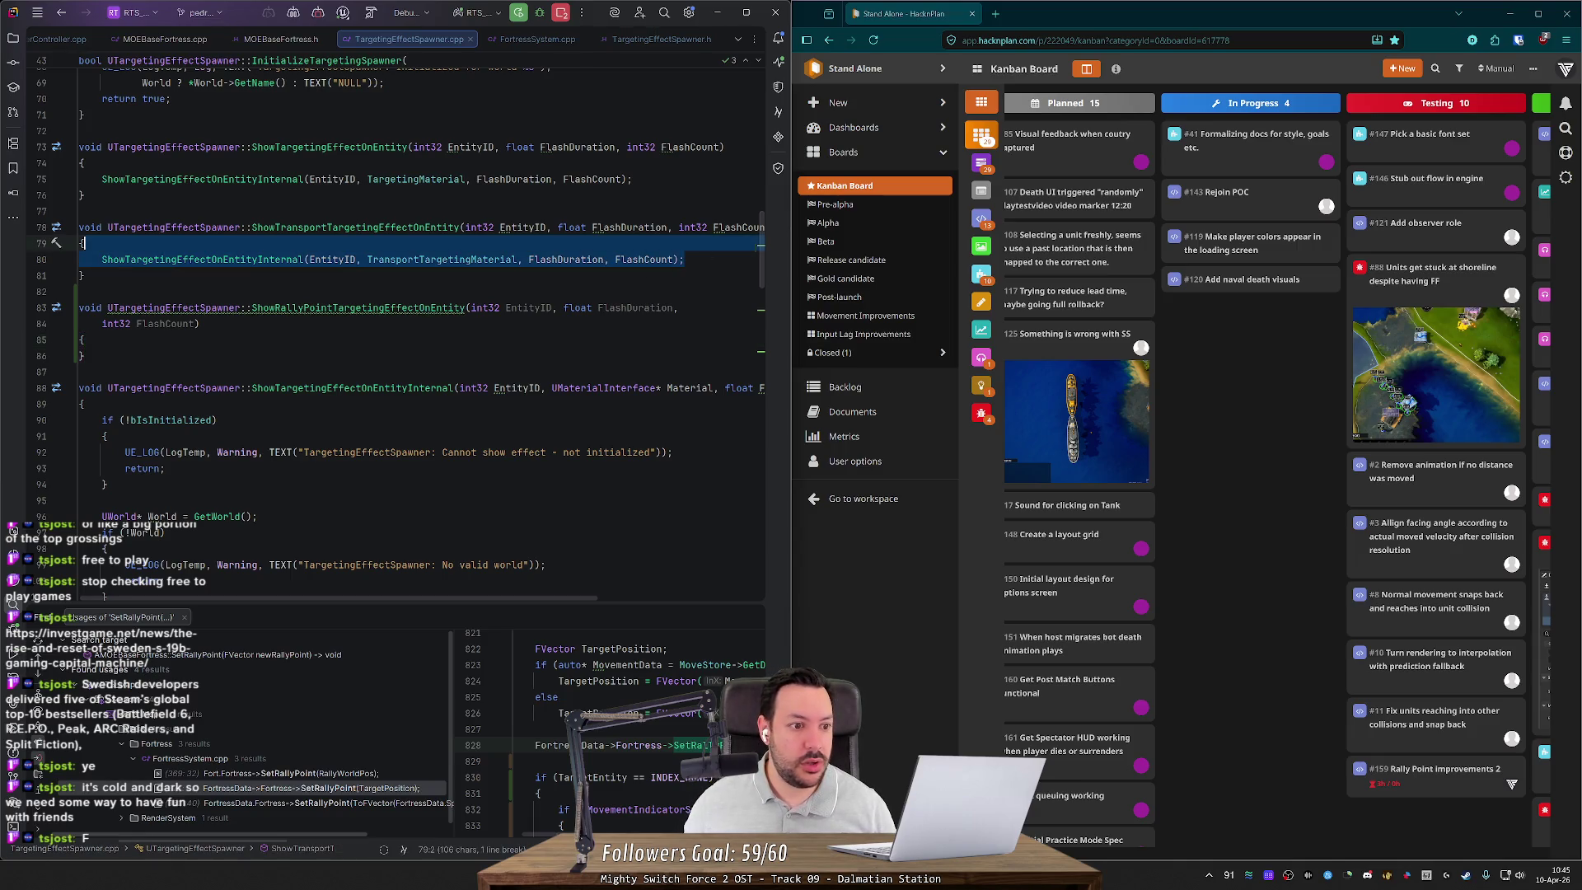
key("Down")
key("Down")
key("Down")
key("ctrl+v")
left_click(430, 356)
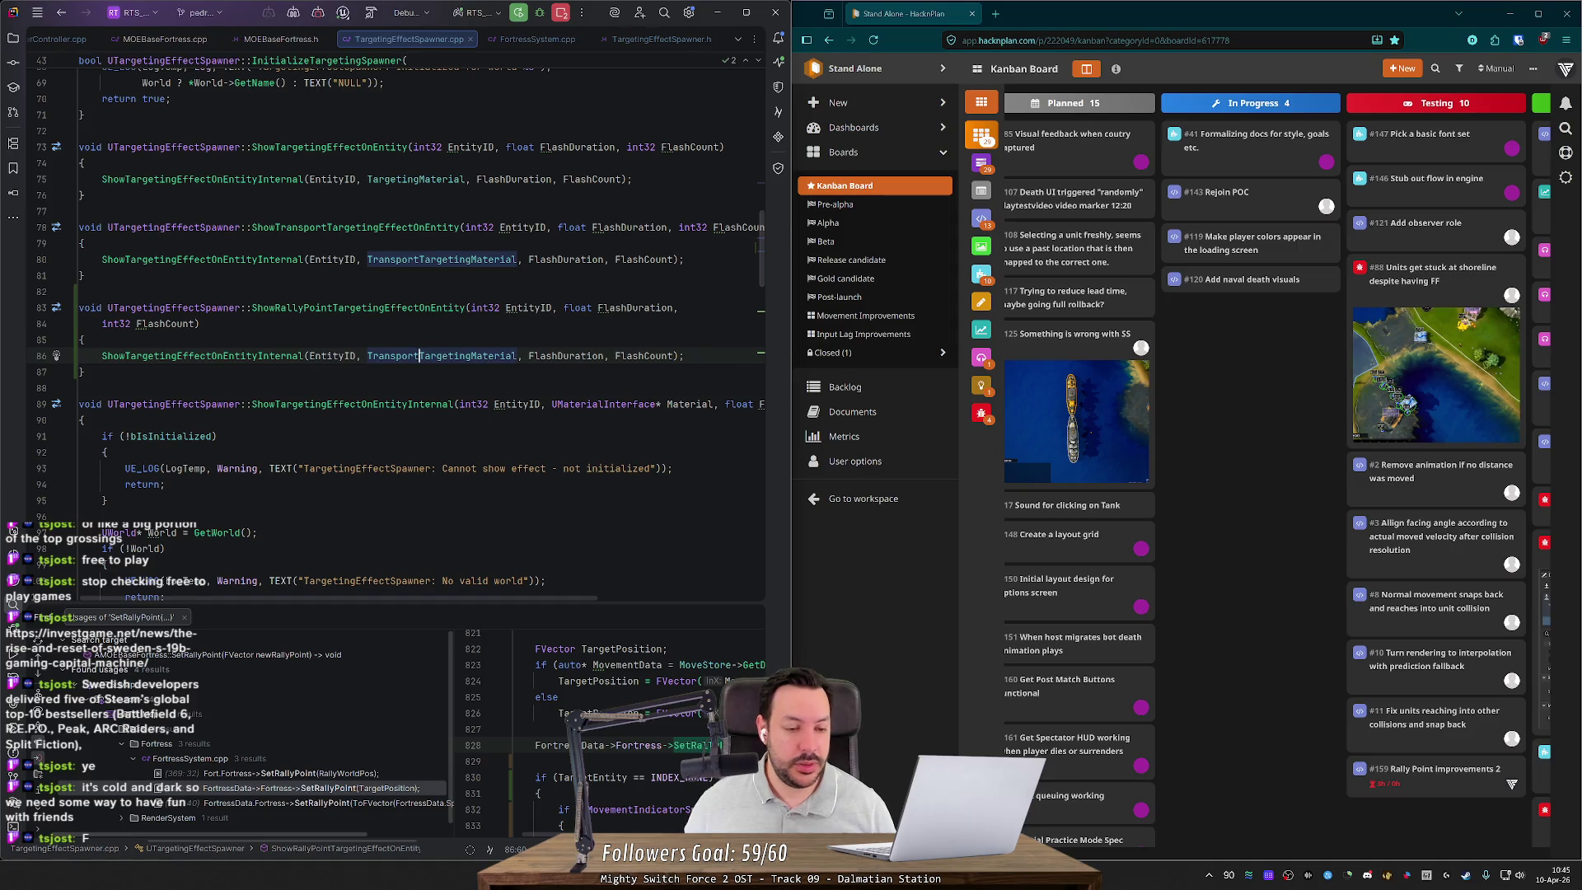
key("ctrl+BackSpace")
type("RallyPoint")
Step: Duplicate the TransportTargetingMaterial UPROPERTY block and rename the copy RallyPointTargetingMaterial
key("ctrl+b")
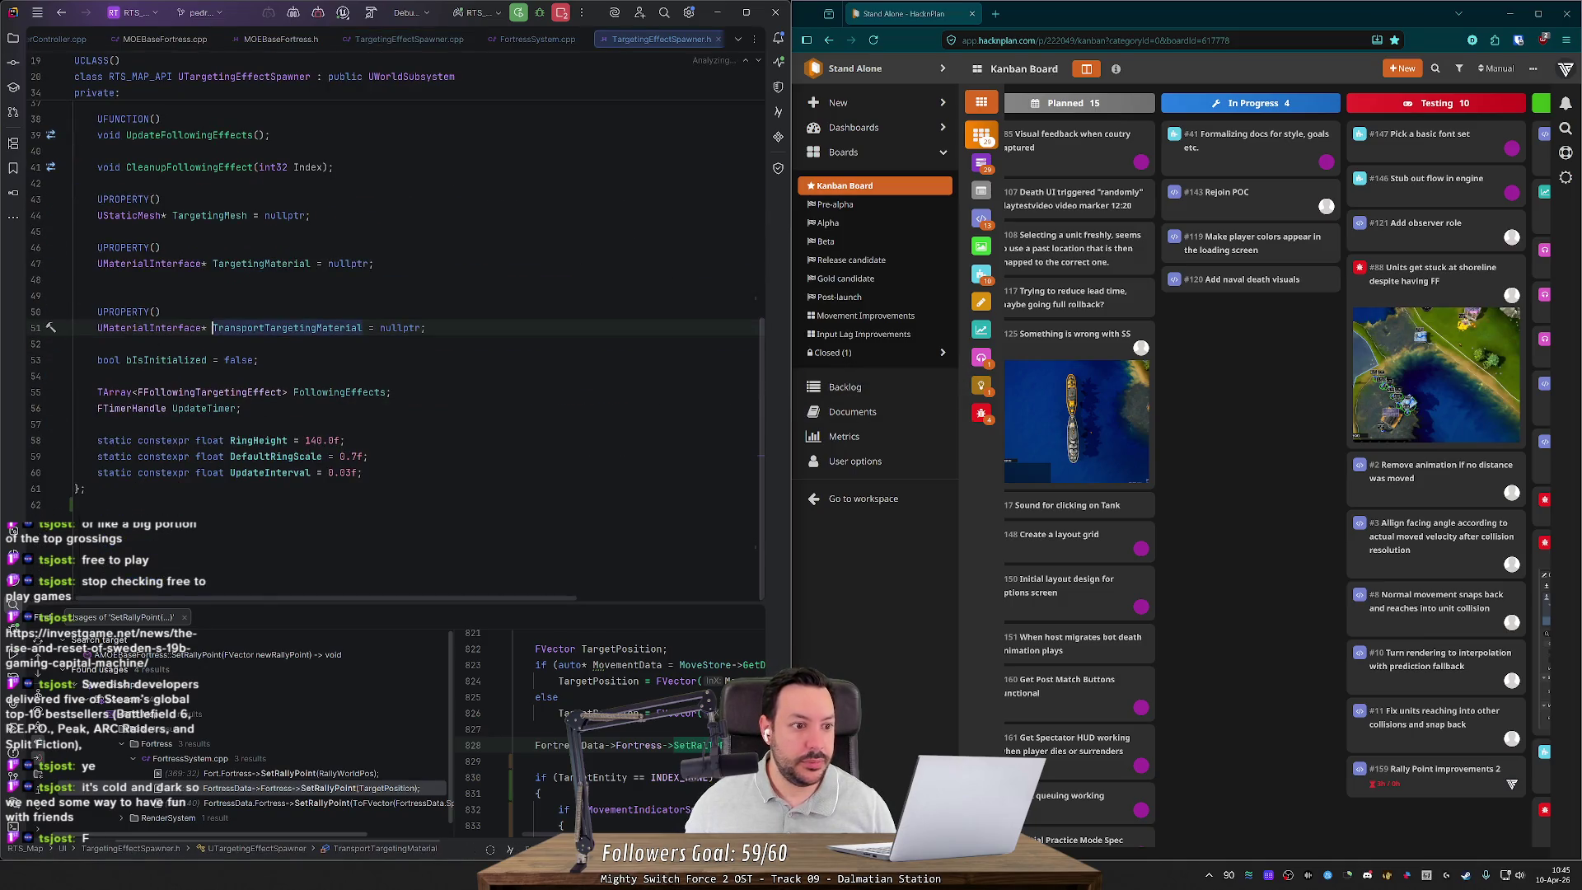
key("Up")
key("Up")
key("BackSpace")
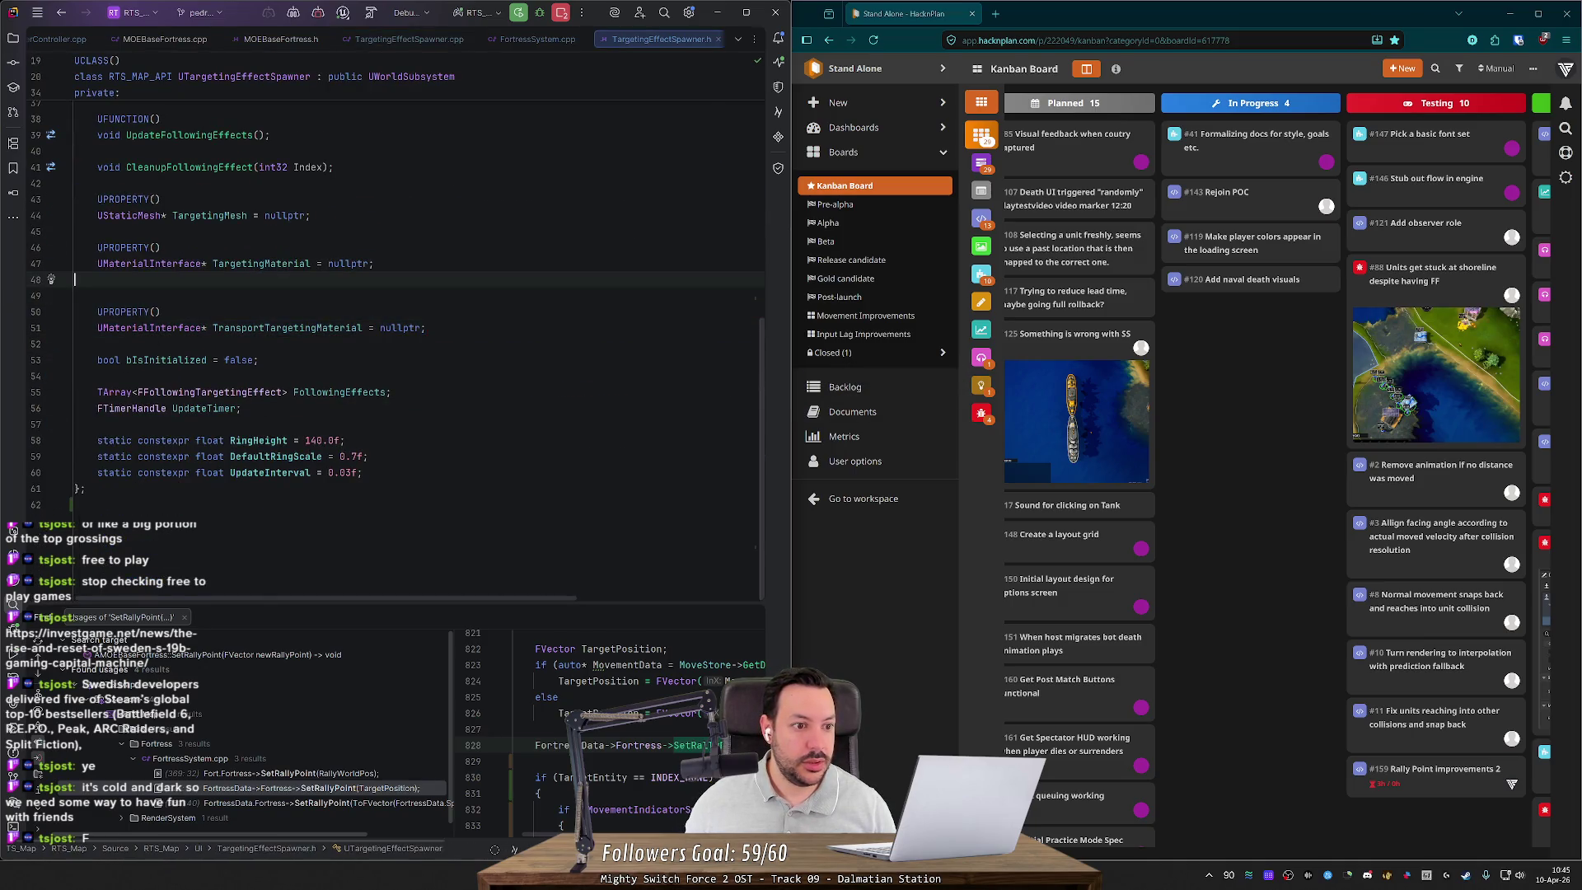
key("shift+Down")
key("shift+Down")
key("shift+Down")
key("Escape")
key("Return")
key("ctrl+v")
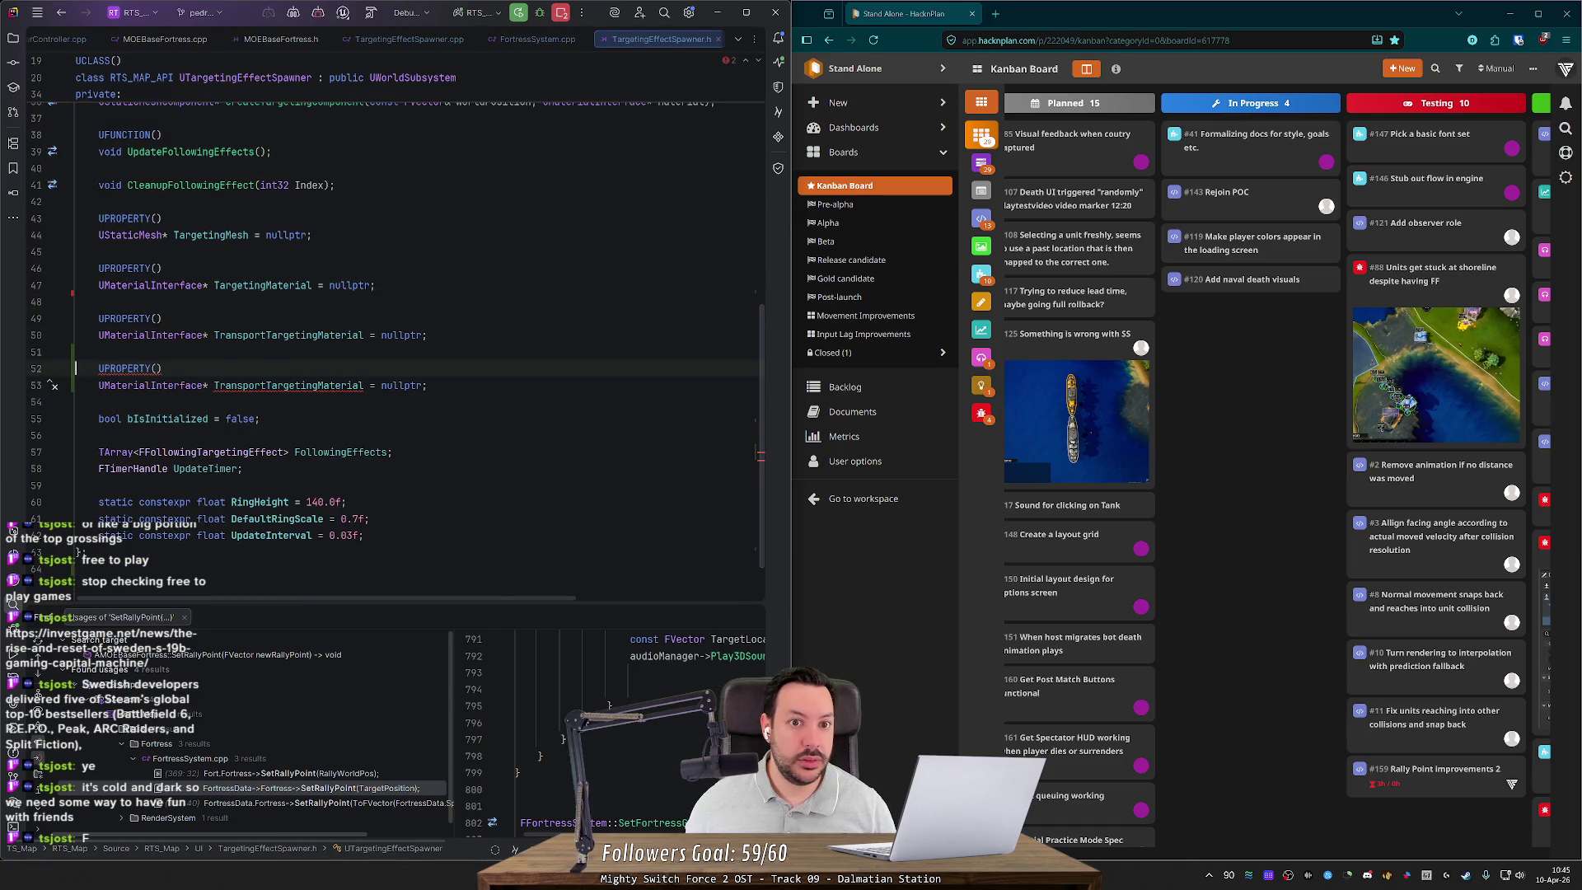
left_click(272, 386)
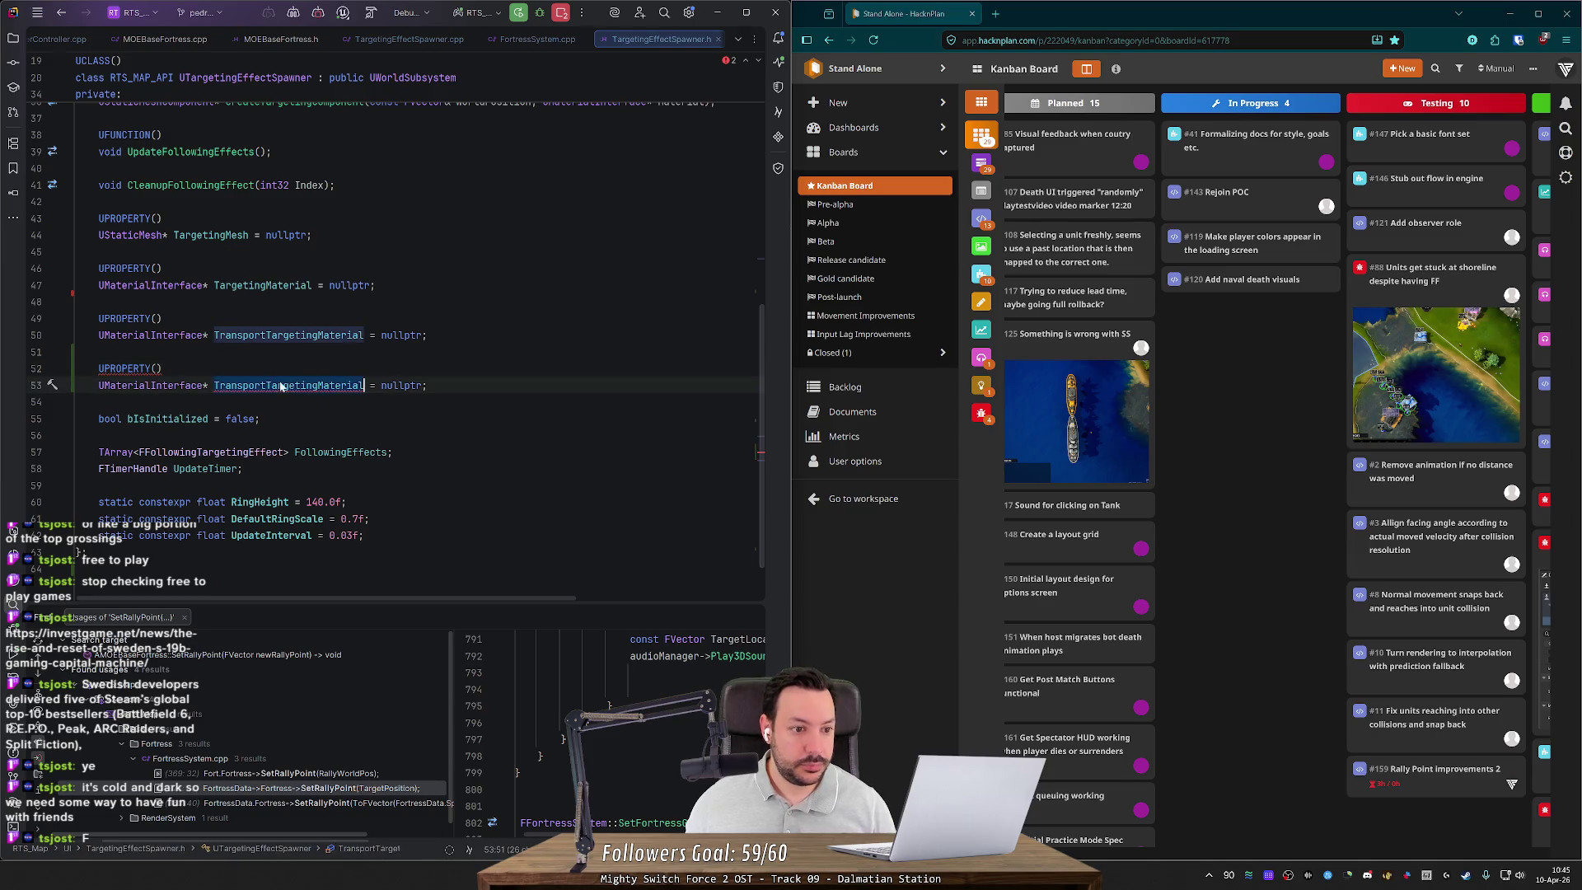
key("ctrl+BackSpace")
type("RallyPoint")
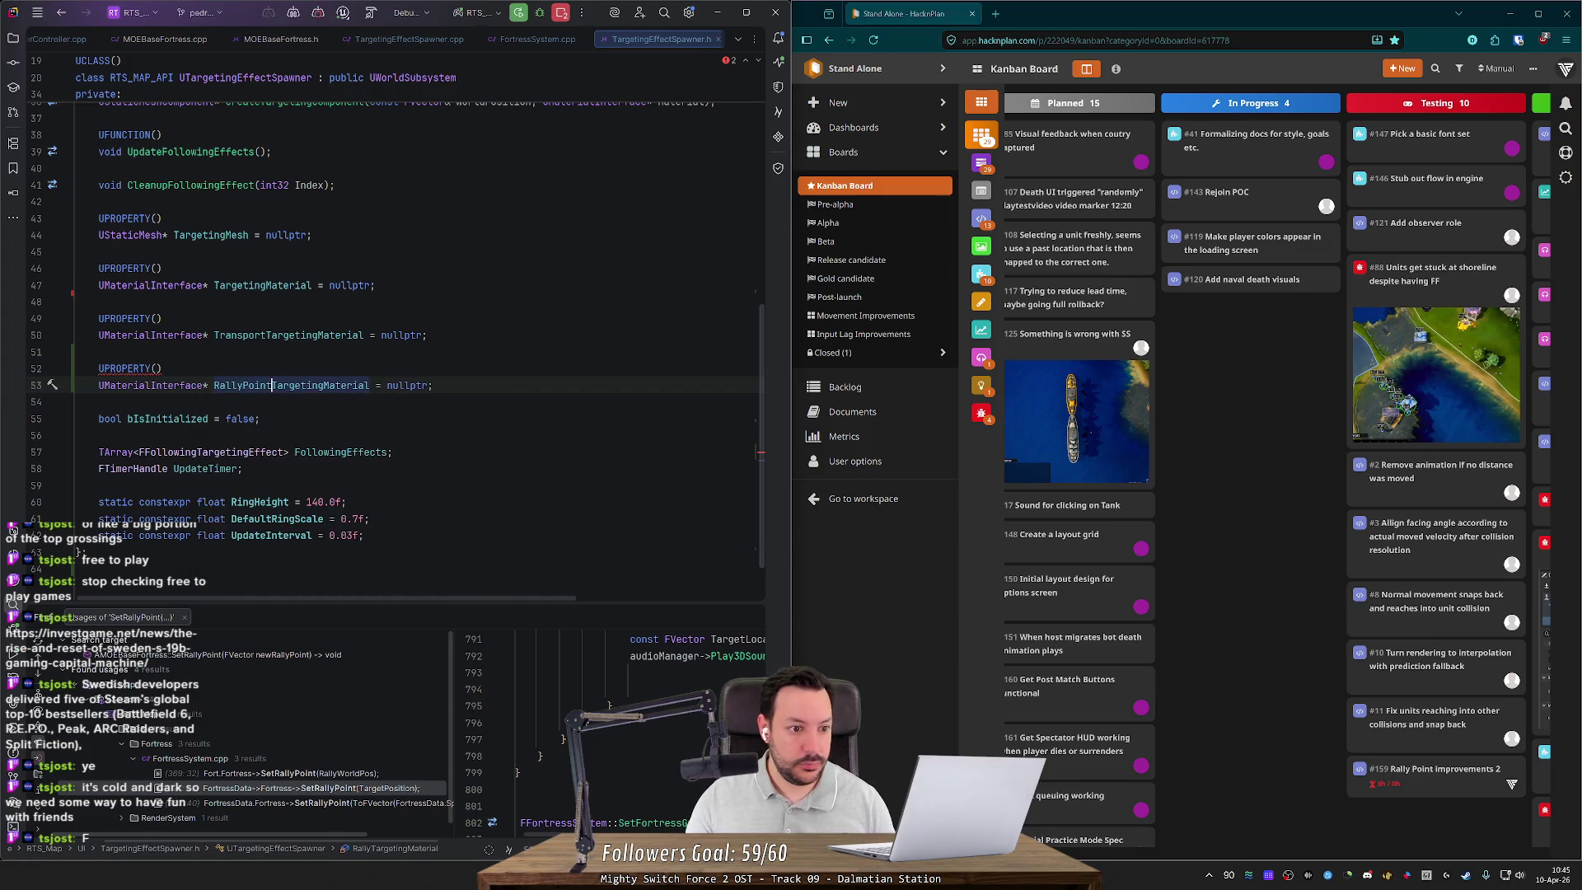
key("Up")
key("Up")
Step: Find usages of TransportTargetingMaterial
left_click(293, 336)
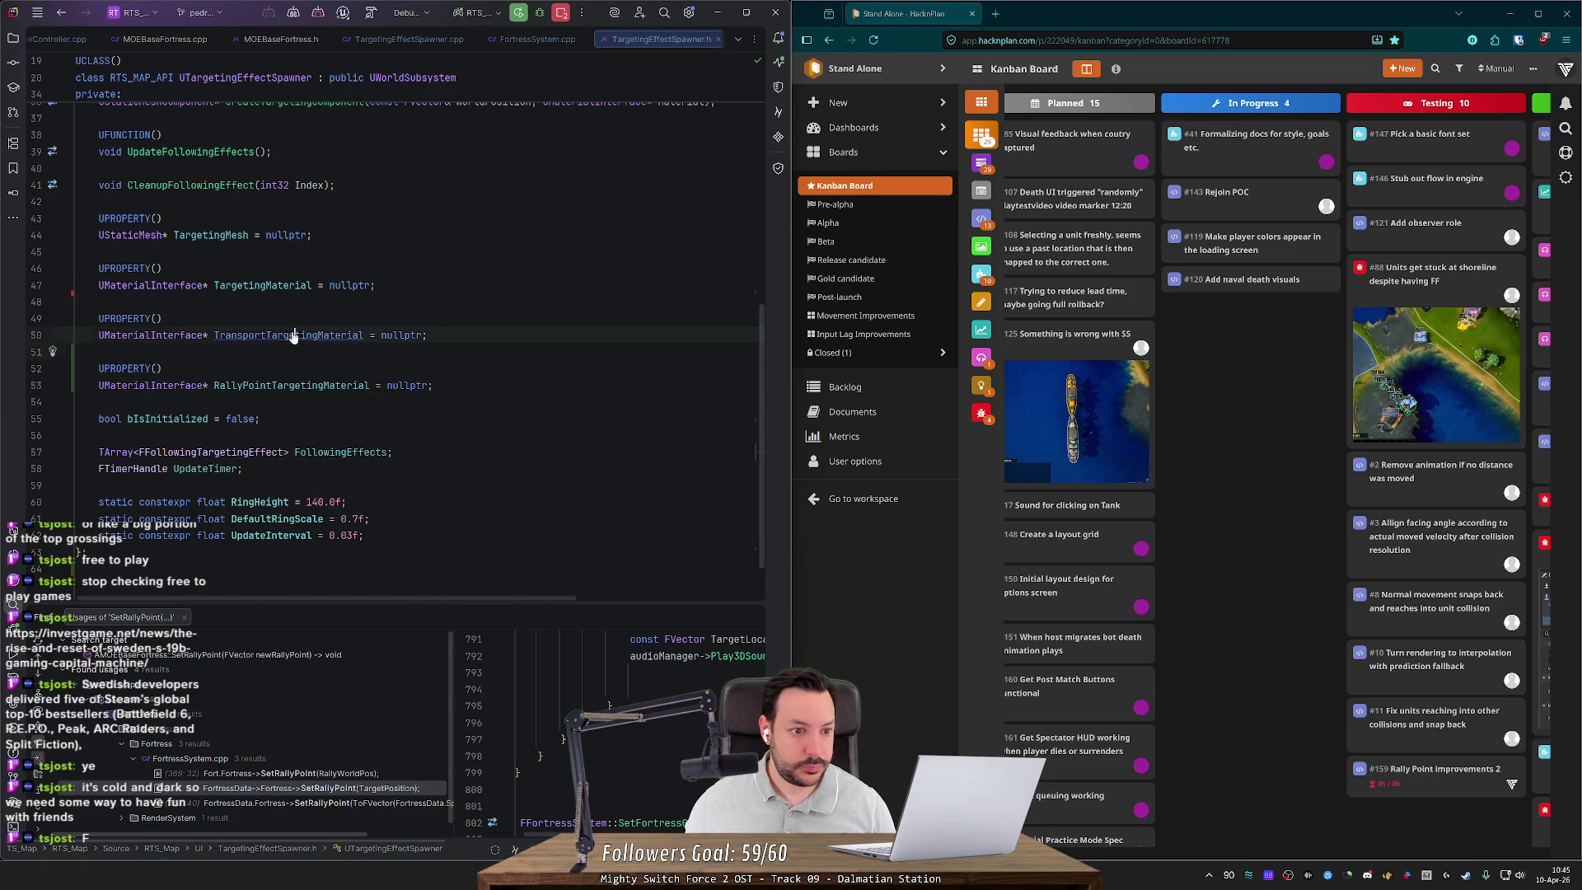
right_click(294, 337)
left_click(336, 436)
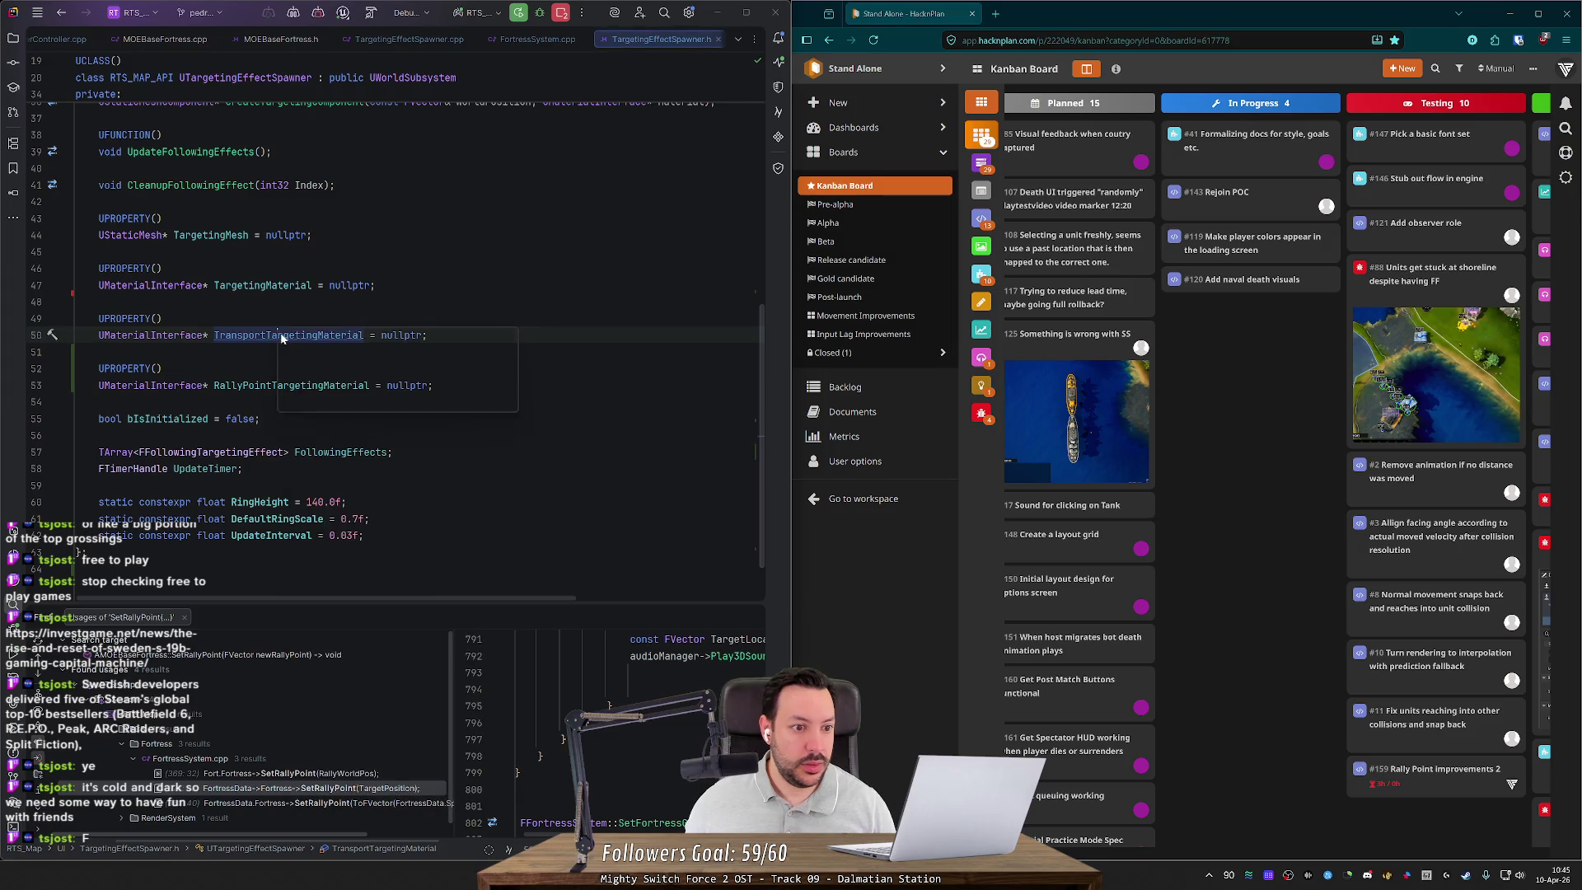
Step: Add a RallyPointTargetingMaterial = InRallyPointTargetingMaterial assignment by duplicating the transport one
left_click(369, 392)
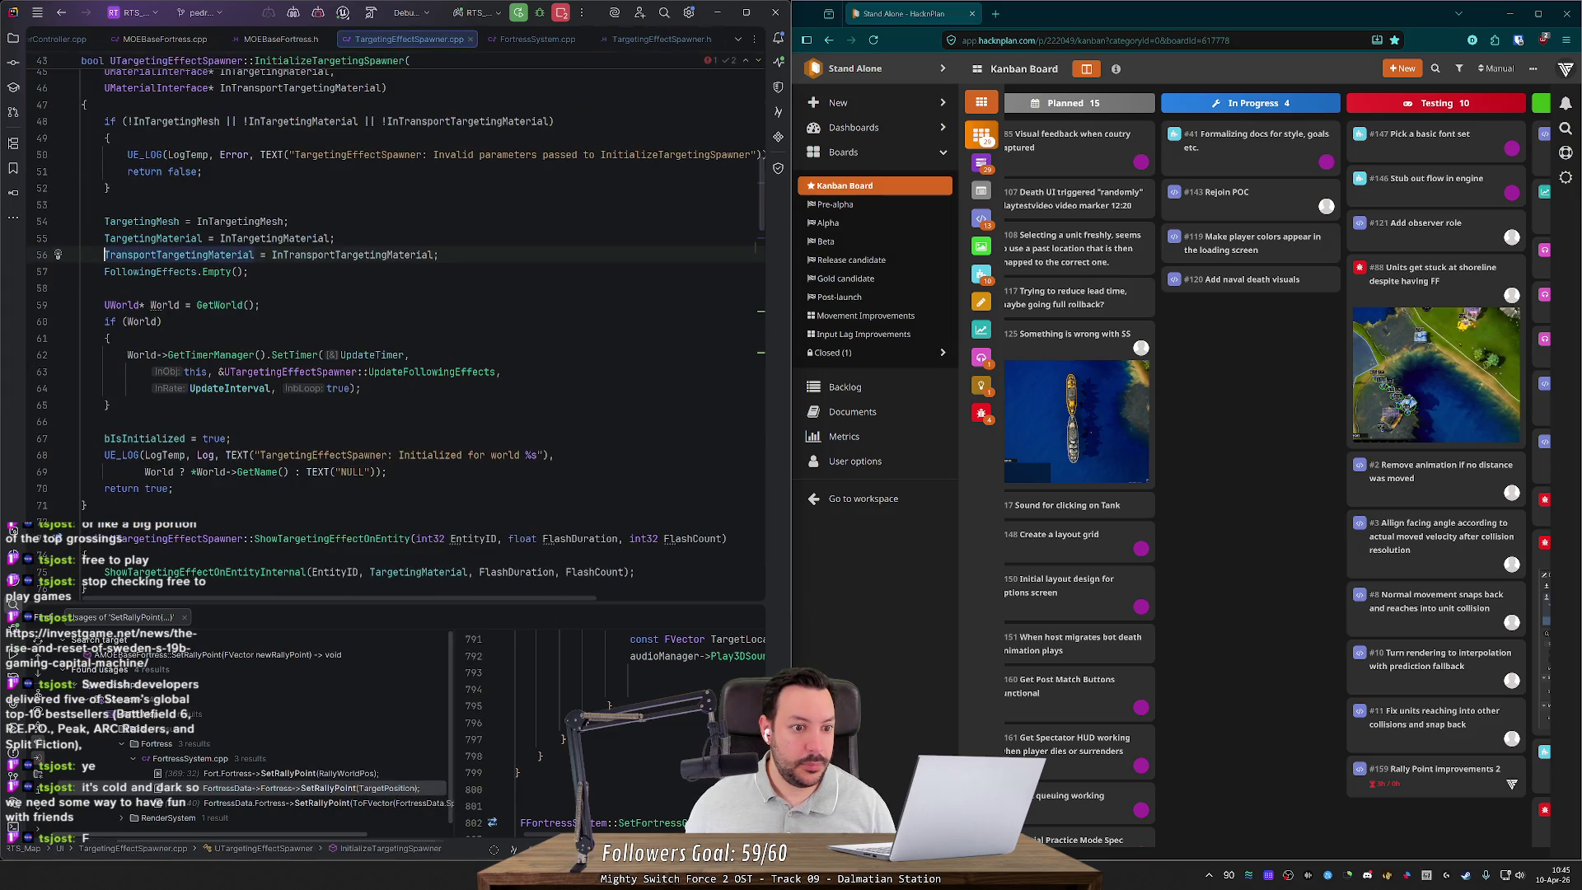
key("ctrl+d")
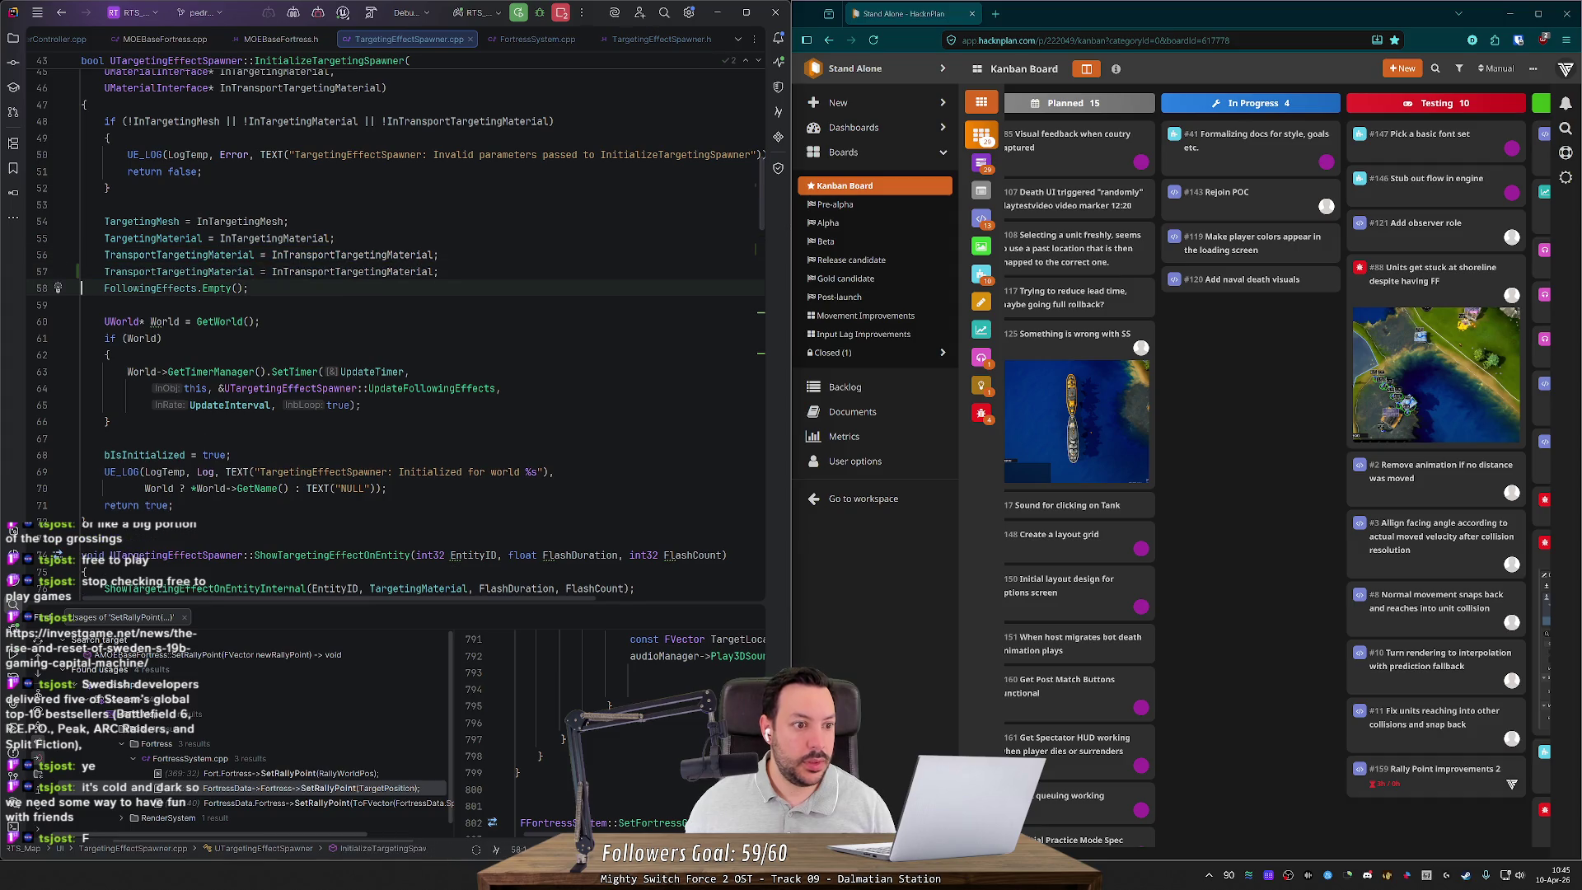
left_click(162, 271)
key("ctrl+shift+Left")
key("alt+j")
type("RallyPoint")
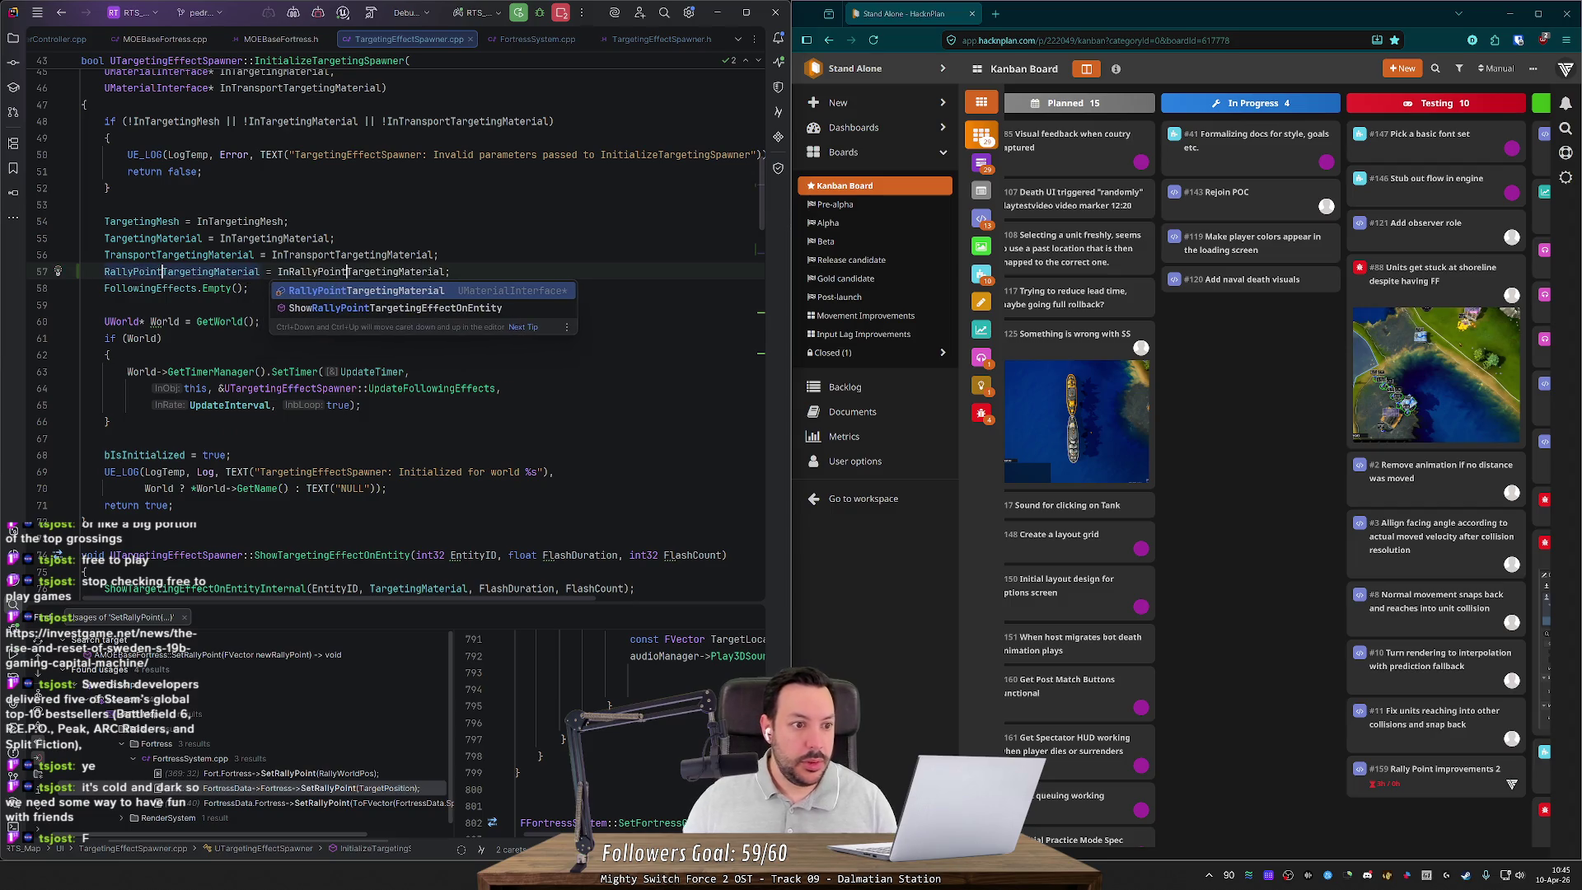
Step: Add an InRallyPointTargetingMaterial parameter after InTransportTargetingMaterial in the definition
scroll(395, 329, "up", 4)
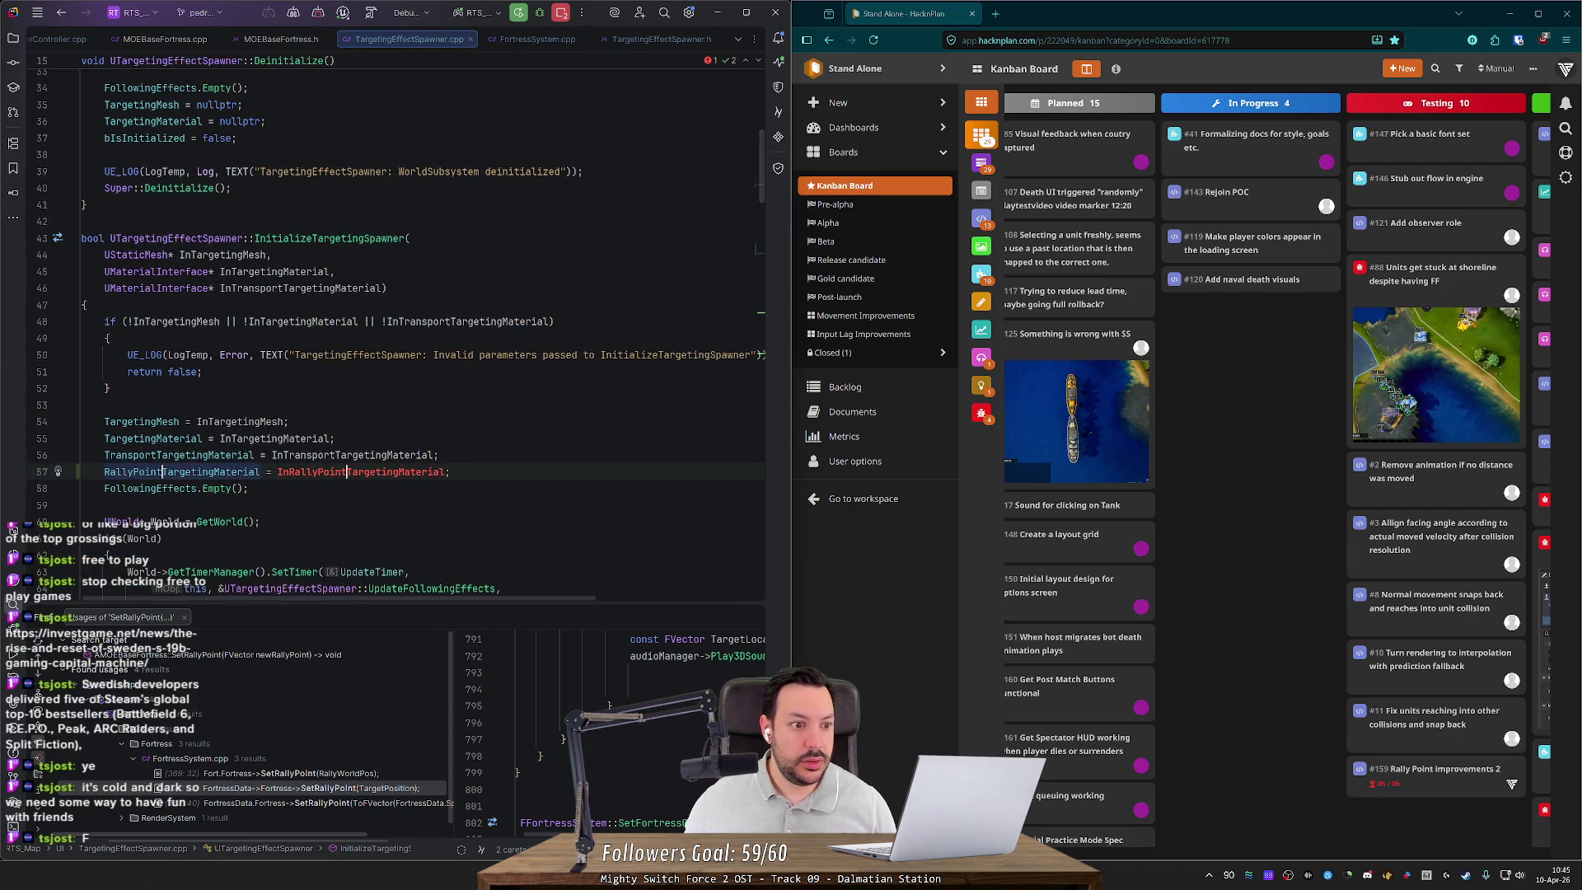
left_click(381, 288)
key("Return")
key("shift+Up")
key("ctrl+d")
key("End")
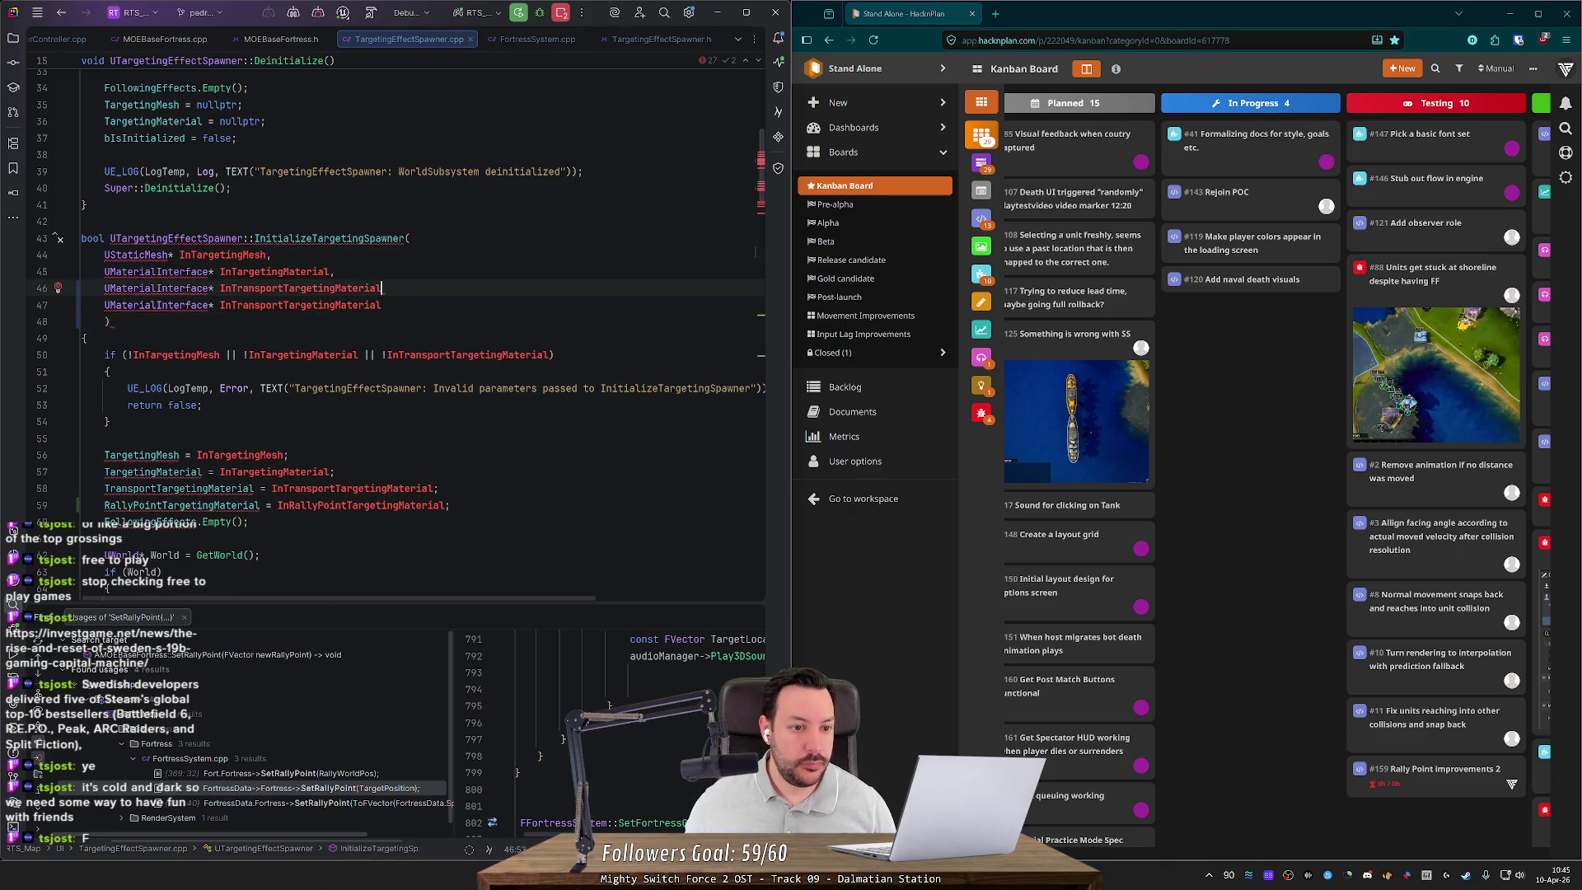
type(",")
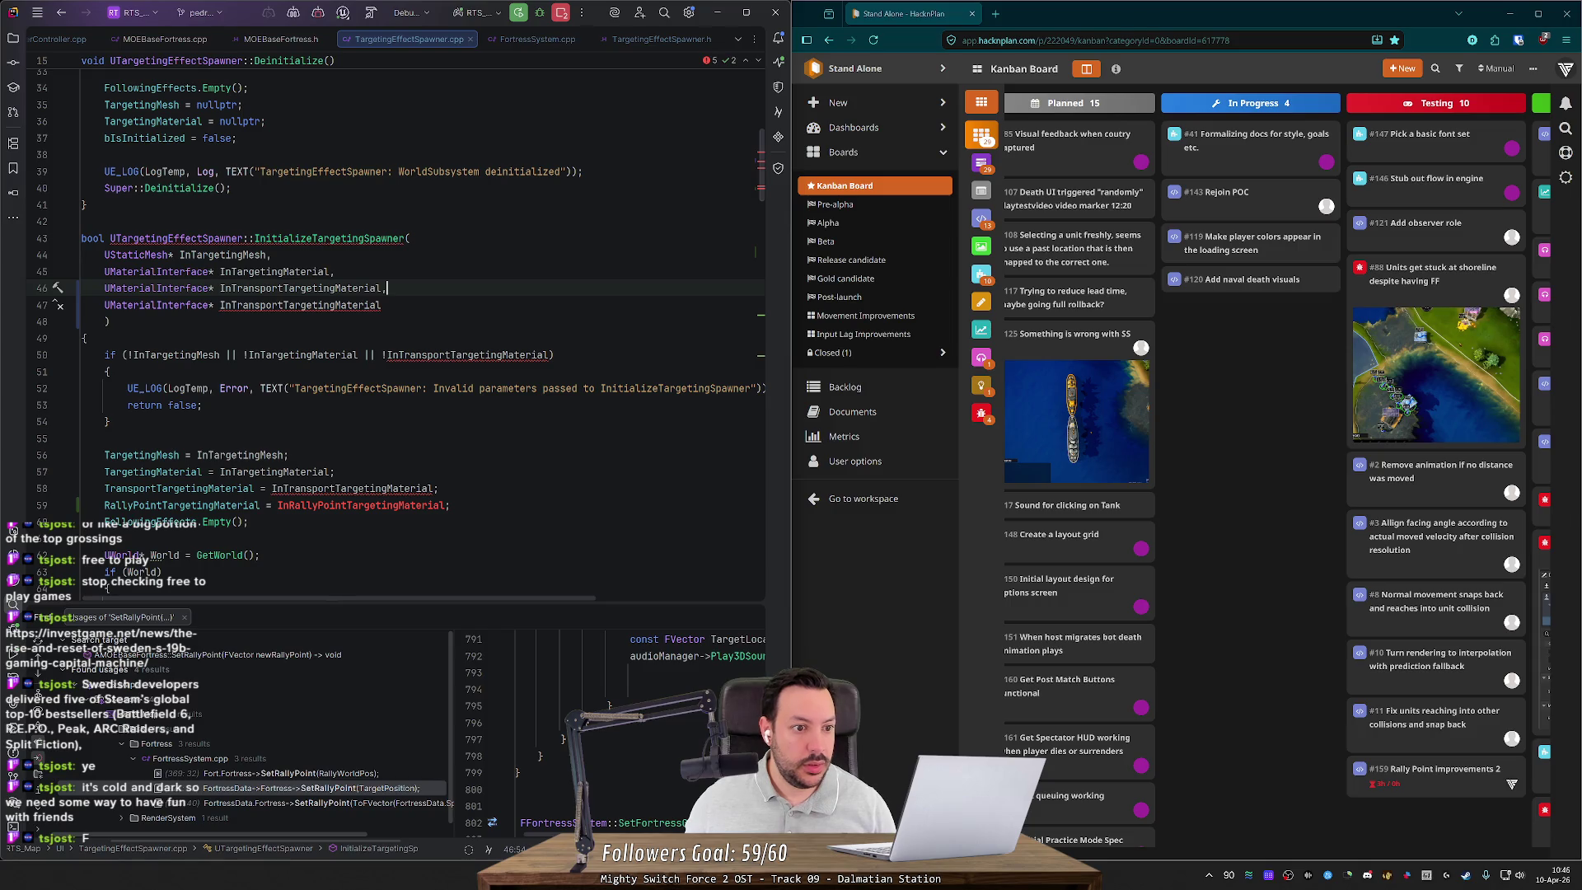
key("Down")
key("ctrl+Left")
key("ctrl+Left")
key("ctrl+shift+Left")
type("Rall")
key("Escape")
type("yPoint")
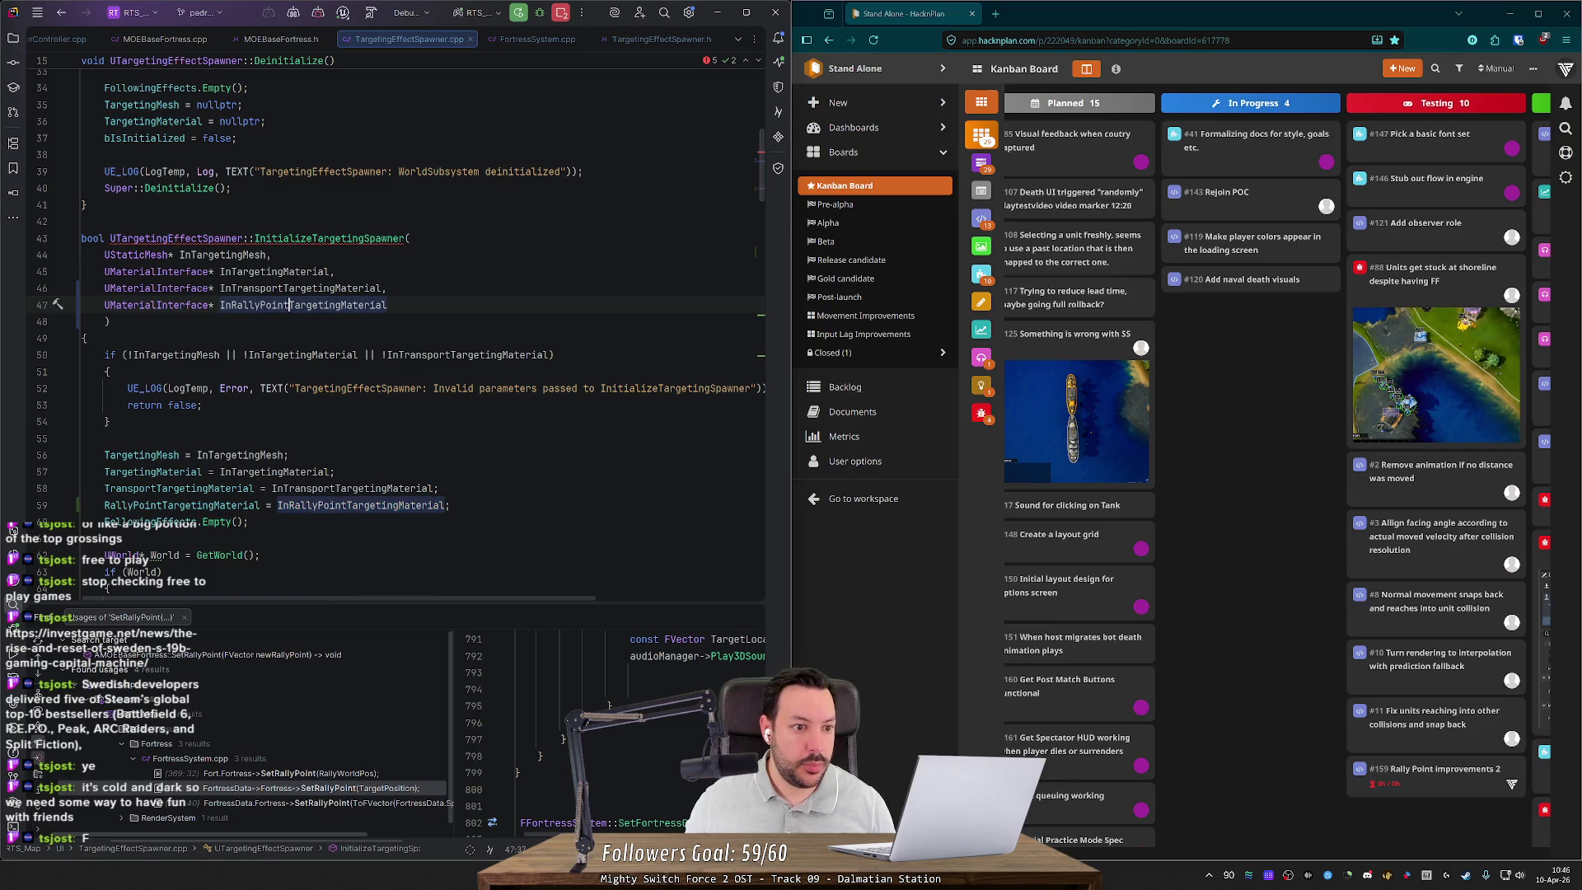
Step: Extend the null check with || !InRallyPointTargetingMaterial and restore the closing parenthesis placement
key("Down")
key("Down")
key("Down")
key("End")
key("Left")
type("|")
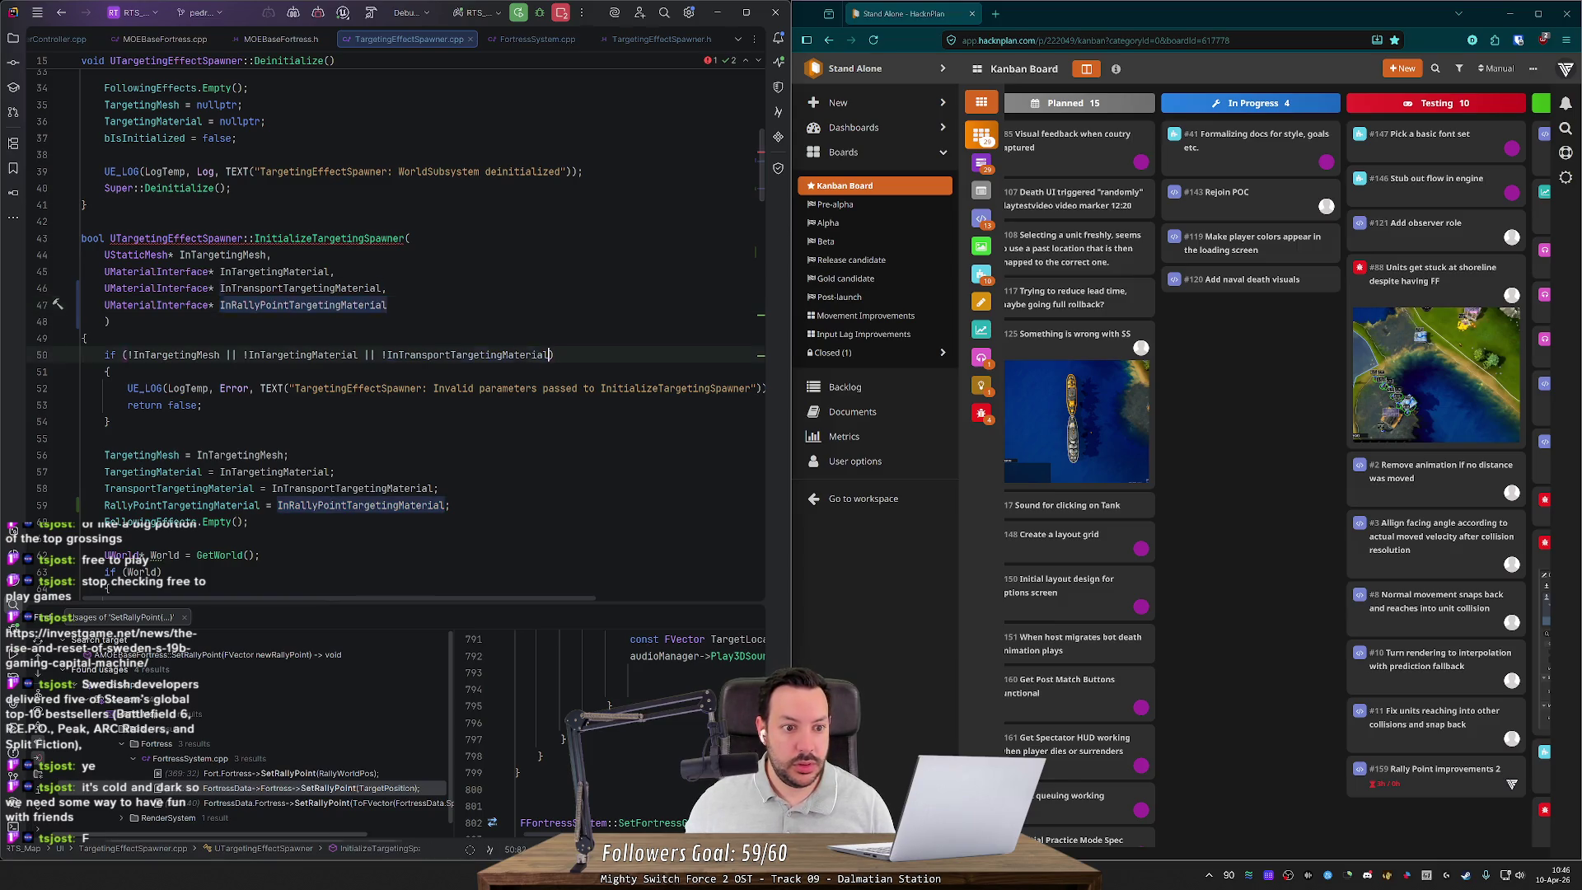
type("| !InRallyPointTargetingMaterial")
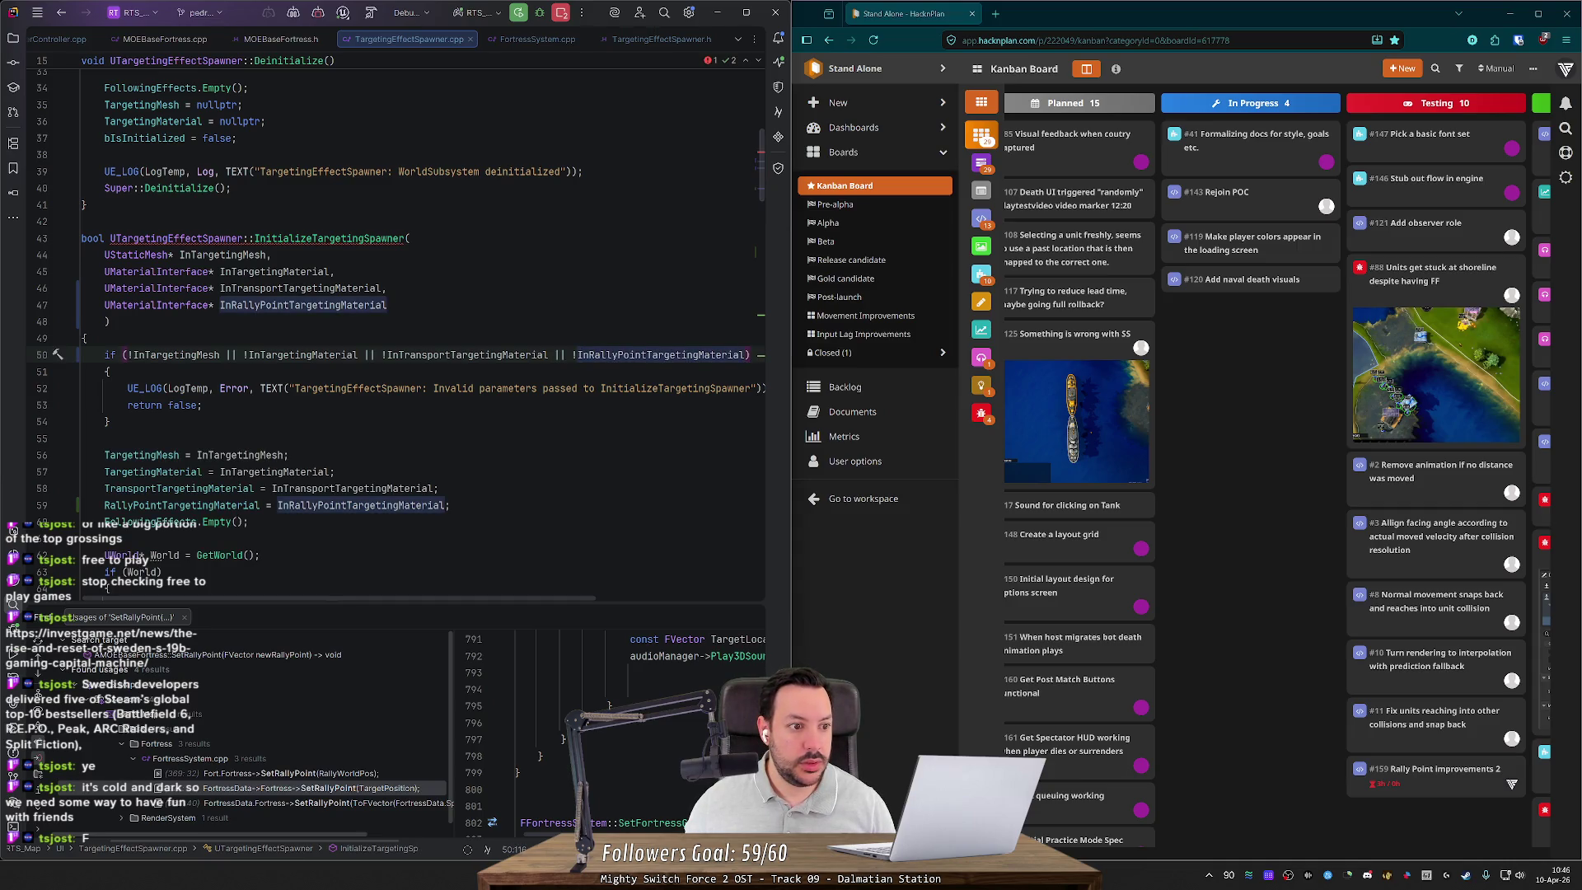
key("Up")
key("Up")
key("Home")
key("BackSpace")
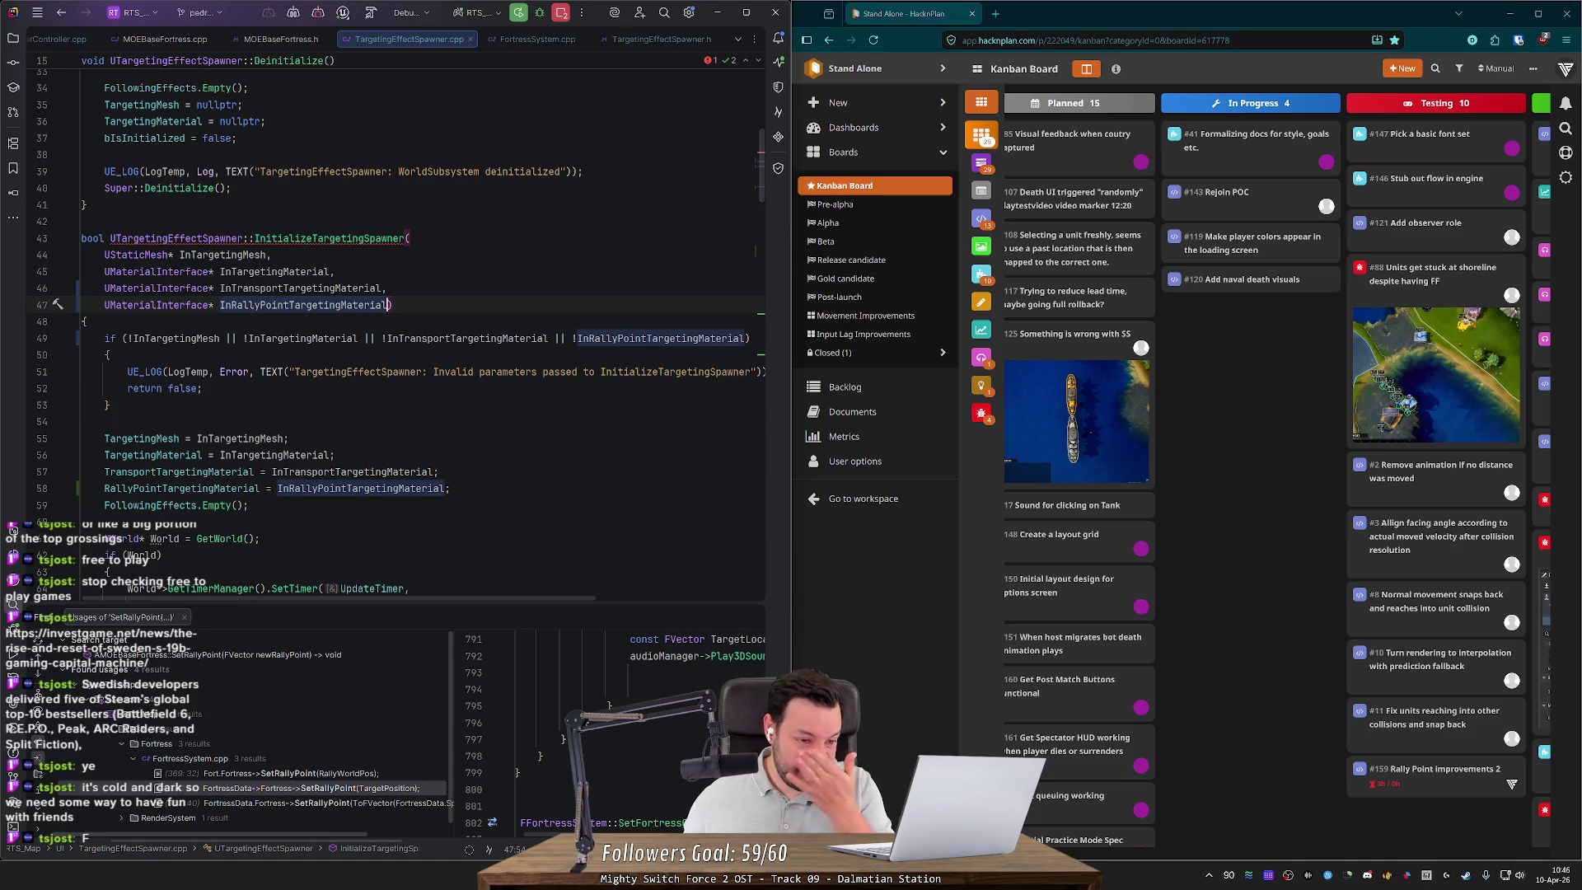
key("ctrl+b")
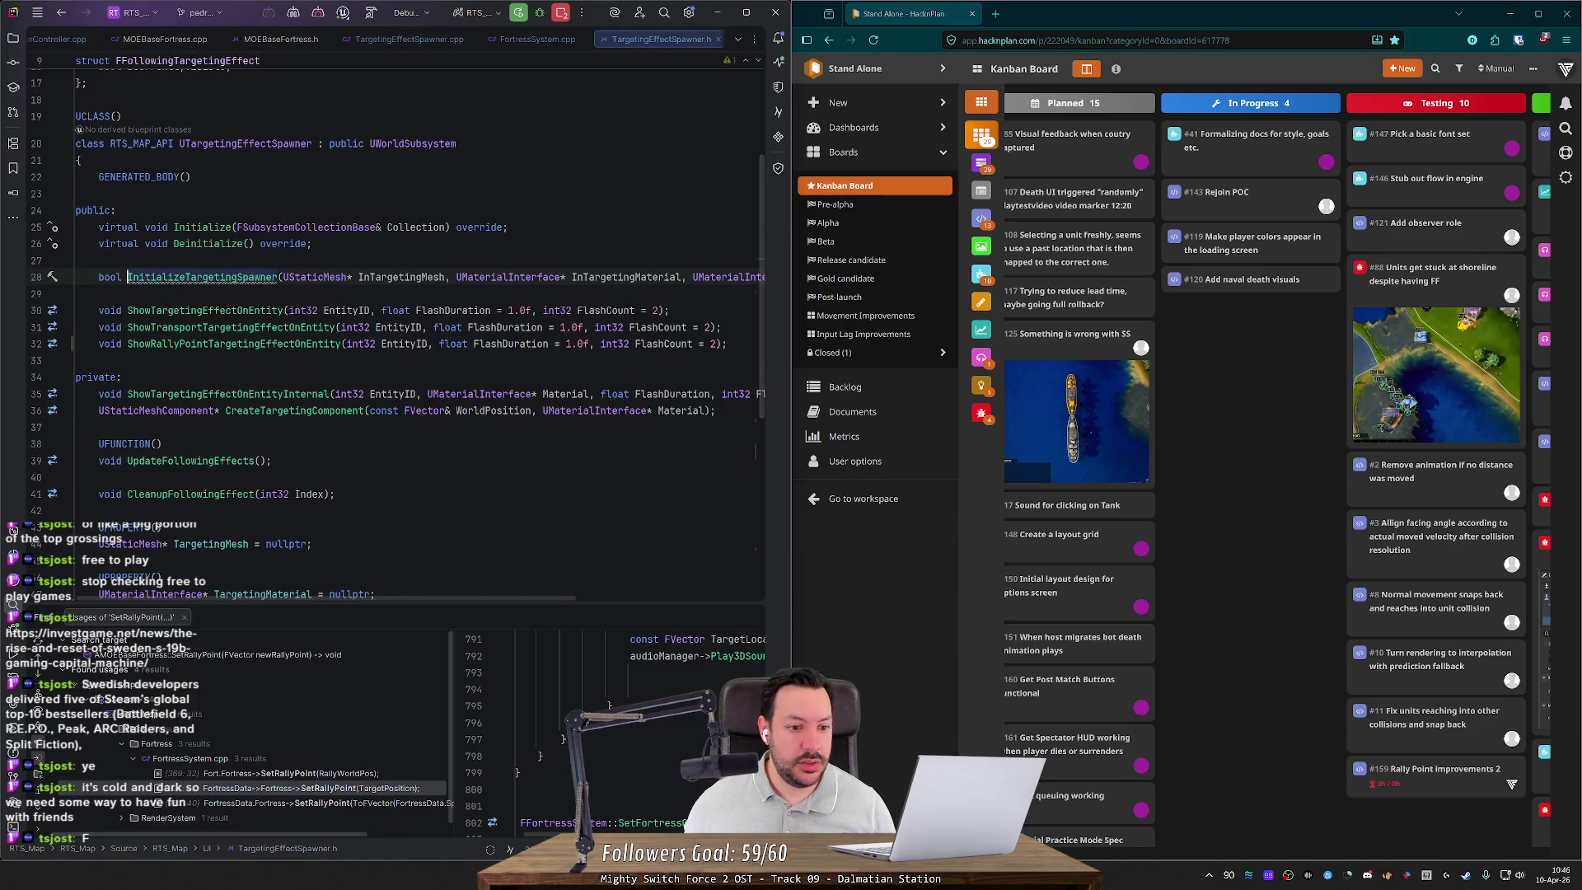
Step: Check the running game in Unreal Editor, box-selecting units near the Belarus fortress and panning
key("End")
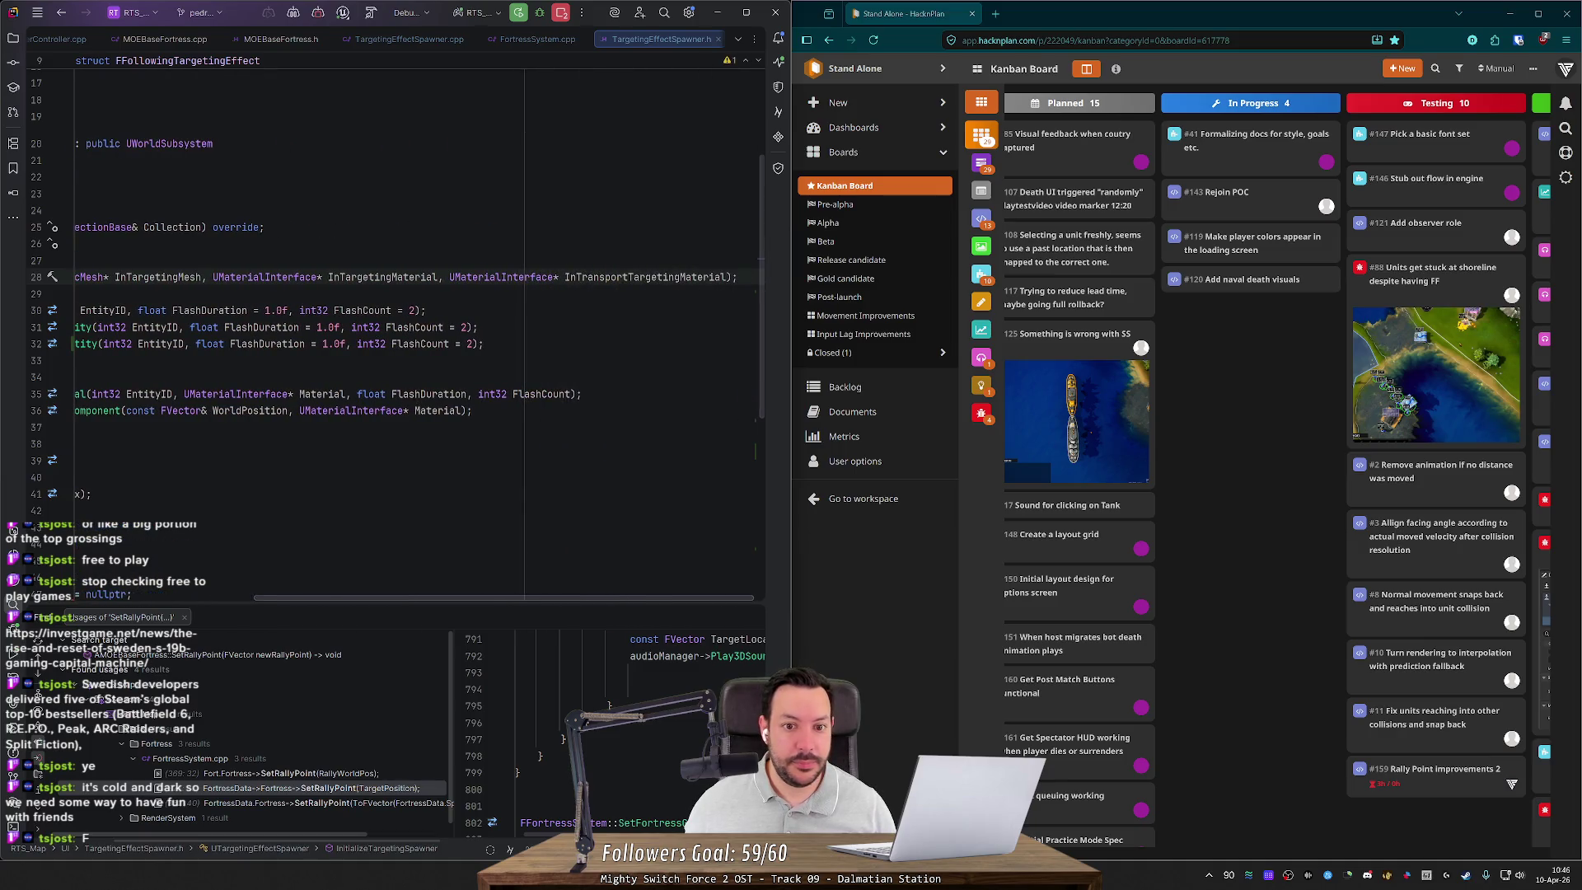
key("alt+Tab")
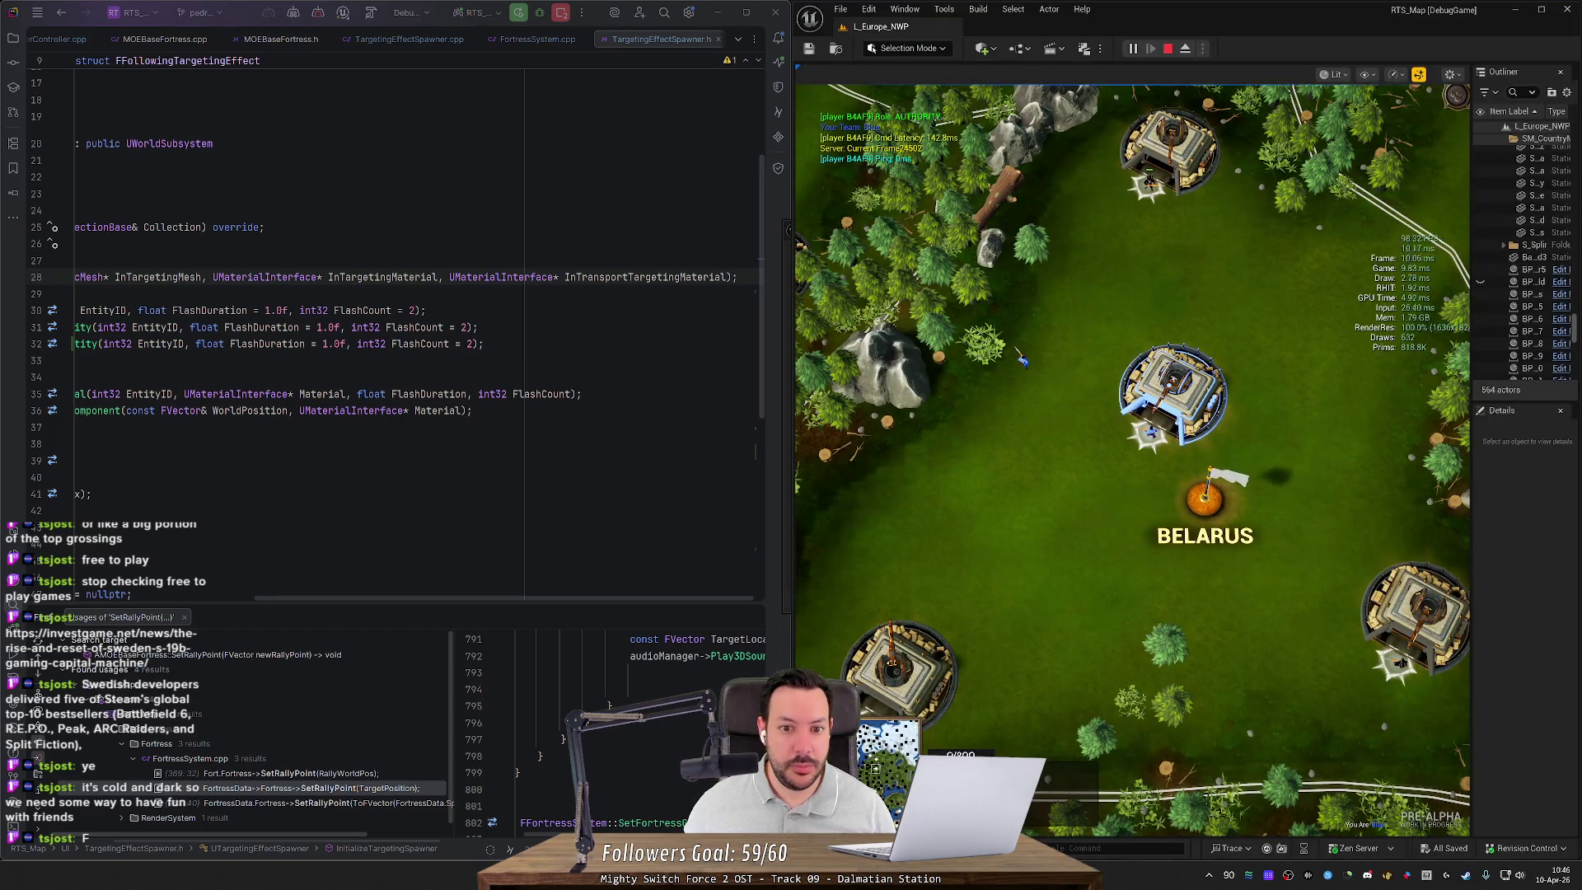
scroll(1109, 487, "down", 1)
scroll(1110, 488, "down", 3)
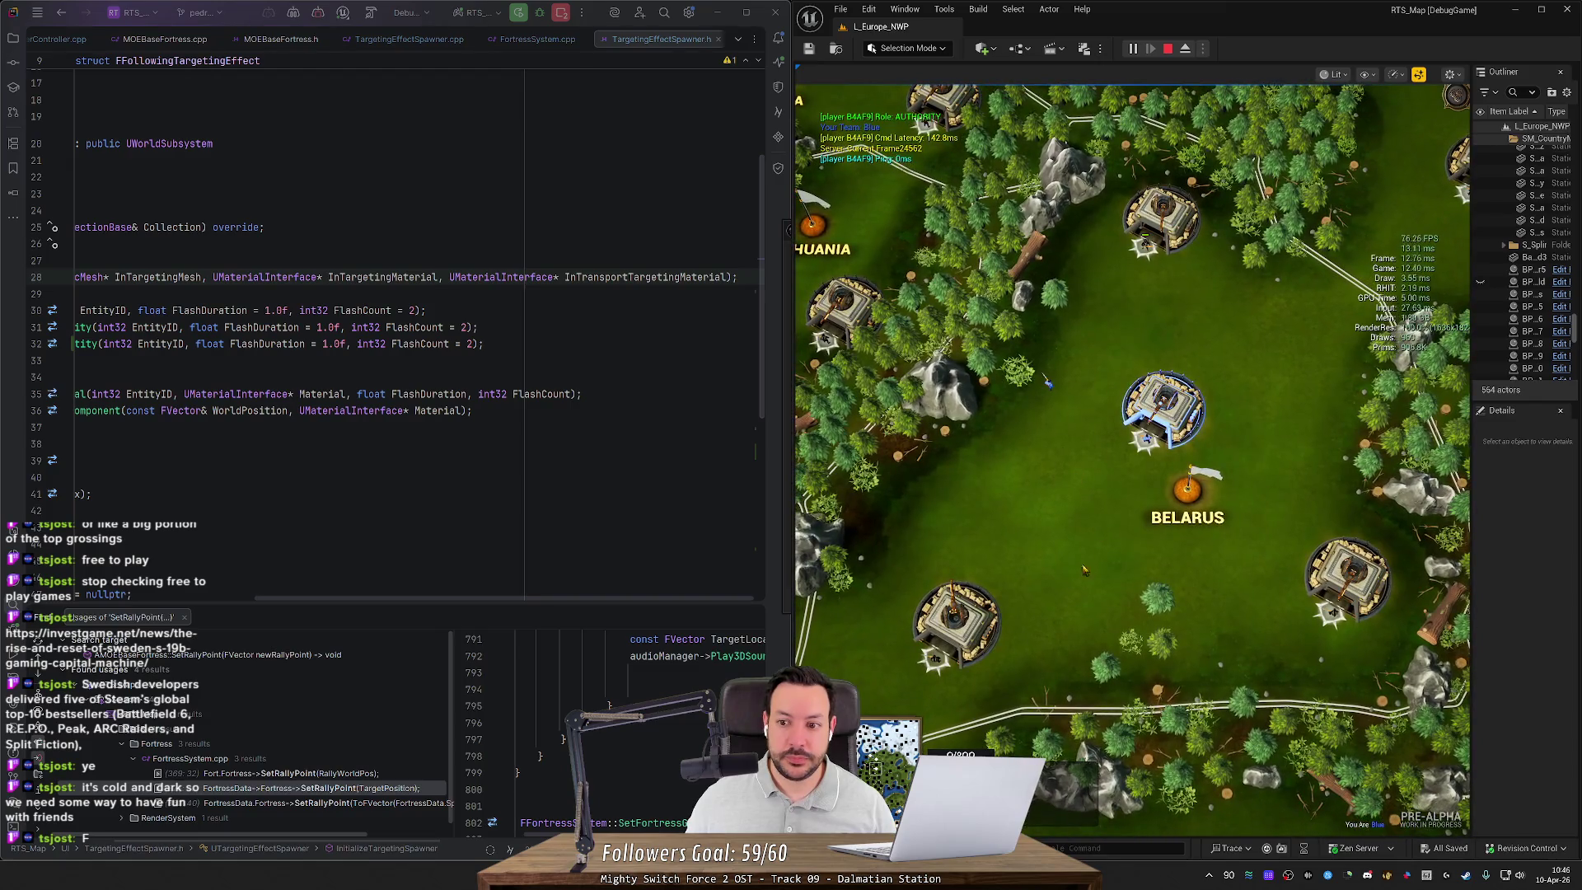
left_click_drag(1007, 477, 1111, 636)
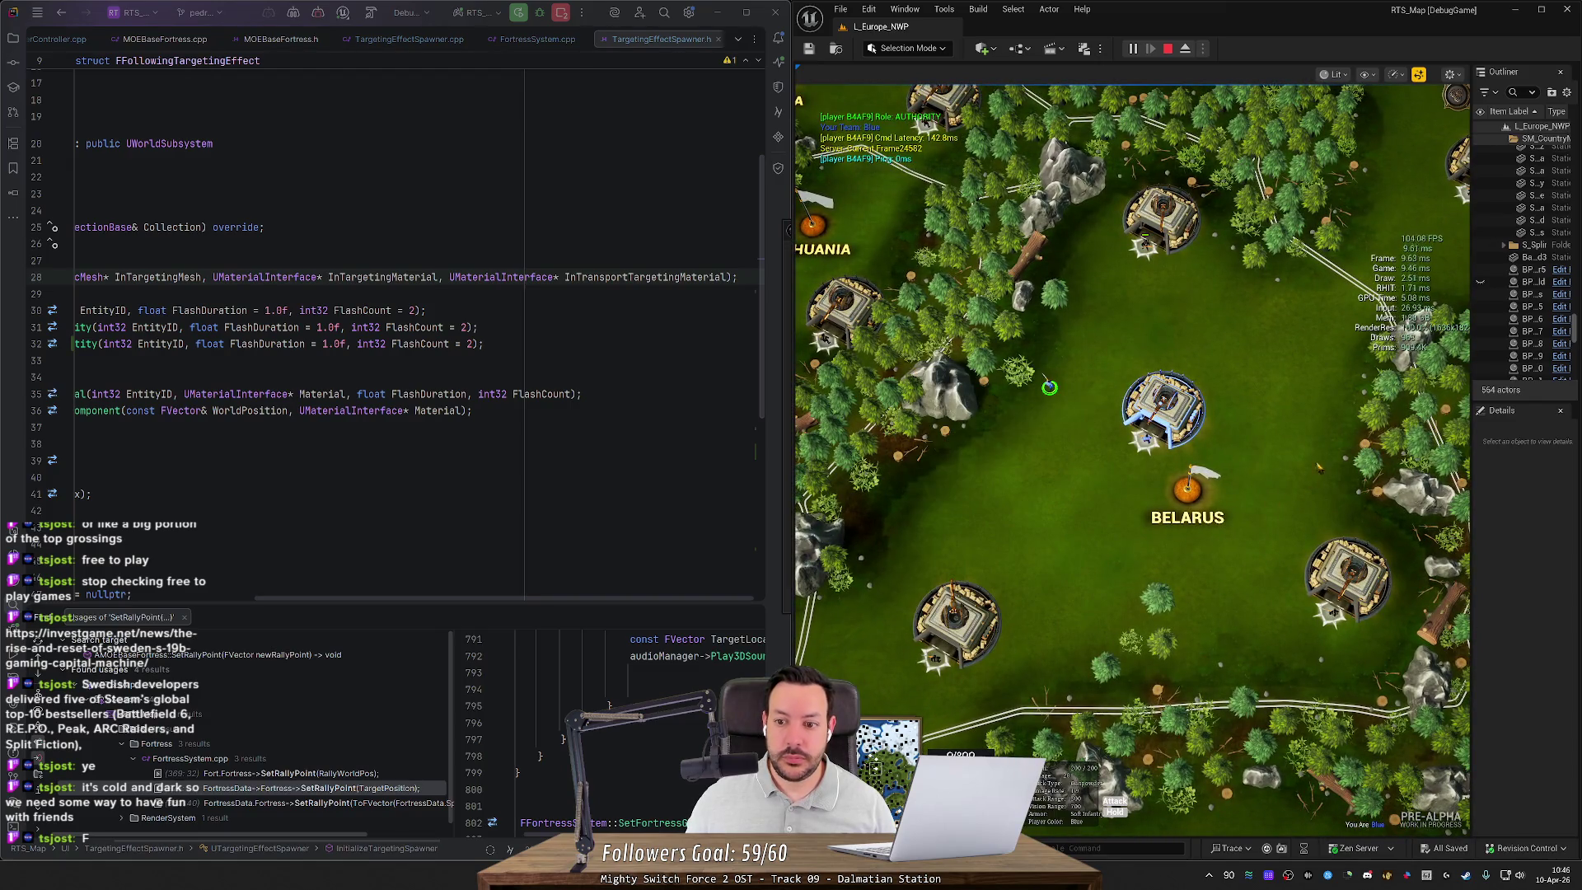
mouse_move(810, 383)
left_mouse_down()
mouse_move(1075, 137)
mouse_move(932, 427)
mouse_move(1009, 251)
mouse_move(1005, 266)
left_mouse_up()
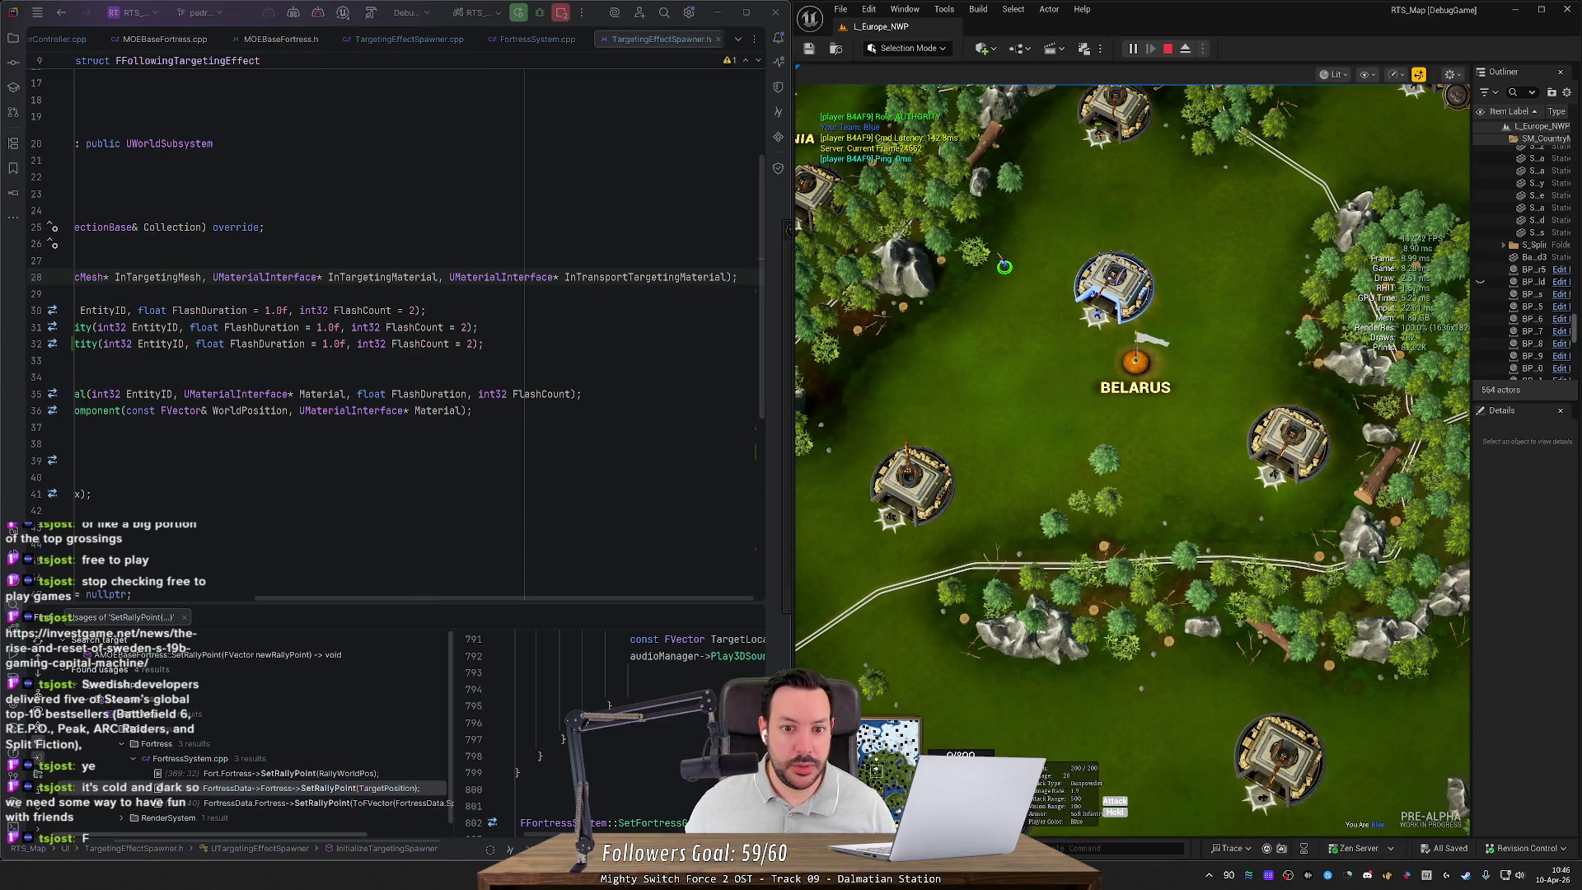
Step: Add a copied parameter renamed InRallyPointTargetingMaterial to the InitializeTargetingSpawner declaration
key("ctrl+shift+Left")
key("ctrl+c")
key("Home")
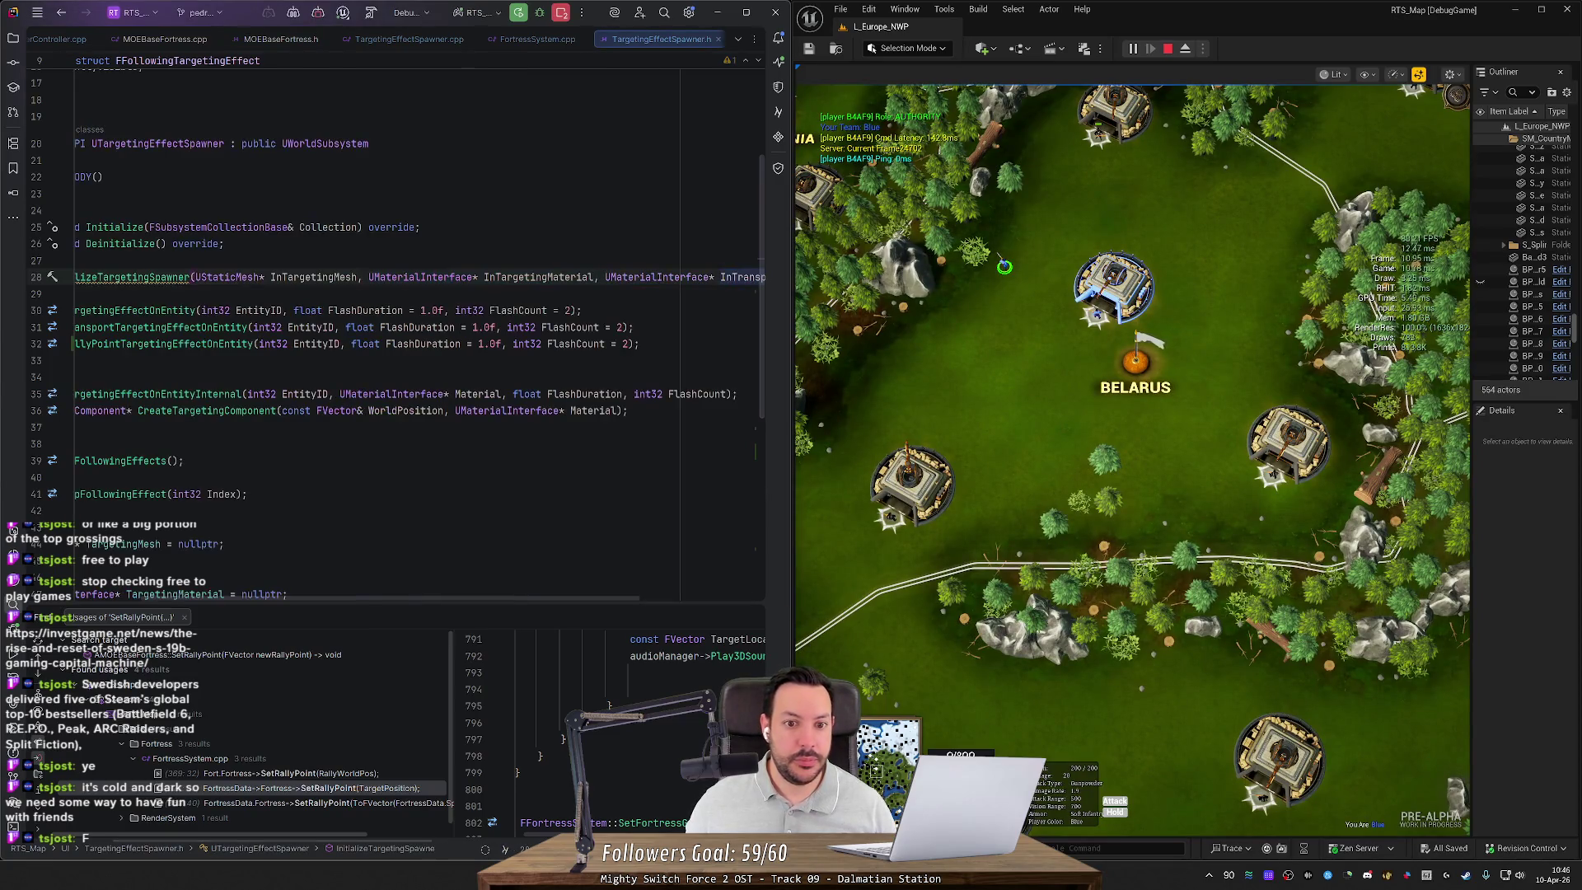
key("ctrl+v")
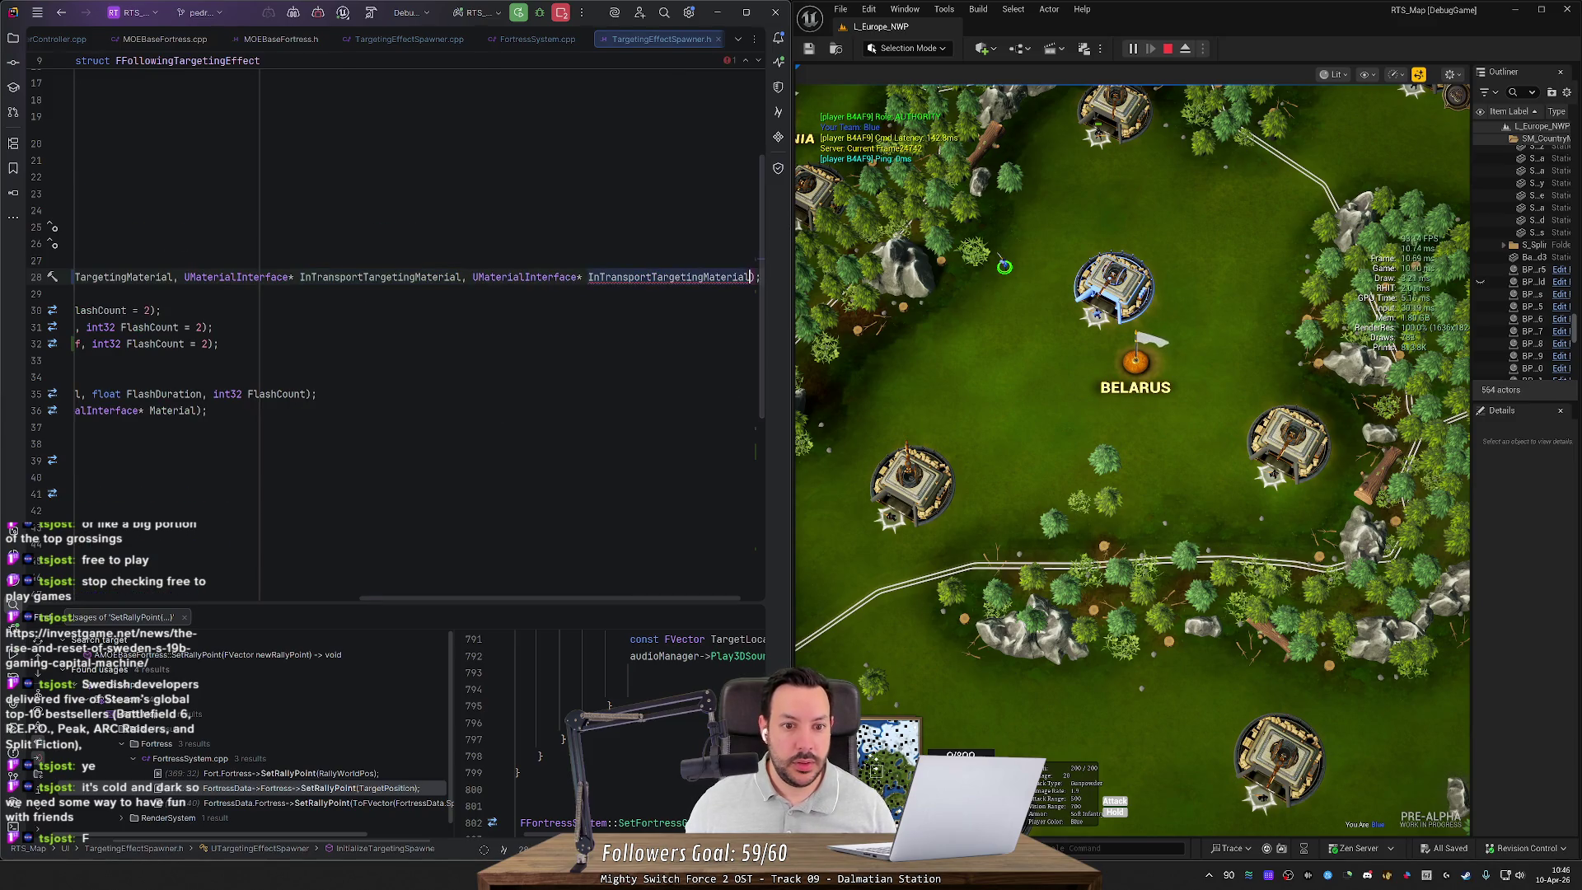
key("ctrl+Left")
key("ctrl+Left")
key("ctrl+shift+Left")
type("Rally")
key("Escape")
type("Point")
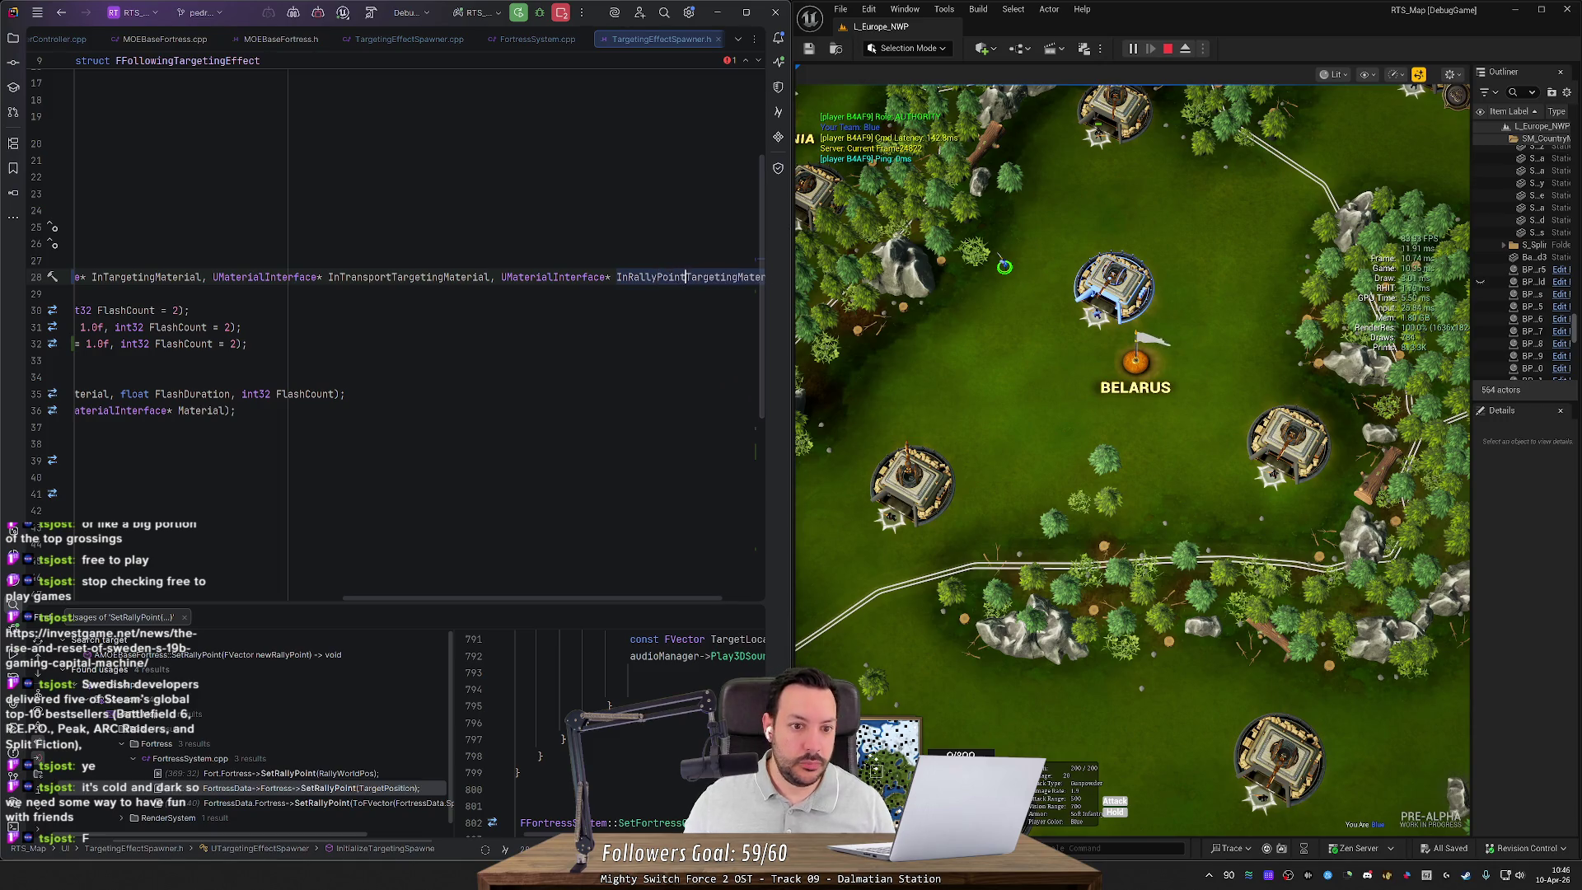
Step: Put each of the declaration's parameters on its own indented line
scroll(552, 599, "left", 5)
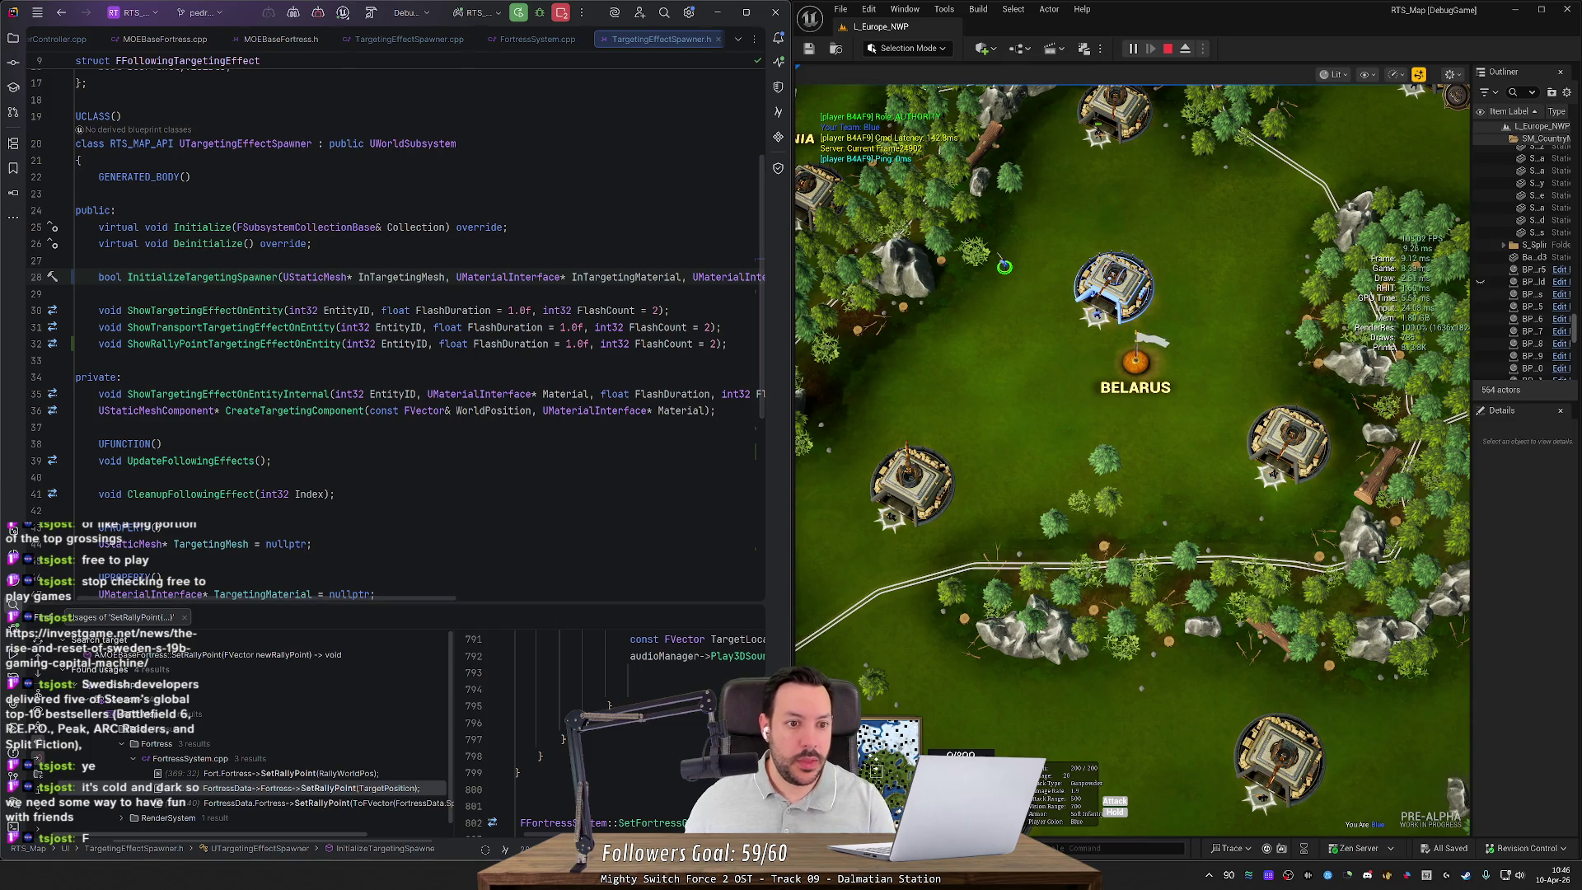
left_click(456, 277)
key("Return")
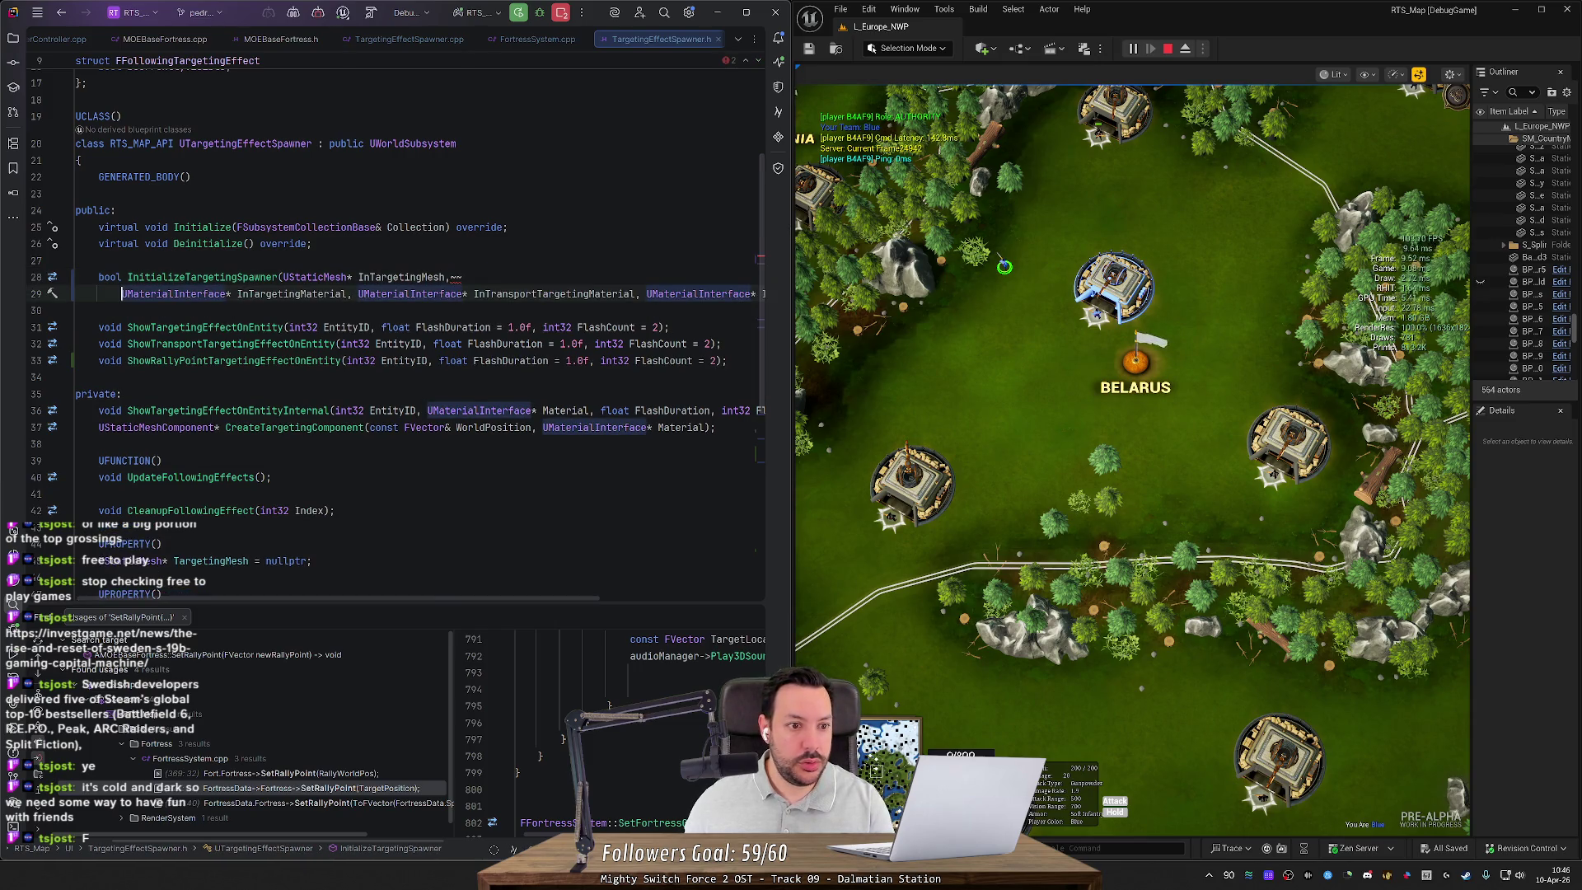
key("BackSpace")
key("BackSpace")
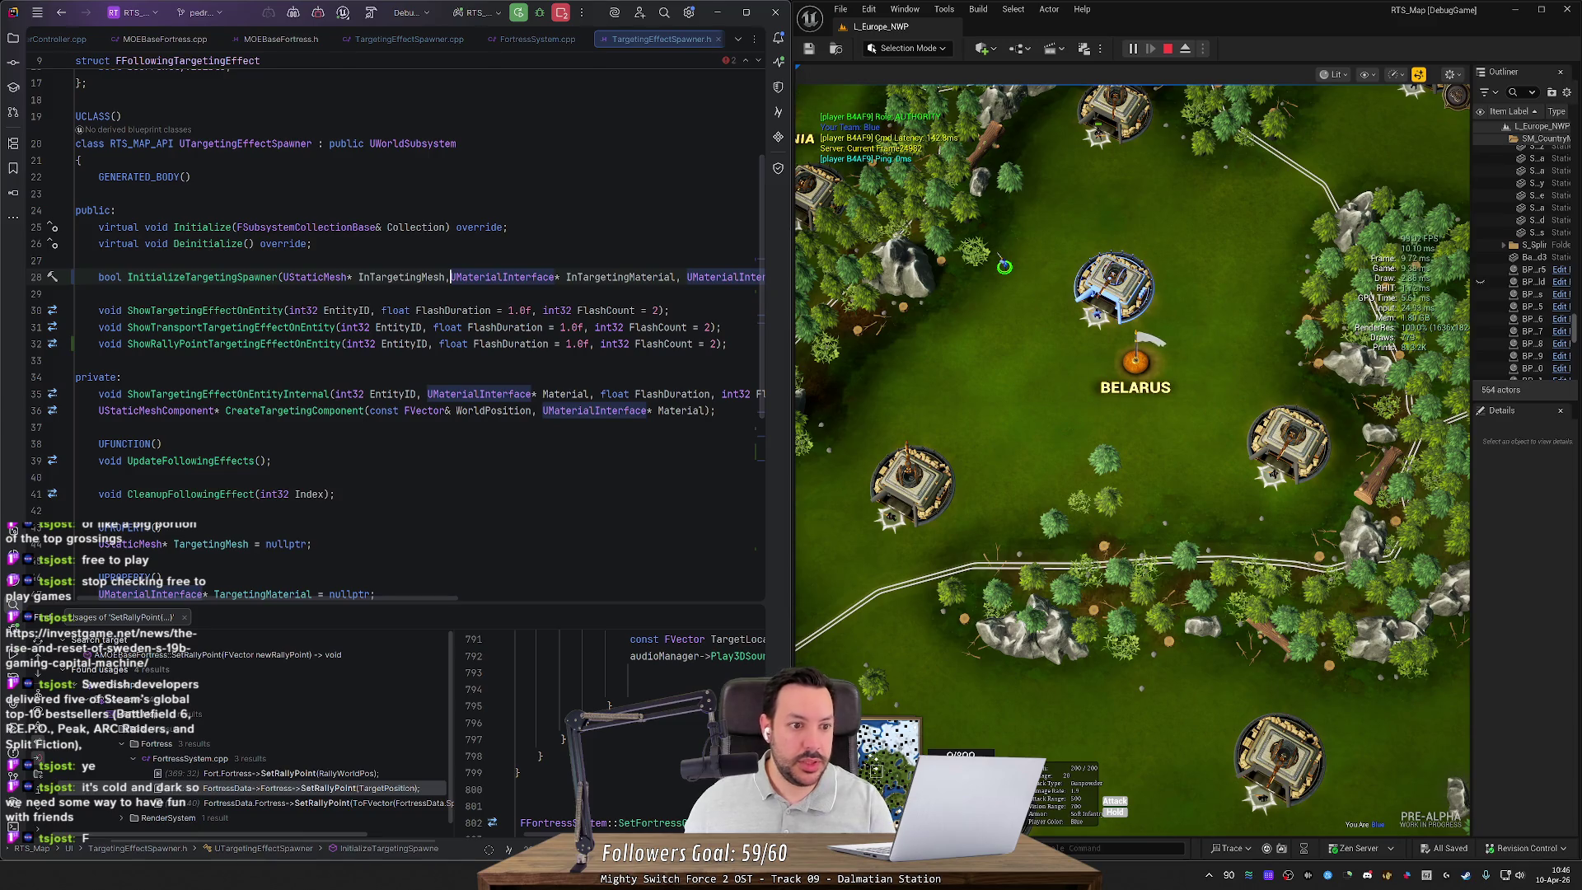
left_click(278, 277)
key("Return")
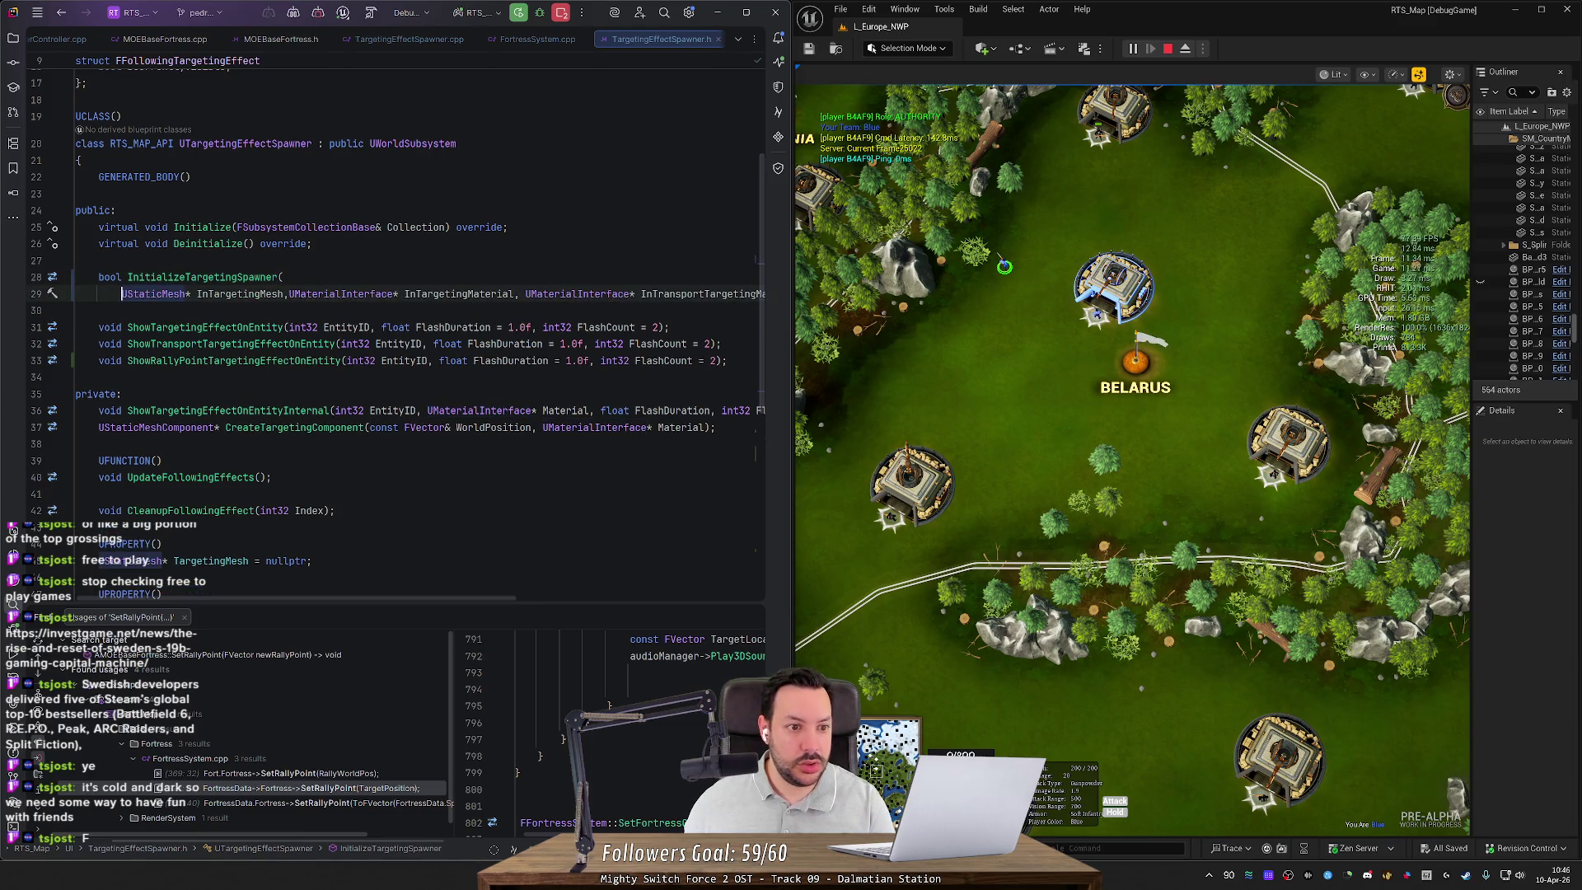
left_click(288, 293)
key("Return")
left_click(351, 310)
key("Return")
key("Tab")
key("Return")
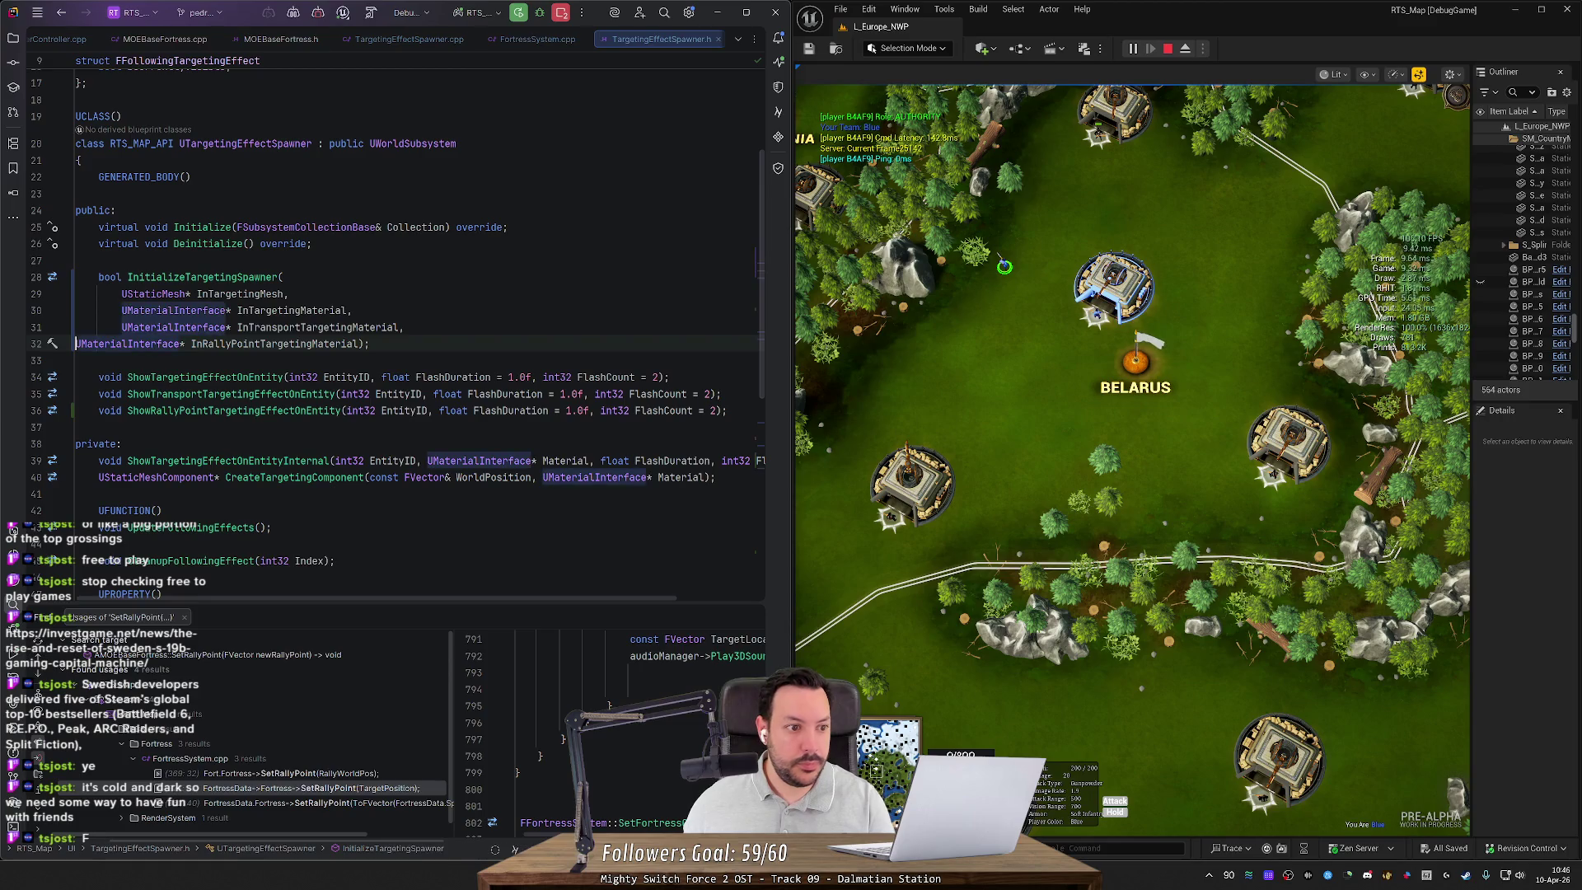
key("Tab")
Step: Give the closing parenthesis its own unindented line, then go to the function's definition
key("End")
key("Left")
key("Left")
key("Return")
key("ctrl+z")
key("ctrl+shift+z")
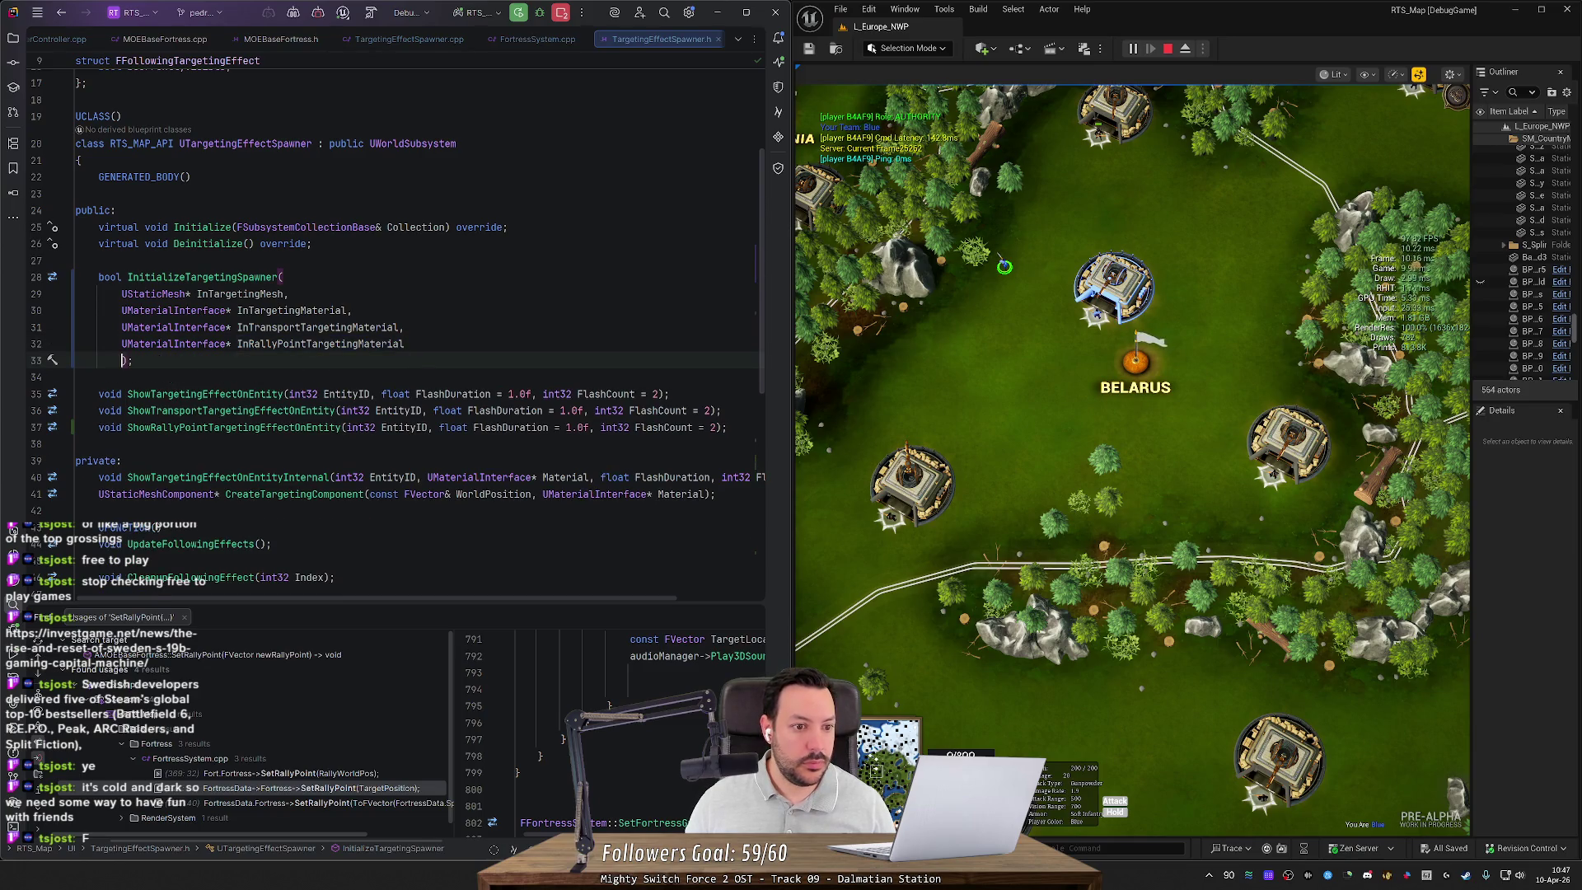
key("shift+Tab")
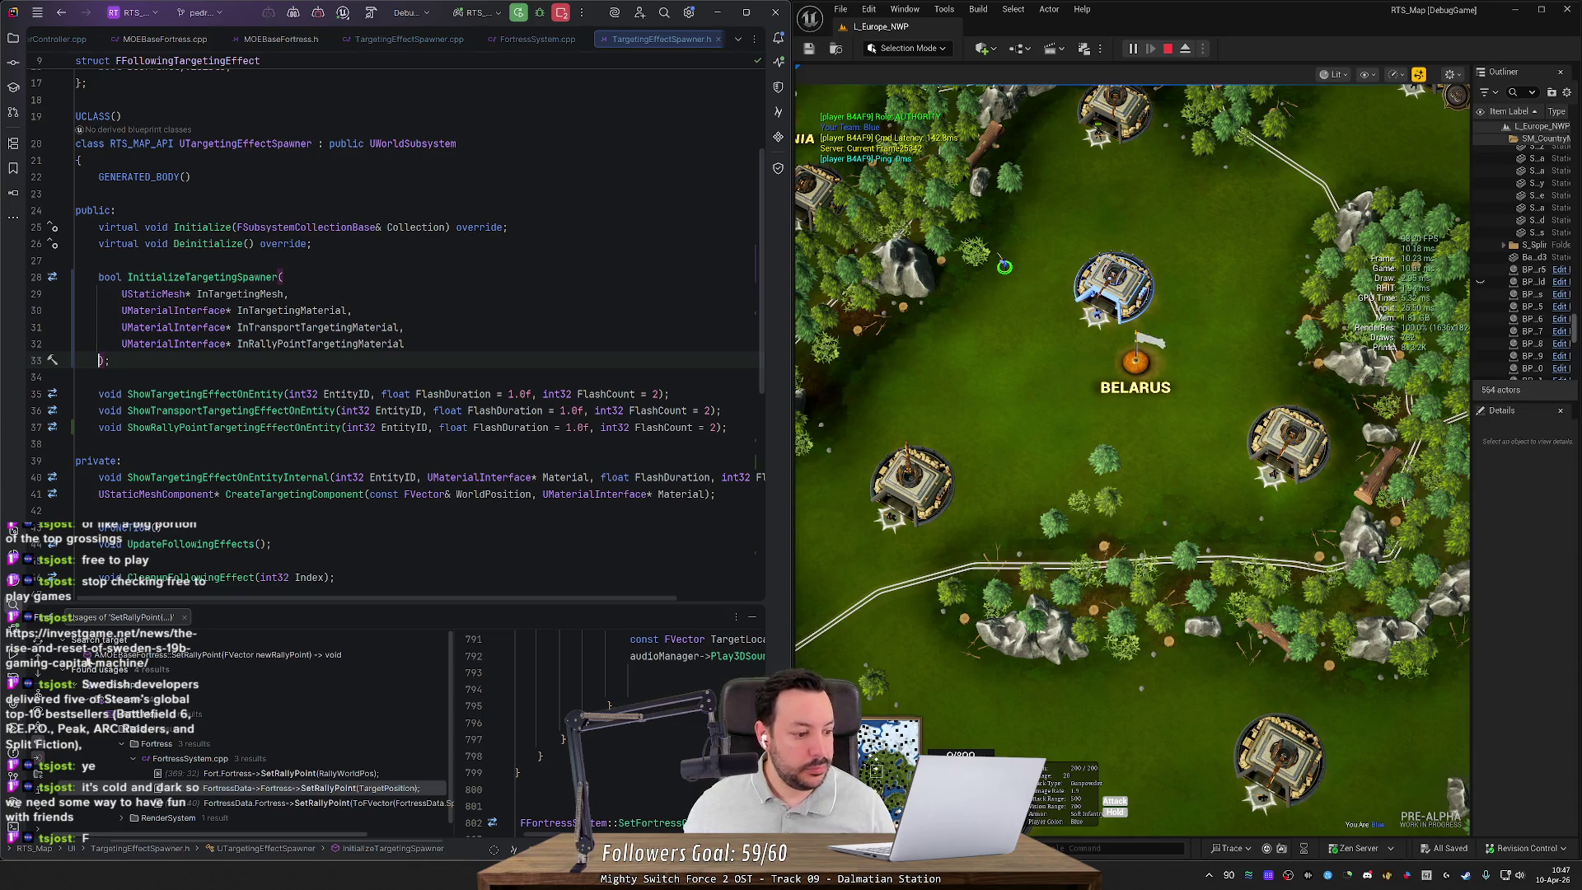
left_click(405, 344)
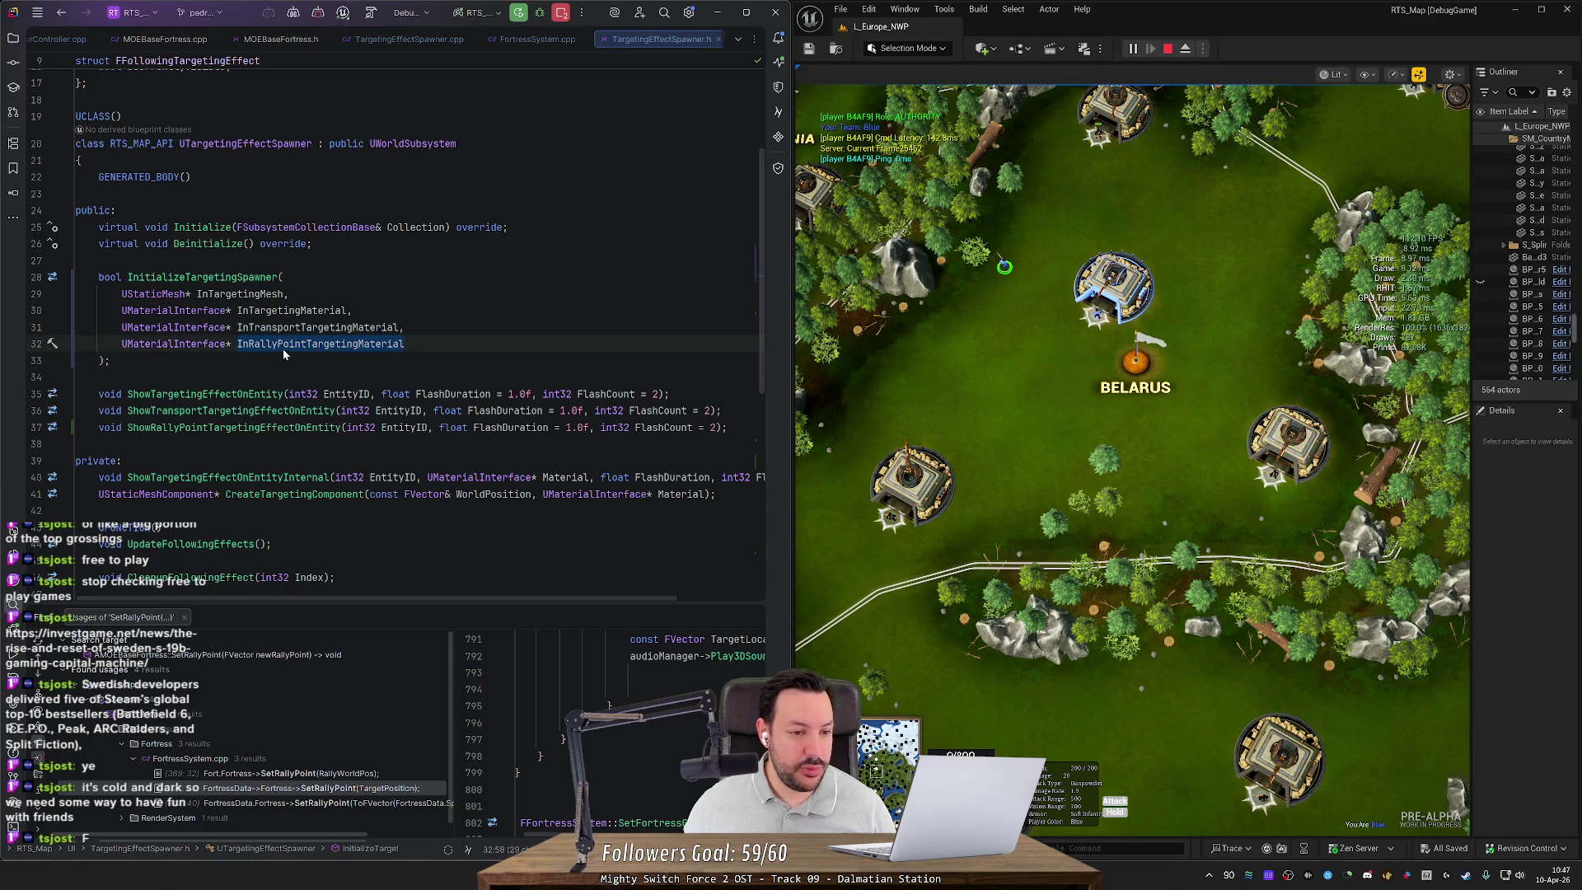
left_click(202, 277, "ctrl")
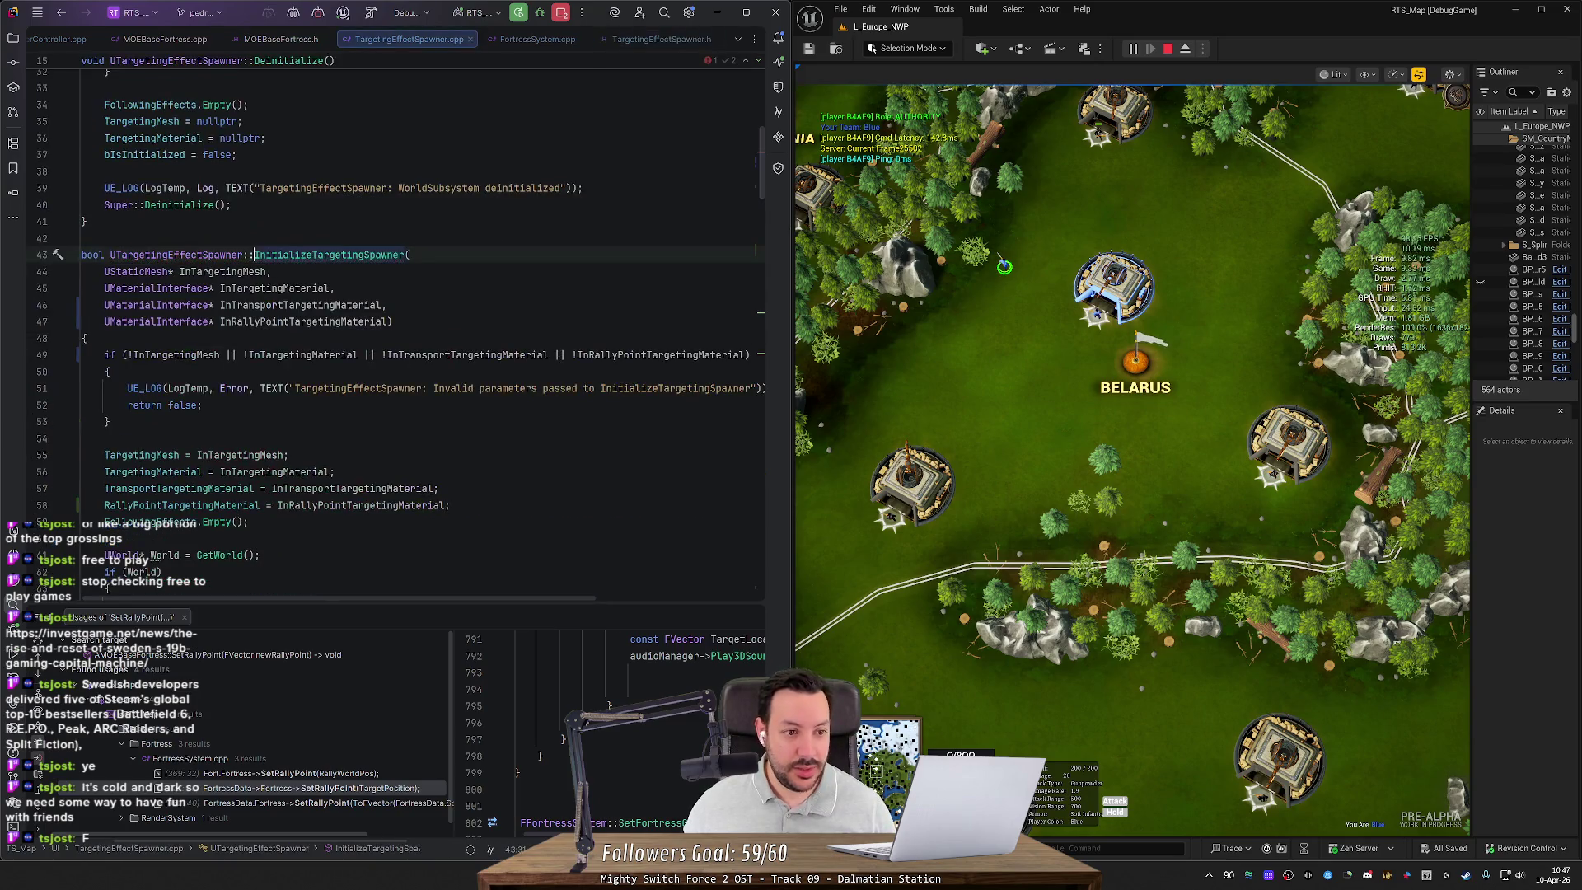
Step: Search all files for InitializeTargetingSpawner and open its call in ECSManager.cpp
left_click(317, 255)
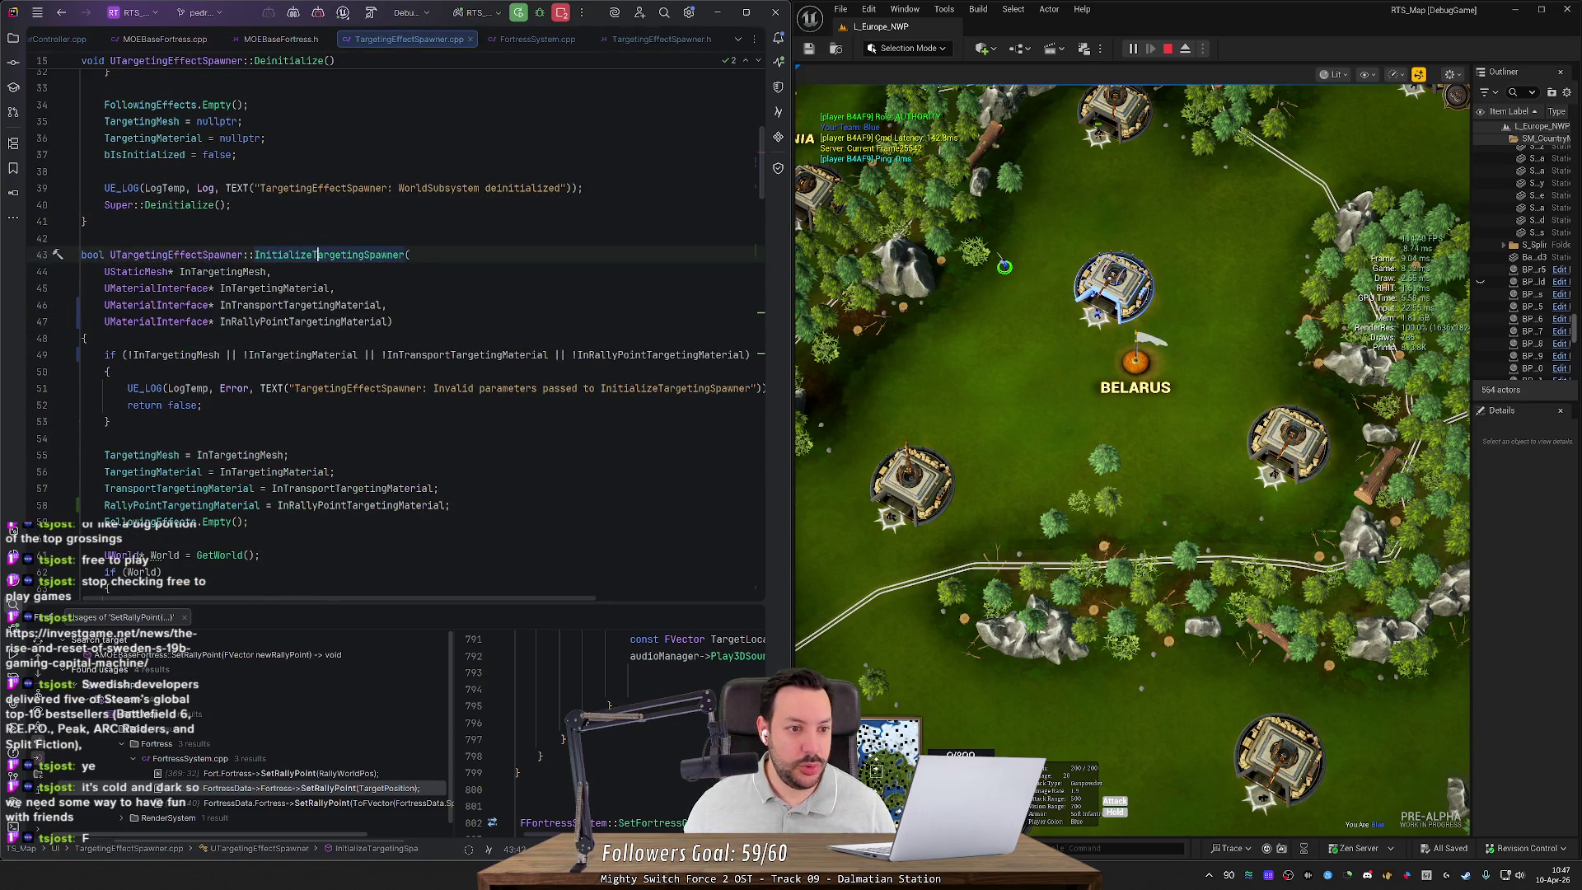
right_click(318, 257)
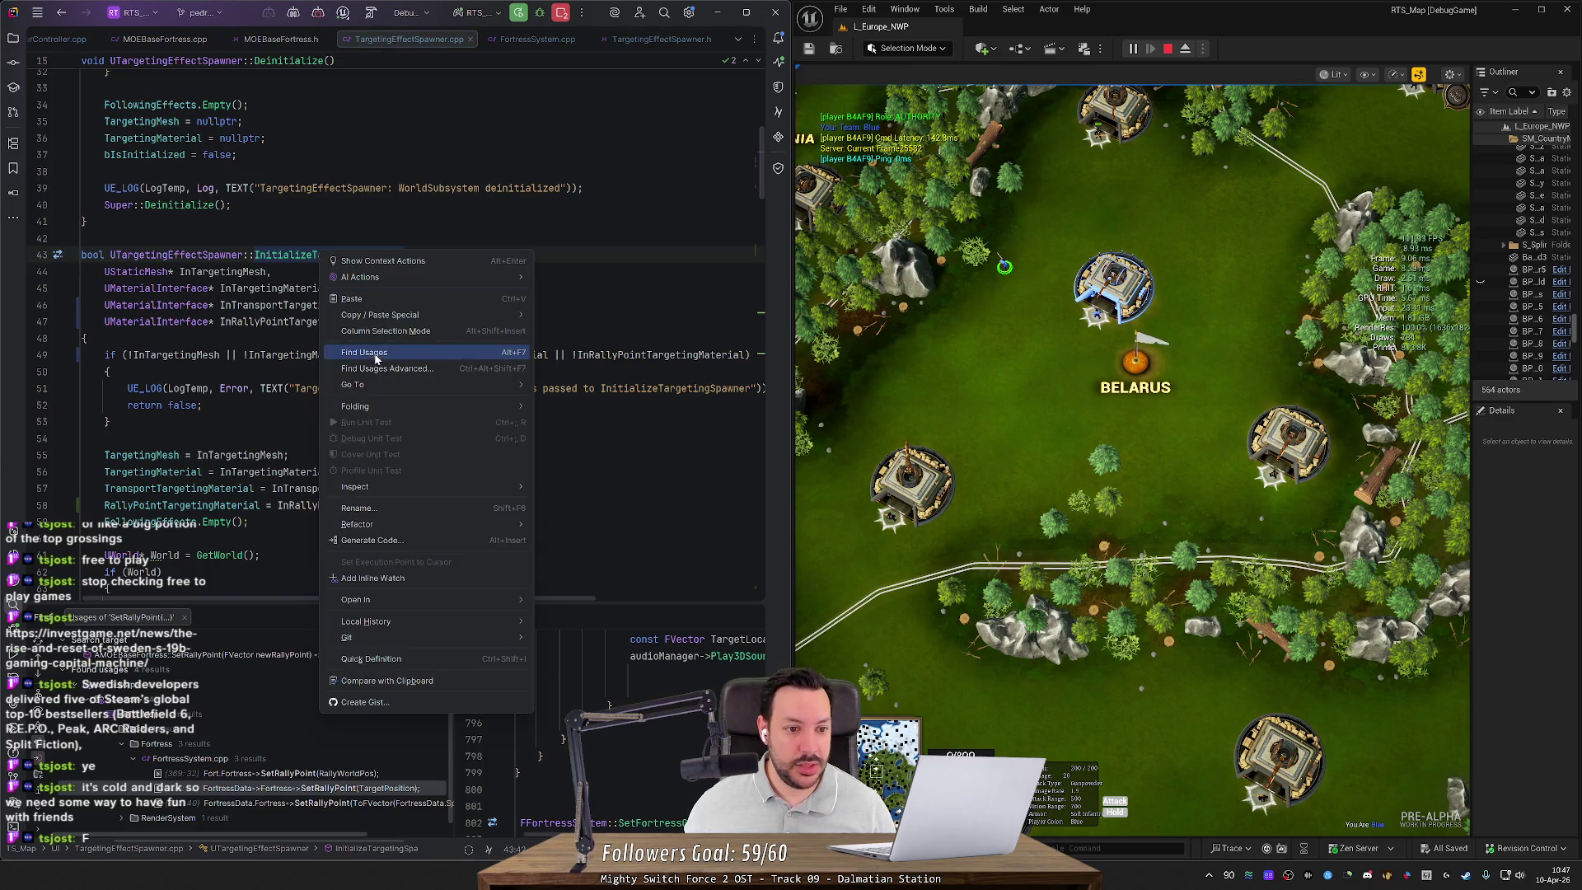
left_click(361, 255)
key("ctrl+w")
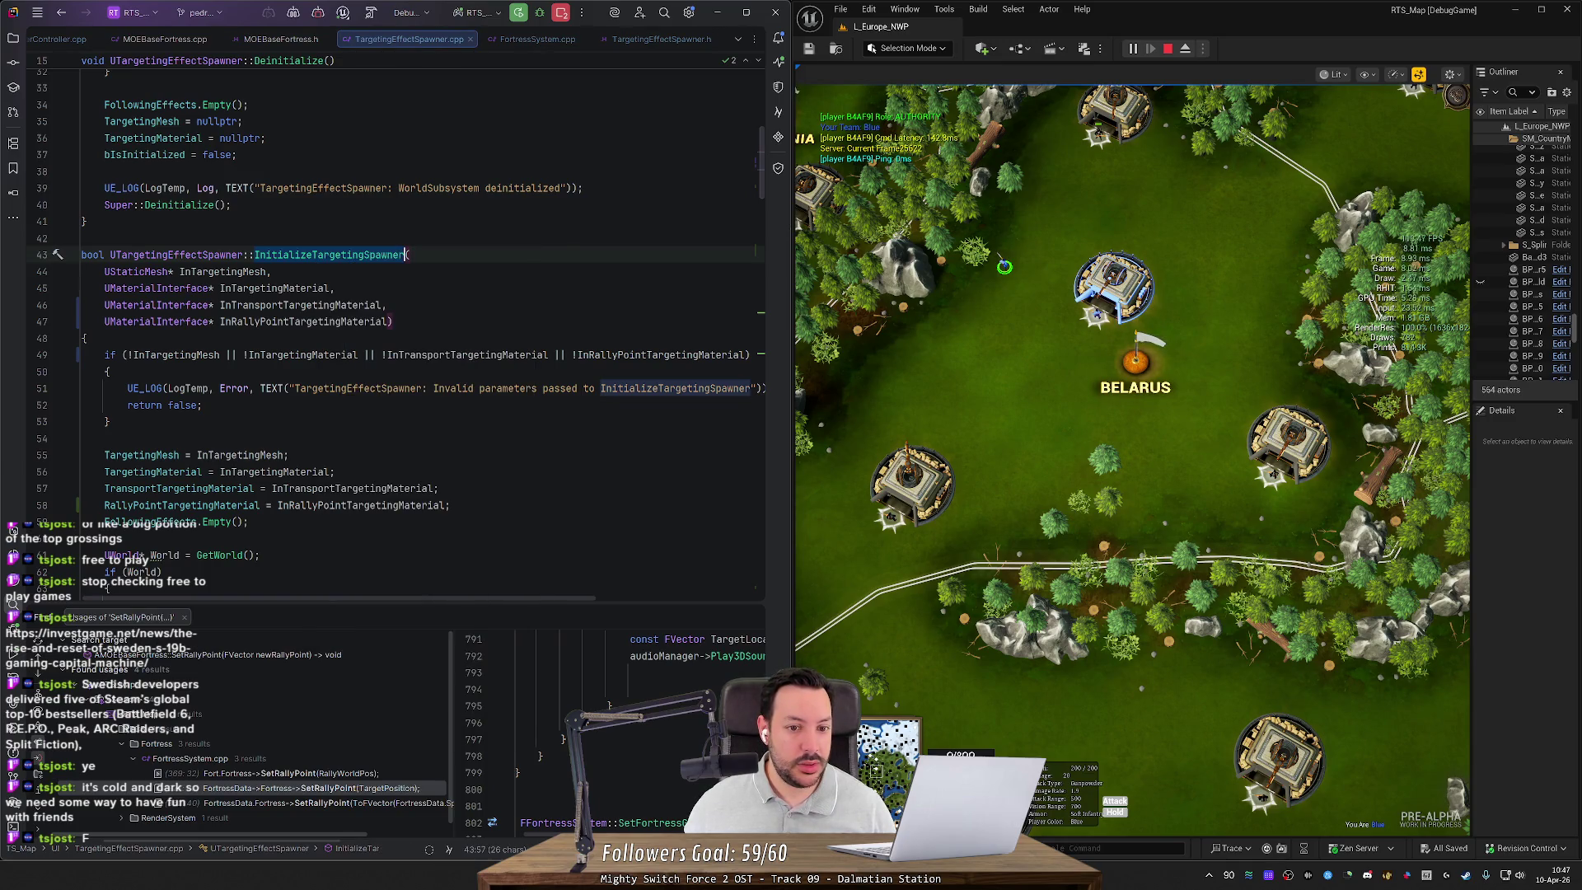
key("ctrl+shift+f")
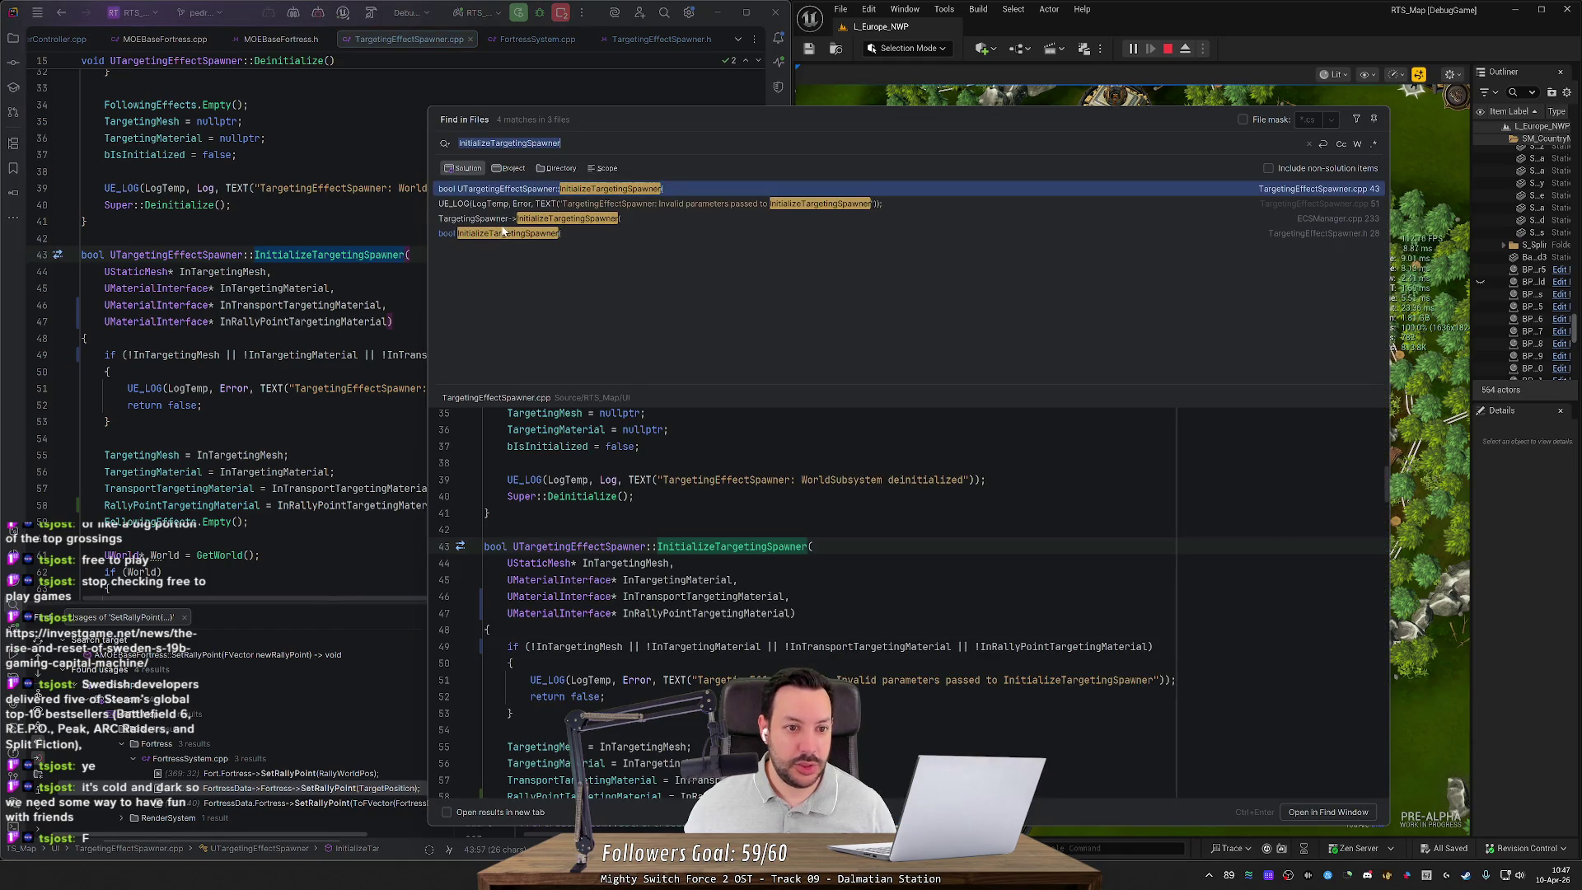
double_click(507, 218)
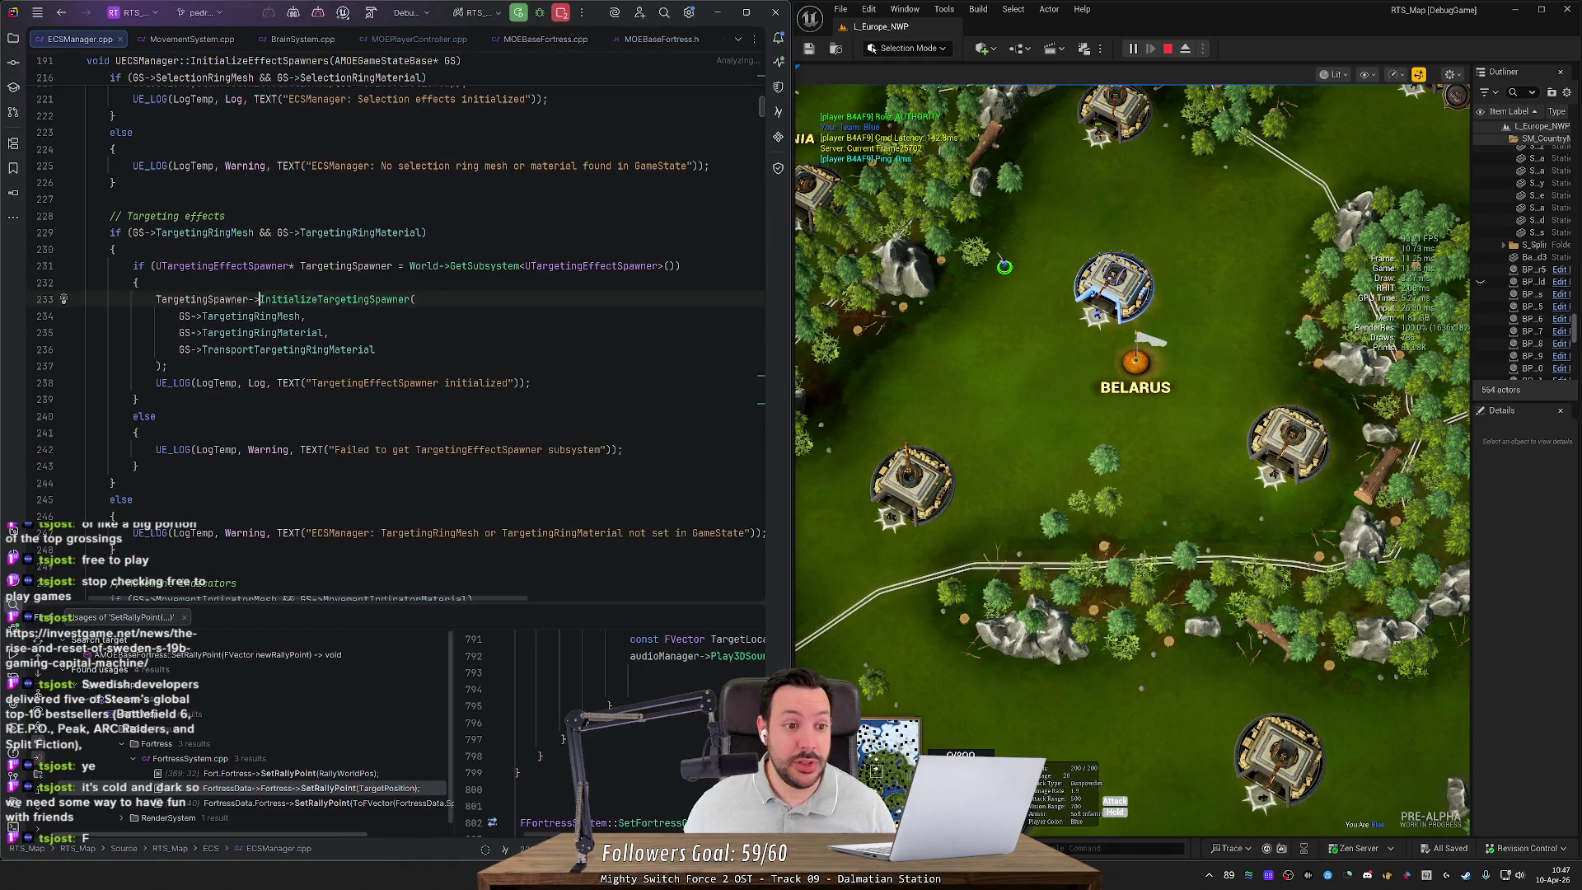
Step: Pass GS->RallyPointTargetingRingMaterial as the fourth argument, then jump into MOEGameStateBase.h
left_click(375, 350)
type(",")
key("Return")
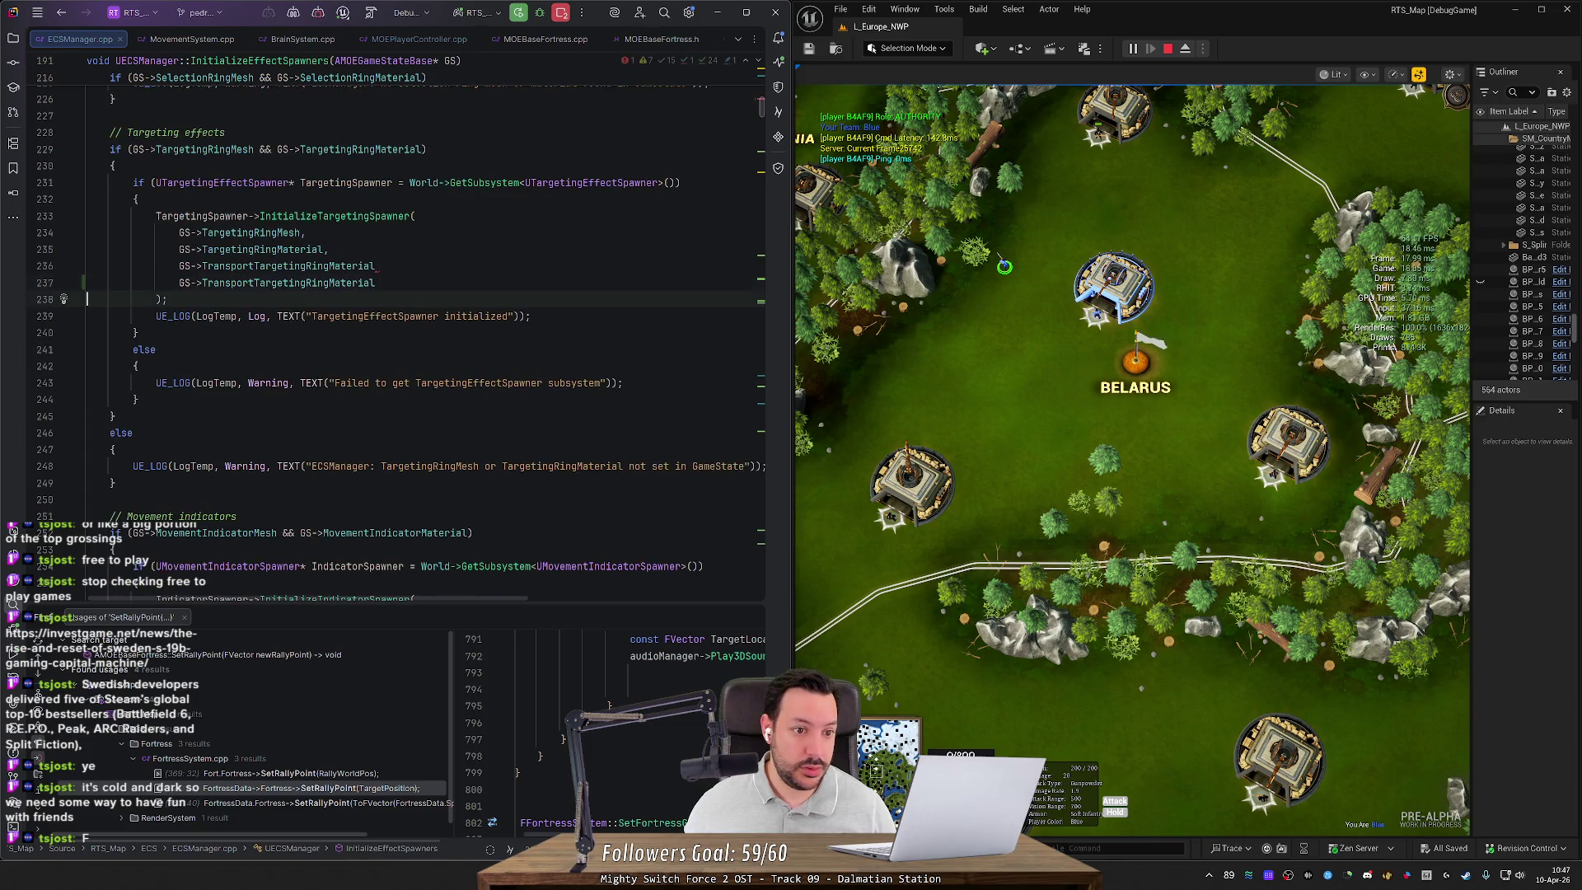
key("Tab")
key("Up")
type(",")
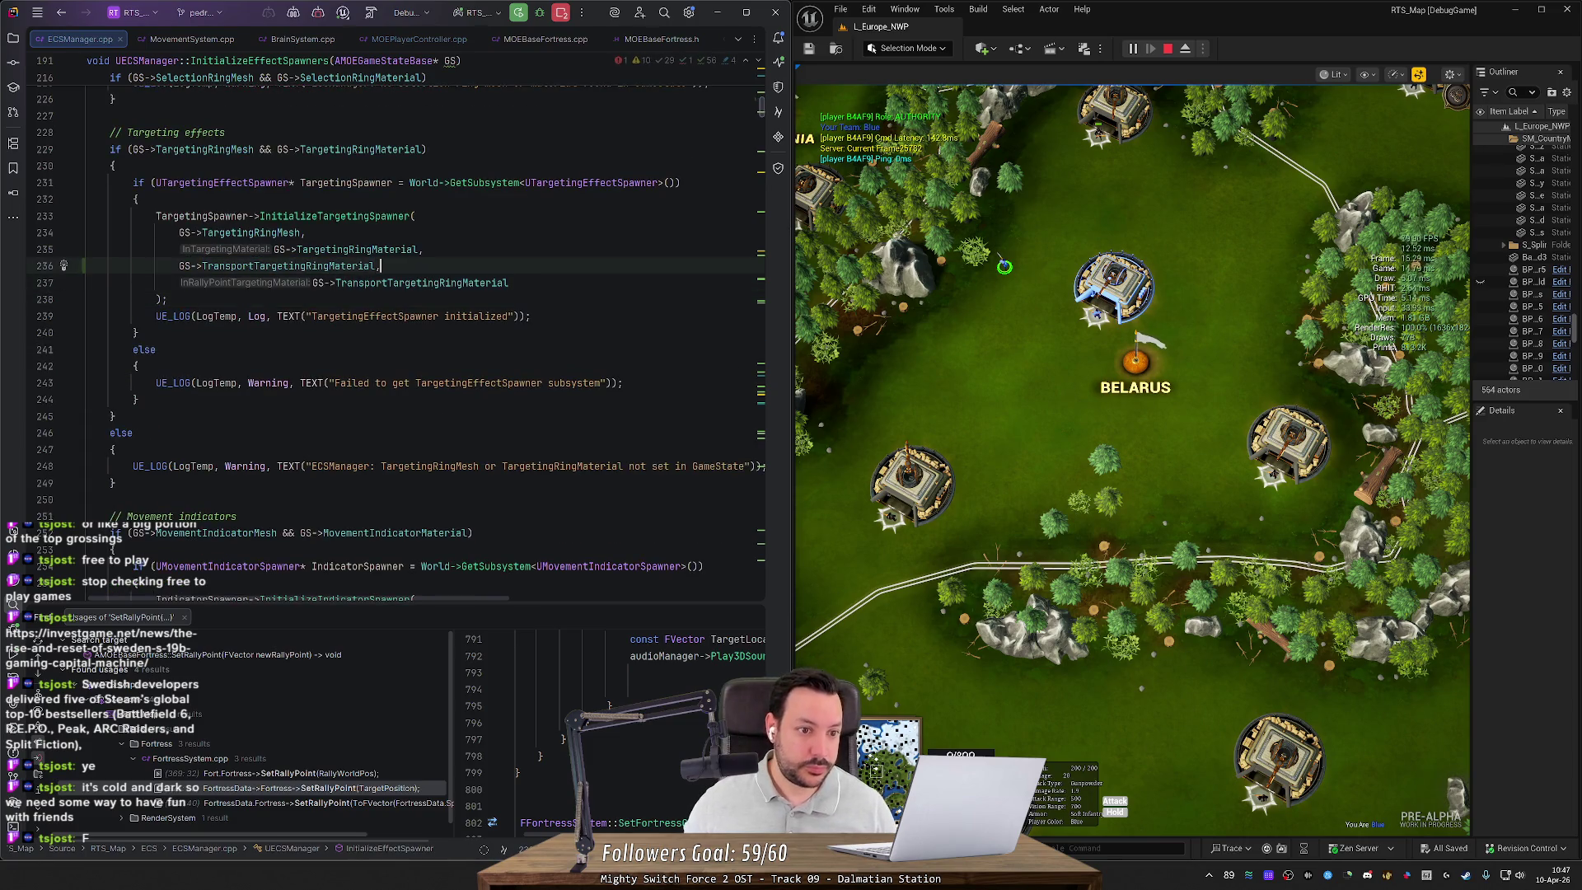
key("Down")
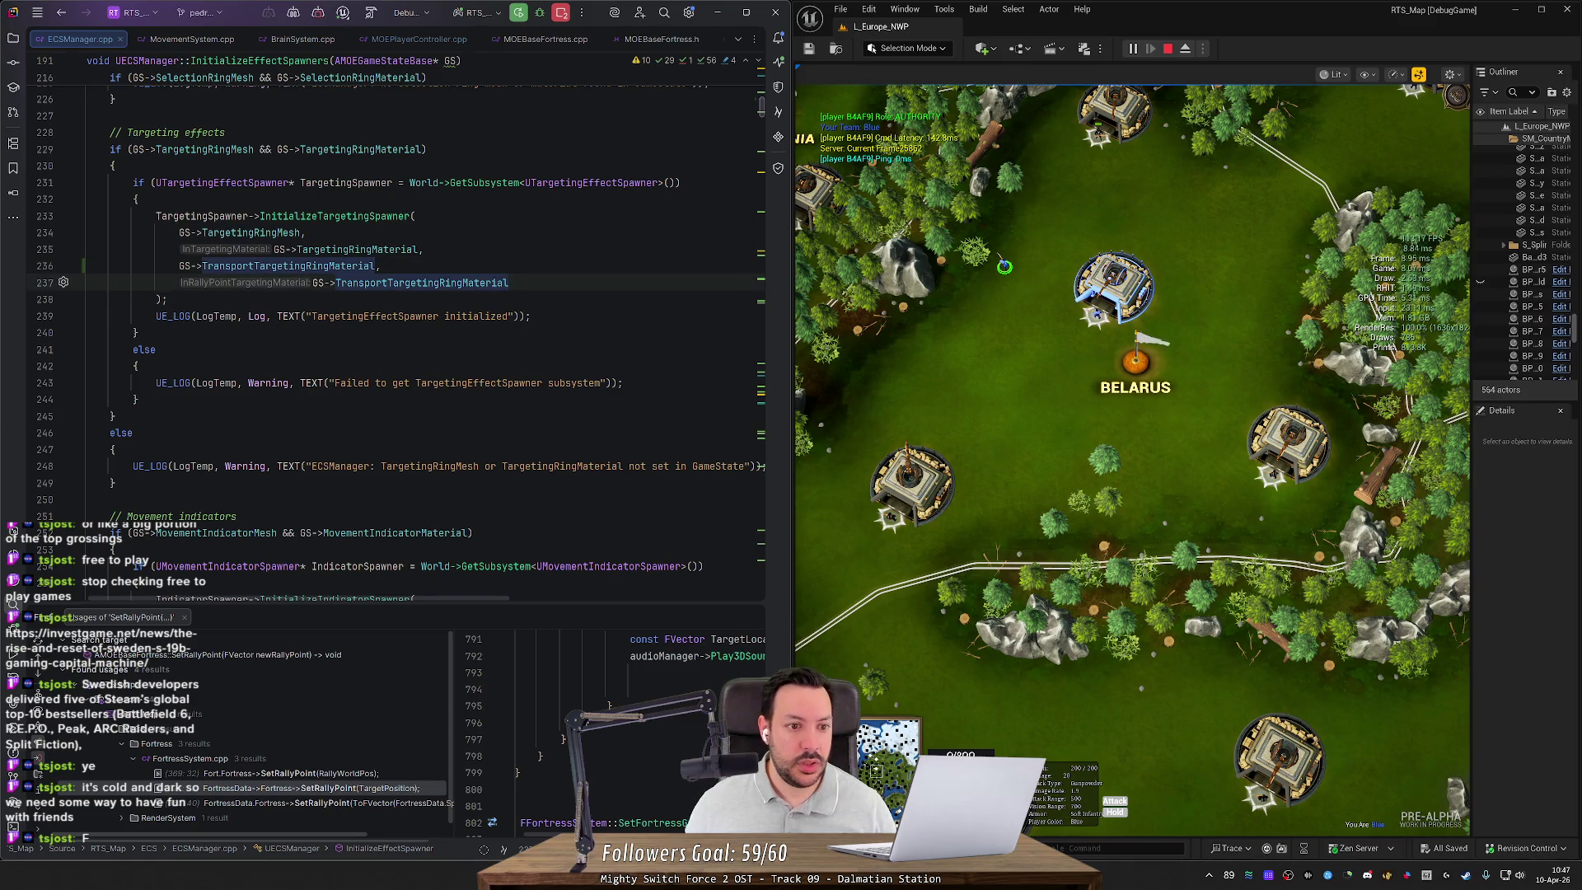
type("RallyPoi")
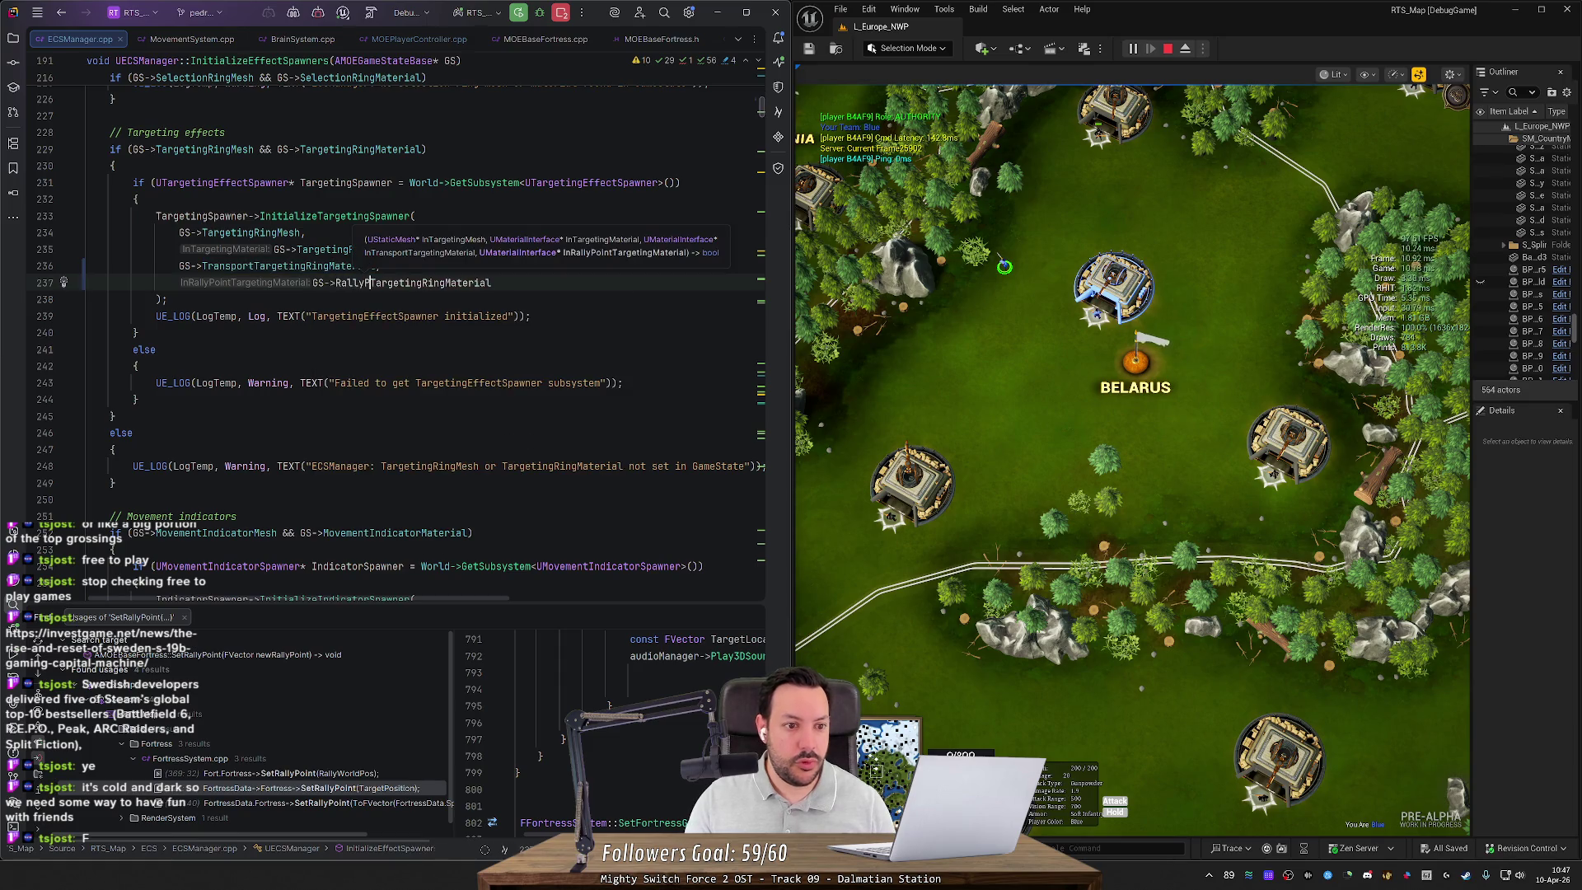
key("Tab")
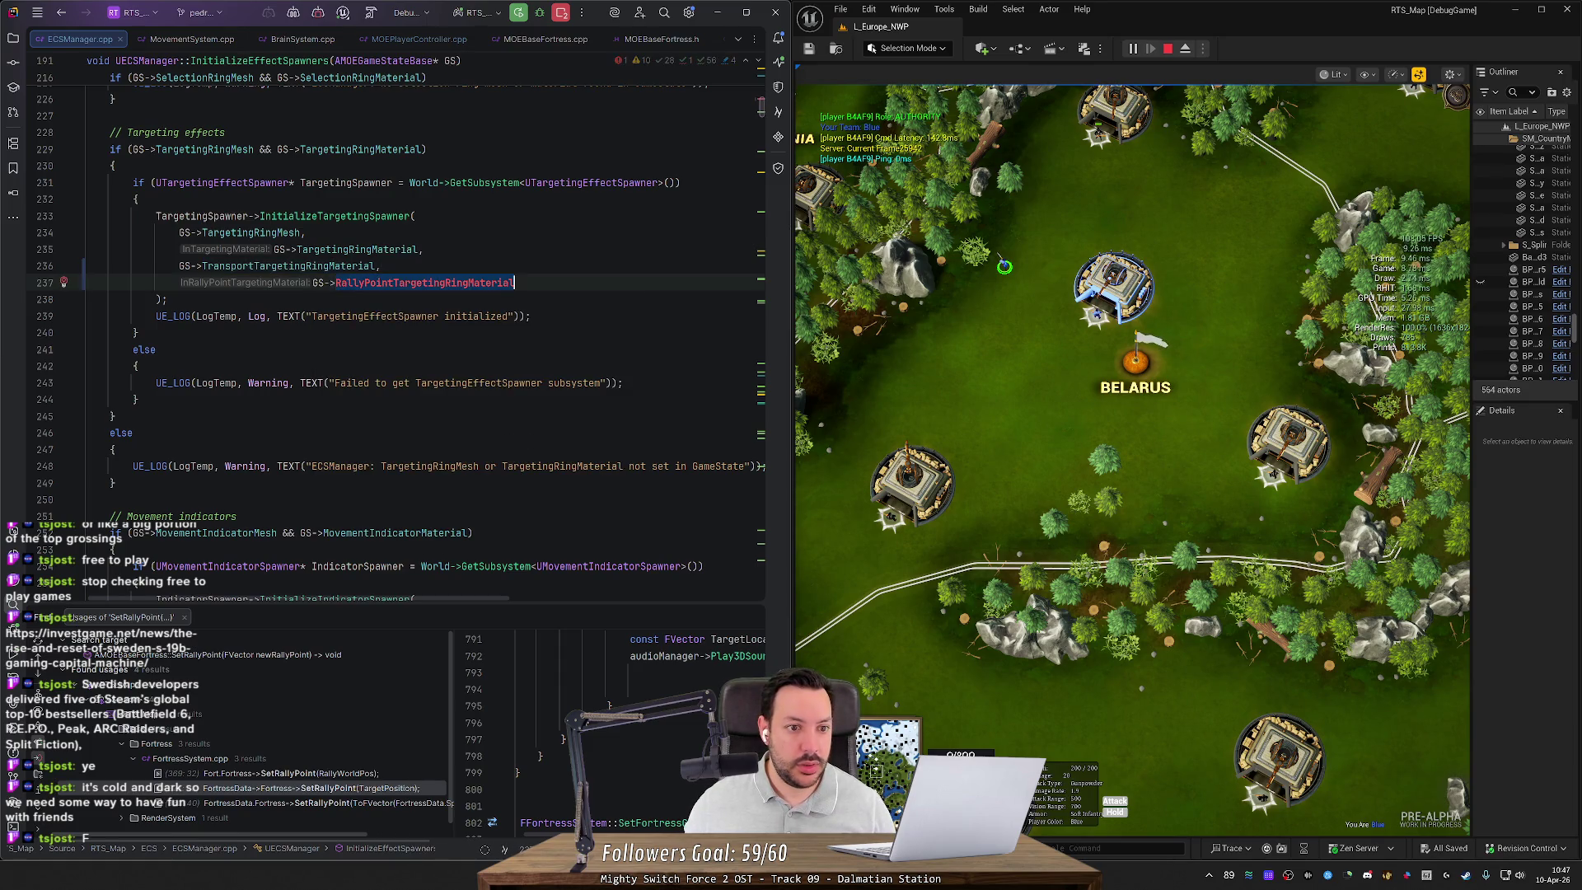
left_click(314, 266, "ctrl")
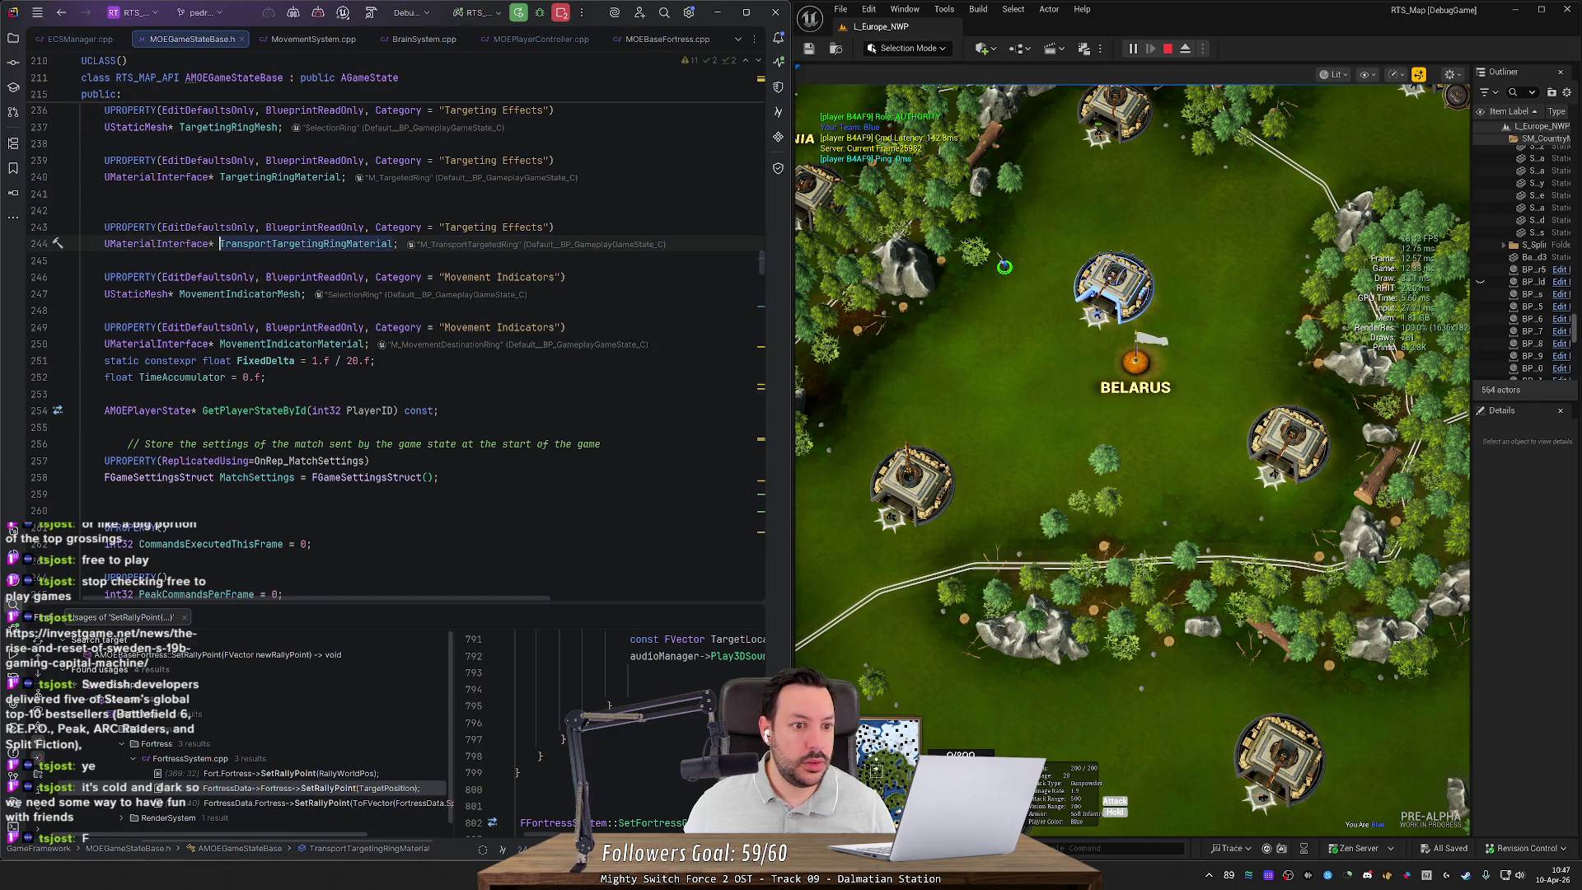
Step: Duplicate the TransportTargetingRingMaterial UPROPERTY block and rename the copy RallyPointTargetingRingMaterial
left_click(518, 297)
left_click(81, 194)
key("Delete")
key("Down")
key("ctrl+w")
key("ctrl+w")
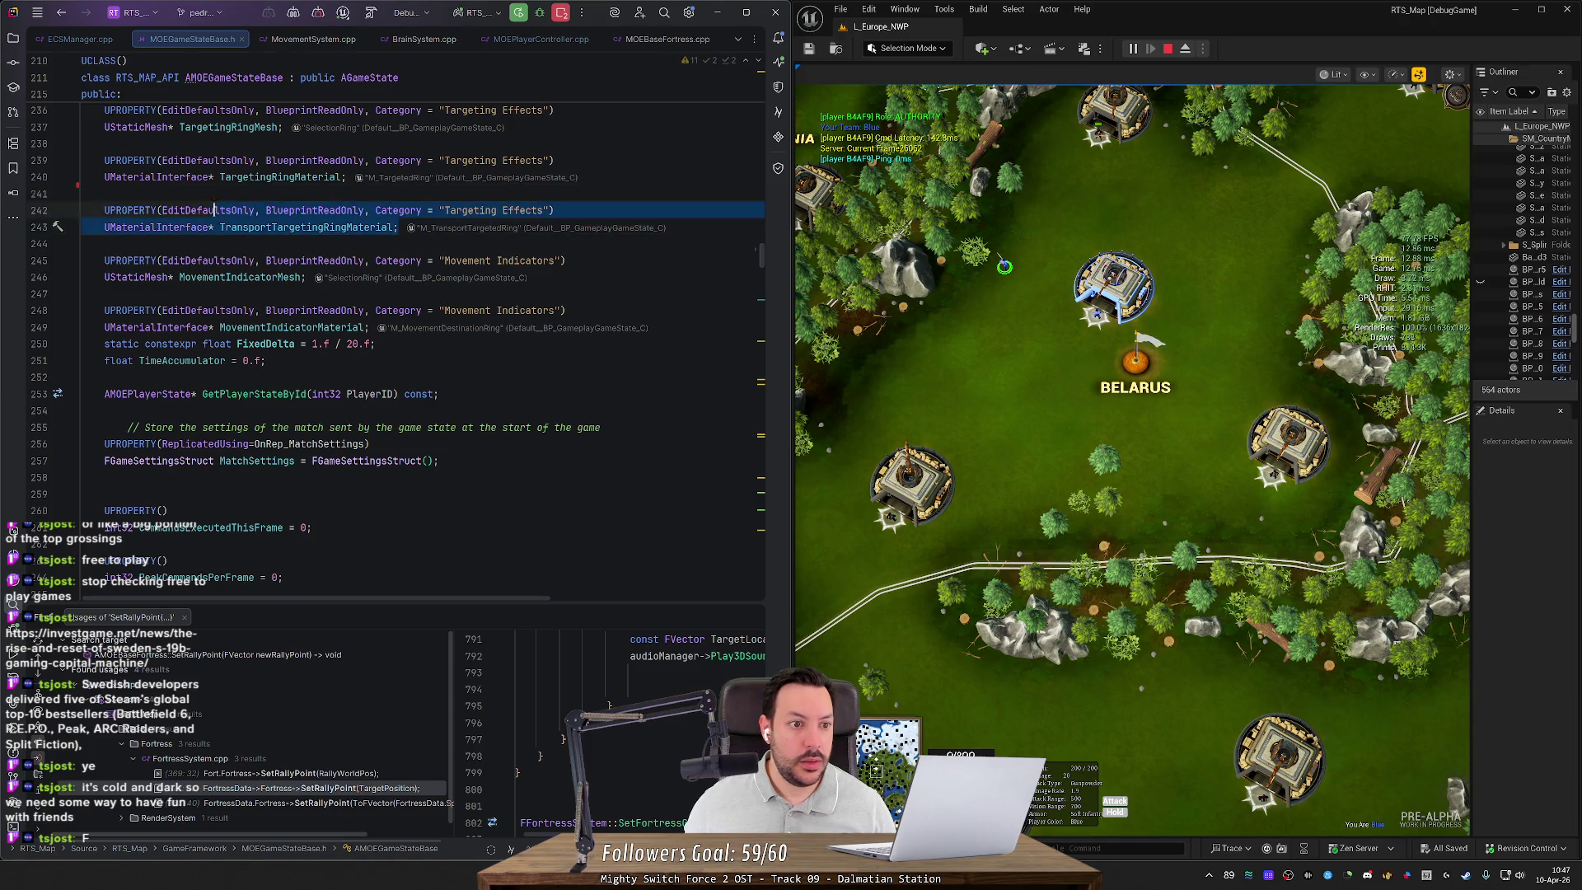
key("ctrl+c")
key("Down")
key("Down")
key("Return")
key("ctrl+v")
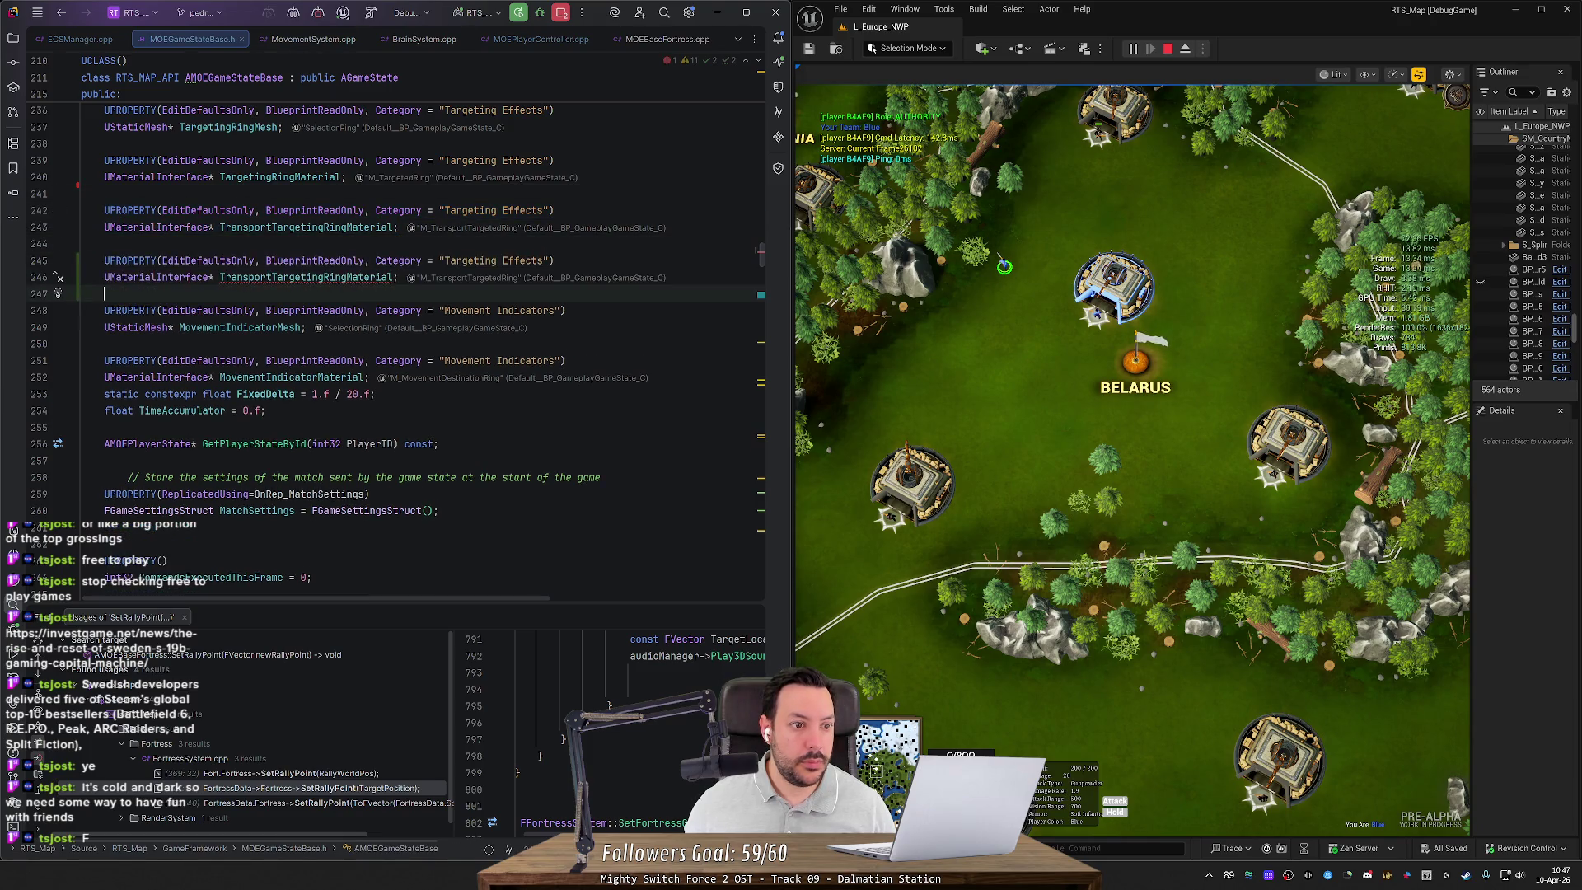
key("Up")
key("ctrl+Right")
key("ctrl+Right")
key("ctrl+shift+Right")
type("RallyPoint")
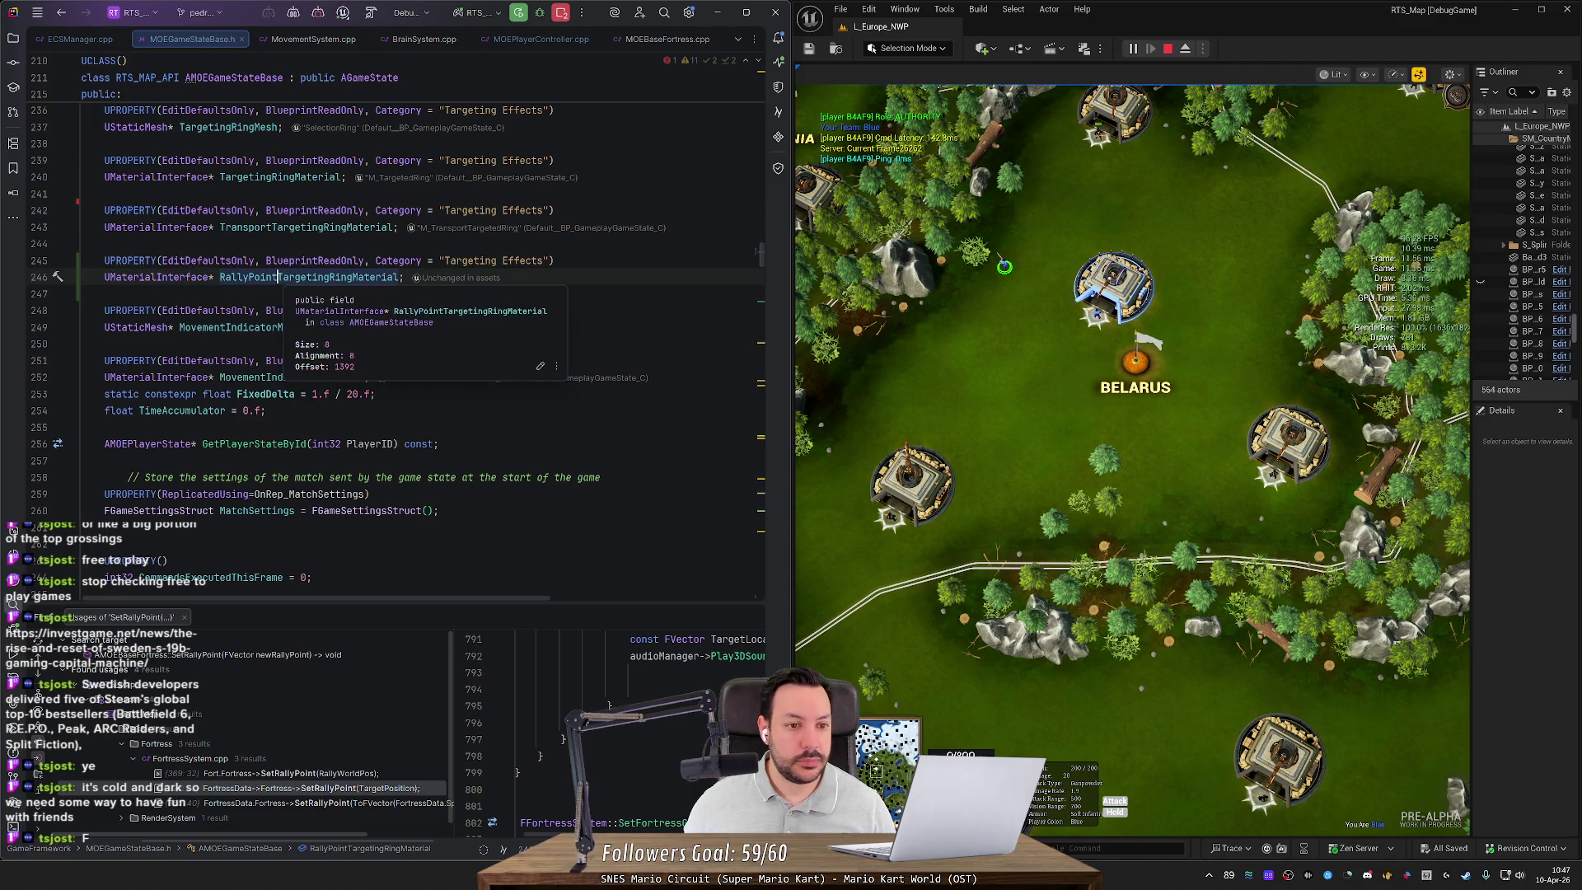
Step: Search all files for usages of TransportTargetingRingMaterial
key("Up")
key("Up")
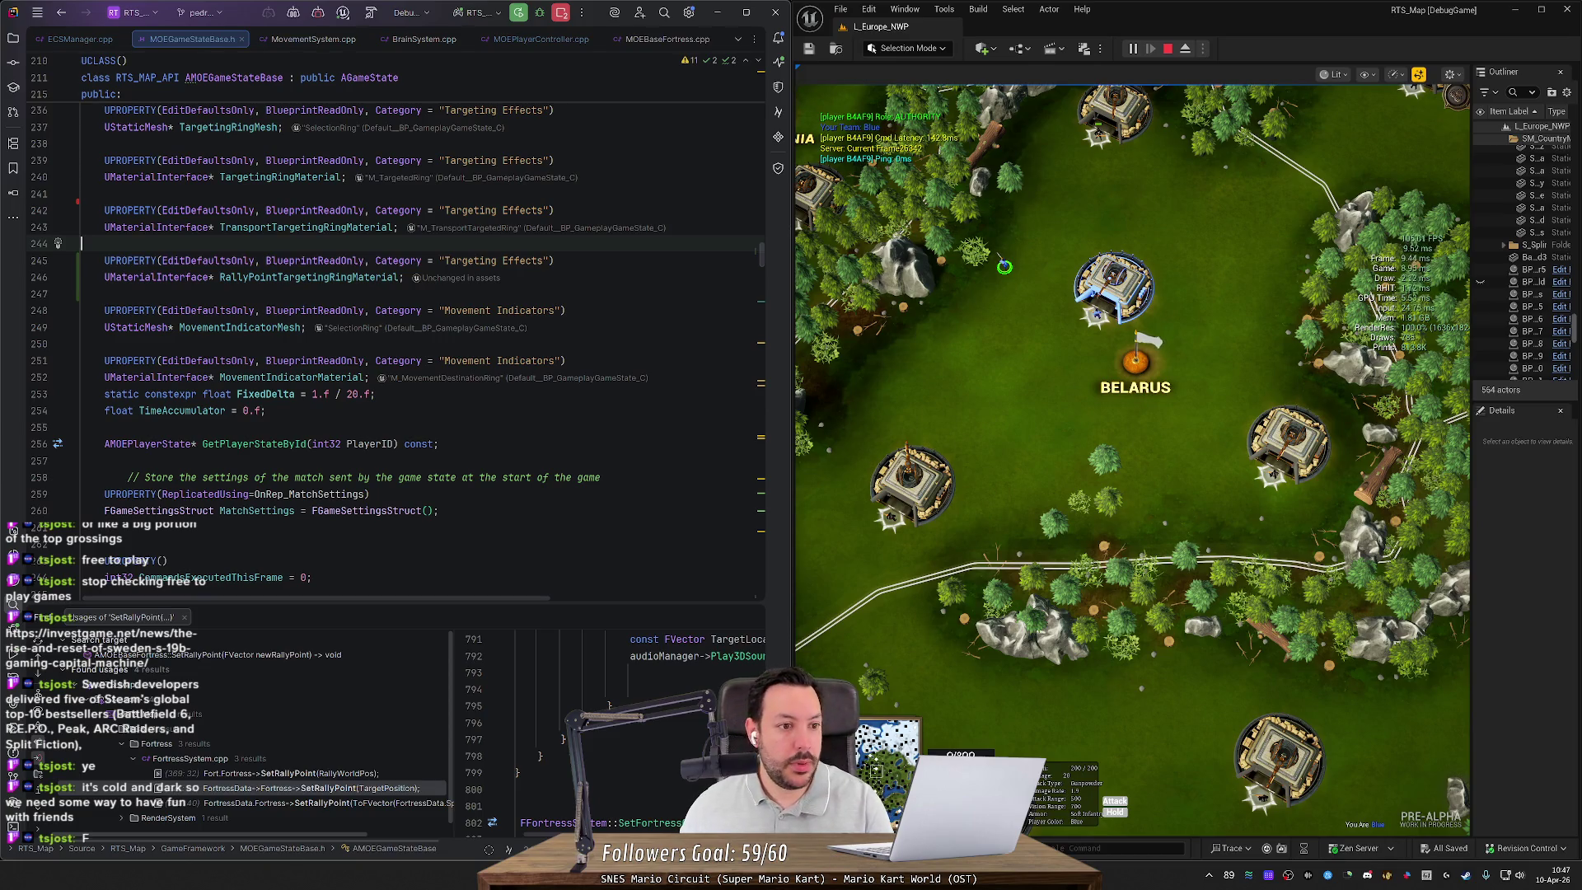
double_click(286, 228)
key("ctrl+shift+f")
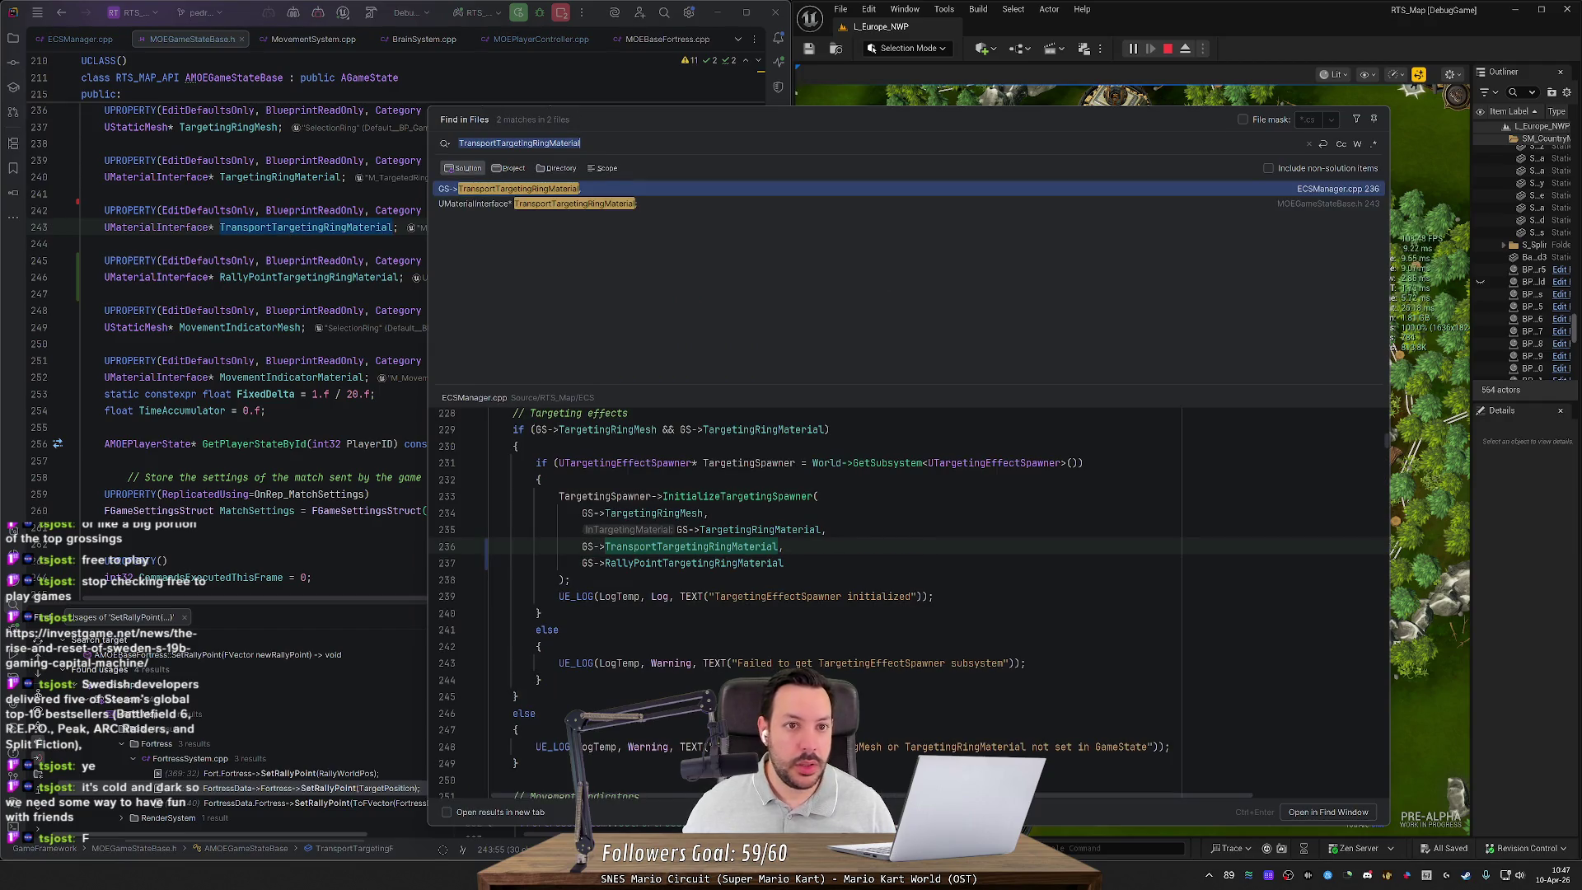
Step: Stop the running game, then rebuild and relaunch the project so Unreal Editor reopens L_Europe_NWP
left_click(561, 15)
left_click(581, 74)
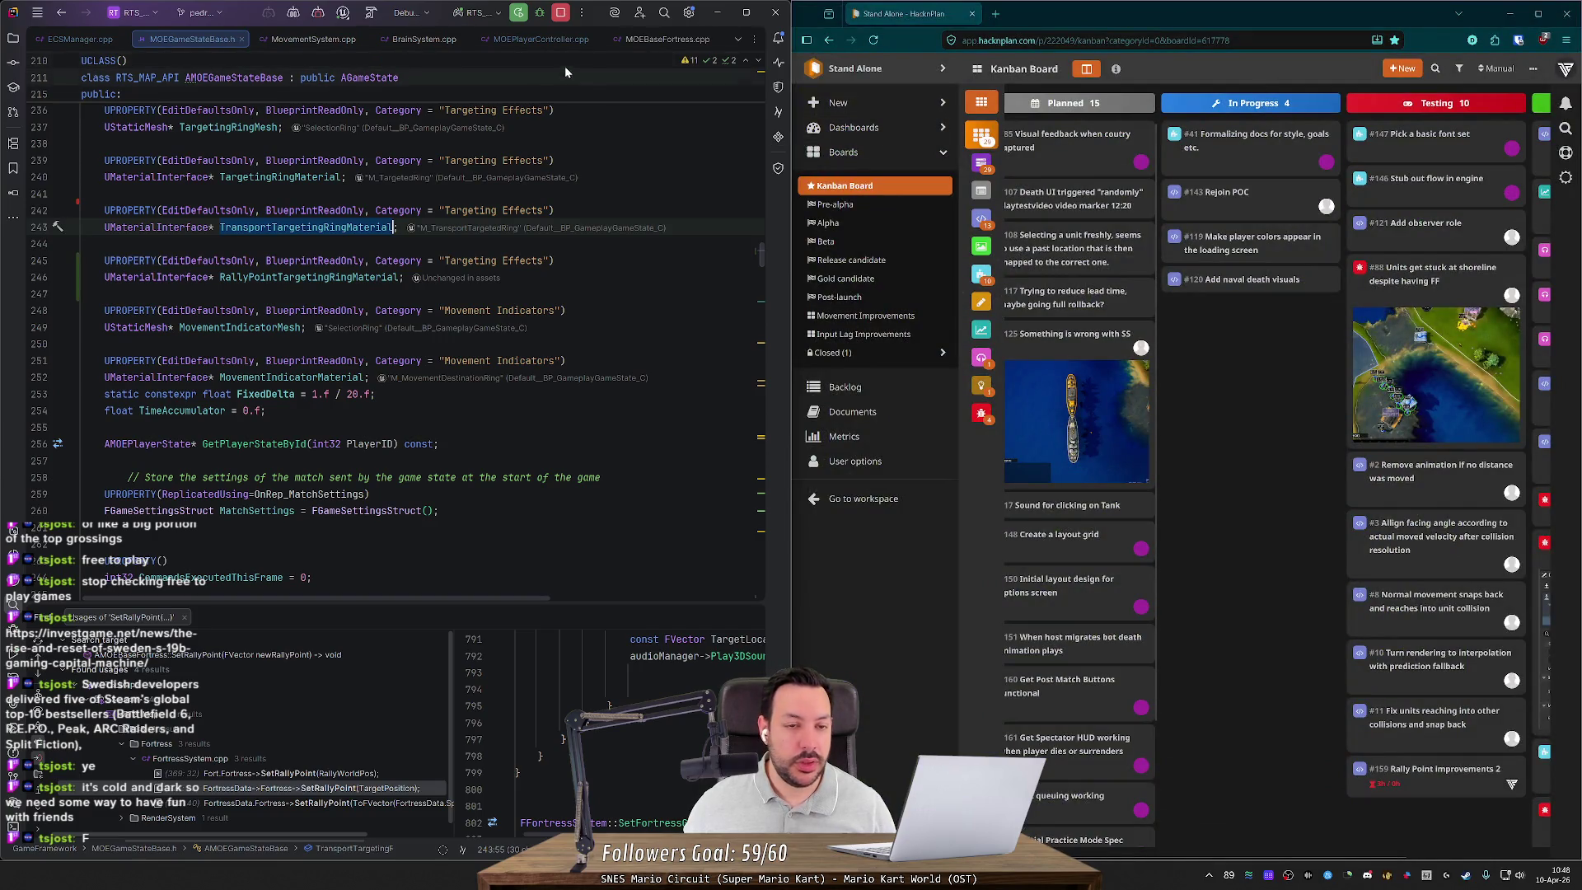
left_click(519, 13)
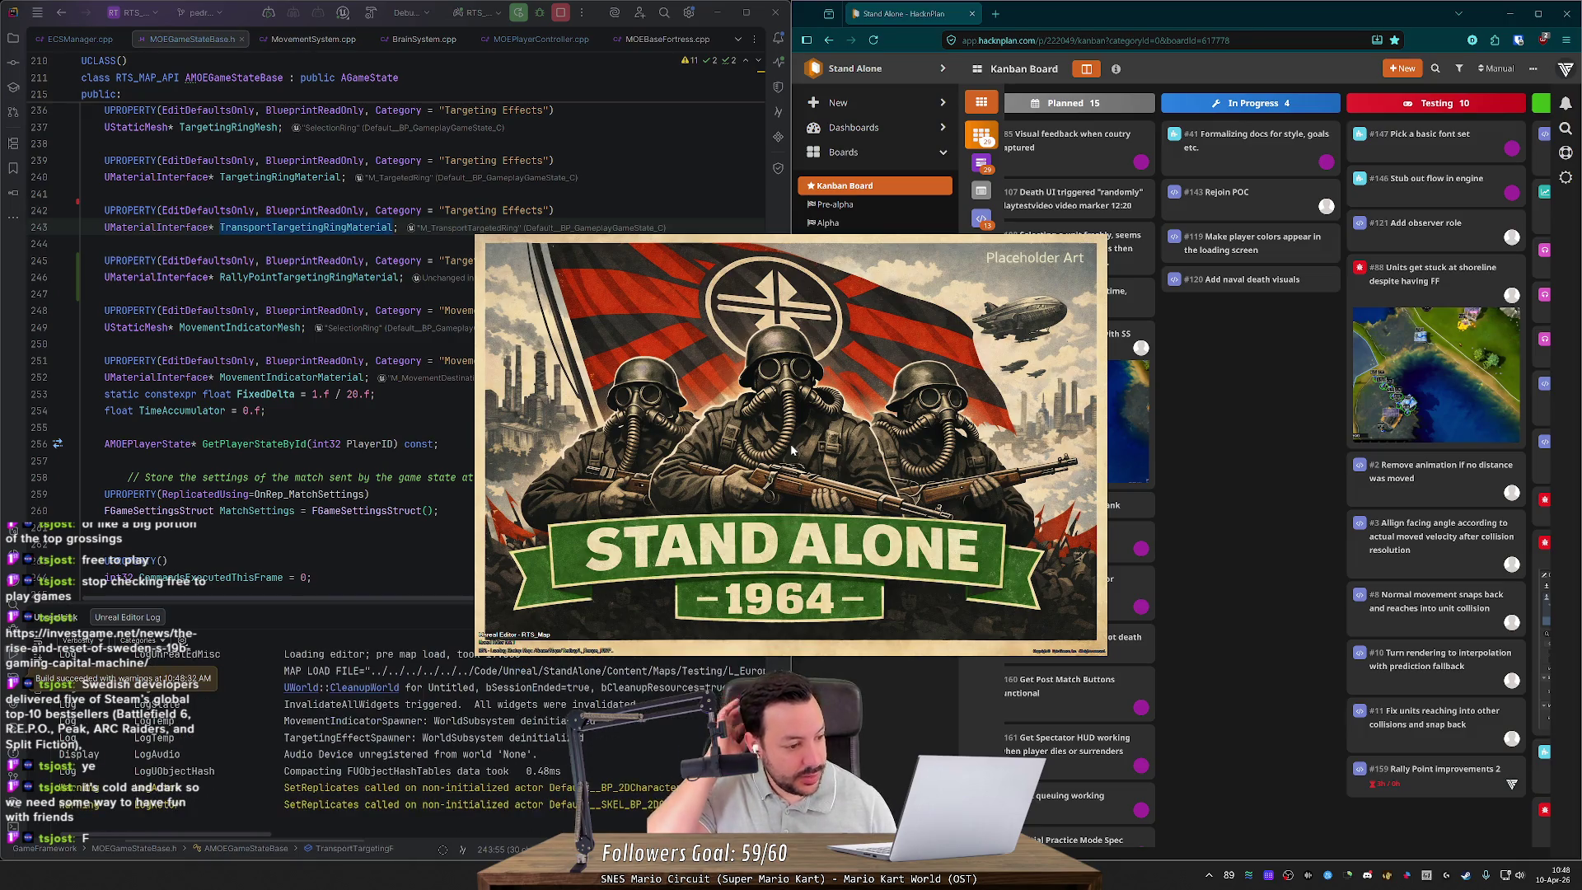
left_click(790, 443)
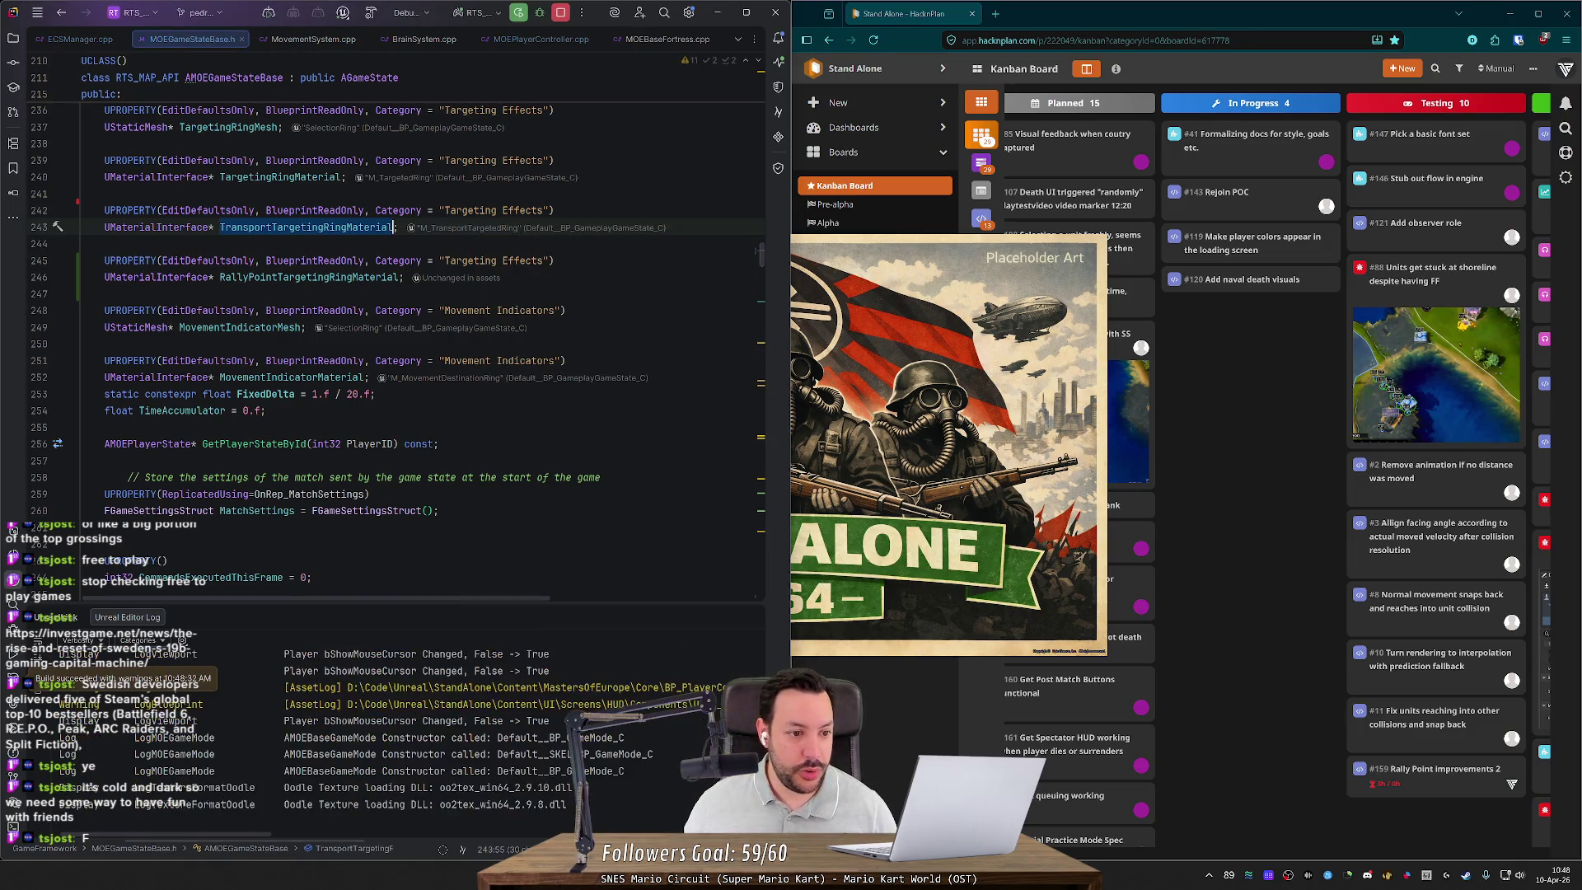
left_click(82, 426)
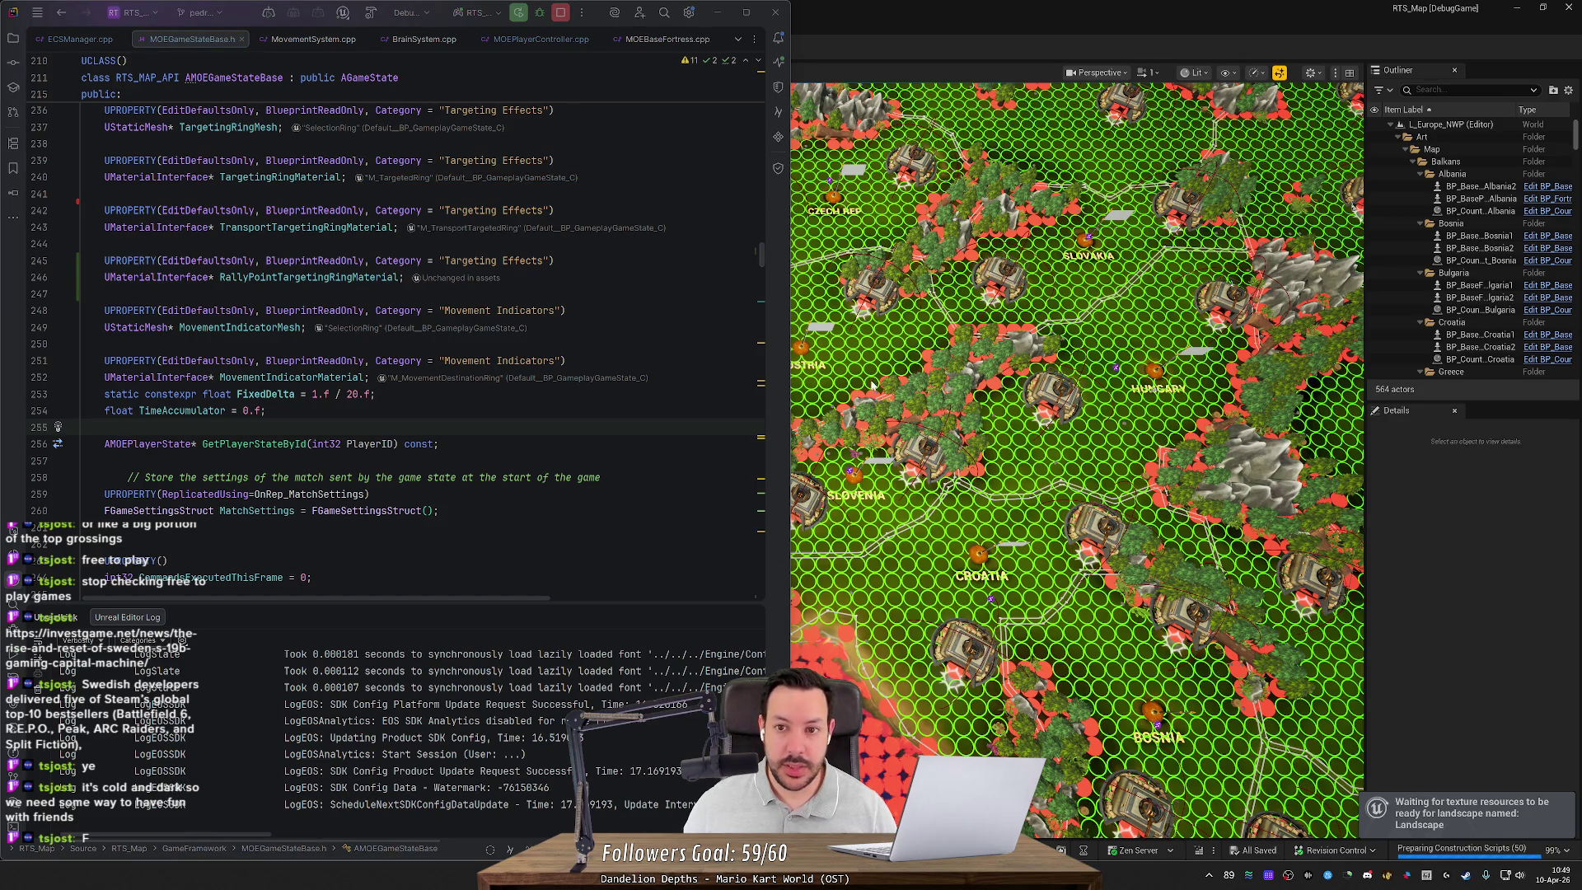
key("alt+Tab")
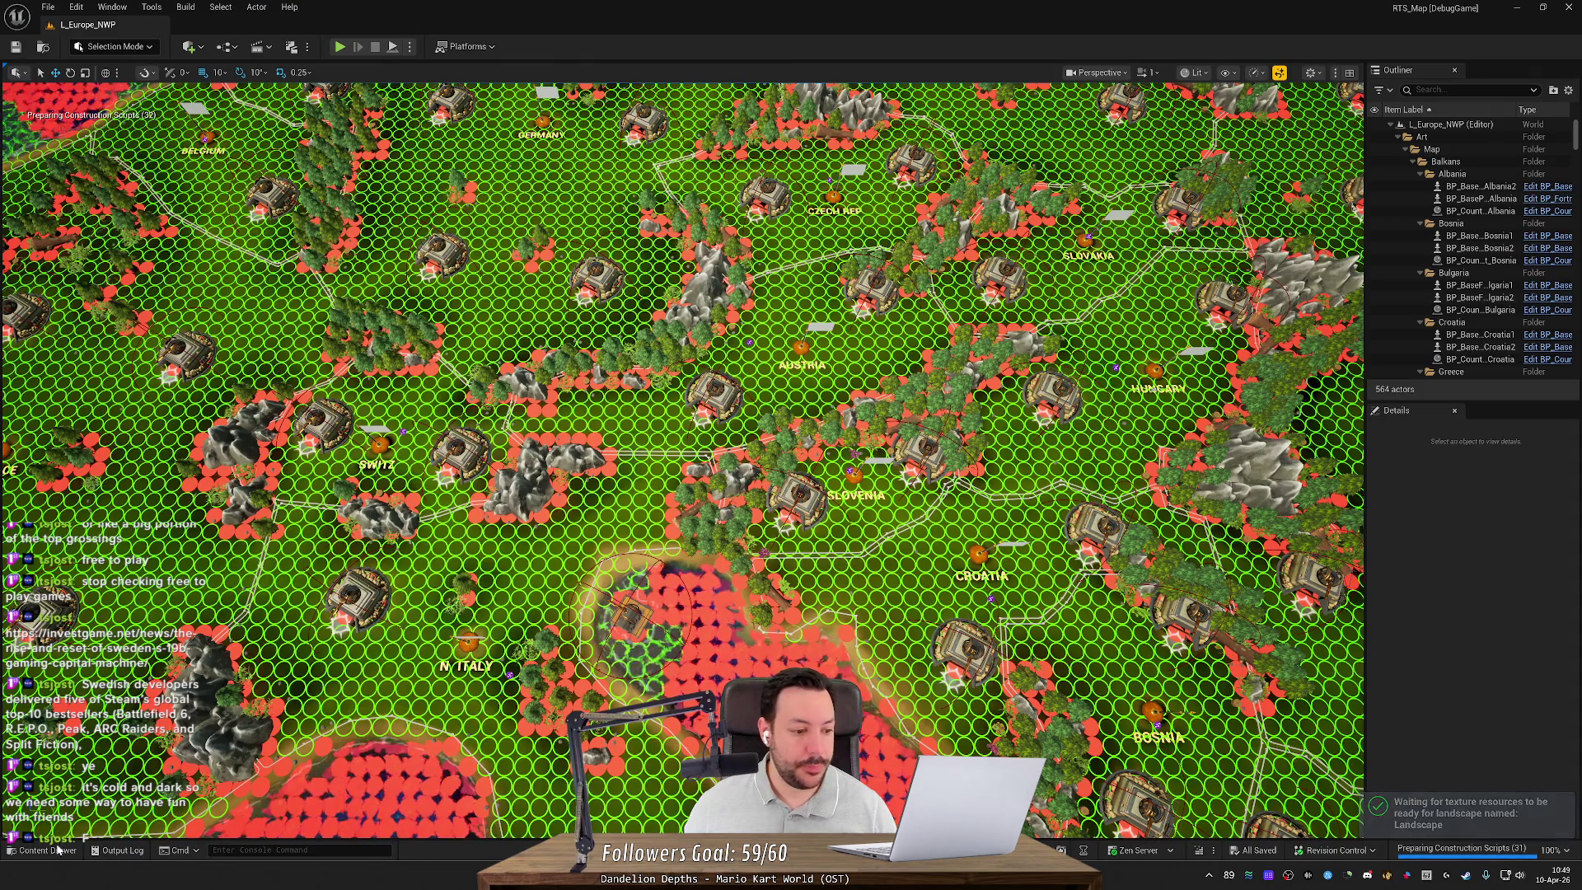
Step: Locate M_TransportTargetedRing through BP_GameplayGameState, found by searching 'gamestate' in the Content Drawer
left_click(57, 848)
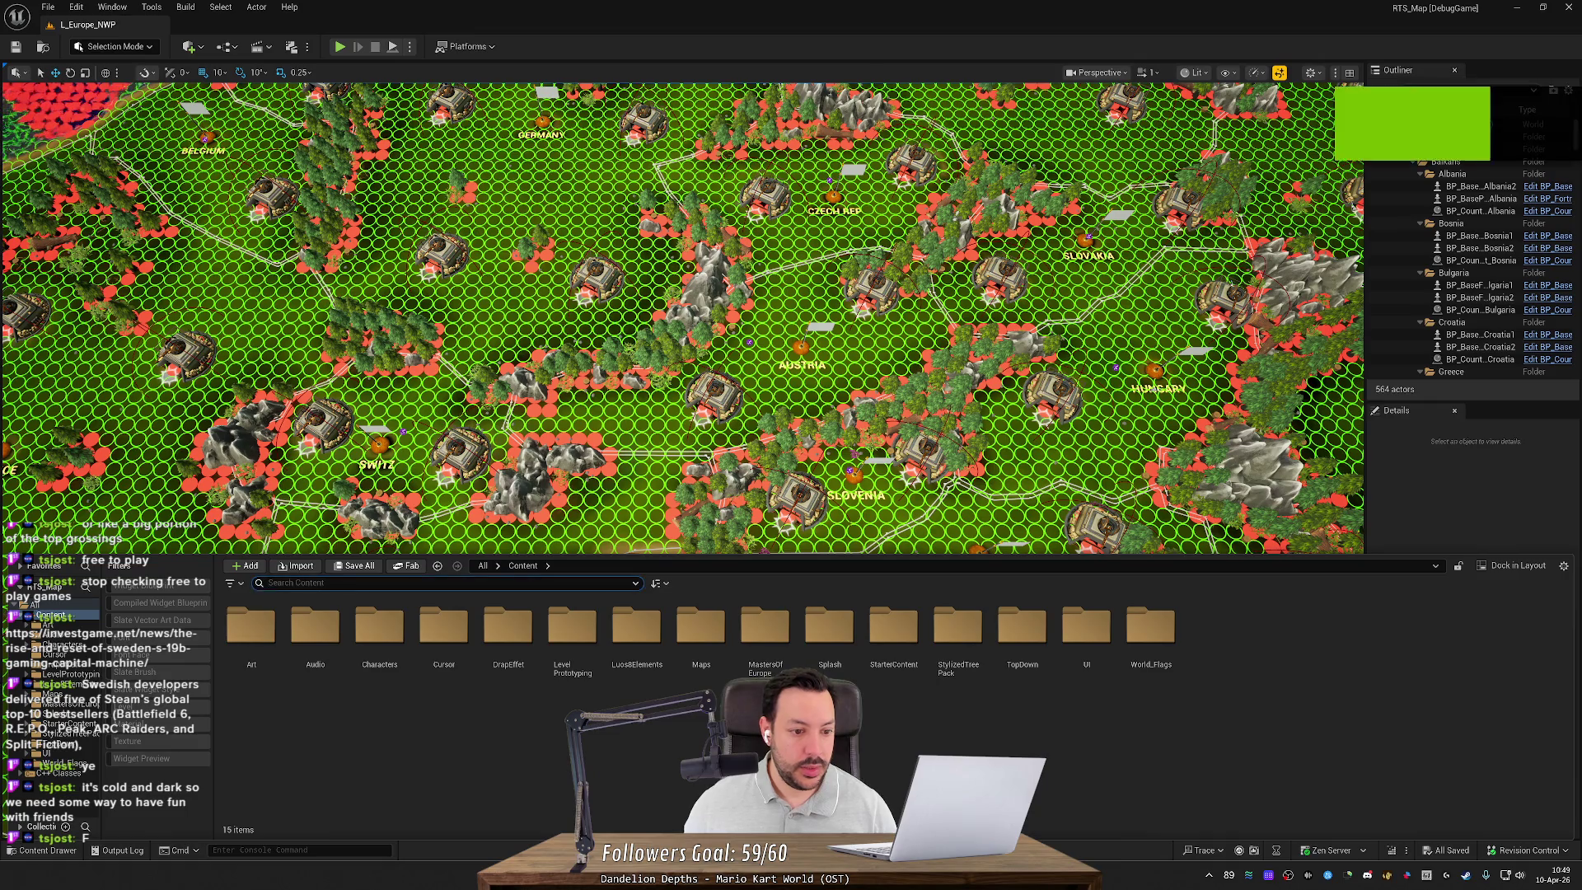
type("gamestate")
key("Return")
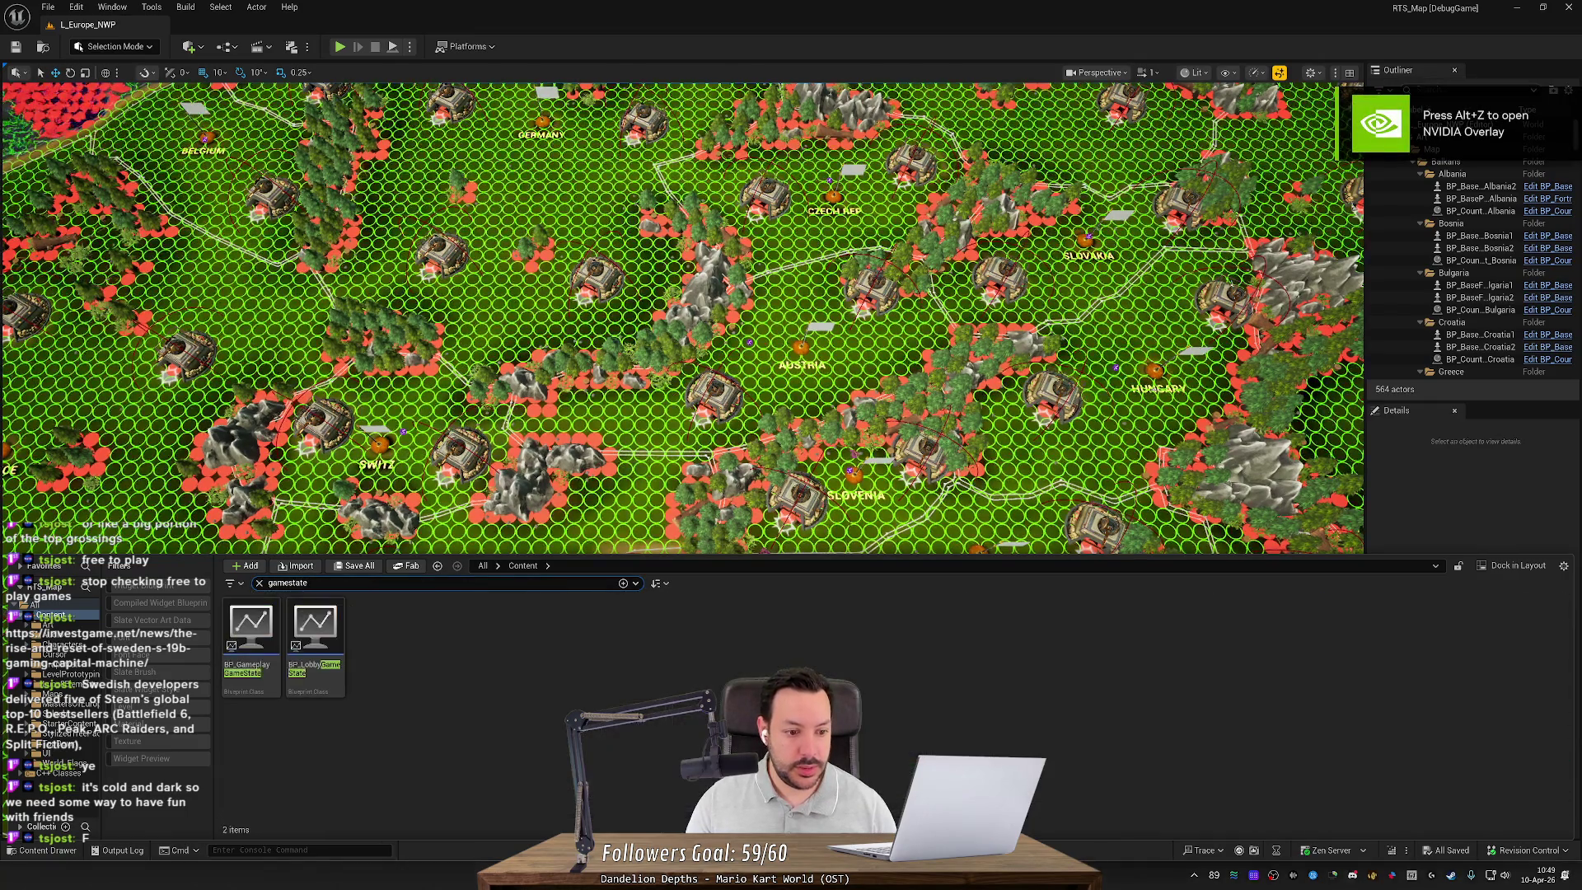
double_click(270, 656)
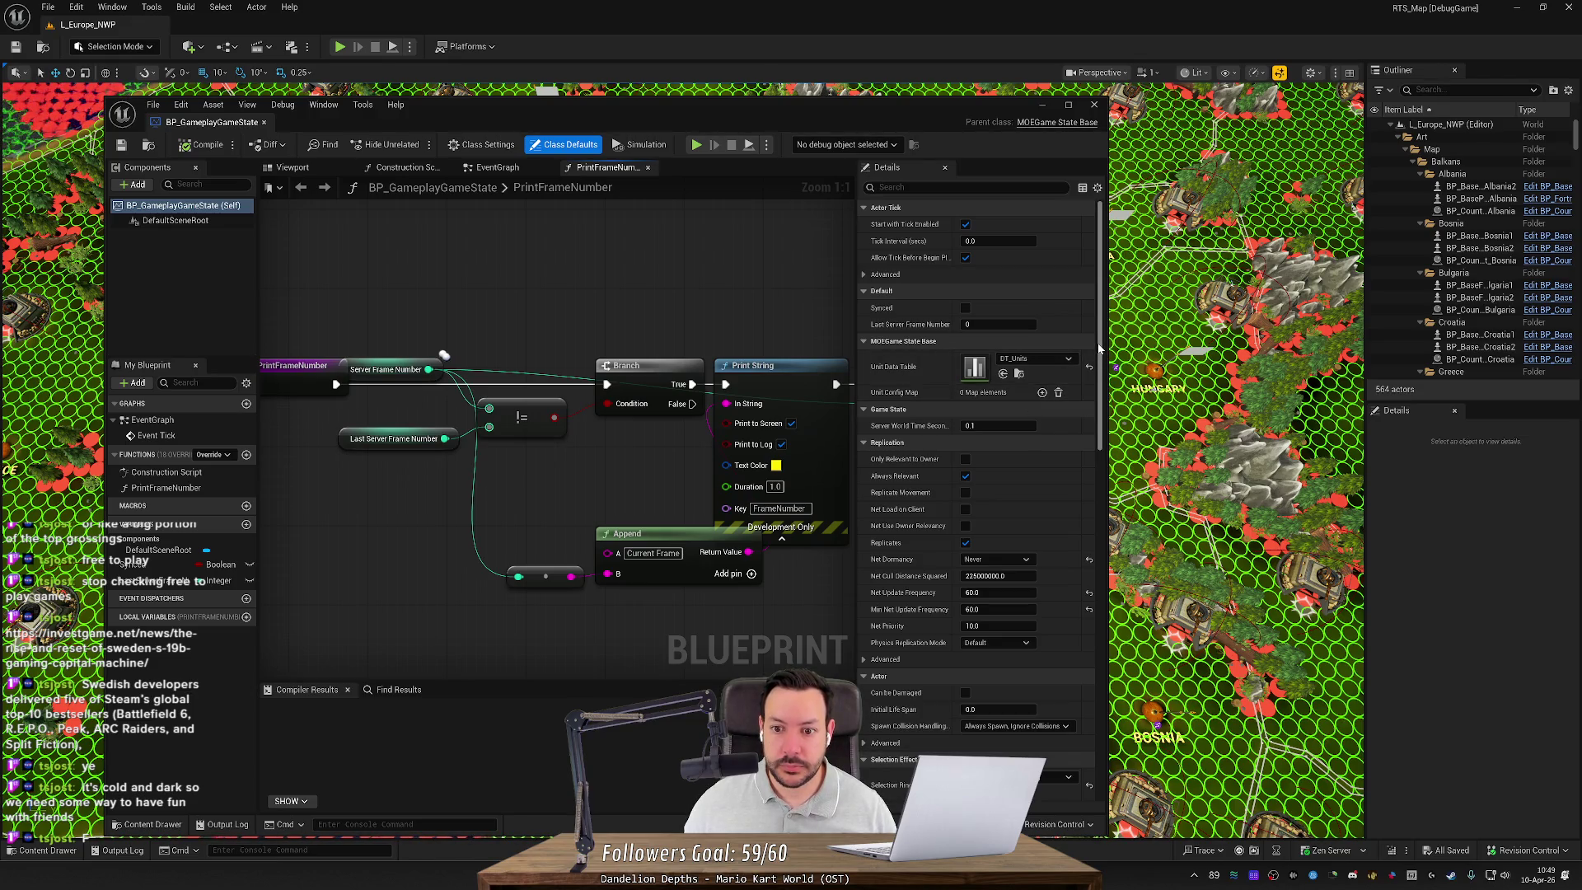
left_click_drag(1099, 349, 1086, 478)
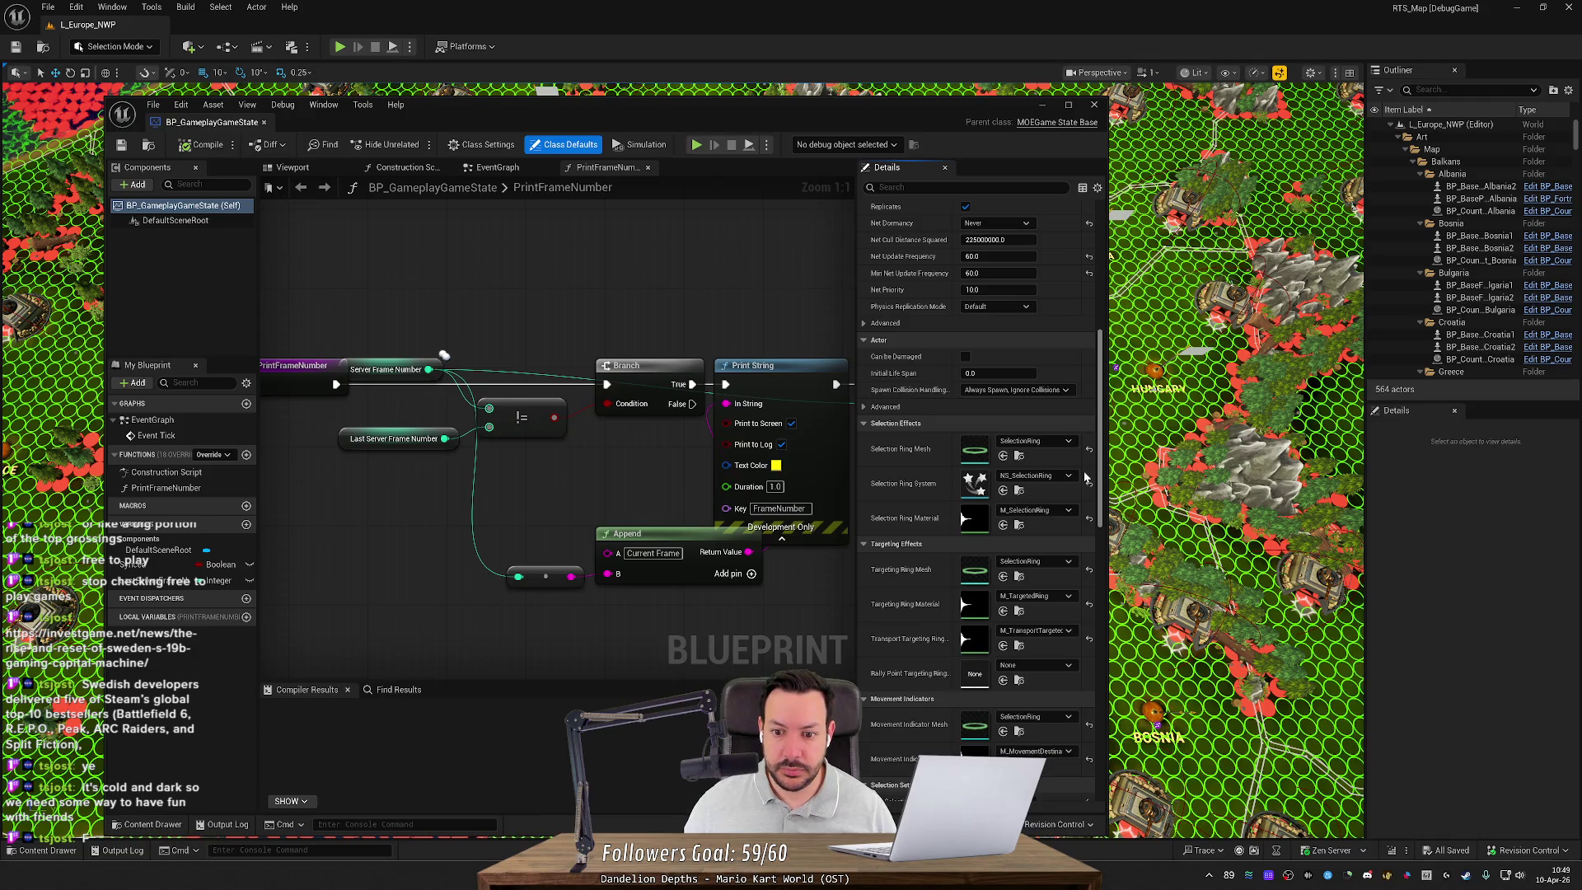
scroll(989, 527, "down", 3)
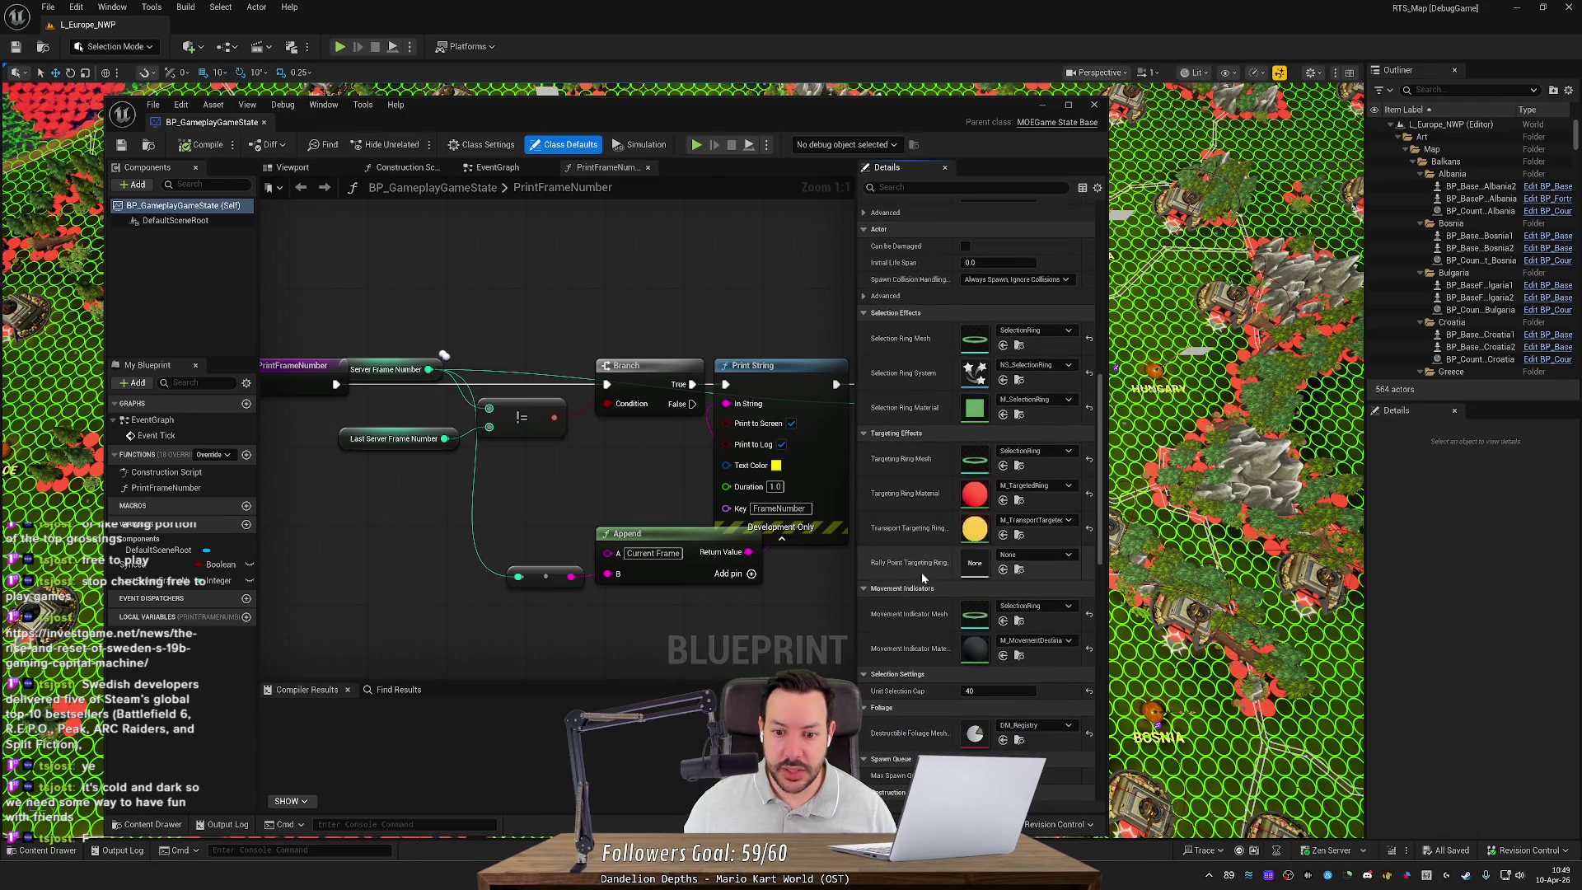
double_click(986, 533)
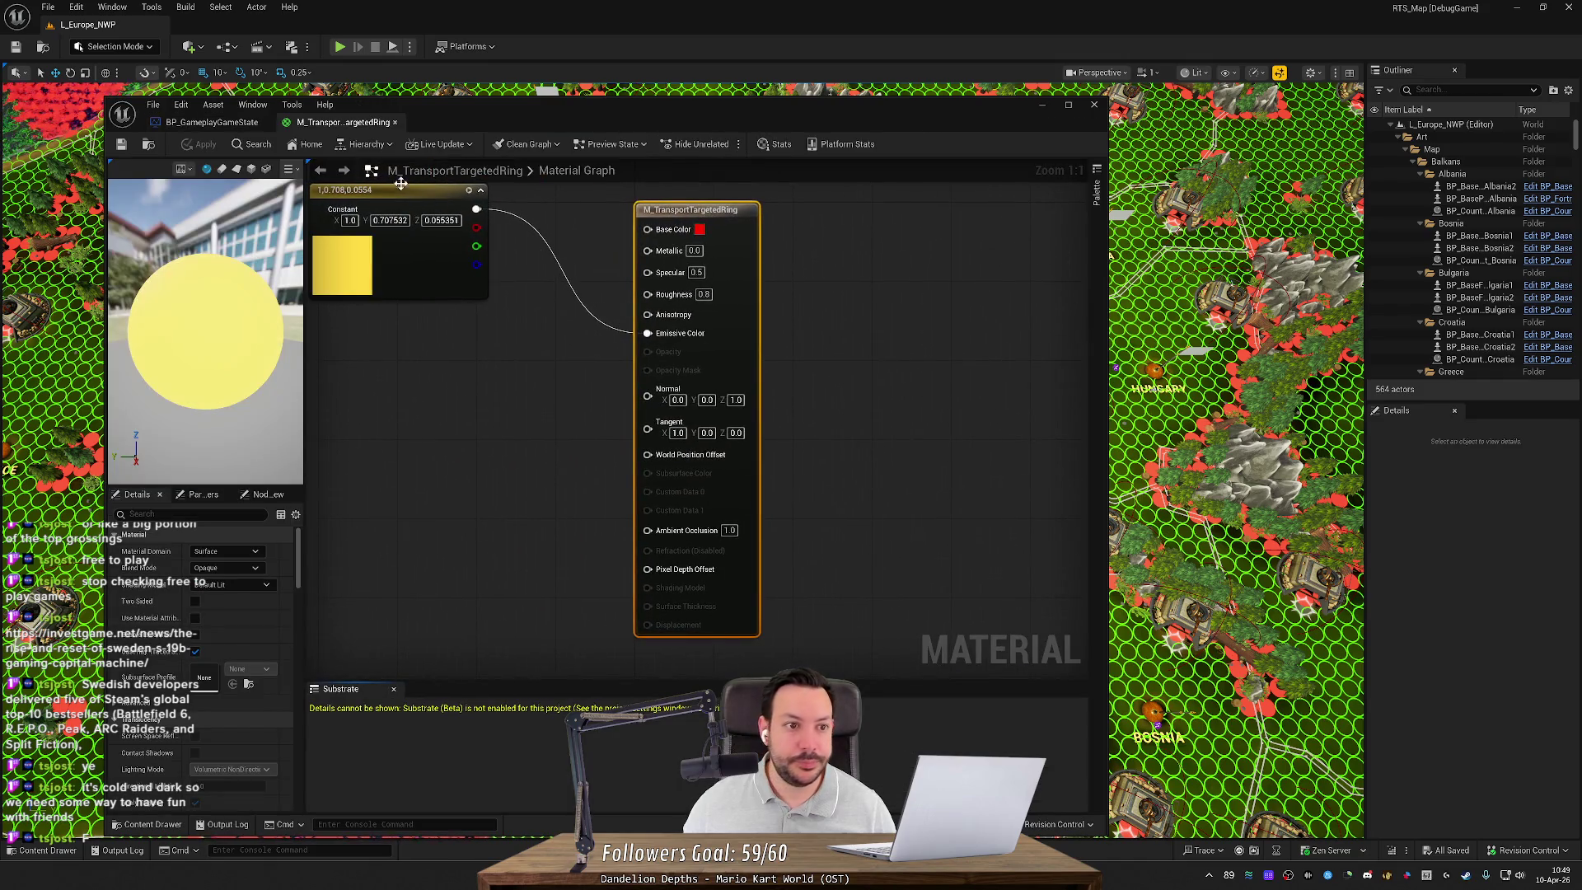
middle_click(339, 123)
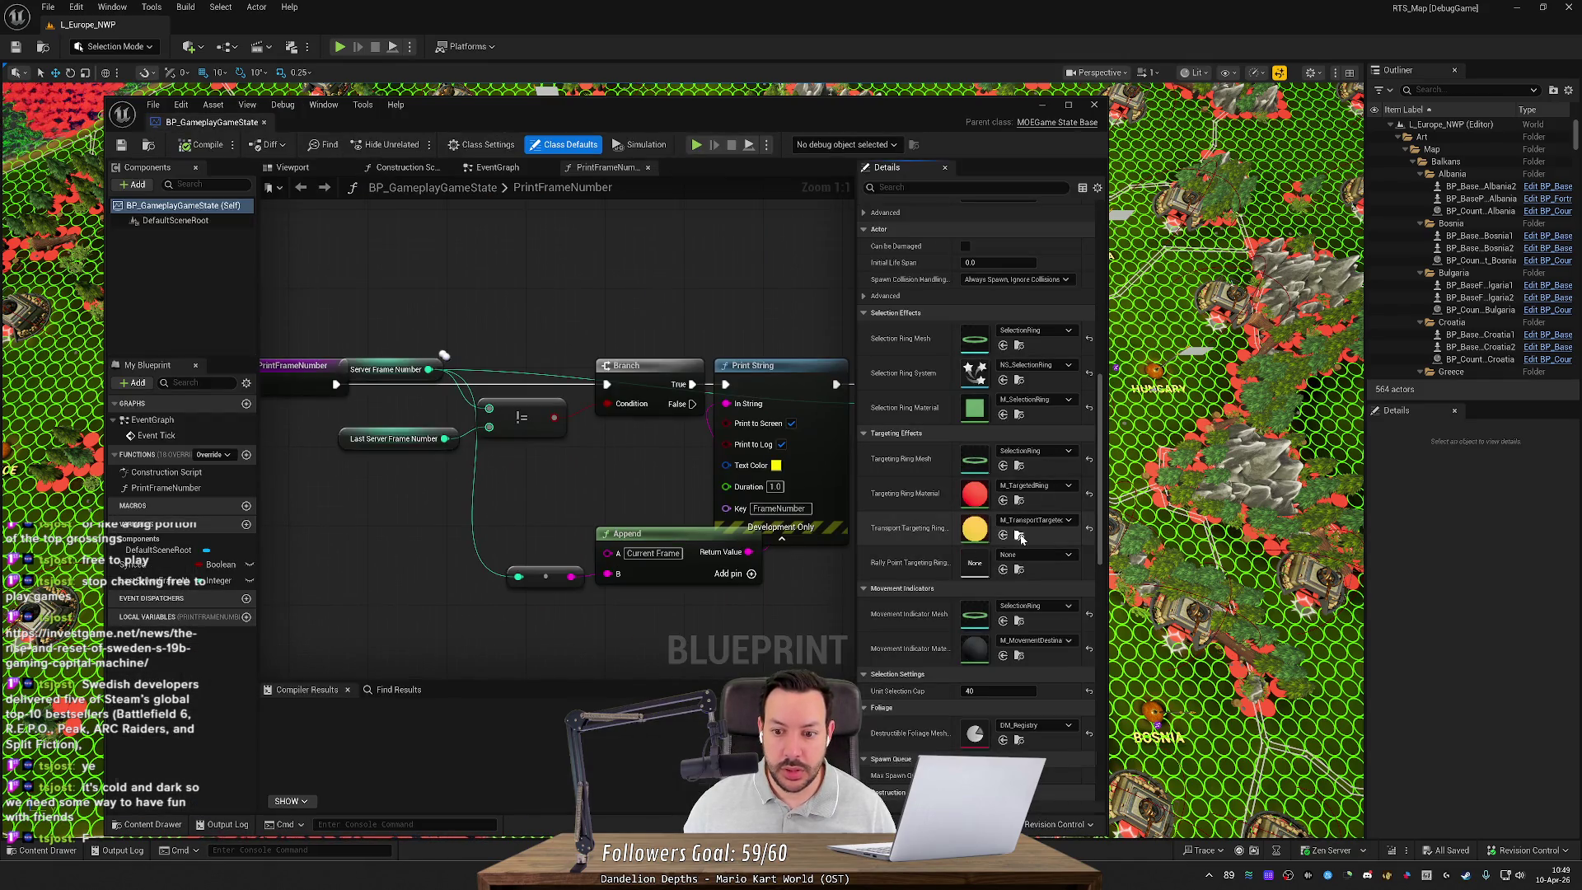
left_click(1003, 535)
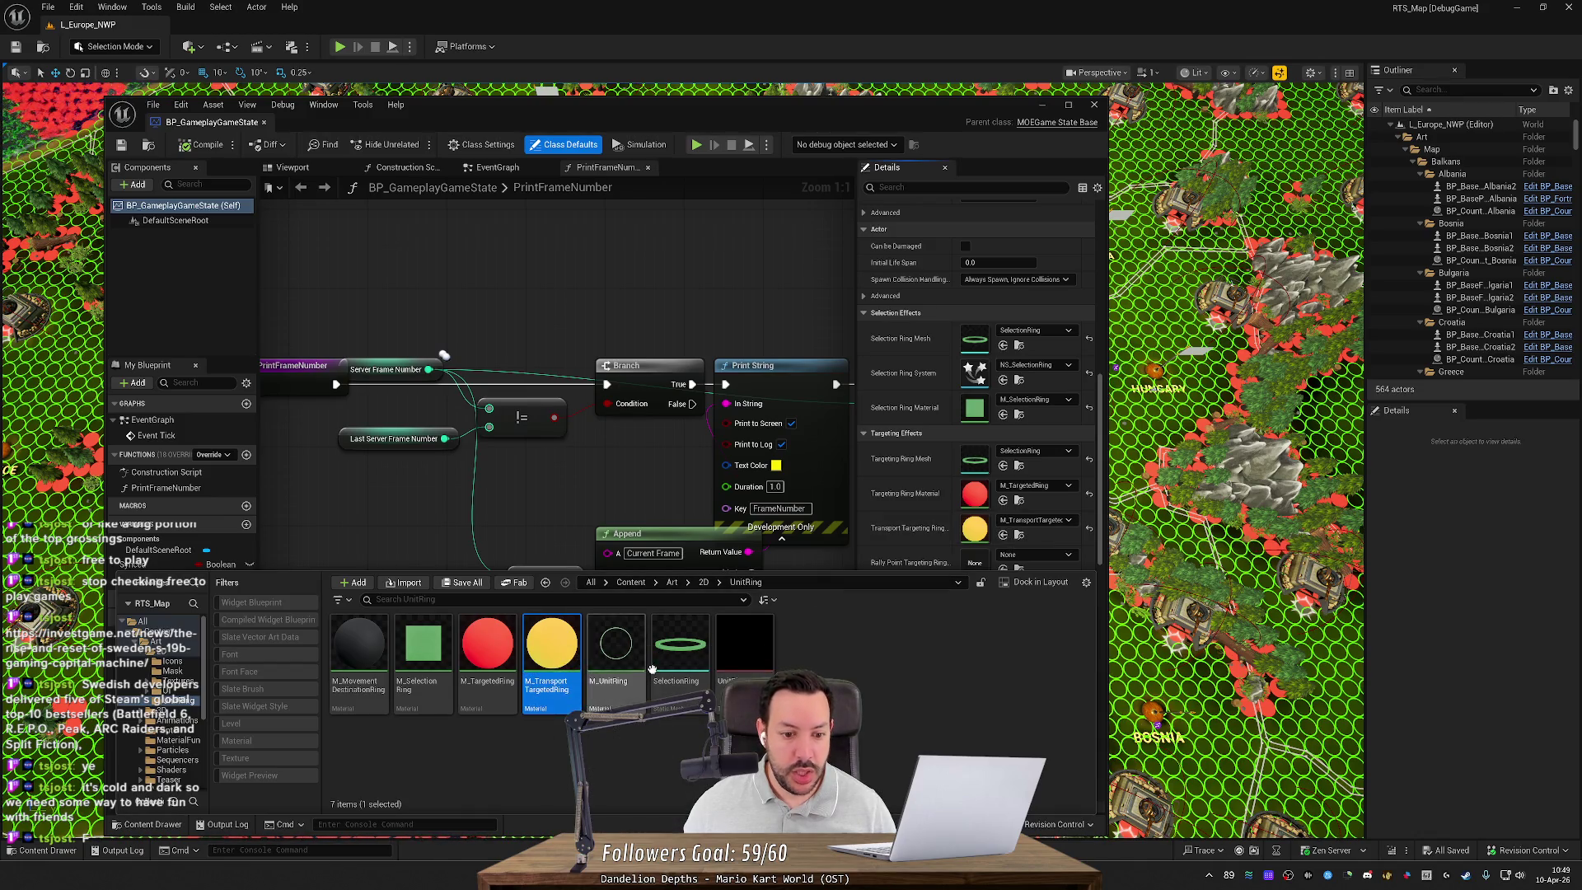
Step: Save, duplicate the transport material as M_RallyPointTargetedRing, and open the new copy
key("ctrl+s")
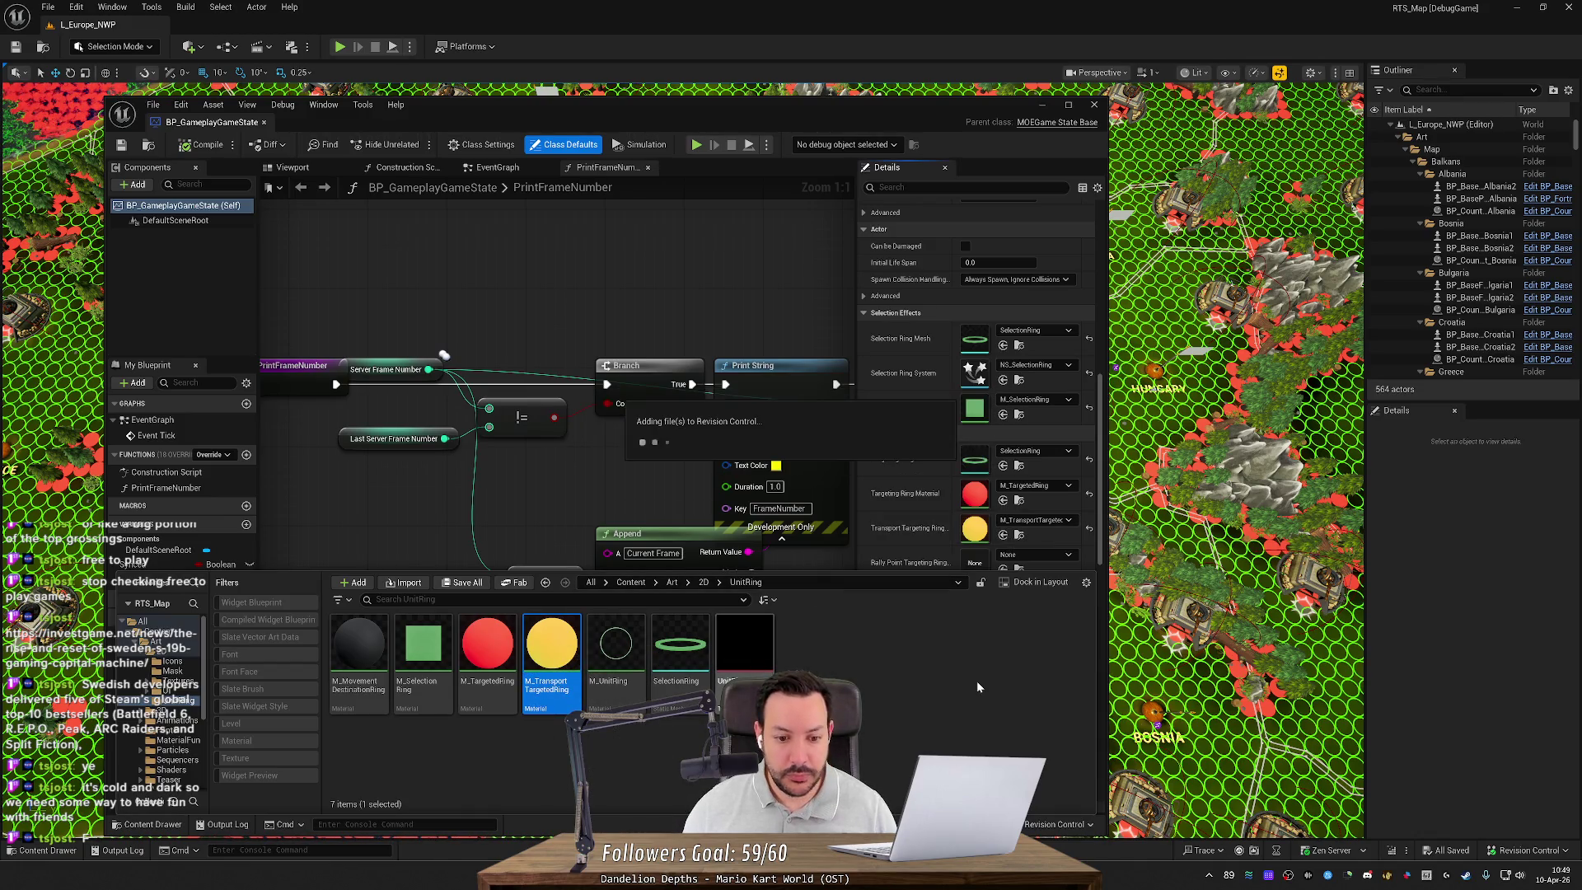
key("ctrl+d")
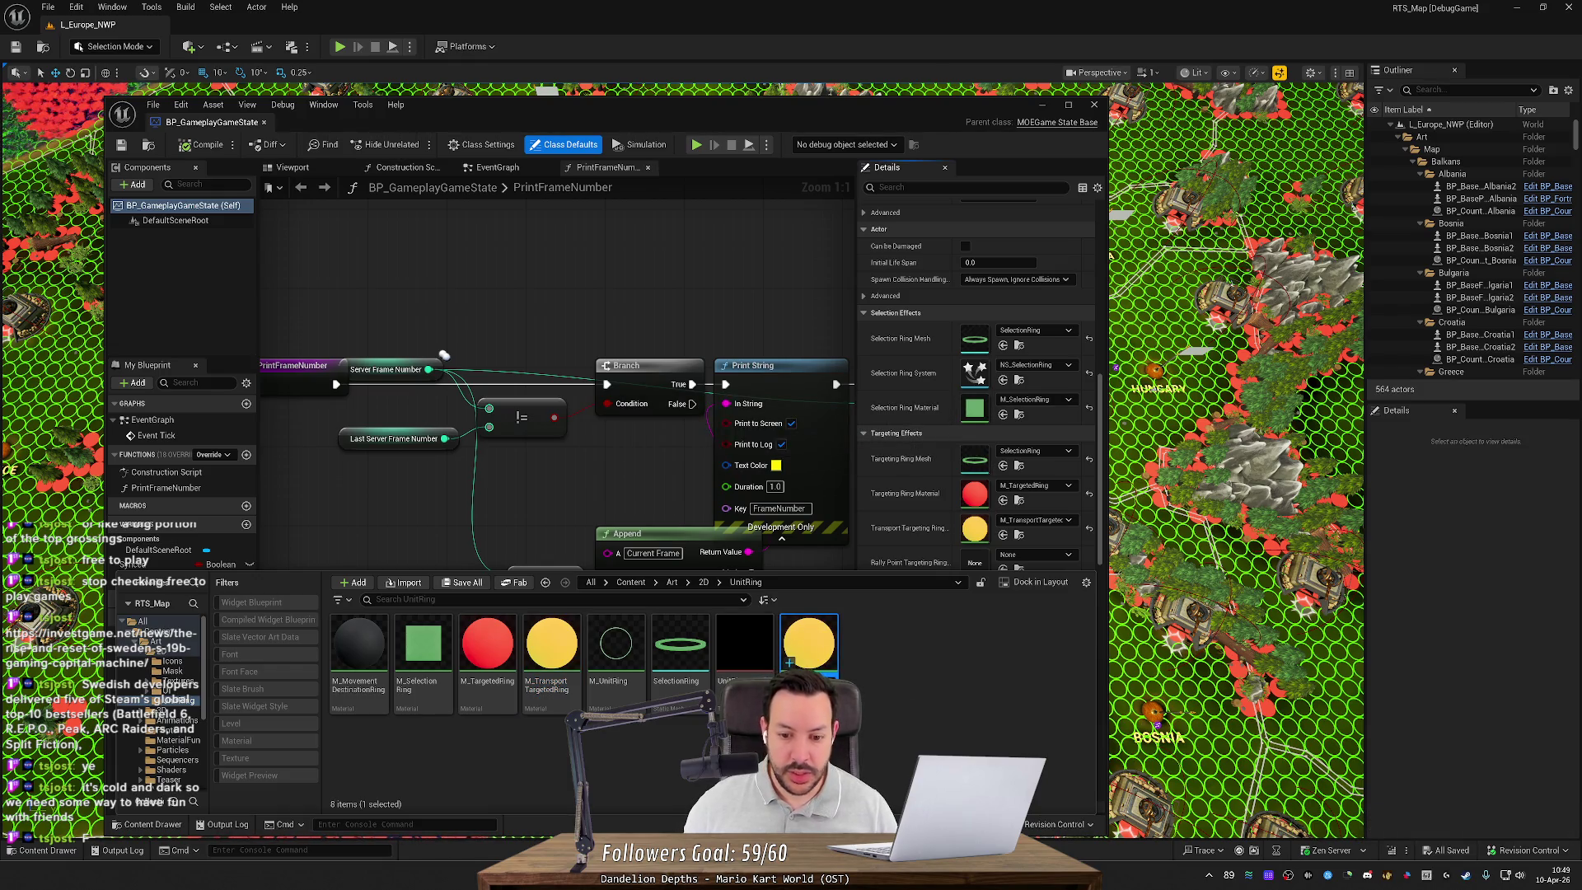
key("BackSpace")
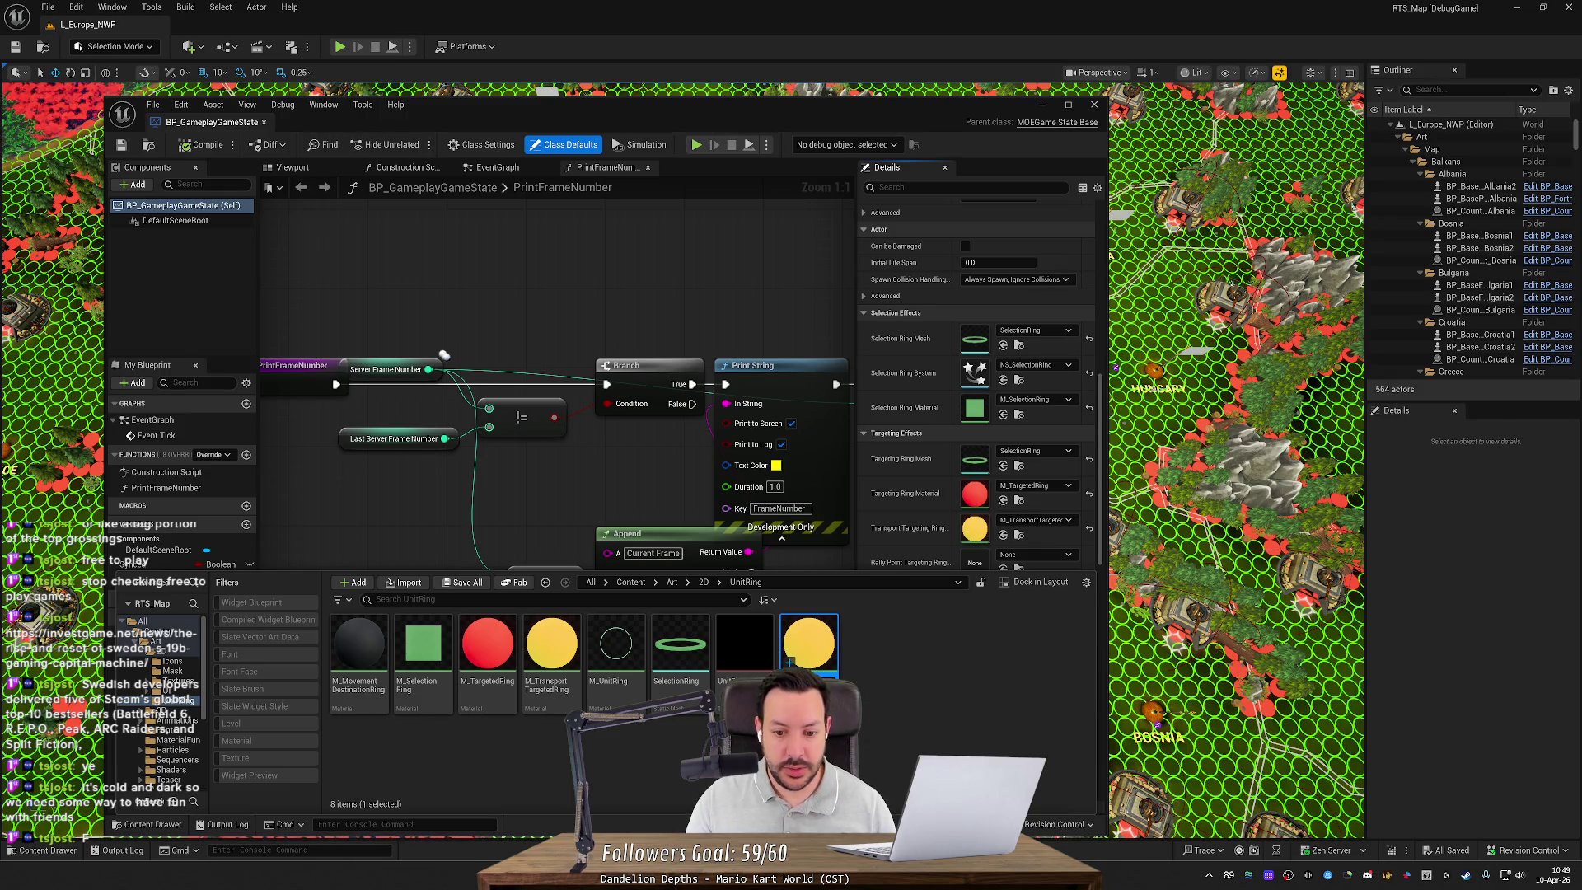
key("Return")
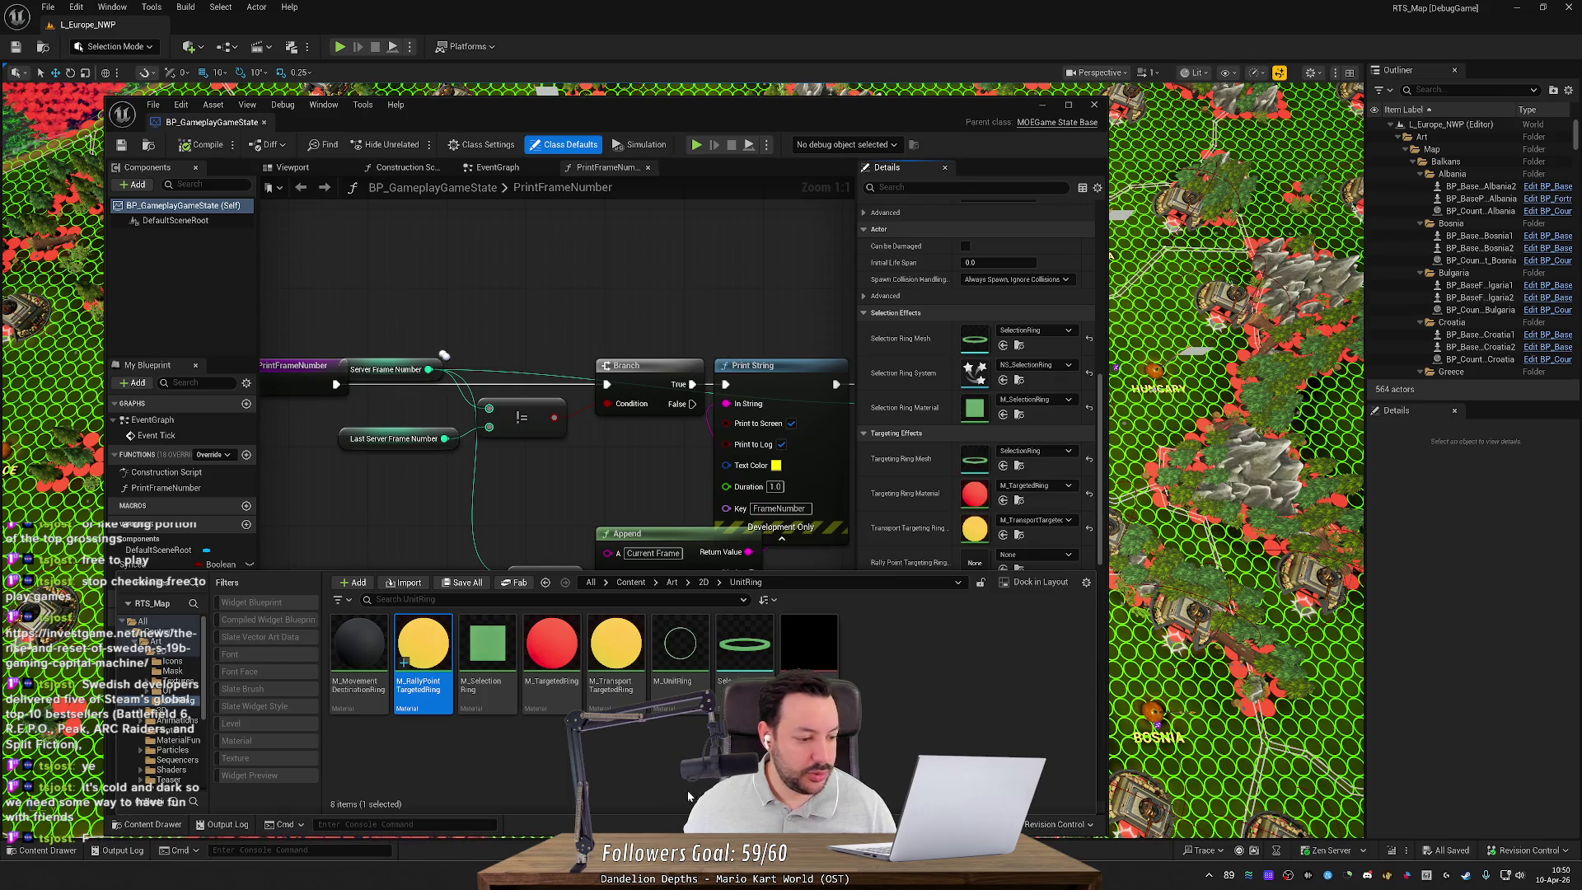
double_click(437, 692)
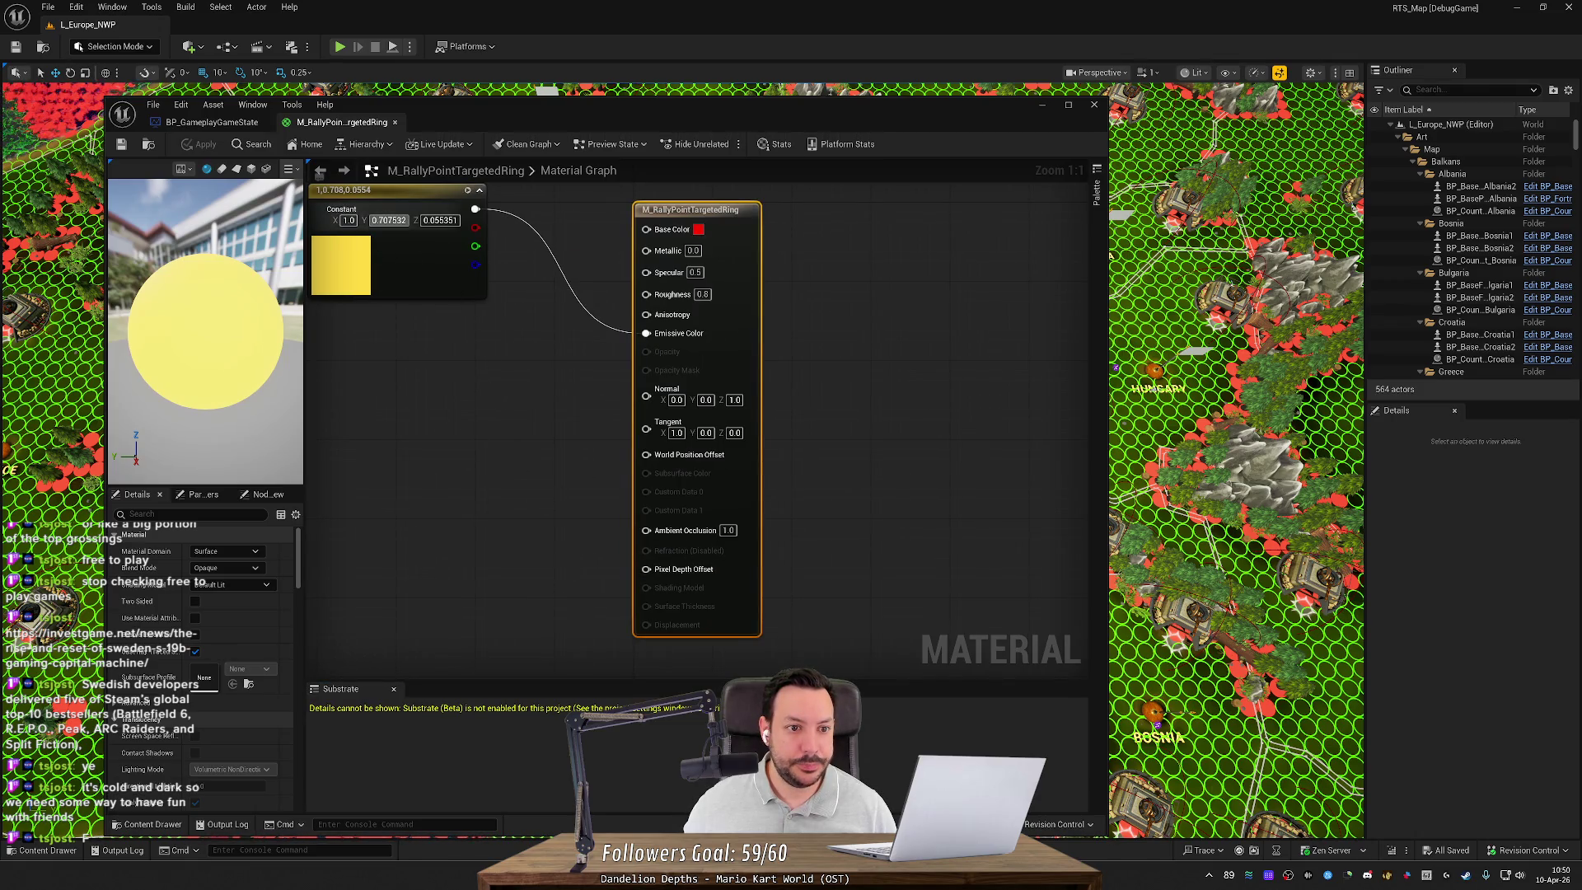
Step: Set the constant's red value to 0.055351, making it green (0.055351, 0.707532, 0.055351), and apply
key("Tab")
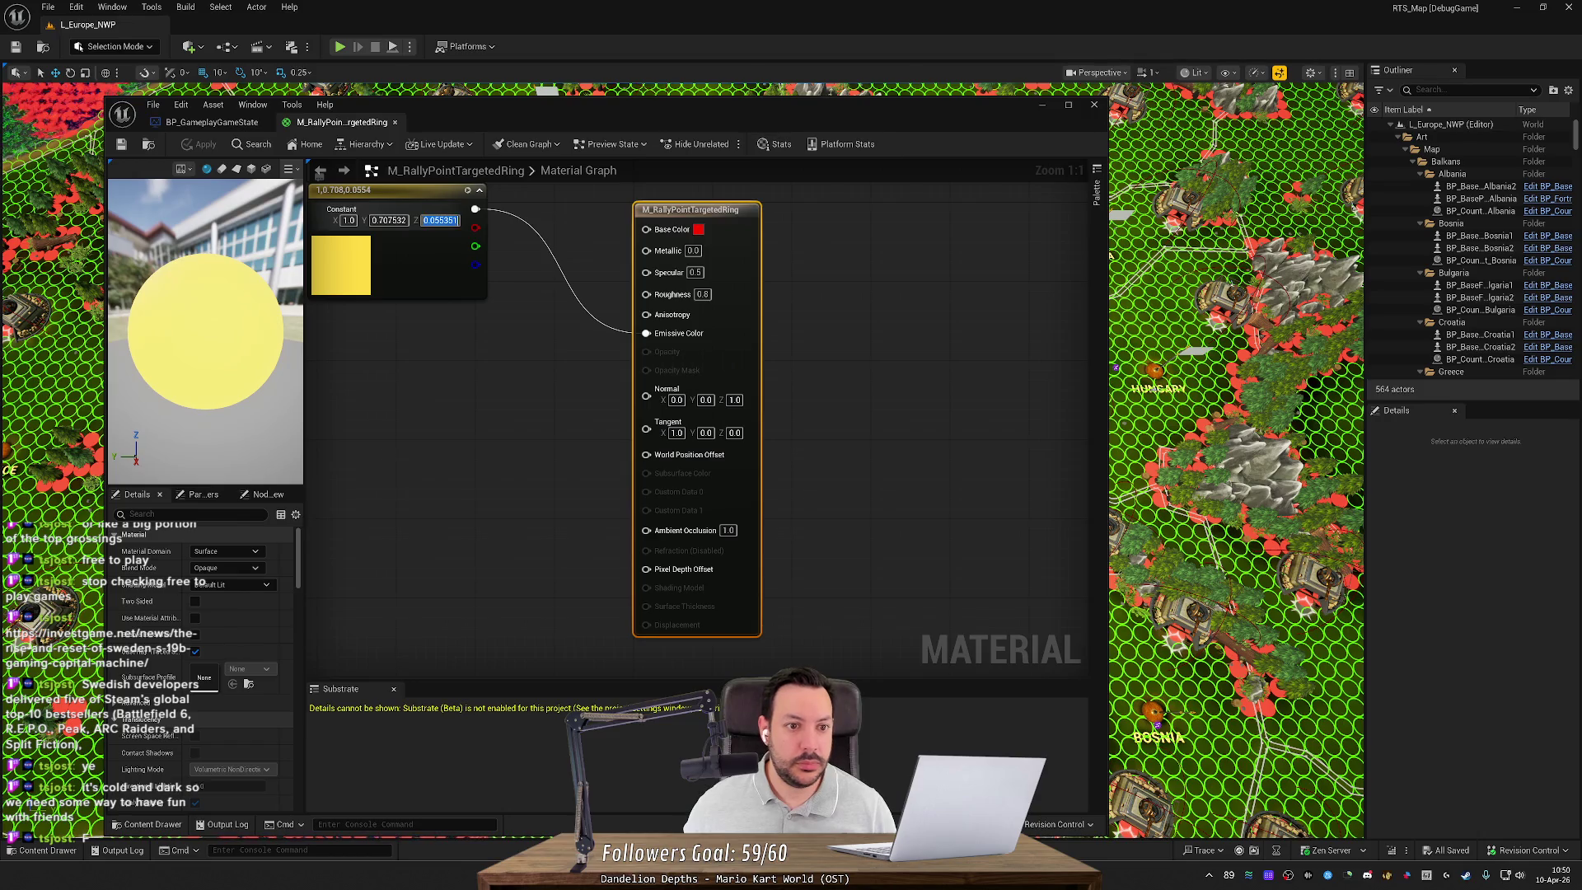
left_click(354, 221)
key("ctrl+v")
key("Return")
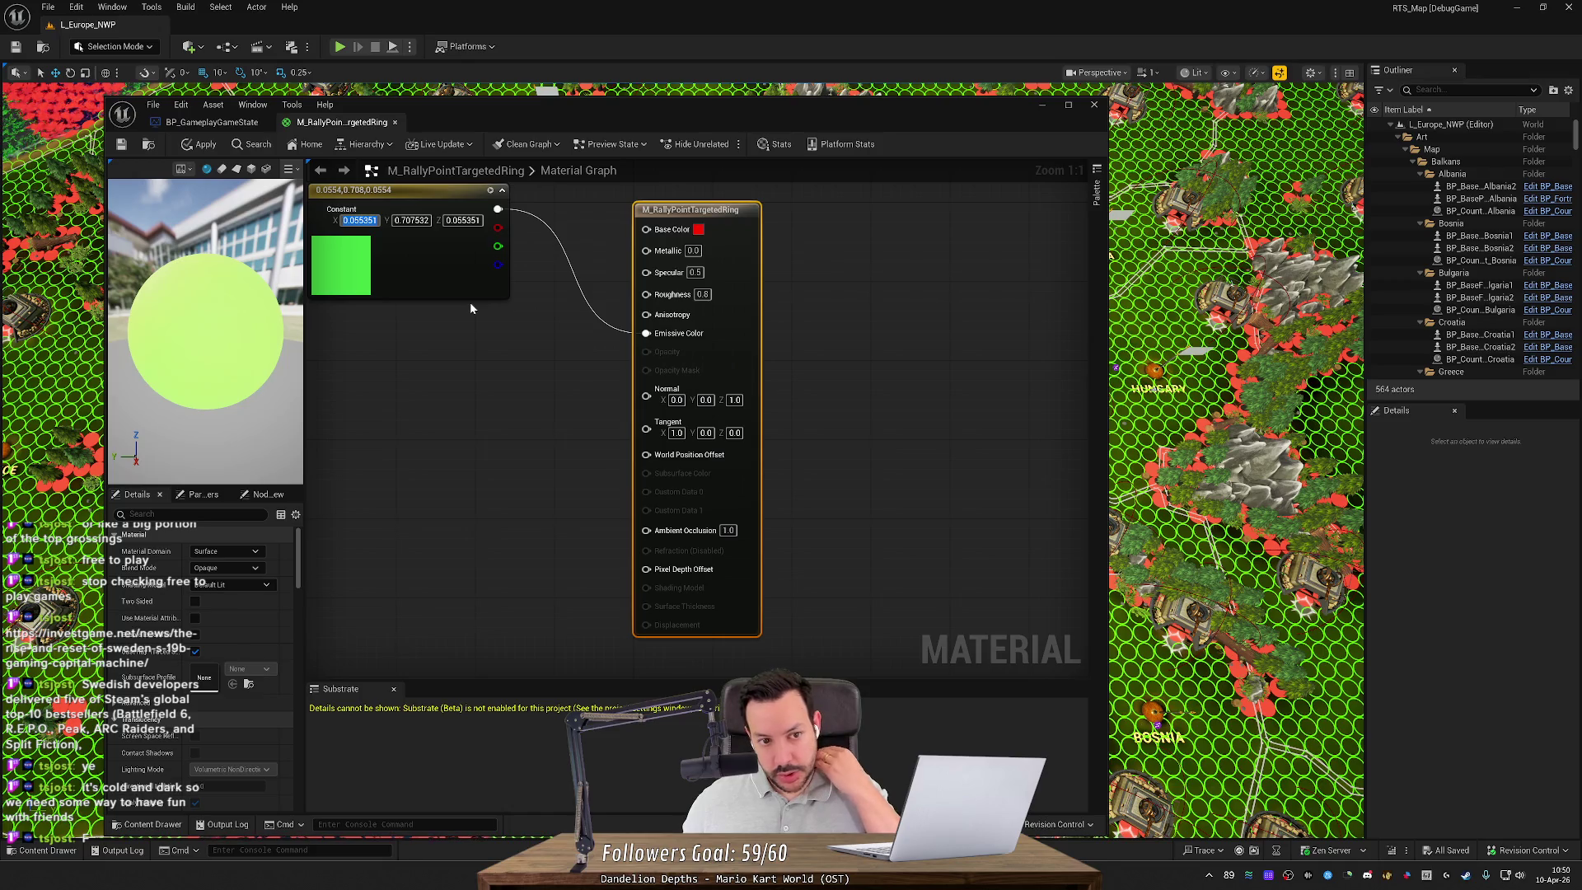
left_click(121, 145)
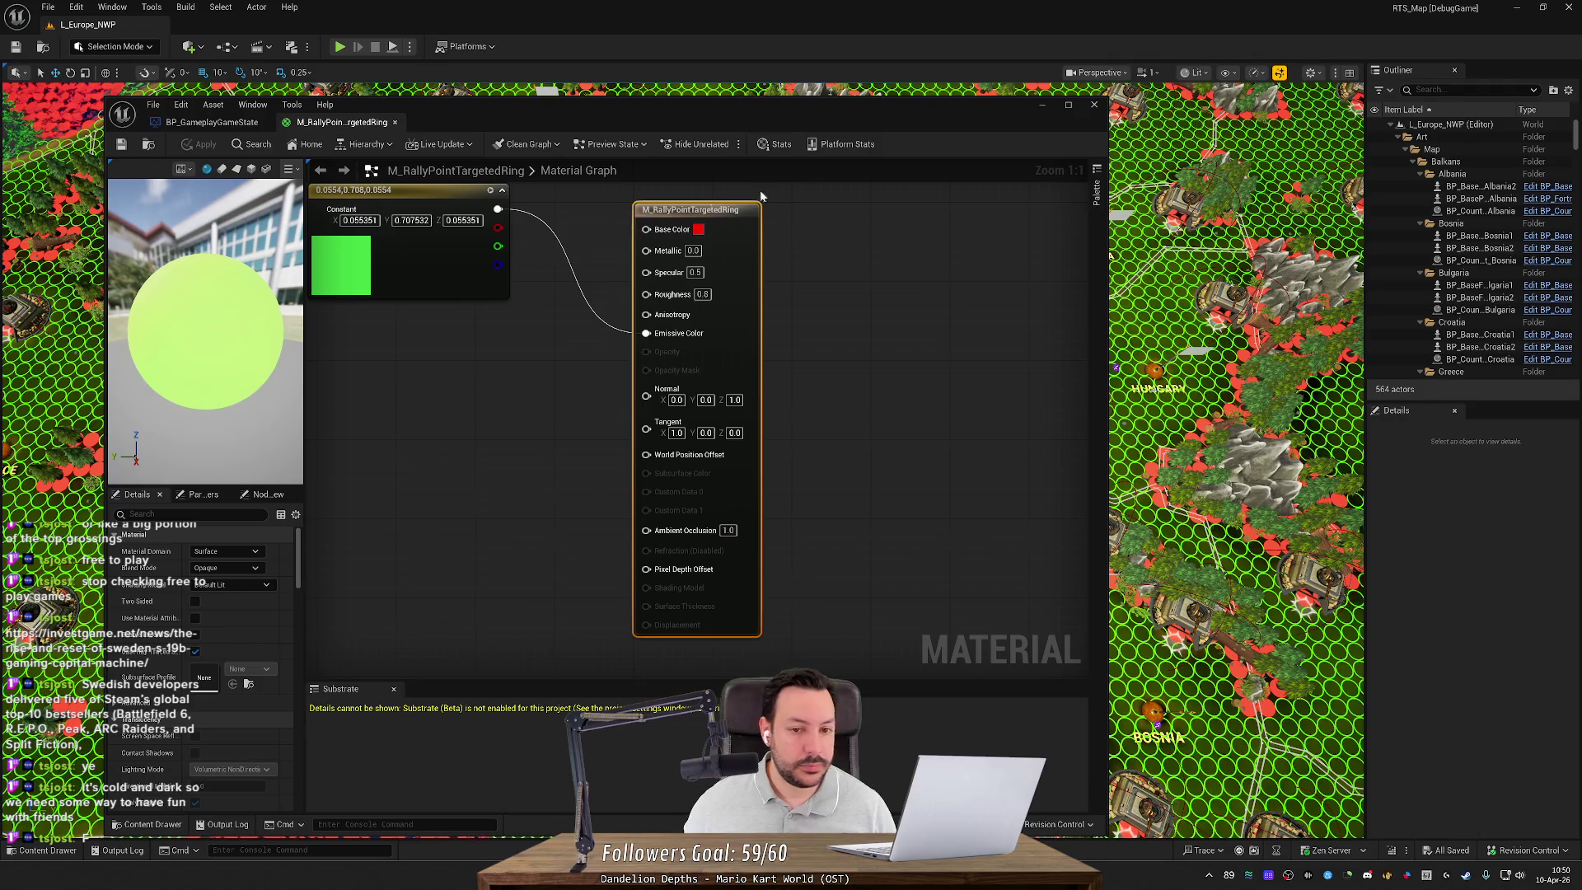
left_click(422, 56)
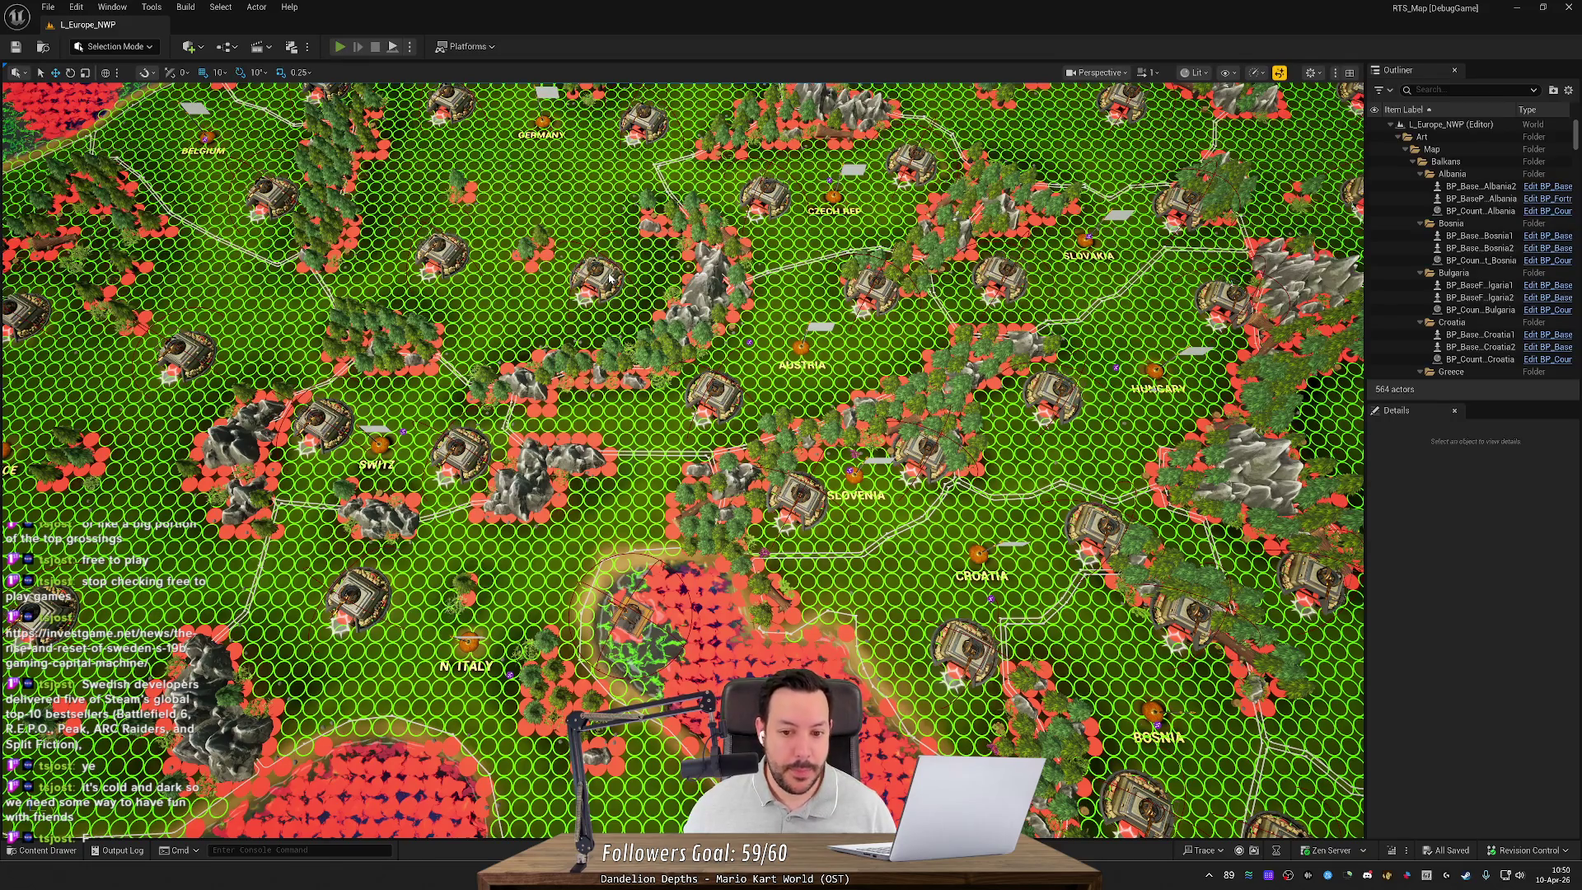
Step: Play the map, train a rifleman from the base, set a rally point and move it
key("alt+p")
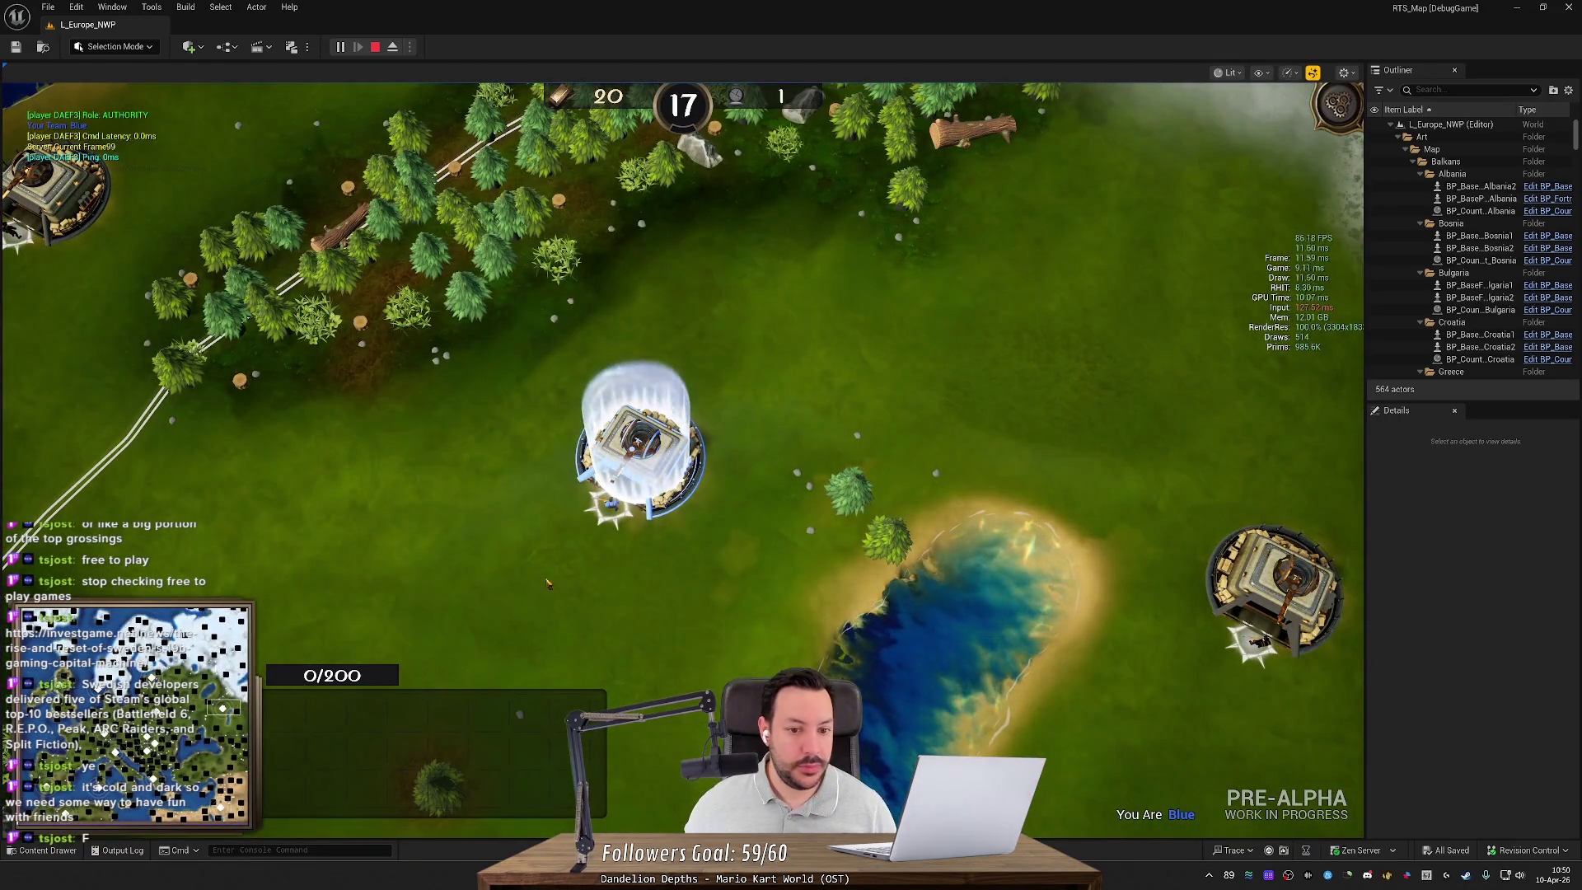
left_click(431, 462)
key("q")
right_click(425, 449)
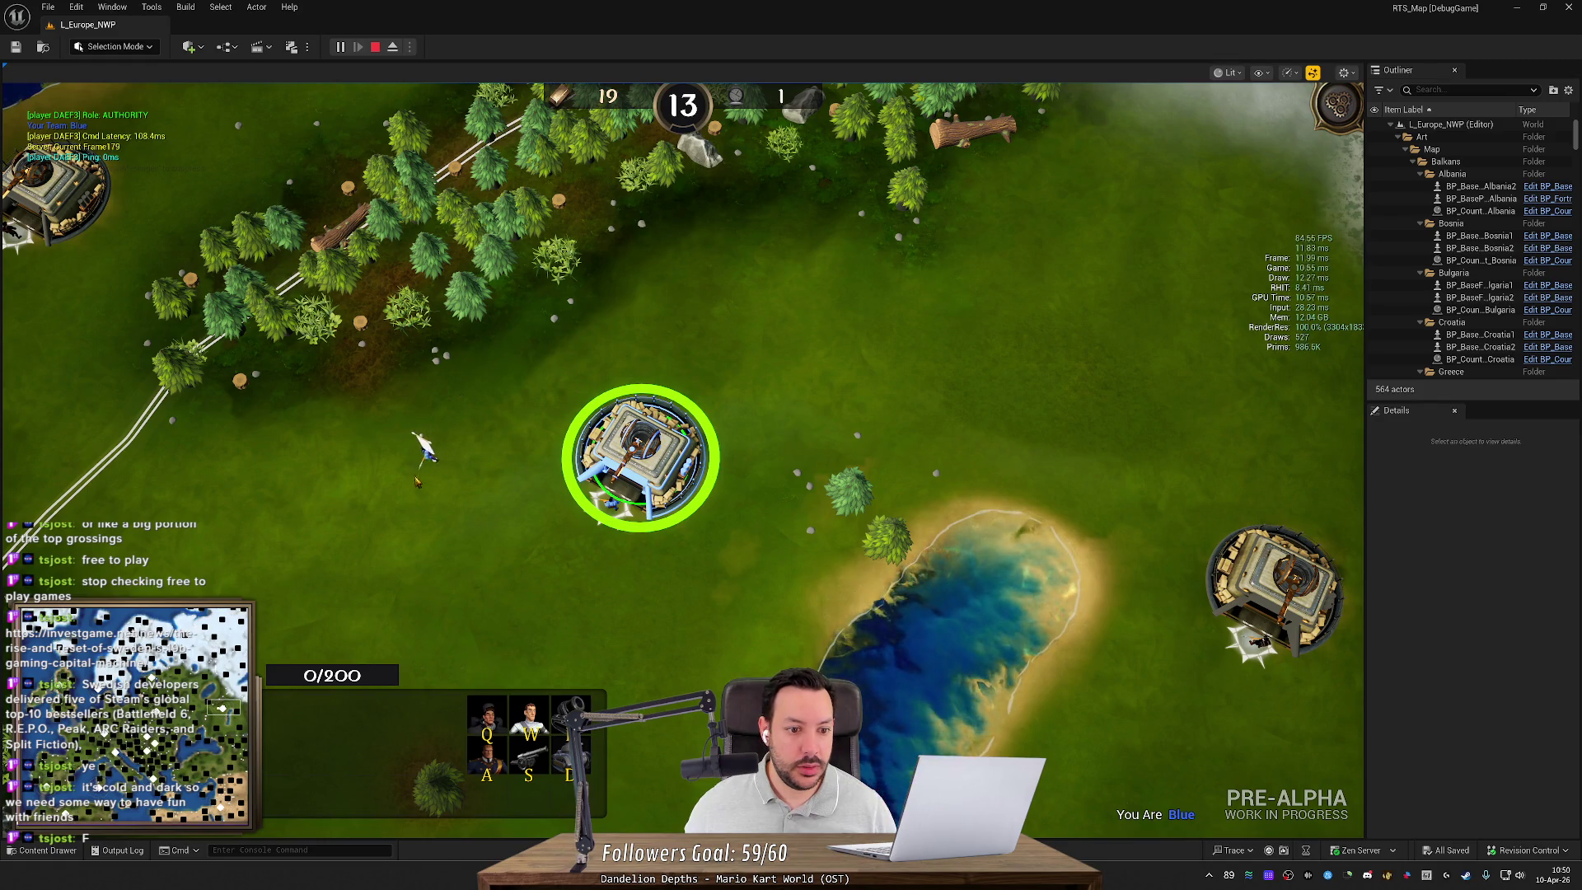
left_click(431, 457)
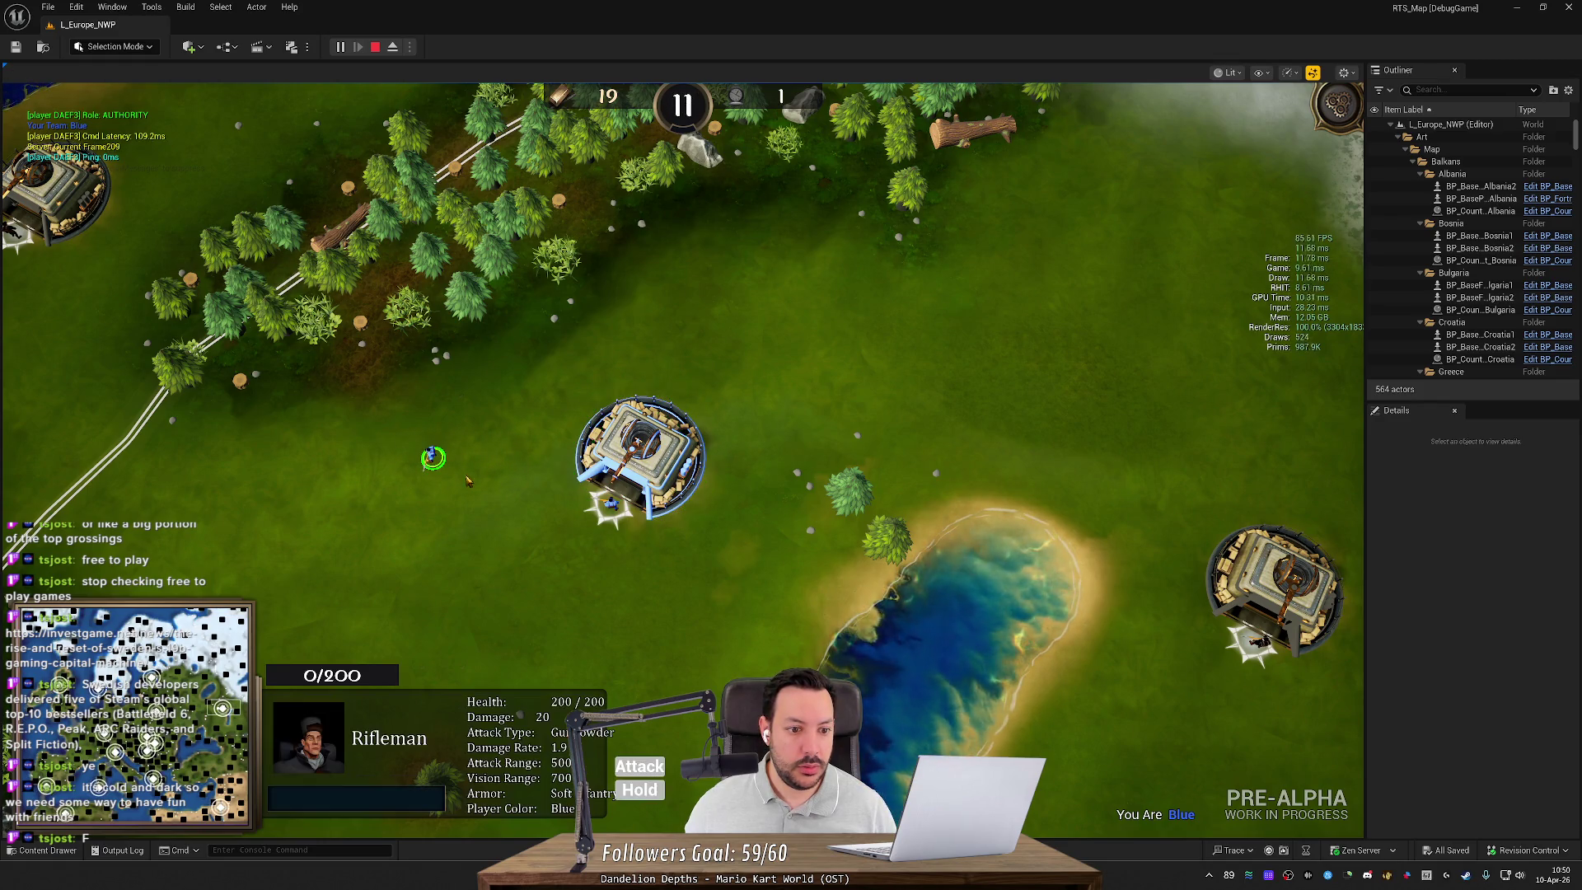
right_click(347, 478)
key("b")
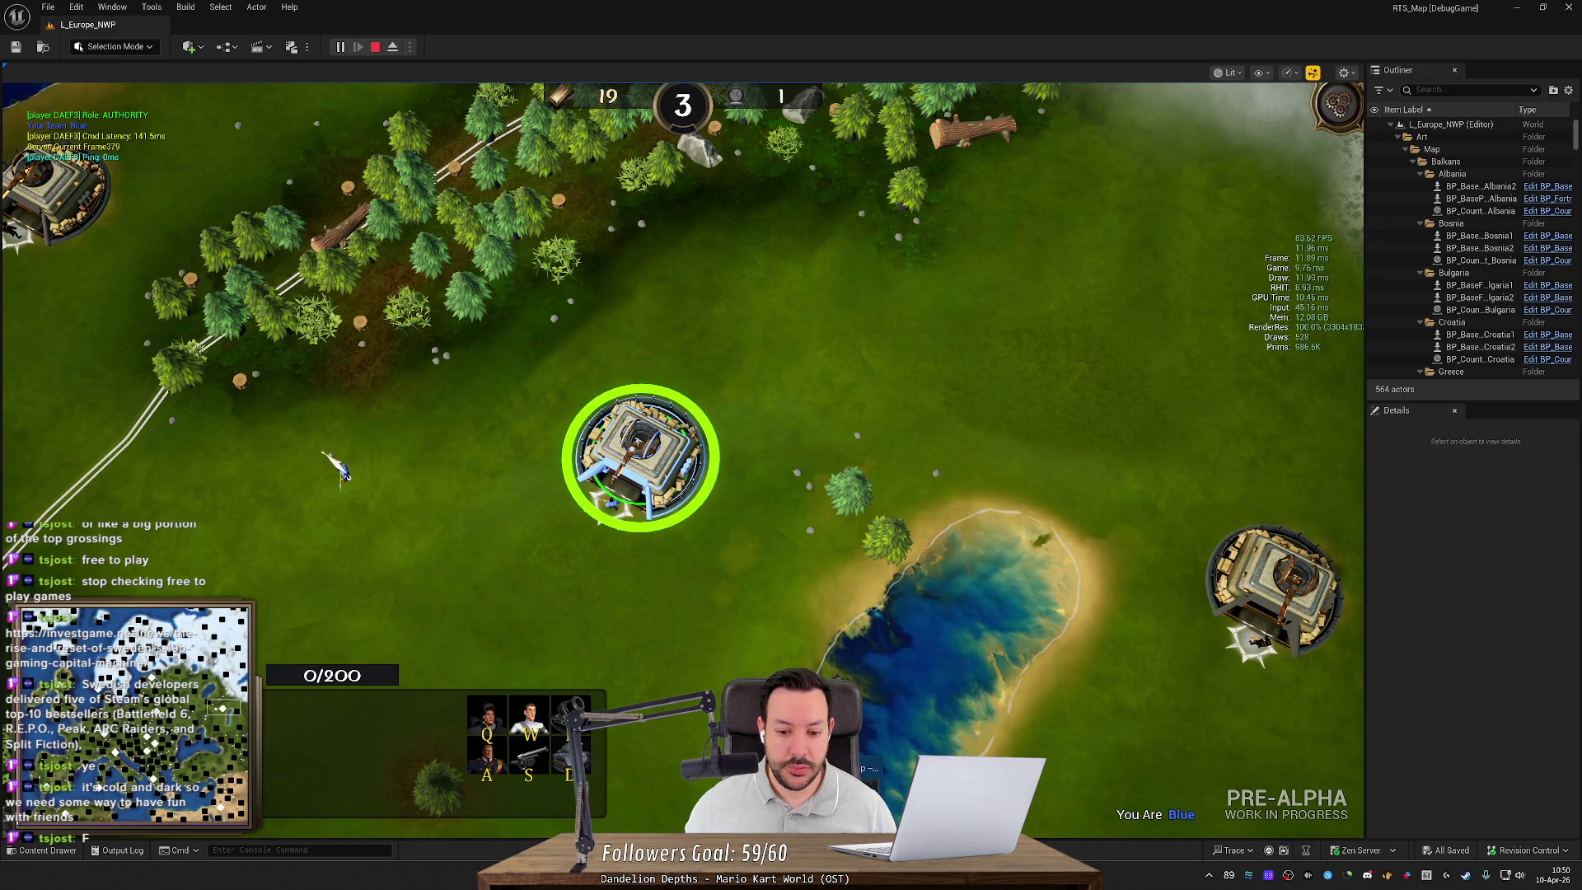
Step: Review the targeting effect properties and ECSManager.cpp in Rider, then stop the game session
key("alt+Tab")
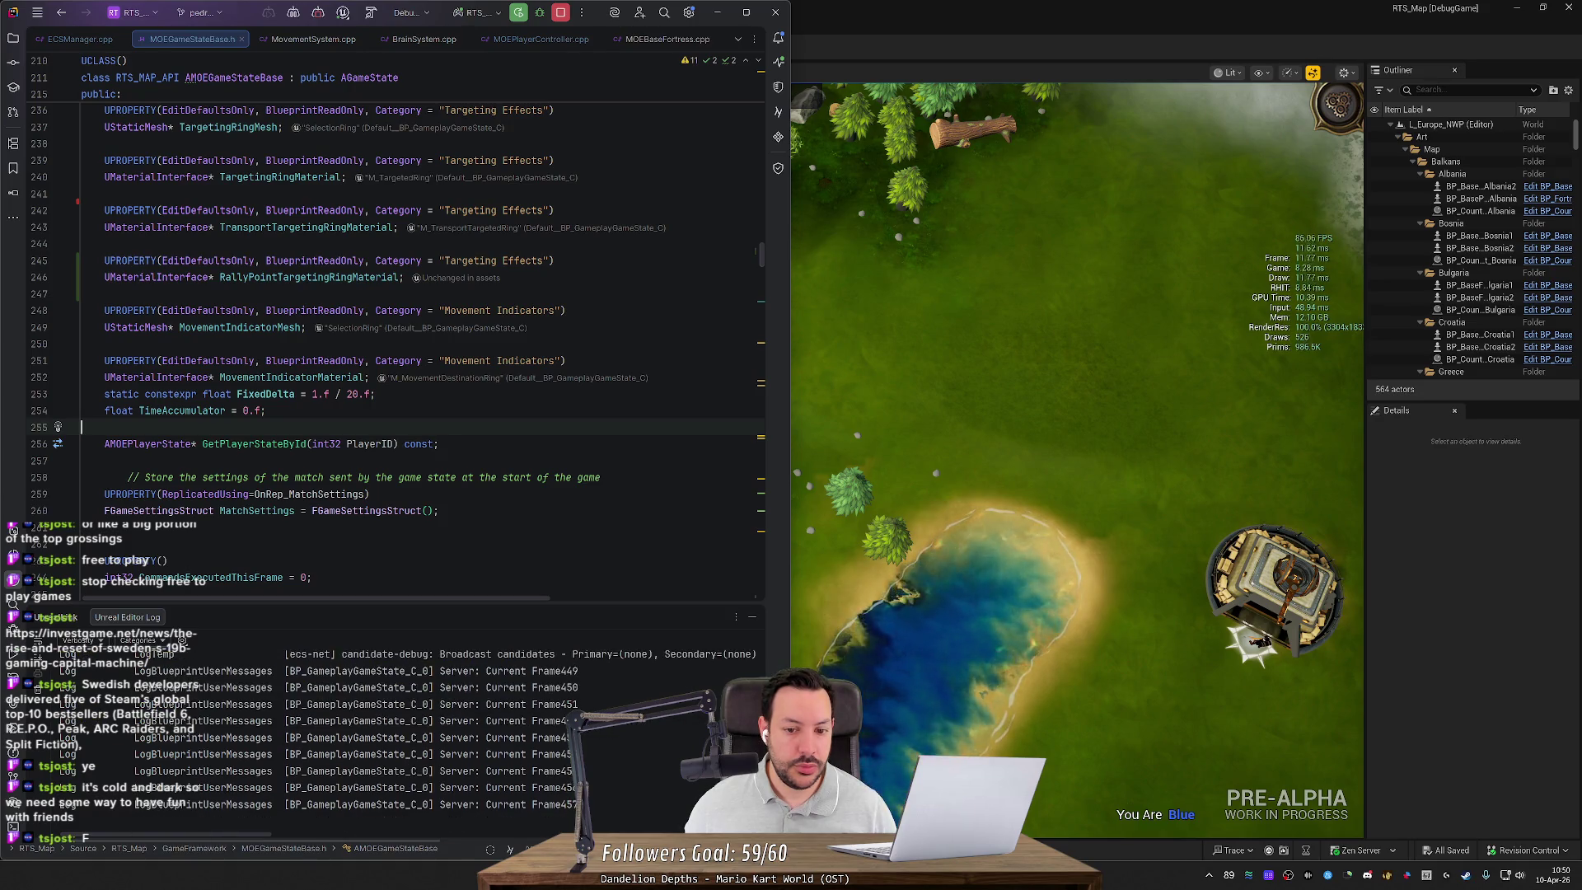
key("Up")
key("Up")
key("Up")
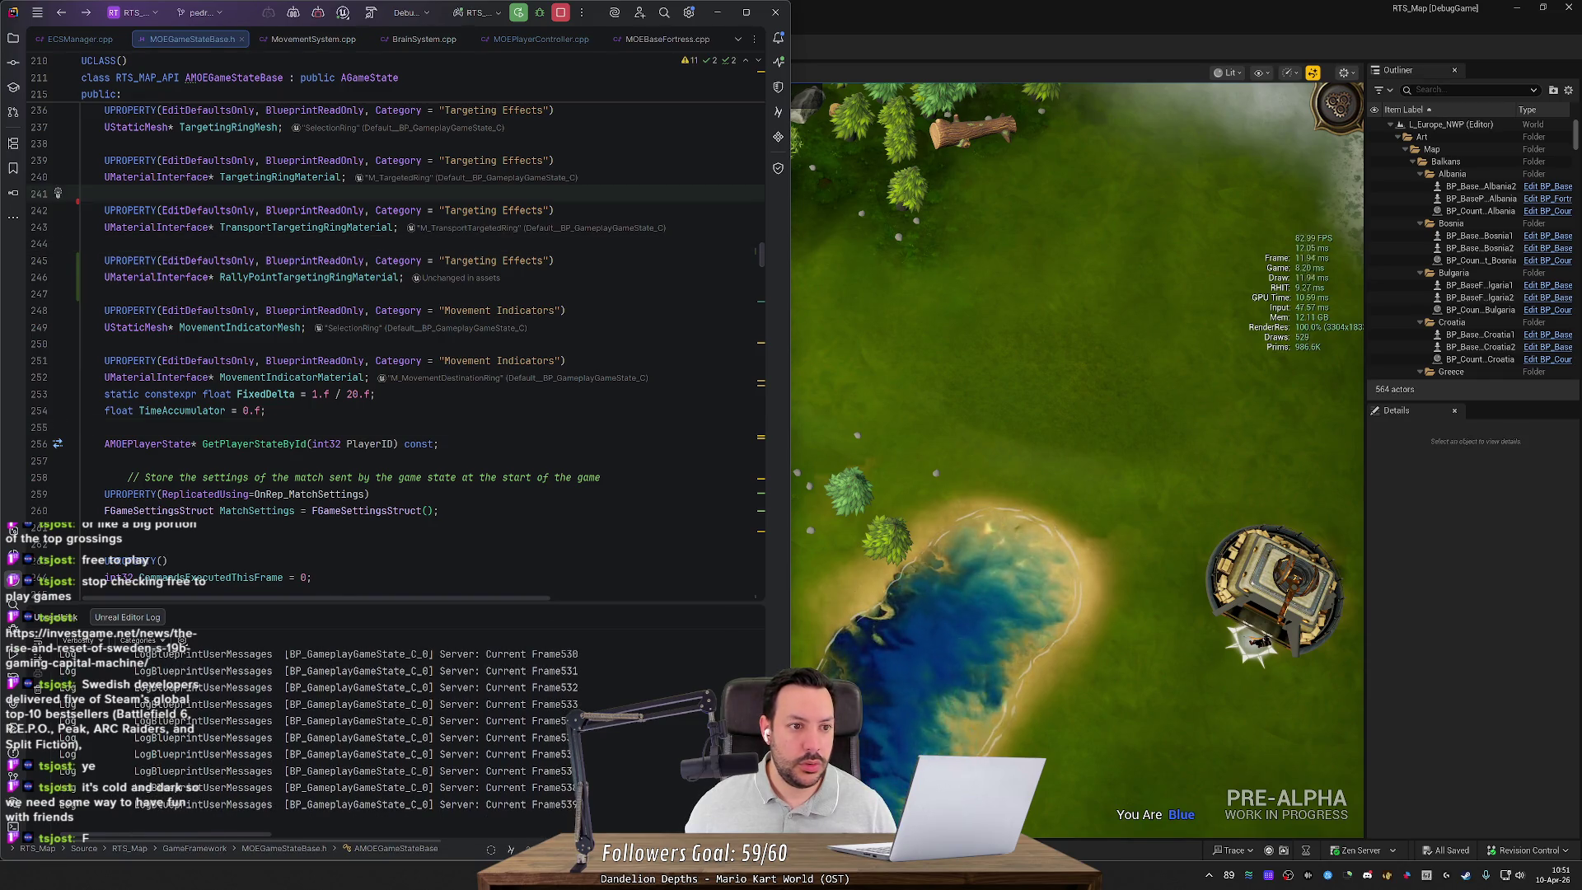
scroll(412, 330, "up", 15)
left_click(186, 577)
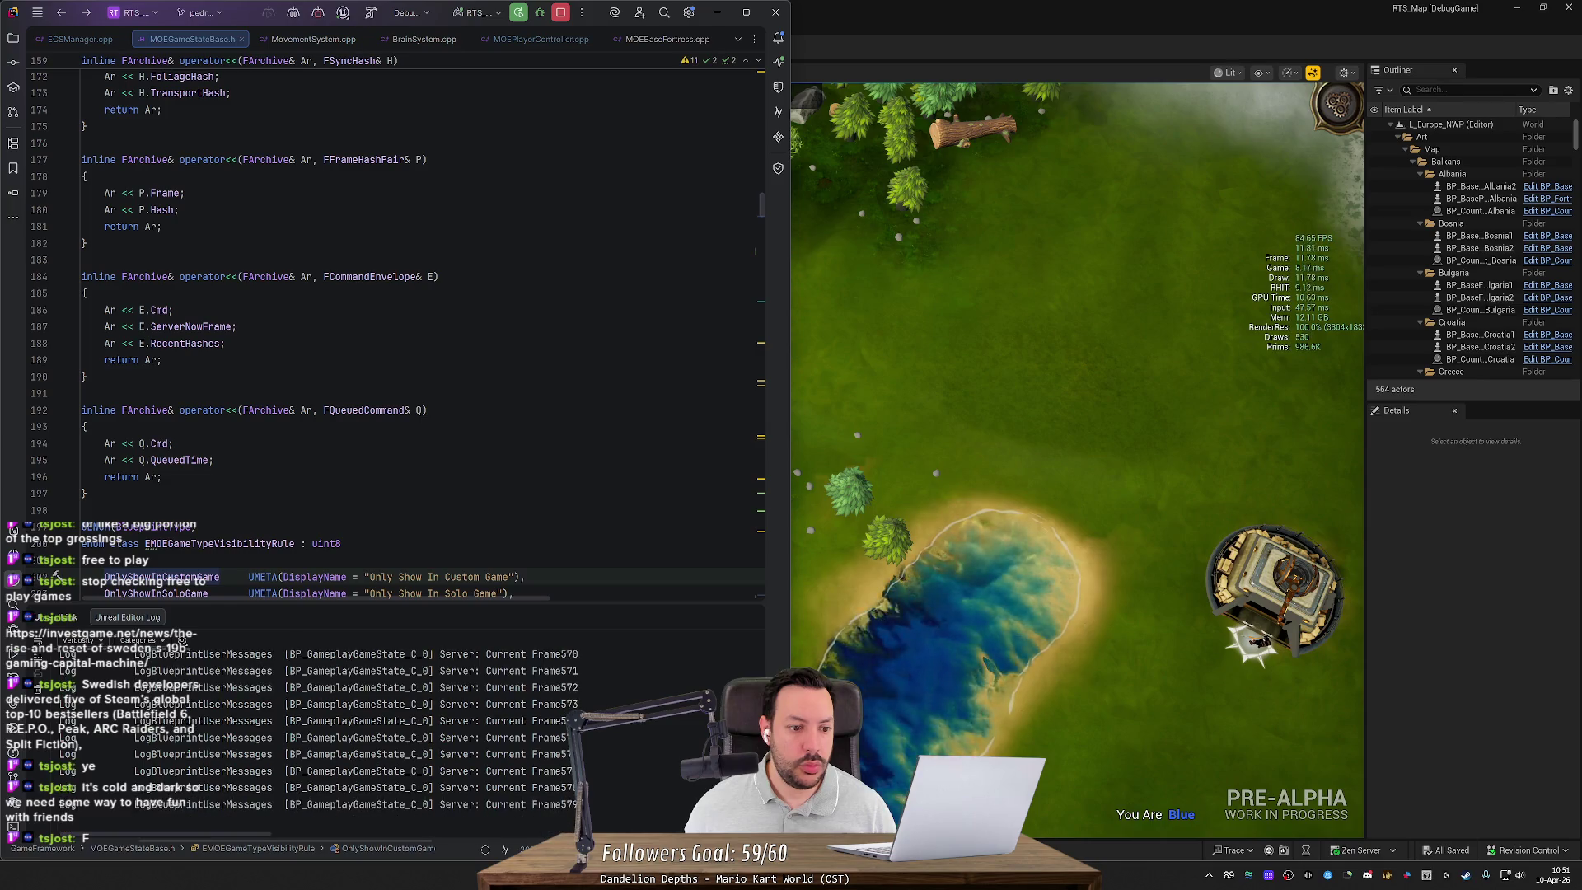
key("ctrl+alt+Left")
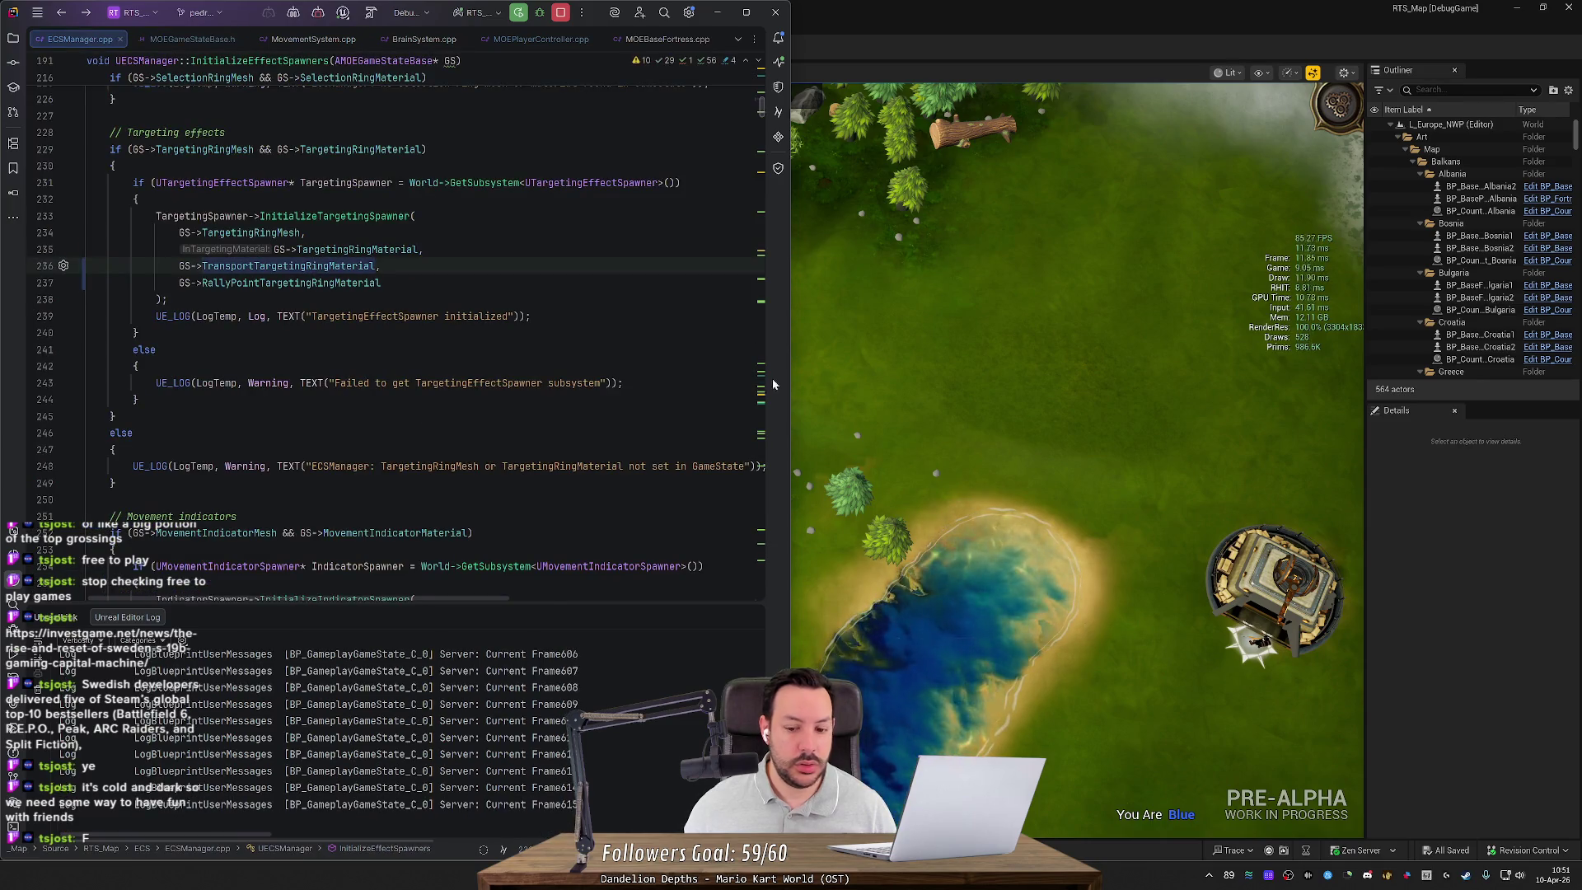
left_click(885, 43)
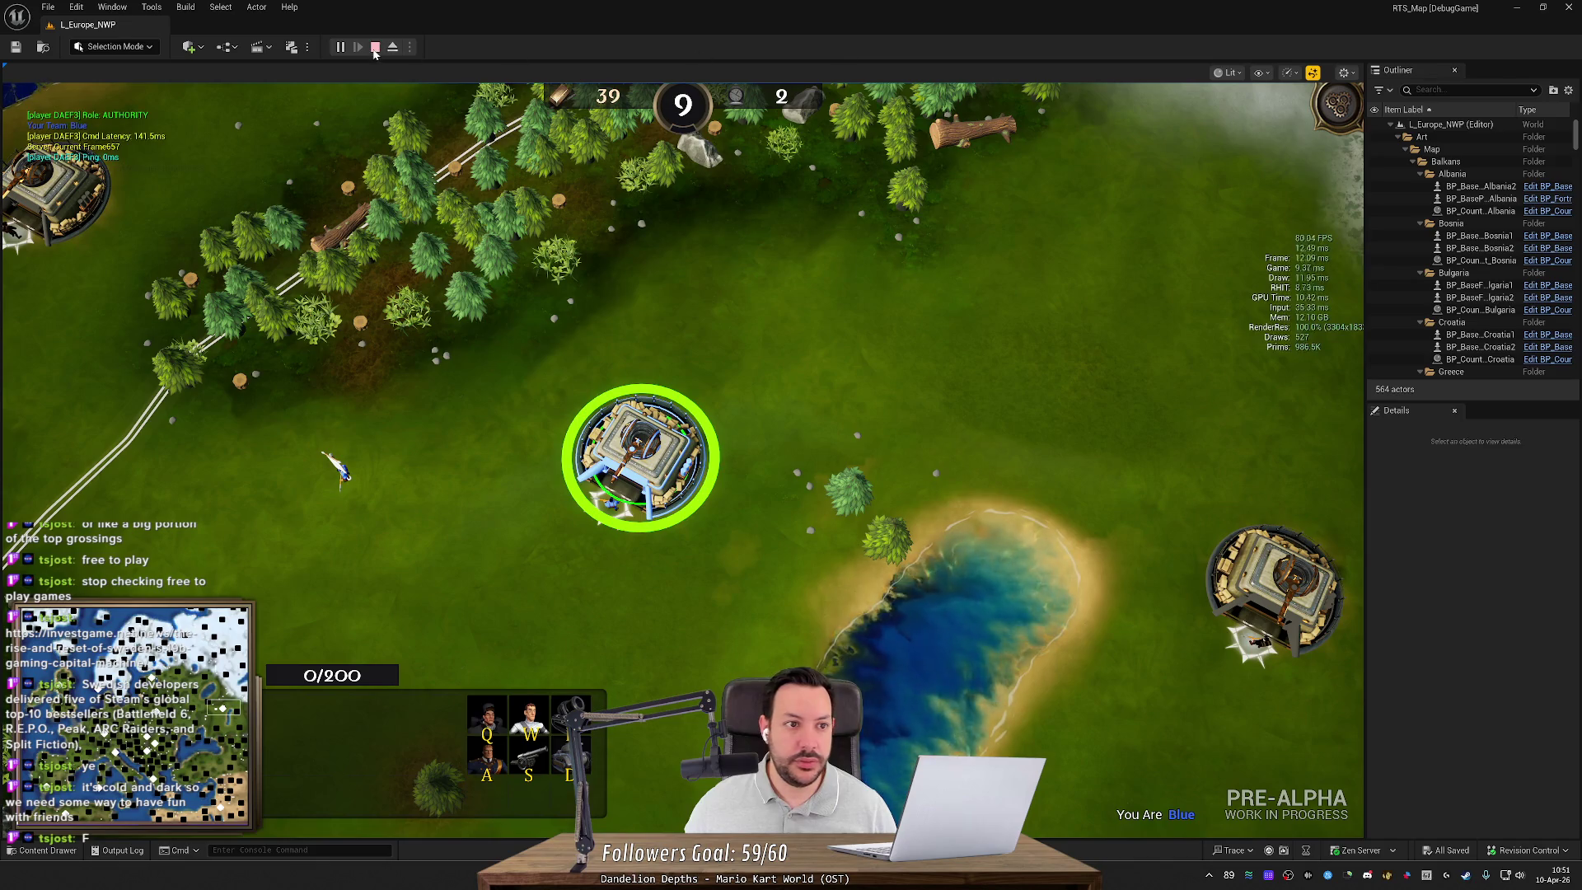
Step: Check the rally point ring material, then compile the BP_GameplayGameState blueprint
key("Escape")
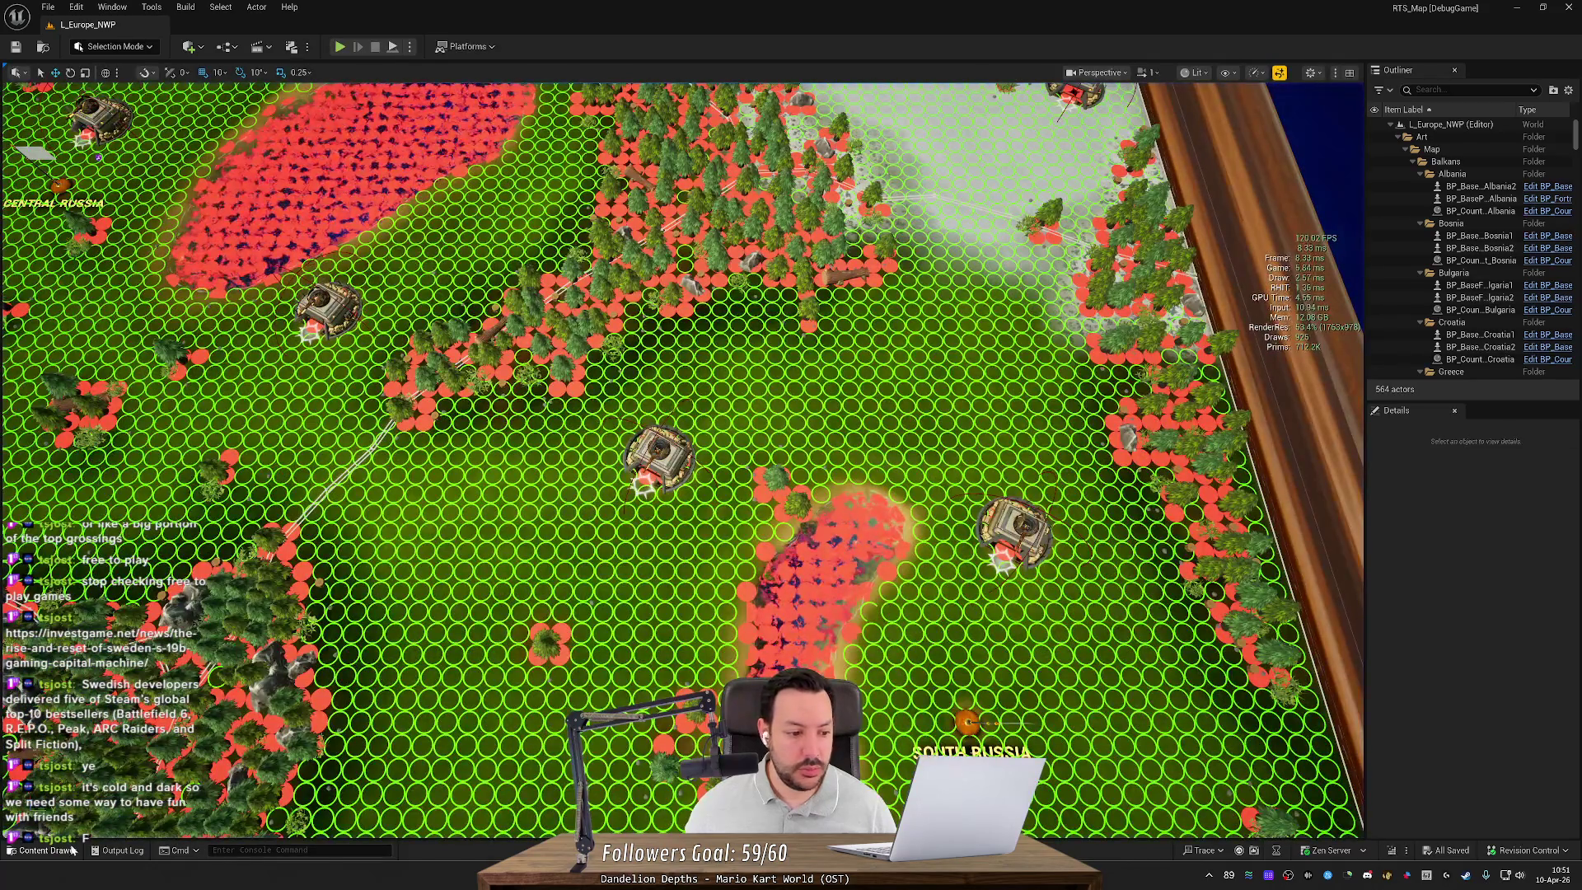
key("ctrl+space")
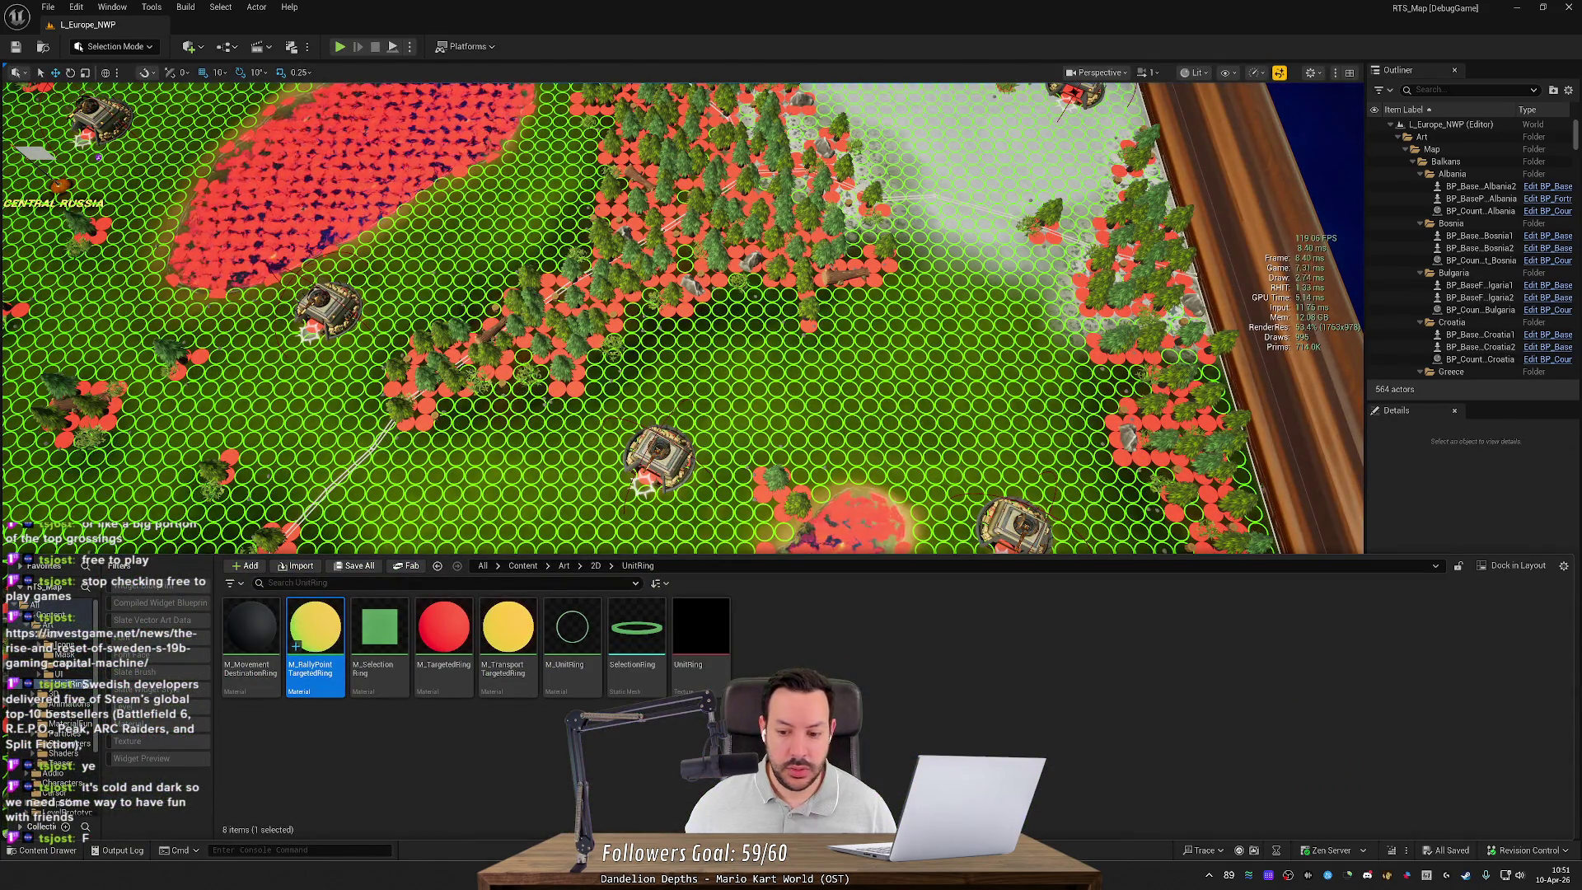
key("Return")
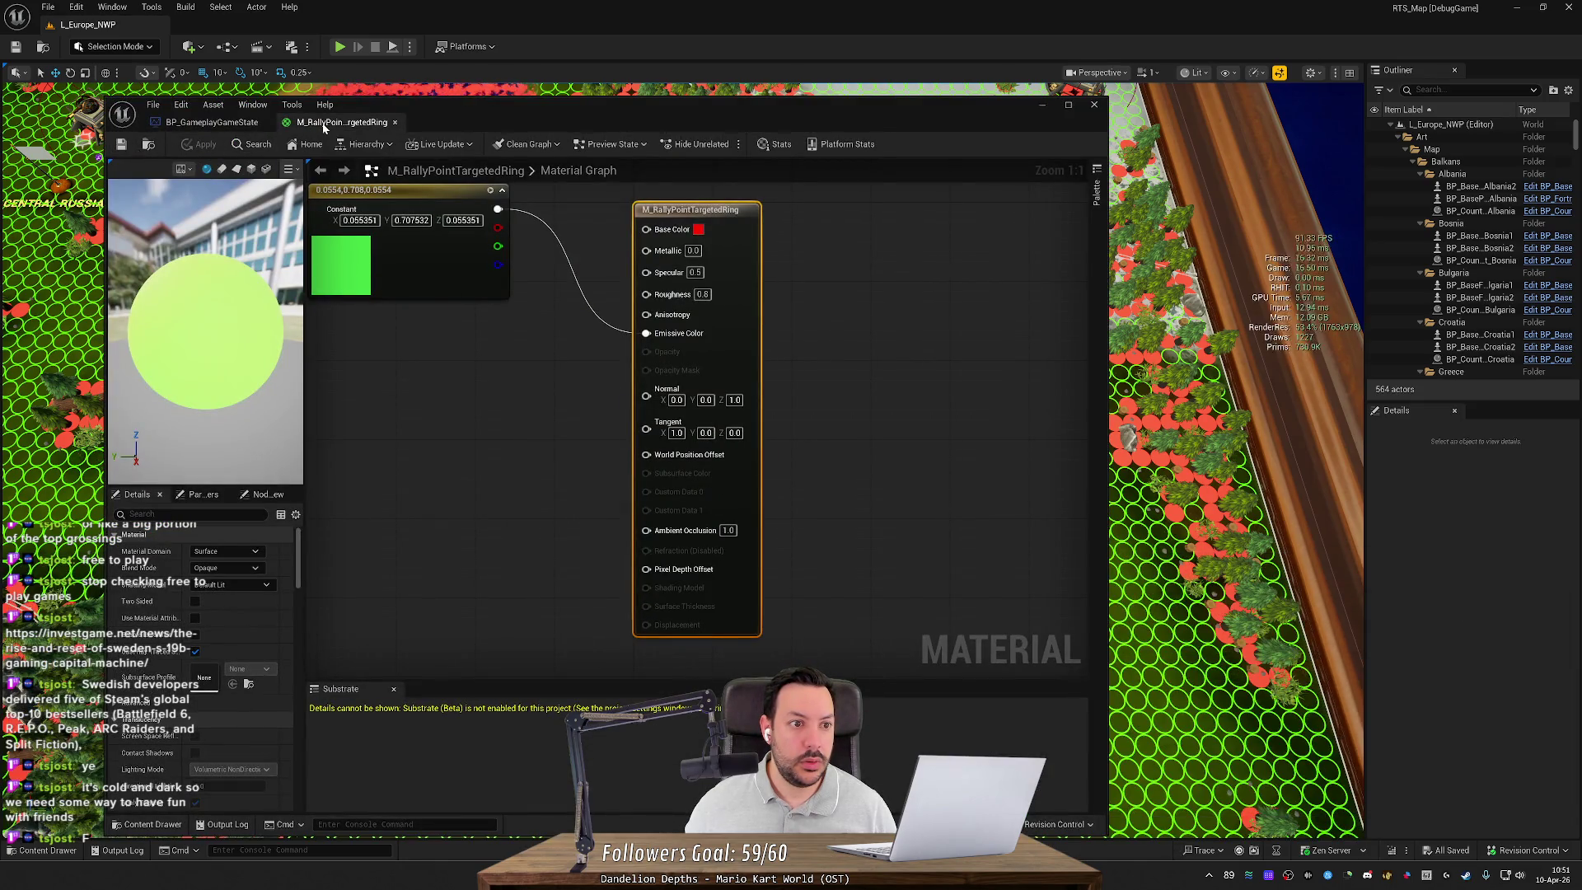
left_click(395, 122)
left_click(195, 147)
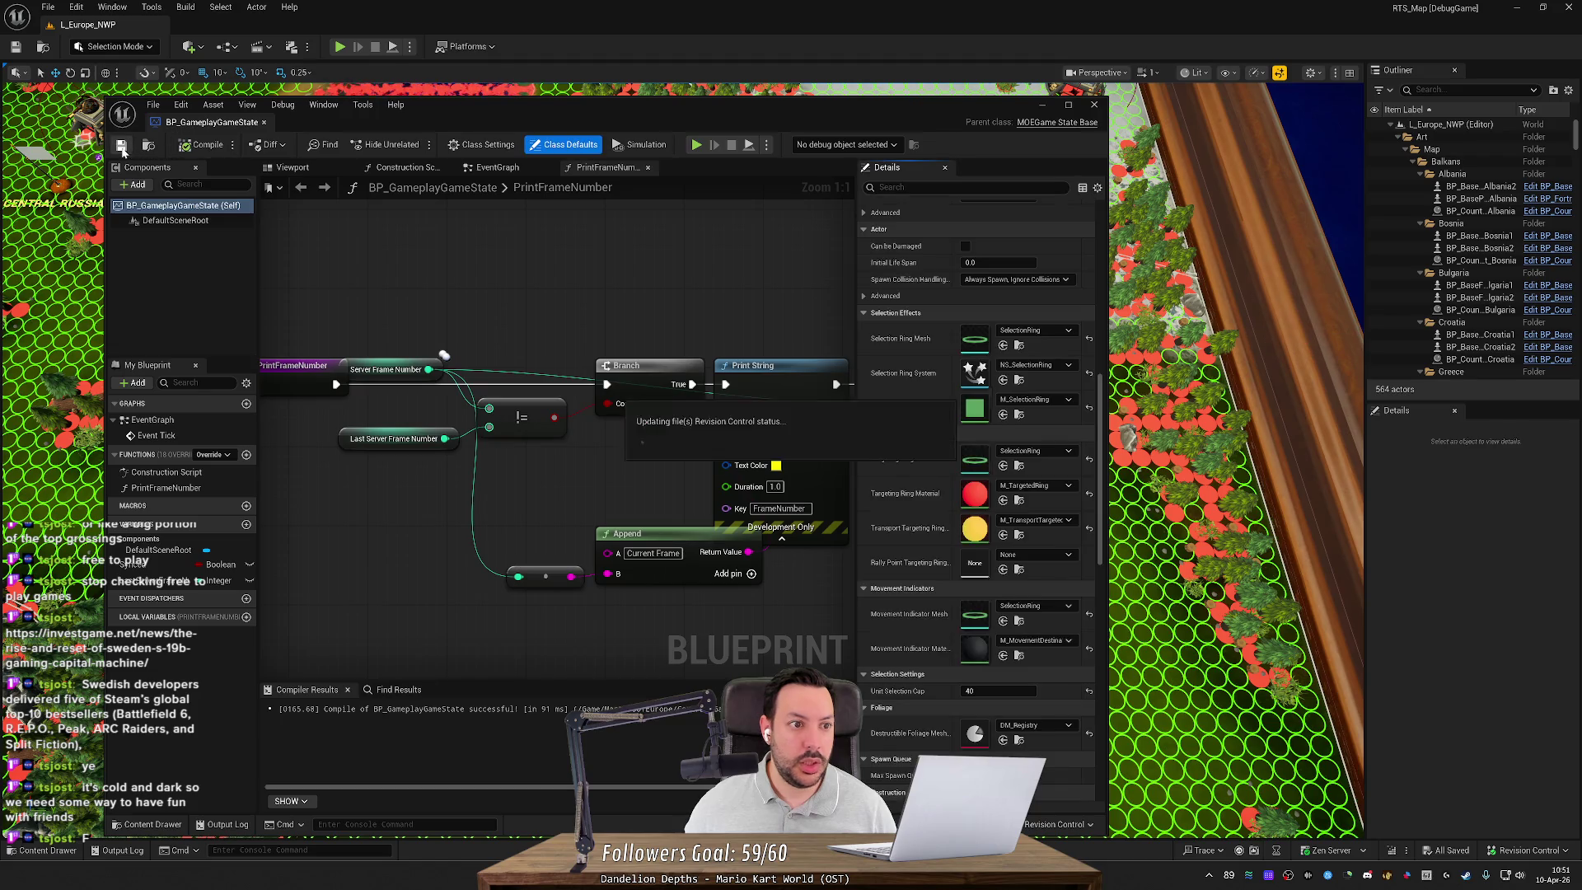
Step: Set Rally Point Targeting Ring Material to M_RallyPointTargetedRing, close the blueprint, and start playing
left_click(1030, 557)
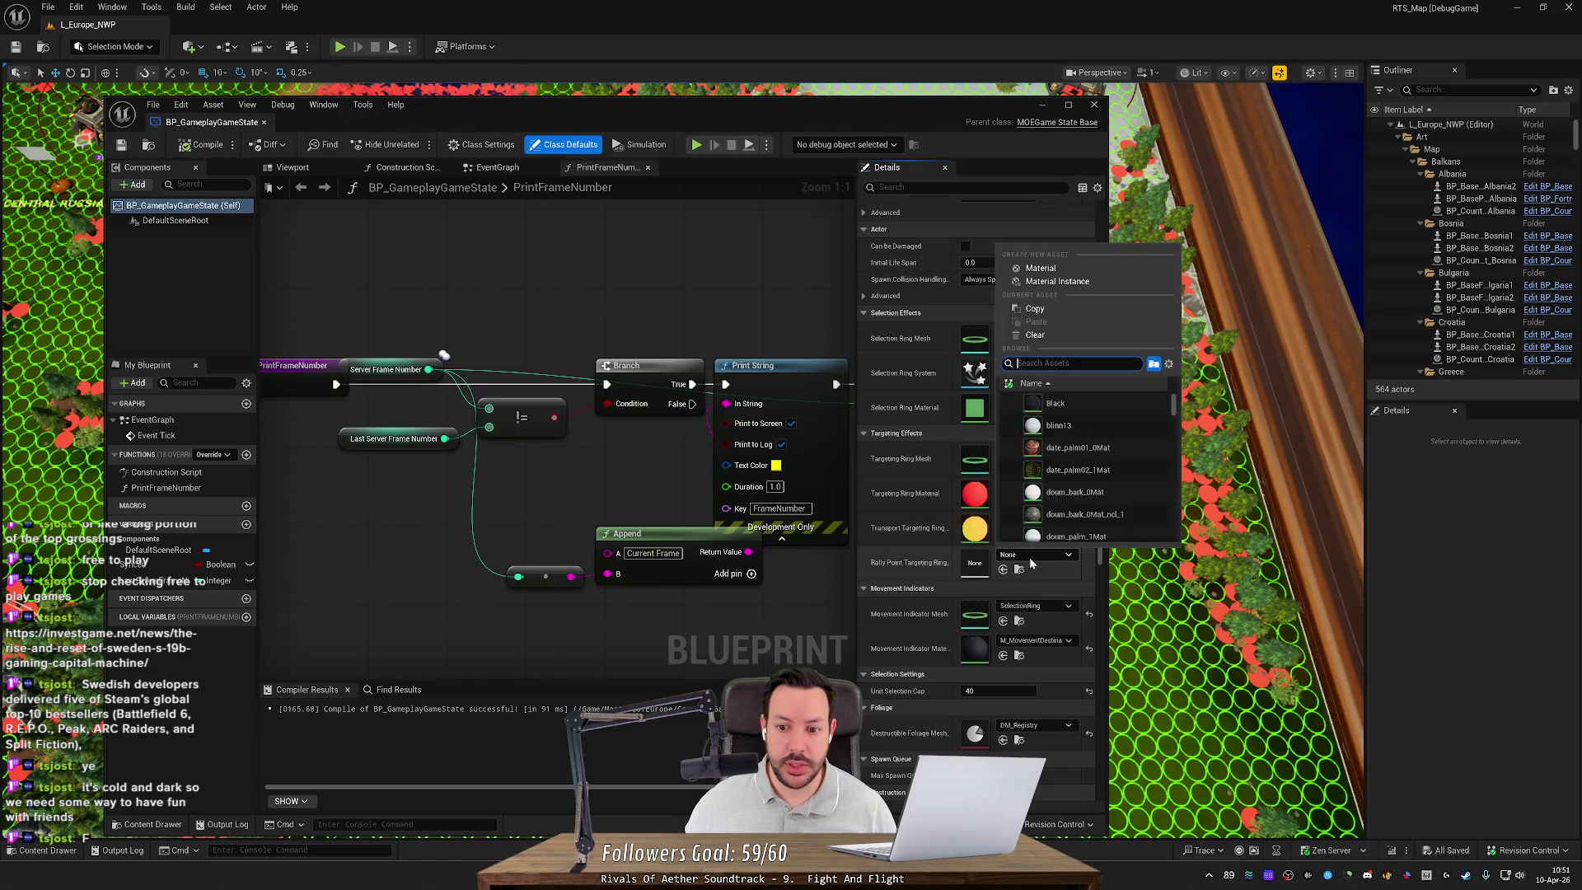
type("rally")
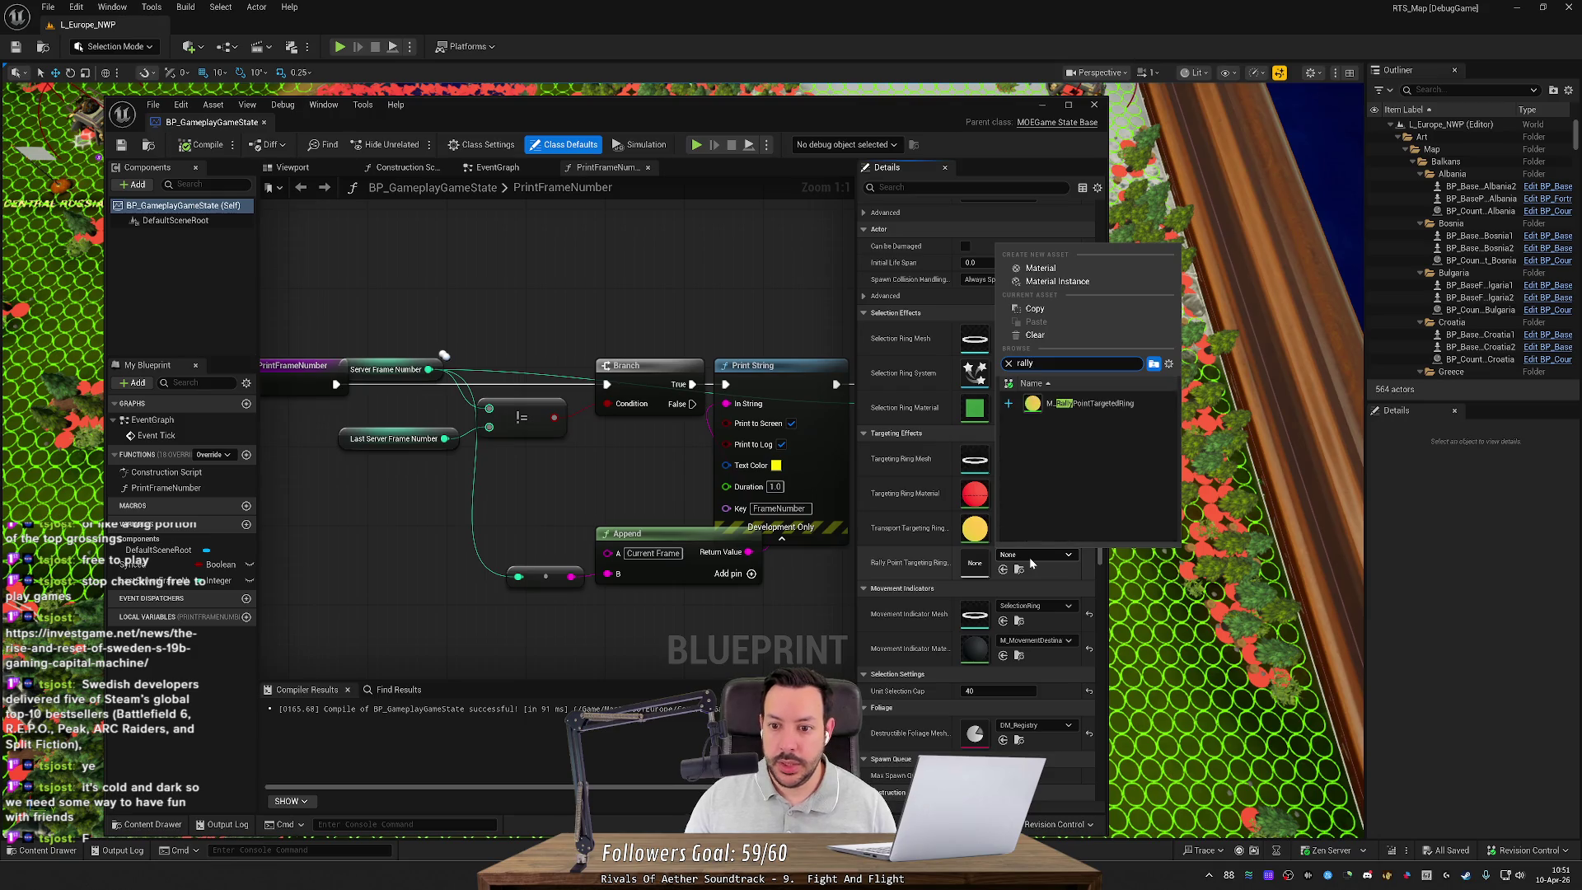
left_click(1103, 406)
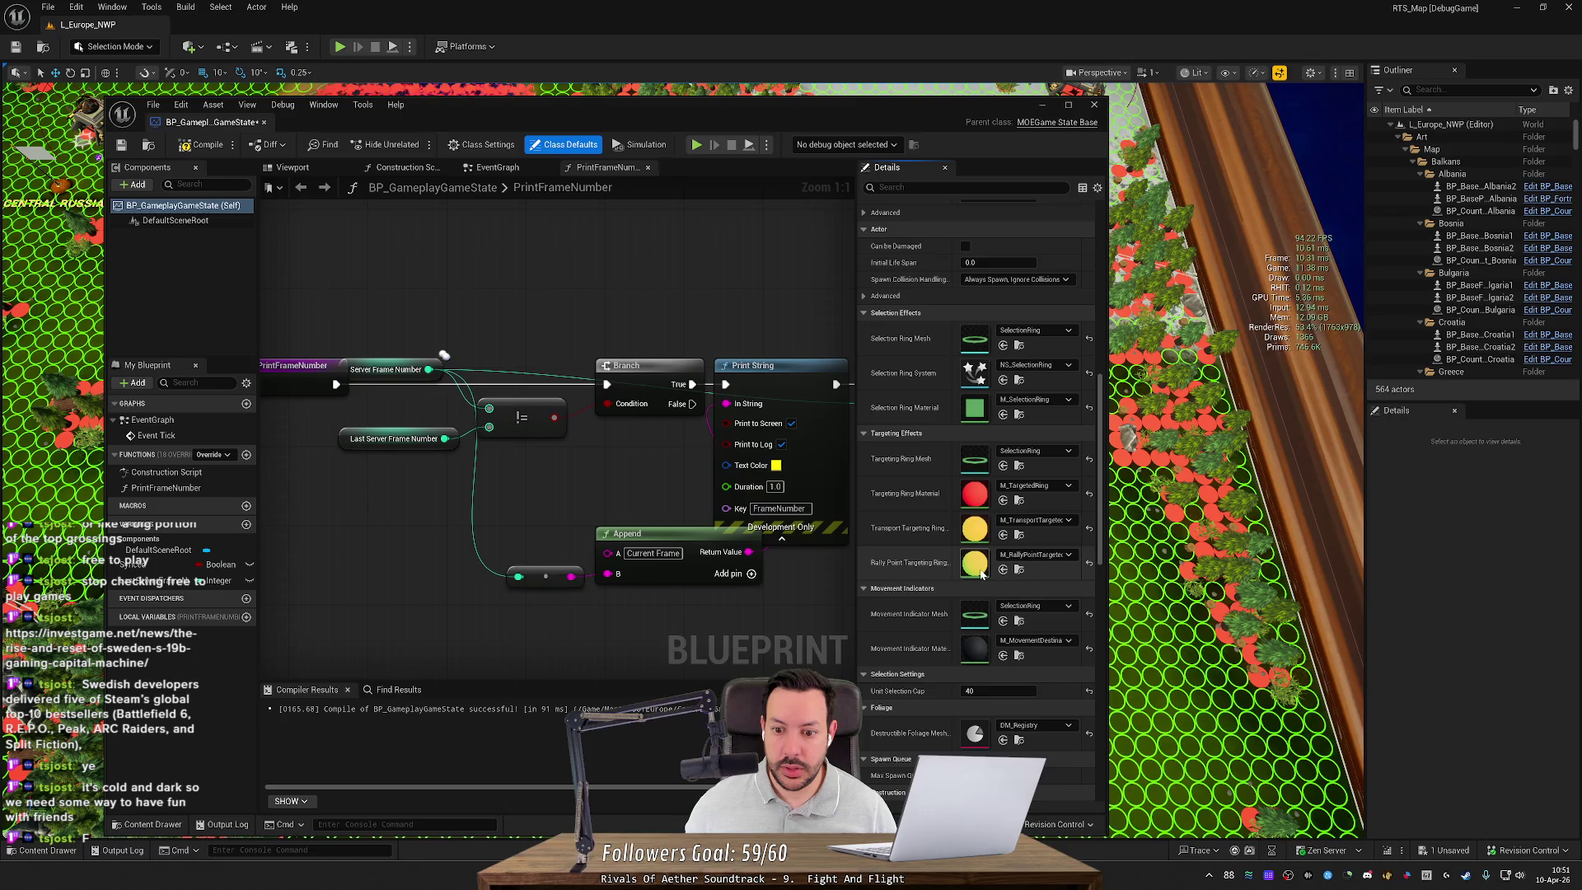
double_click(976, 562)
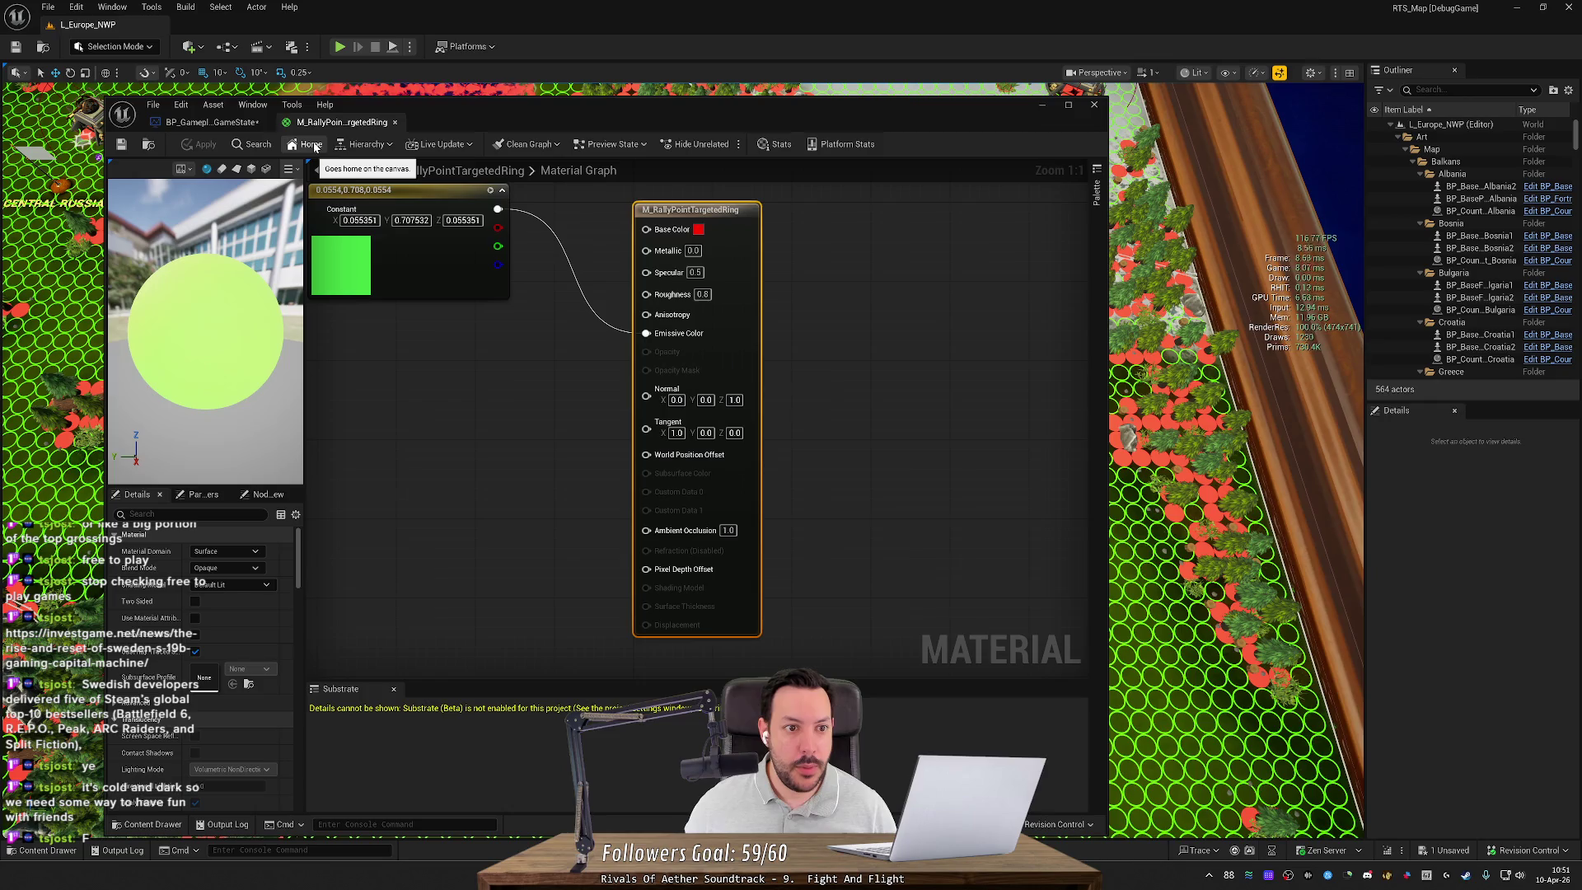
left_click(395, 122)
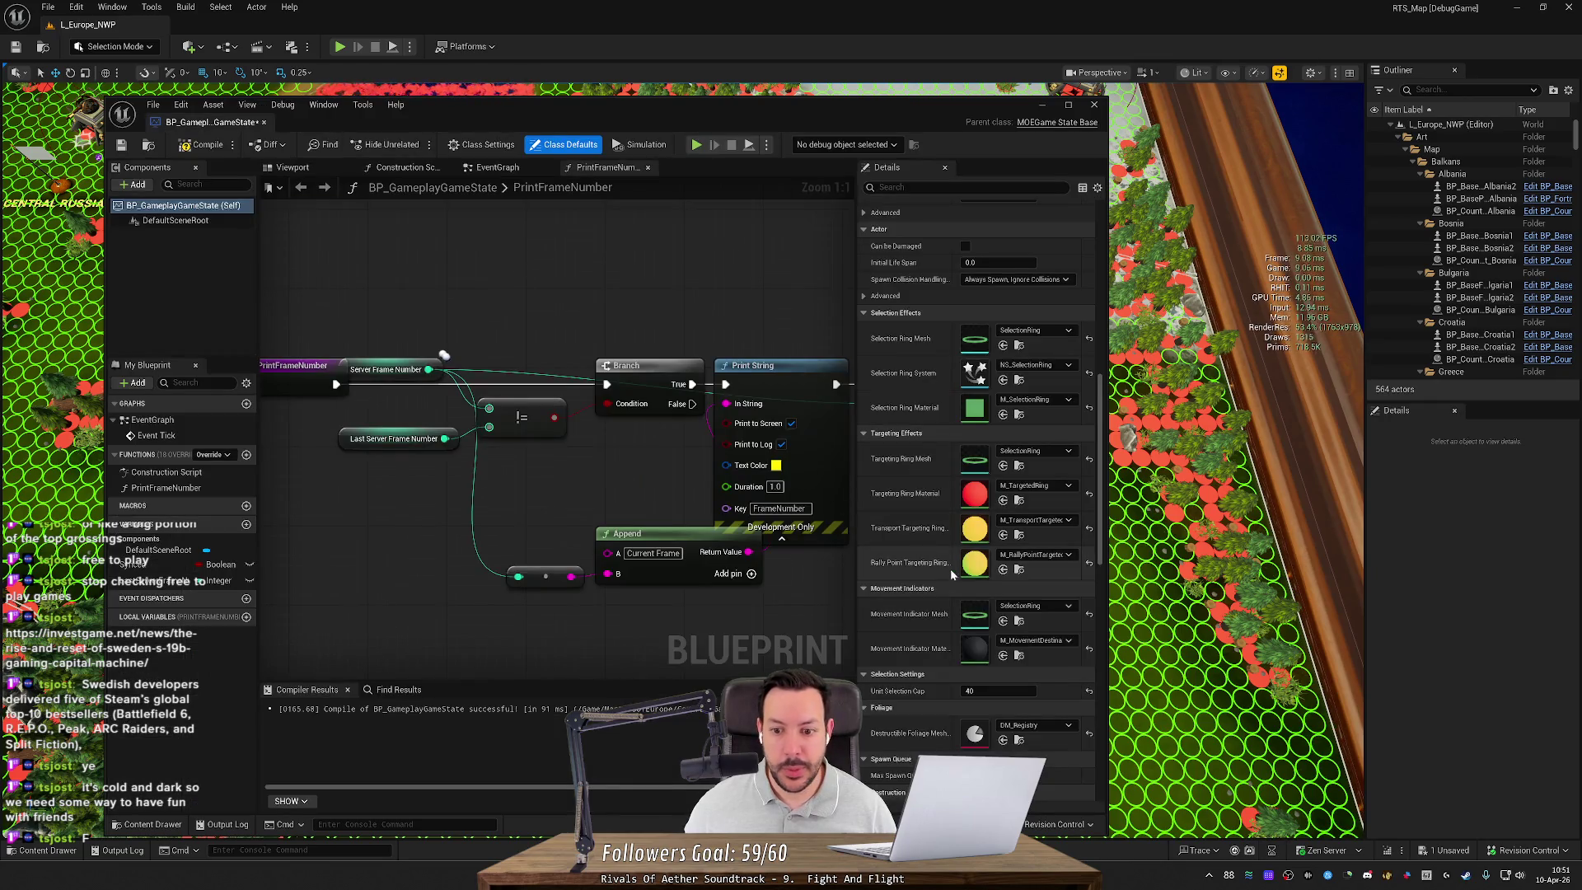
scroll(991, 585, "up", 2)
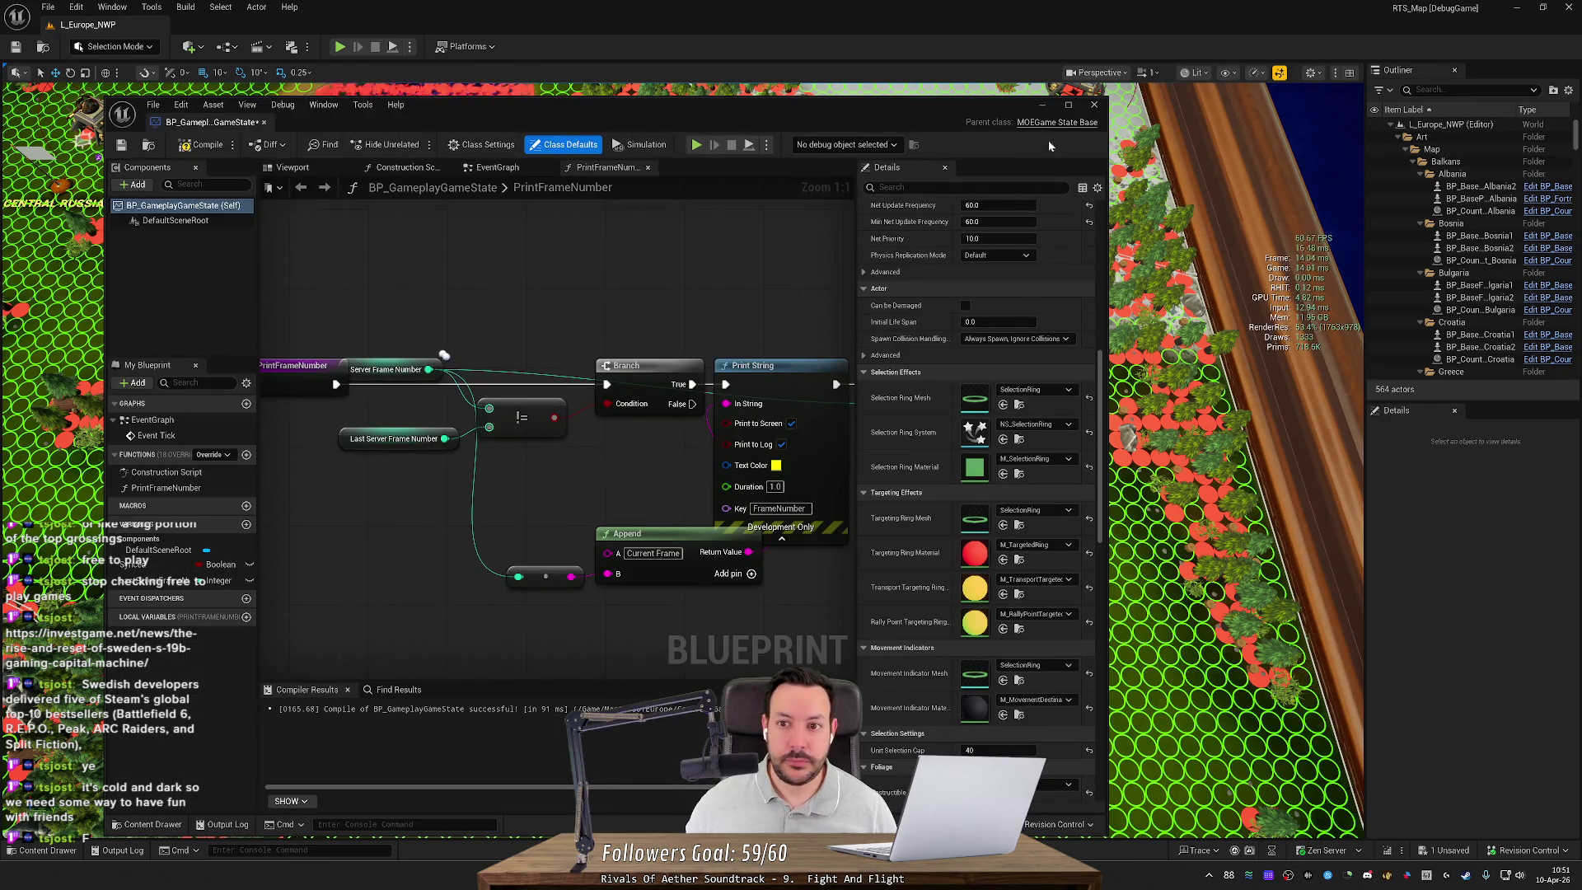
left_click(1042, 105)
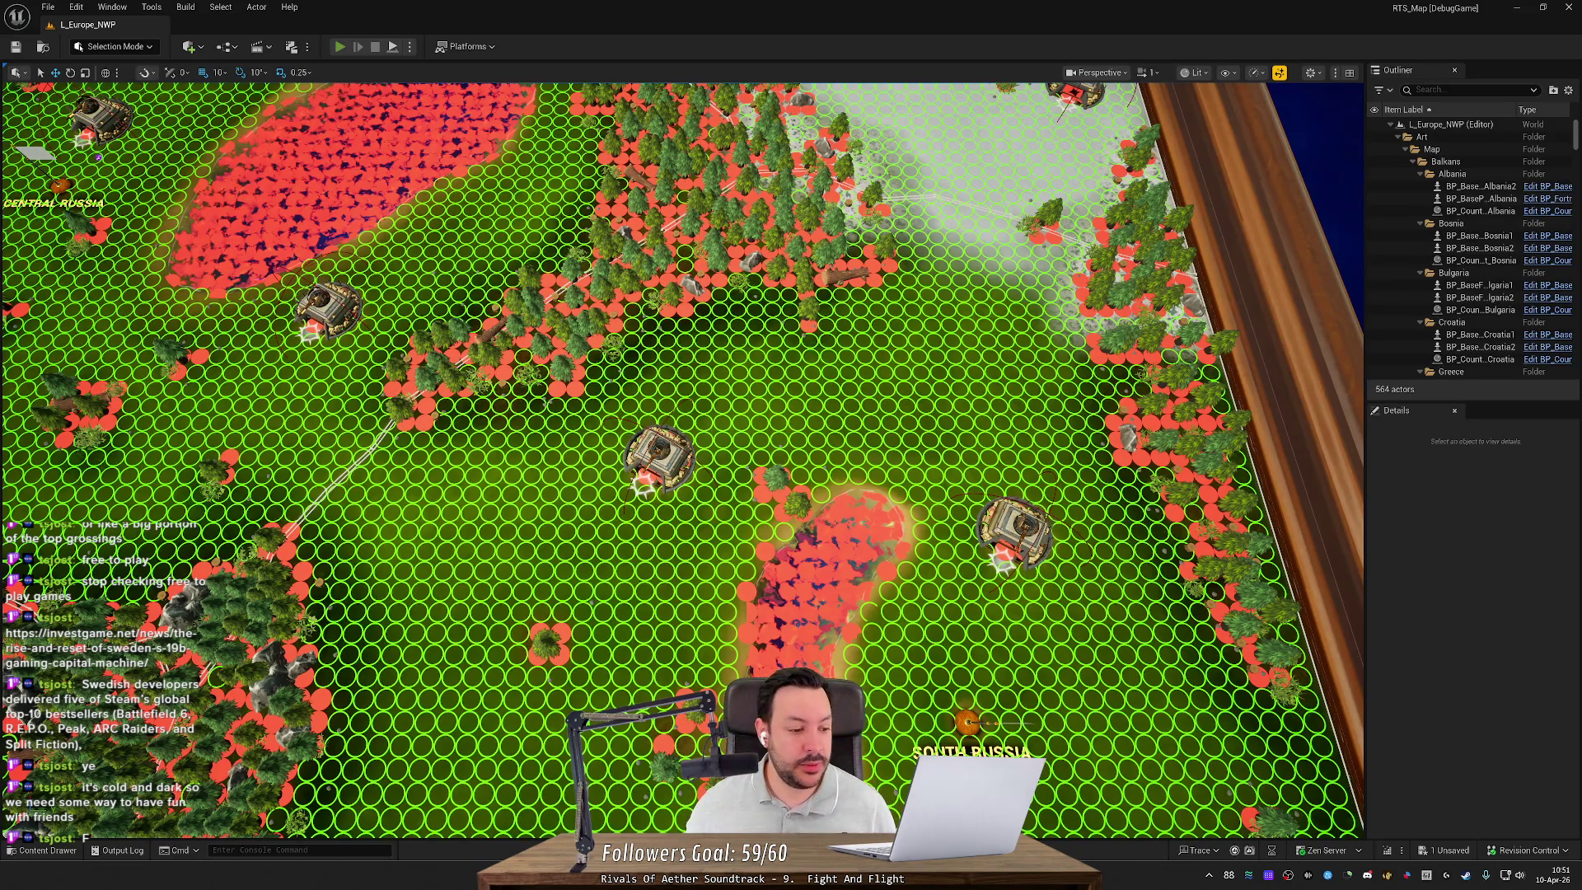
key("alt+p")
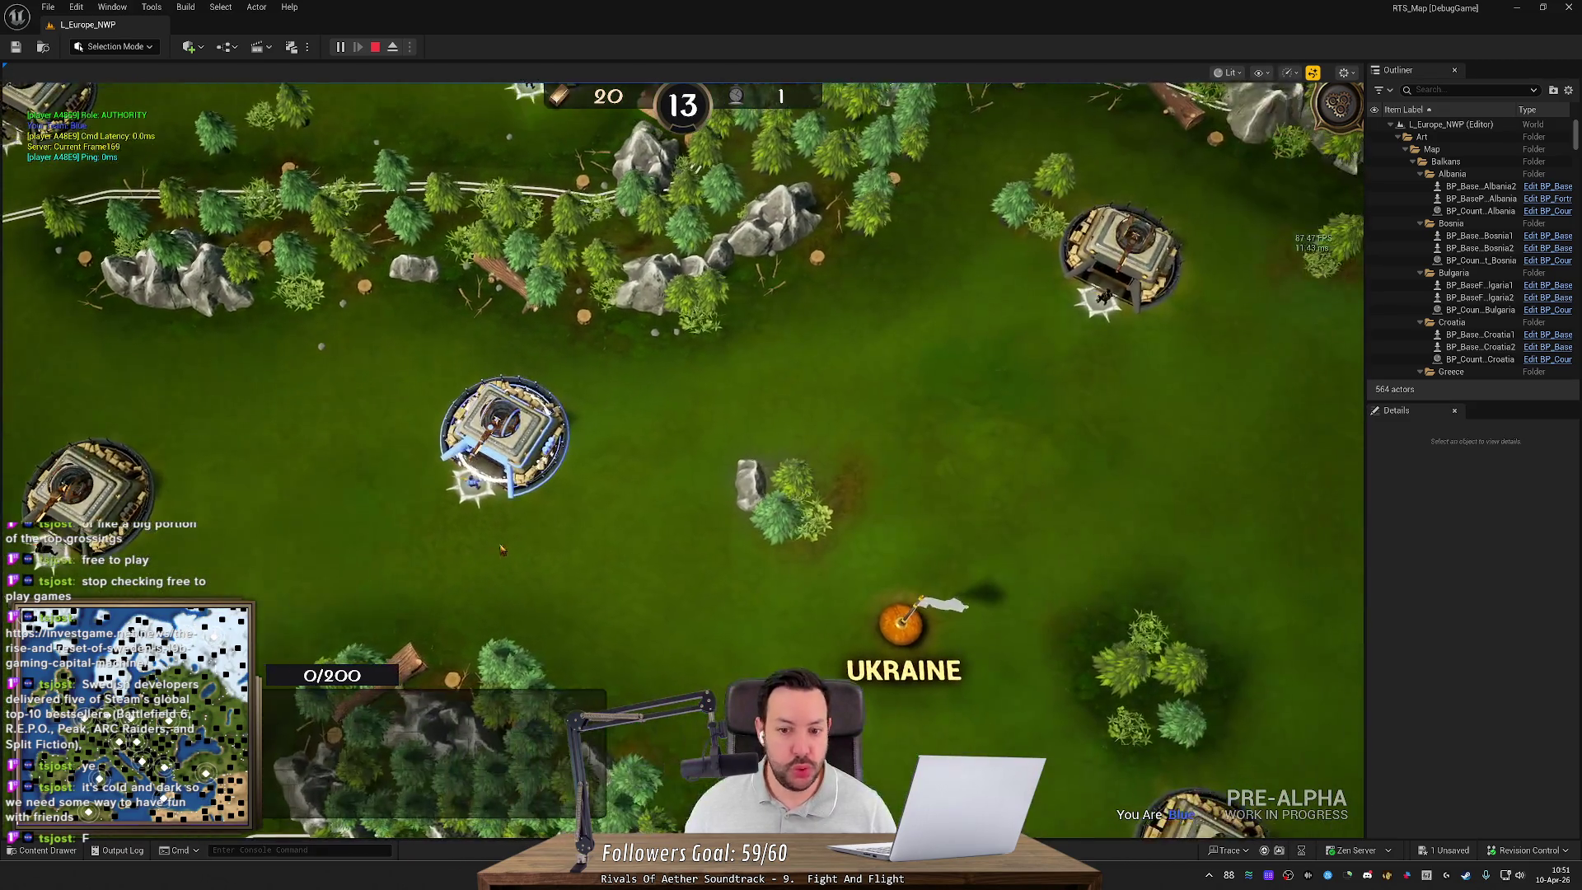
Step: Select the base and train a Rifleman
left_click(504, 437)
key("q")
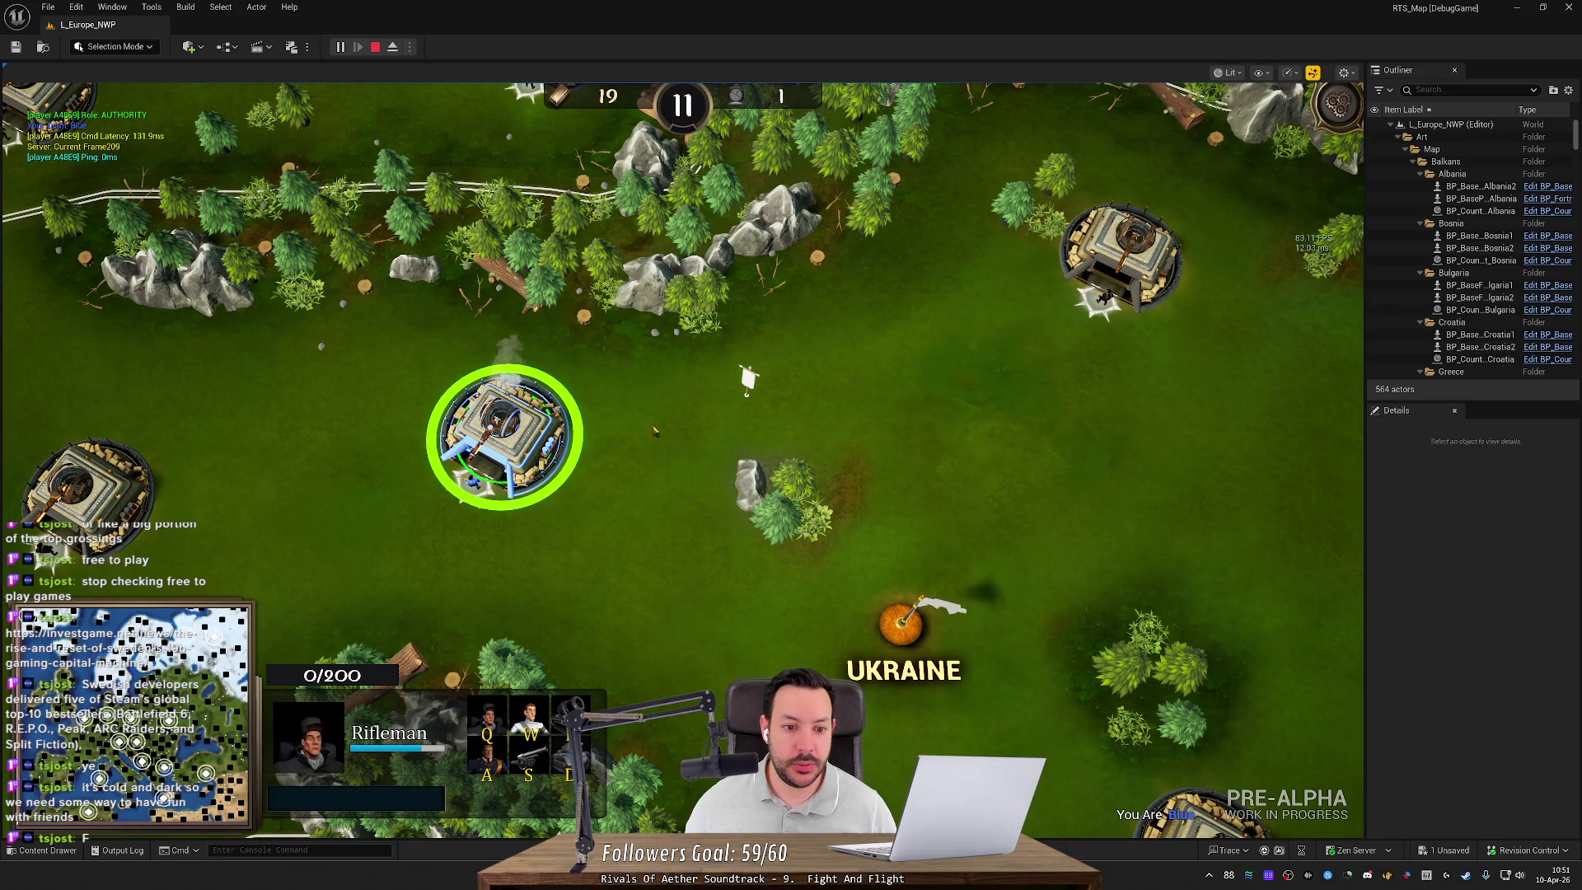
key("h")
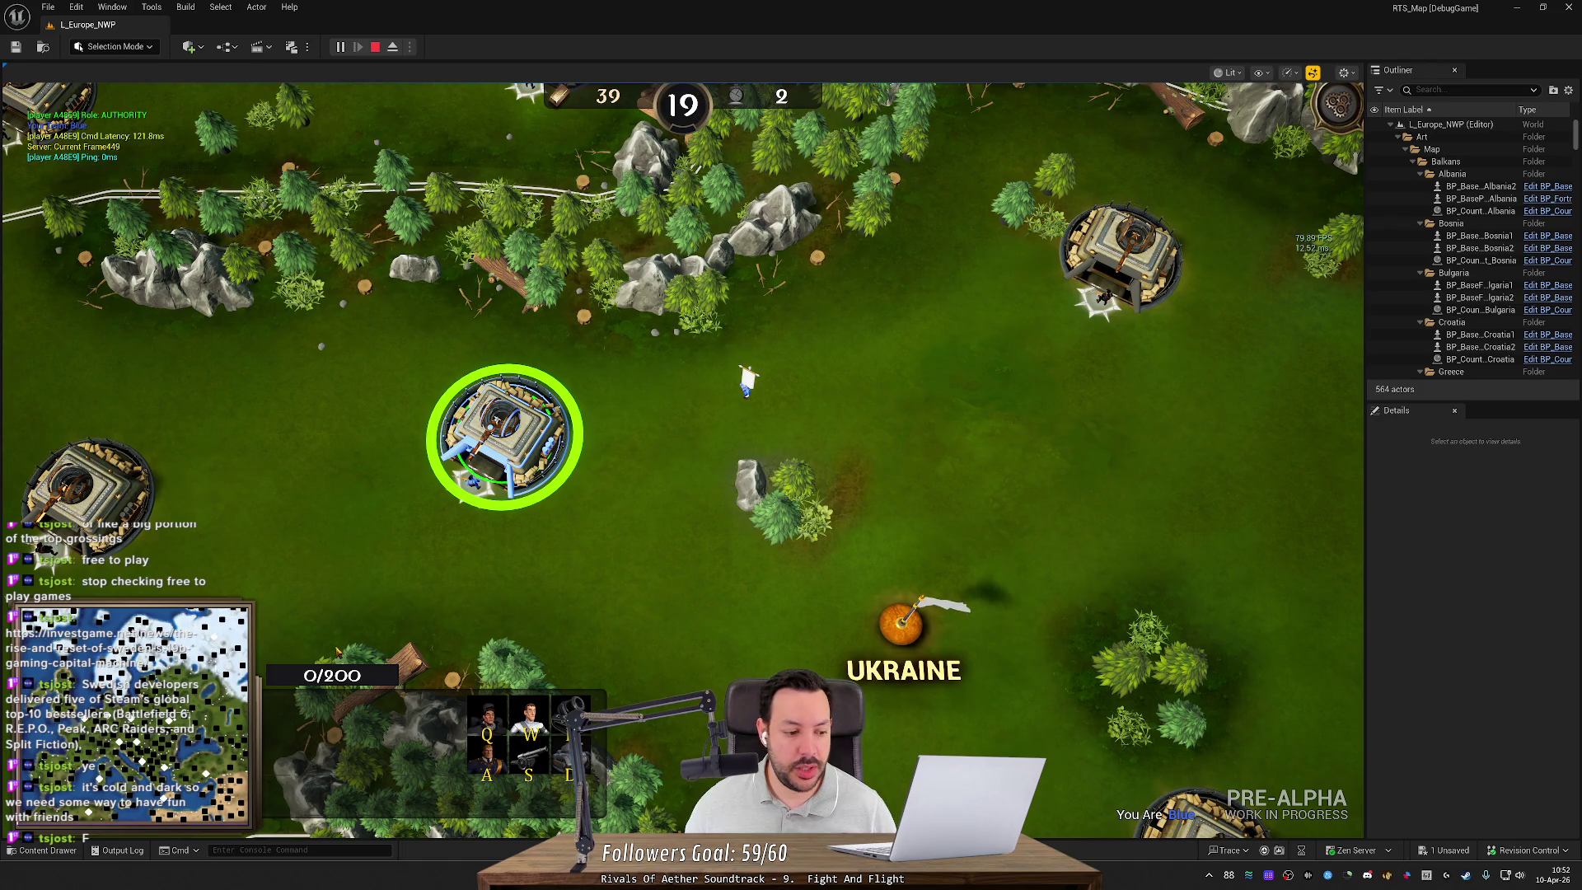
Step: Open M_RallyPointTargetedRing from the UnitRing folder and start editing its green Constant node
left_click(41, 849)
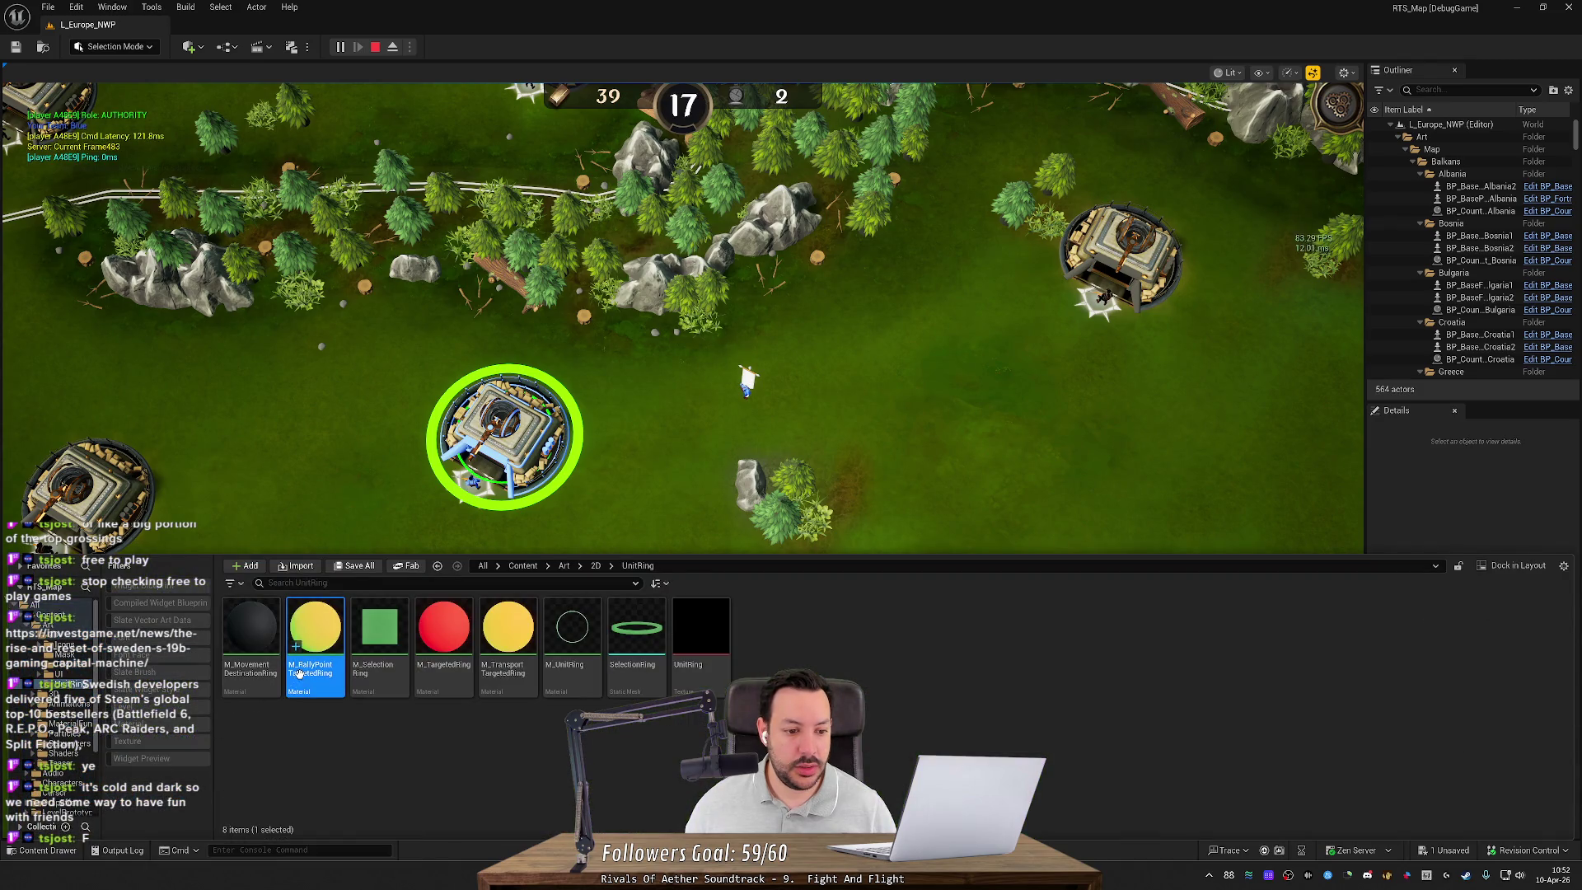
double_click(321, 649)
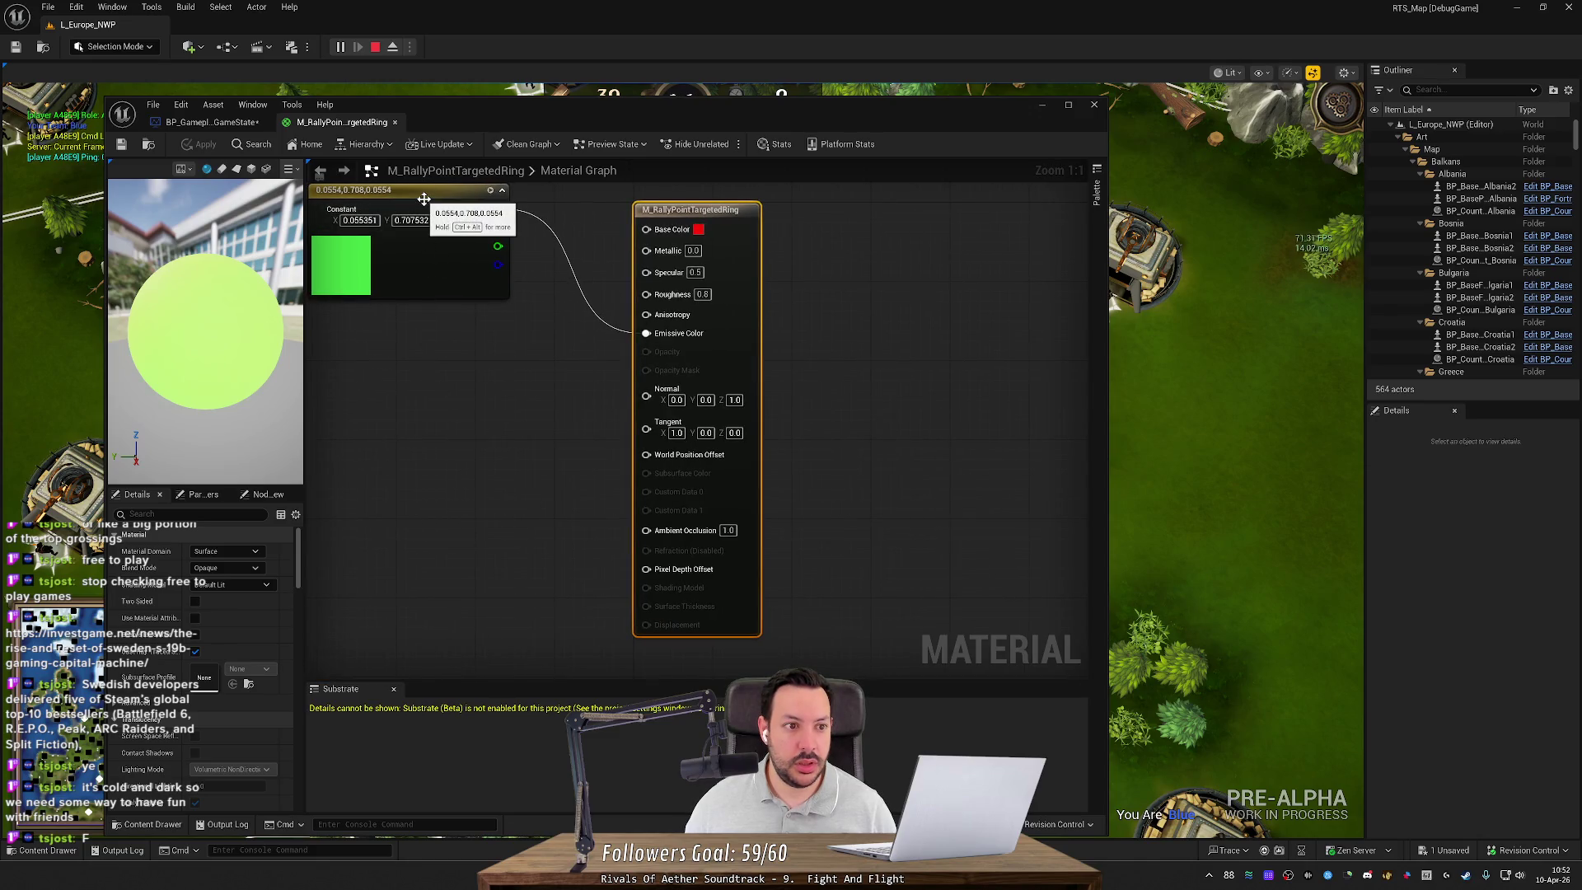
left_click_drag(423, 198, 503, 297)
left_click(439, 319)
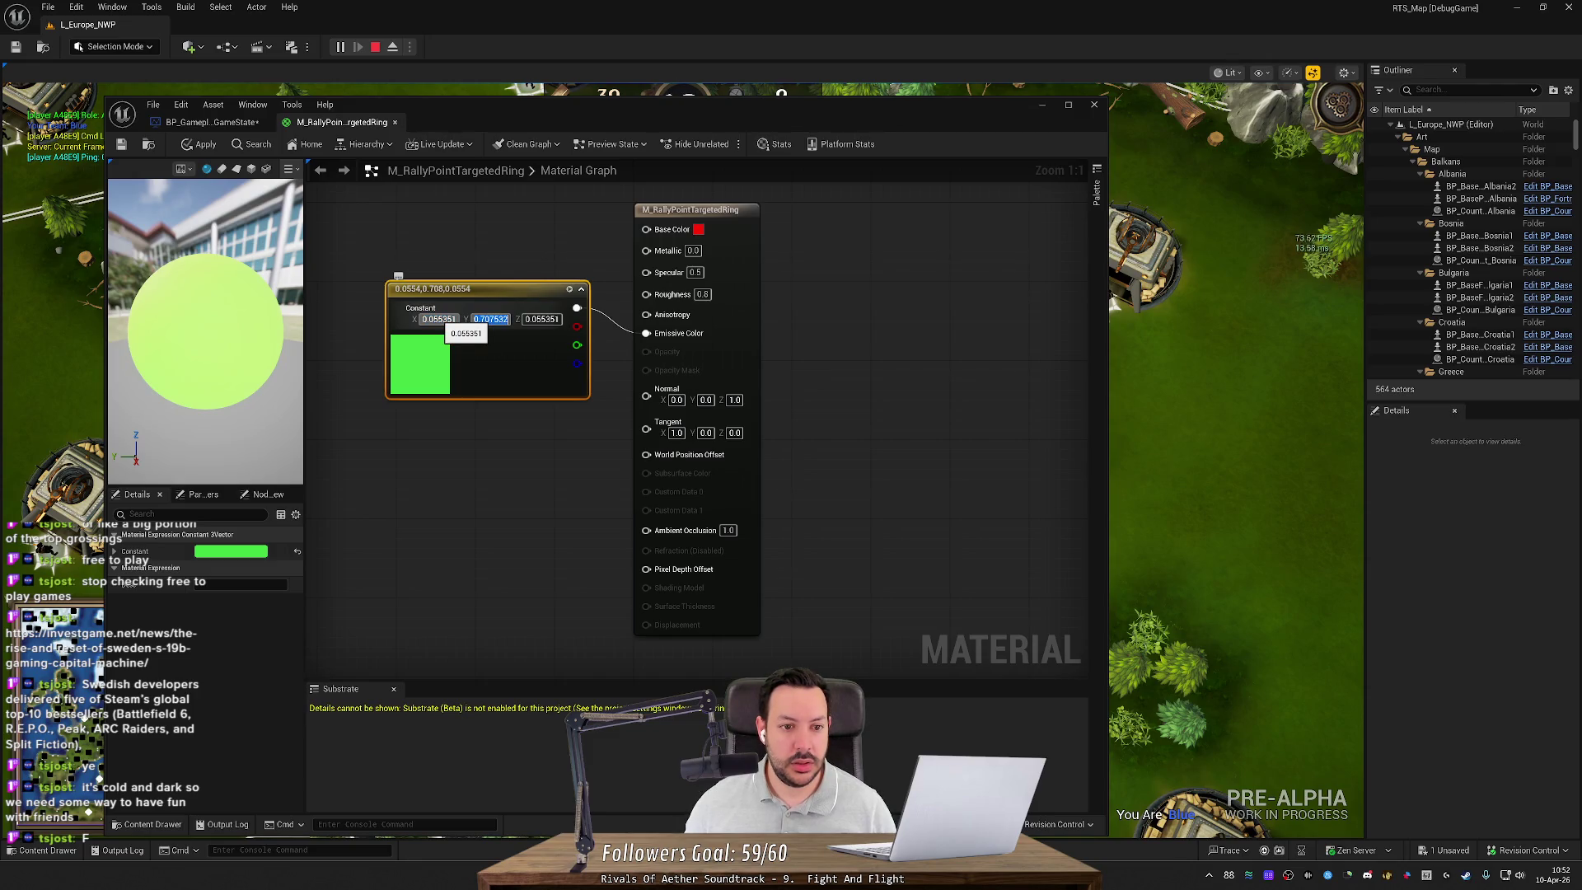
Step: Set the constant to pure green (0, 1, 0), wire it into Base Color, and save the material
type("2")
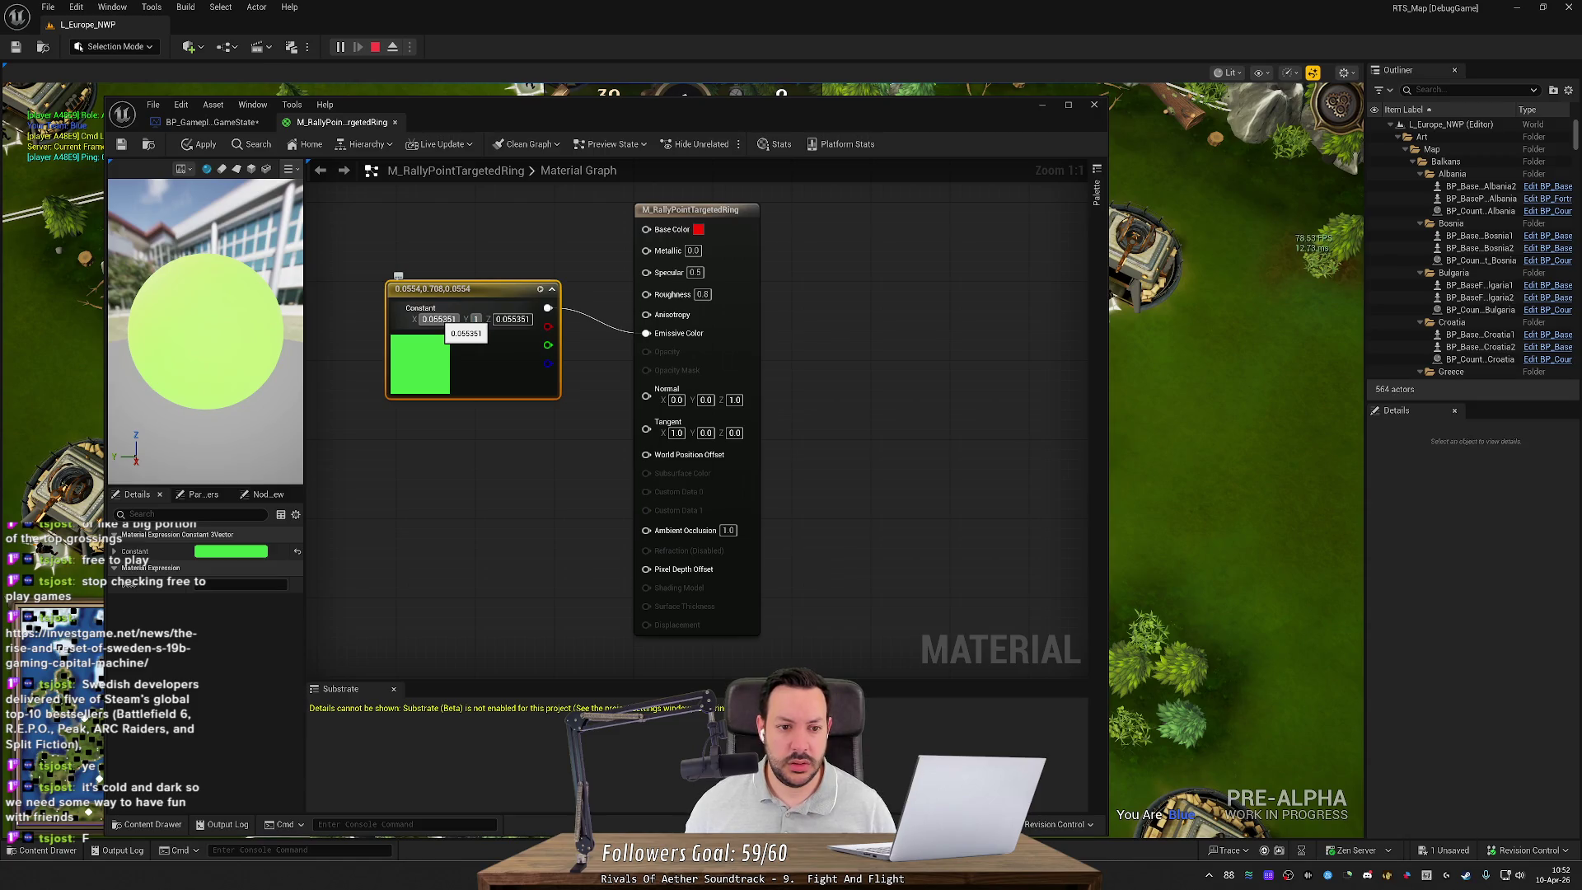
type("0")
key("Tab")
key("Tab")
type("0")
key("Tab")
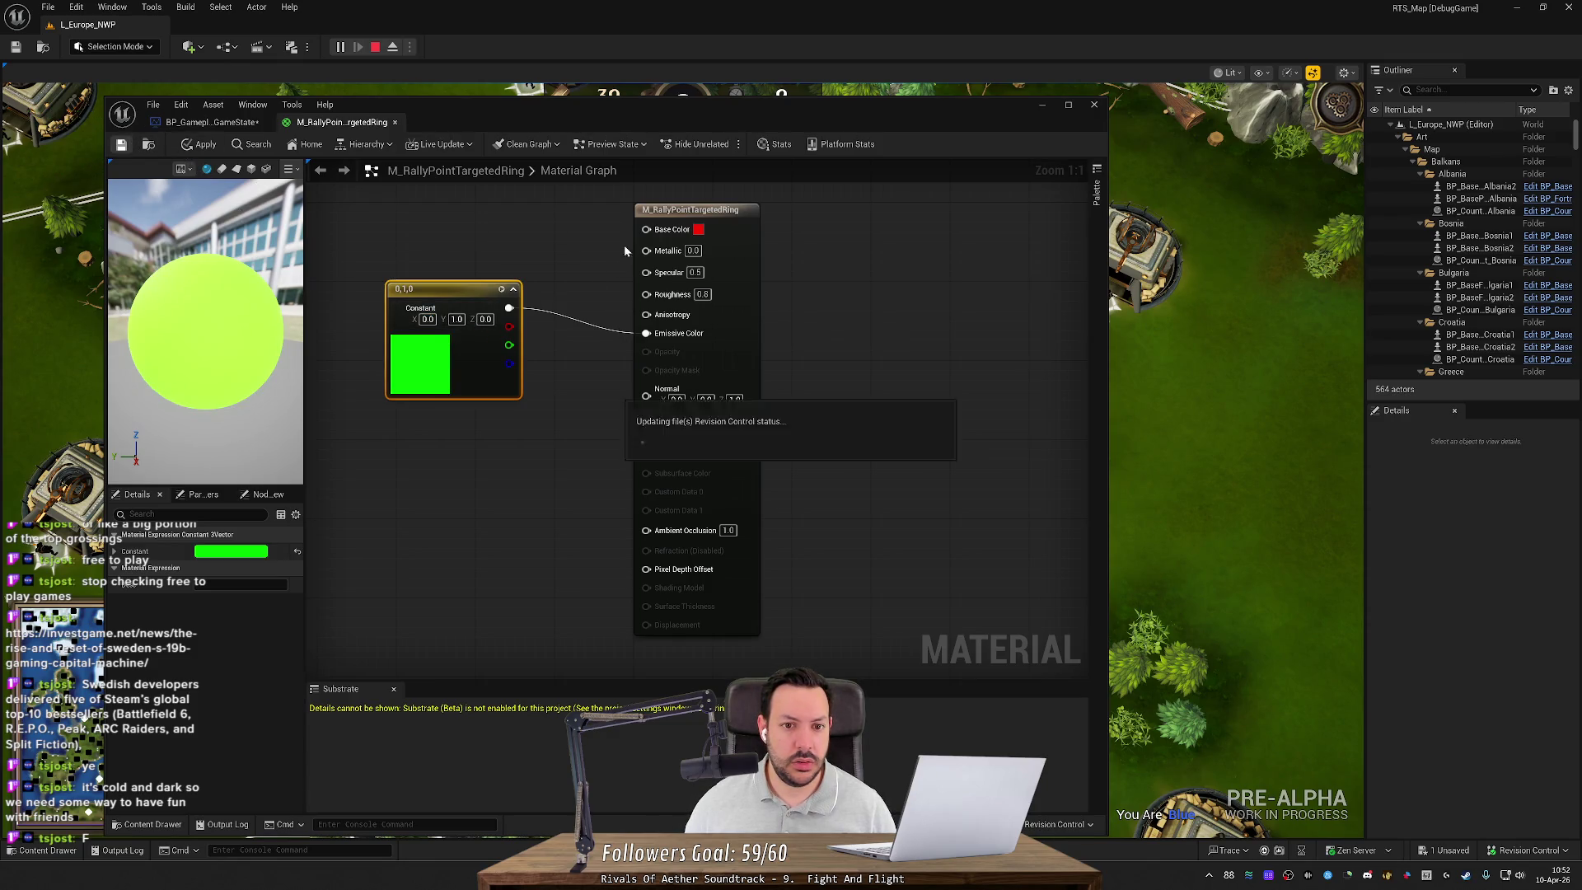
left_click_drag(509, 307, 646, 229)
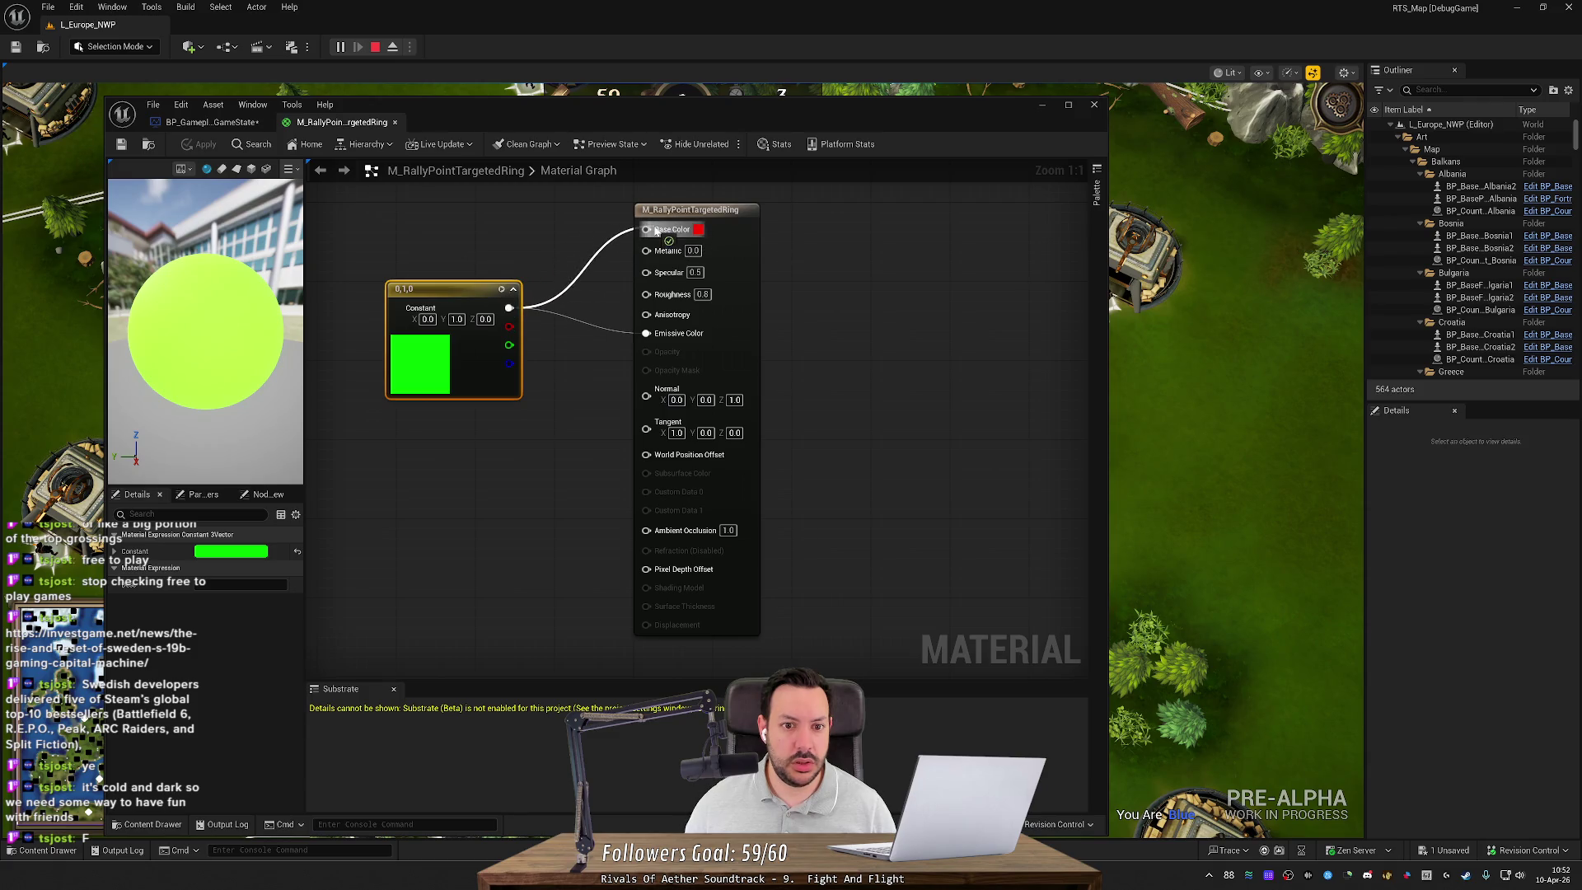
left_click(126, 147)
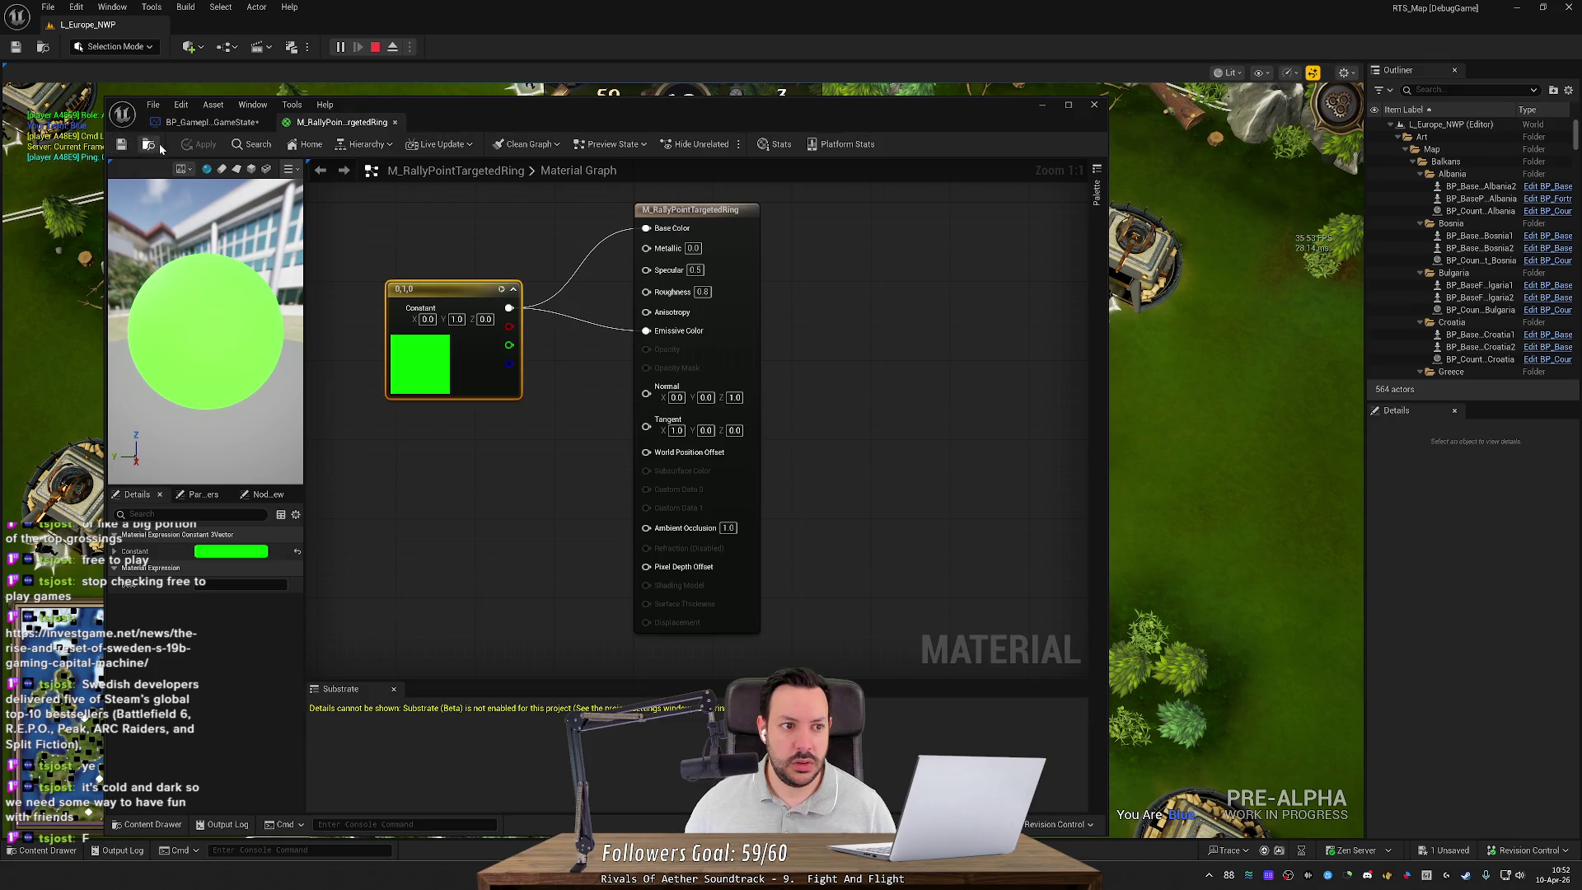
left_click_drag(463, 121, 540, 554)
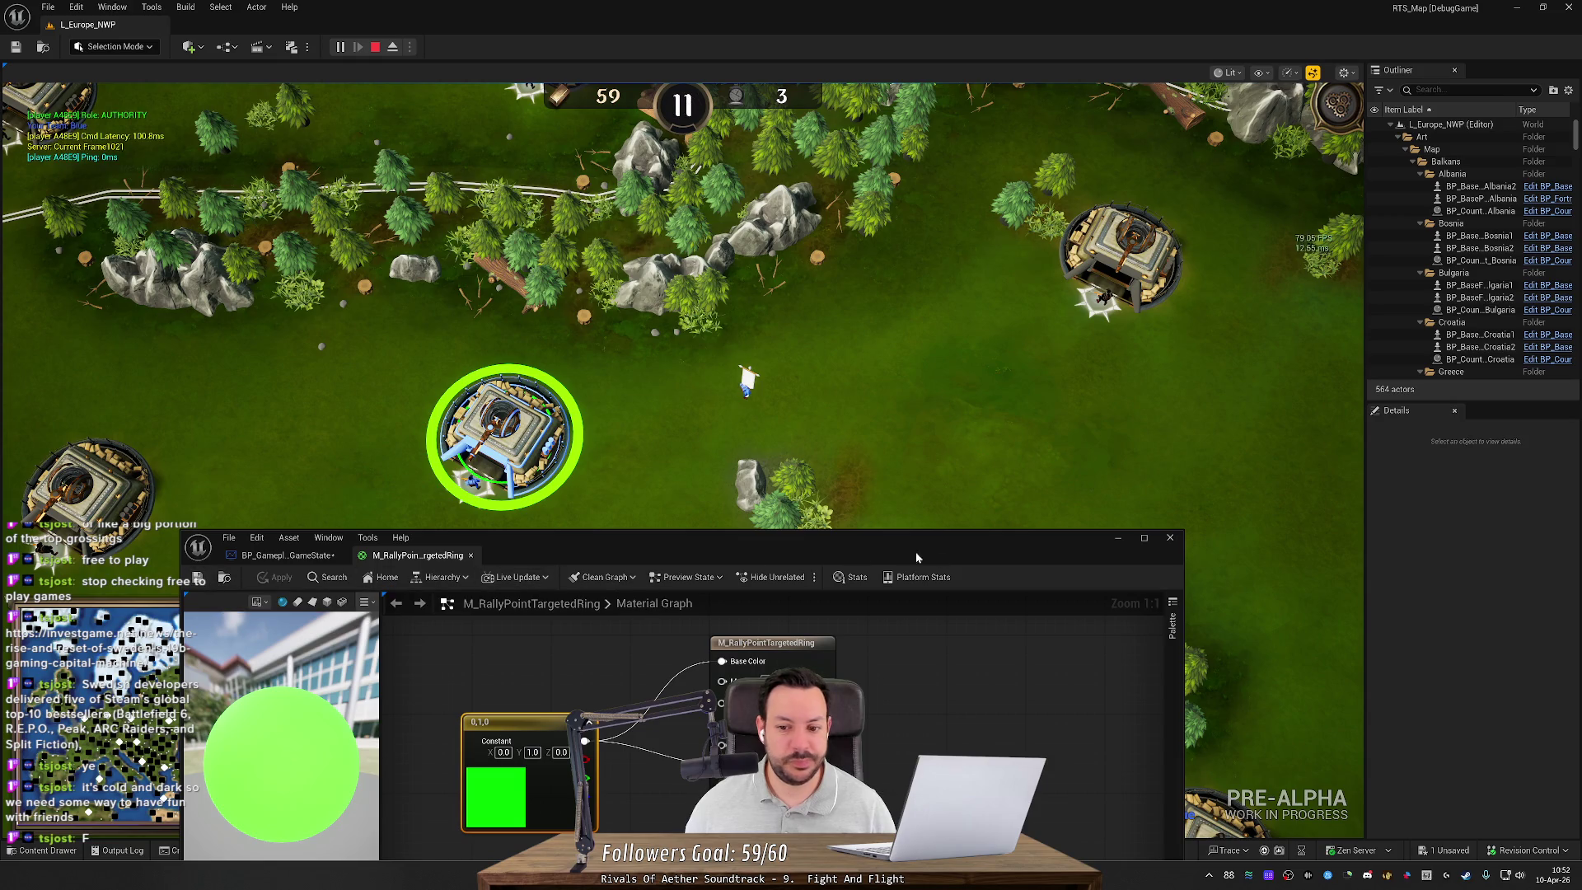
Step: Close the material editor and send the rifleman to a new spot, then reselect the base
left_click(1117, 538)
left_click(613, 560)
right_click(614, 560)
key("1")
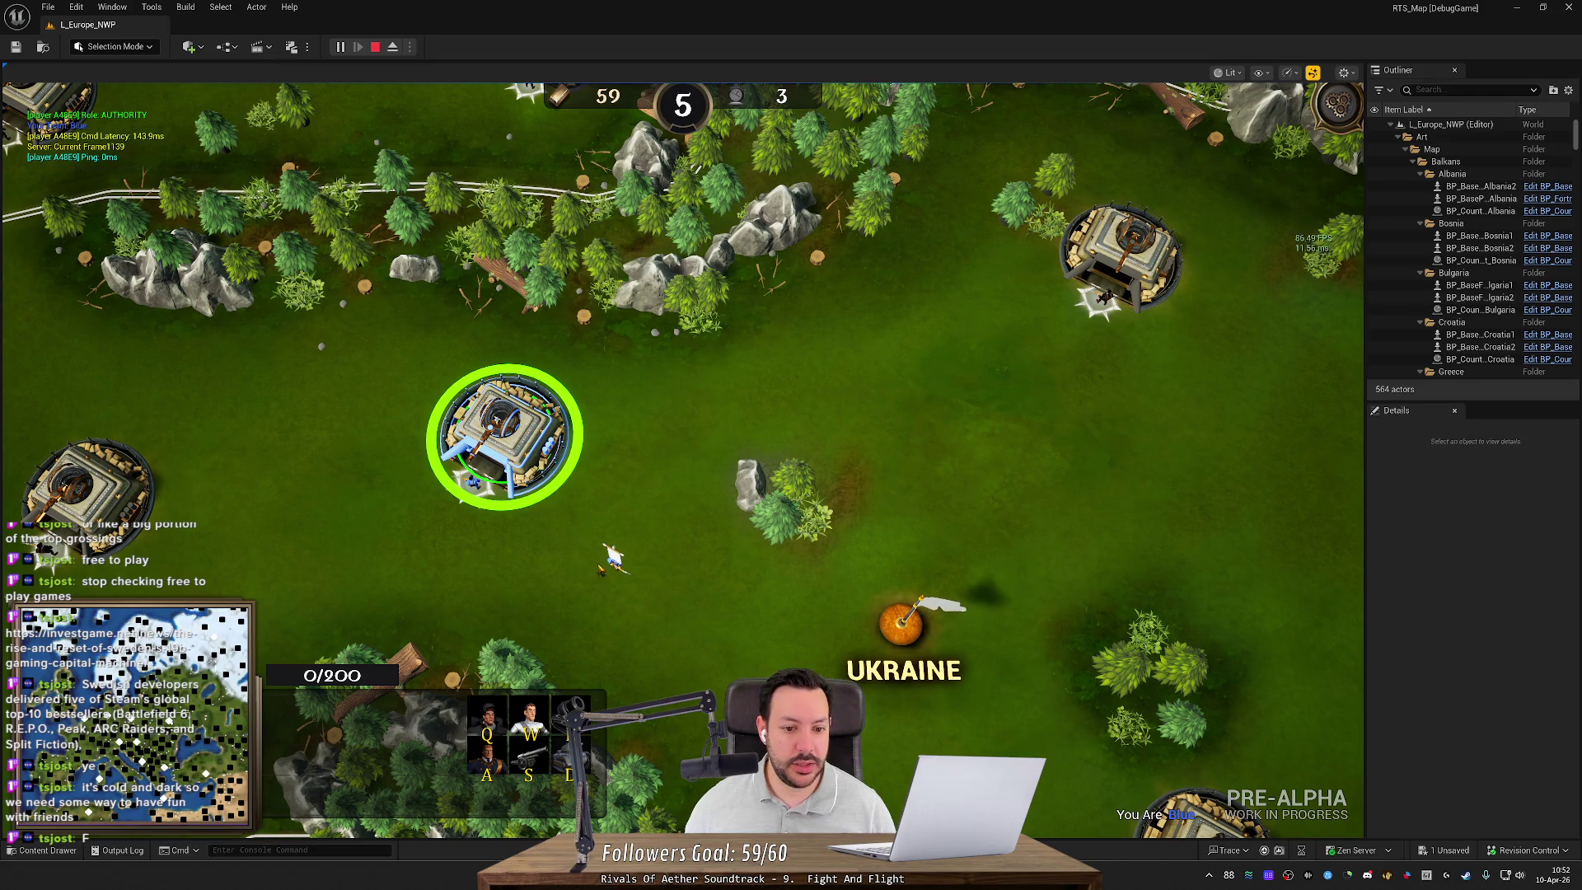
Step: Give the rifleman several more move orders to see the green targeting rings, panning the camera left
left_click(613, 561)
right_click(734, 427)
key("1")
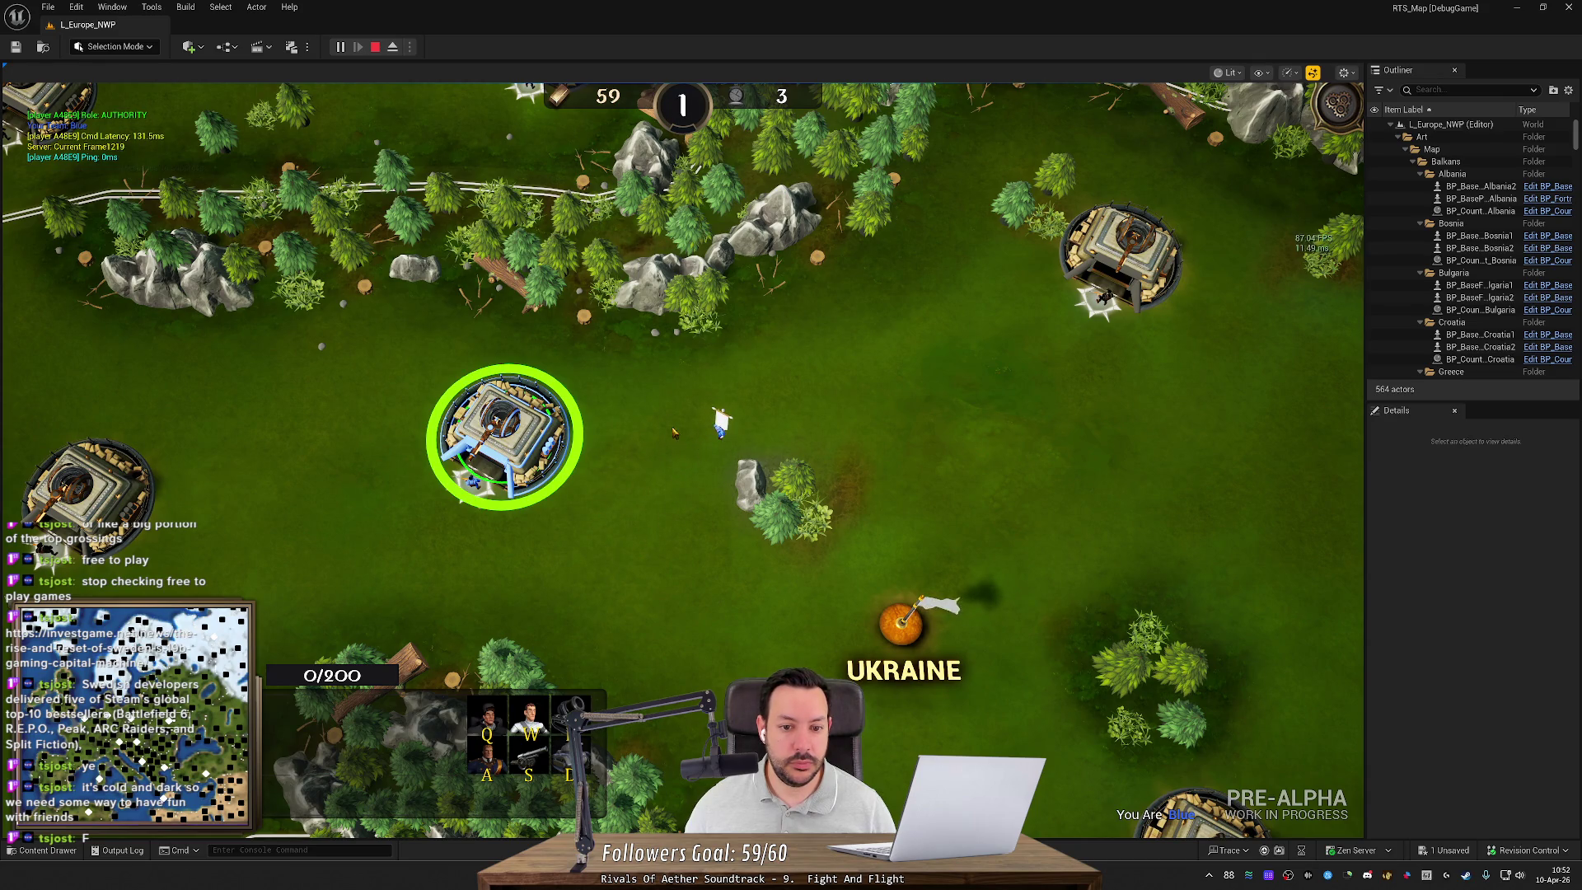
left_click(720, 425)
right_click(620, 613)
key("1")
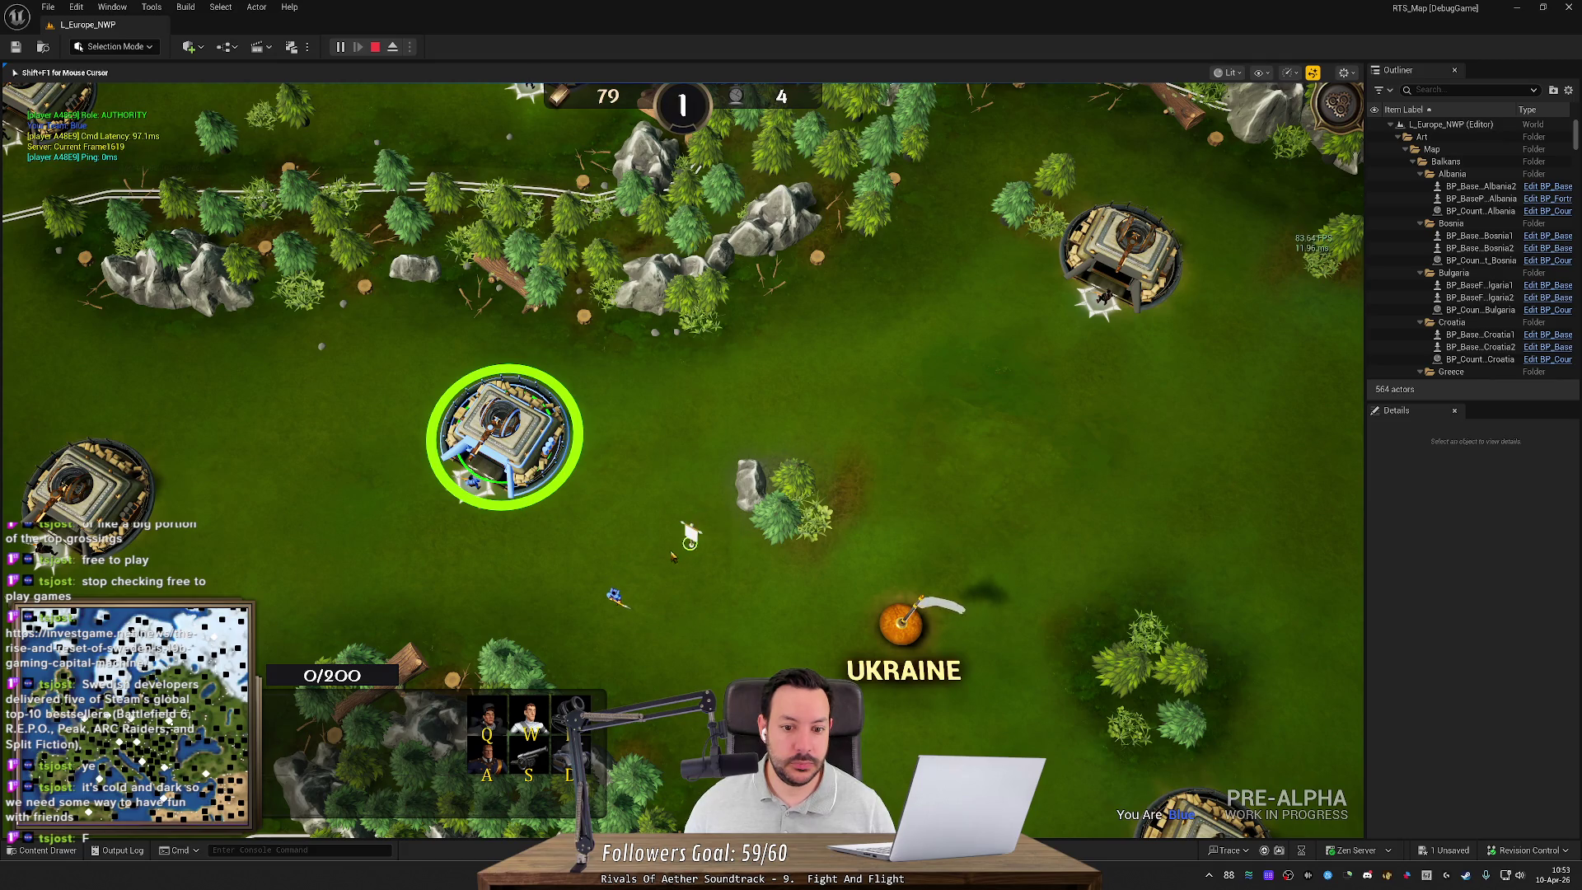
left_click(599, 559)
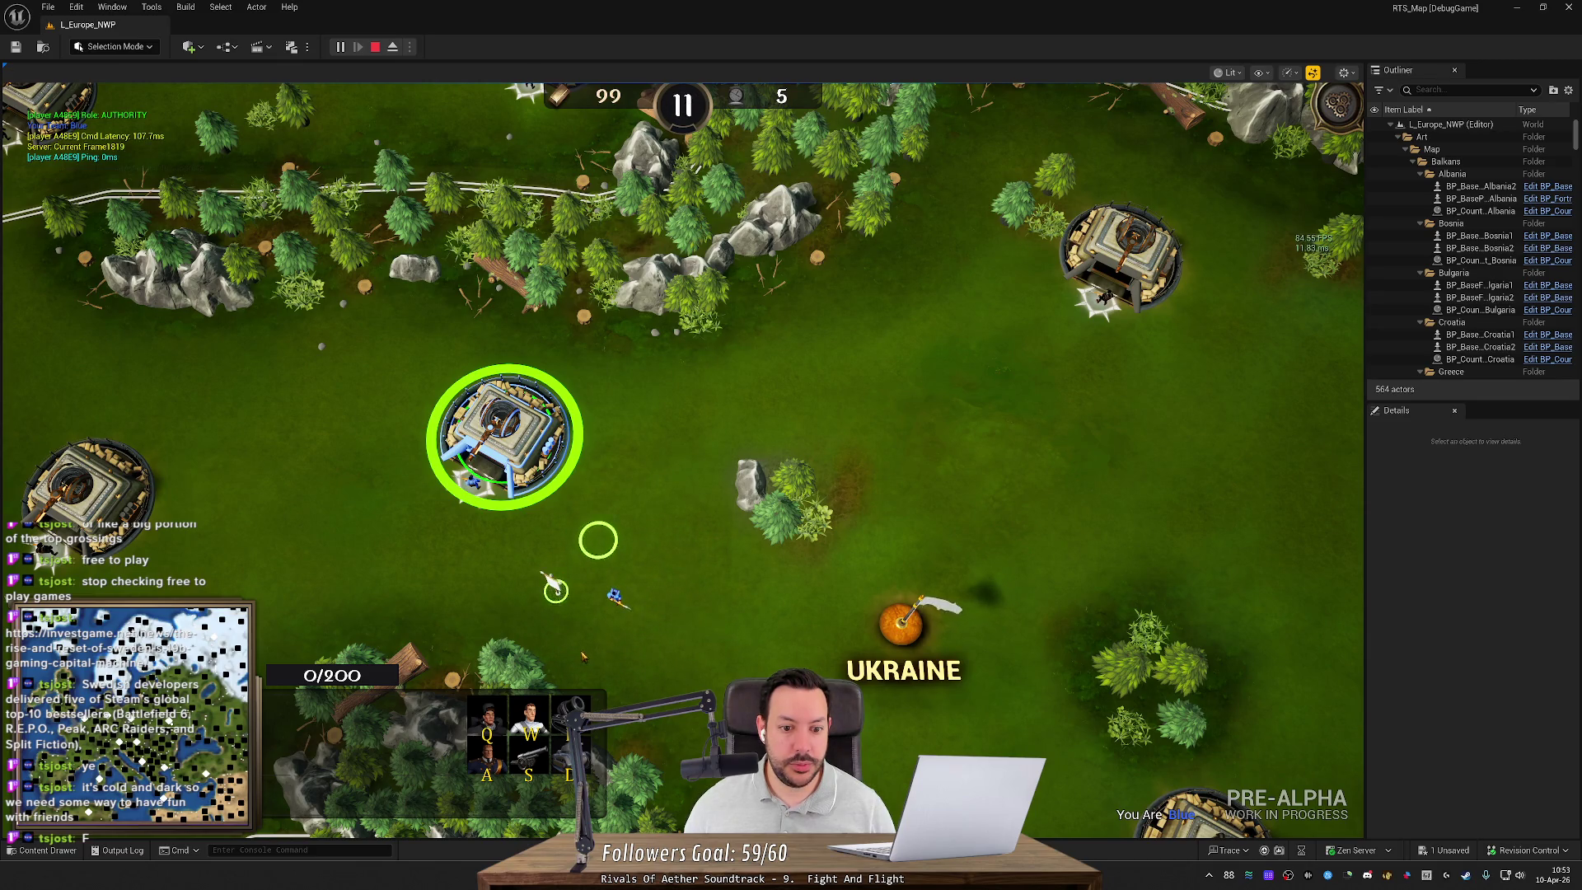
left_click(613, 544)
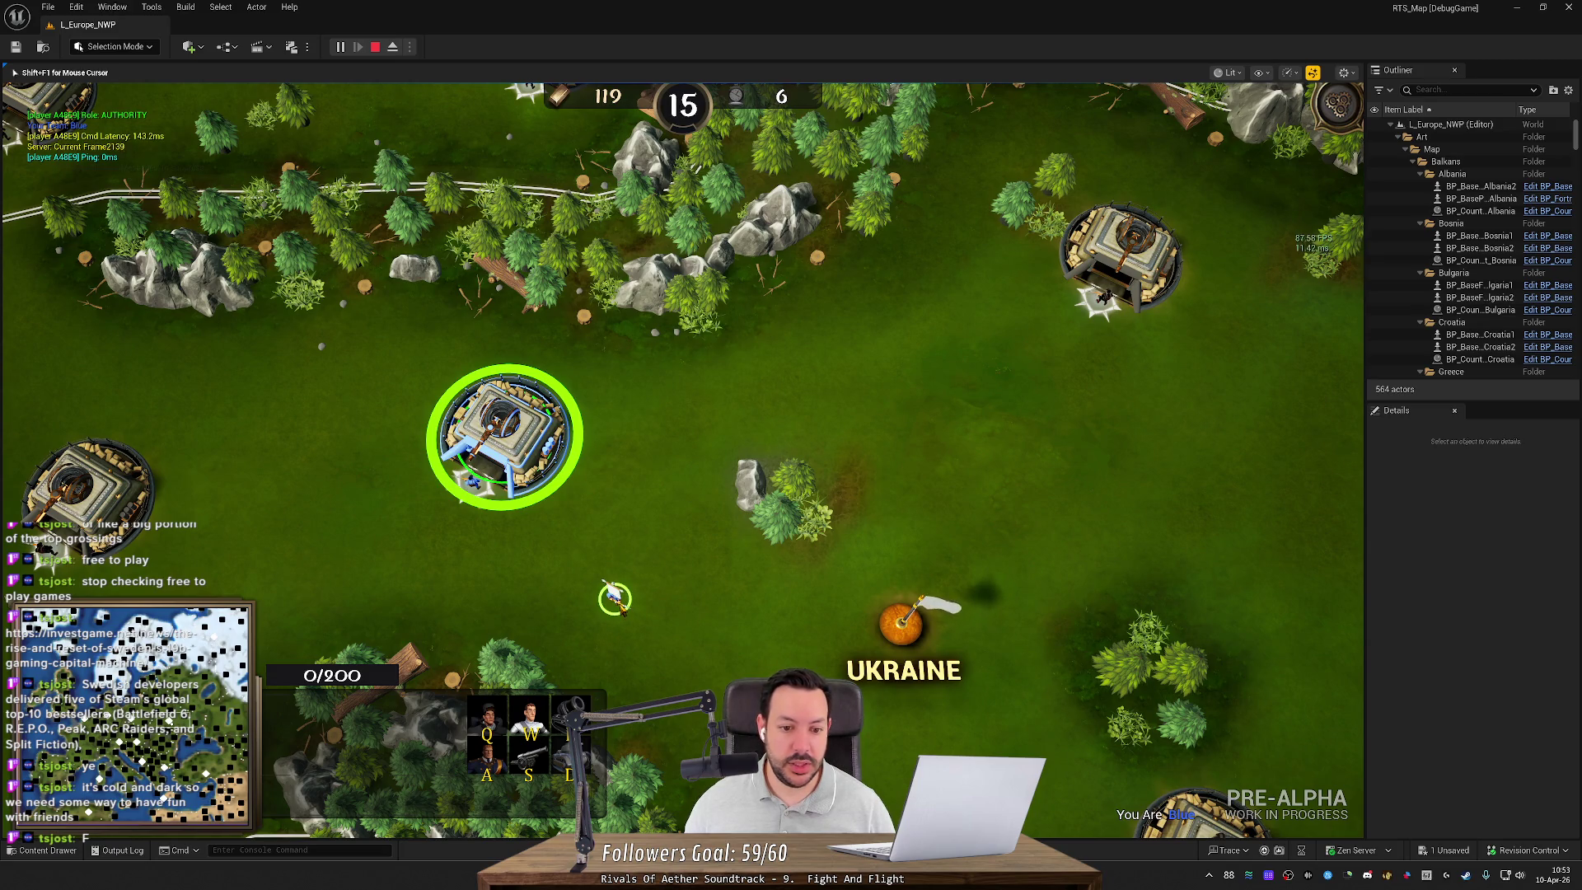
key("Left")
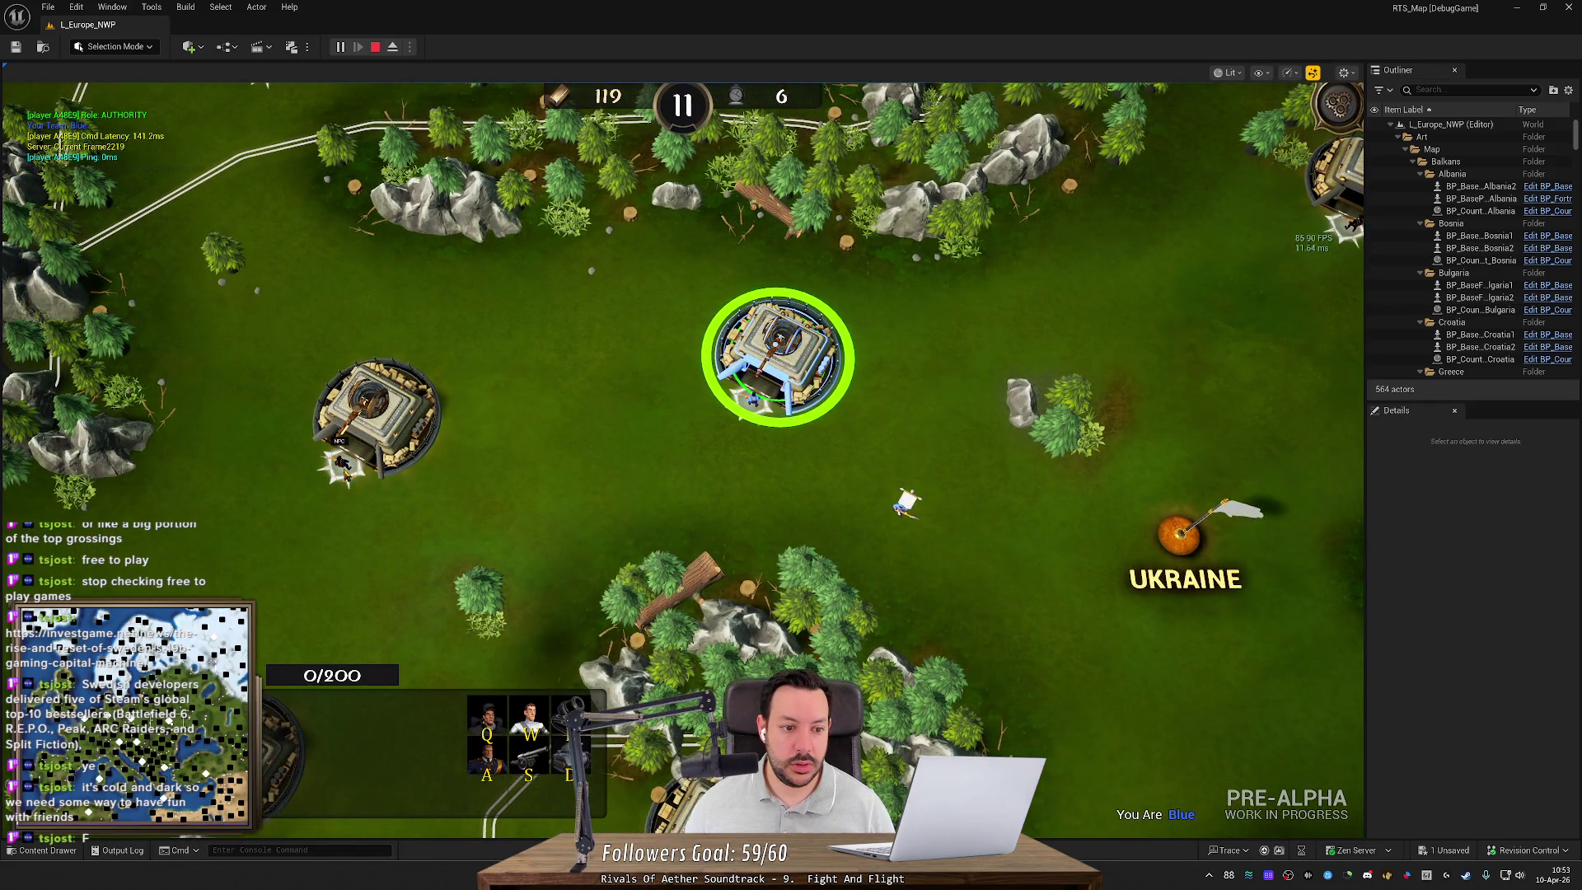
Step: Select the white flag unit and send it toward the trees, downward, and back up
left_click(902, 515)
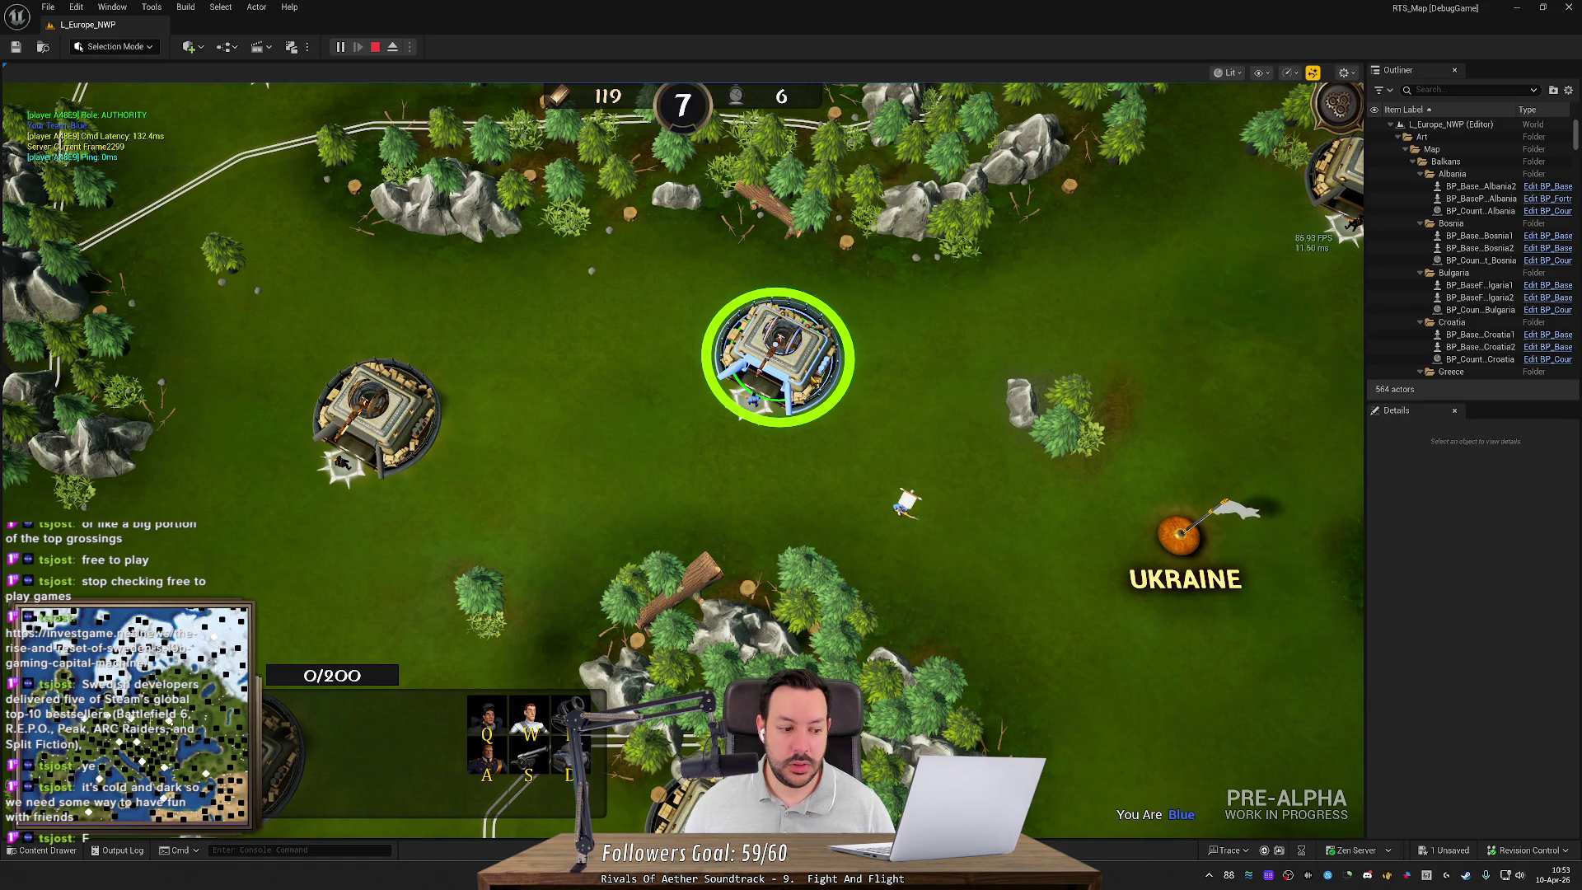
right_click(984, 340)
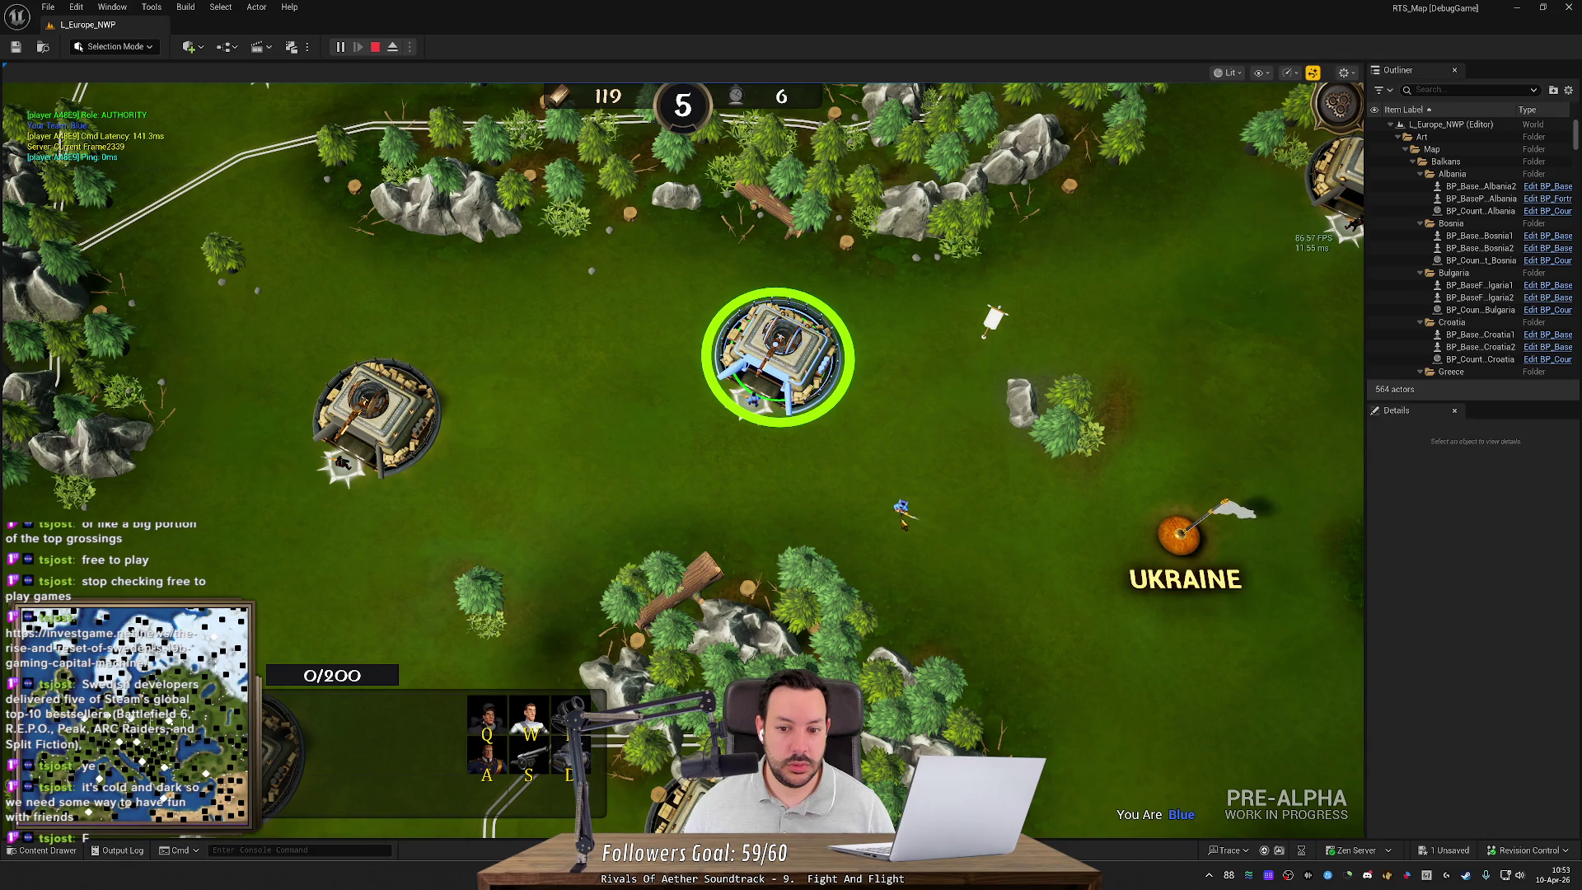
left_click(991, 320)
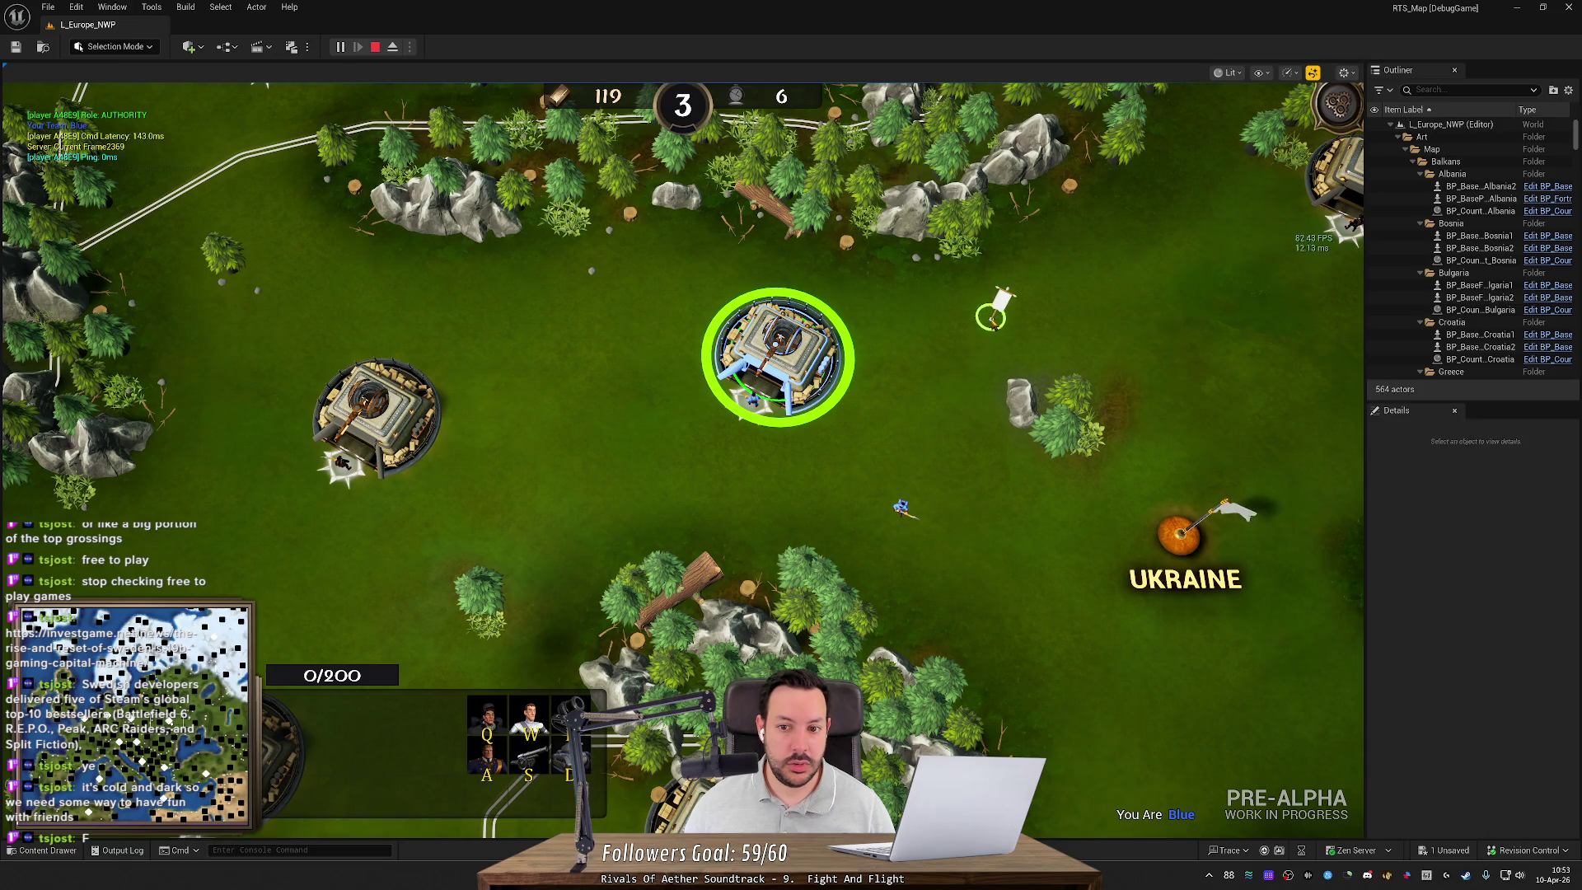
right_click(953, 396)
right_click(1028, 556)
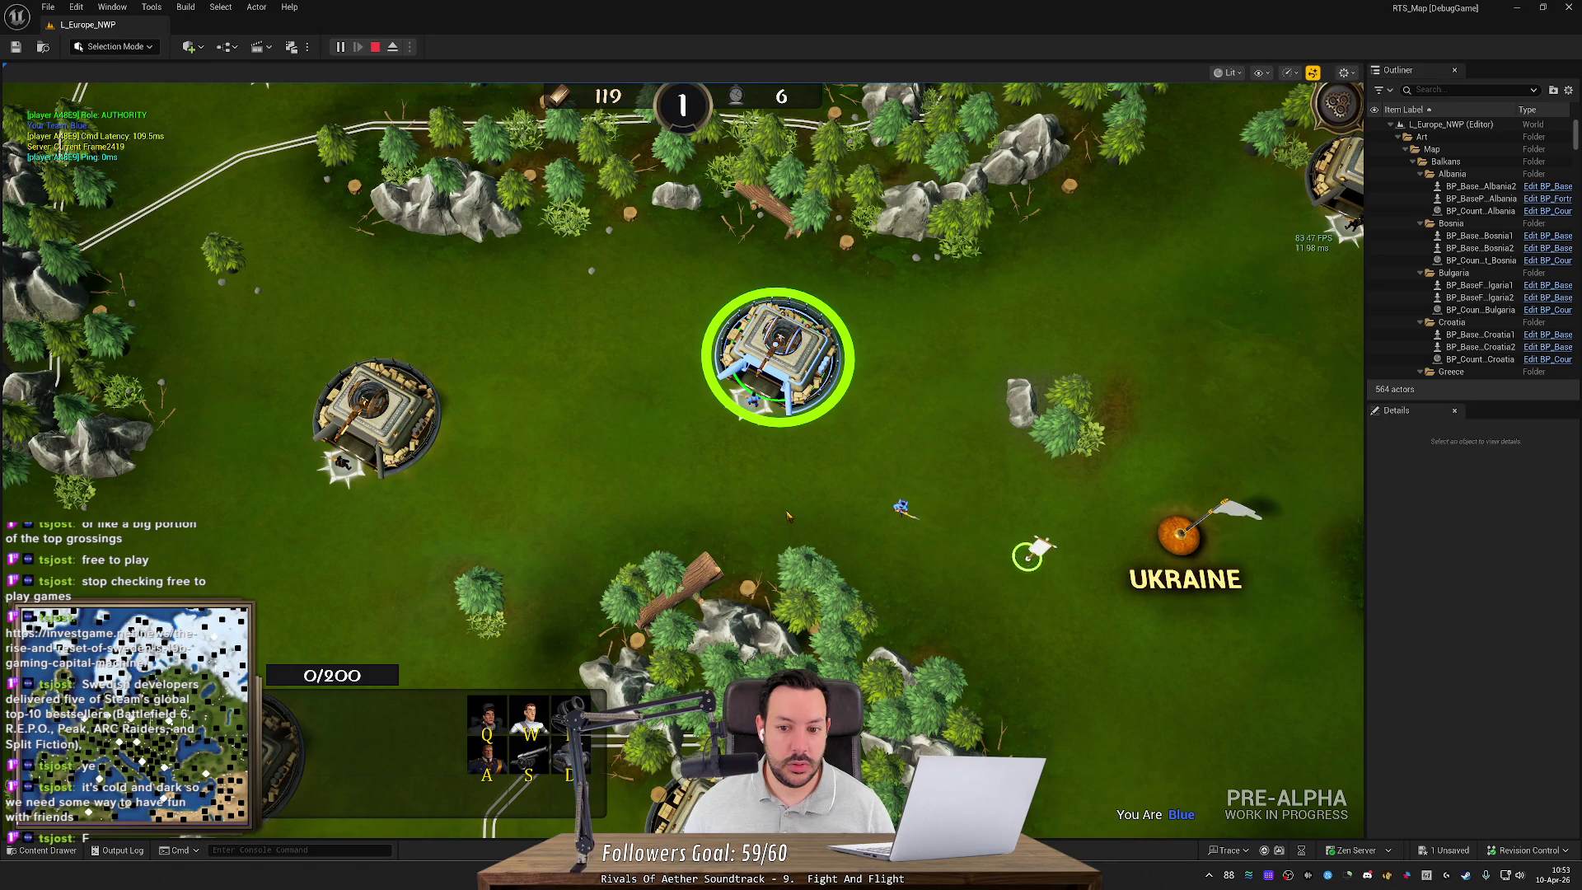
right_click(945, 422)
Step: Pan the map left, give the flag unit several more move orders, and snap the editor to half screen
scroll(956, 449, "up", 3)
mouse_move(962, 462)
left_mouse_down()
mouse_move(632, 559)
mouse_move(726, 479)
mouse_move(775, 489)
left_mouse_up()
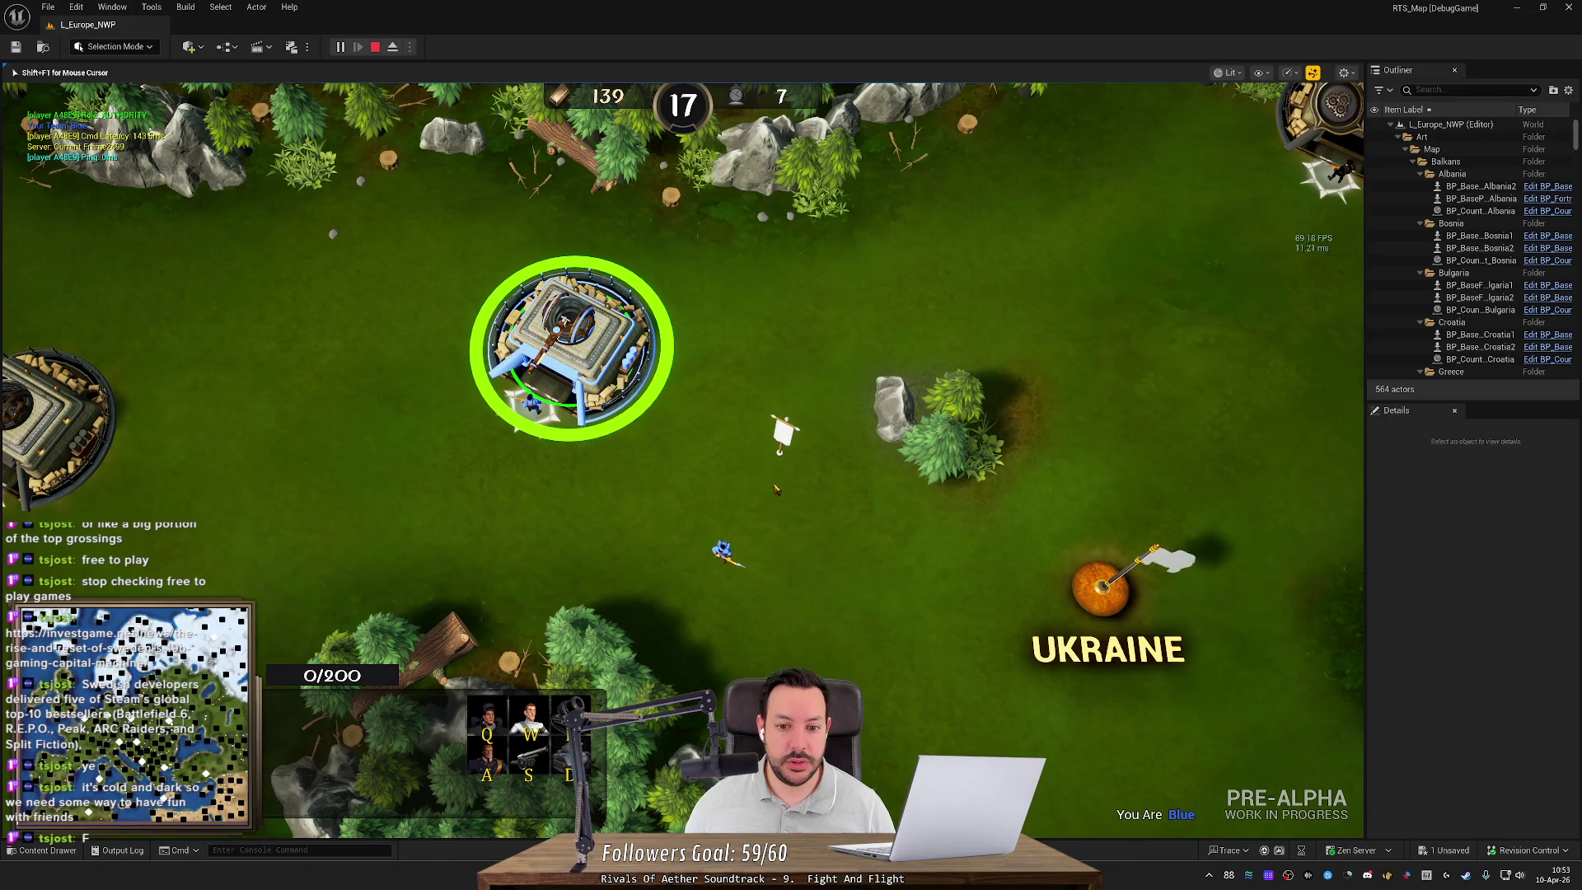
right_click(775, 489)
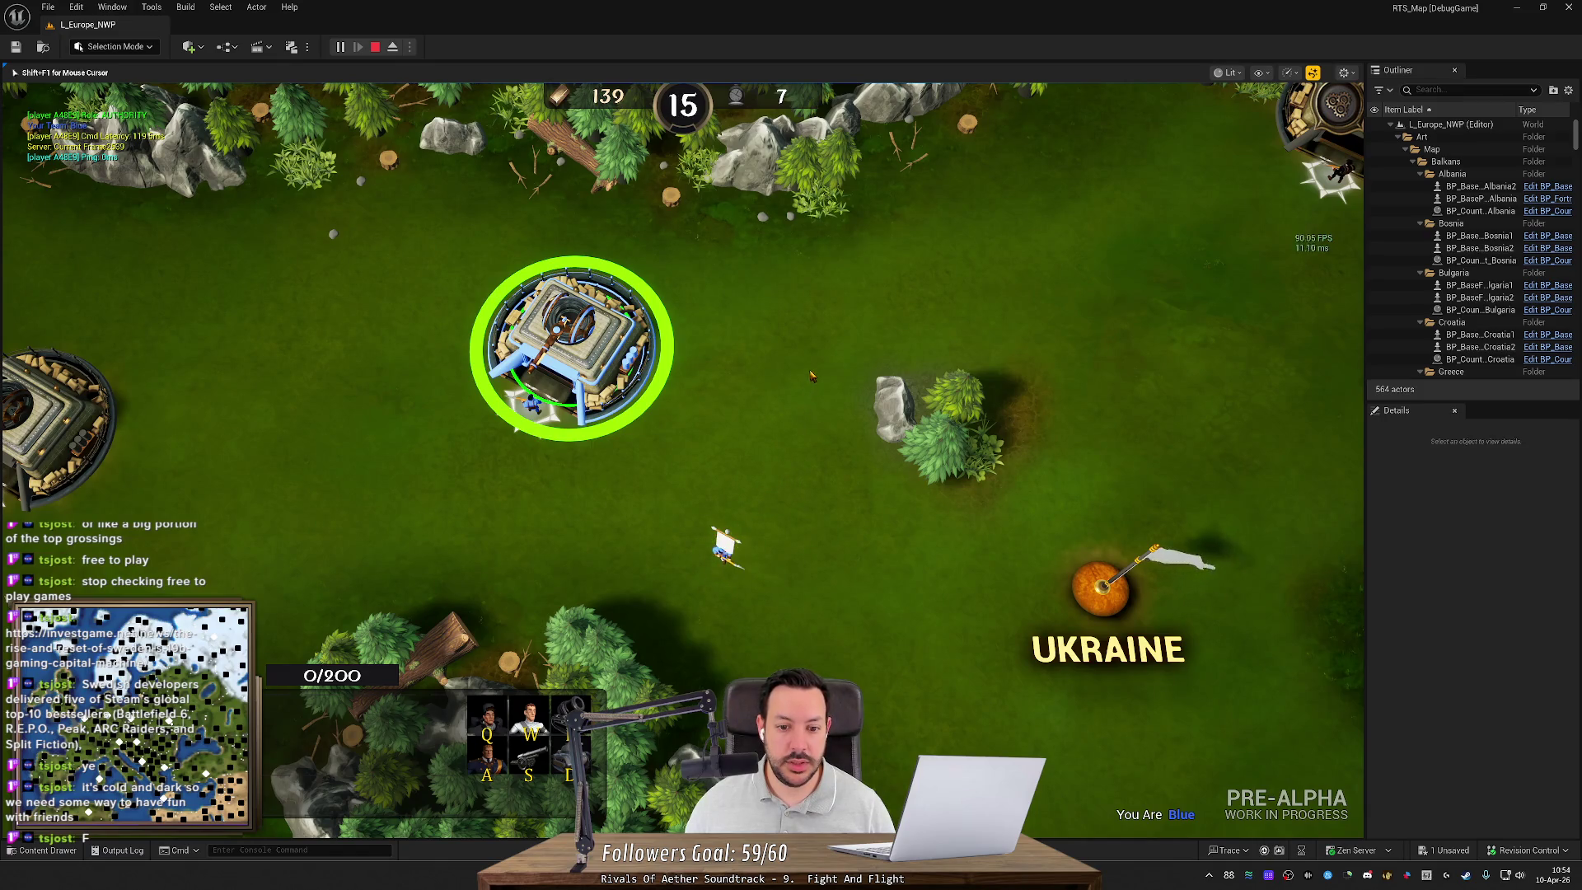
right_click(811, 375)
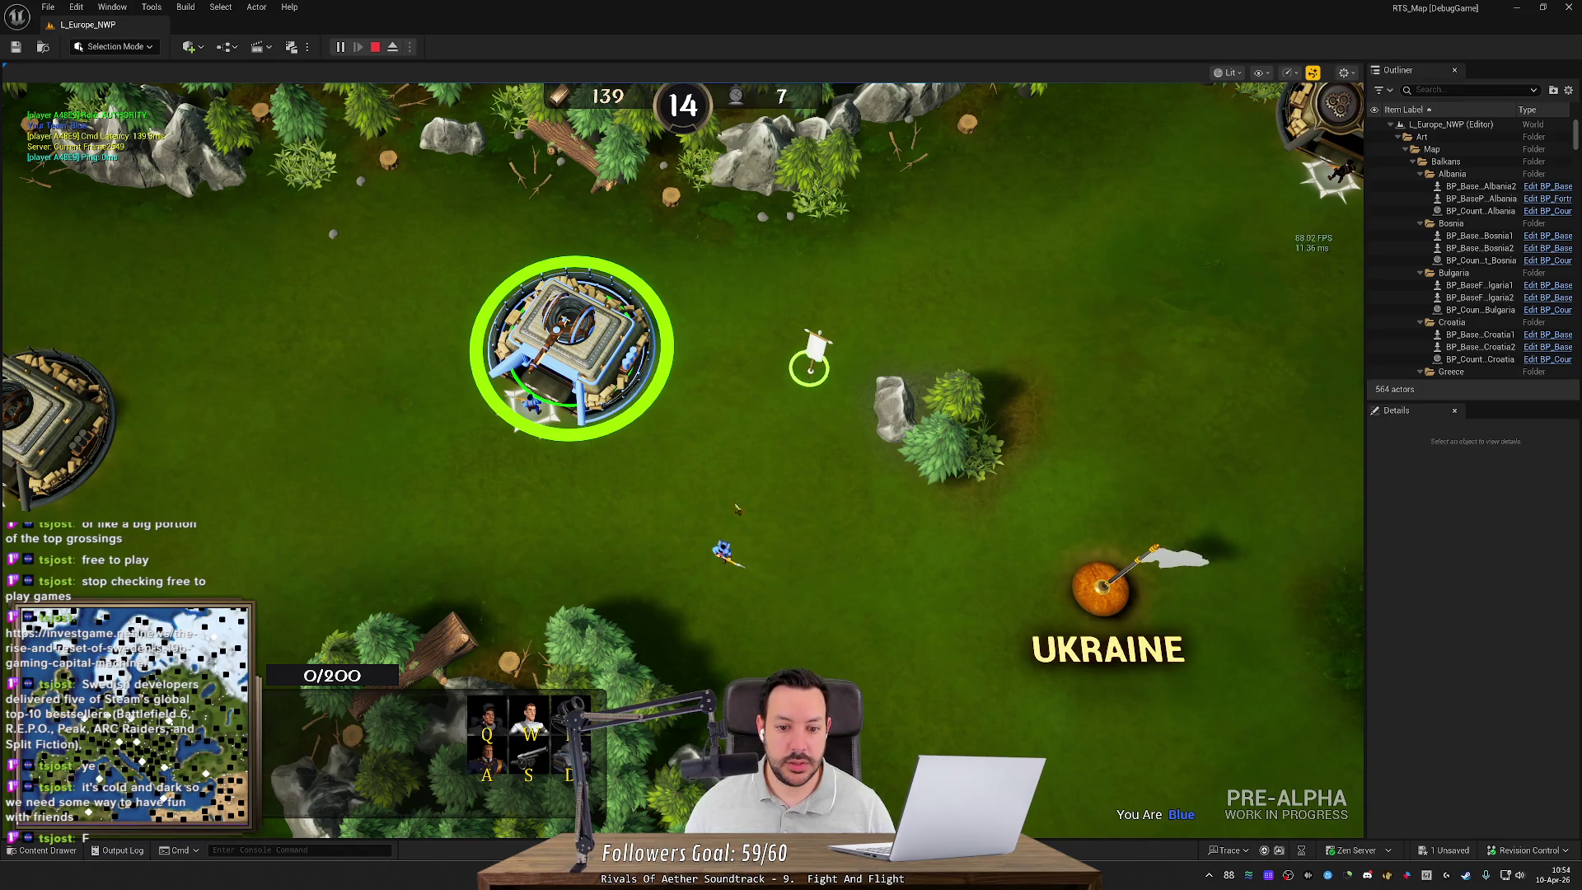
right_click(816, 384)
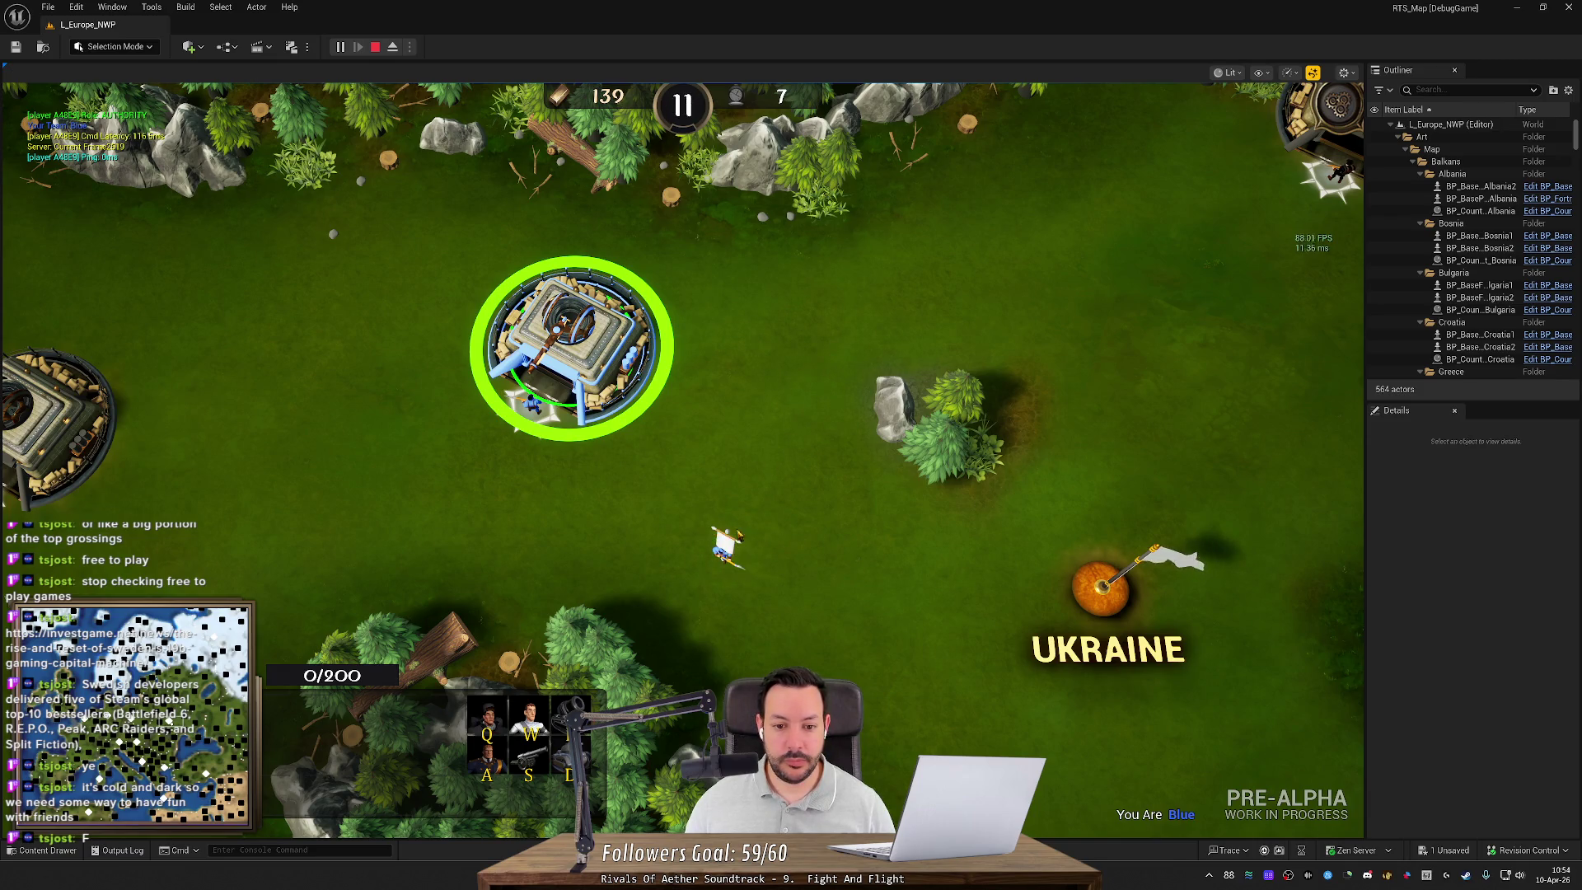
right_click(808, 390)
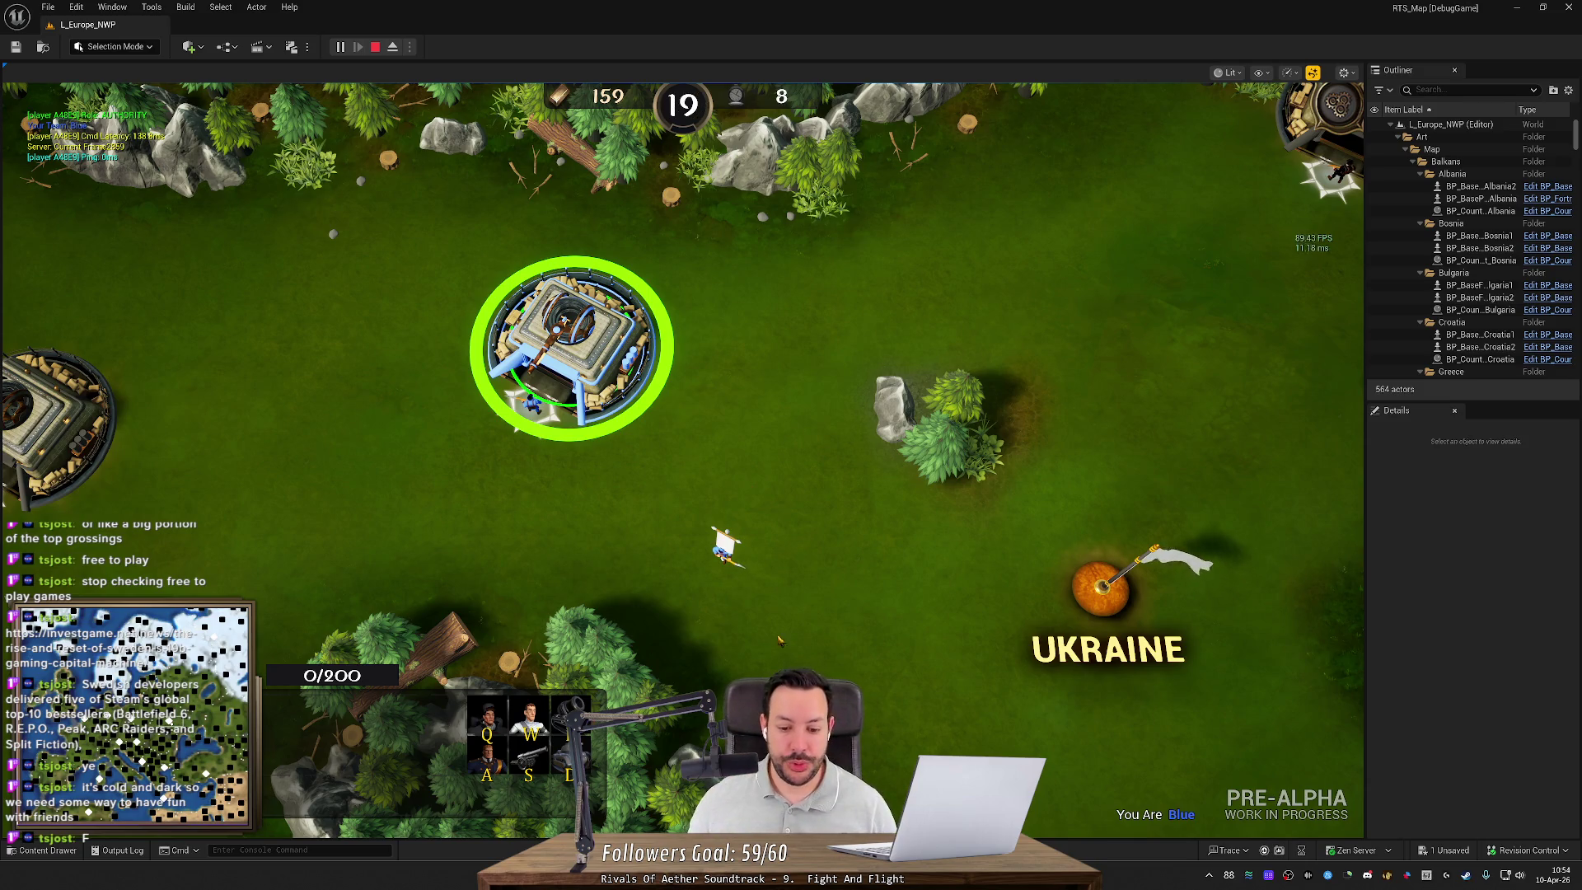
key("super+Right")
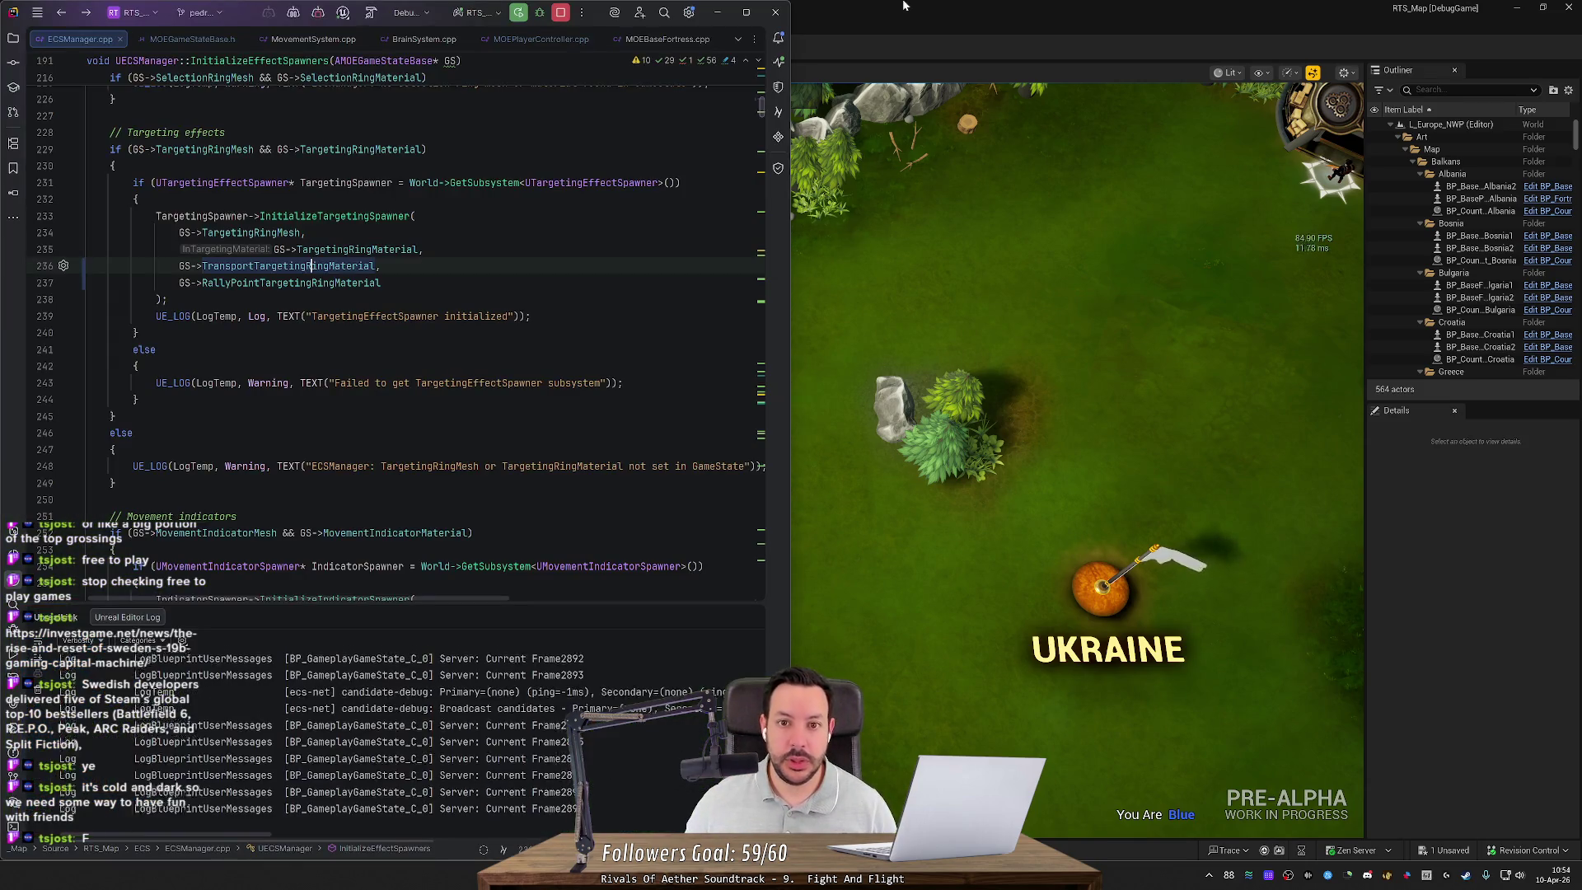
Step: Snap ECSManager.cpp beside the game and go to the InitializeTargetingSpawner definition in TargetingEffectSpawner.cpp
scroll(1078, 466, "down", 5)
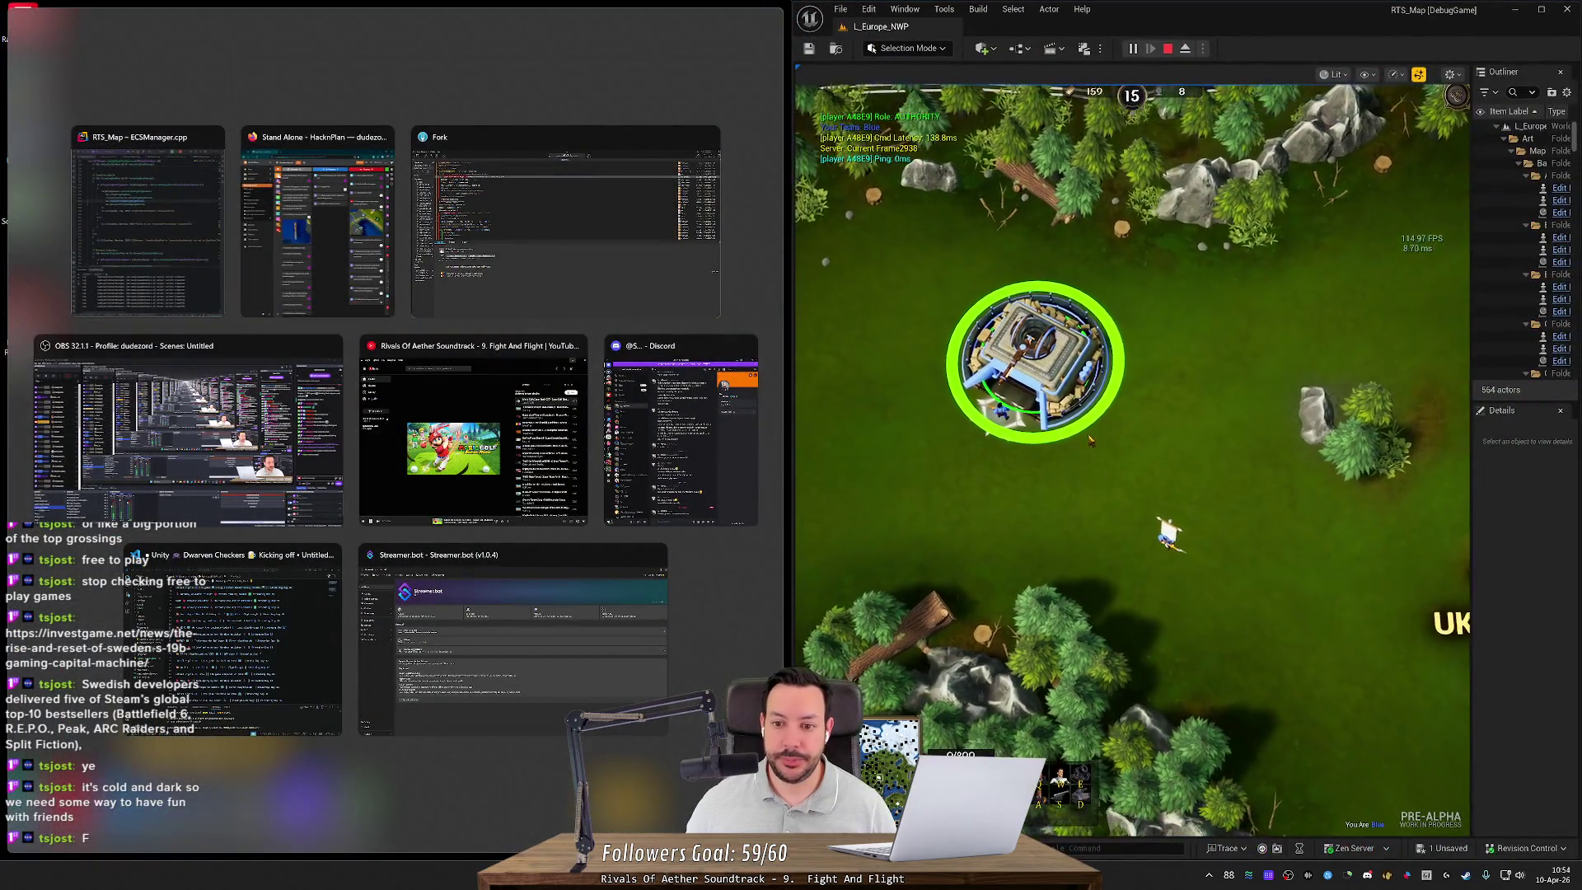
scroll(1077, 466, "down", 5)
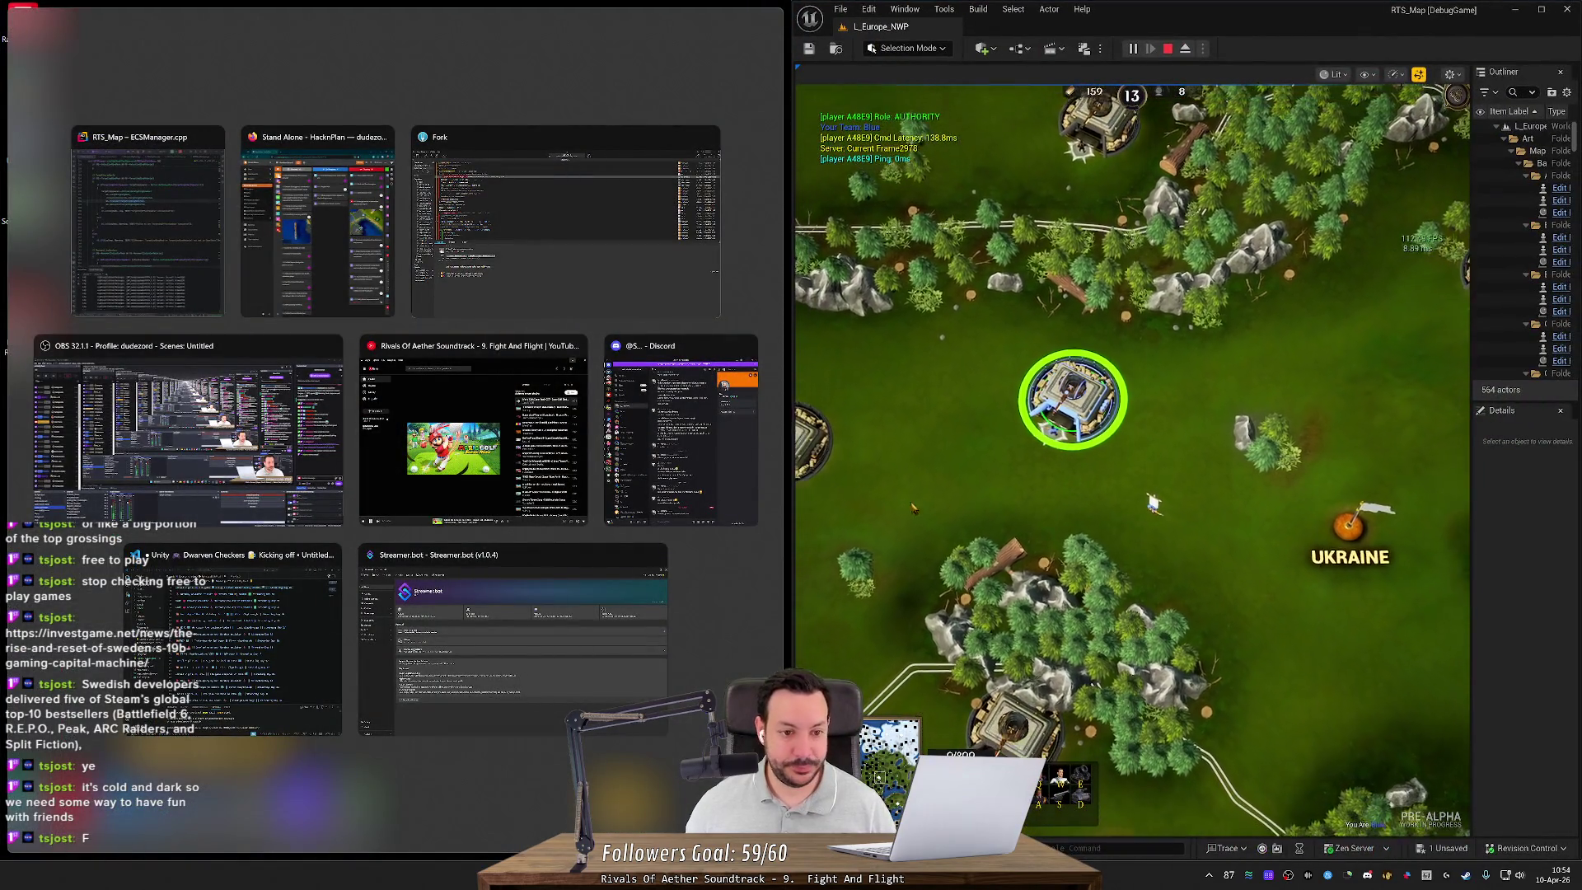
left_click(172, 226)
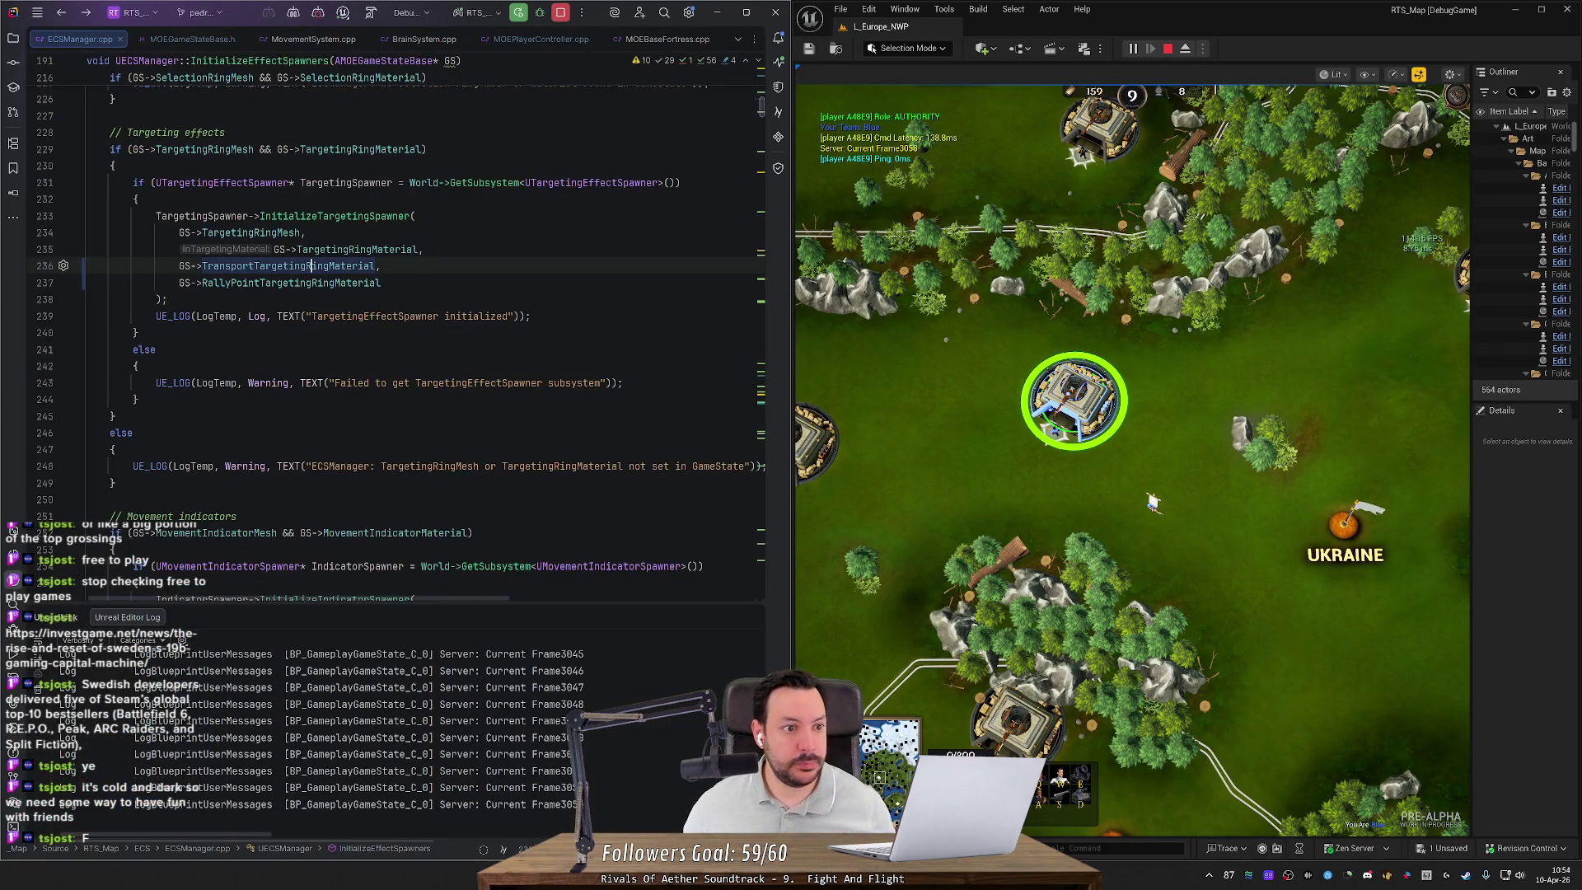
left_click(333, 216)
left_click(333, 216, "ctrl")
scroll(396, 330, "down", 8)
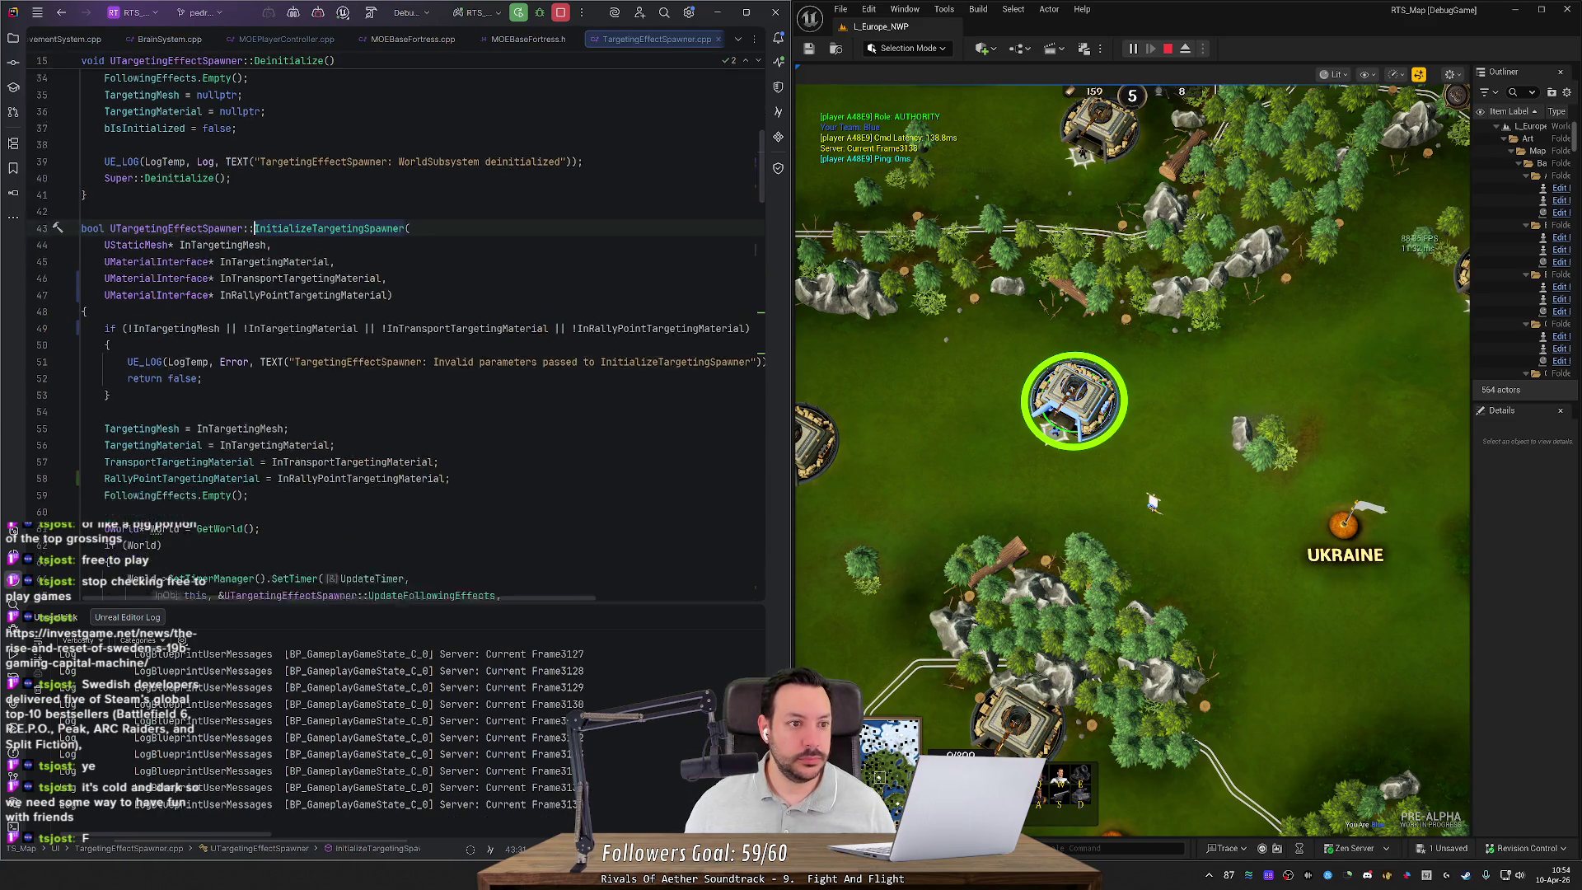
Step: Move to the ShowTargetingEffectOnEntityInternal function in TargetingEffectSpawner.cpp and read through it
scroll(107, 557, "down", 4)
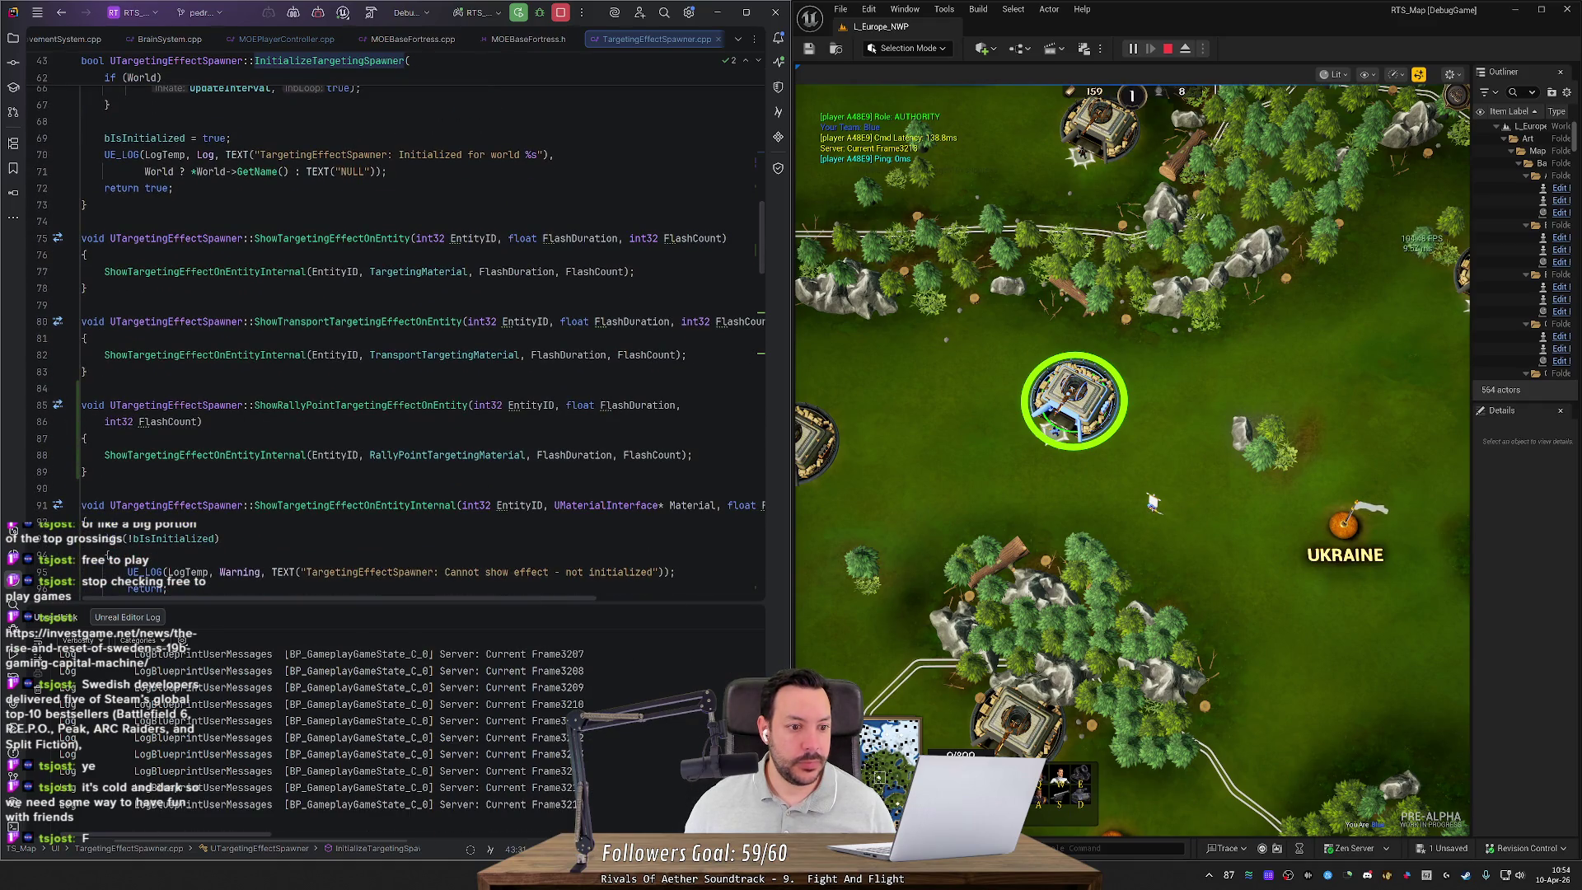
key("alt+Down")
key("alt+Down")
key("alt+Down")
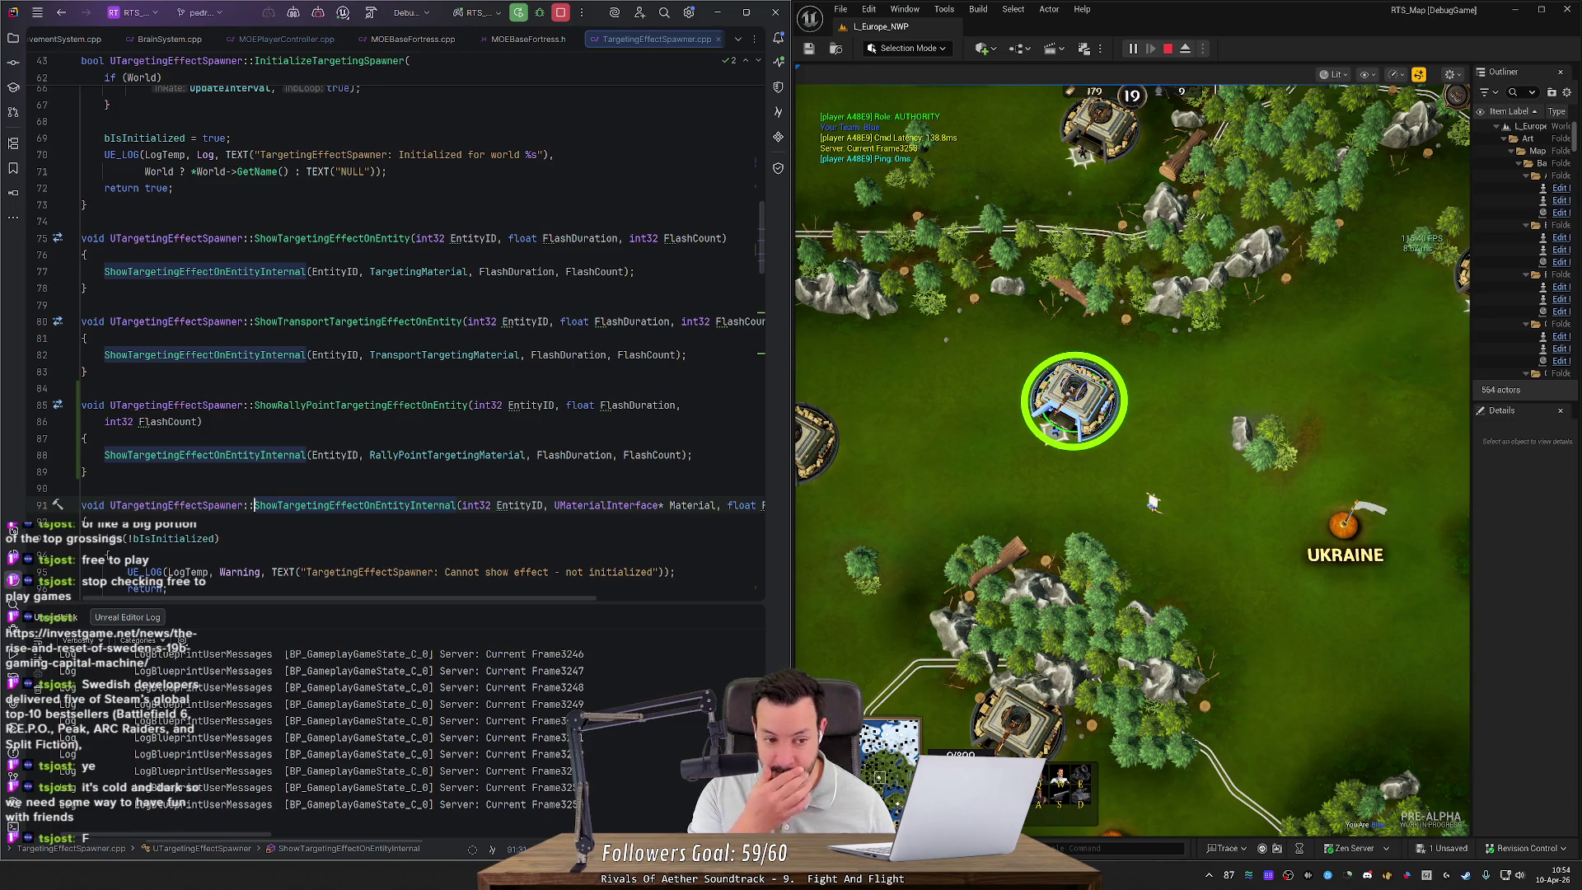
scroll(108, 557, "down", 7)
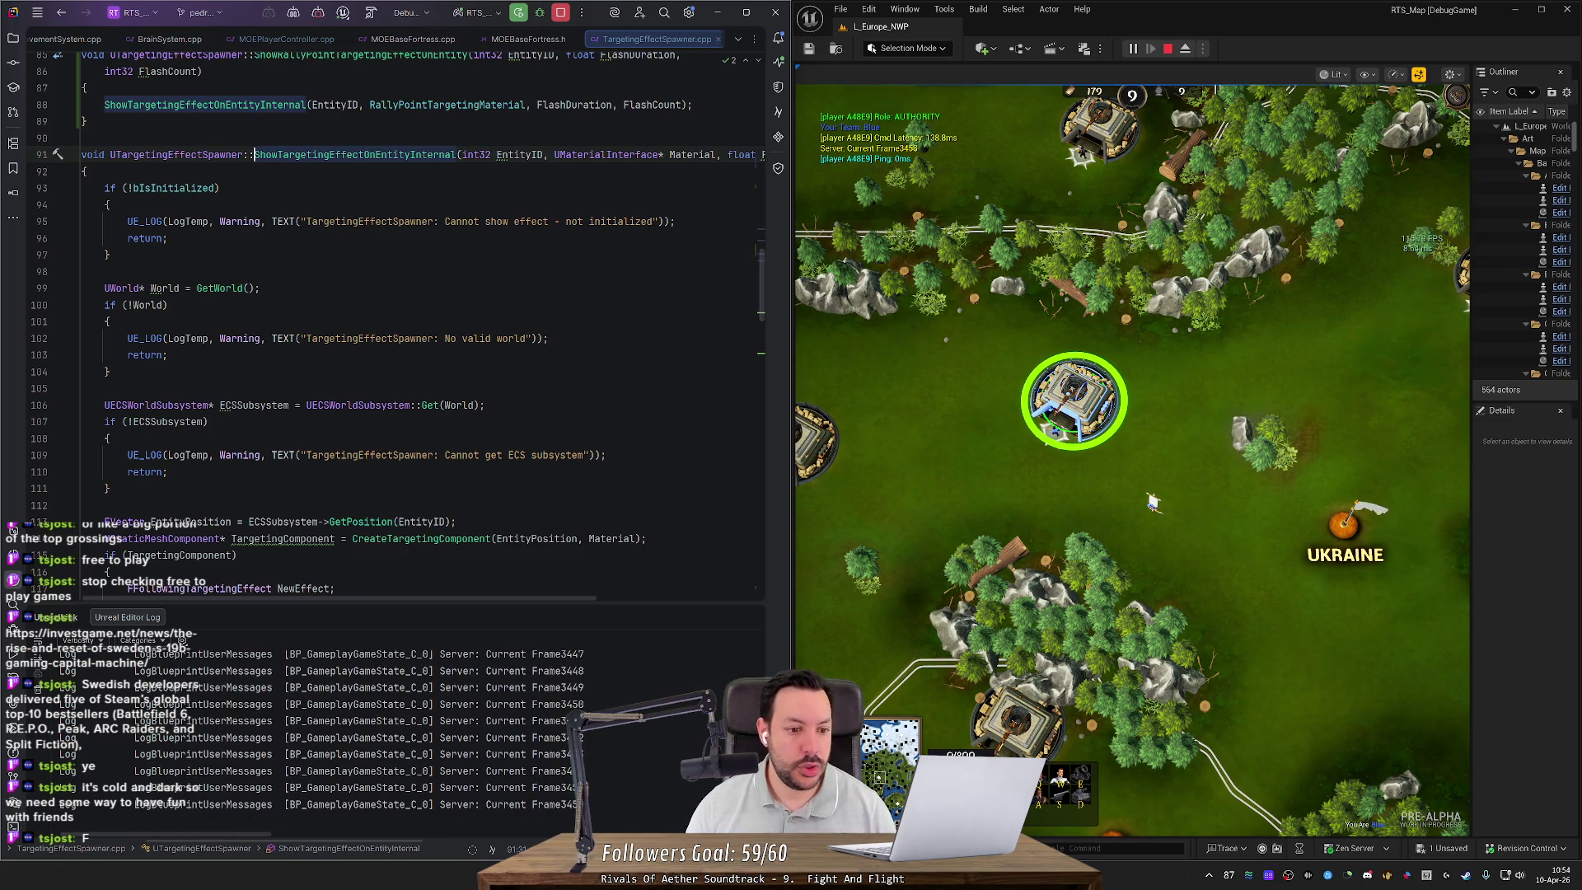
scroll(330, 408, "down", 4)
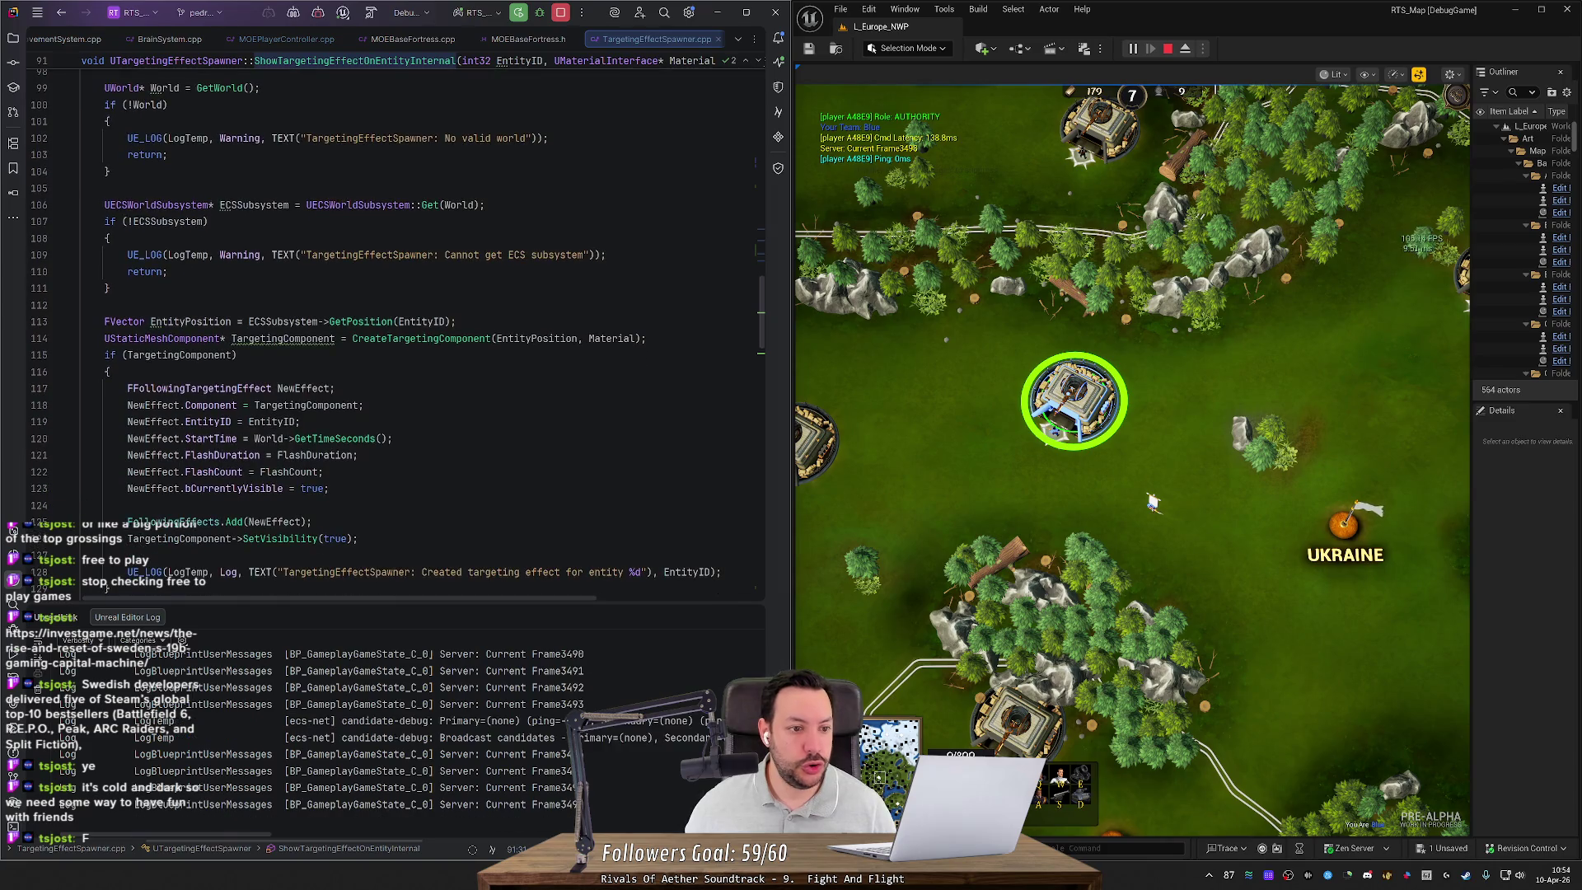
scroll(330, 408, "down", 3)
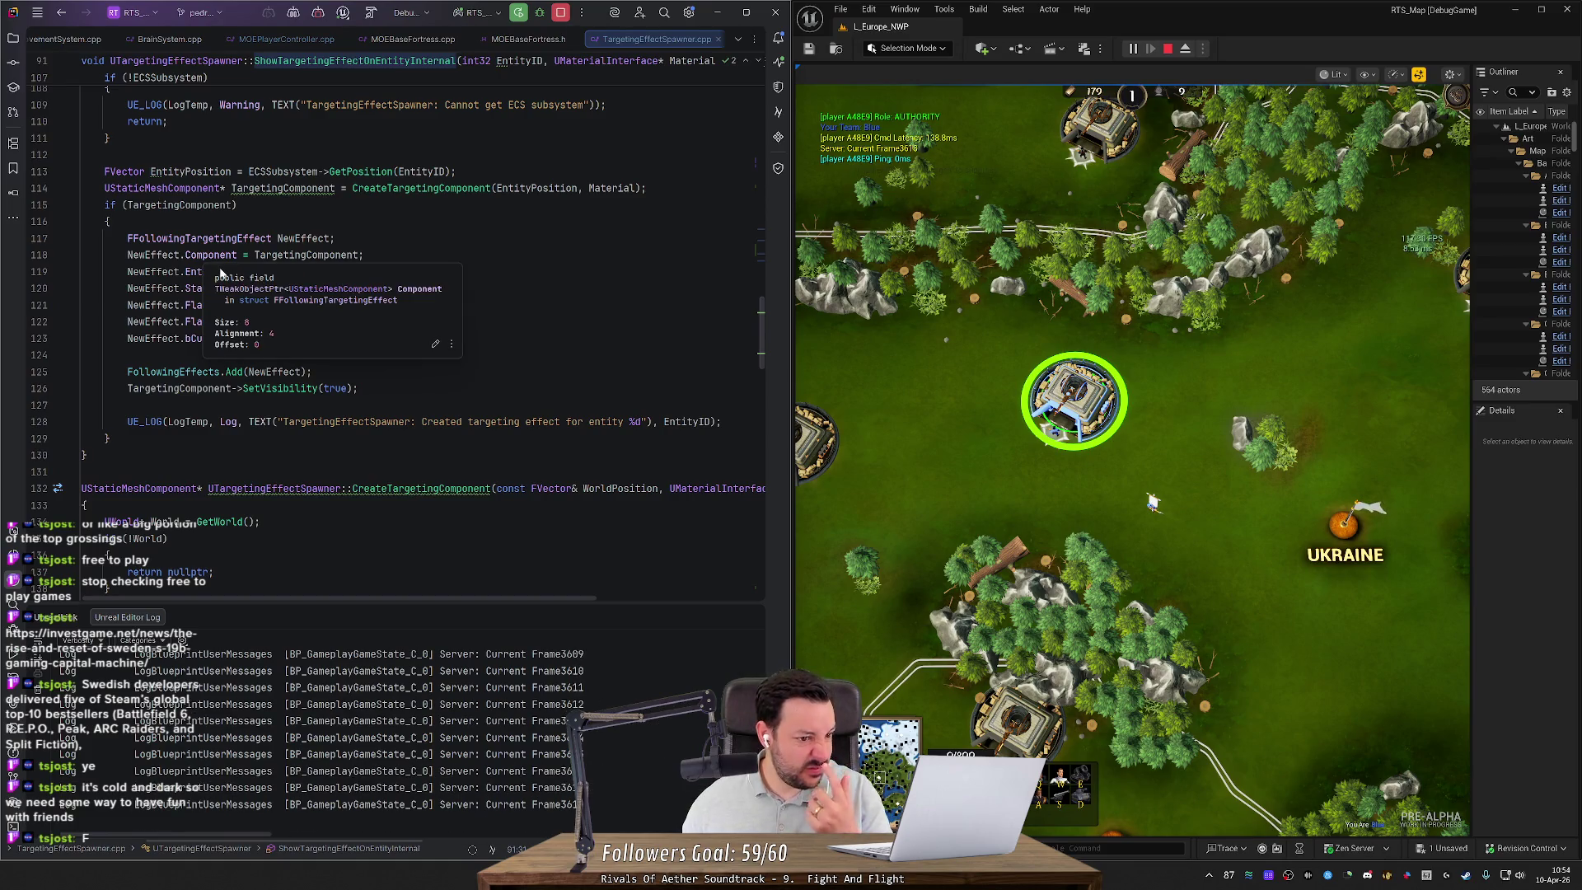
Step: Select FollowingEffects and jump to its next occurrence, in UpdateFollowingEffects
double_click(173, 372)
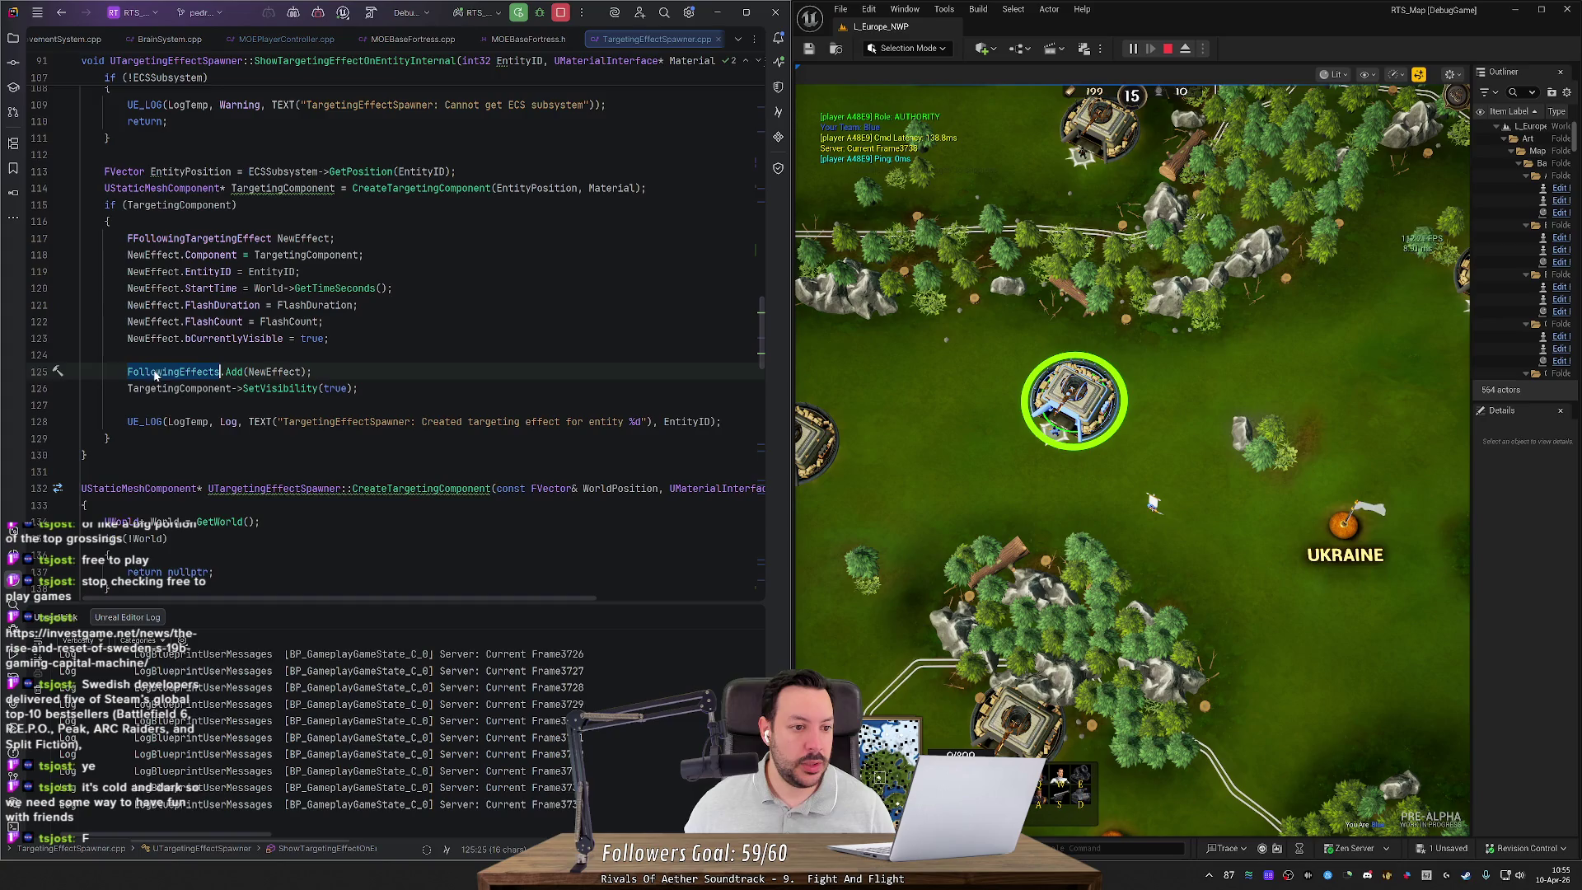
scroll(155, 375, "down", 2)
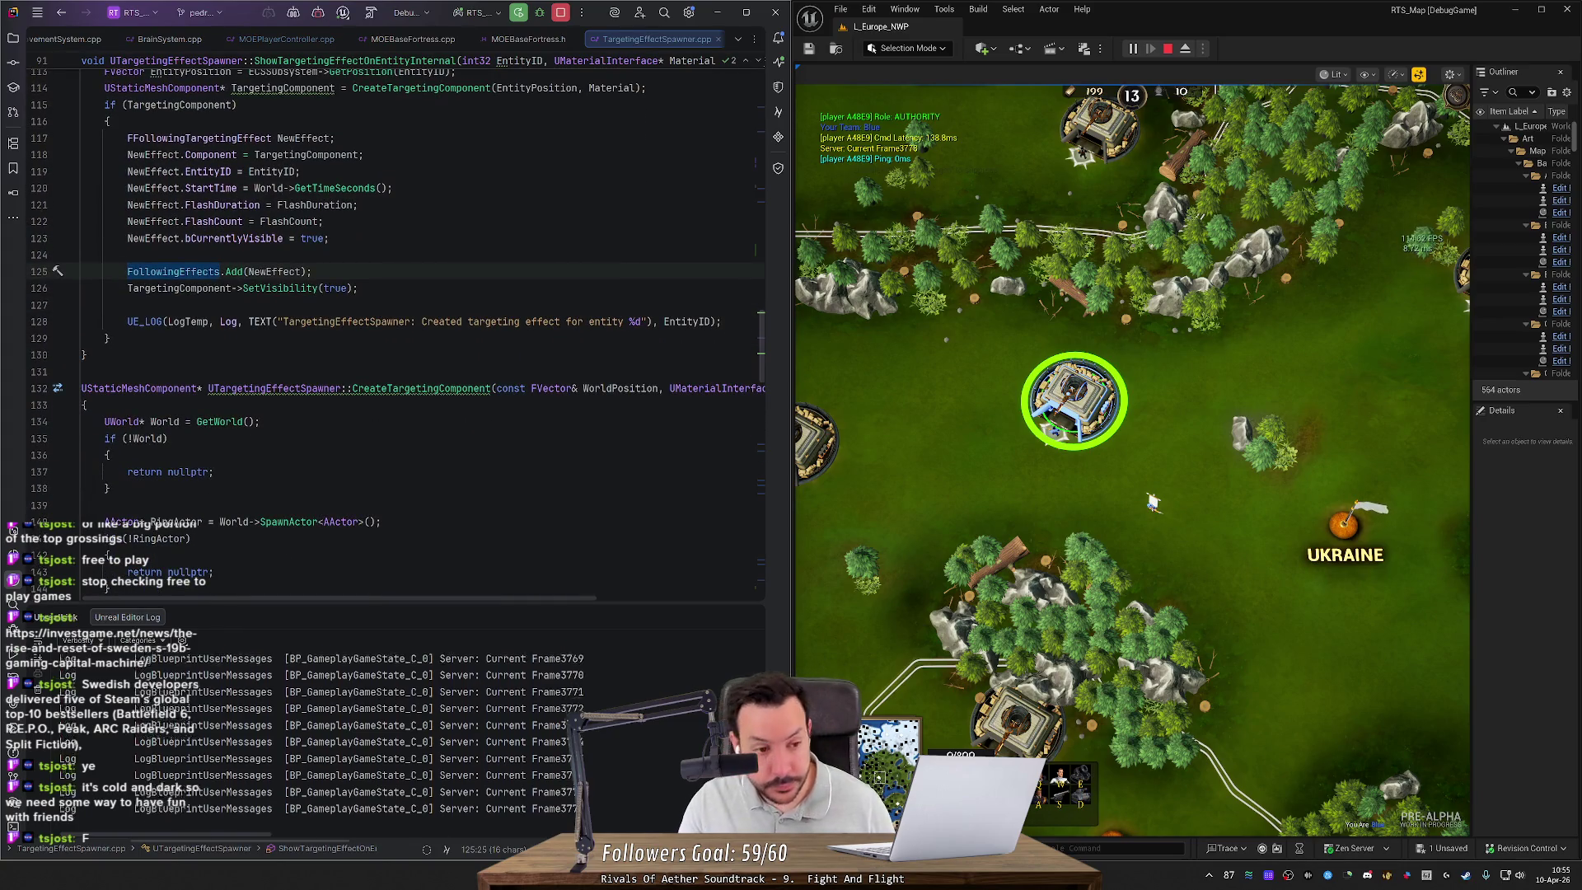
key("alt+j")
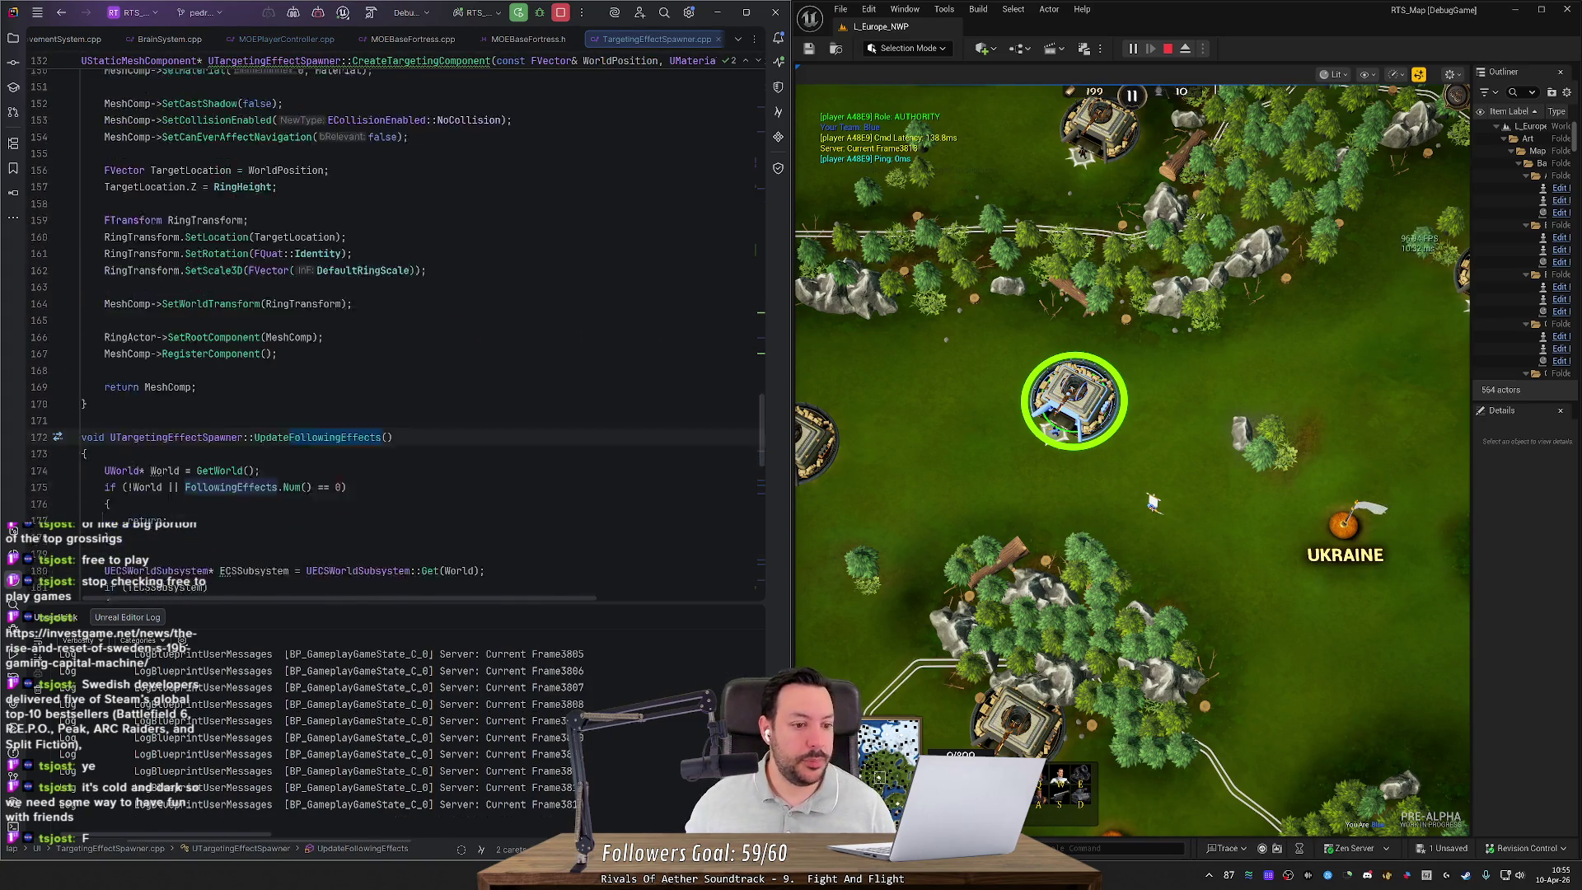
scroll(396, 330, "down", 4)
scroll(395, 329, "down", 5)
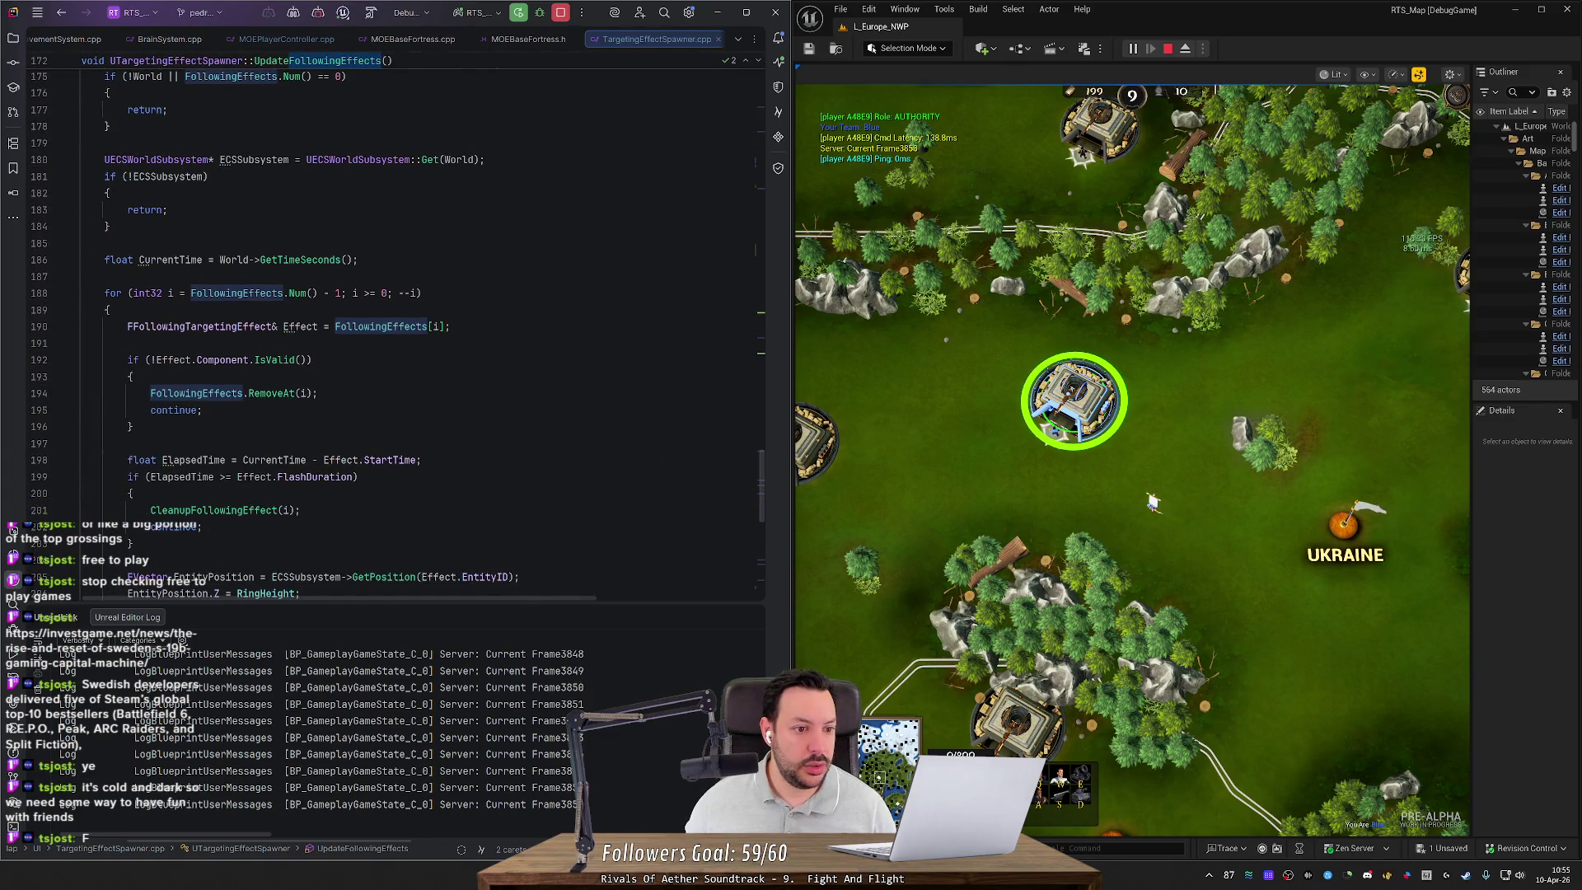
scroll(396, 329, "down", 3)
scroll(395, 329, "down", 4)
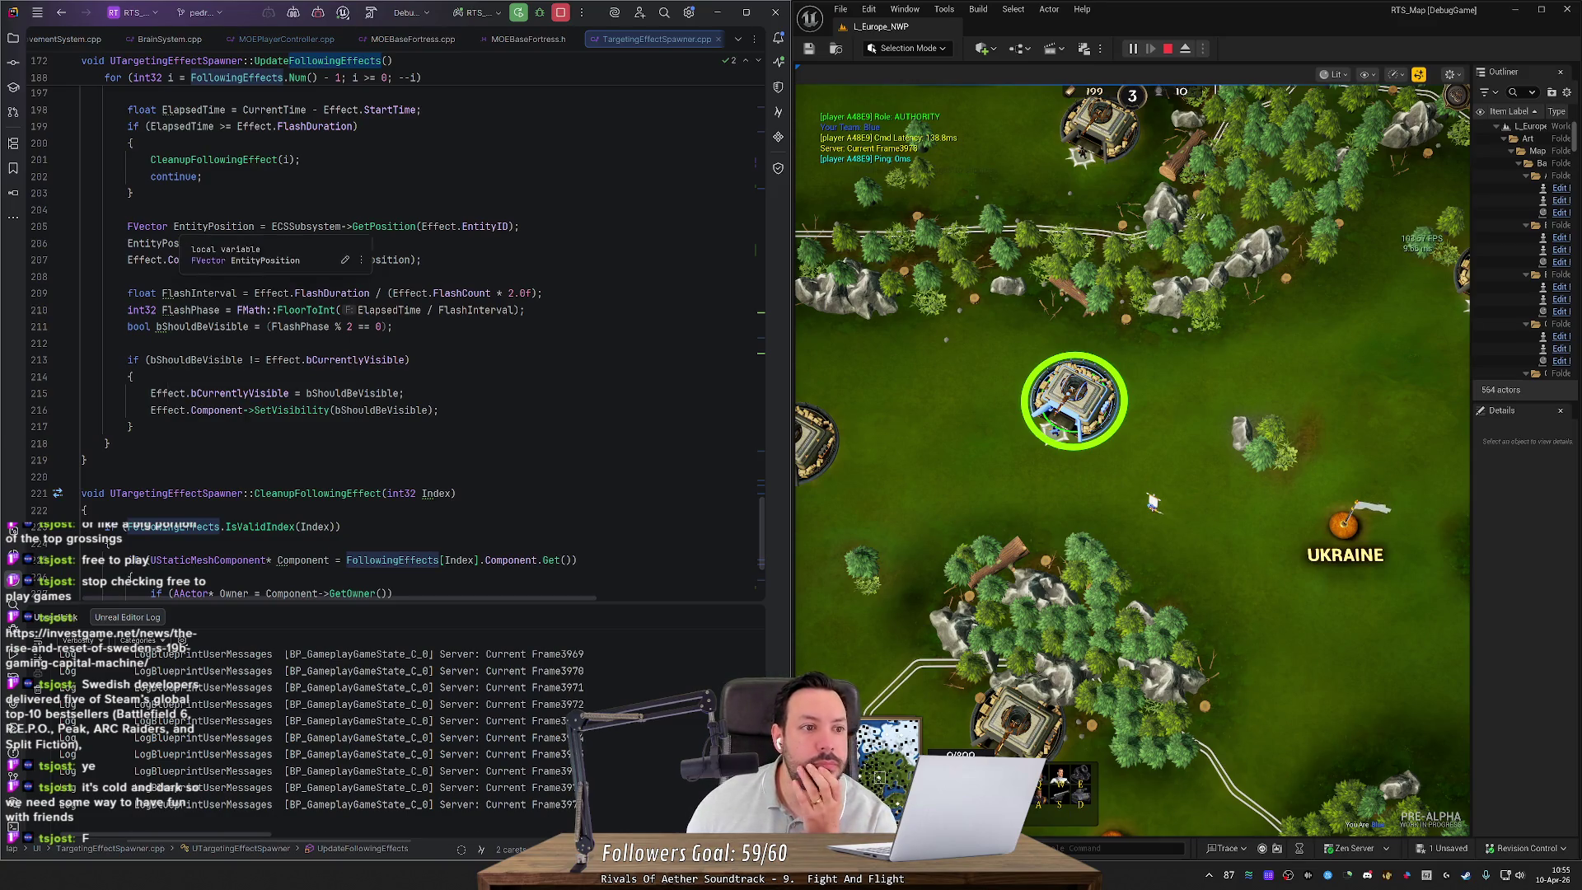
scroll(395, 330, "up", 5)
double_click(300, 226)
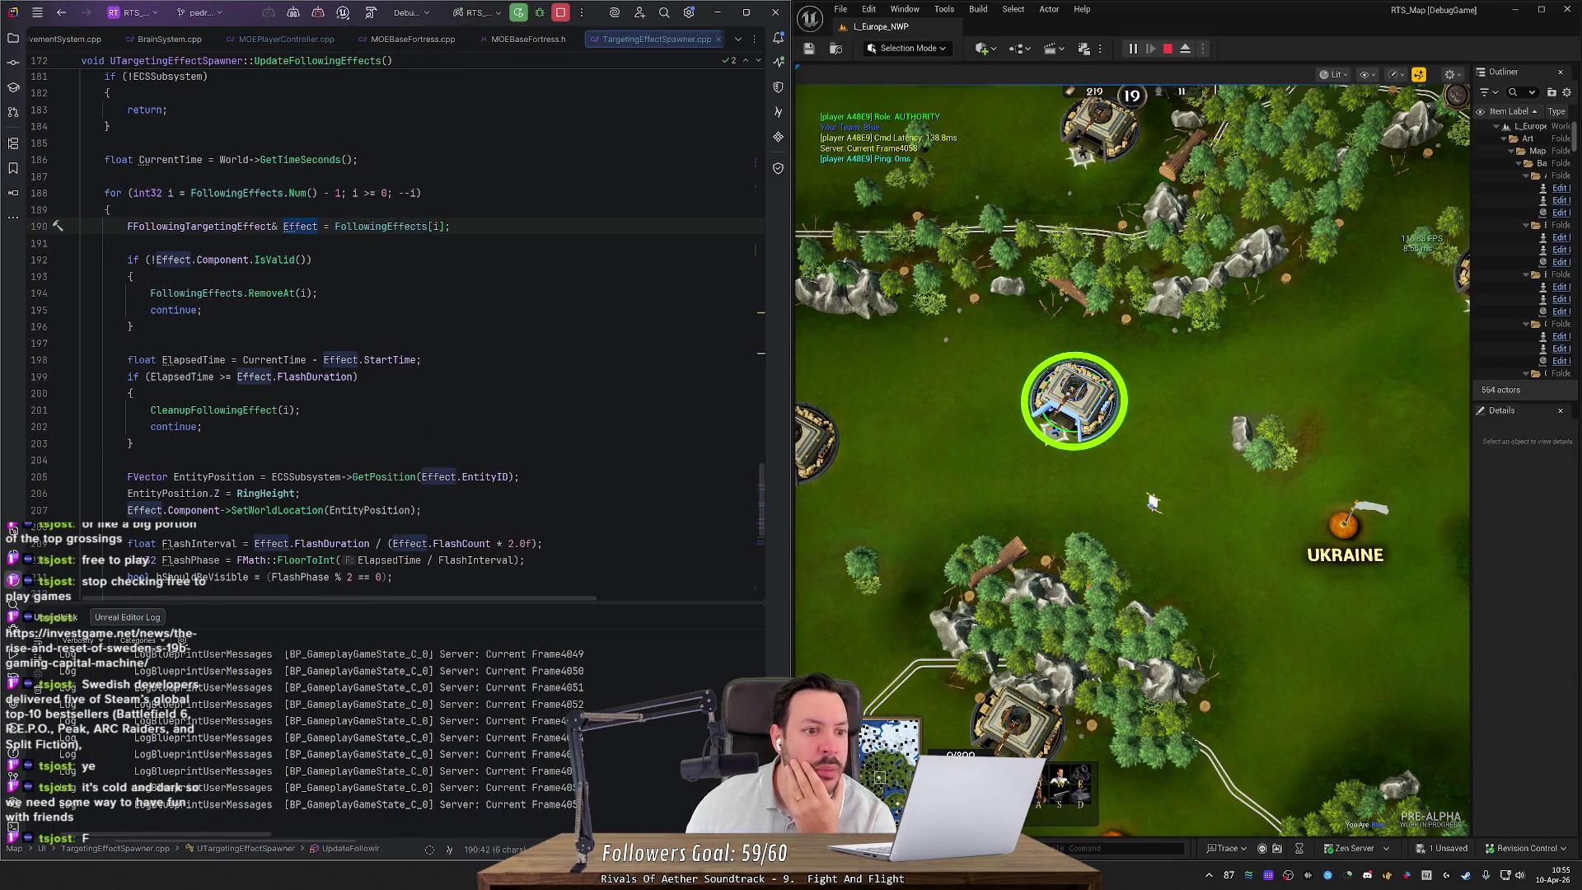
scroll(396, 330, "down", 5)
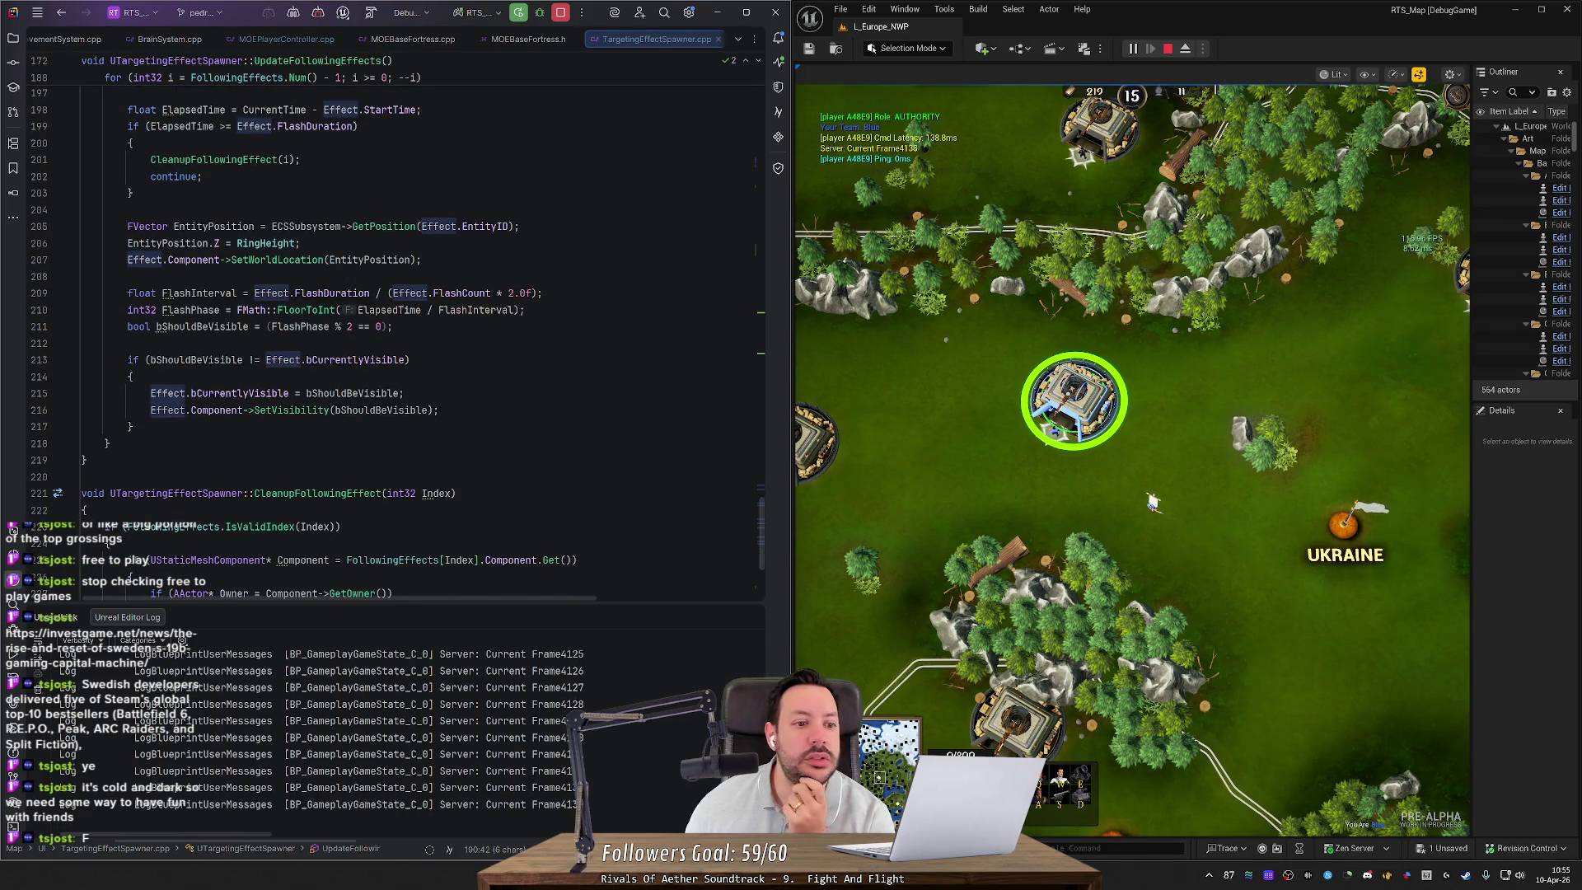
scroll(130, 528, "up", 2)
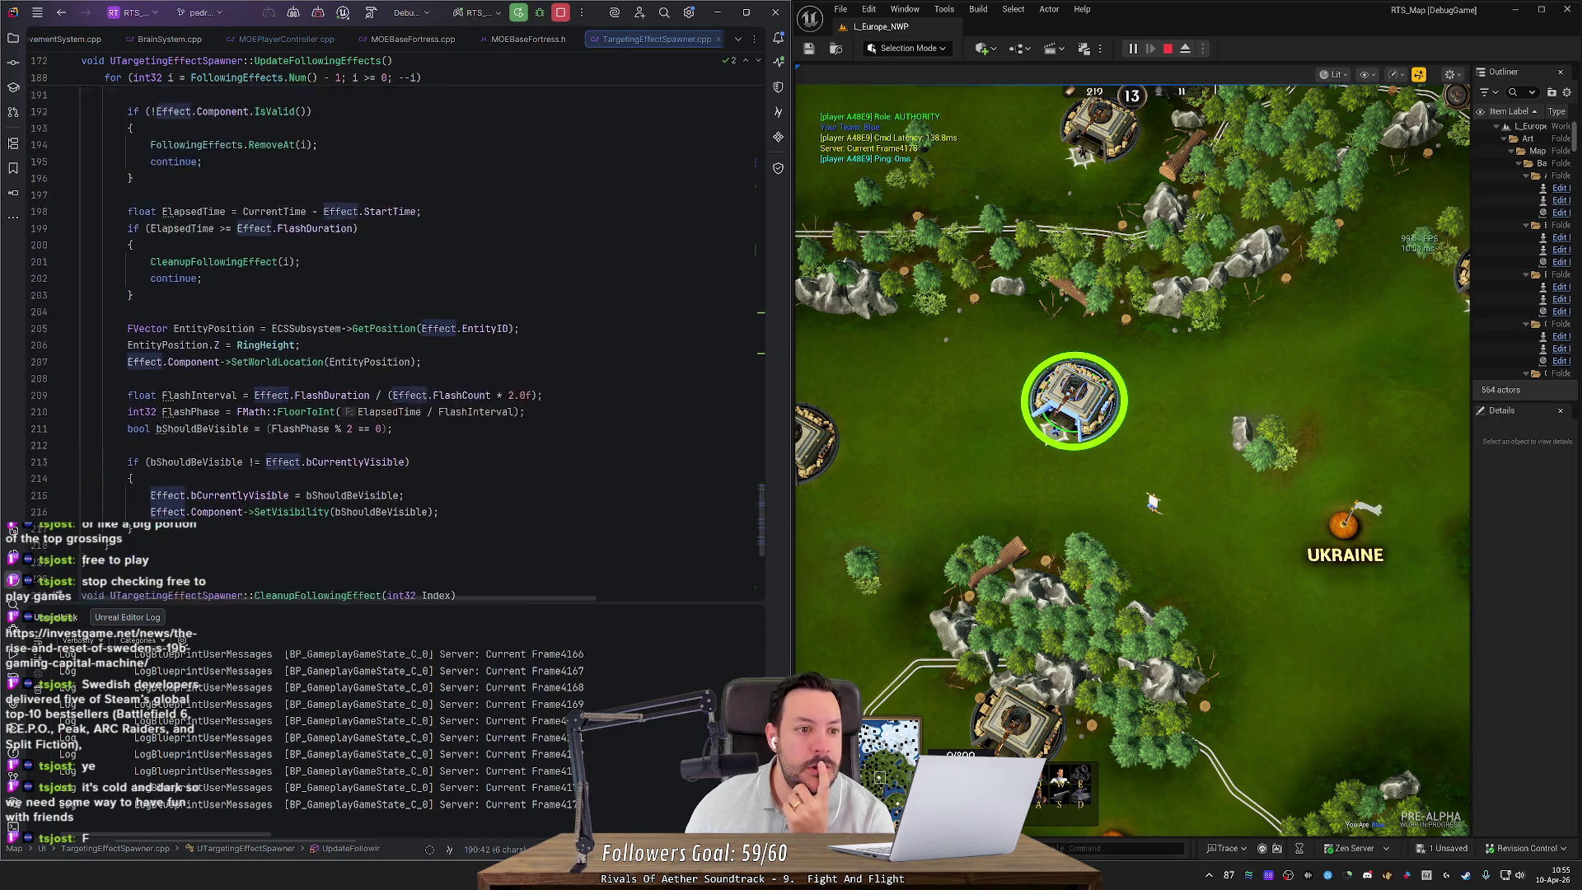
scroll(396, 329, "up", 2)
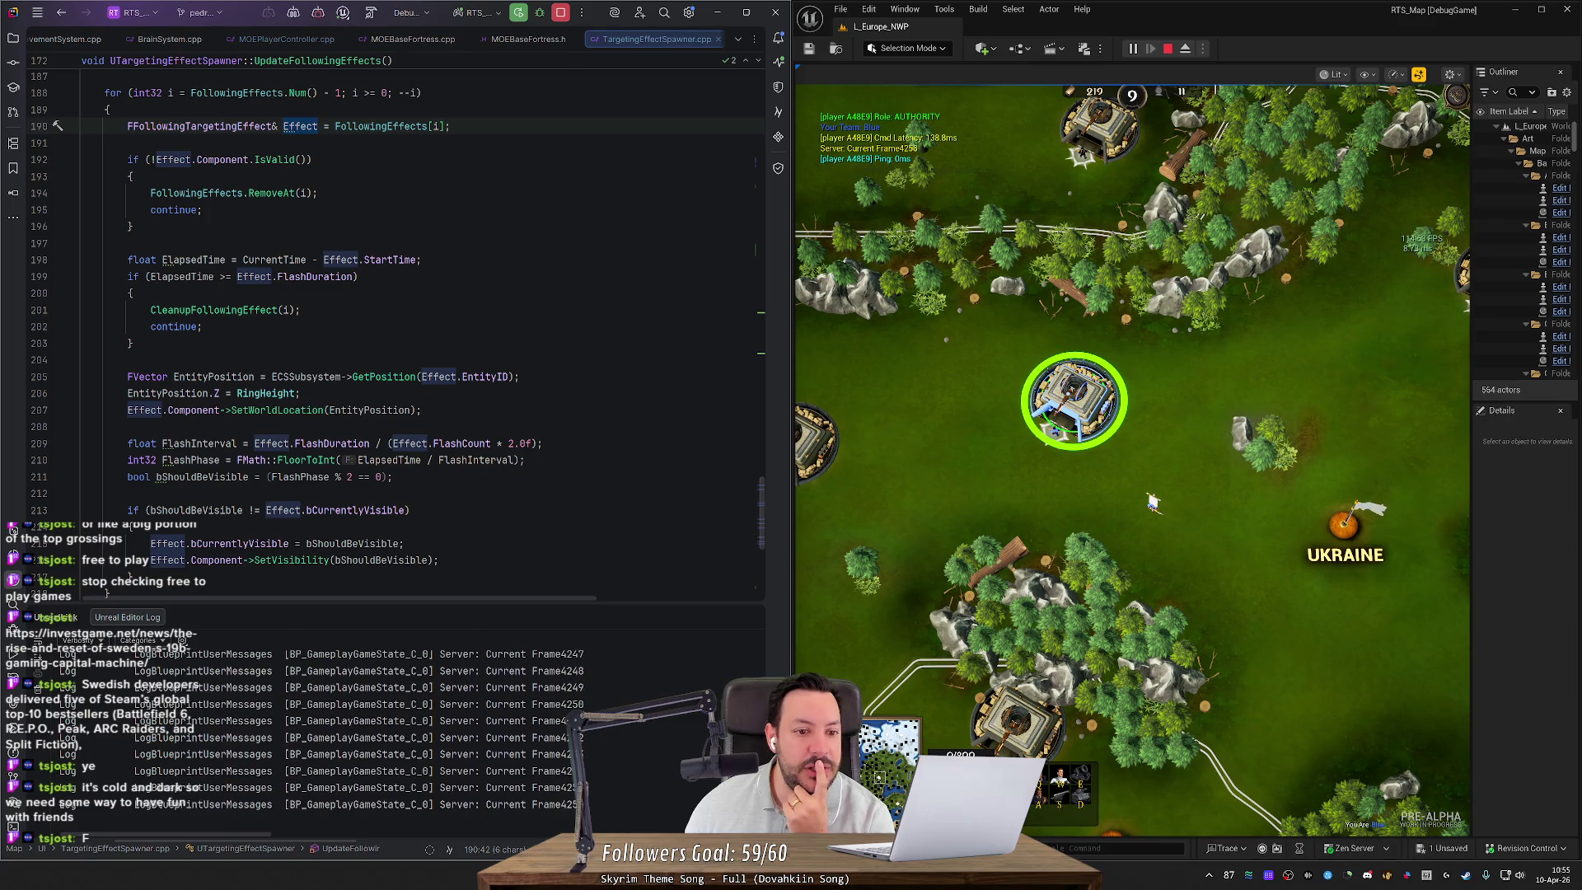
mouse_move(484, 376)
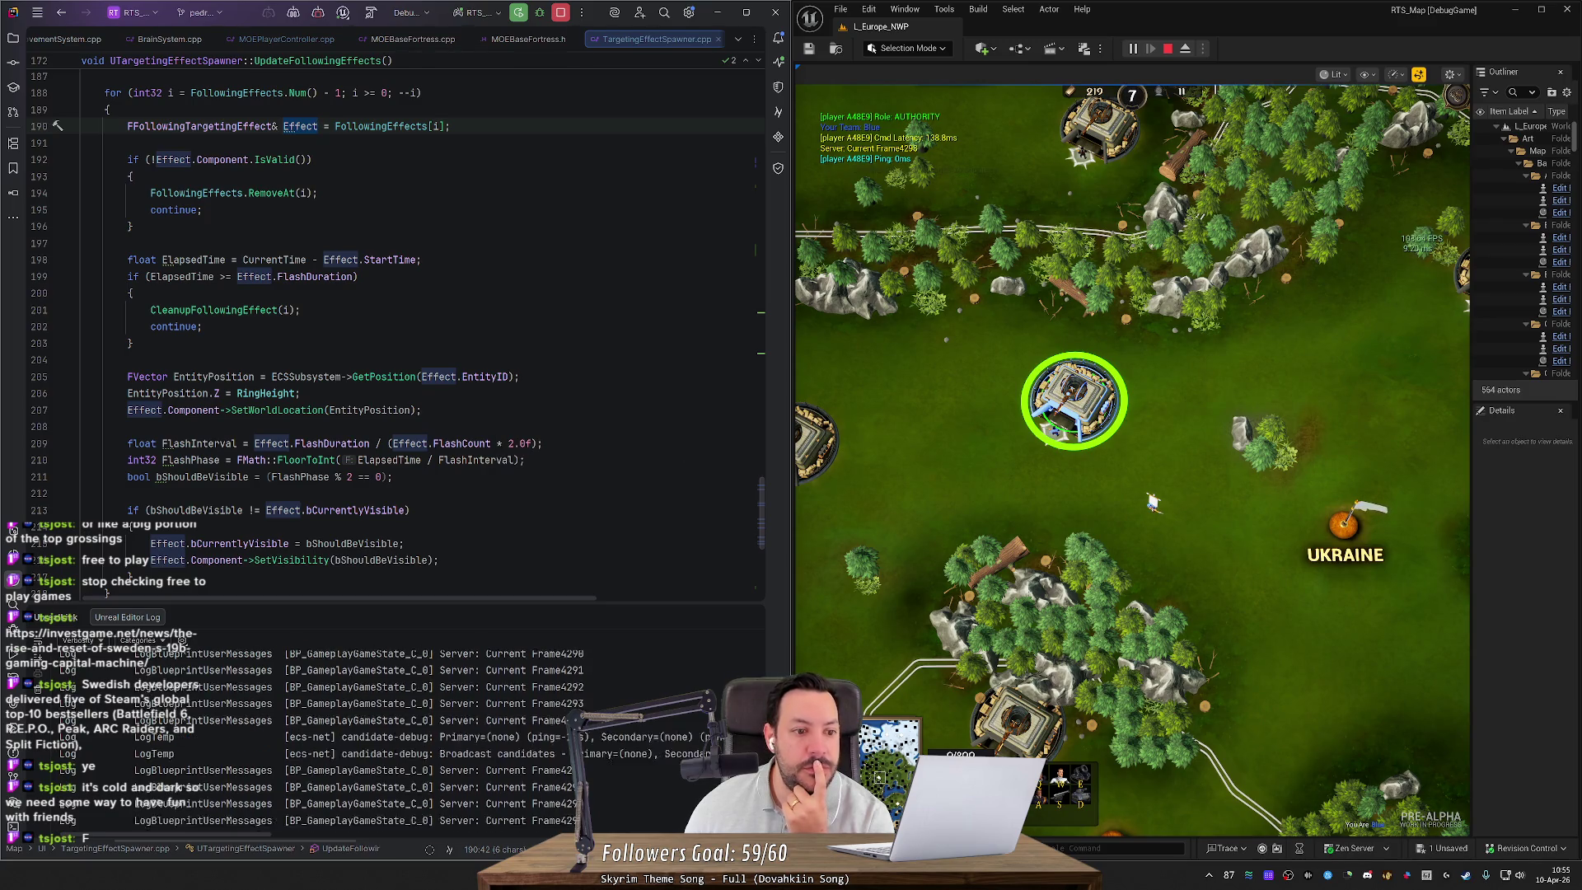
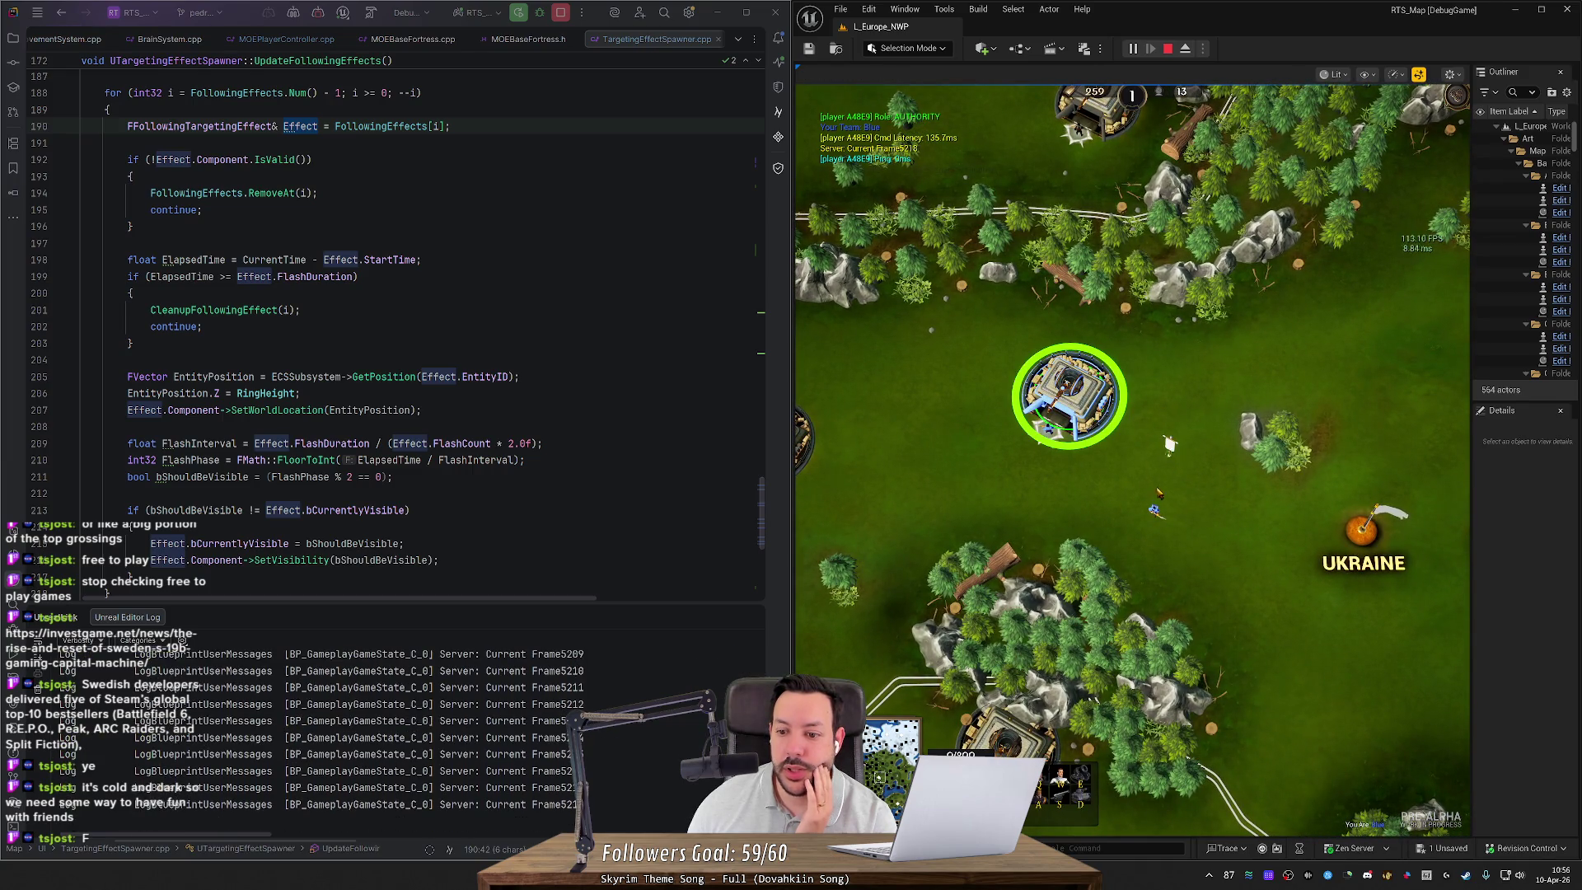
Step: Select the fortress and right-click a nearby spot to move its rally flag
left_click(1169, 452)
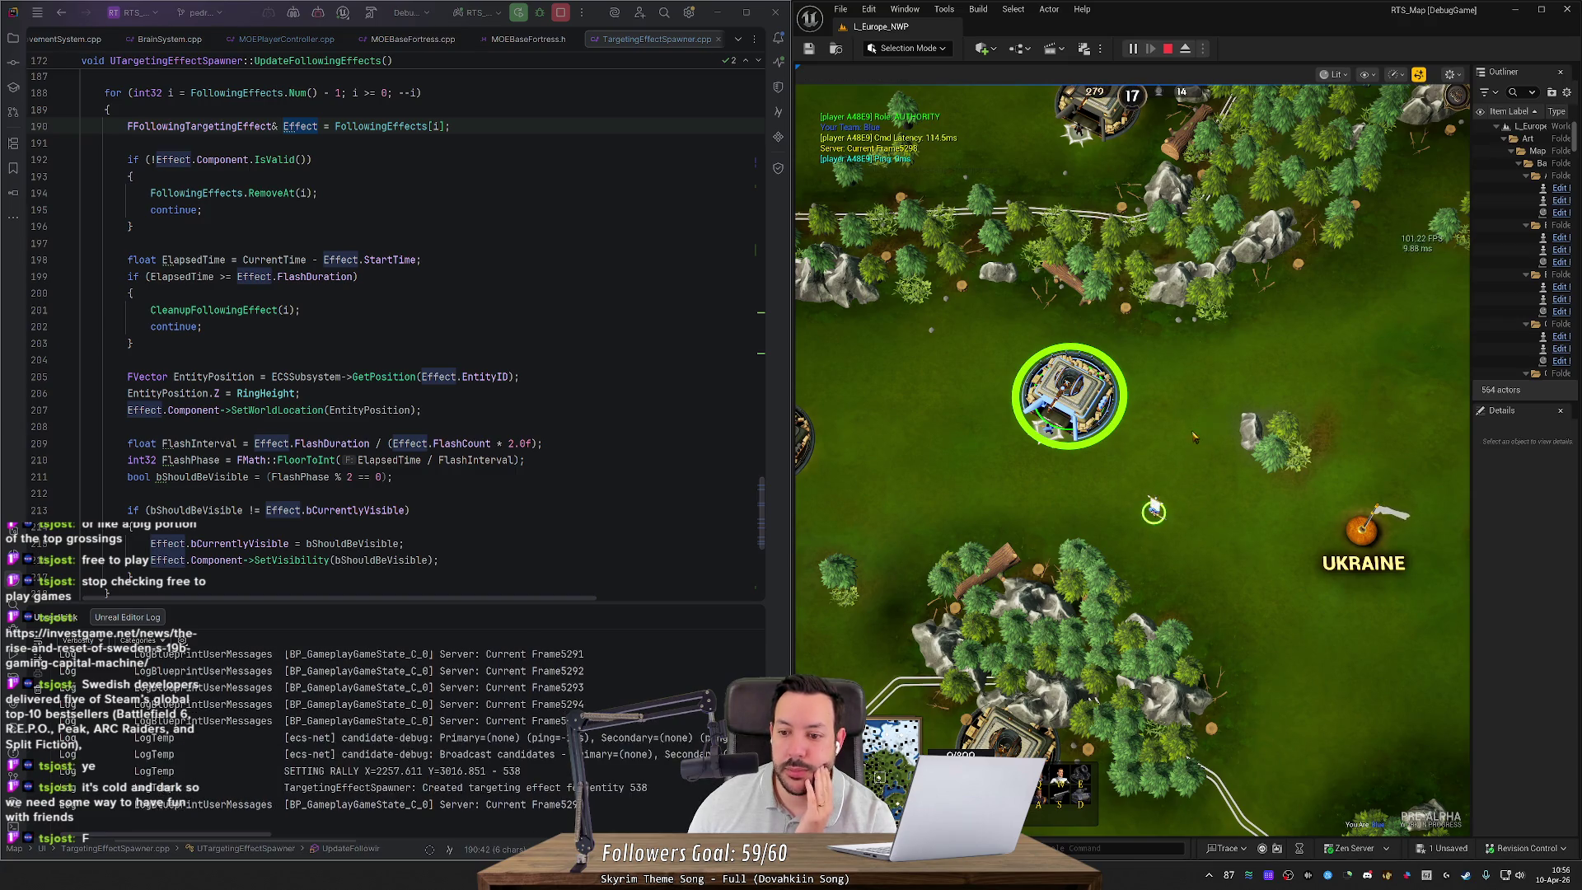
left_click(1156, 514)
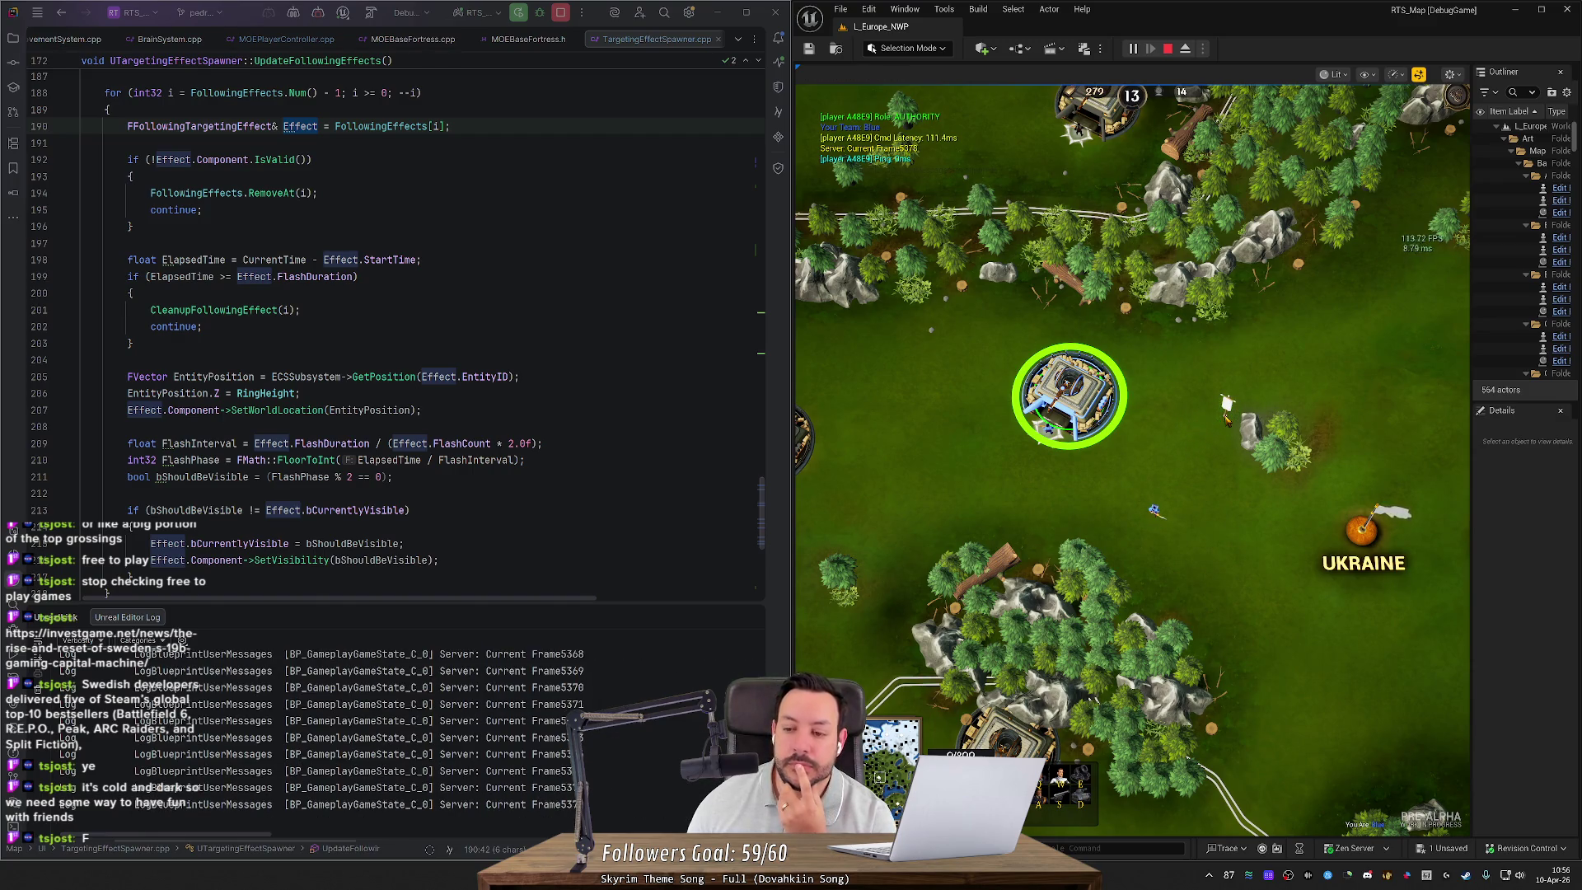
right_click(1201, 412)
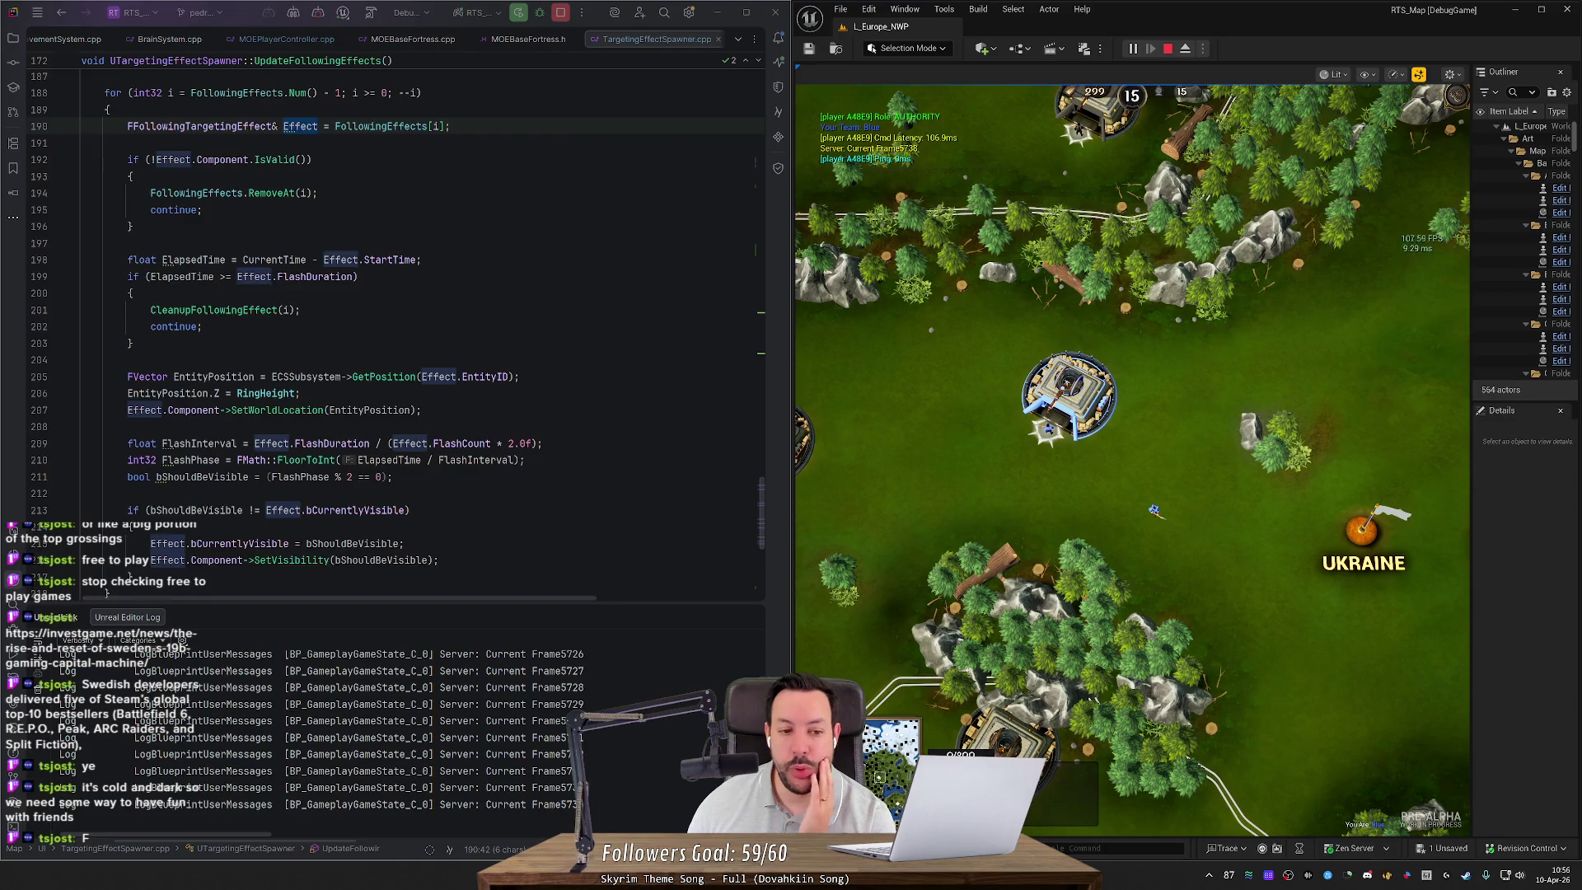
Step: Scroll up to ShowTargetingEffectOnEntityInternal and inspect its EntityID parameter
scroll(395, 330, "down", 5)
scroll(396, 330, "up", 12)
scroll(396, 330, "up", 20)
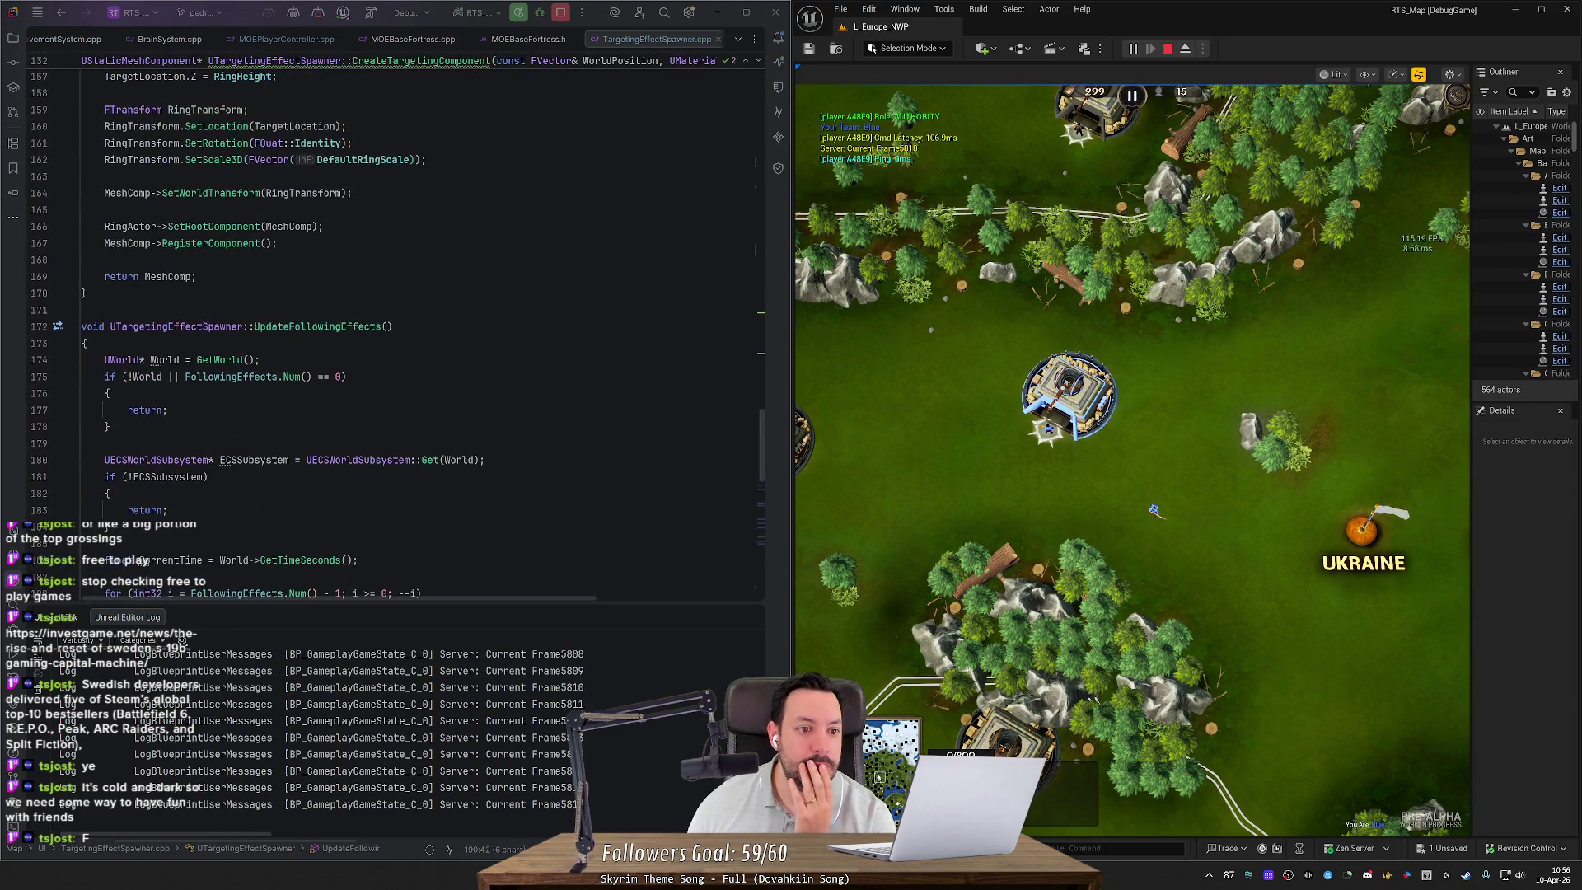
scroll(395, 329, "up", 2)
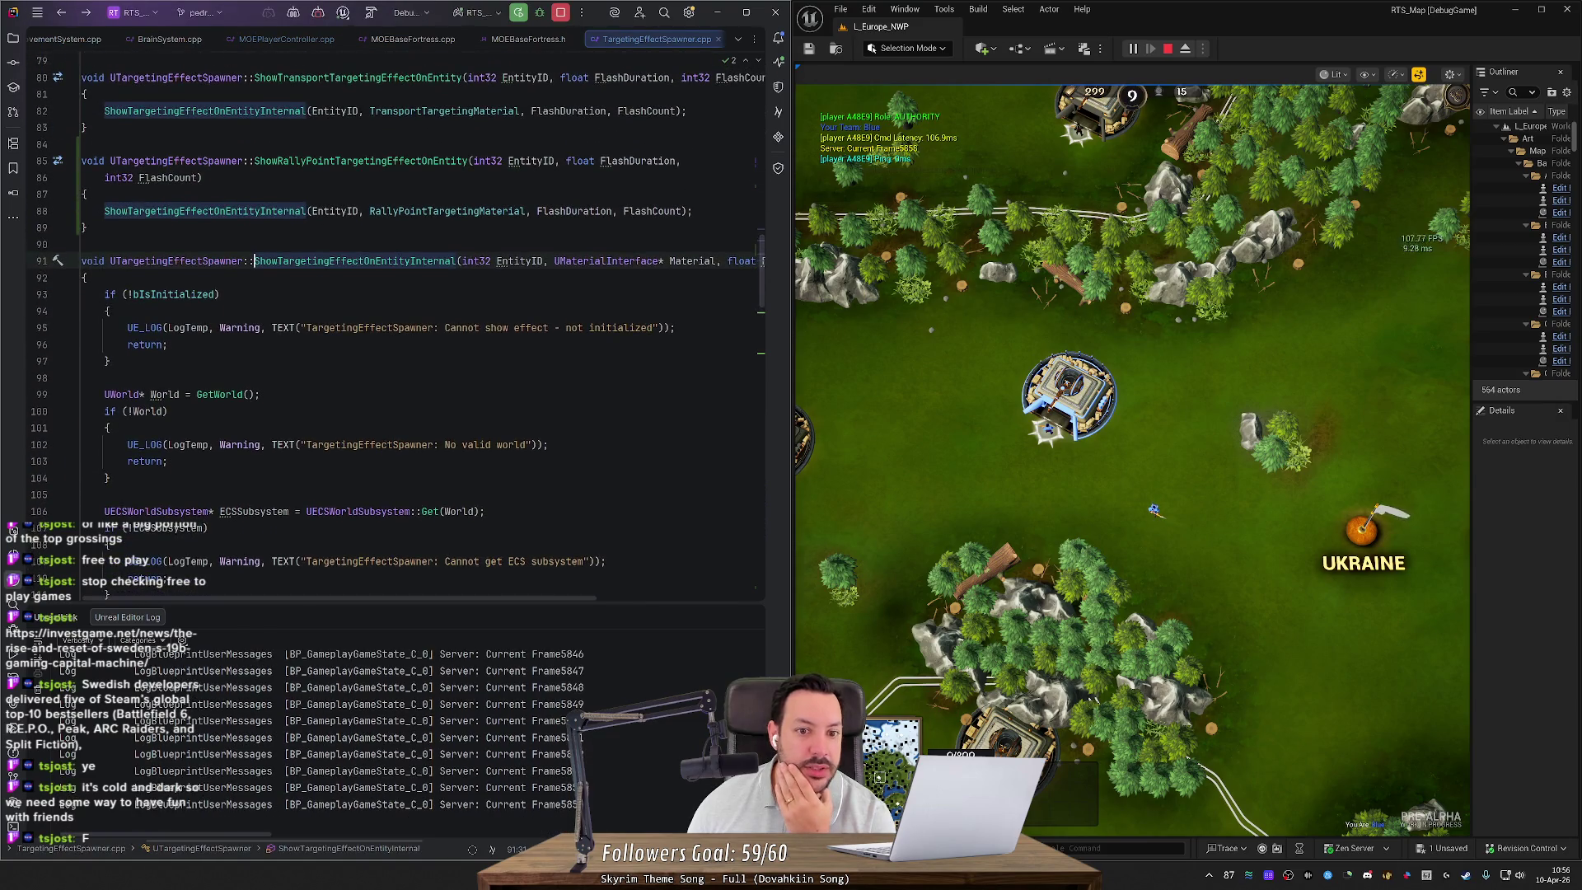
scroll(426, 597, "right", 3)
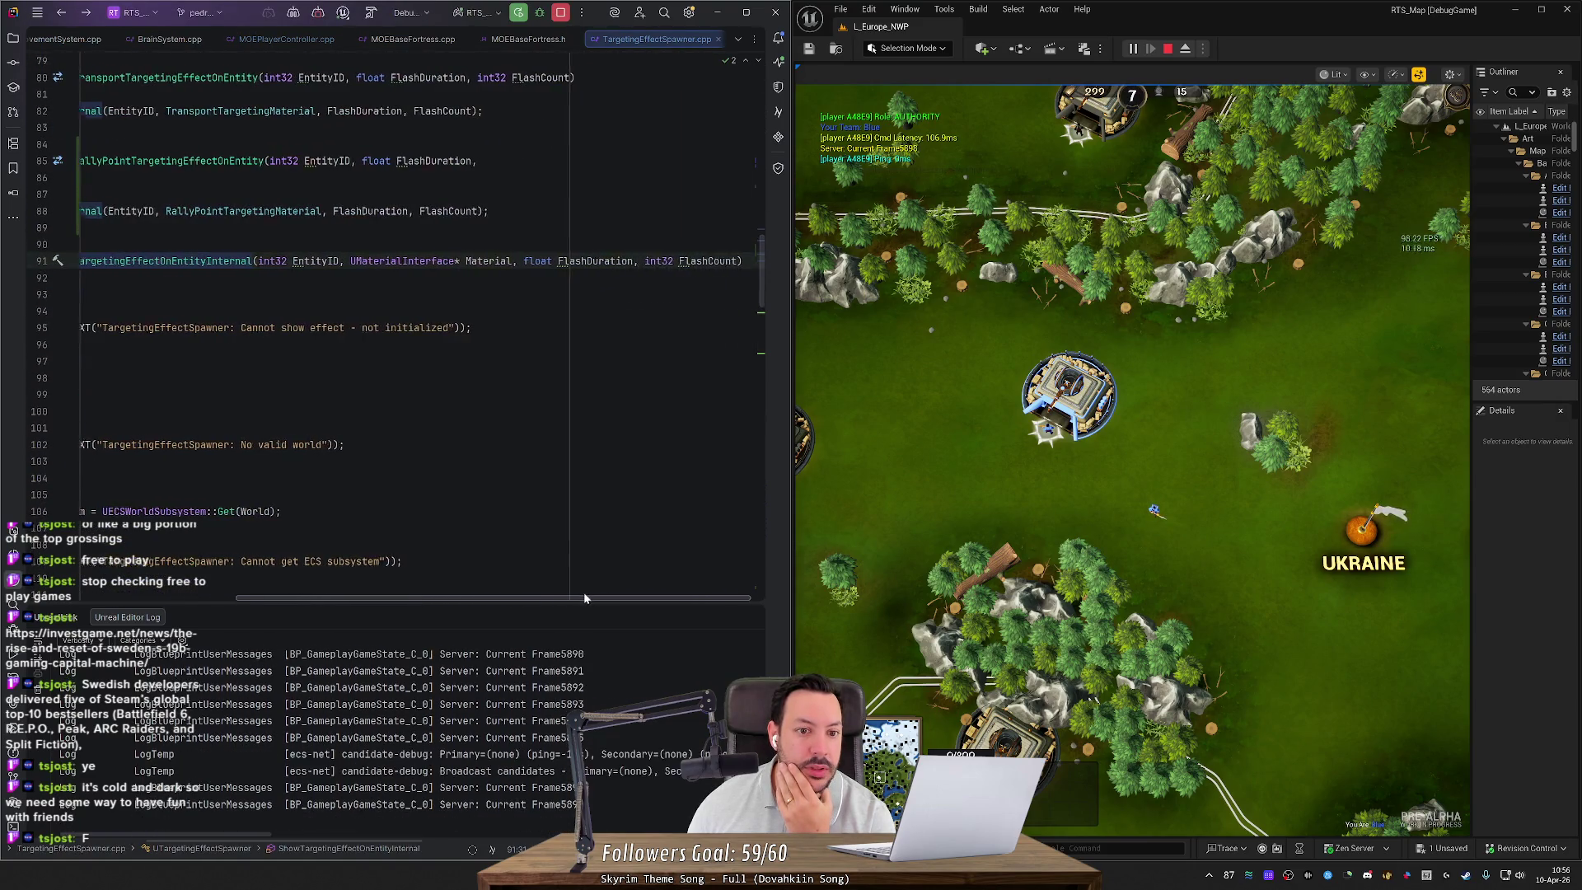
scroll(420, 330, "left", 1)
left_click(427, 261)
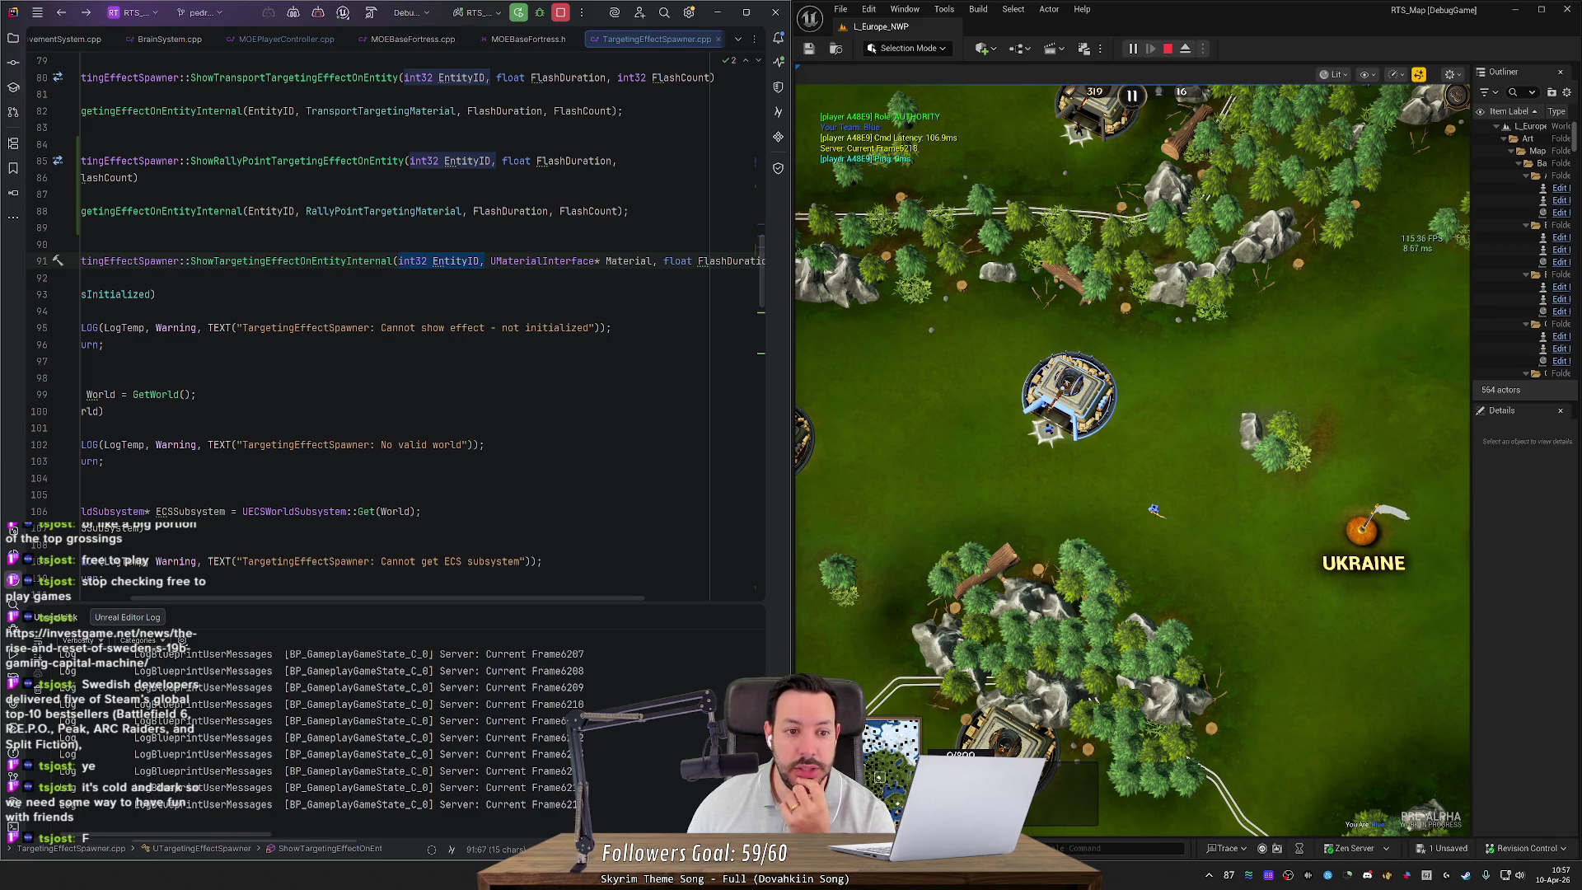
Step: Highlight every use of EntityID in the function and look through them
scroll(441, 602, "left", 3)
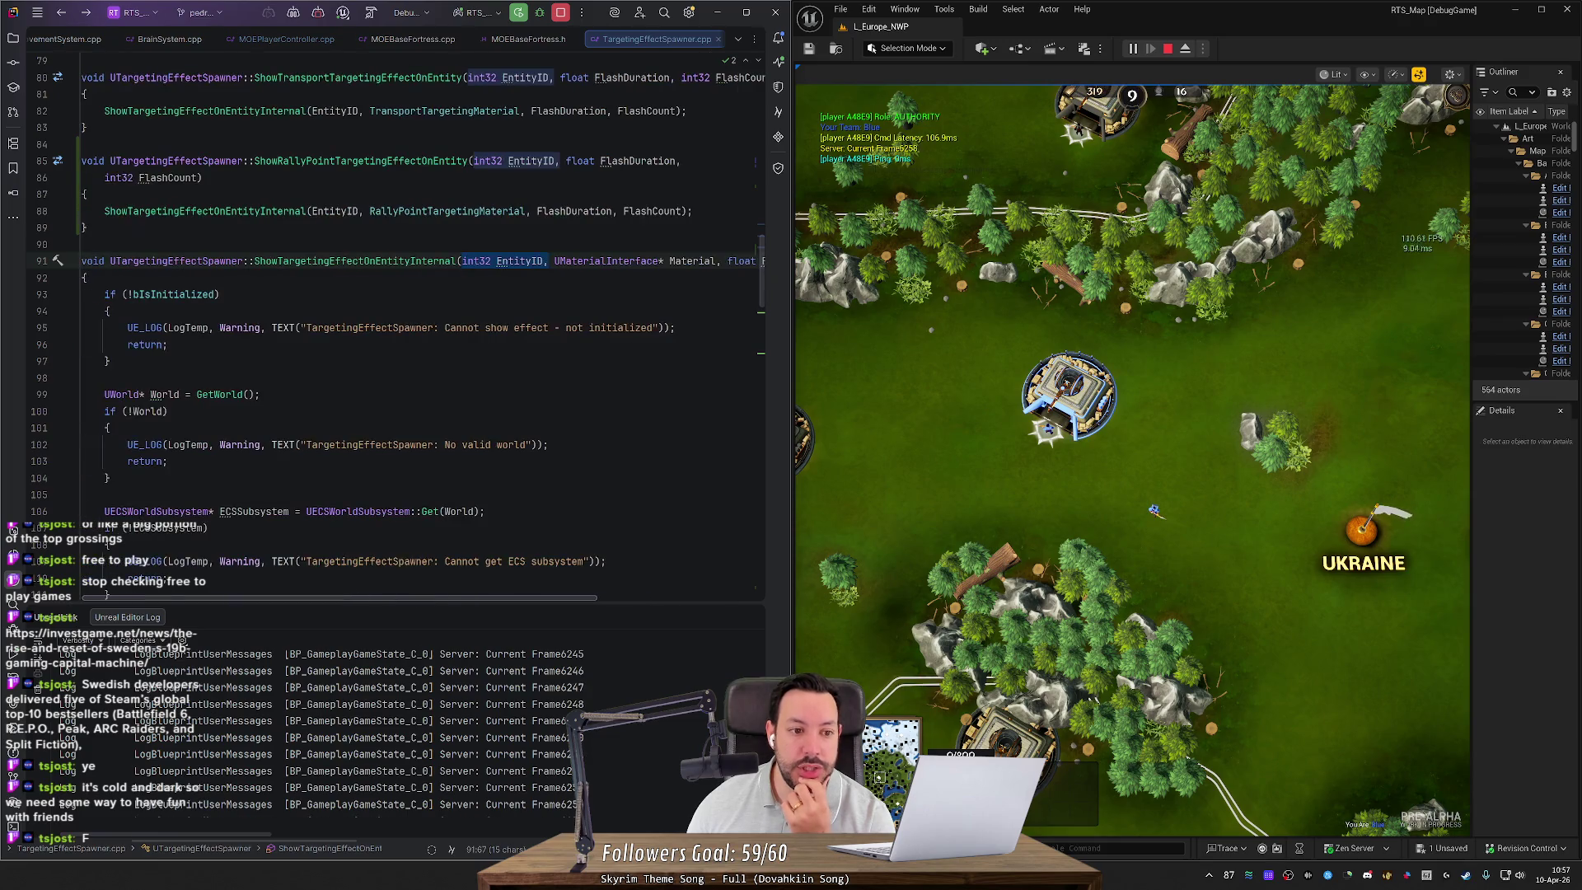
double_click(519, 262)
scroll(521, 270, "down", 6)
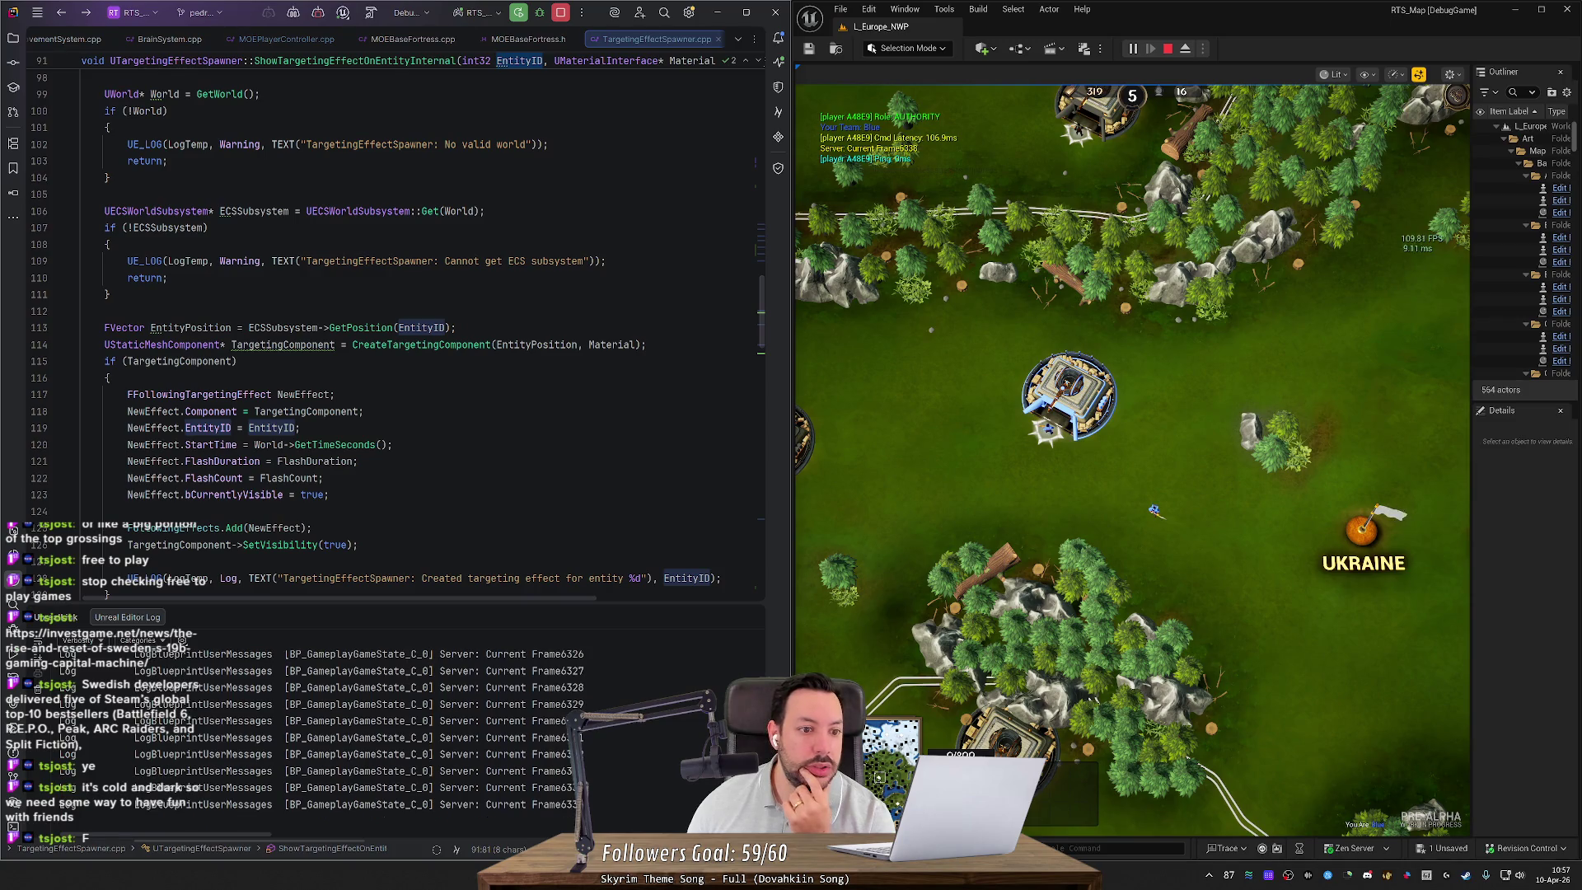
scroll(521, 270, "down", 2)
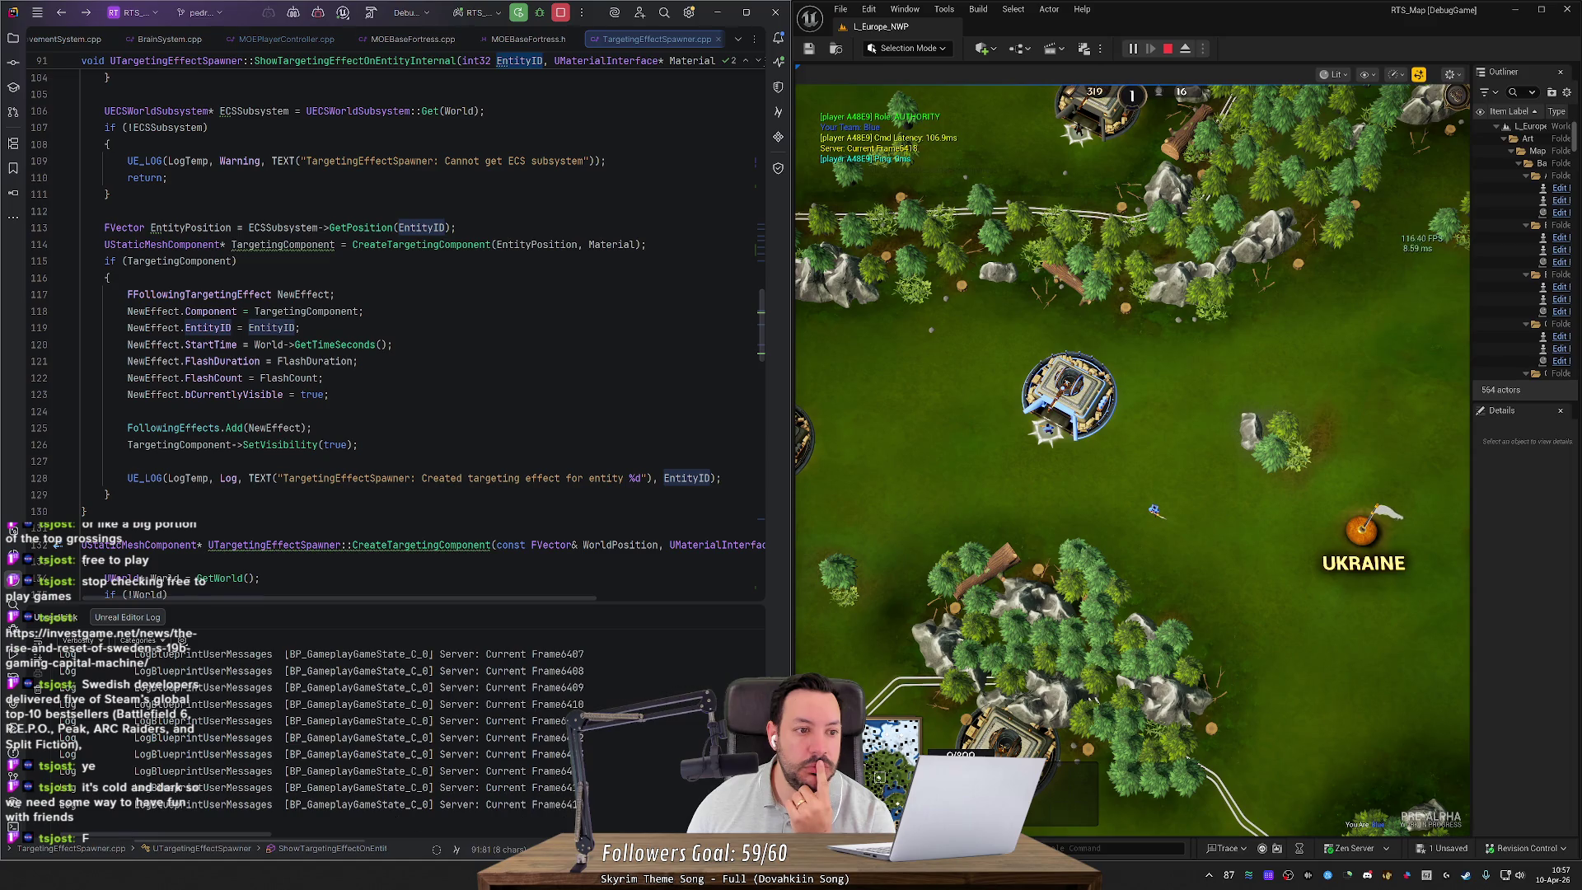
scroll(522, 270, "up", 6)
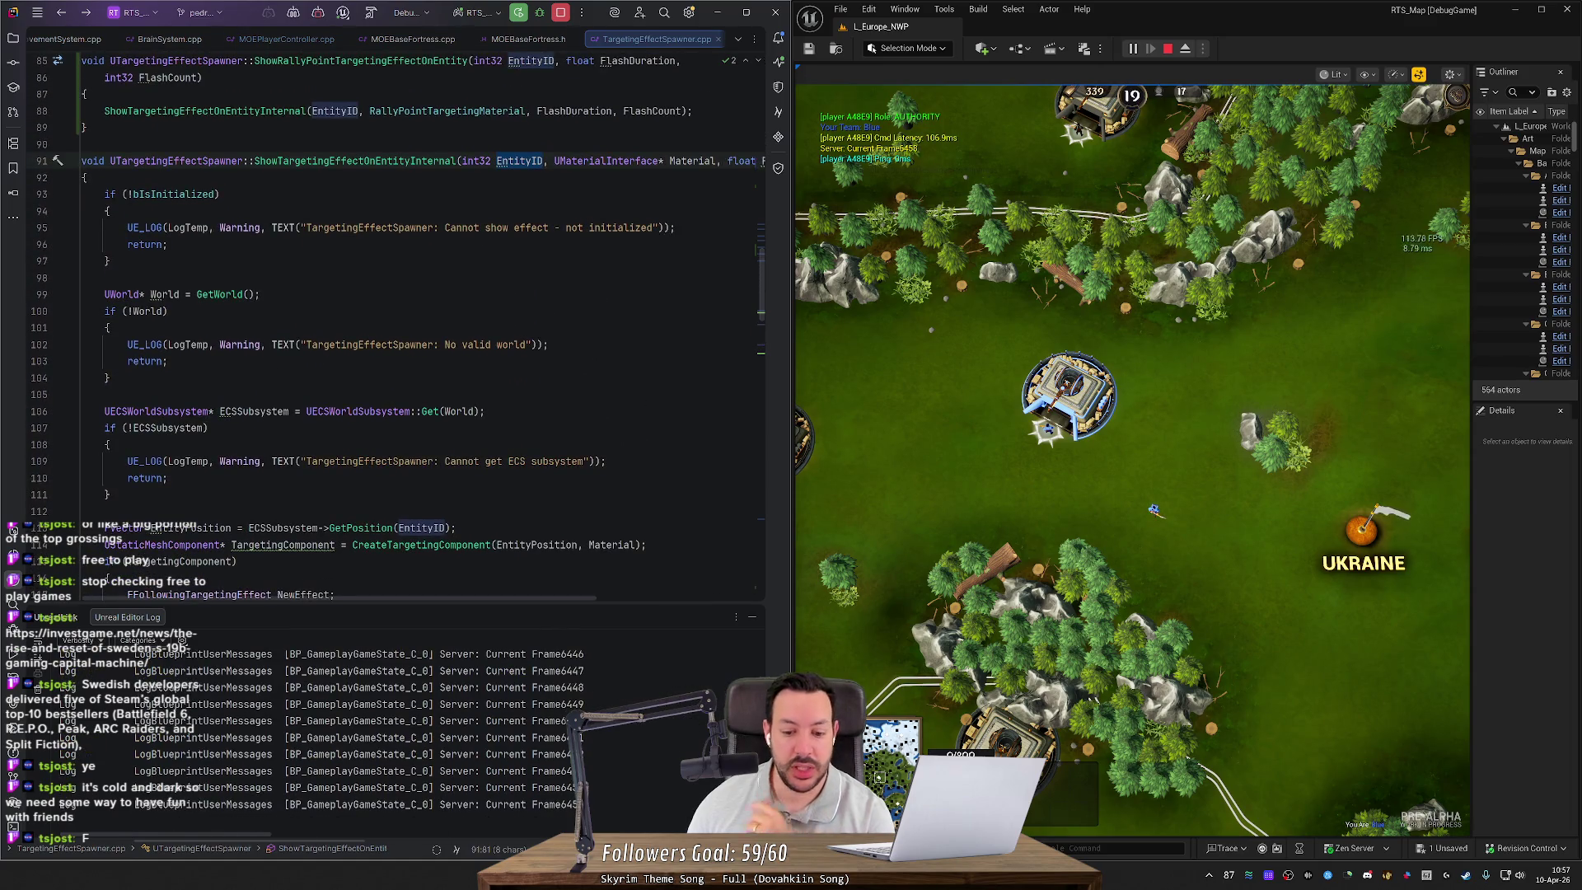
key("alt+Tab")
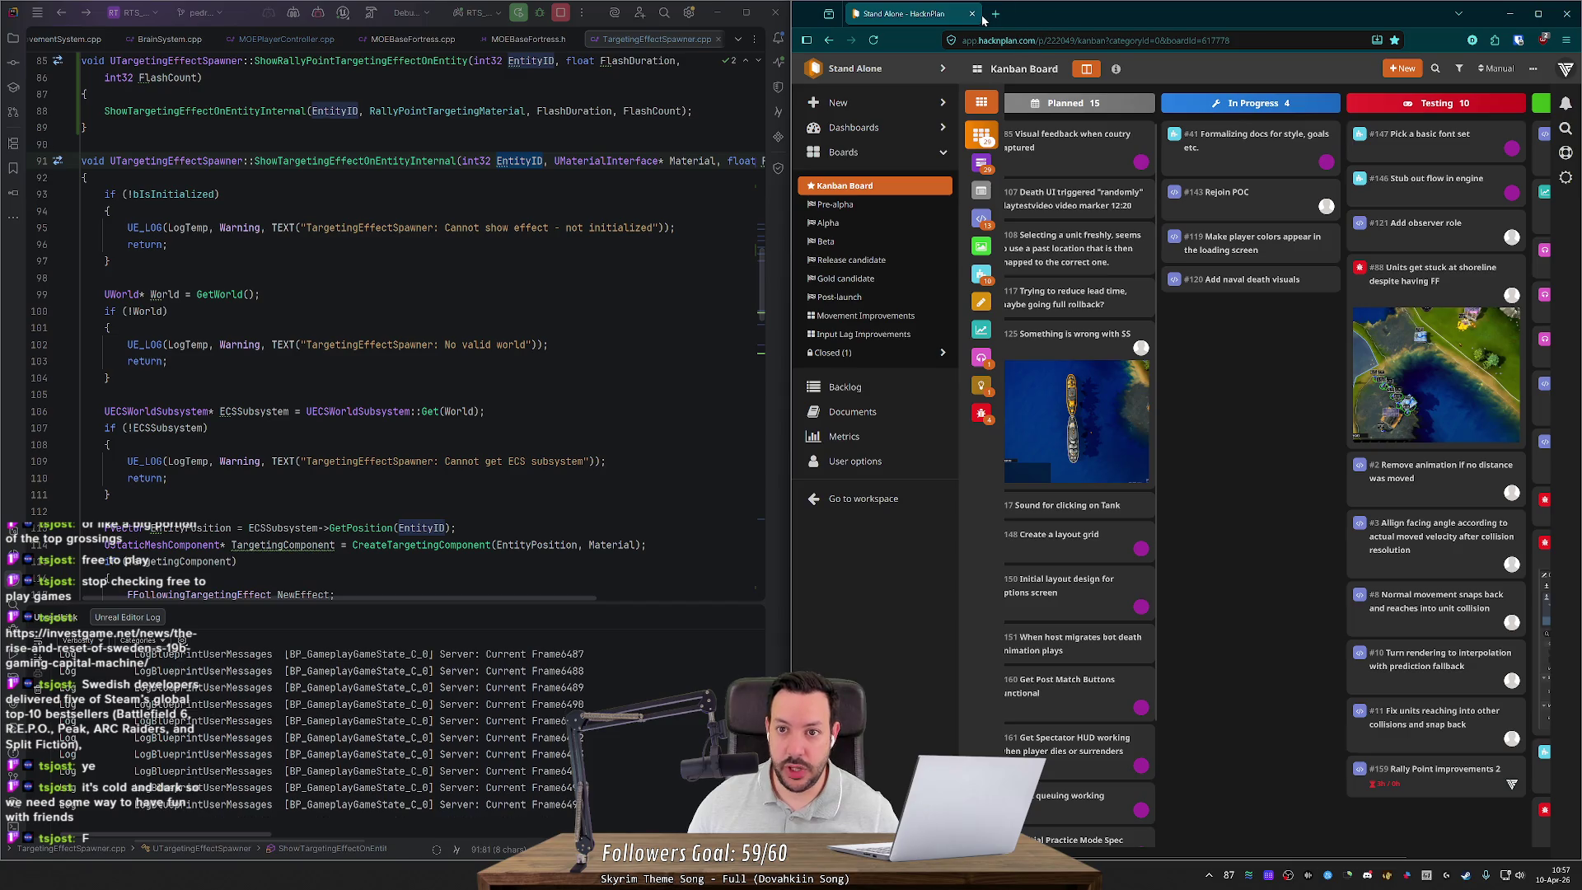
Step: Search 'variants c++', refine it to 'variants c++ unreal', and open the georgy.dev variant article
left_click(996, 14)
type("variants ")
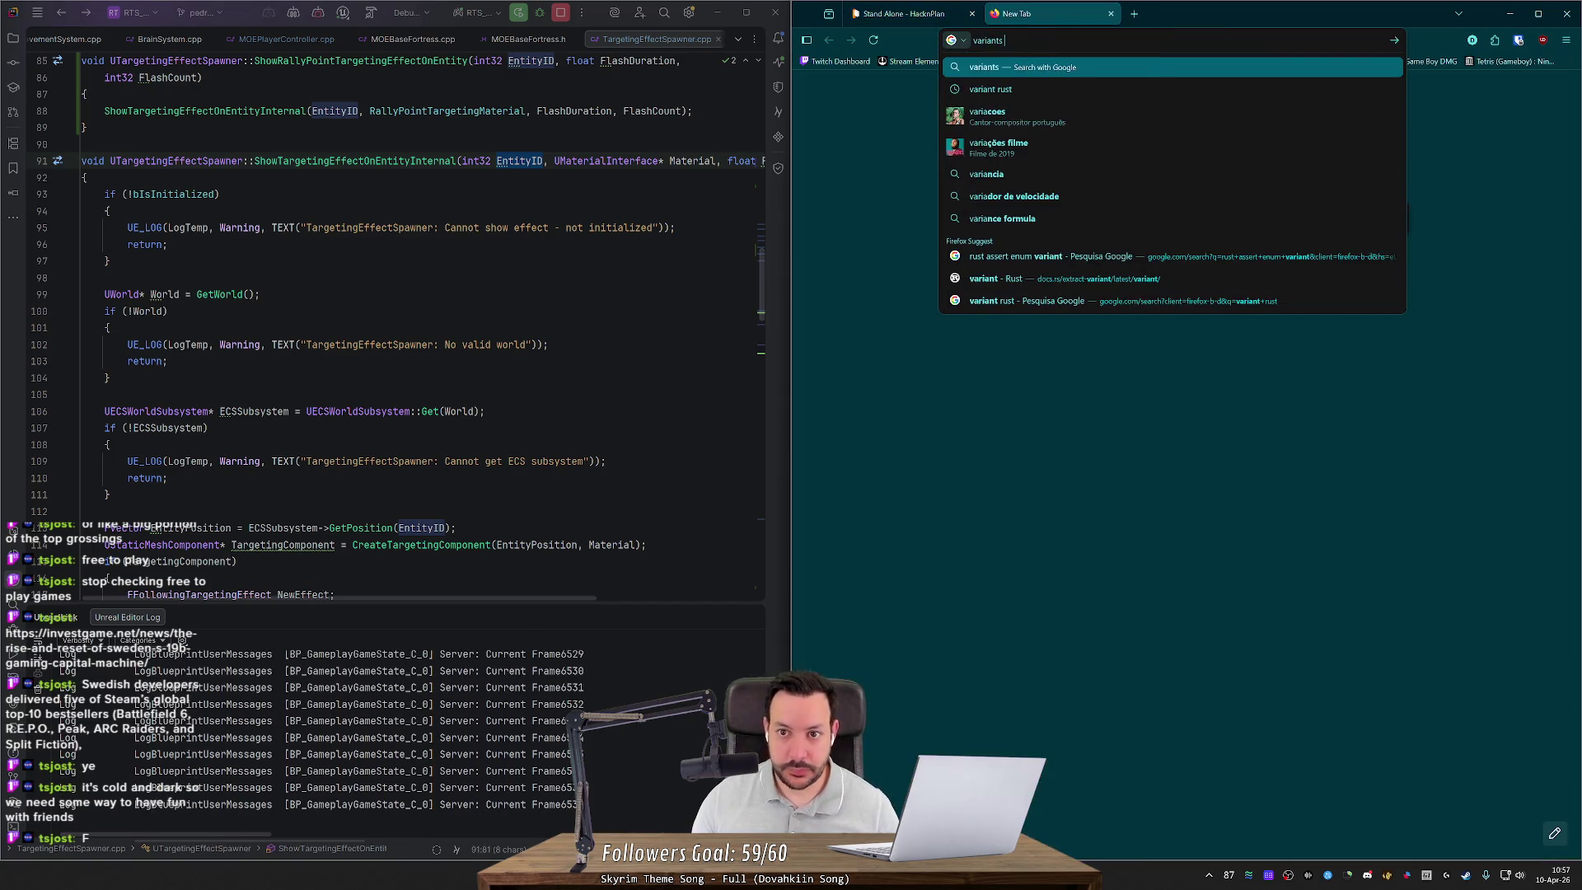
type("c++")
key("Return")
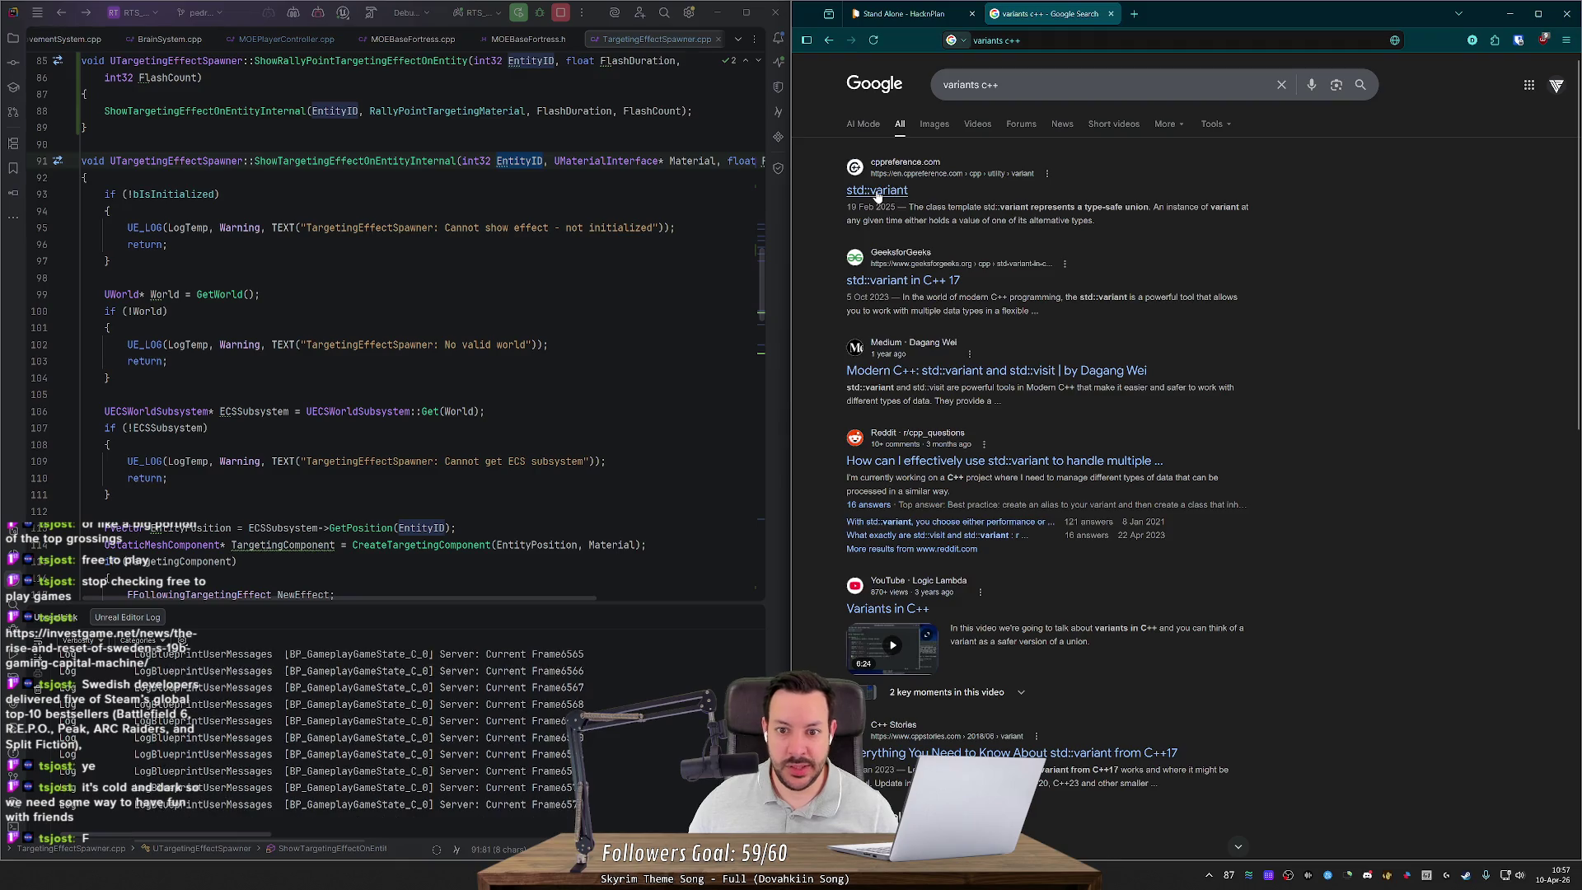
left_click(878, 191)
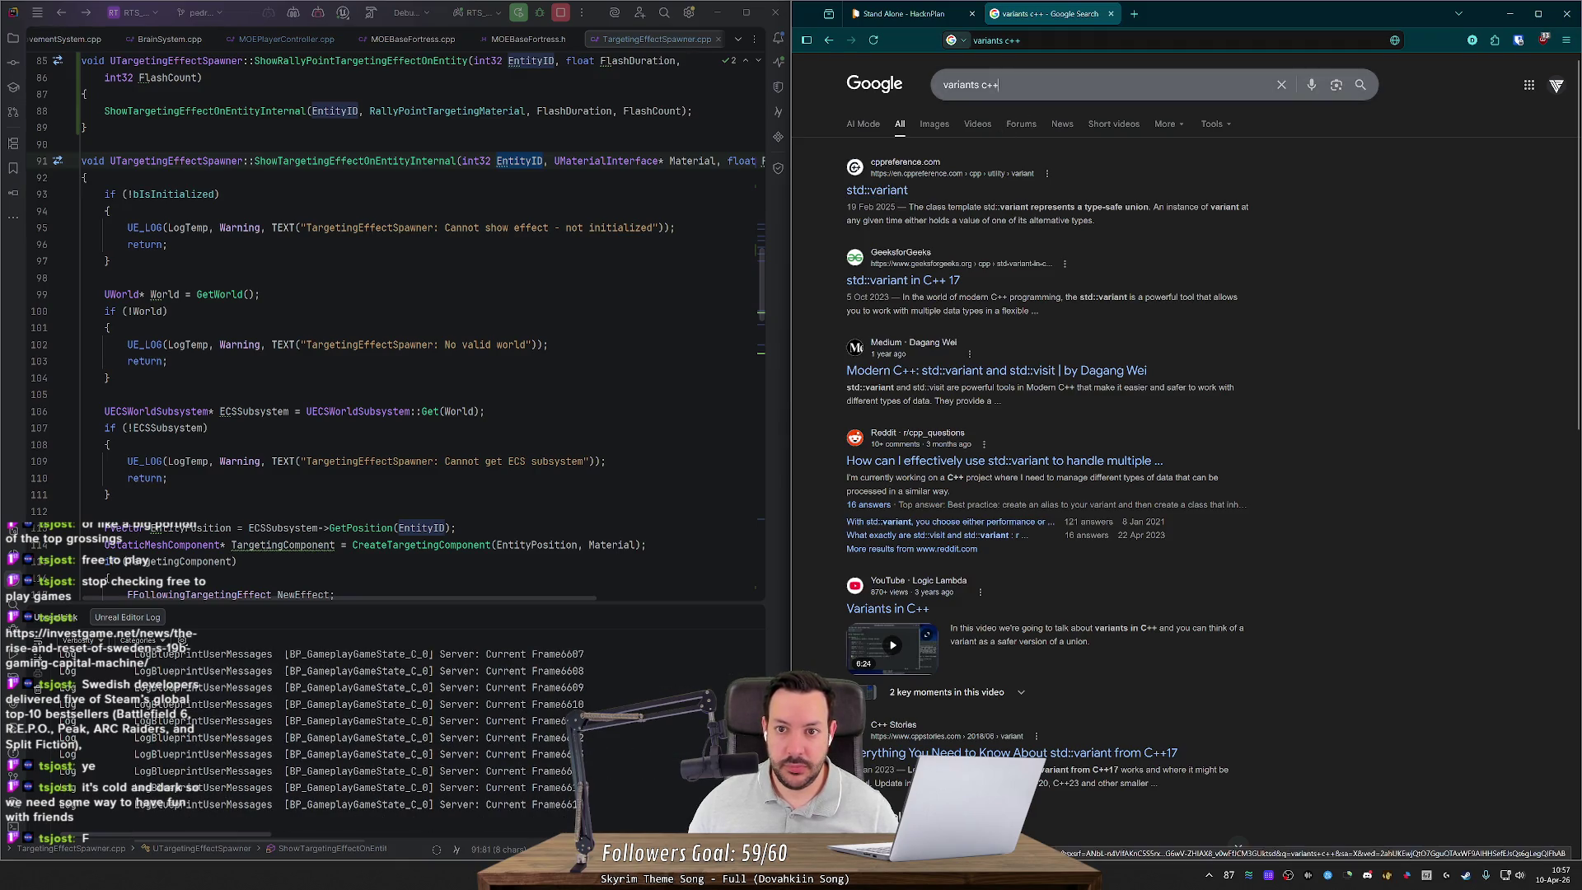
type(" unreal")
key("Return")
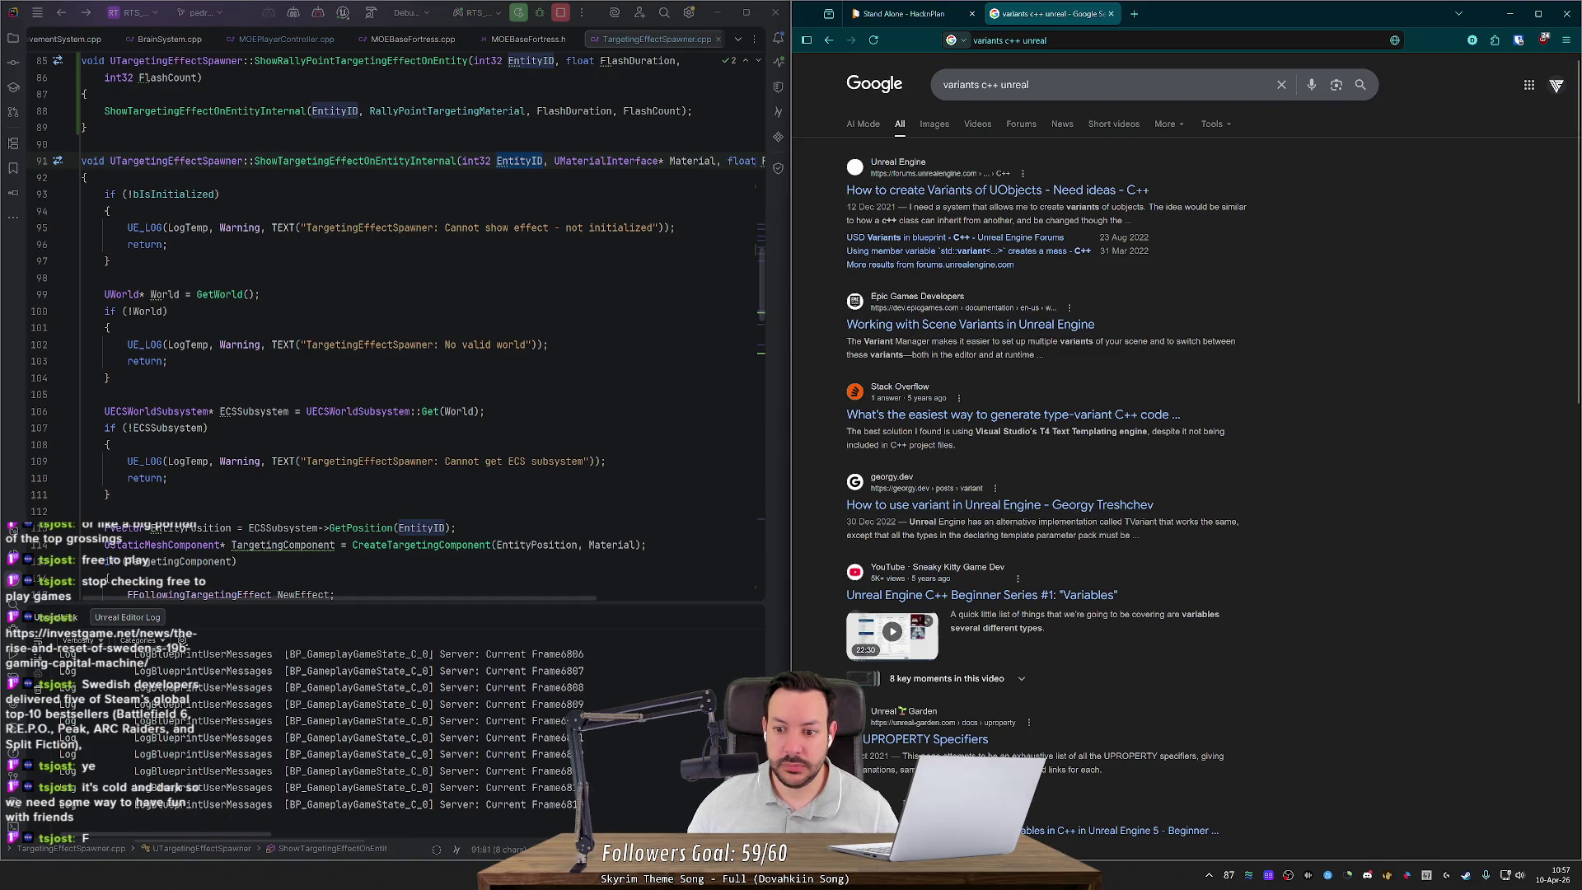
left_click(960, 505)
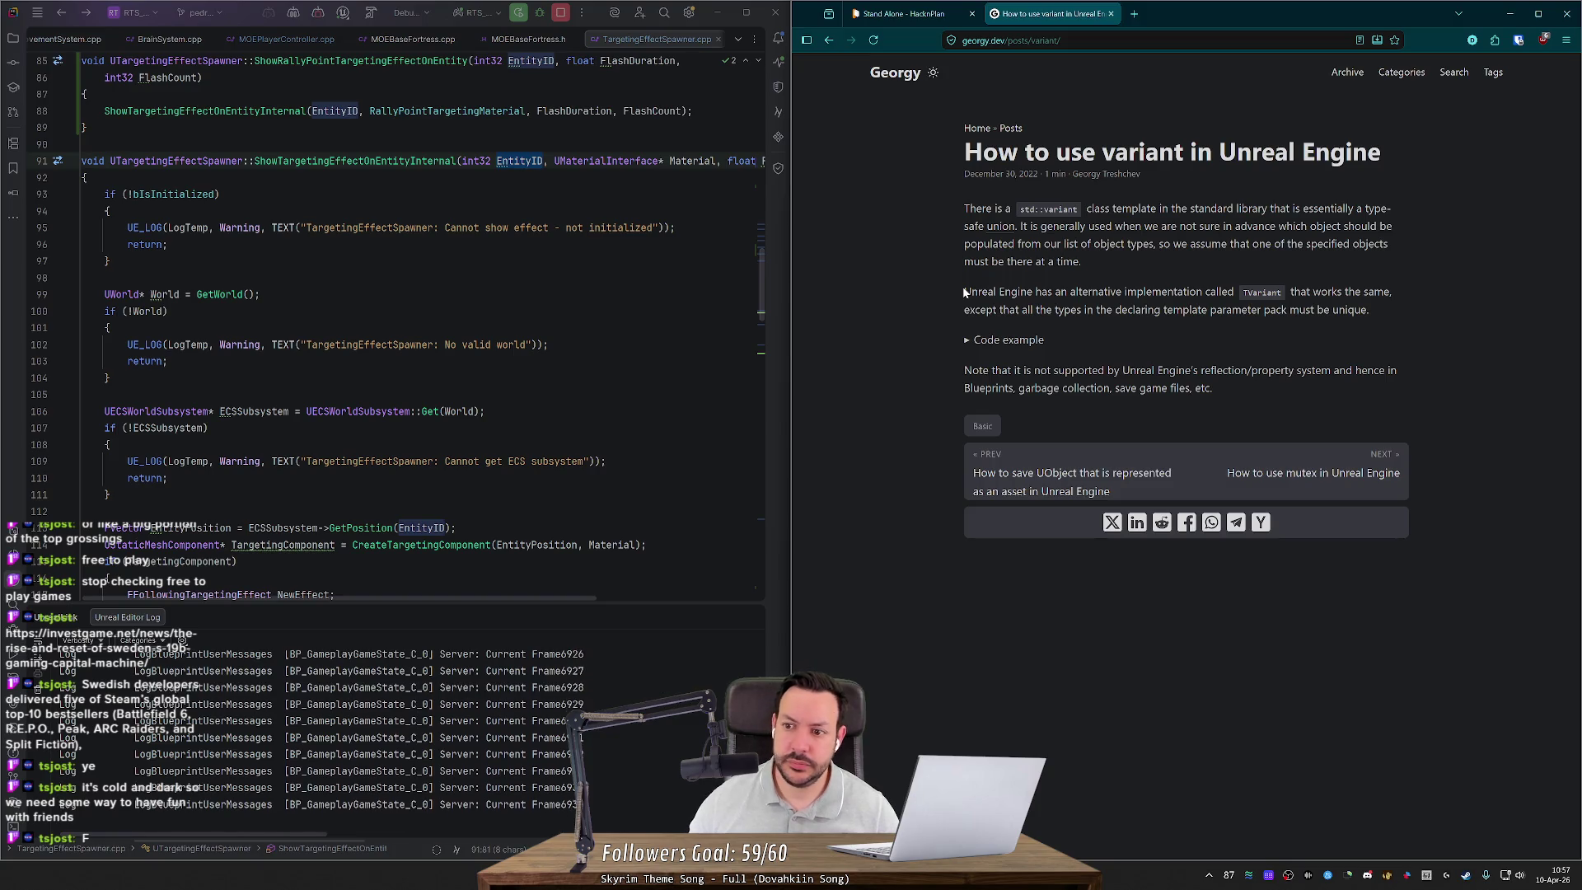
Step: Expand and read the article's TVariant code example, then go back to the Google results
left_click(966, 339)
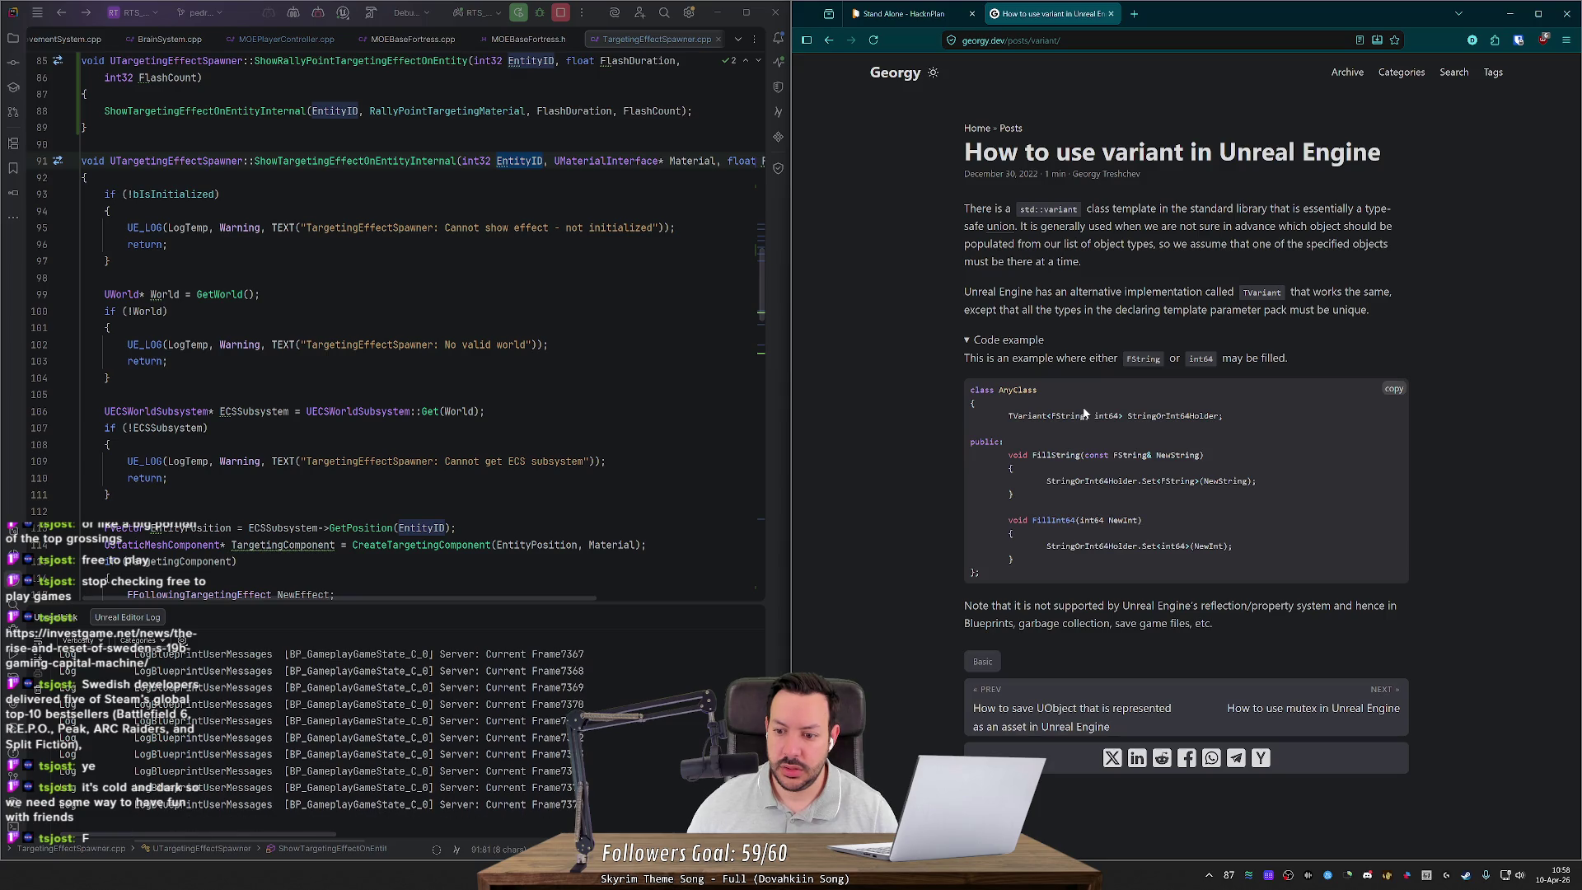
key("alt+Left")
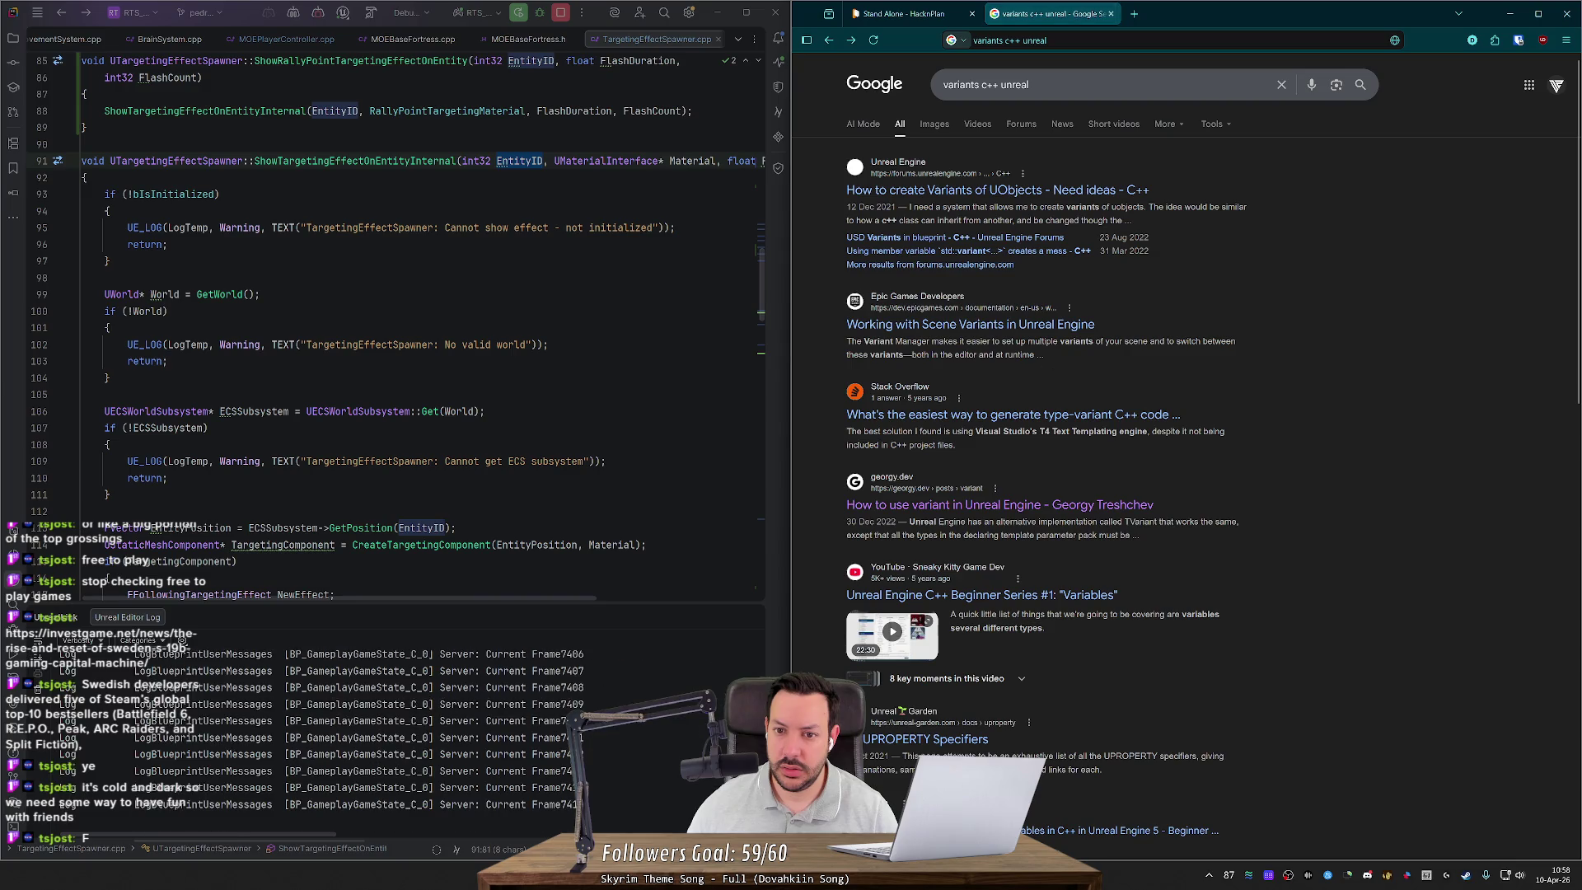
left_click(924, 190)
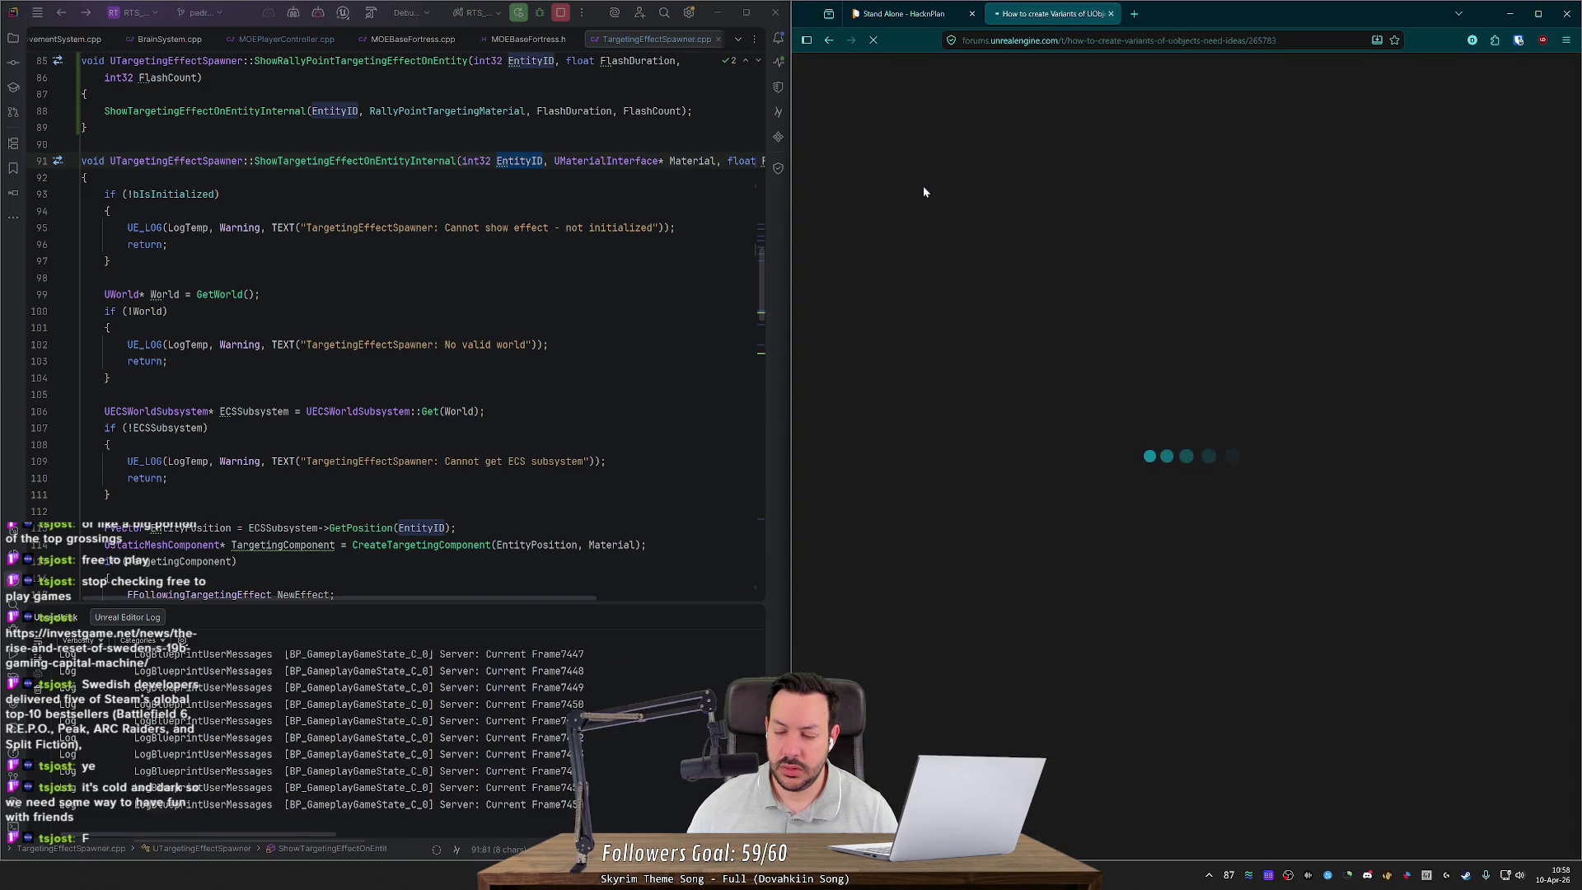
scroll(1122, 508, "down", 5)
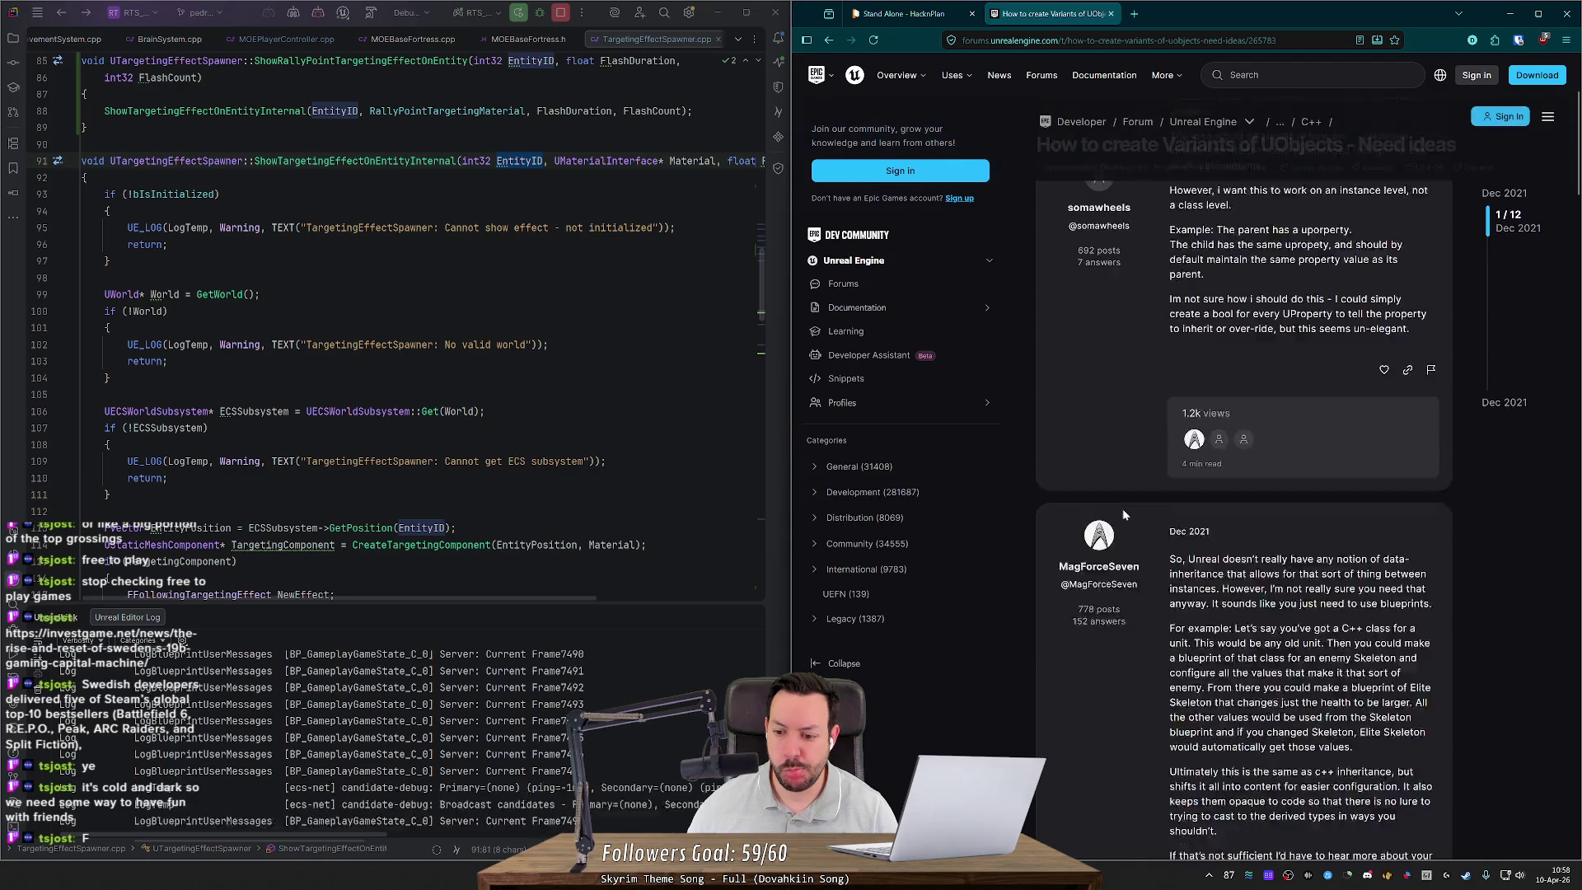
scroll(1124, 506, "down", 10)
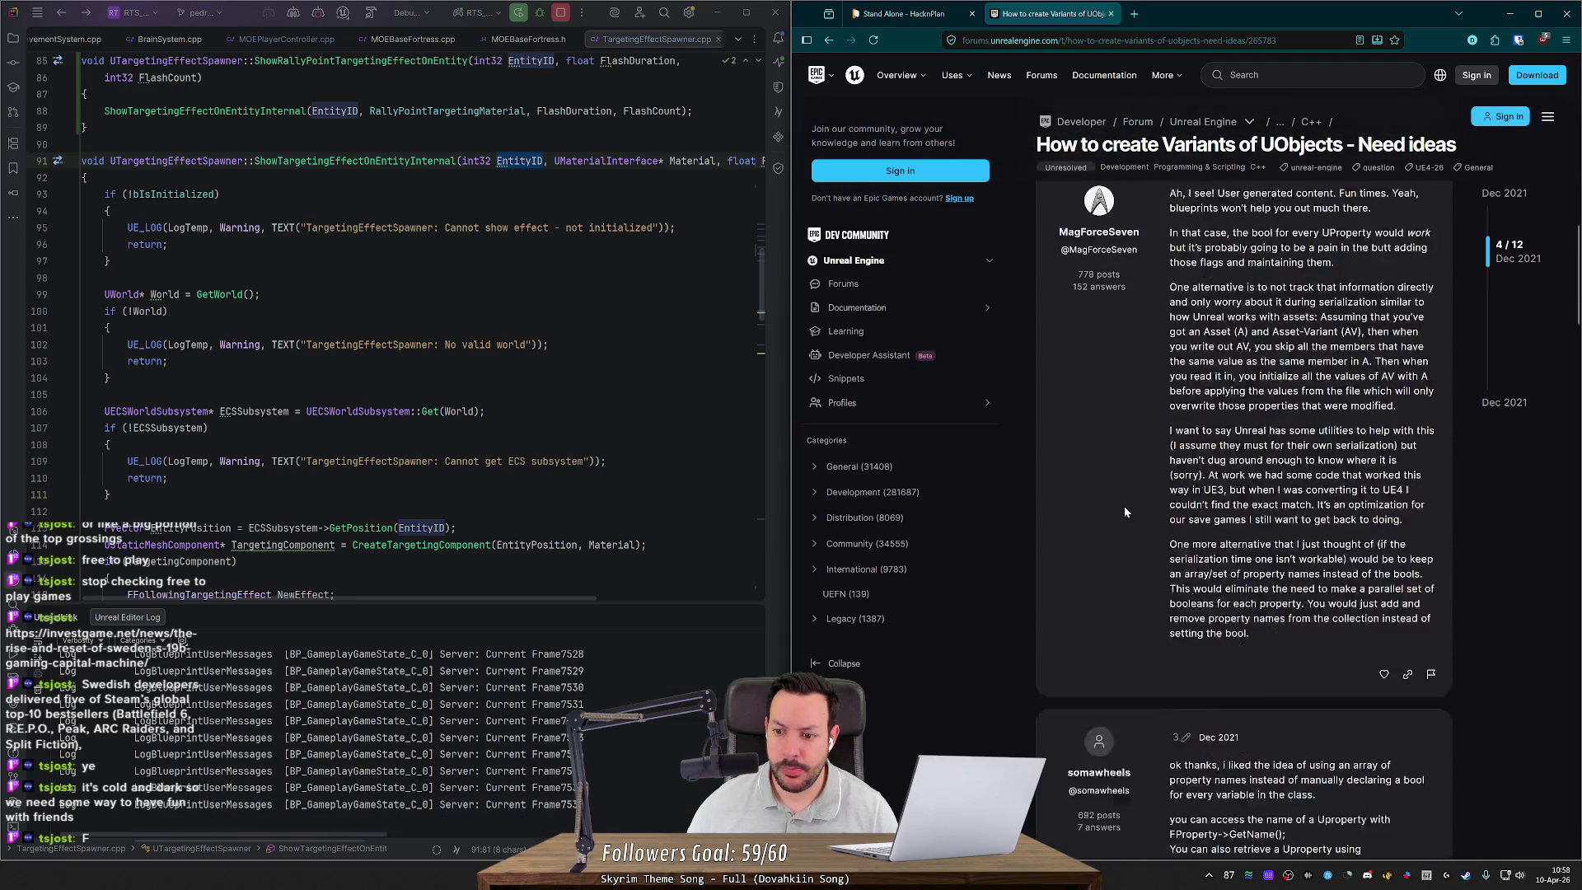
scroll(1124, 506, "down", 10)
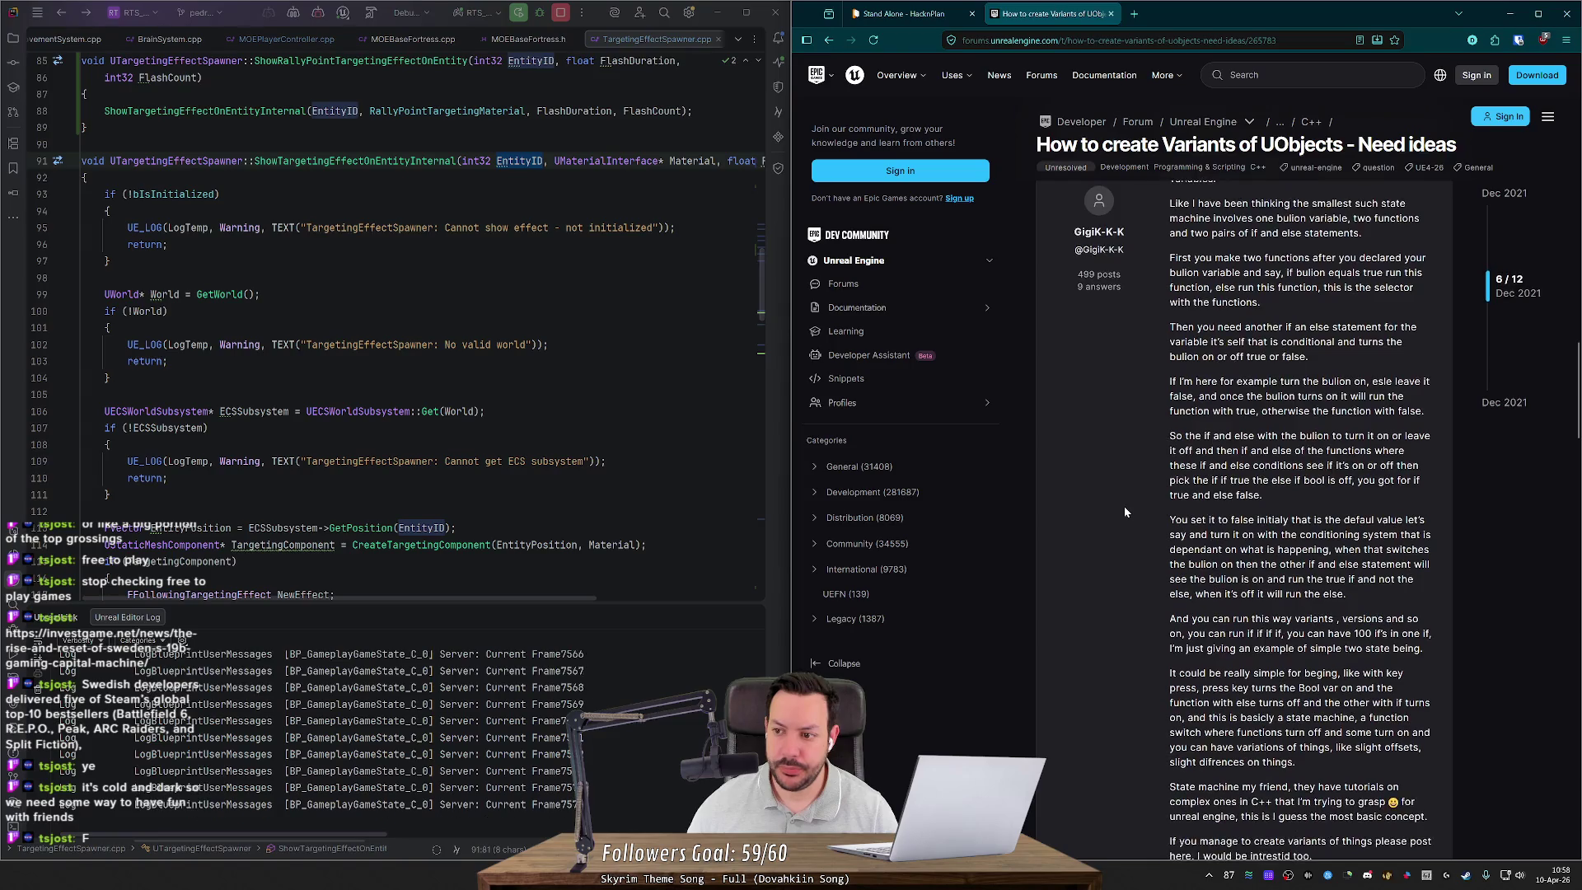
scroll(1124, 505, "down", 5)
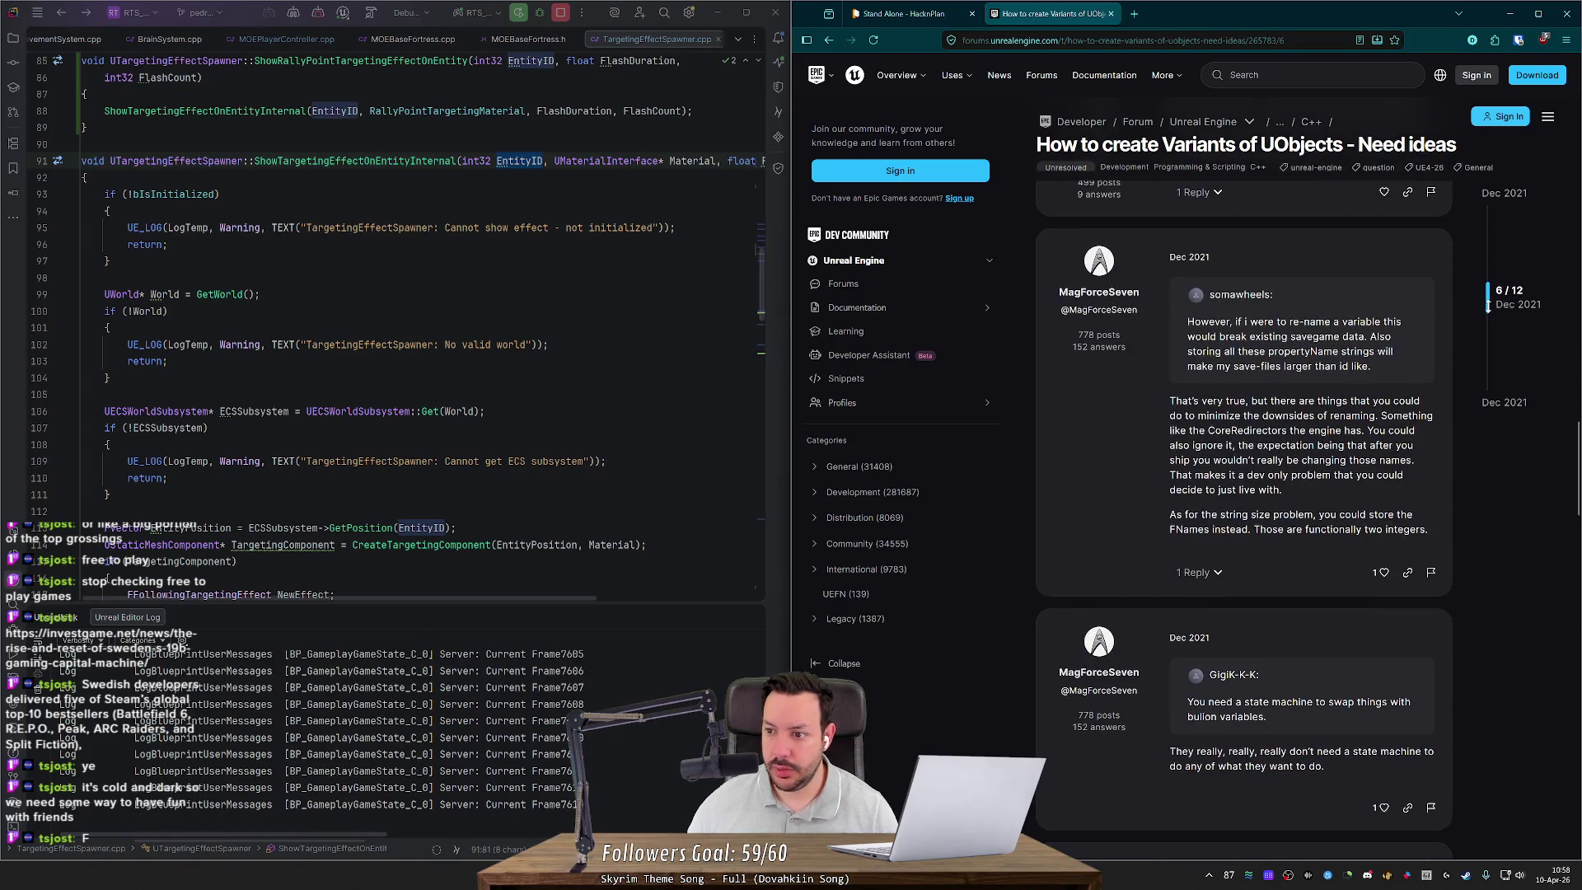
scroll(1475, 433, "down", 5)
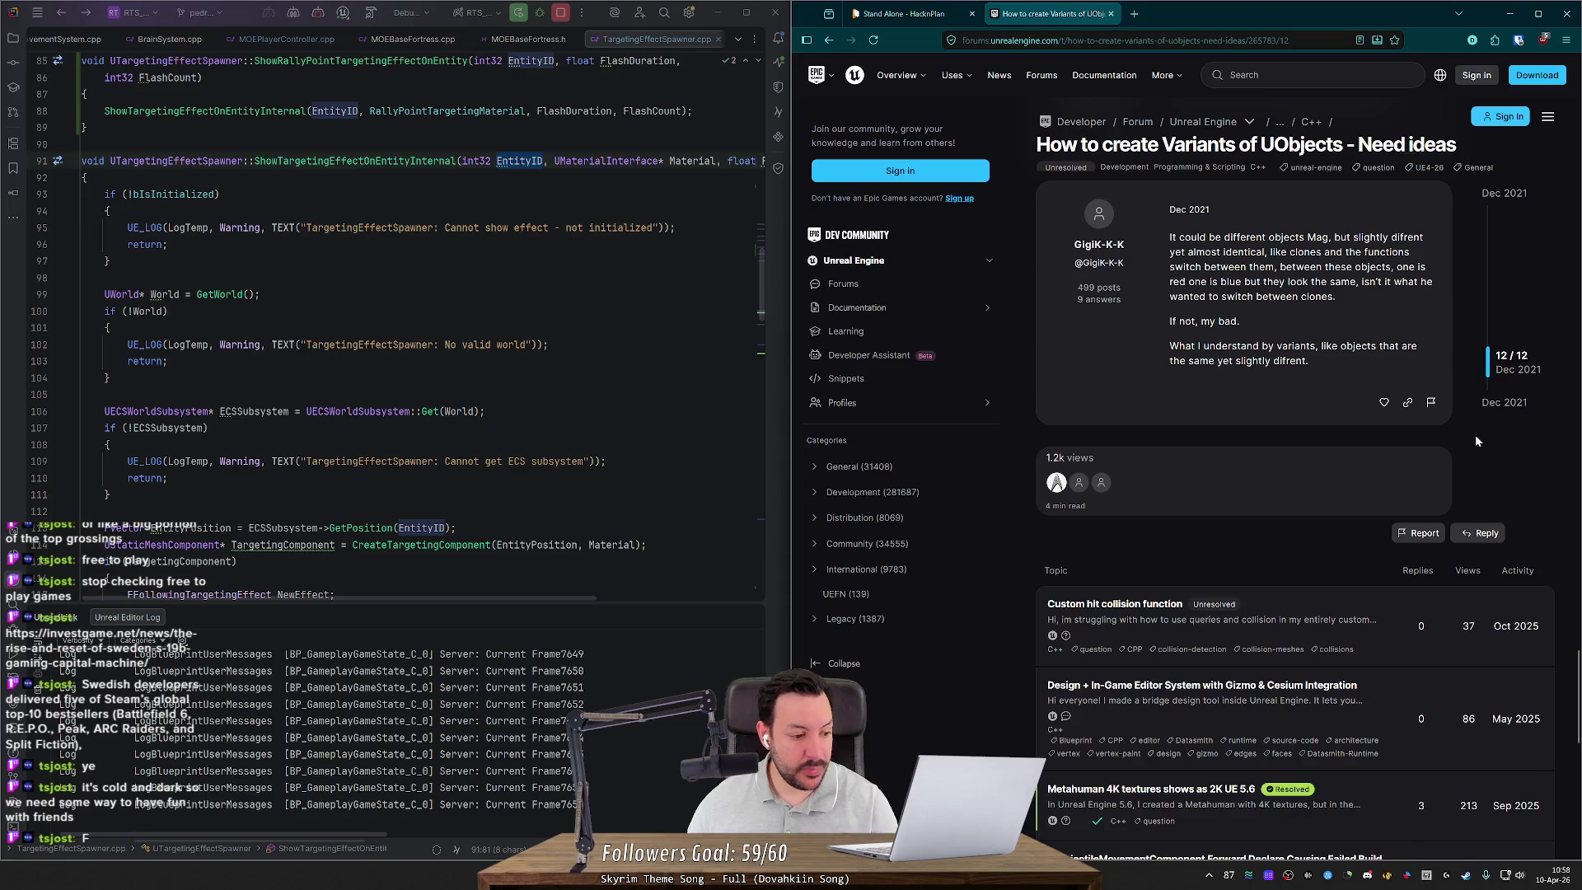
scroll(1341, 413, "up", 3)
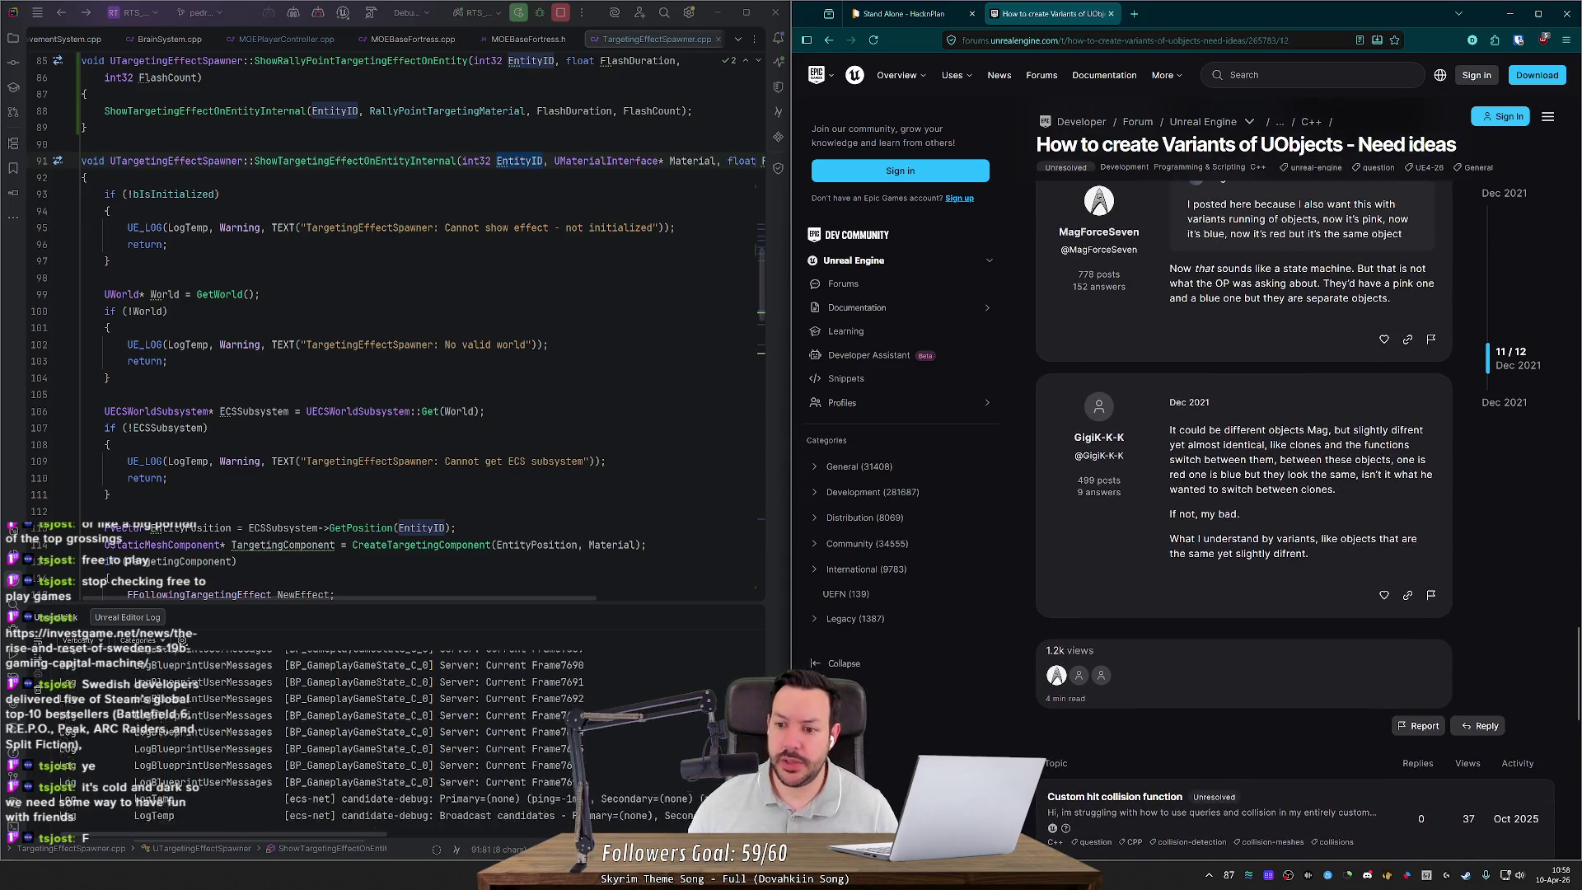
scroll(1244, 510, "up", 3)
scroll(1184, 418, "up", 8)
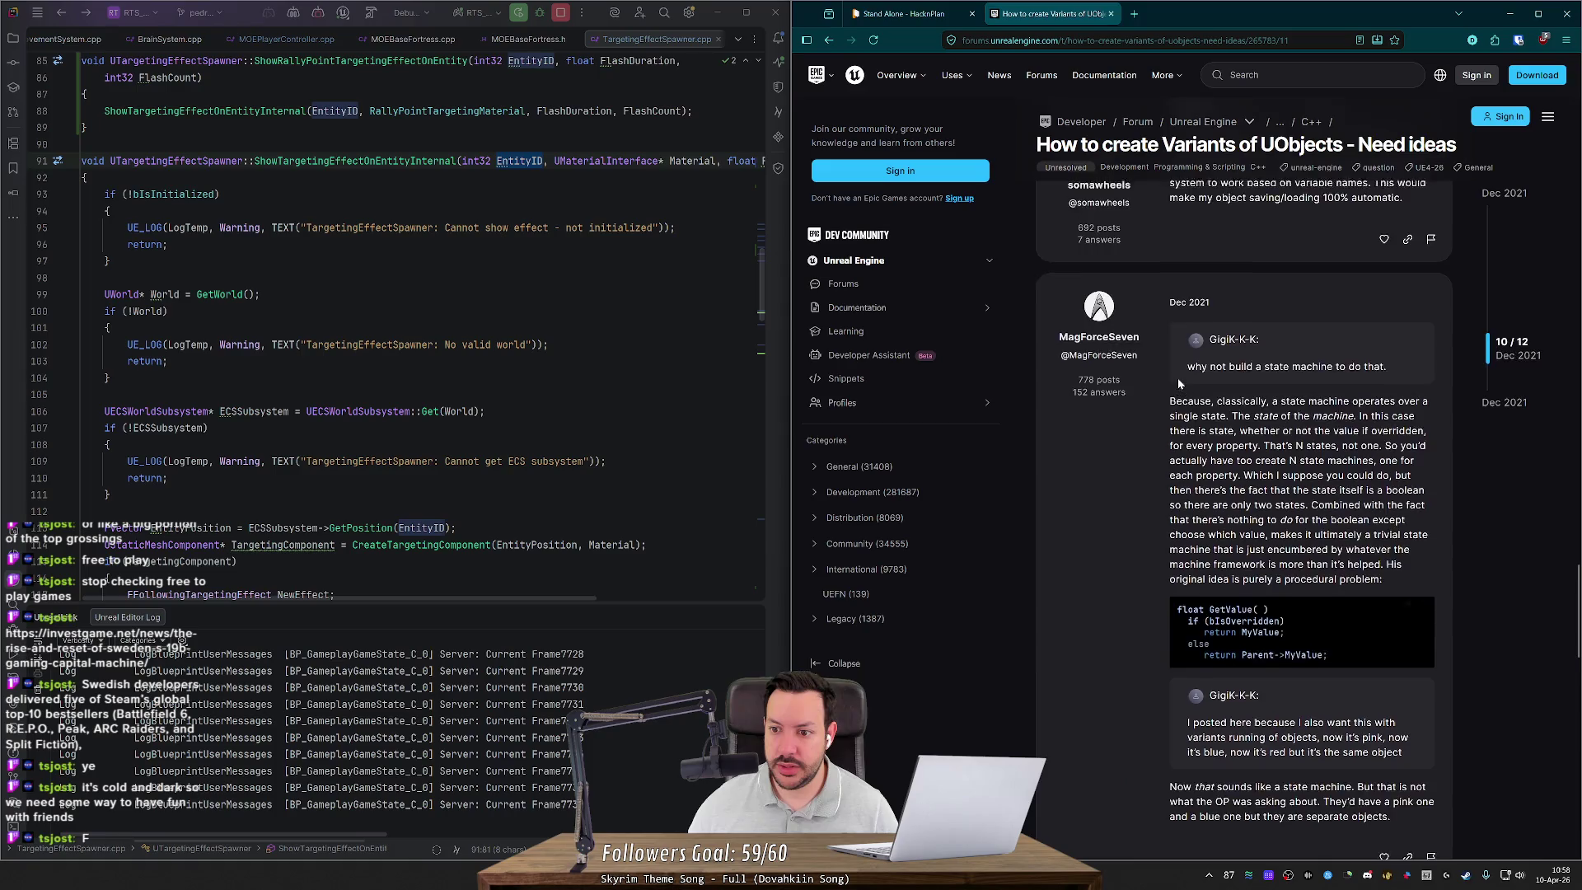
scroll(1229, 432, "up", 5)
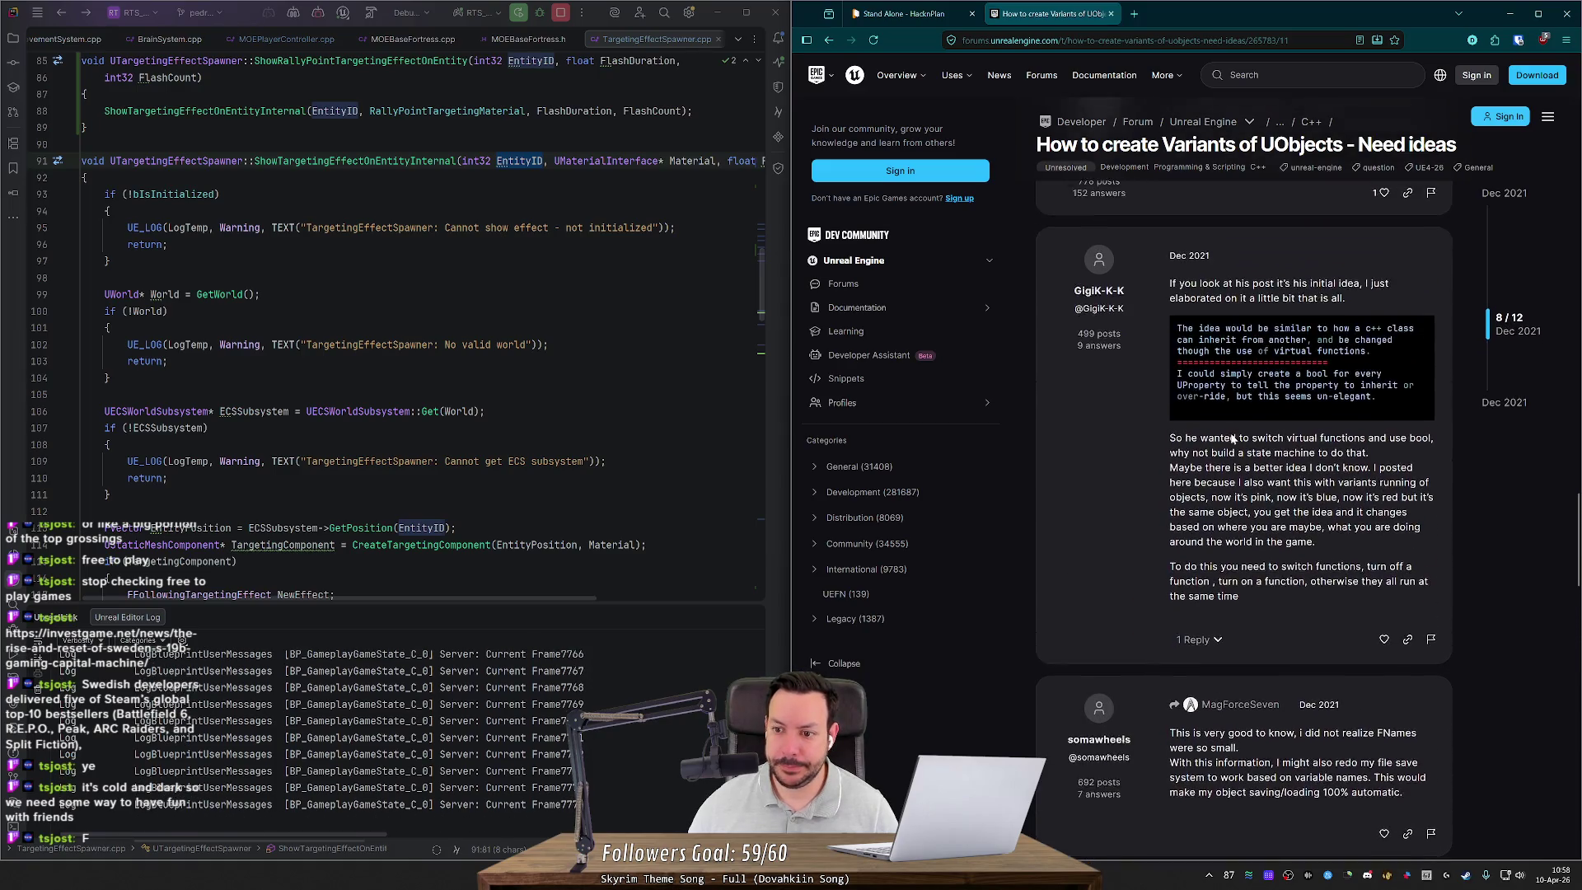
key("alt+Left")
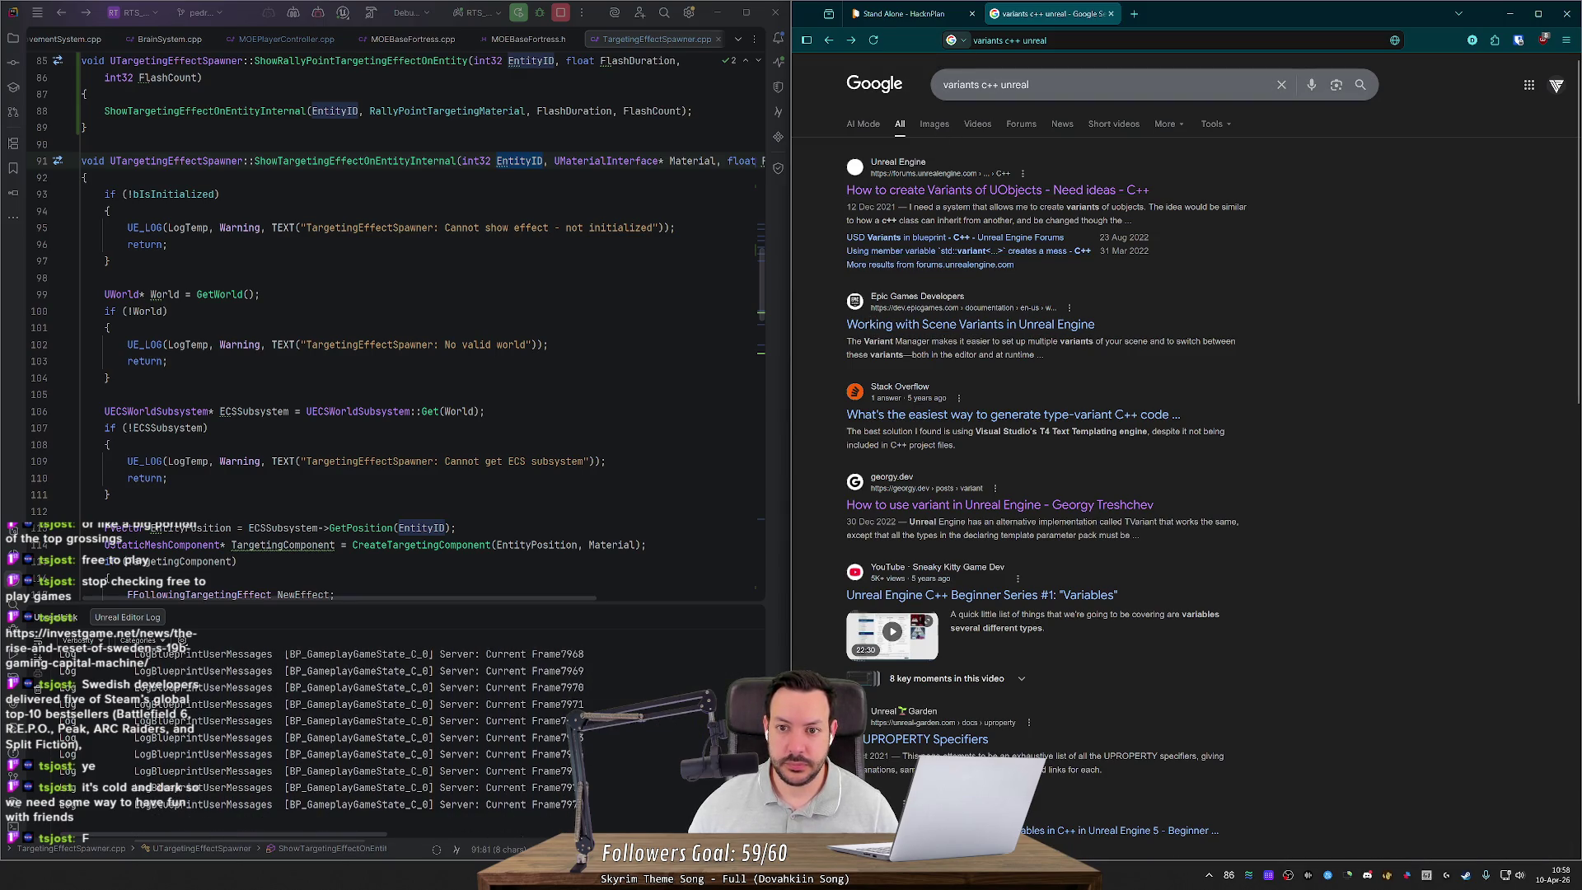
Step: Search 'TVariant unreal' and open Epic's TVariant documentation page
key("ctrl+l")
type("TVariant unreal")
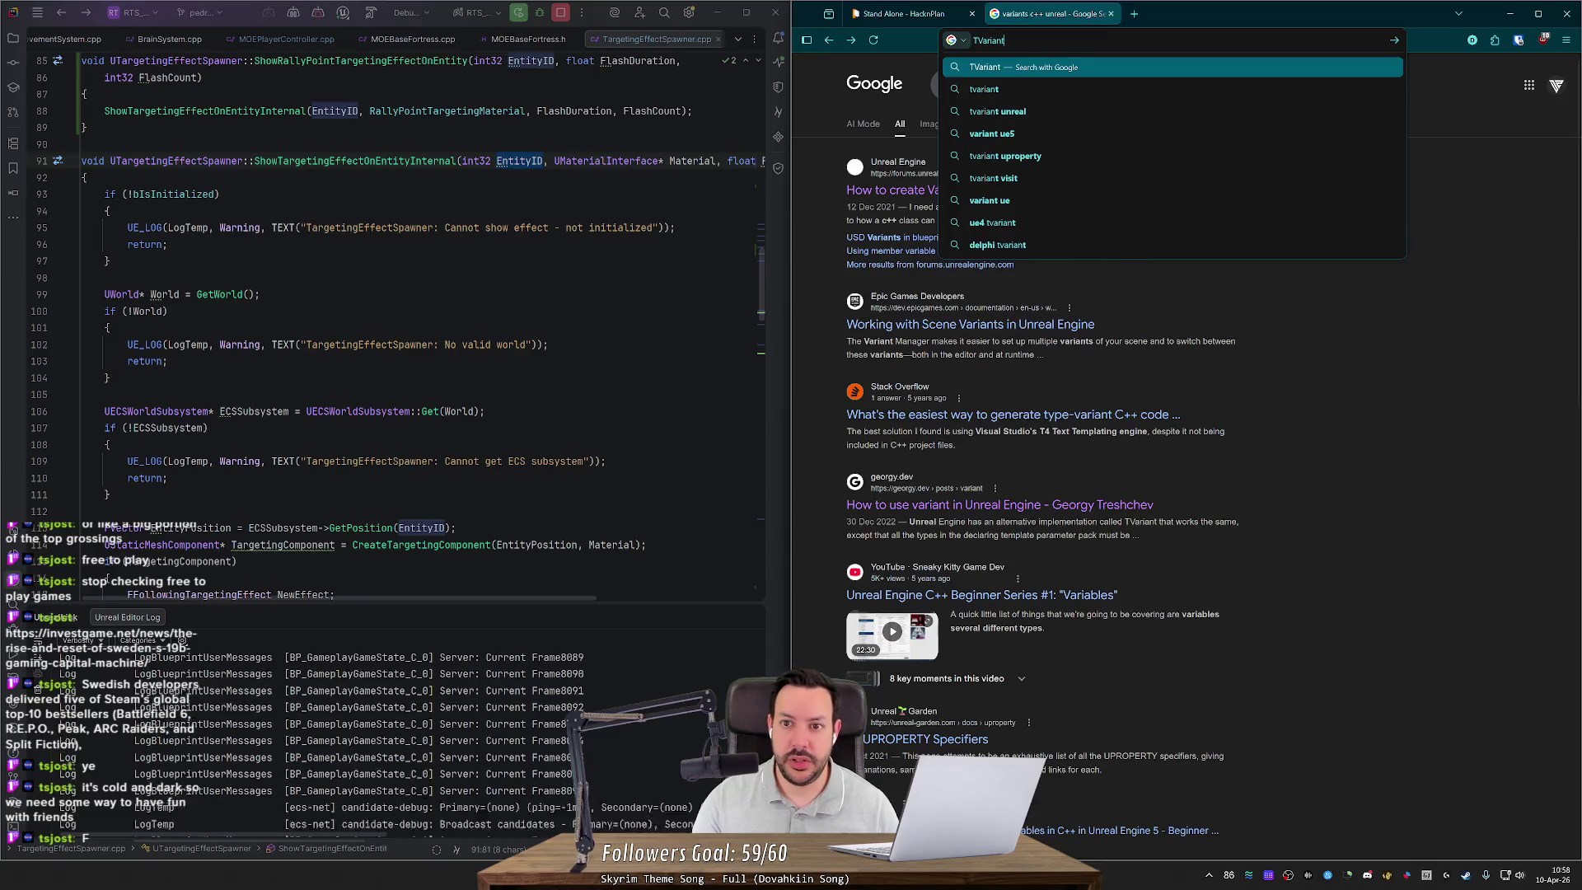
key("Return")
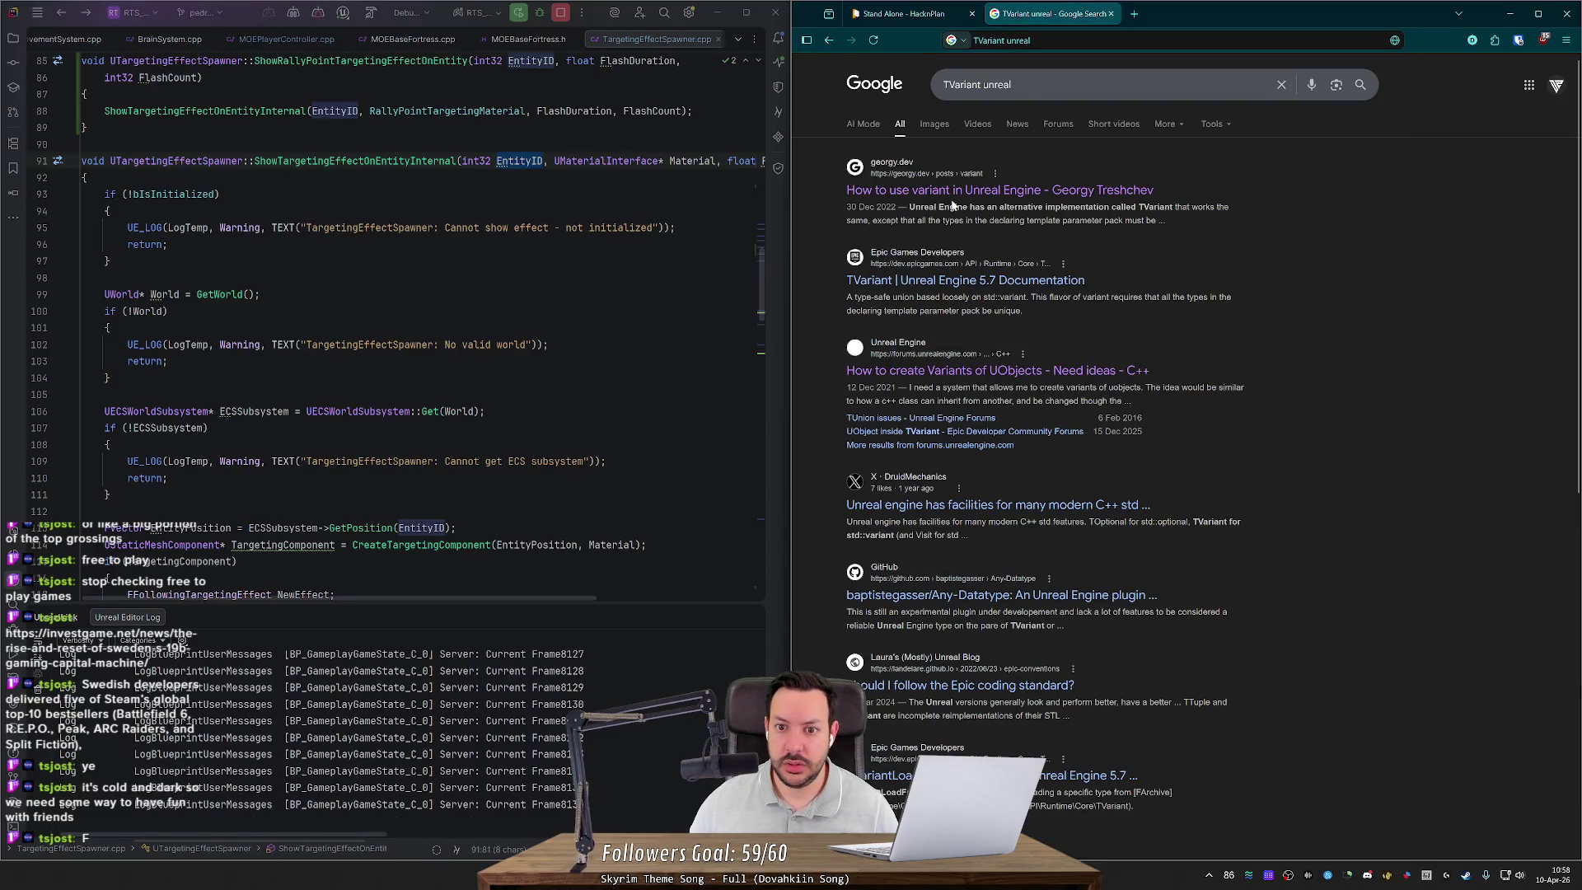
left_click(926, 279)
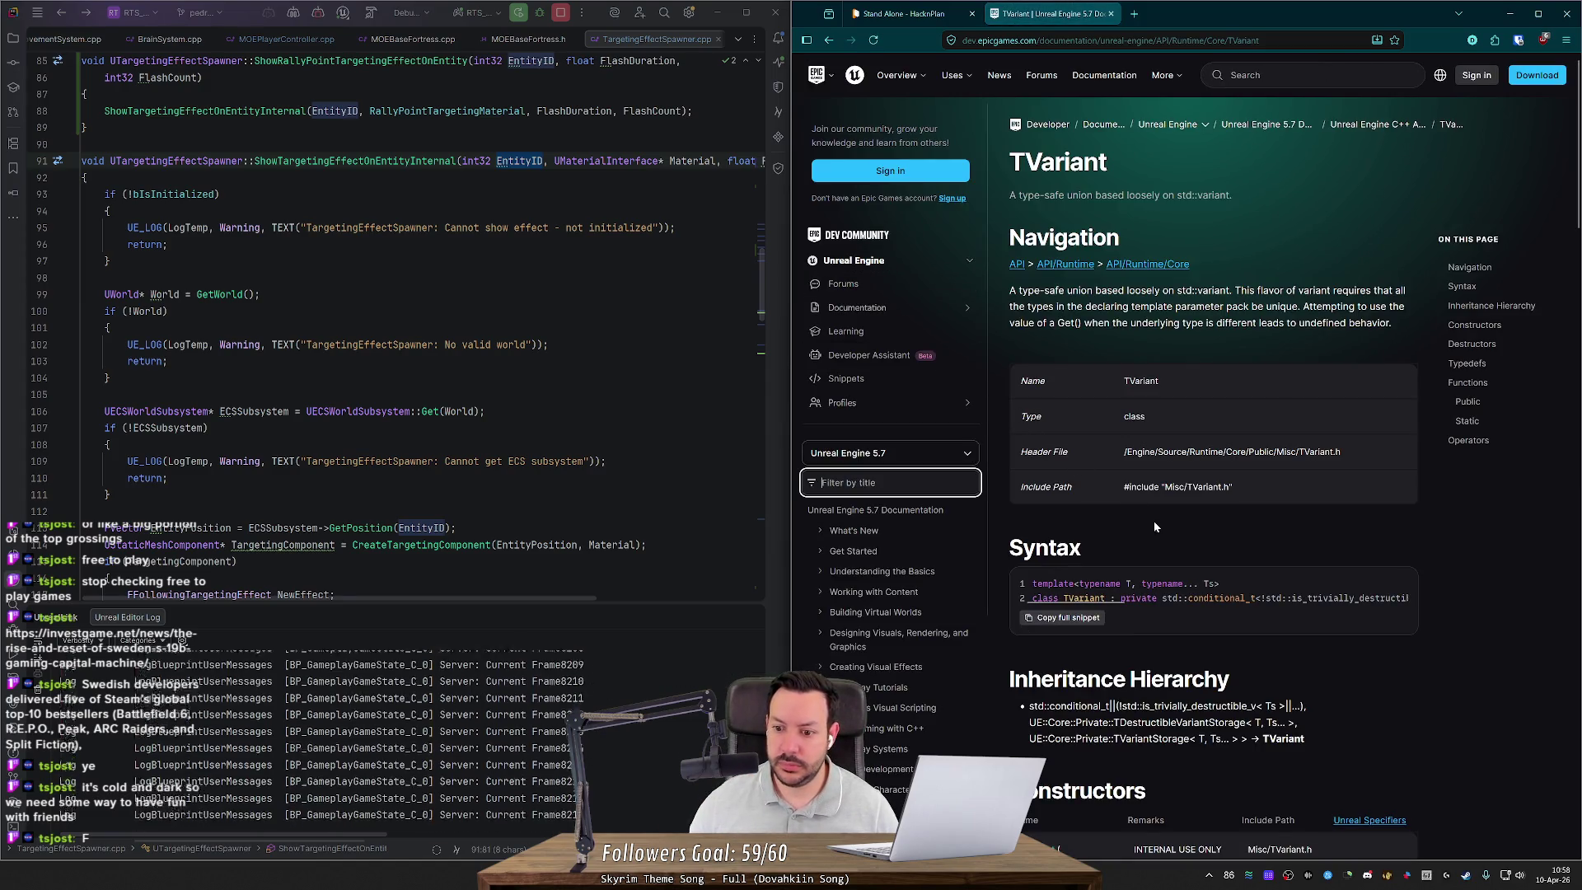
Step: Read through TVariant's constructors and functions, then return to the top of the page
scroll(1167, 487, "down", 2)
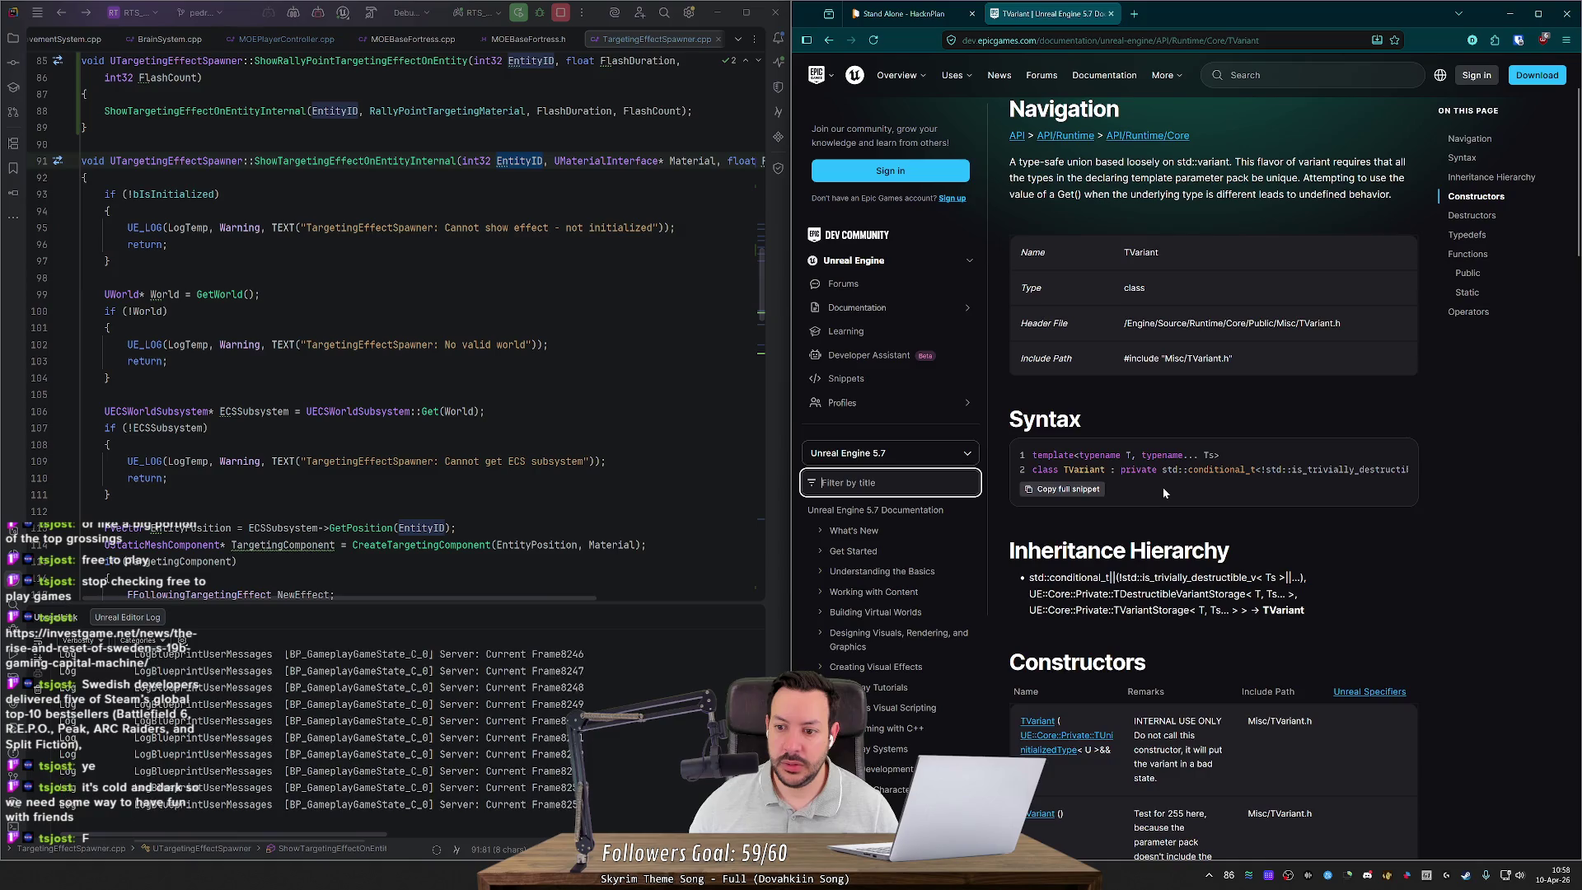
scroll(1167, 487, "down", 4)
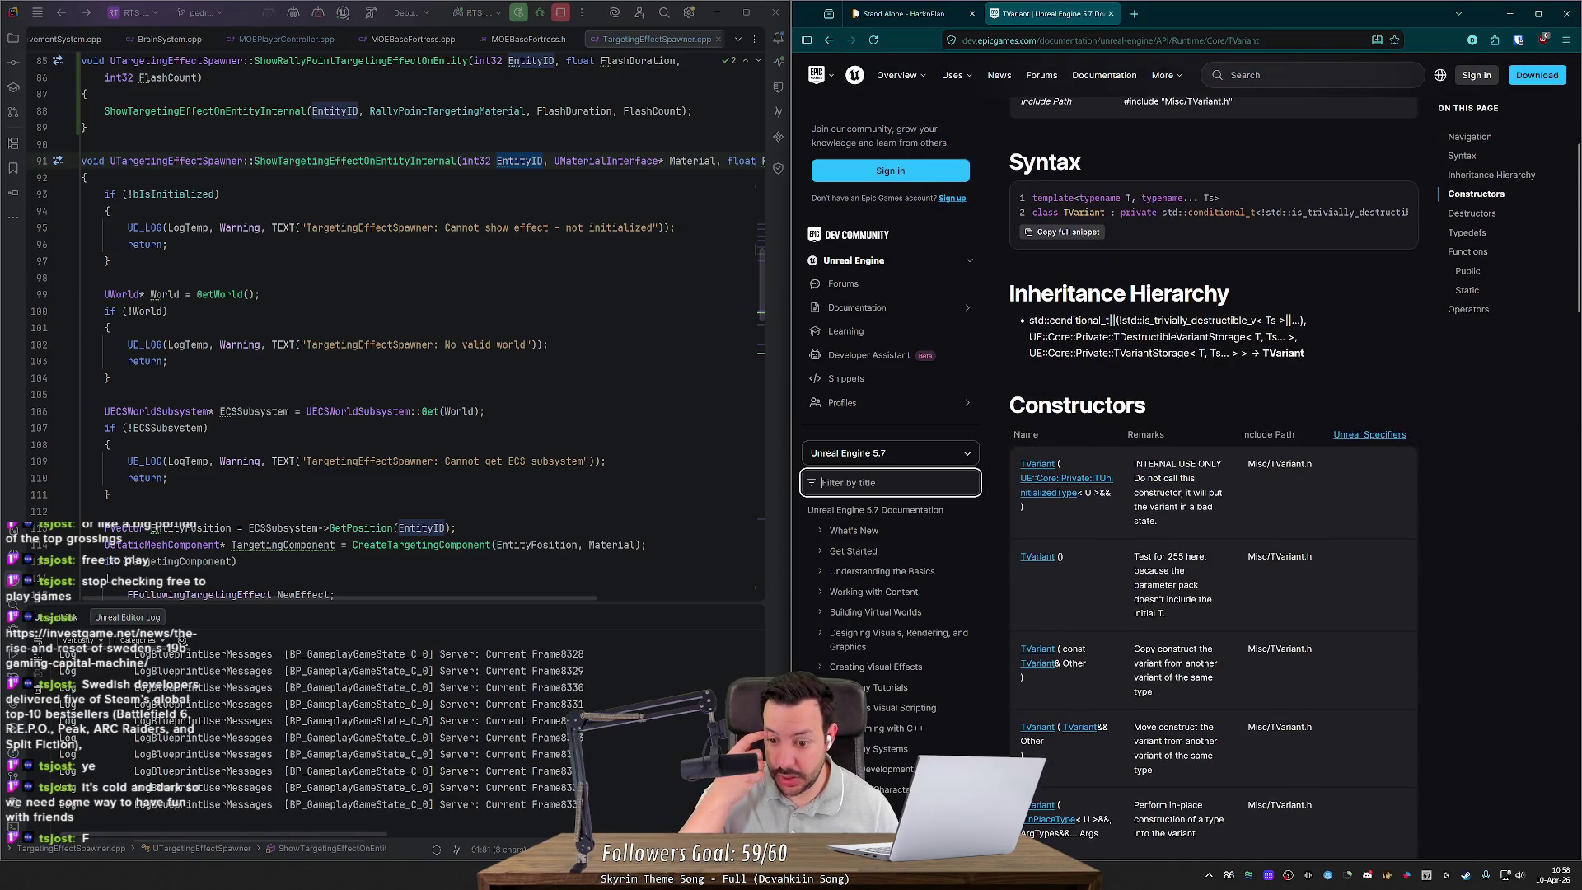
scroll(1167, 487, "down", 9)
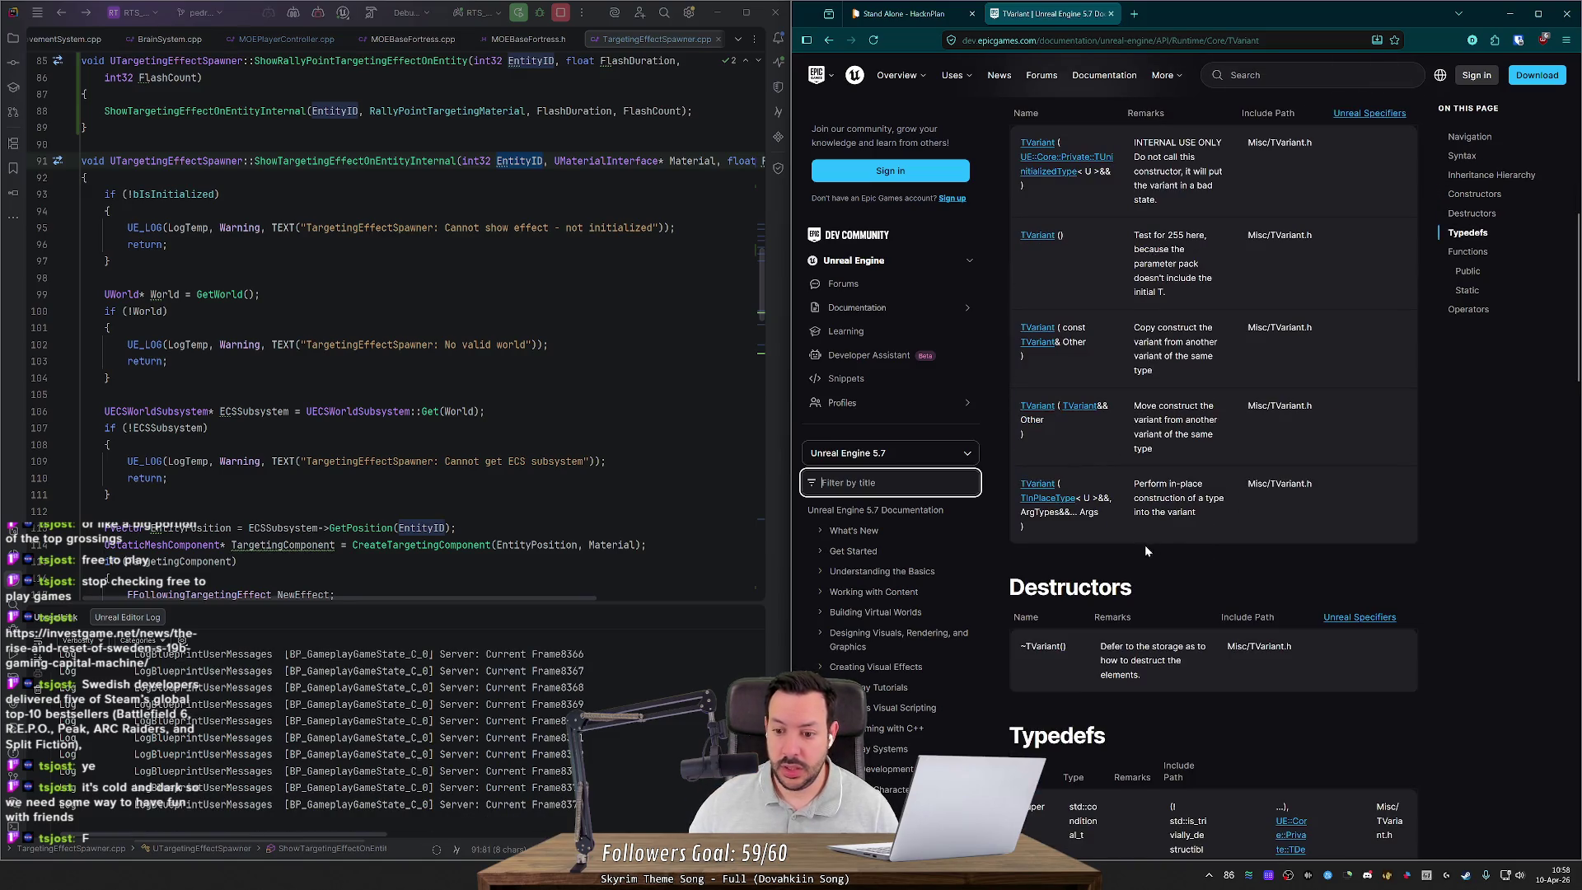
scroll(1167, 487, "down", 4)
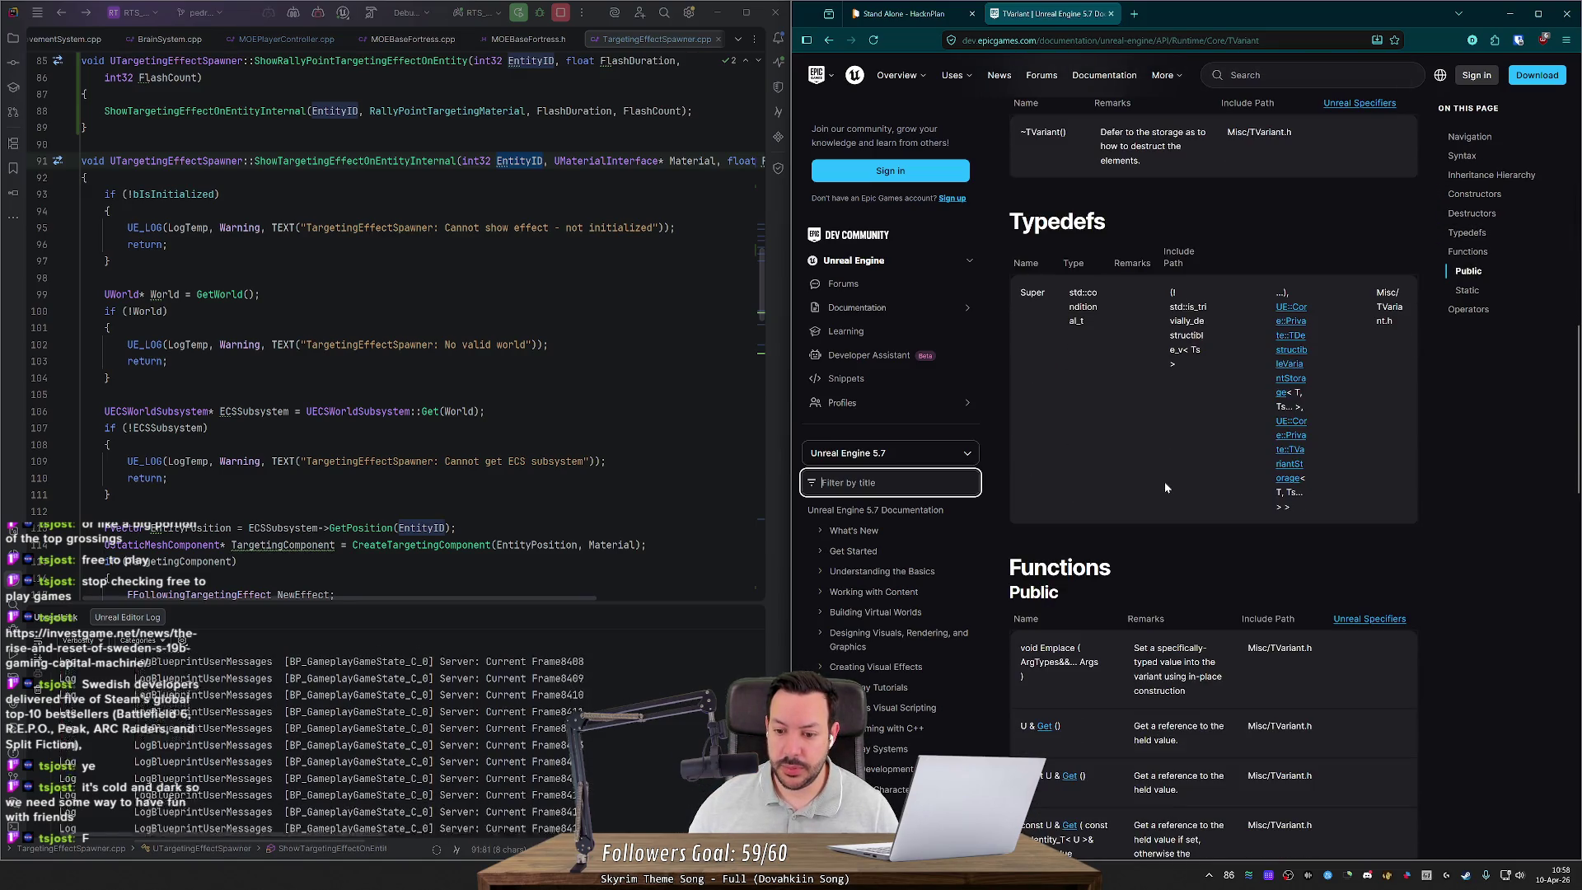
scroll(1167, 487, "down", 4)
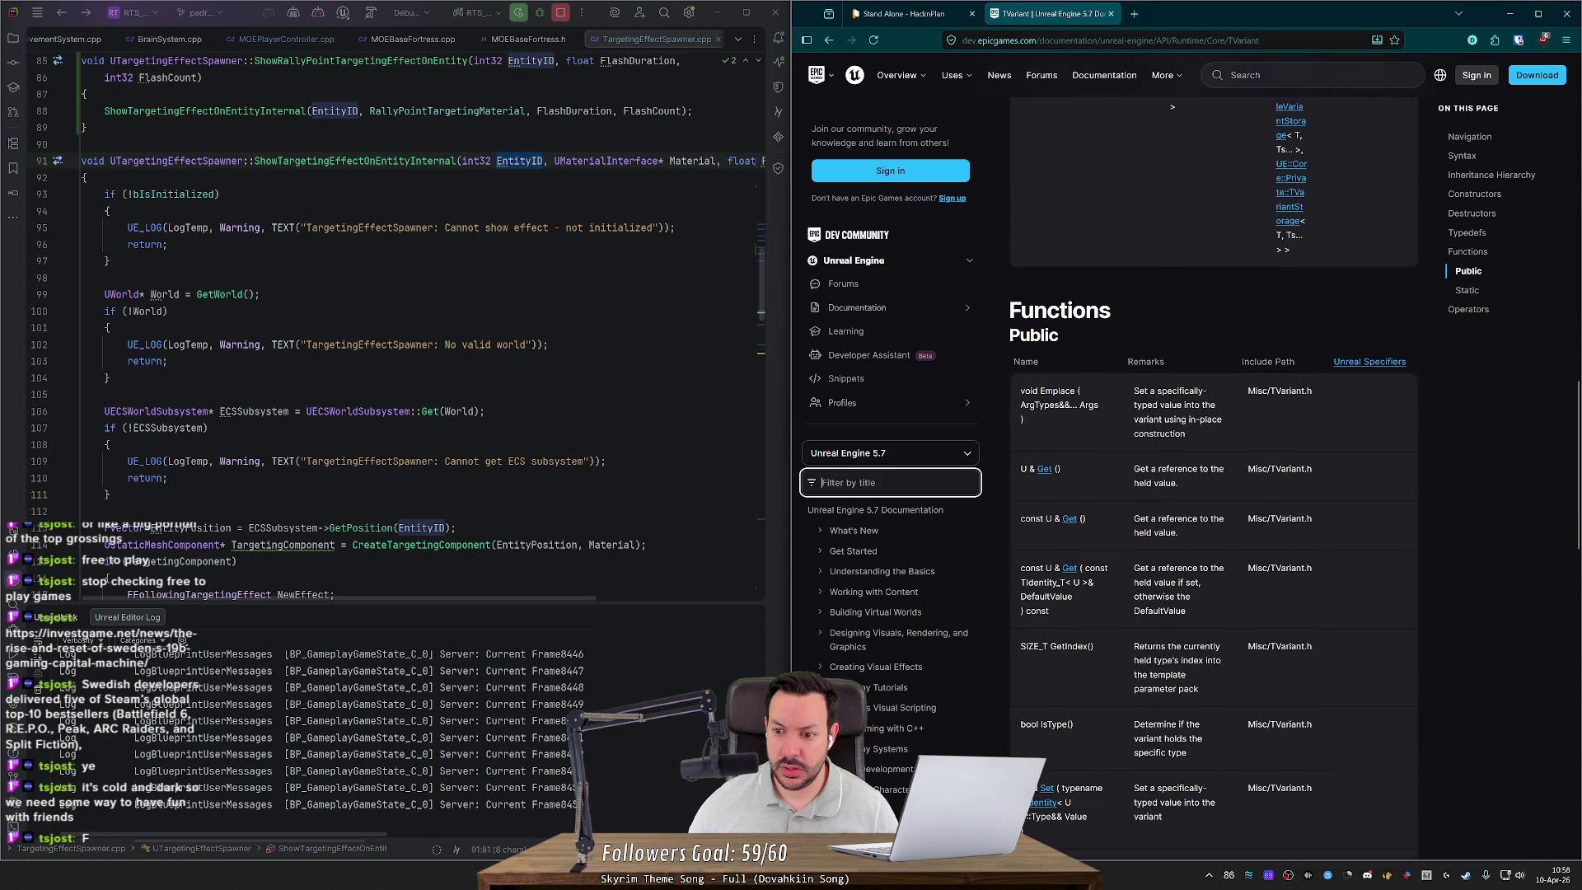
scroll(1138, 426, "down", 1)
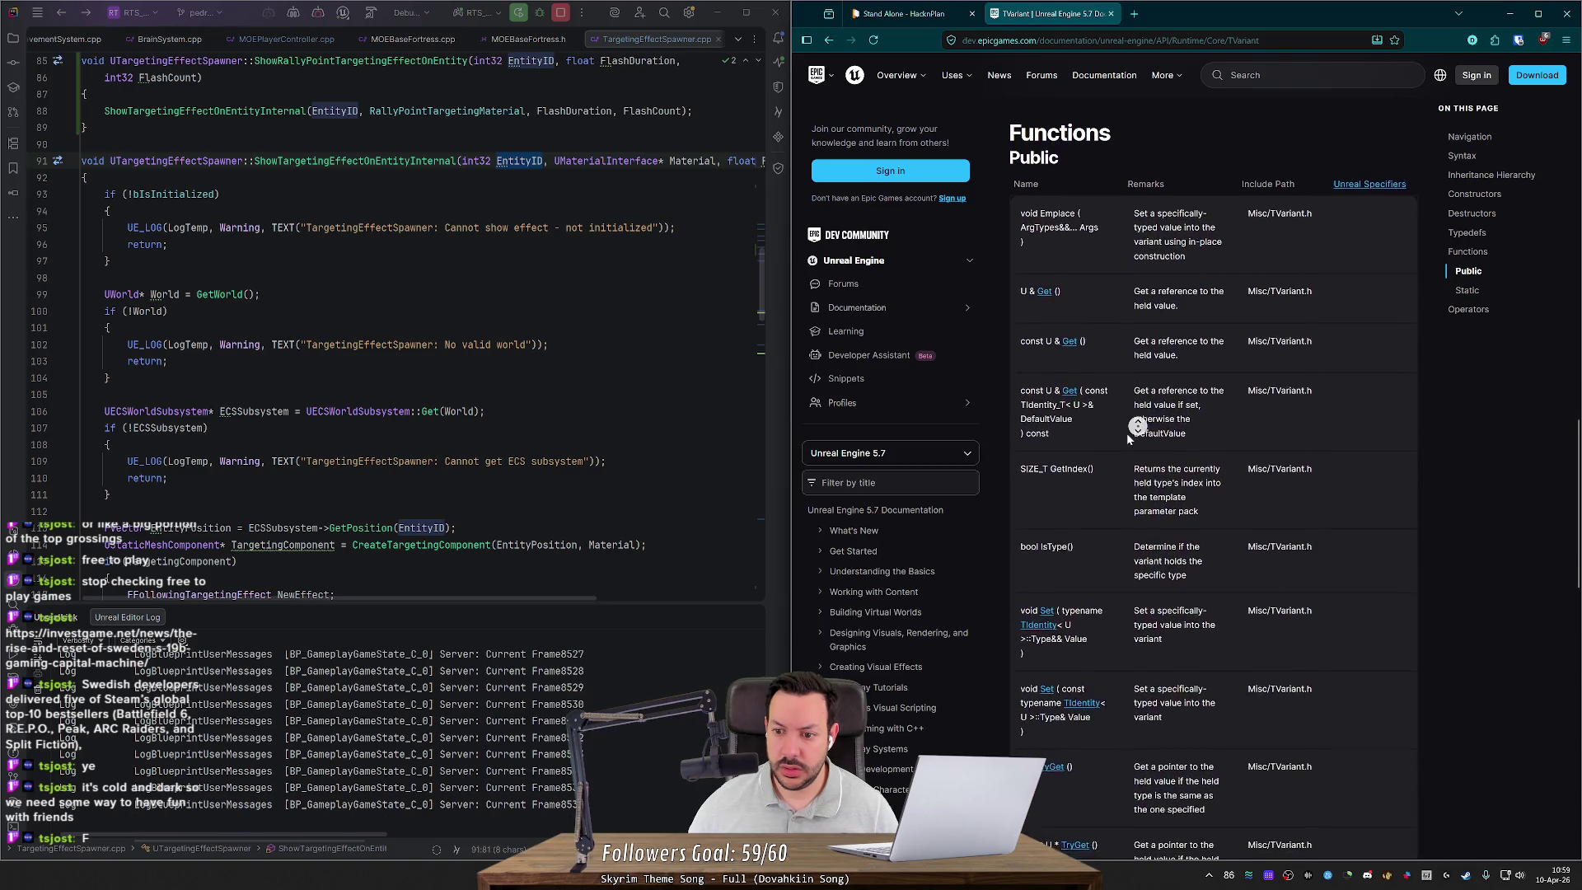
left_click(1131, 437)
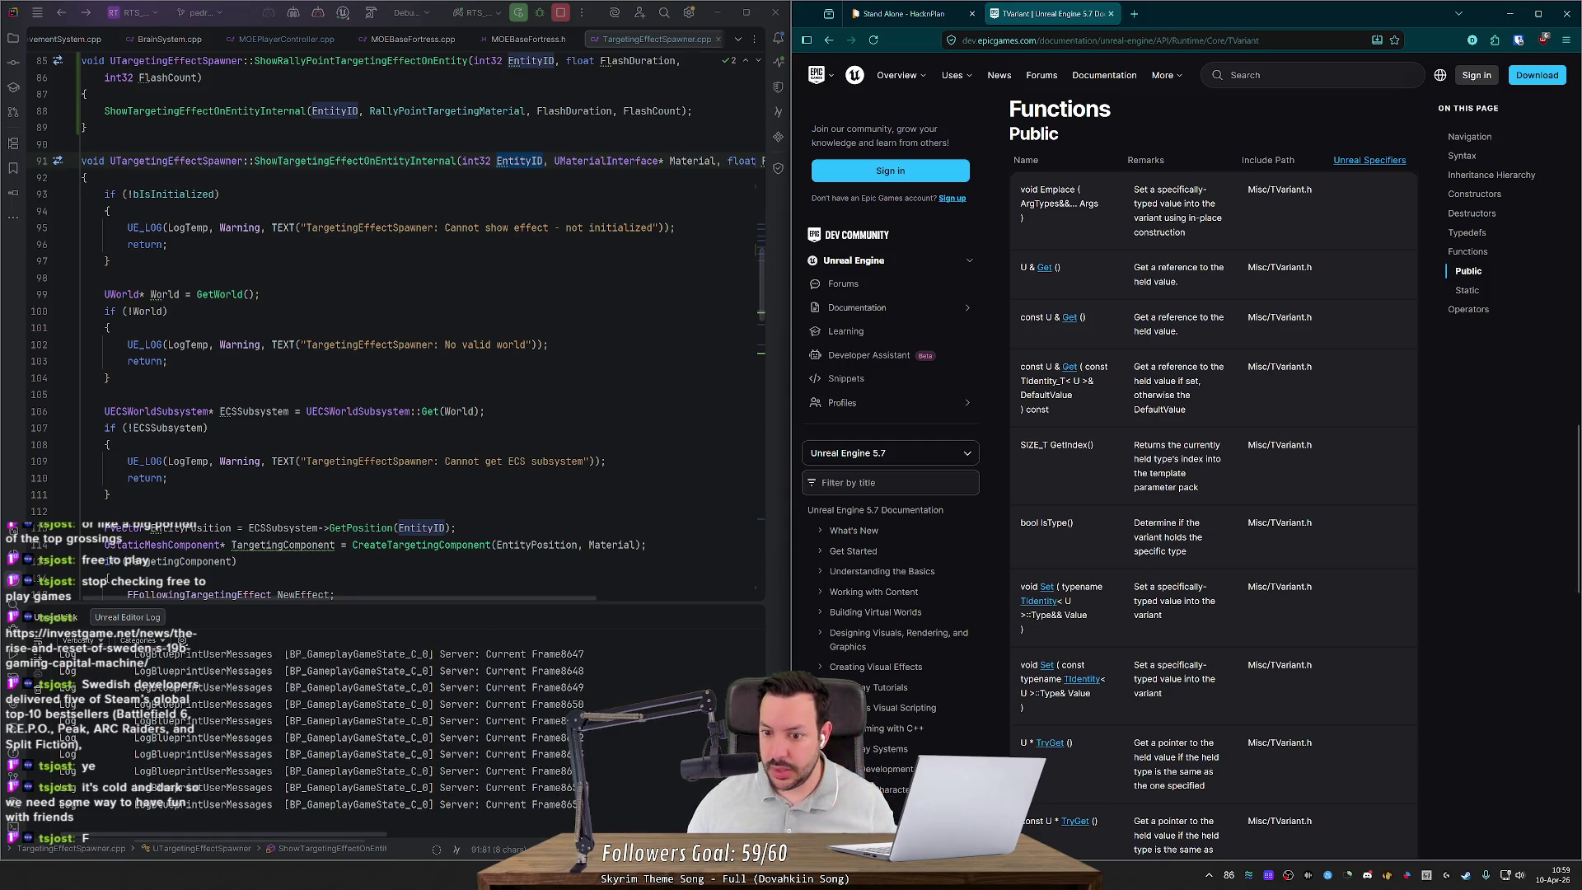
scroll(1211, 462, "down", 8)
scroll(1119, 449, "up", 15)
middle_click(1208, 563)
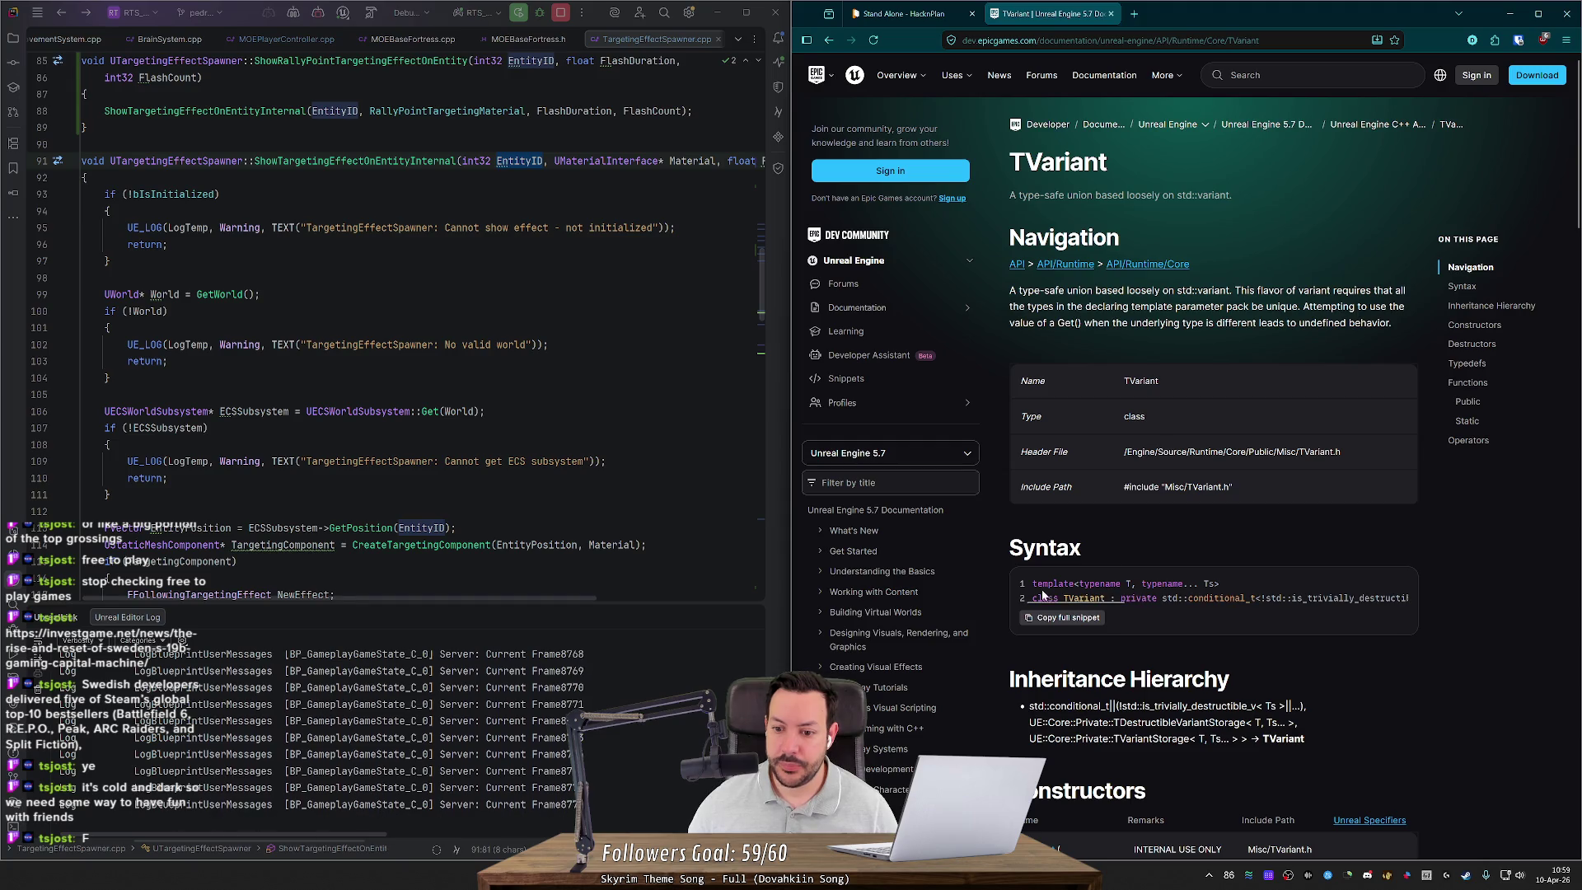
left_click(552, 327)
key("shift")
key("shift")
Step: Search the project for TVariant and preview the TVariantFromTuple, TVariantStructure, TVariantTraits and ToVariant matches
type("TV")
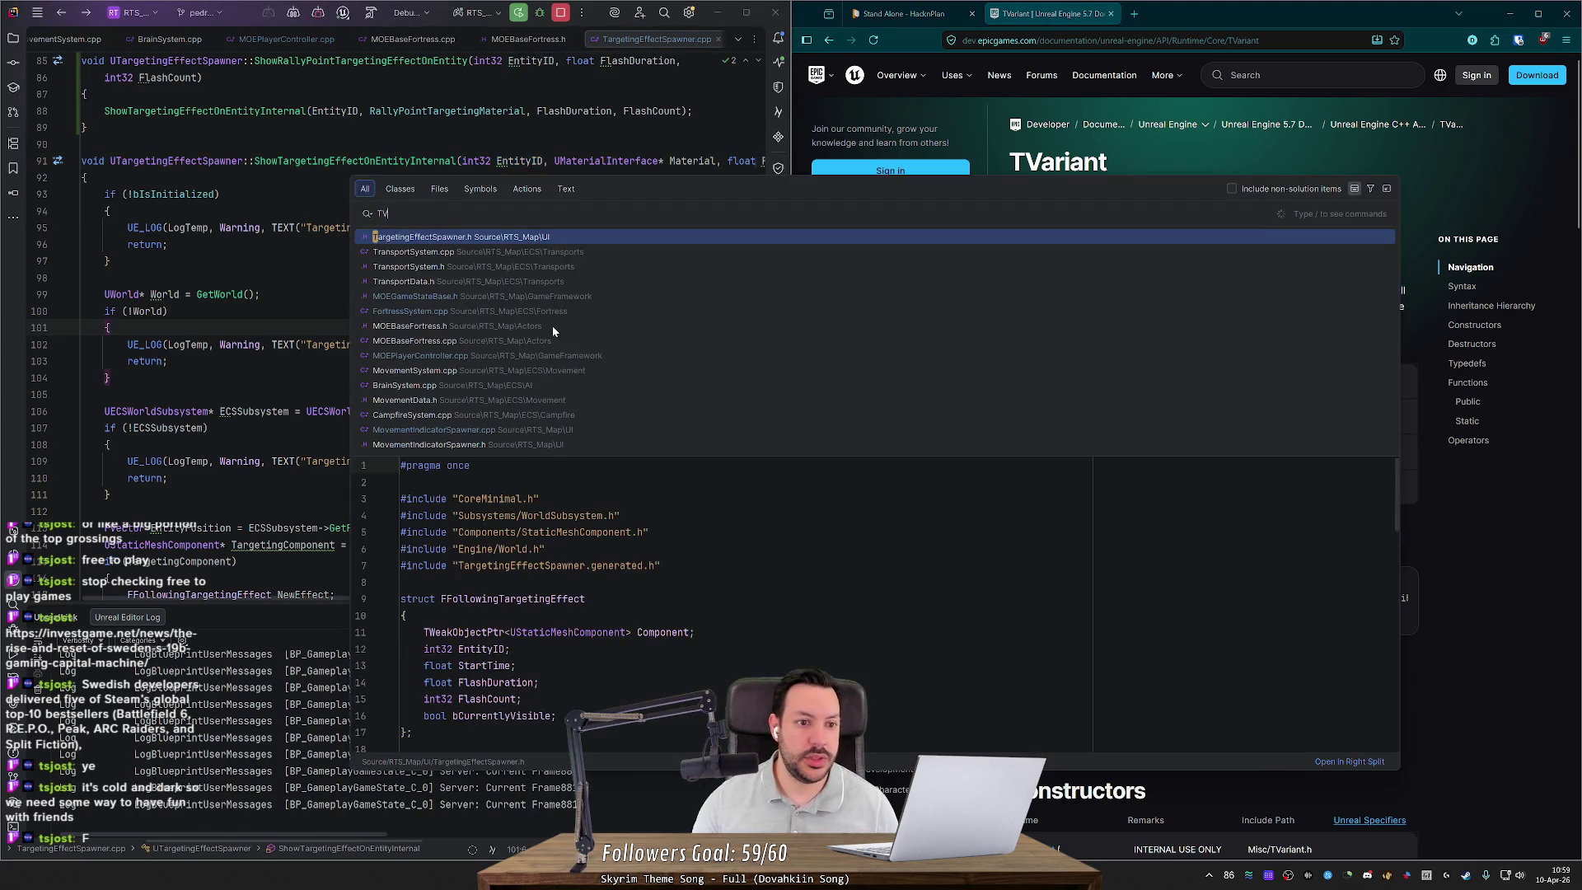
type("ariant")
key("Down")
key("Down")
key("Down")
key("Down")
key("Down")
key("Down")
key("Up")
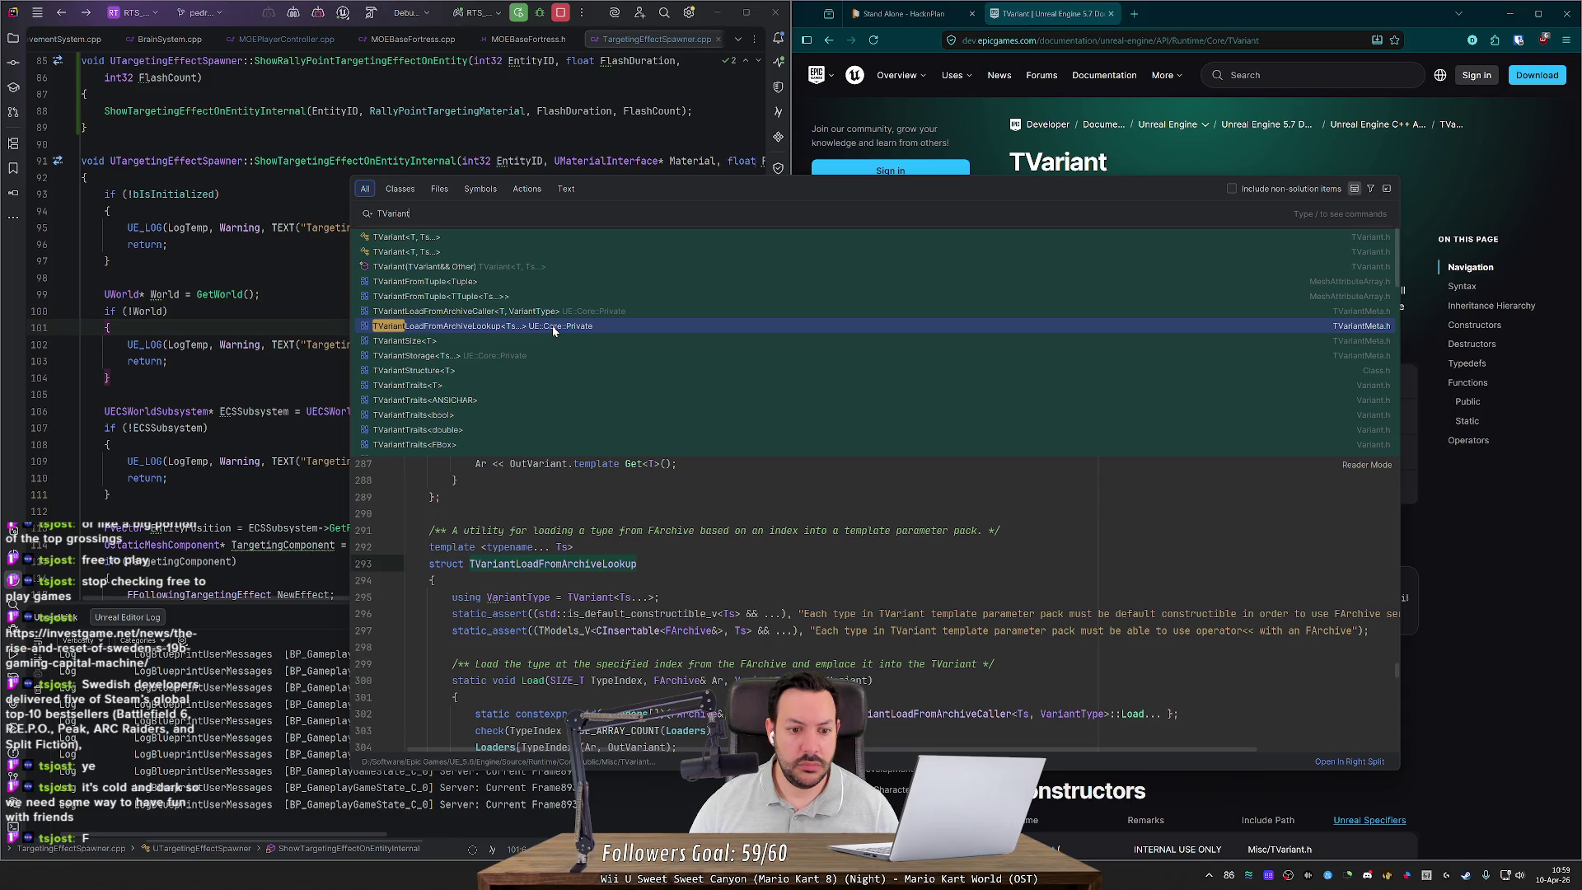
key("Down")
key("Down")
key("Down")
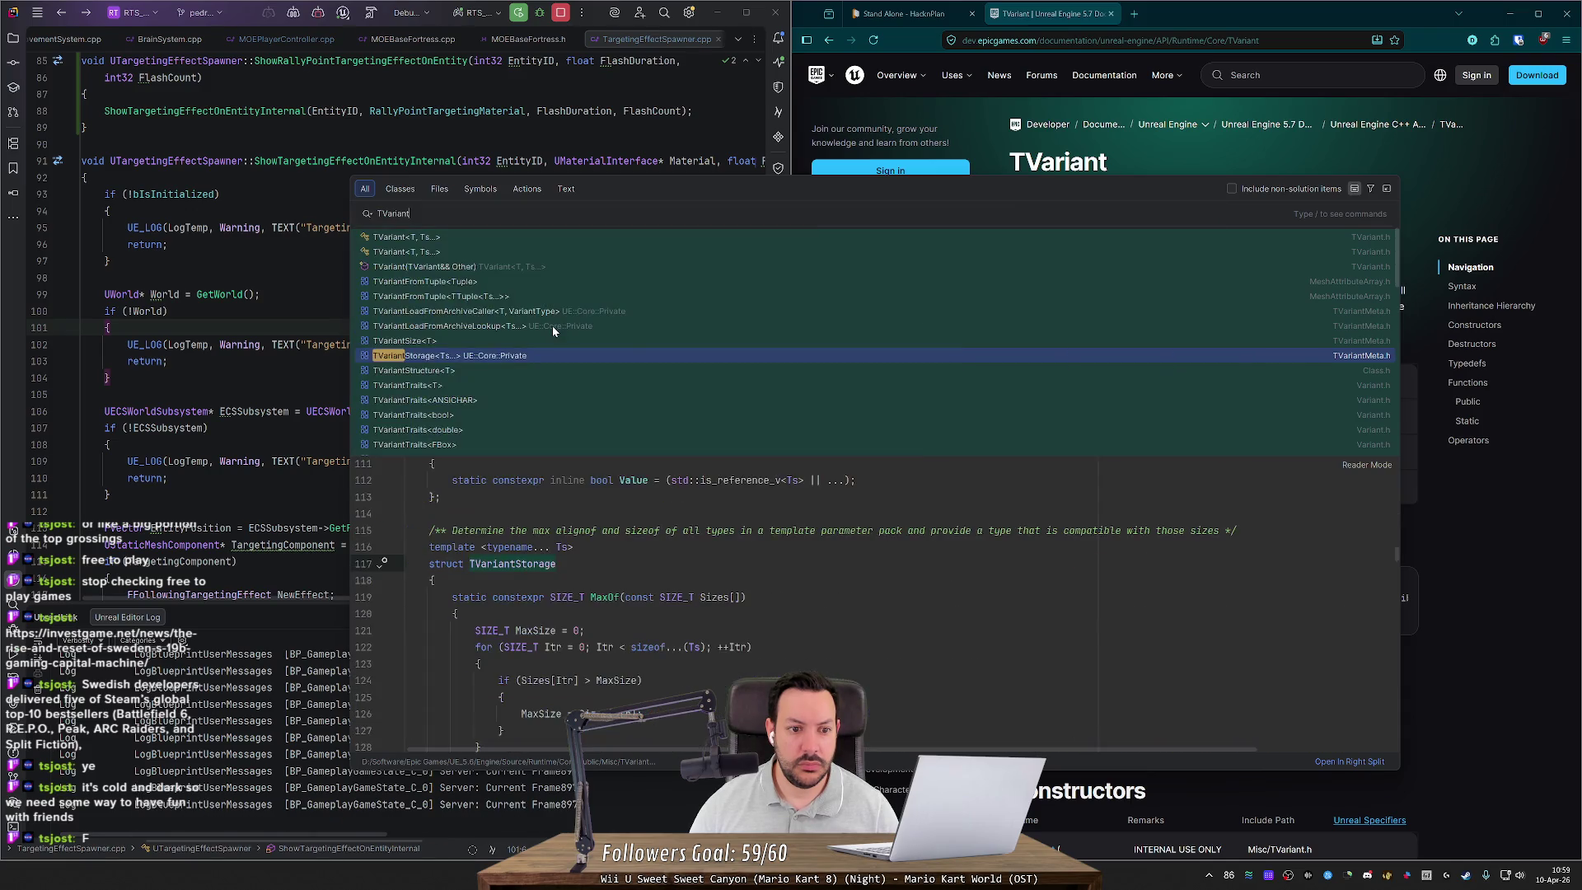
key("Down")
key("Down")
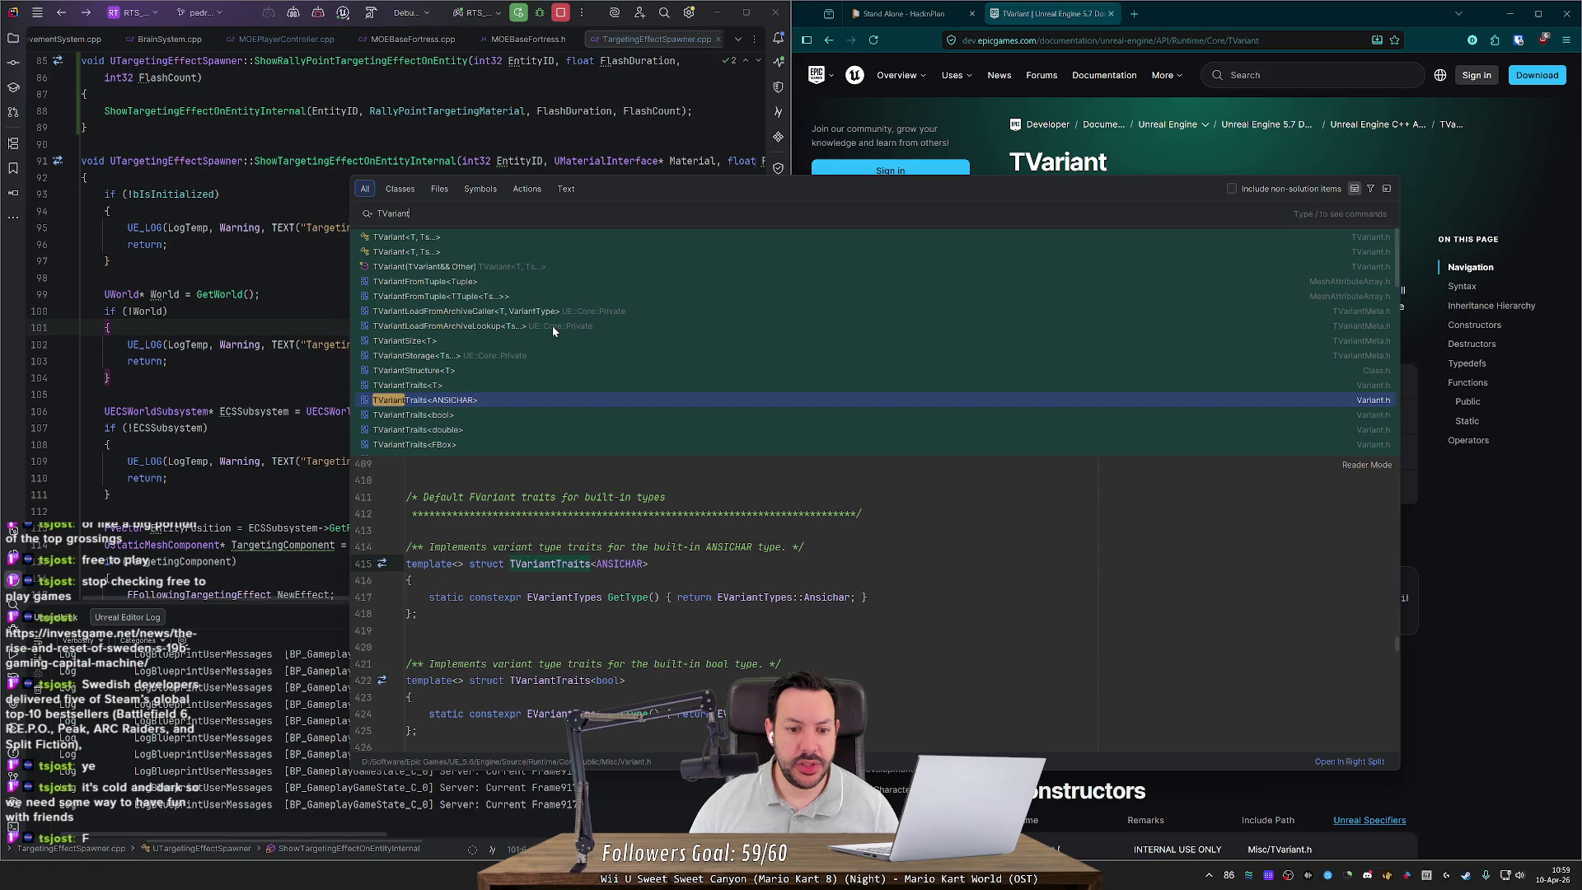
key("Down")
key("Down")
key("Down")
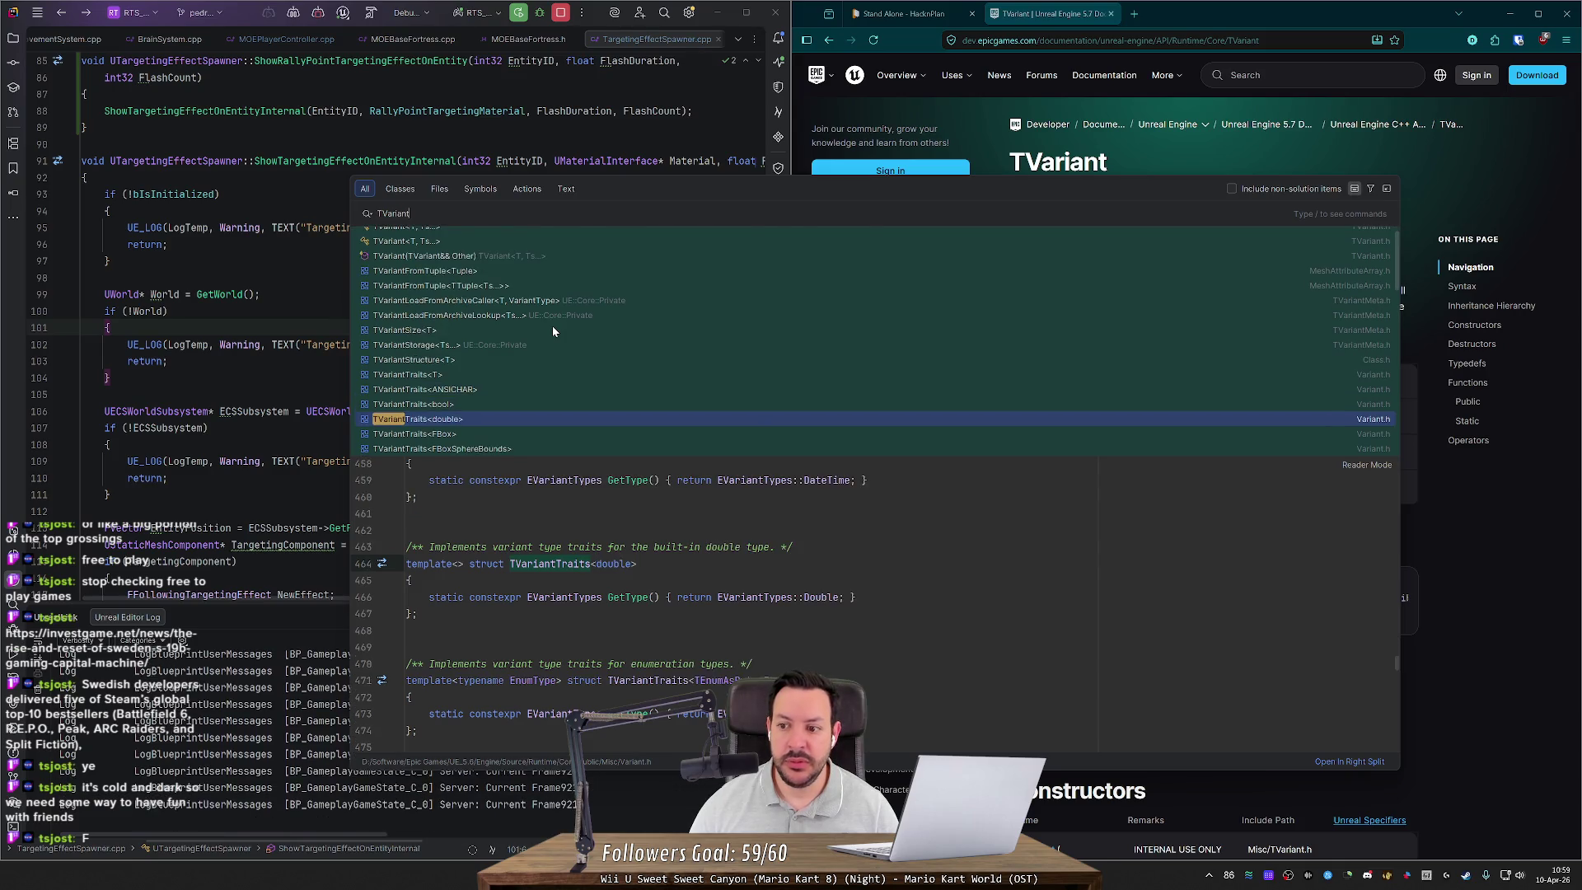
key("Down")
key("Down")
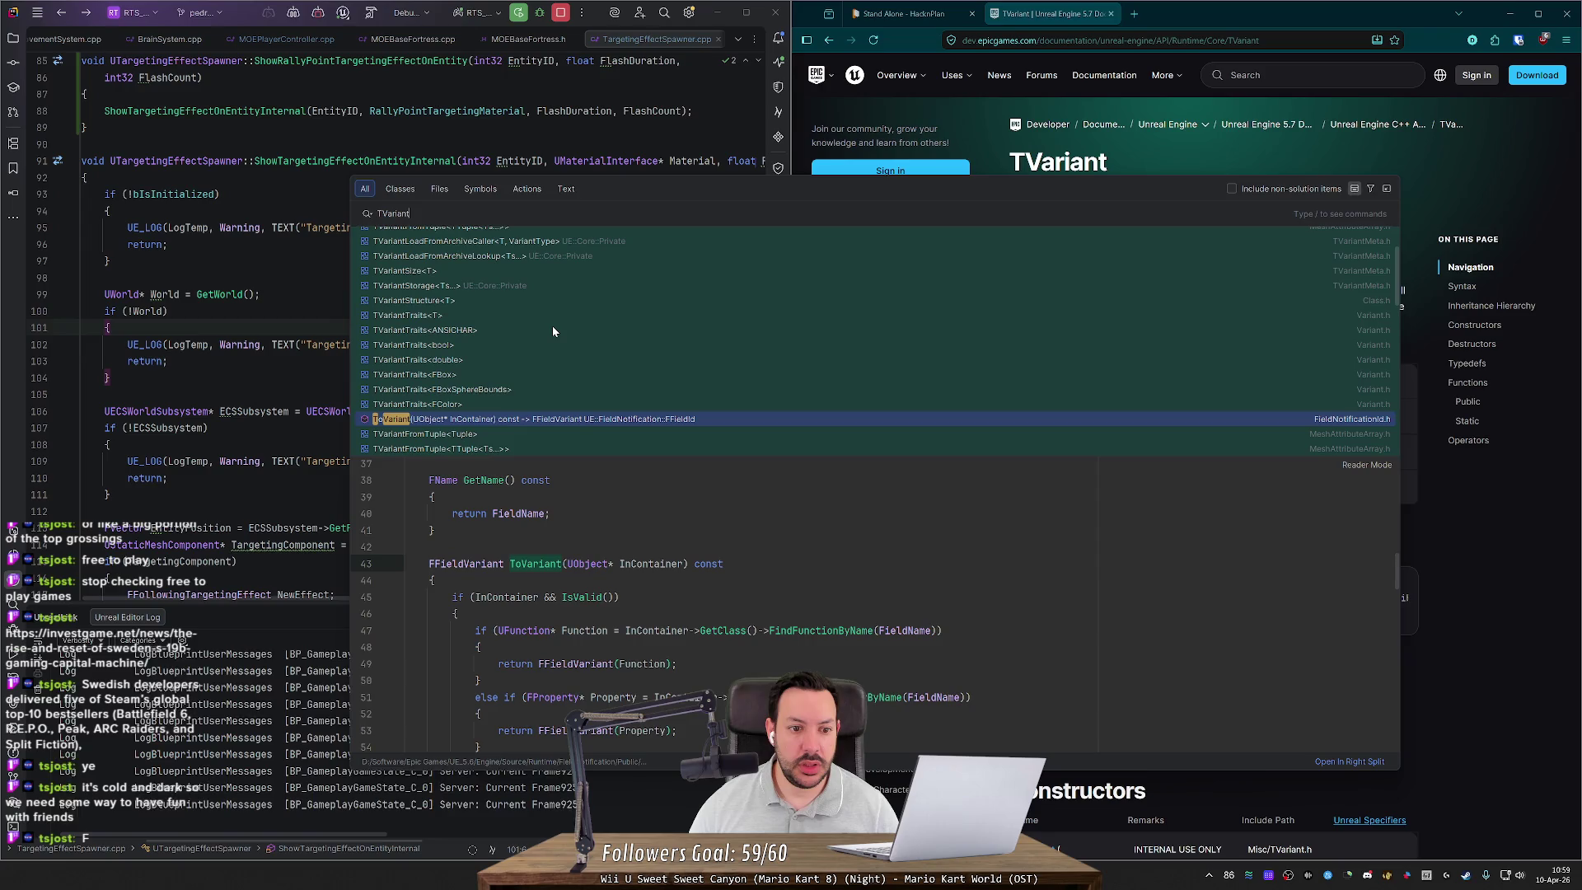
Step: Examine the ToVariant preview and open FieldNotificationId.h at that function
scroll(742, 610, "down", 2)
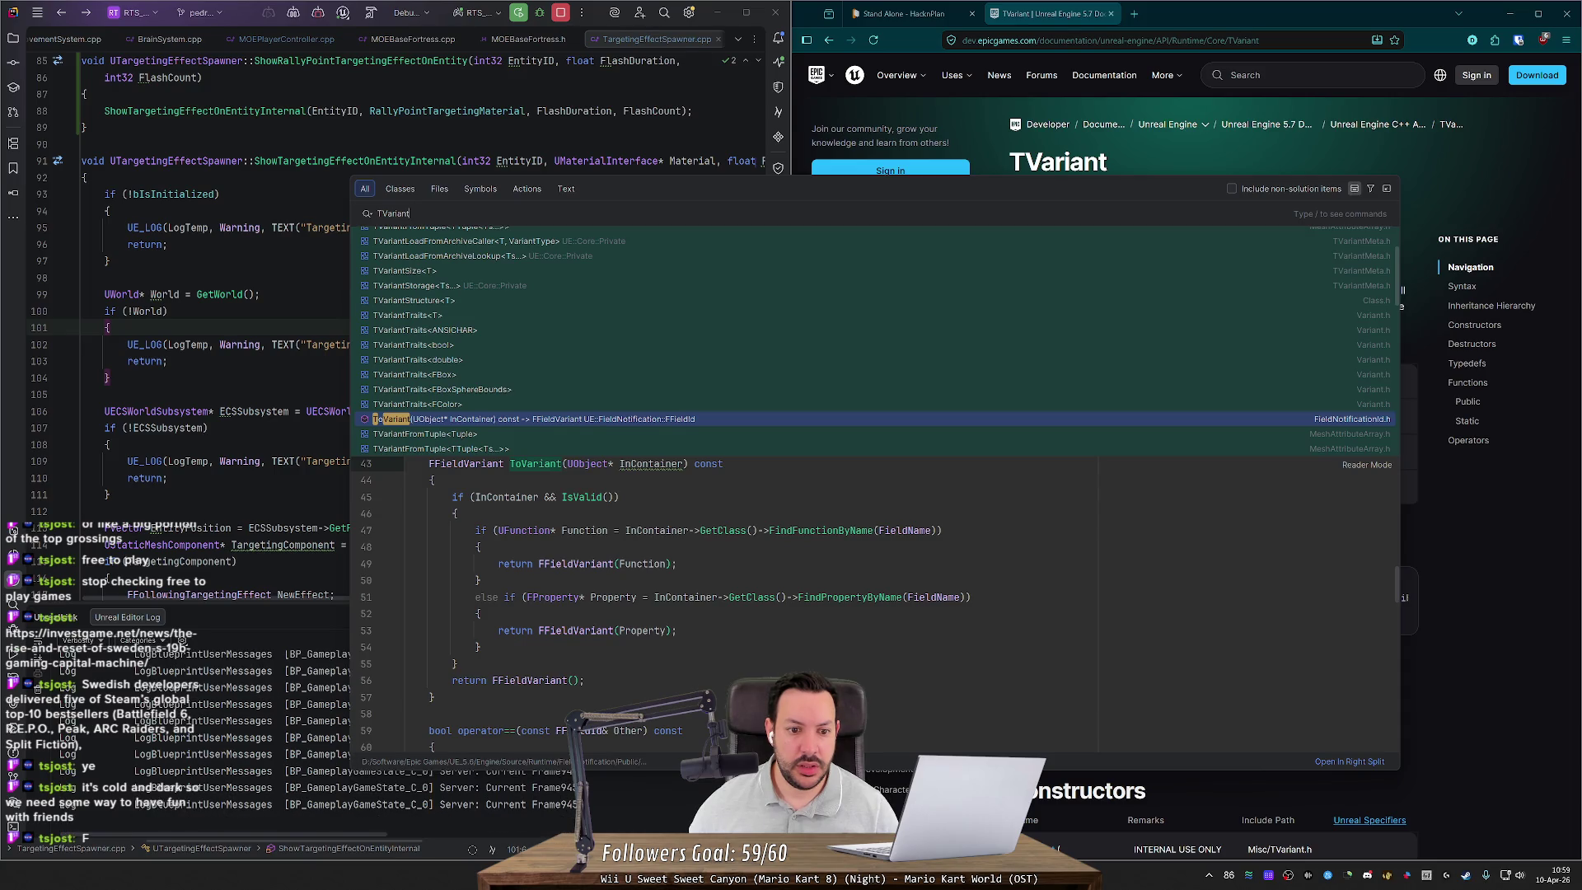
scroll(741, 610, "up", 1)
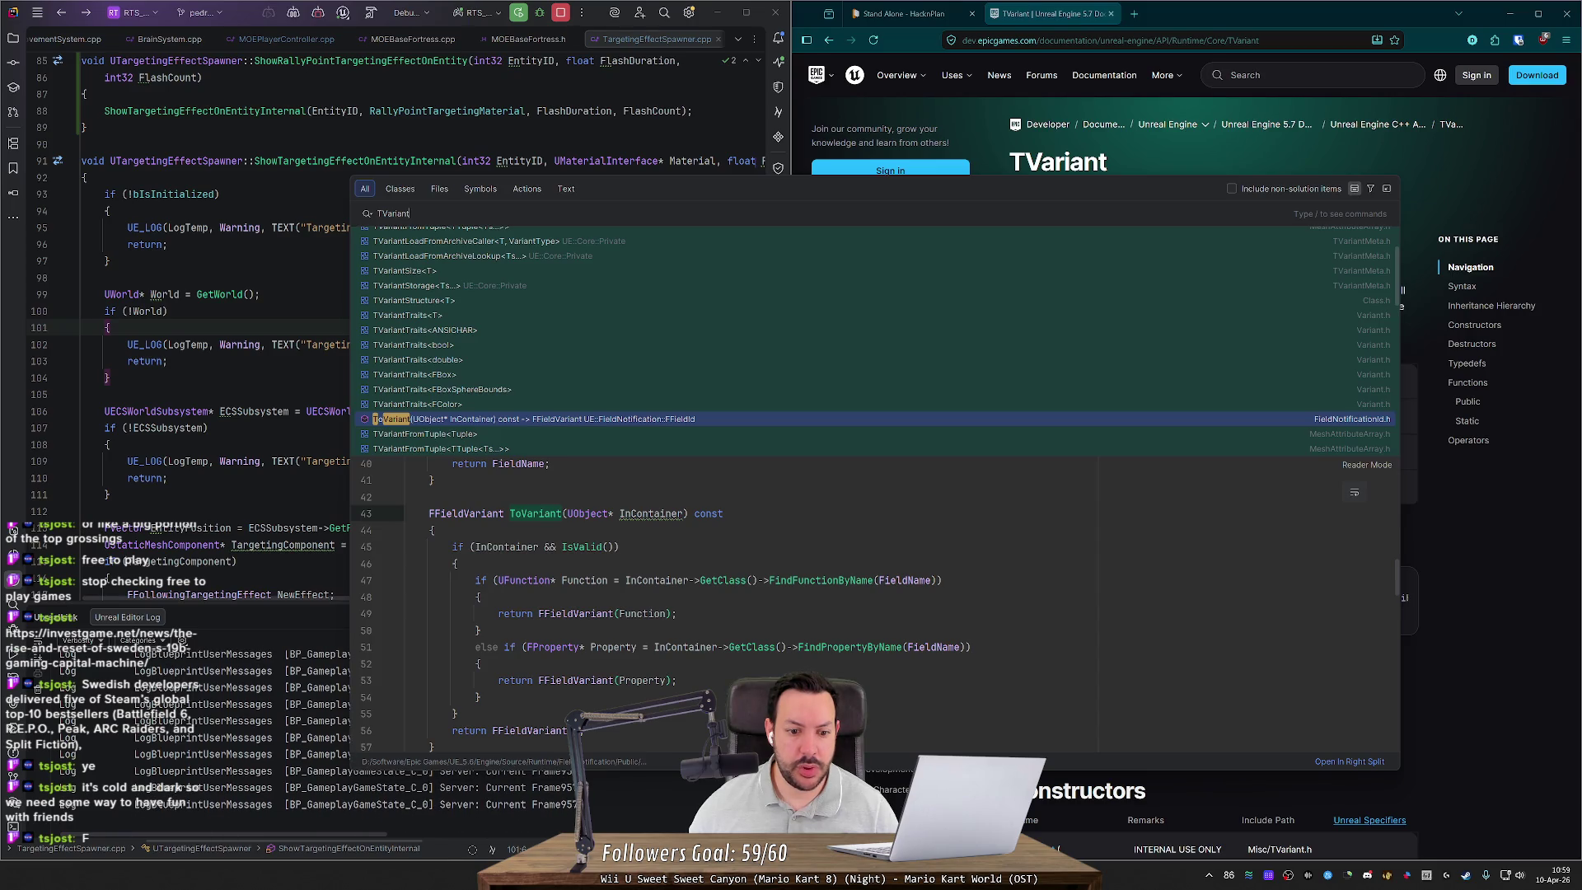
scroll(874, 606, "down", 1)
left_click(479, 614)
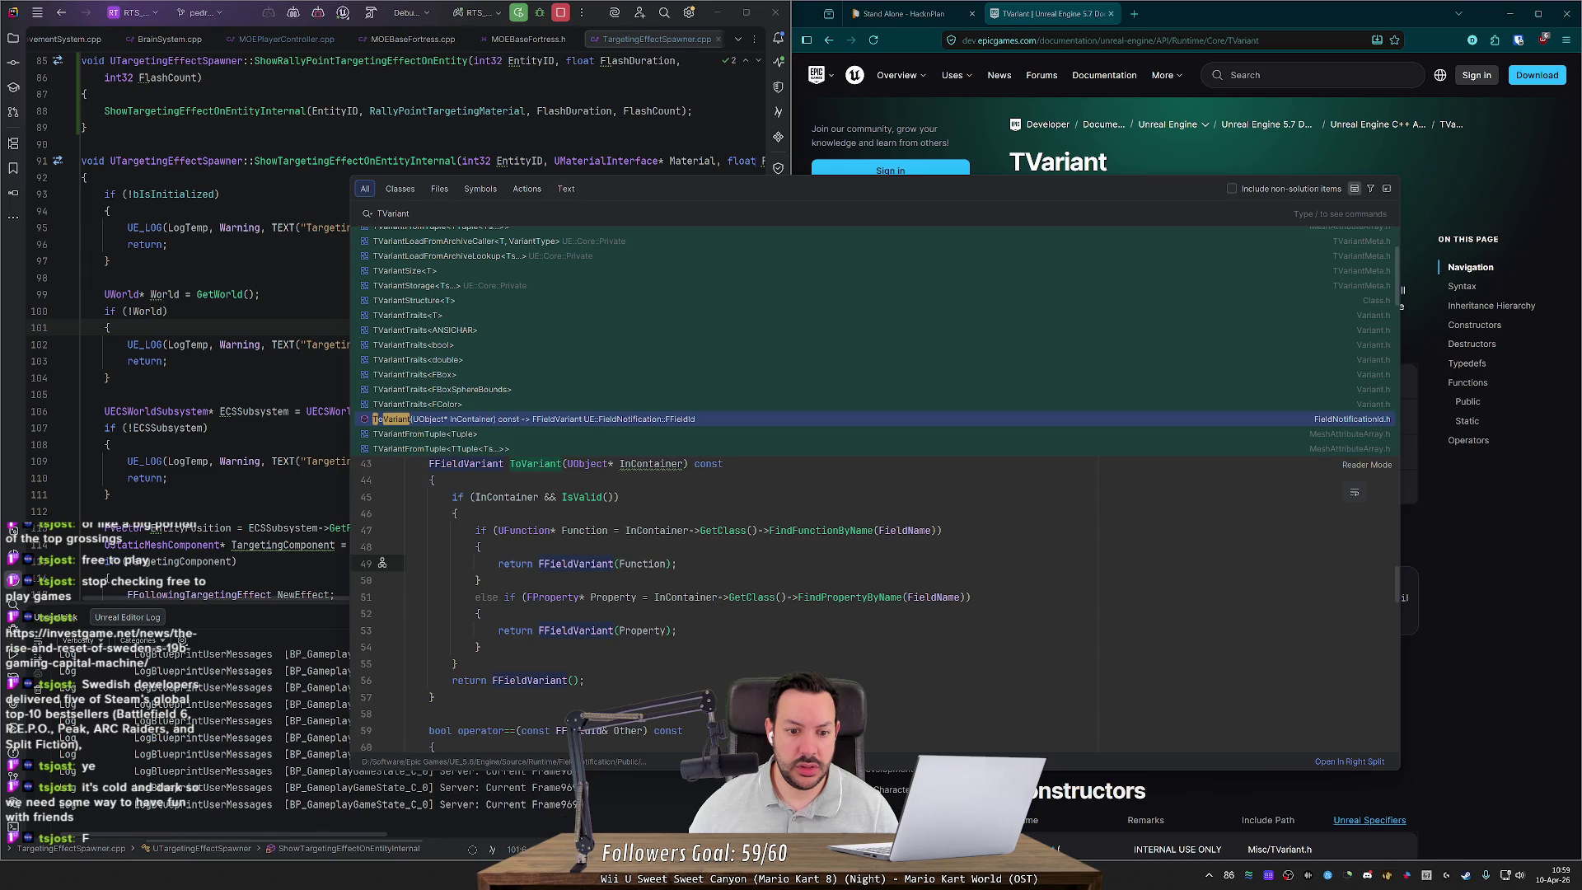
scroll(490, 567, "up", 2)
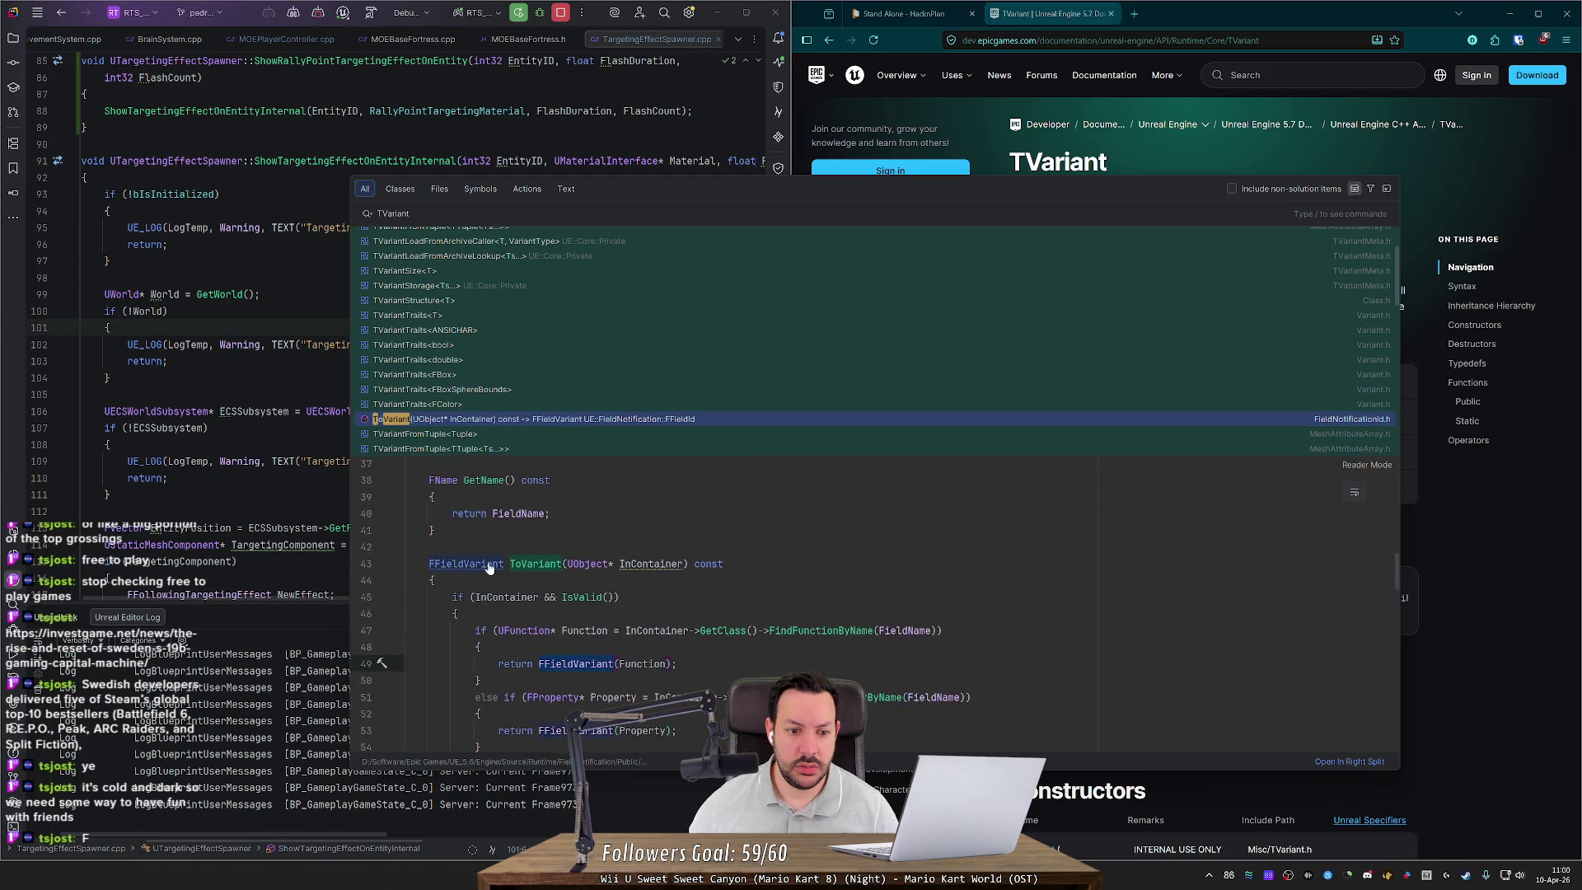
left_click(575, 425)
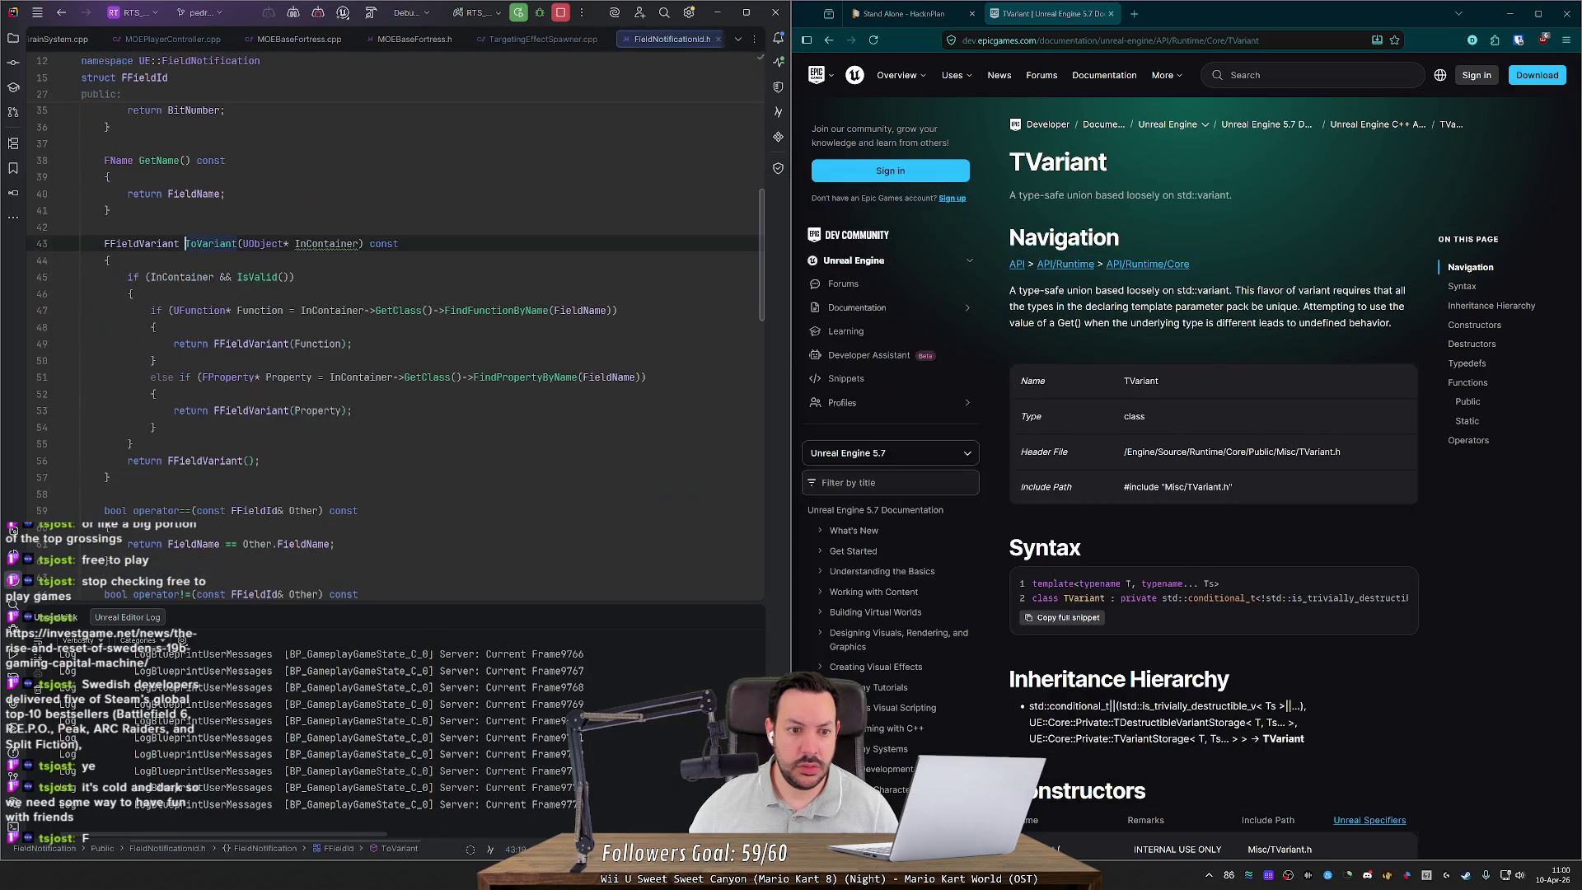
Step: Jump to the FFieldVariant struct and select its two explicit constructors
left_click(154, 242, "ctrl")
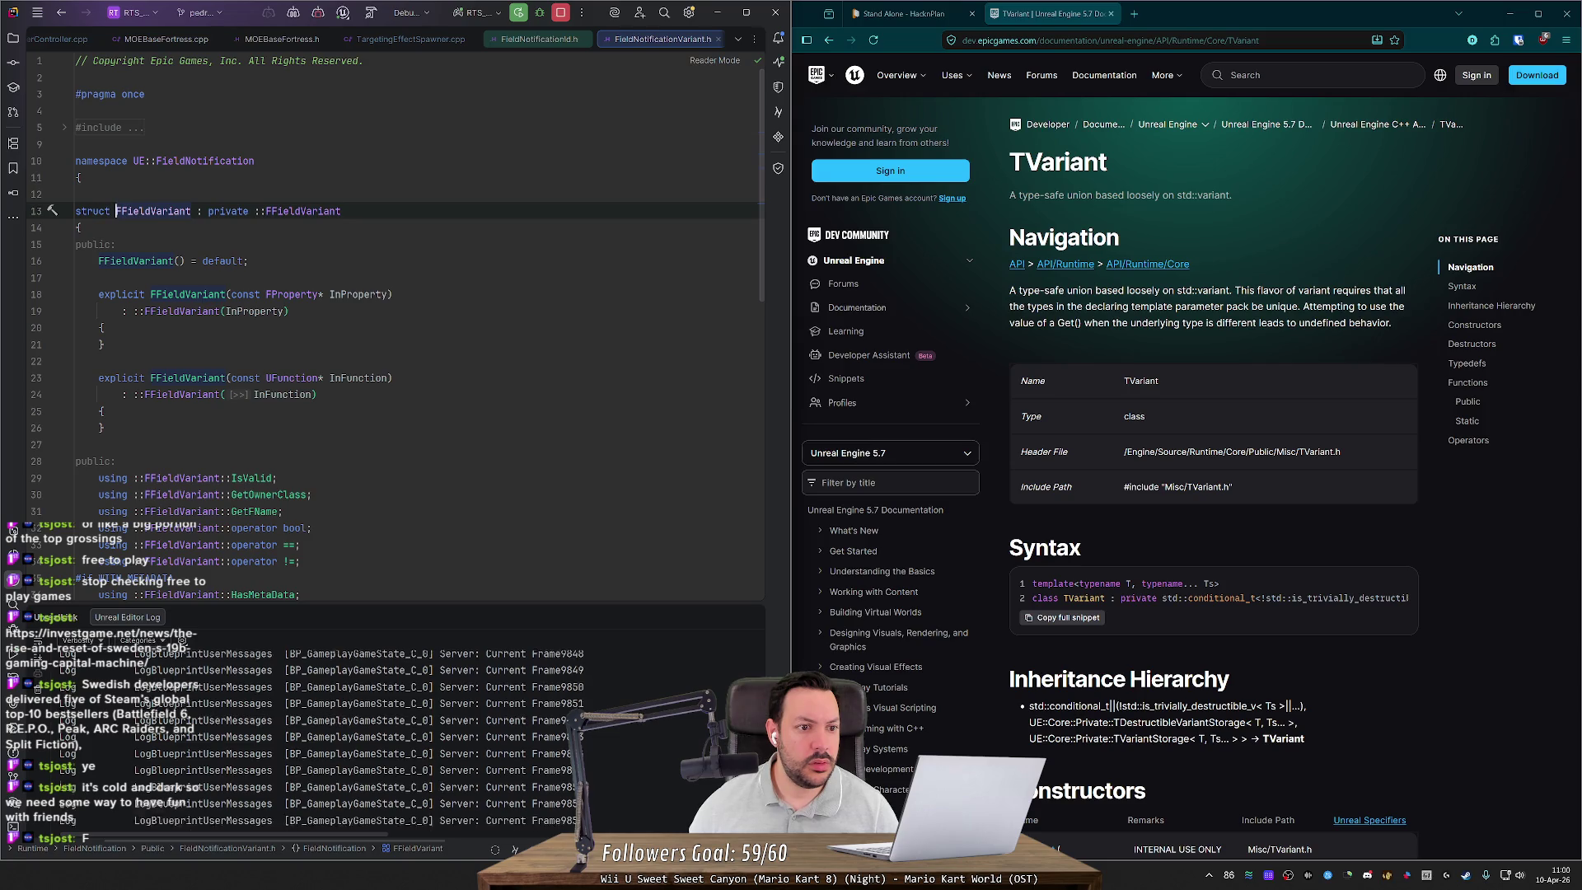
mouse_move(76, 294)
left_mouse_down()
mouse_move(313, 404)
mouse_move(76, 444)
left_mouse_up()
scroll(393, 434, "down", 2)
scroll(396, 330, "down", 12)
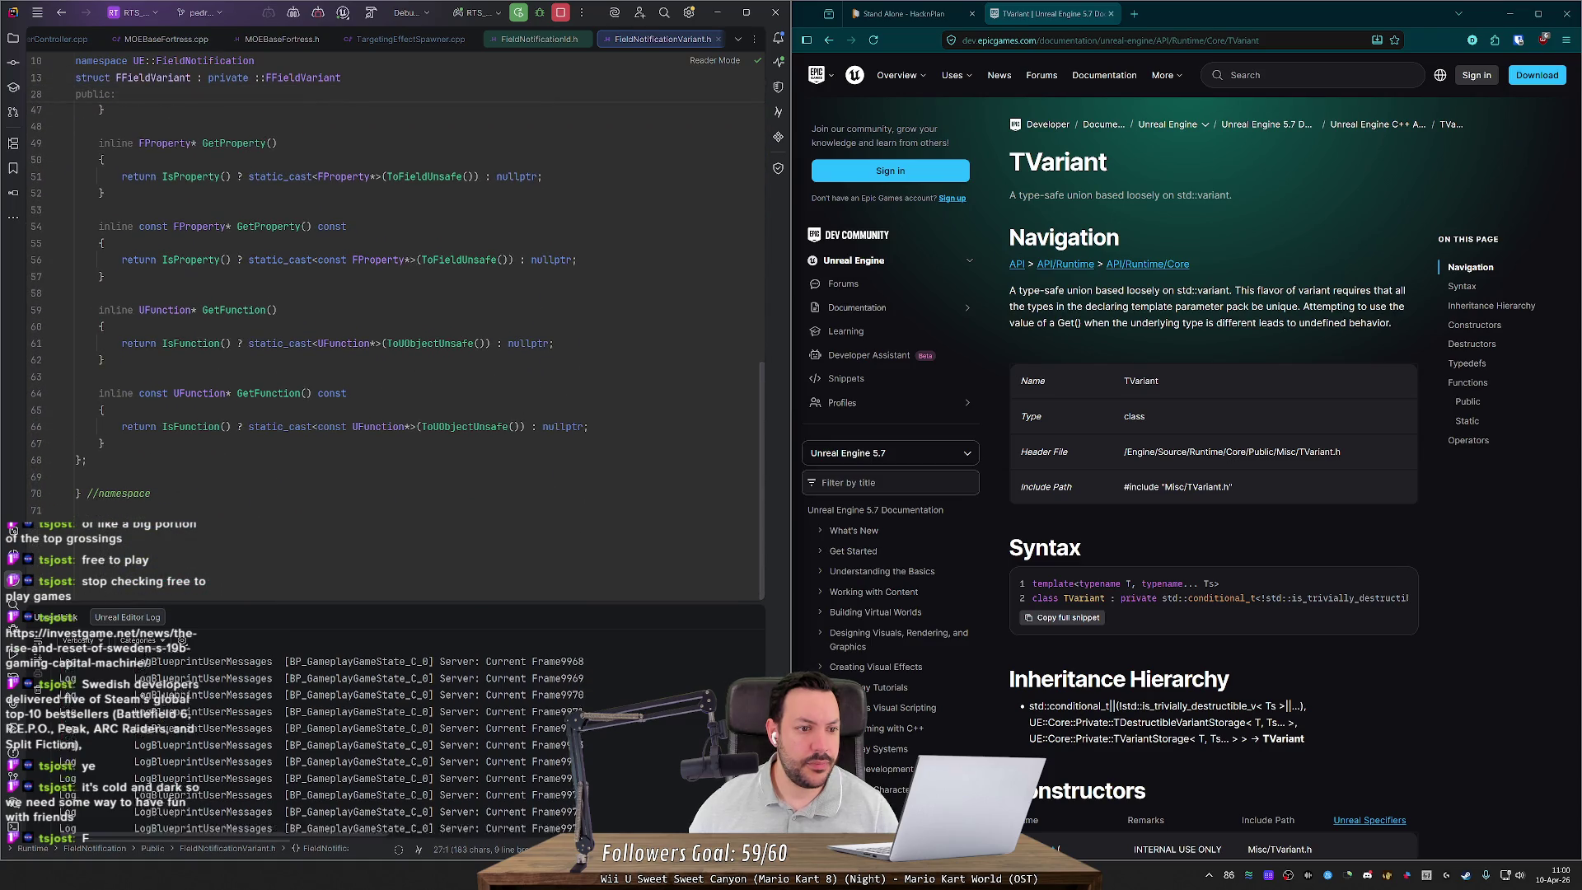
scroll(396, 313, "up", 5)
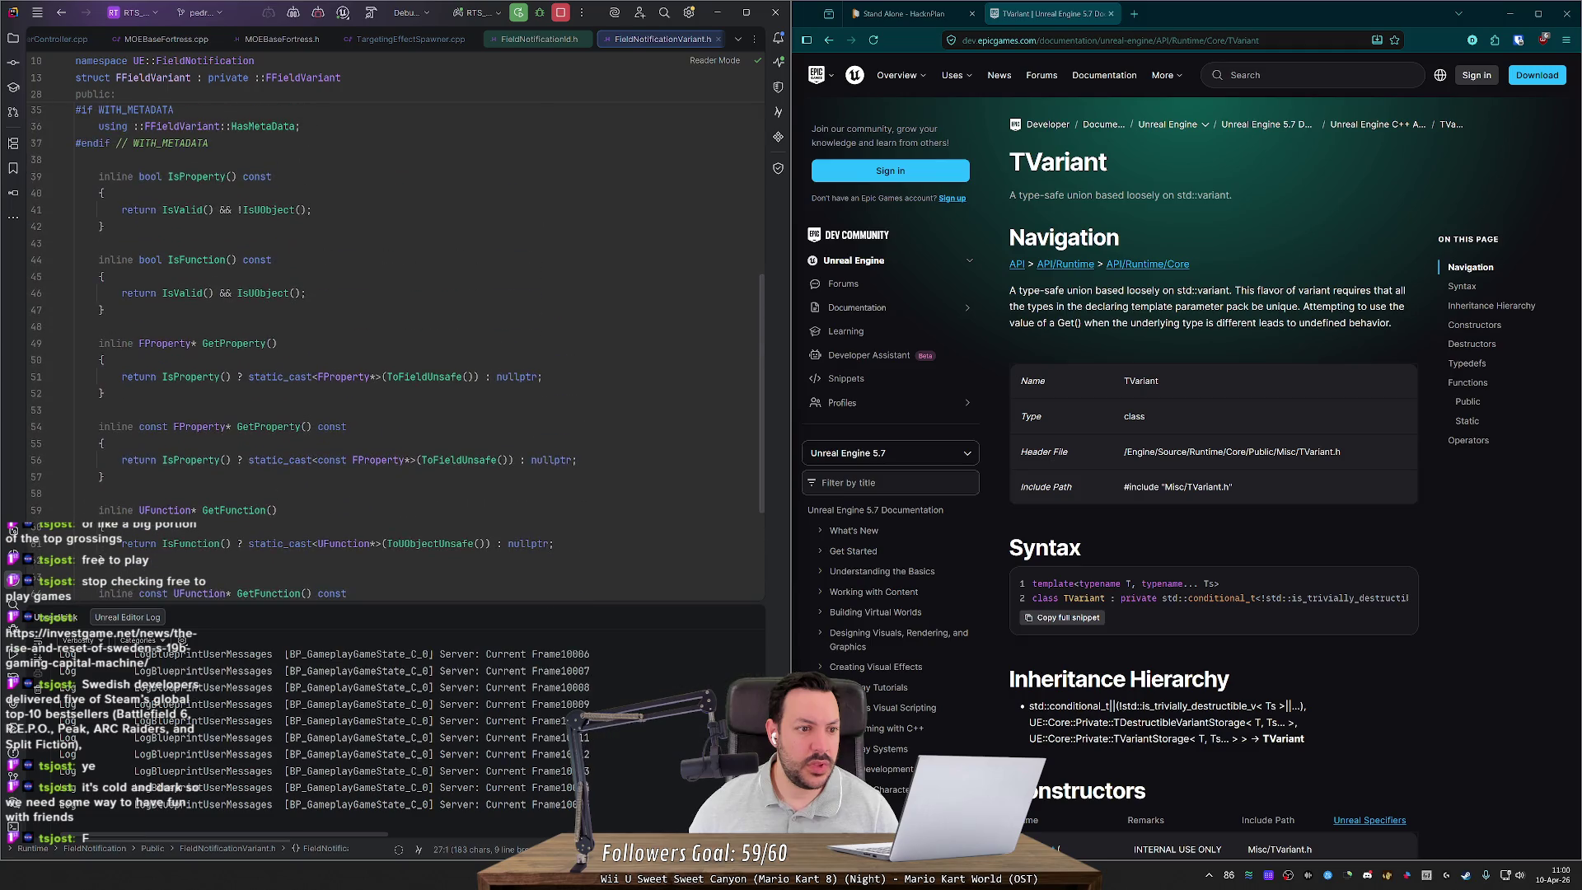
scroll(396, 329, "up", 1)
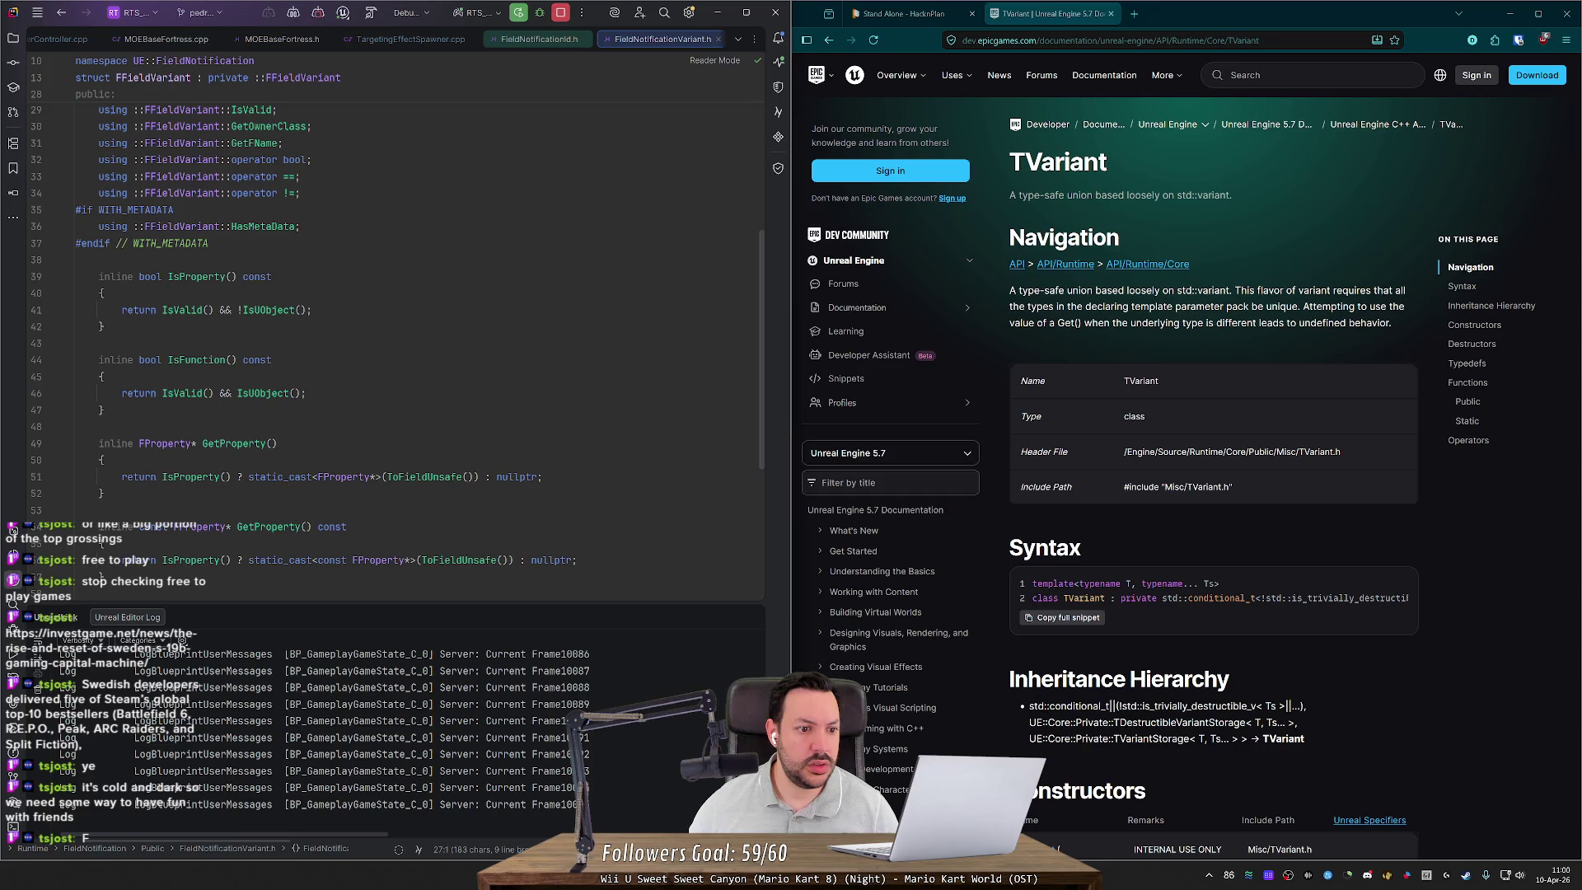
Step: Open Field.h at the IsUObject declaration, then navigate back to FieldNotificationVariant.h
mouse_move(263, 393)
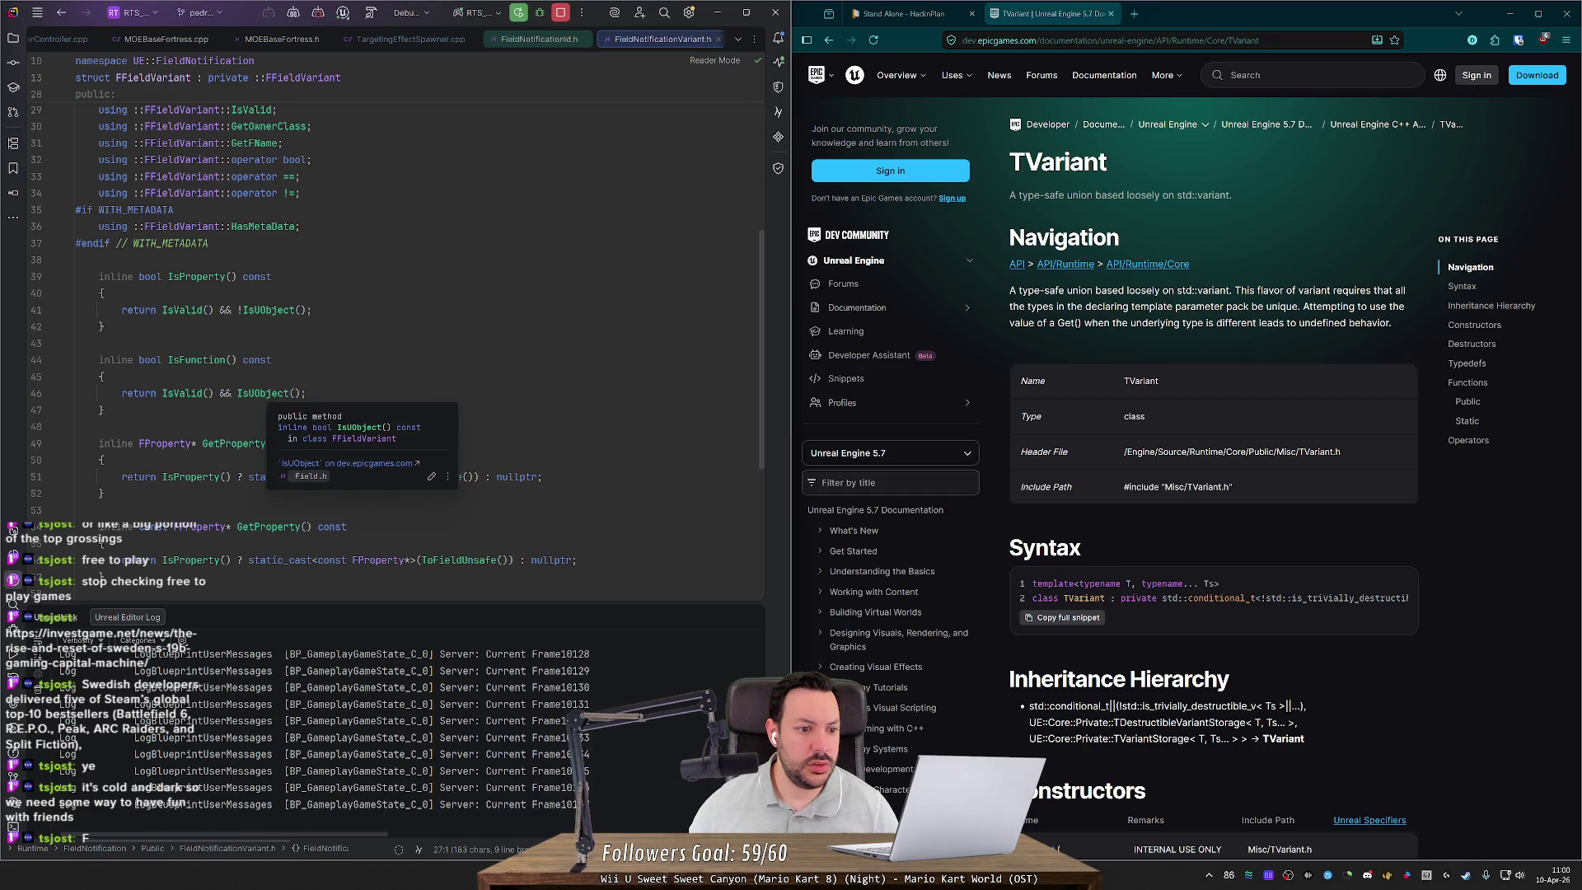
scroll(264, 393, "down", 3)
scroll(264, 393, "up", 3)
scroll(396, 329, "up", 3)
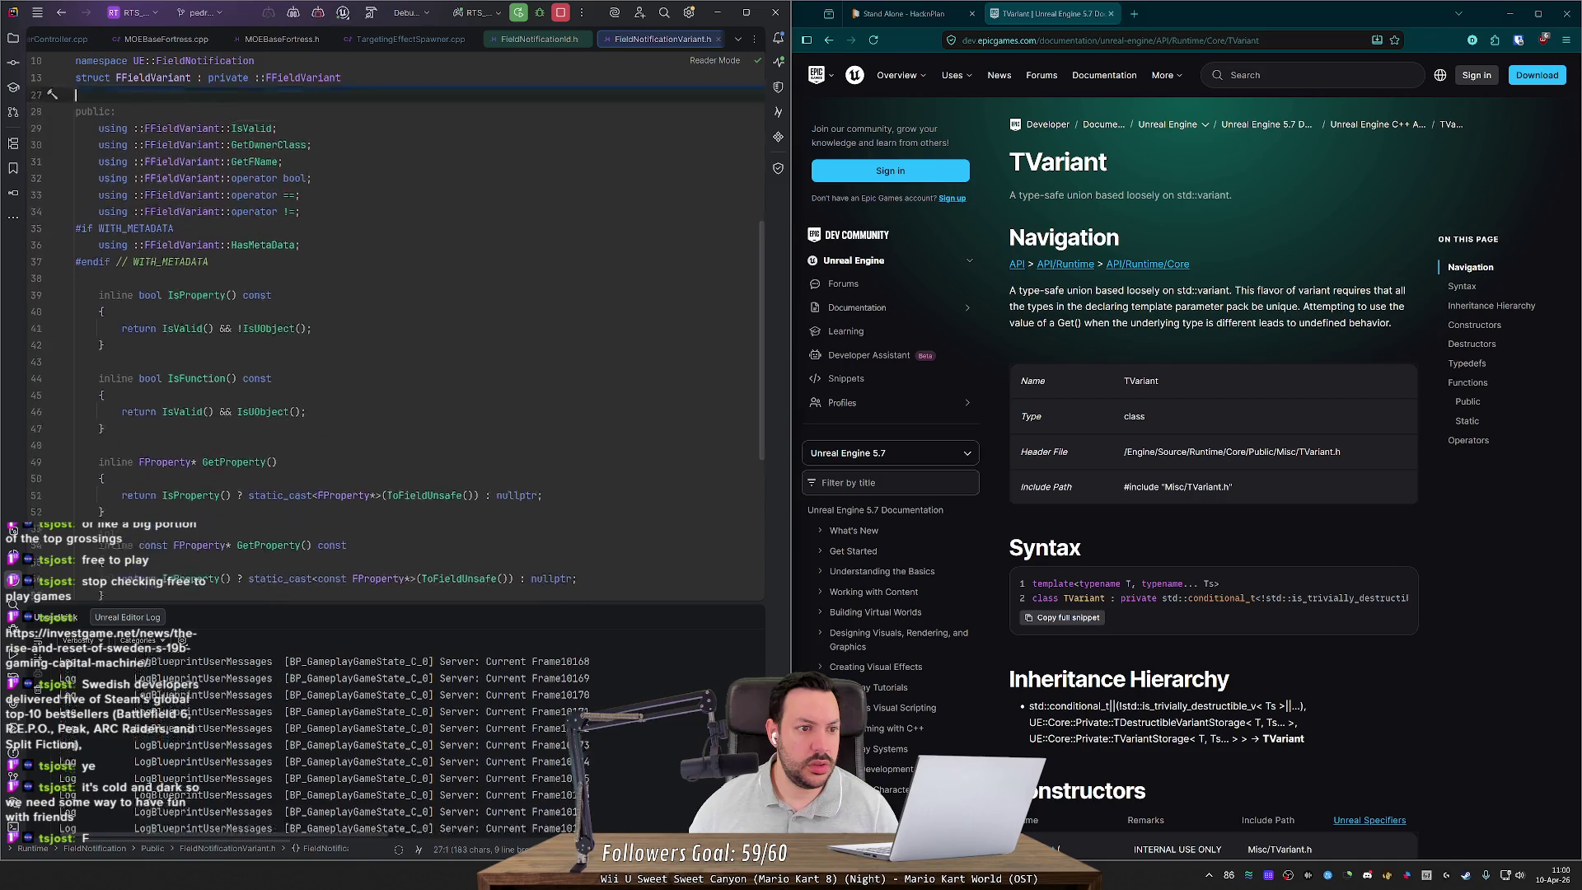
scroll(395, 330, "down", 2)
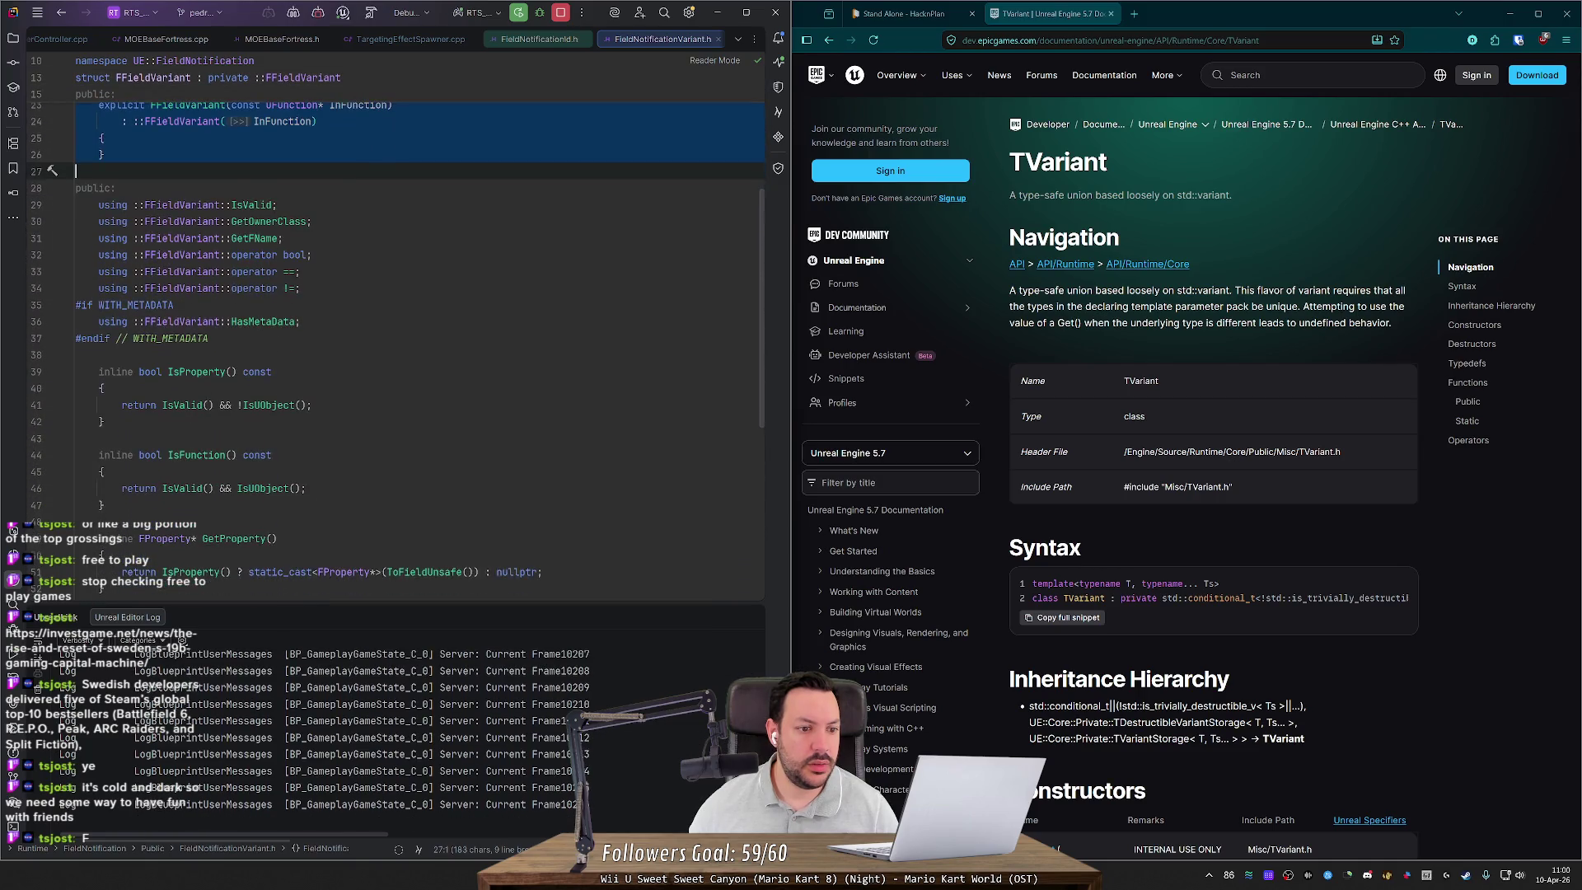
left_click(264, 488, "ctrl")
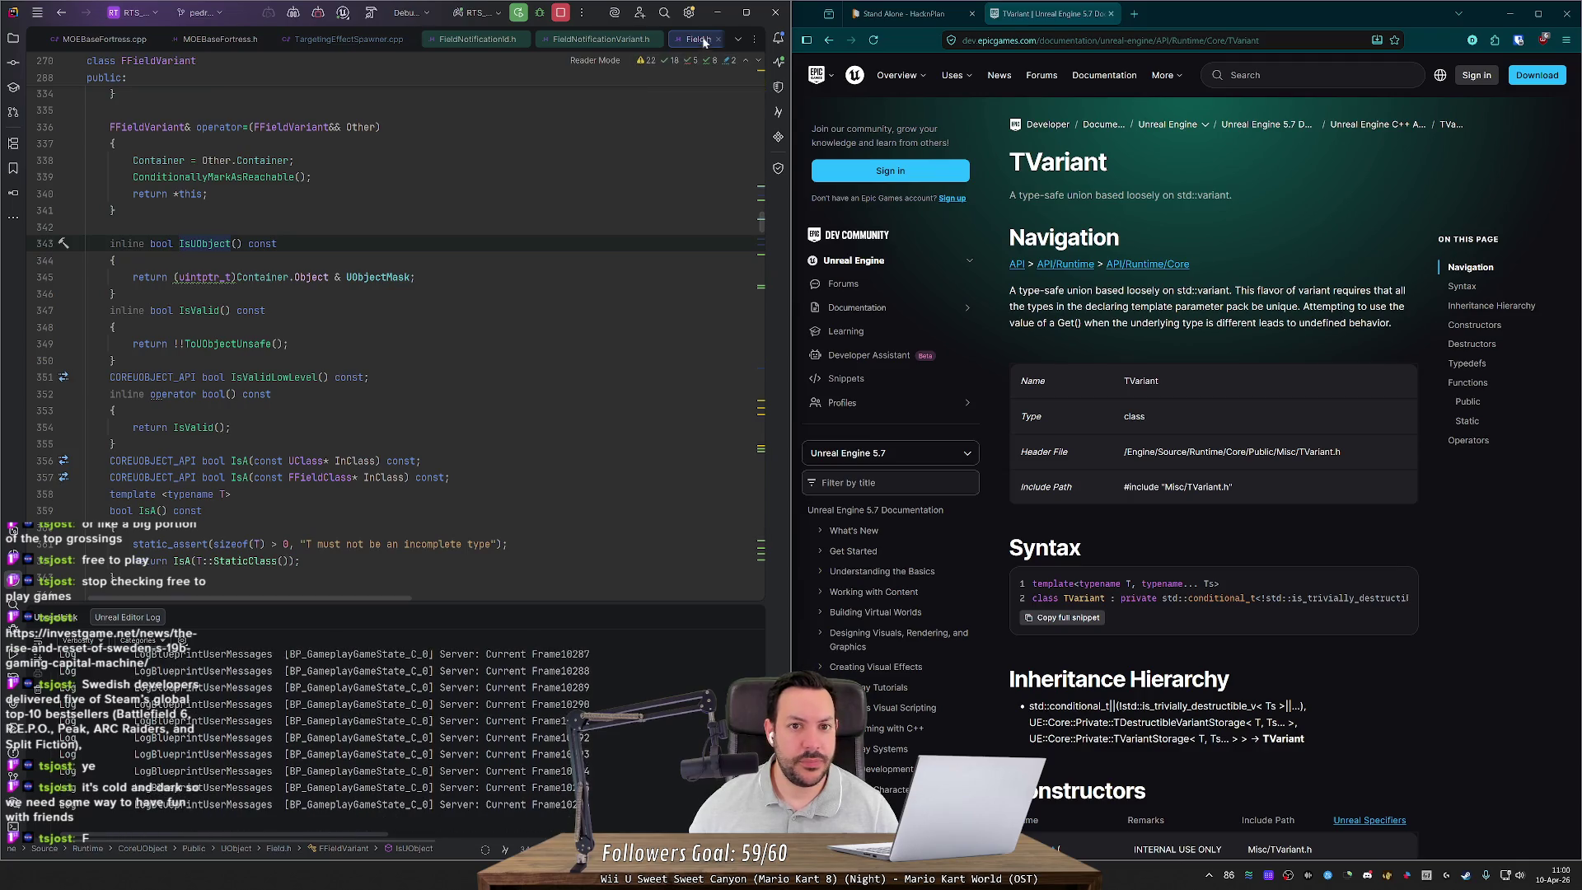
key("ctrl+alt+Left")
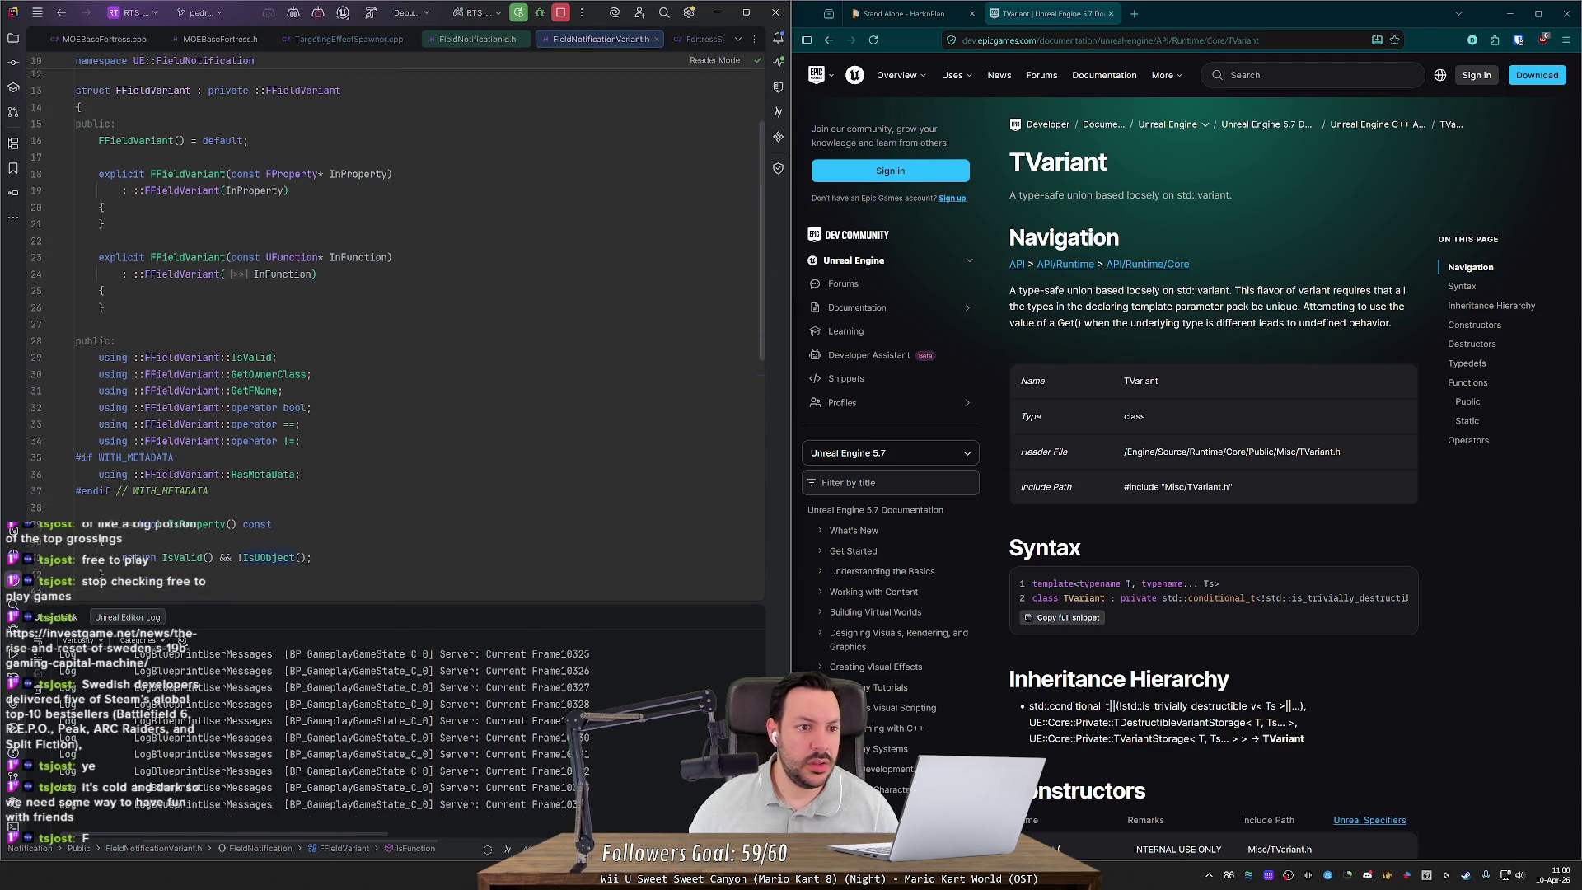
Step: Revisit IsUObject's definition with Ctrl+B, return, and close FieldNotificationVariant.h
scroll(395, 330, "up", 2)
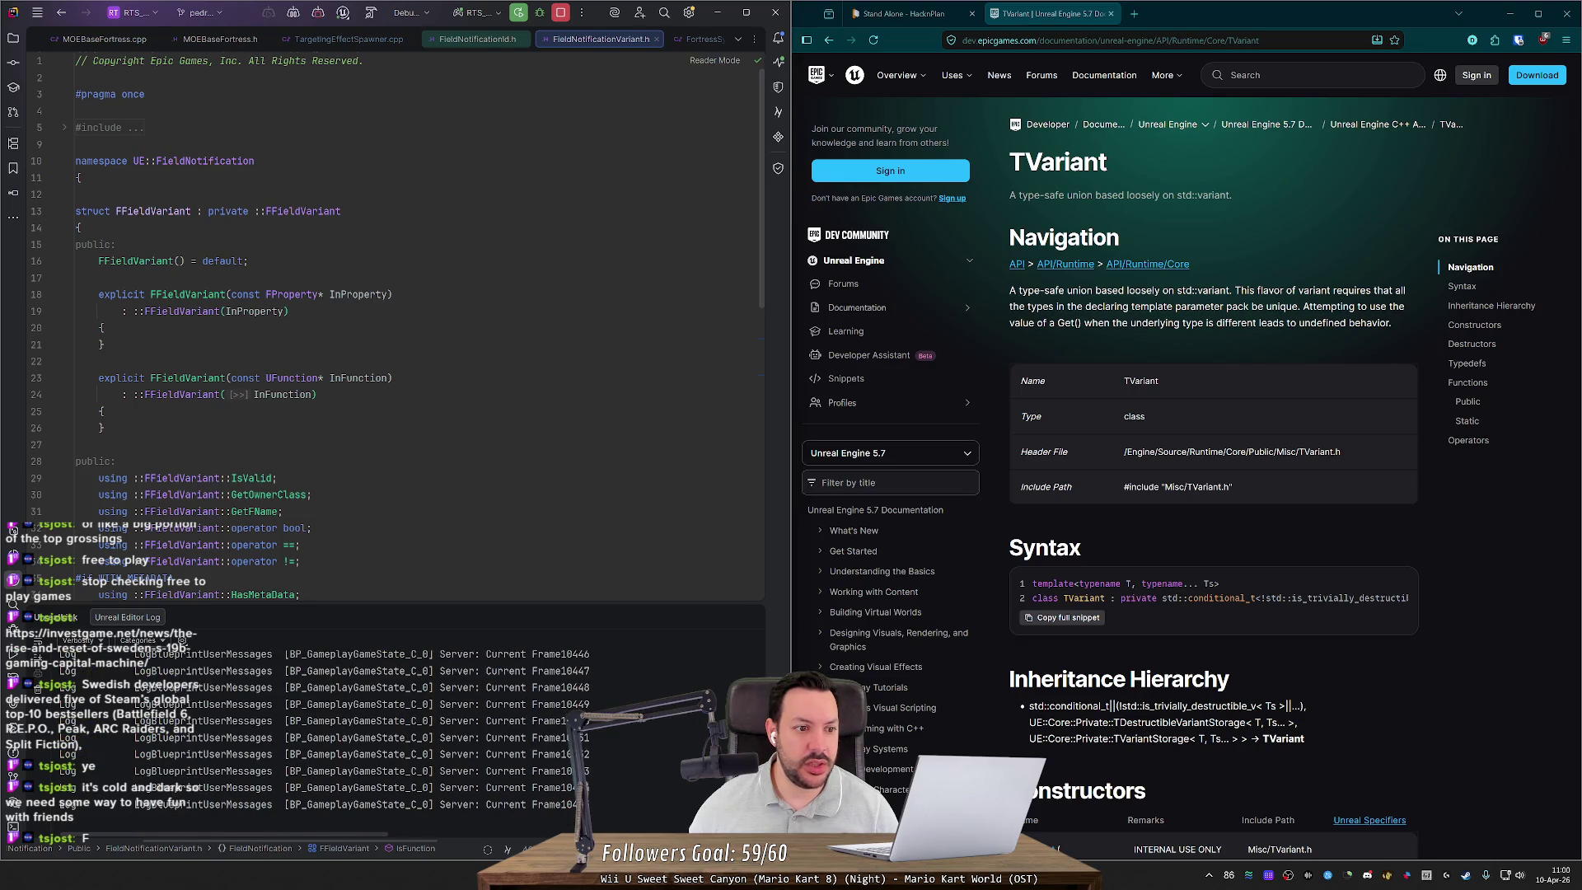
scroll(396, 329, "down", 5)
scroll(396, 330, "down", 5)
key("ctrl+b")
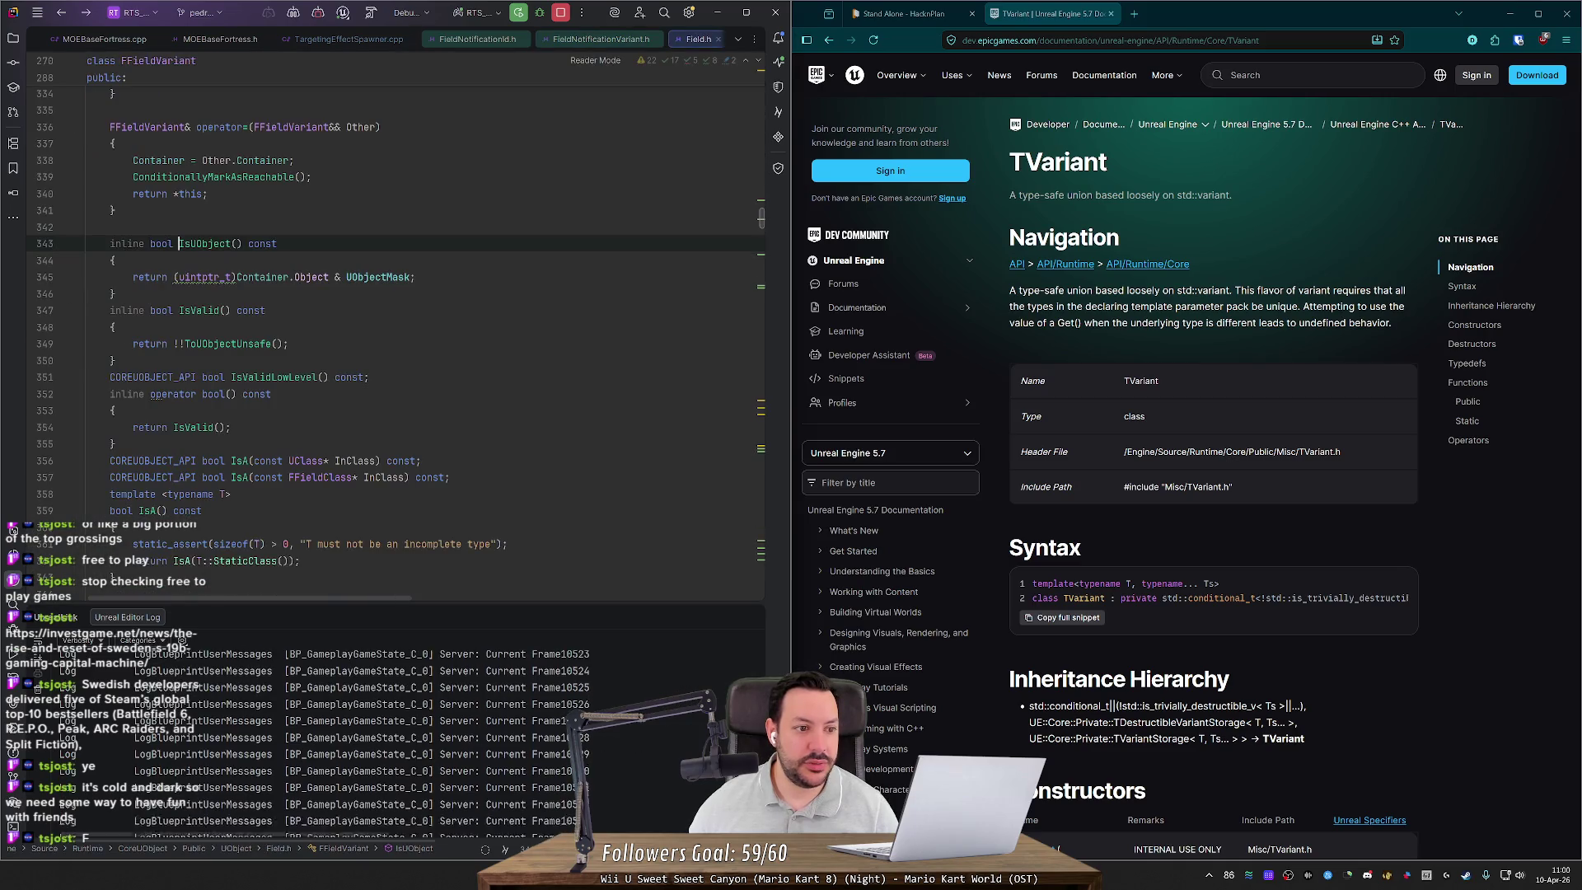
key("ctrl+alt+Left")
key("ctrl+alt+Left")
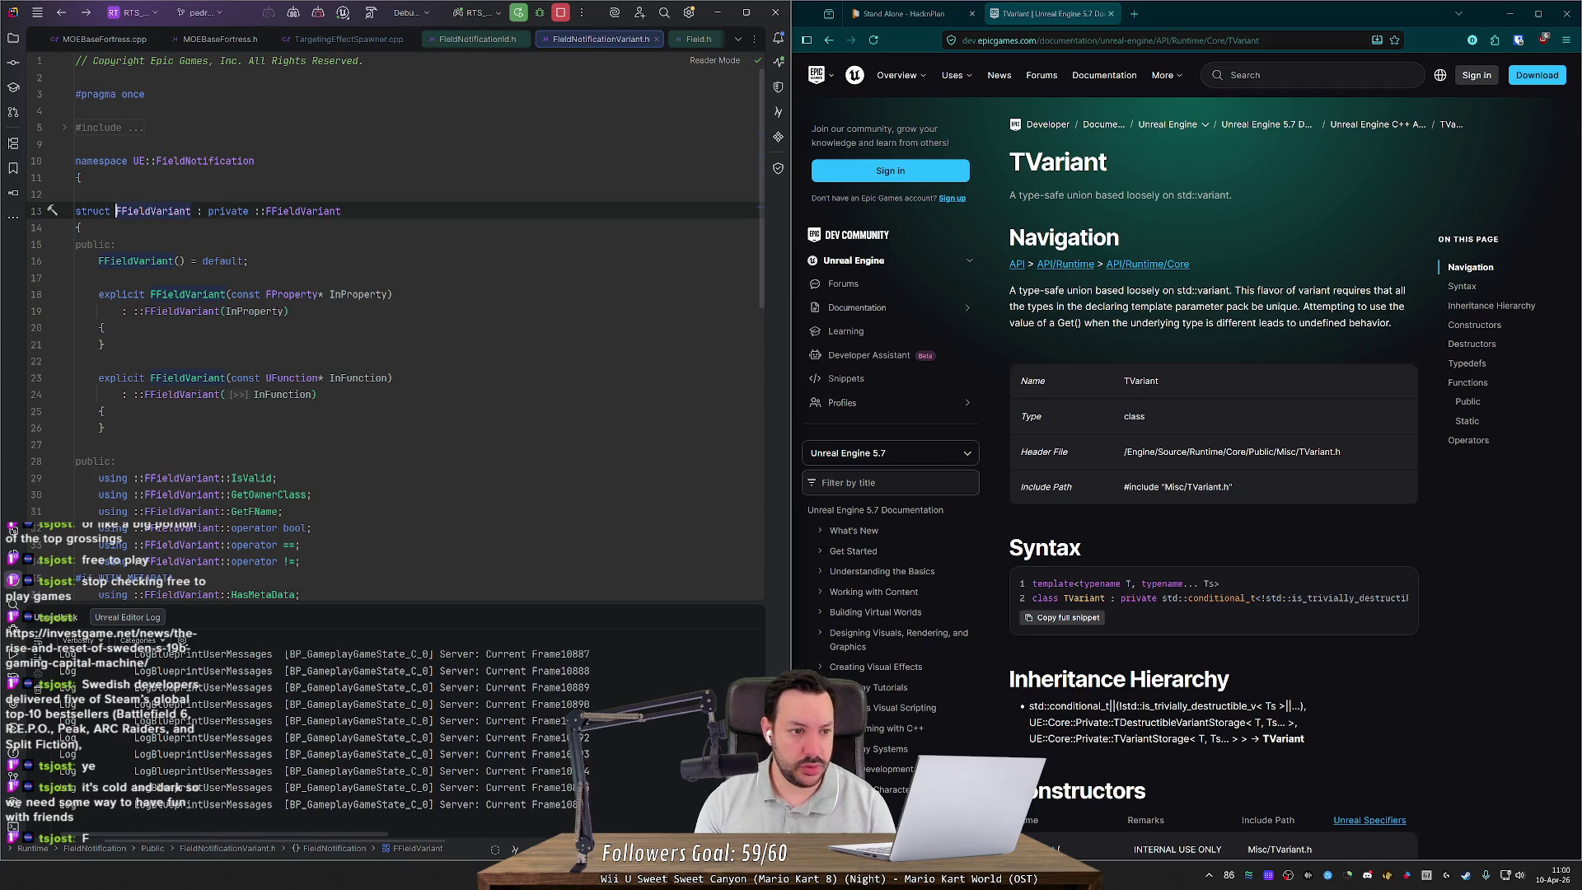
middle_click(583, 47)
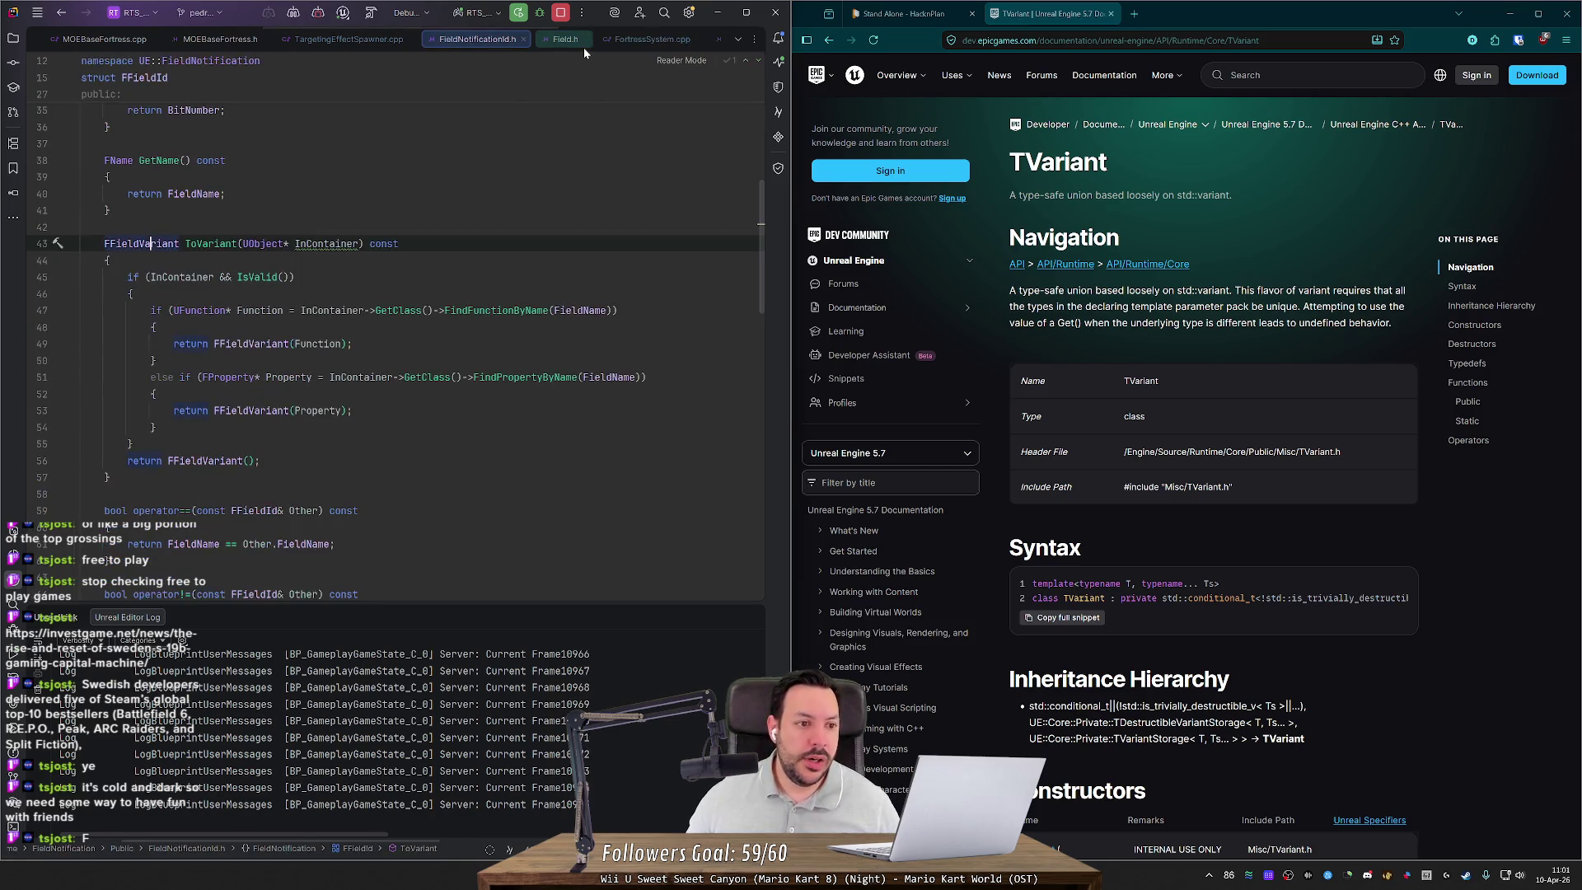
Step: Close FieldNotificationId.h and Field.h, then highlight EntityID's usages from line 91
middle_click(462, 39)
middle_click(463, 40)
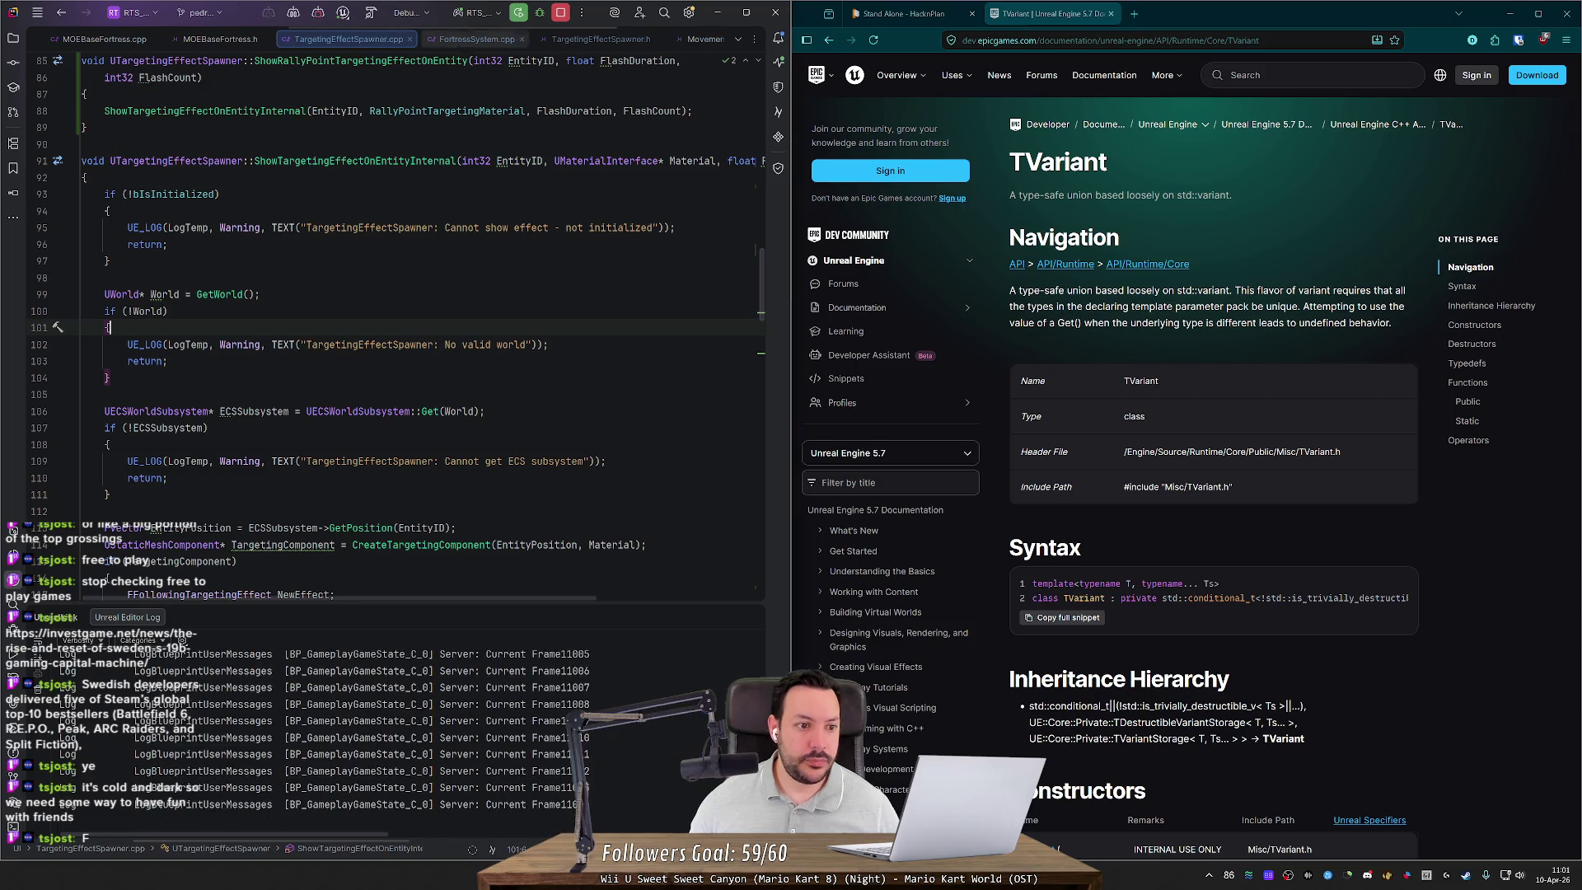
scroll(412, 330, "up", 4)
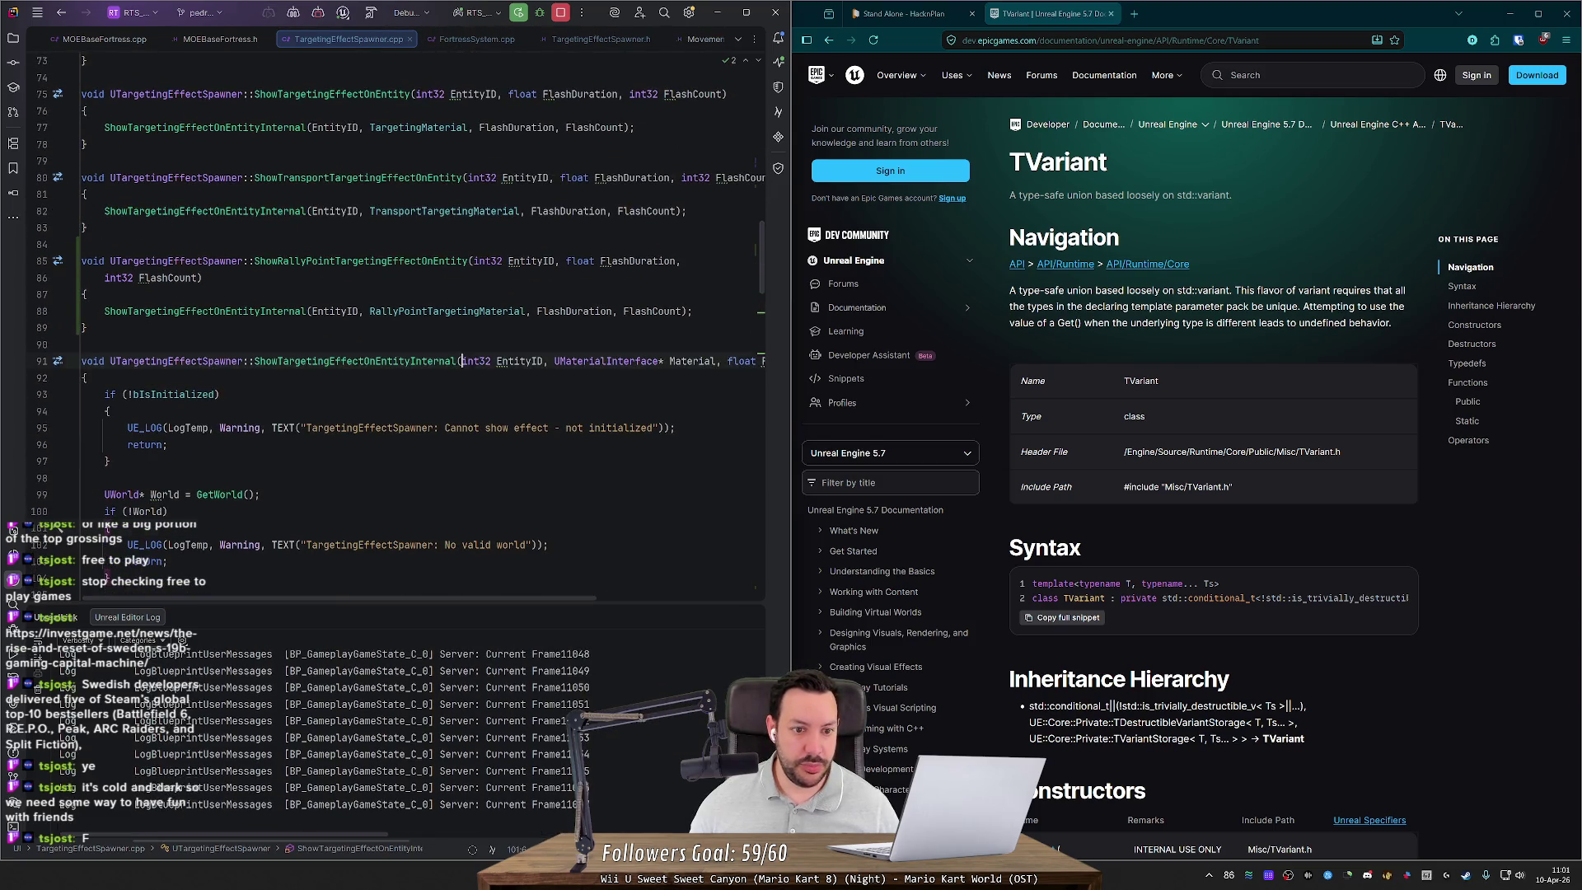
left_click_drag(463, 361, 544, 361)
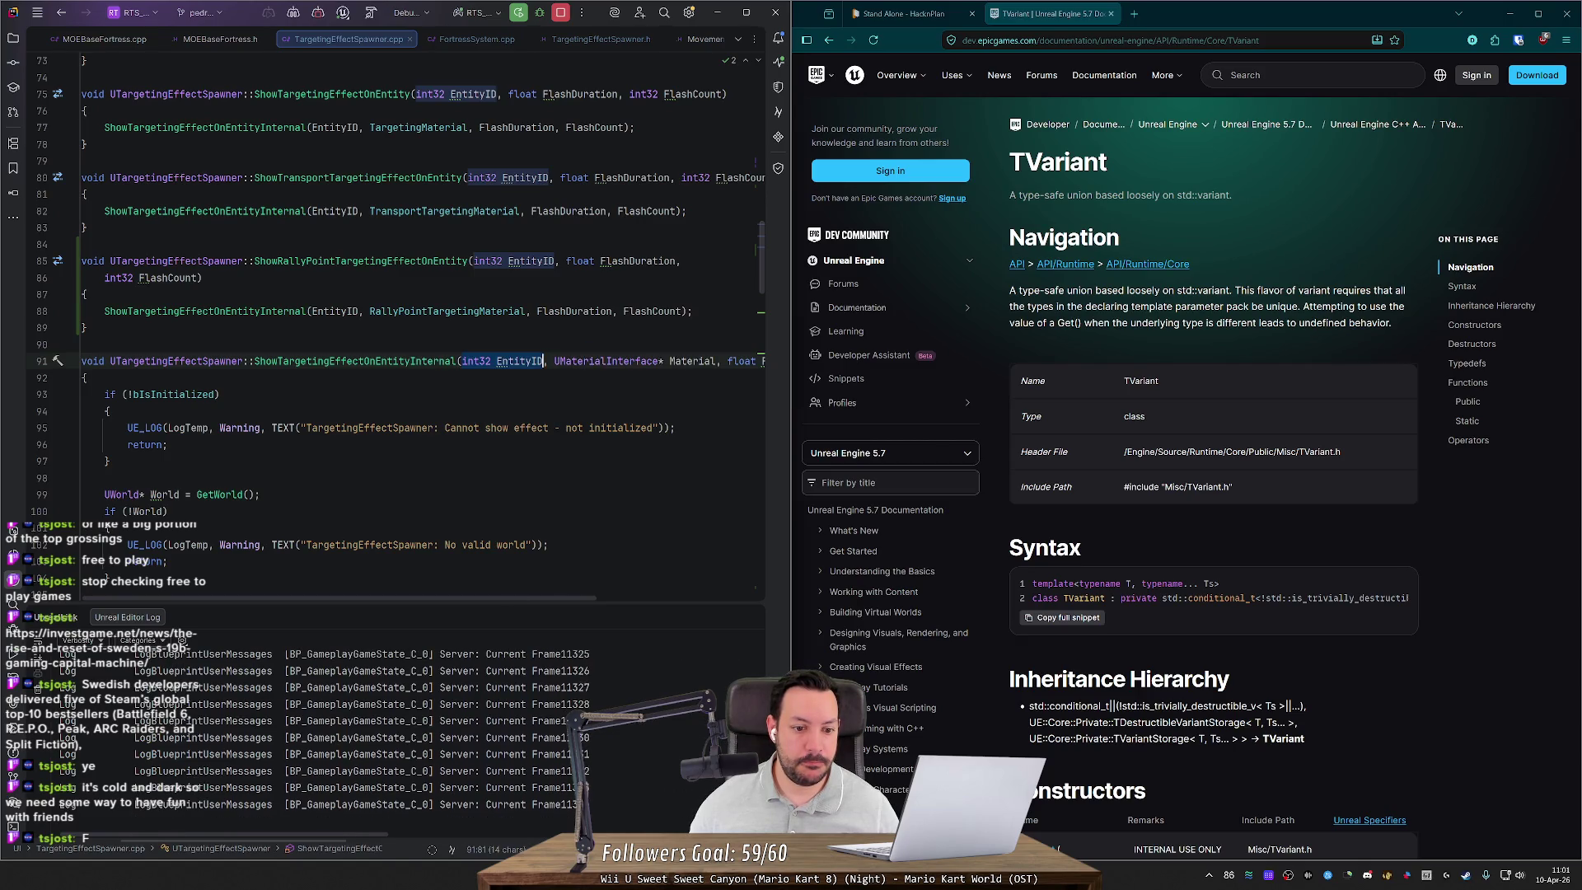
scroll(420, 329, "right", 5)
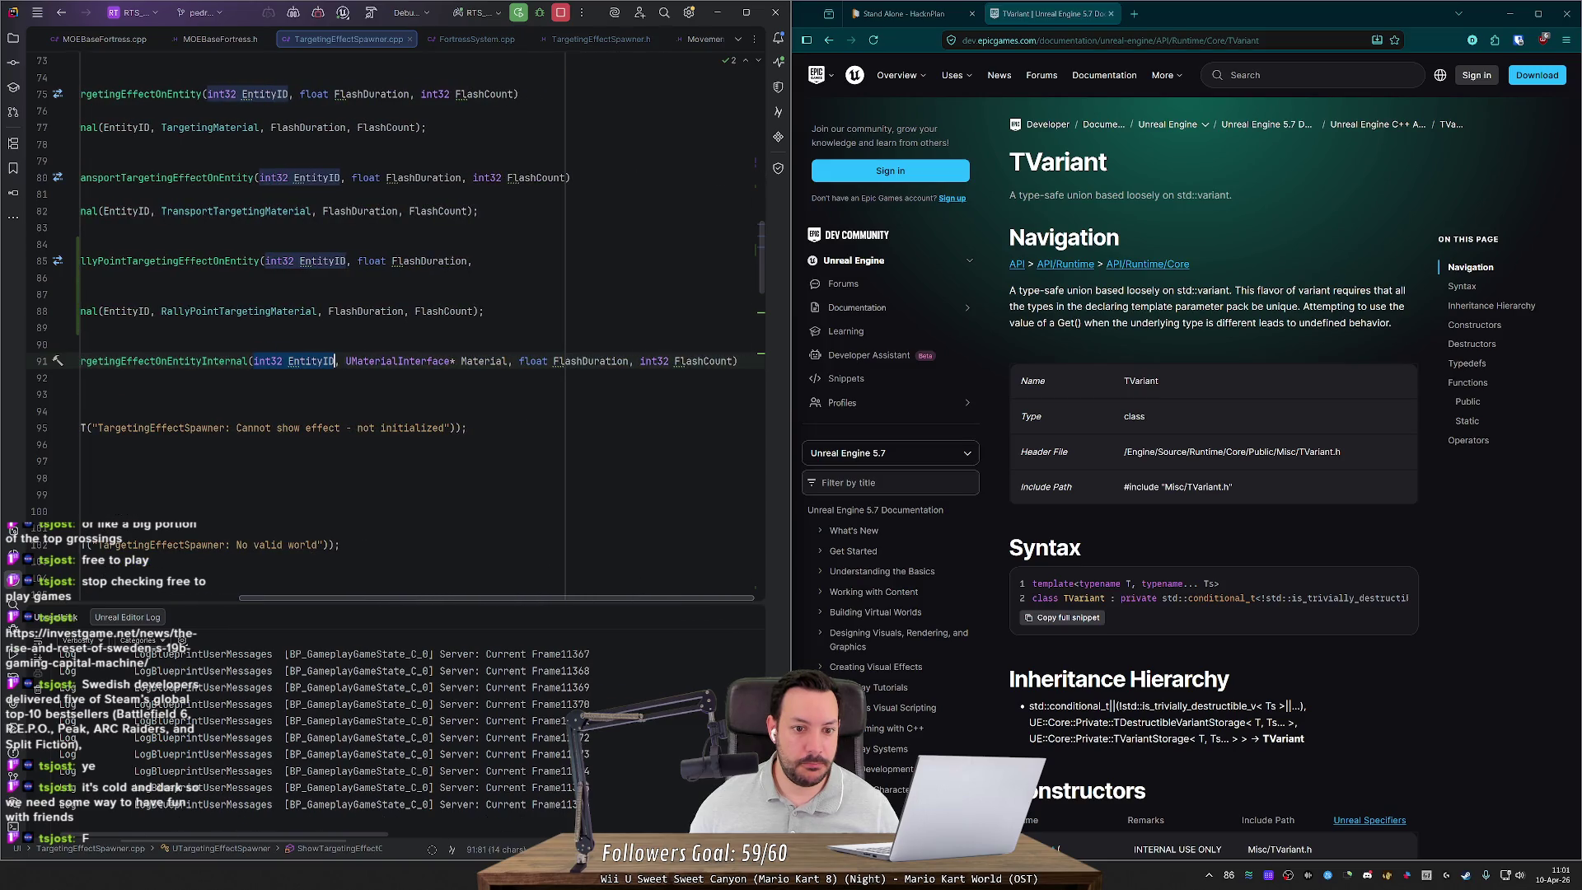
scroll(655, 595, "left", 5)
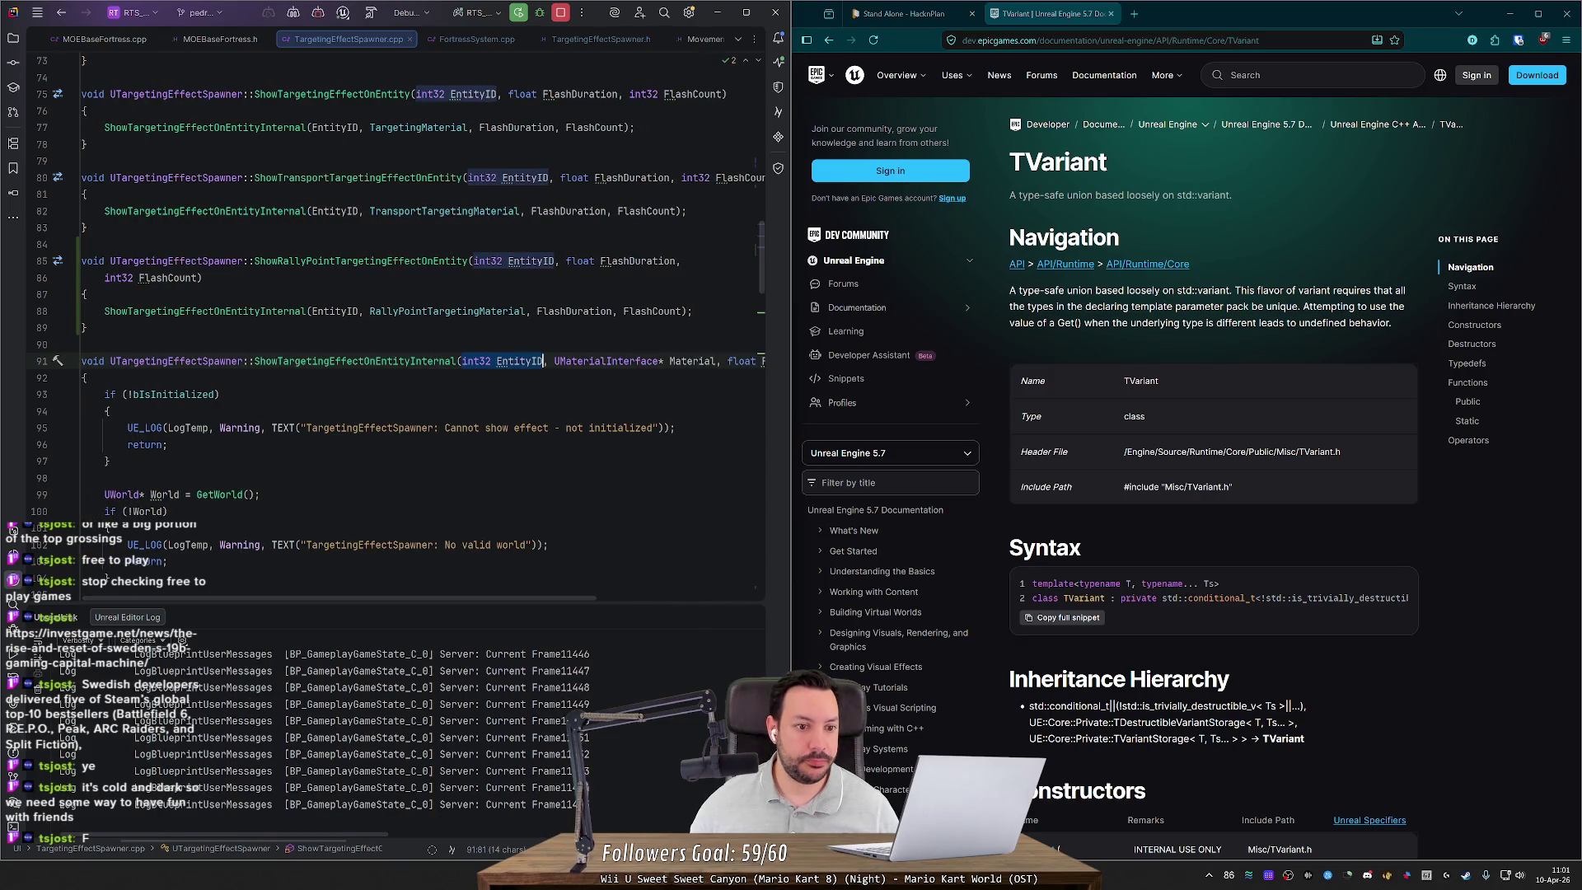
double_click(521, 367)
Step: Trace EntityID and EntityPosition usages through ShowTargetingEffectOnEntityInternal
scroll(520, 367, "down", 3)
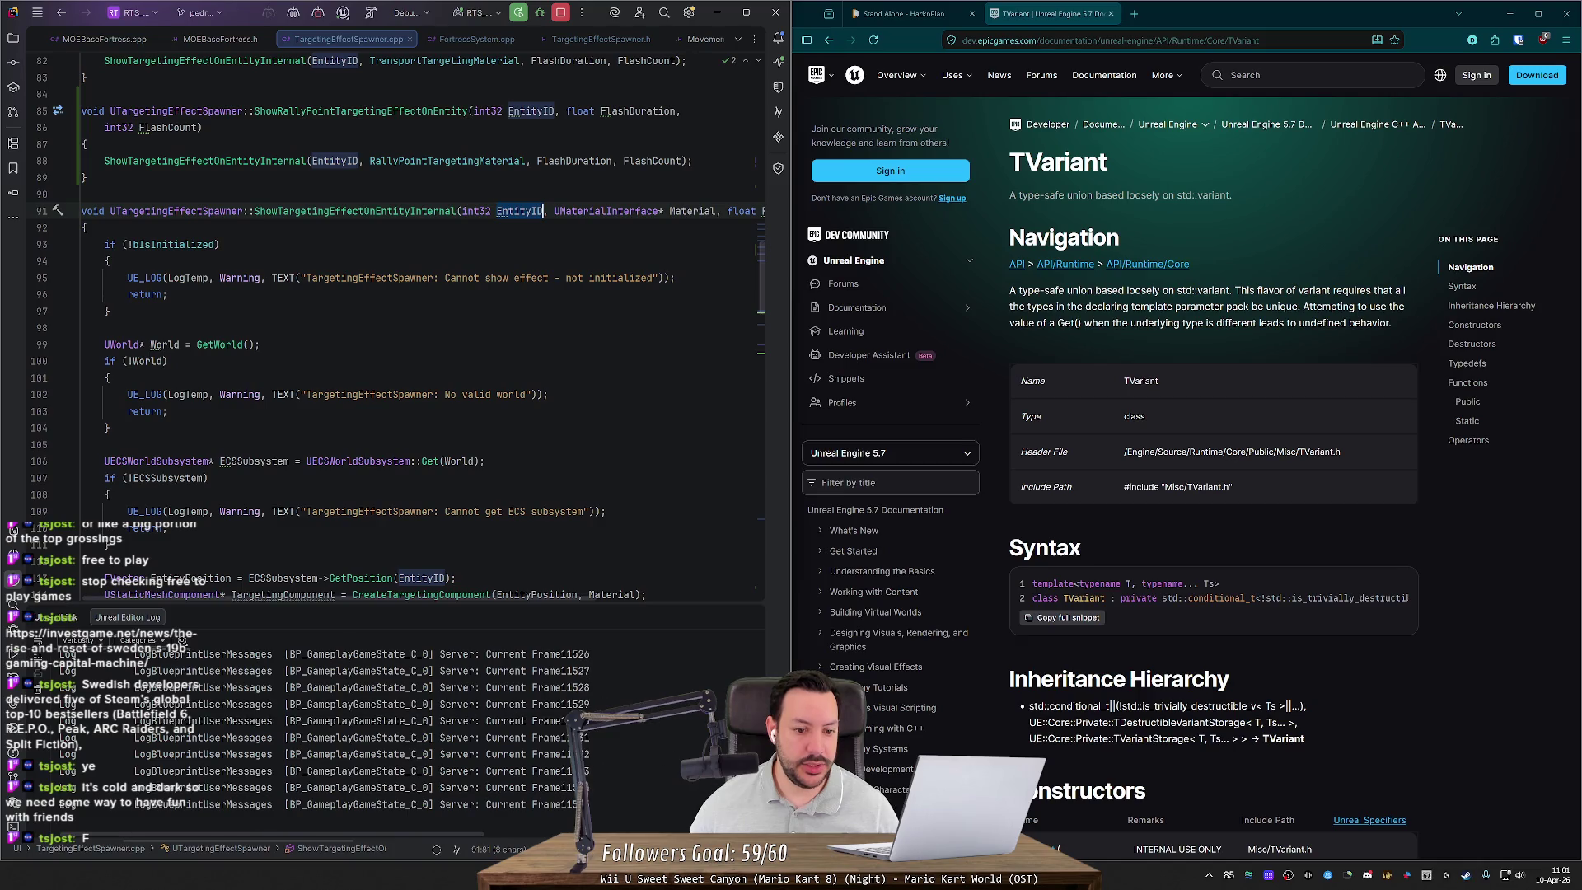
scroll(514, 598, "right", 5)
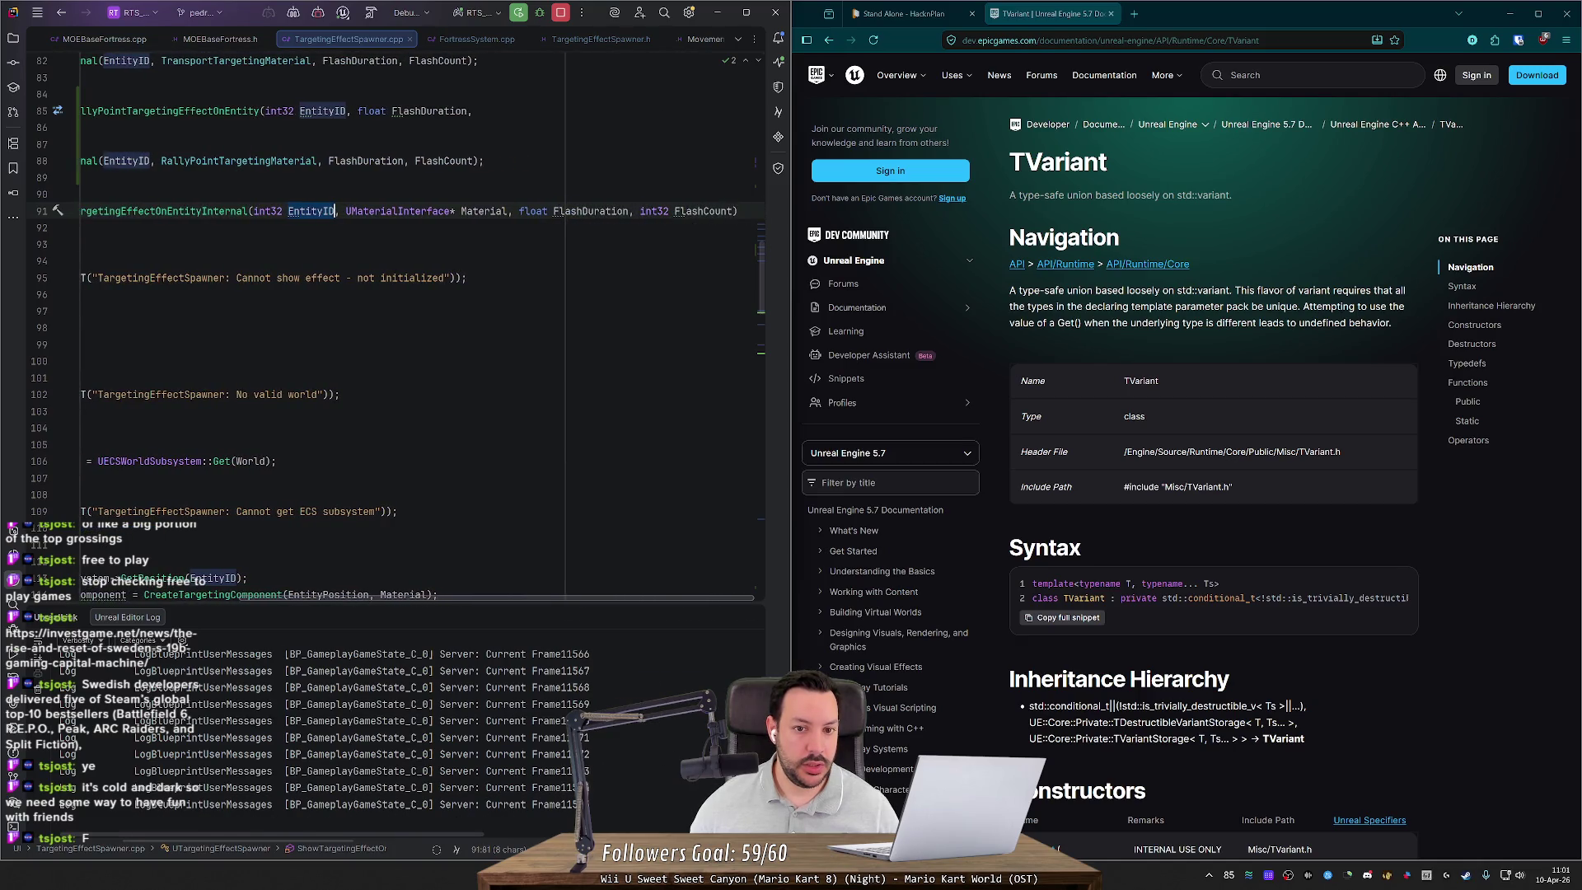
key("End")
scroll(458, 601, "left", 5)
double_click(519, 211)
scroll(396, 330, "down", 5)
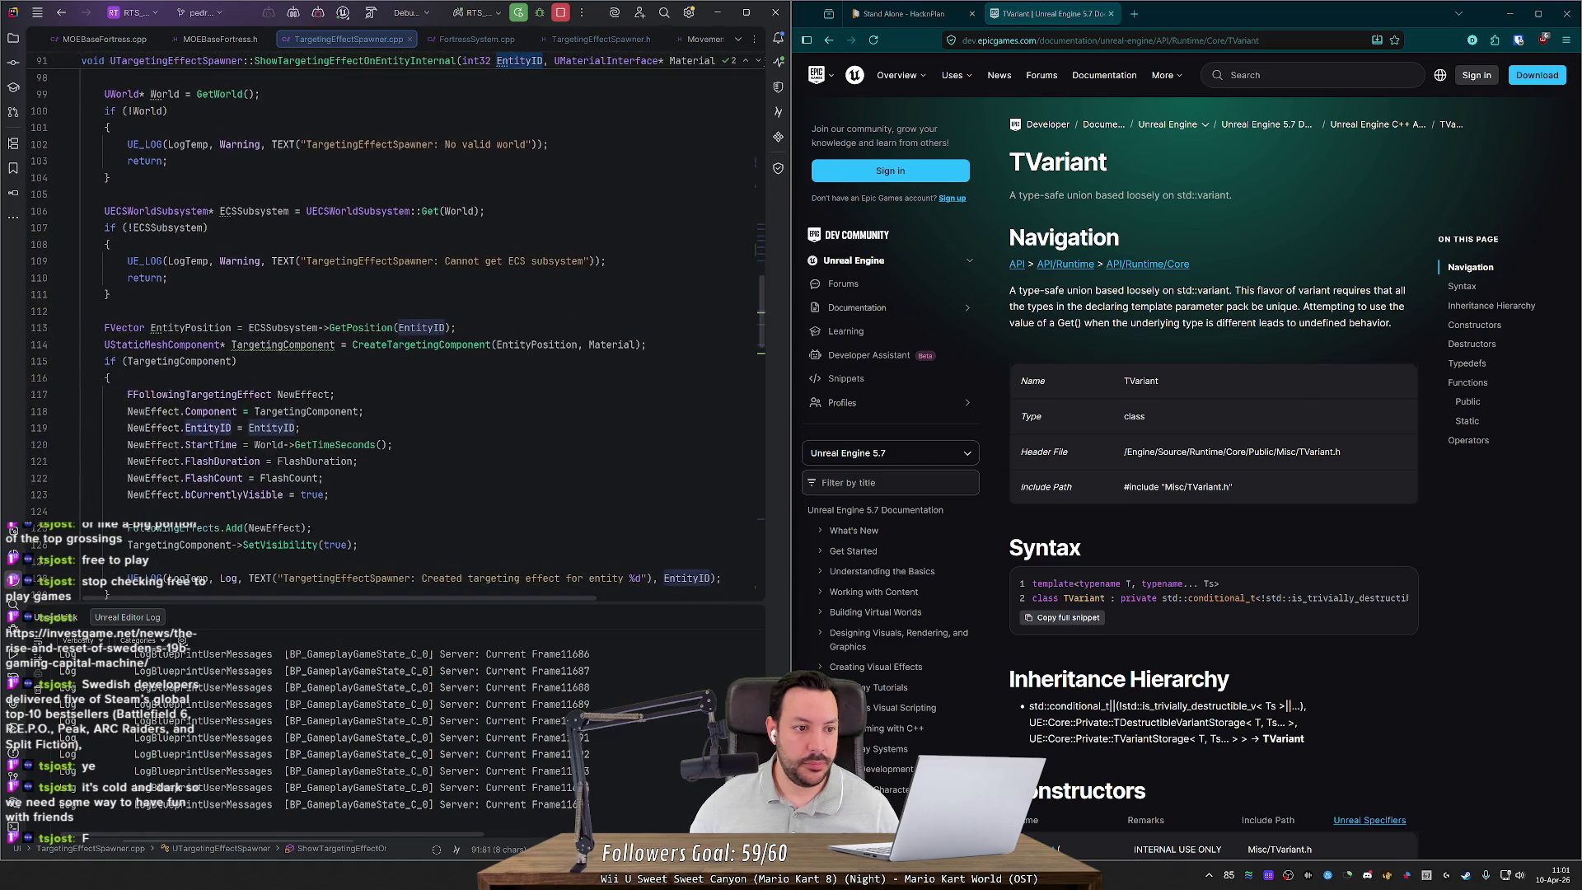
double_click(190, 327)
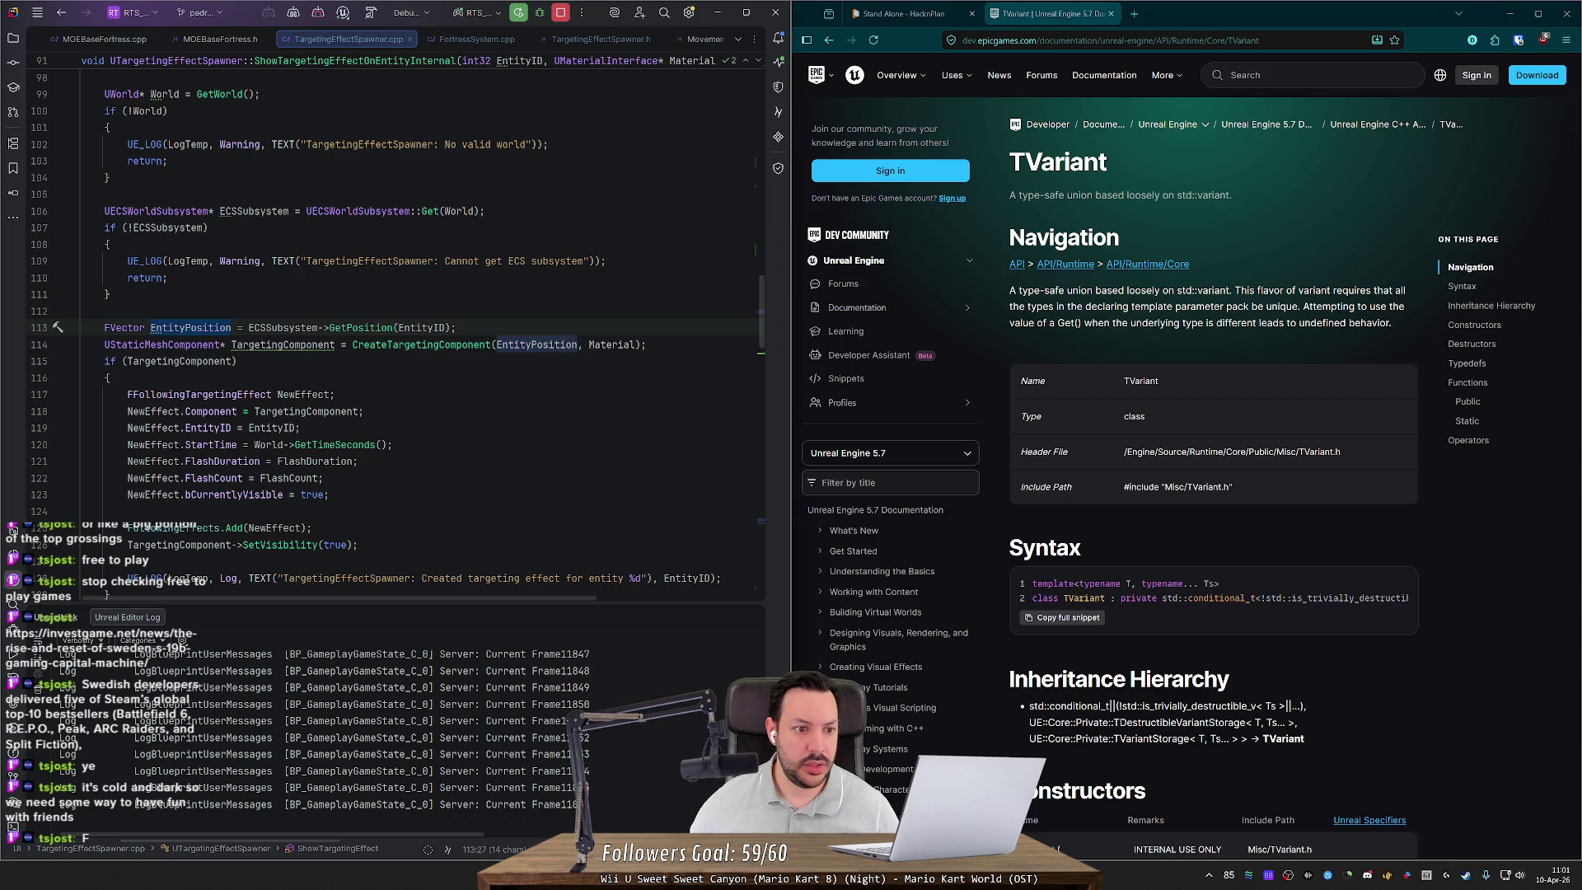
Step: Recheck EntityPosition usages and select the line storing EntityID on the effect
double_click(519, 61)
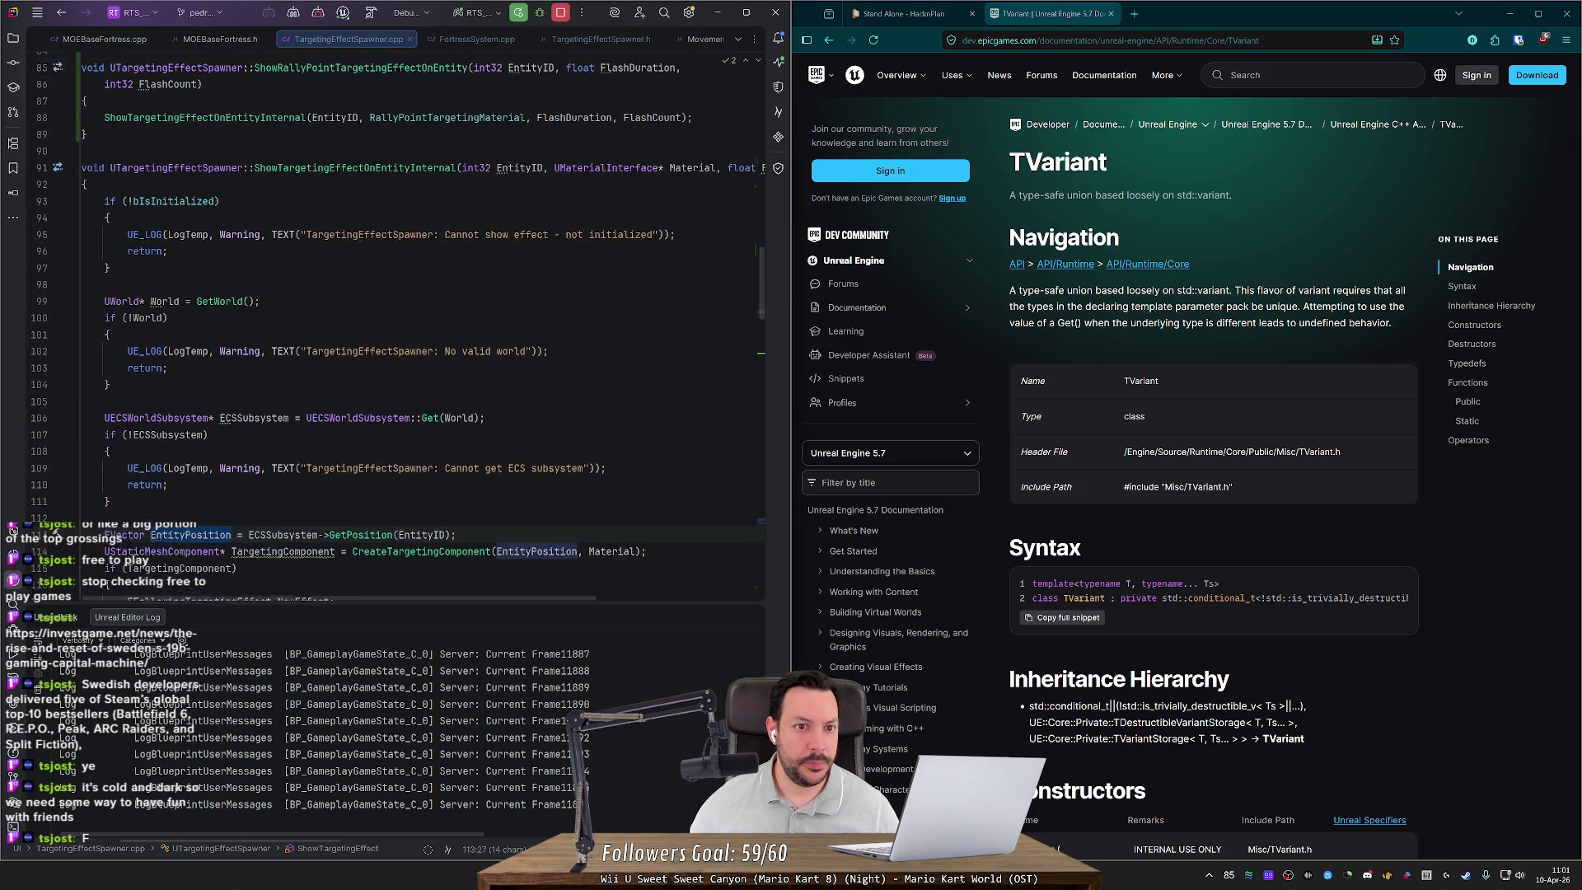
scroll(395, 330, "down", 7)
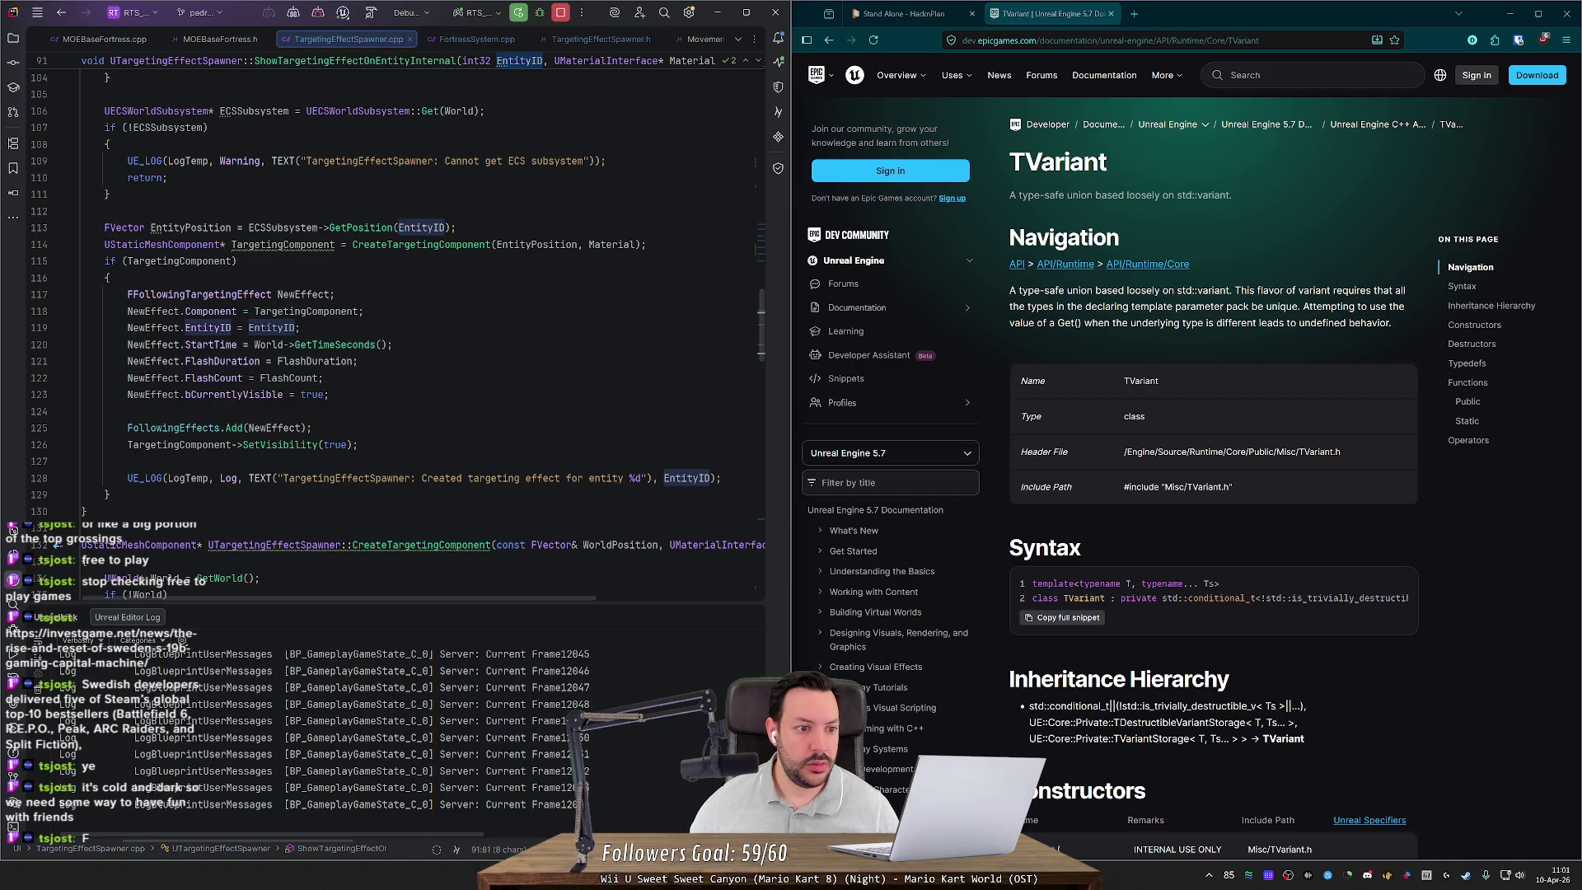
double_click(182, 227)
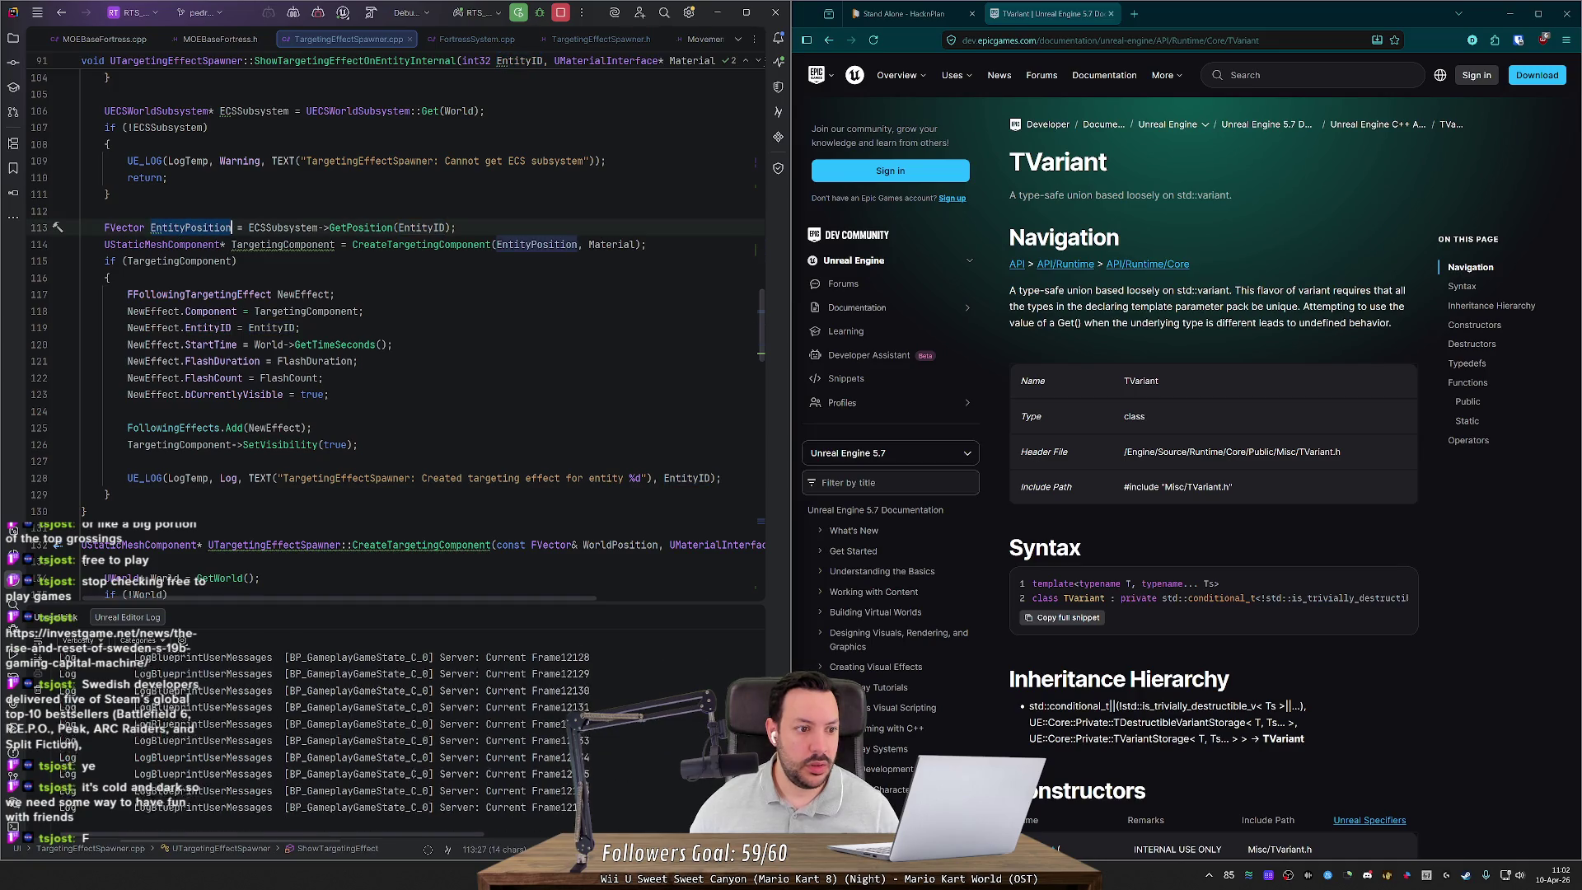
left_click_drag(300, 328, 145, 327)
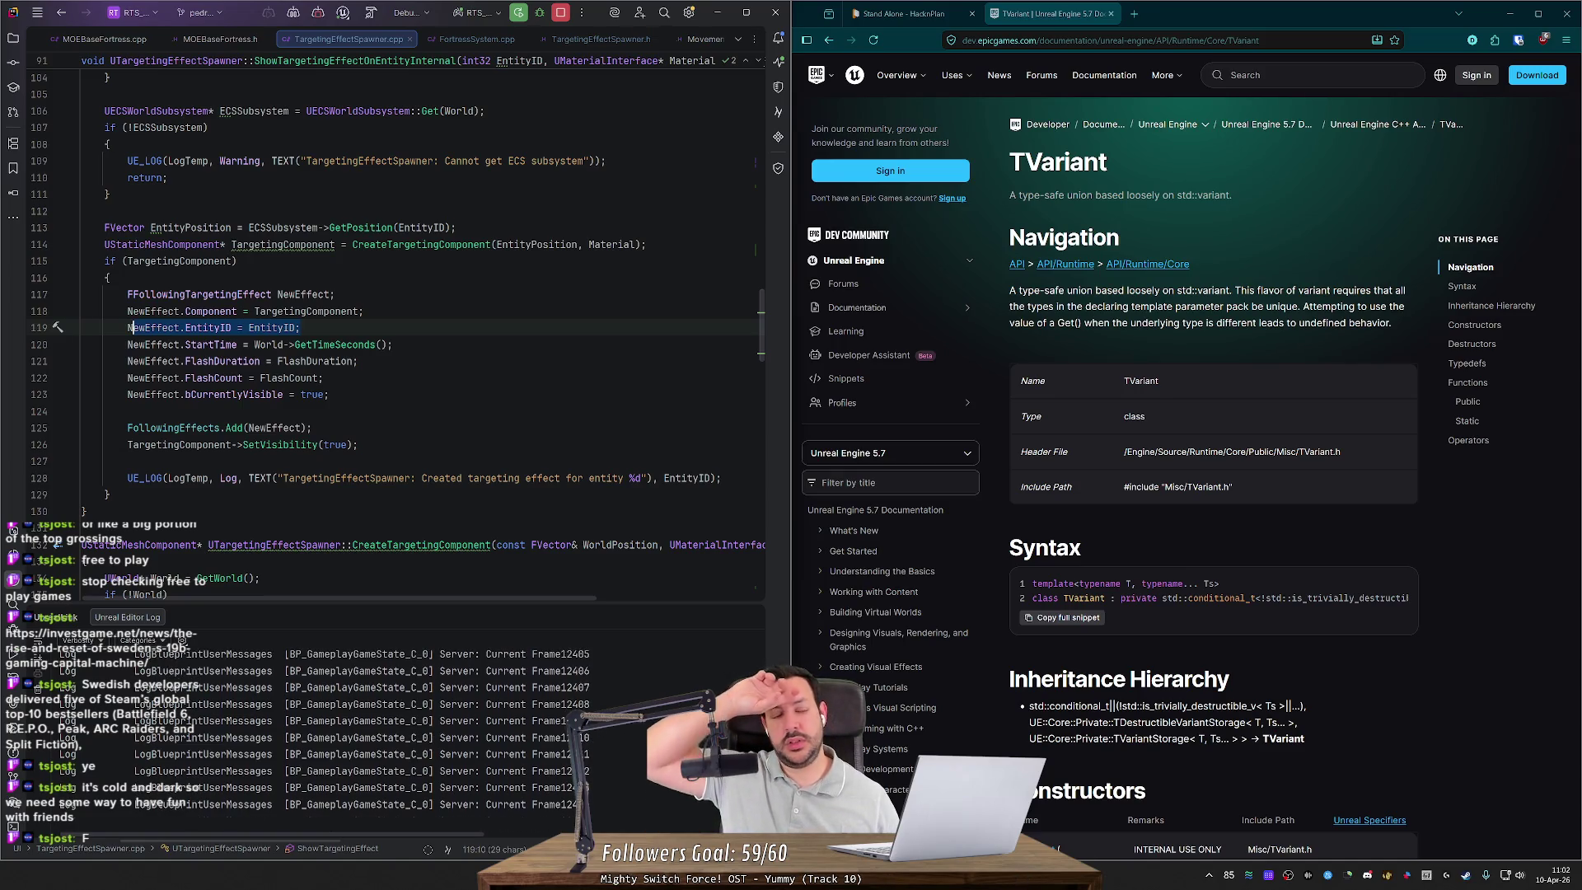
scroll(396, 329, "up", 1)
scroll(396, 330, "up", 8)
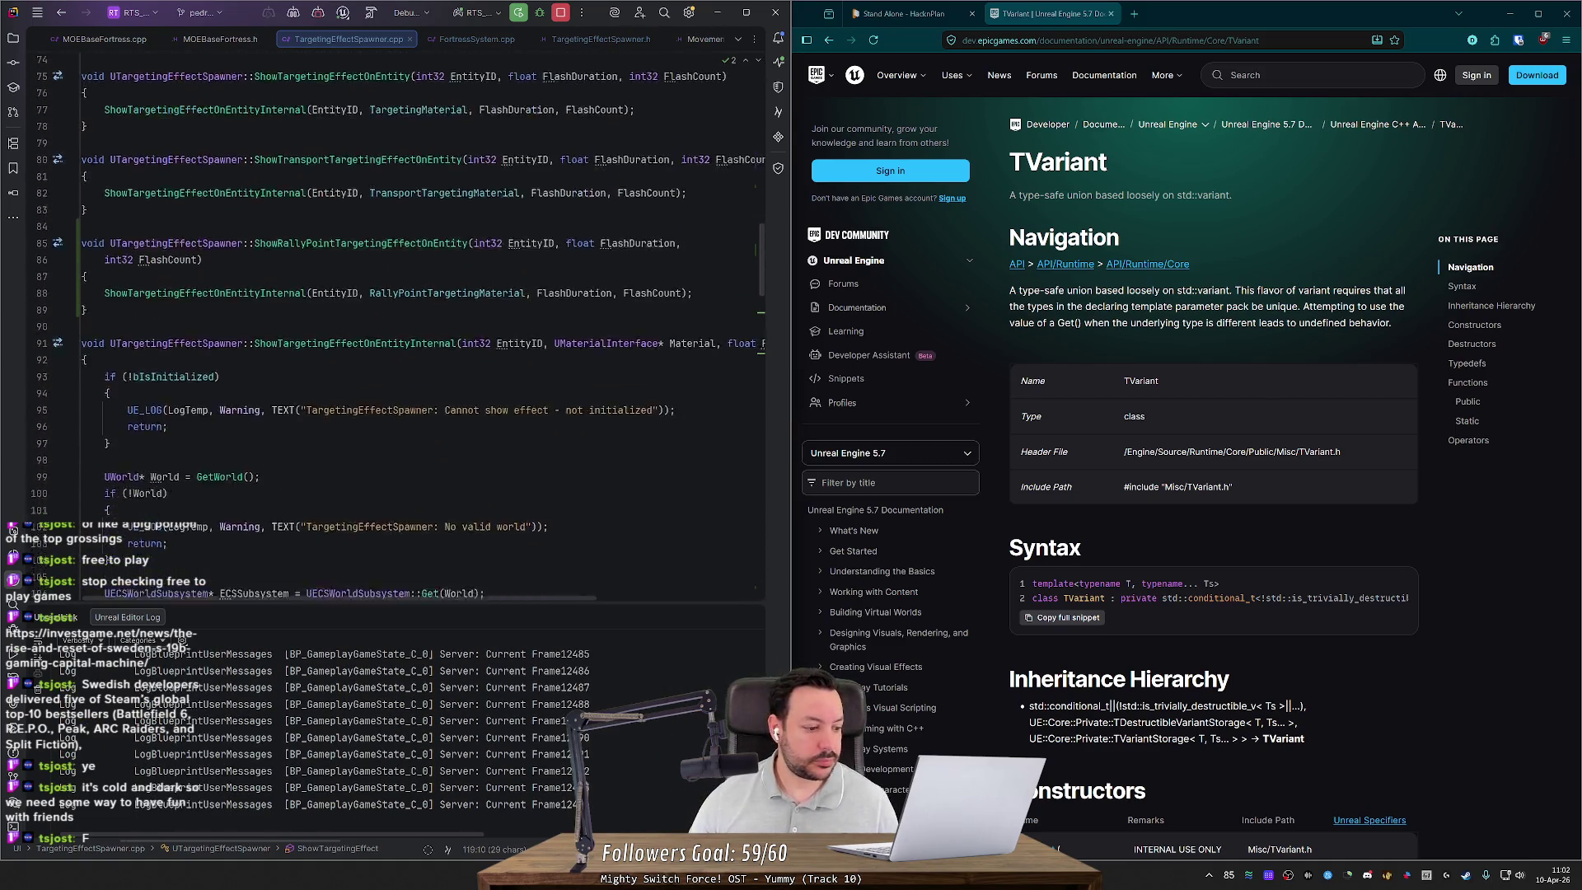
scroll(395, 330, "down", 6)
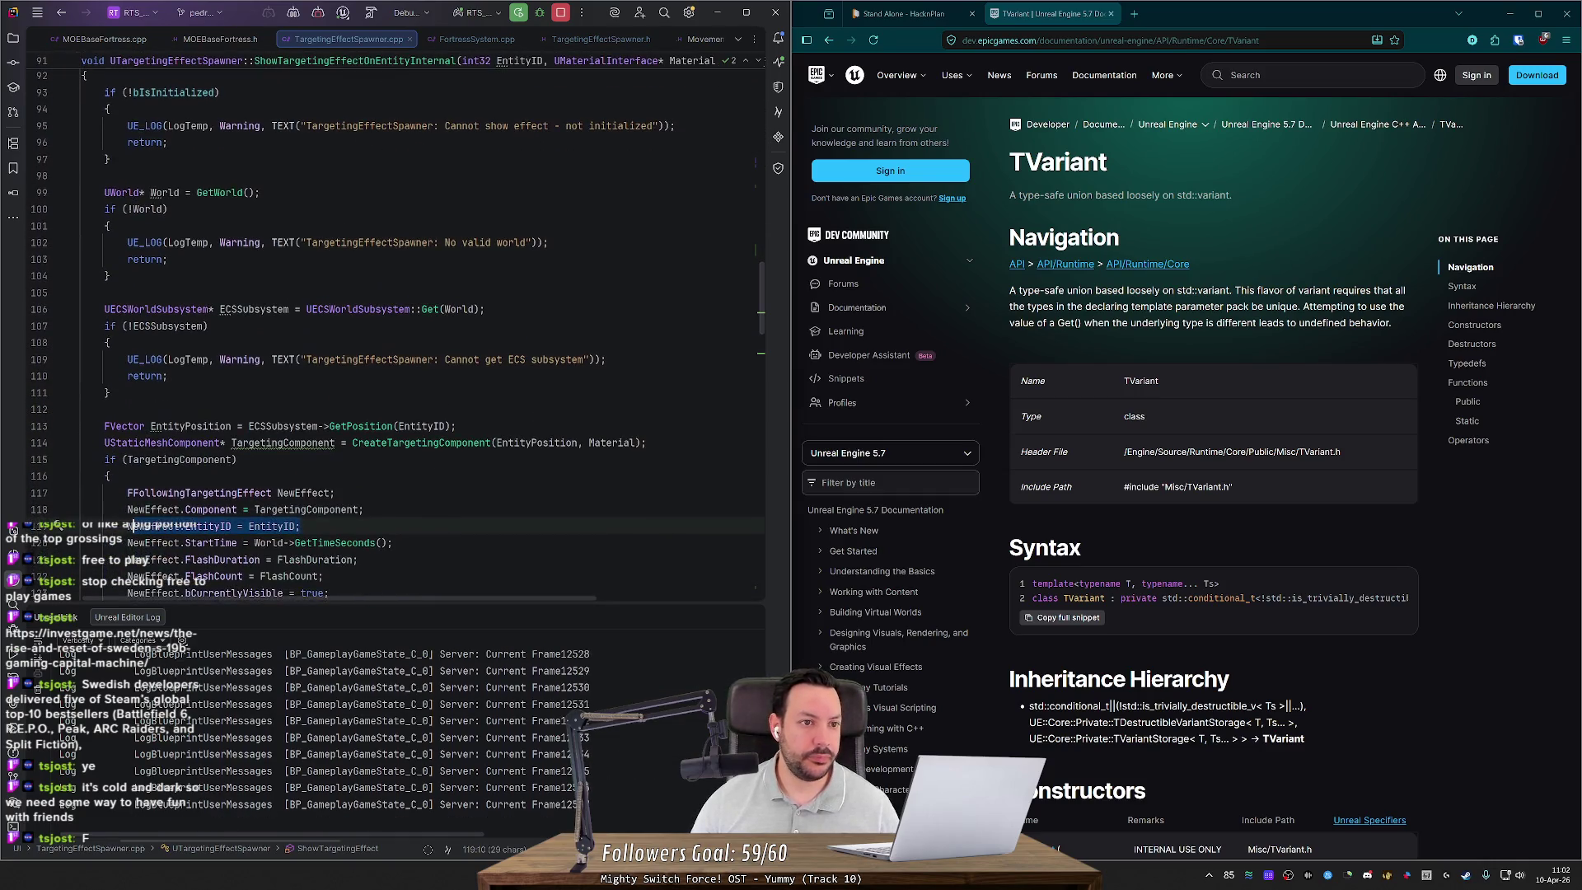
key("alt+Tab")
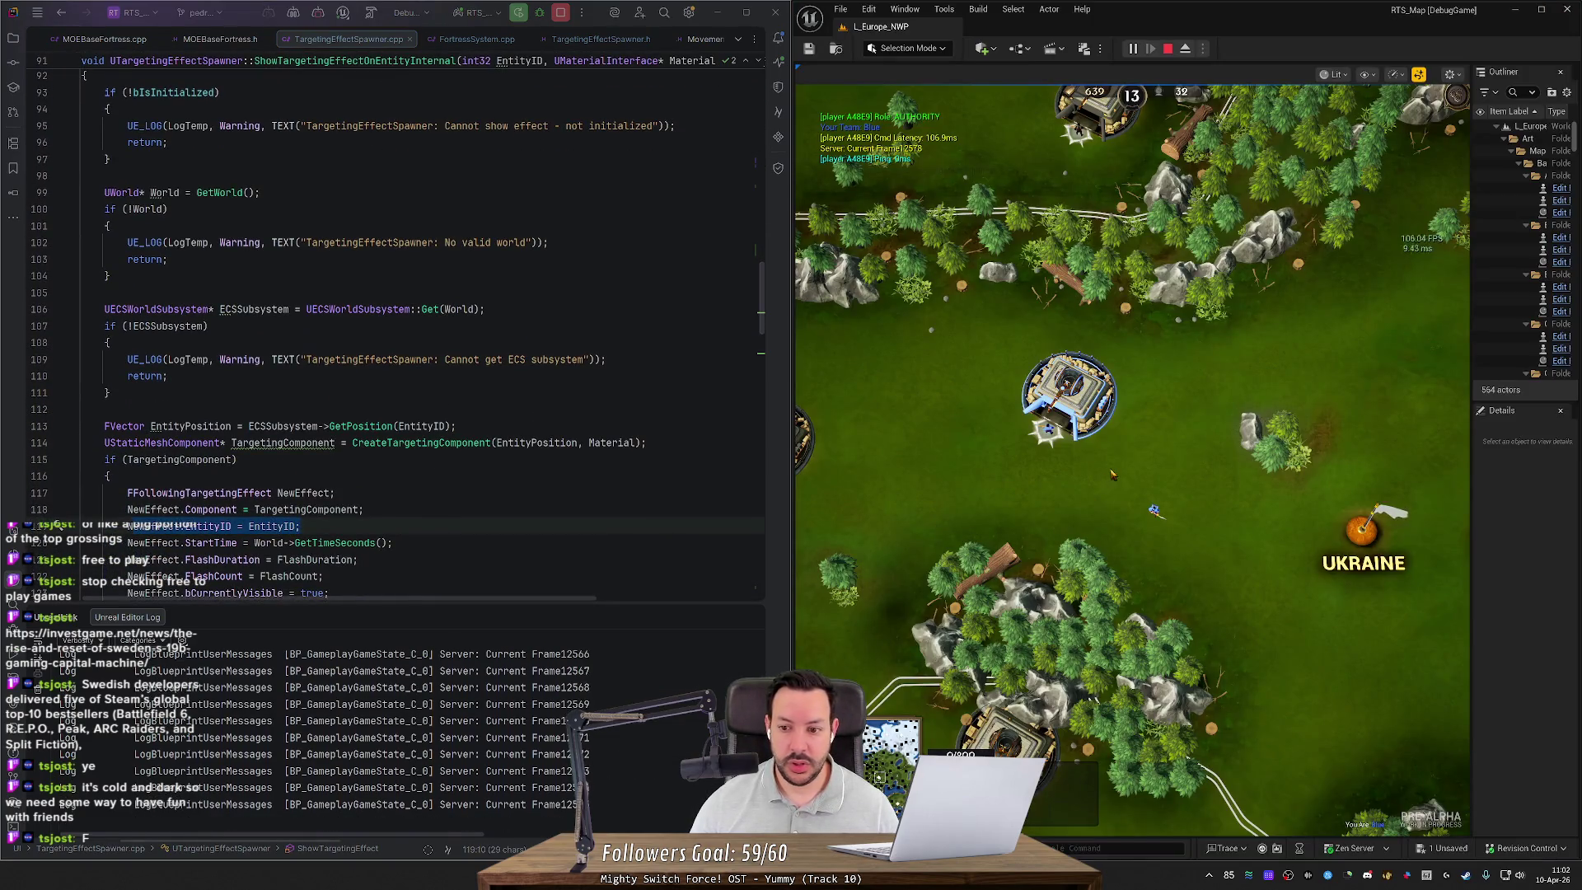
Step: Select the fortress and set its rally point at two spots on the grass
left_click(1155, 511)
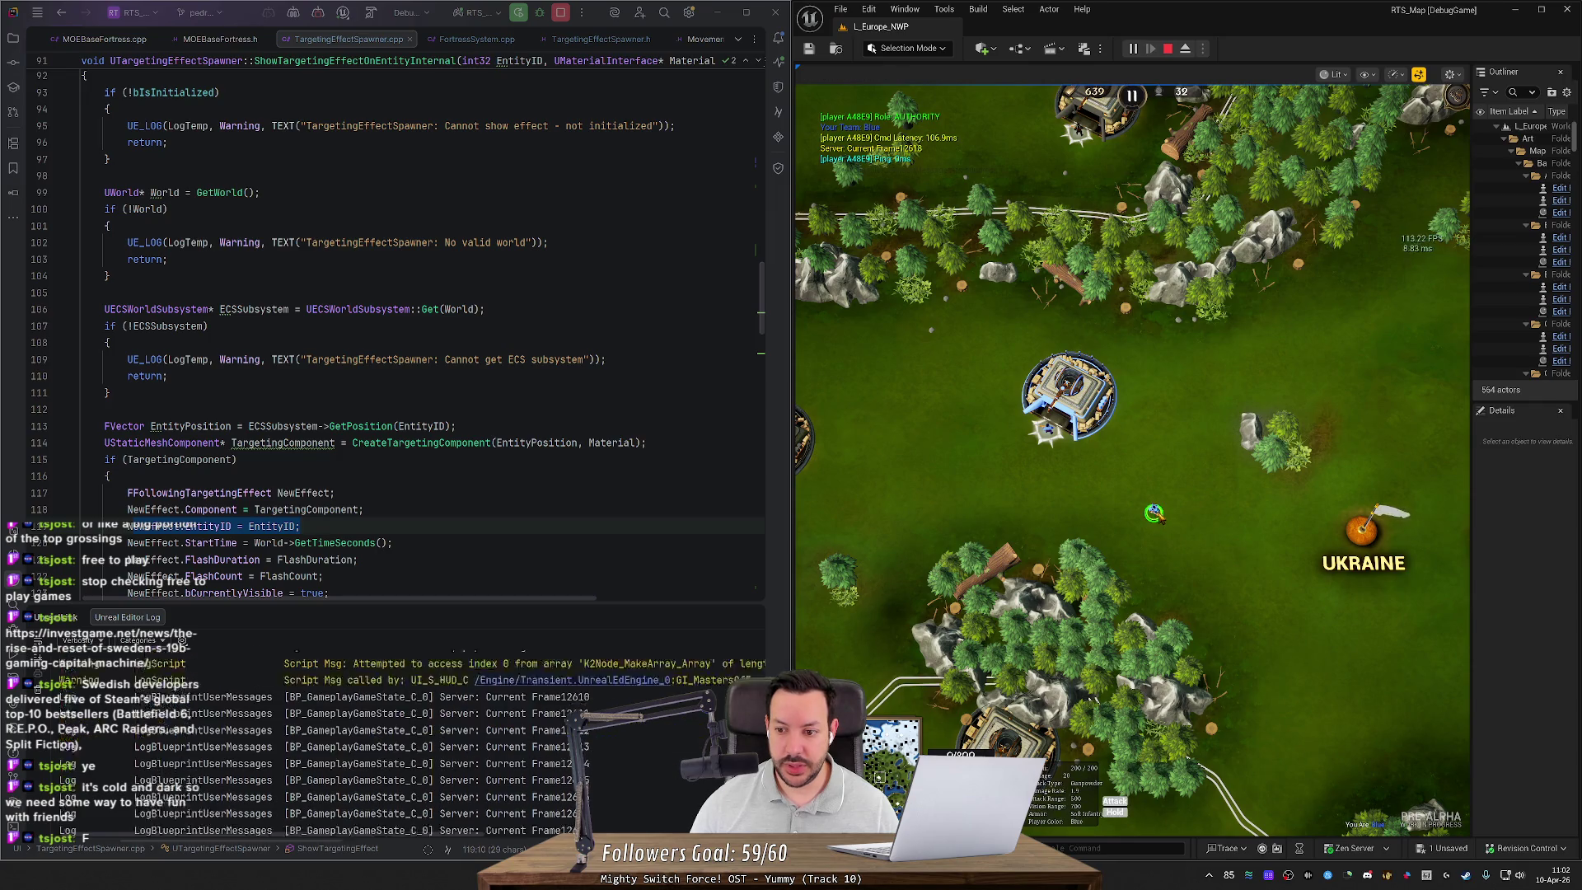
left_click(1069, 396)
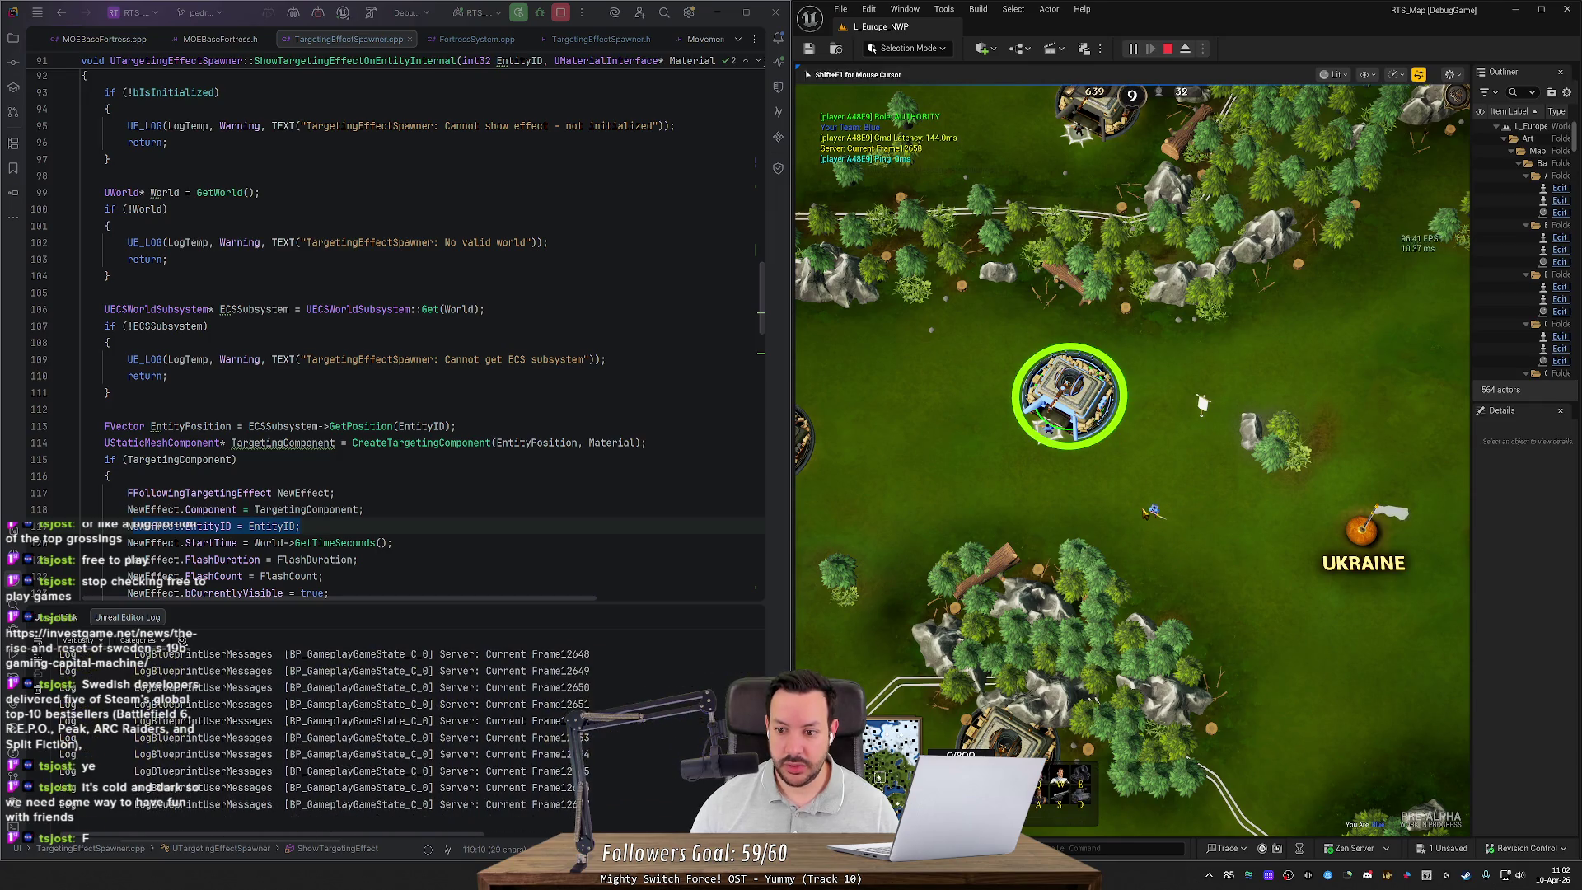
scroll(1246, 555, "up", 1)
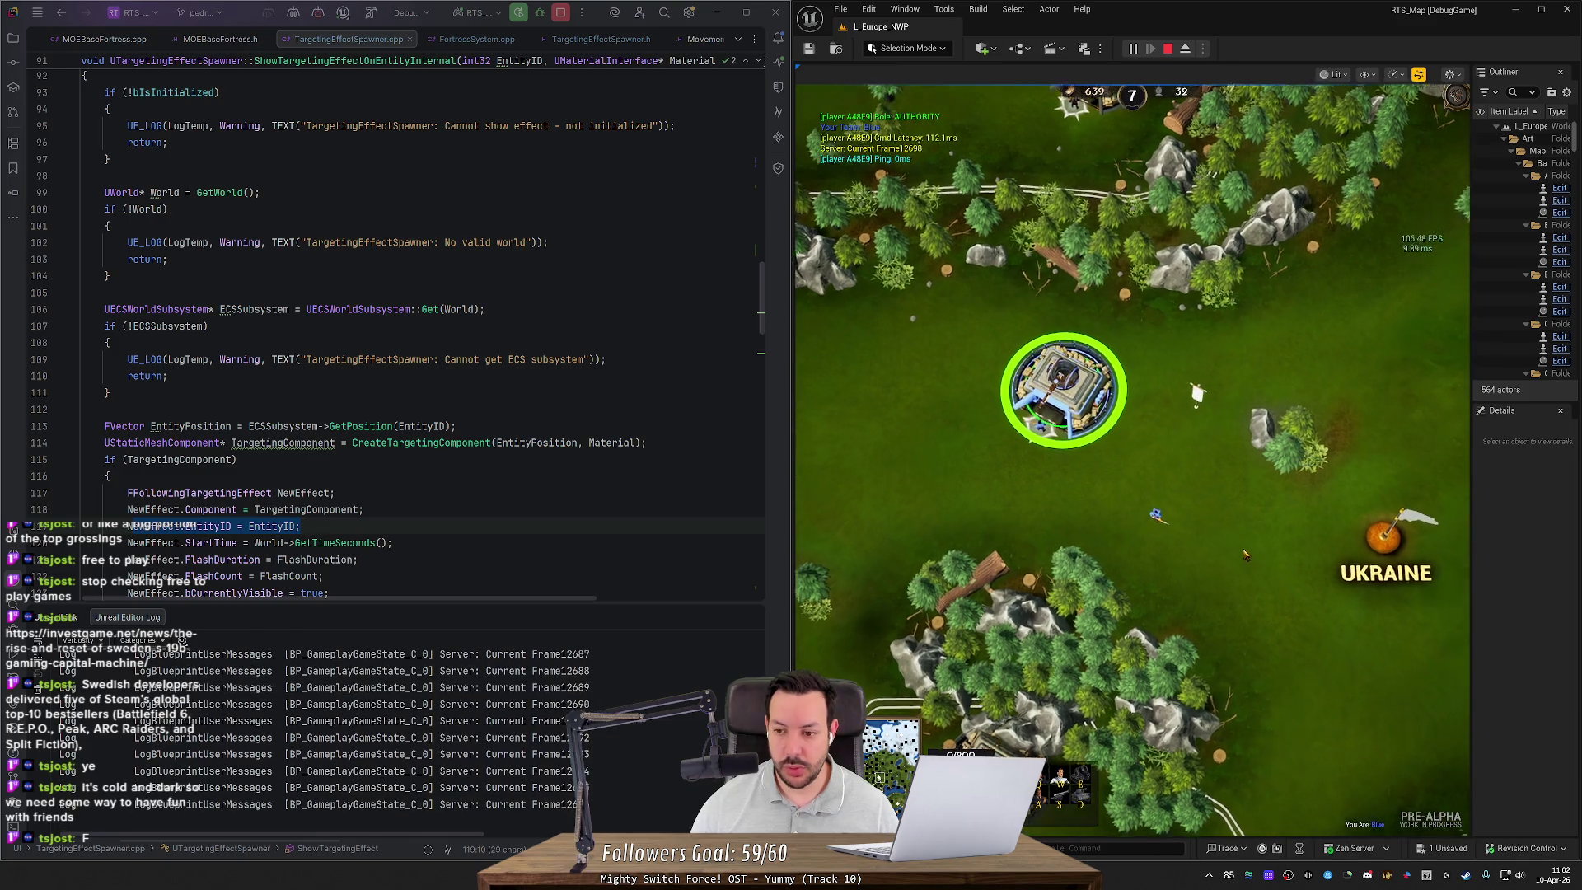
scroll(1246, 555, "up", 2)
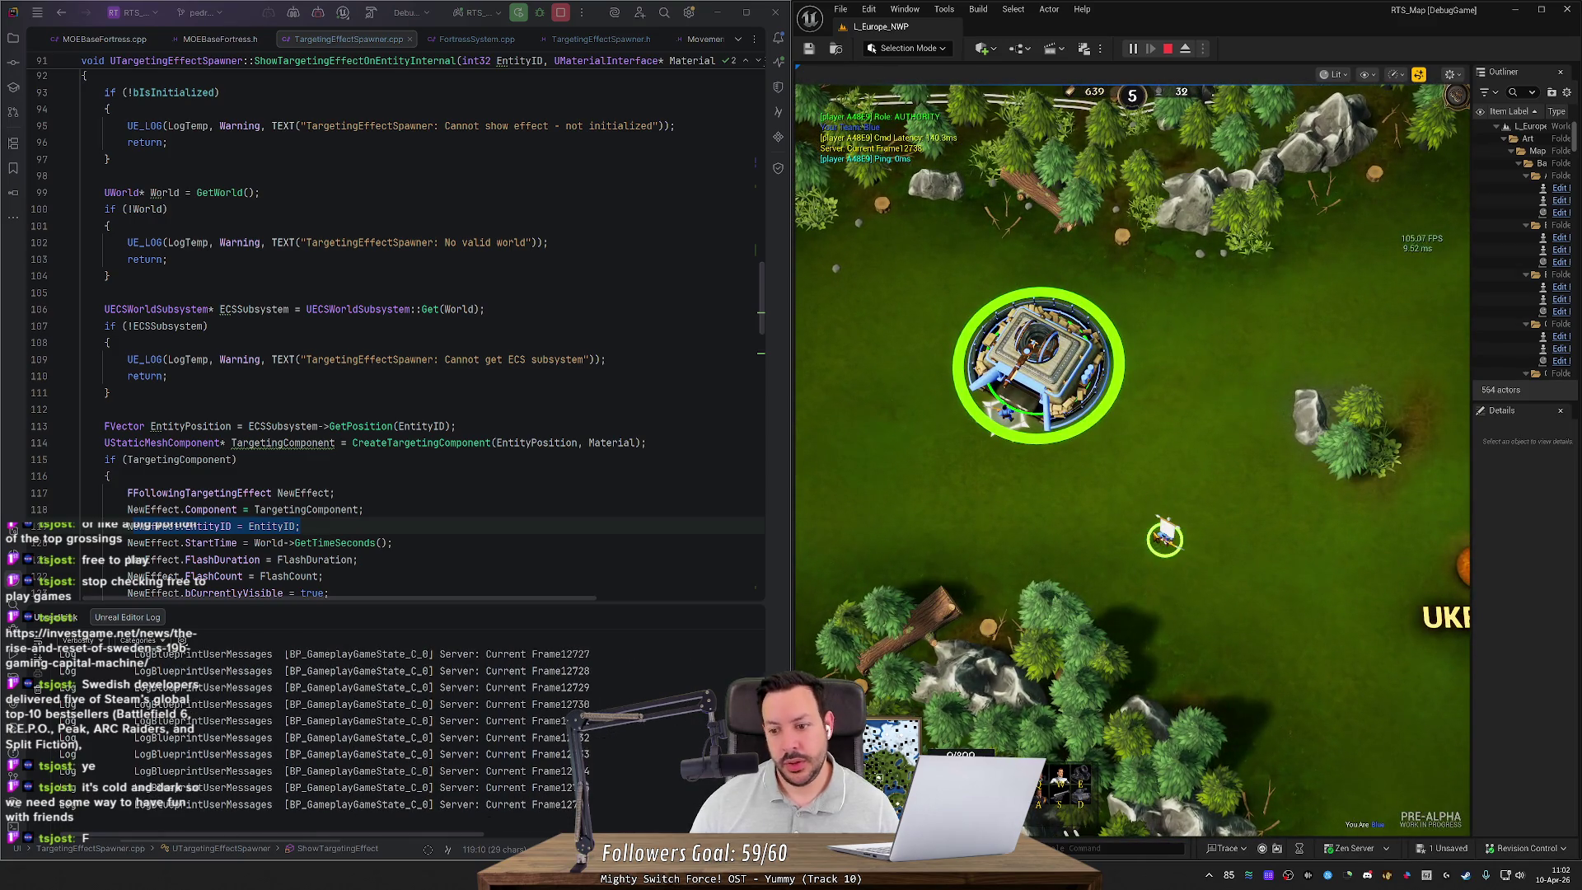
scroll(1245, 555, "up", 1)
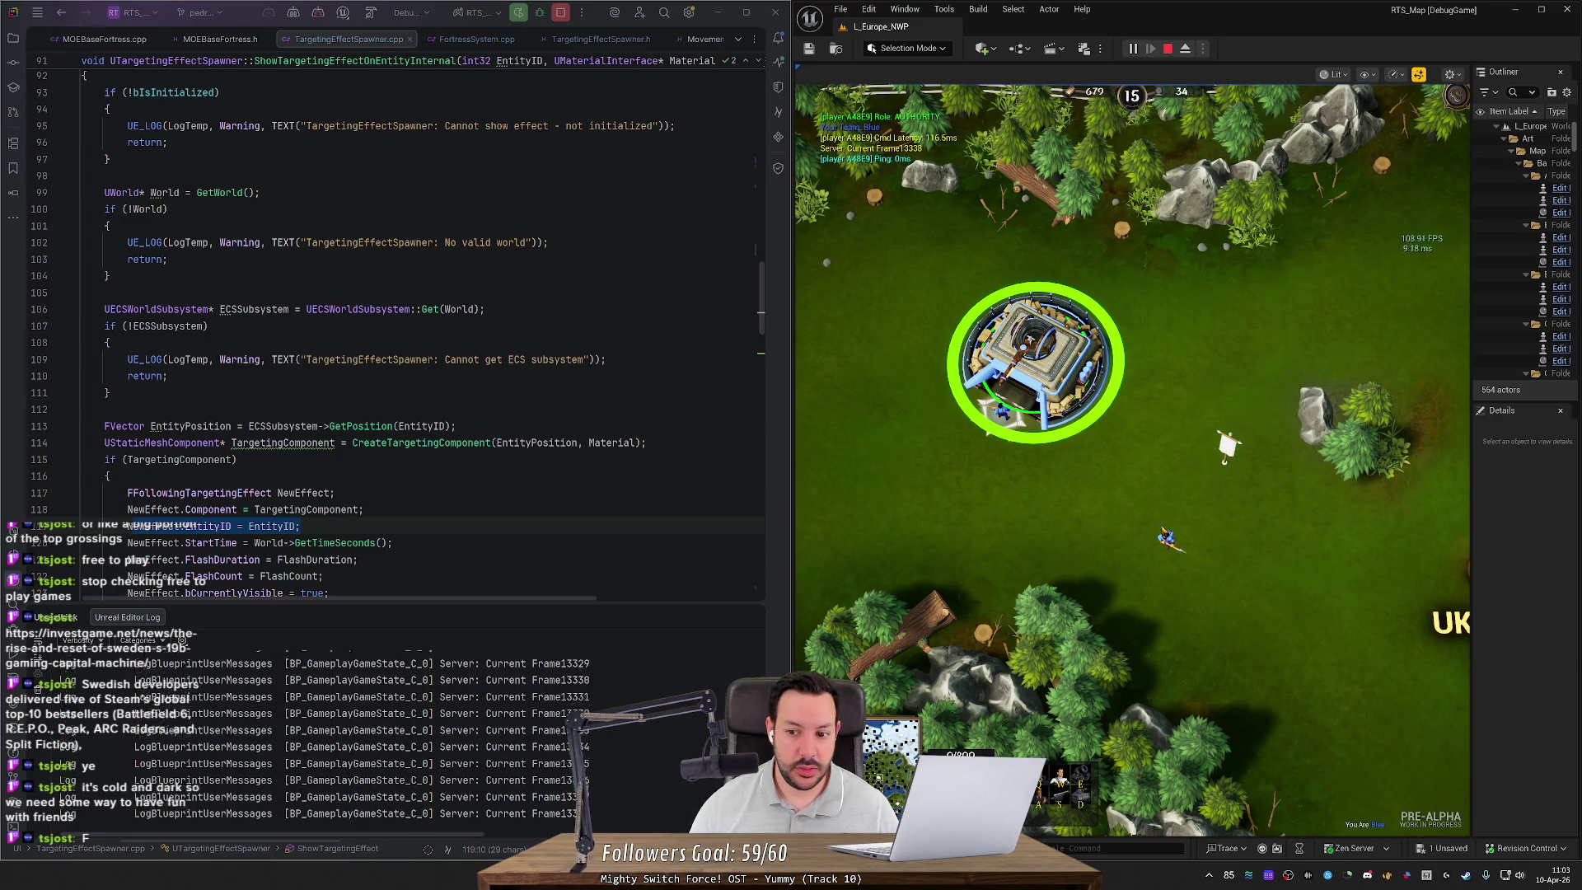
right_click(1212, 394)
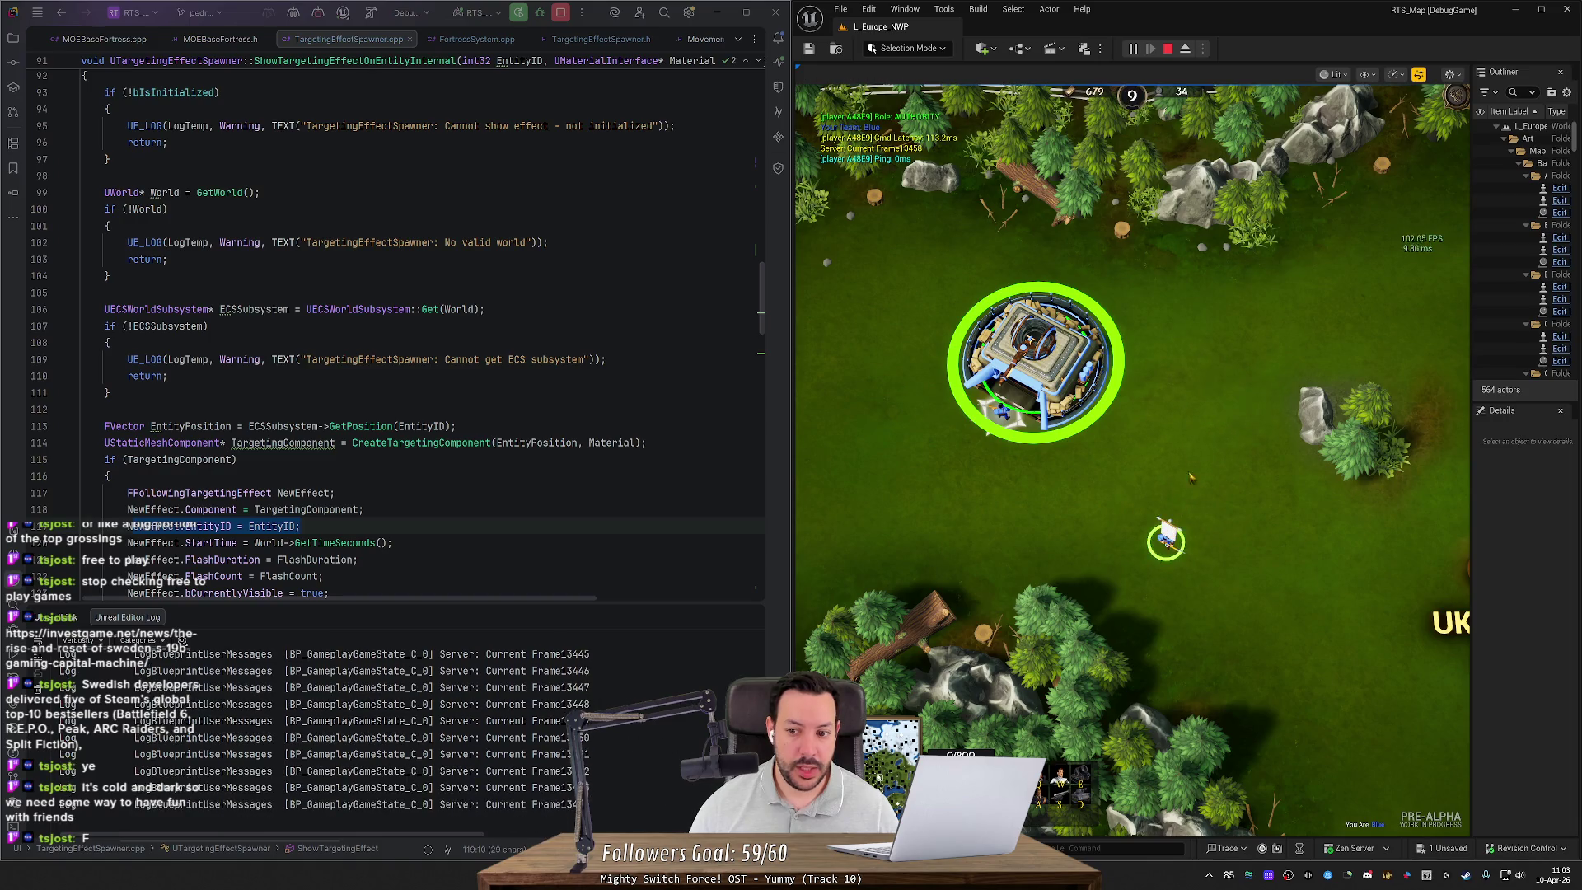
right_click(1217, 445)
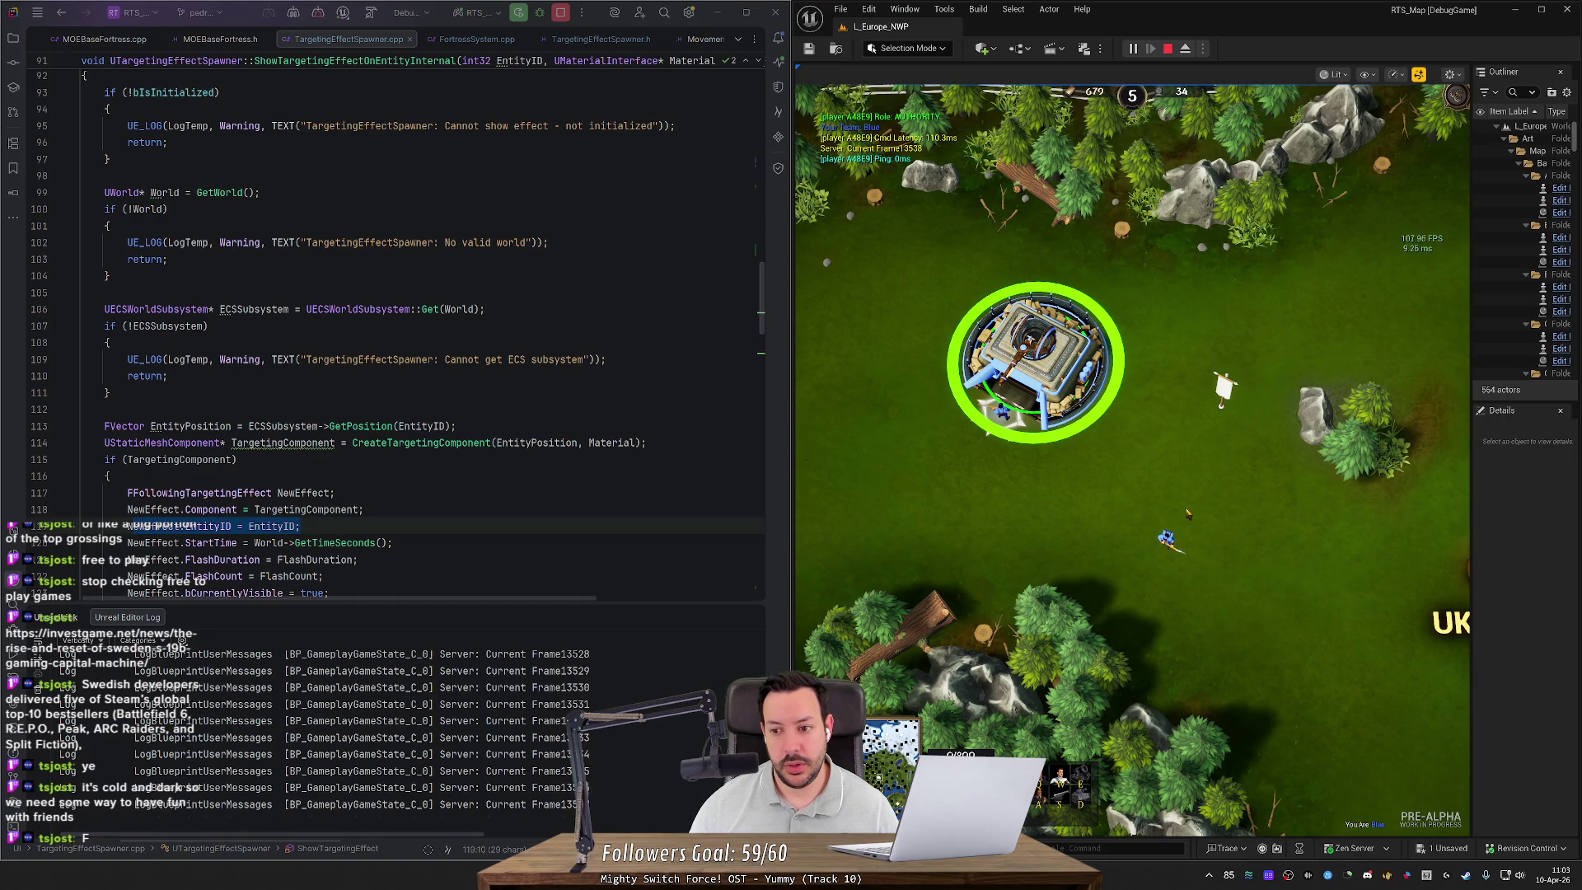
Step: Move a soldier, reselect the fortress with H, and place its rally point twice more
left_click(1223, 388)
right_click(1166, 537)
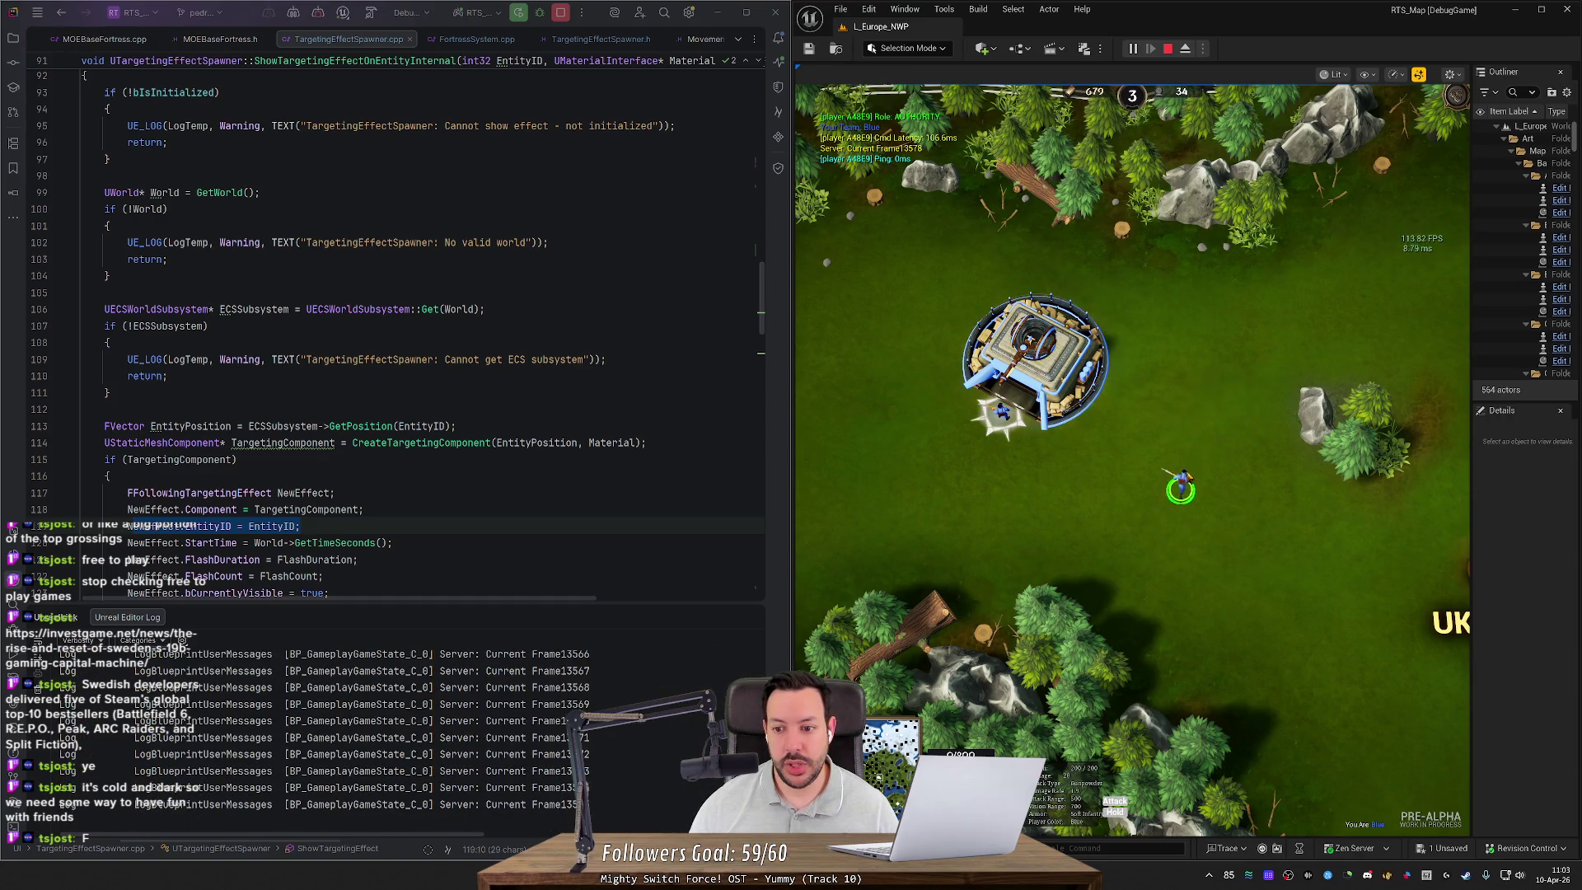
key("h")
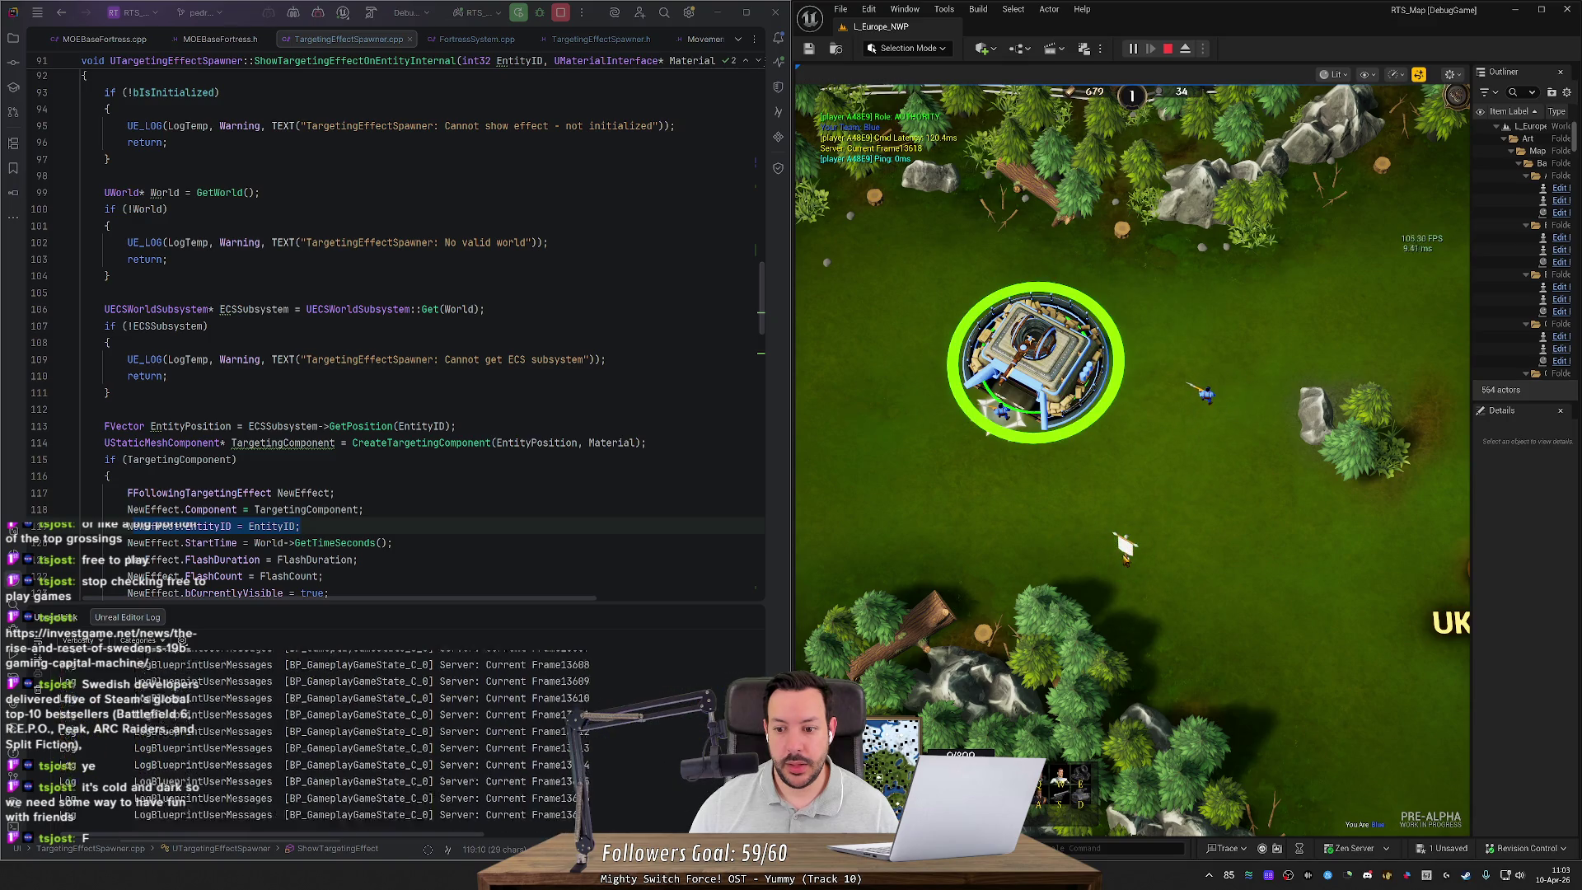
mouse_move(1207, 387)
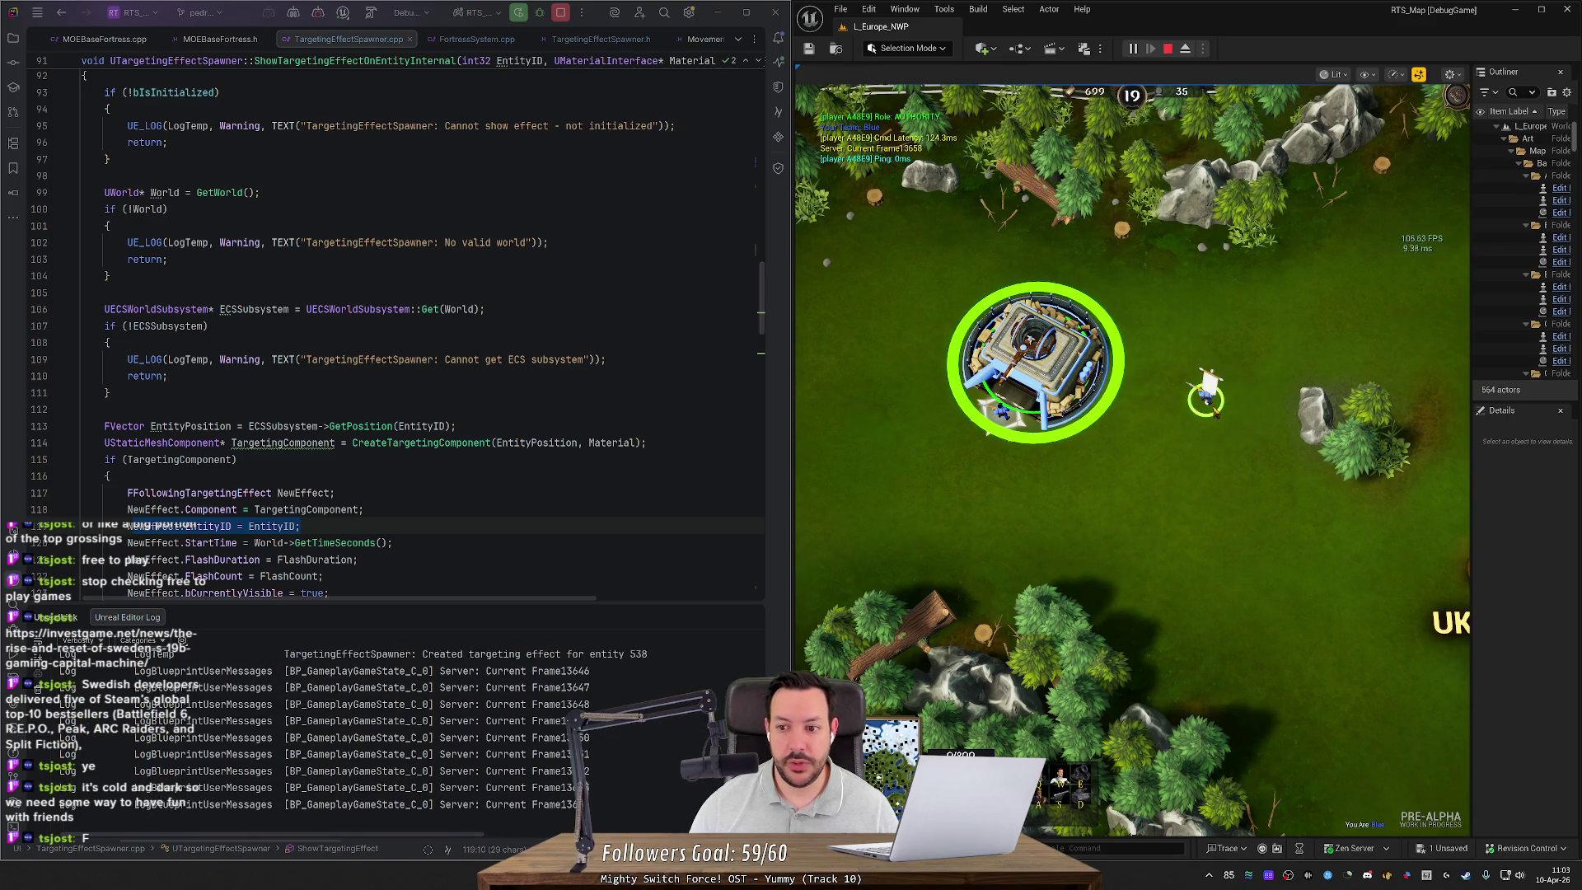
right_click(1124, 513)
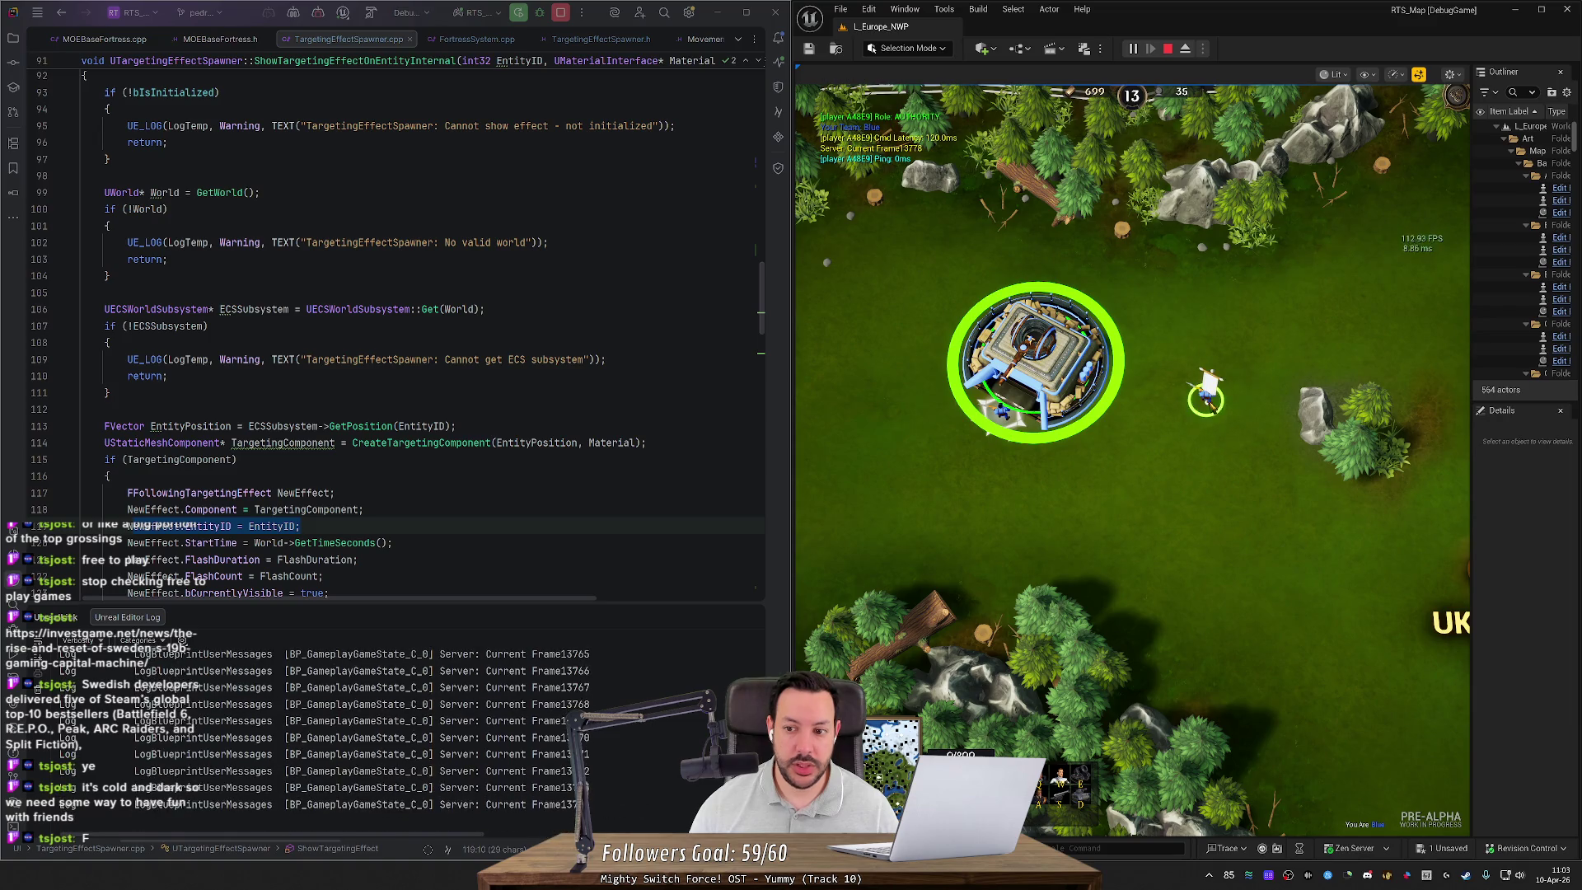
right_click(1101, 561)
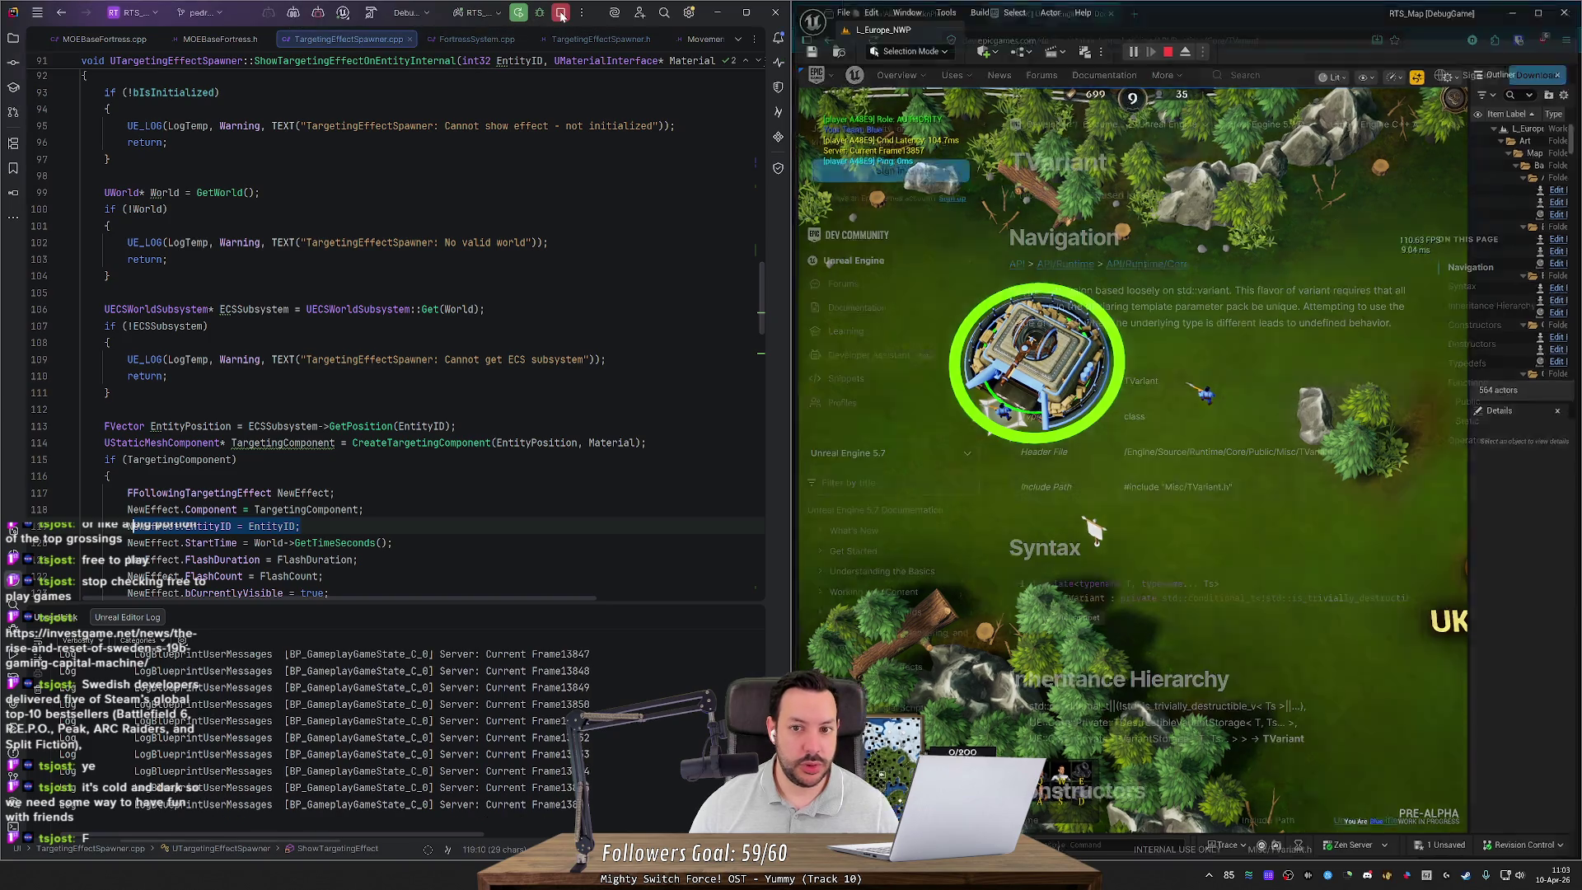
key("alt+Tab")
key("ctrl+shift+Tab")
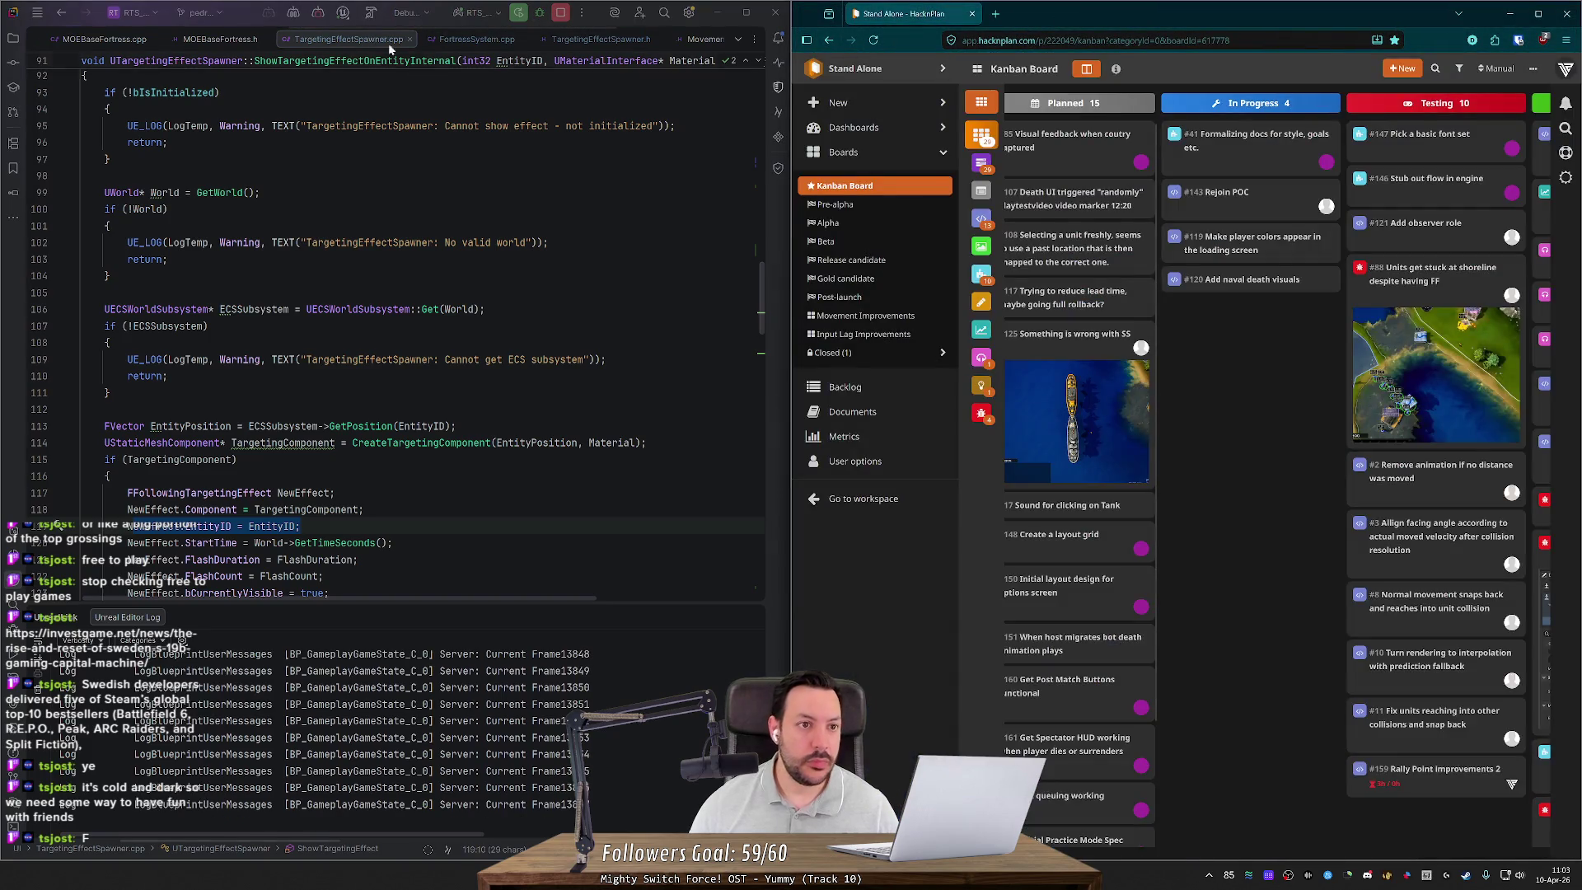
Step: Stop the debug session and open FortressSystem.cpp to the rally code
left_click(560, 12)
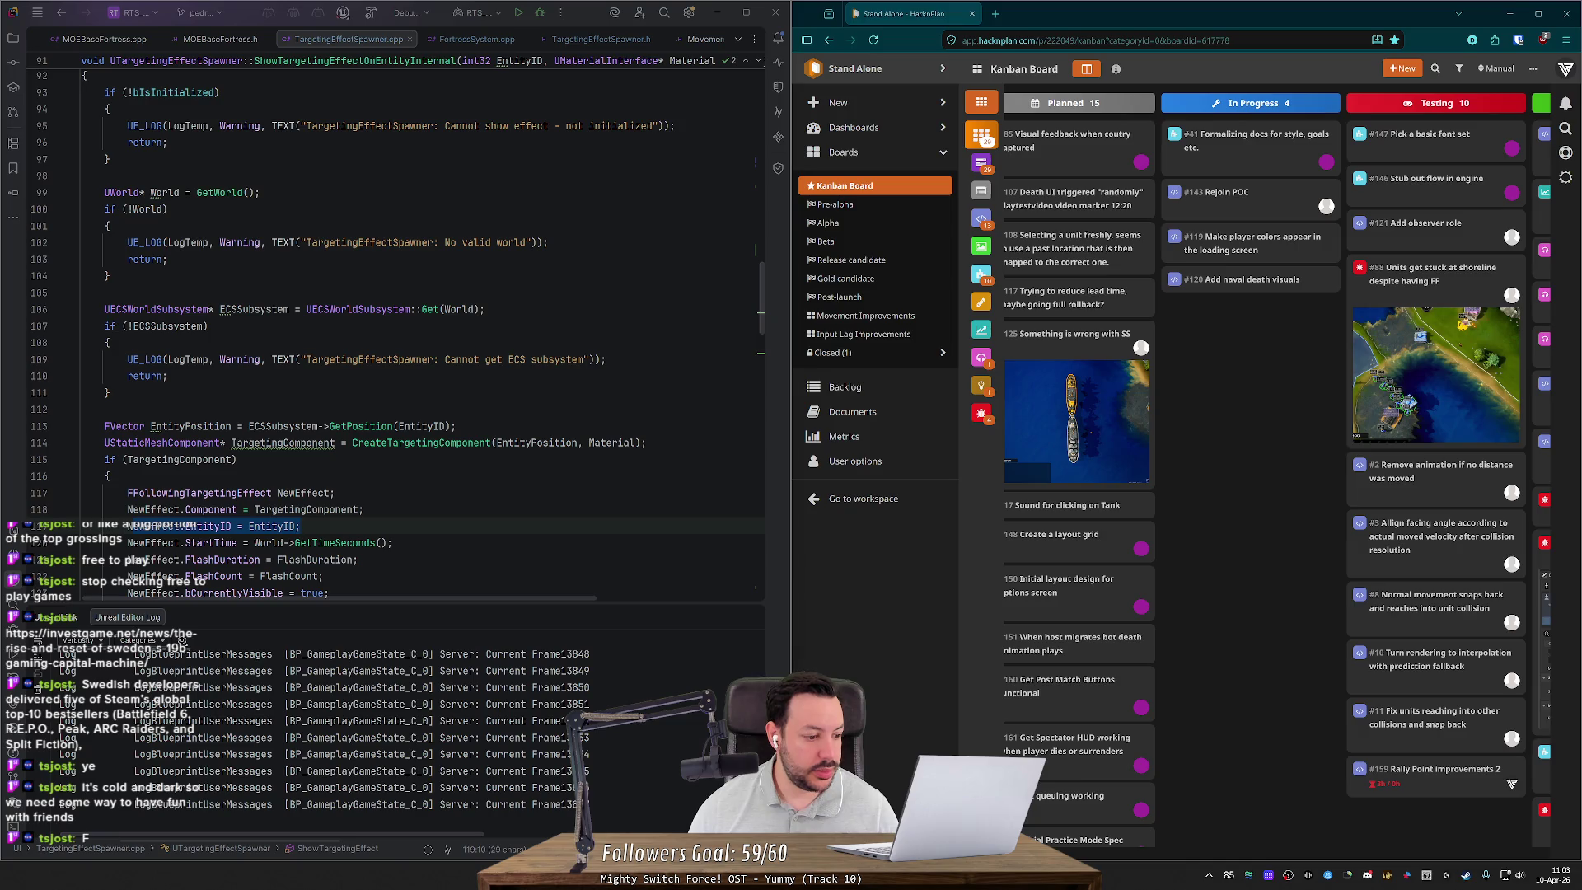
key("alt+Tab")
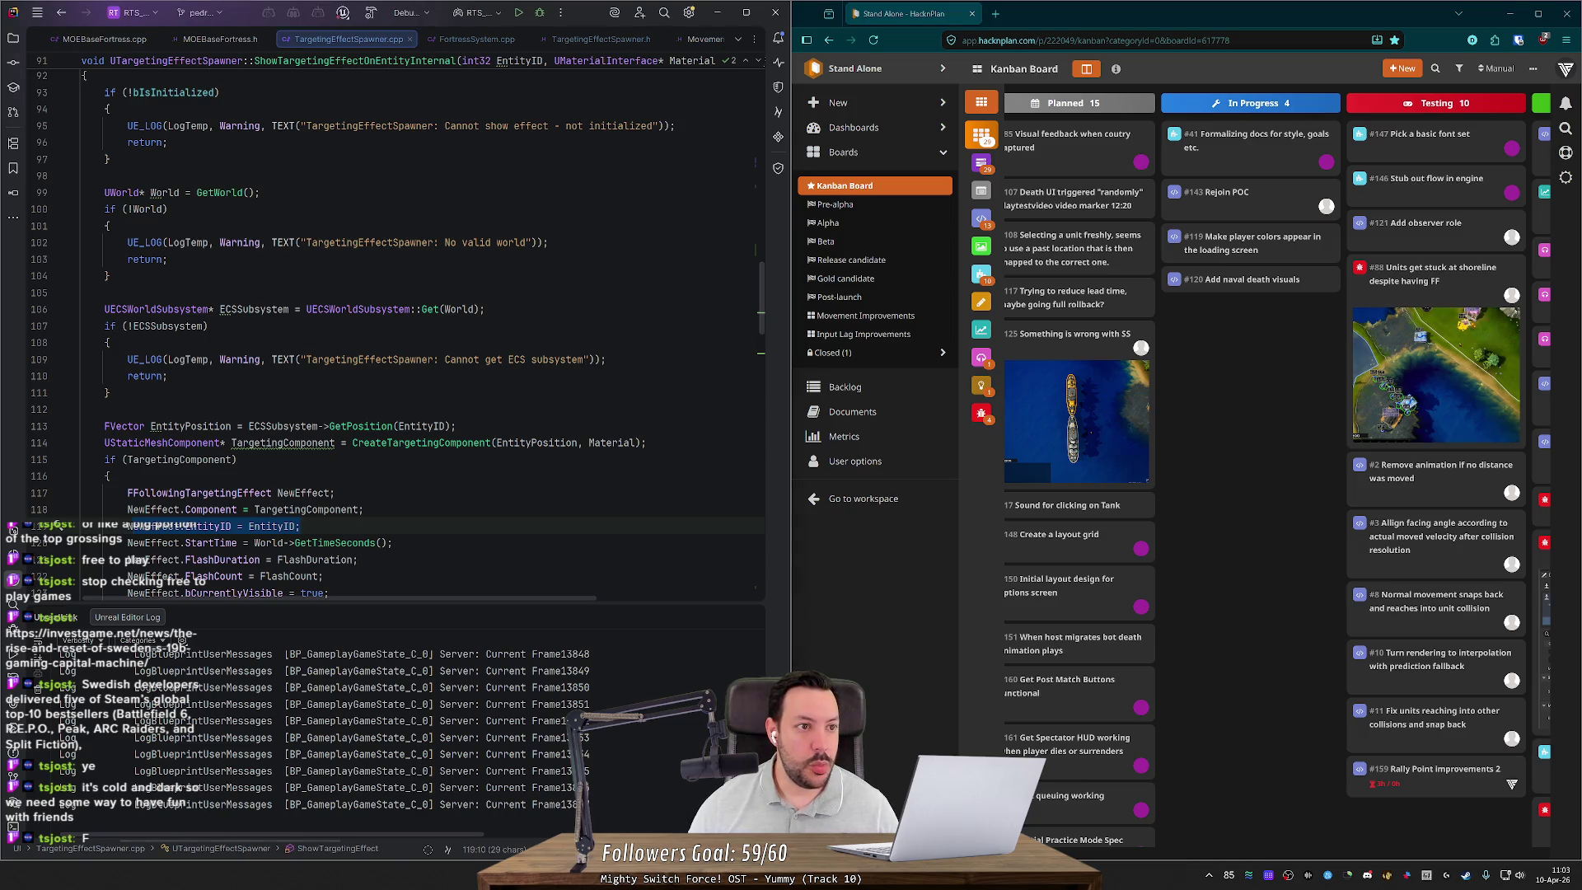
scroll(94, 43, "down", 3)
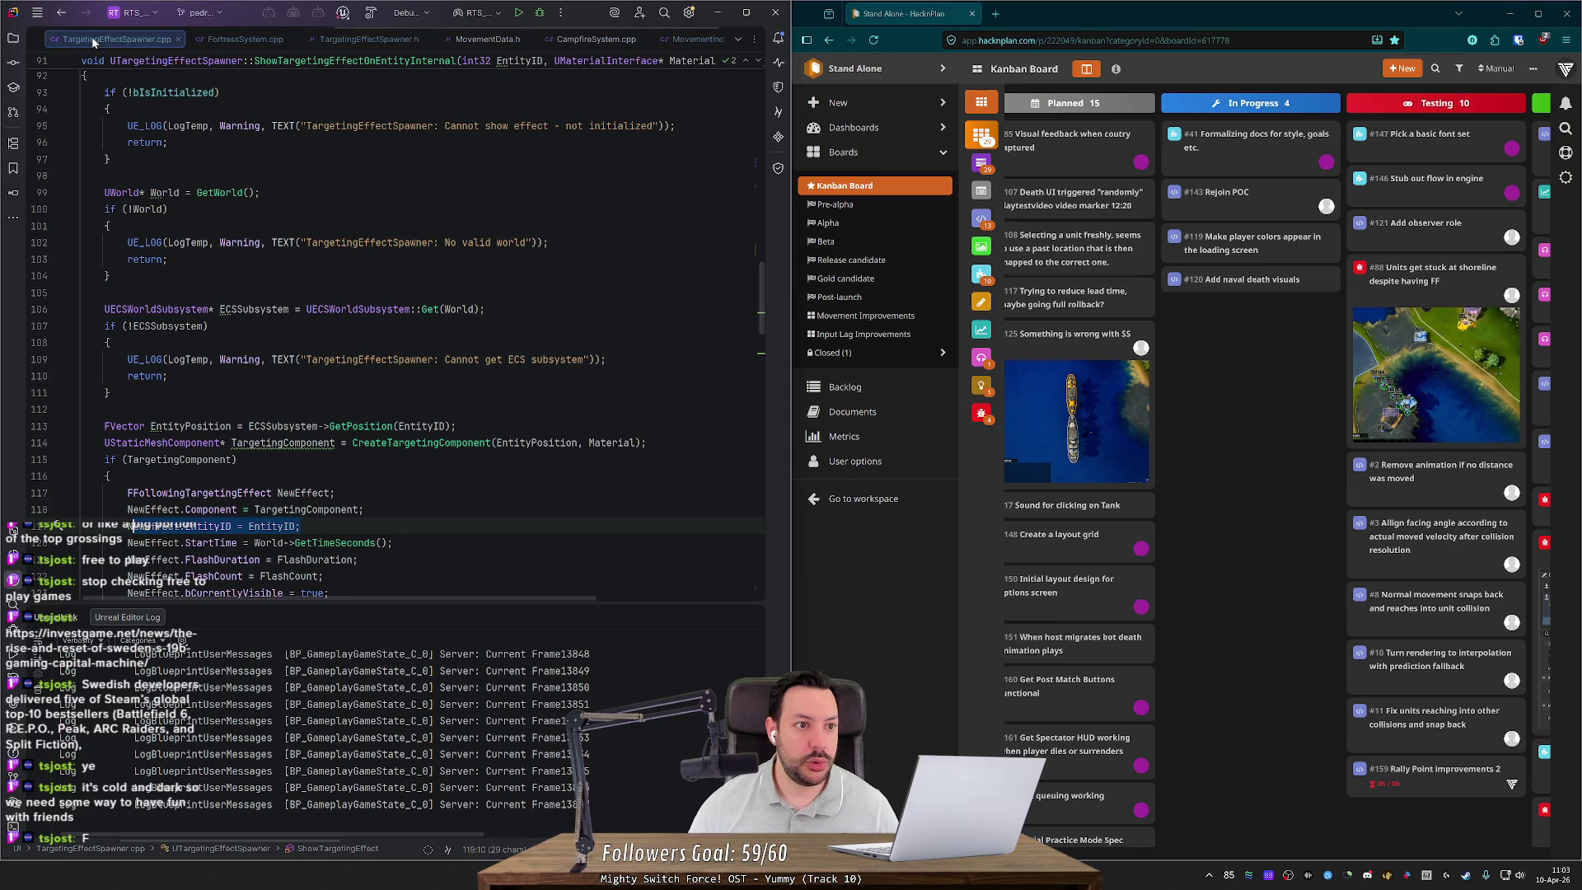
left_click(196, 40)
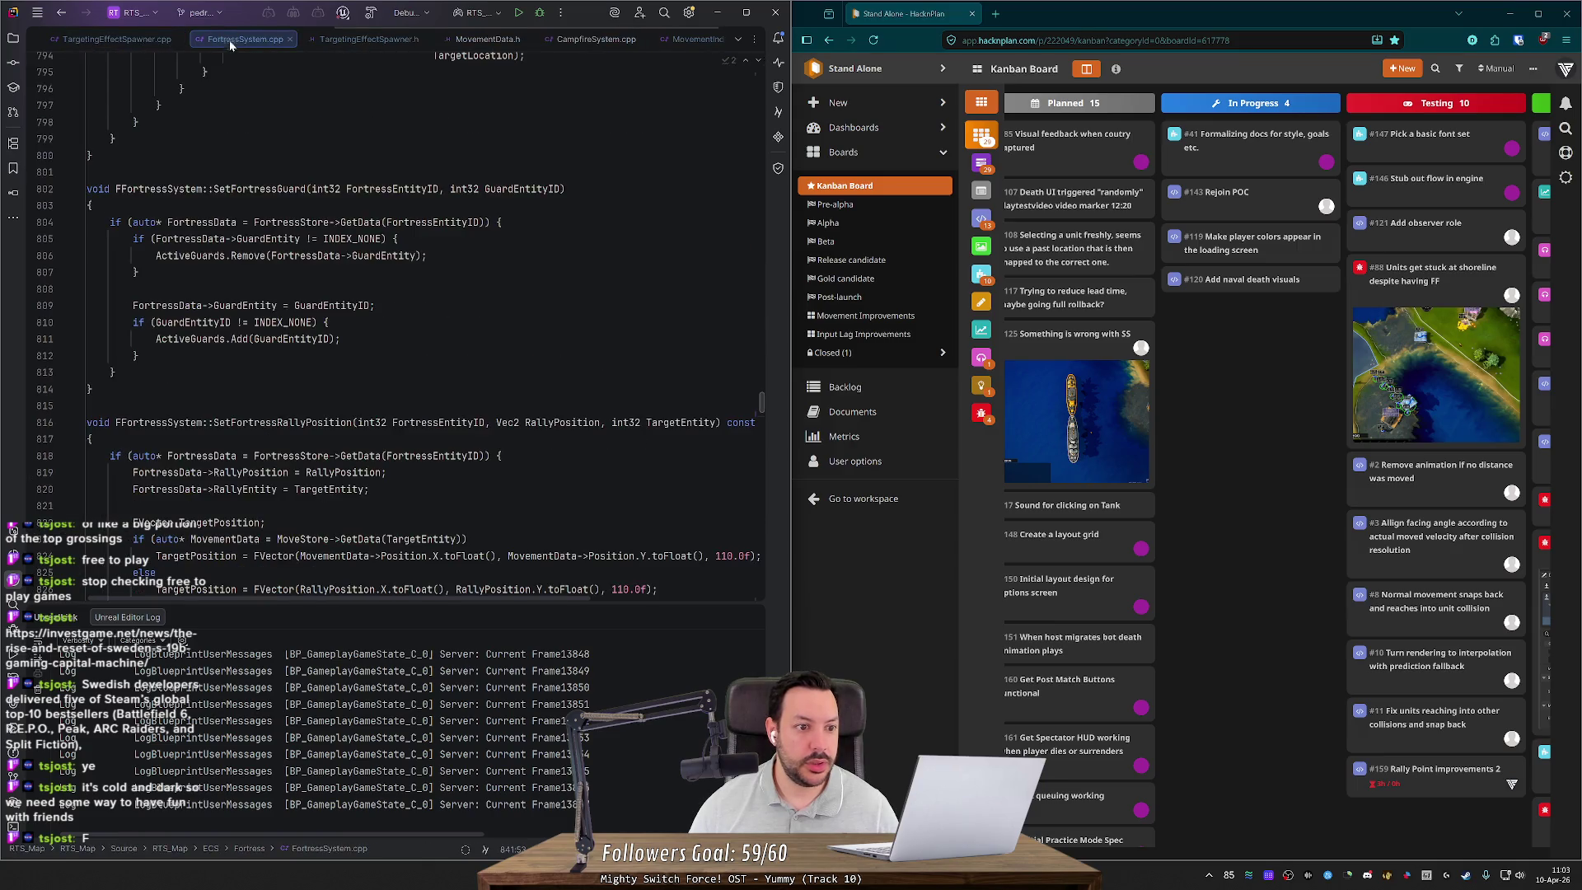
scroll(387, 539, "down", 5)
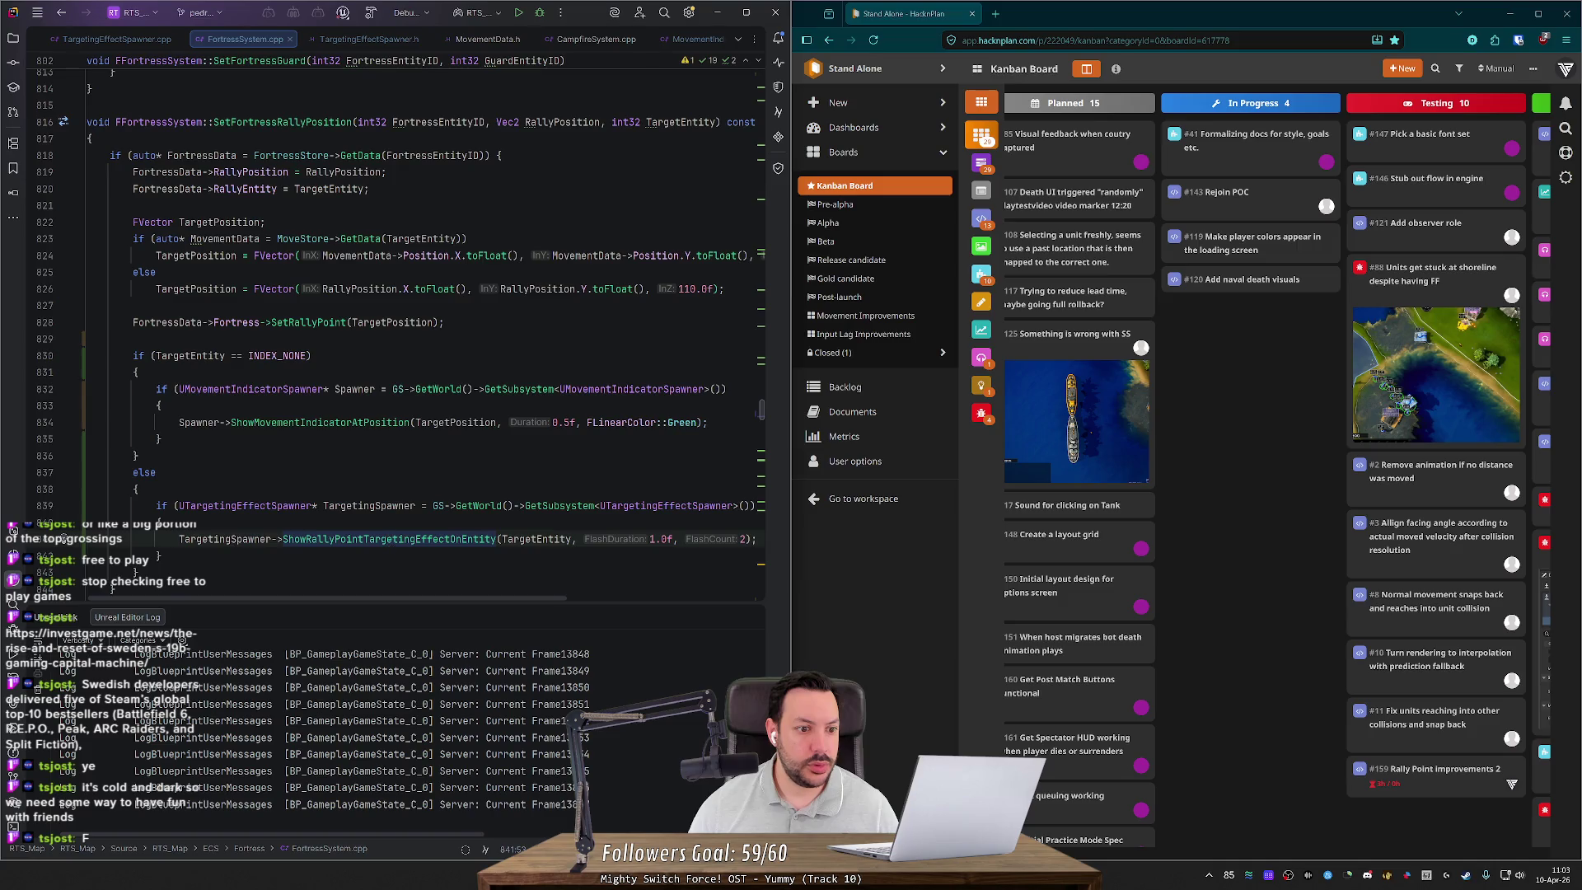
scroll(396, 329, "down", 2)
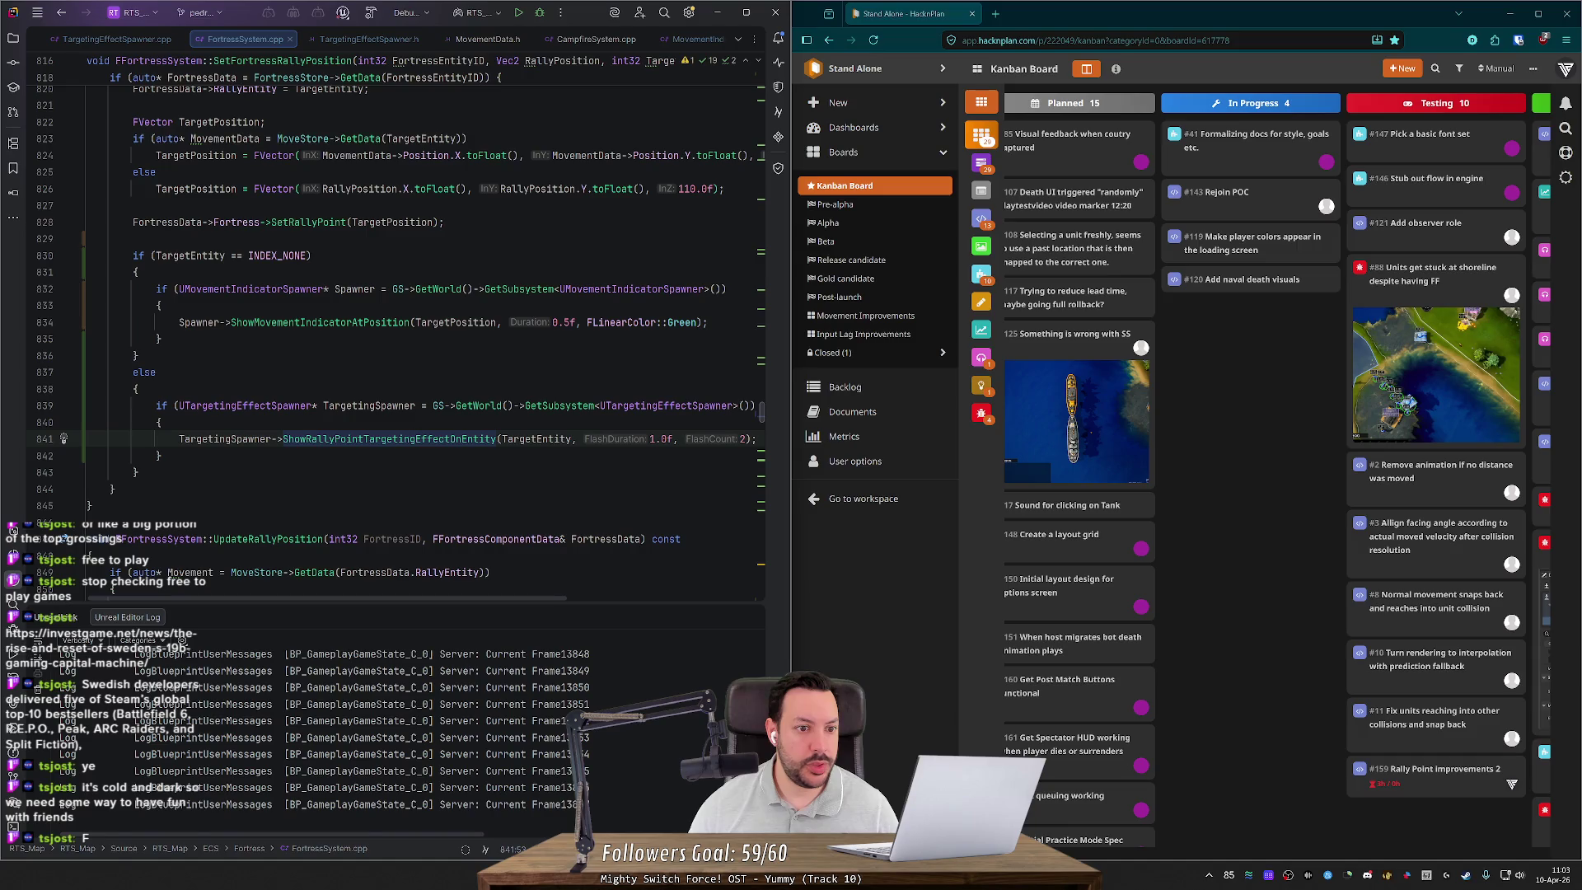
Step: Peek at ShowRallyPointTargetingEffectOnEntity's definition and return to SetFortressRallyPosition
mouse_move(355, 323)
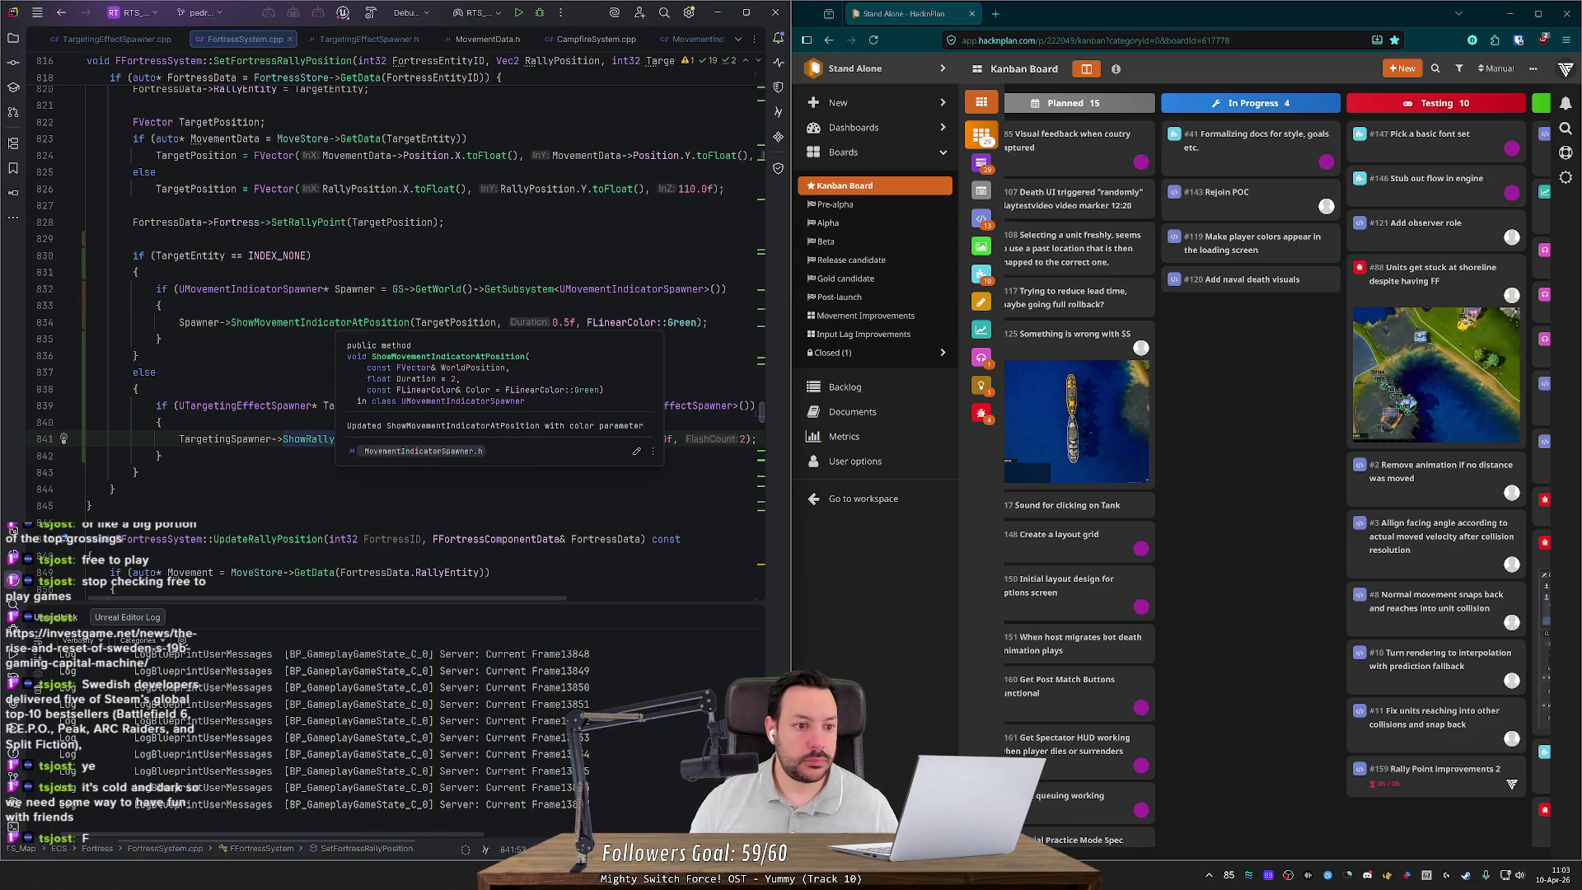
left_click(301, 322)
mouse_move(356, 323)
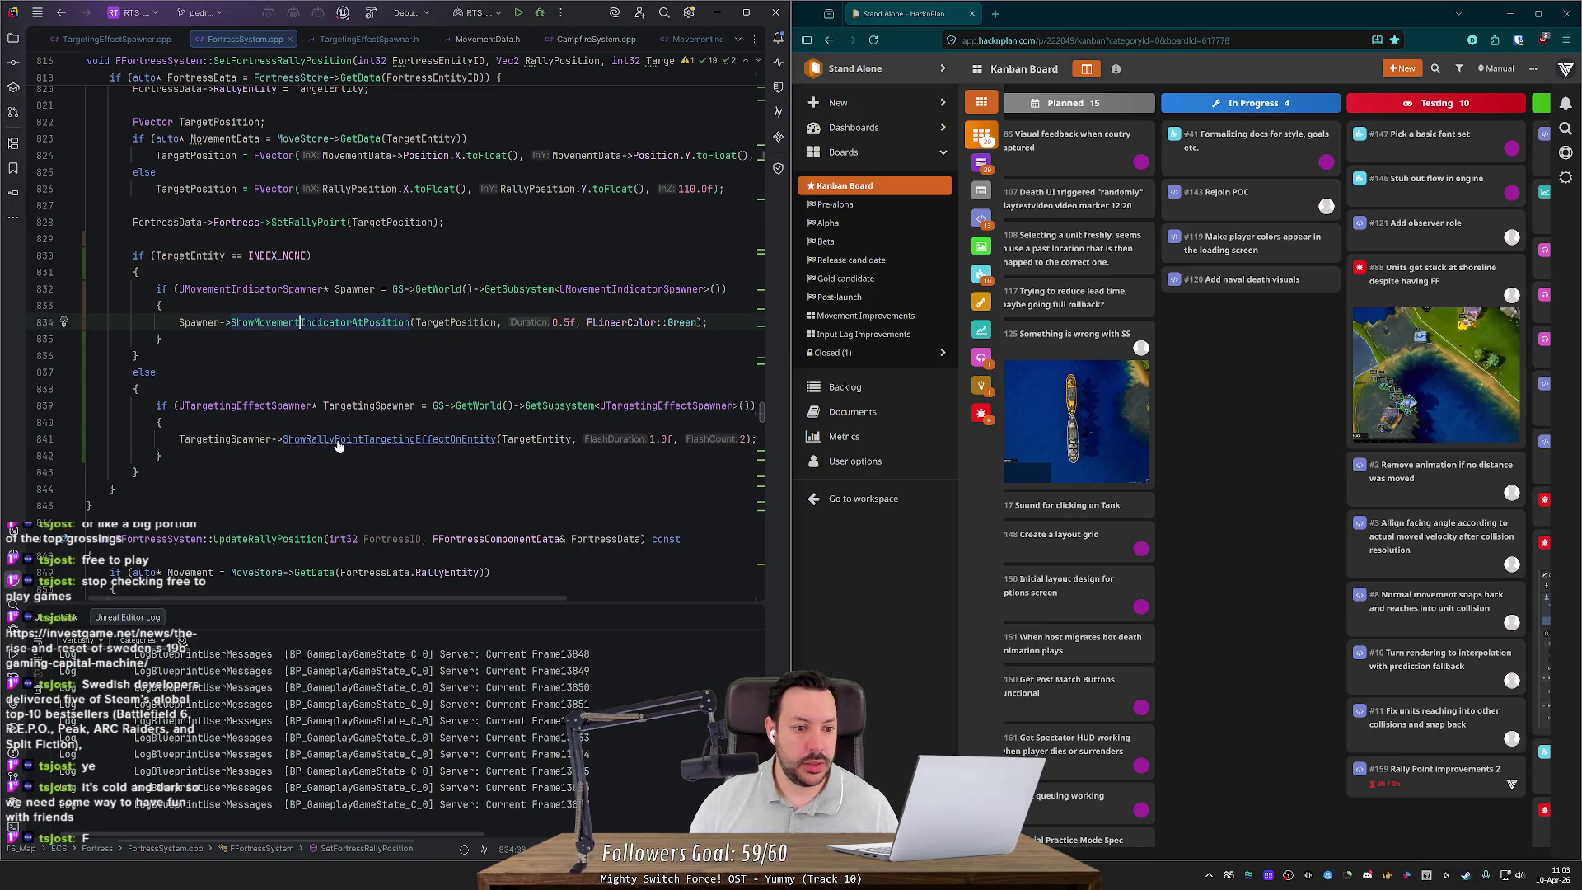
left_click(337, 440, "ctrl")
scroll(396, 325, "down", 9)
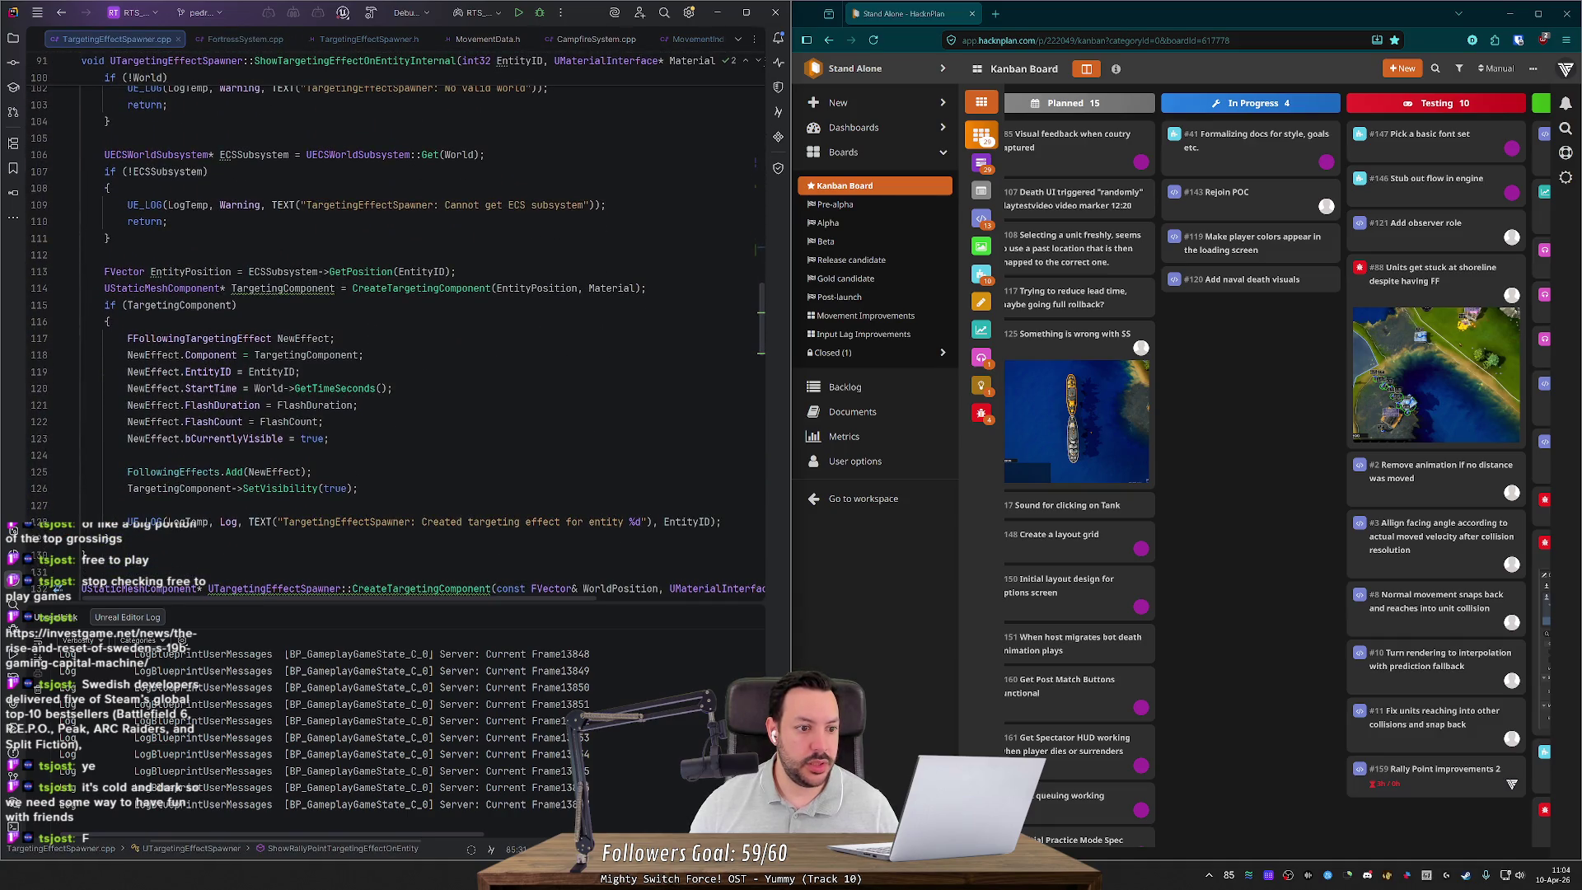
key("ctrl+alt+Left")
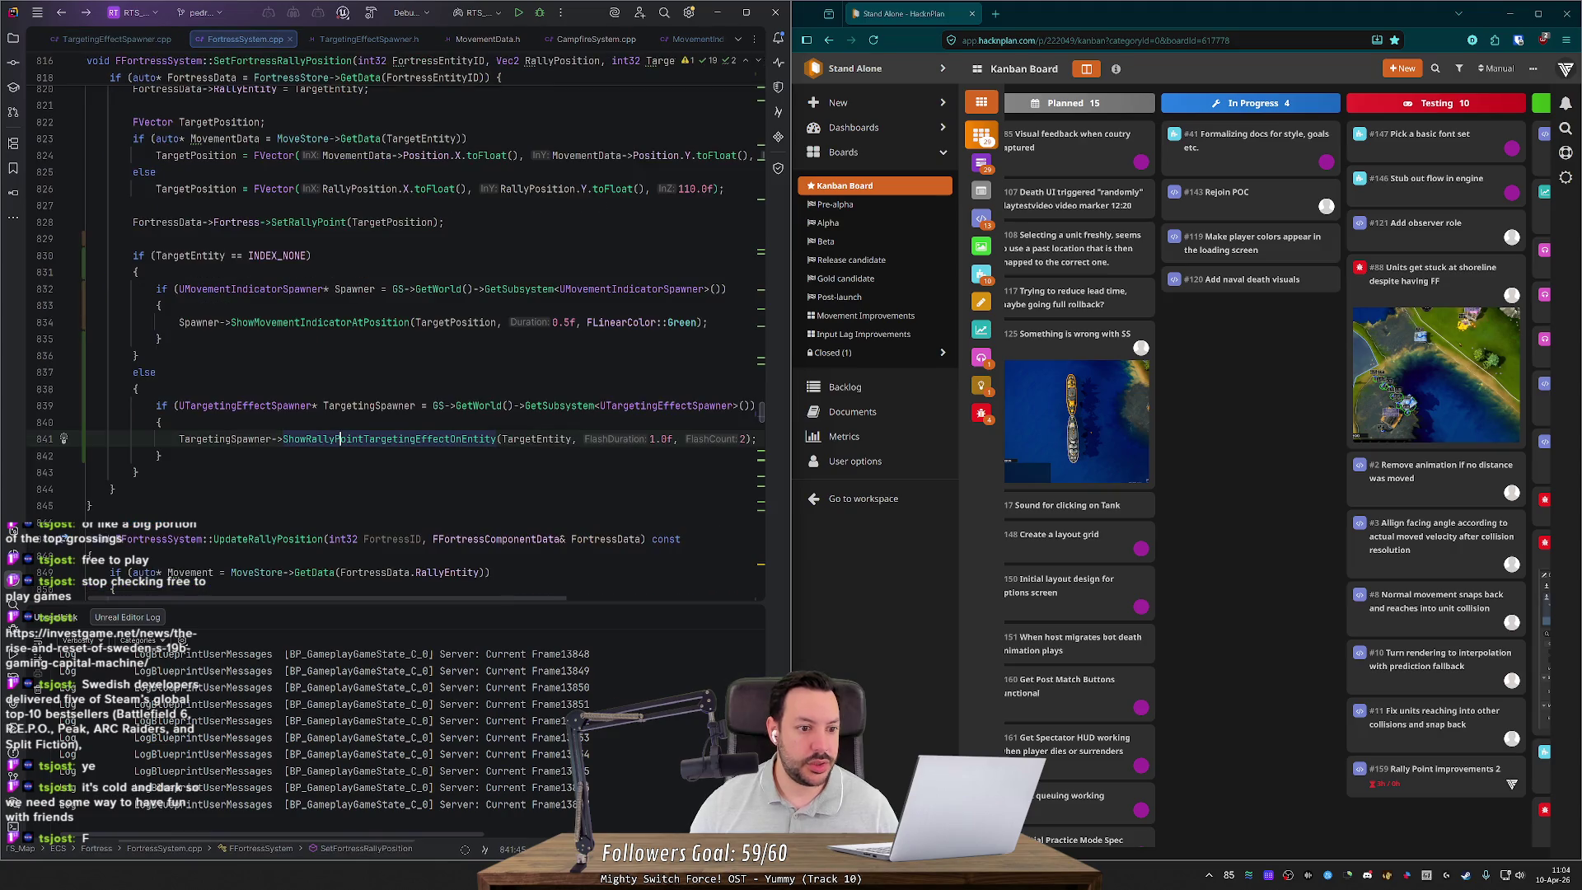
Step: Compare the movement-indicator and targeting blocks (lines 832–842), then go to ShowMovementIndicatorAtPosition's definition
left_click(271, 322)
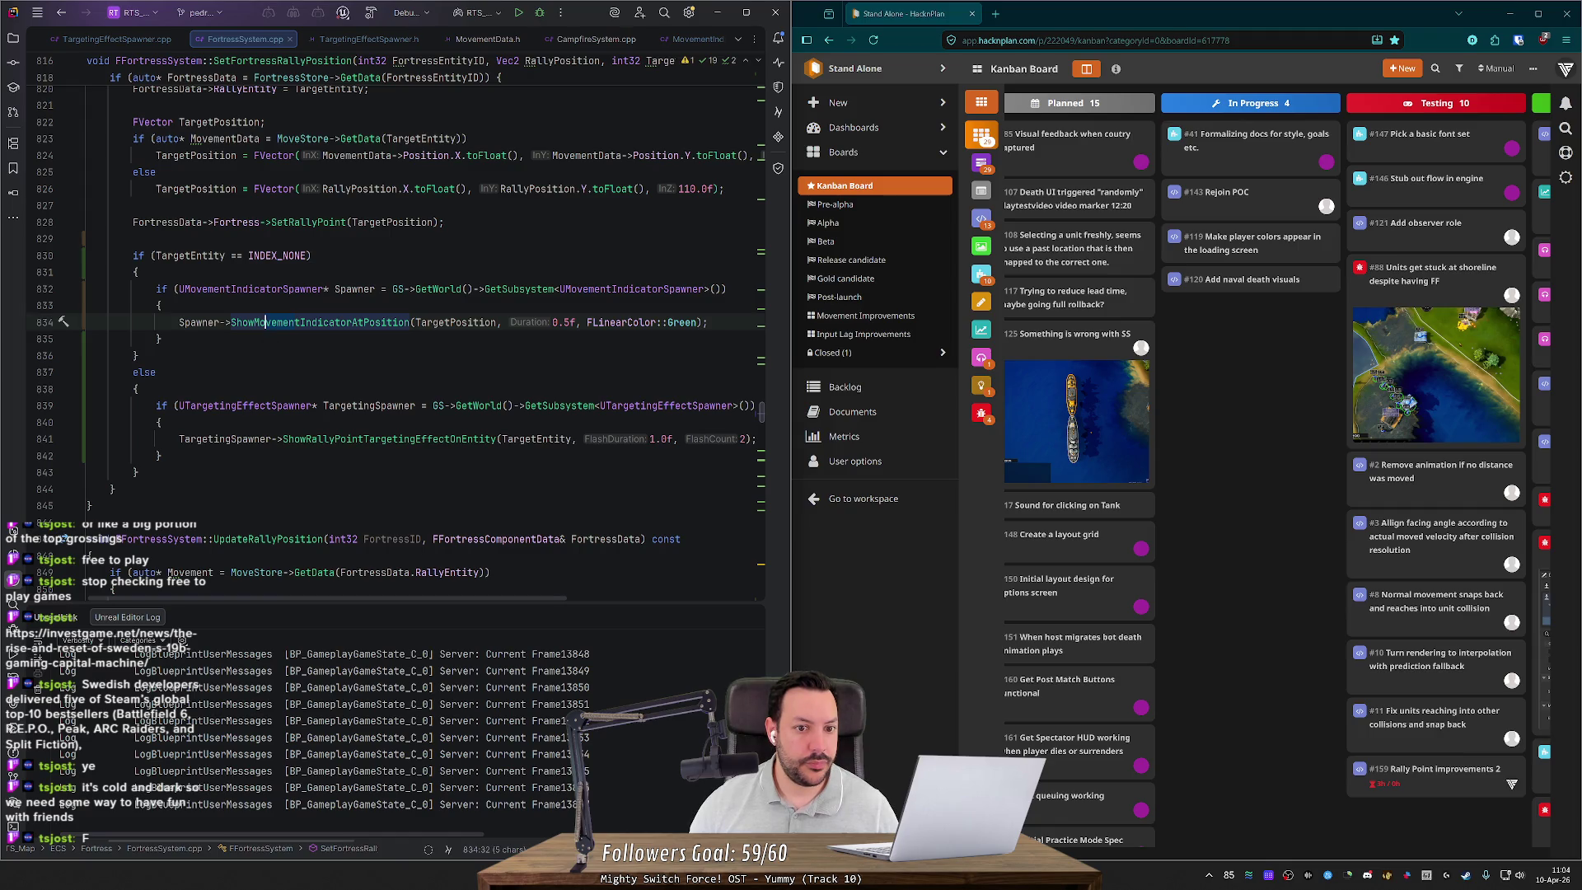
mouse_move(163, 455)
left_mouse_down()
mouse_move(99, 452)
mouse_move(40, 407)
left_mouse_up()
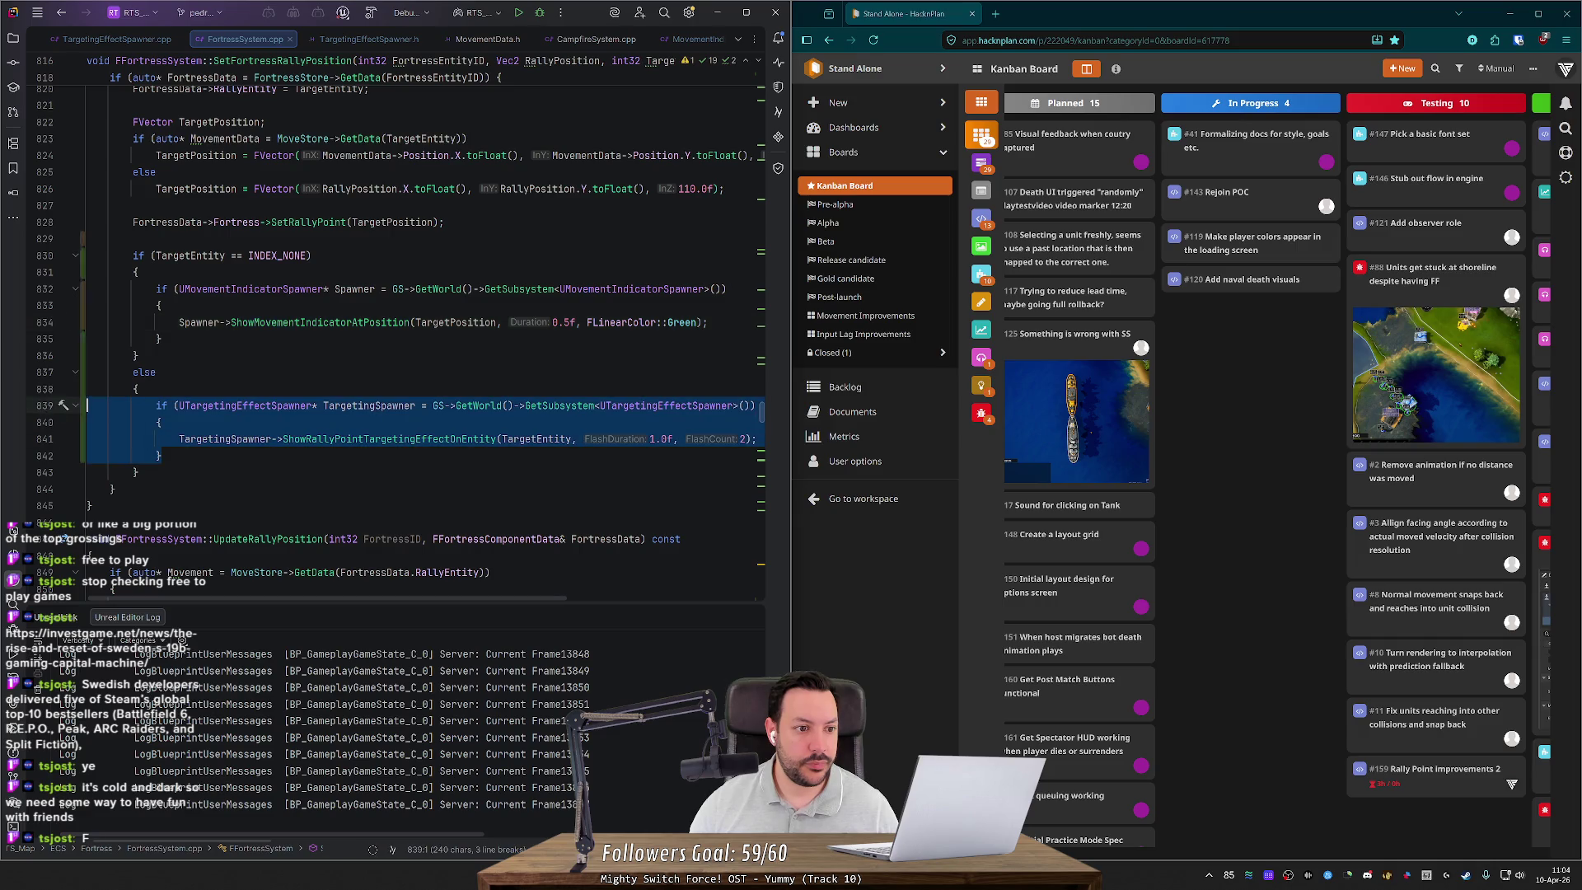
left_click_drag(164, 339, 40, 290)
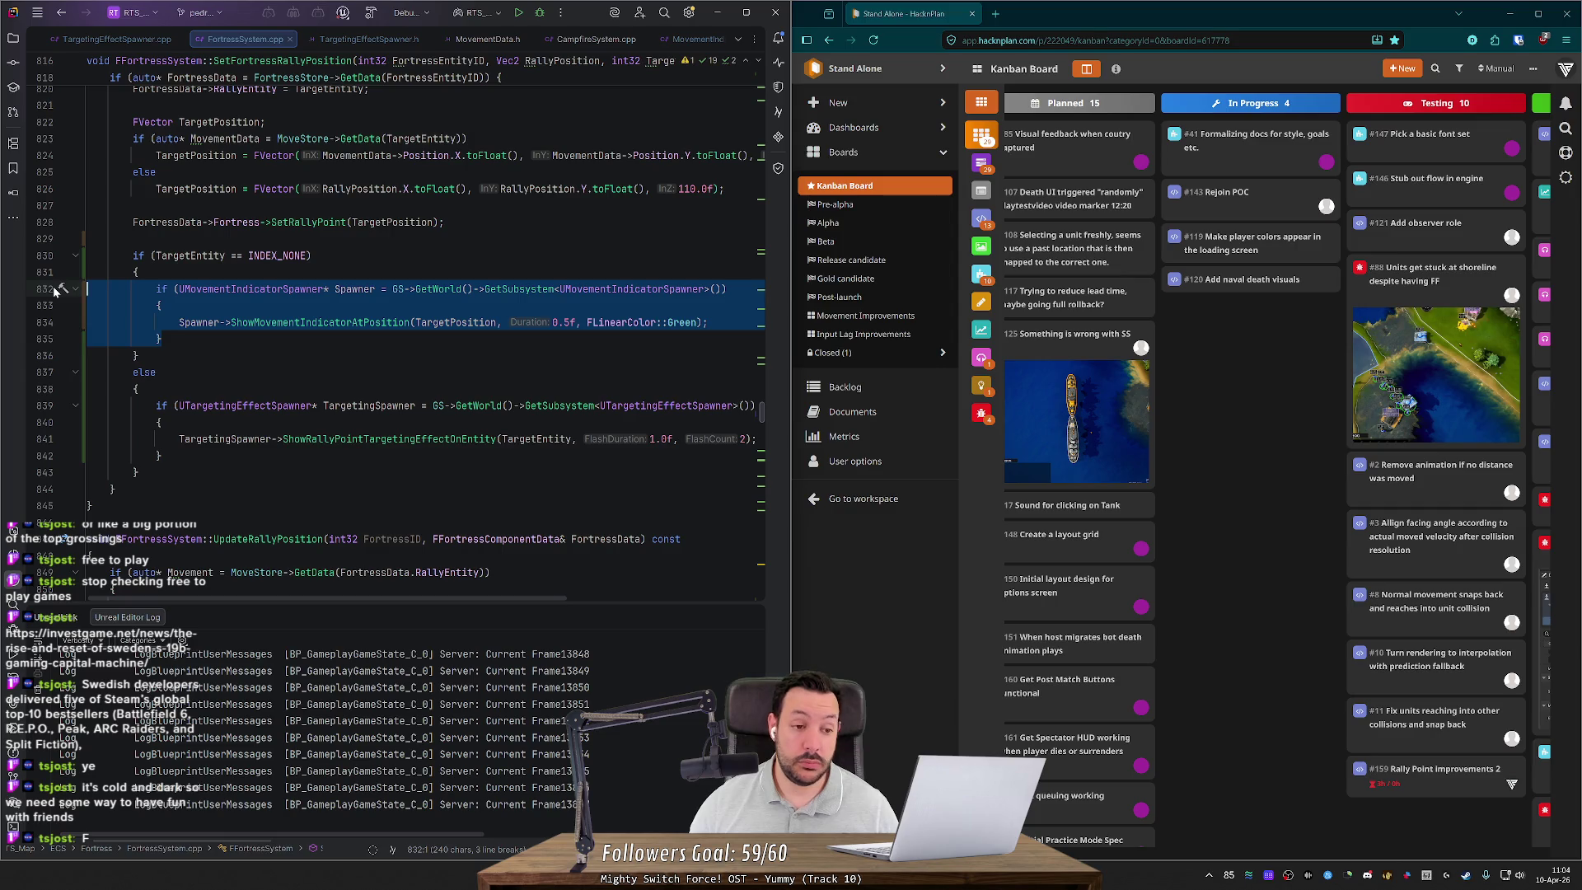
left_click(162, 305)
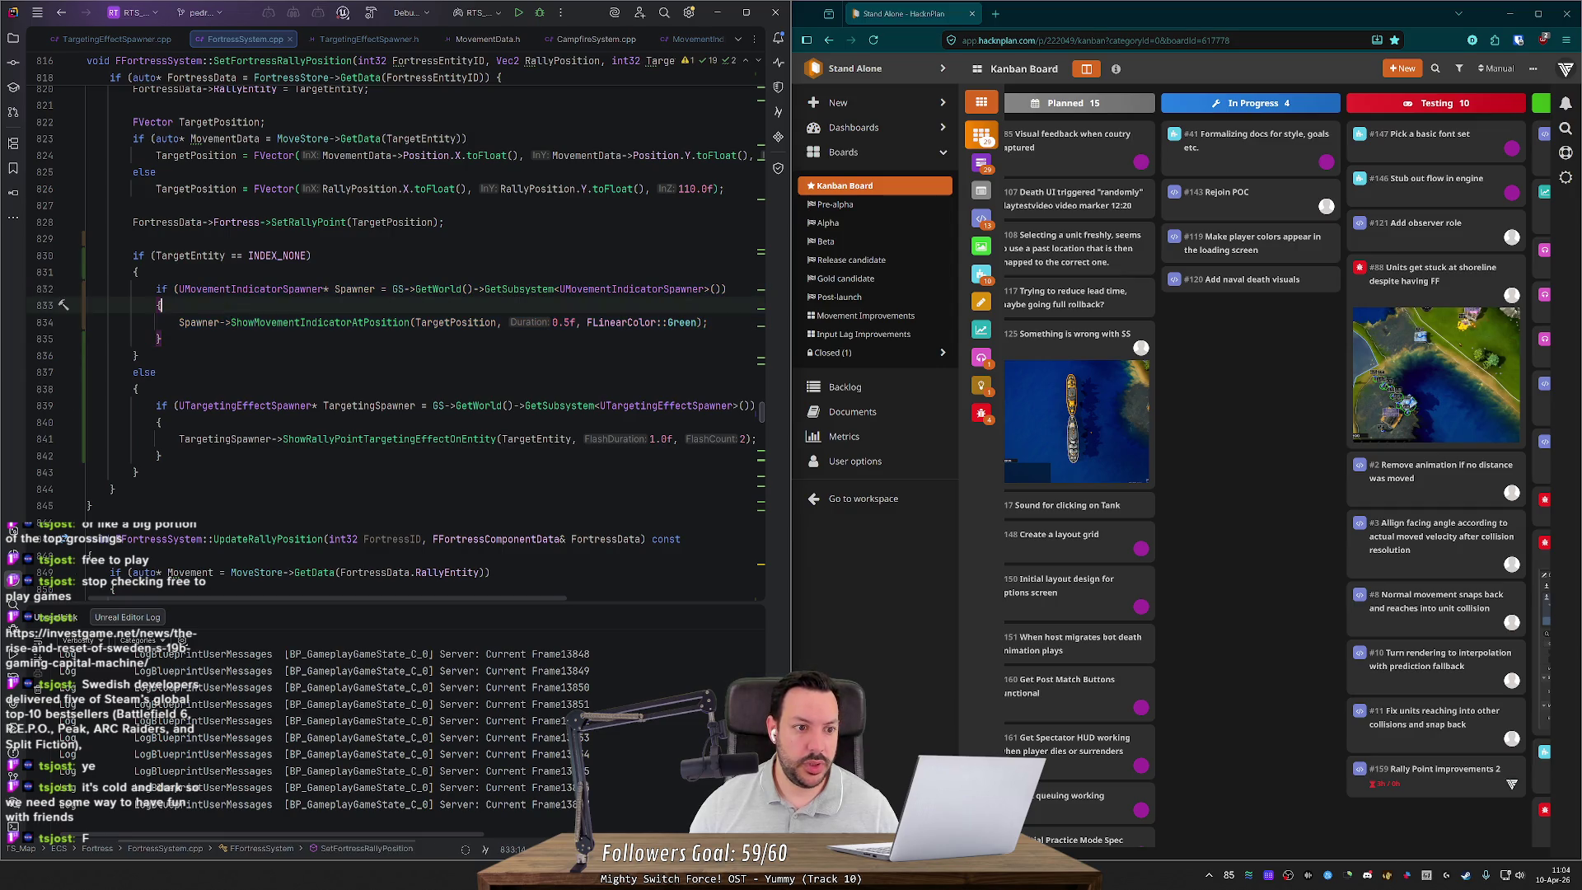
double_click(280, 323)
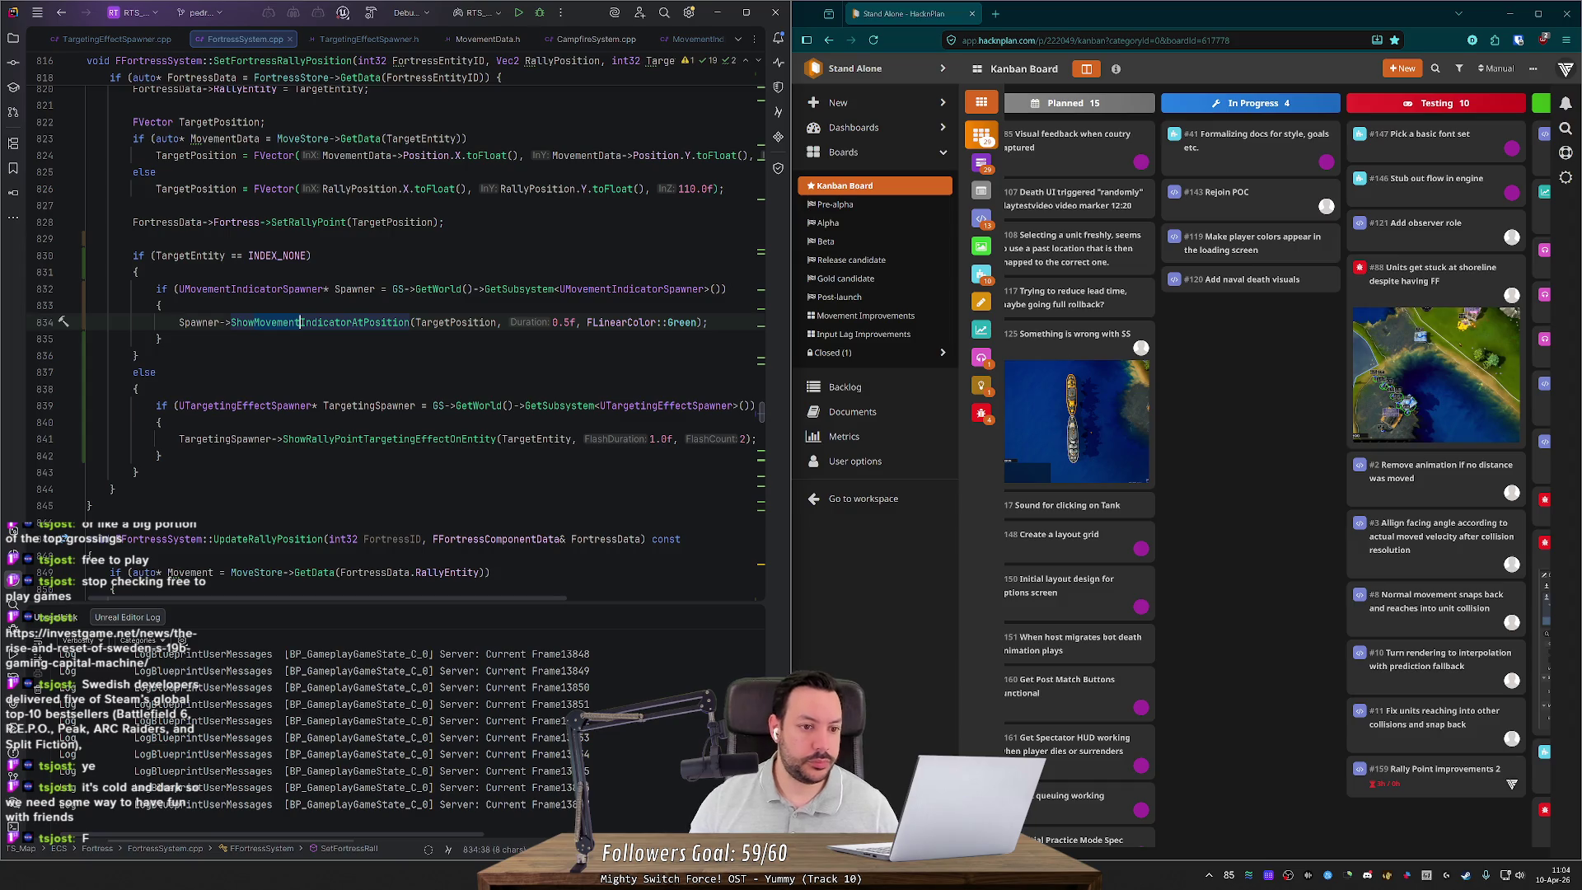
key("F12")
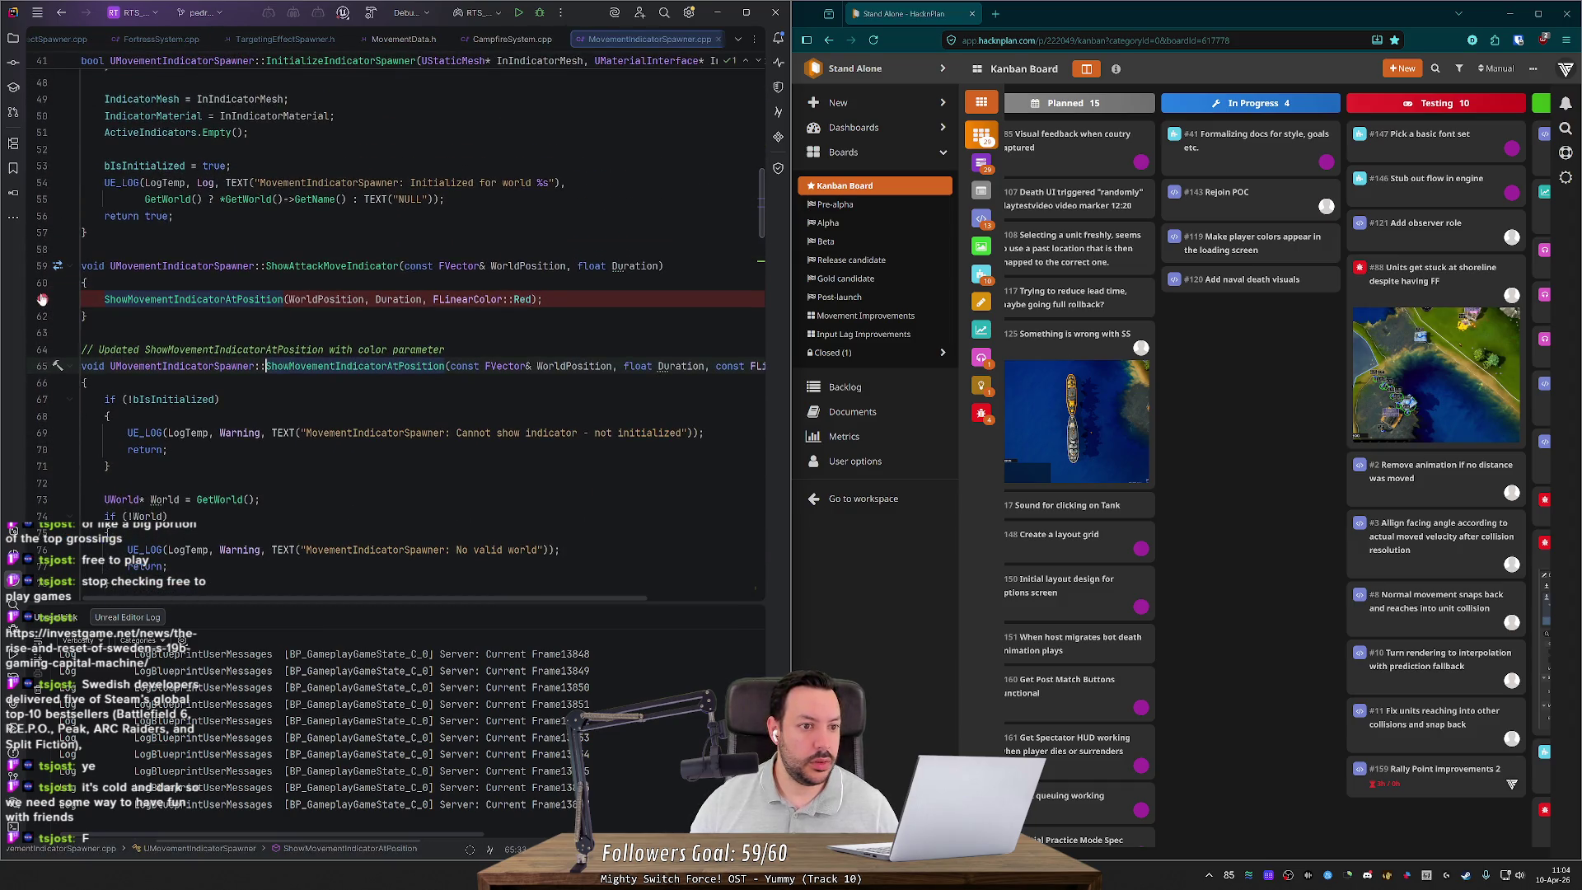
Step: Remove the line 61 breakpoint, then collapse and re-expand the ShowMovementIndicatorAtPosition body
left_click(43, 298)
scroll(60, 318, "down", 1)
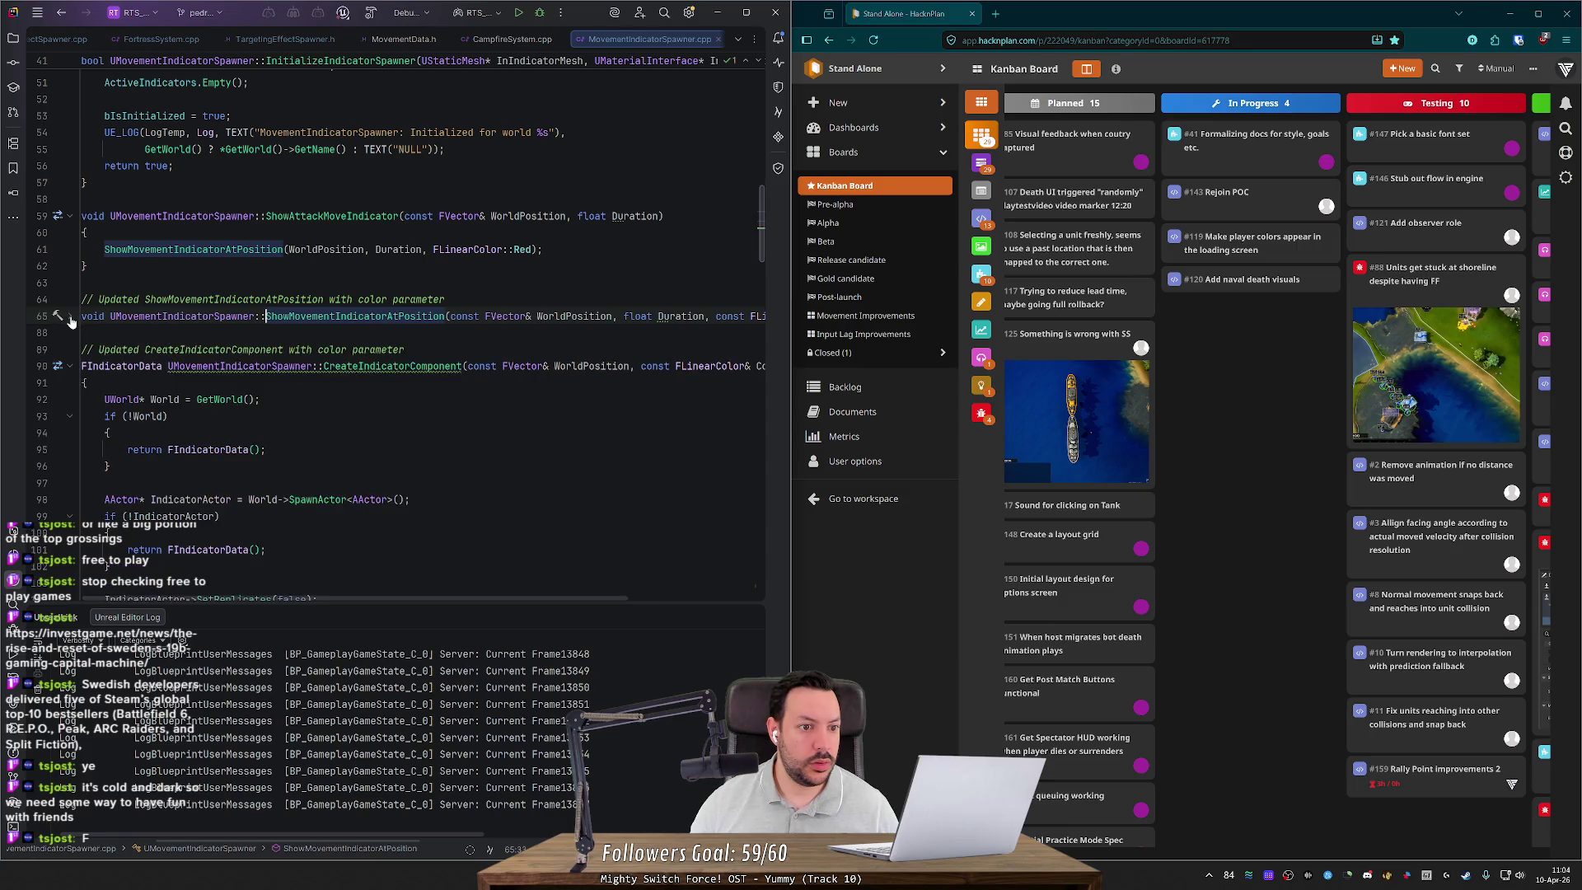
left_click(70, 317)
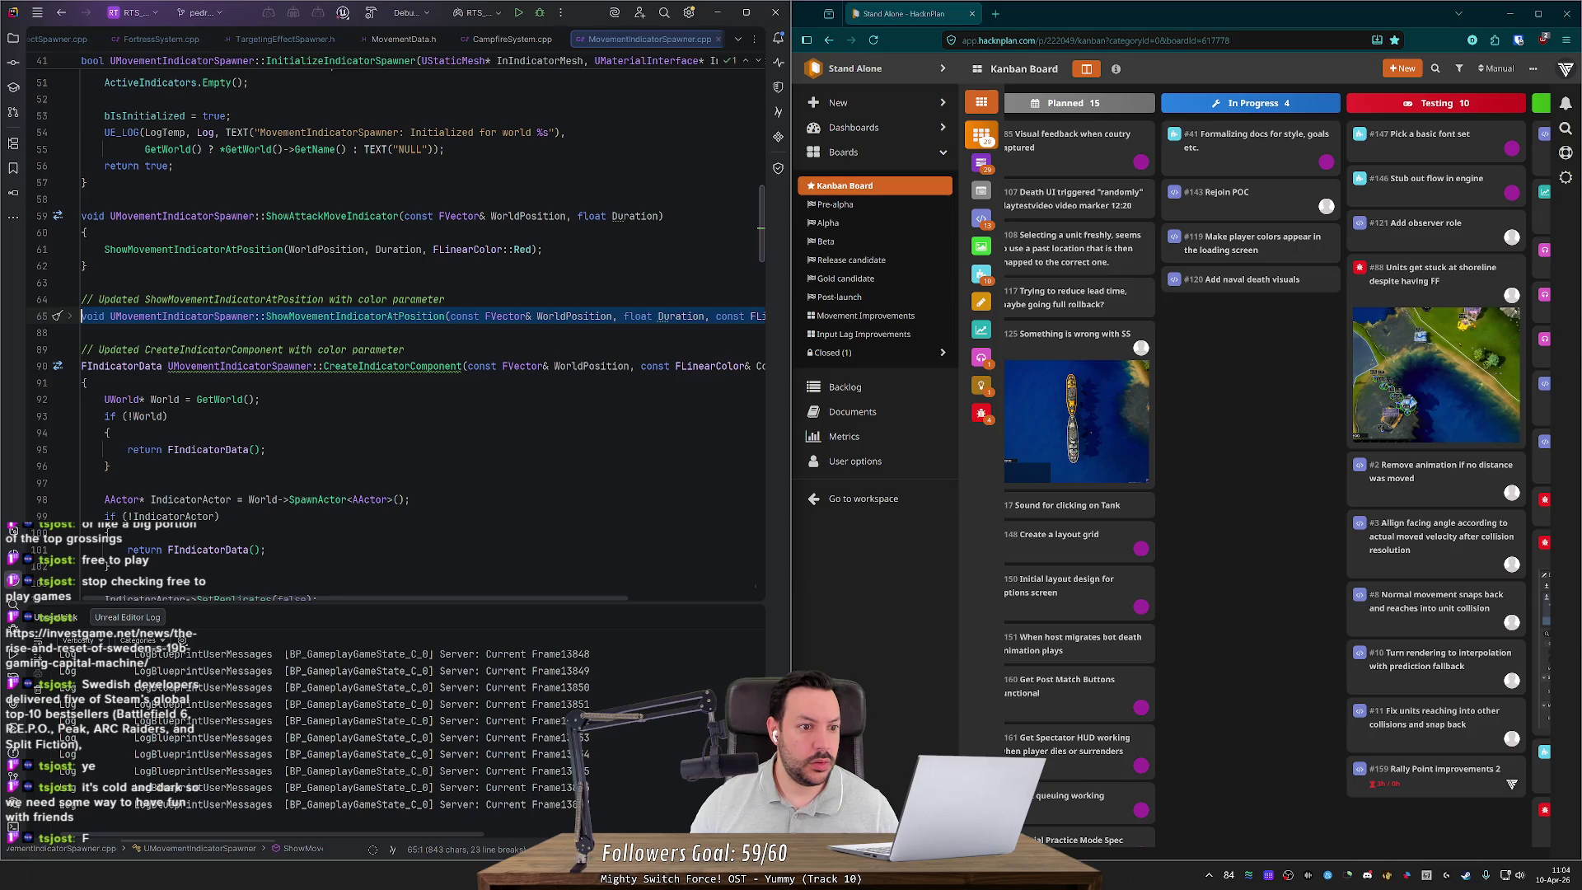
left_click(73, 314)
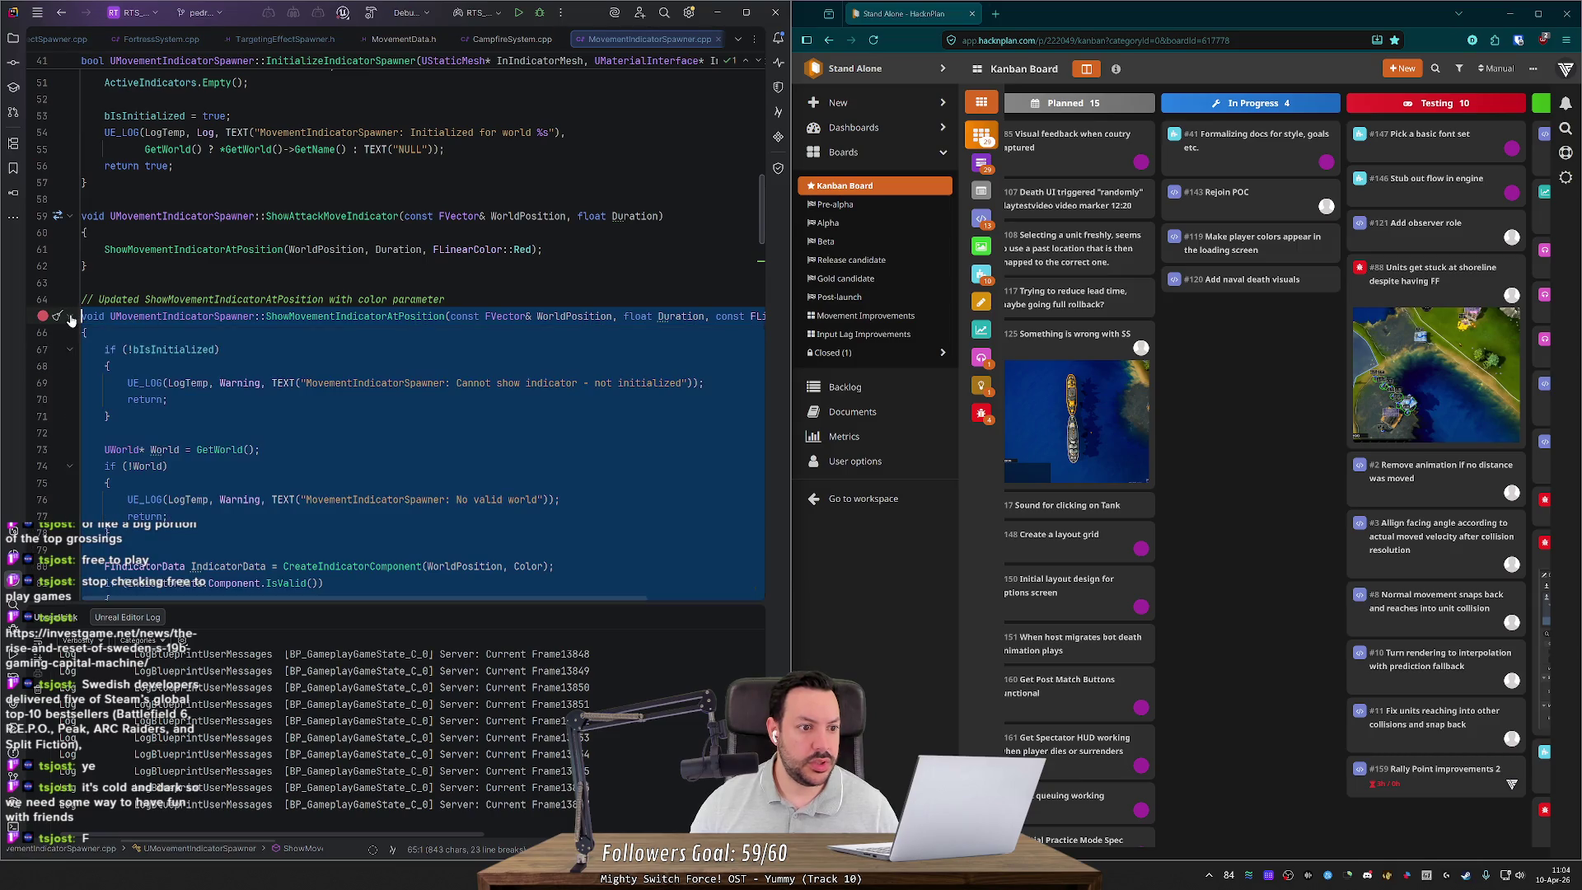
scroll(171, 432, "down", 4)
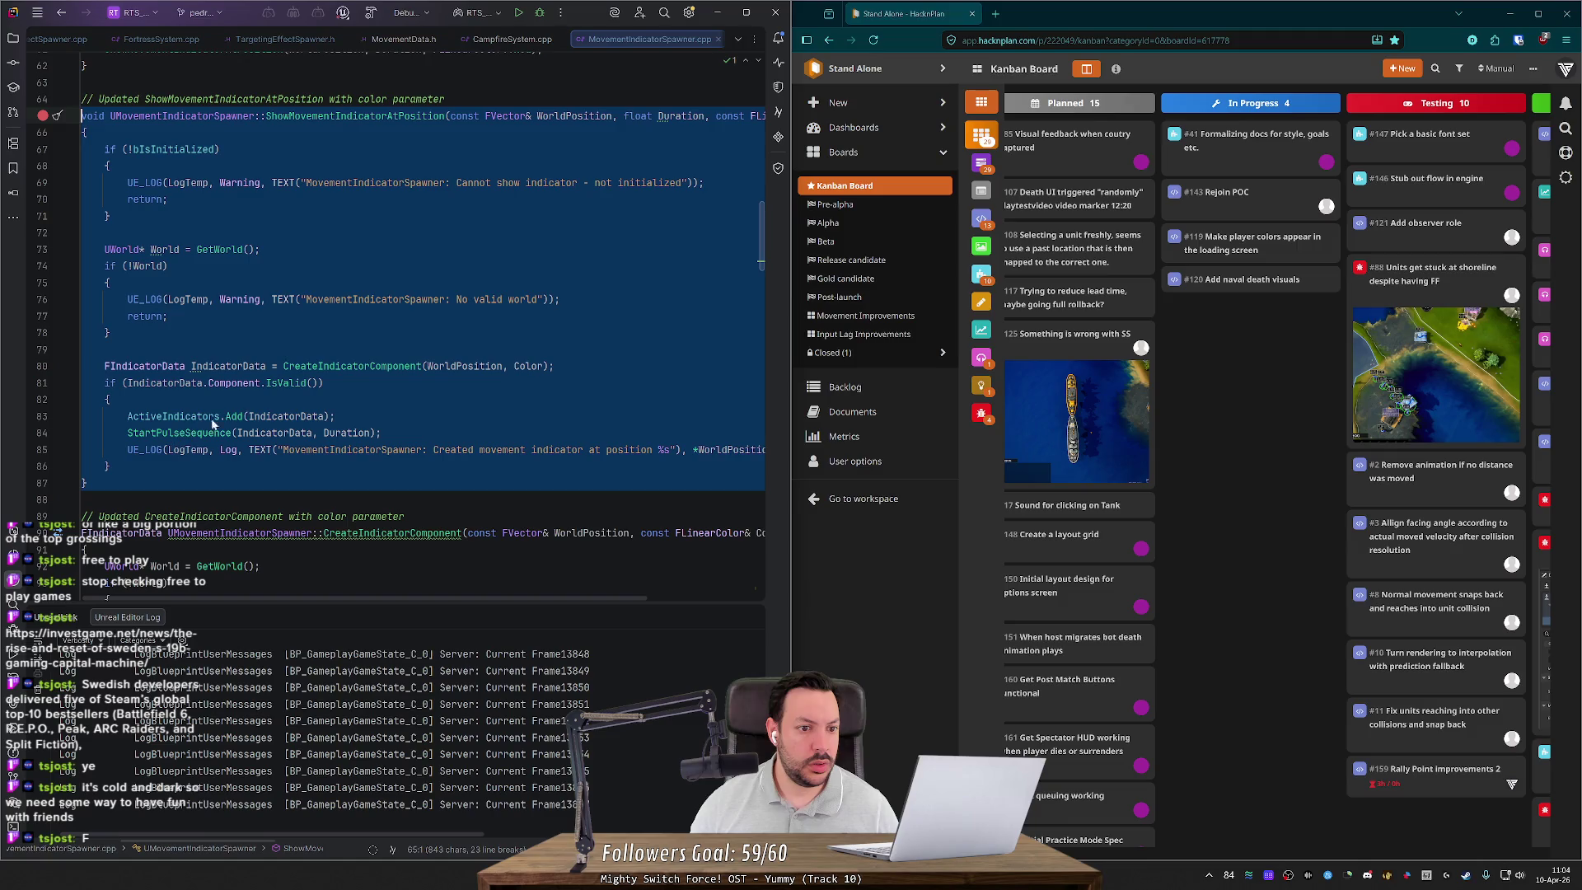
Step: Inspect IndicatorMesh and StartScale in CreateIndicatorComponent, then close MovementIndicatorSpawner.cpp
left_click(356, 366, "ctrl")
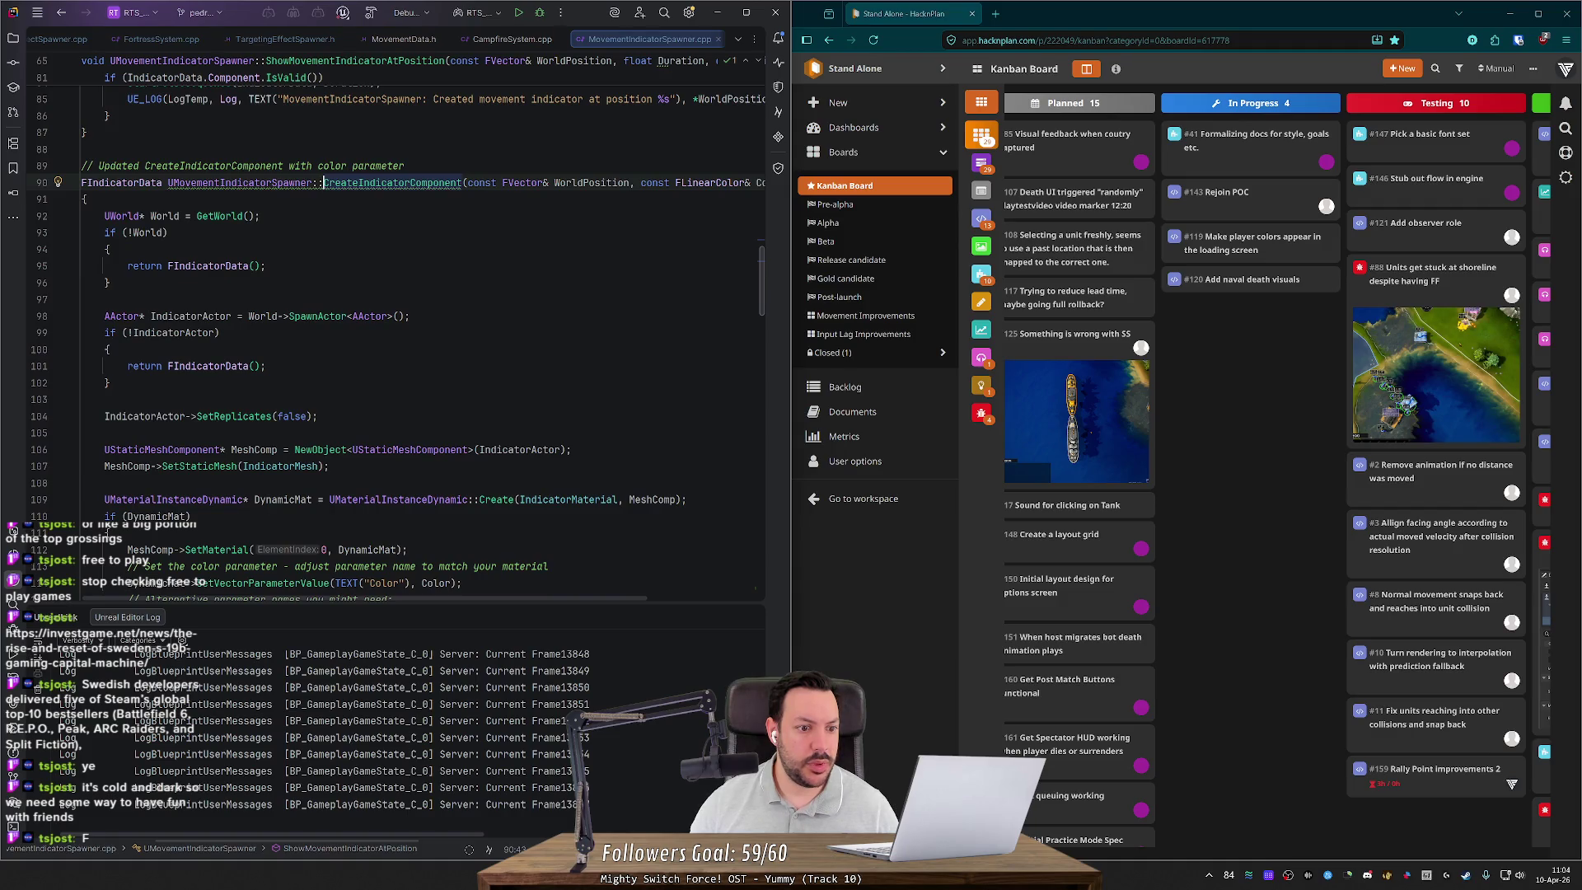
scroll(280, 329, "down", 3)
double_click(280, 316)
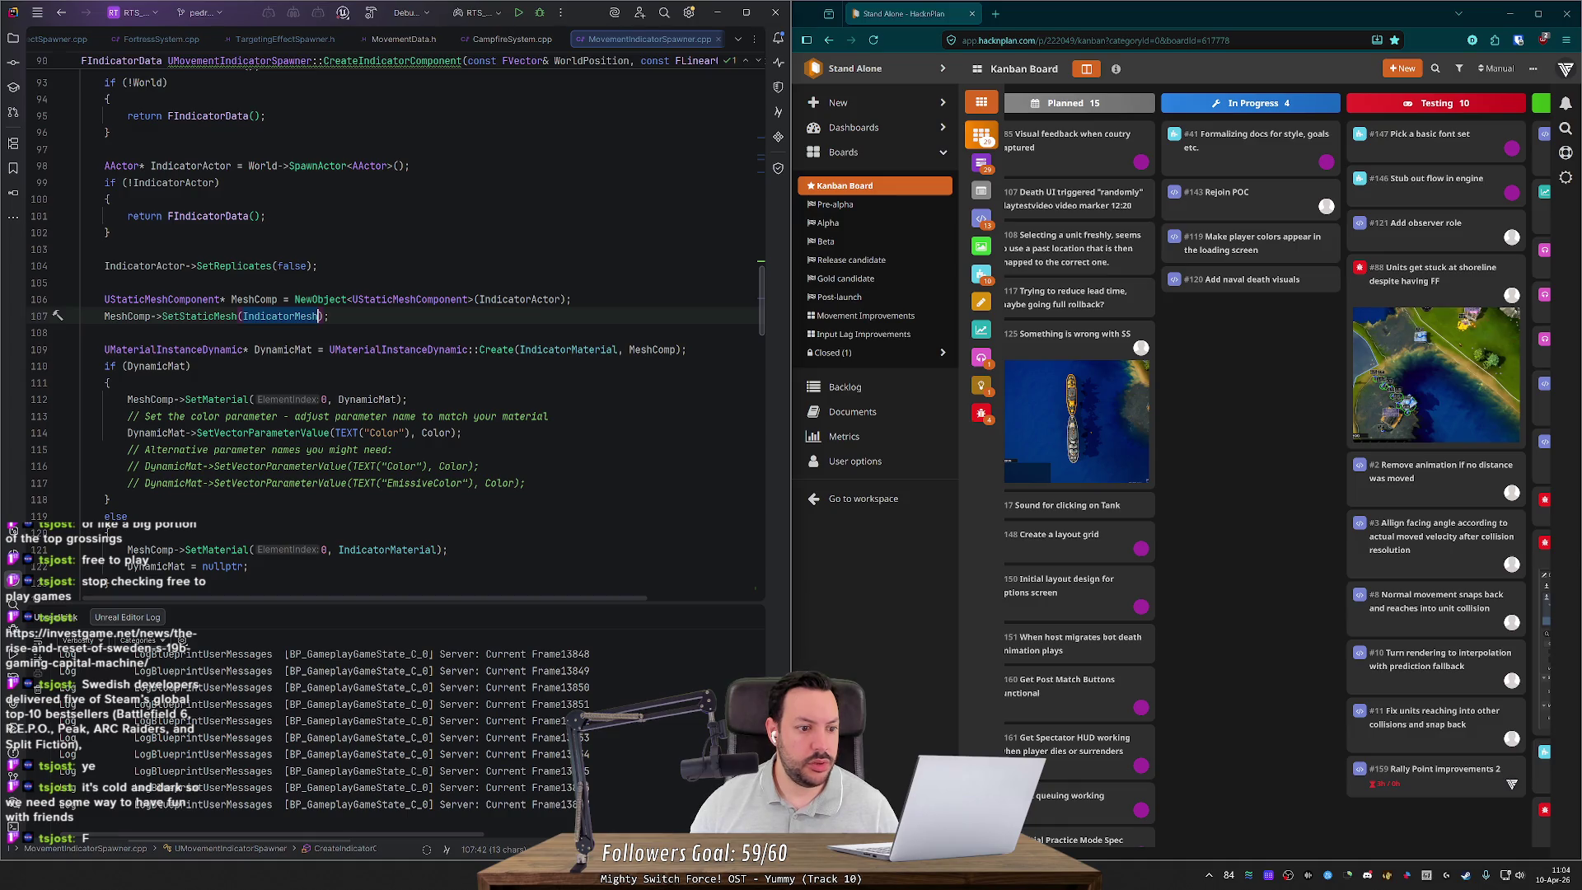
scroll(395, 330, "down", 7)
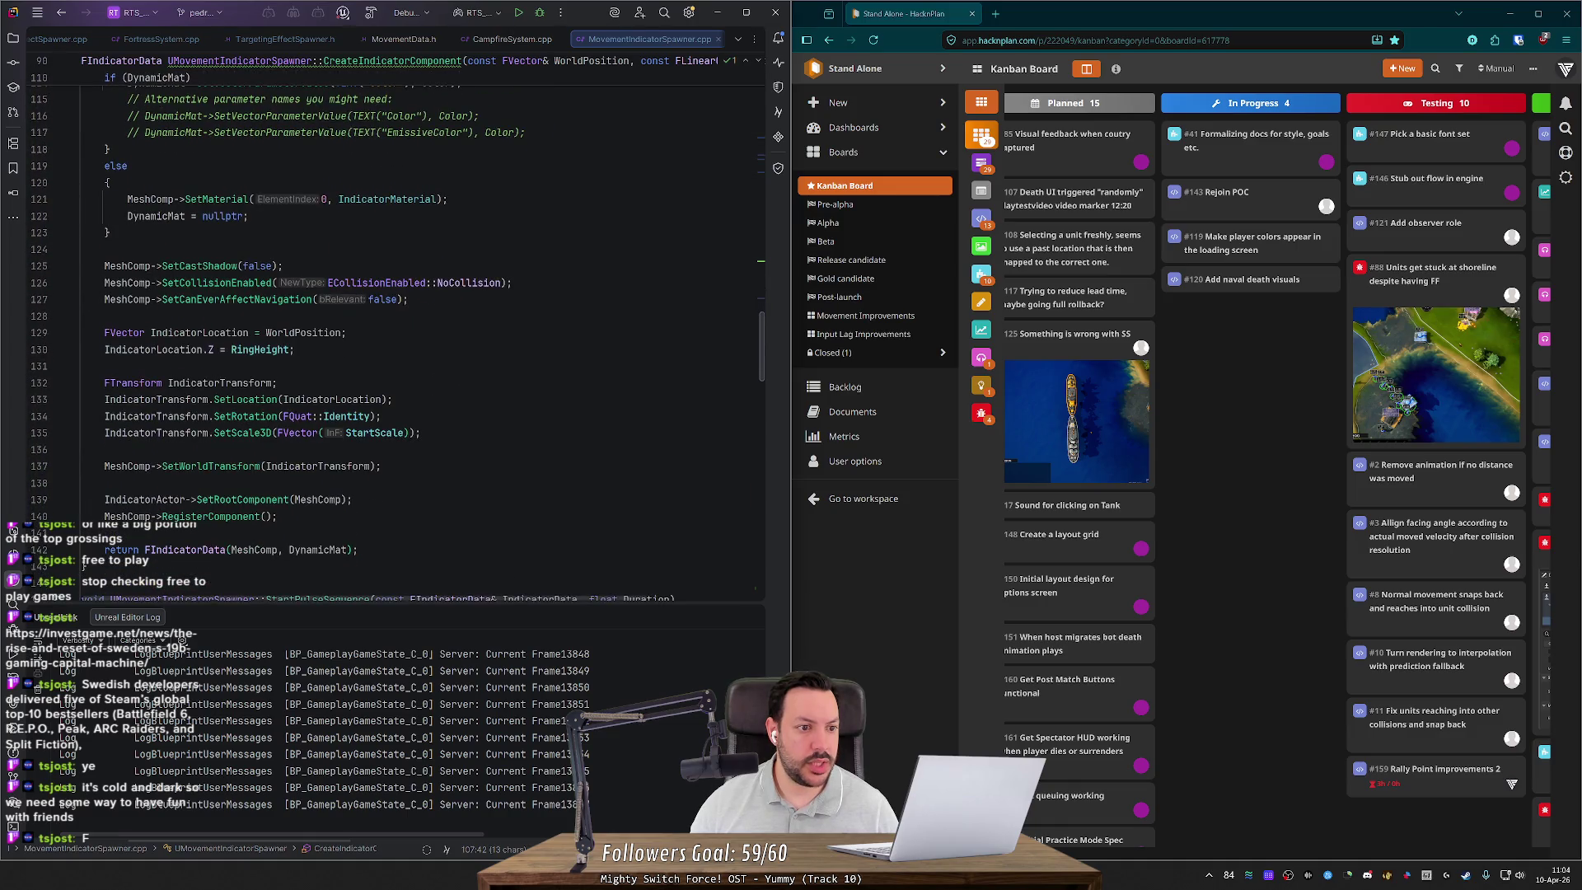
double_click(375, 433)
scroll(375, 370, "down", 5)
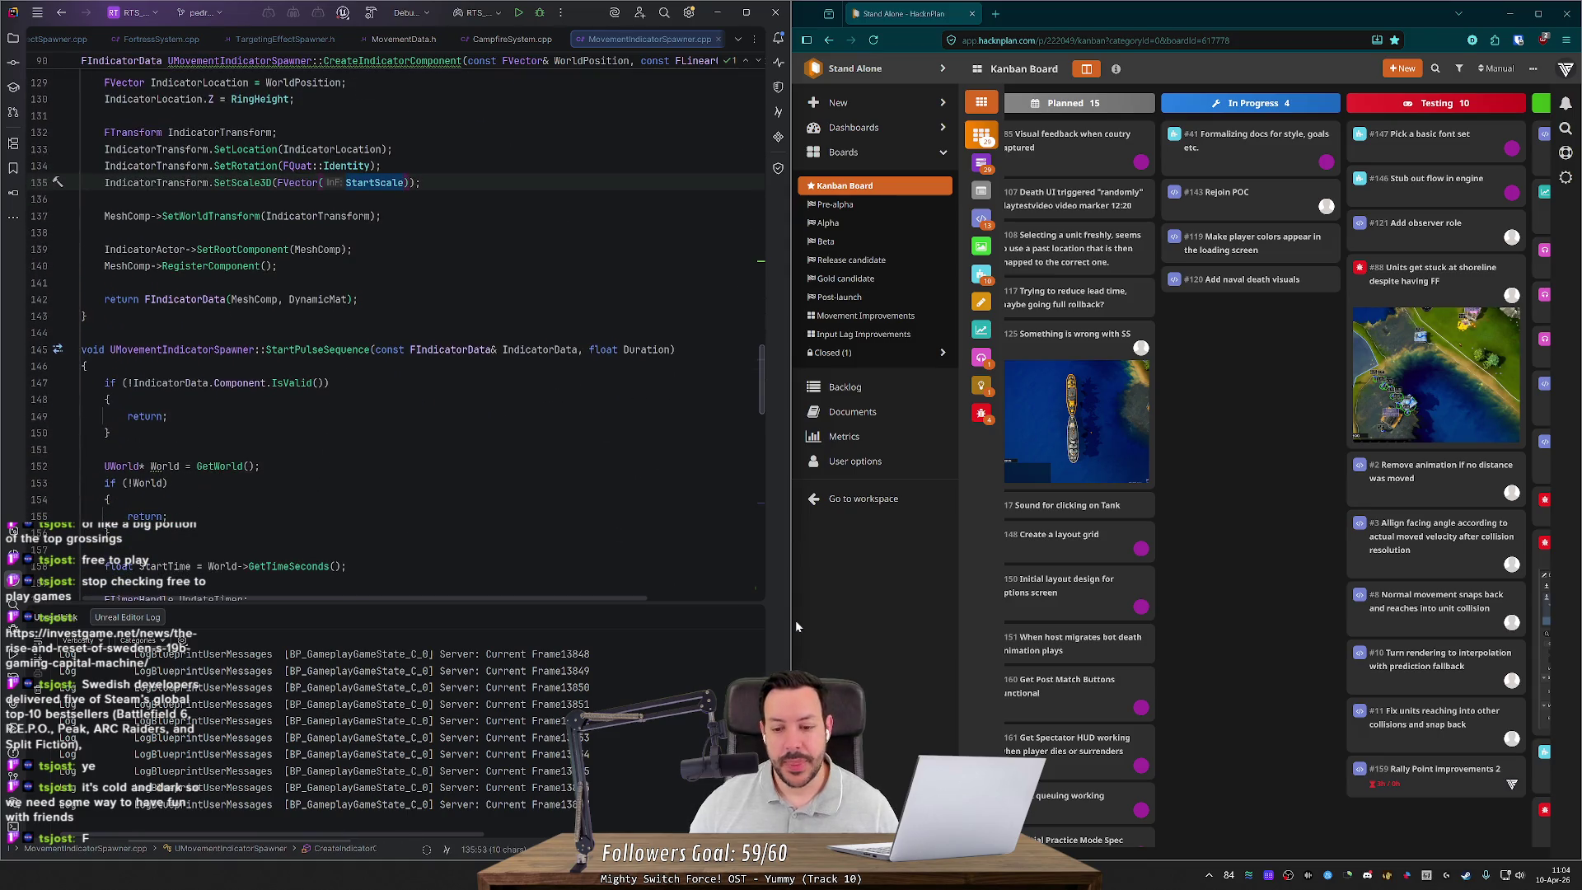
scroll(634, 60, "up", 3)
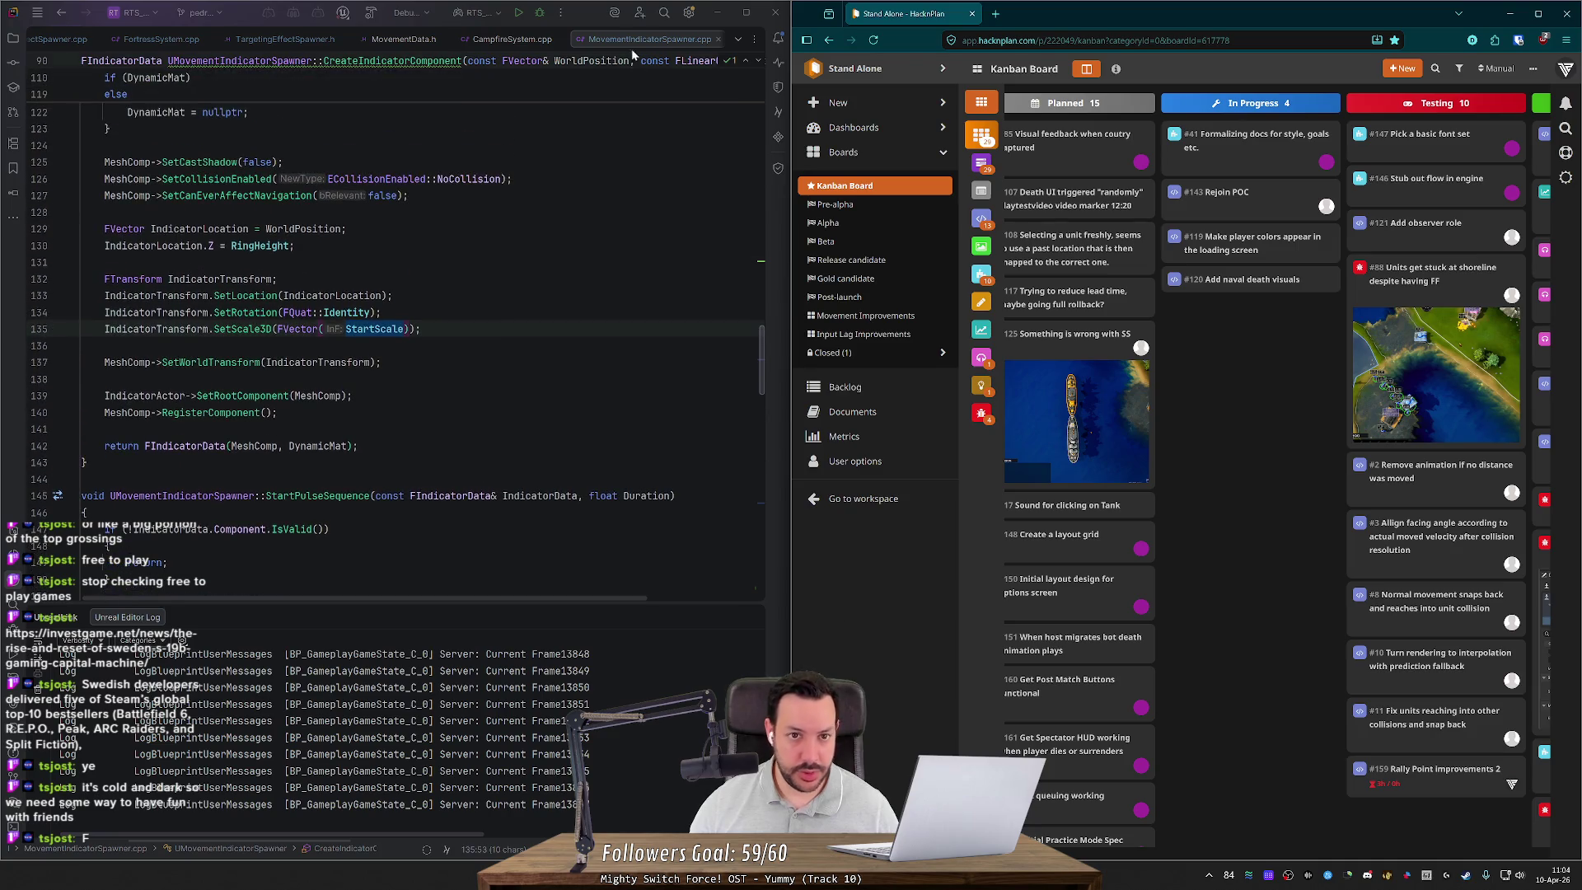
key("ctrl+F4")
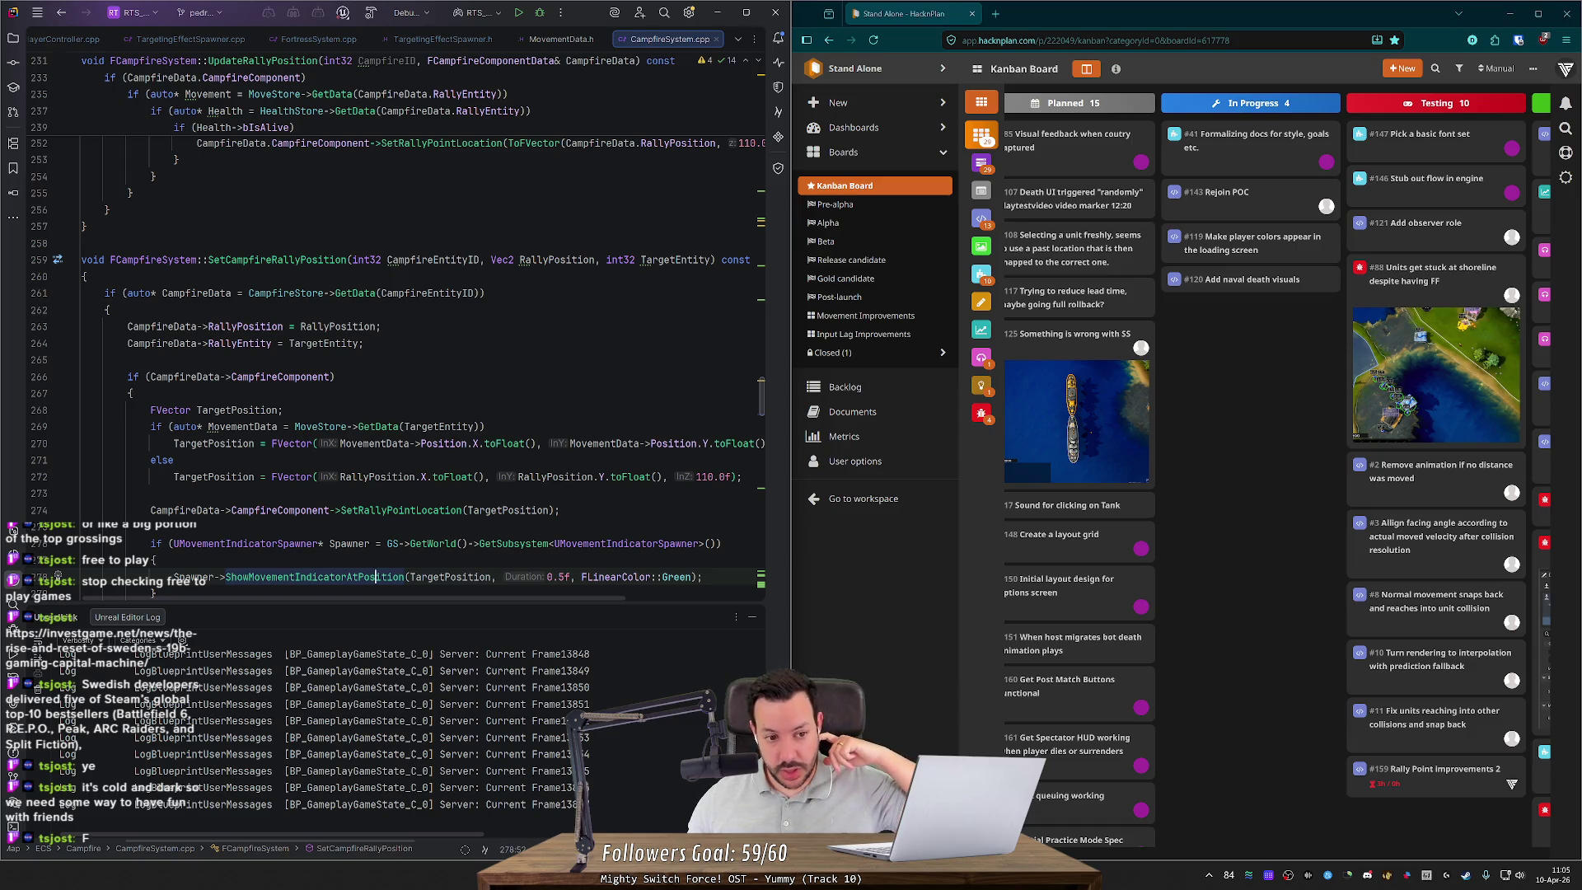
Step: Navigate back from MovementIndicatorSpawner to the fortress rally-point code in FortressSystem.cpp
left_click_drag(582, 603, 573, 657)
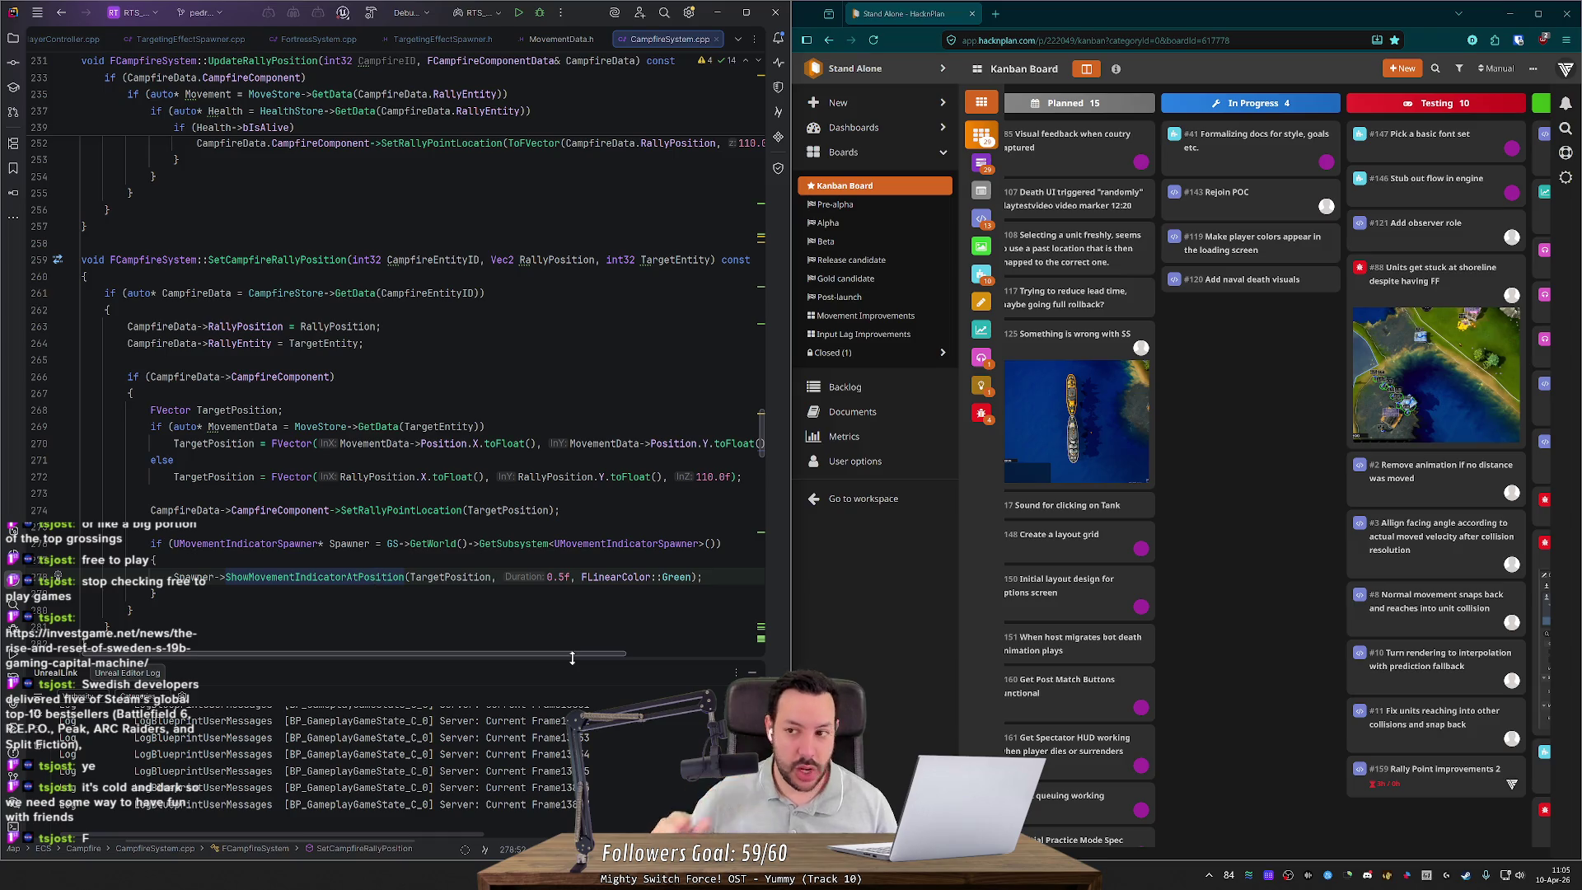
scroll(395, 330, "up", 7)
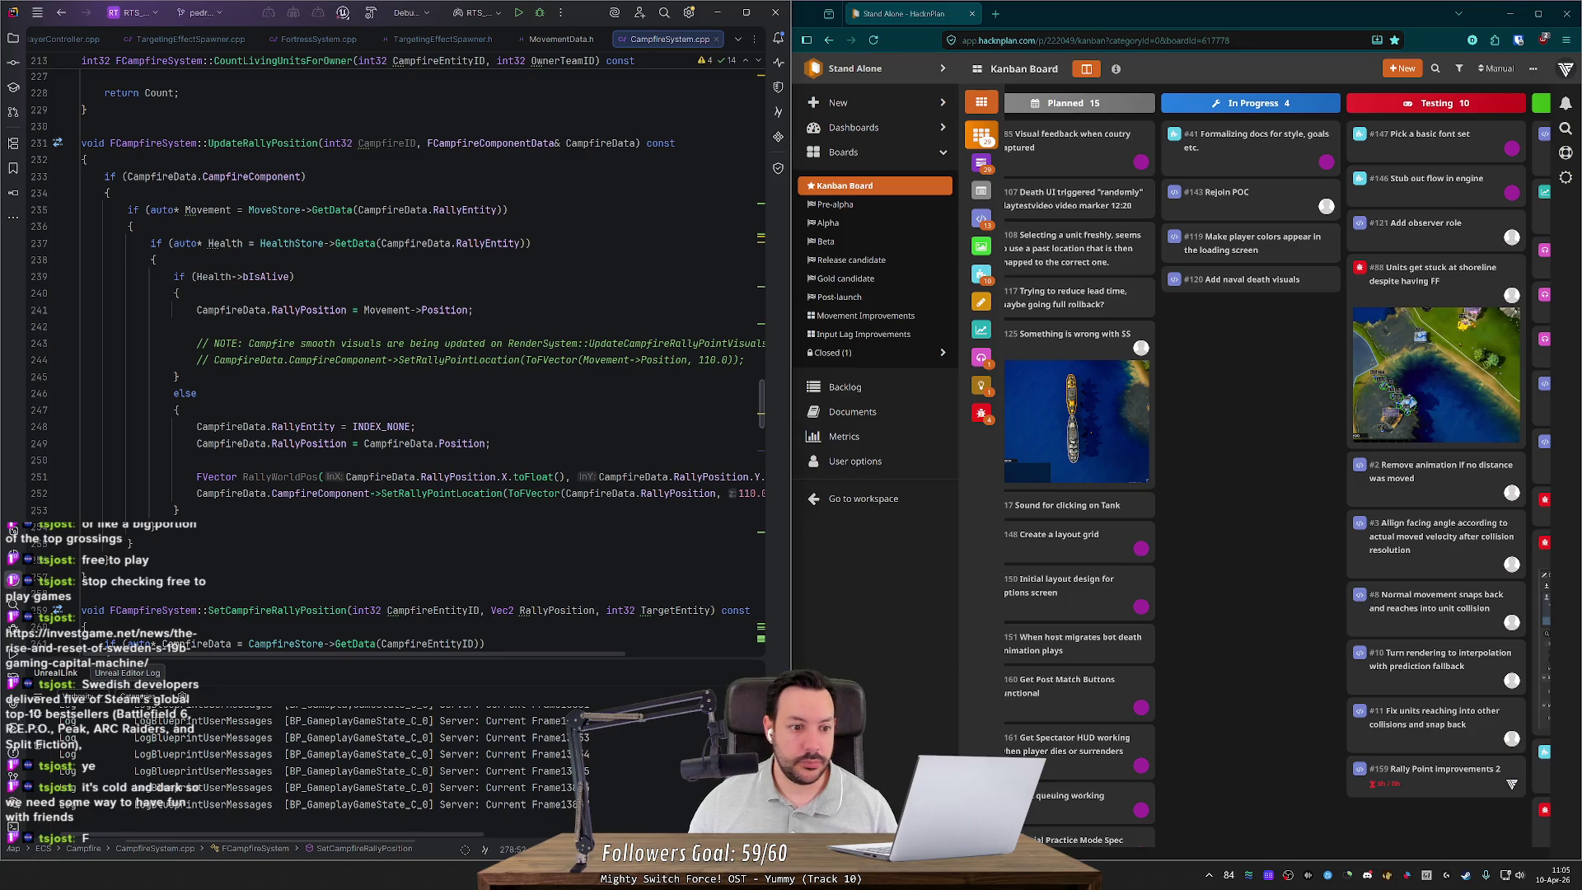
key("ctrl+alt+Left")
key("ctrl+alt+Left")
key("ctrl+alt+Left")
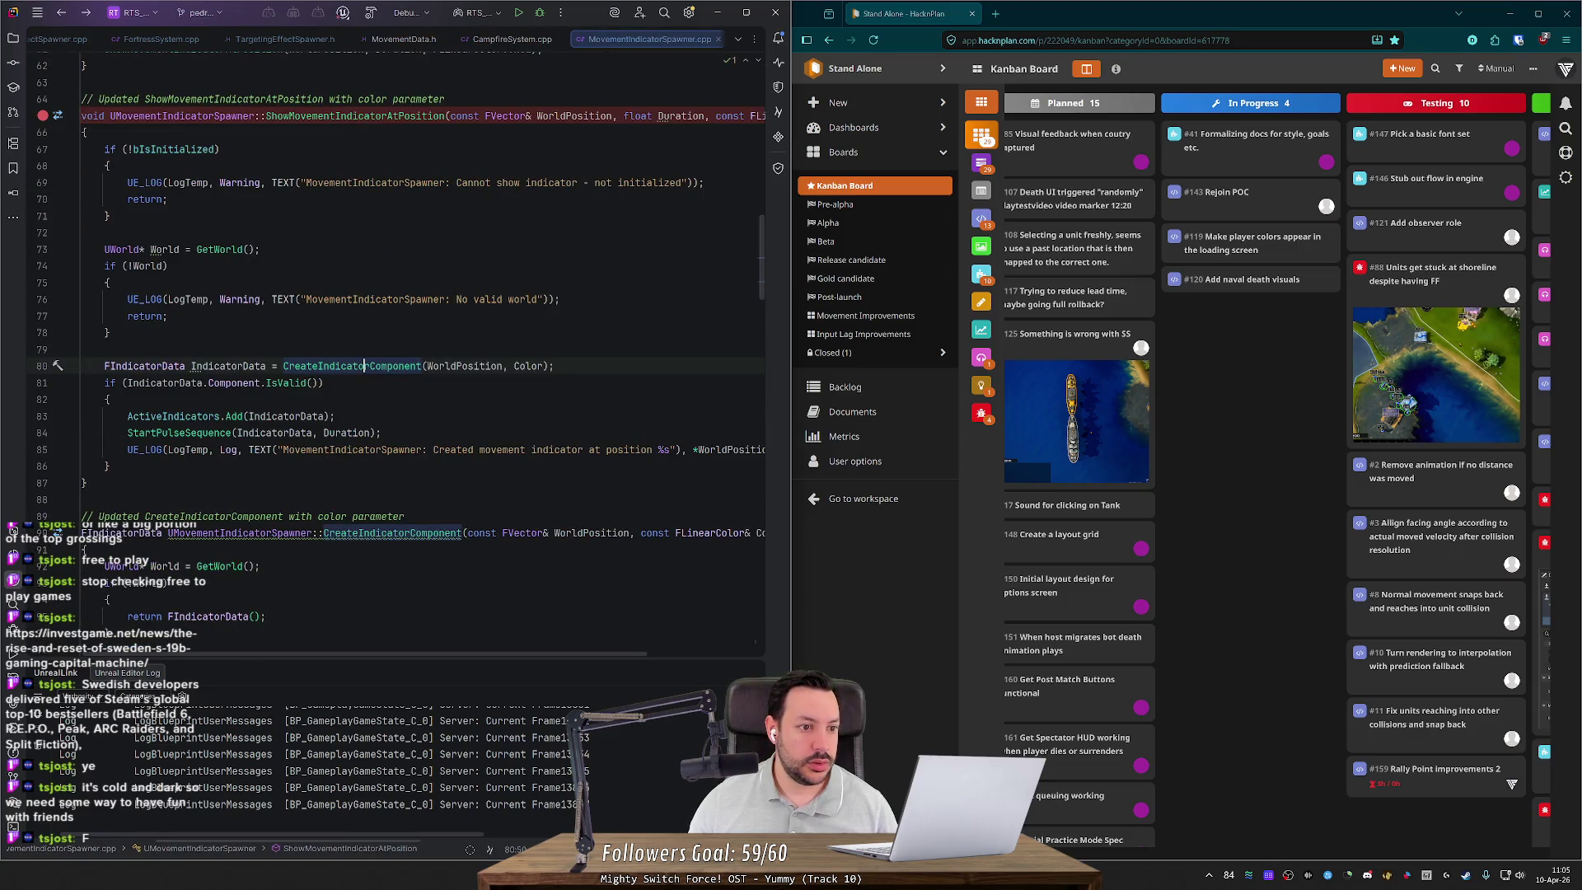
key("ctrl+alt+Left")
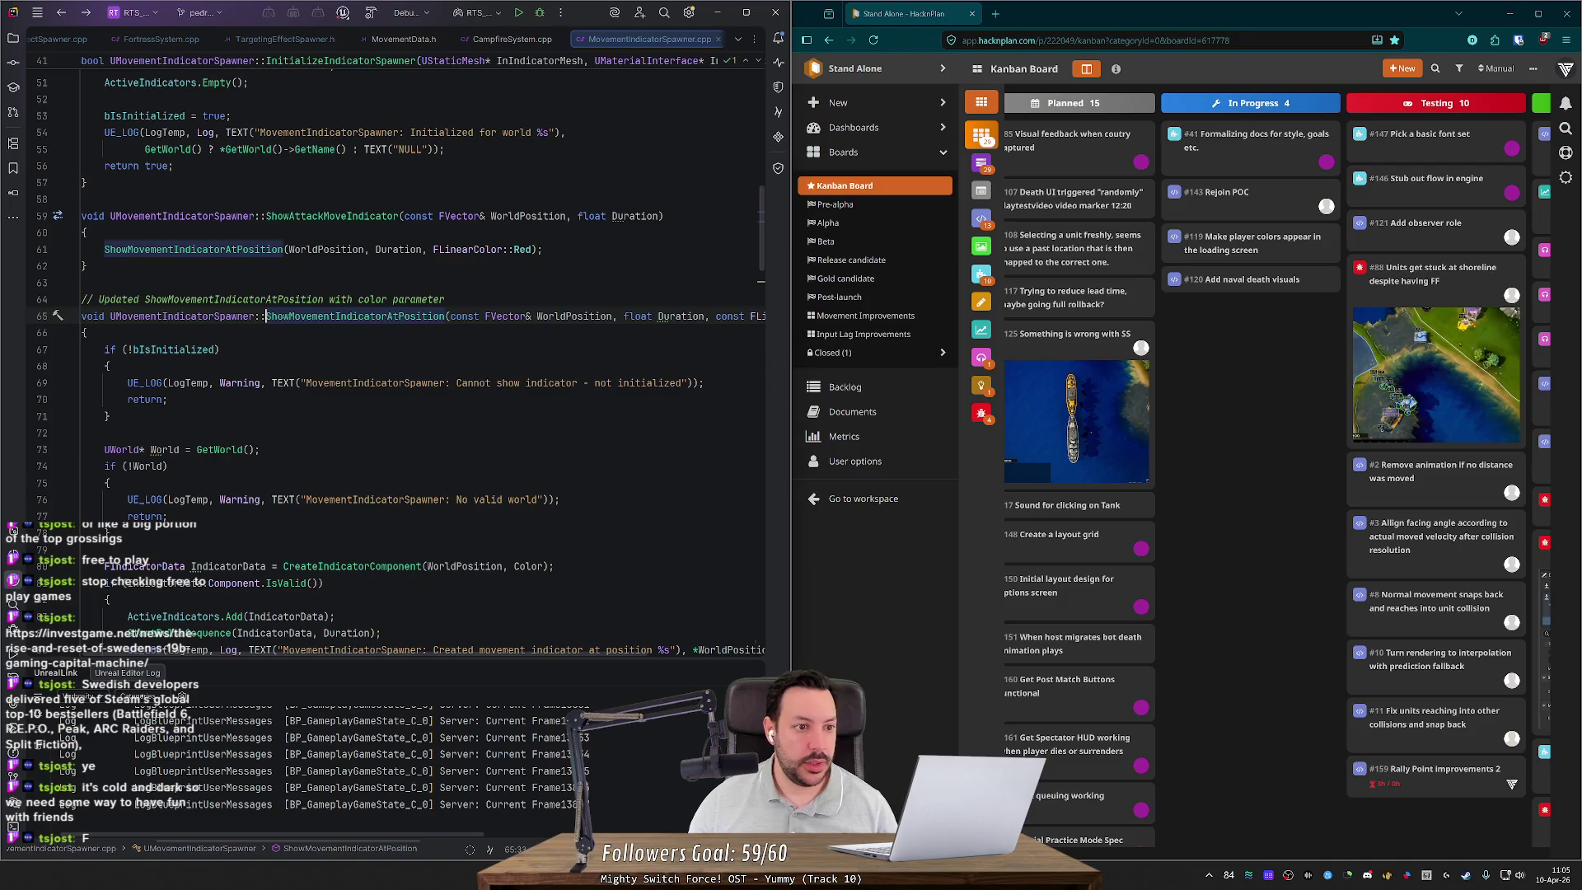
key("ctrl+alt+Left")
Step: Copy the fortress targeting if/else block (lines 830–843) and go to the campfire movement-indicator line
left_click_drag(140, 472, 30, 263)
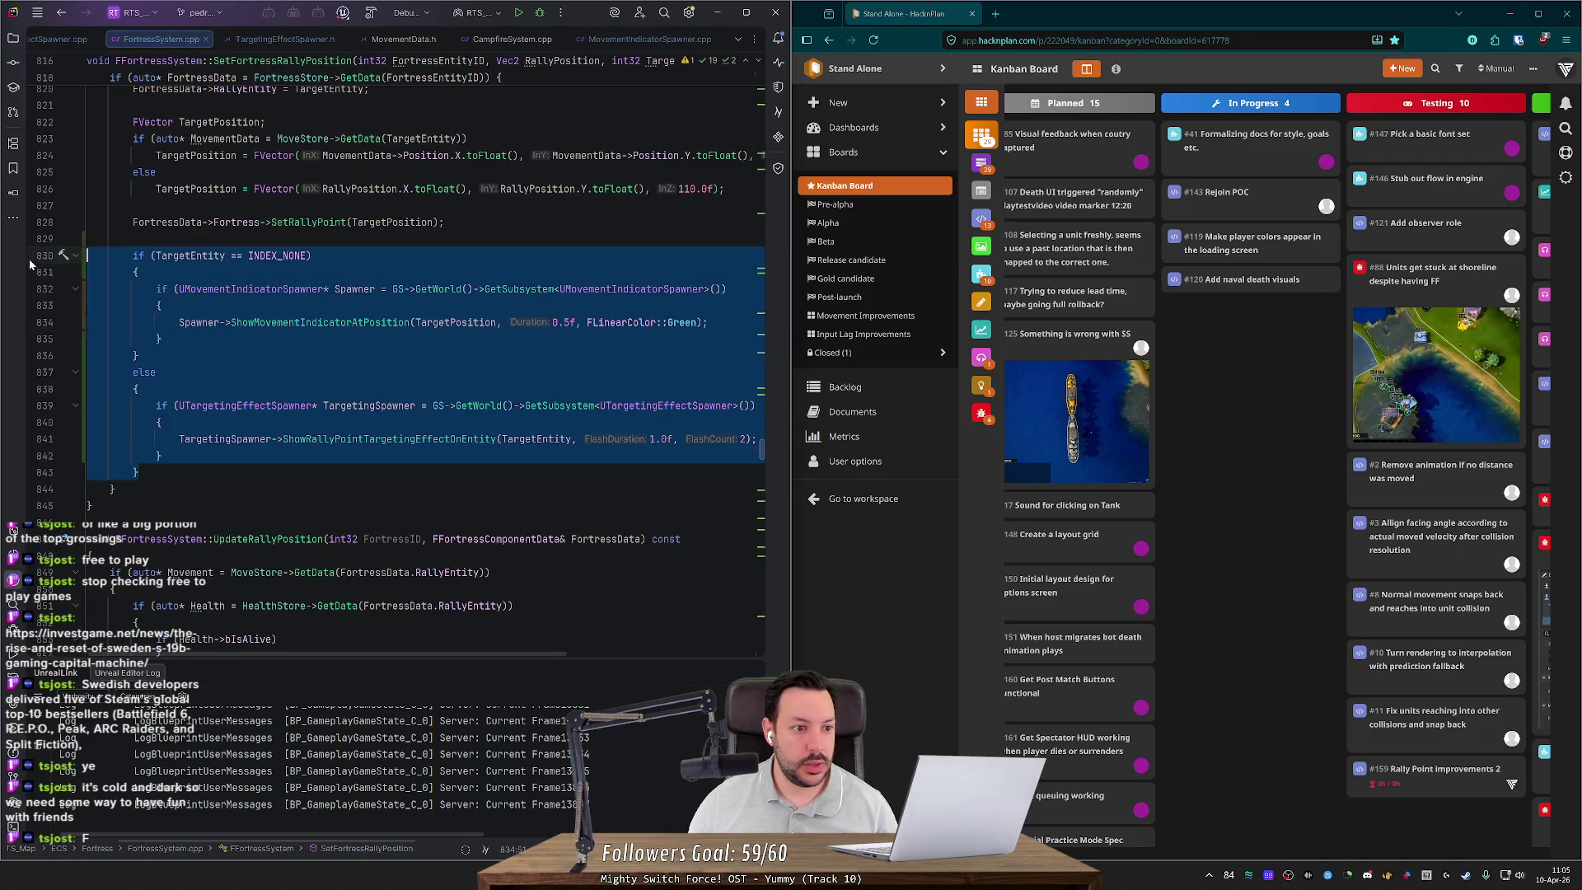
scroll(413, 365, "up", 3)
key("shift")
key("shift")
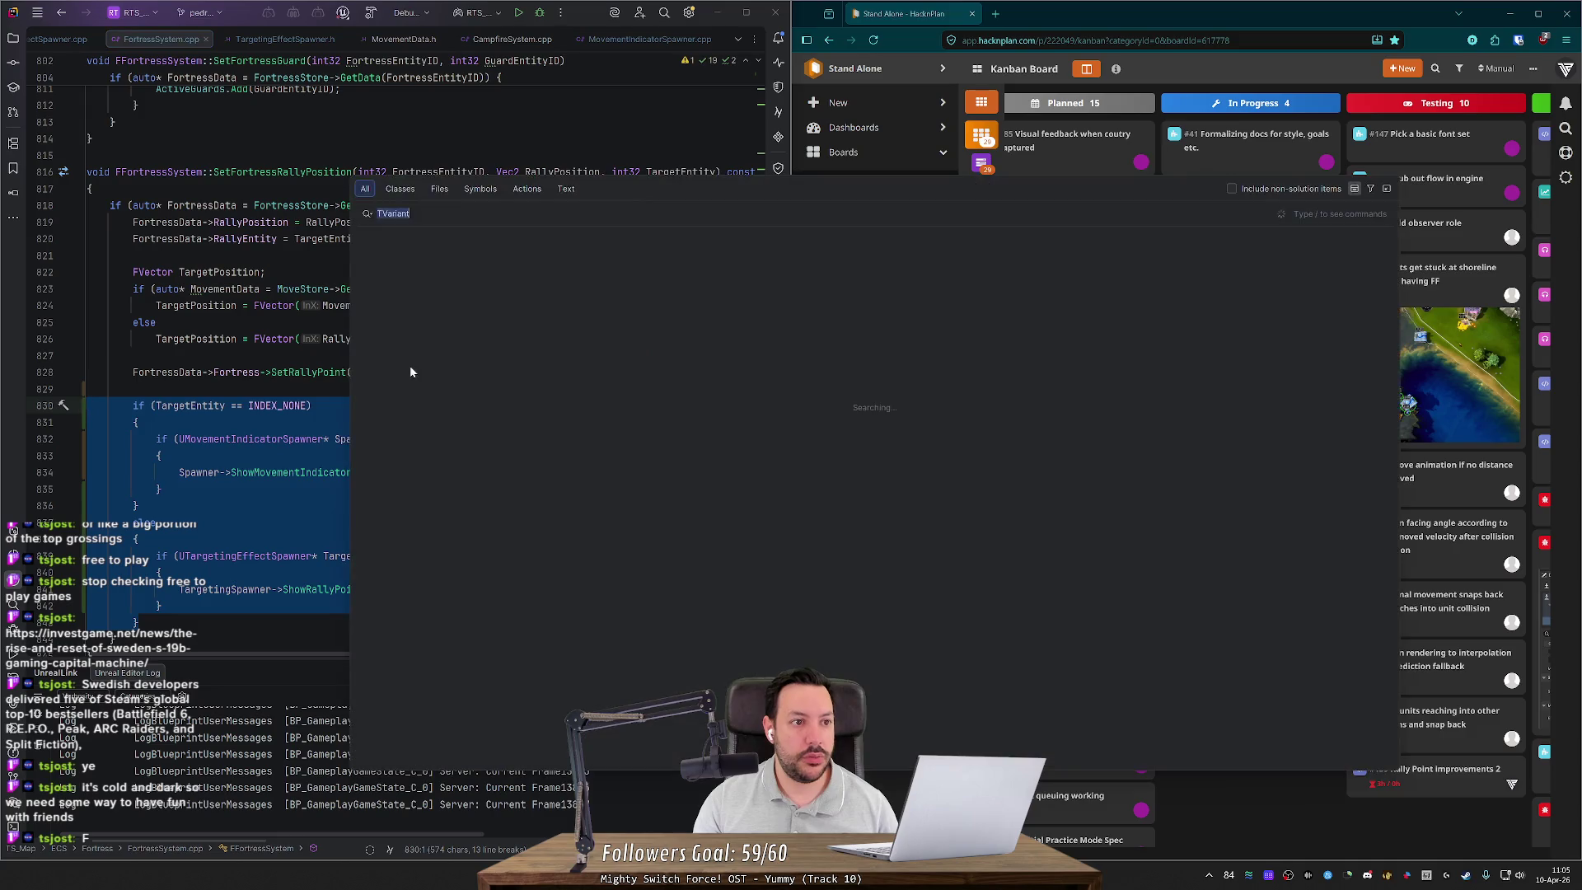
key("Return")
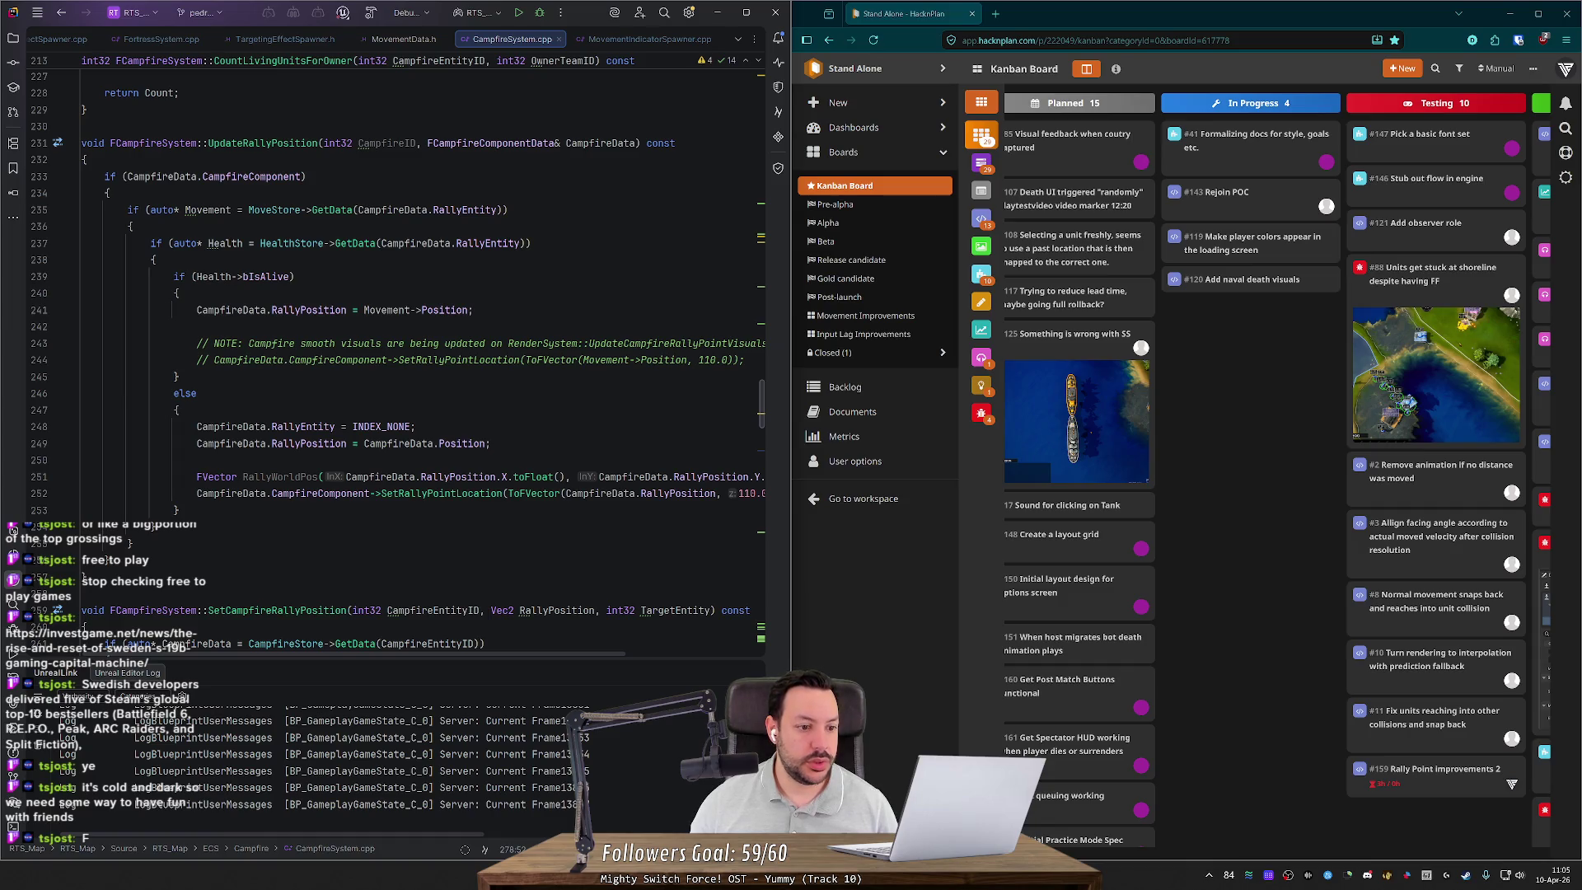
key("Down")
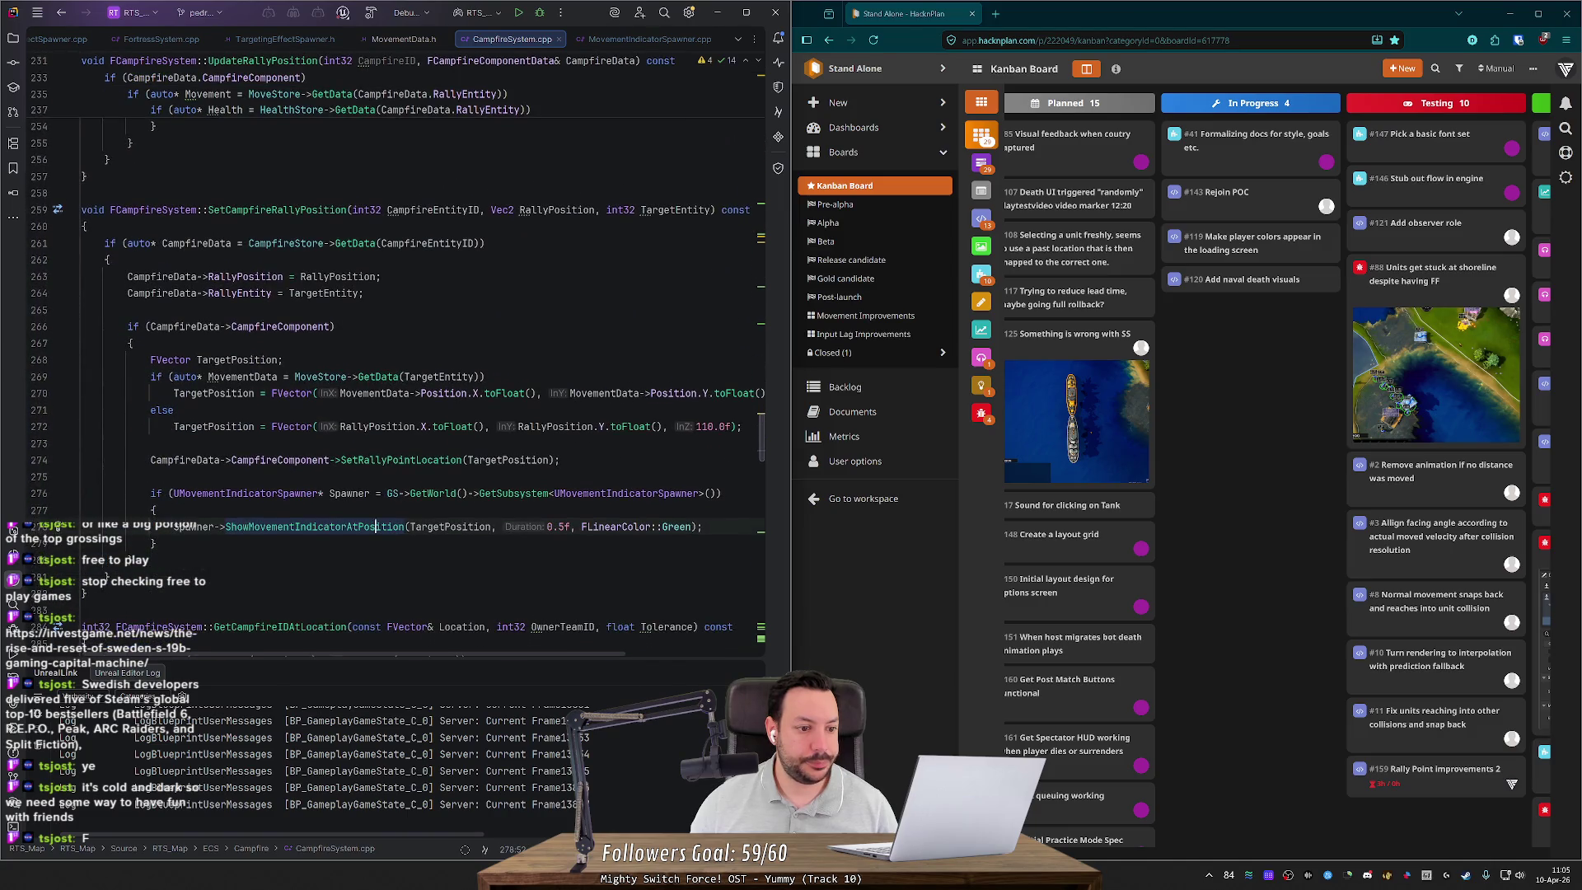
Step: Paste the fortress targeting if/else block and delete the old movement-indicator block
key("Return")
key("ctrl+v")
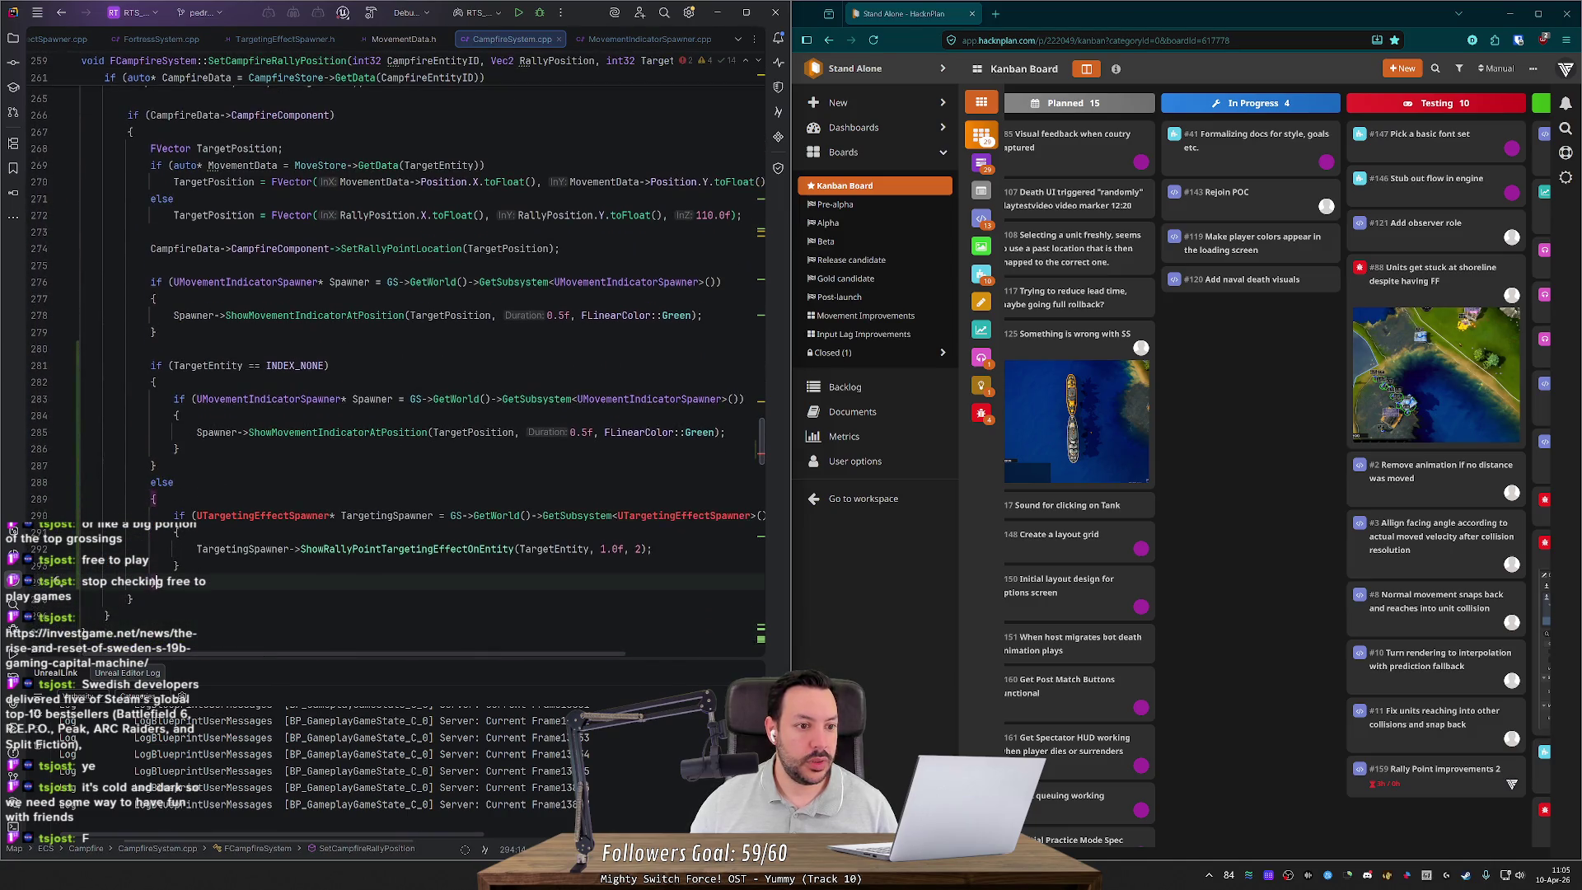
left_click_drag(82, 266, 81, 357)
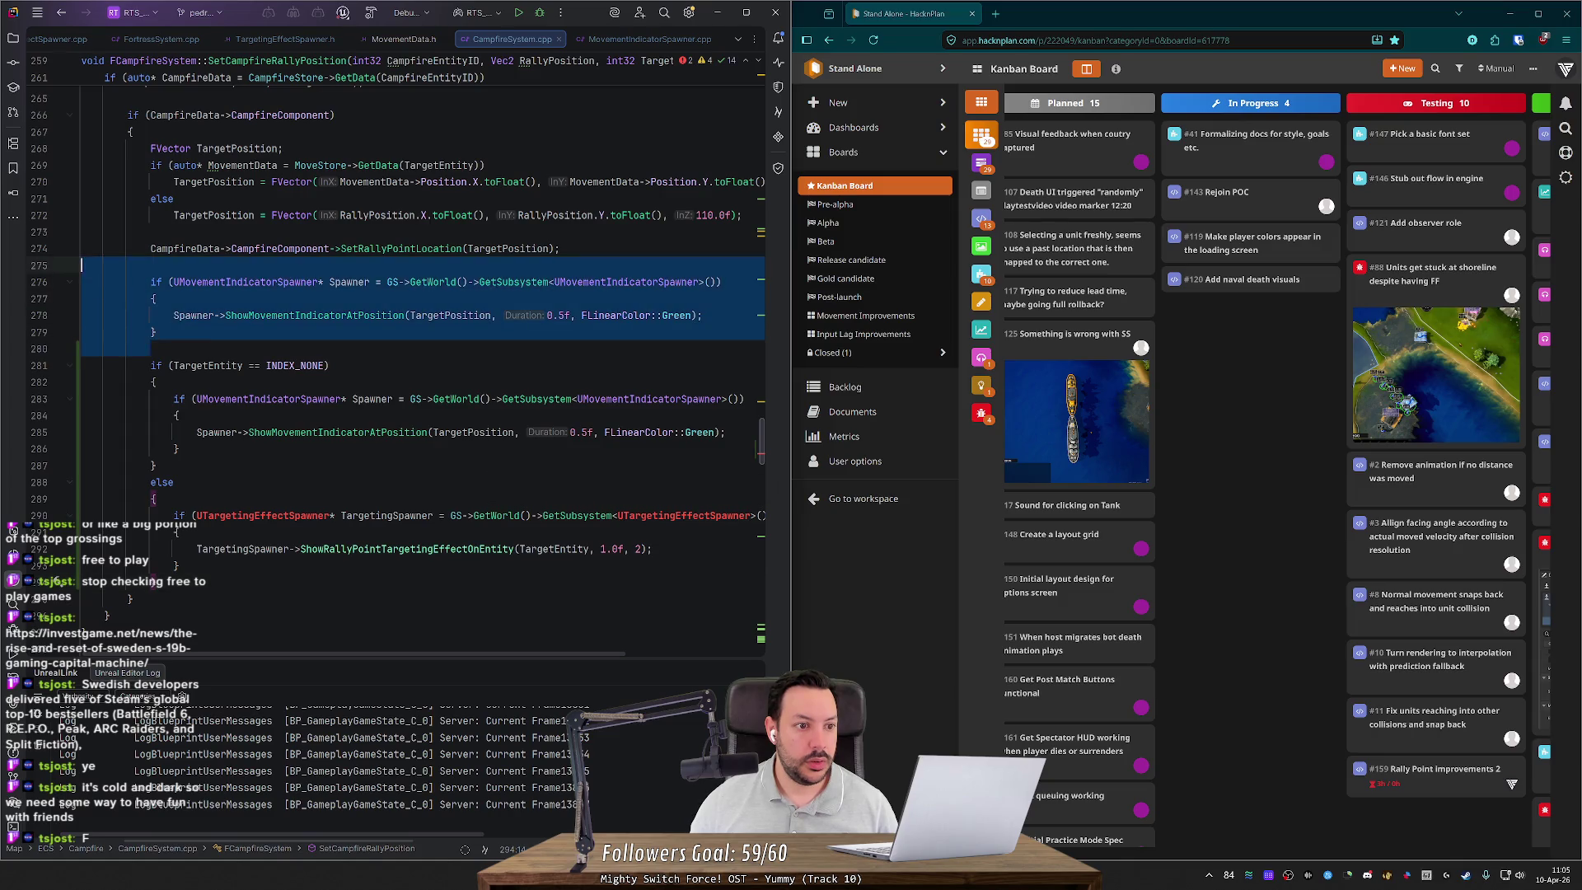
key("Delete")
Step: Add a forward declaration for UTargetingEffectSpawner to fix the unknown type
left_click(254, 431)
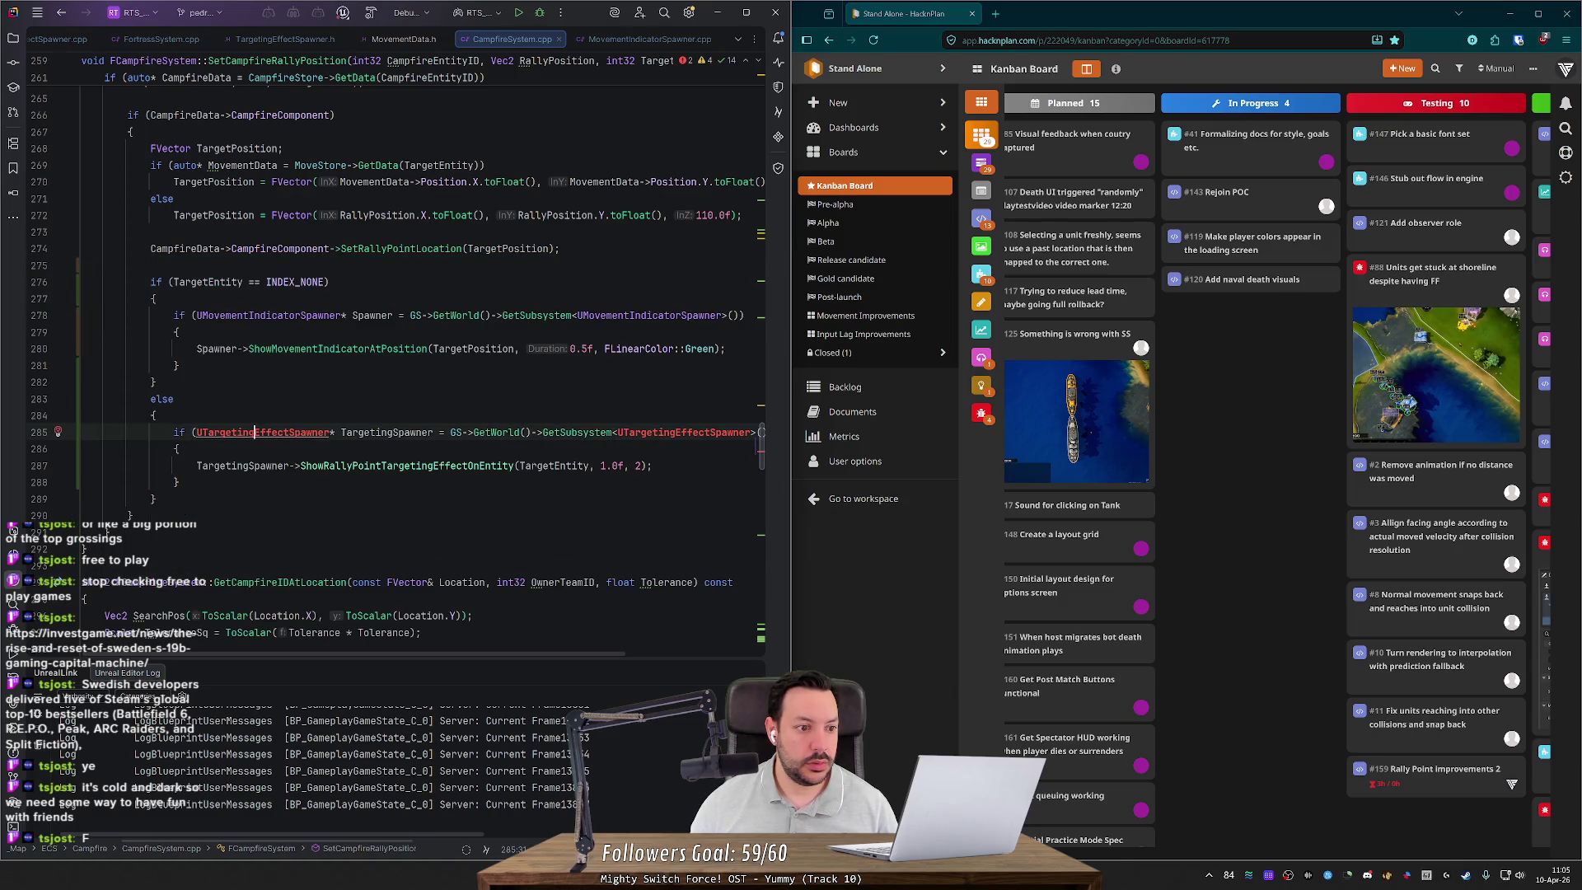
left_click(58, 431)
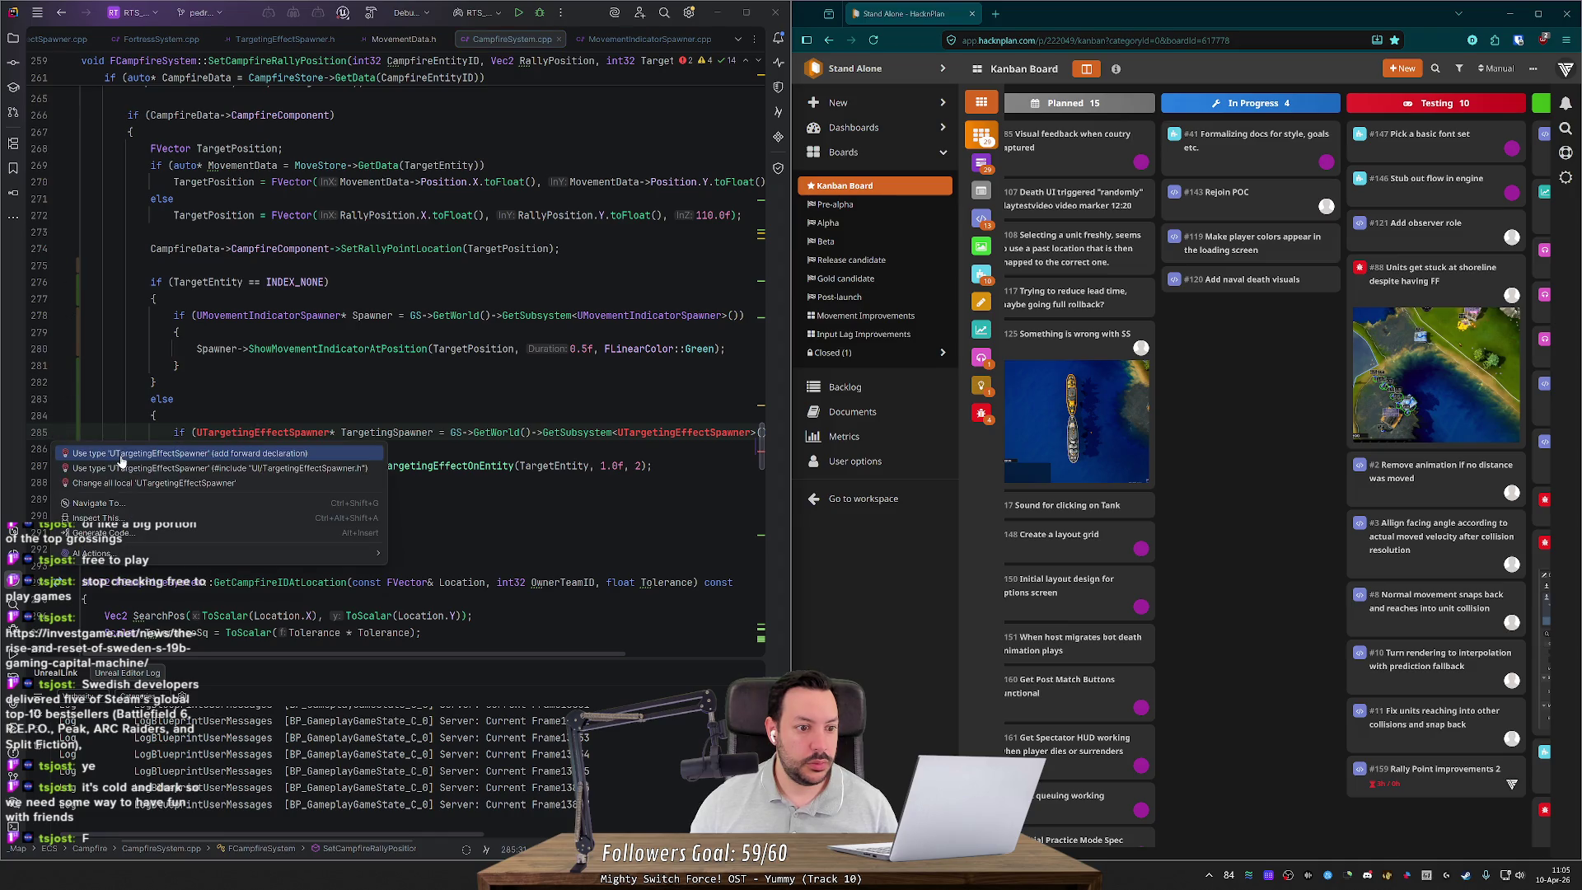
left_click(121, 455)
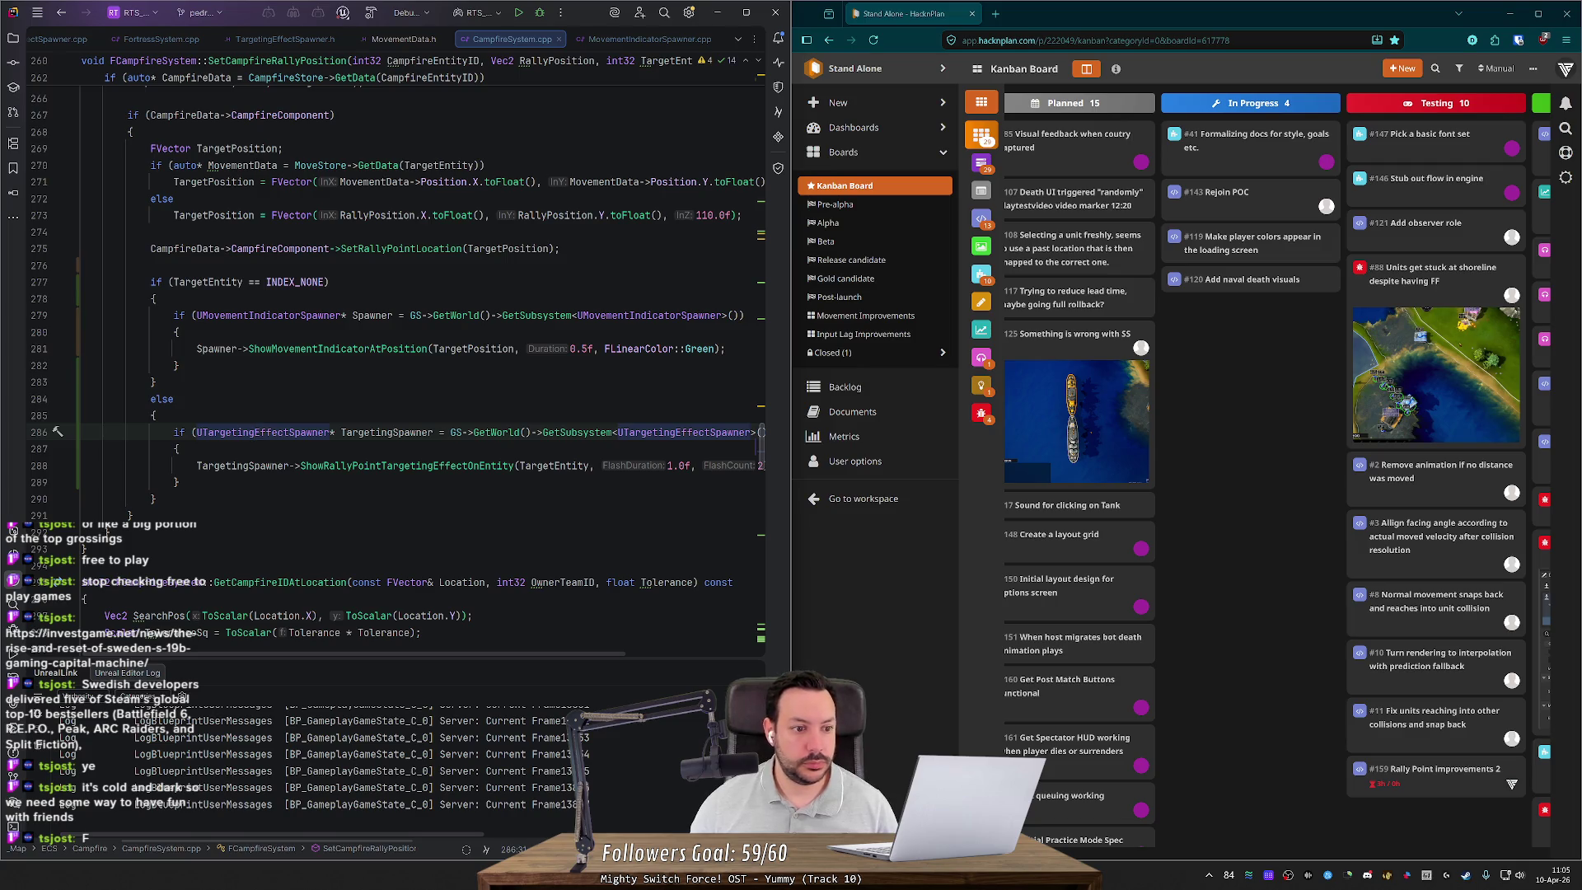
mouse_move(354, 654)
left_mouse_down()
mouse_move(484, 654)
mouse_move(354, 653)
left_mouse_up()
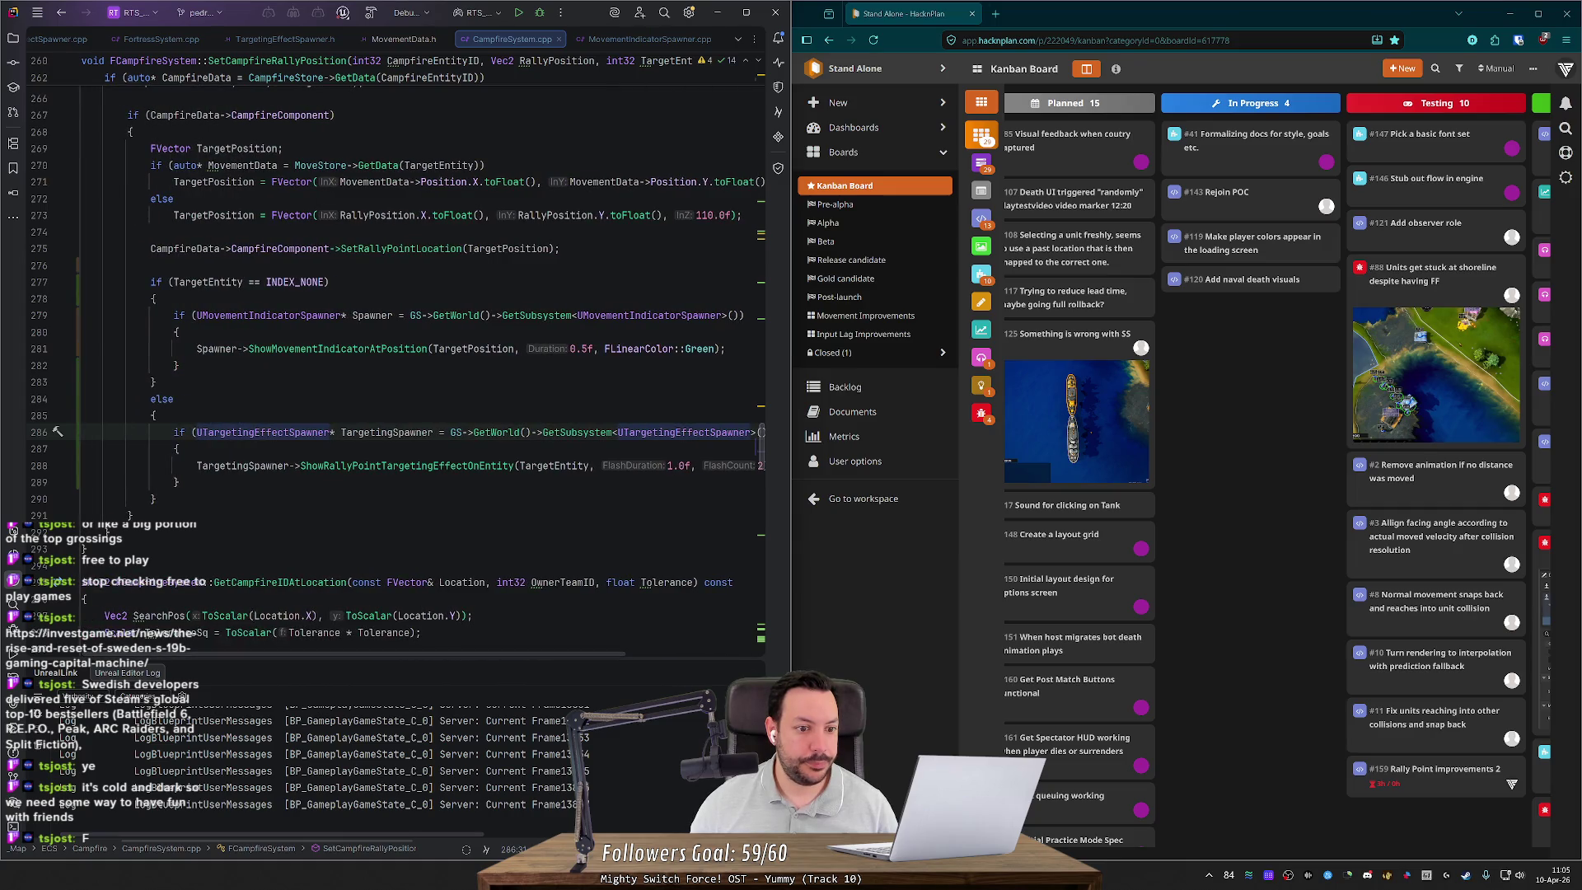
left_click(1512, 784)
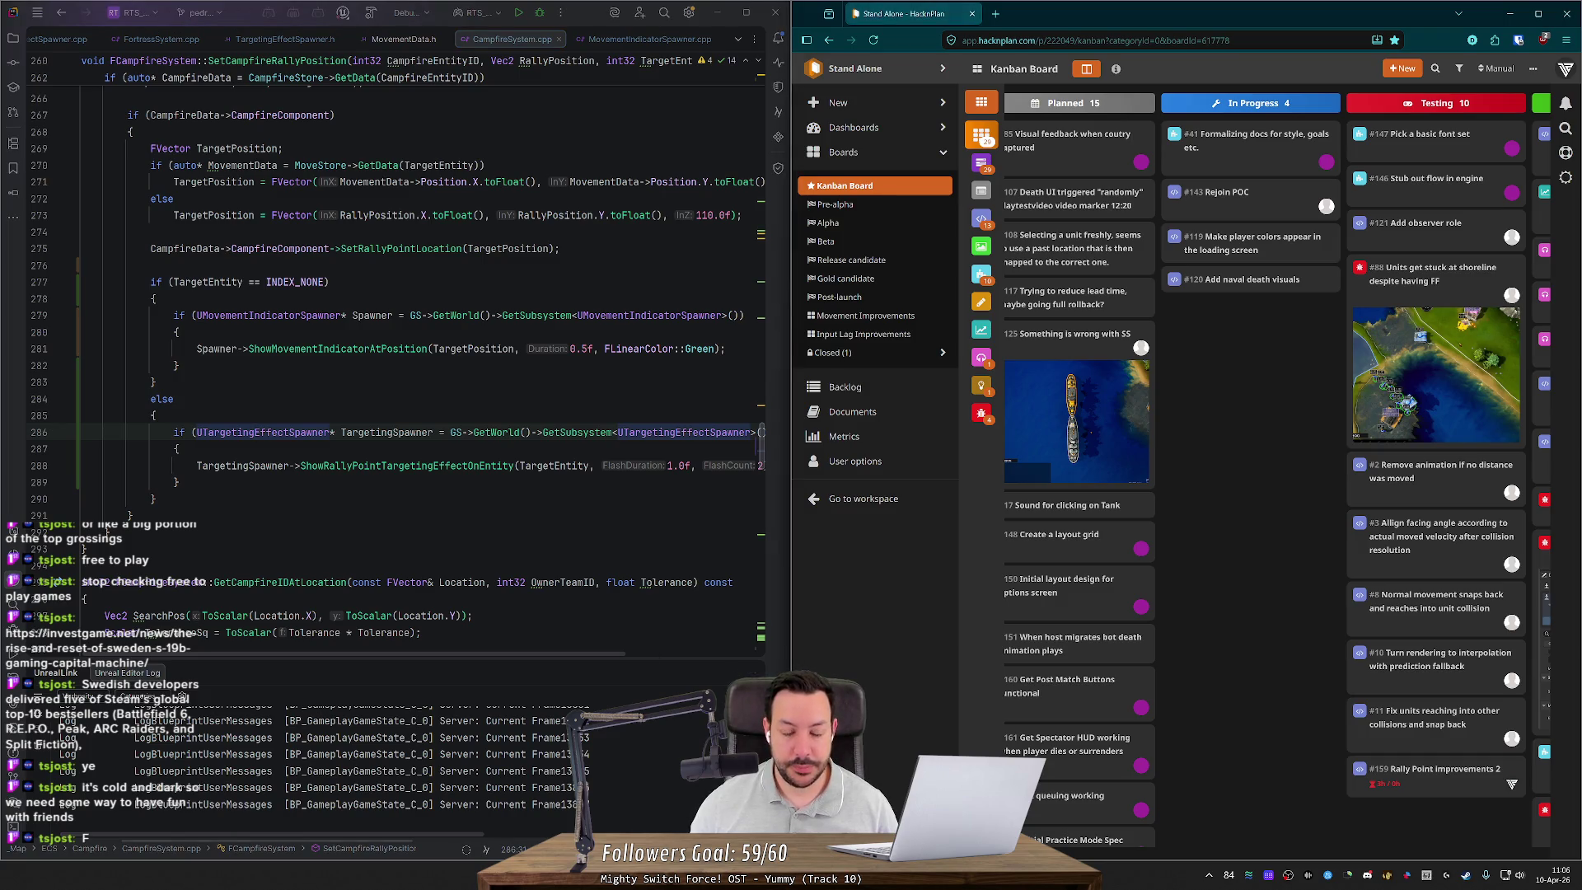
Step: Rebuild the project with the campfire changes and launch the game in Unreal
key("alt+Tab")
key("ctrl+shift+b")
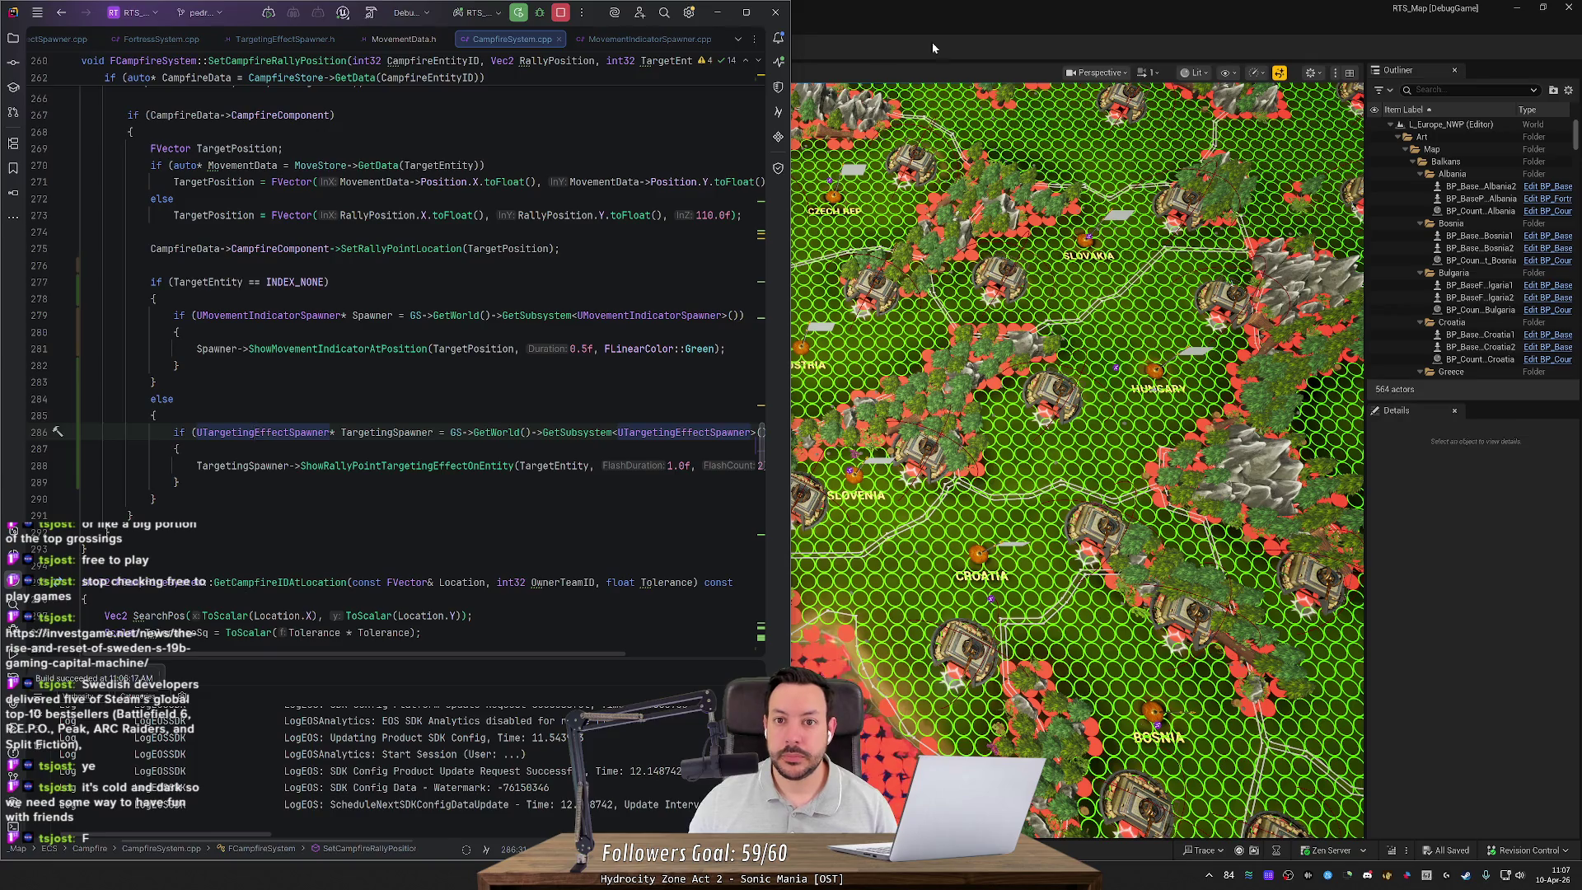
left_click(370, 12)
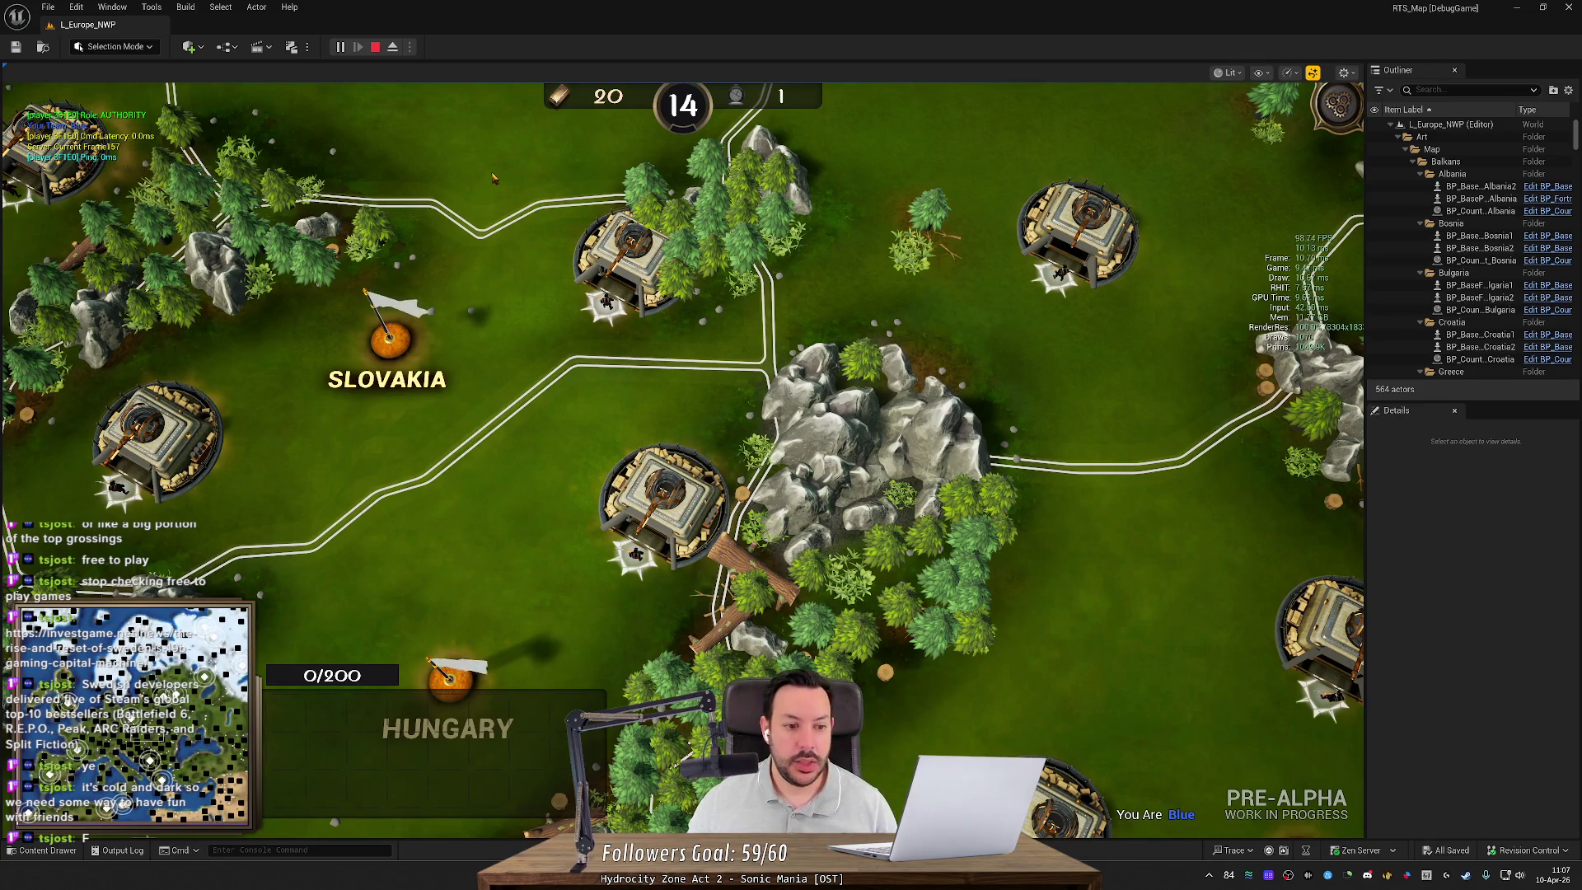
Step: Move the camera from Spain over to the Morocco coast
left_click(68, 699)
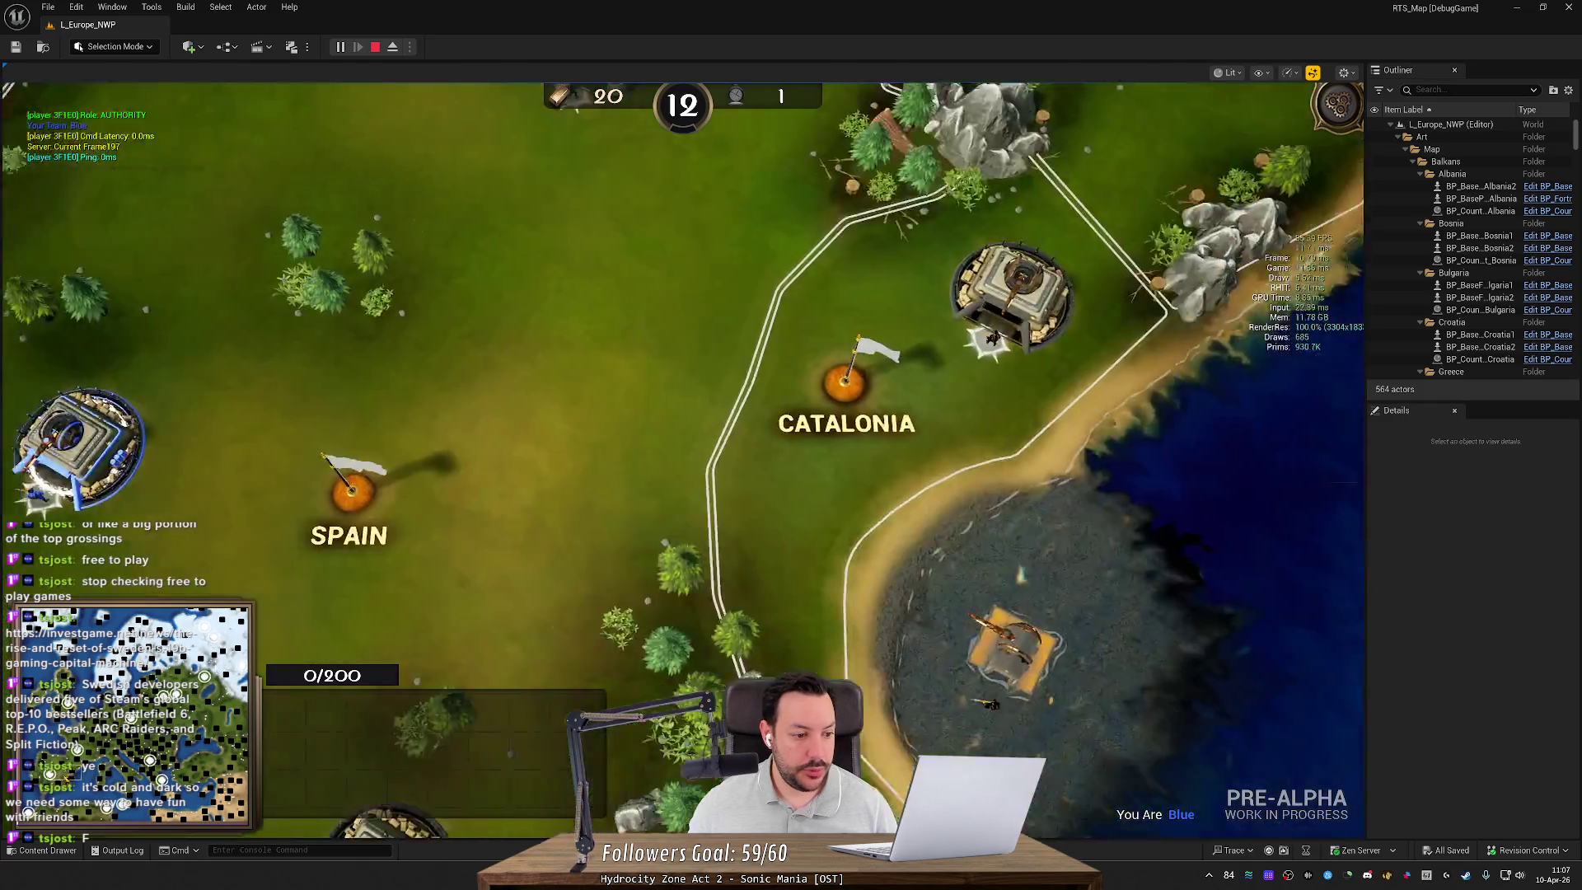
key("Left")
key("Down")
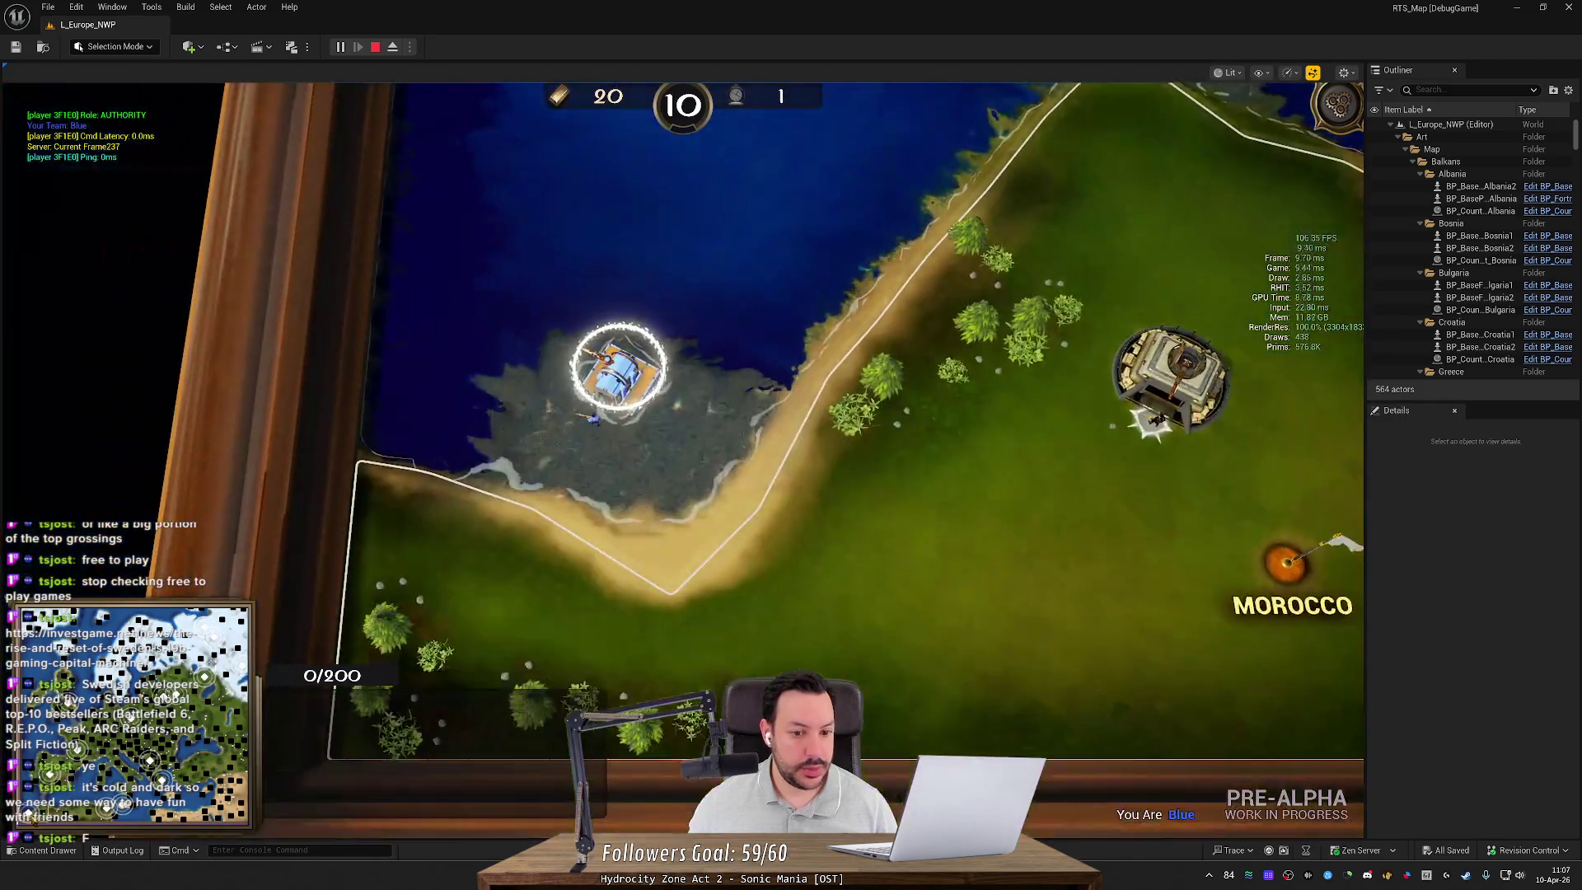
key("Right")
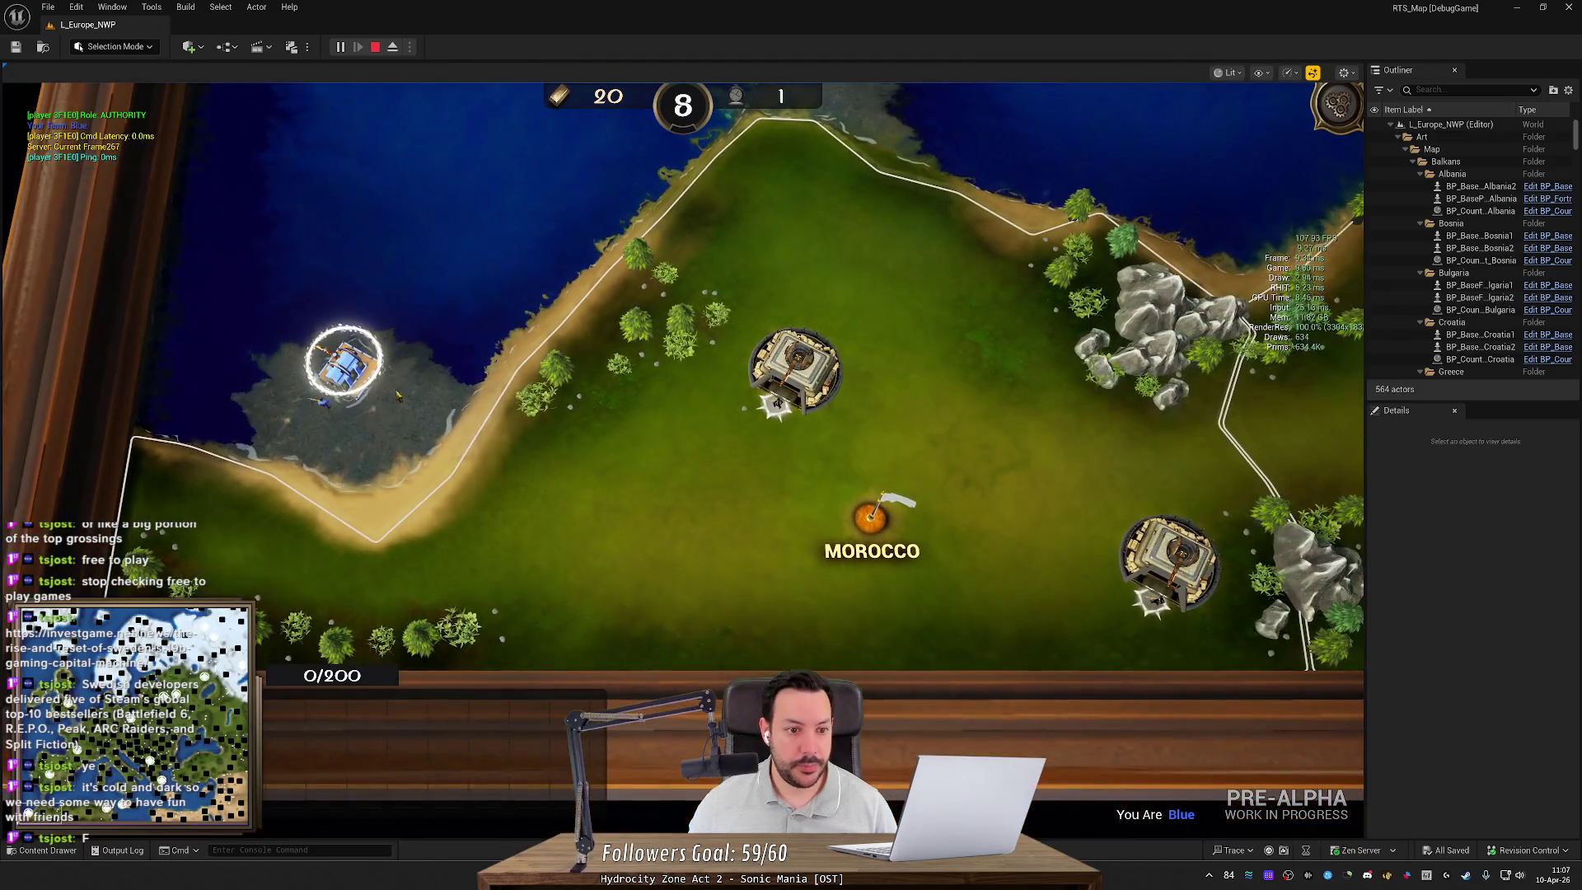
Step: Select the Morocco HQ, queue riflemen, set their rally point, and stop playing
left_click(313, 402)
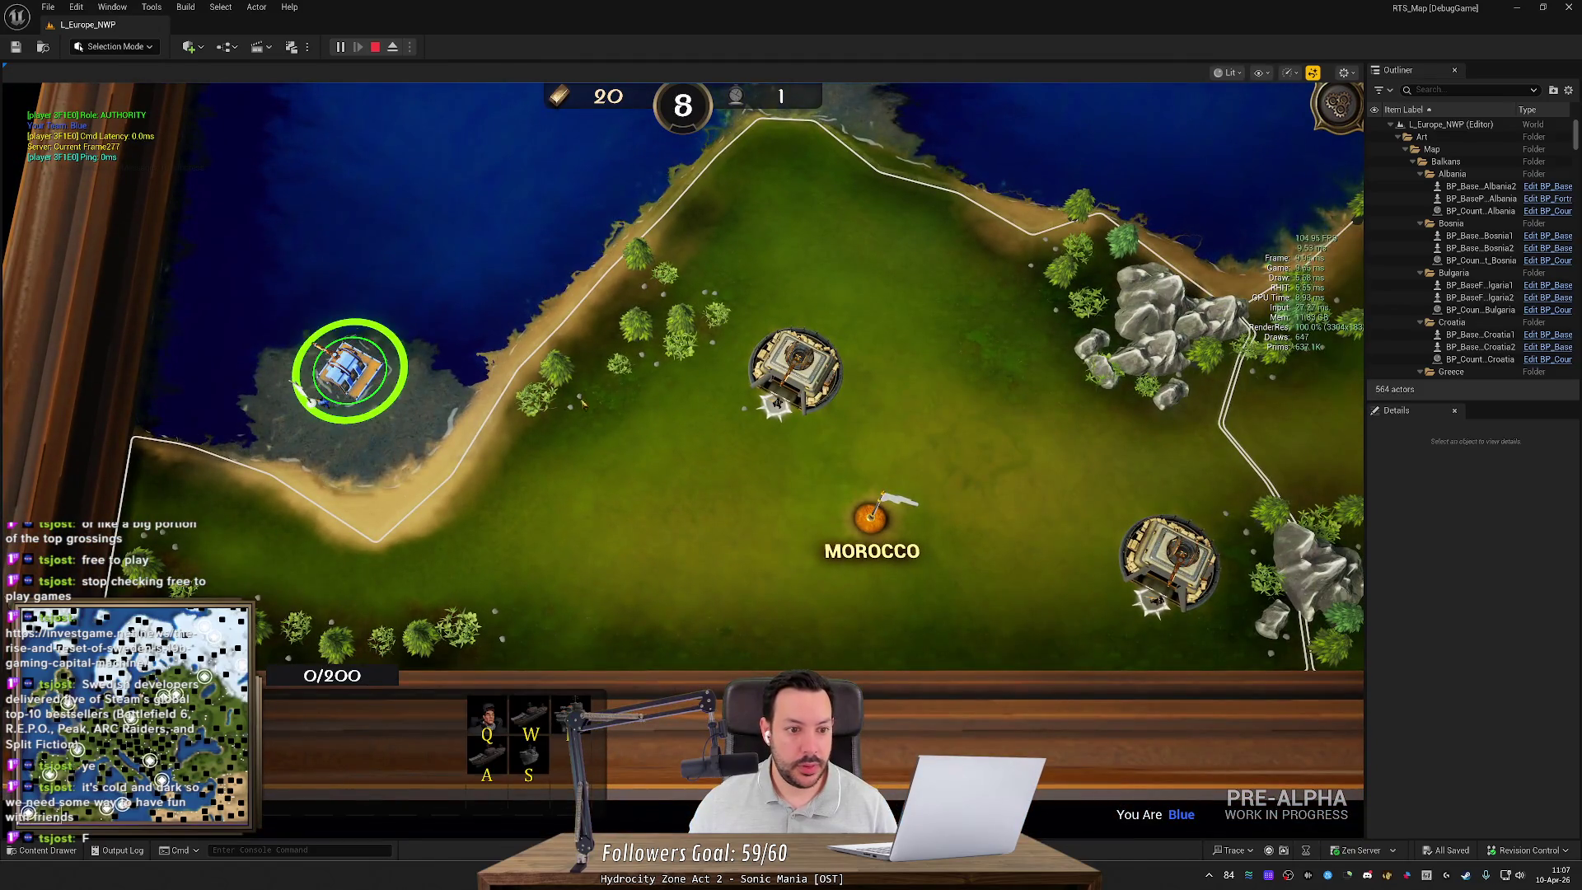
key("q")
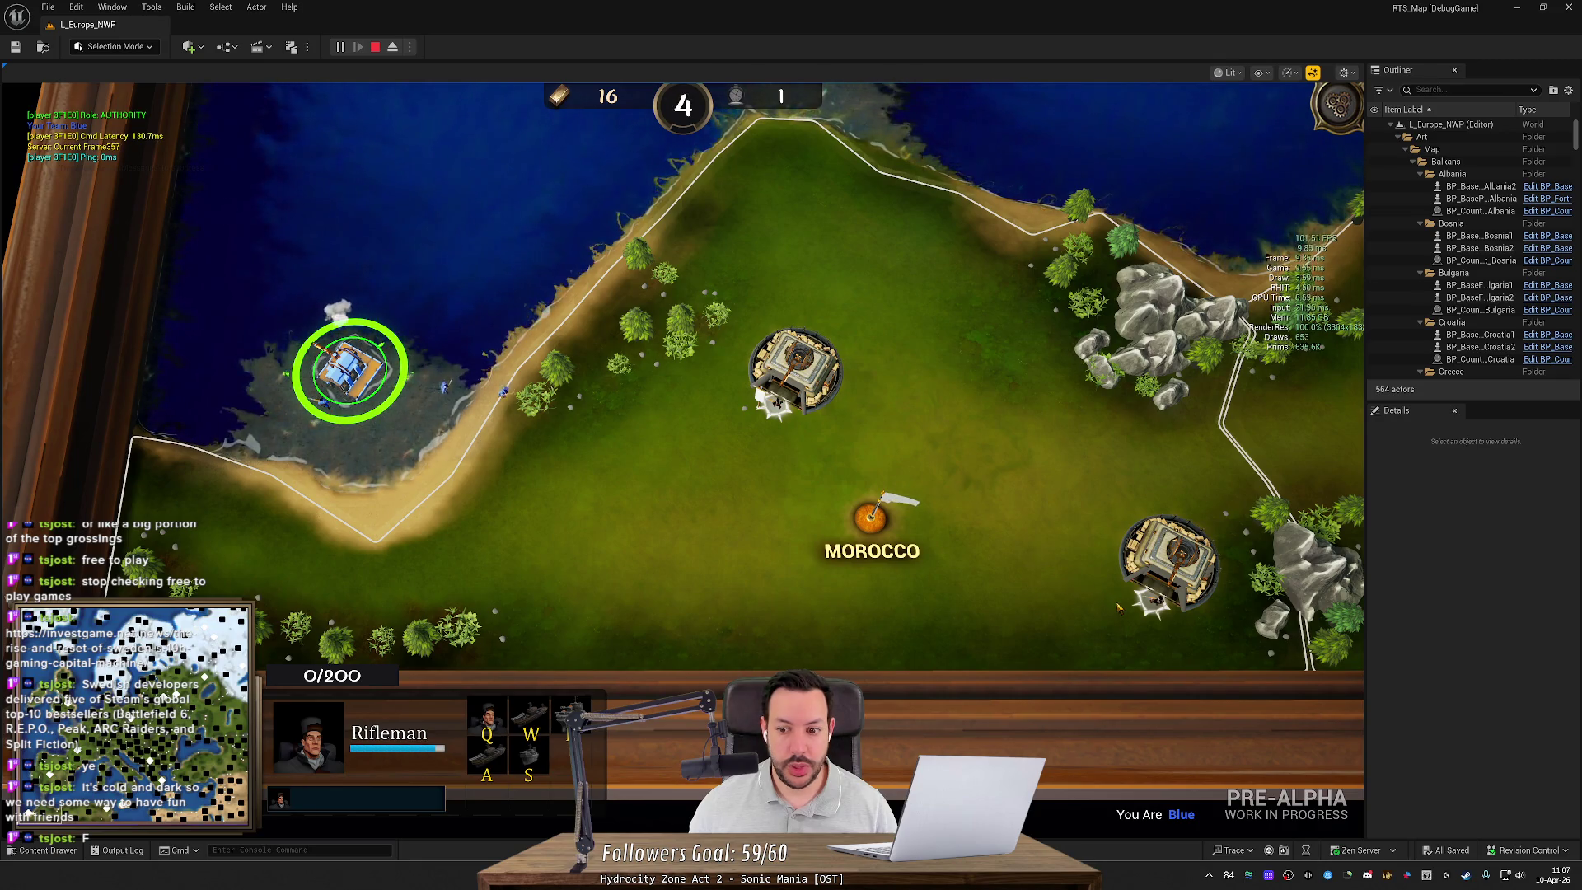
key("q")
key("q")
key("q")
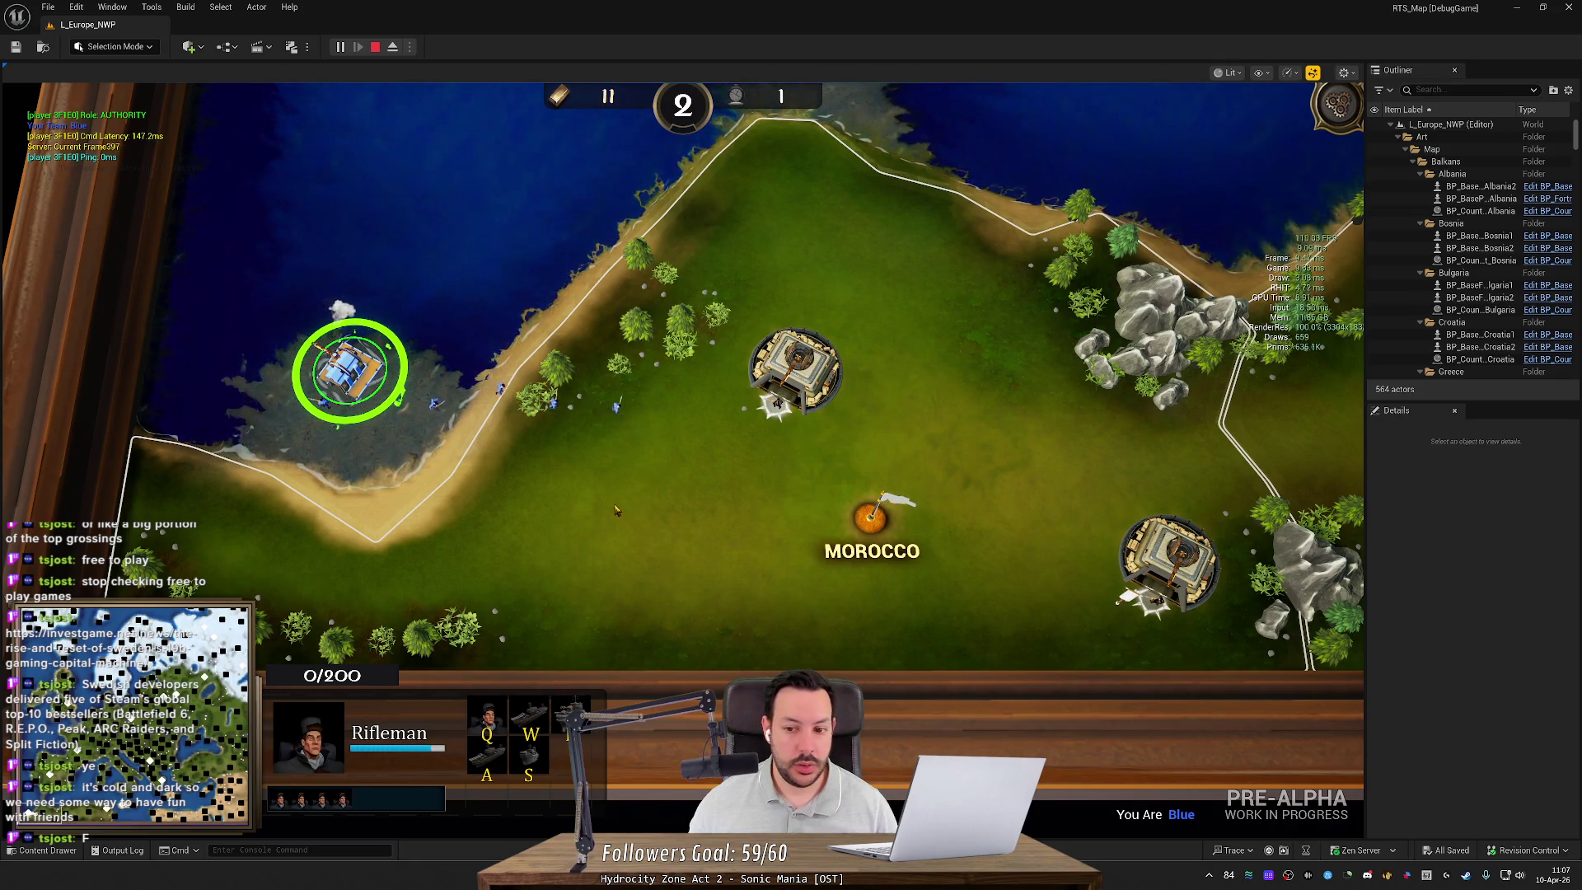
right_click(777, 494)
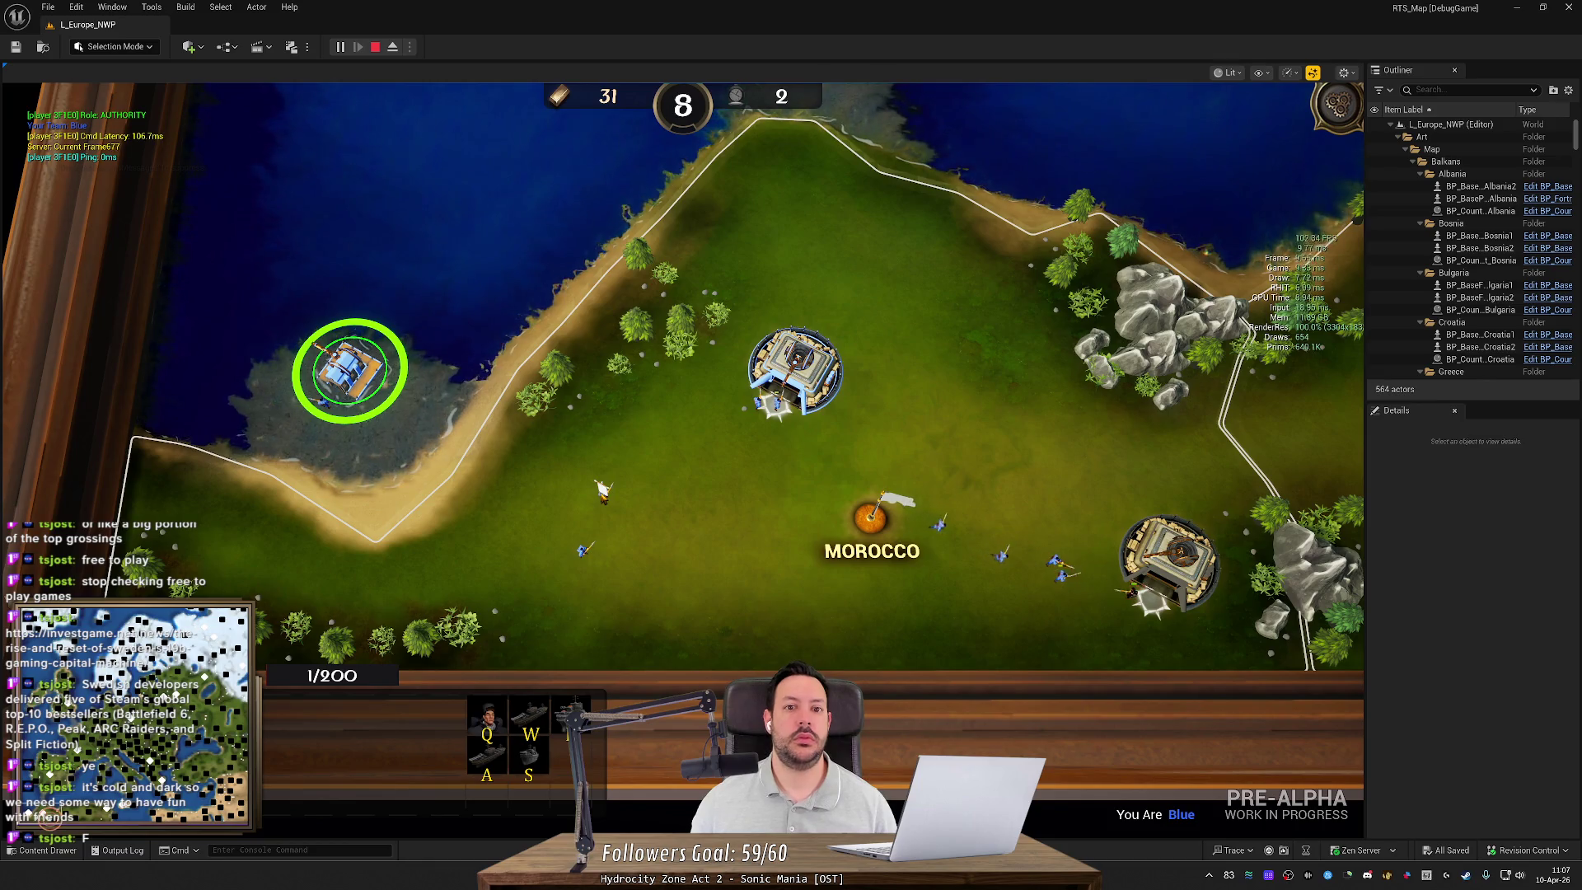
left_click(375, 48)
Step: Open the content drawer and widen the asset search from UnitRing to all of Content
key("ctrl+space")
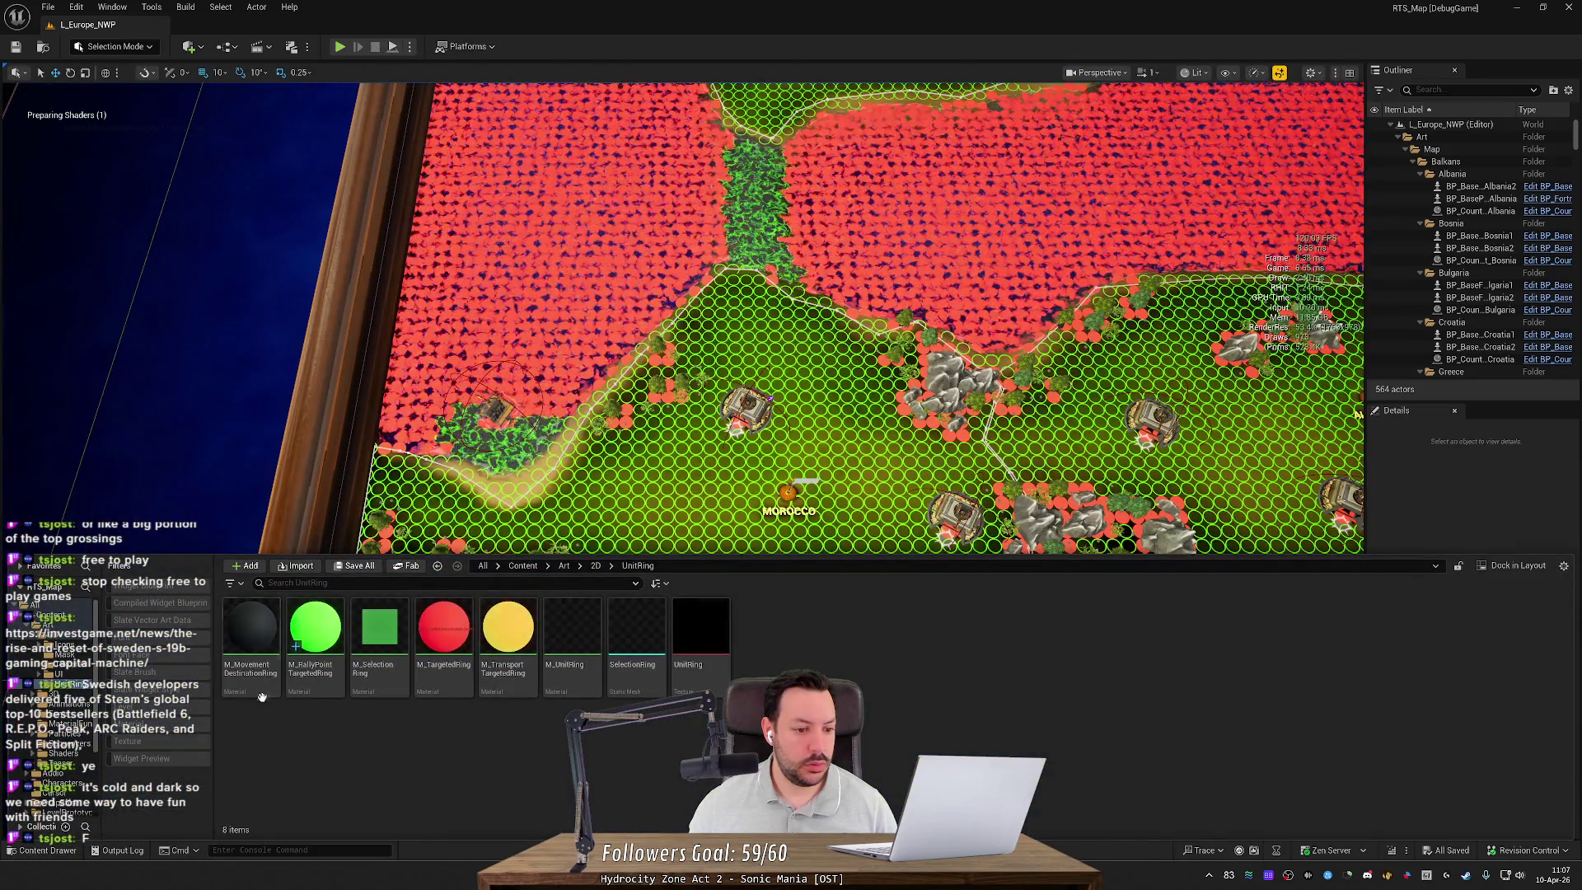
left_click(297, 582)
type("s")
key("Escape")
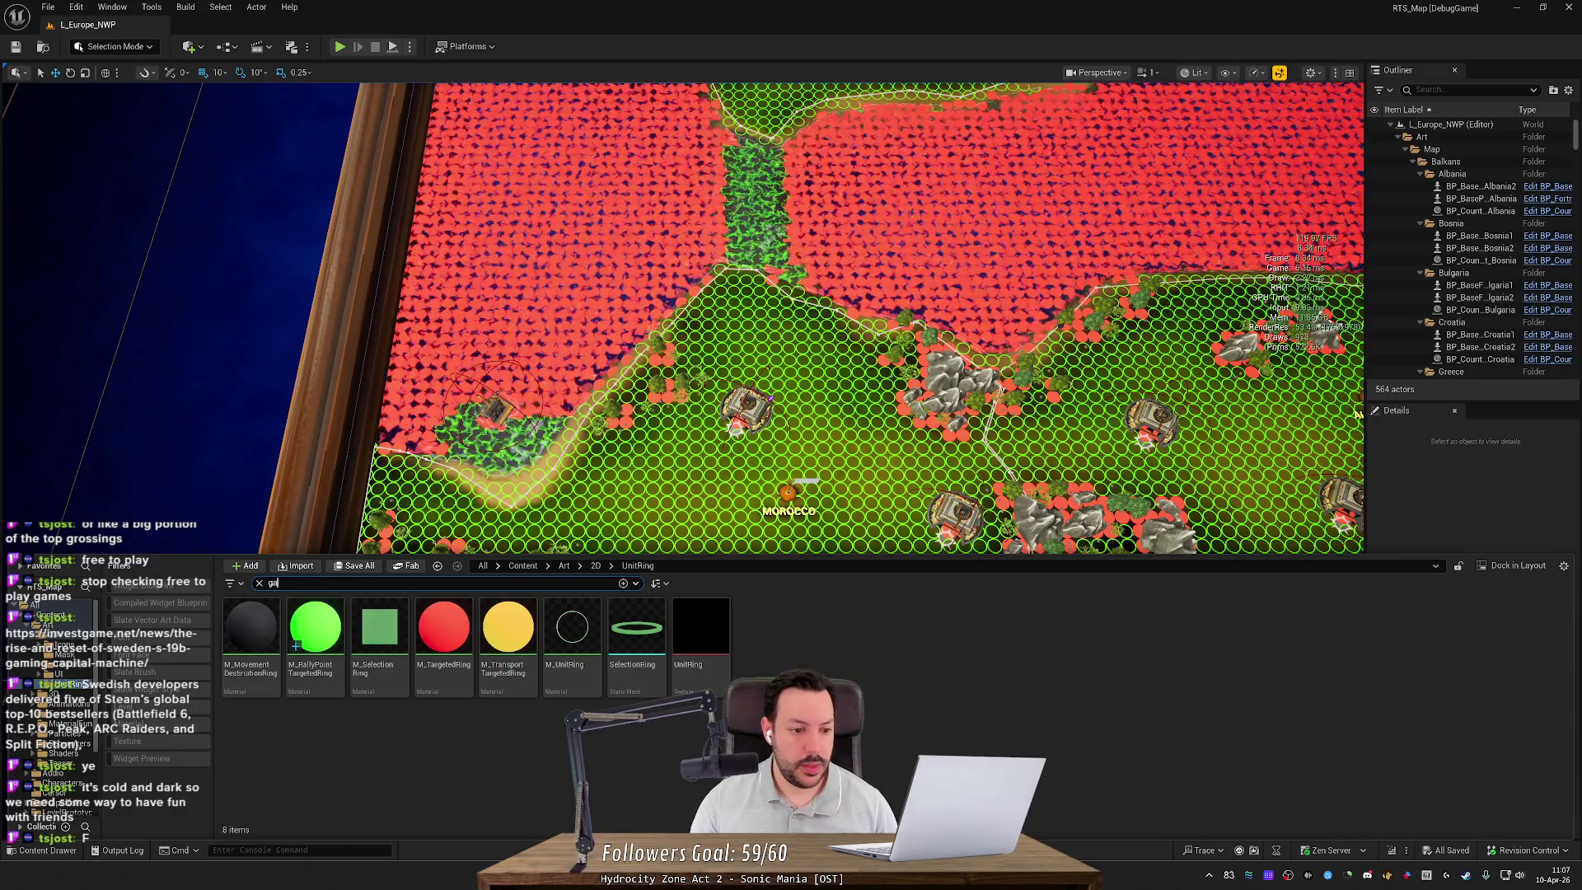
type("me base")
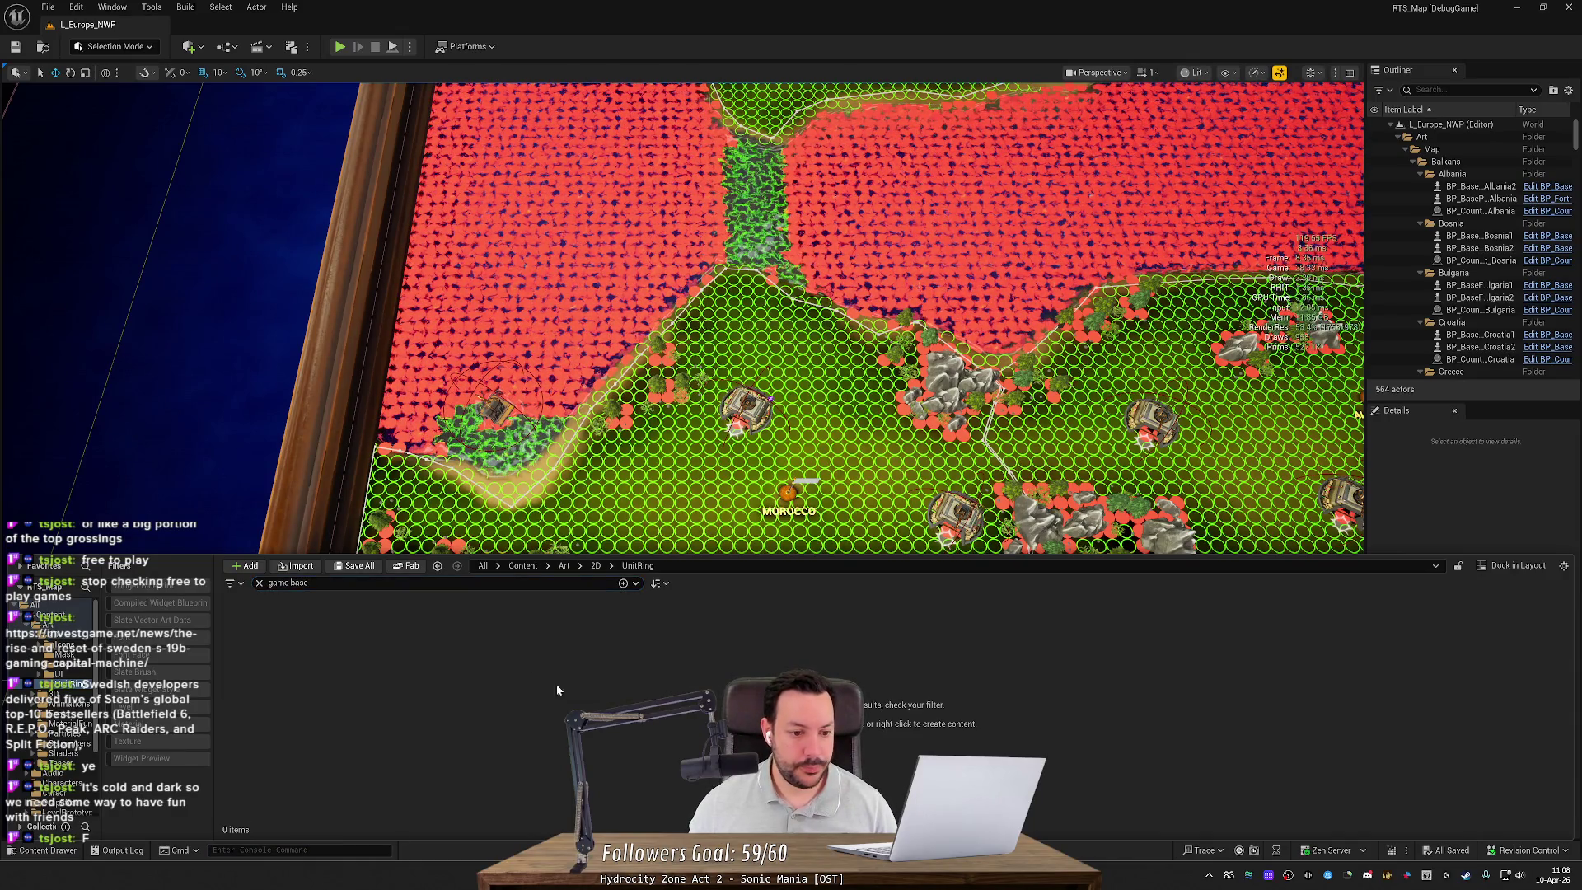
type("b")
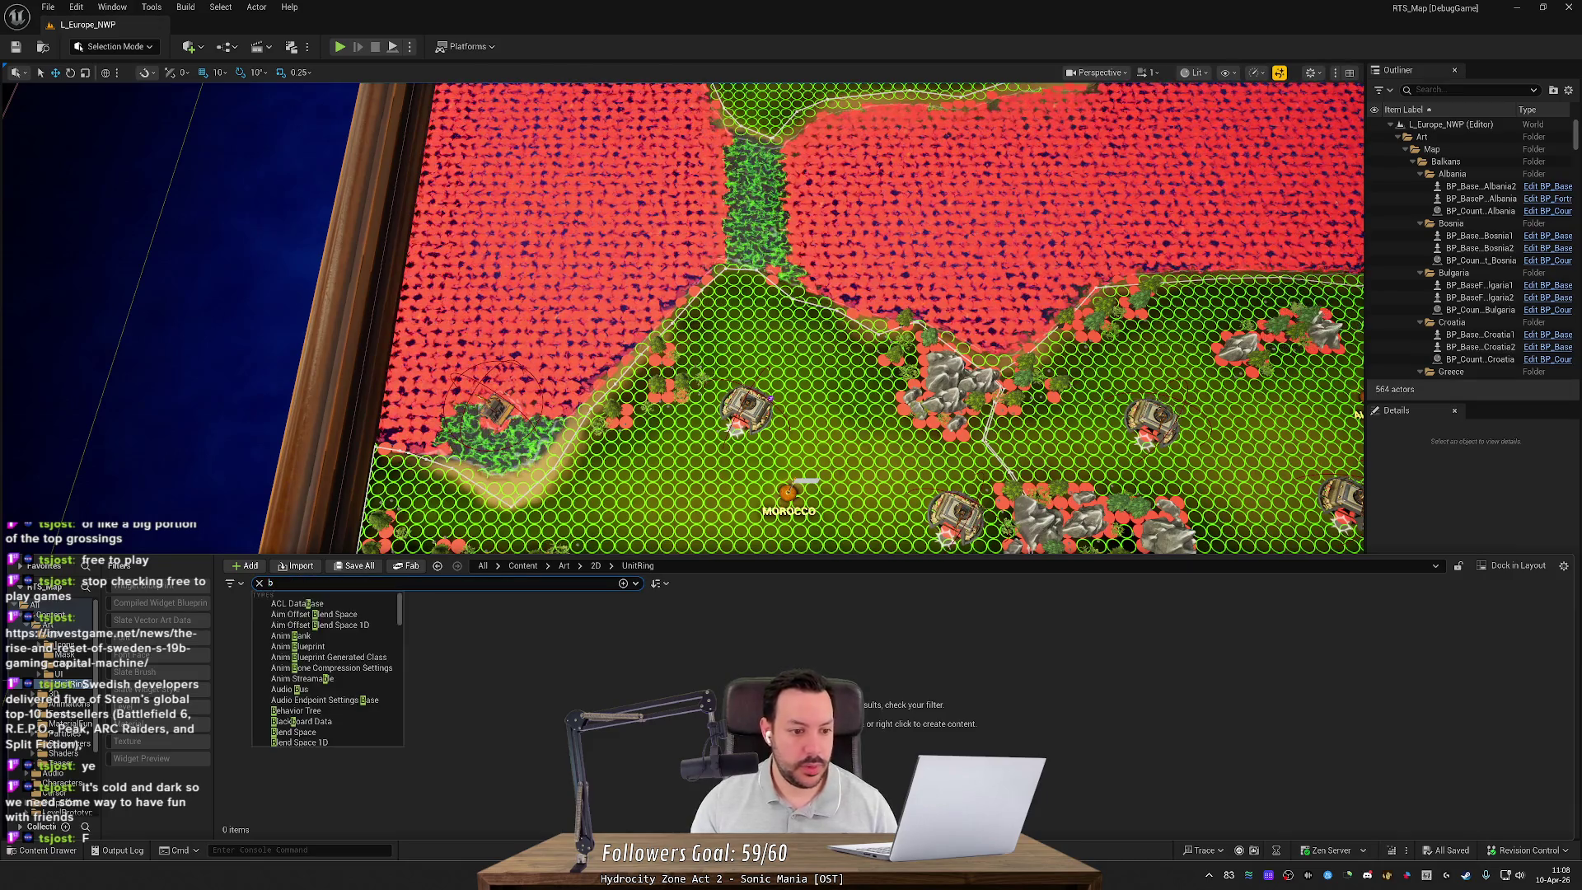
type("ame")
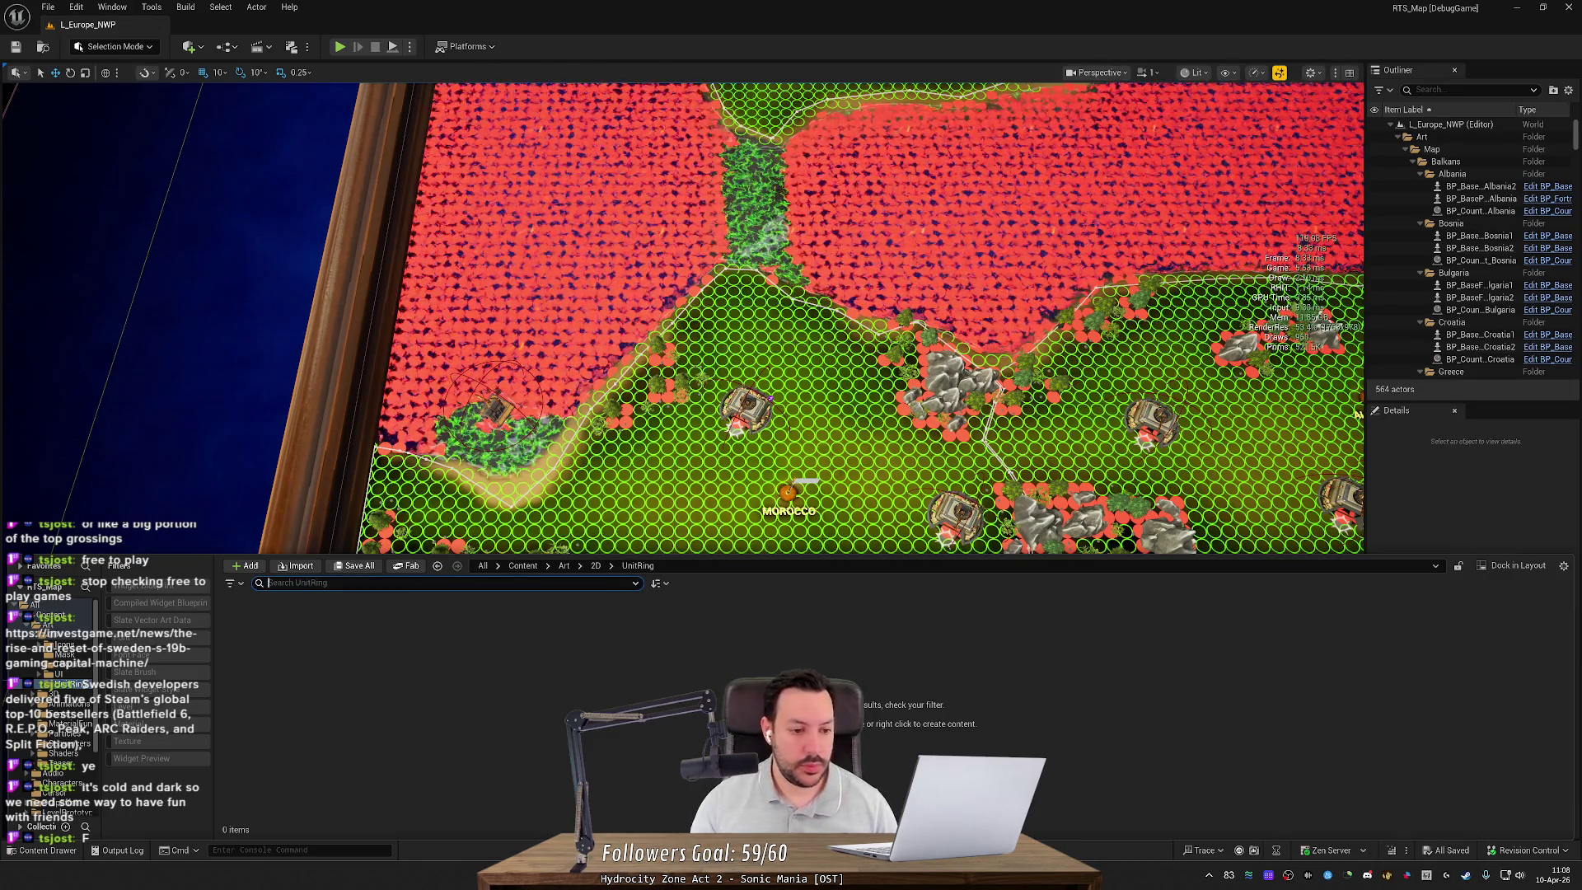
type("se")
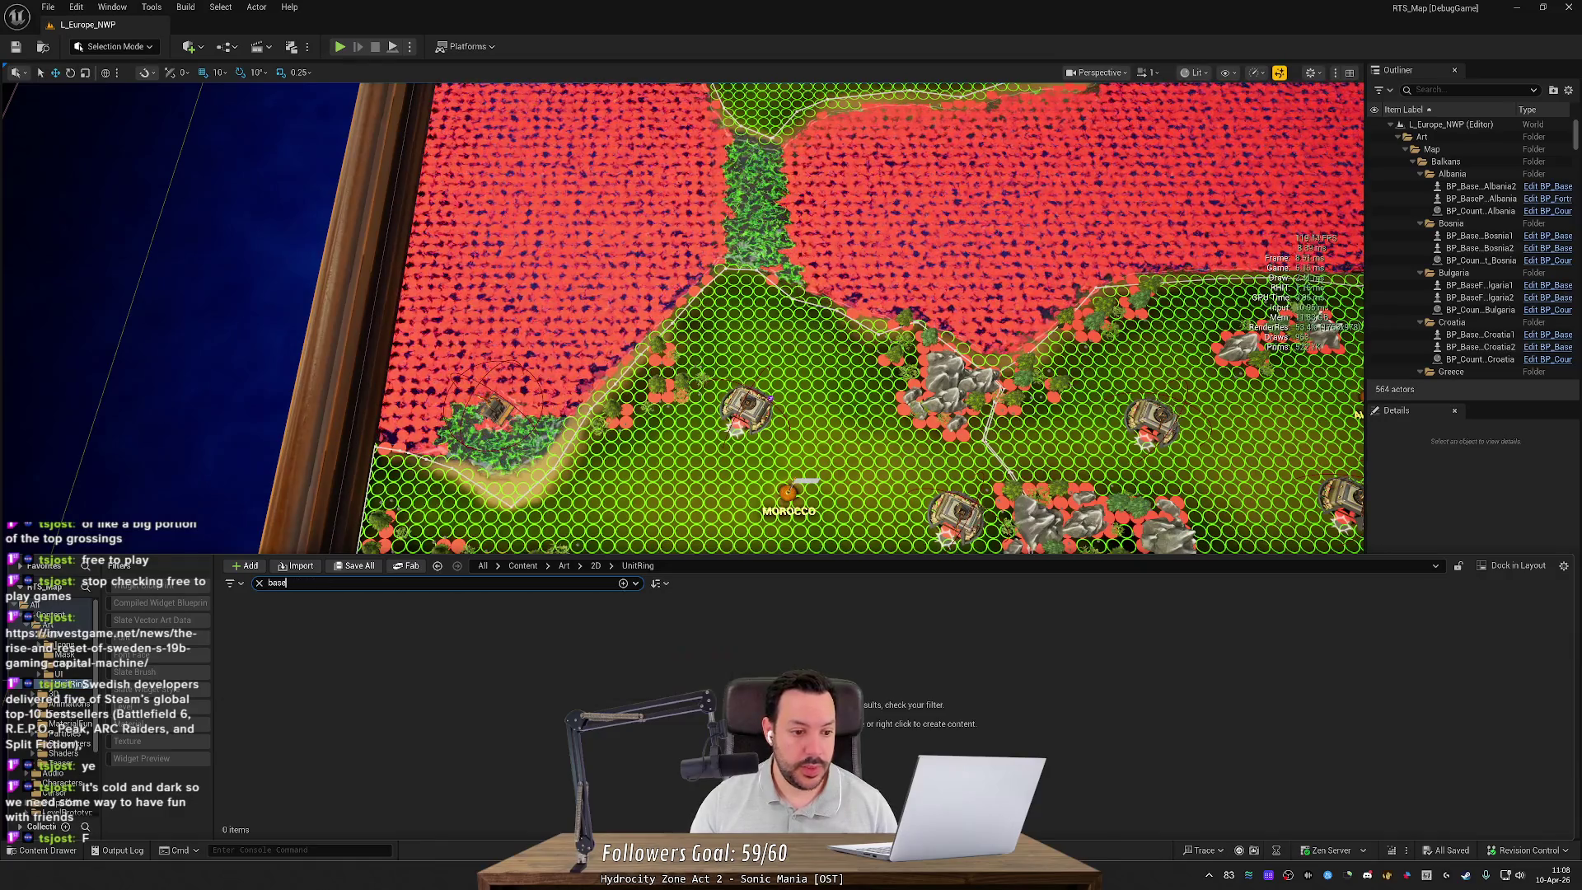
left_click(537, 567)
type("ame")
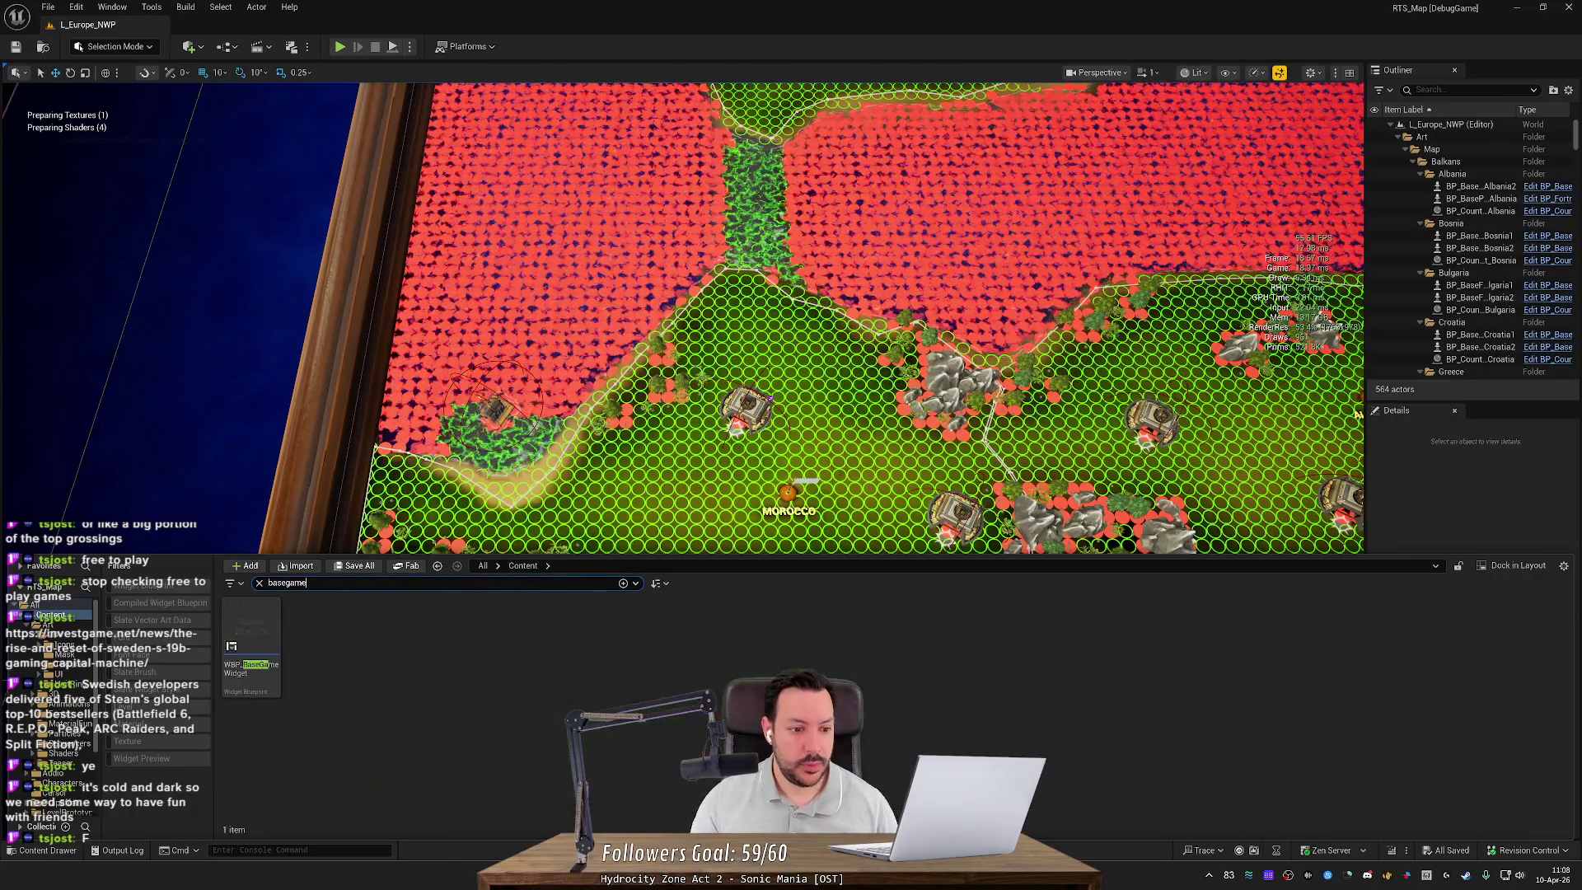
Step: Search the assets for 'gamebase' and scroll through the 145 results
key("ctrl+a")
type("gamebas")
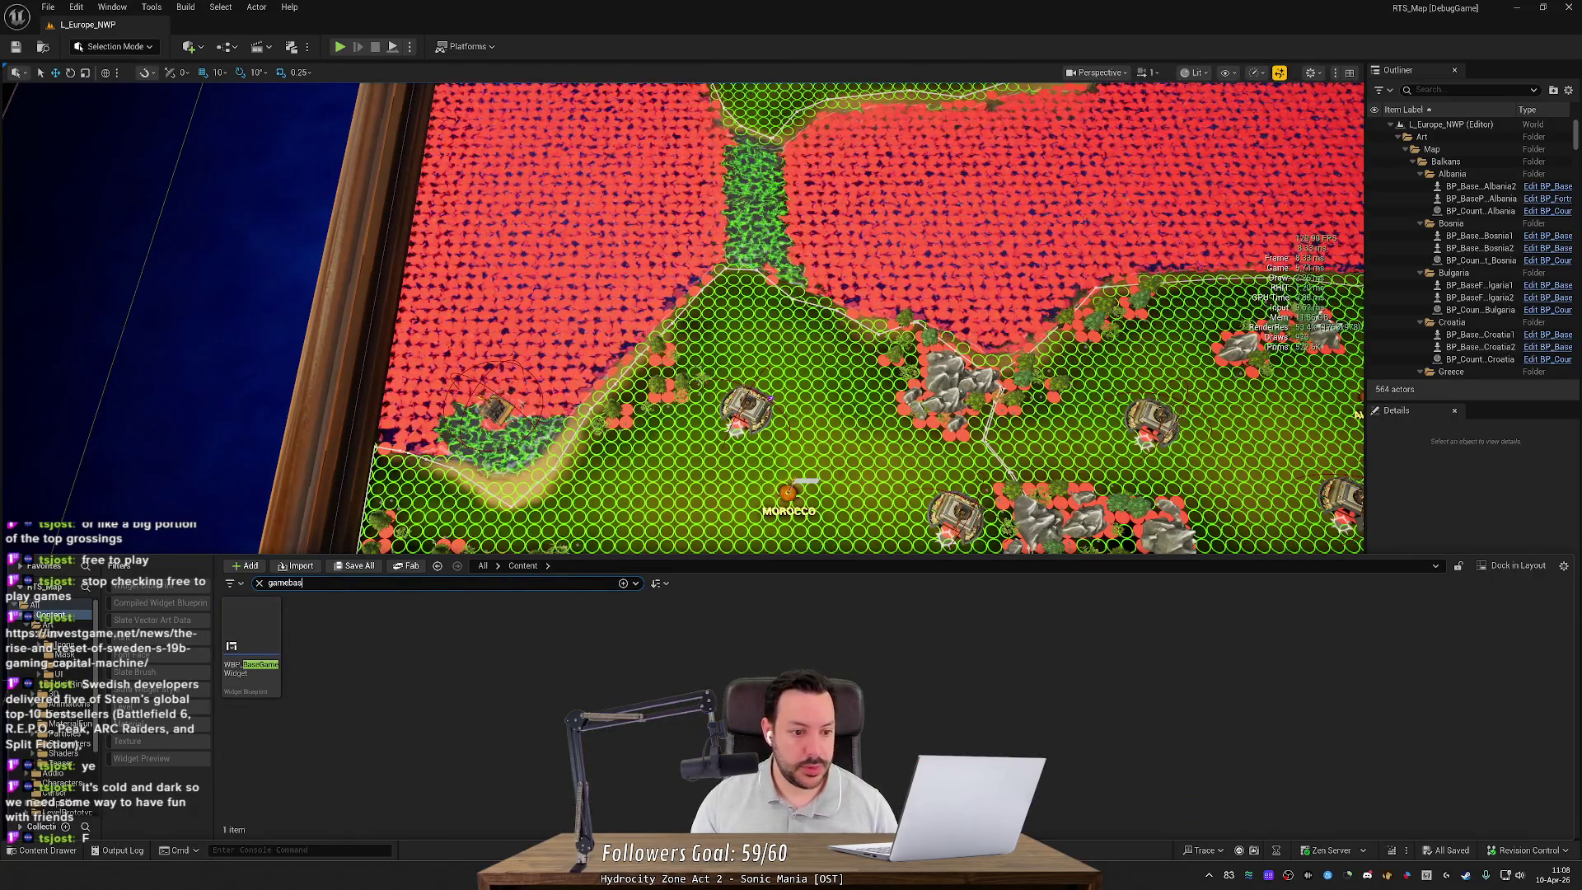
key("BackSpace")
key("BackSpace")
key("BackSpace")
type(" base")
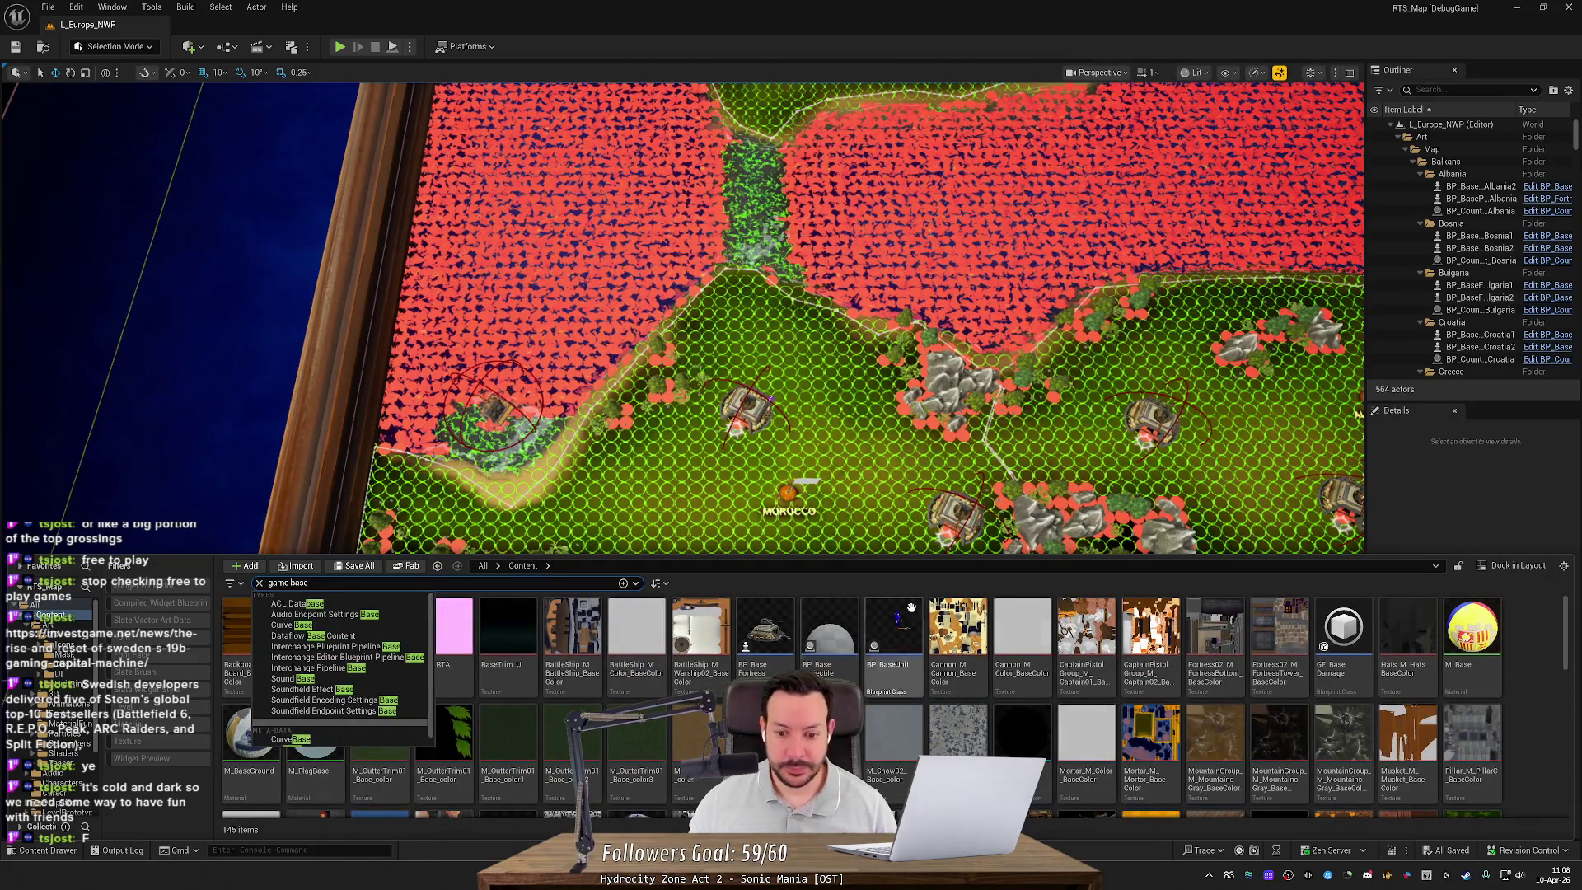
scroll(825, 678, "down", 1)
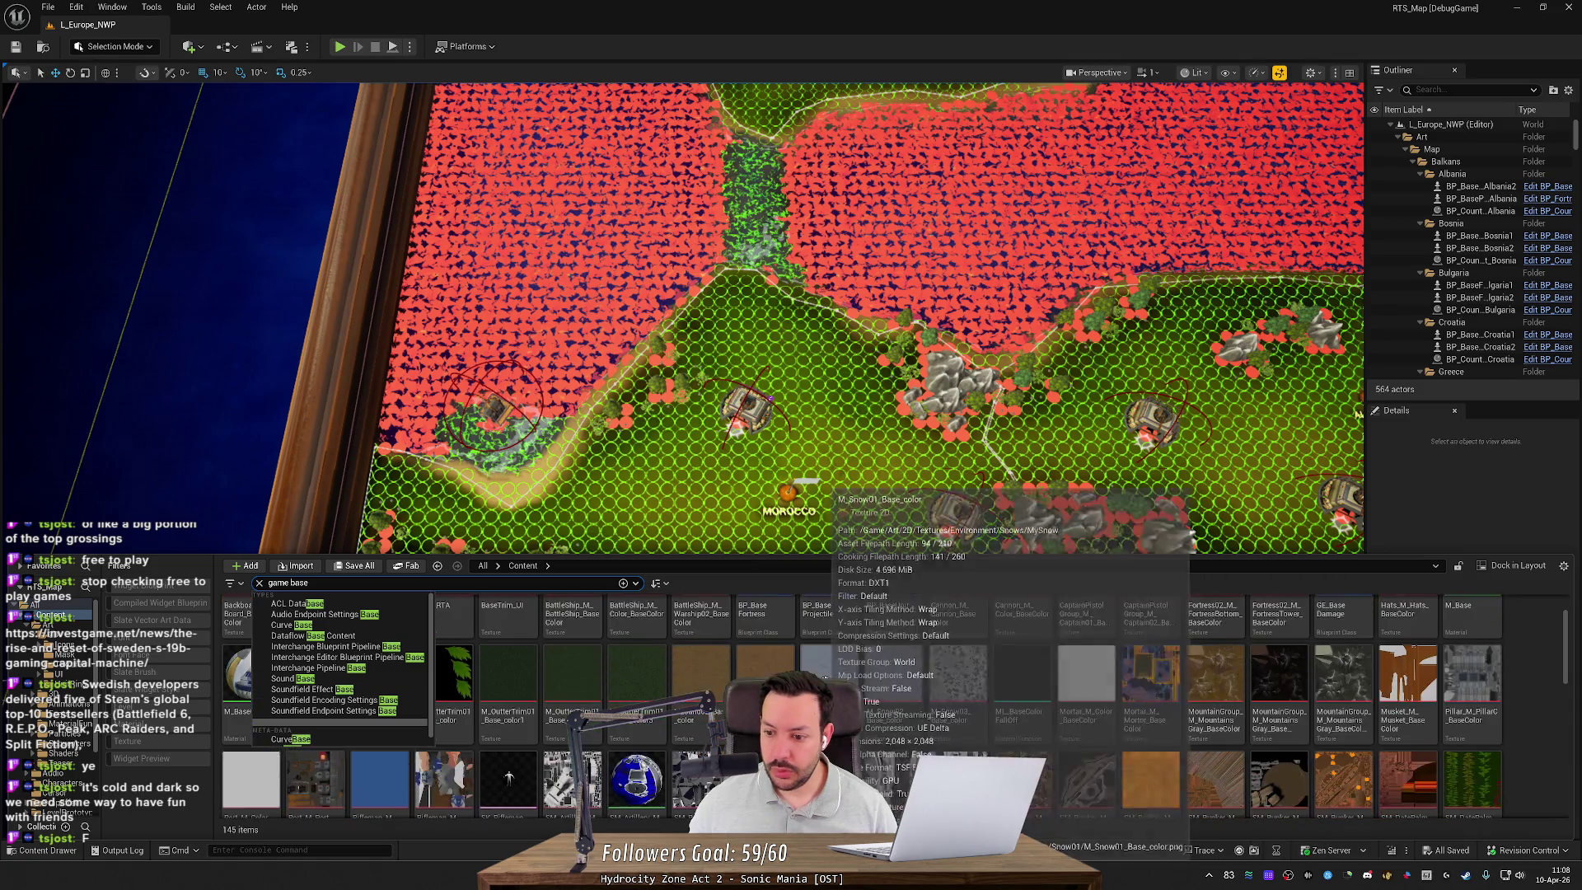
scroll(825, 678, "down", 5)
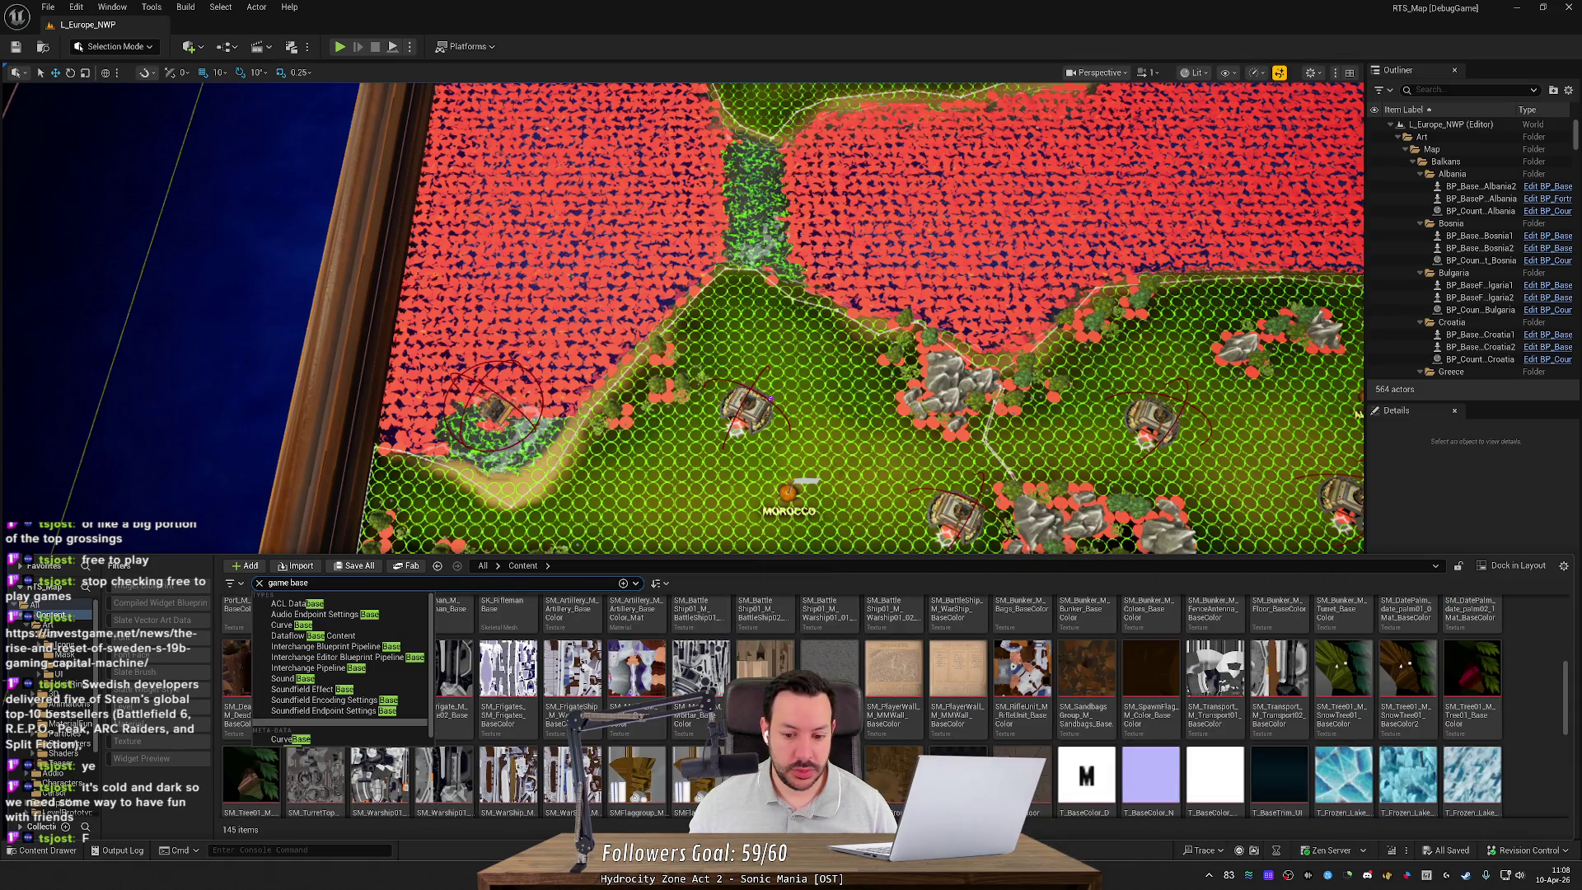
scroll(825, 678, "down", 6)
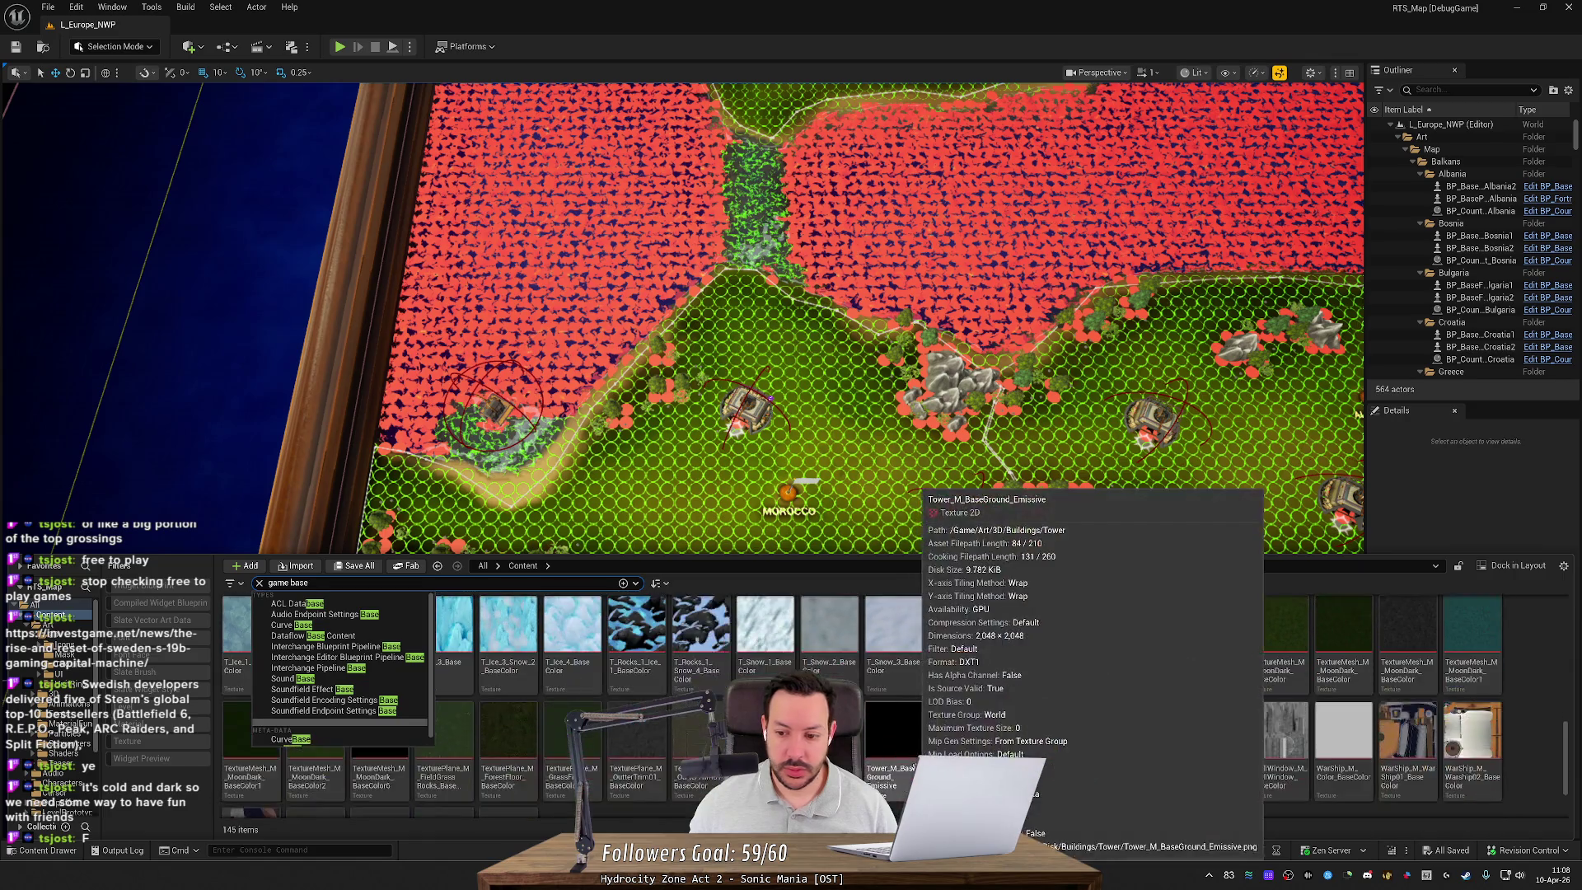
key("Escape")
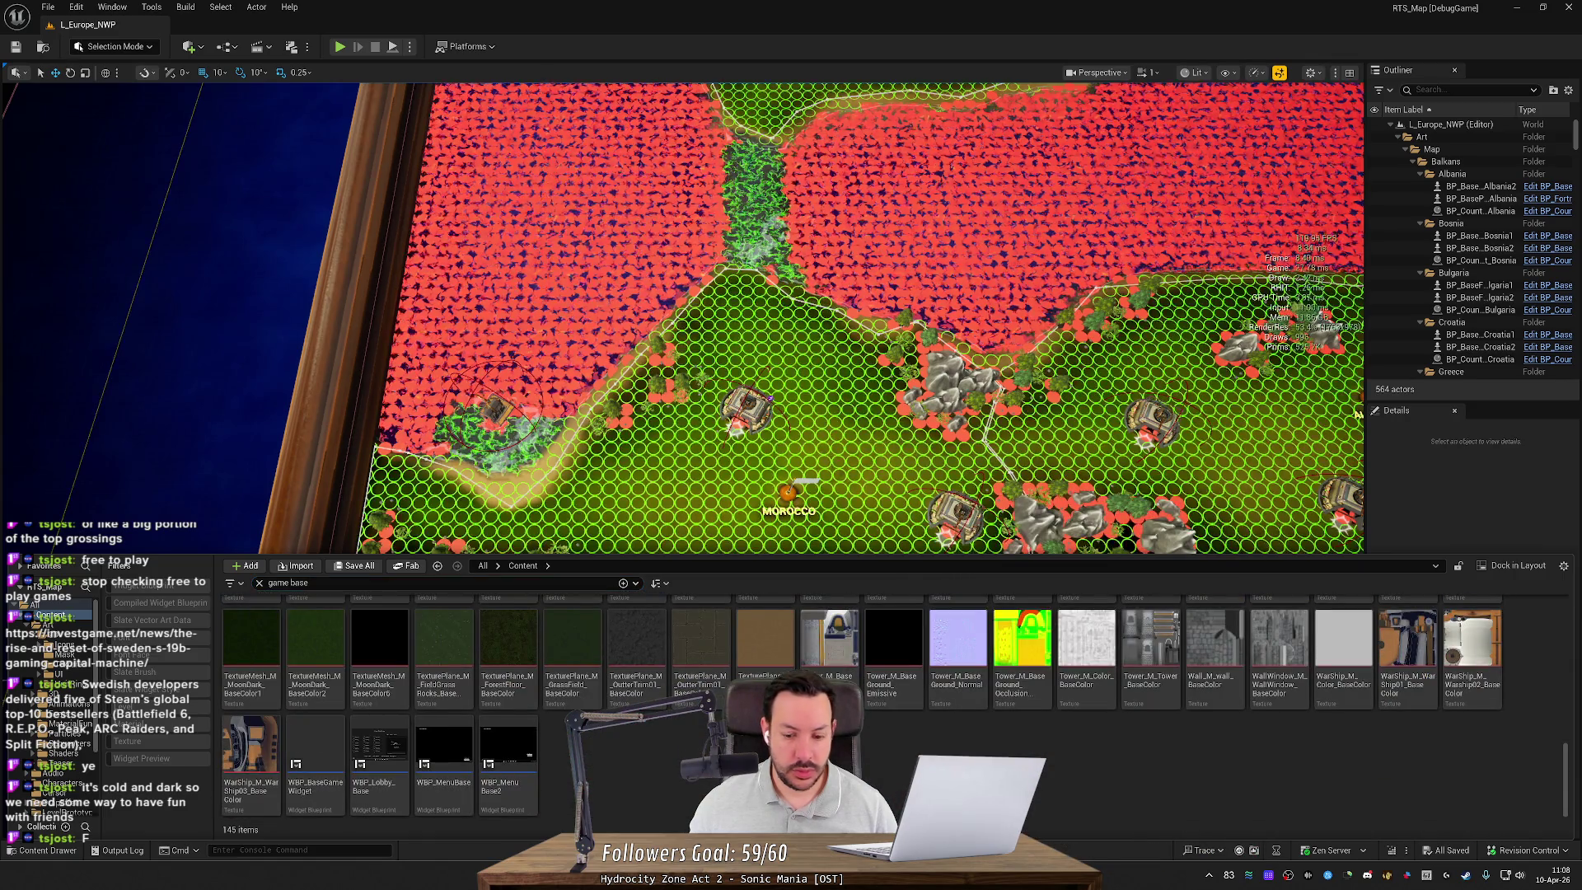
scroll(700, 674, "up", 3)
scroll(699, 674, "up", 6)
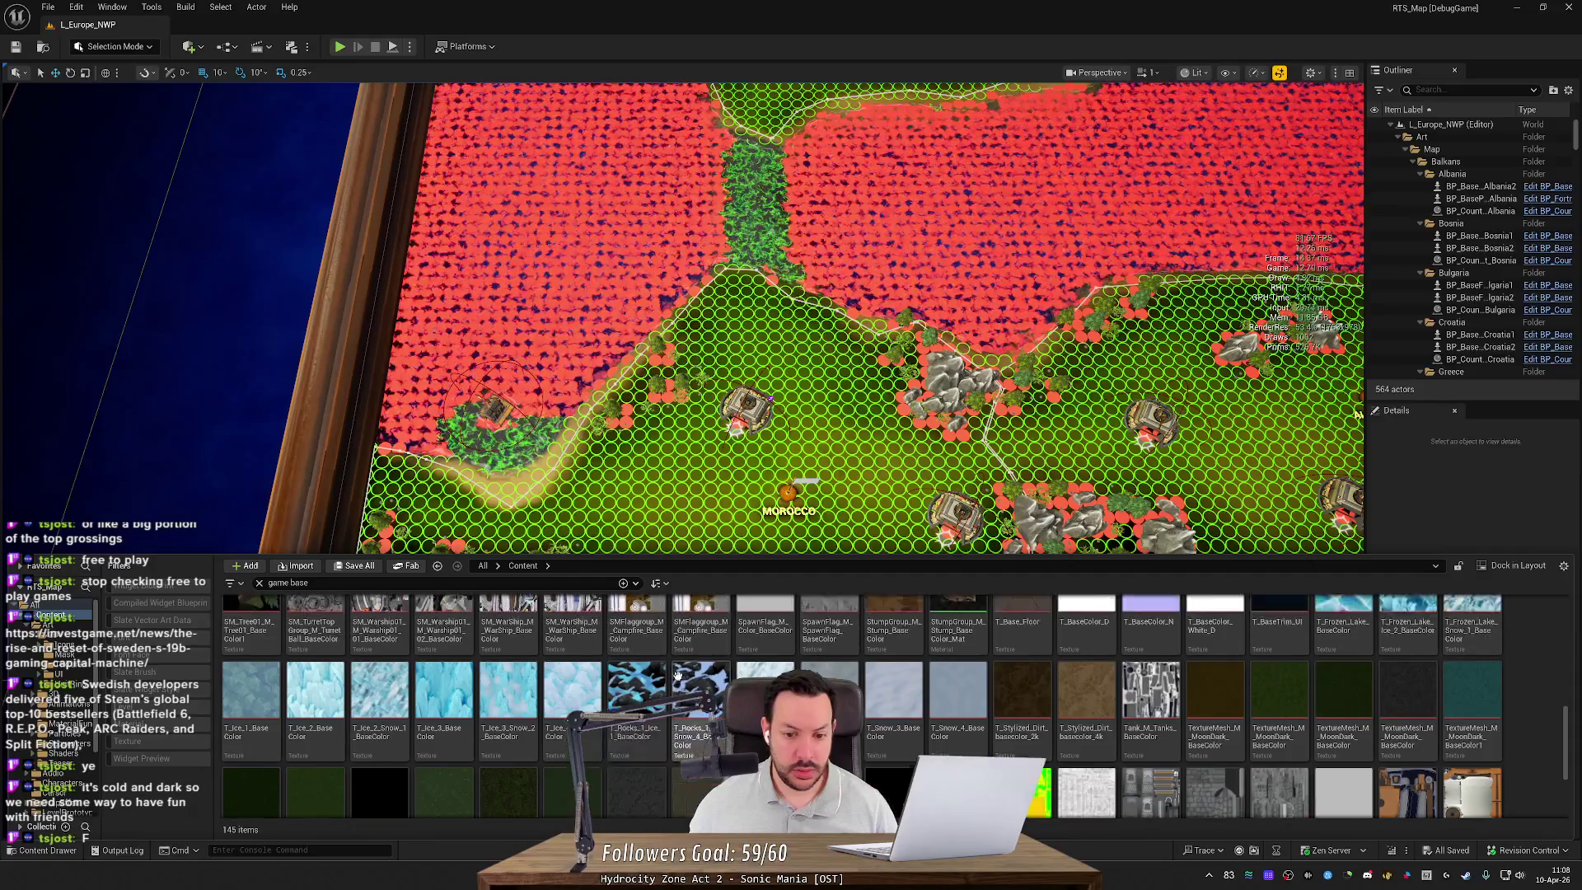
scroll(651, 691, "up", 4)
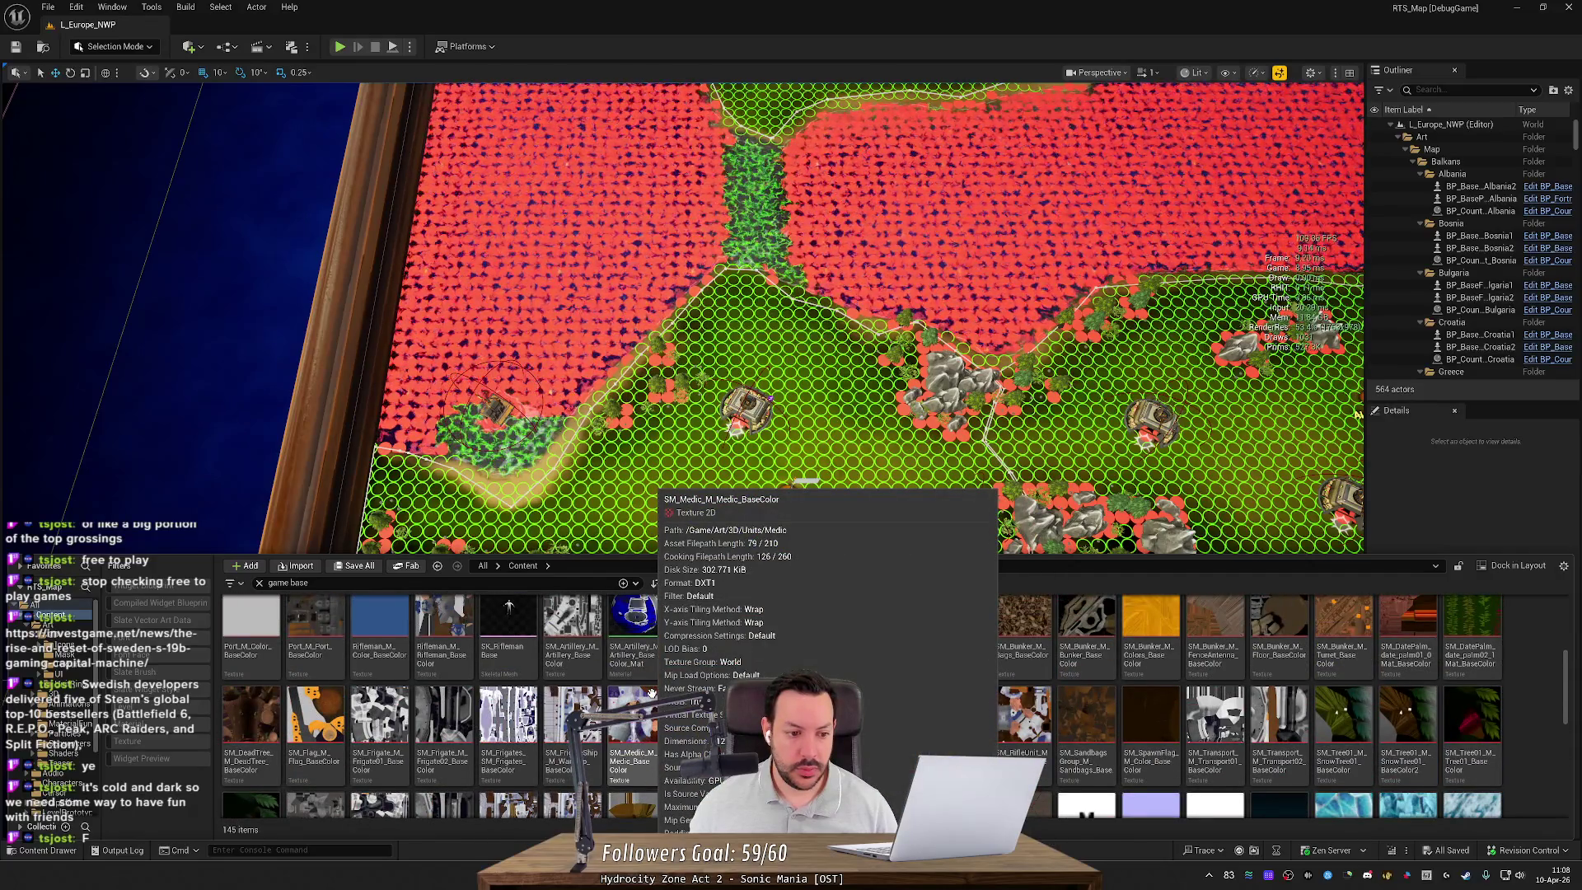
scroll(651, 691, "up", 2)
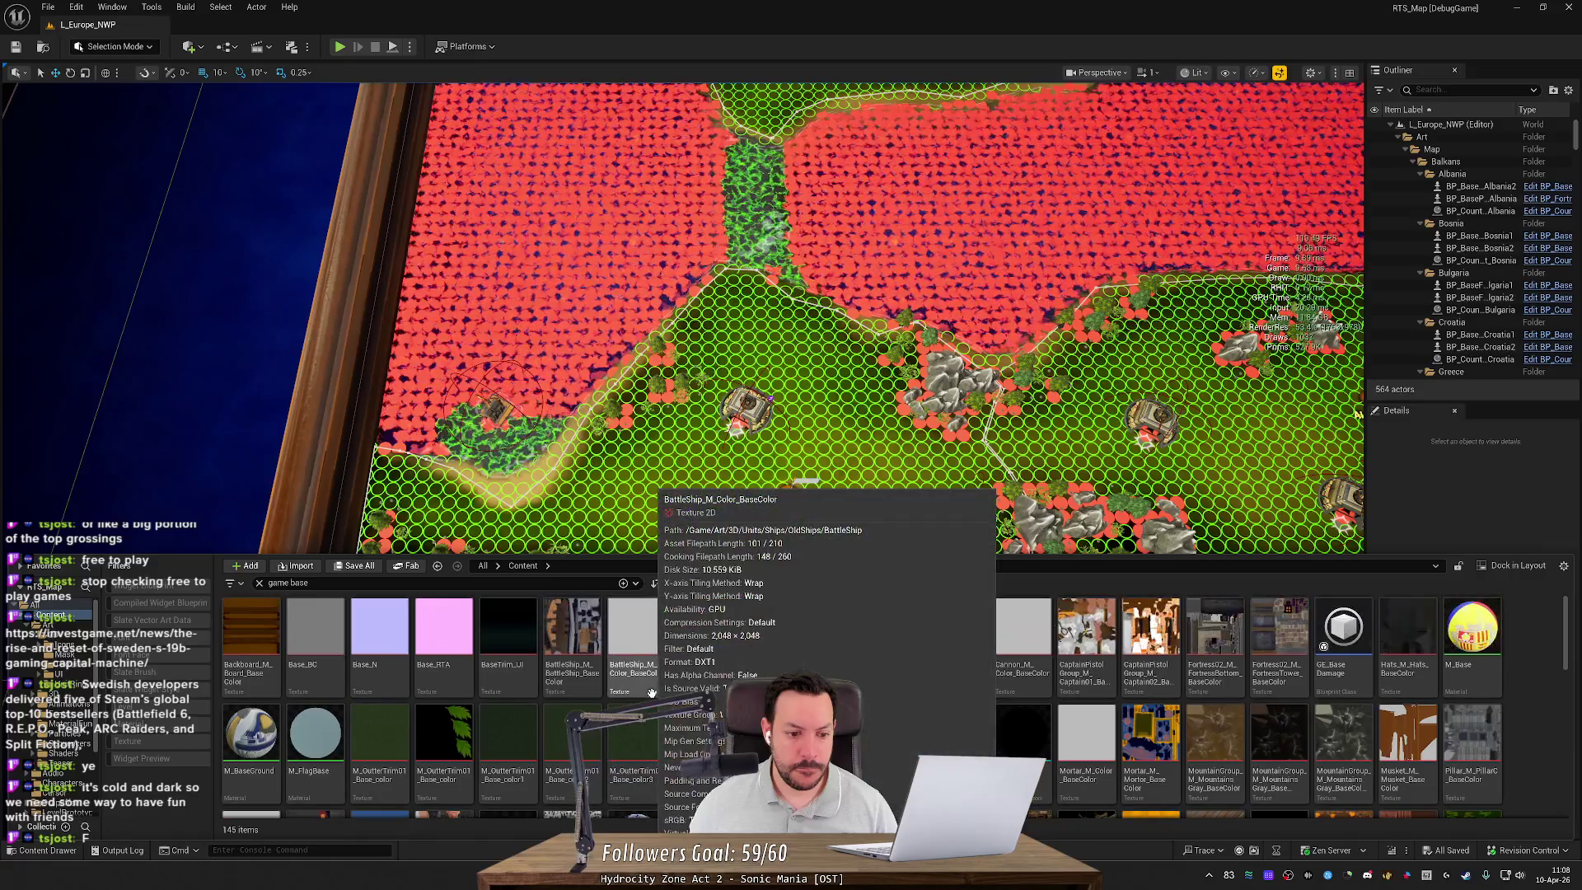
key("alt+Tab")
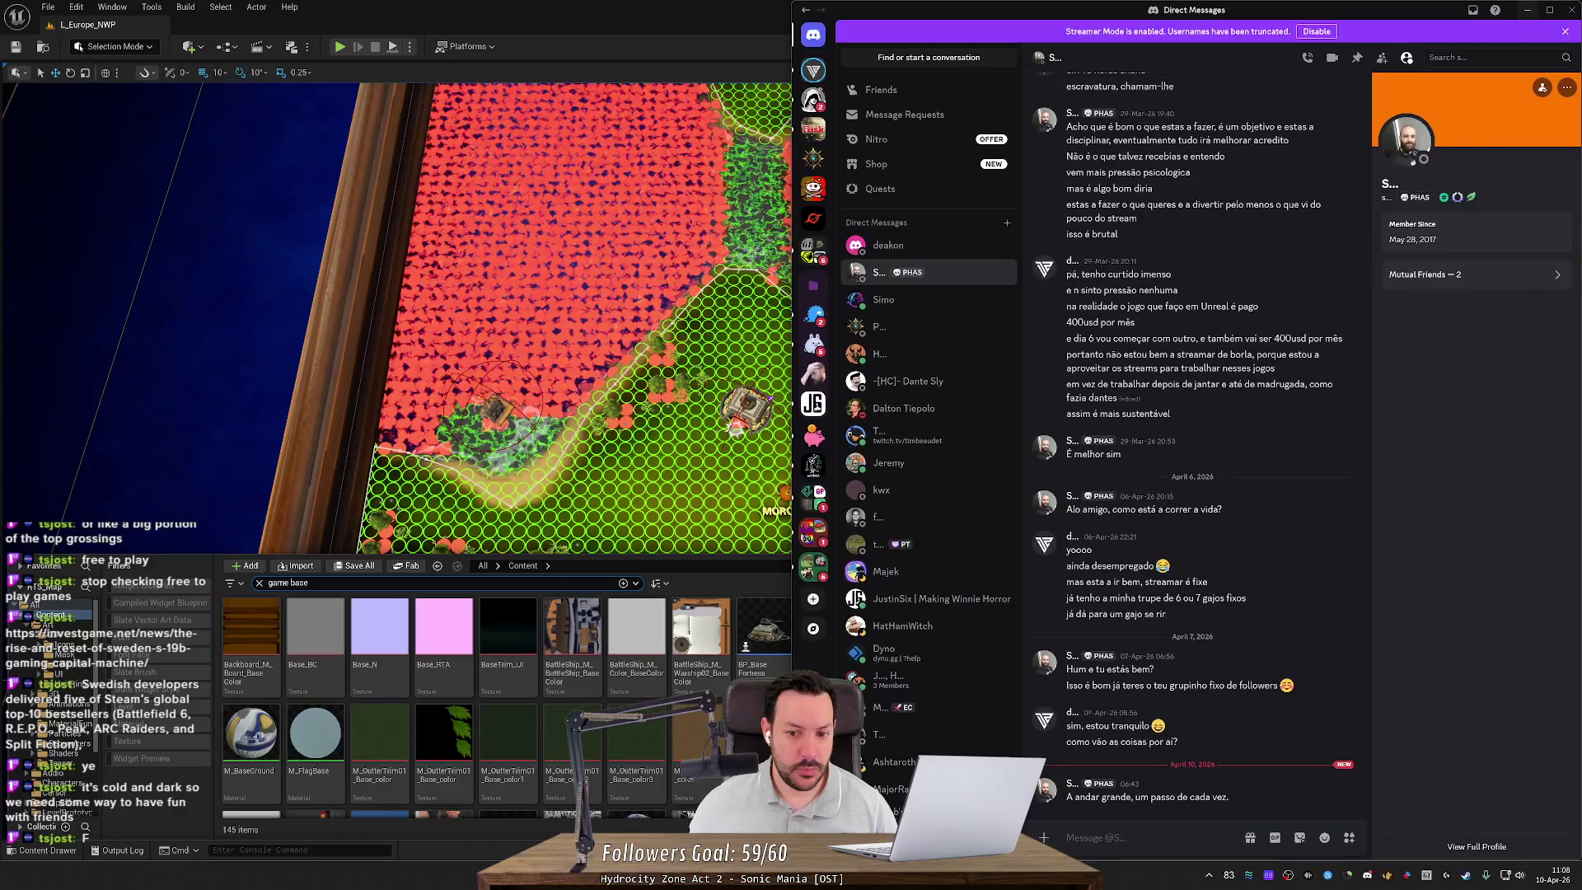
Step: Leave Discord's direct messages to bring back Rider's CampfireSystem.cpp rally code
key("alt+Tab")
key("alt+Tab")
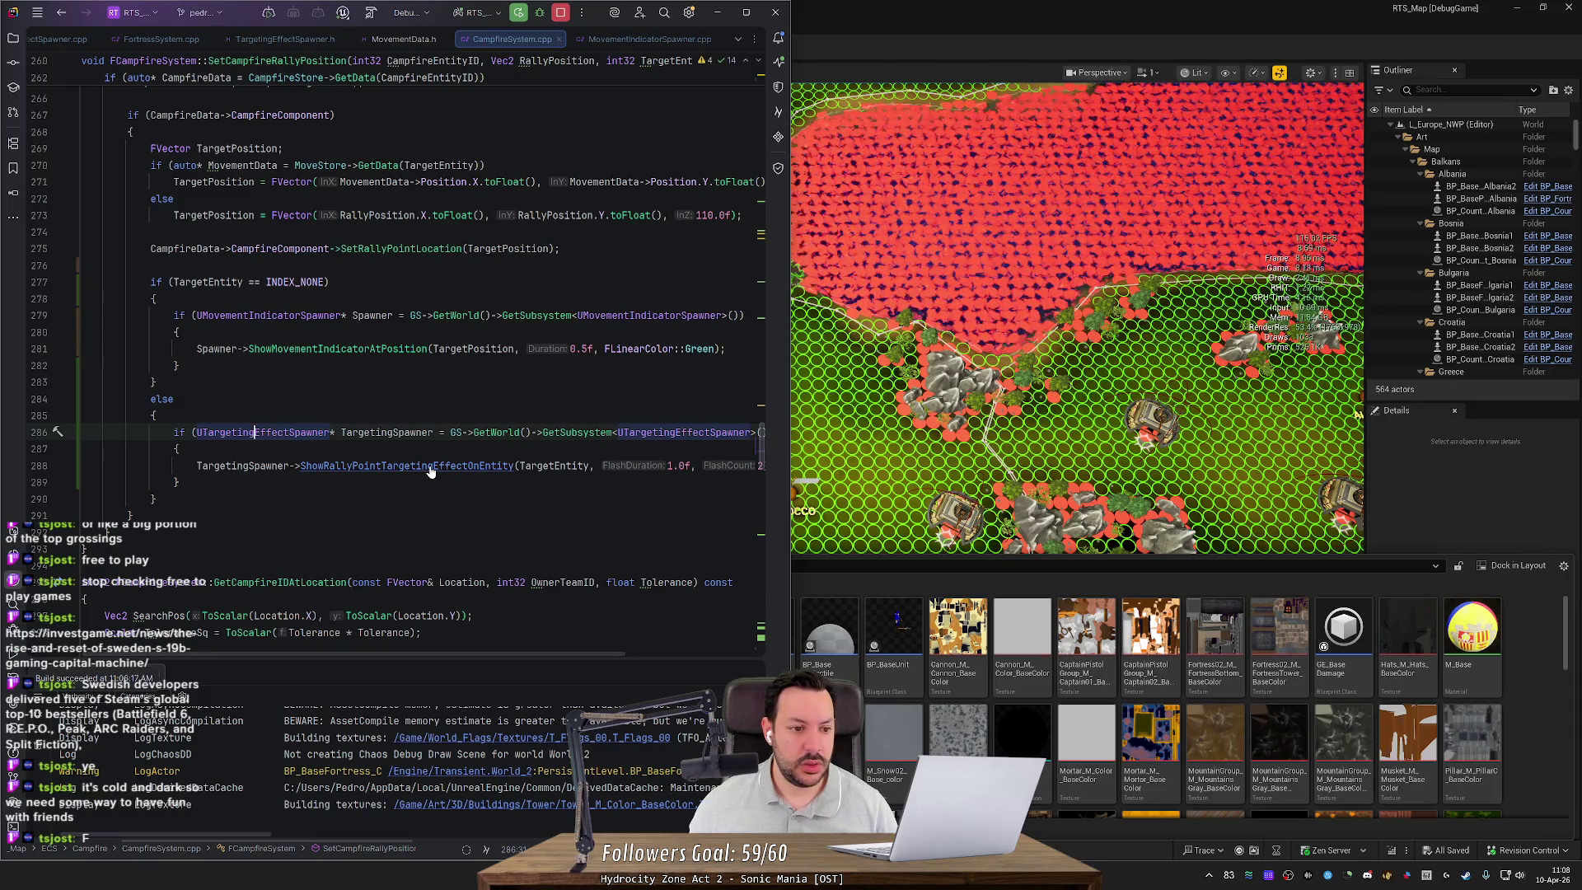
Step: Set a breakpoint on the campfire rally-point targeting-effect call at line 288
scroll(430, 471, "up", 5)
scroll(429, 470, "down", 2)
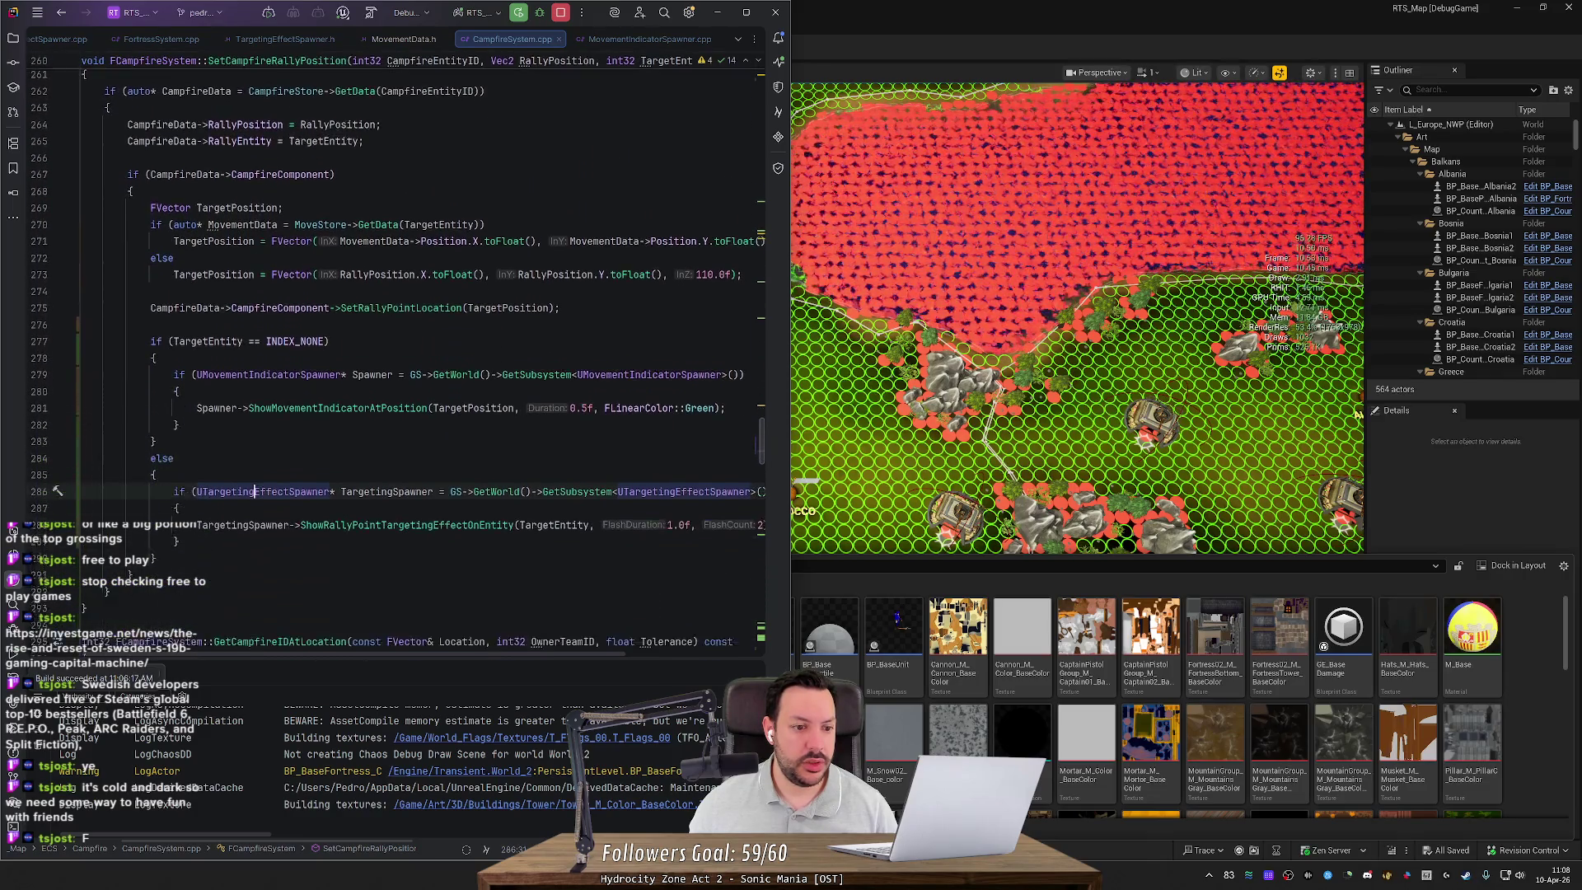
scroll(155, 526, "up", 5)
left_click(155, 525)
scroll(154, 526, "down", 4)
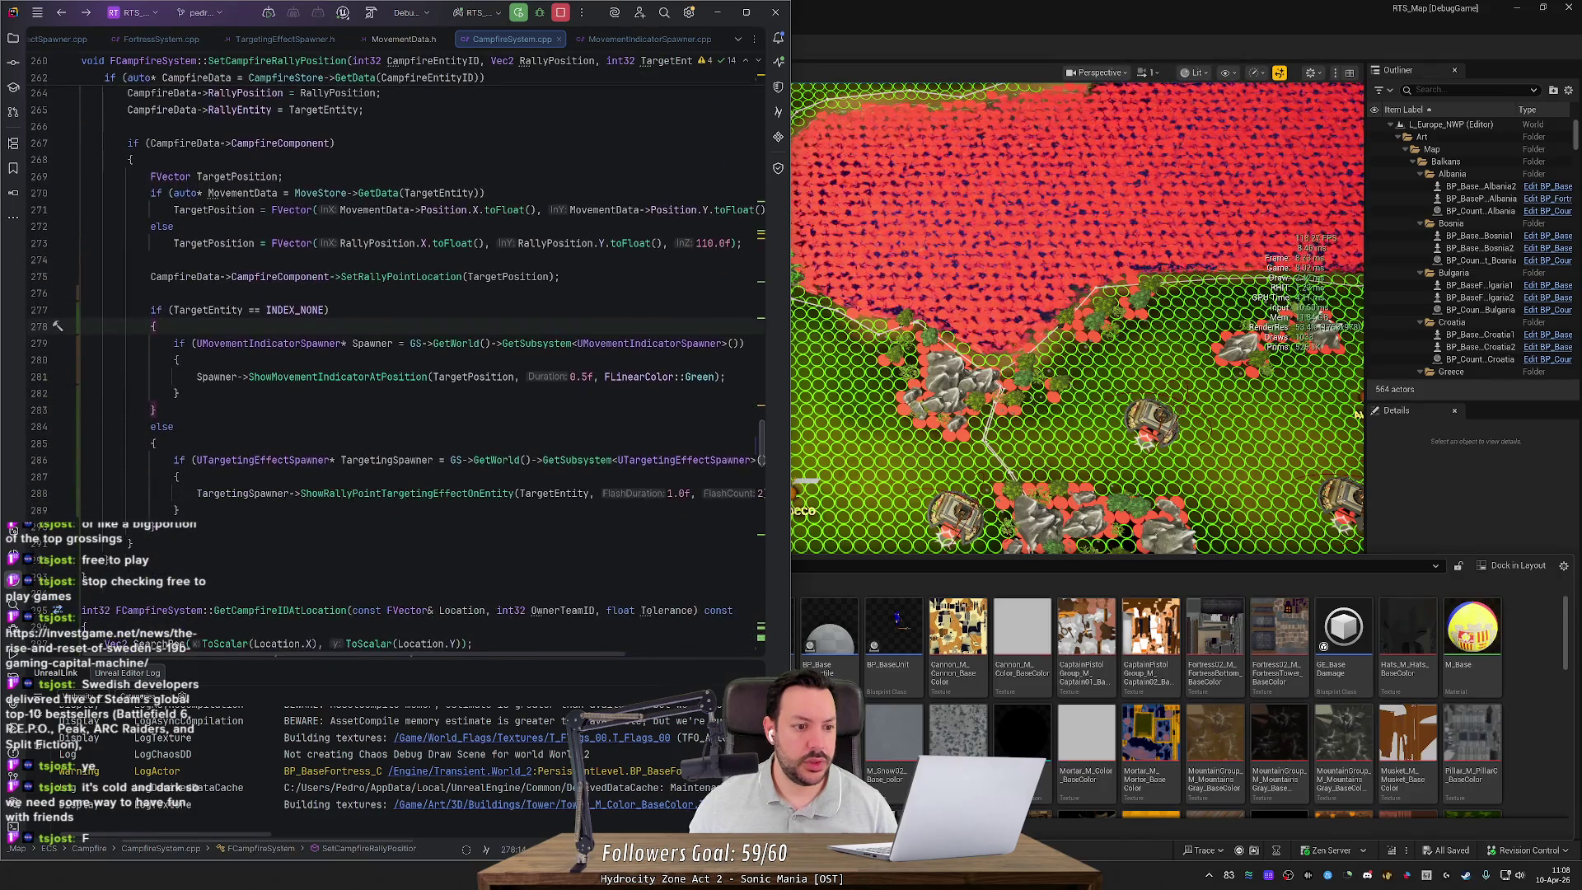
left_click(42, 496)
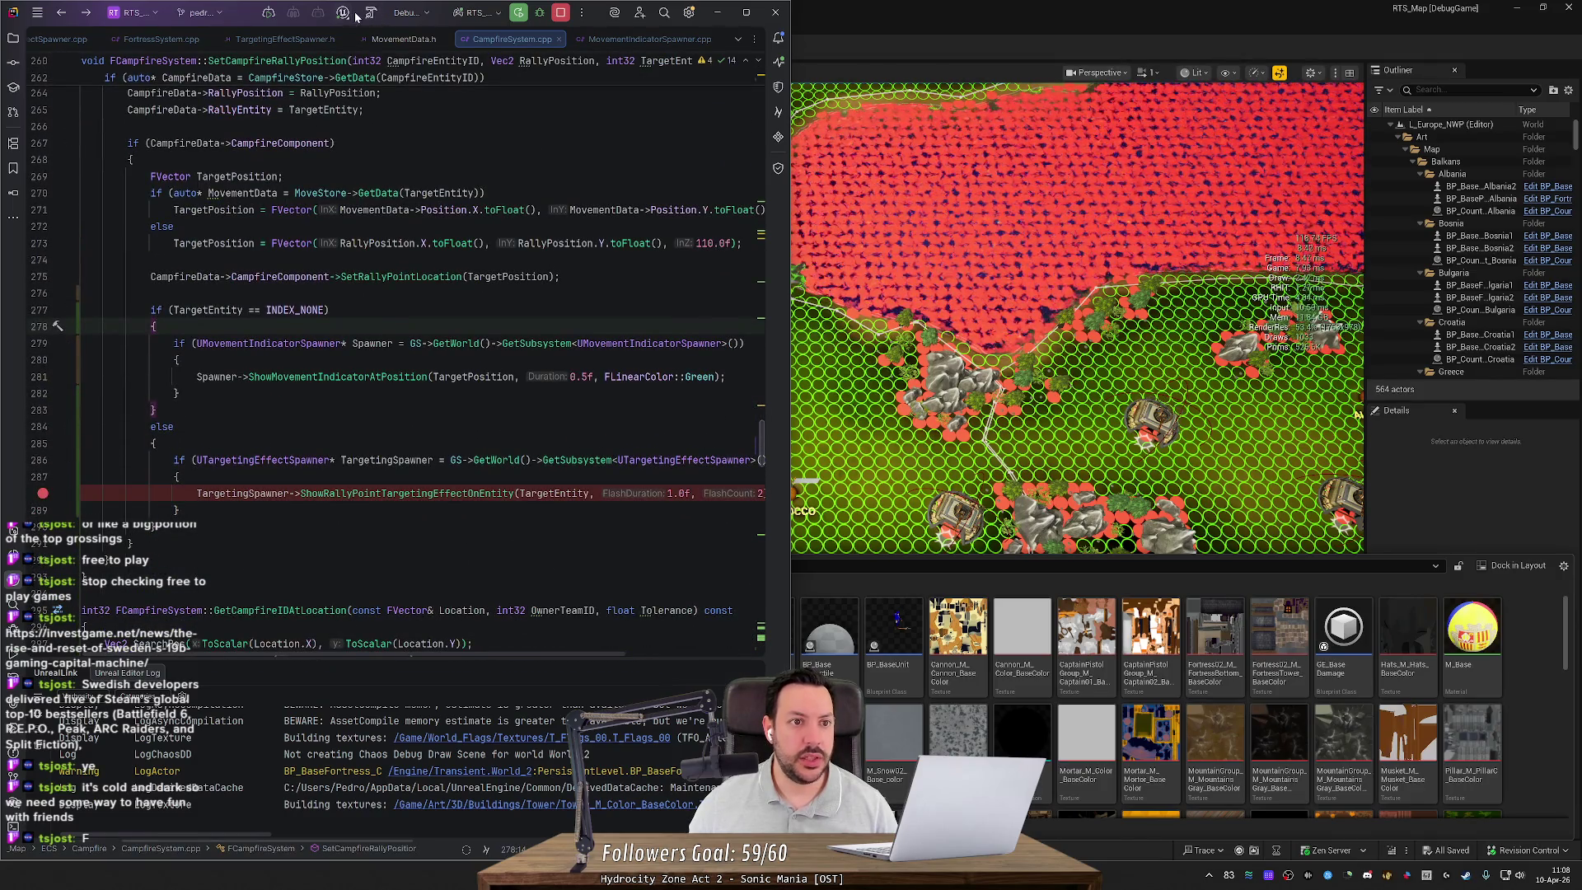
Step: Attach Rider's debugger to the running Unreal Editor and bring Unreal to the front
left_click(351, 16)
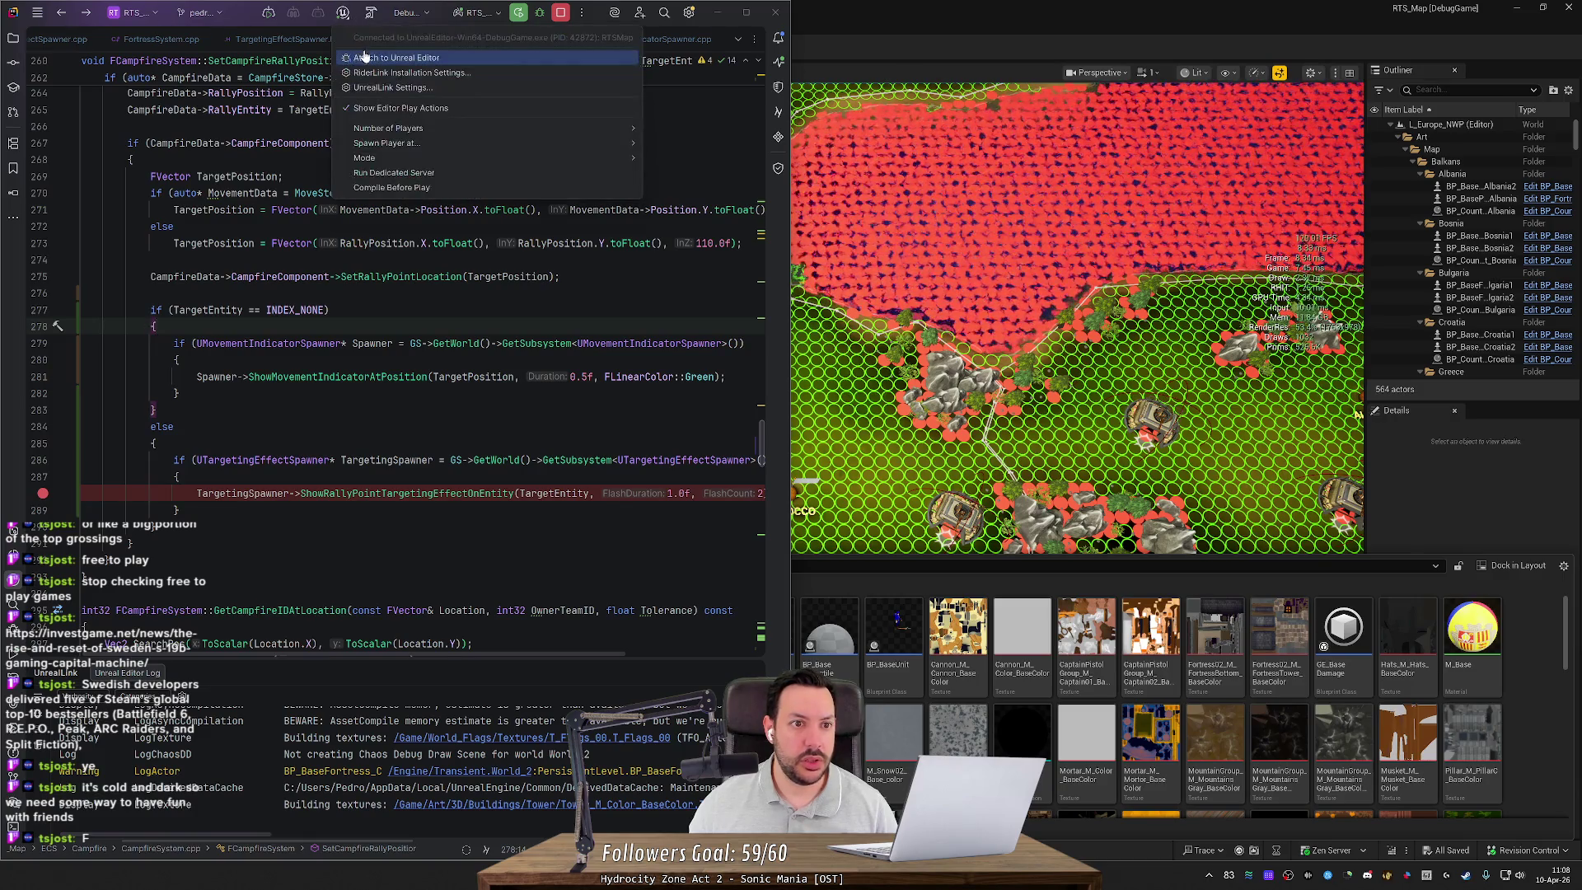
left_click(379, 33)
mouse_move(739, 66)
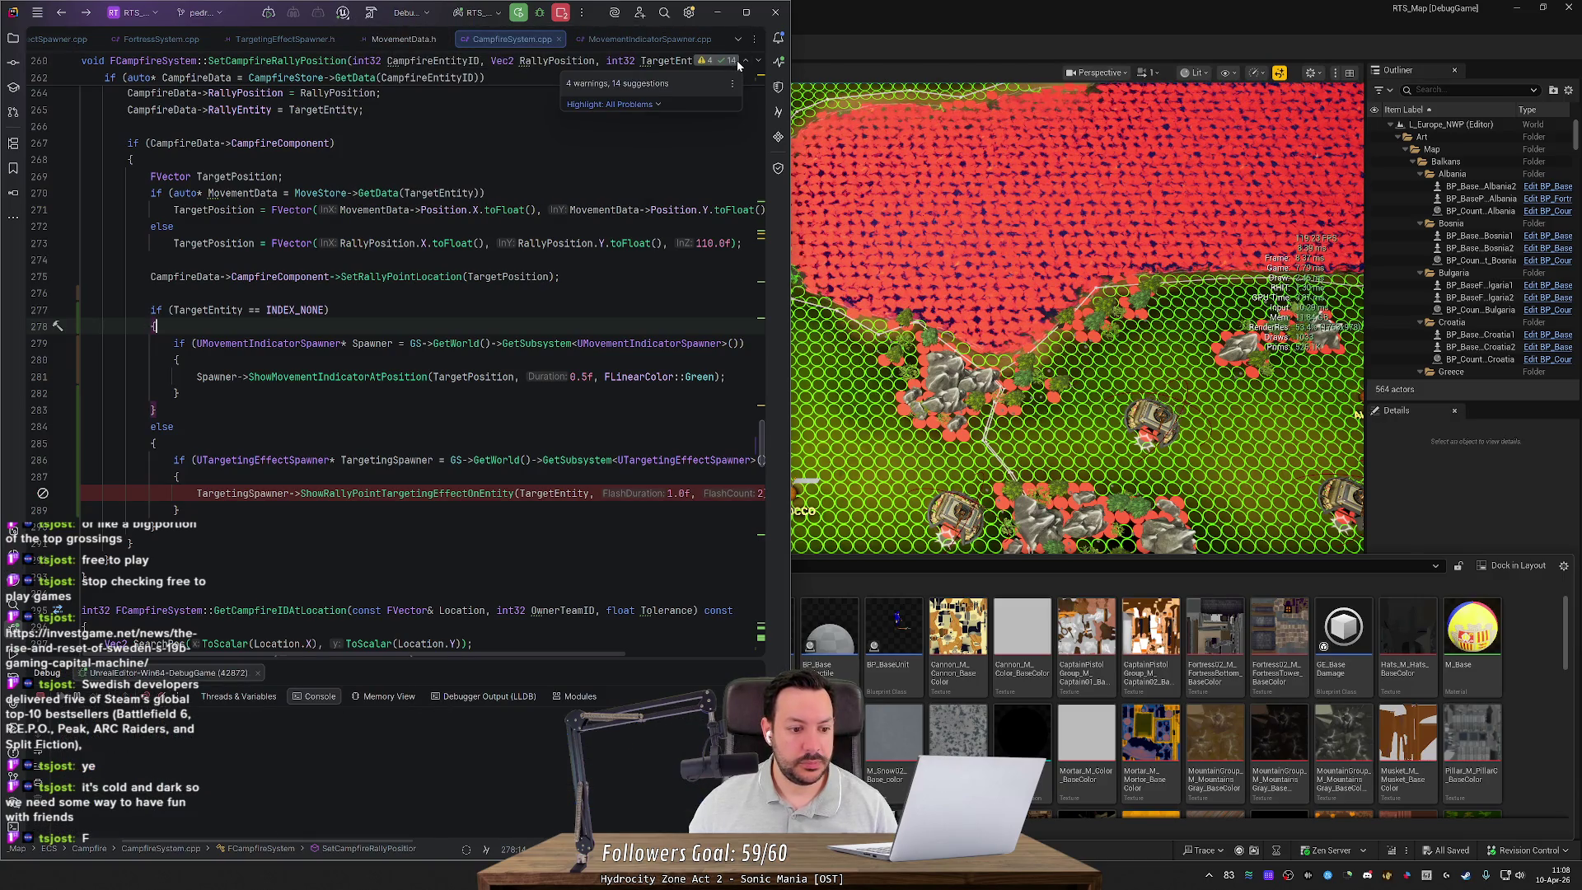
left_click(883, 26)
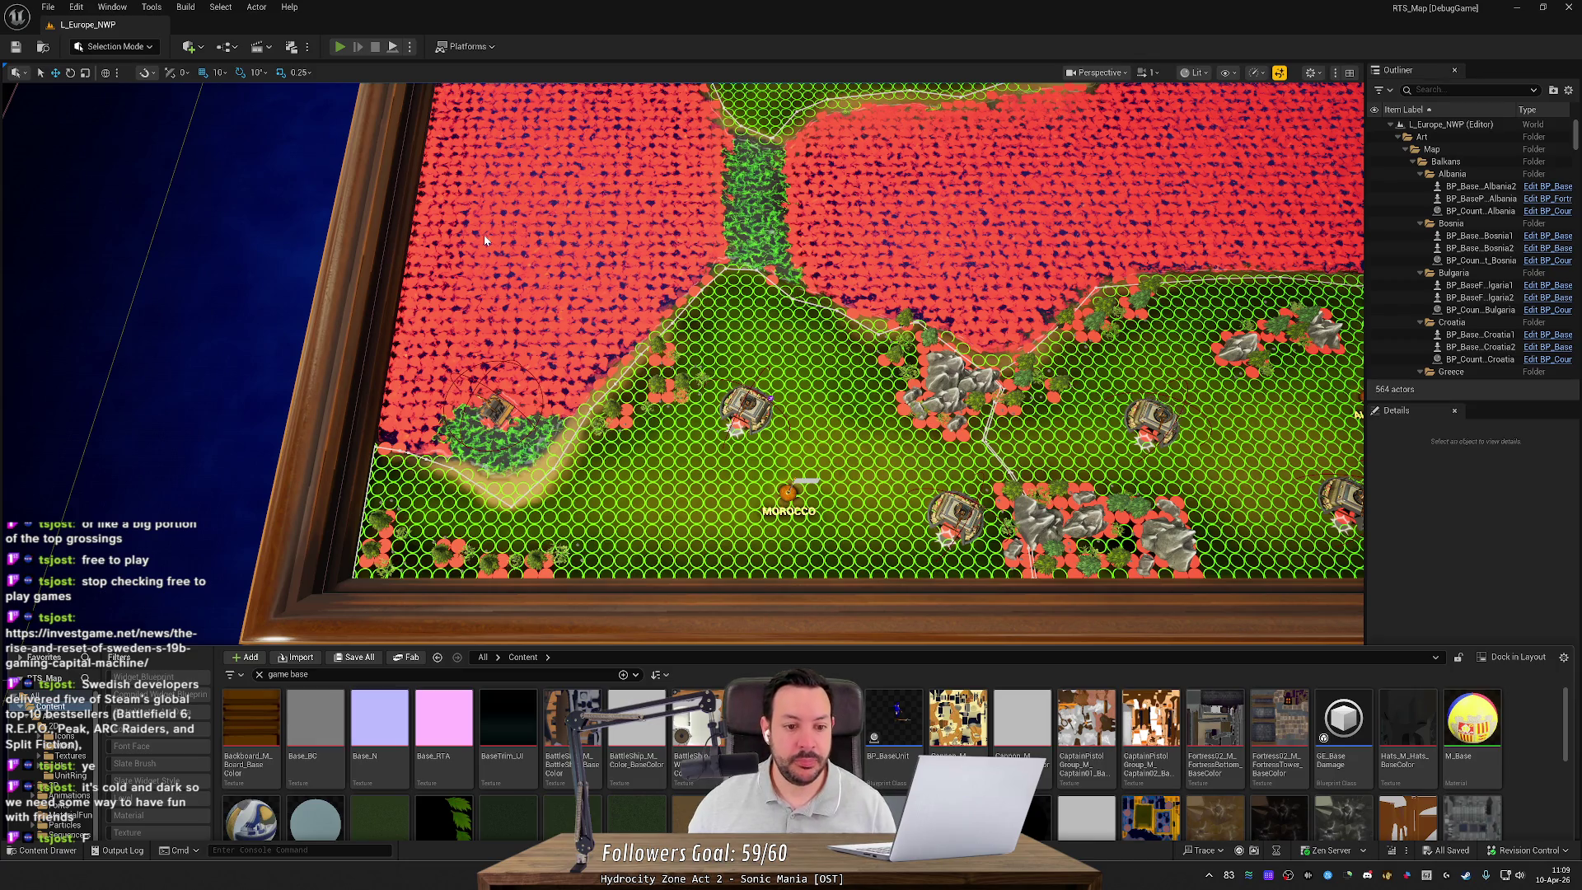
Step: Play the map, queue a Rifleman, set a rally point, then remove the campfire breakpoint
key("alt+p")
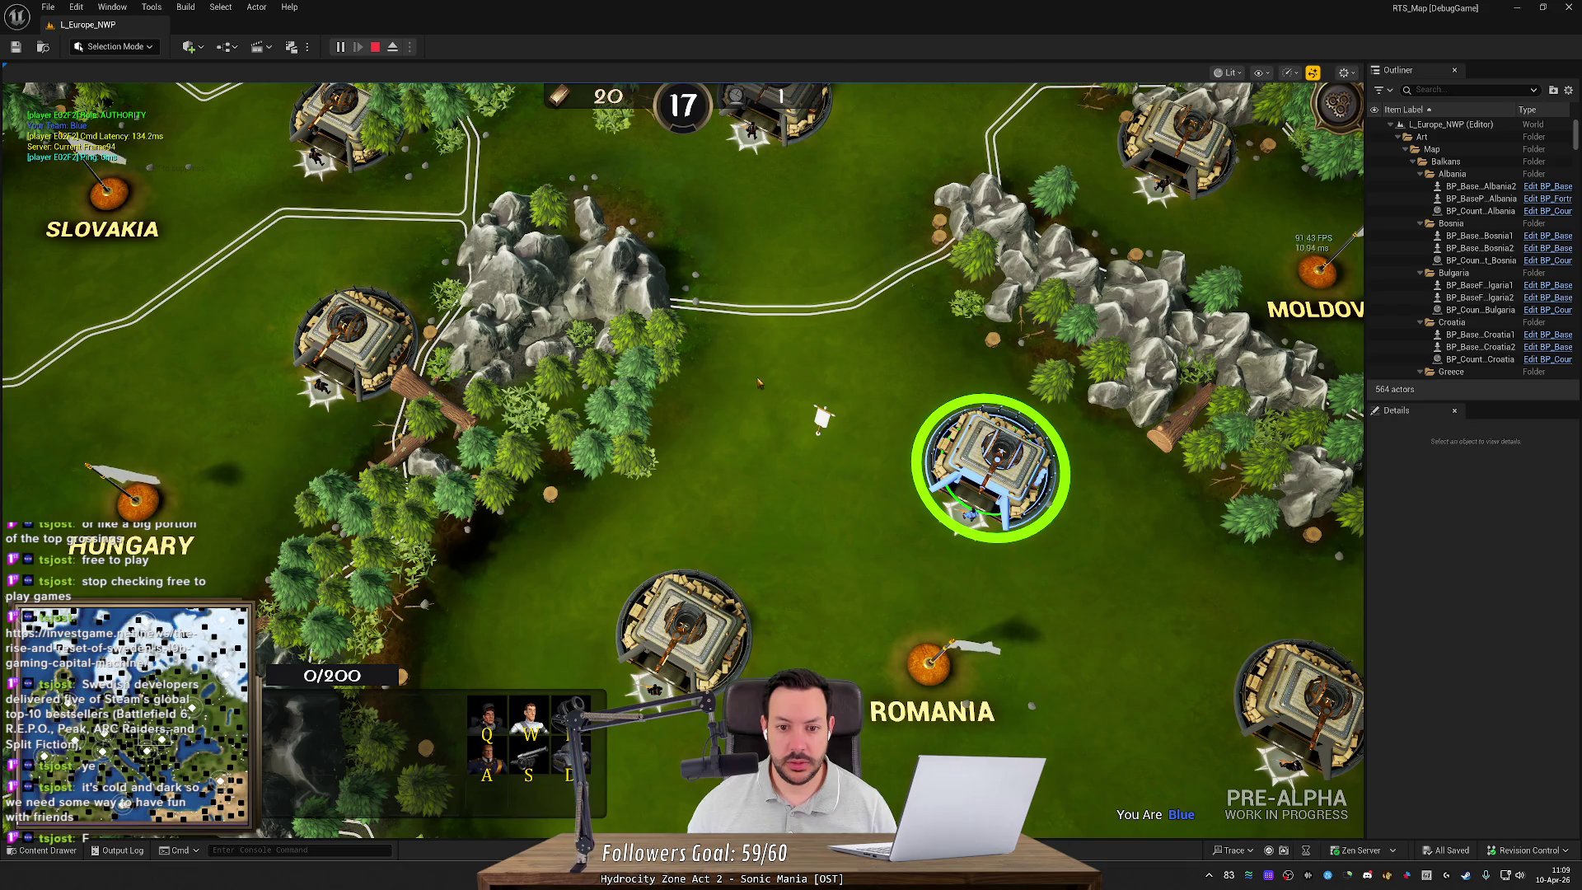
key("q")
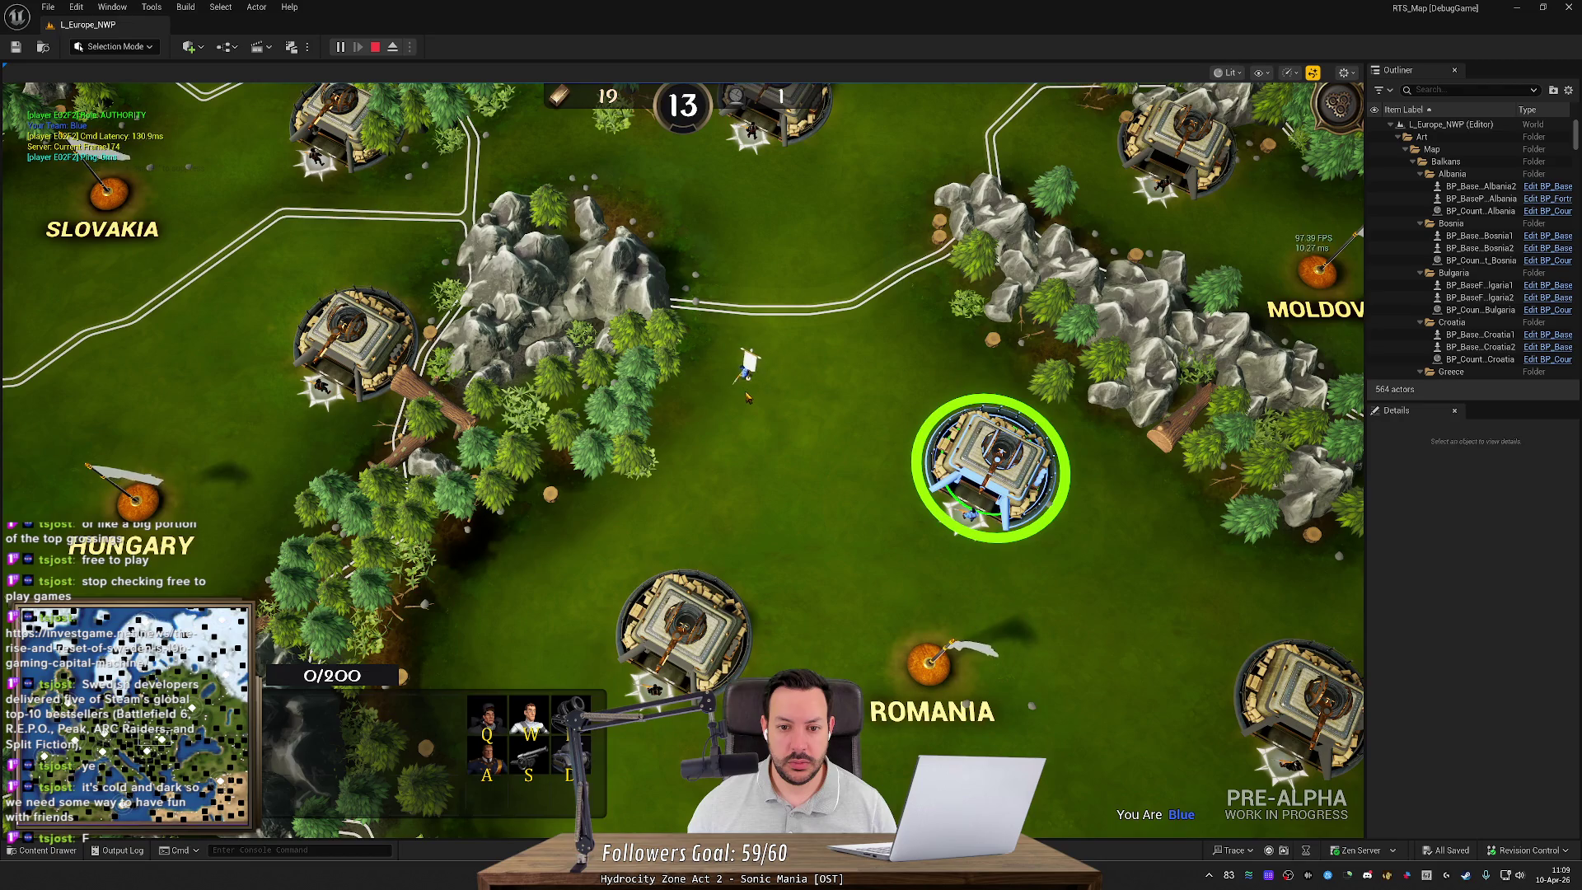
right_click(748, 398)
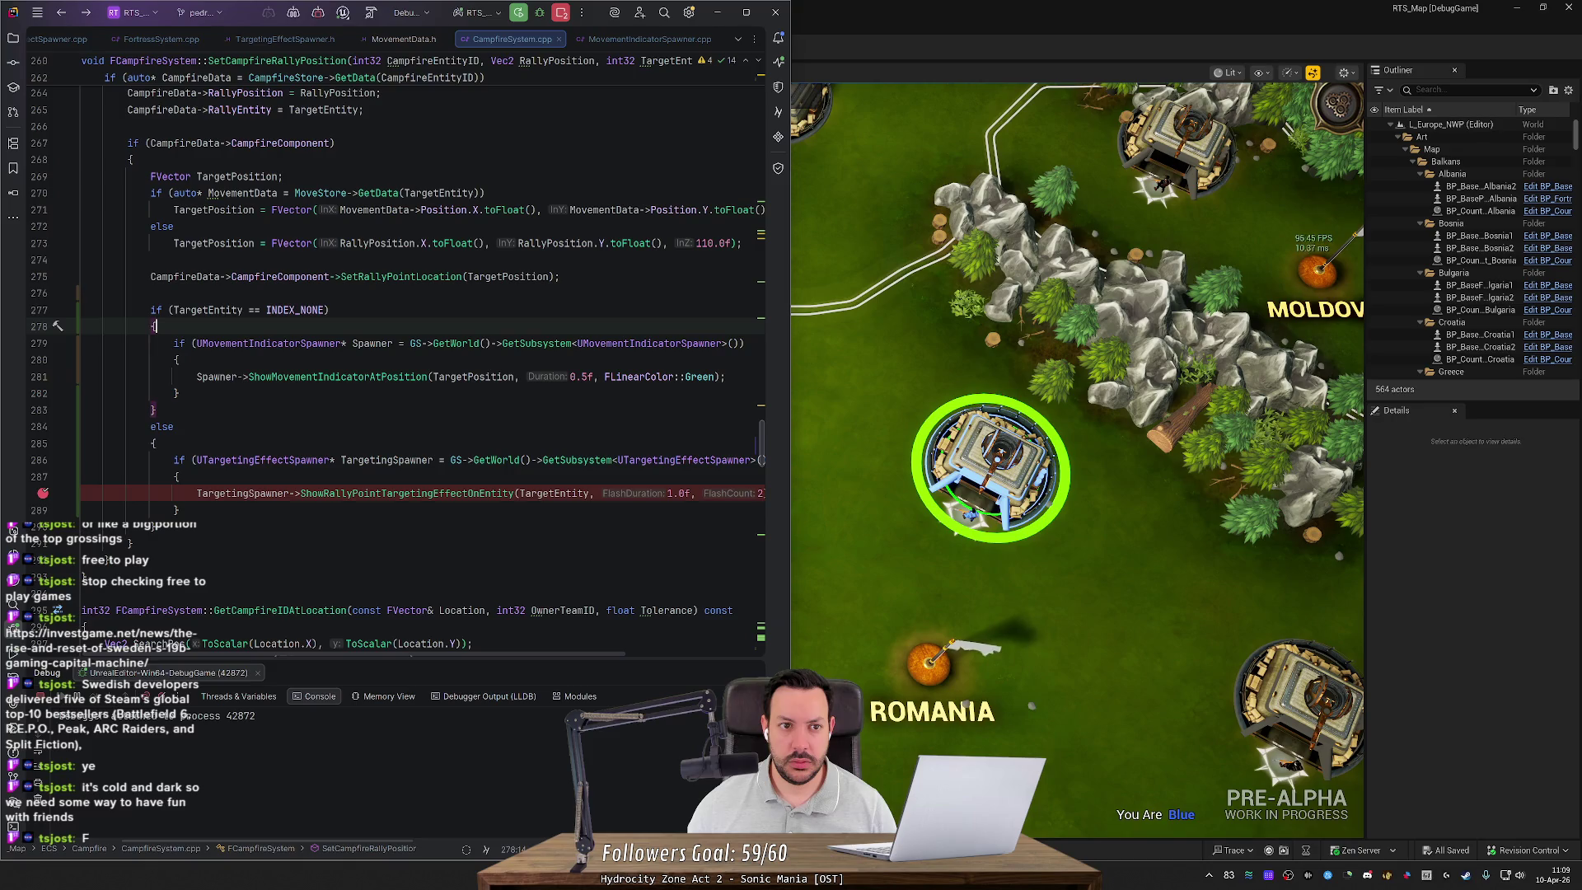
left_click(43, 493)
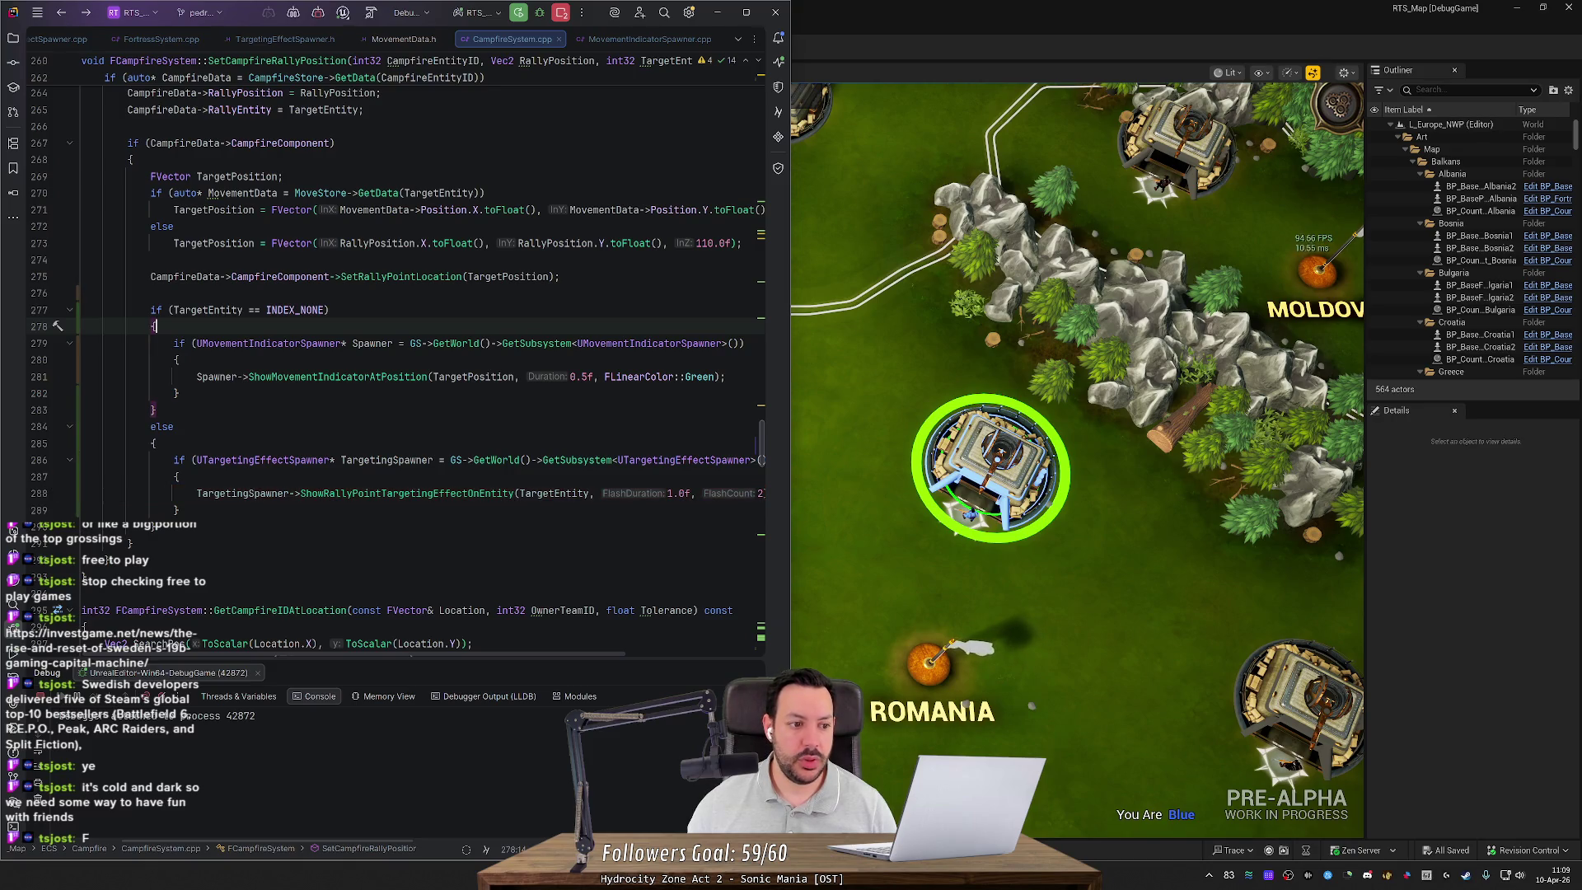
Step: Debug the fortress rally point in FortressSystem.cpp, clearing line 834, resuming, and re-setting it
left_click(160, 39)
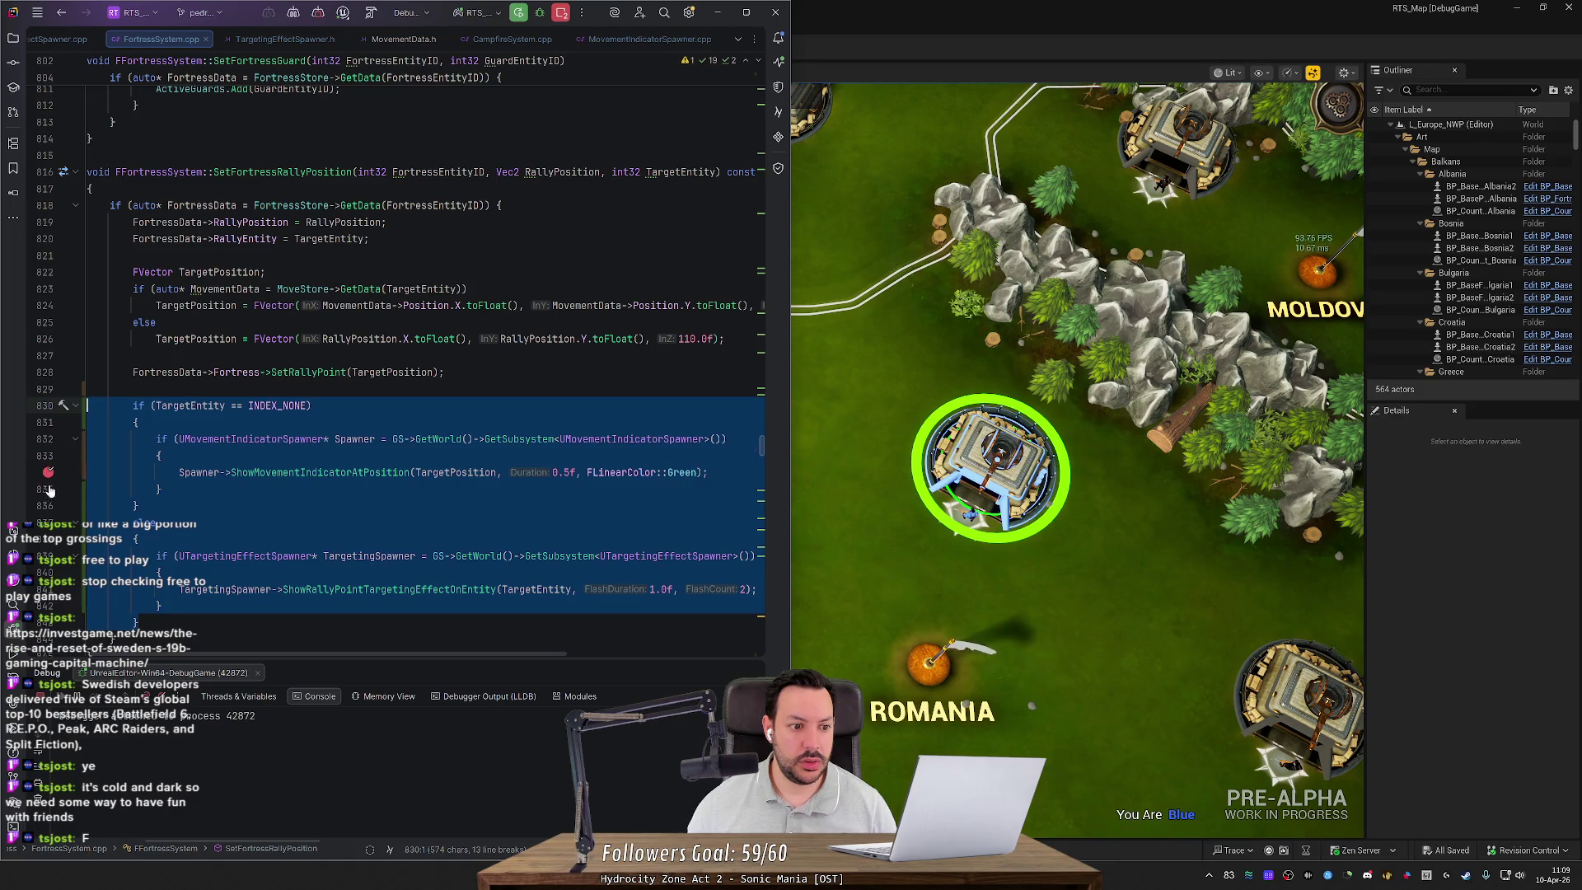
left_click(799, 507)
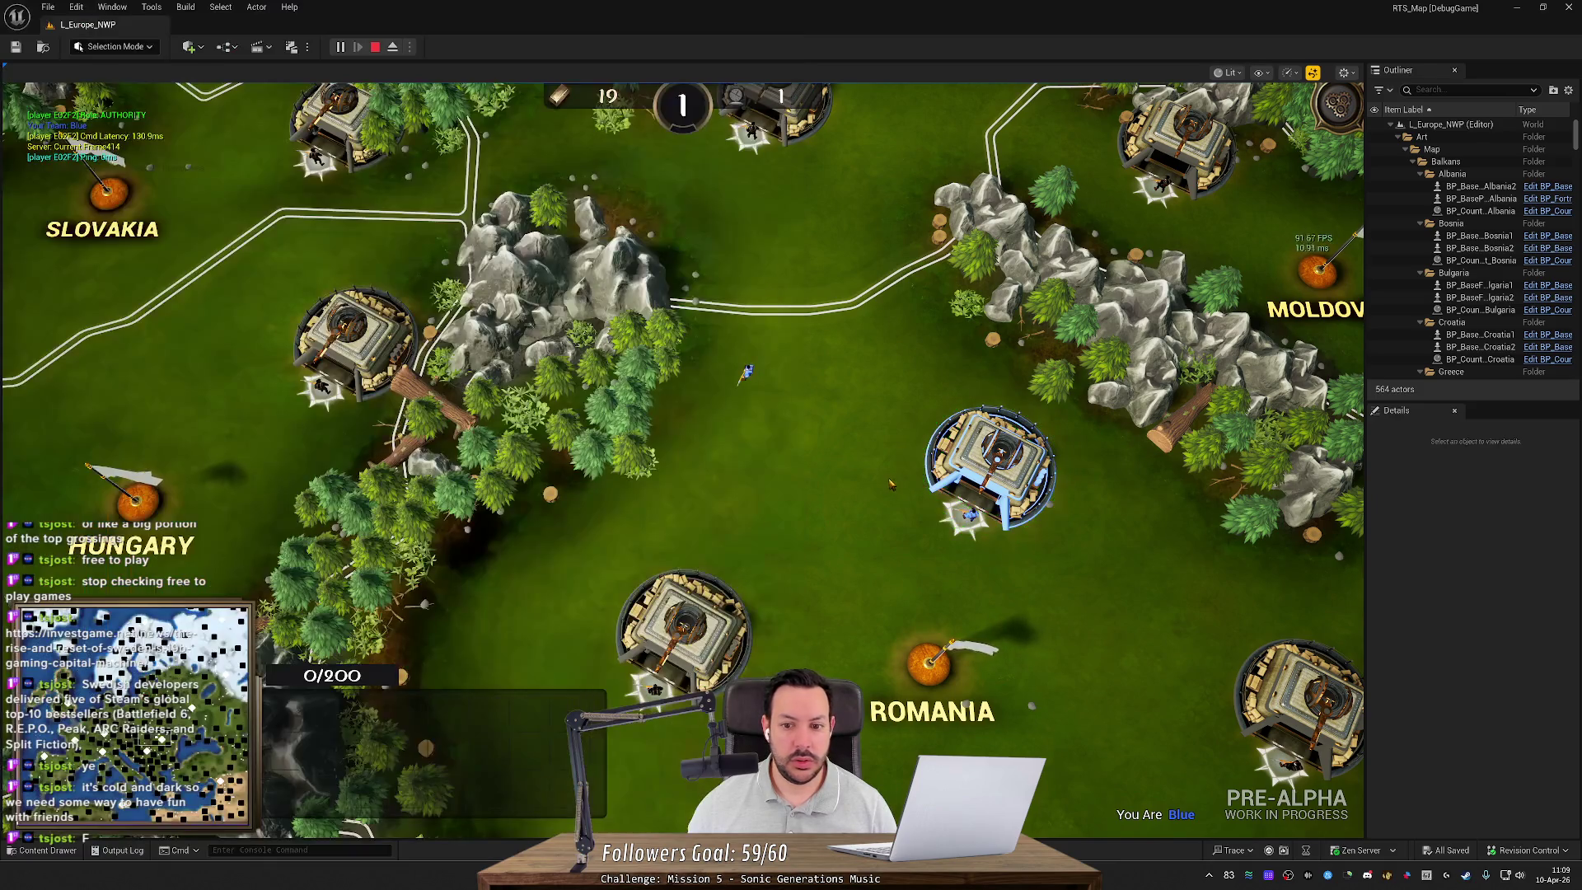
left_click(989, 465)
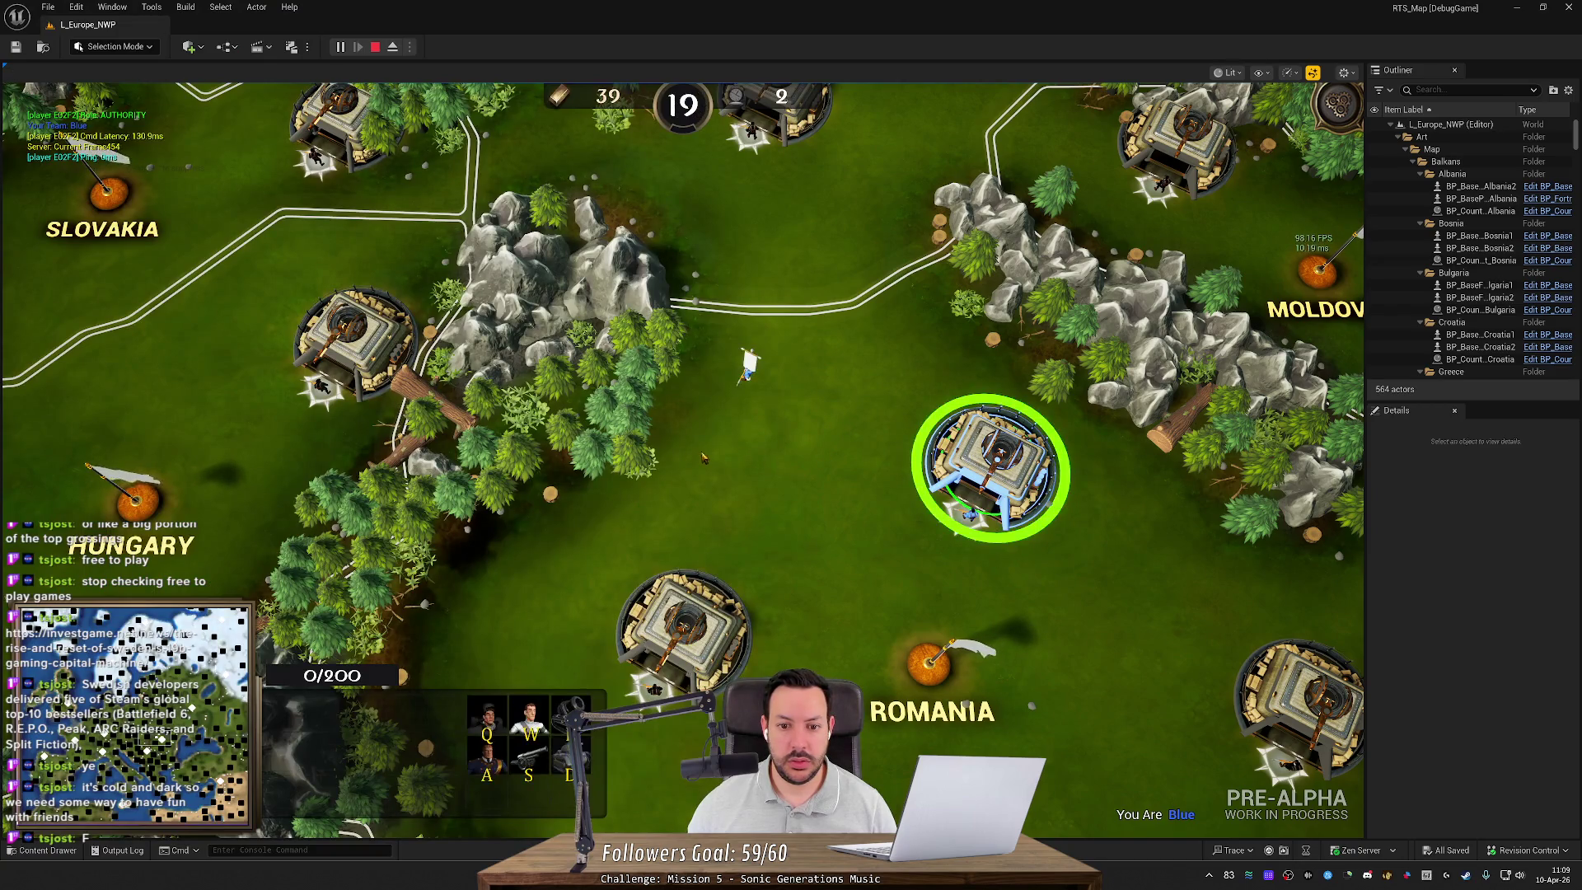
right_click(701, 456)
left_click(48, 472)
key("F5")
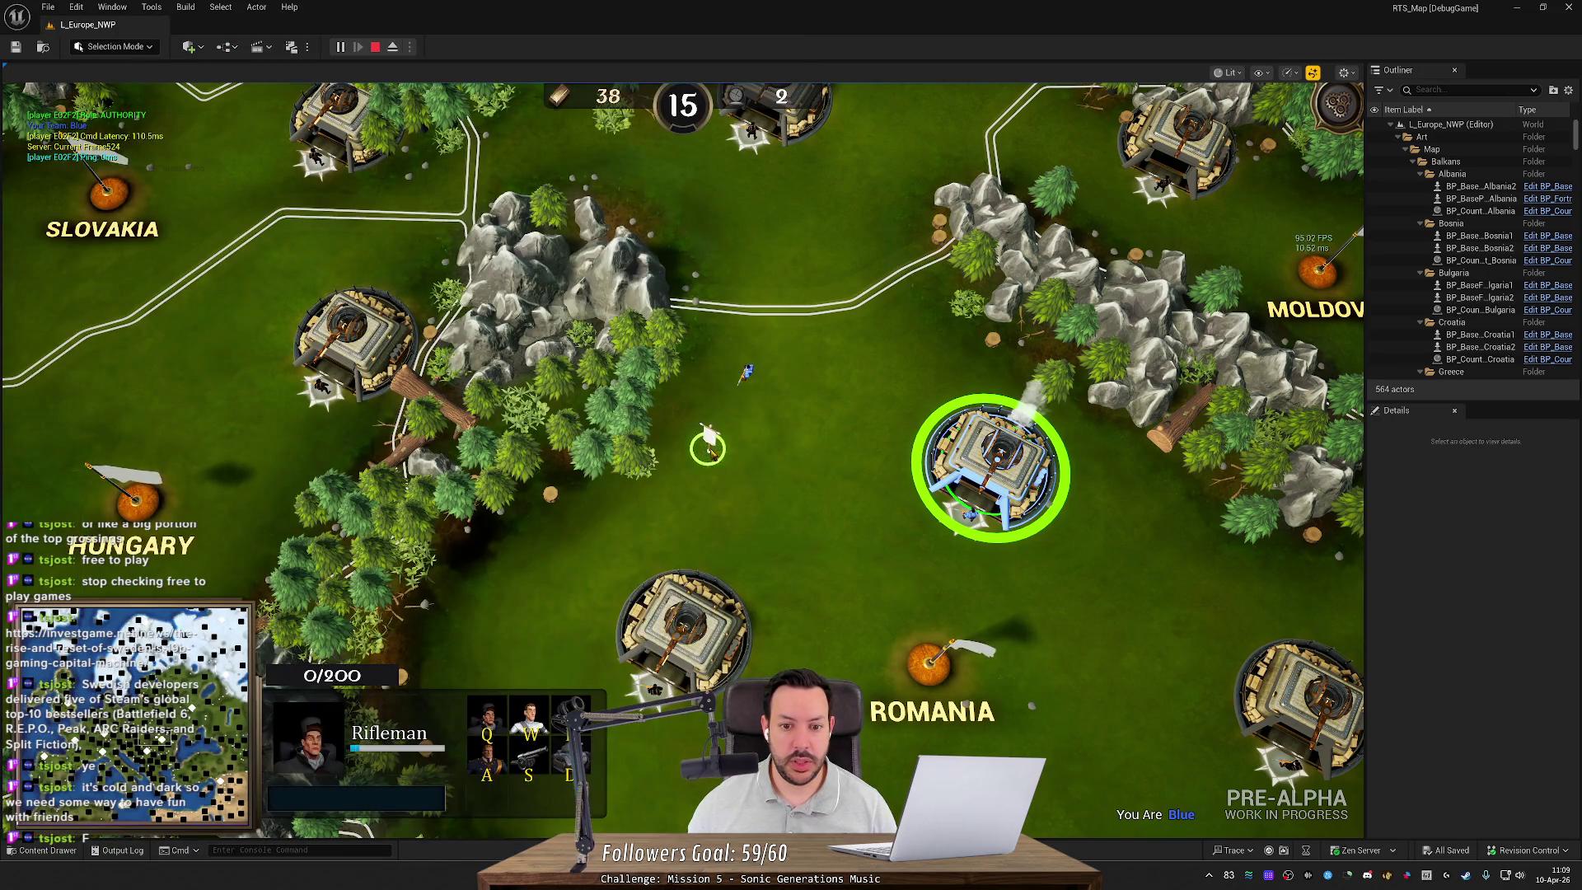
right_click(842, 452)
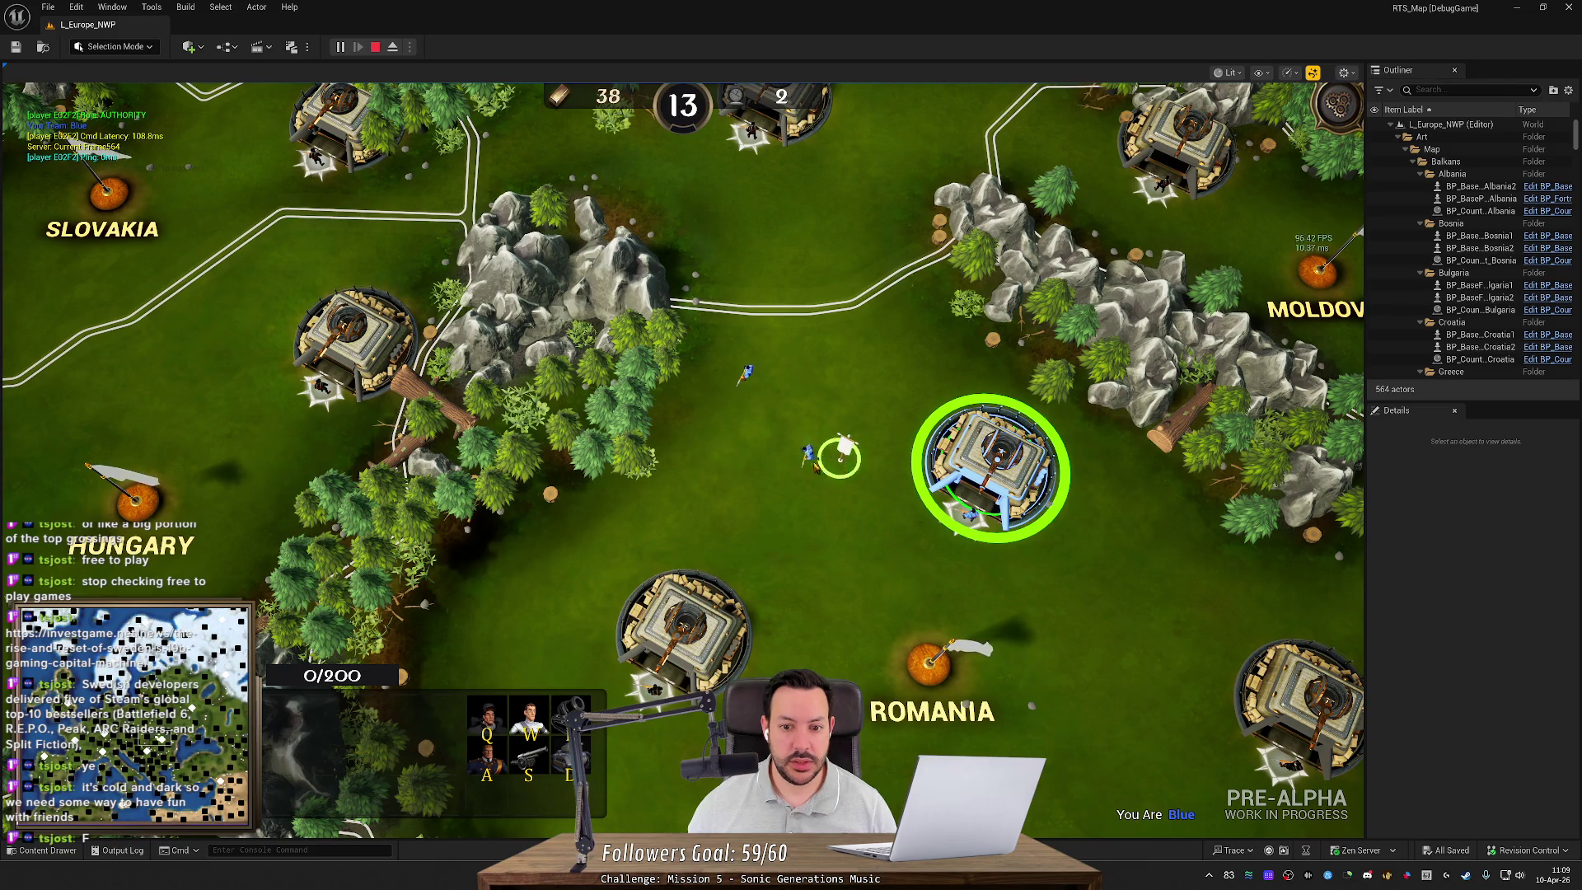
mouse_move(536, 590)
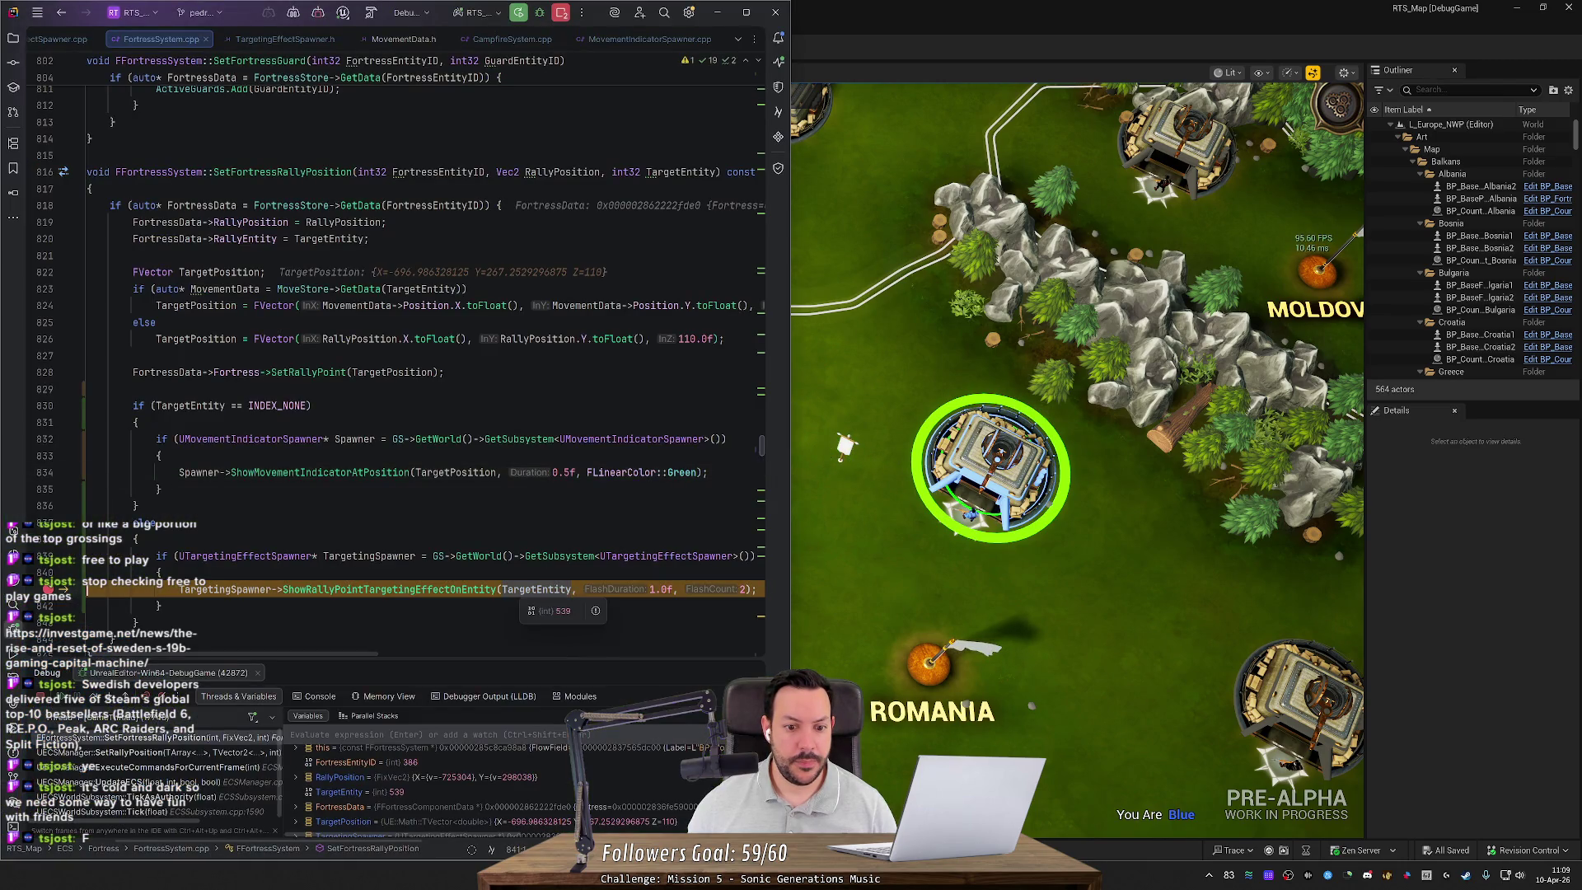
Step: Step into ShowRallyPointTargetingEffectOnEntity, confirm RallyPointTargetingMaterial is NULL, and open its nullptr declaration
left_click(108, 701)
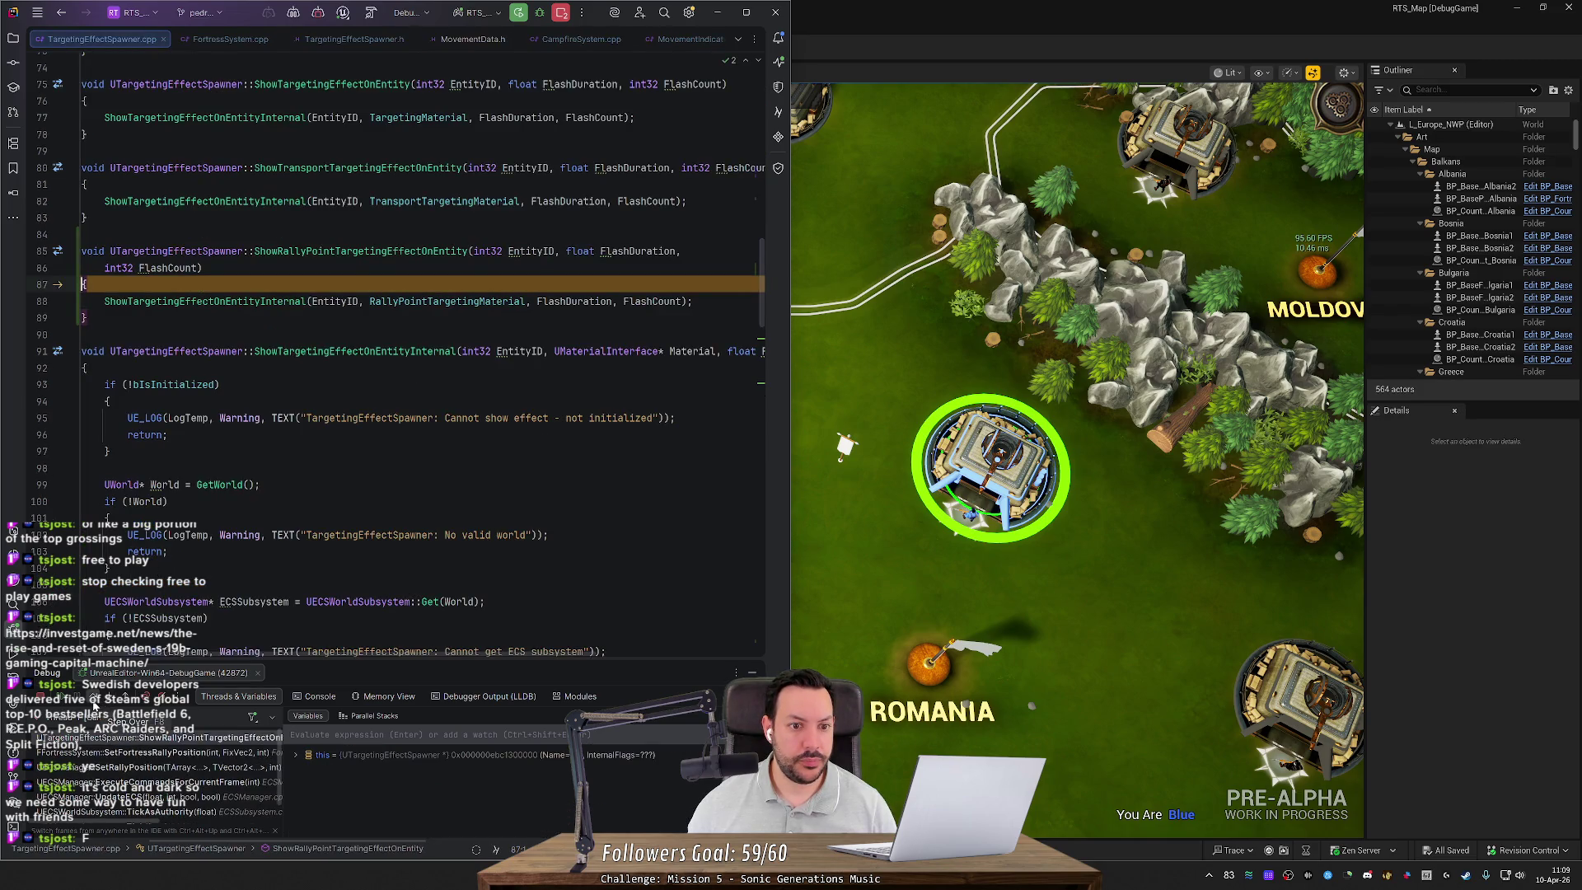
left_click(93, 706)
mouse_move(449, 303)
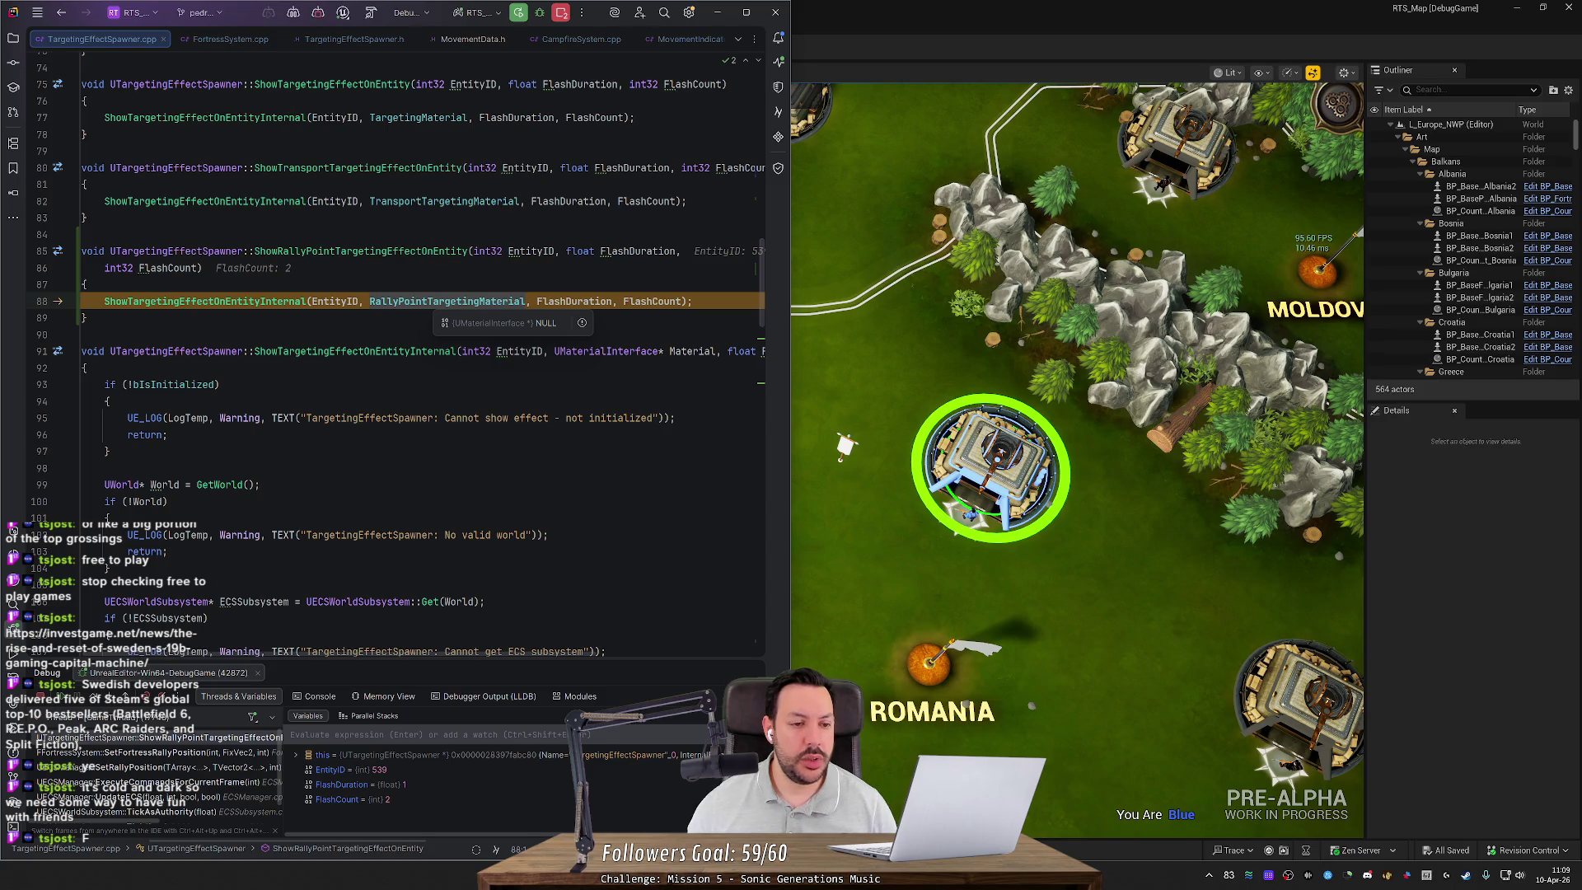
left_click(452, 302, "ctrl")
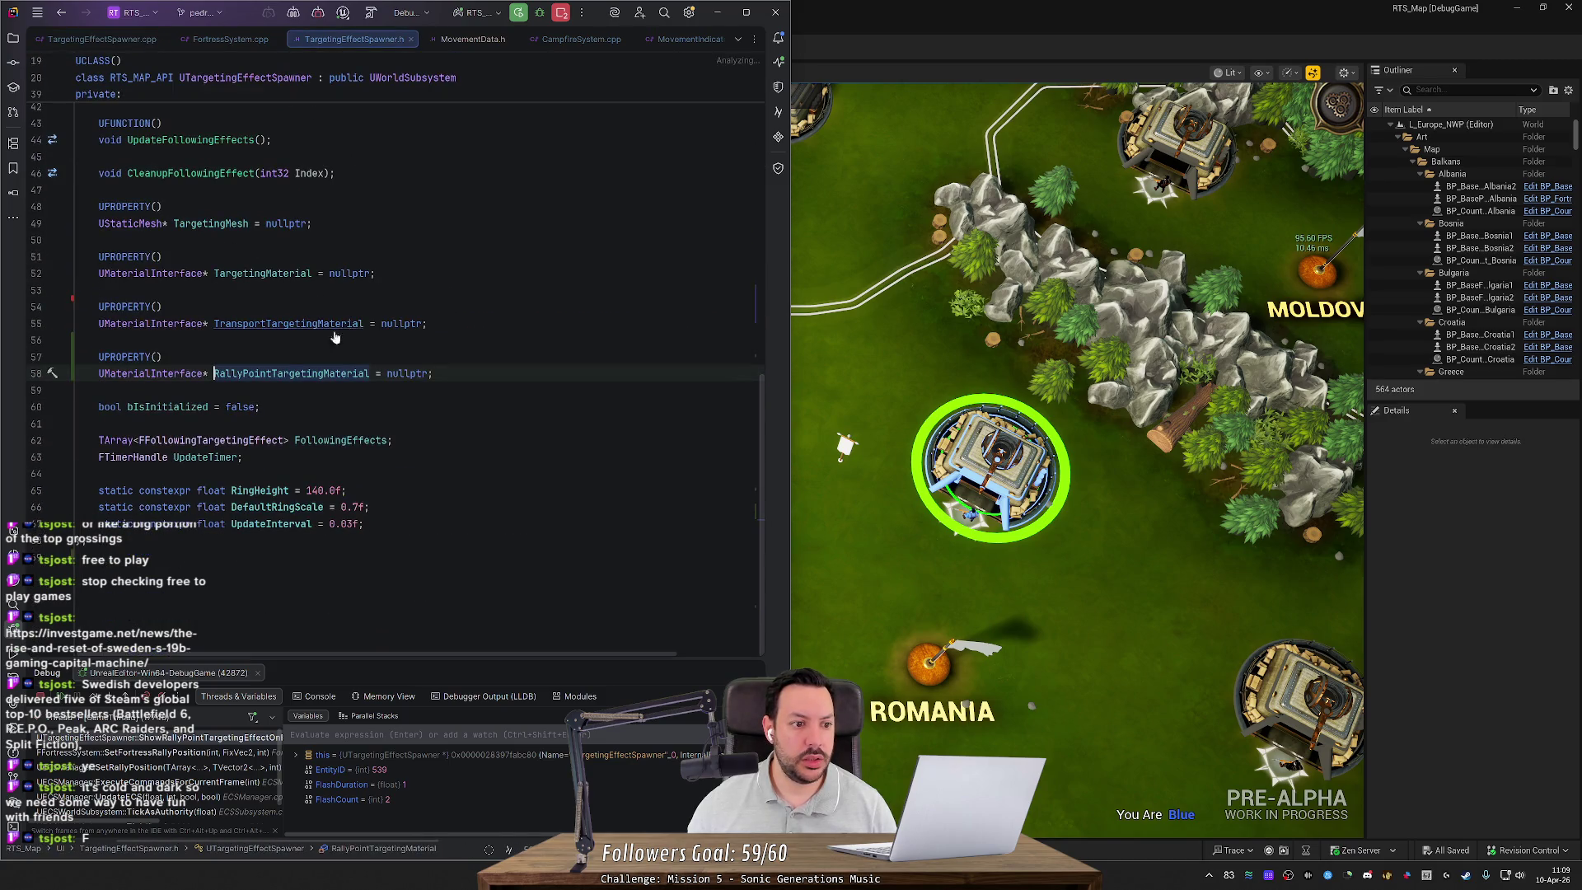
left_click(244, 375, "ctrl")
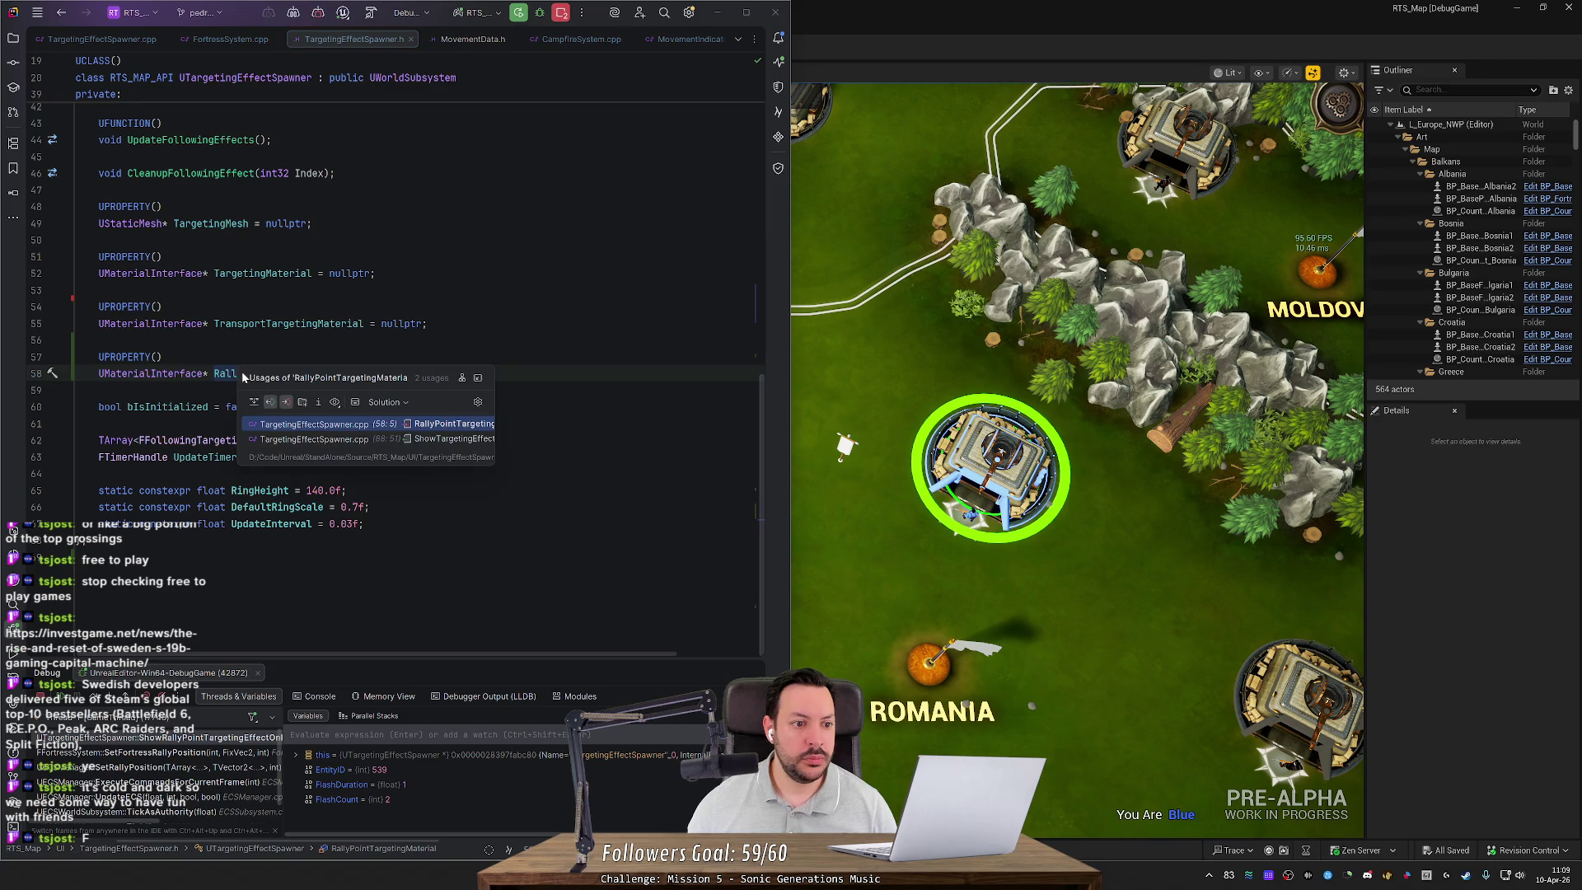
Step: Follow RallyPointTargetingMaterial's assignment through InitializeTargetingSpawner to its caller in ECSManager.cpp
left_click(316, 426)
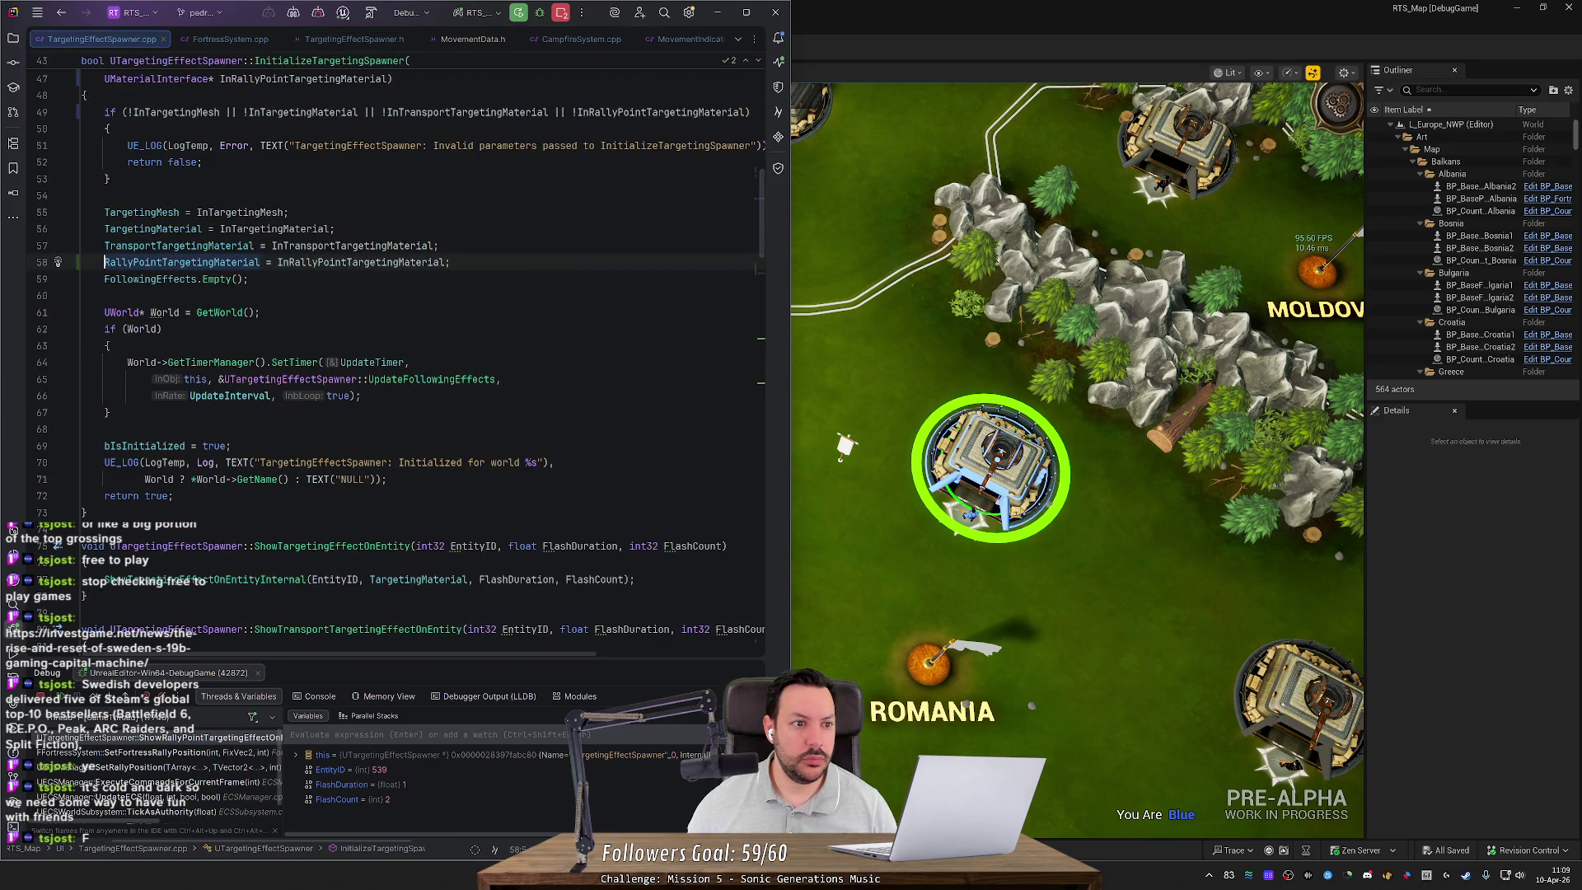
scroll(330, 318, "up", 5)
left_click(330, 317, "ctrl")
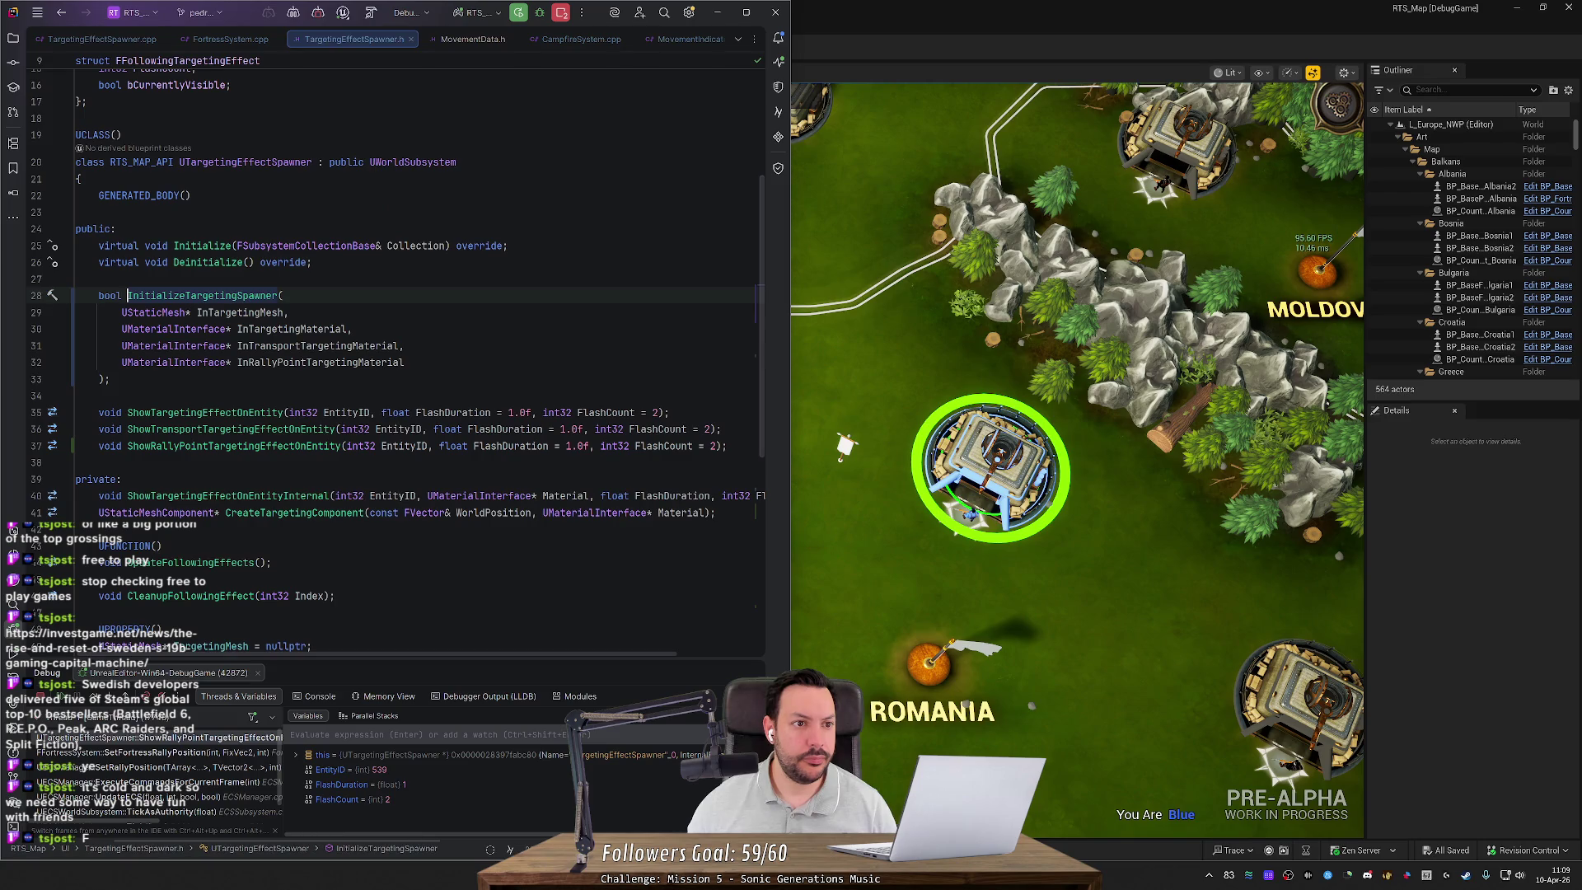
mouse_move(290, 329)
key("ctrl+b")
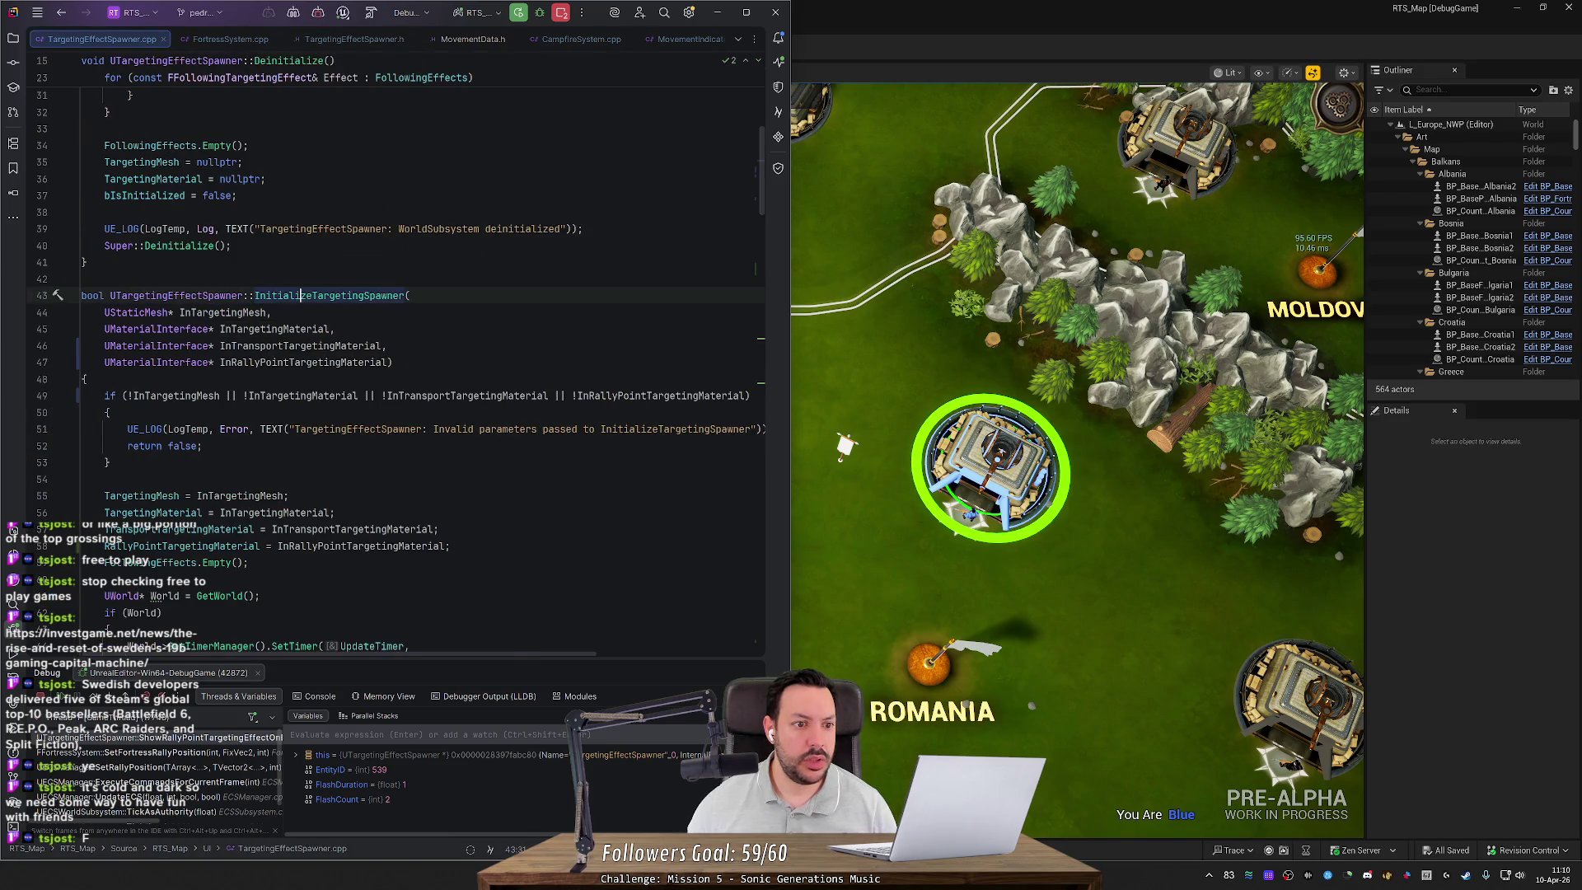
key("ctrl+b")
left_click(346, 395)
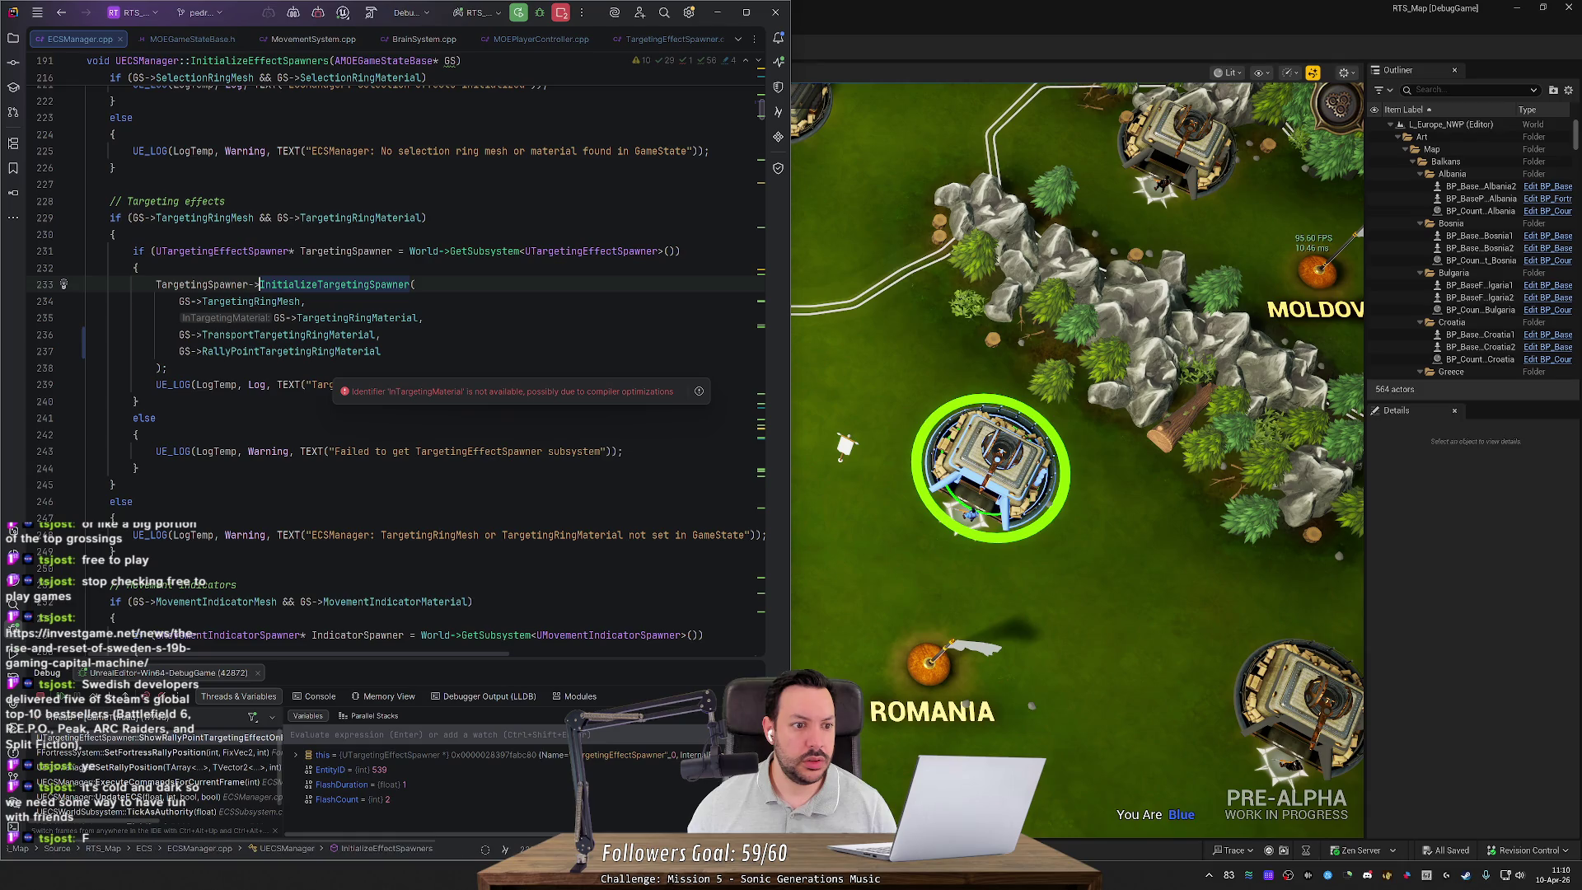
Step: Trace the GS argument to the RallyPointTargetingRingMaterial declaration in MOEGameStateBase.h
left_click(185, 352, "ctrl")
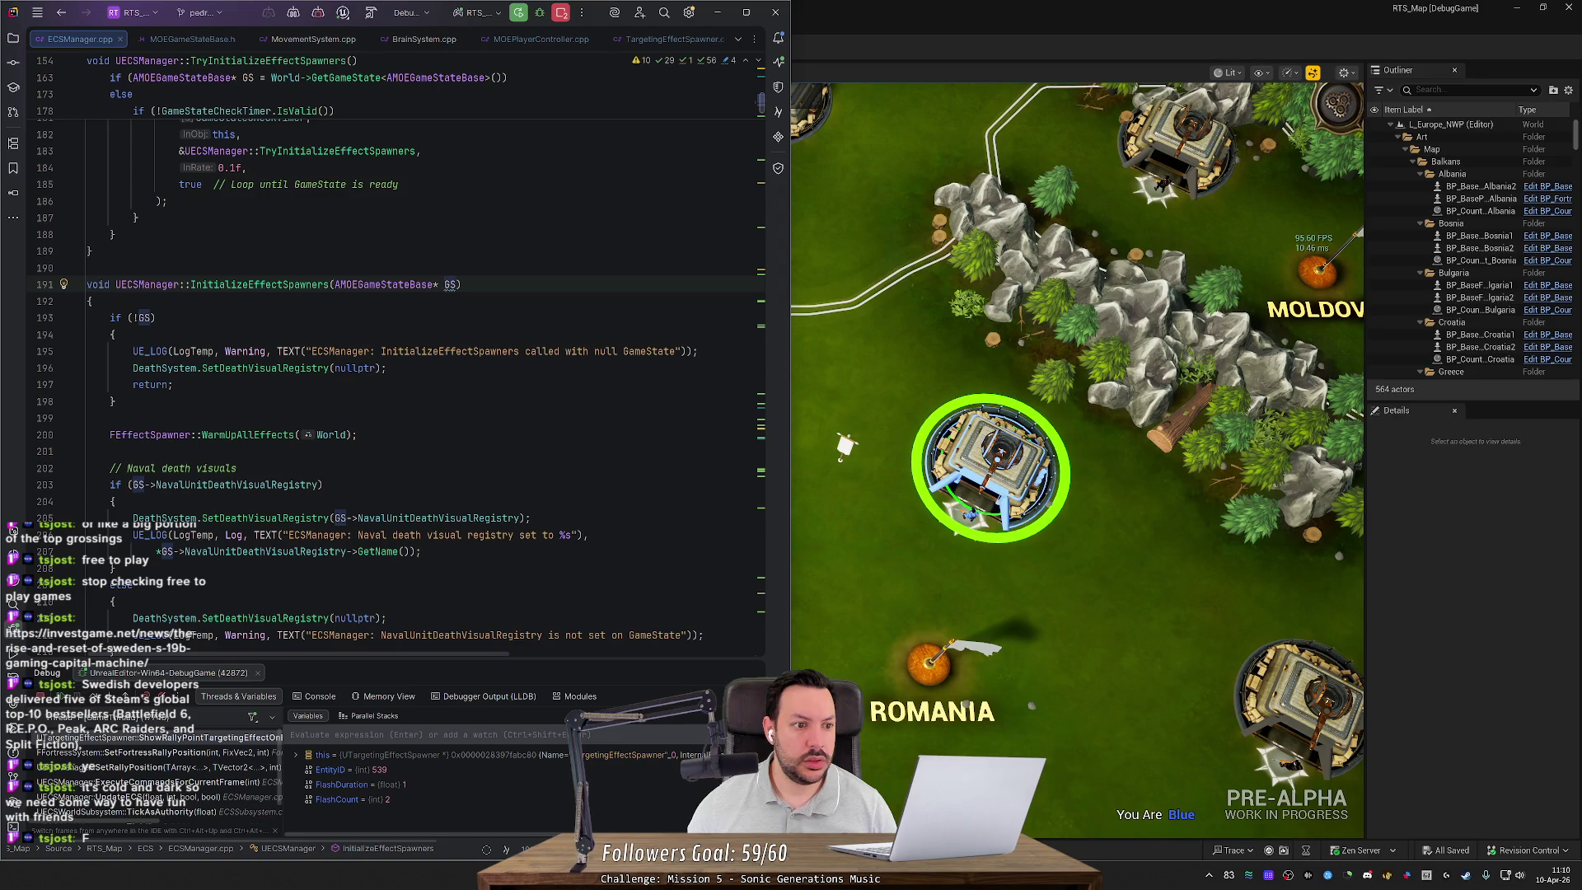
key("ctrl+alt+Left")
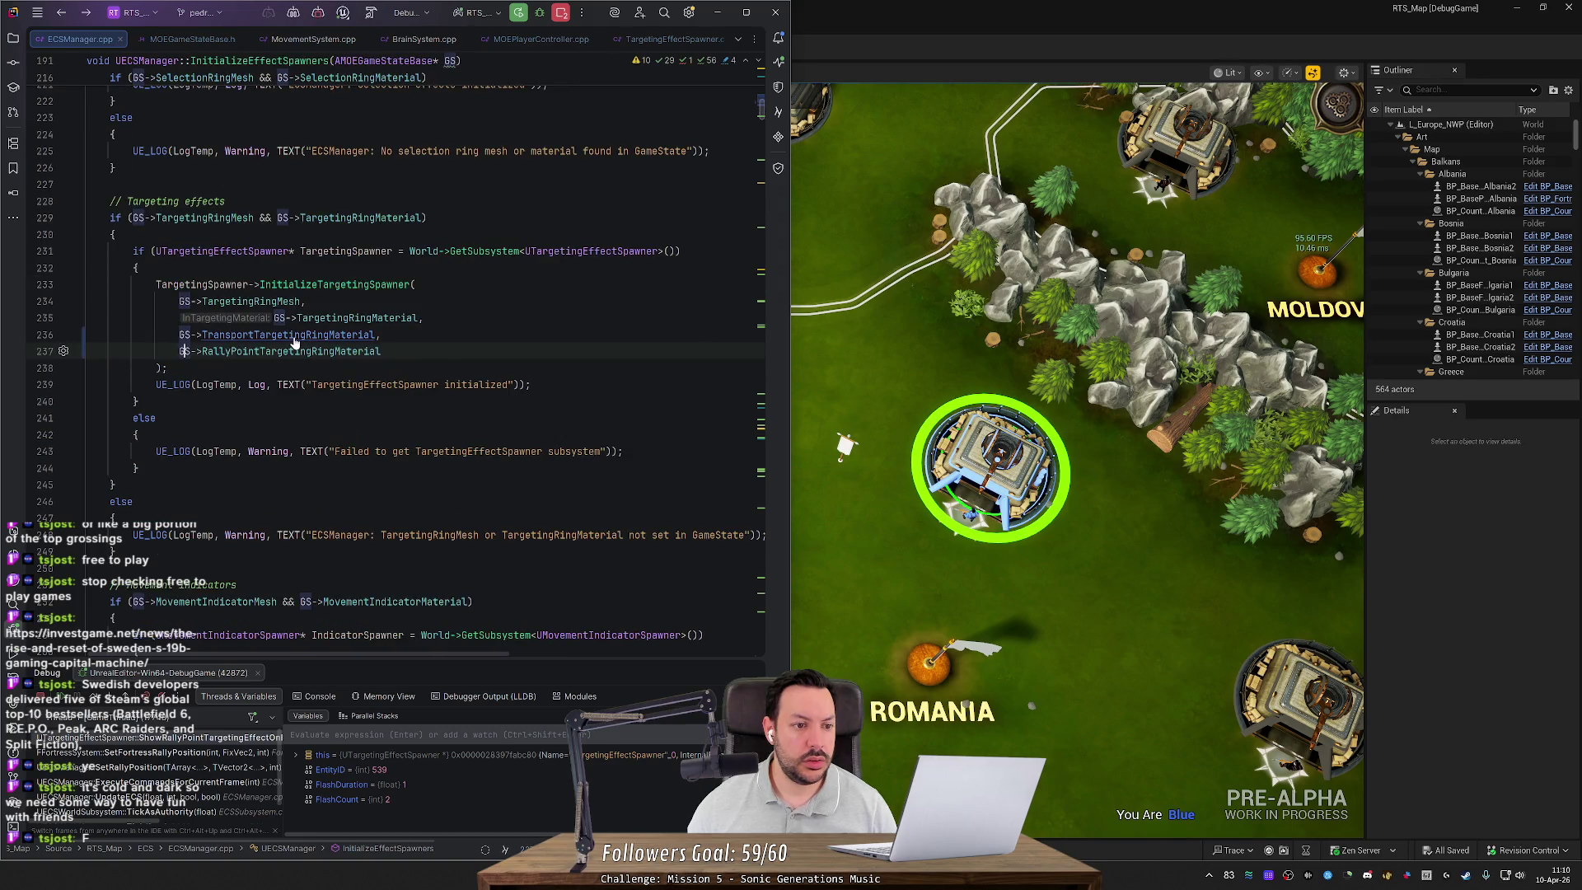
left_click(276, 351, "ctrl")
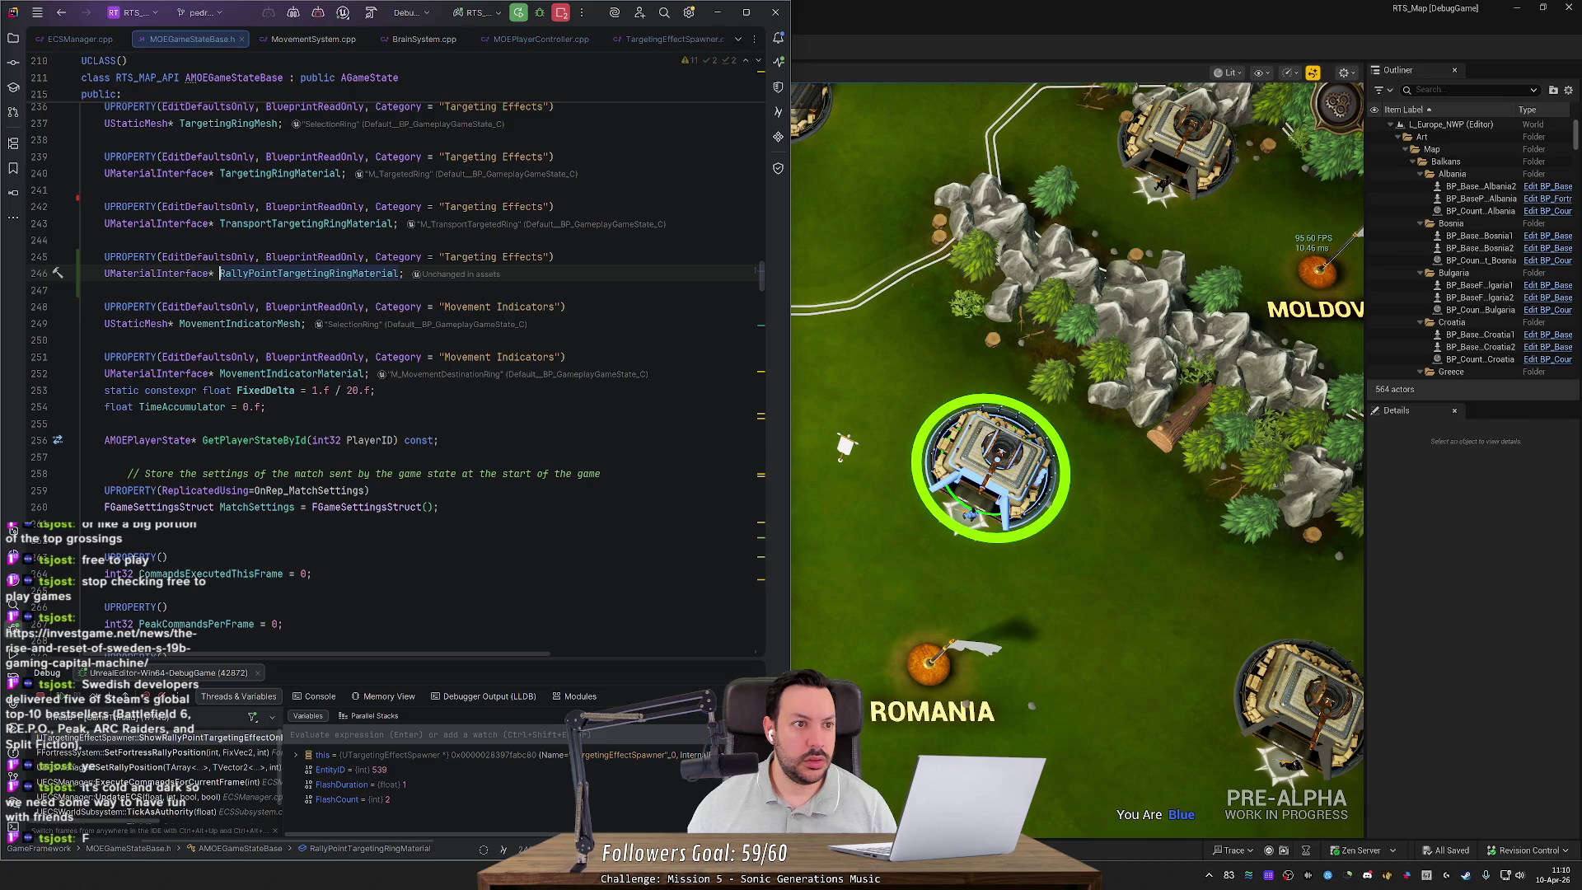
Step: Stop the game and debugger, then rebuild and relaunch the Unreal Editor in debug
left_click(560, 14)
left_click(572, 66)
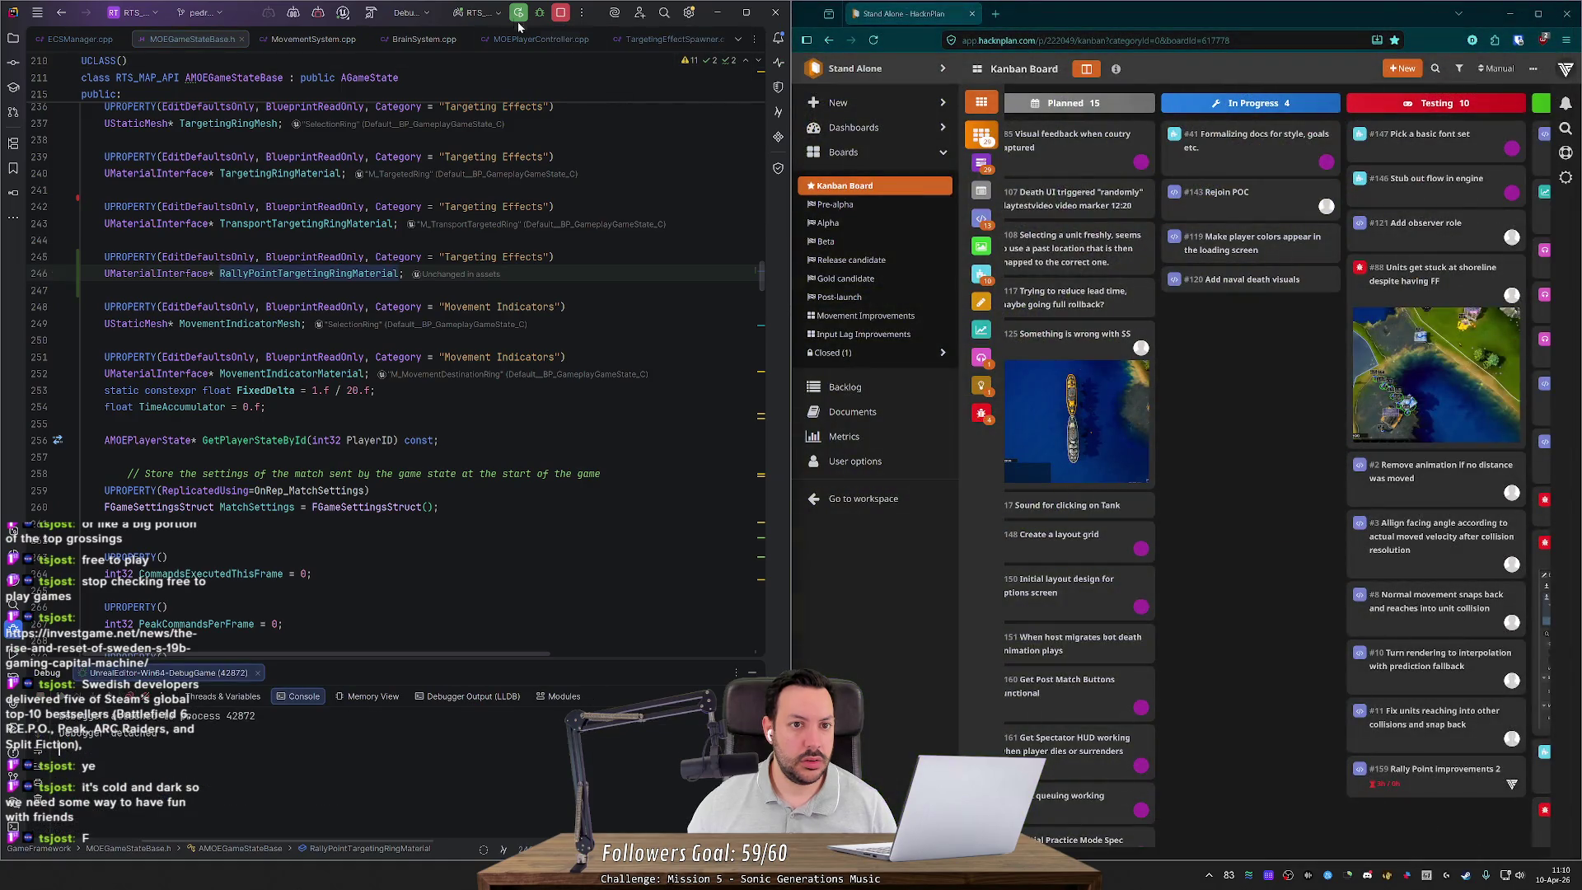
left_click(492, 206)
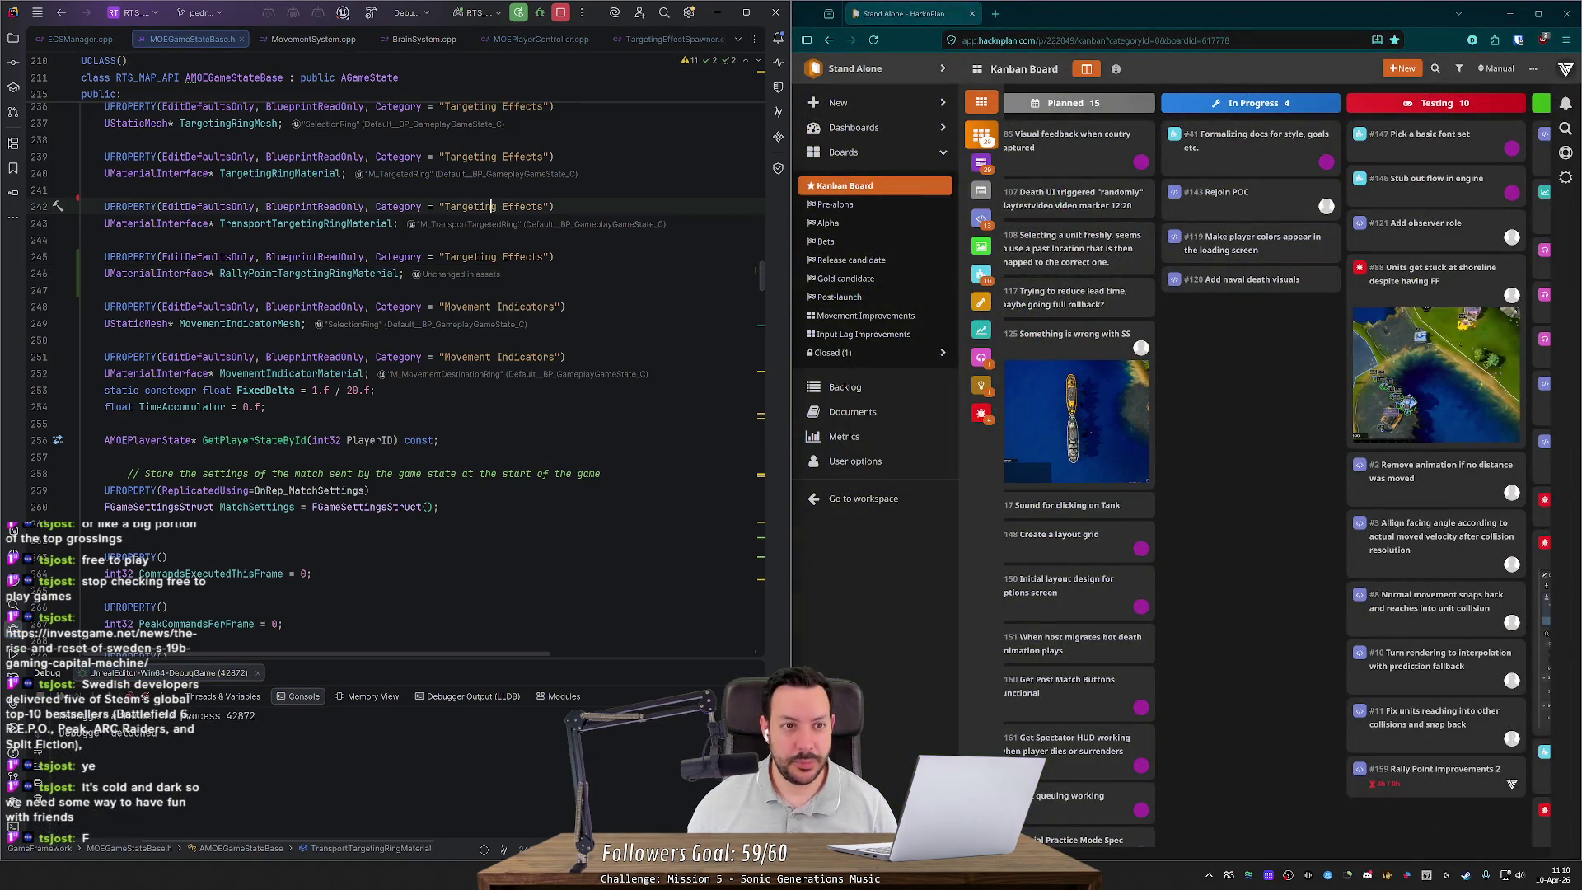
key("F5")
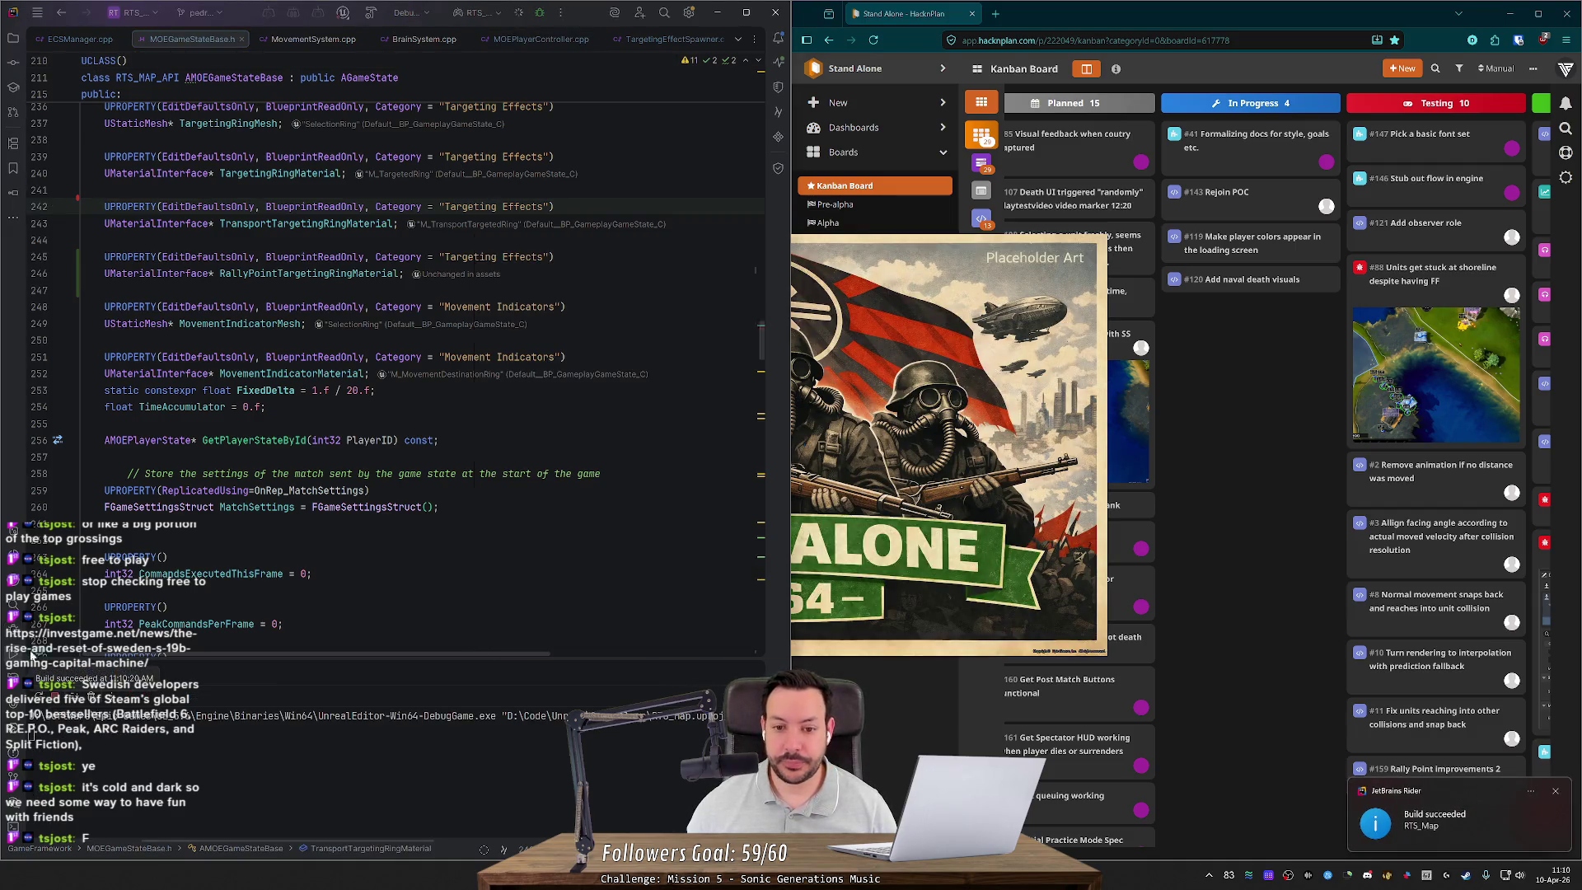
Step: Select the rally point ring material declaration on lines 245–246
scroll(396, 371, "up", 2)
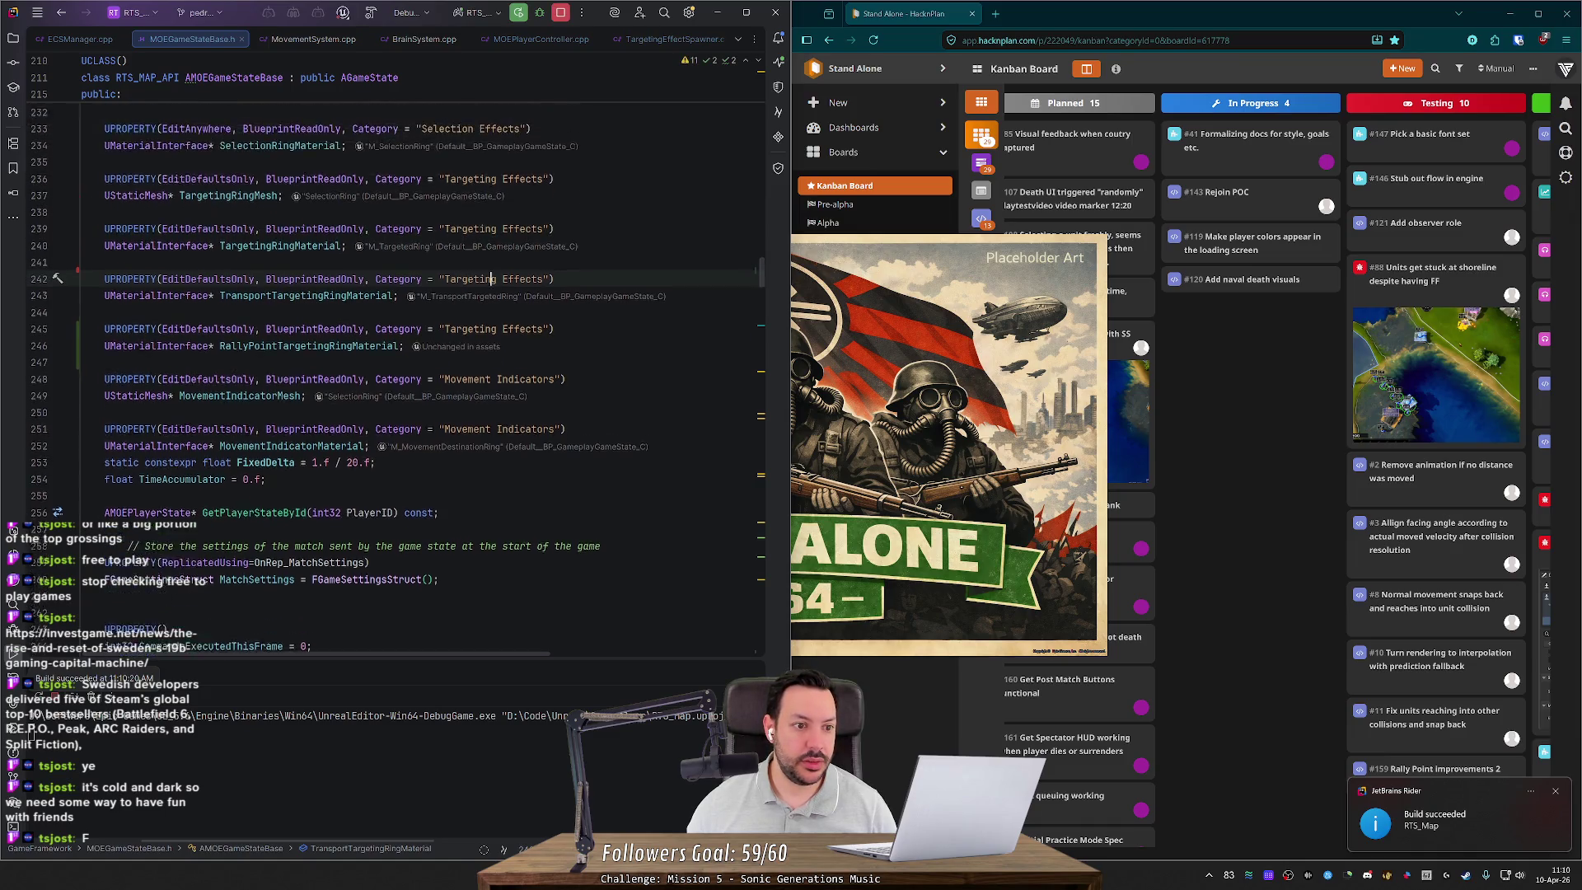
left_click_drag(405, 374, 21, 358)
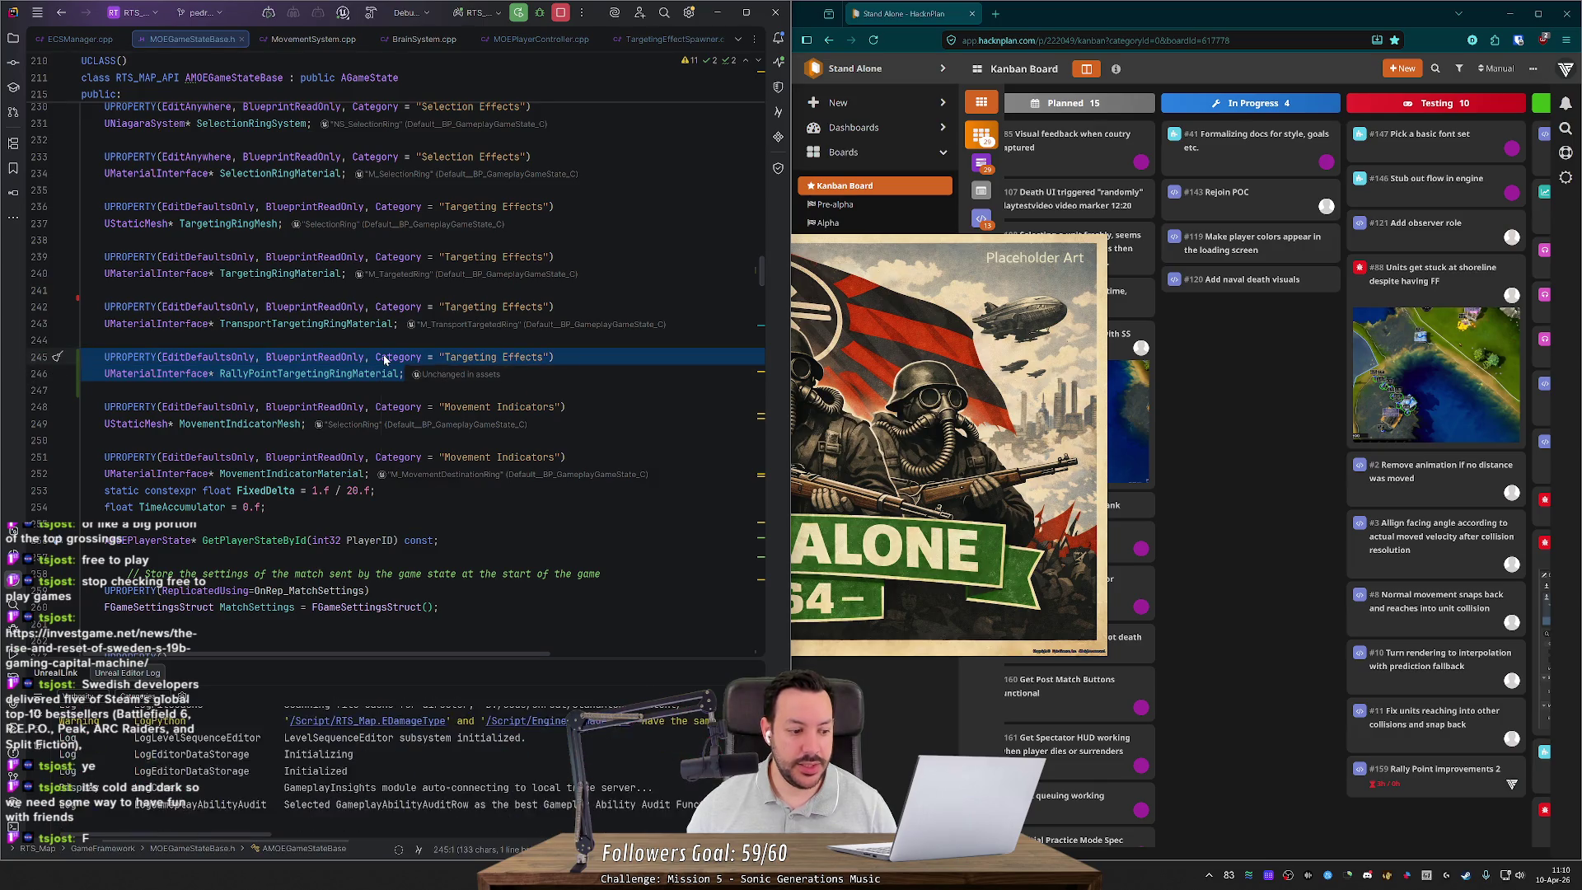
mouse_move(384, 356)
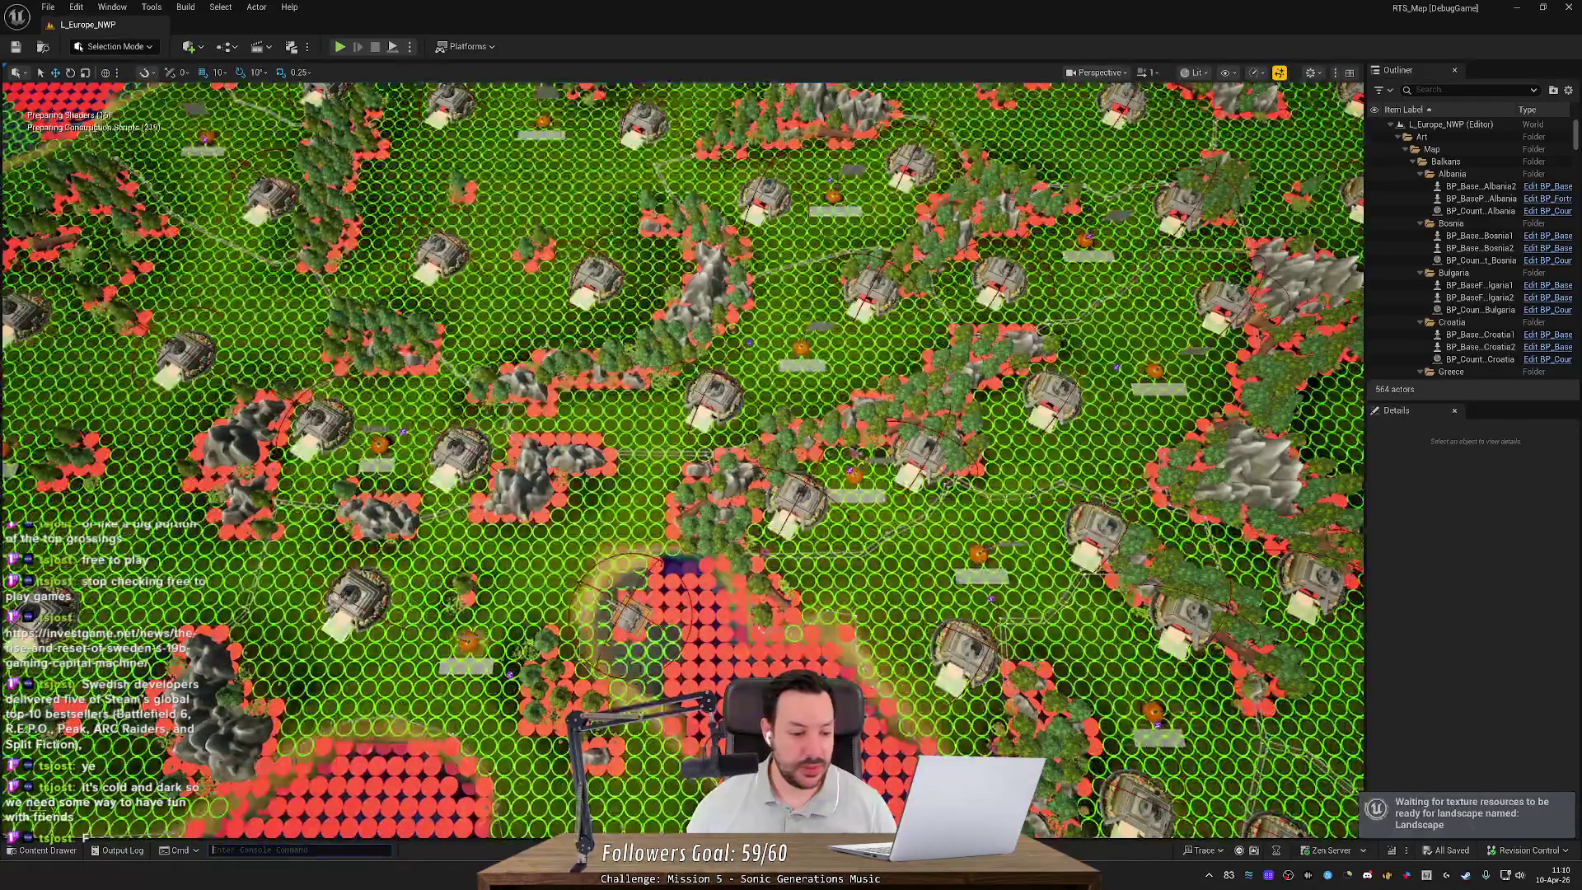
Step: Search the Content Drawer for 'gamestate' and open BP_GameplayGameState
left_click(46, 849)
left_click(333, 585)
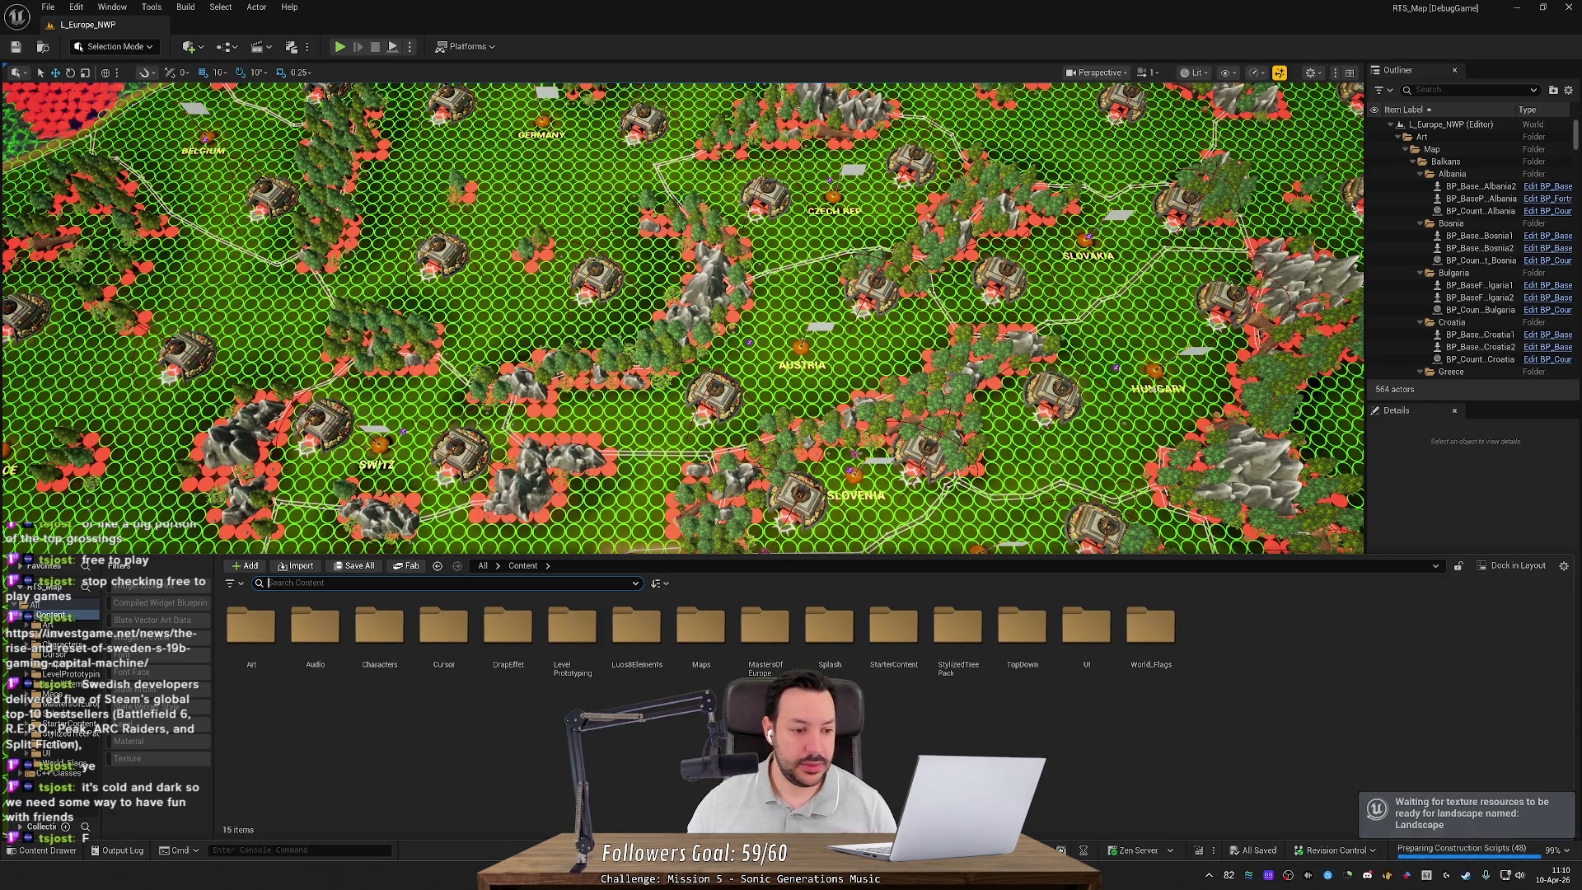
type("gamestate")
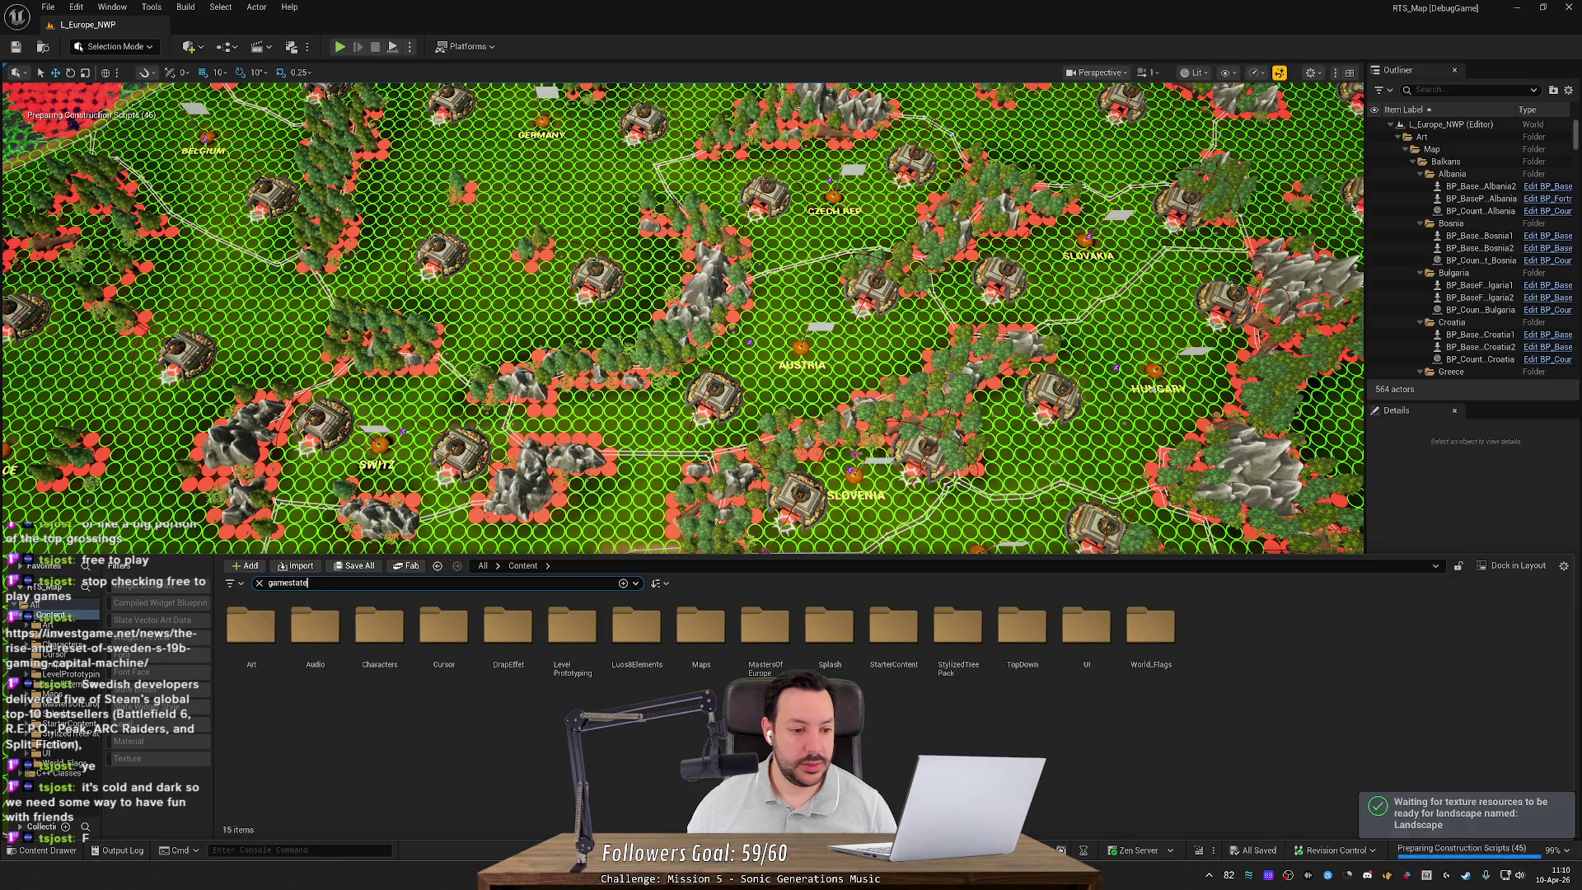
double_click(250, 642)
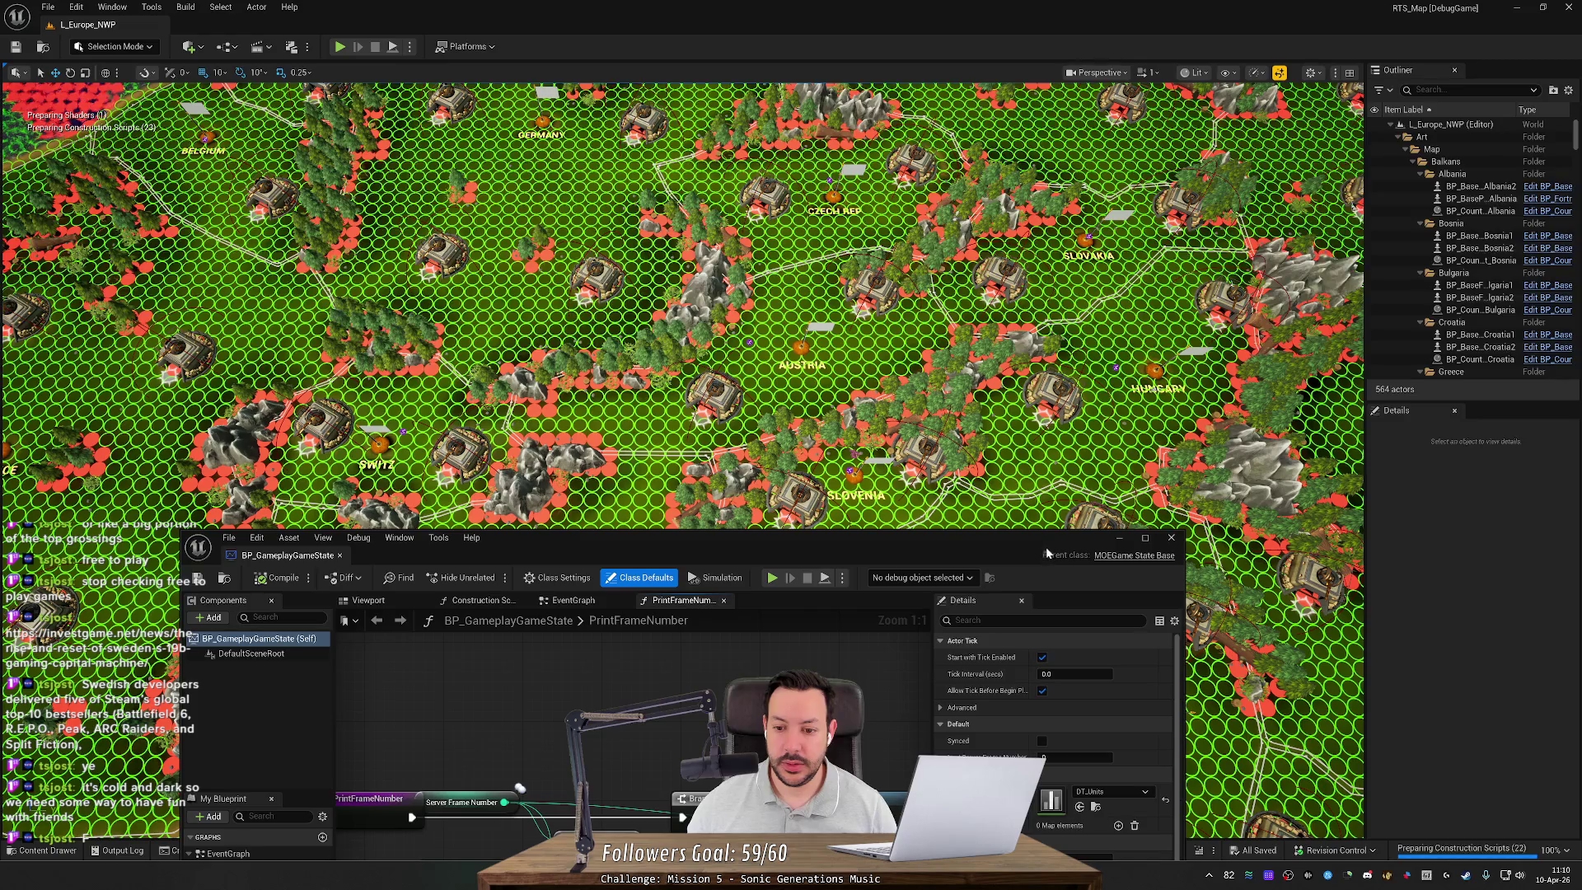
Step: Set the Rally Point Targeting Ring Material to M_RallyPointTargetedRing
left_click_drag(927, 541, 928, 196)
scroll(1152, 560, "down", 5)
scroll(1054, 672, "down", 4)
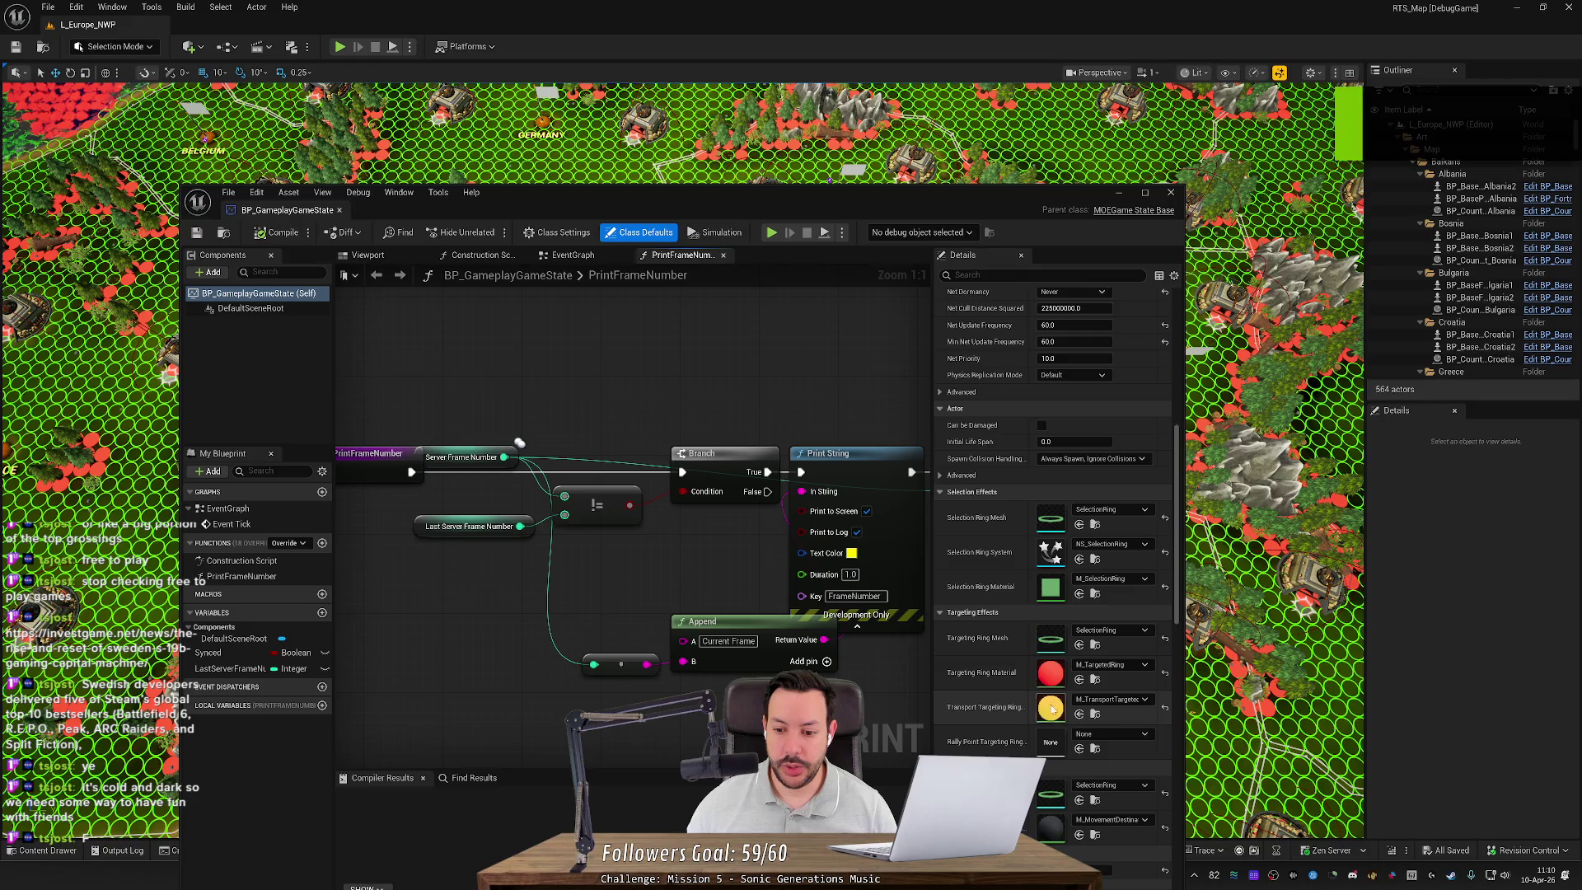
left_click(1107, 675)
type("rall")
left_click(1166, 545)
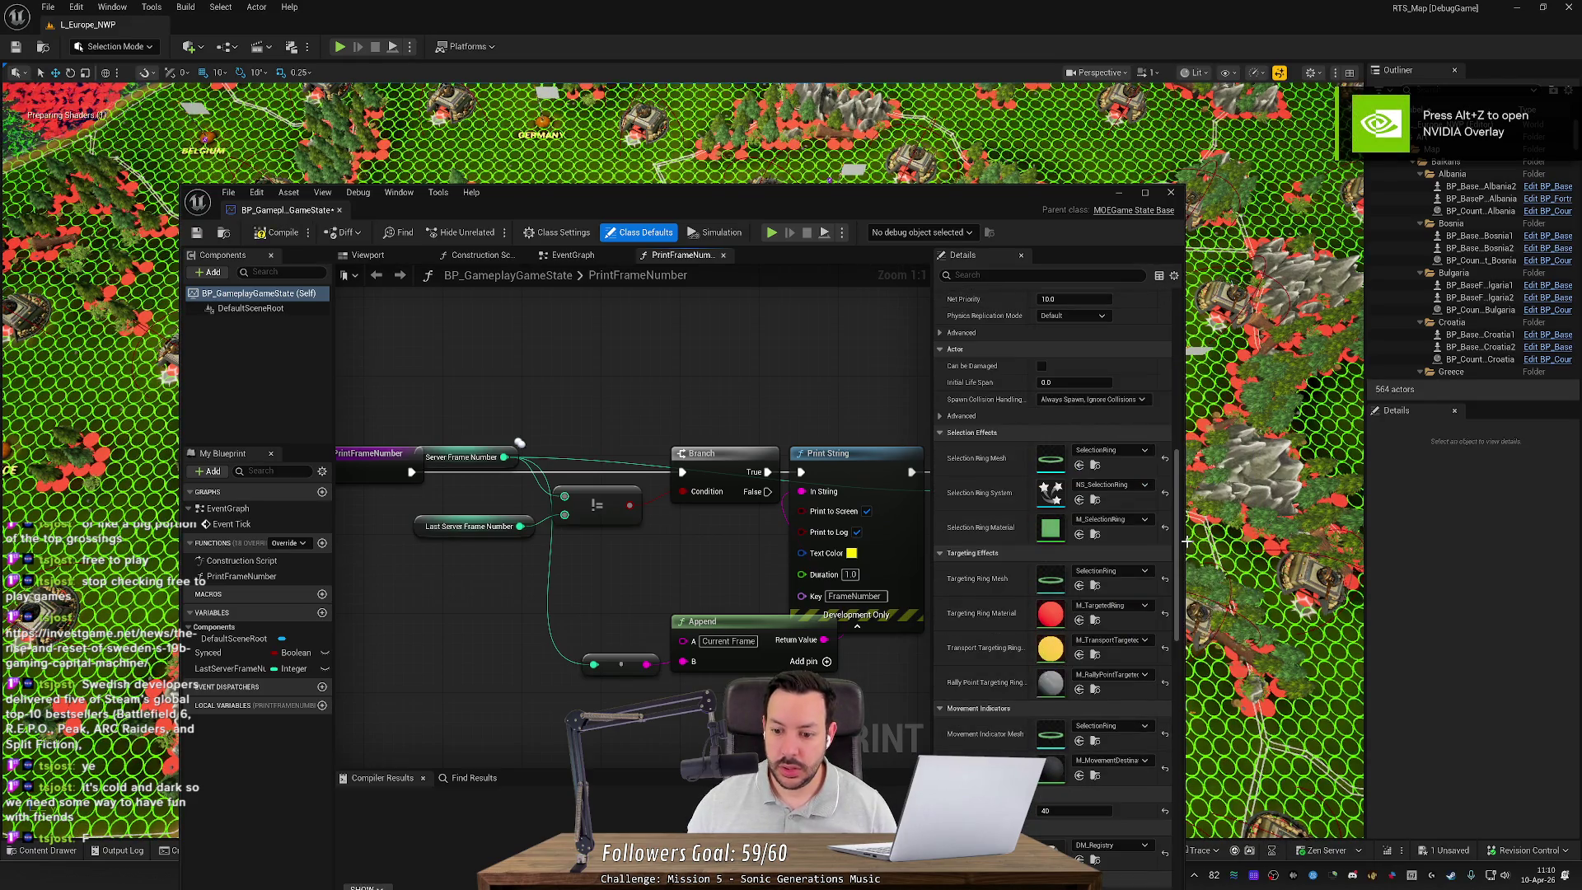
Step: Compile and save the blueprint, then close it and the Unreal Editor
left_click(282, 233)
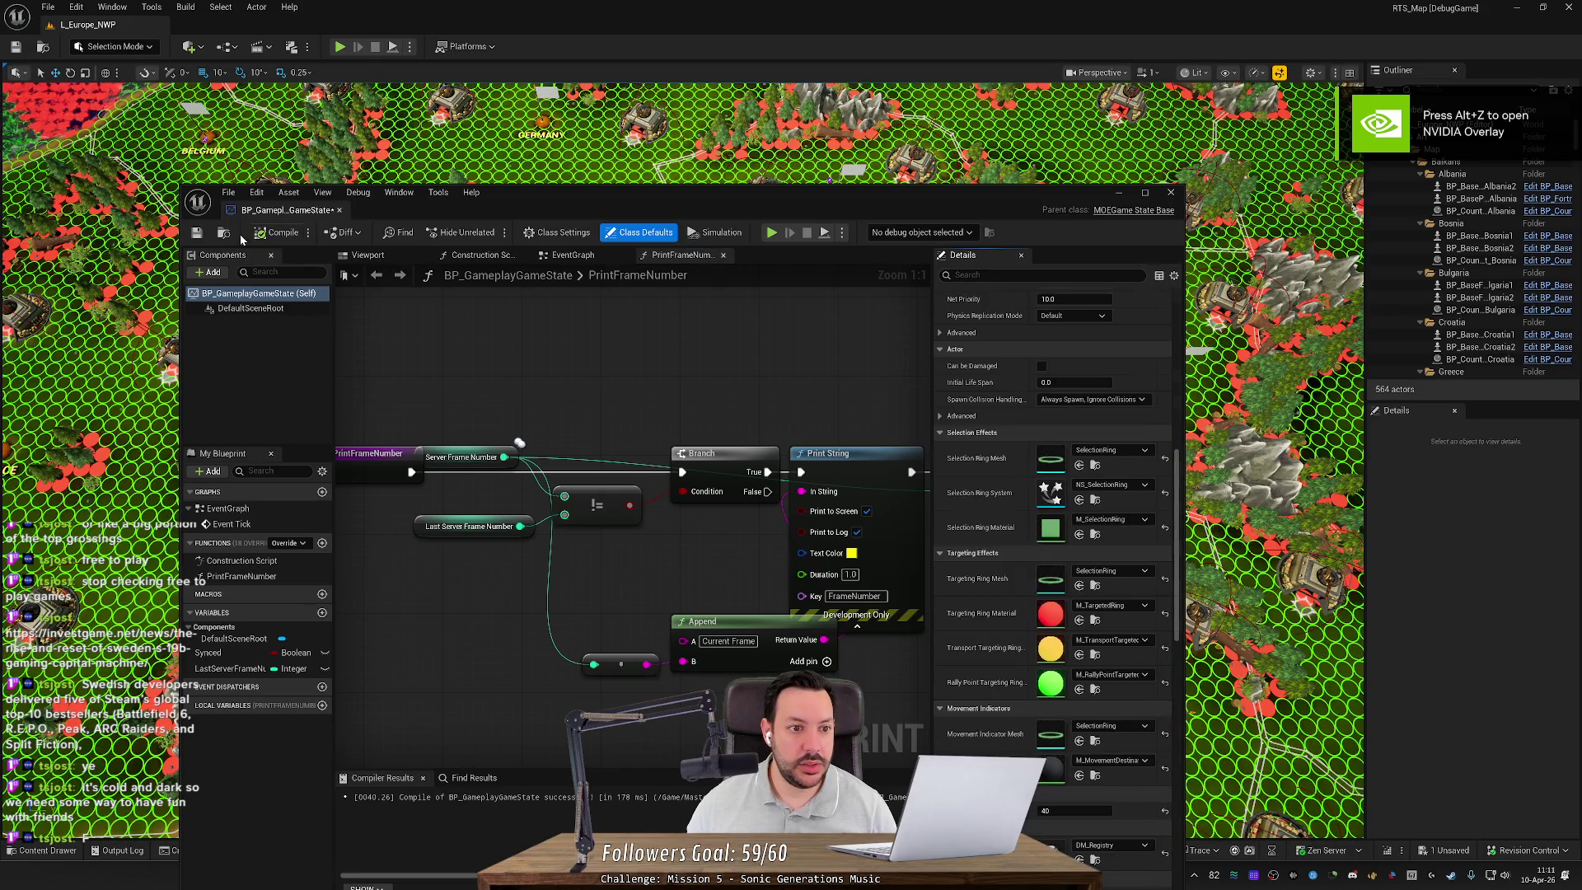
left_click(196, 233)
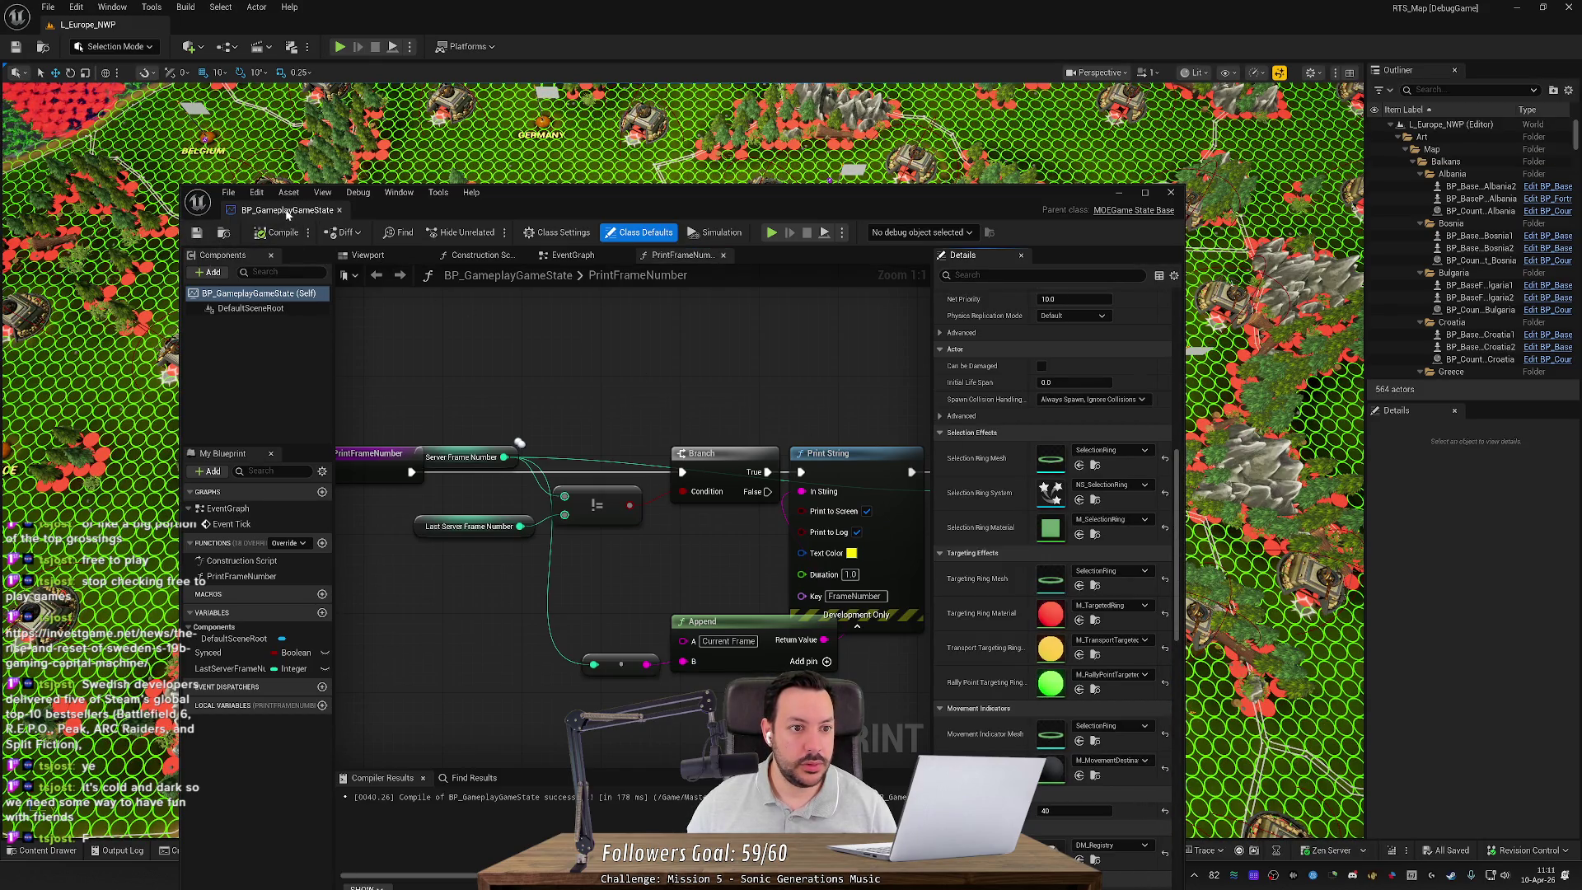
left_click(1171, 192)
left_click(1569, 8)
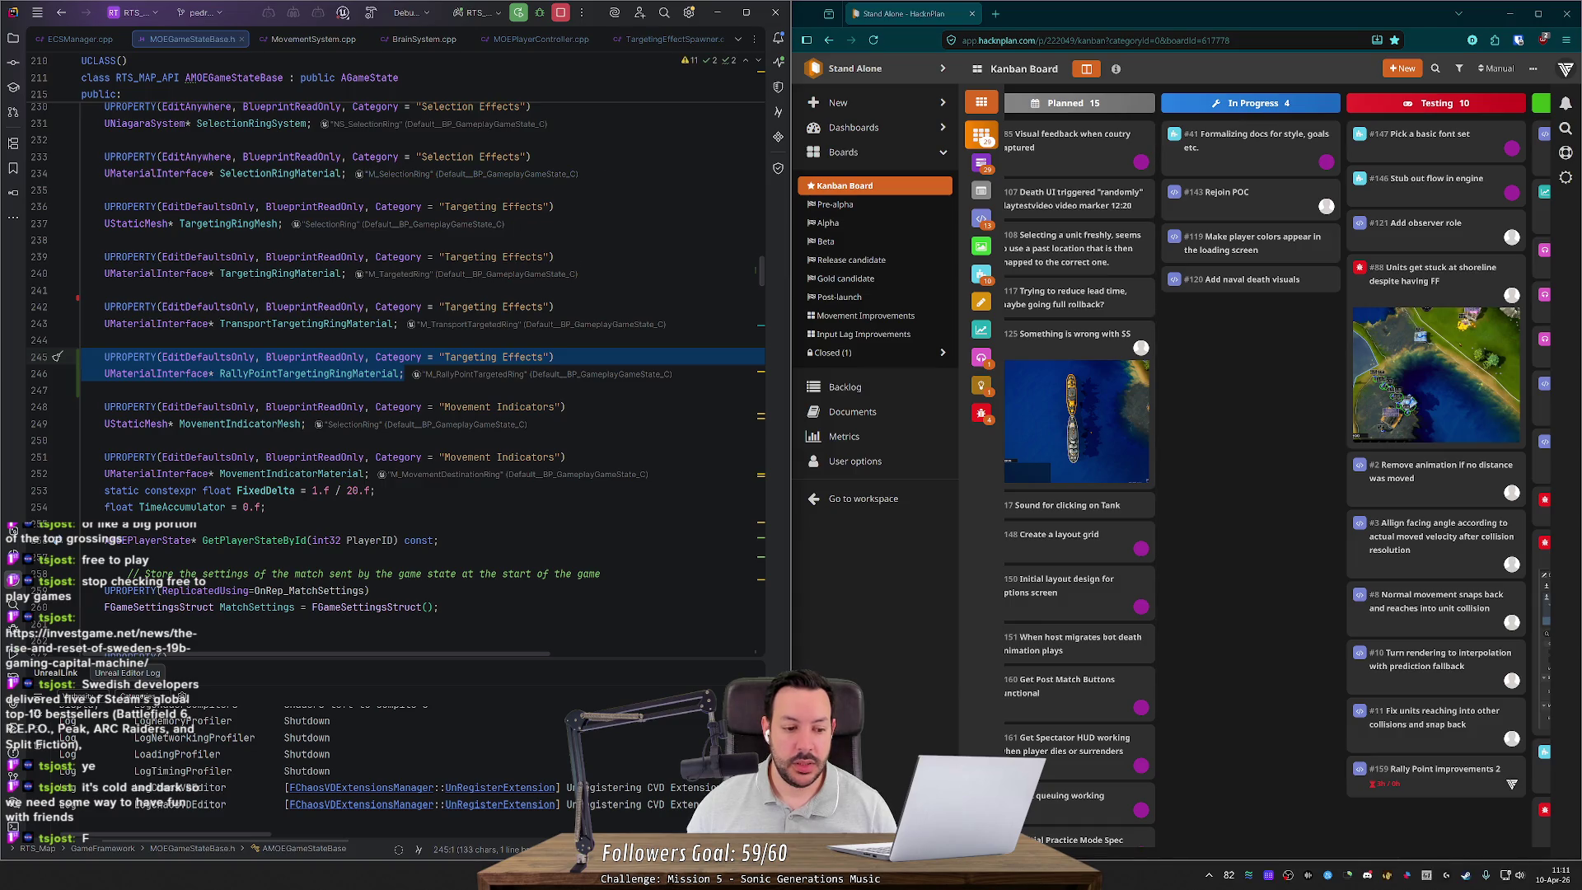
Step: Rebuild with Shift+F9, then start Play-In-Editor on the L_Europe_NWP map with Alt+P
left_click(559, 20)
key("shift+F9")
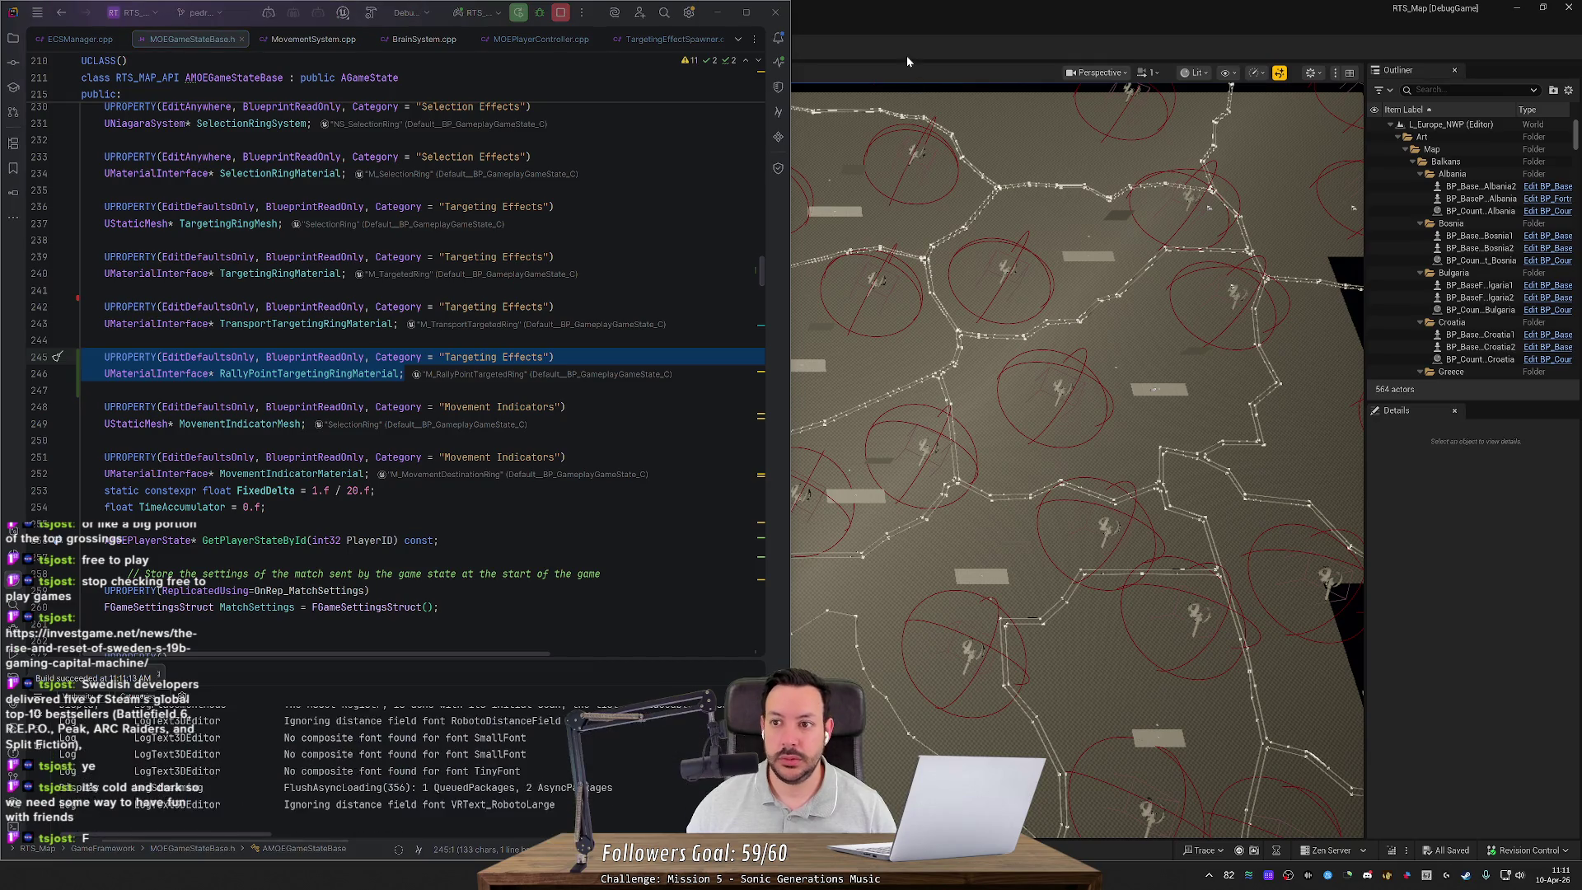
left_click(902, 56)
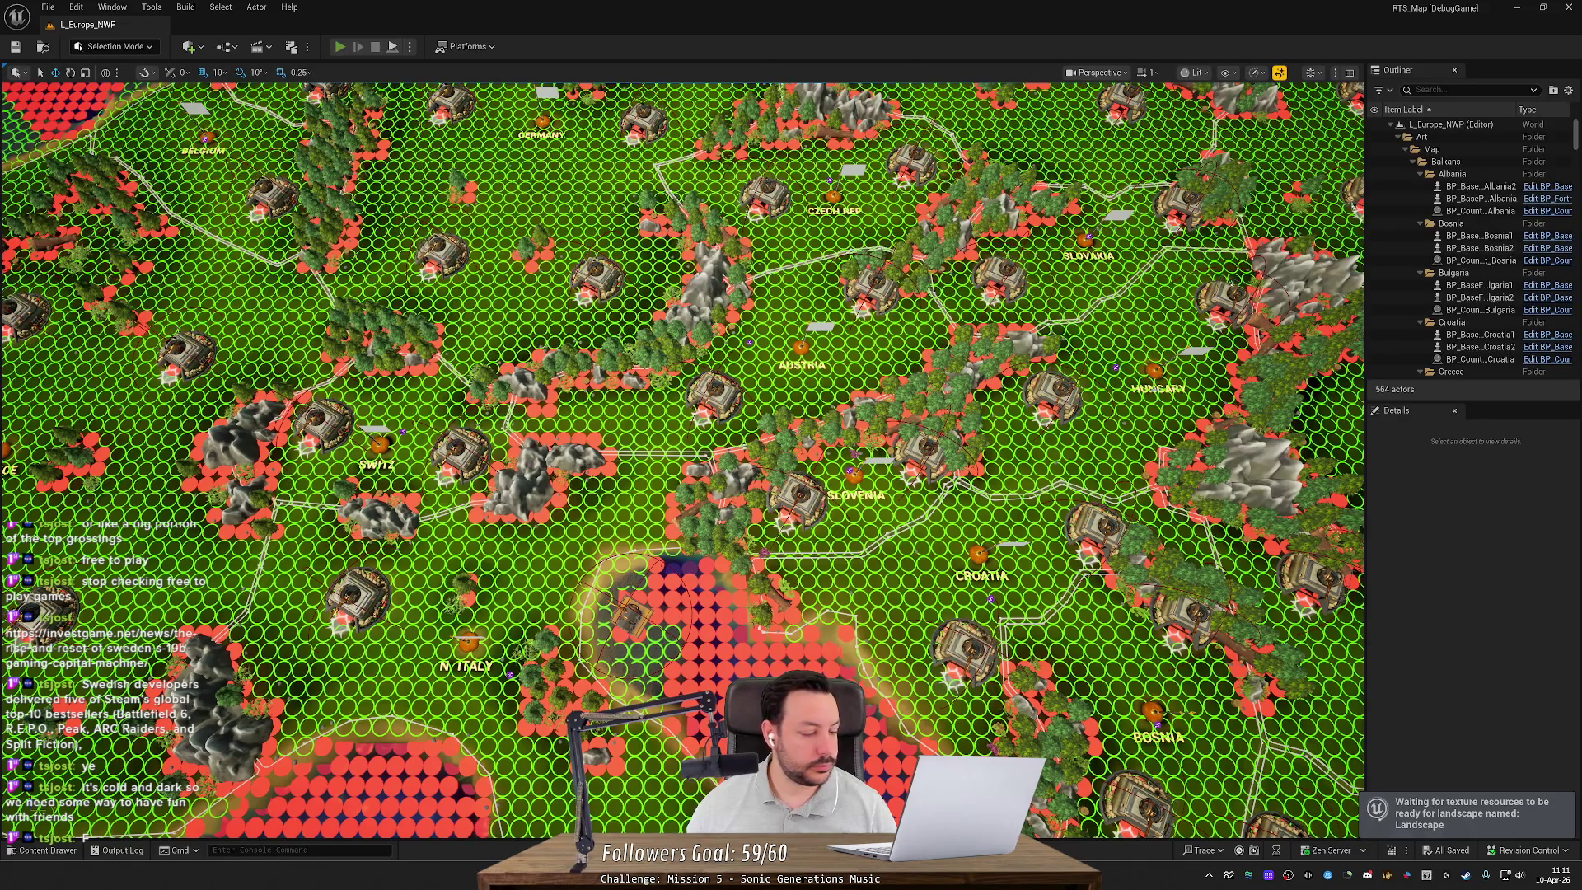
key("alt+p")
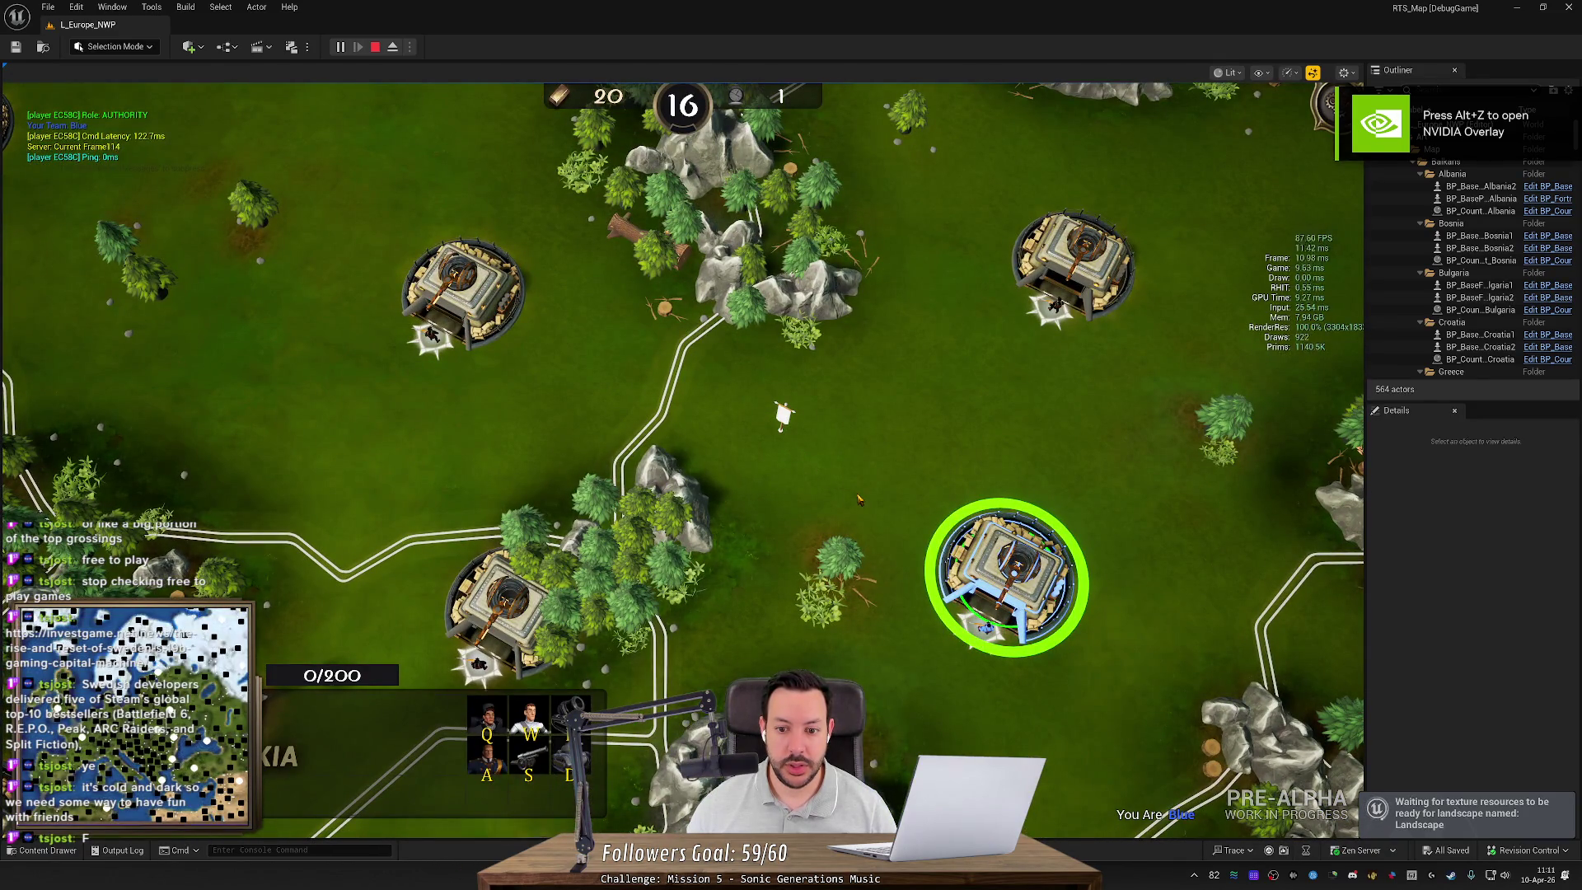
Step: Order a unit to move and pan the camera around the map
right_click(898, 511)
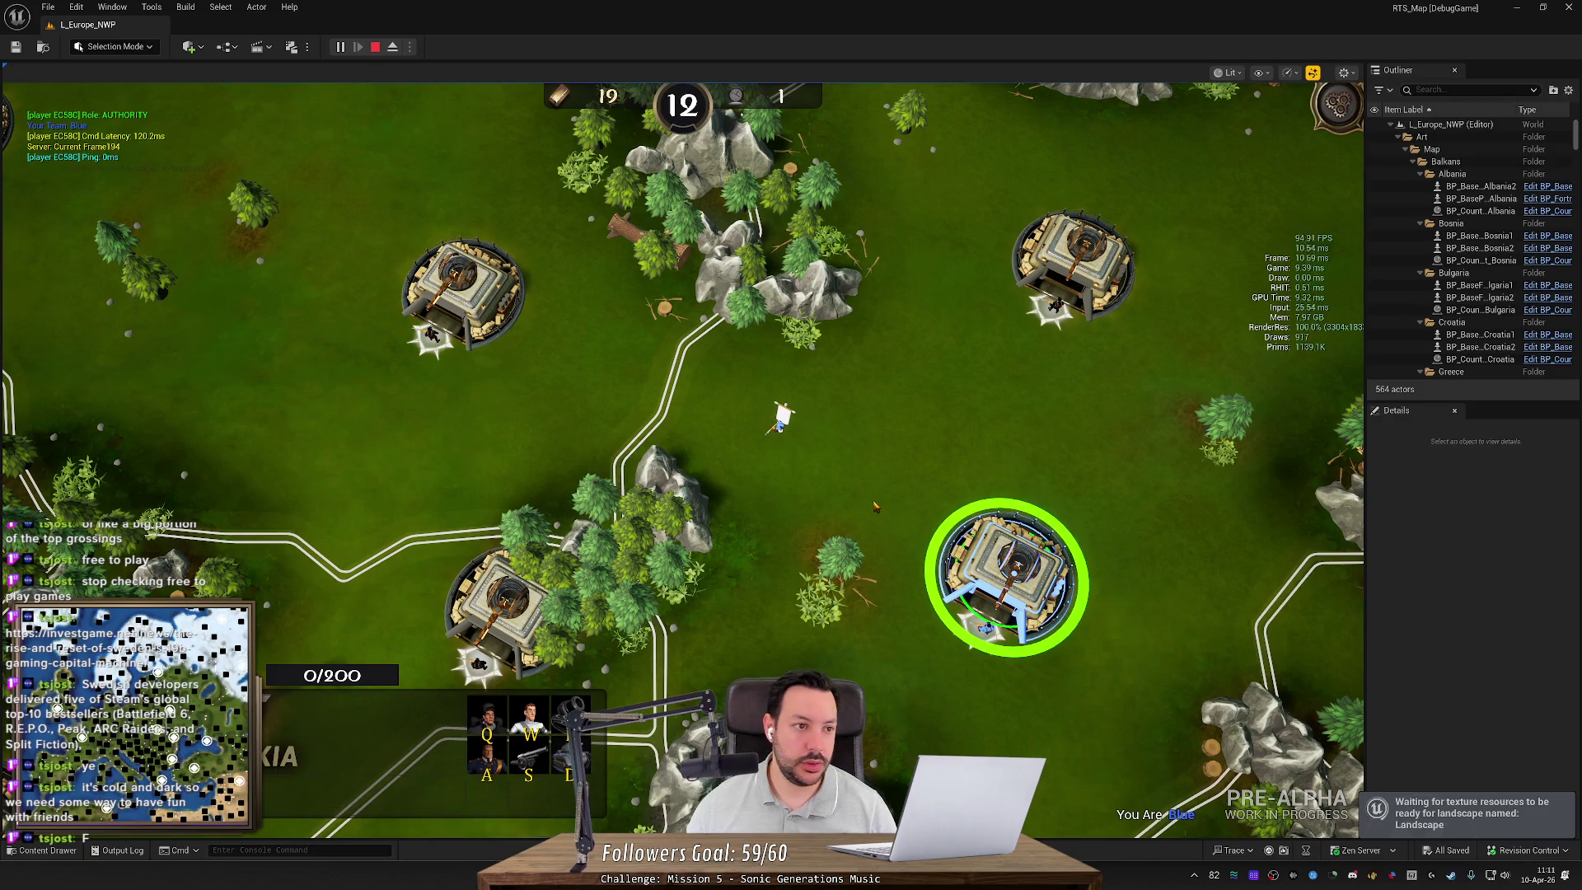
left_click(876, 506)
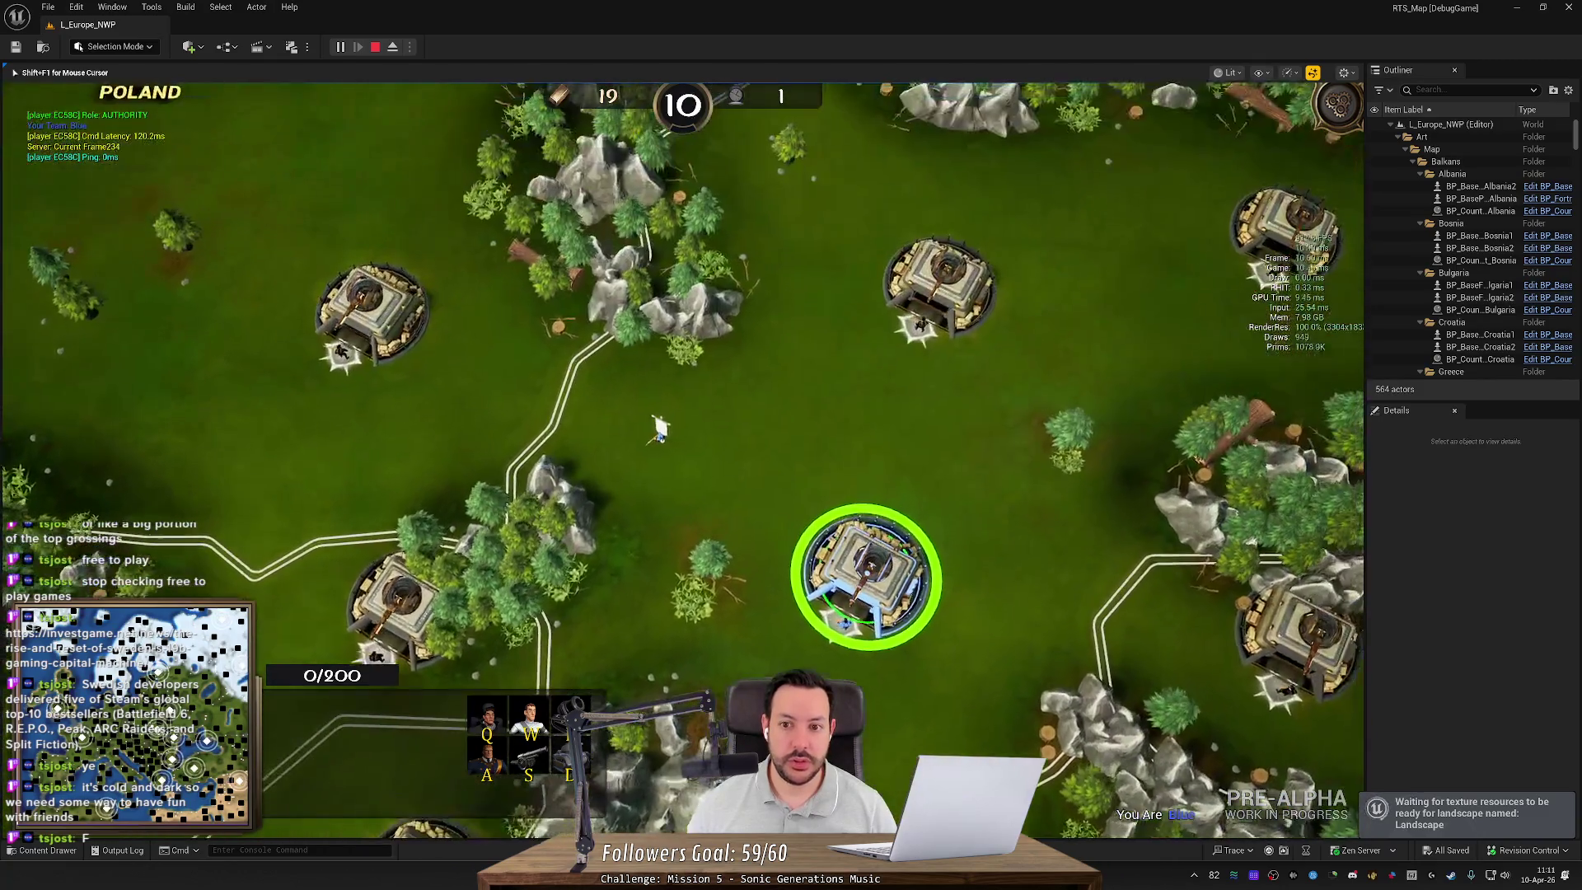
key("Right")
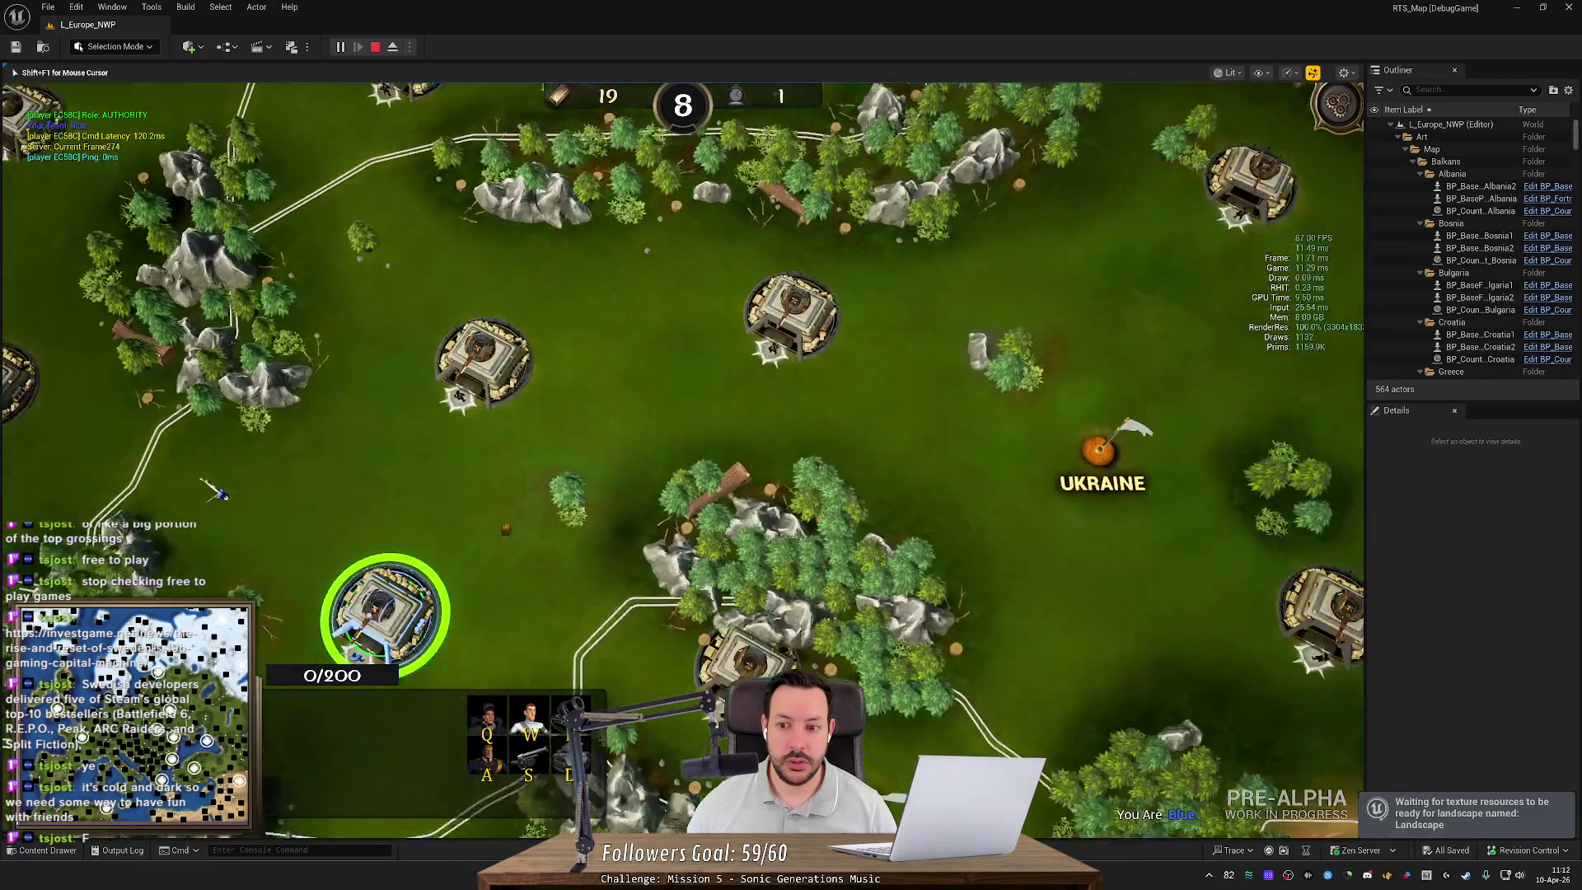
key("Left")
key("Down")
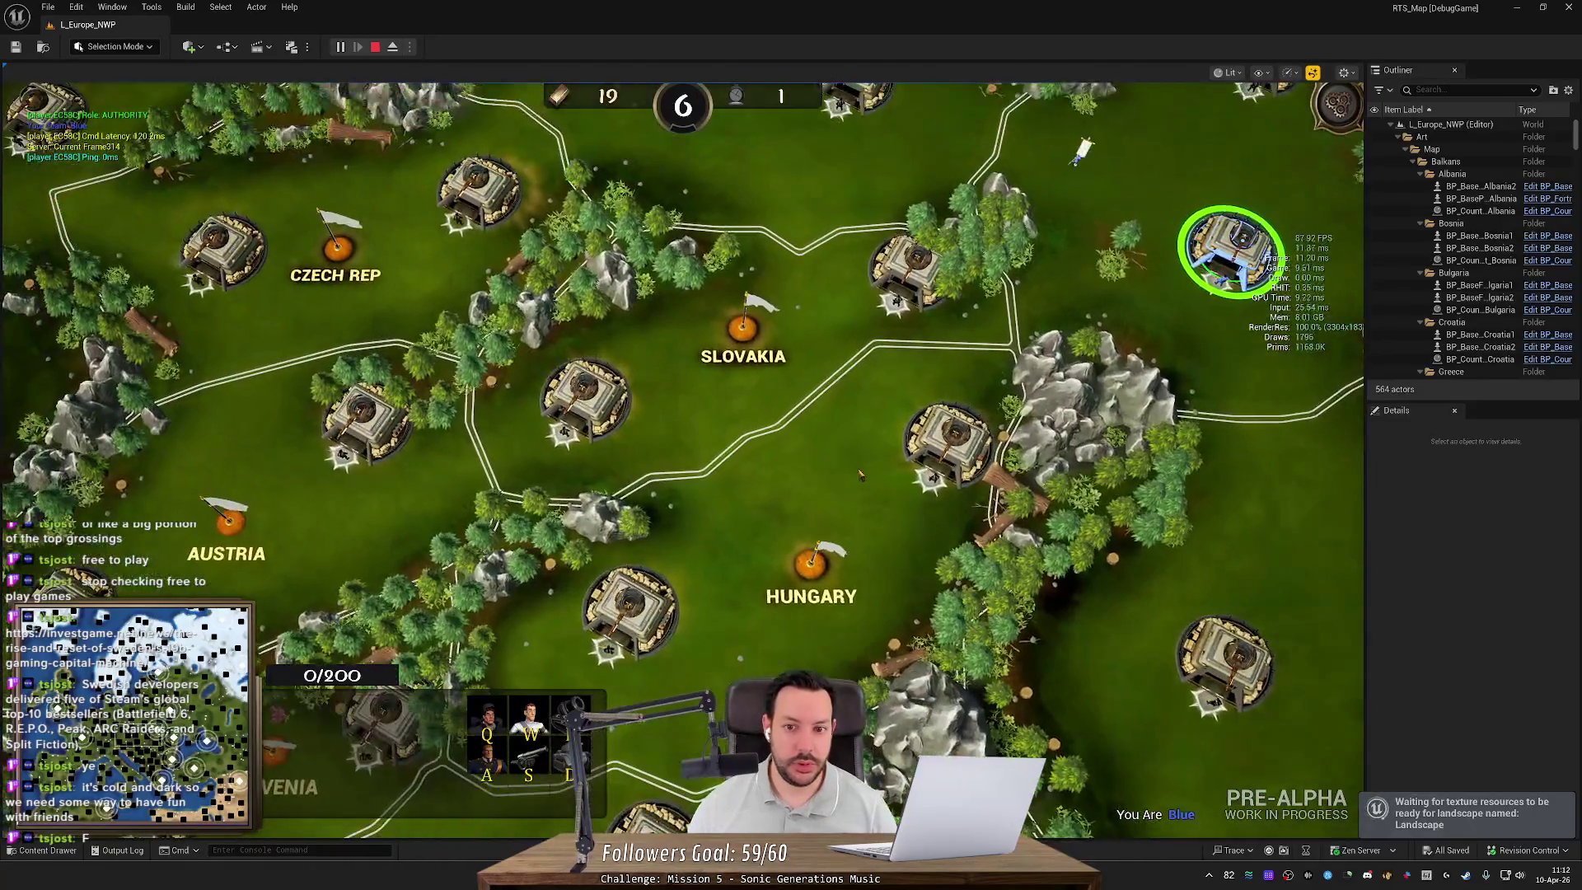
key("Up")
key("Right")
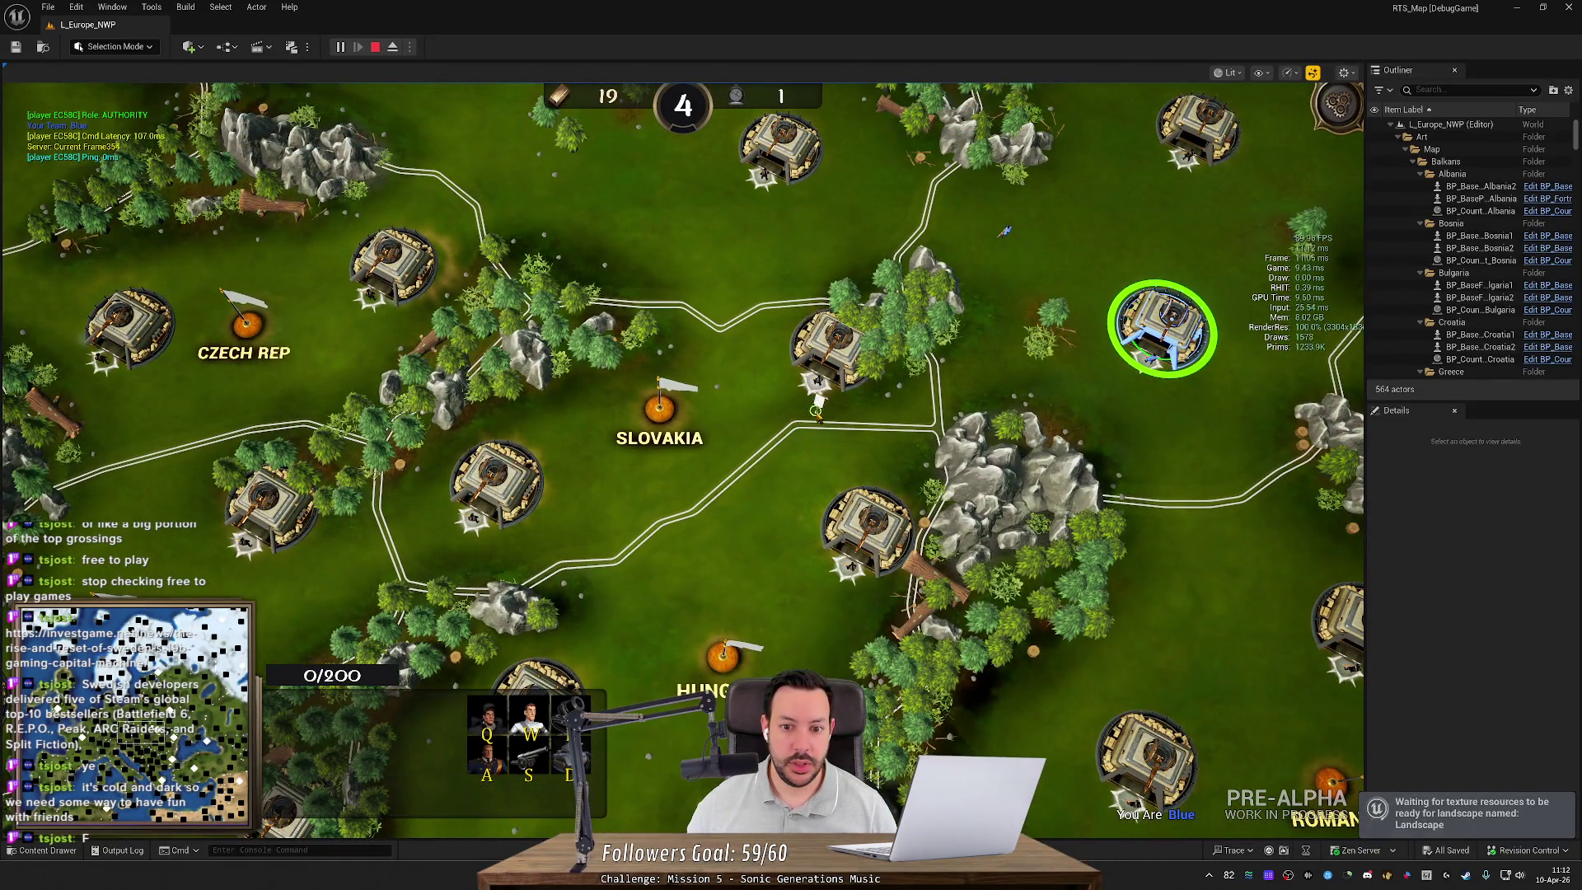
Step: Queue Riflemen, set the base's rally point, and move box-selected rifleman groups southwest
key("q")
key("q")
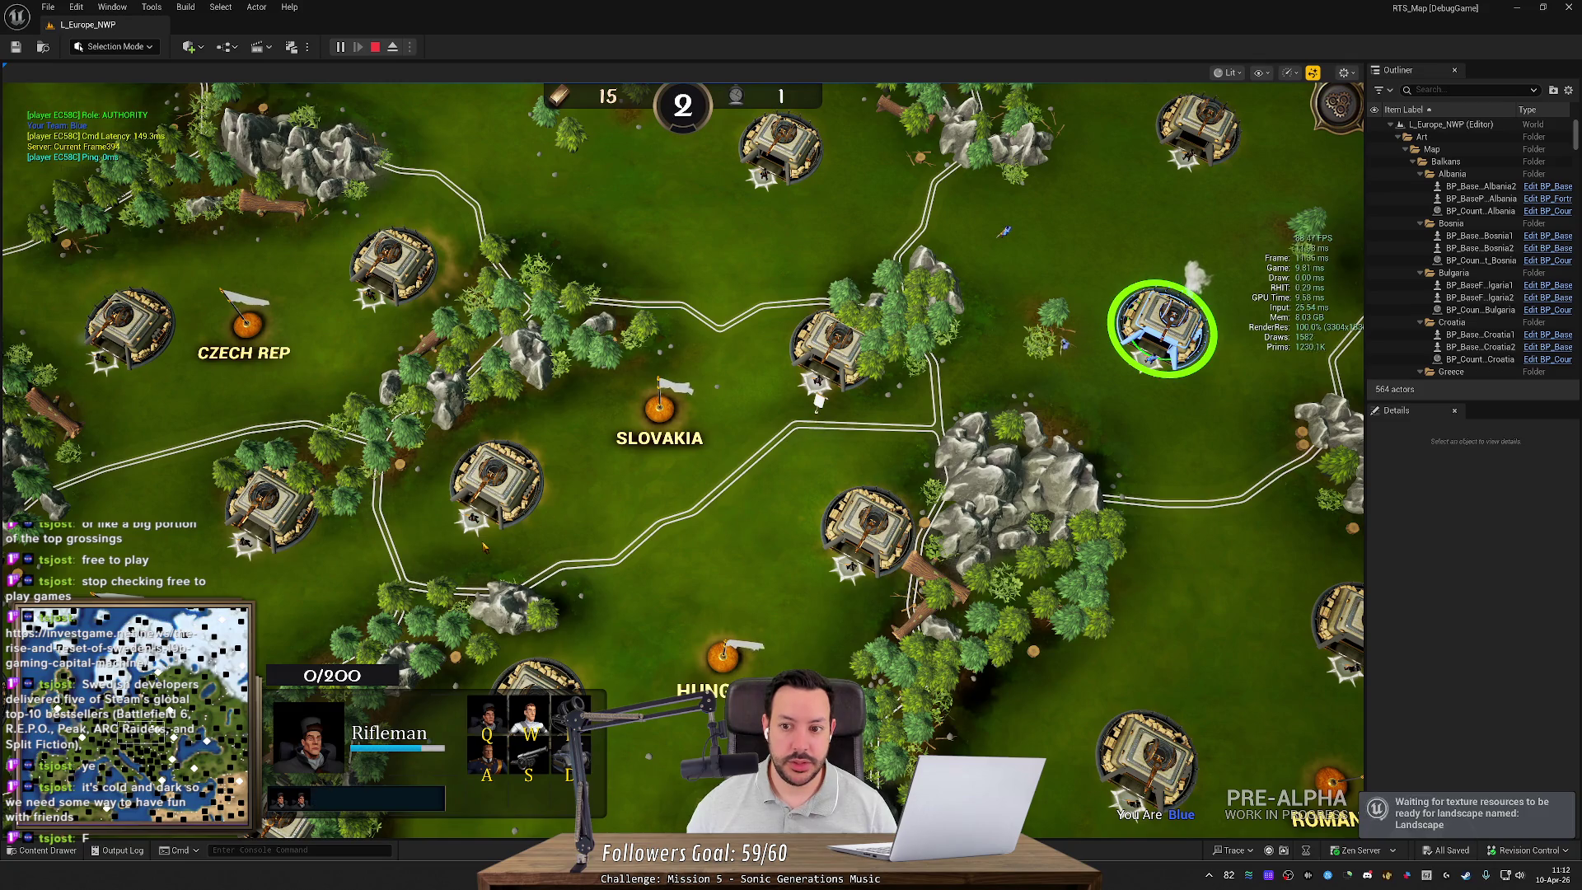
right_click(481, 541)
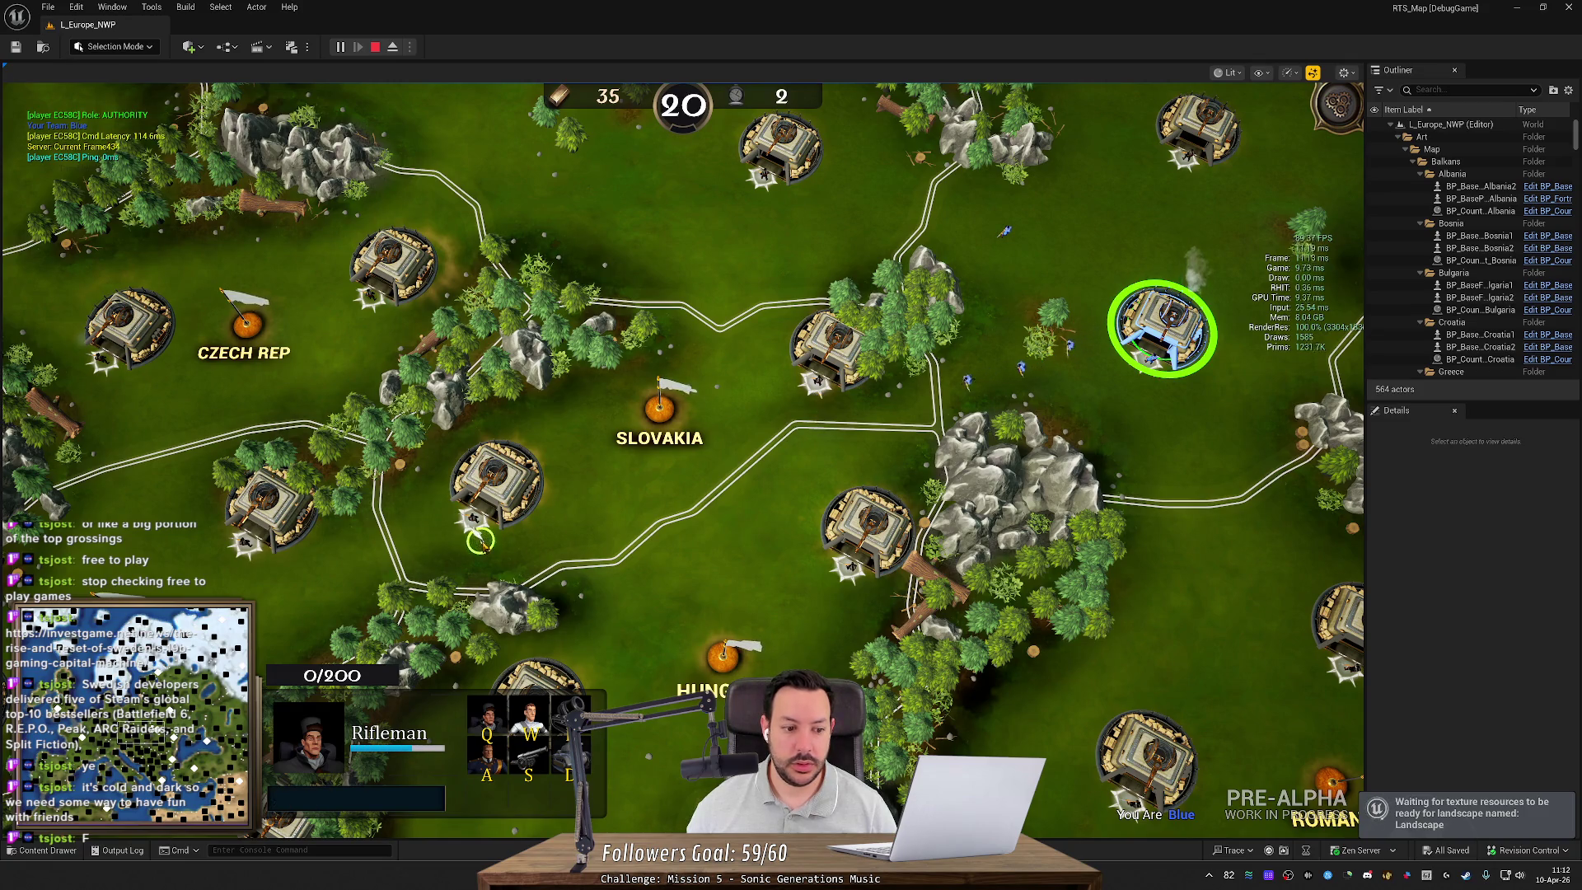
key("q")
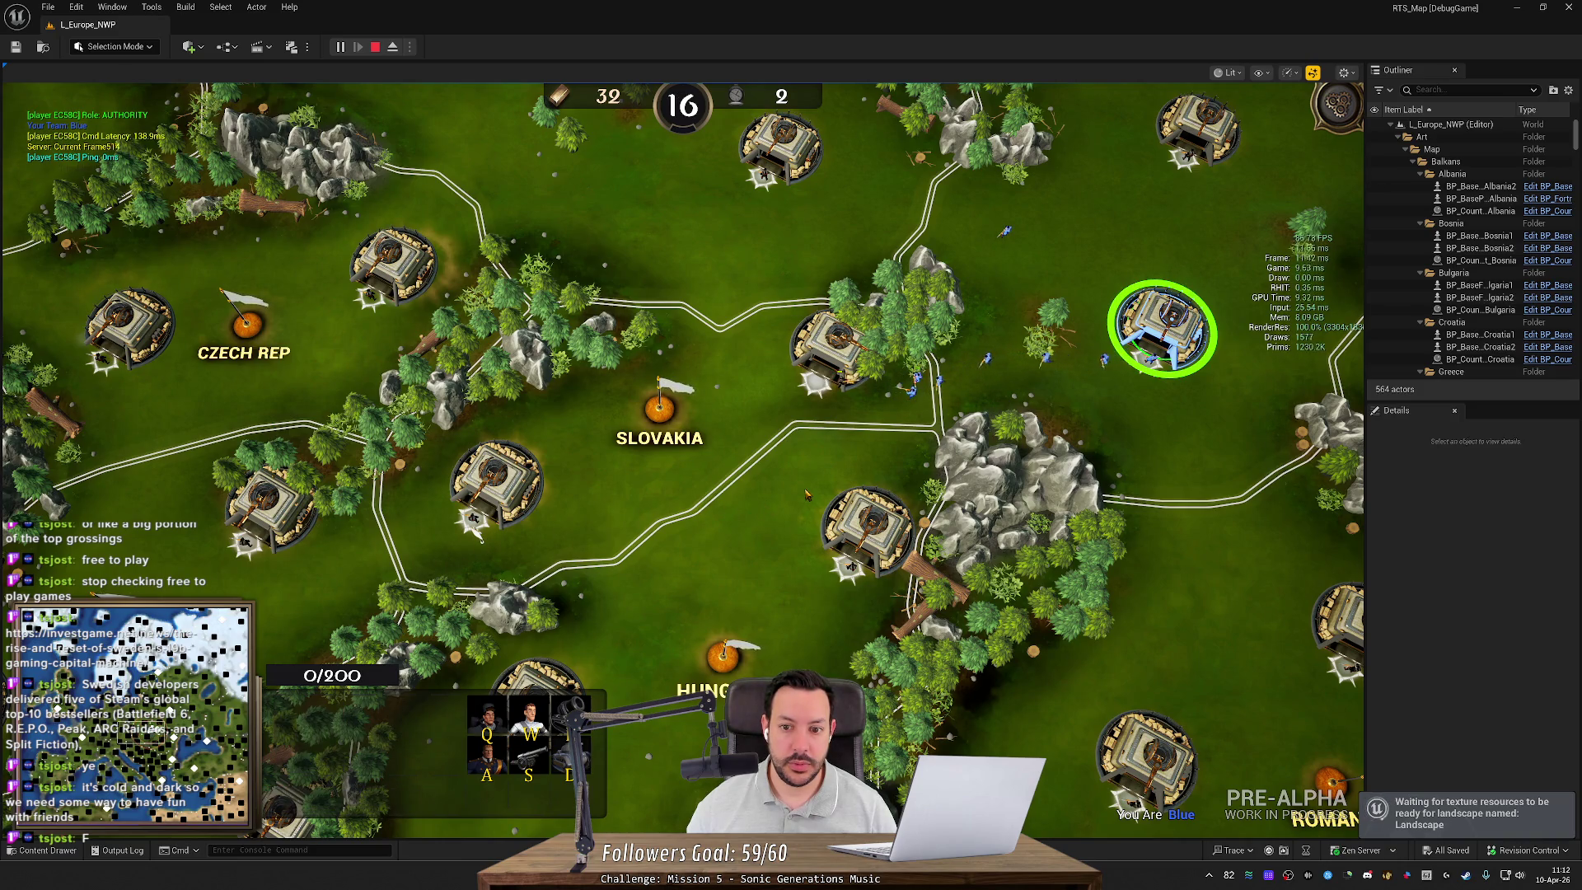
left_click_drag(956, 363, 841, 417)
right_click(840, 416)
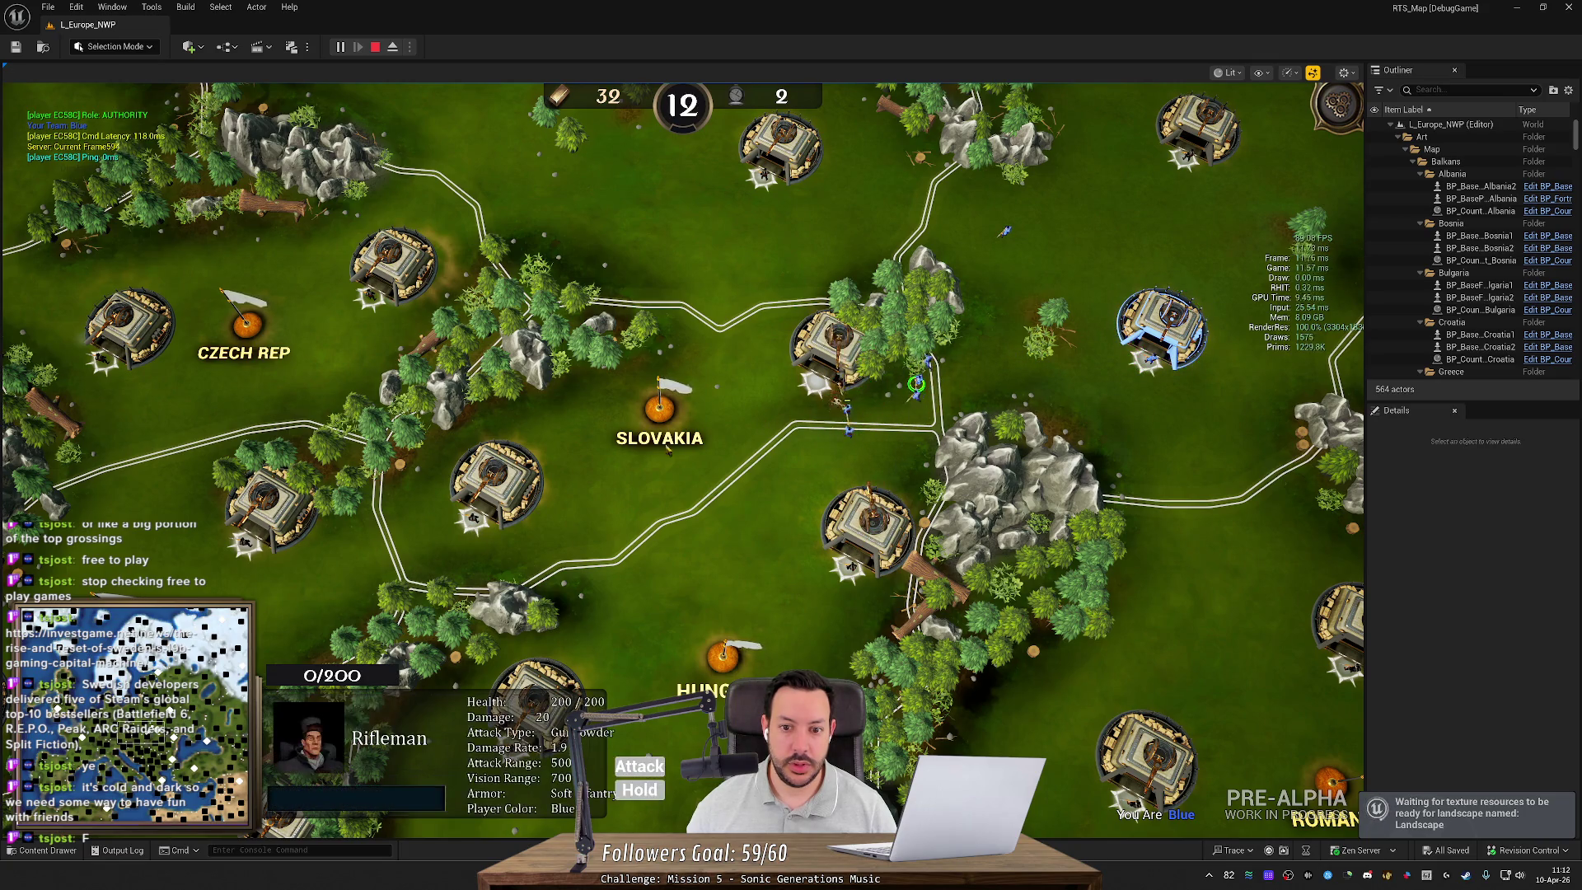
mouse_move(790, 457)
left_mouse_down()
mouse_move(879, 412)
mouse_move(894, 375)
left_mouse_up()
right_click(427, 560)
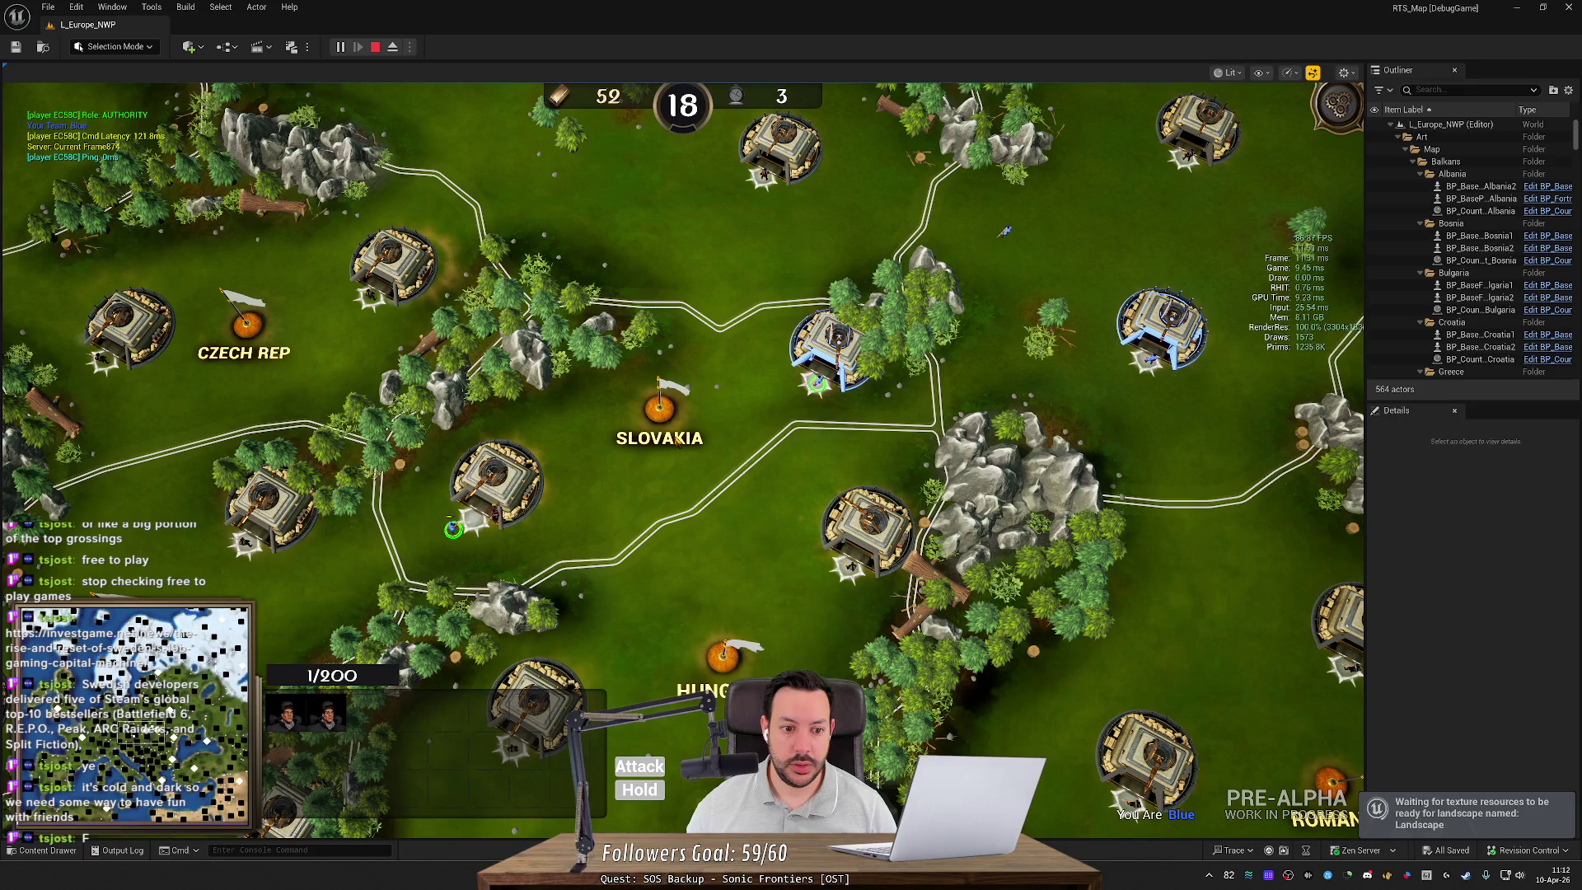
Step: Queue another Rifleman at the base and select the Slovakia city
left_click(816, 382)
key("q")
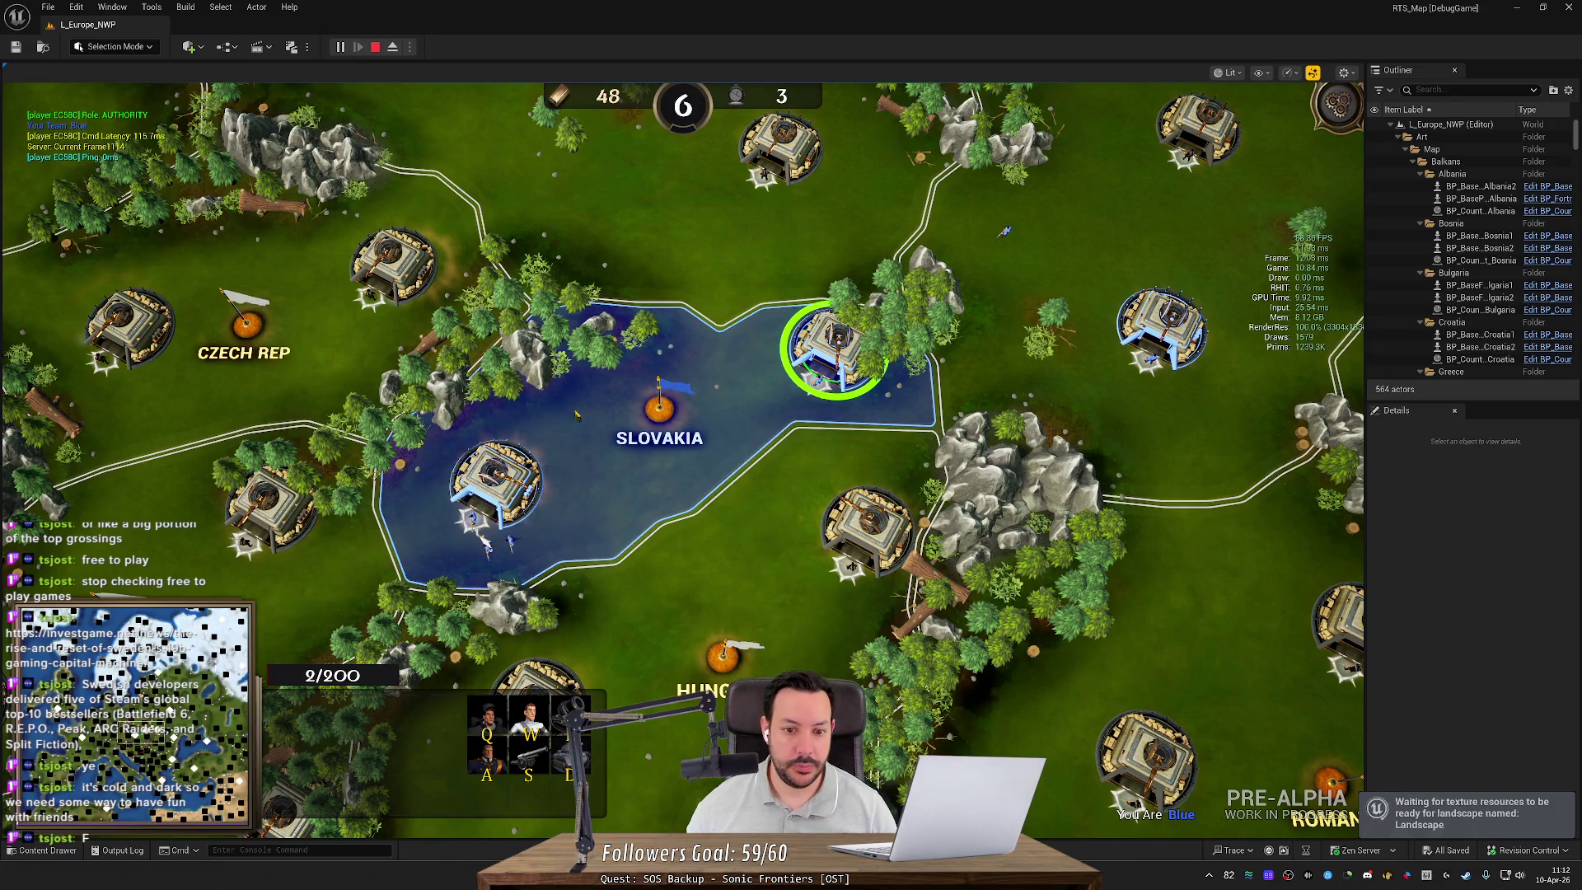
left_click(659, 406)
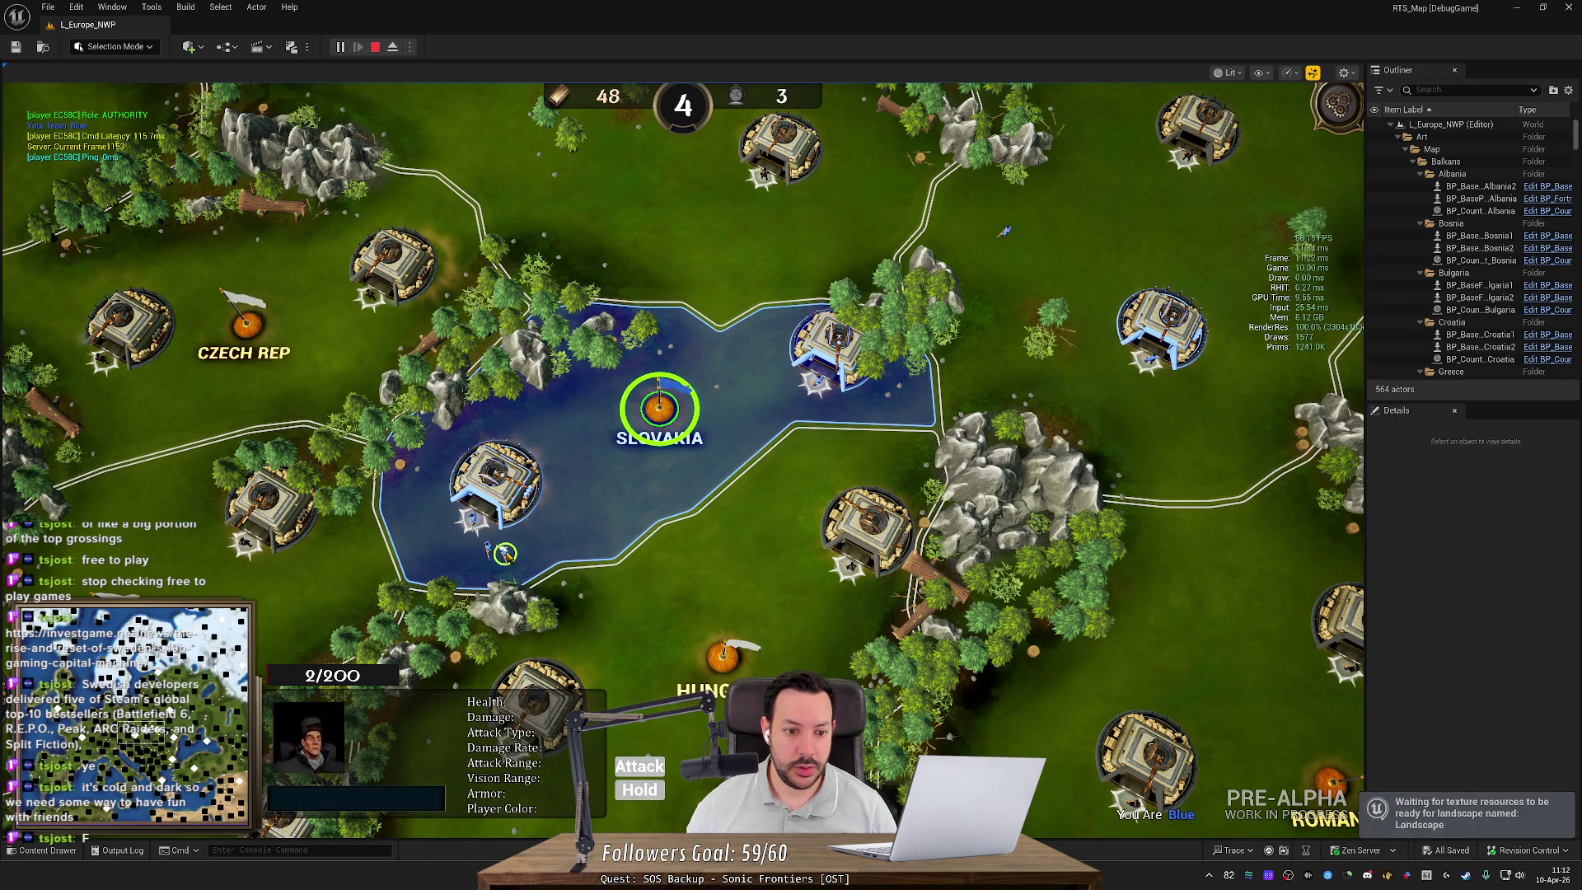
left_click(550, 550)
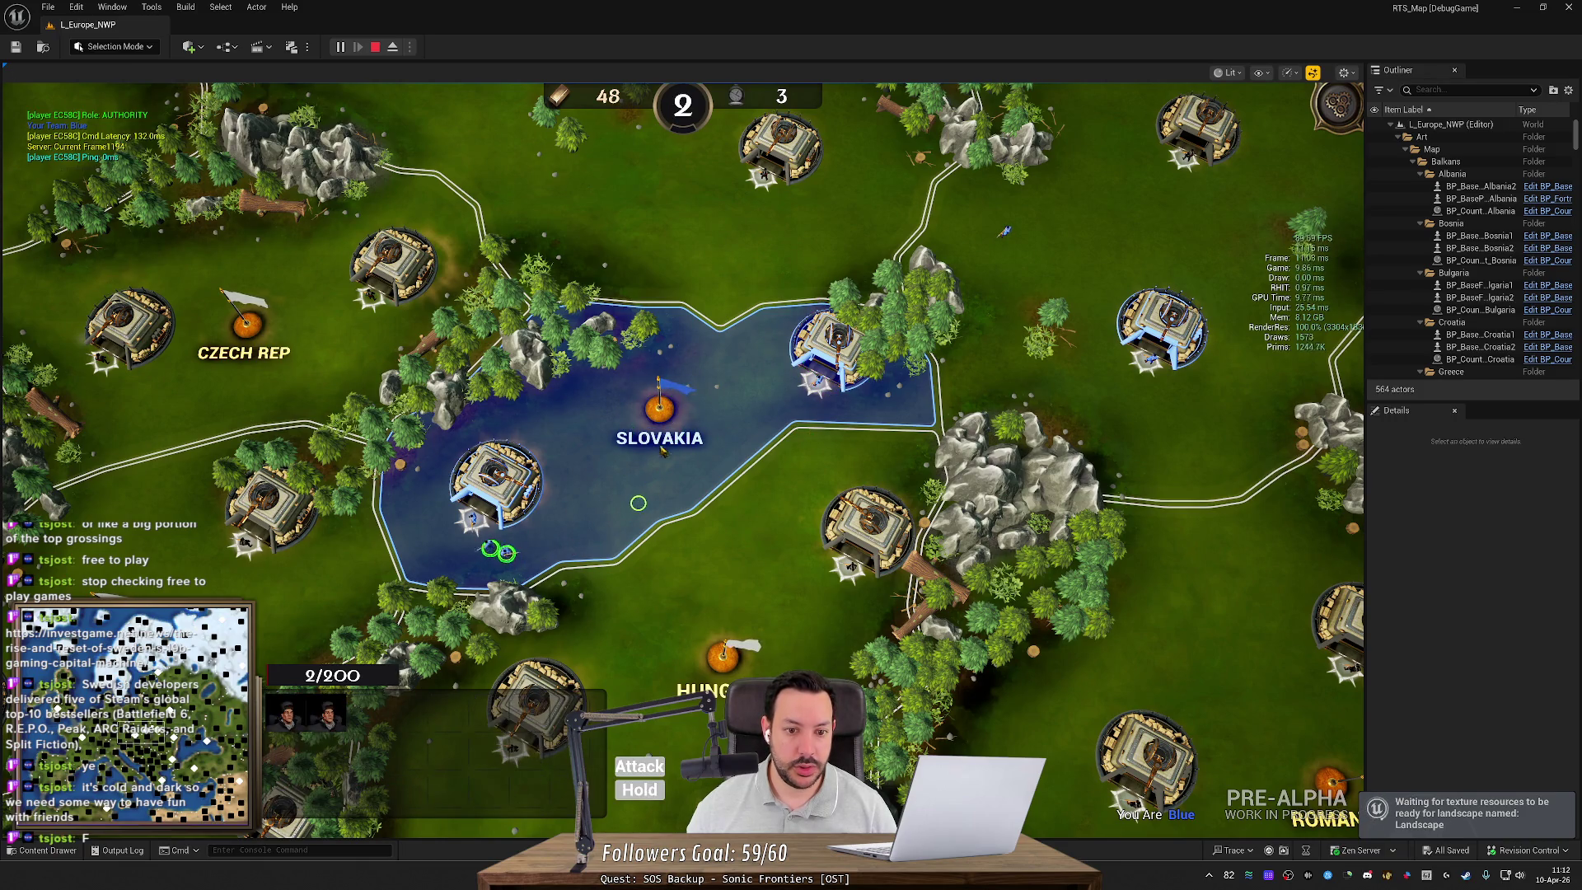
key("alt+Tab")
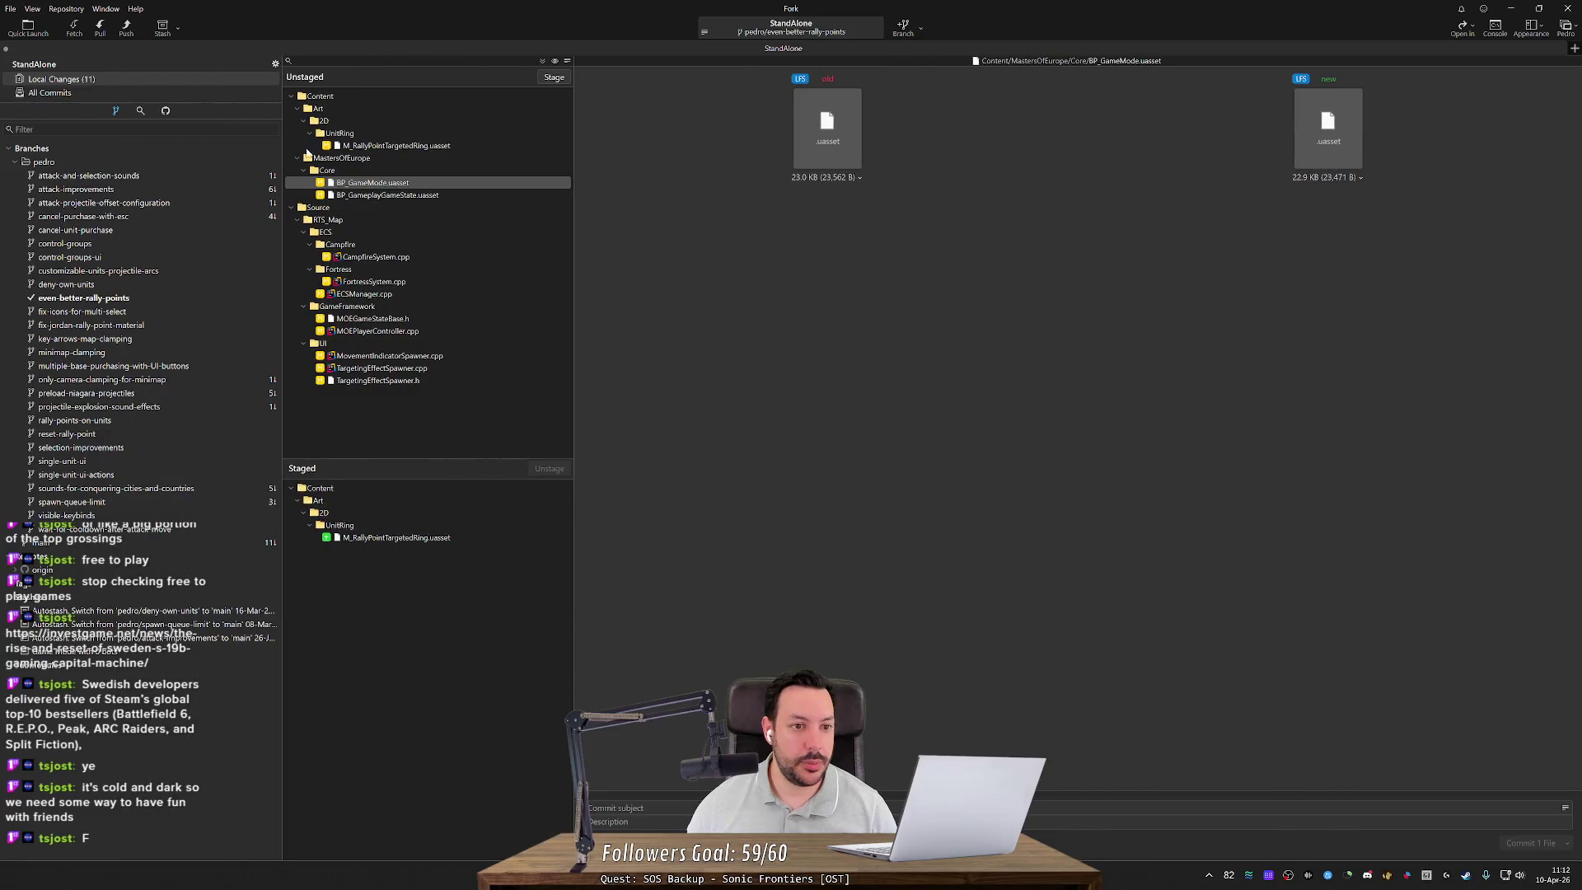
Step: Stage BP_GameplayGameState.uasset plus the changed system, controller and spawner source files
double_click(389, 195)
left_click(387, 246)
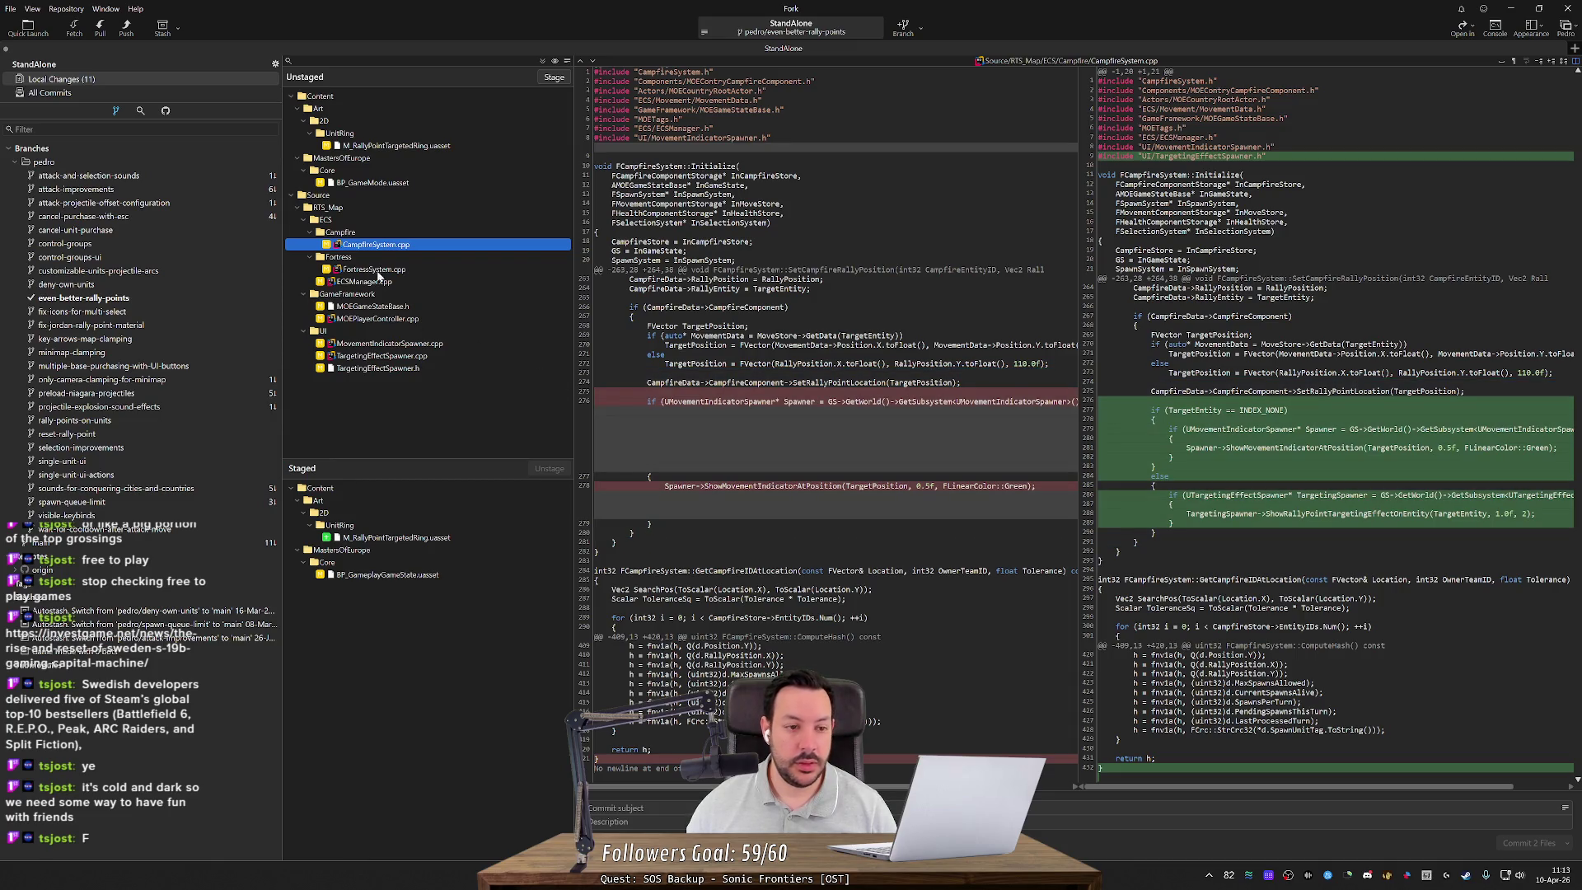
double_click(387, 247)
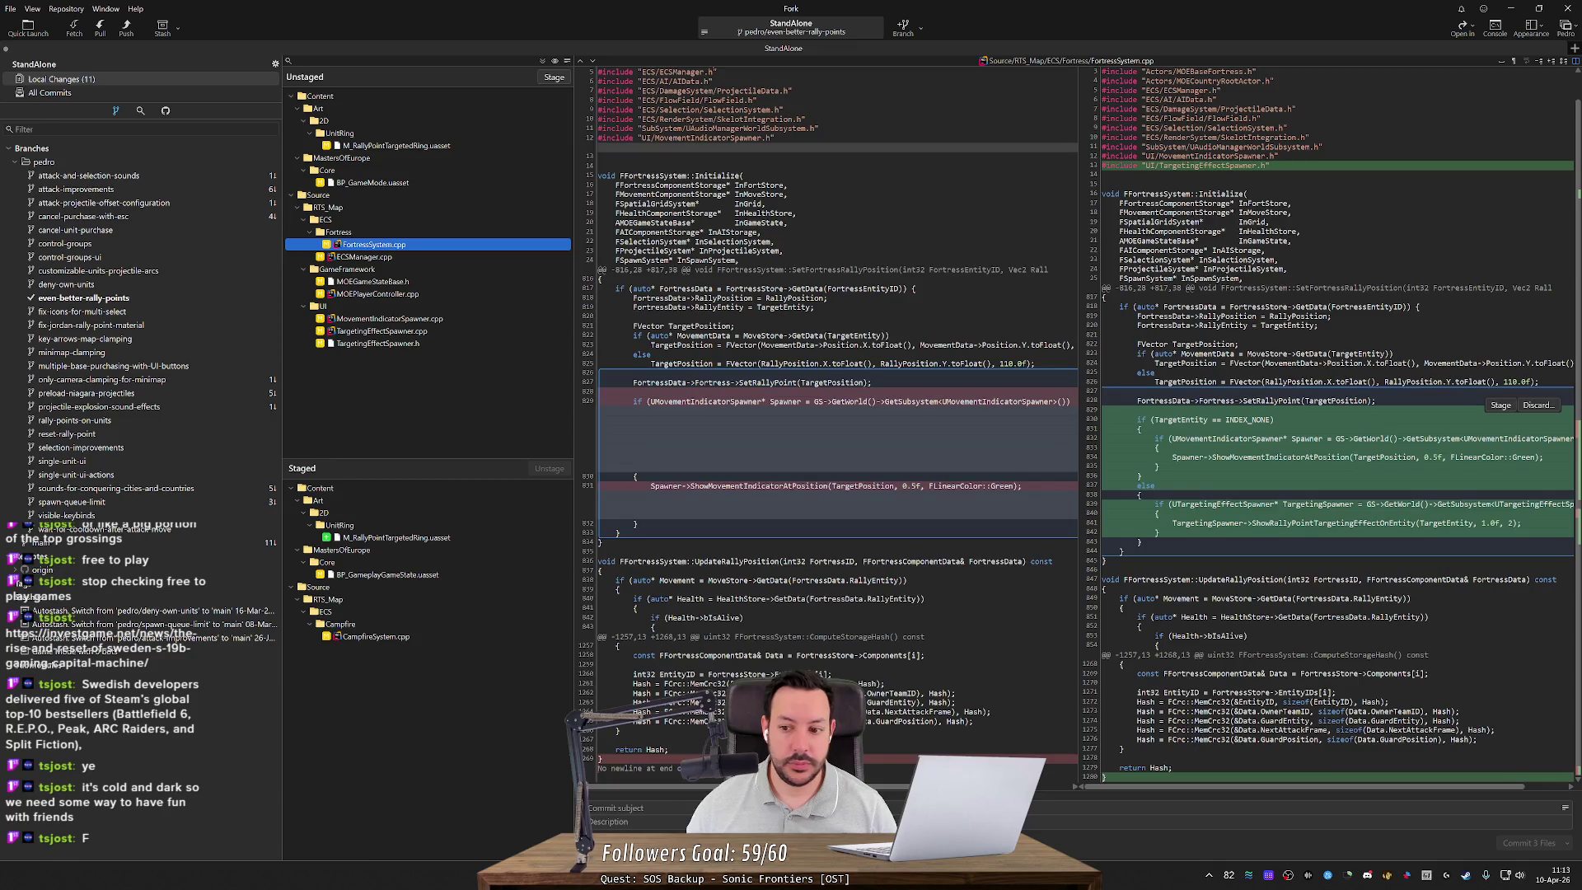
double_click(417, 243)
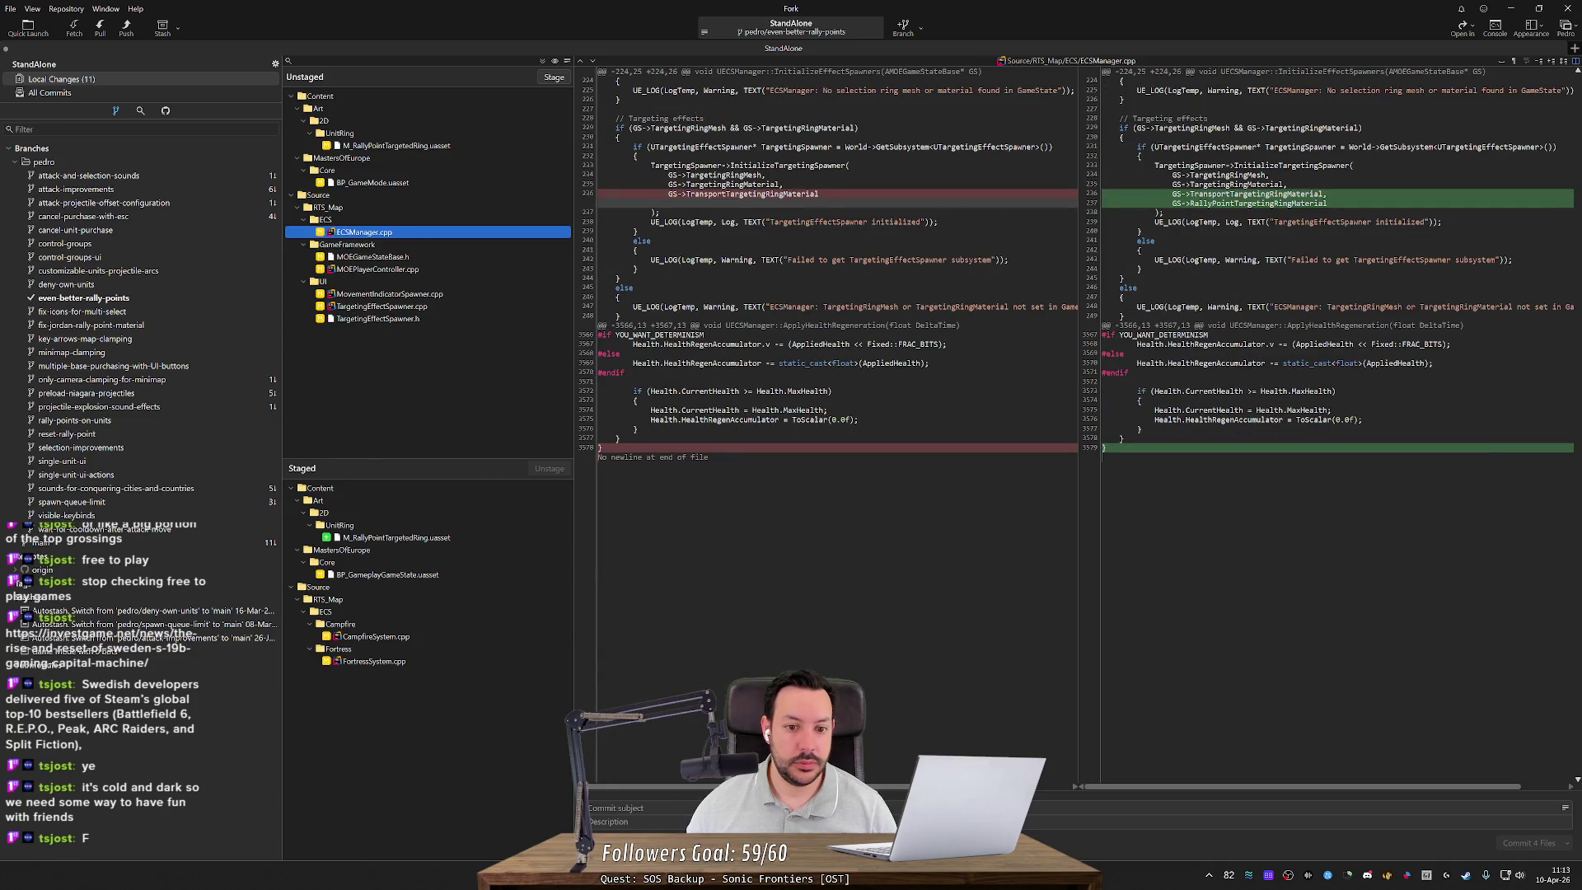
double_click(401, 234)
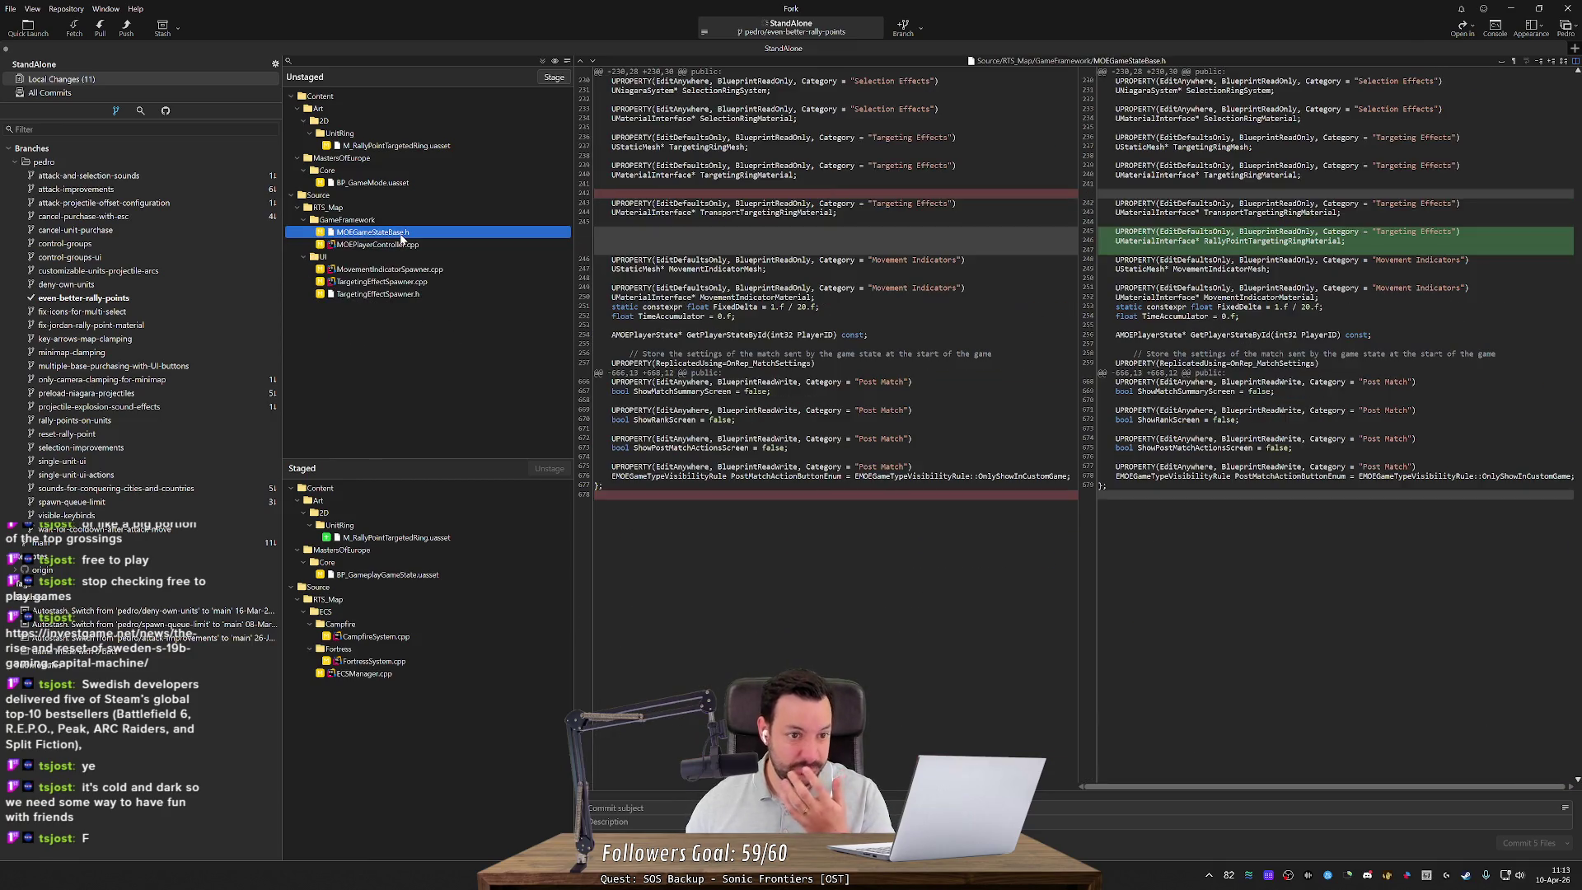
double_click(402, 239)
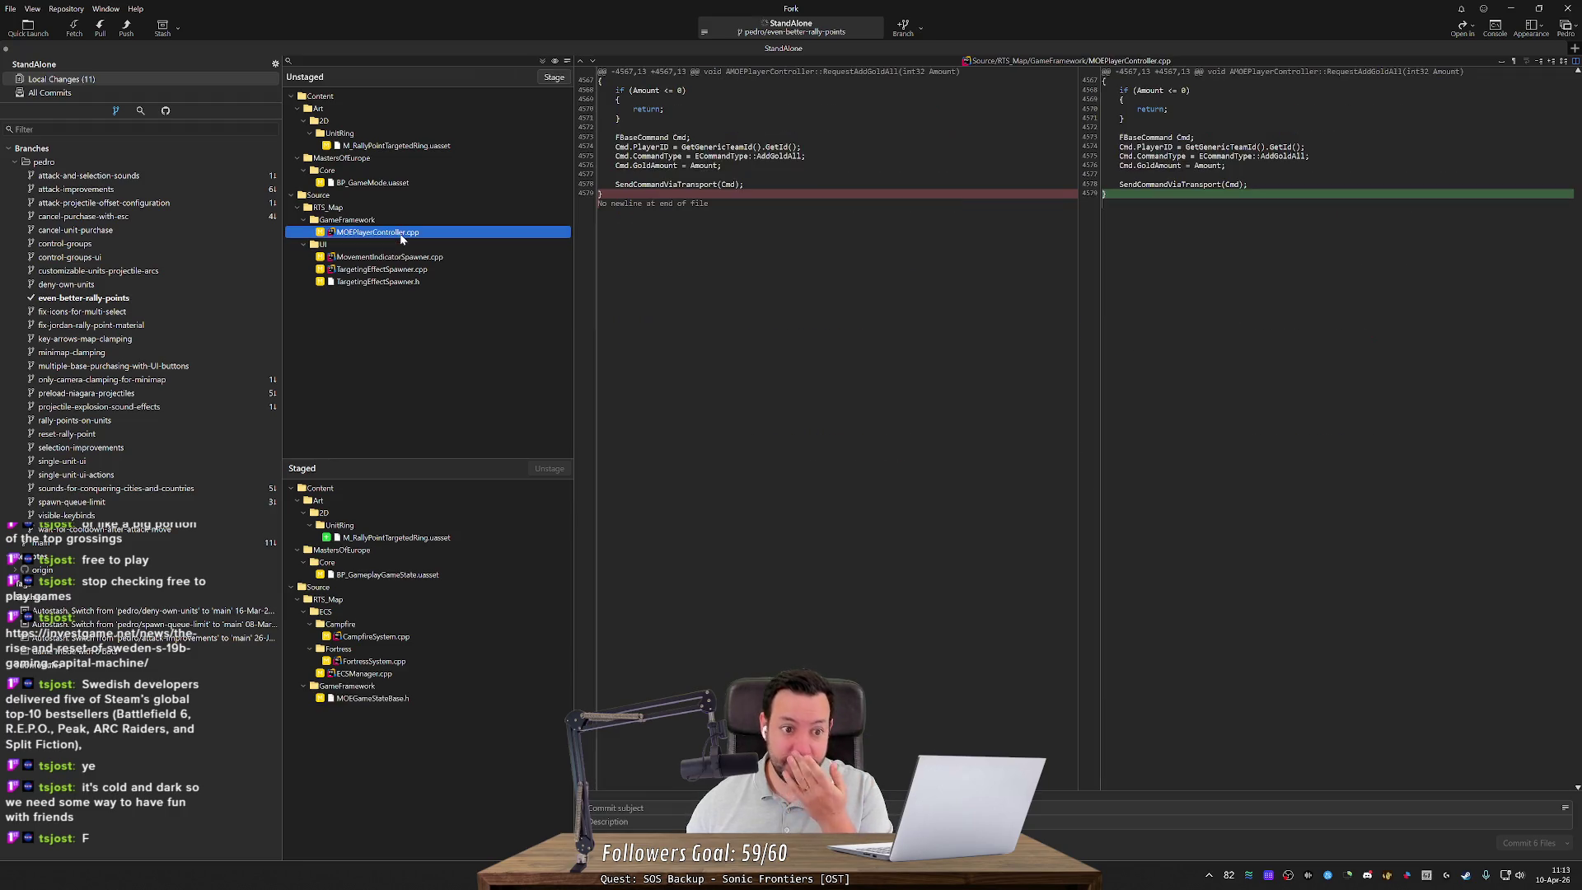
double_click(402, 239)
double_click(401, 235)
scroll(824, 494, "down", 3)
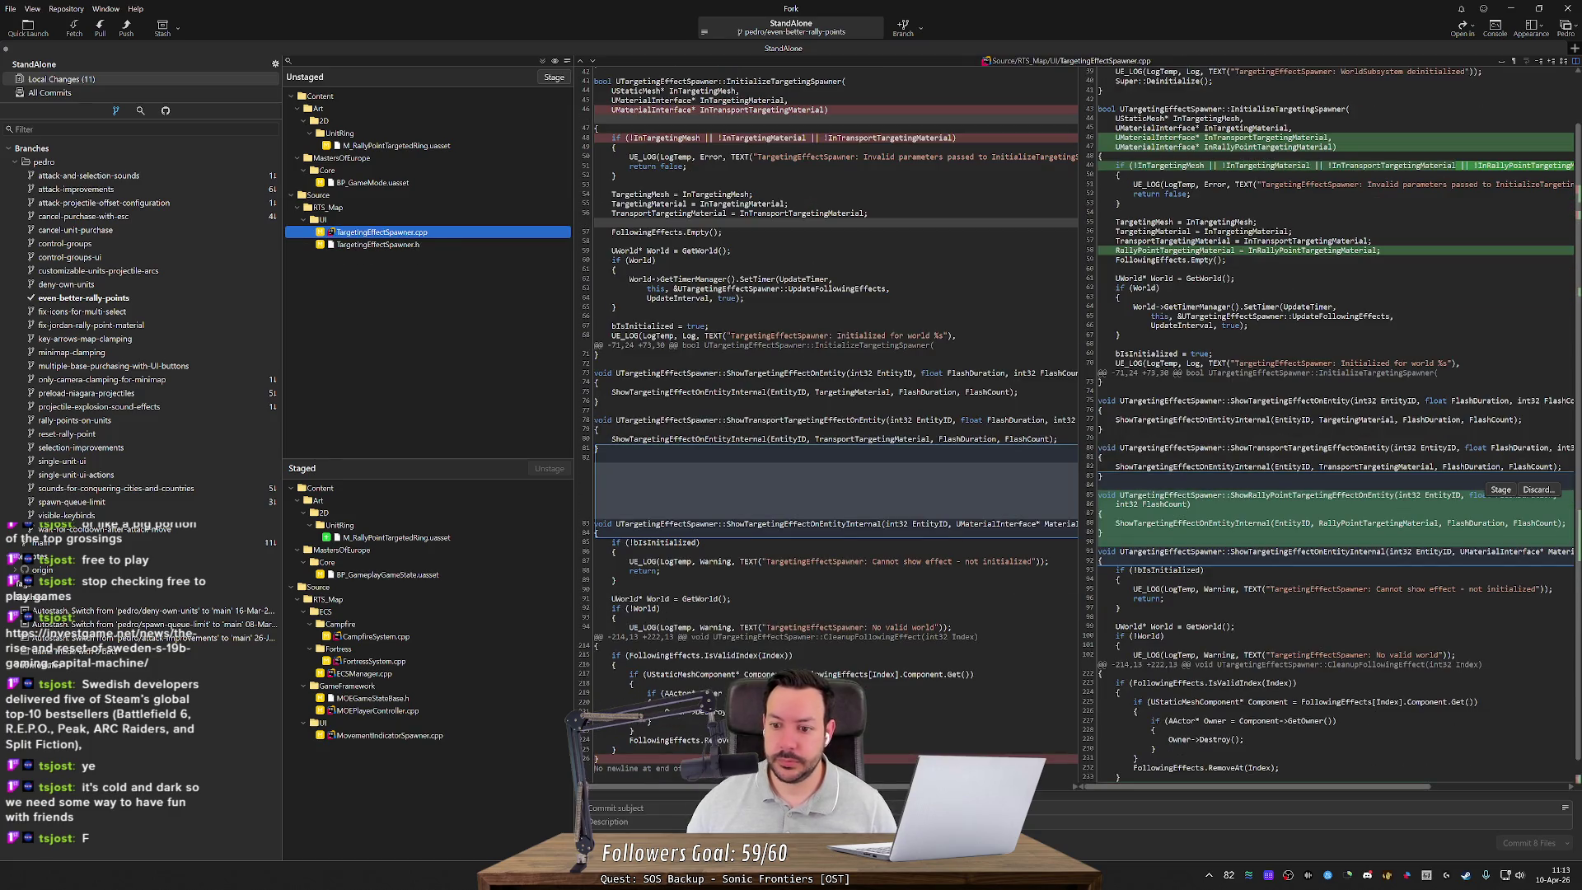
double_click(391, 235)
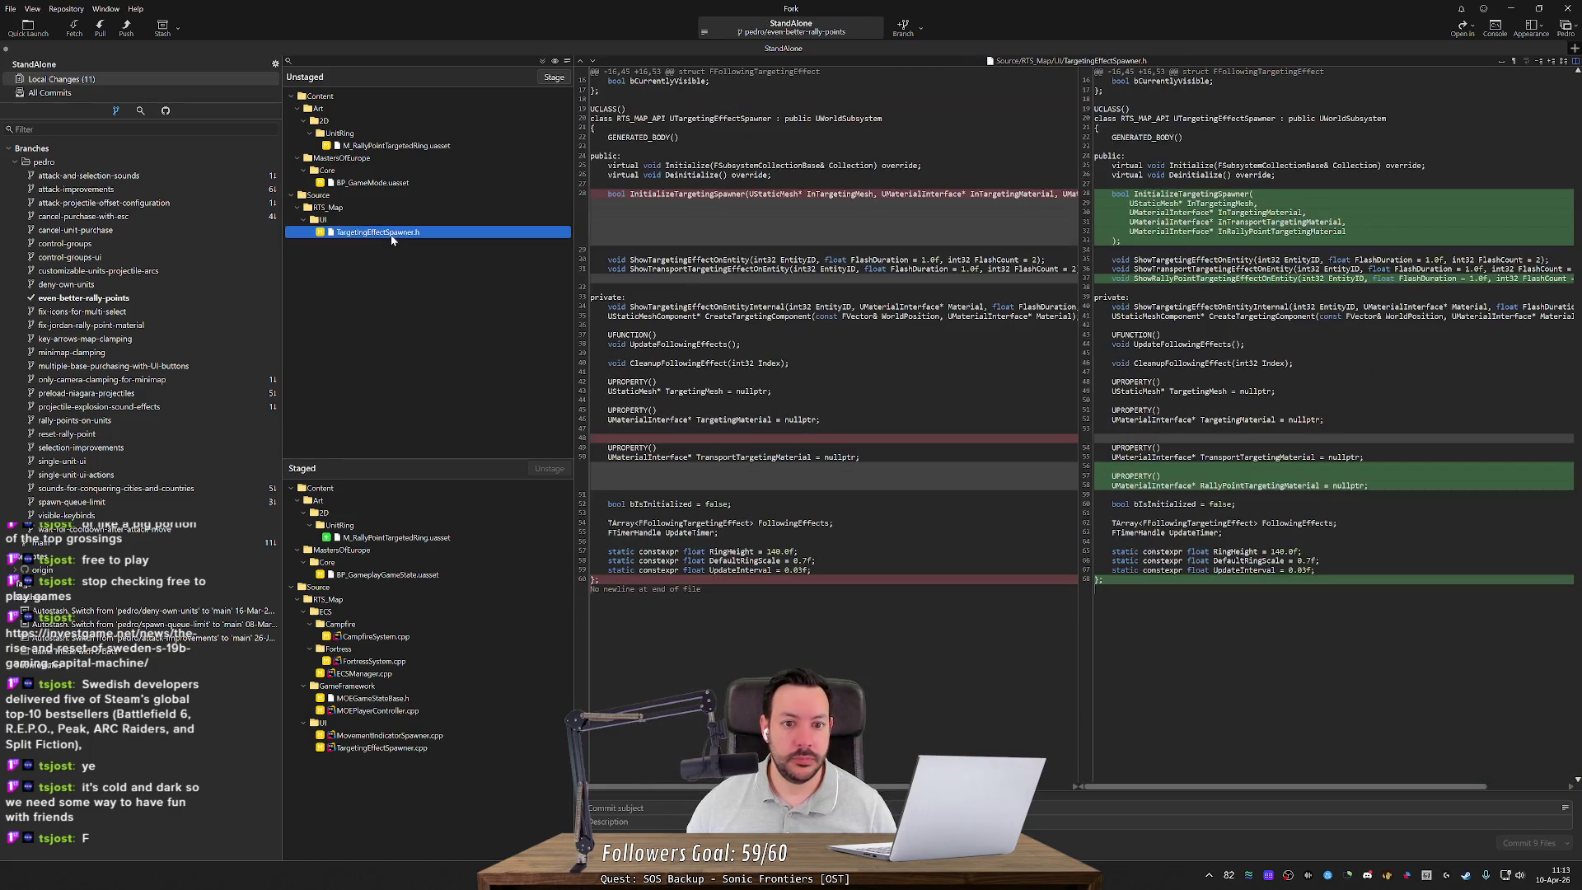
double_click(407, 233)
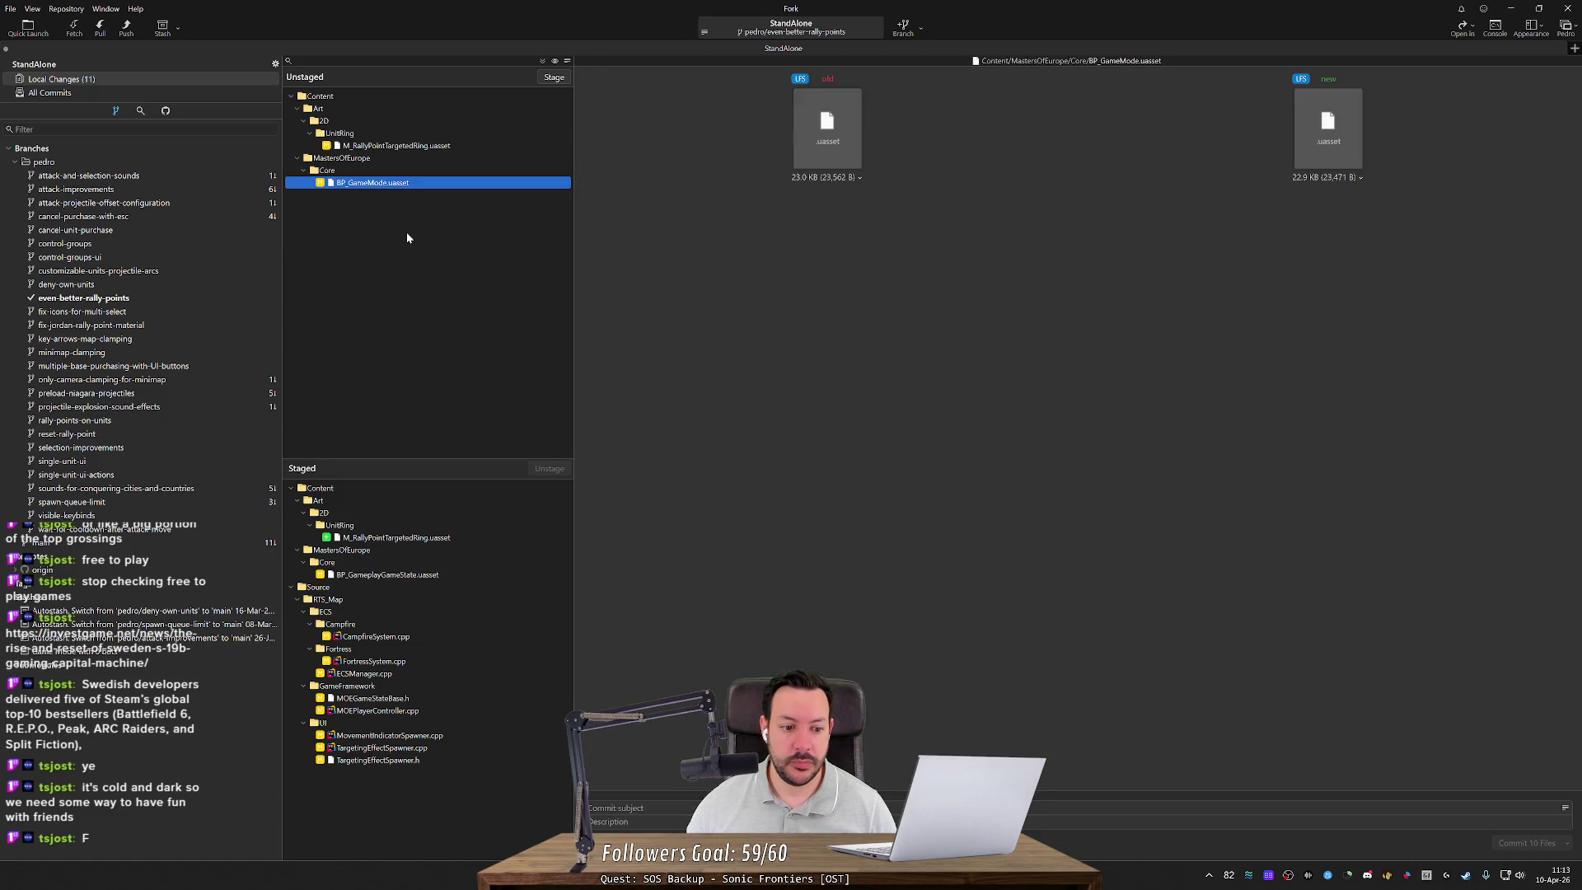
Step: Stage M_RallyPointTargetedRing.uasset, commit the ten files with a subject, and push the branch
left_click(641, 808)
type("Added targetting indicator v")
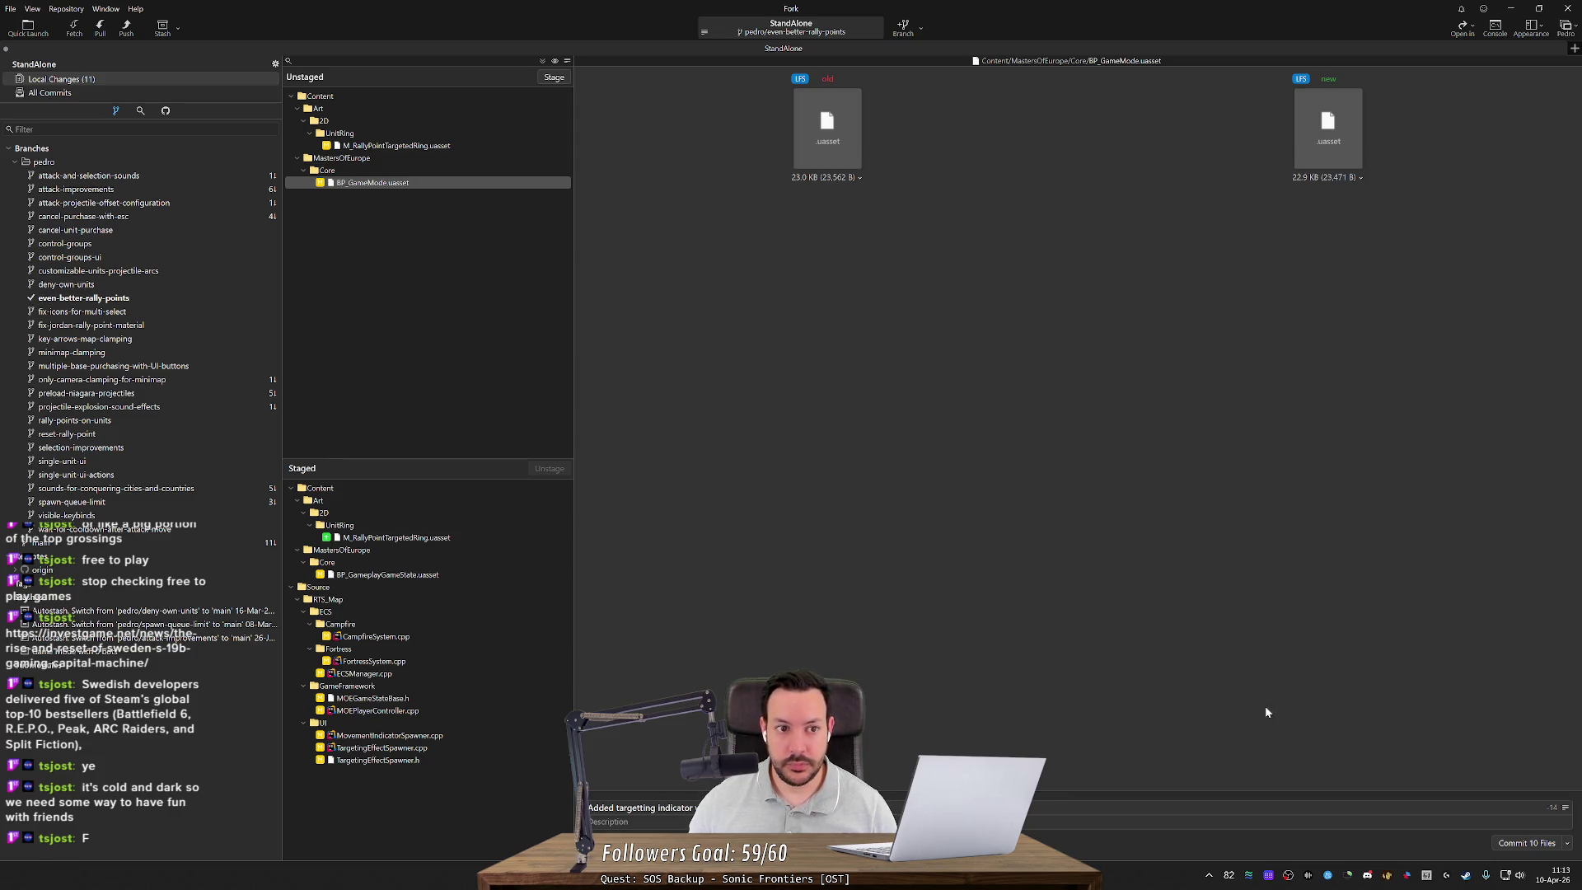
double_click(427, 145)
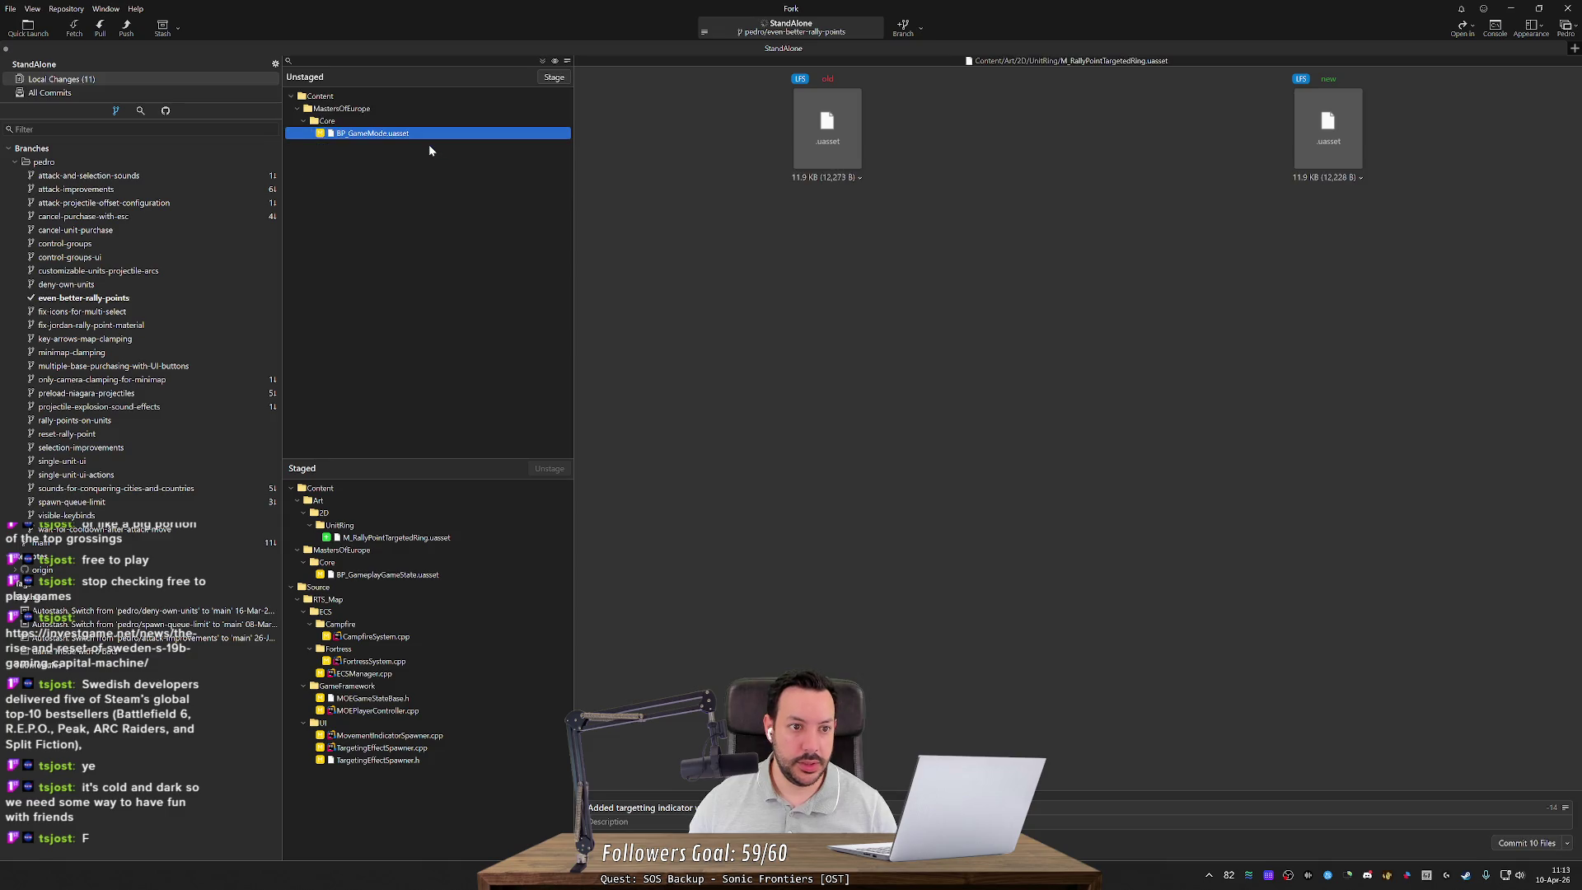
left_click(1527, 843)
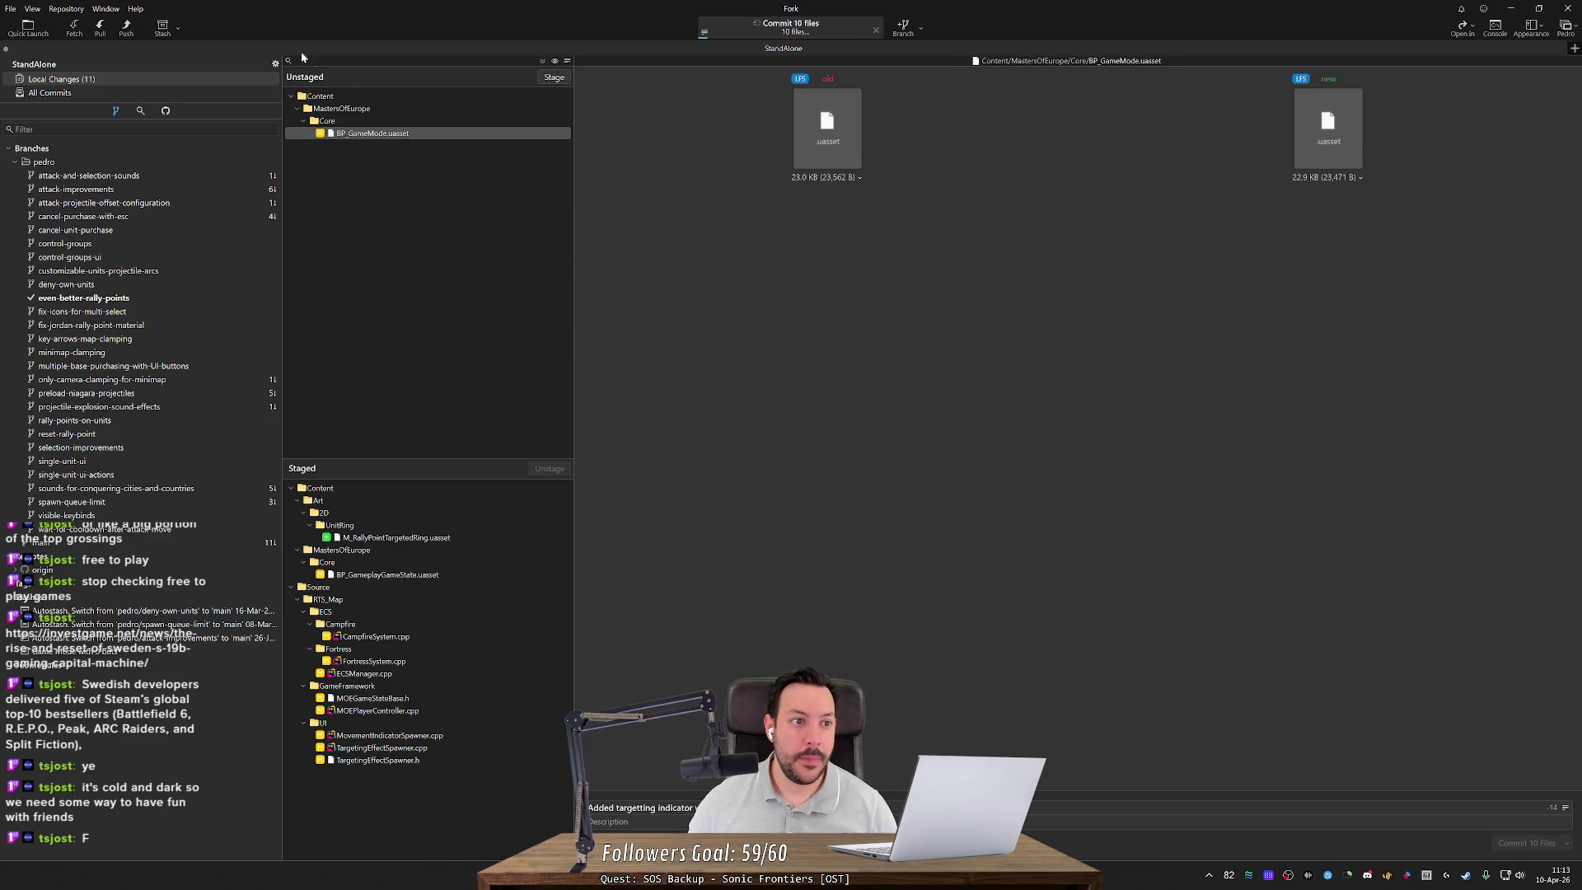
left_click(123, 30)
key("Return")
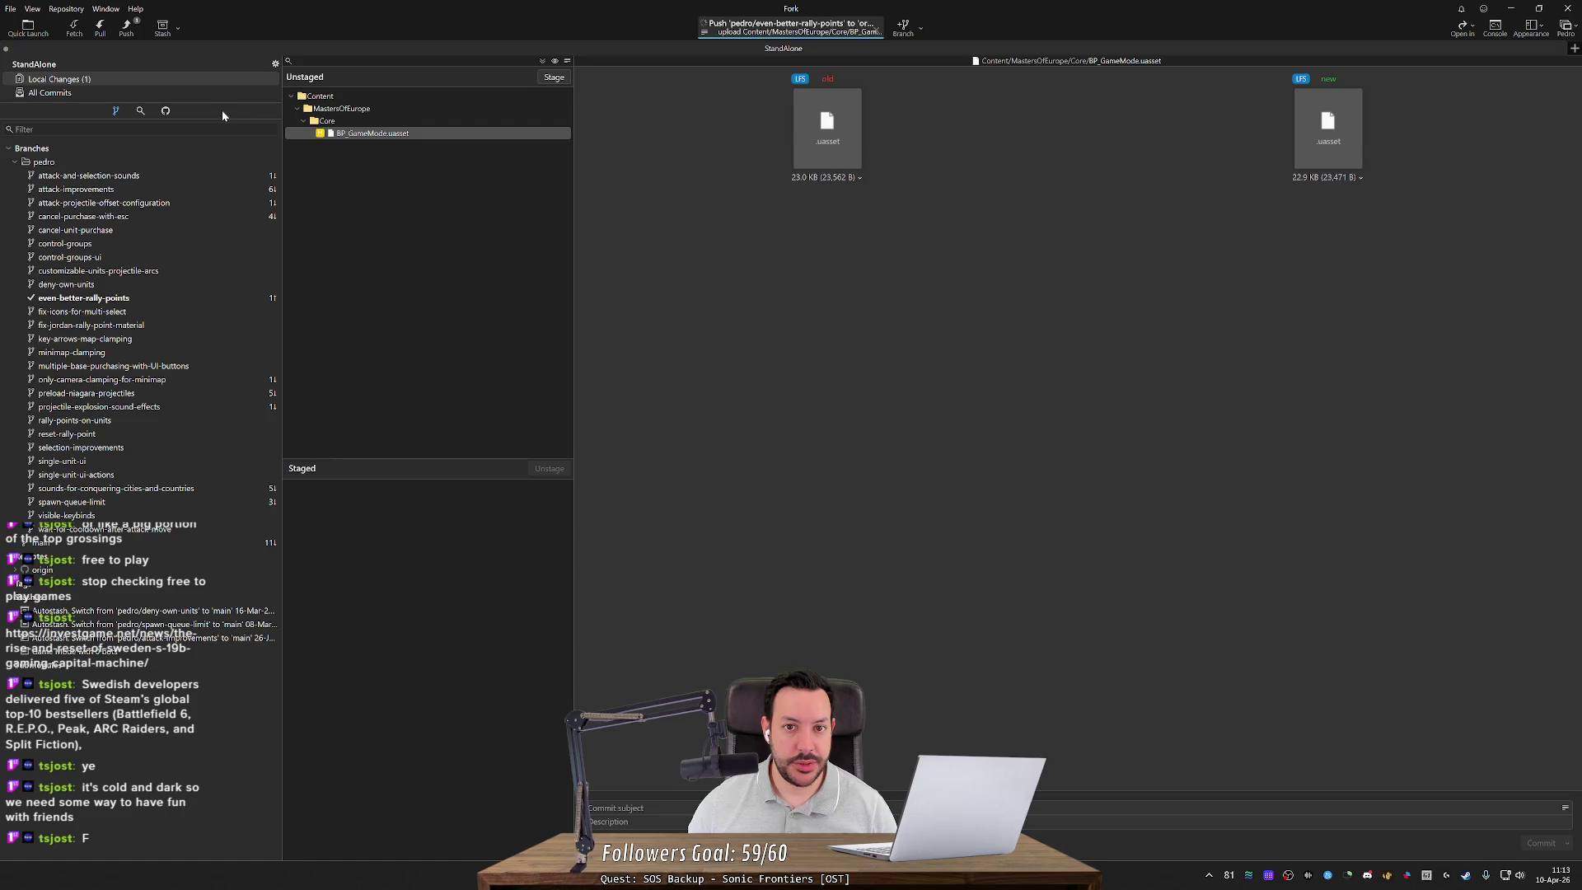
key("alt+Tab")
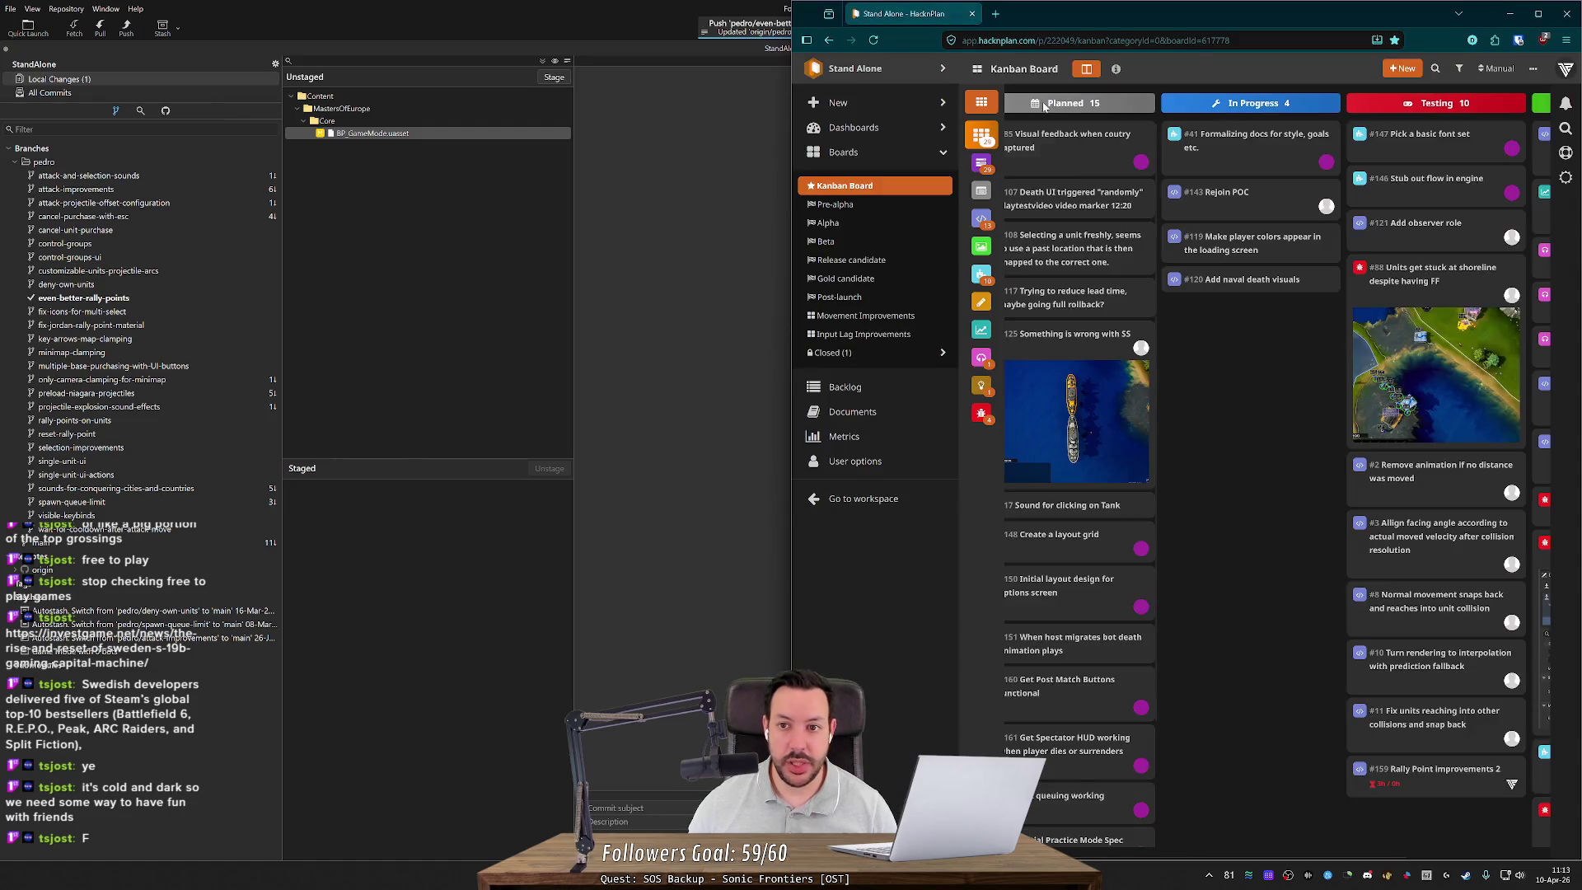
Step: Open the StandAlone repository on GitHub in a maximized window and open pull request #205
left_click(997, 14)
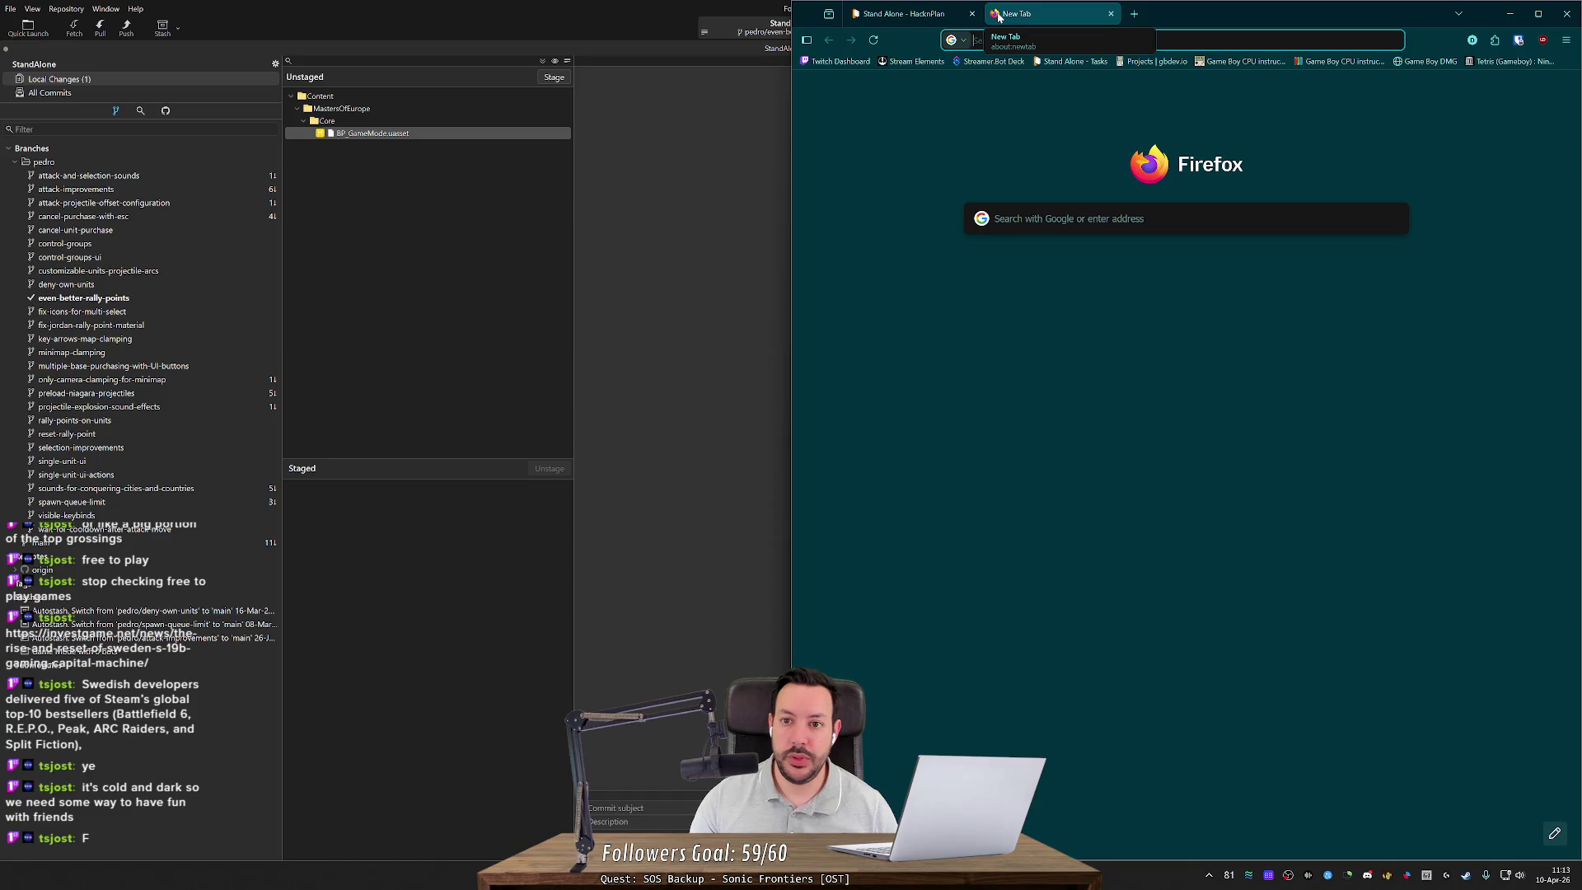
type("ja")
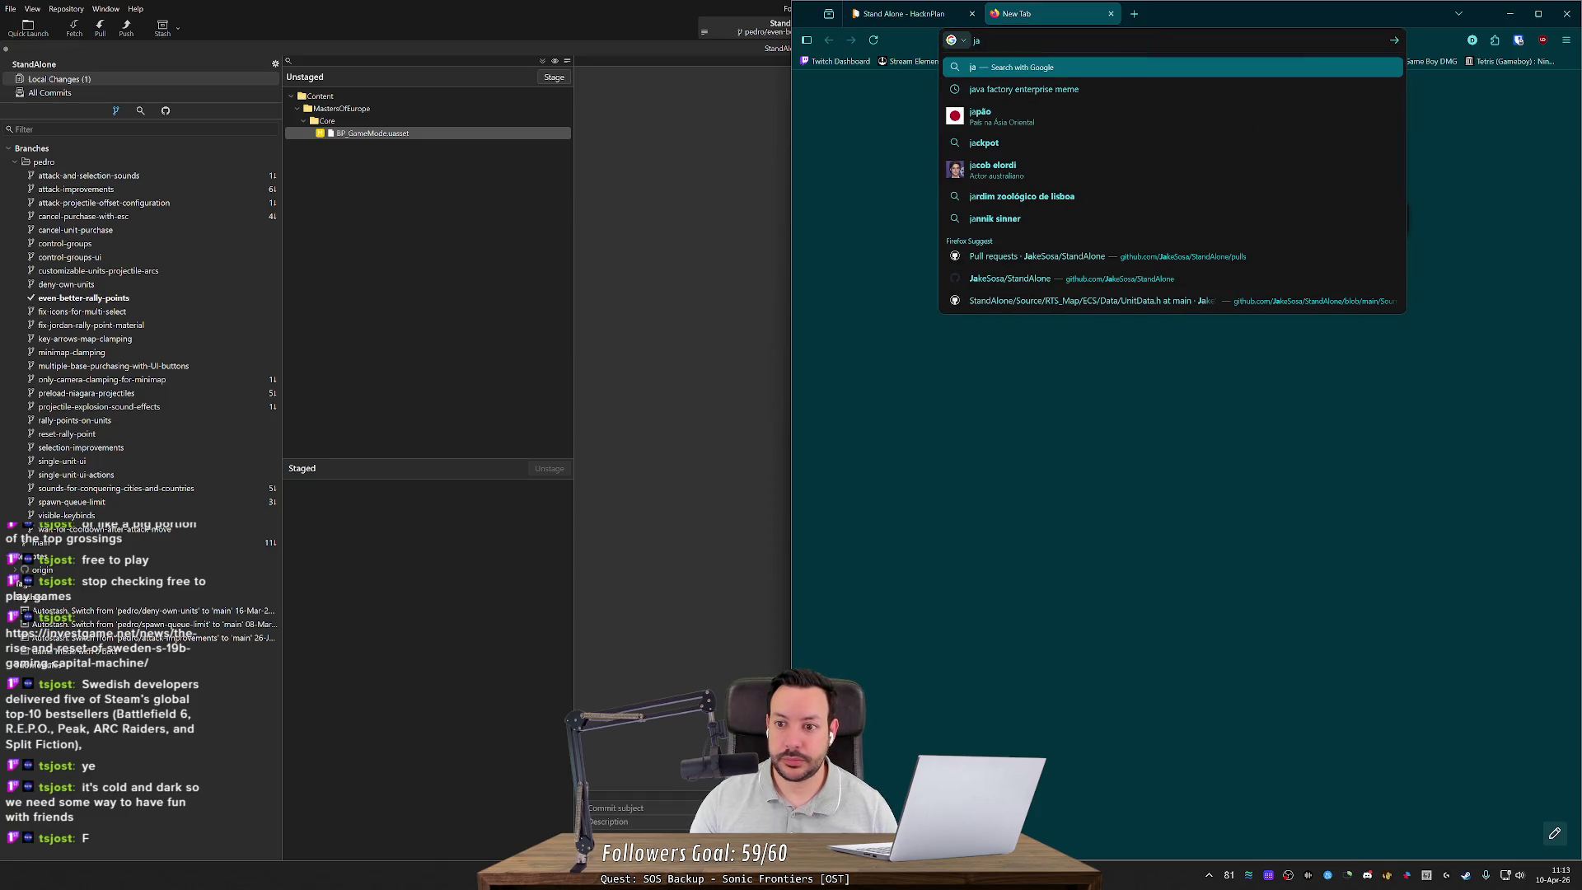
key("Down")
key("Down")
key("Down")
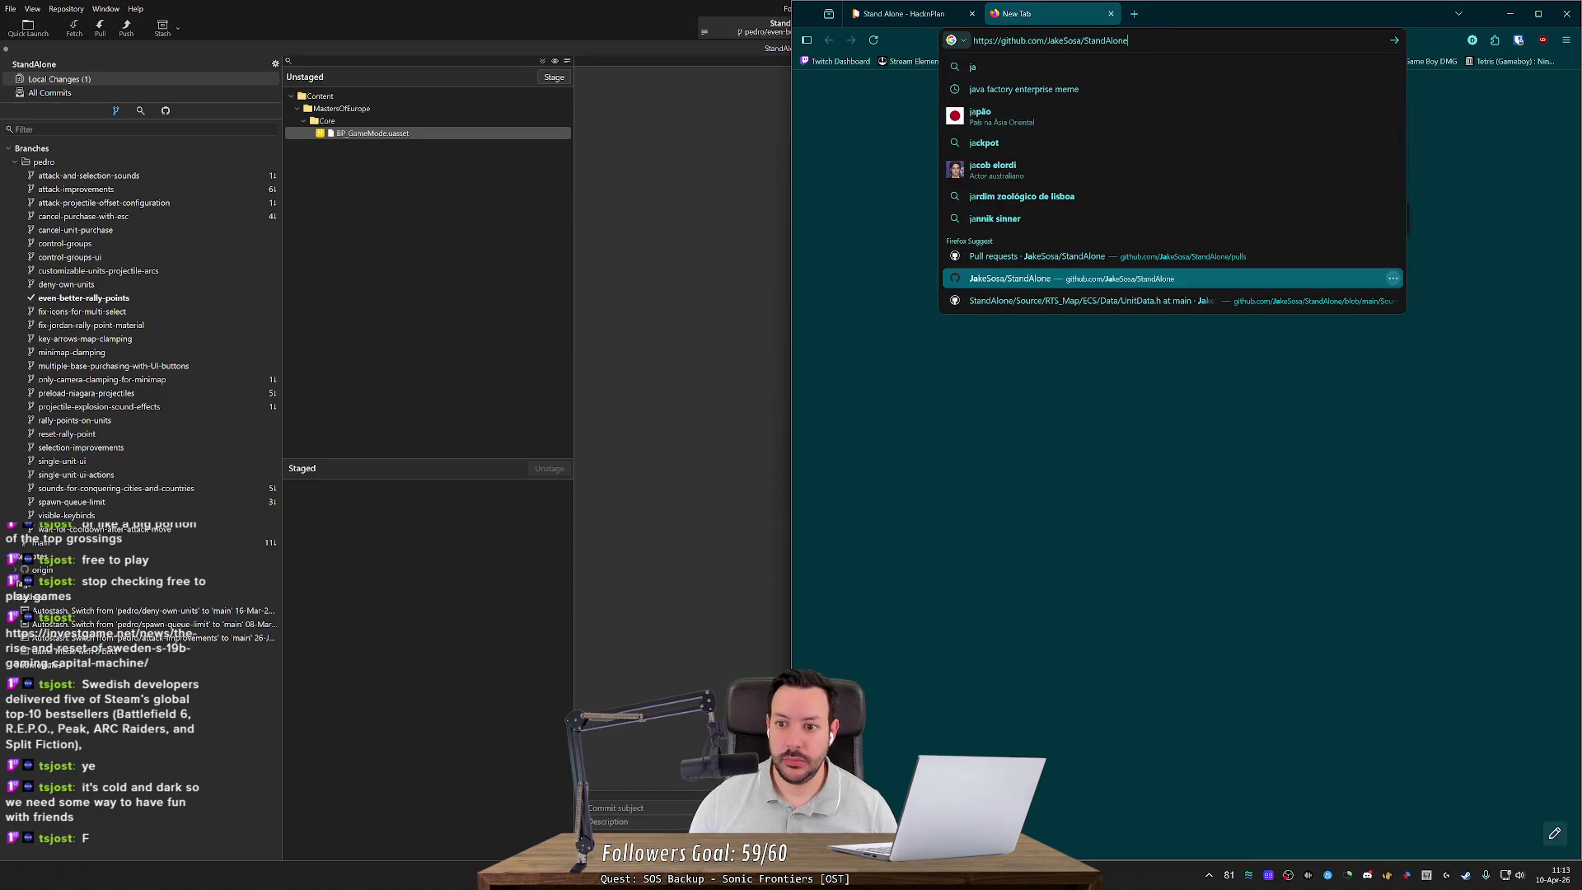
key("Return")
left_click_drag(999, 4, 608, 171)
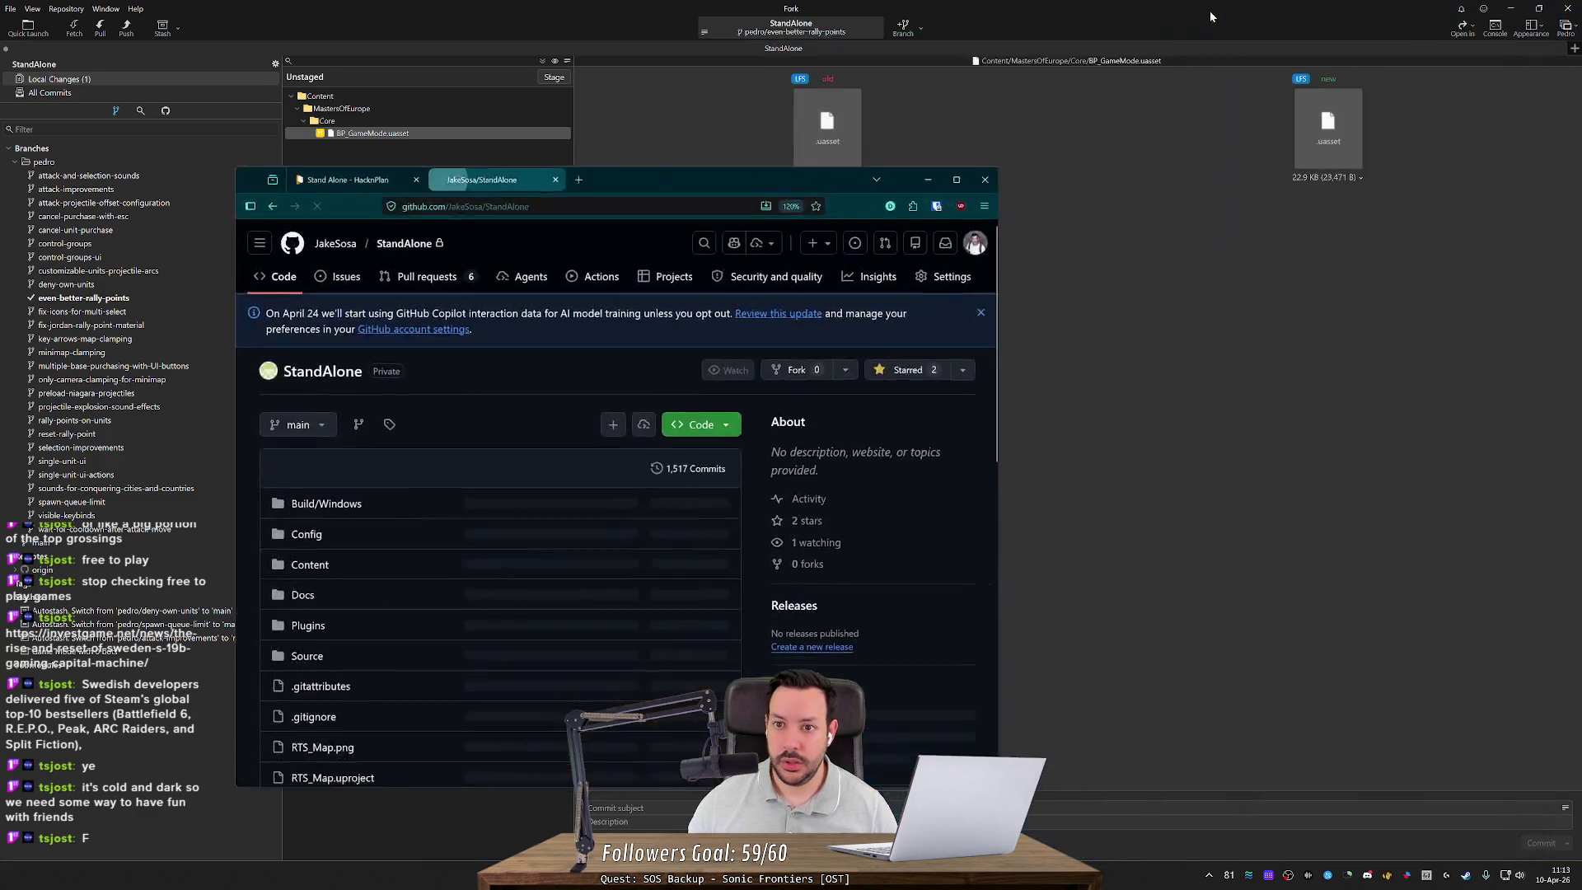
double_click(615, 175)
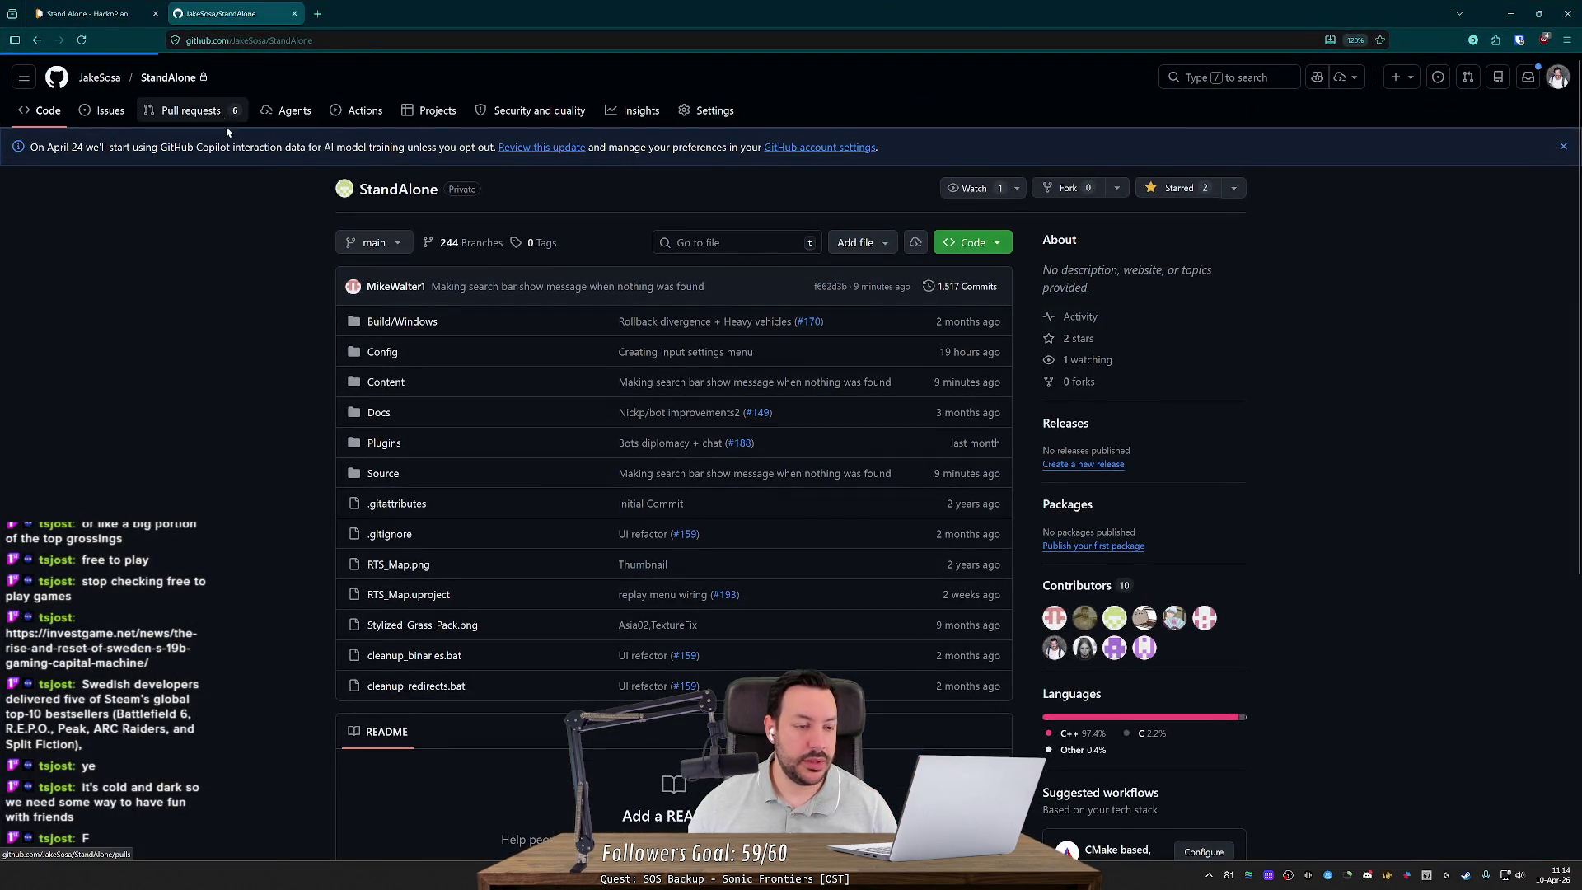
left_click(226, 118)
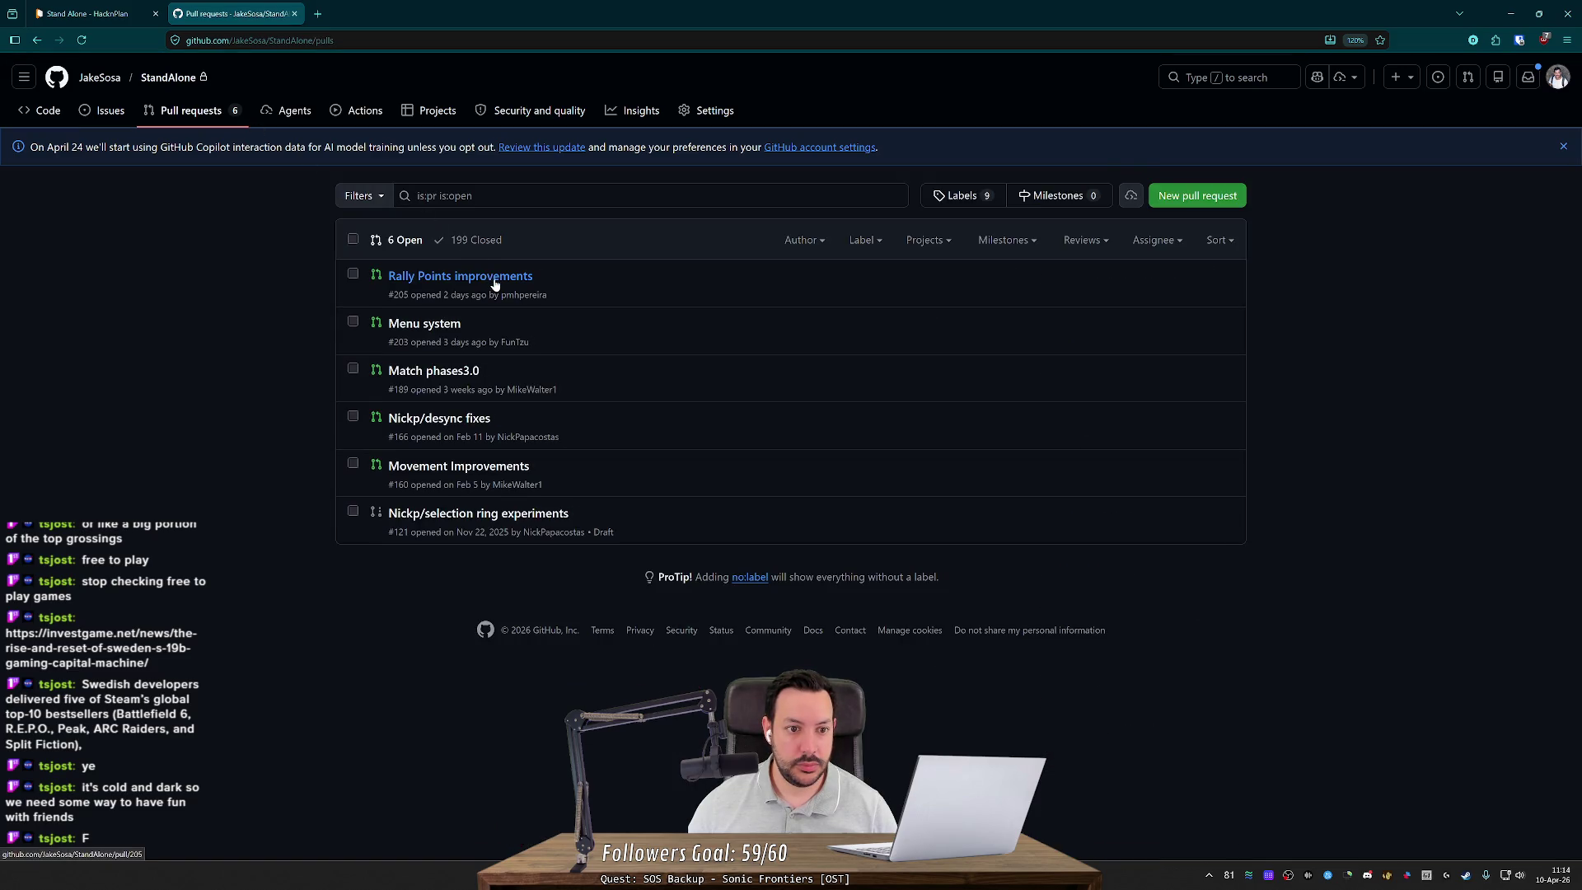
left_click(440, 278)
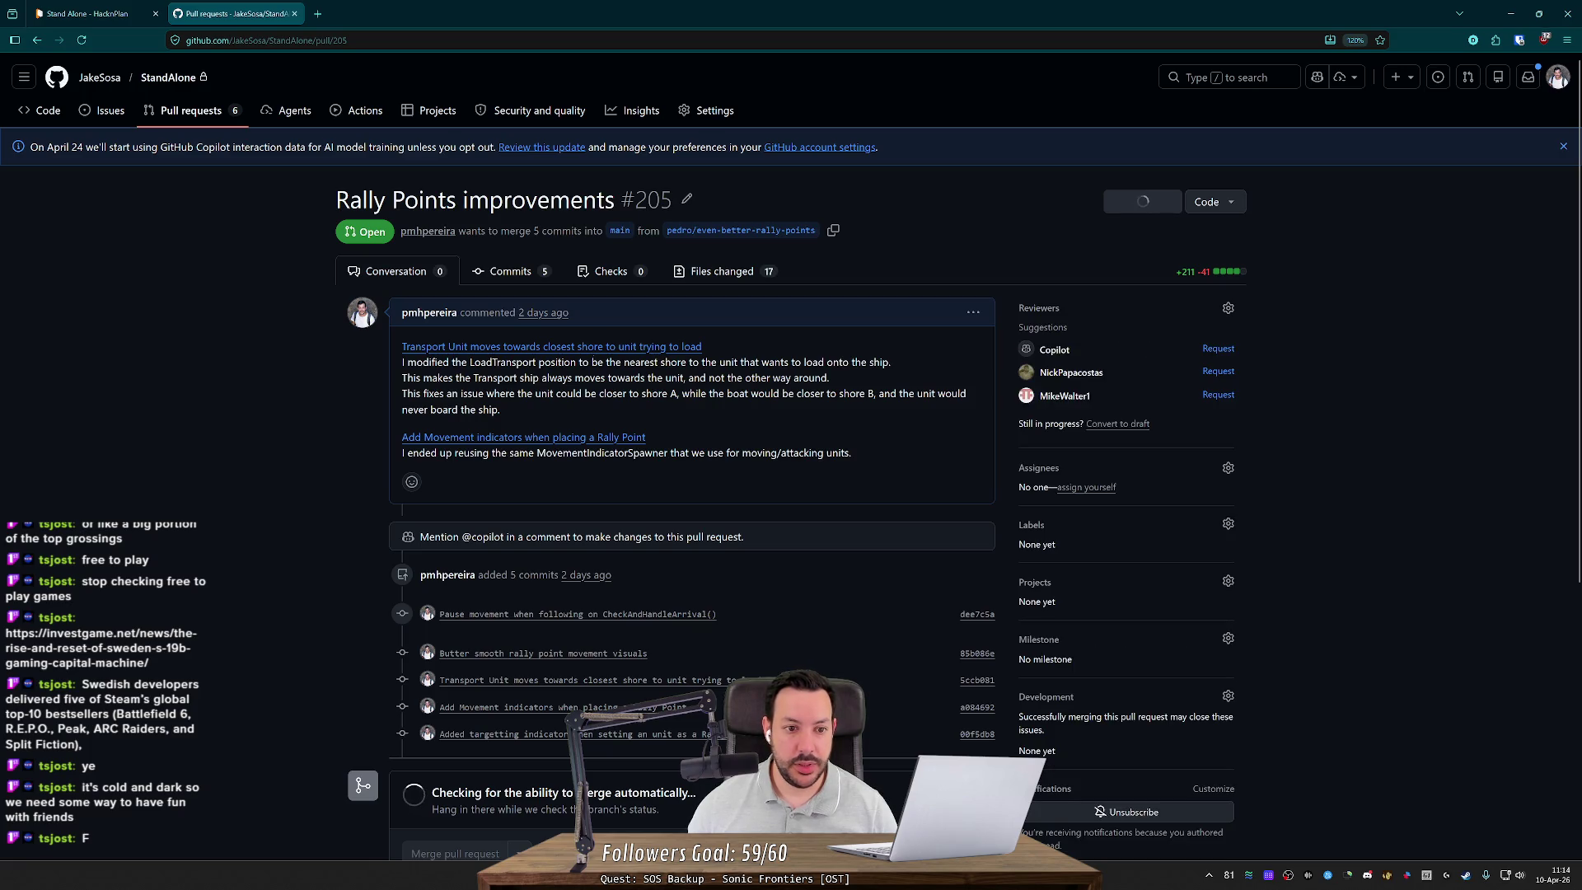
Step: Dismiss the description's options menu and select the targetting-indicator commit title
left_click(973, 311)
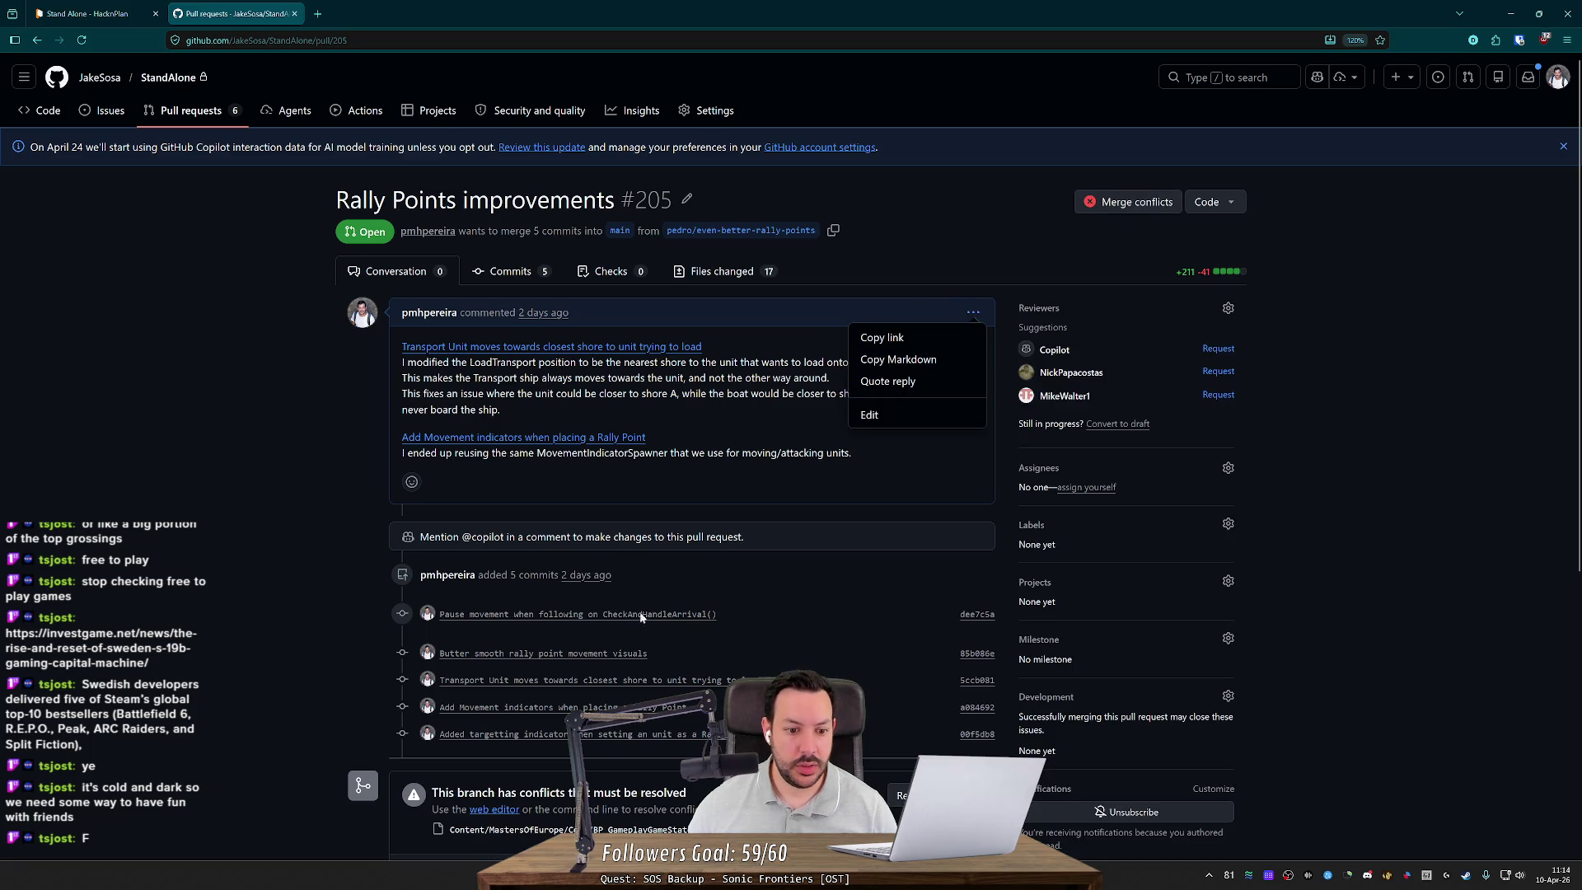
scroll(205, 613, "down", 5)
scroll(208, 443, "up", 3)
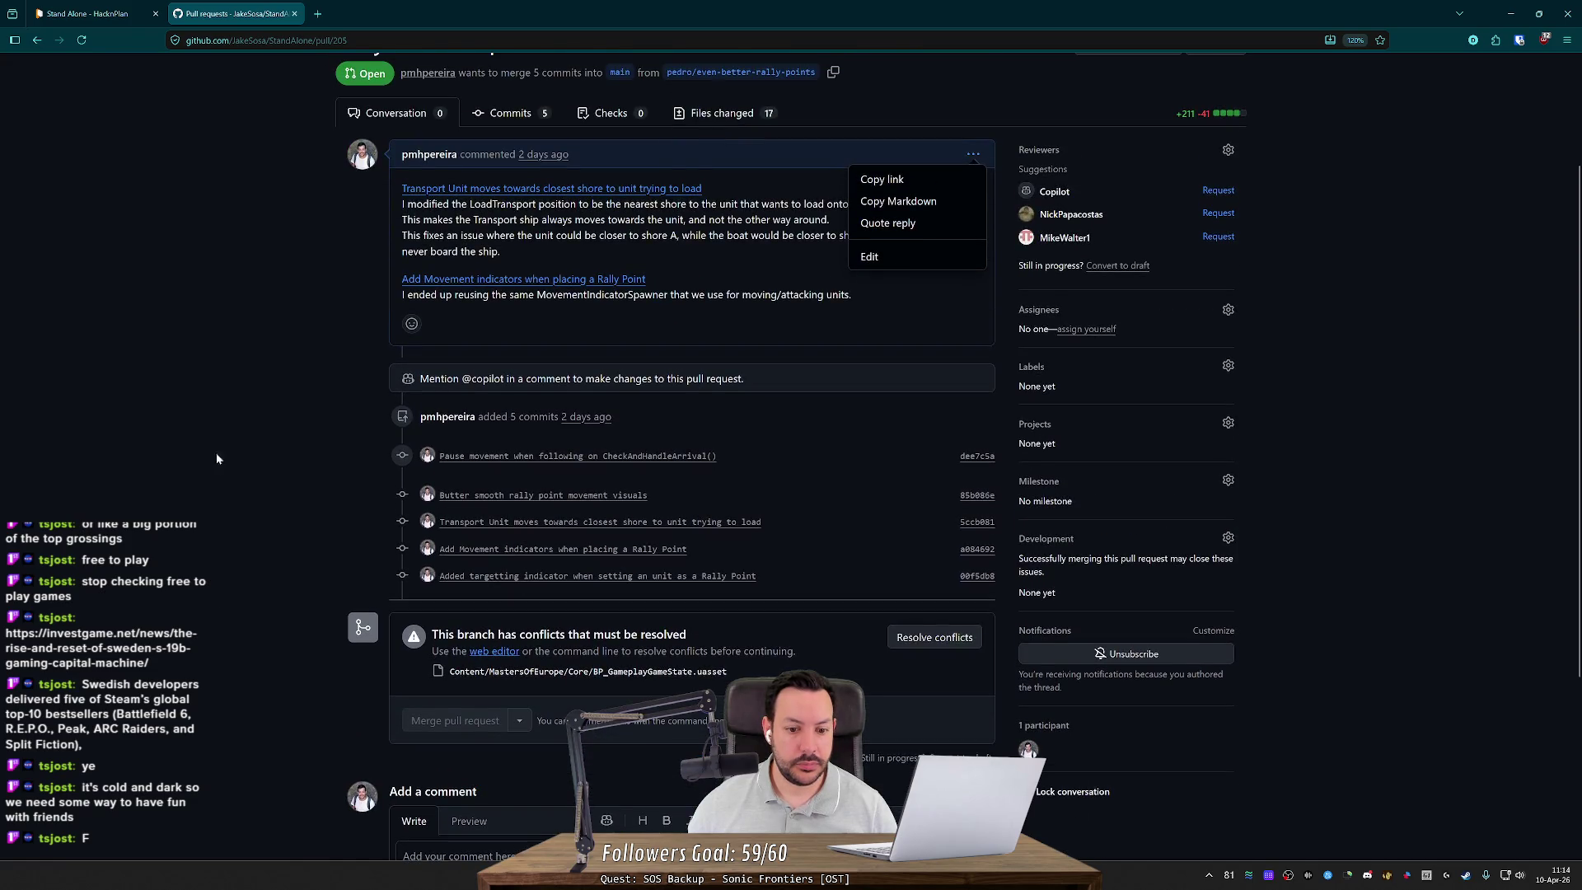
left_click(714, 679)
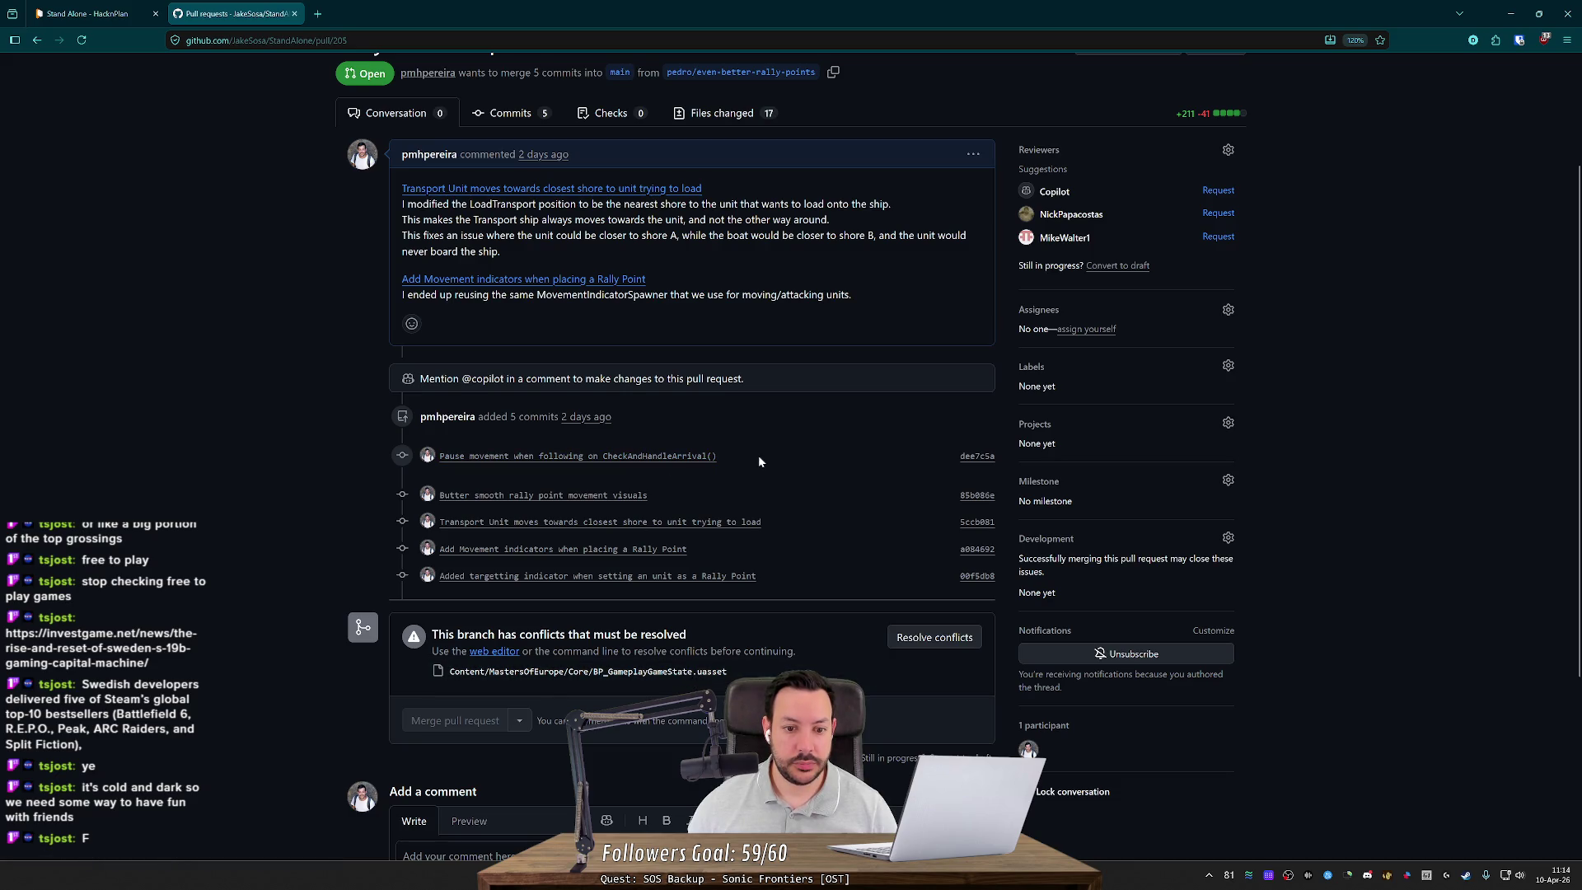
left_click_drag(783, 582, 561, 587)
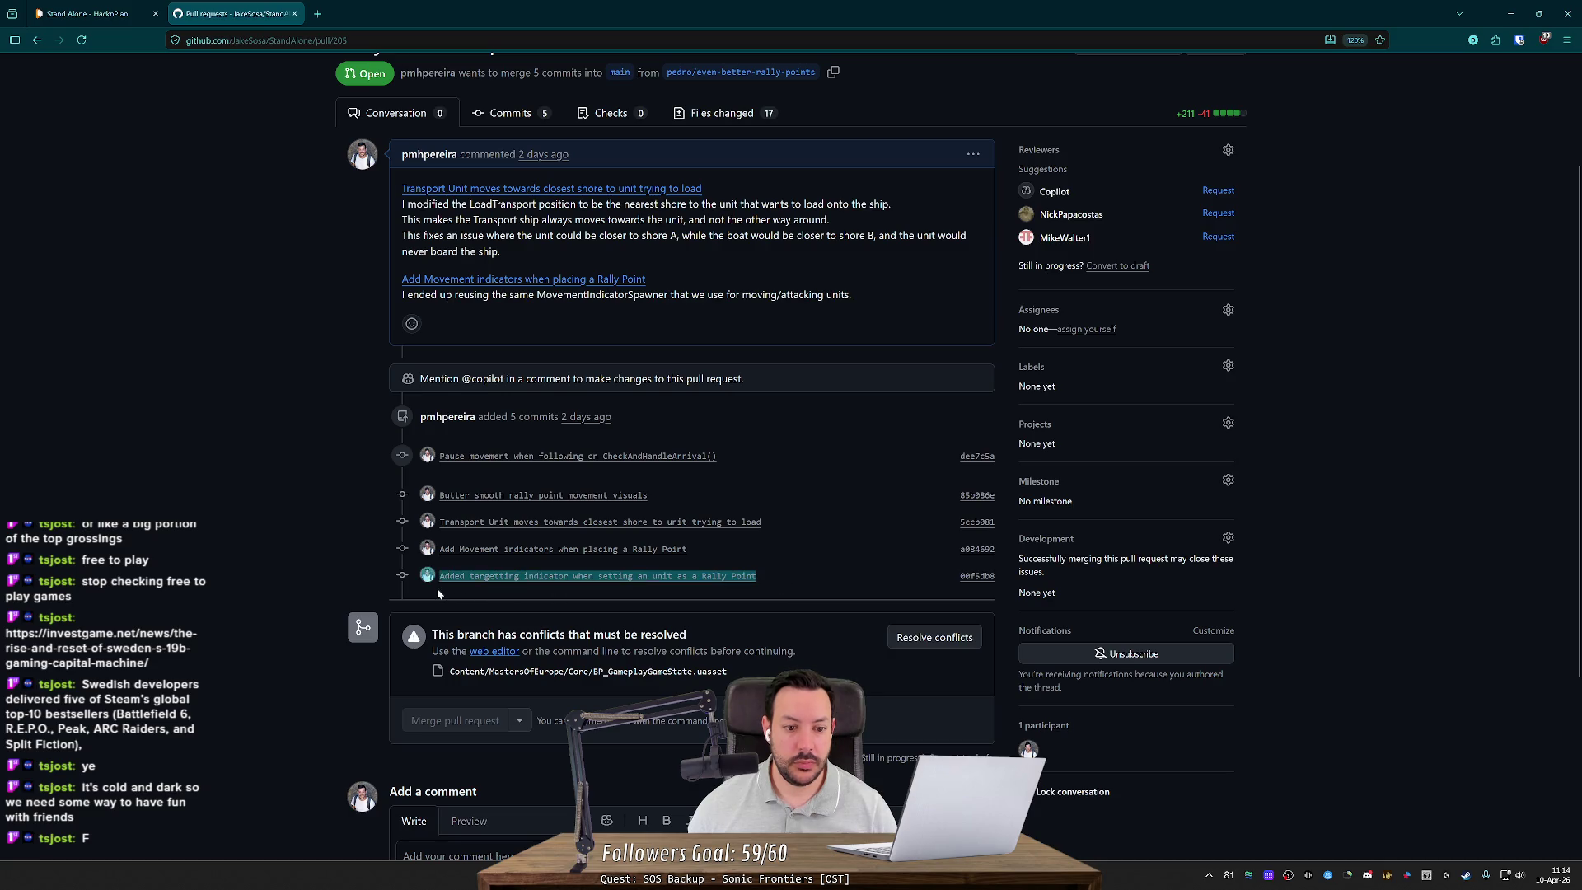
left_click(764, 585)
left_click_drag(758, 577, 472, 590)
Step: Edit the PR description, pasting the targetting-indicator commit link as a new paragraph
left_click(973, 154)
left_click(870, 257)
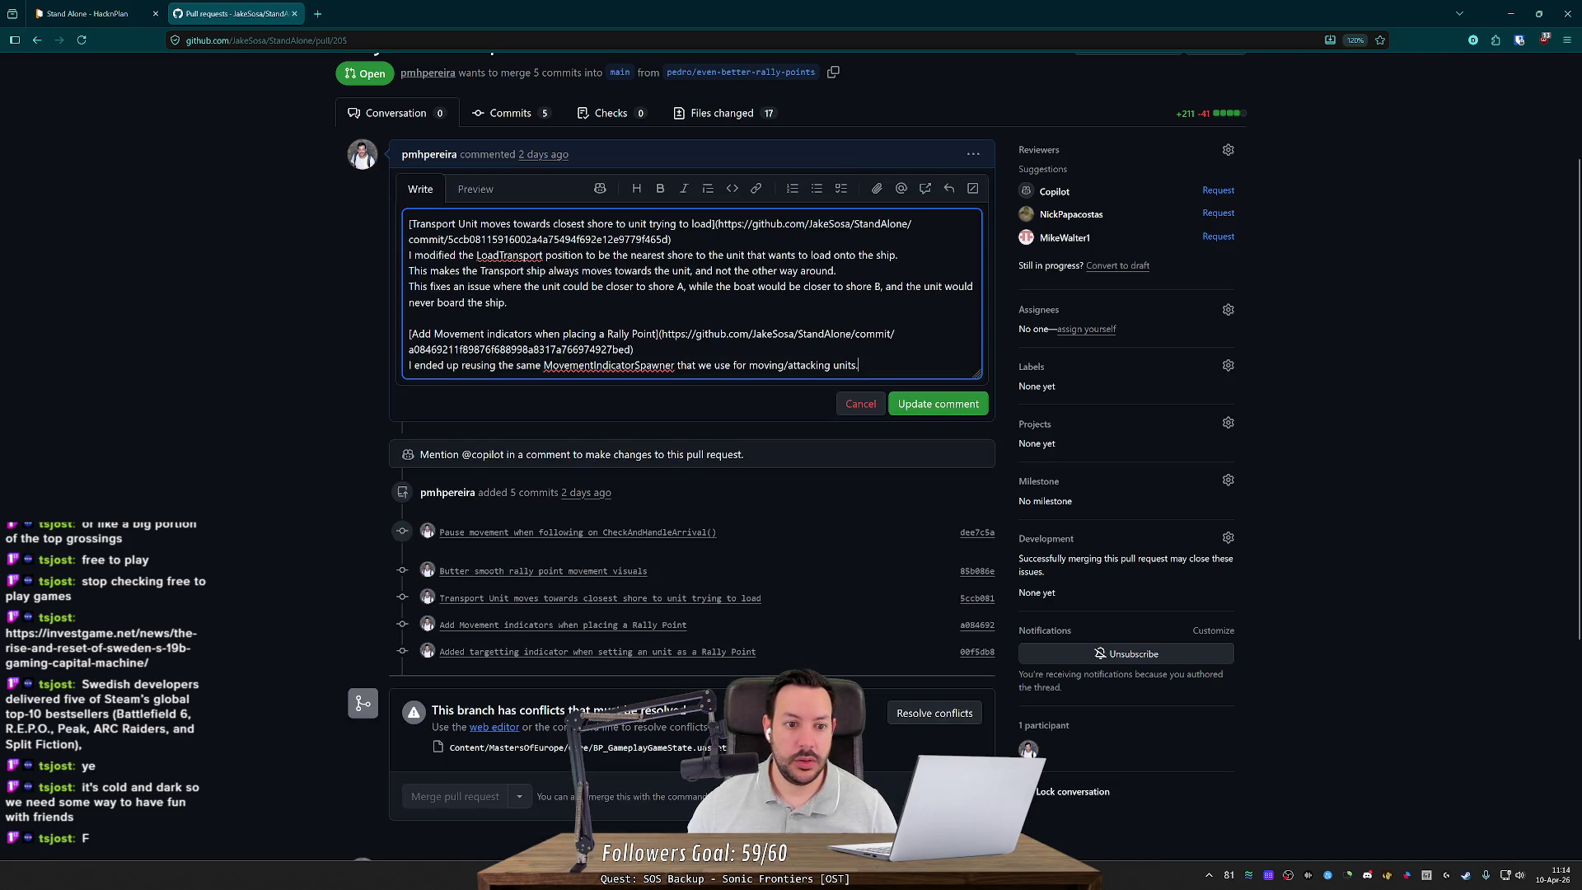
key("Return")
key("Return")
key("ctrl+v")
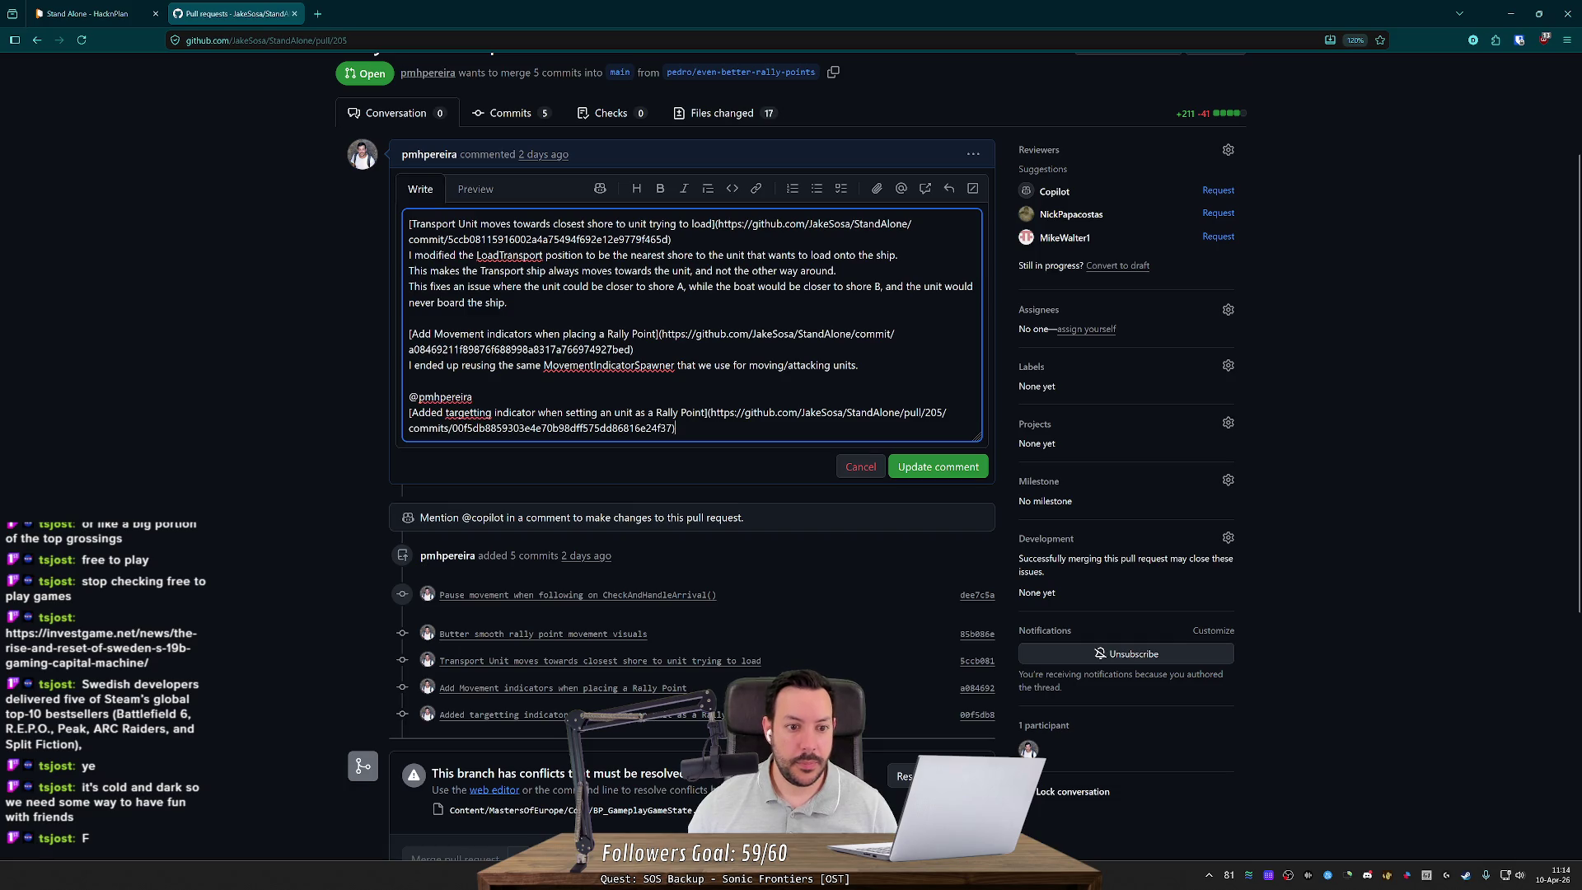
key("ctrl+BackSpace")
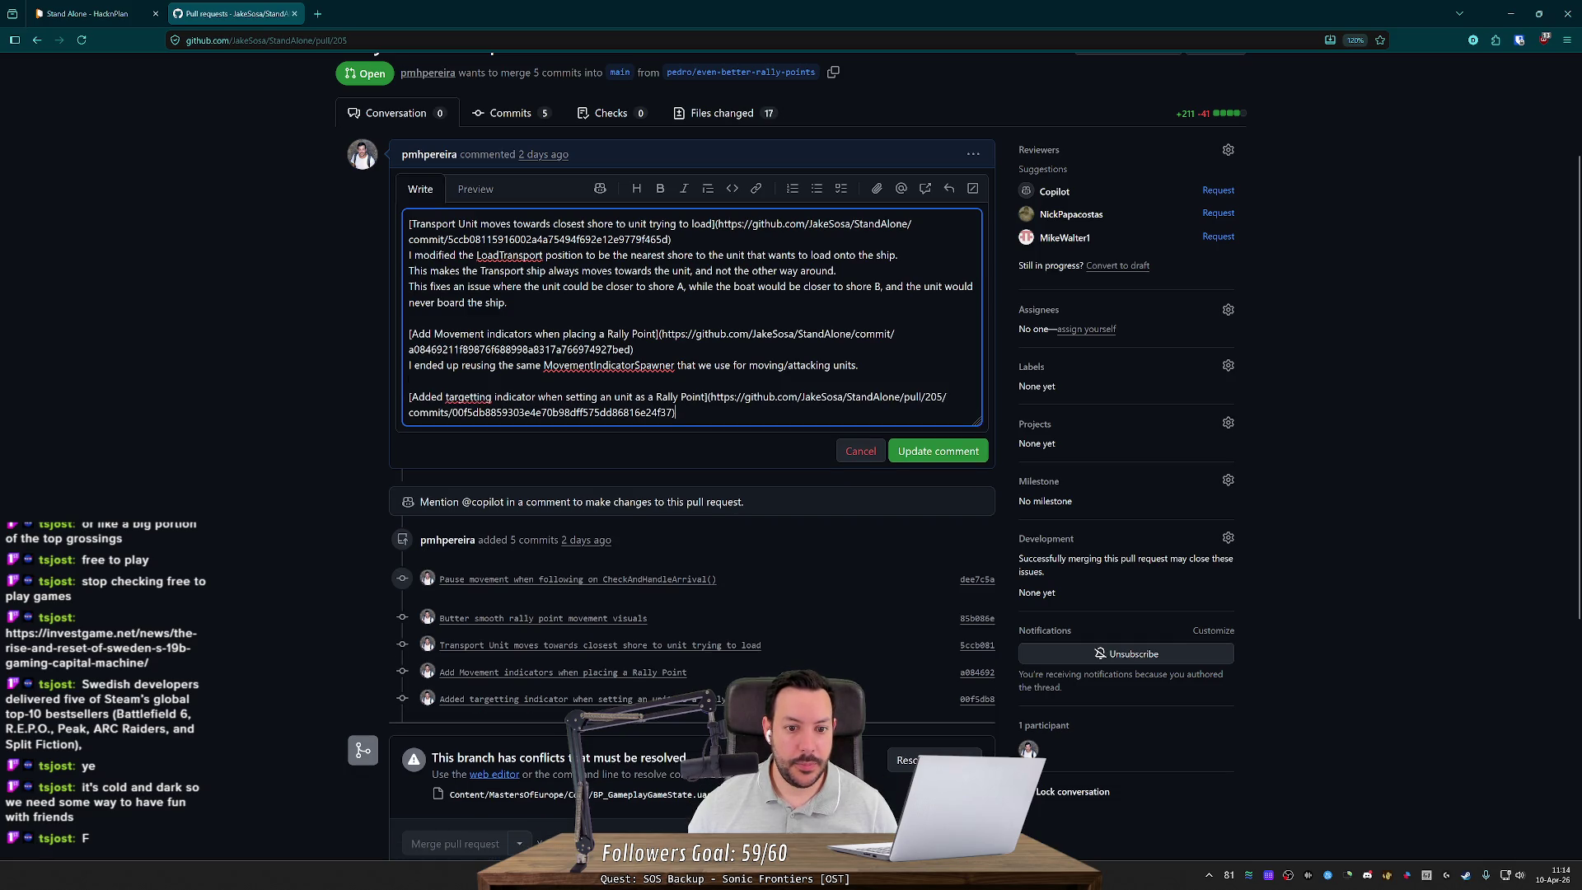
key("Return")
left_click(476, 189)
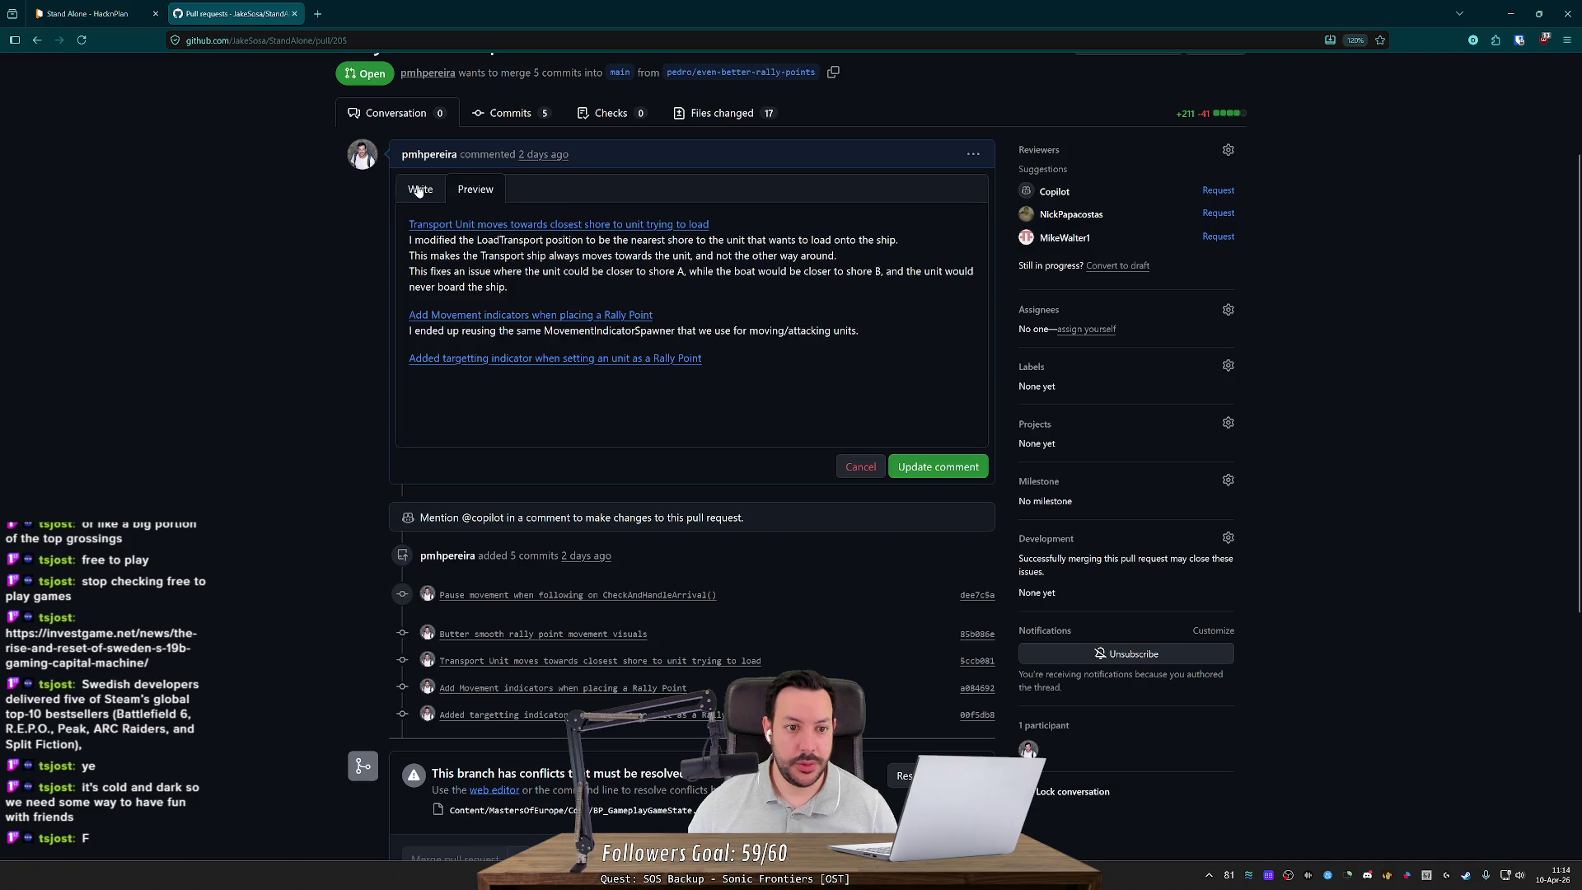
left_click(418, 191)
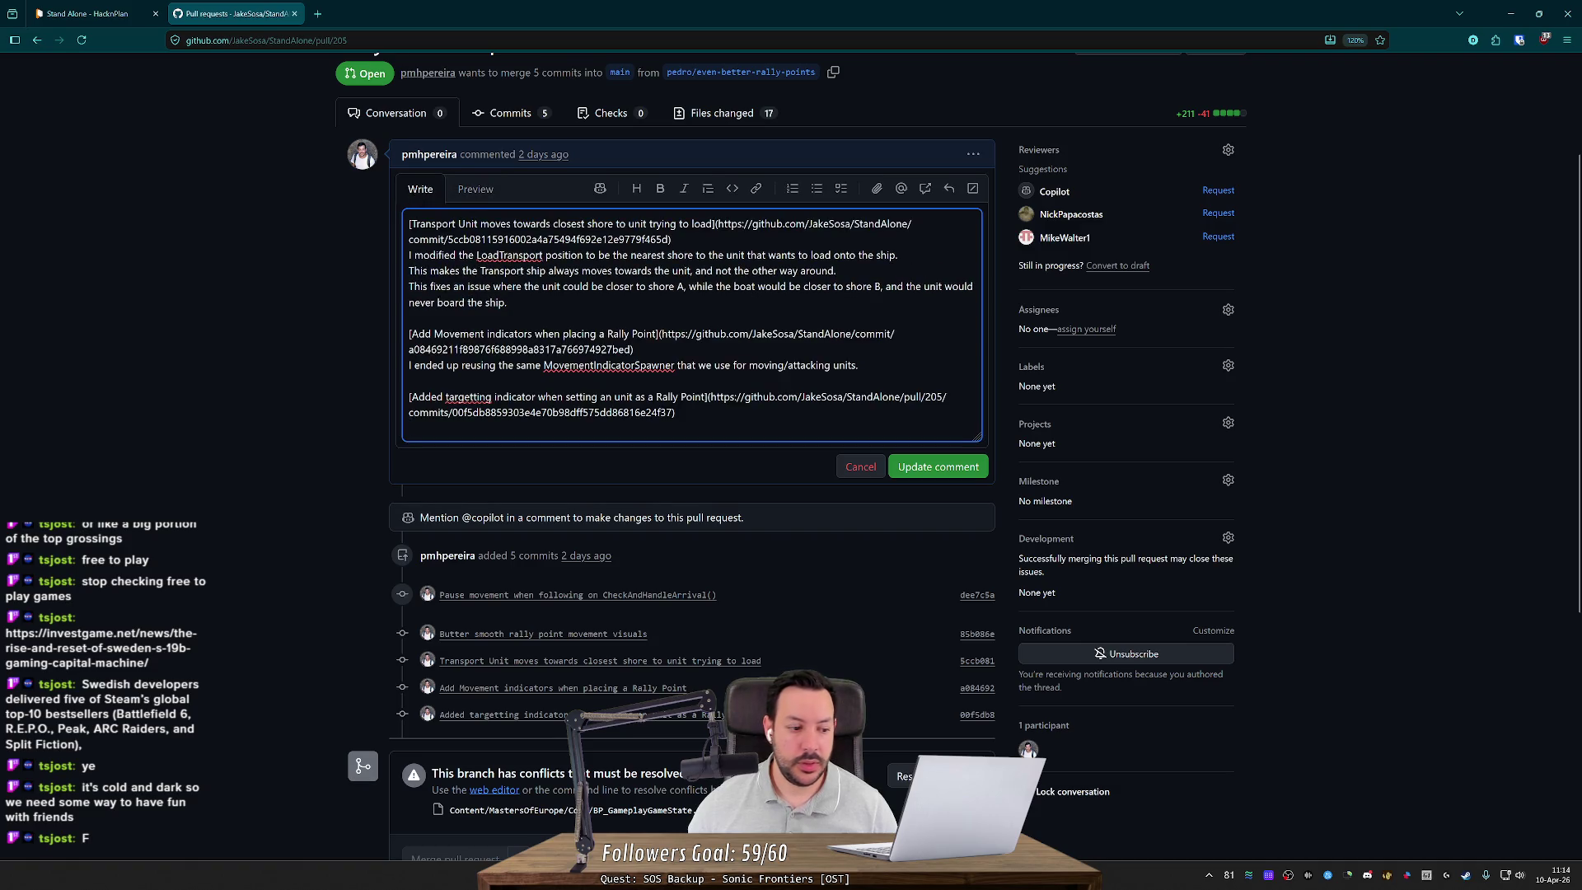
Step: Type the note that two indicators are used depending on whether the rally point targets a unit
type("Currently it's using ")
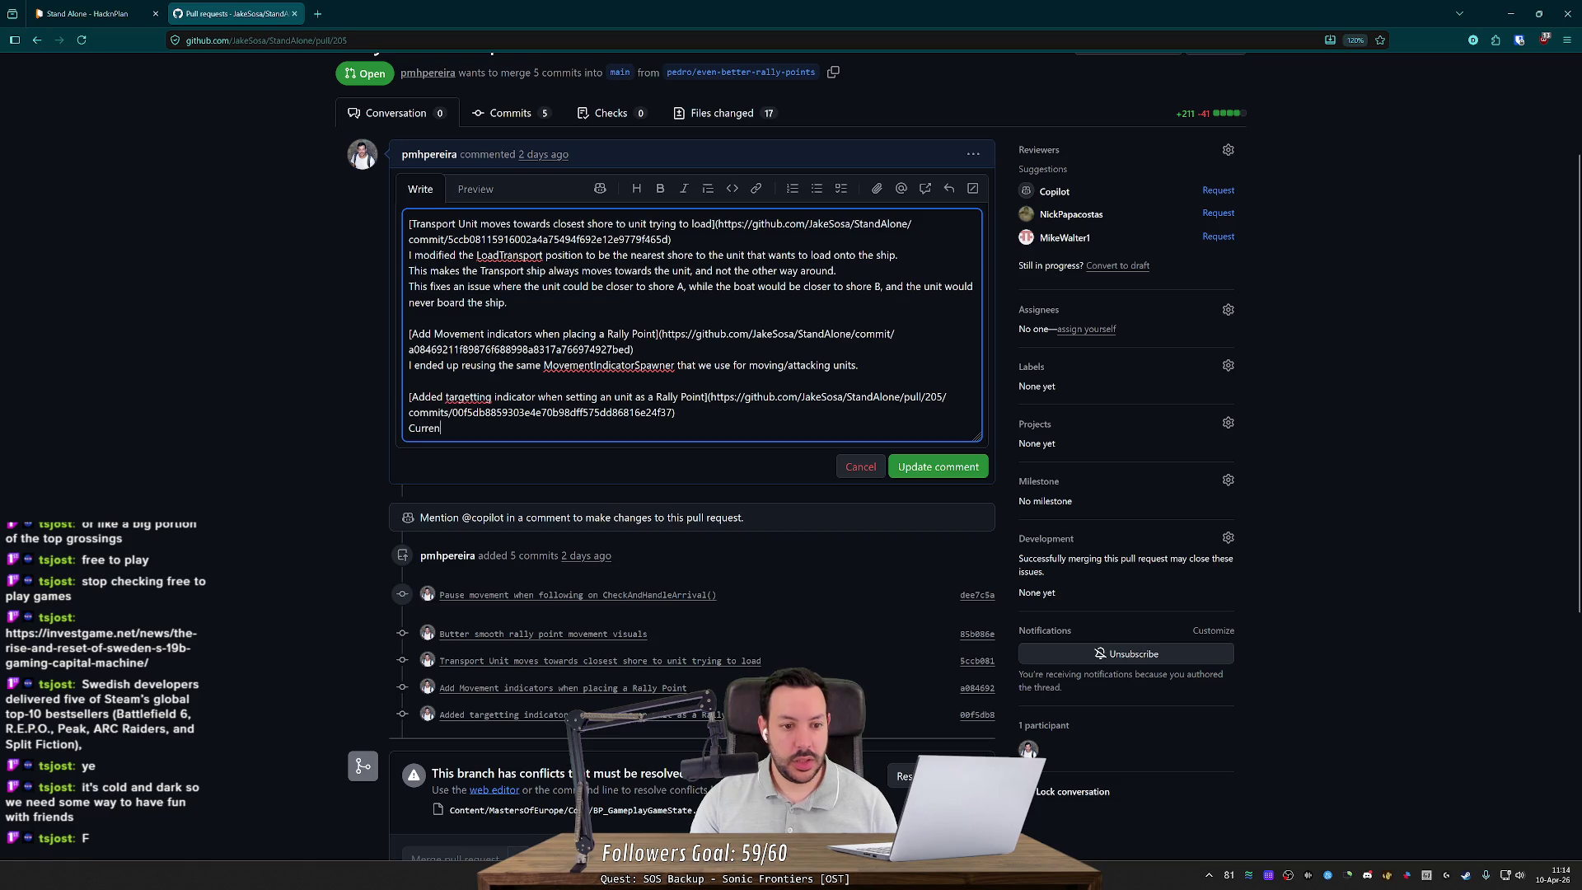
type("two different")
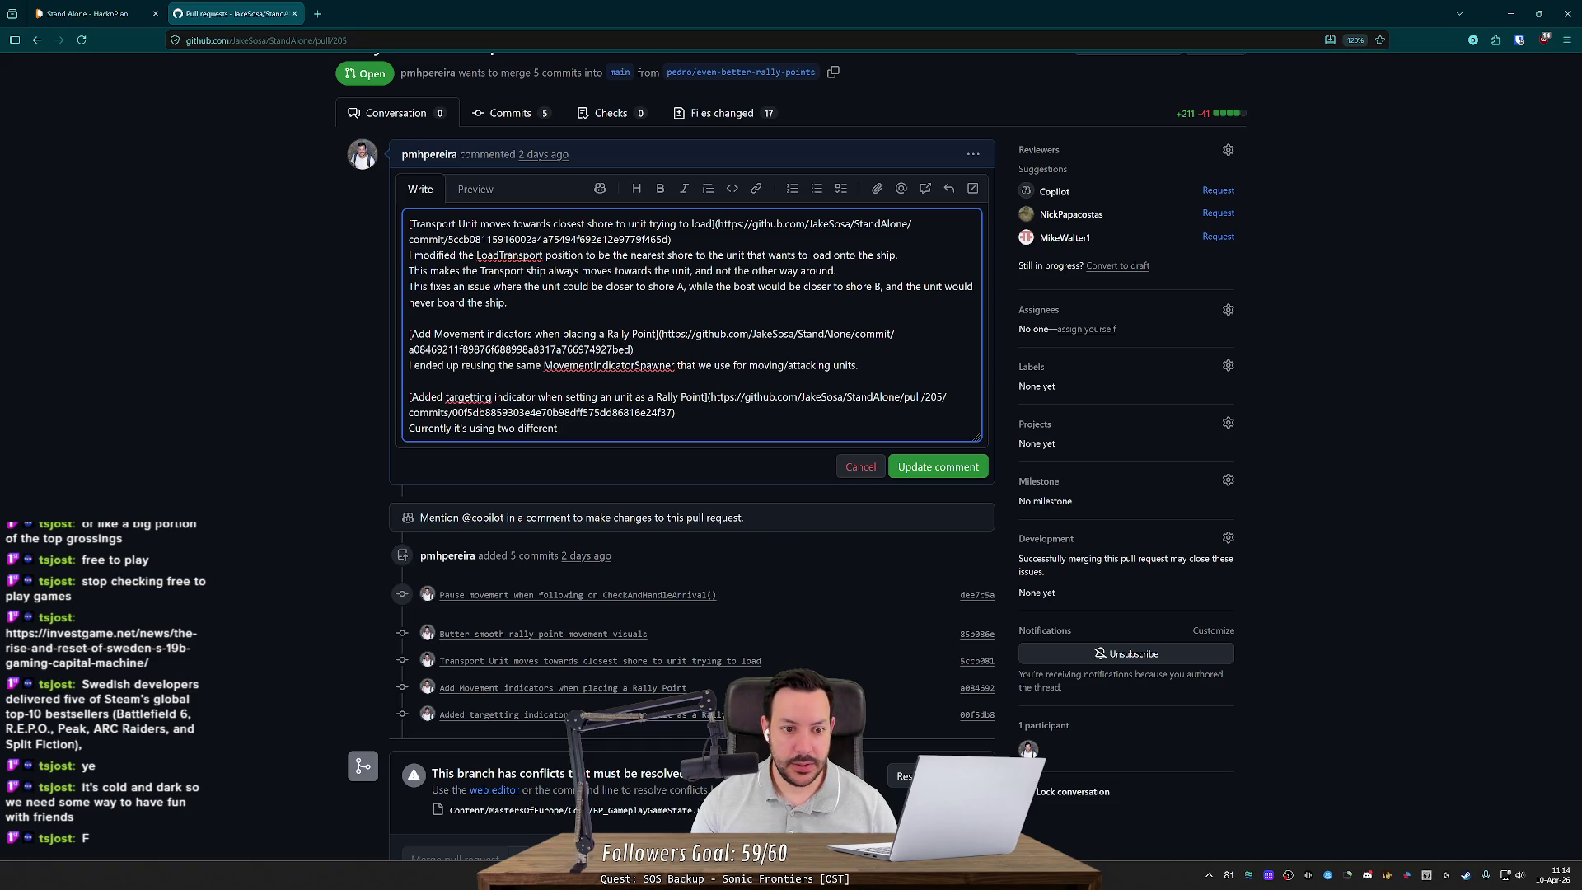
type(" indicators, depending if we select a")
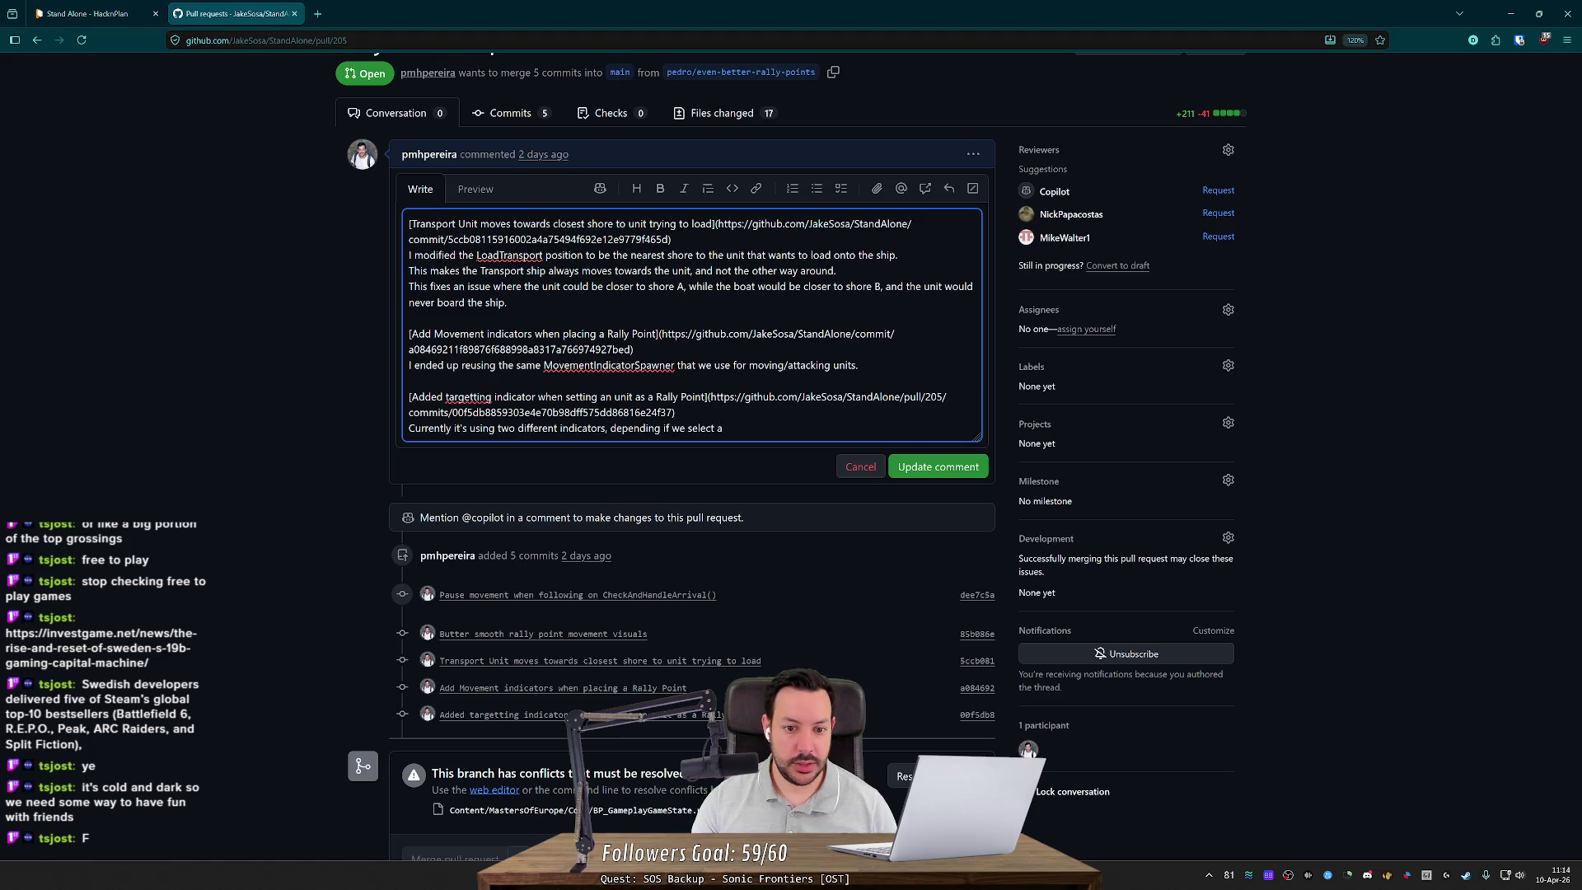
key("BackSpace")
key("BackSpace")
key("BackSpace")
key("BackSpace")
key("BackSpace")
key("BackSpace")
type("t the ")
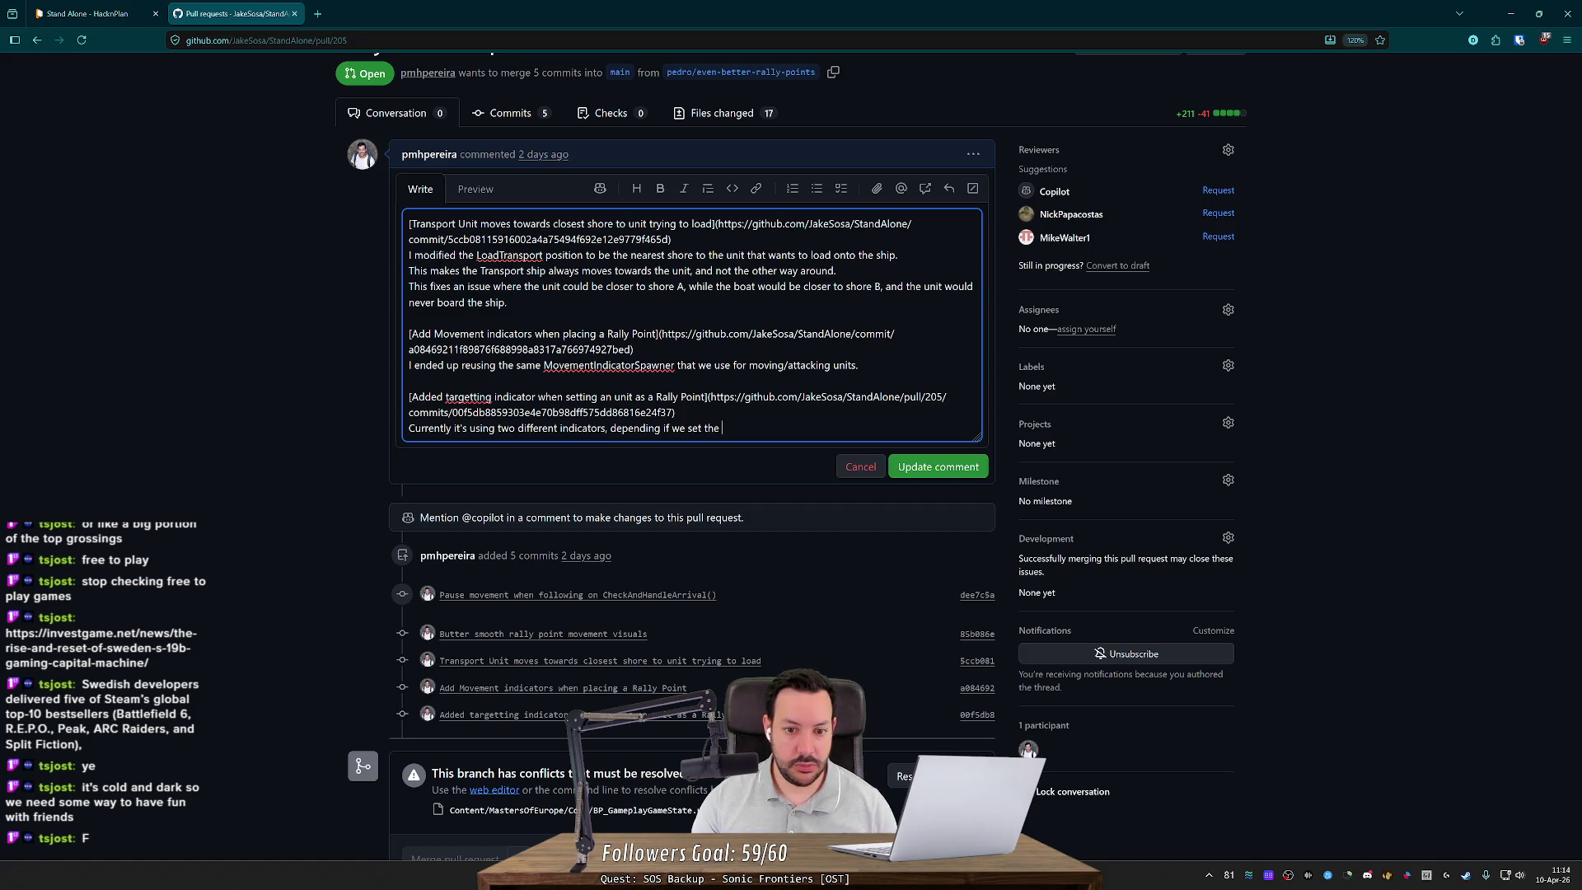
type("Rally Po")
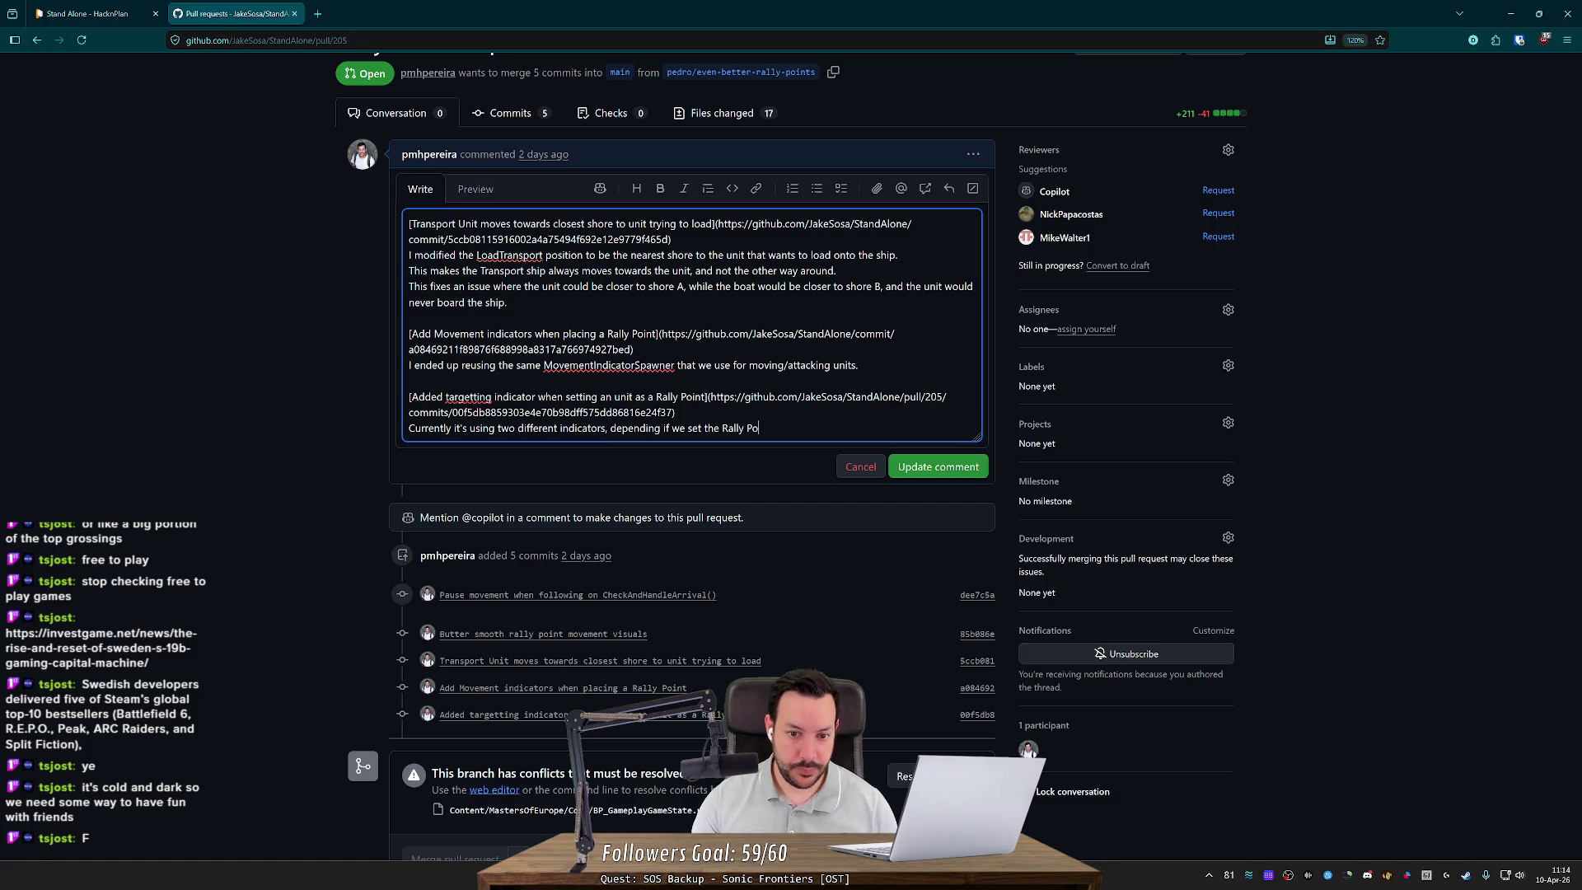
type("int to a unit or not.")
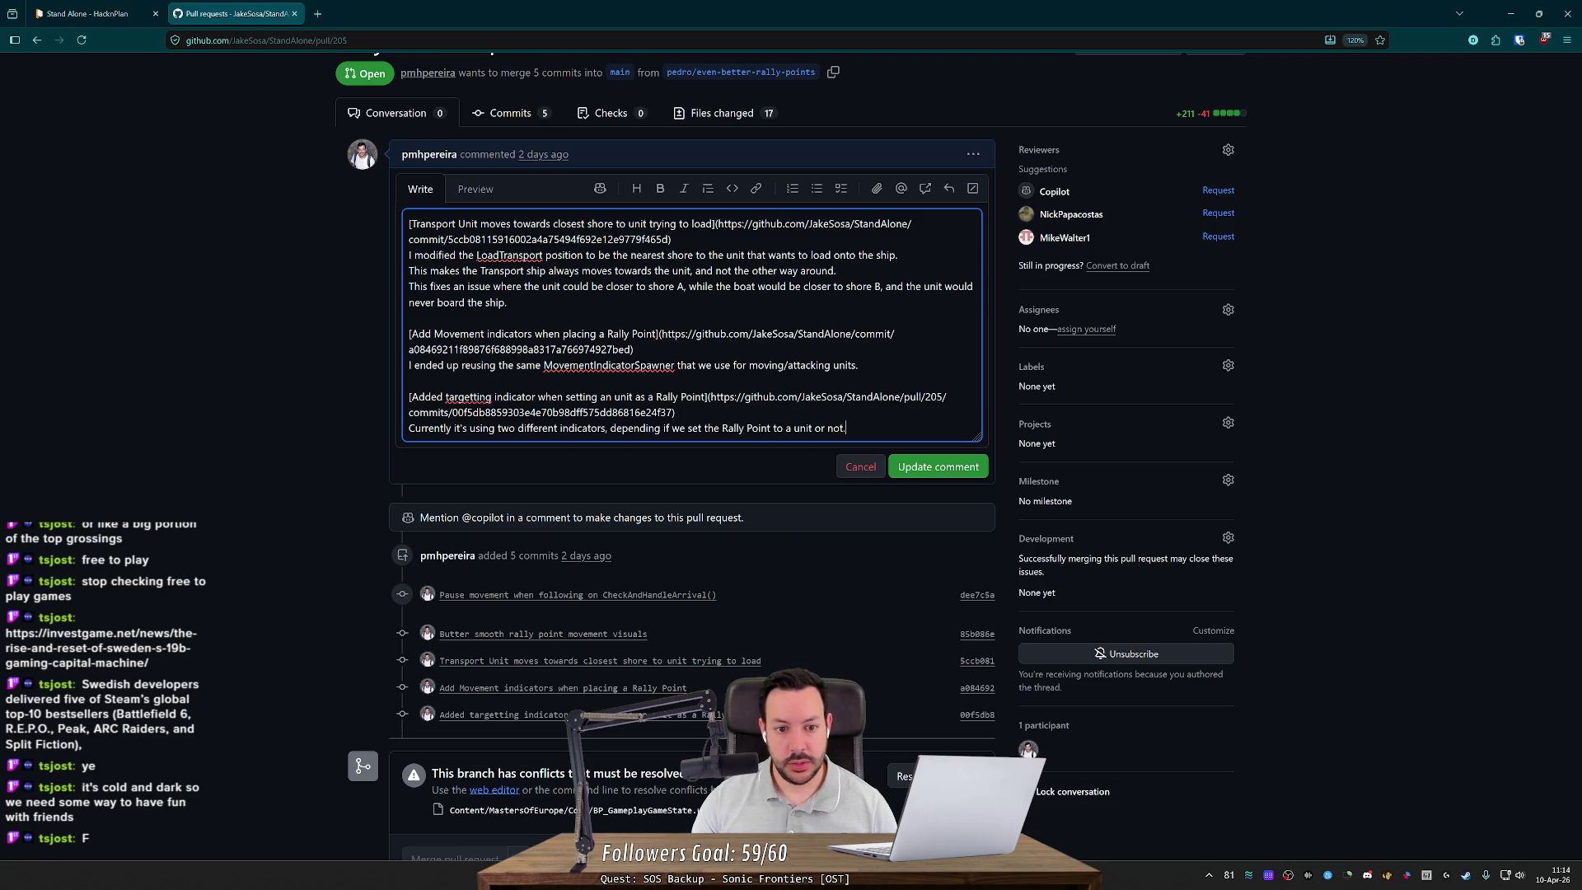
key("Return")
type("We should in the future probably")
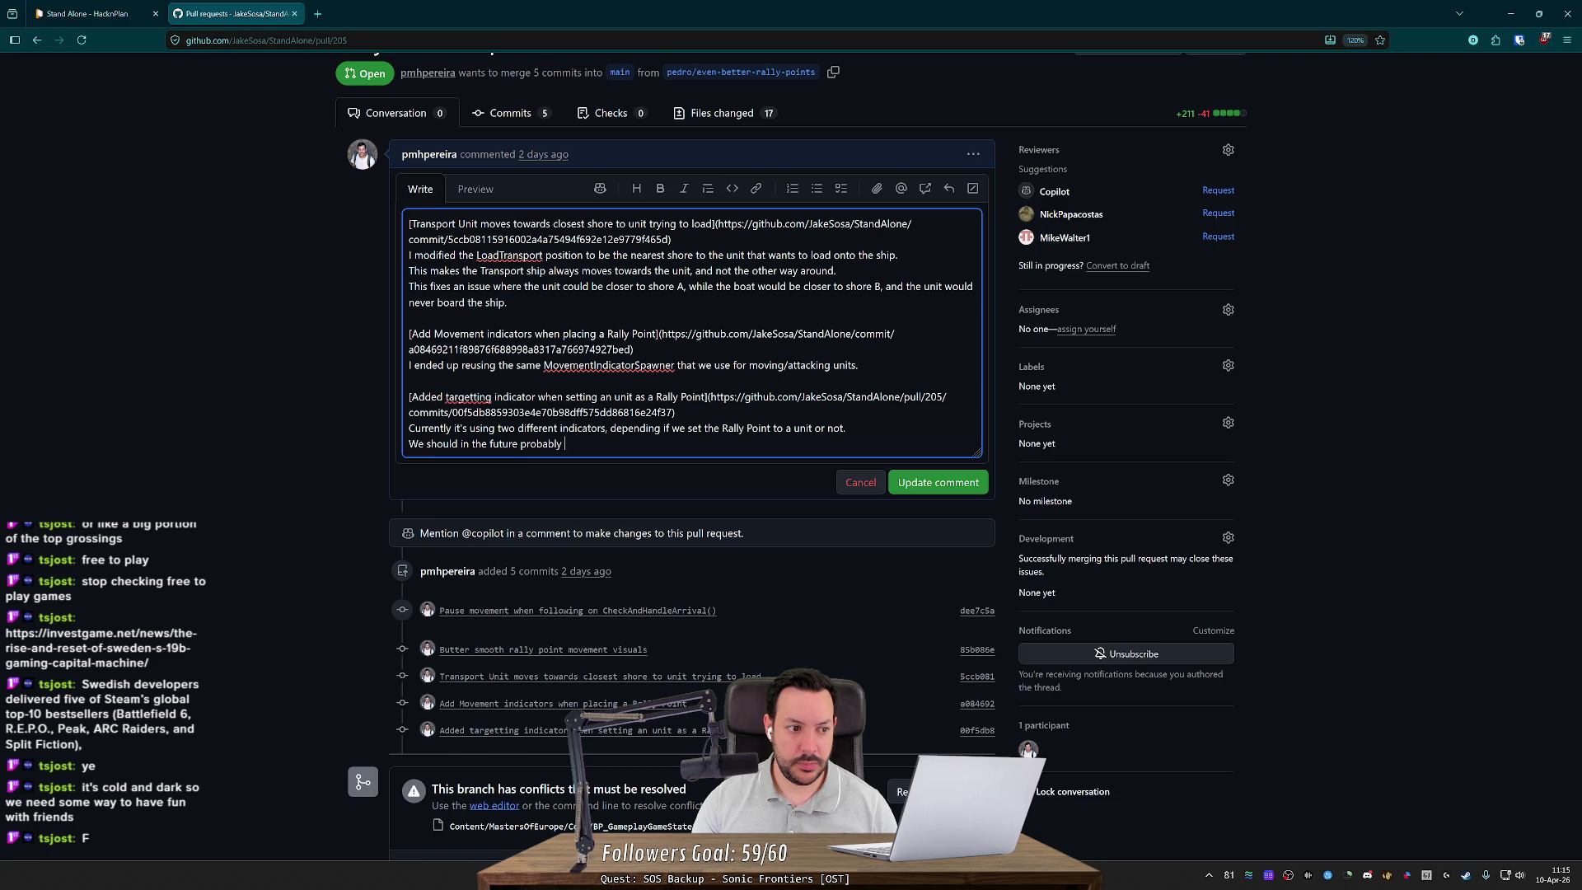
type("try ")
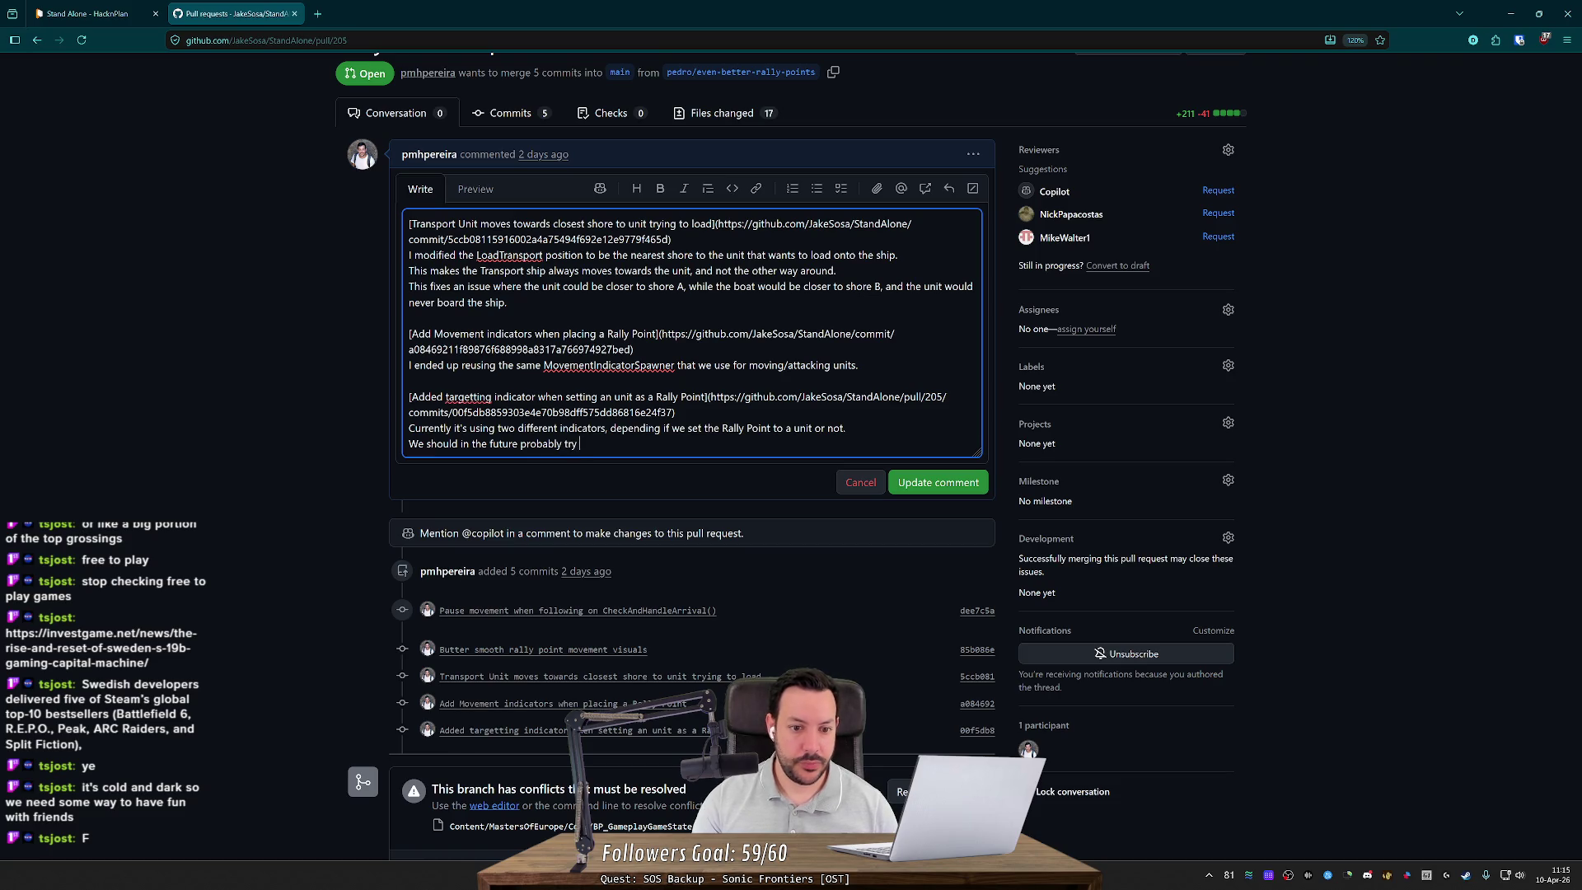
type("to reuse the same indicators")
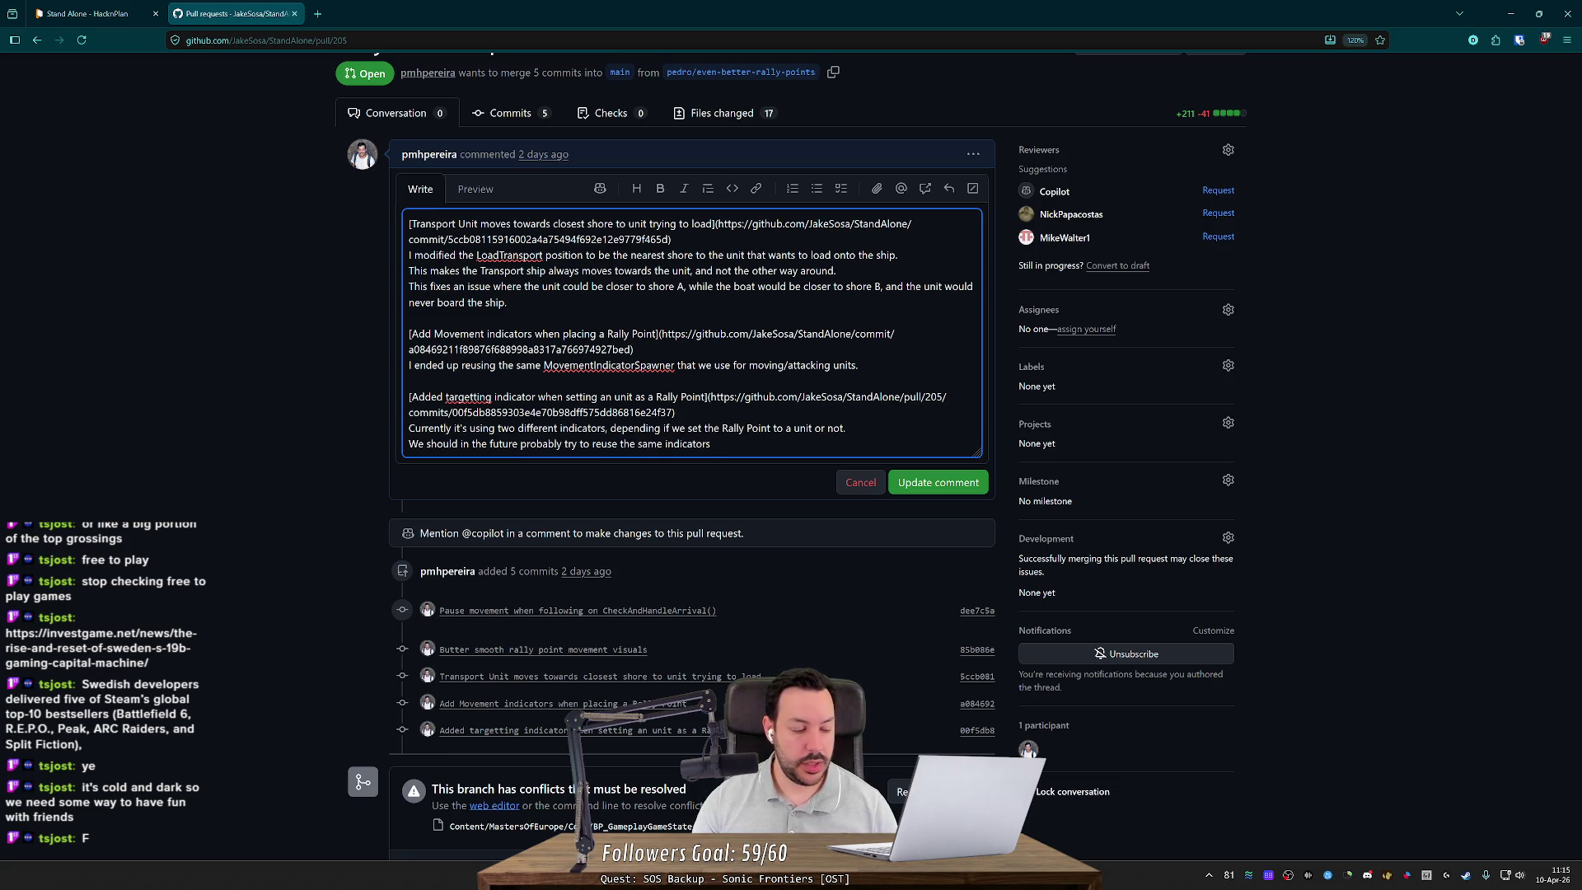
type(", but create ")
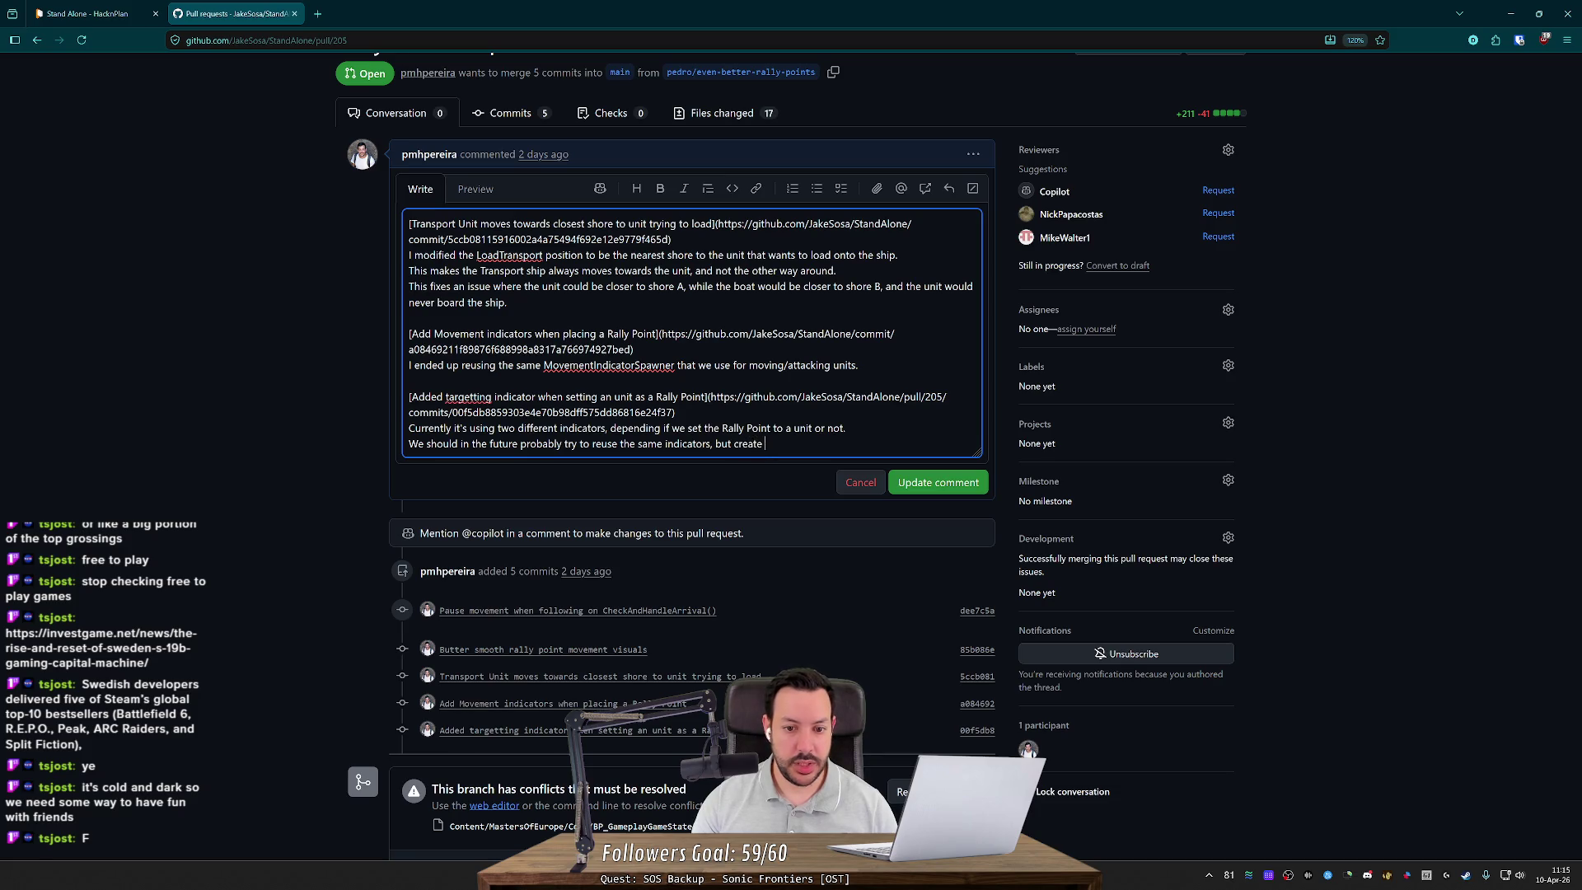
type("variatns")
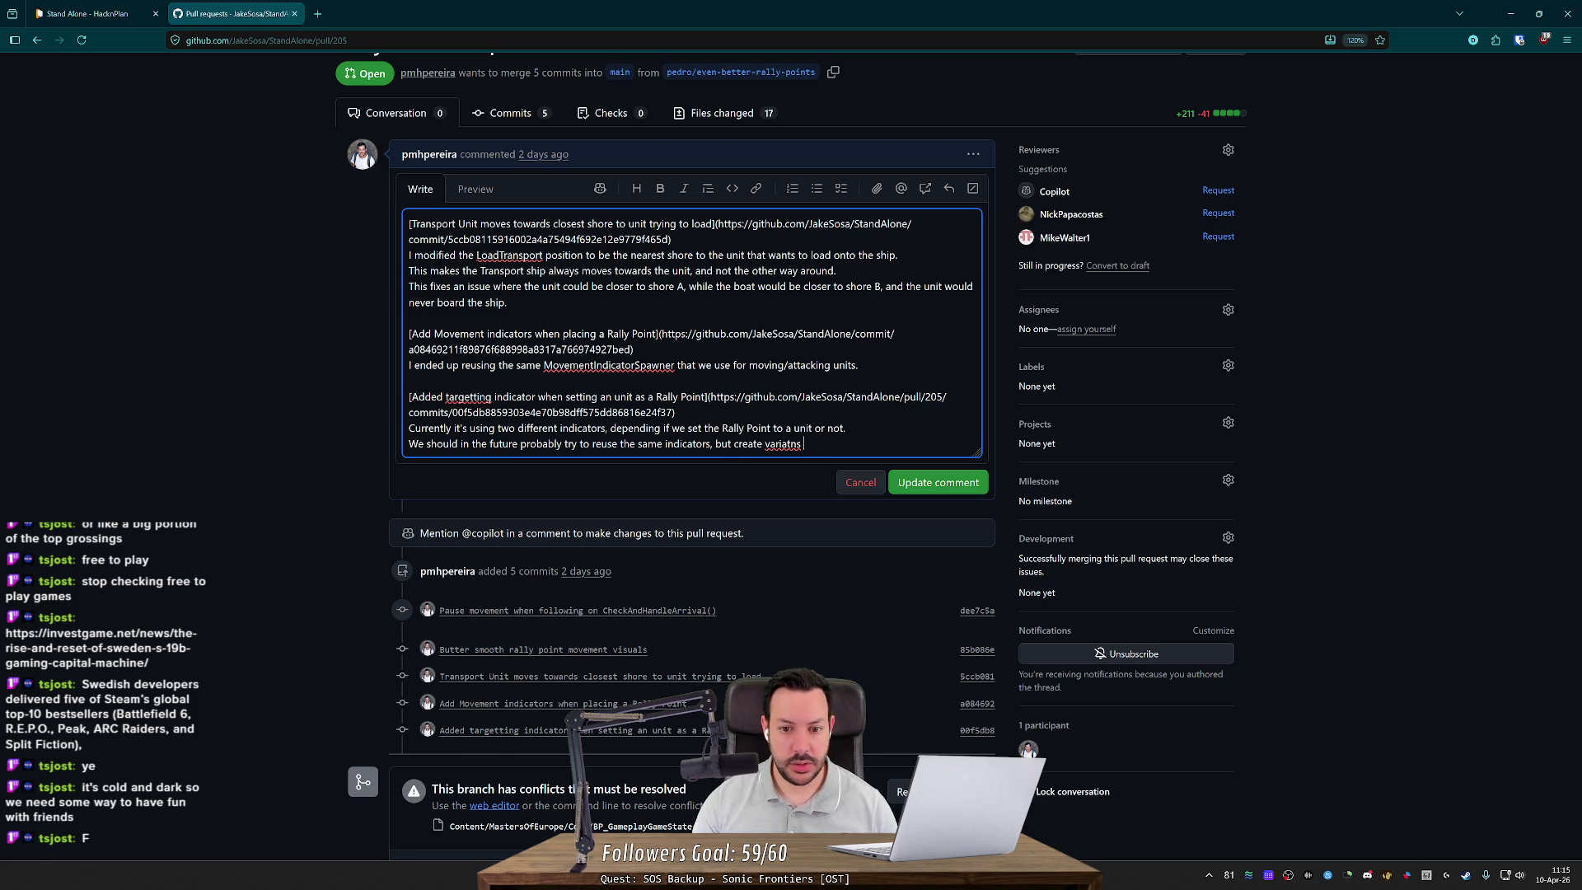
type("ants of ")
type("follwoing")
Step: Finish the sentence with "following entity" or "same world position" indicator variants
key("BackSpace")
key("BackSpace")
key("BackSpace")
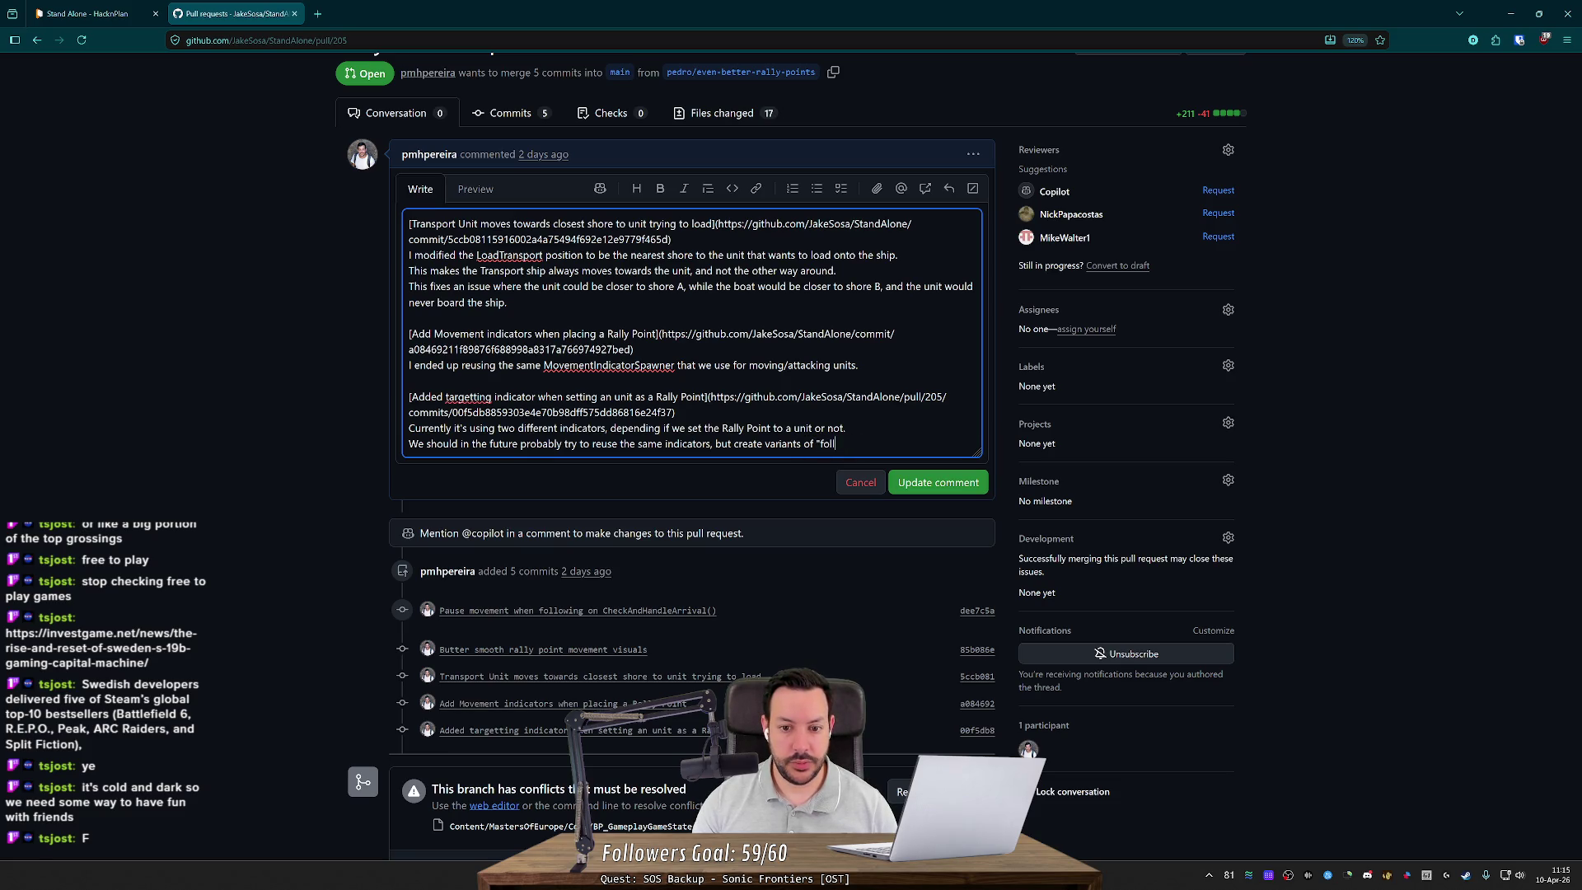
type("owing\" and ")
type("\"")
key("BackSpace")
key("BackSpace")
key("BackSpace")
type("e")
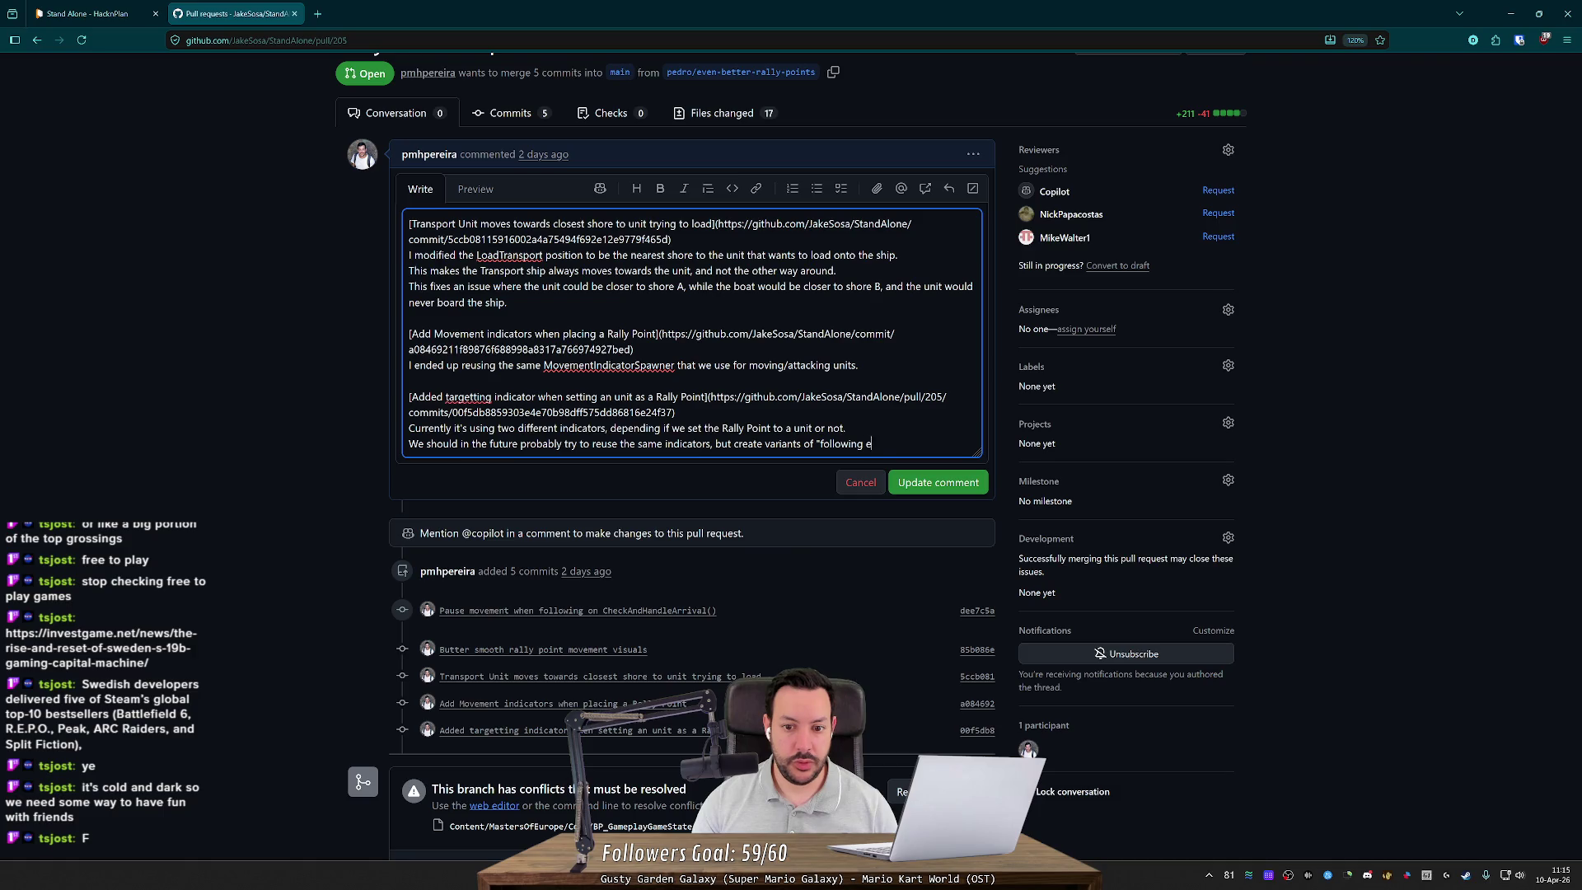
type("ntity\" or \"s")
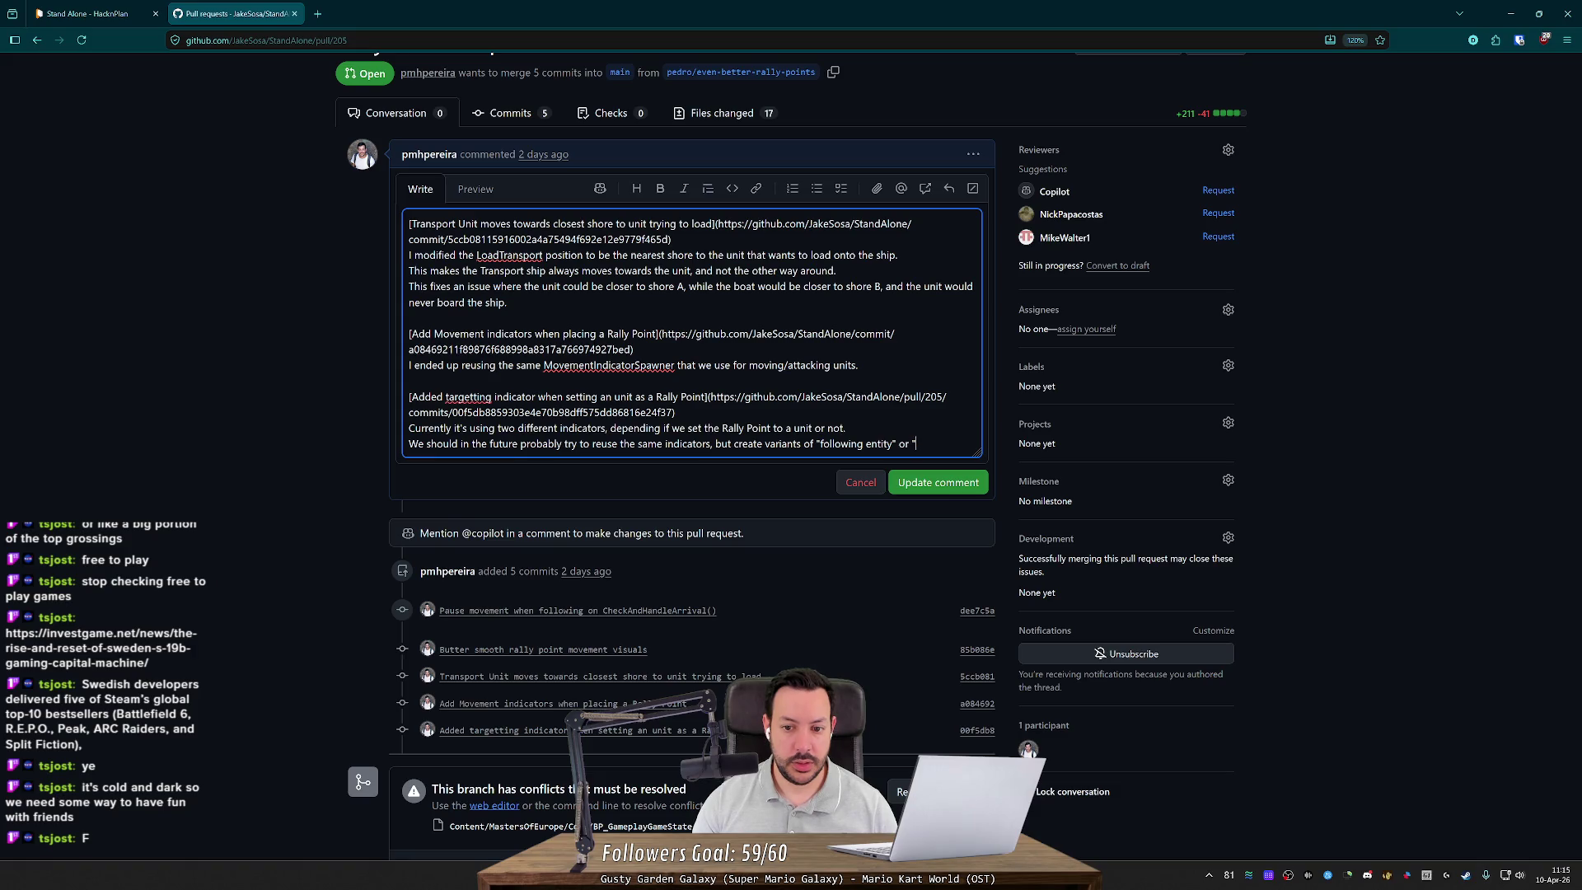
type("same ")
type("world position\".")
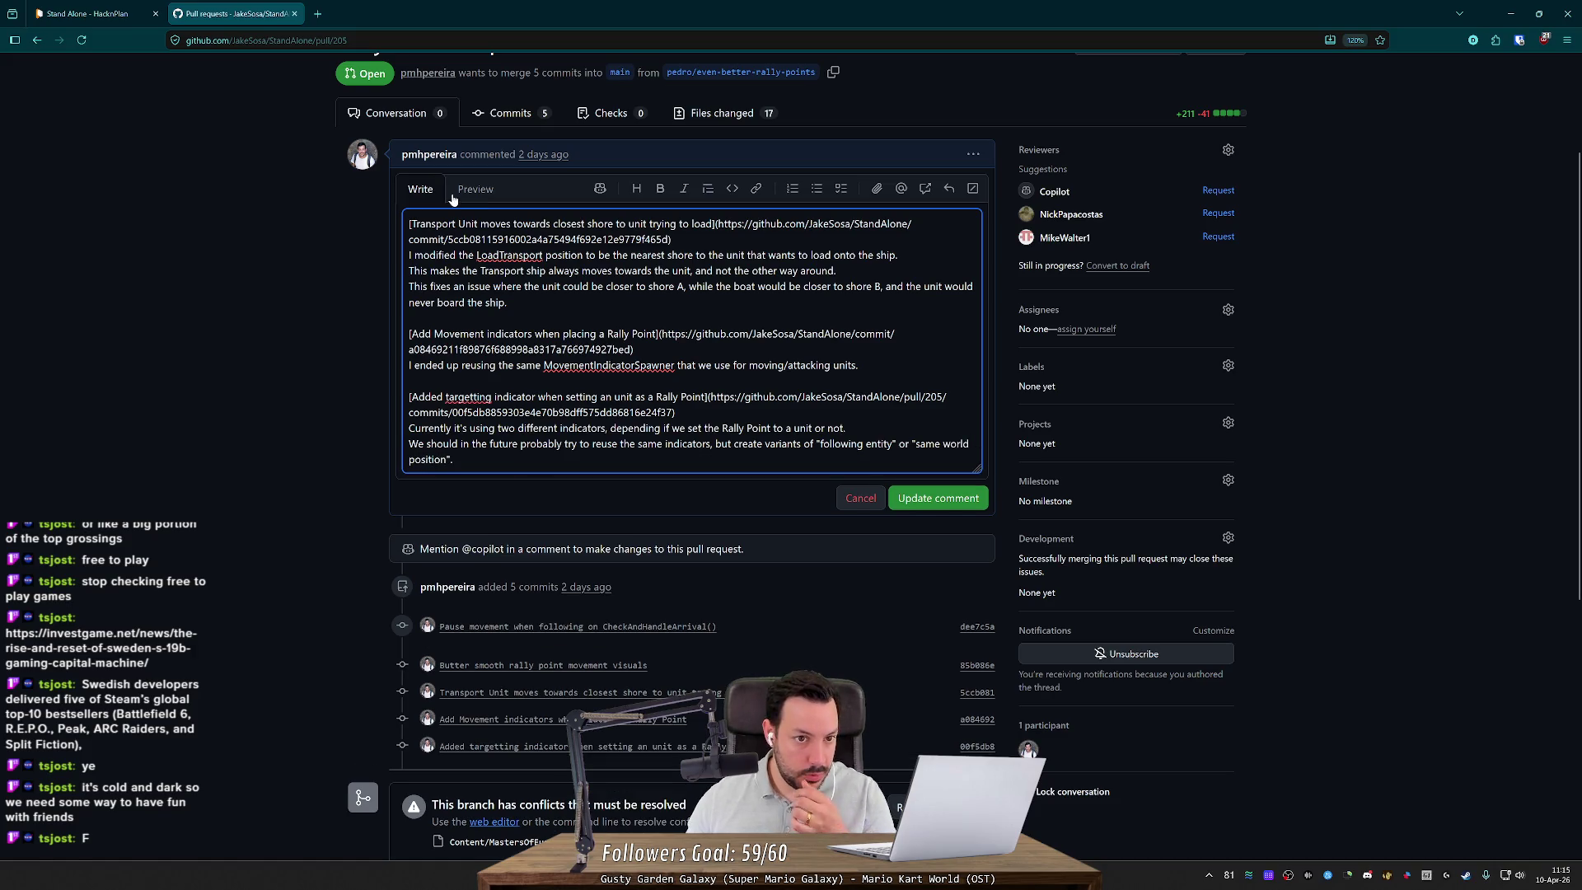
Step: Preview the description, check the word 'same', and update the comment
left_click(453, 195)
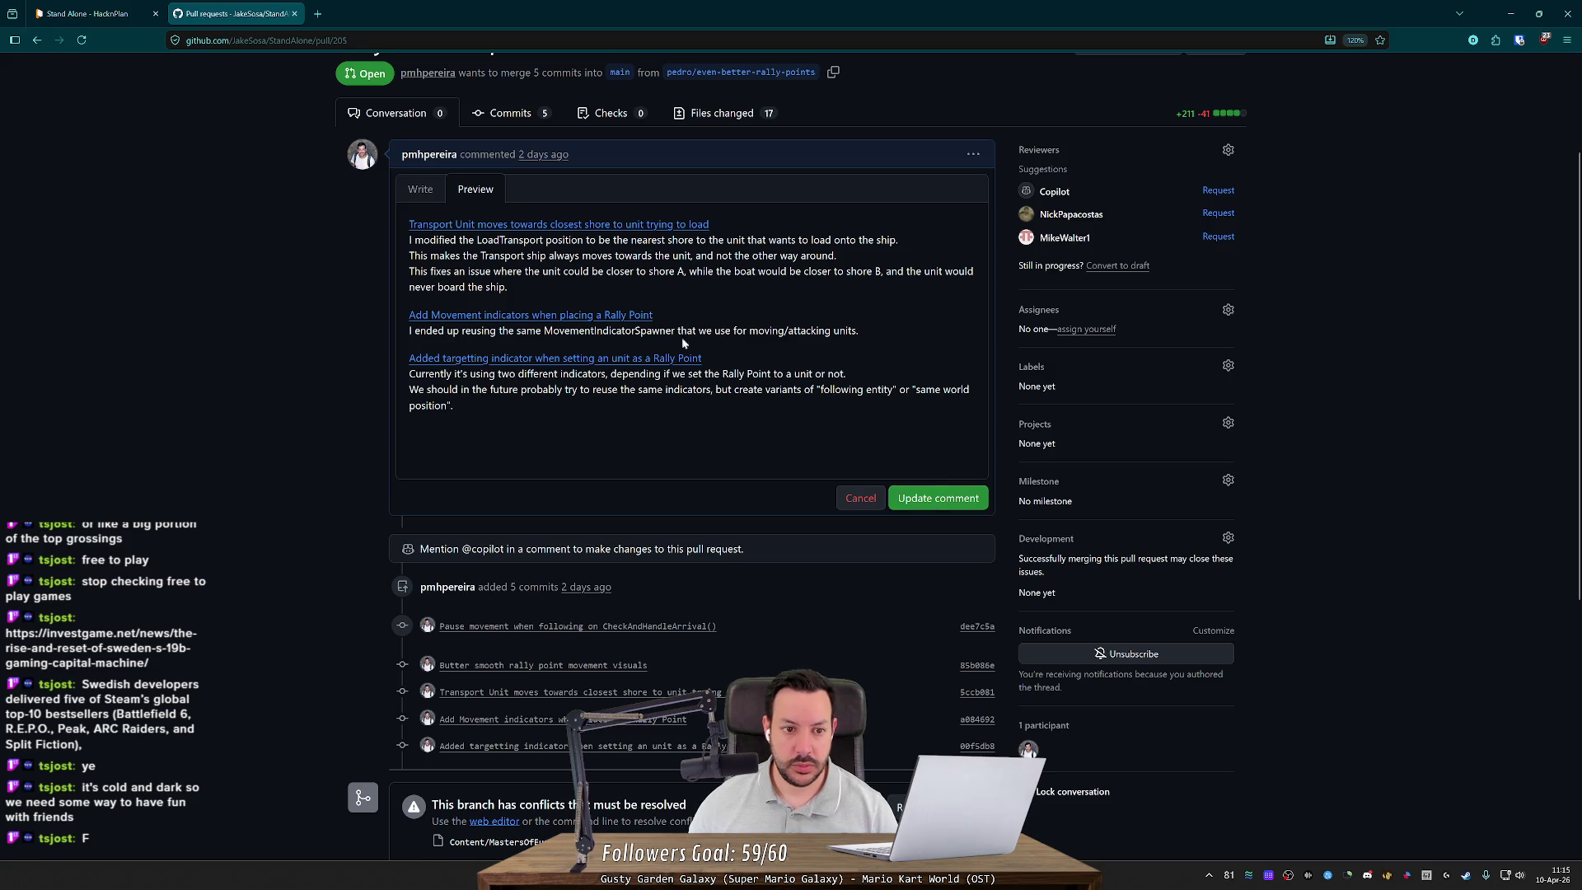
left_click(426, 194)
double_click(929, 443)
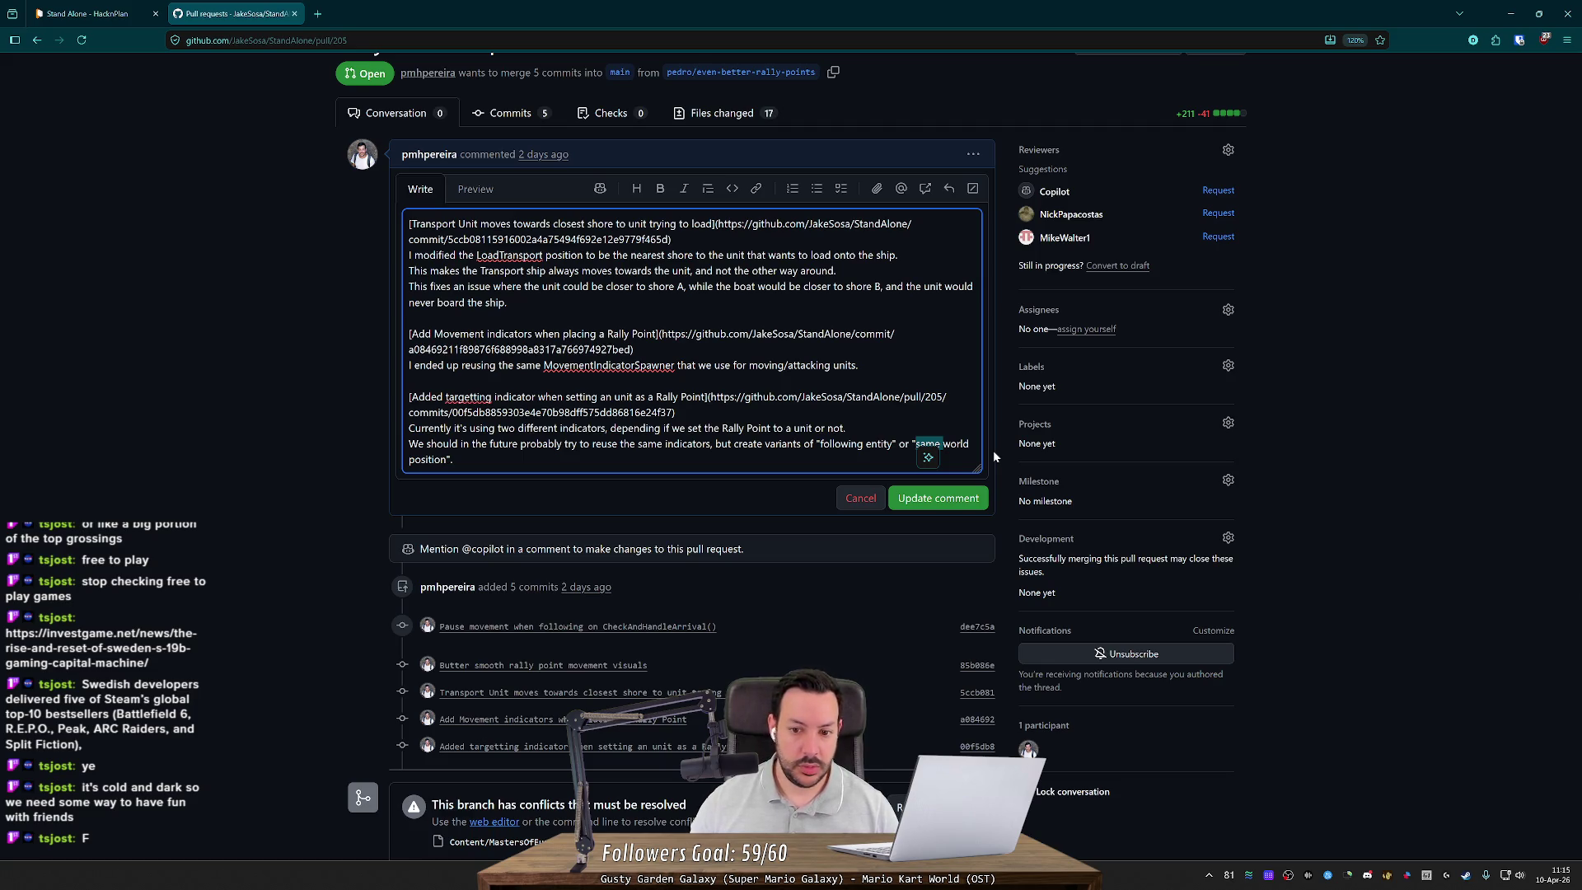
left_click(938, 497)
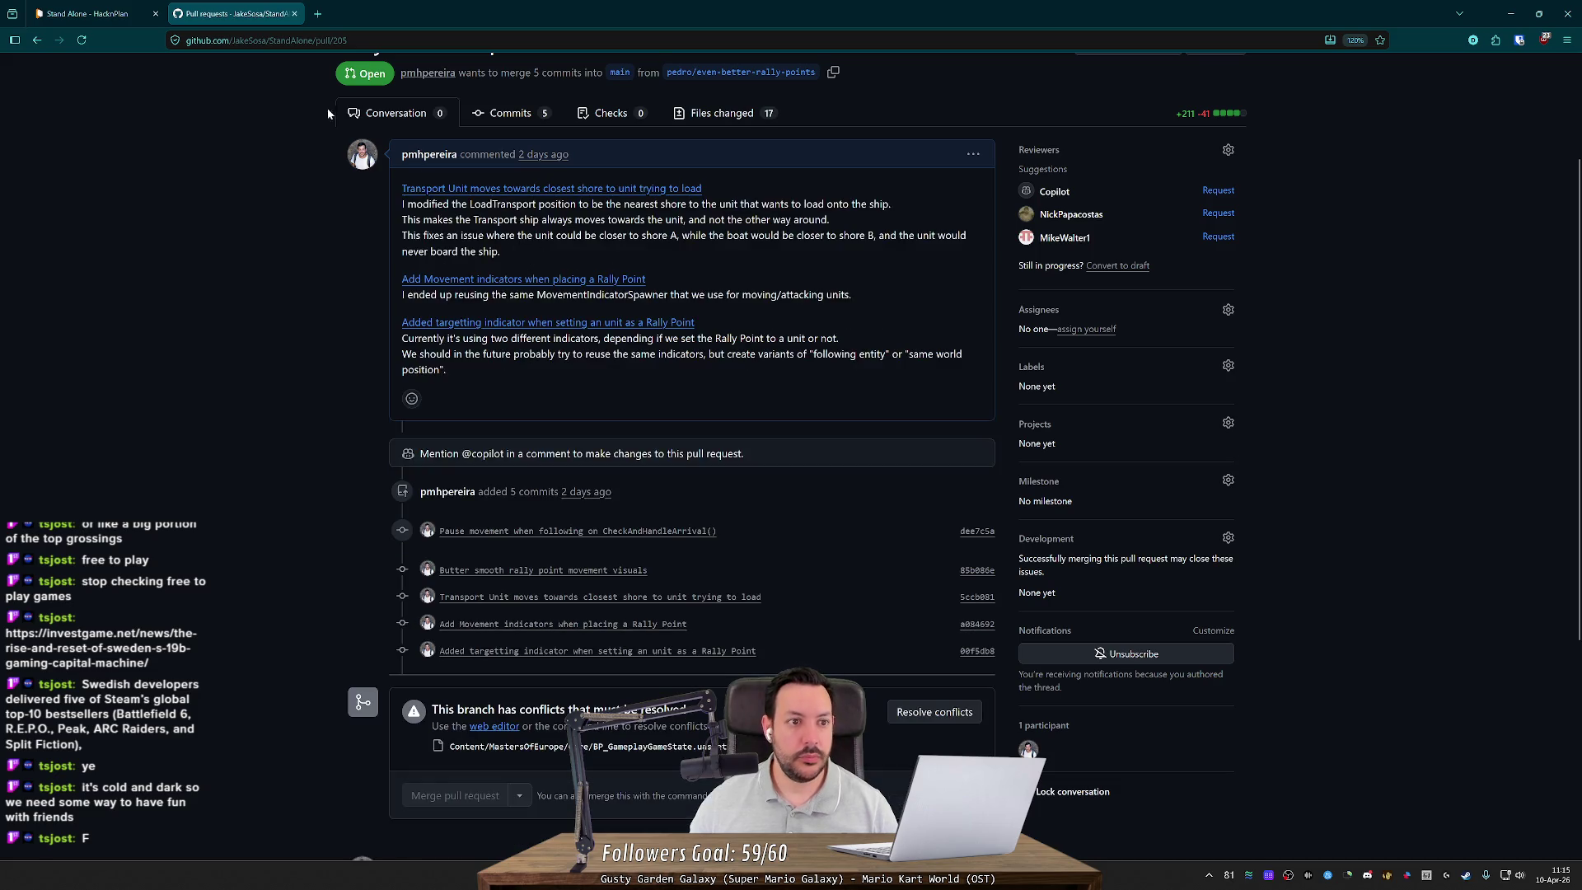
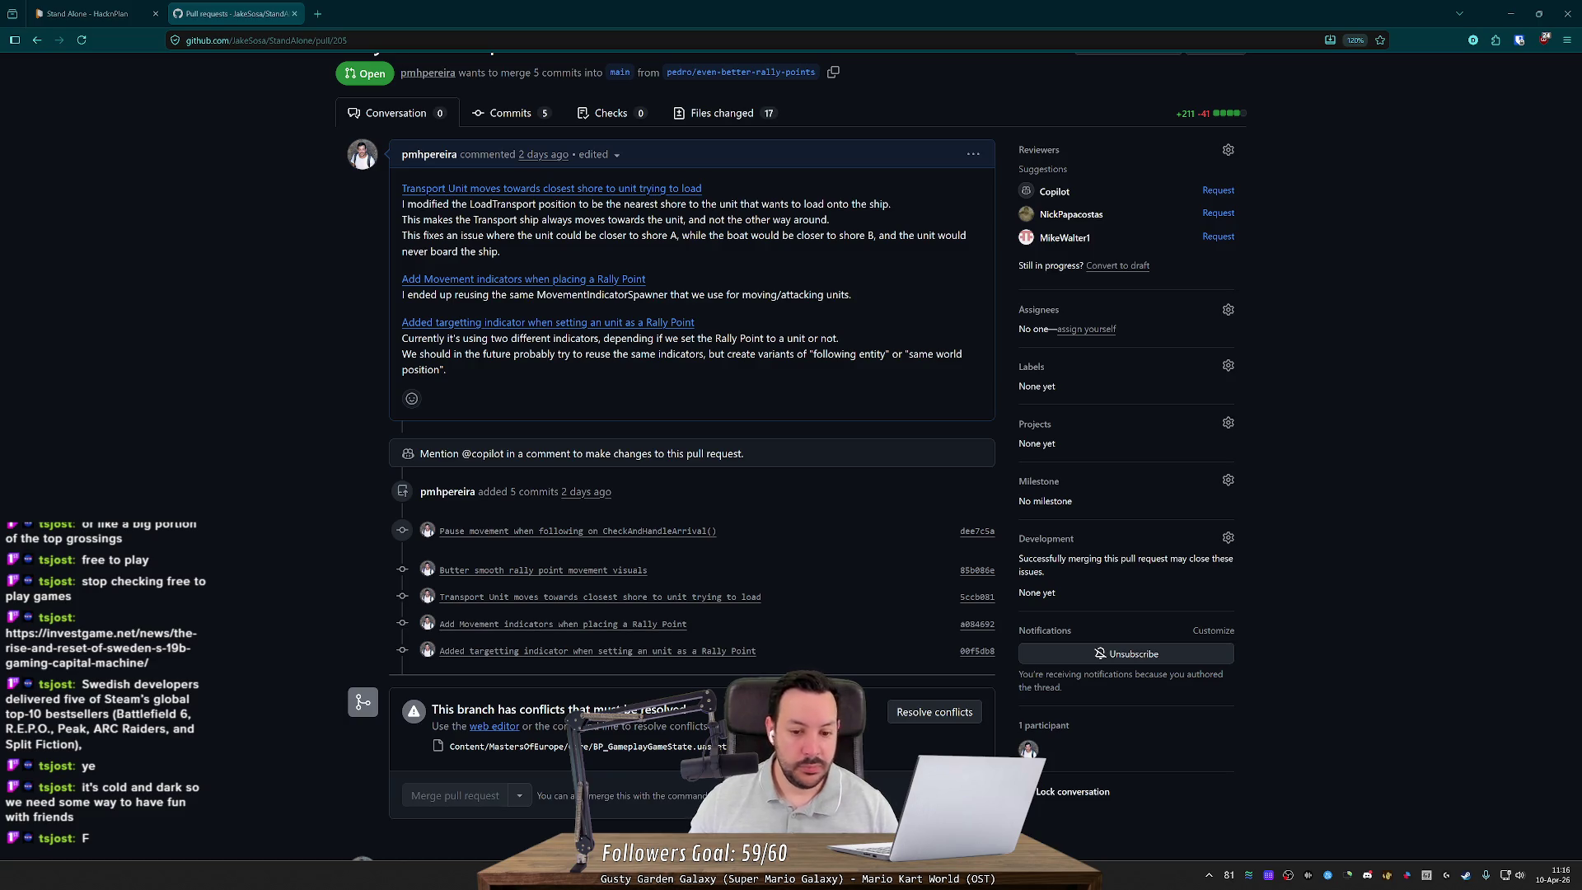
Step: Leave the GitHub pull request and return to Unreal Editor on the L_Europe_NWP map
key("alt+Tab")
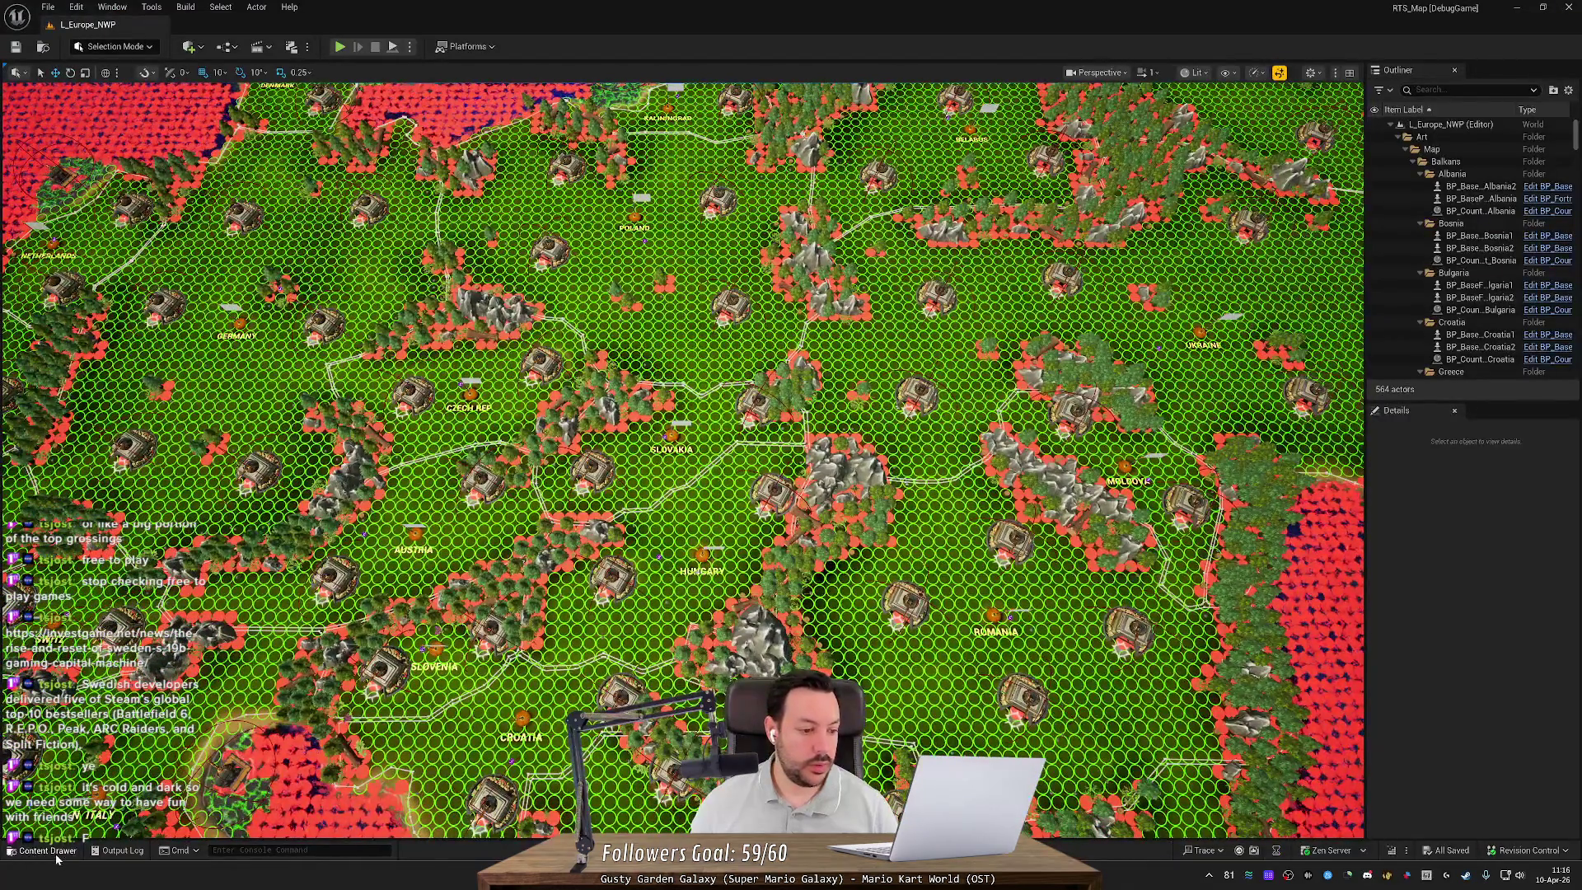
Step: Search the Content Drawer for 'game state' and open BP_GameplayGameState to view its Details
key("ctrl+space")
type("game state")
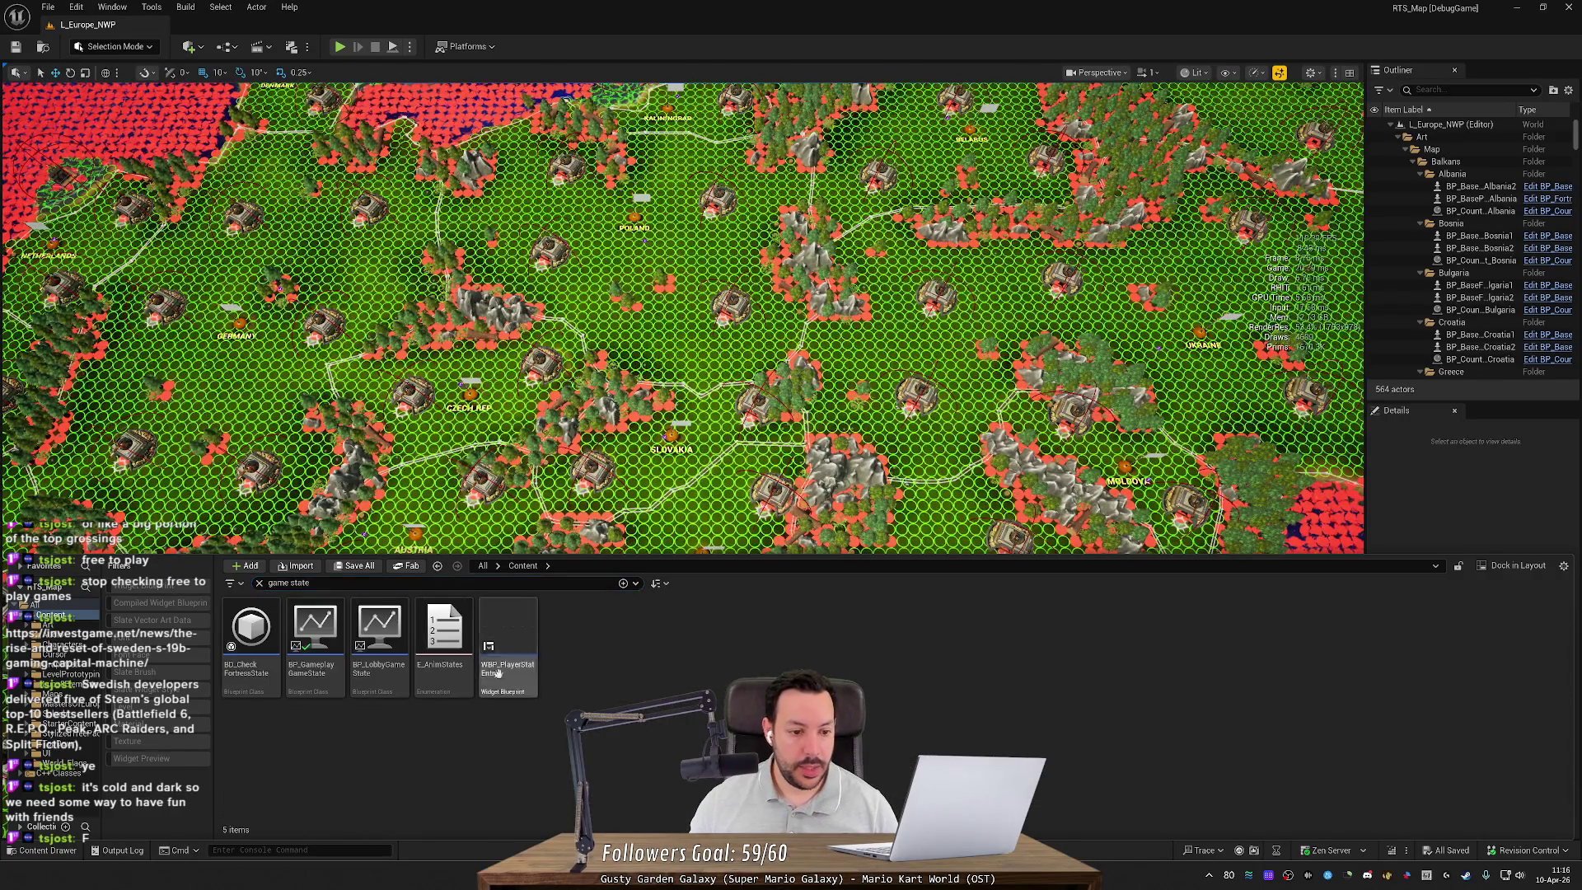
double_click(315, 634)
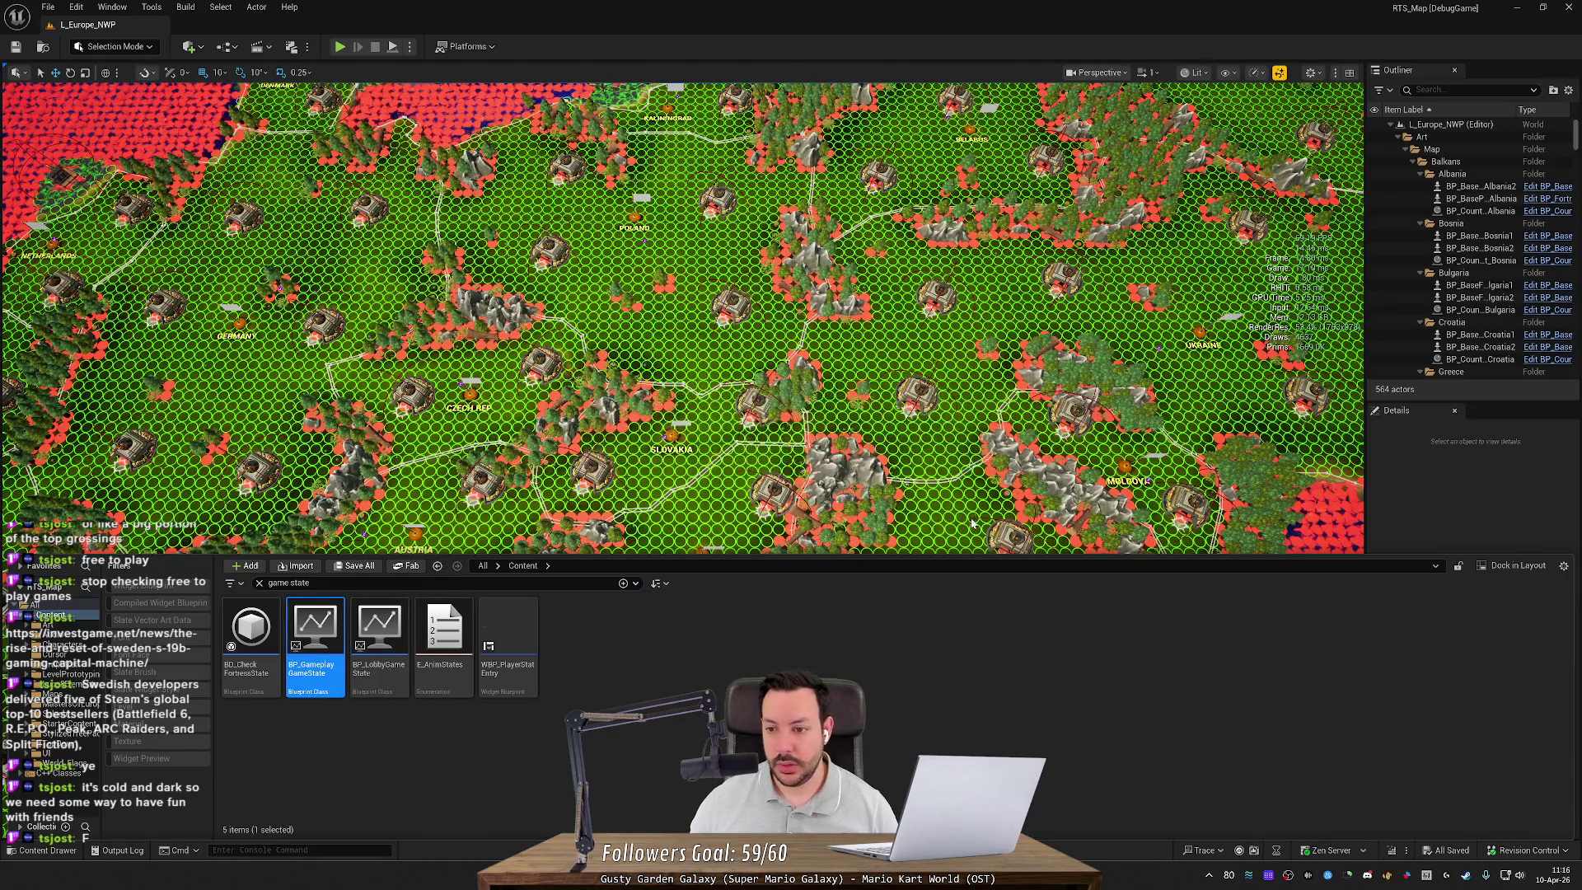
scroll(1153, 679, "down", 15)
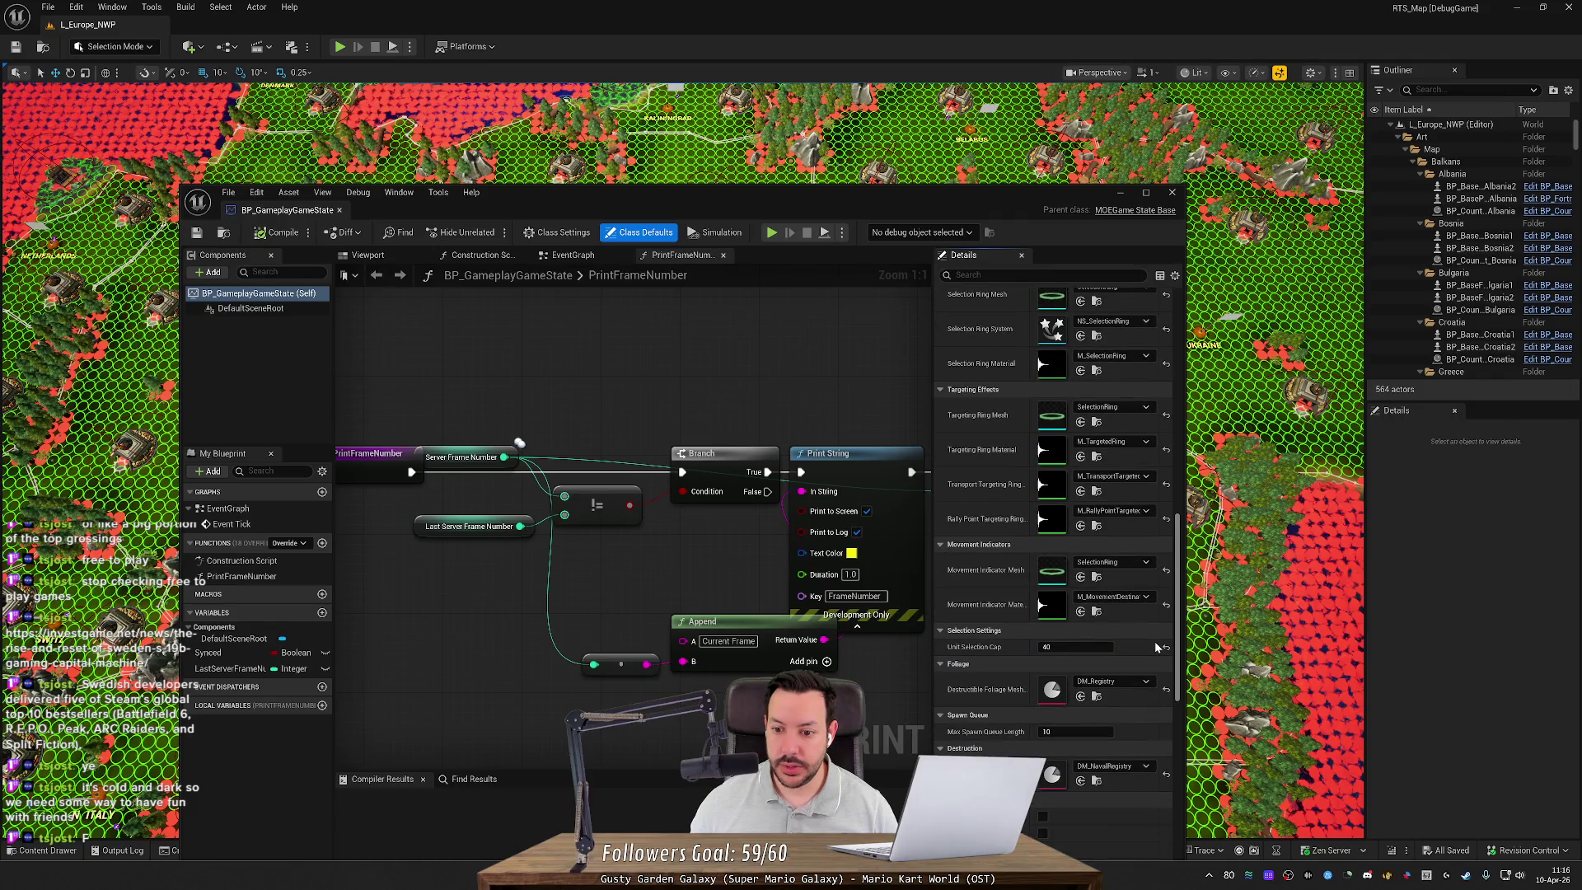
scroll(1038, 565, "up", 1)
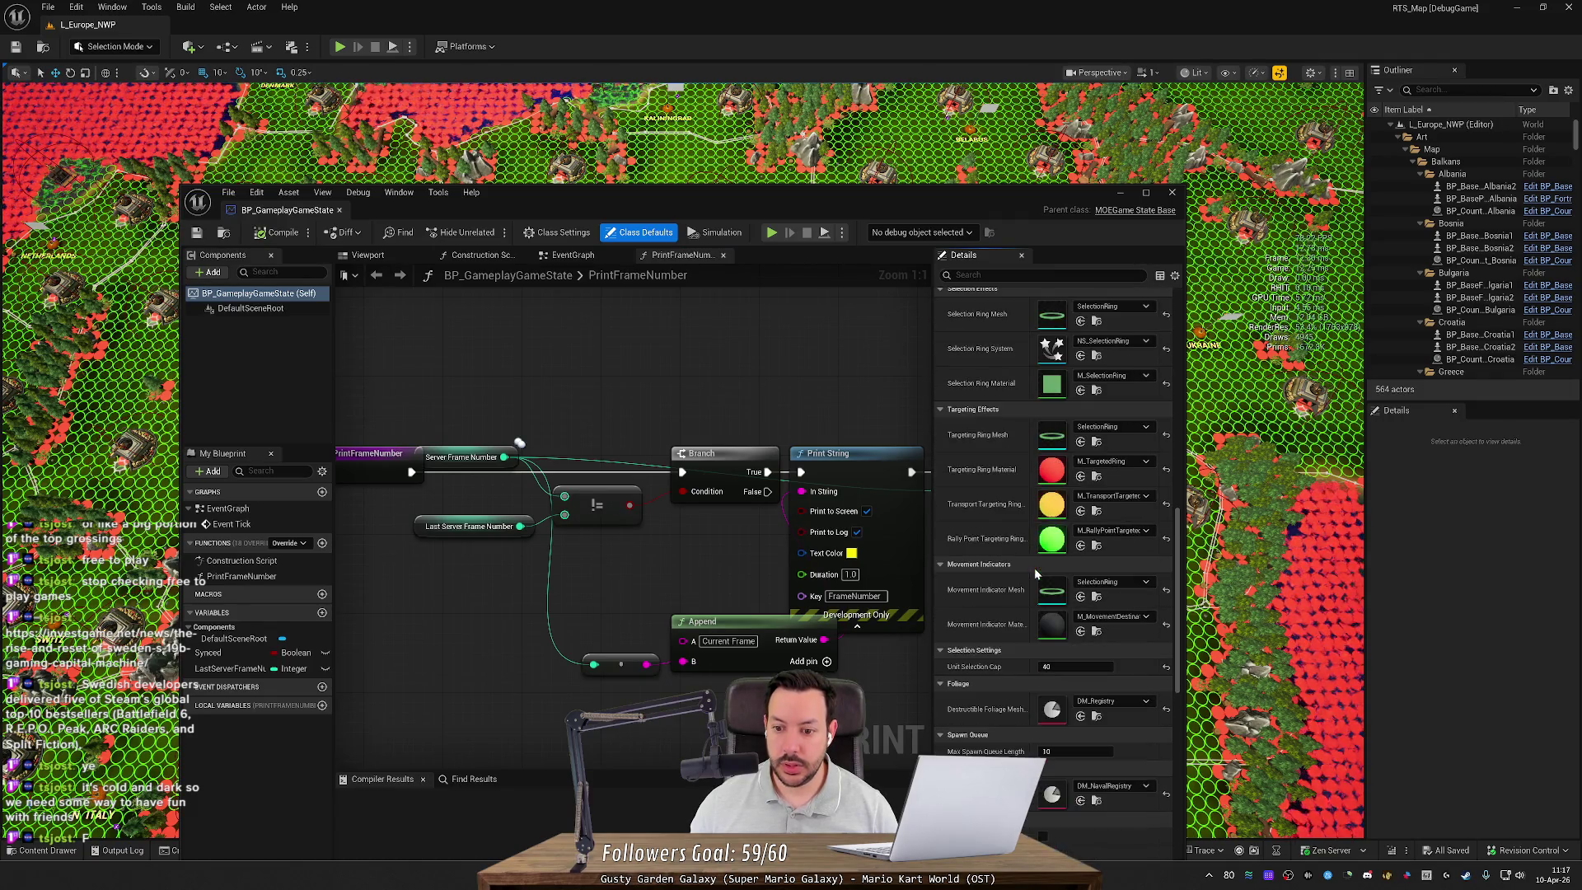
Step: Snip the Targeting Effects section as a screenshot and go back to the pull request description
key("super+shift+s")
mouse_move(927, 398)
left_mouse_down()
mouse_move(1178, 593)
mouse_move(1185, 561)
left_mouse_up()
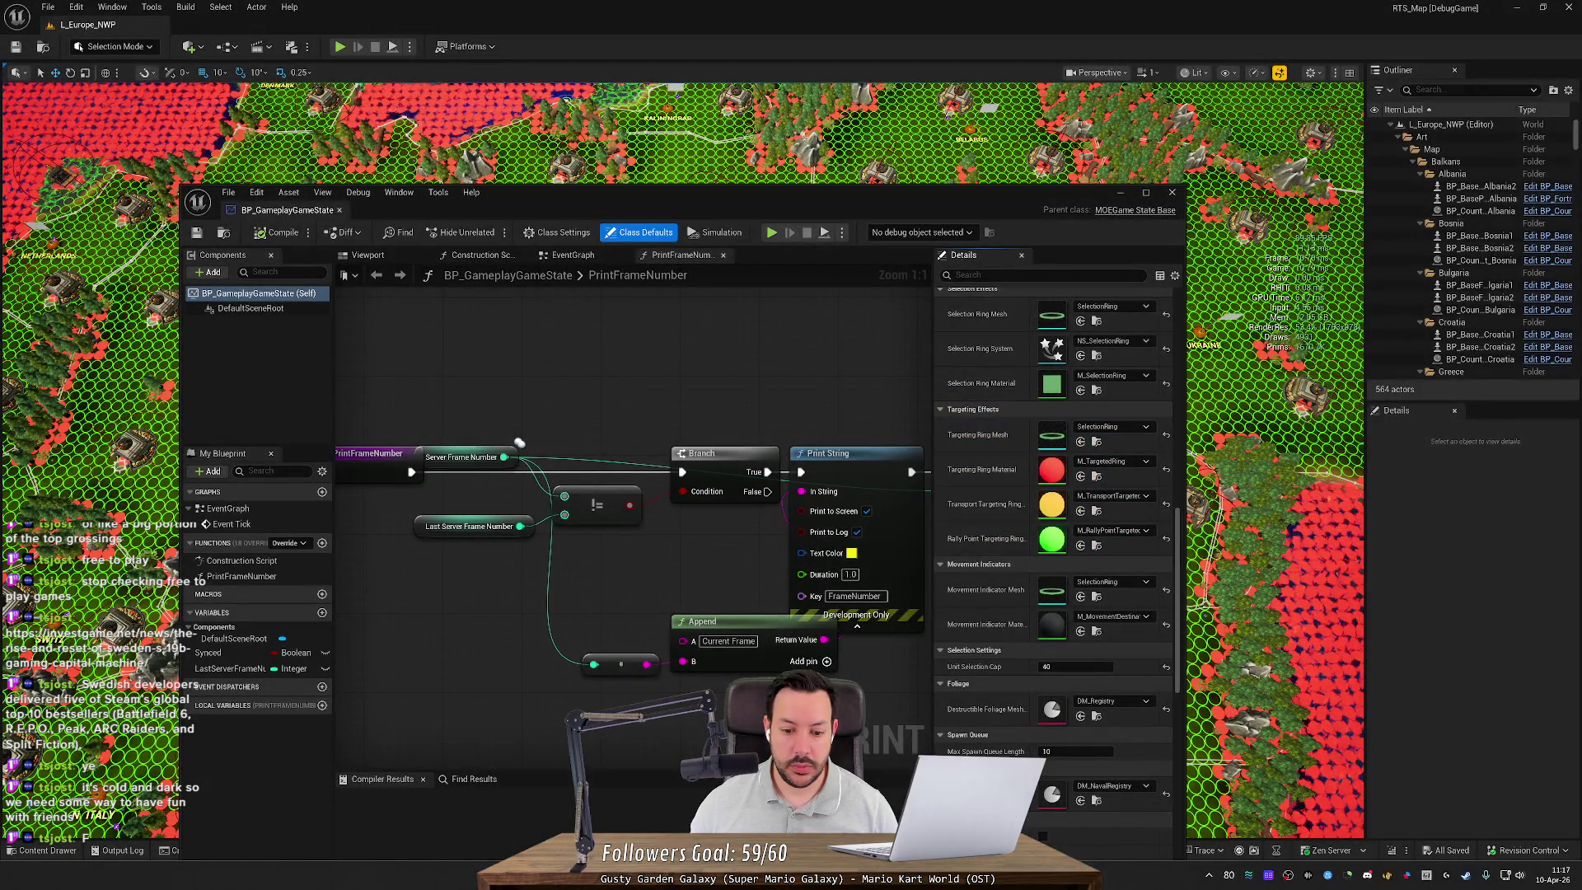
key("alt+Tab")
left_click(973, 154)
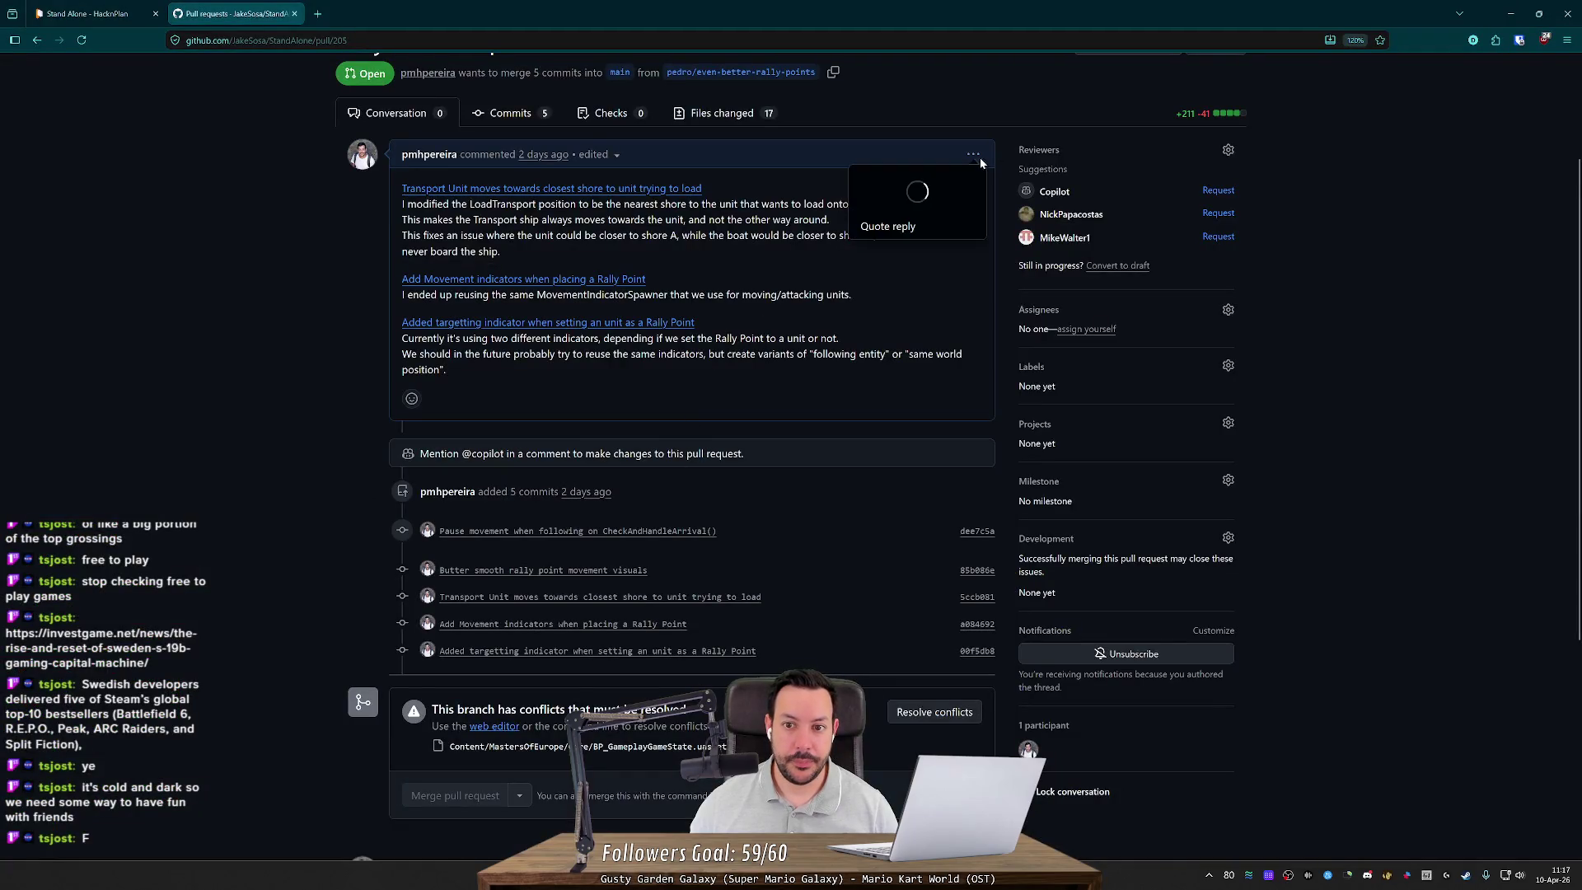
Step: Edit the pull request description, undo the partial conflict note, and save it unchanged
left_click(907, 256)
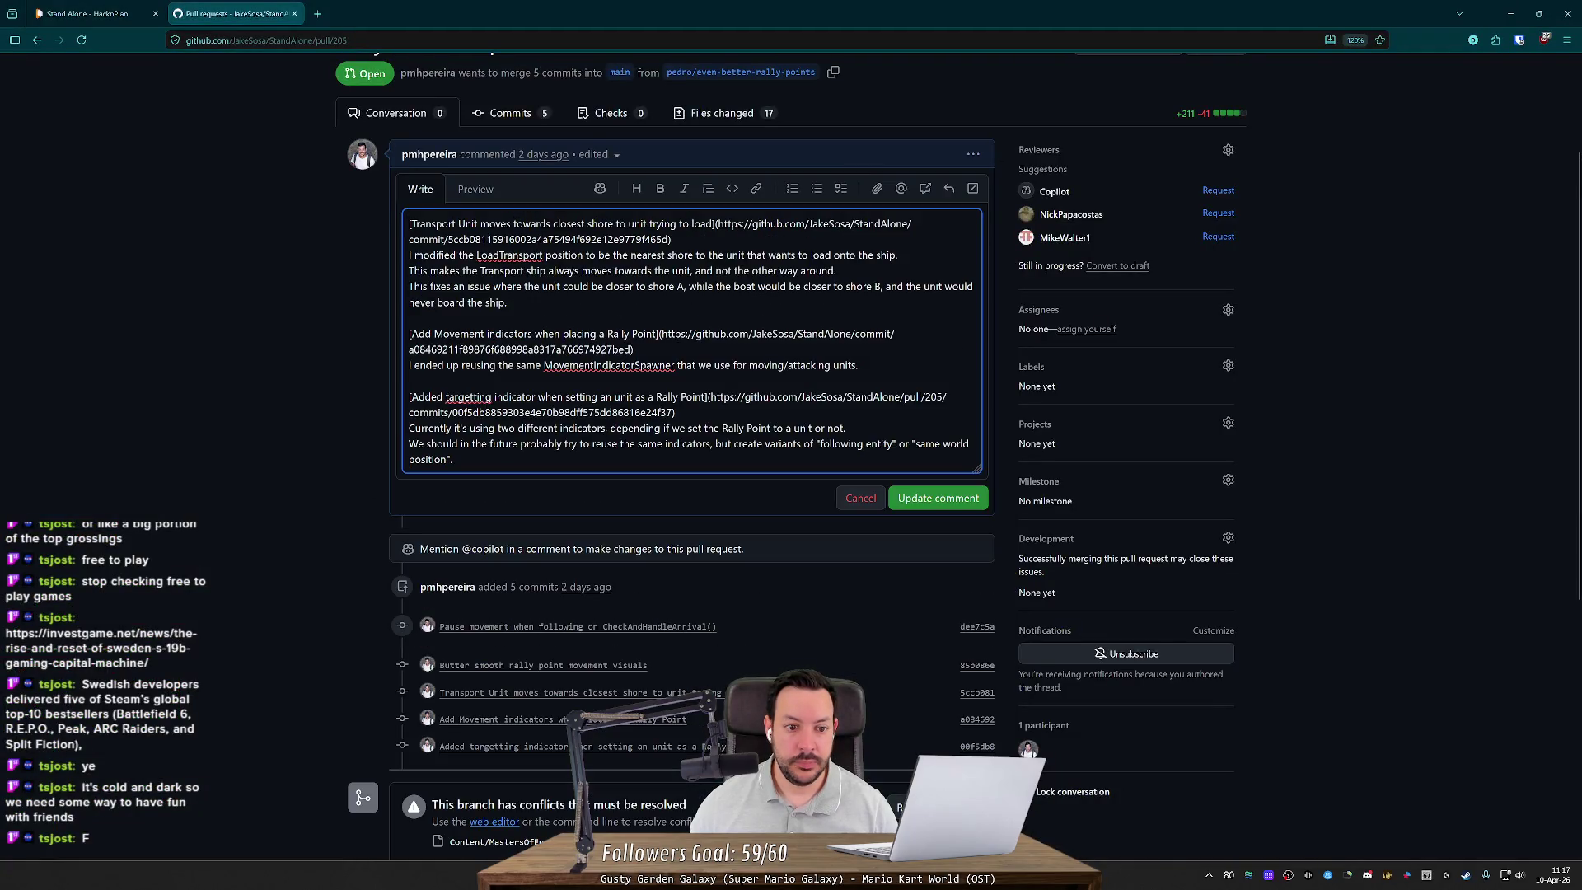
key("Return")
key("Return")
type("The")
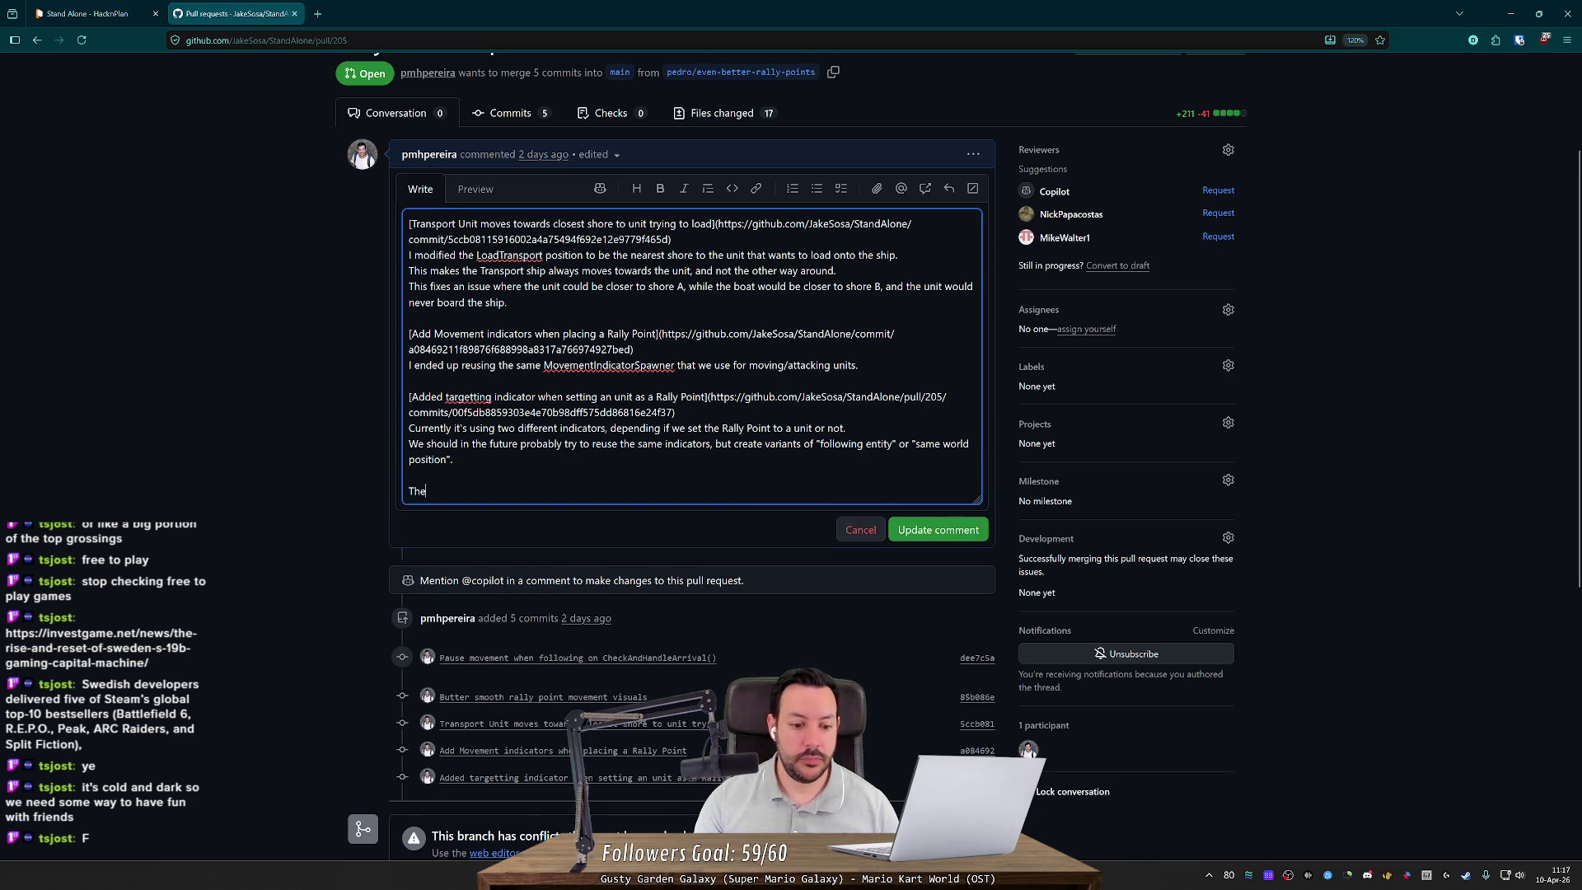
type(" file confl")
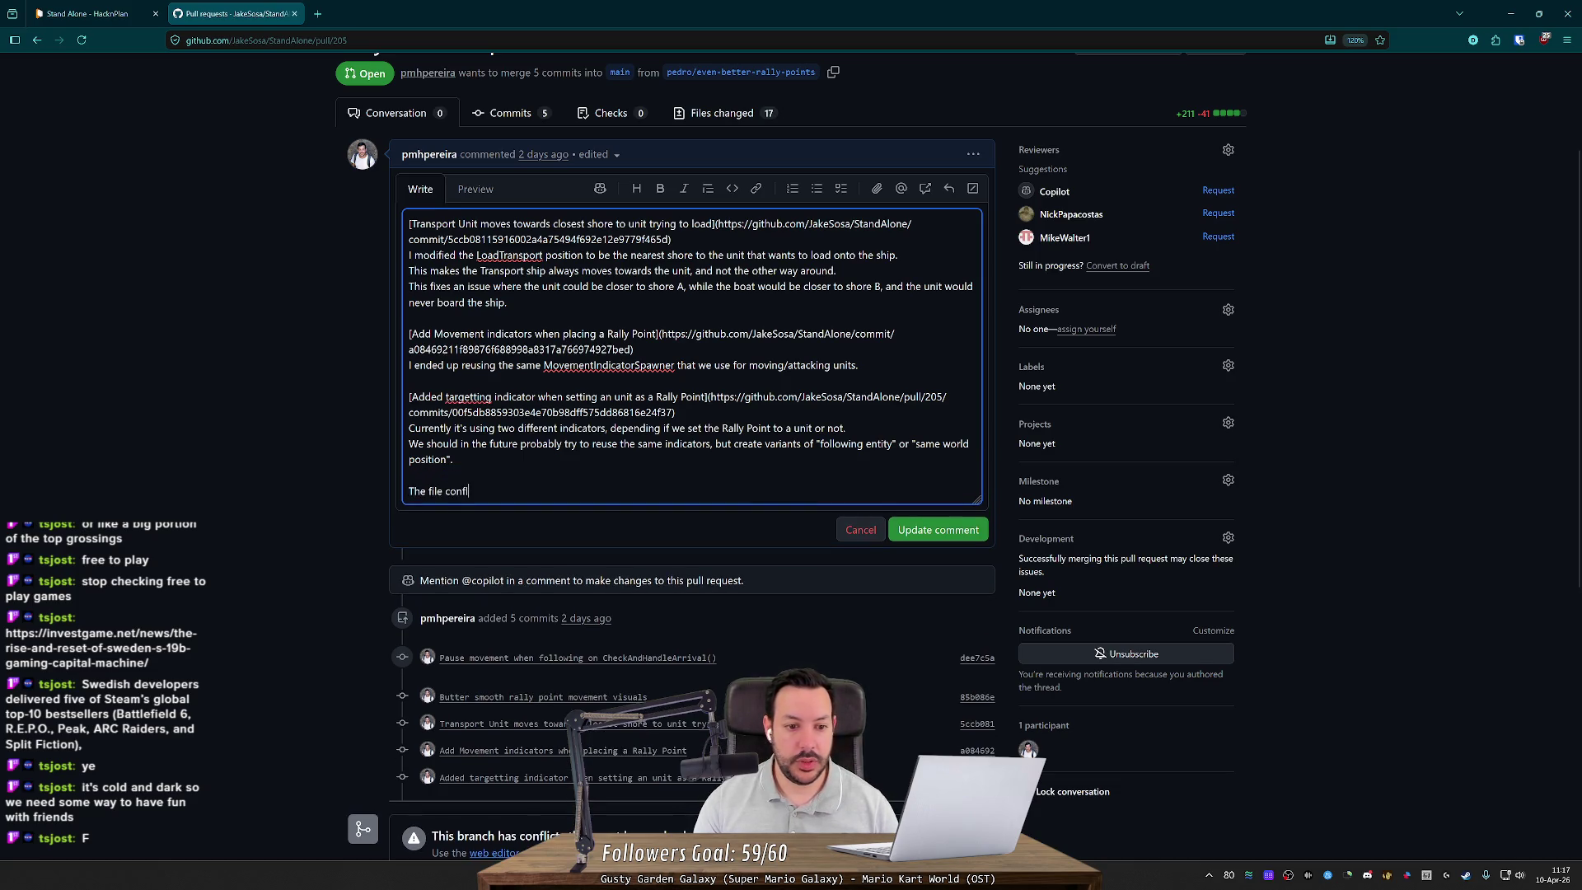
type("ict is on")
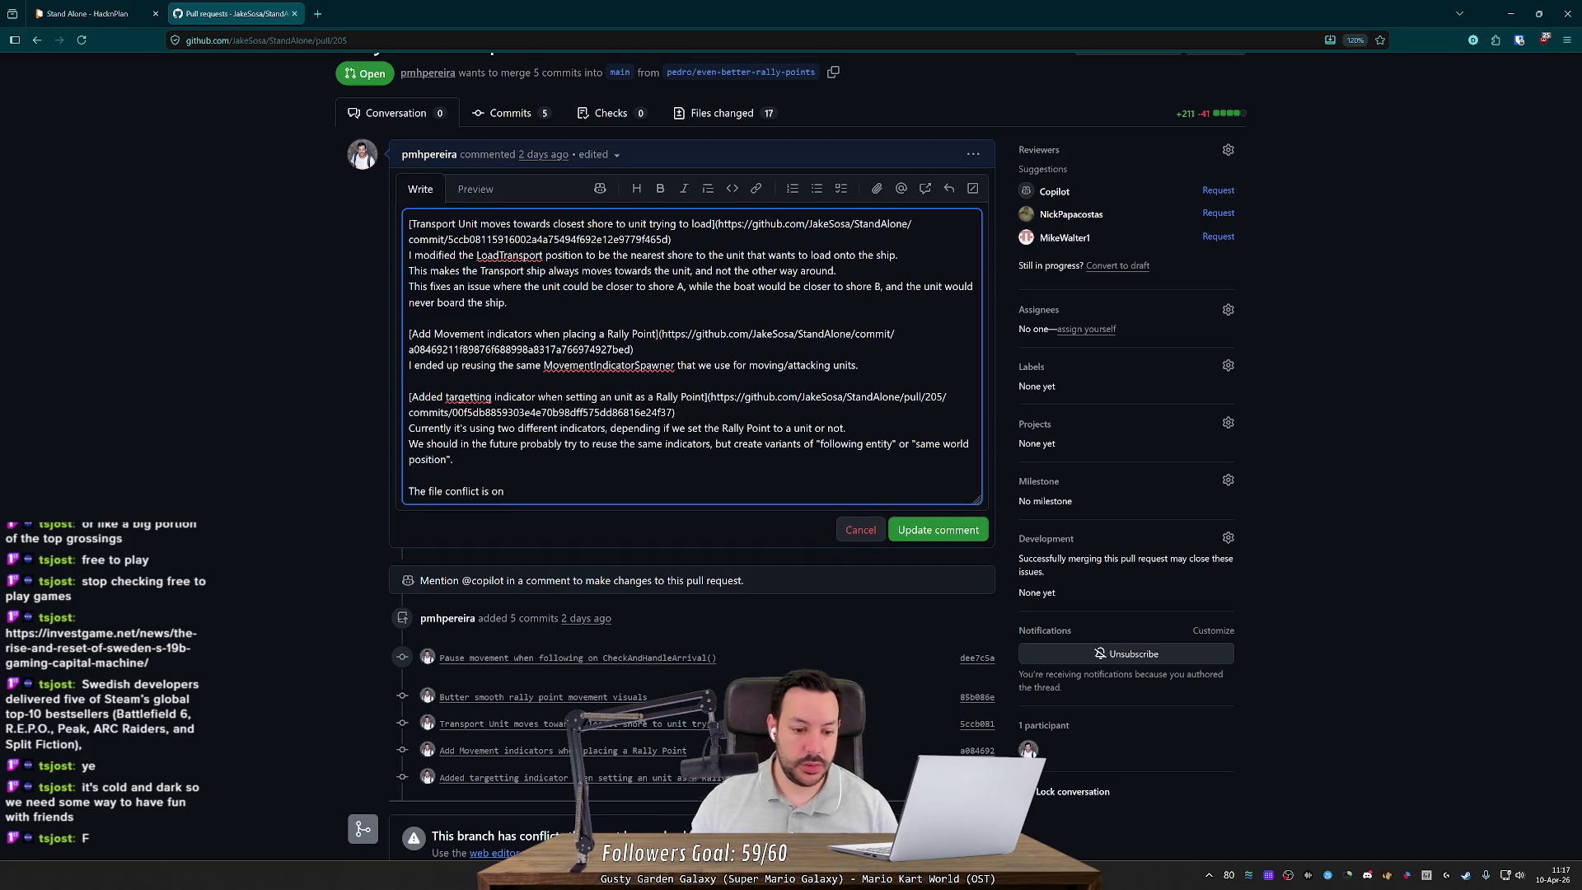
scroll(543, 459, "down", 3)
type("BP_GA")
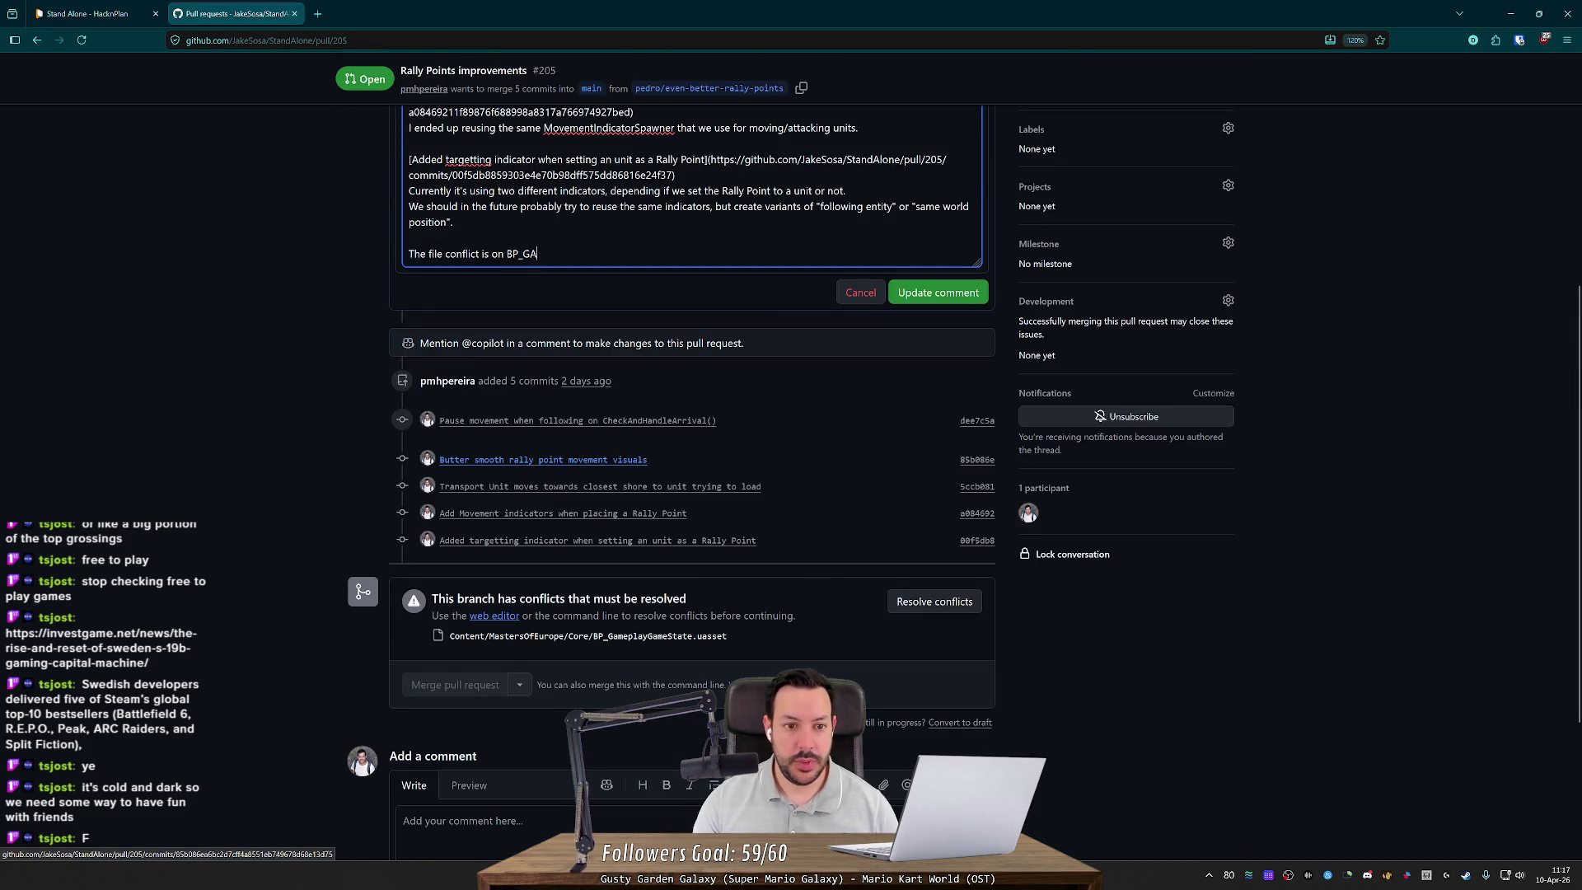
key("ctrl+z")
key("ctrl+z")
left_click(938, 292)
Step: Start a new comment saying there is currently a file conflict on BP_GameplayGameState
left_click(791, 717)
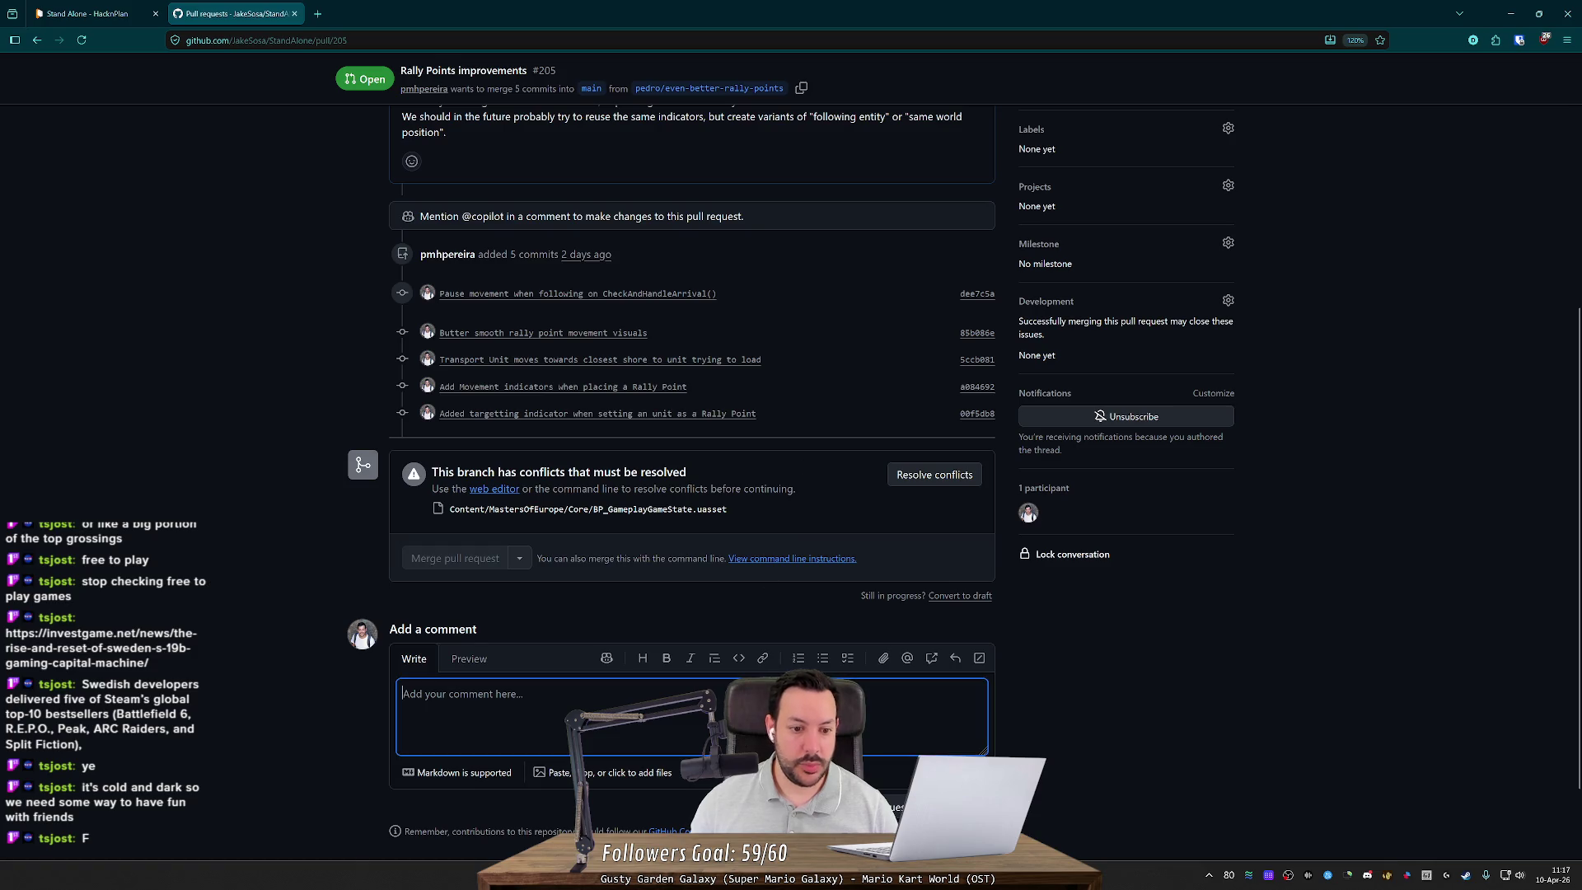
type("There currnt i")
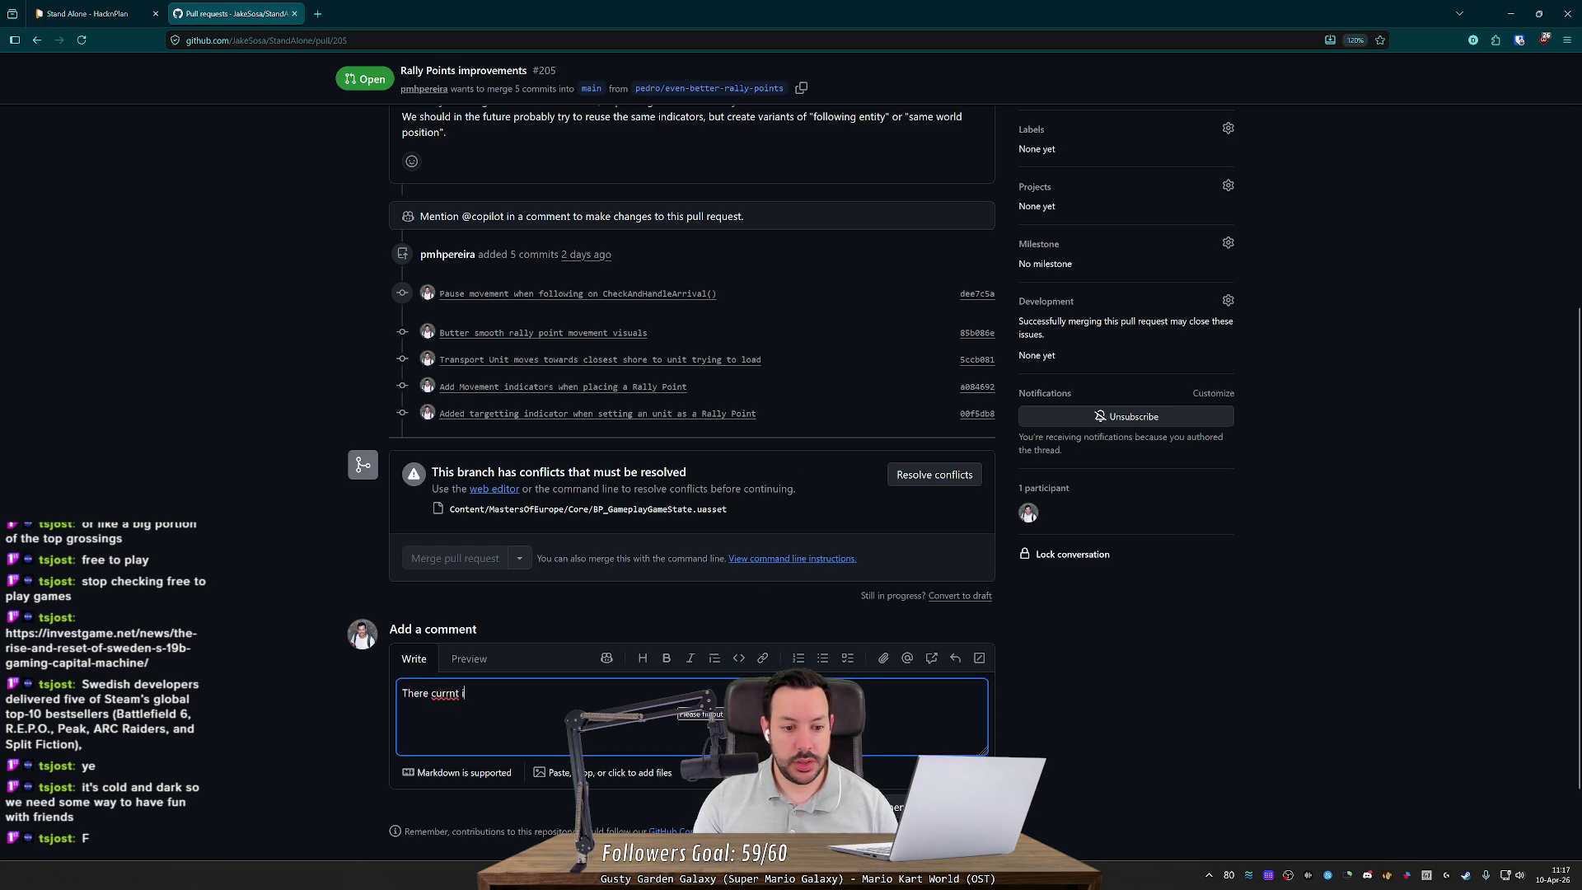
key("BackSpace")
key("BackSpace")
key("BackSpace")
key("BackSpace")
type("en")
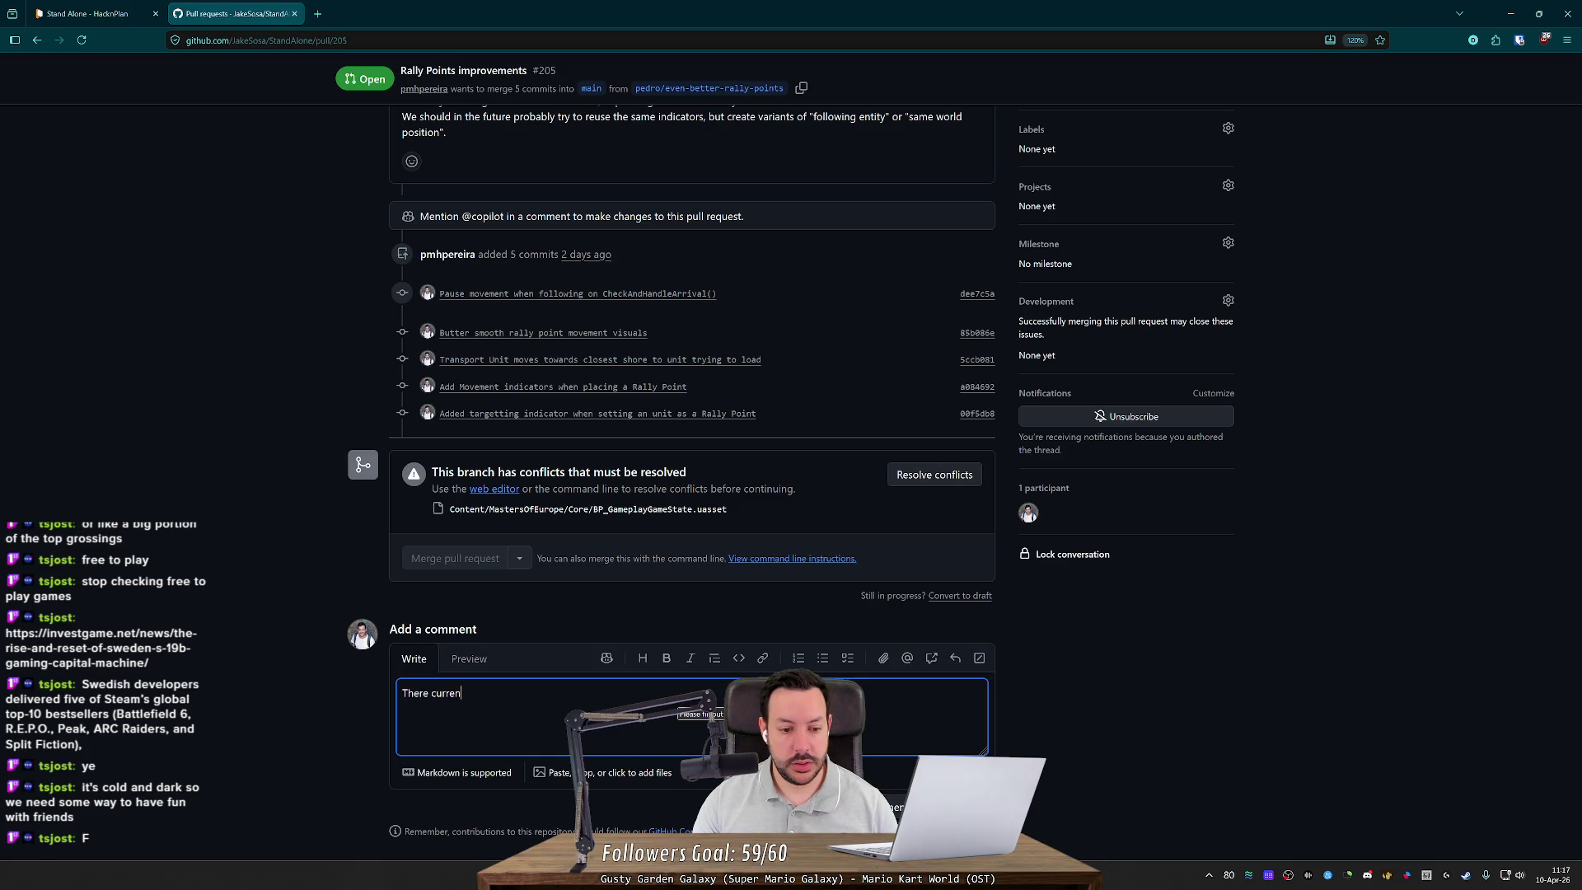
type("ttly ")
type("a fi")
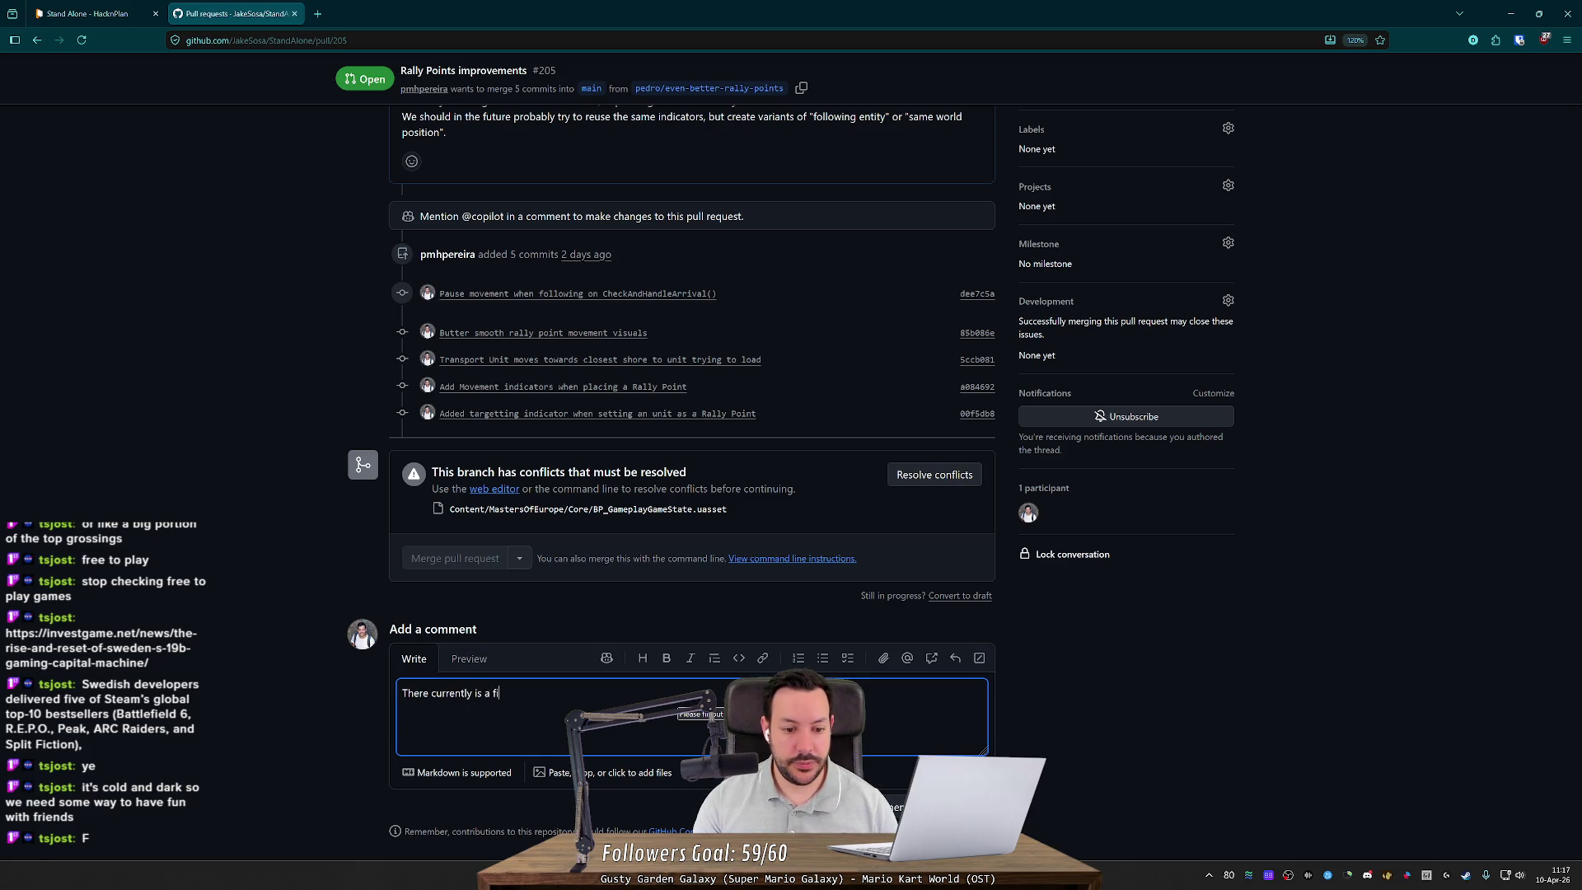
type("le i")
key("BackSpace")
key("BackSpace")
key("BackSpace")
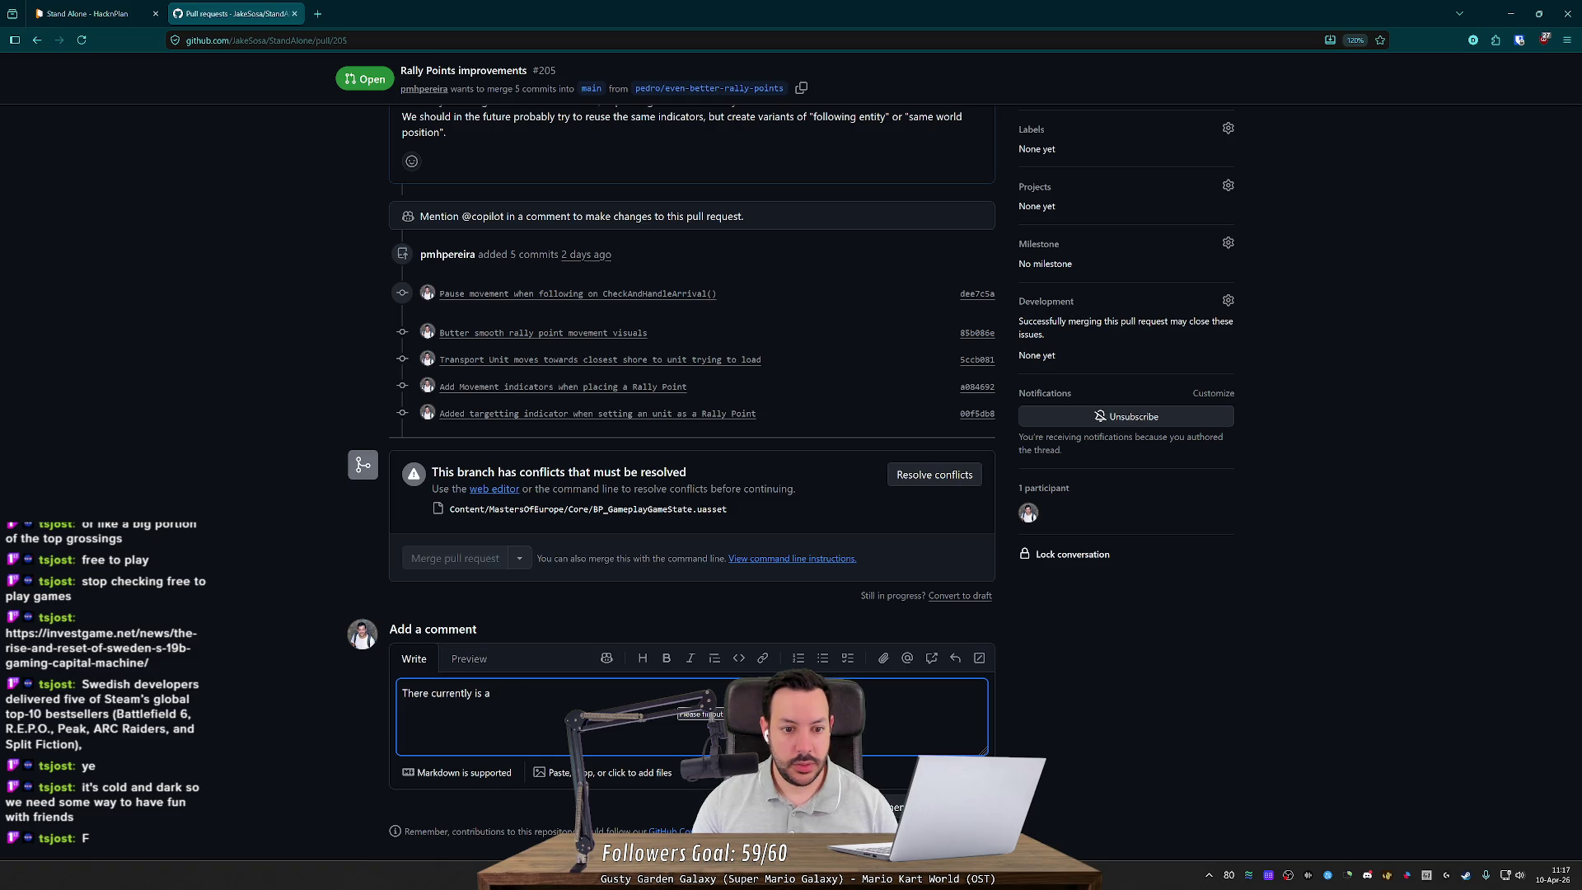
type("file conflict on BP")
type("_GameplayGameState res")
Step: Add the line 'In case you decide to discard my changes, what you need' and paste the screenshot
key("Return")
type("In case you decide ")
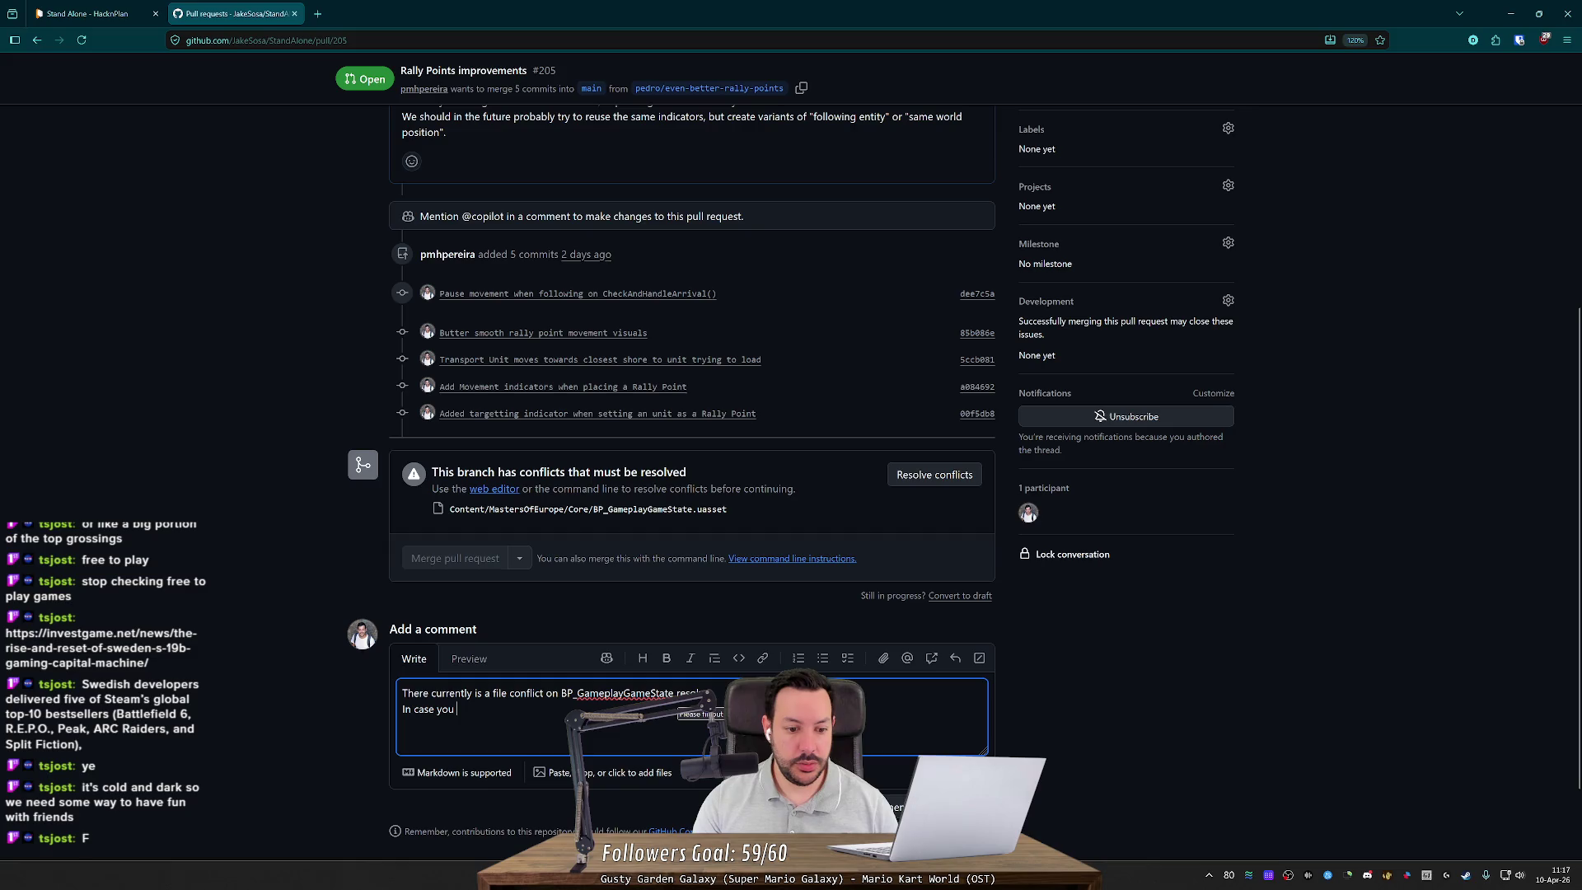
type("to discard")
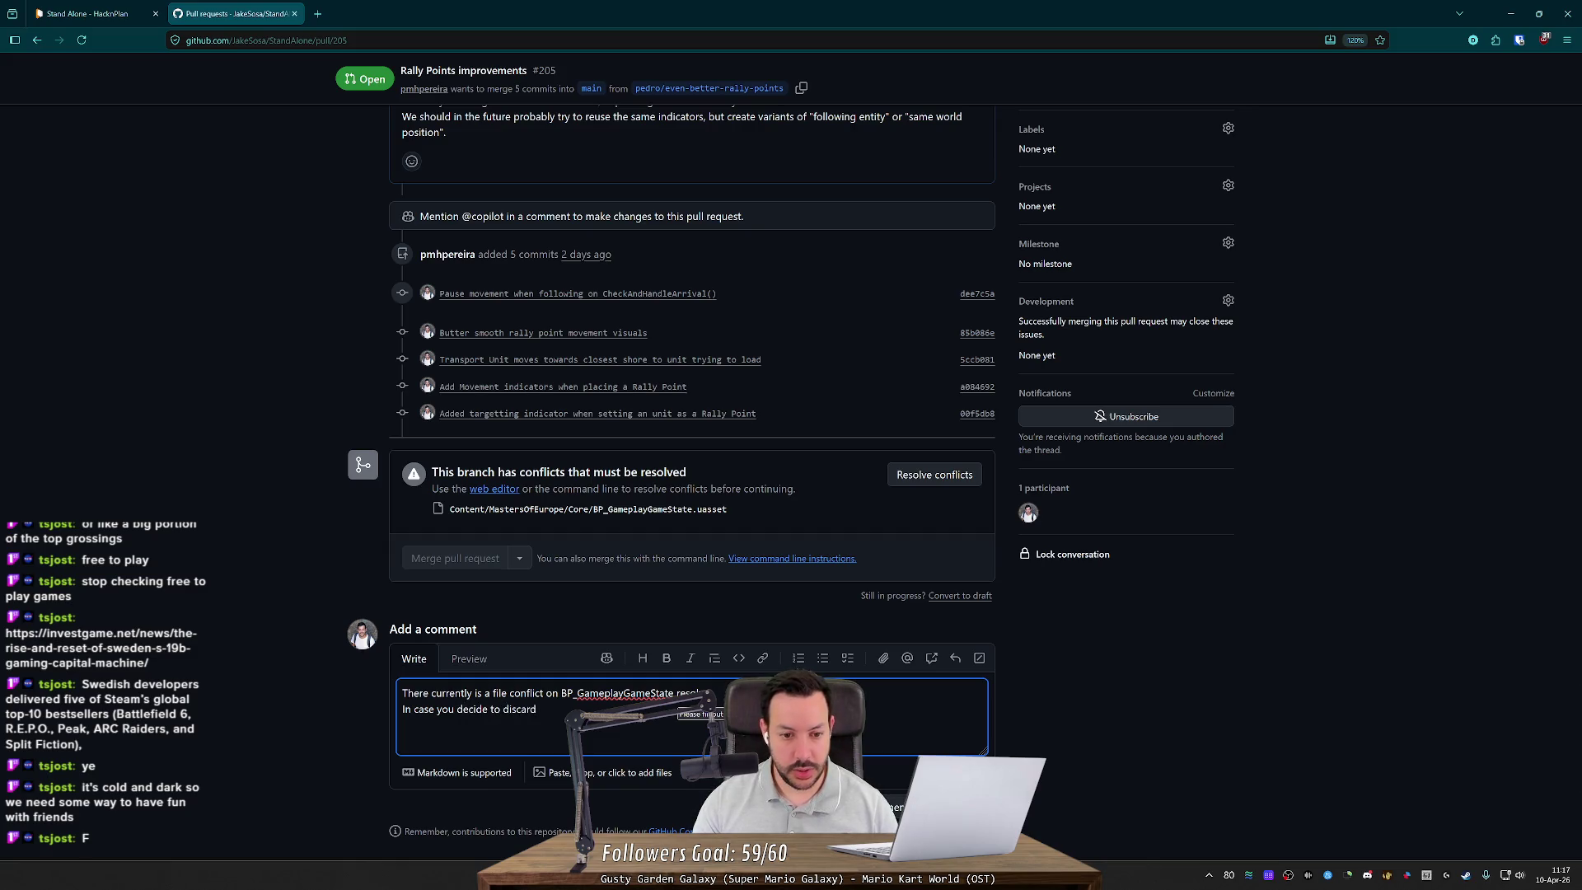
type(" my changes, wh")
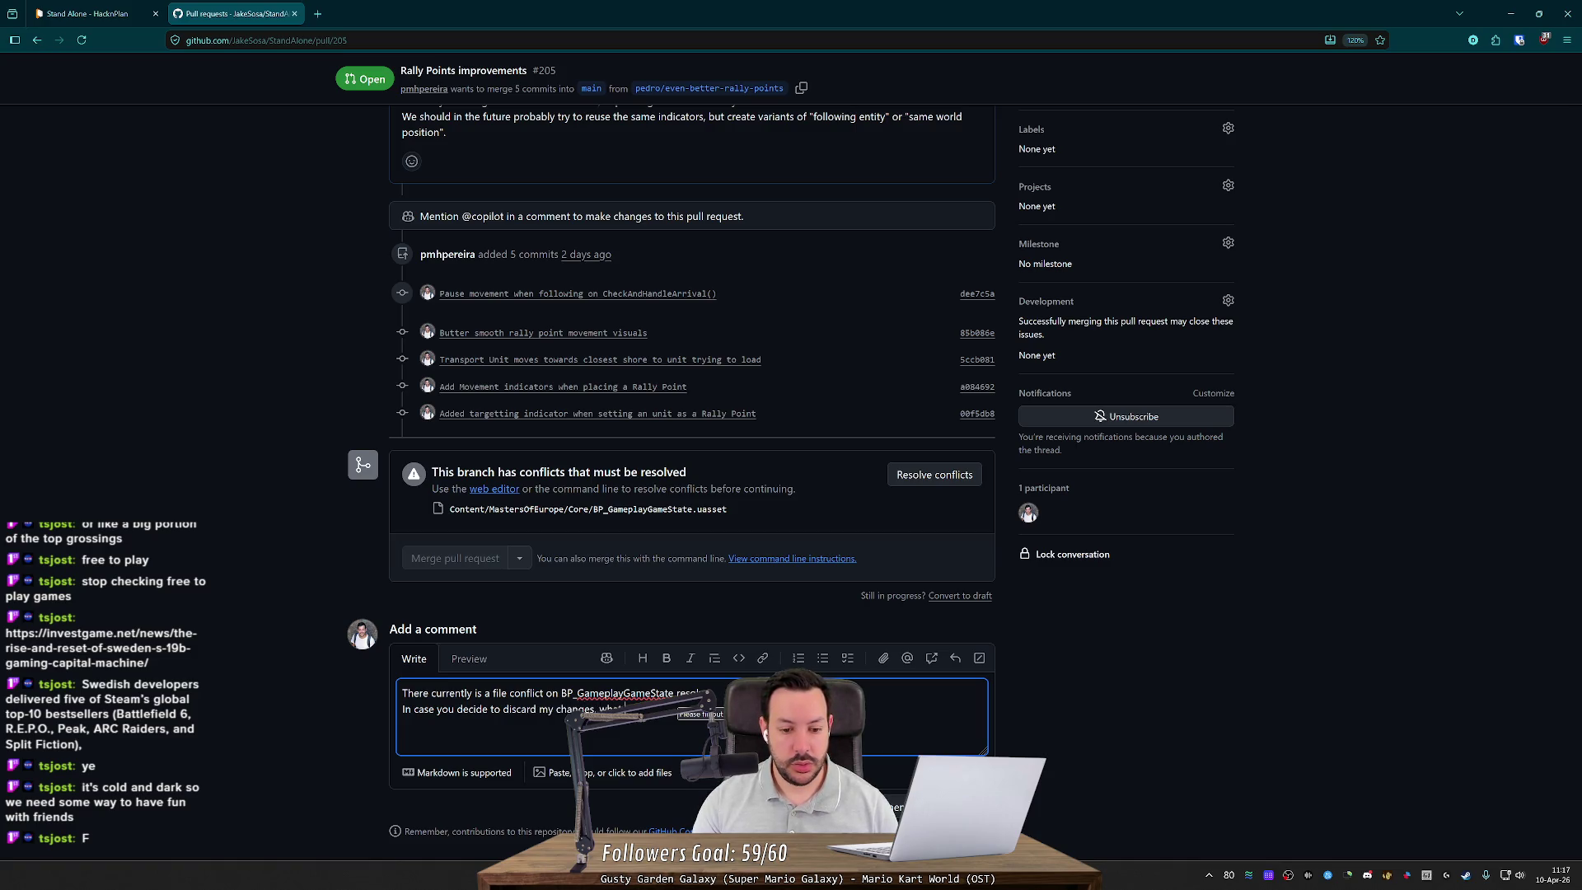
type("at you need to do is")
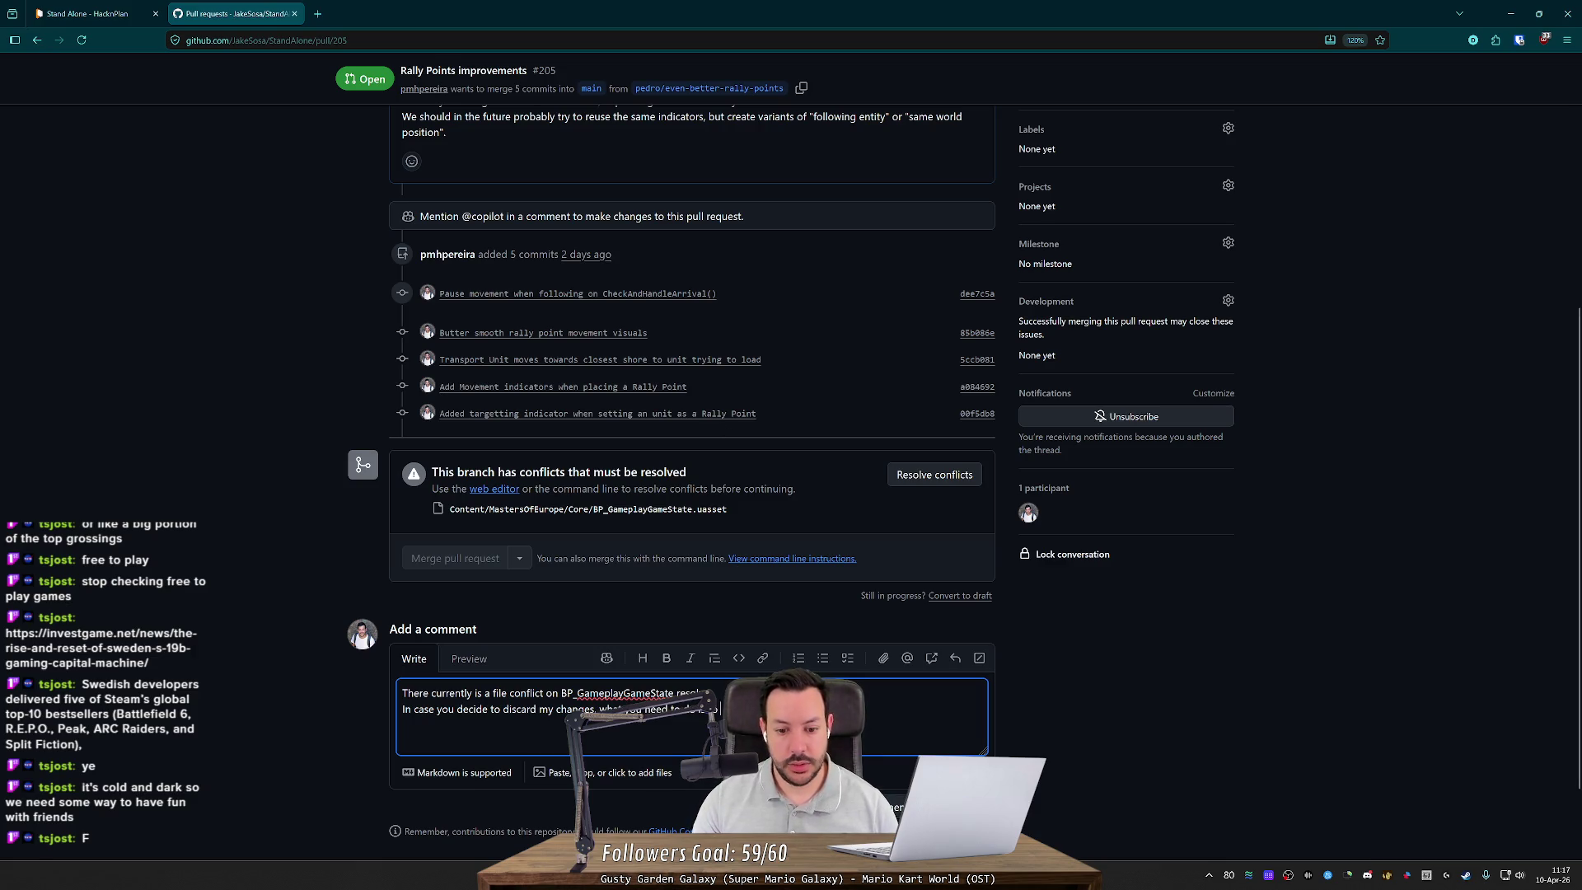
key("ctrl+v")
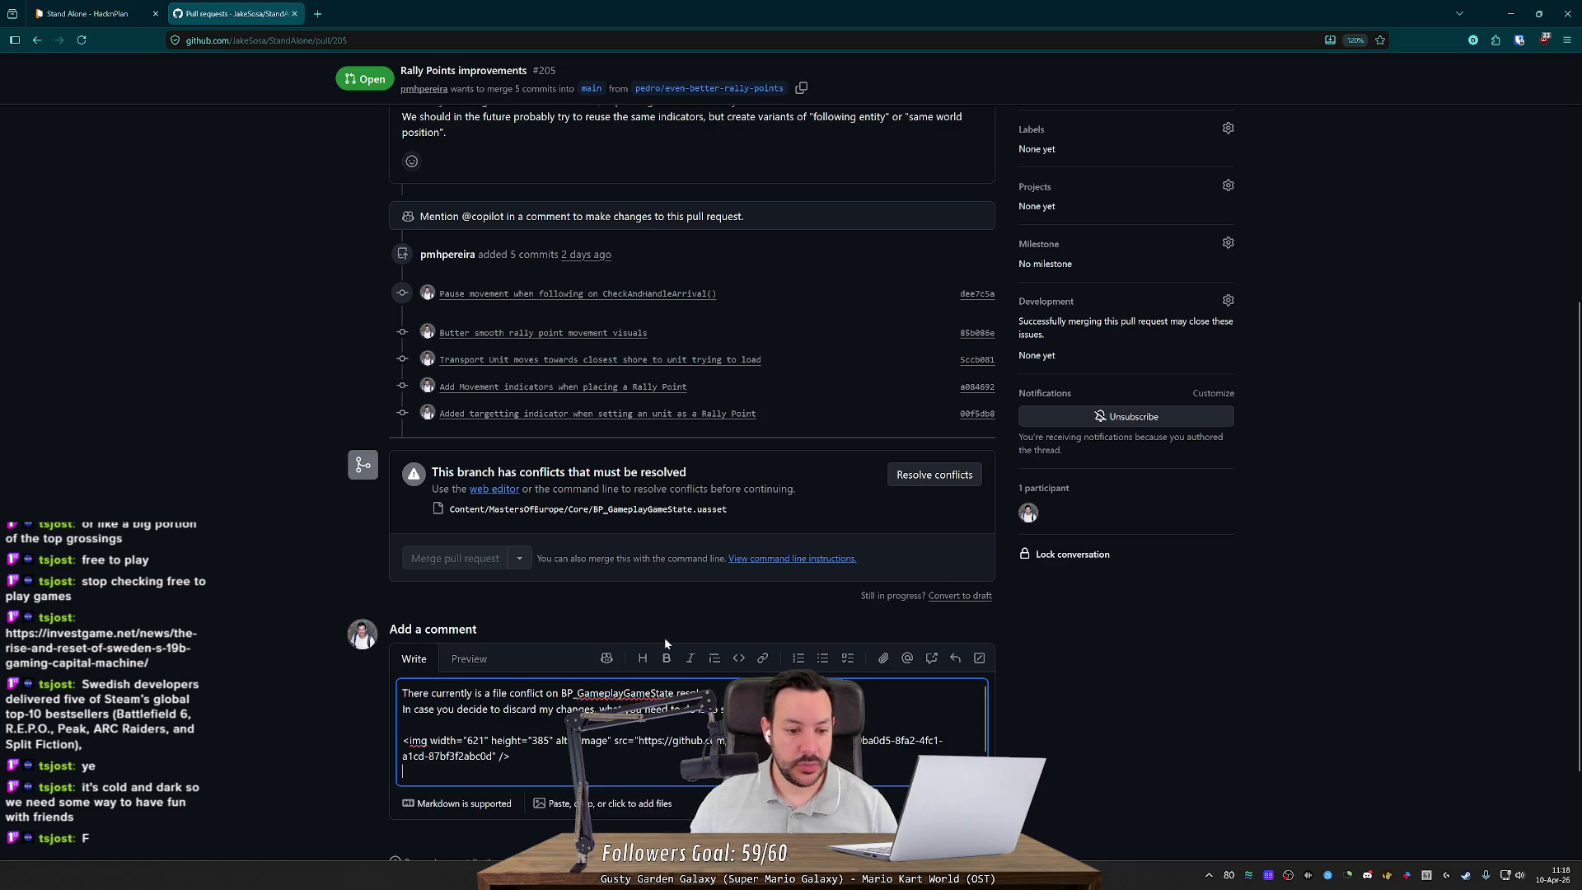
Step: Preview the comment and correct the wording to 'Rally Point'
left_click(469, 658)
scroll(450, 516, "down", 4)
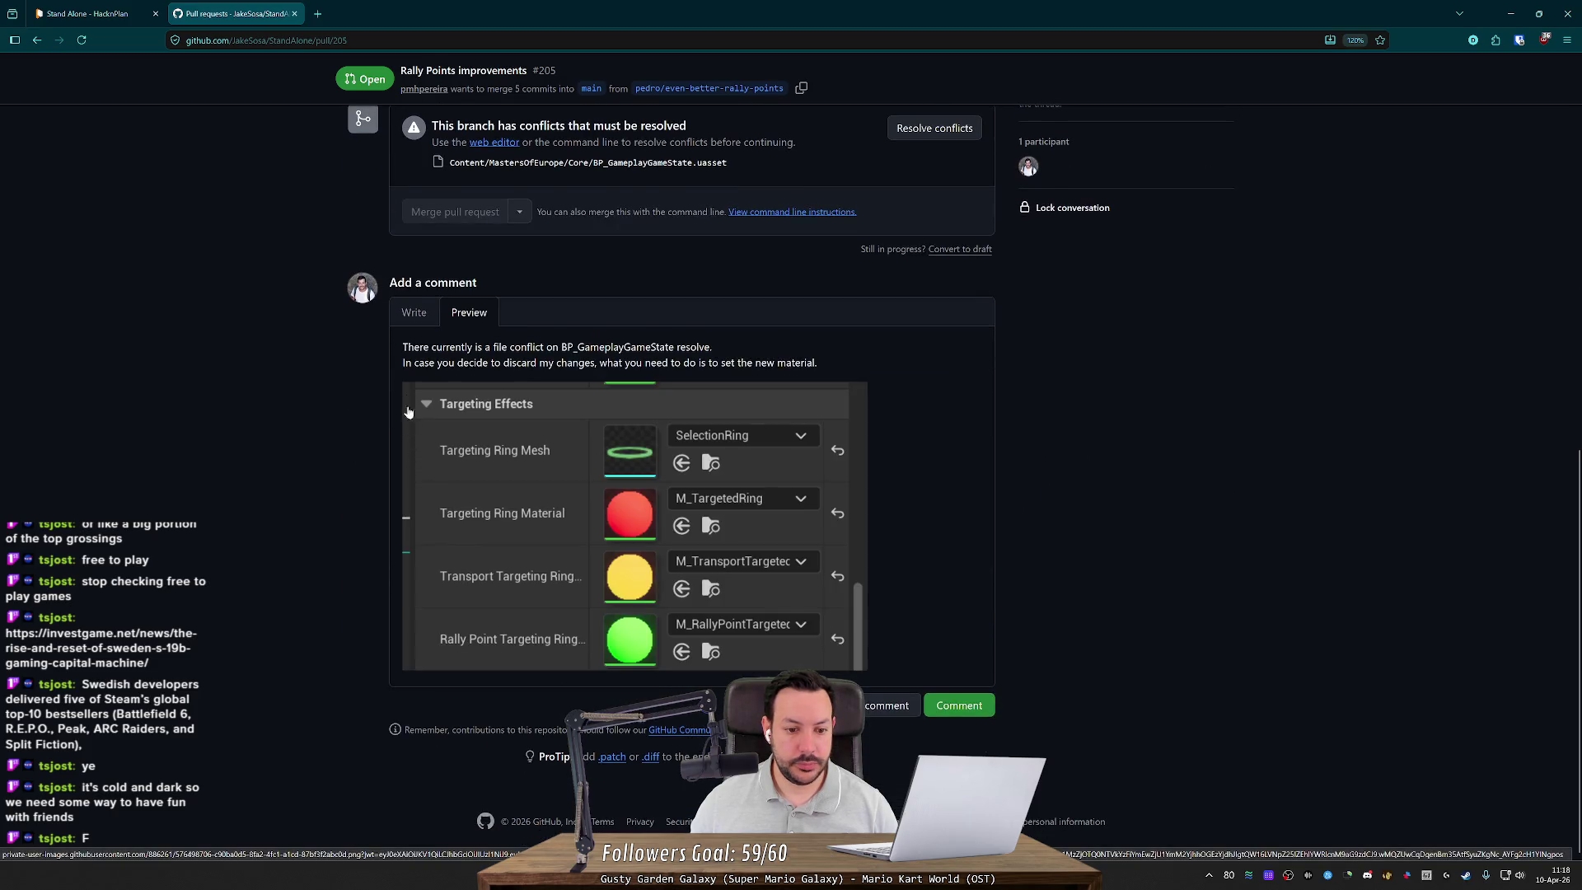
left_click(417, 316)
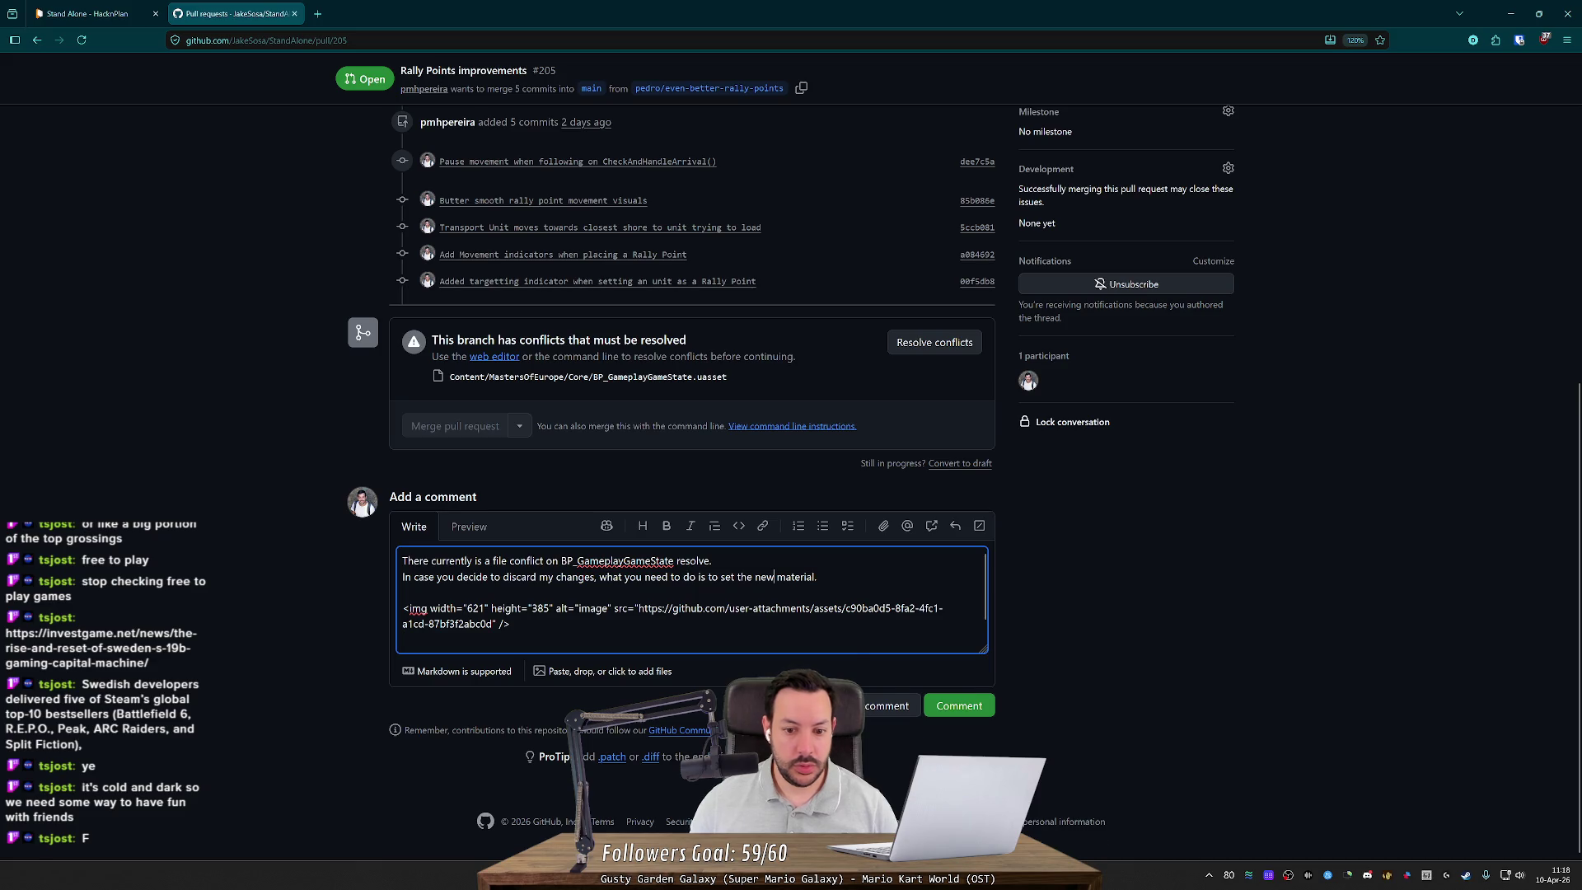
type("Rally Point")
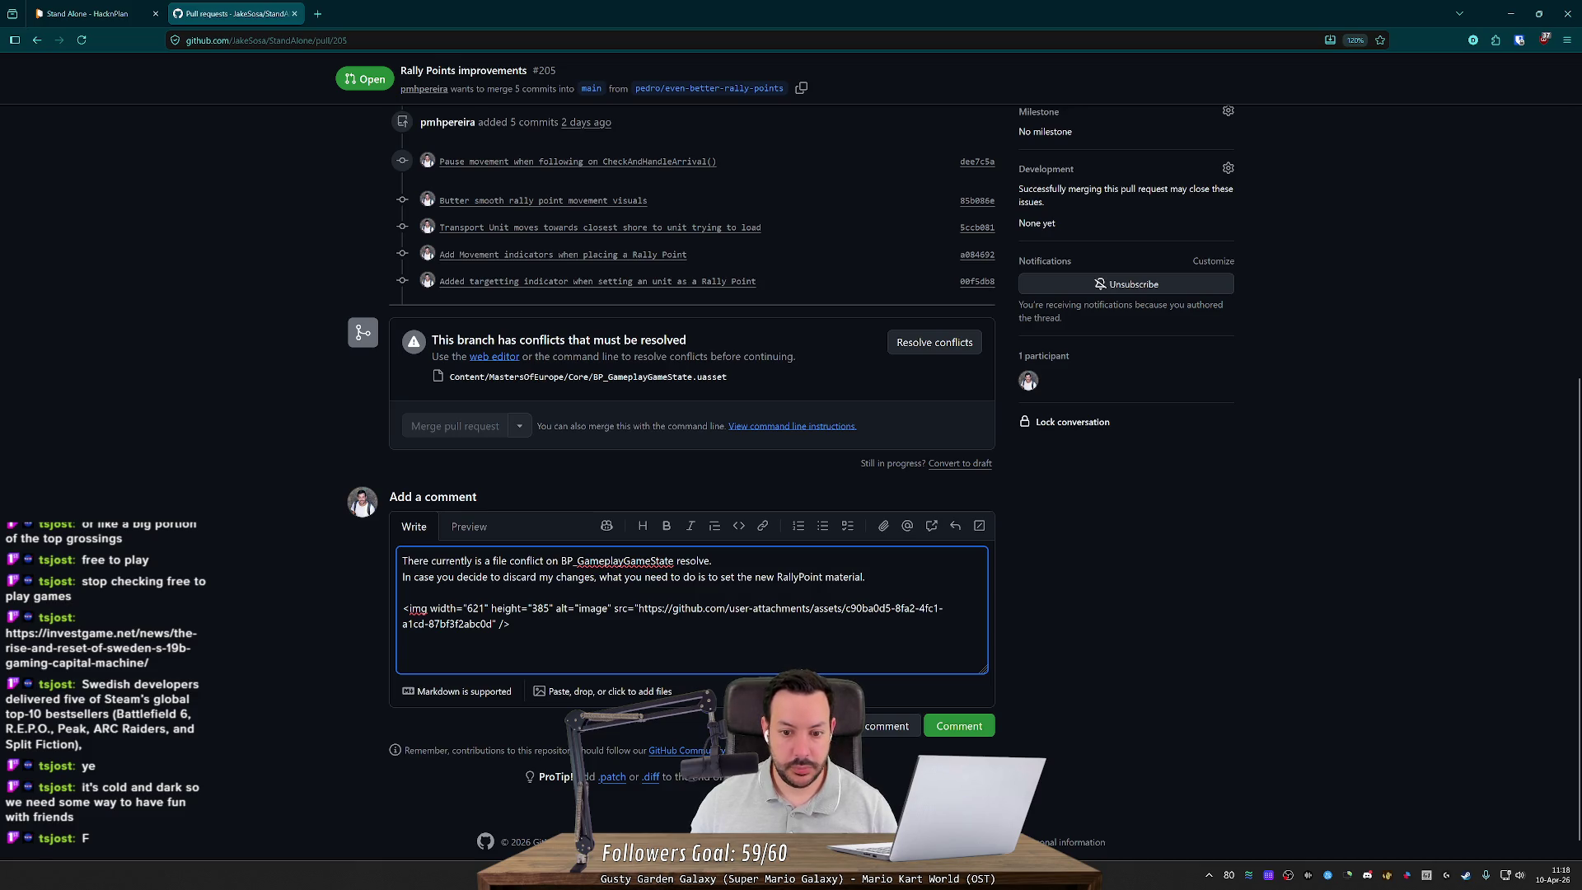
left_click(468, 527)
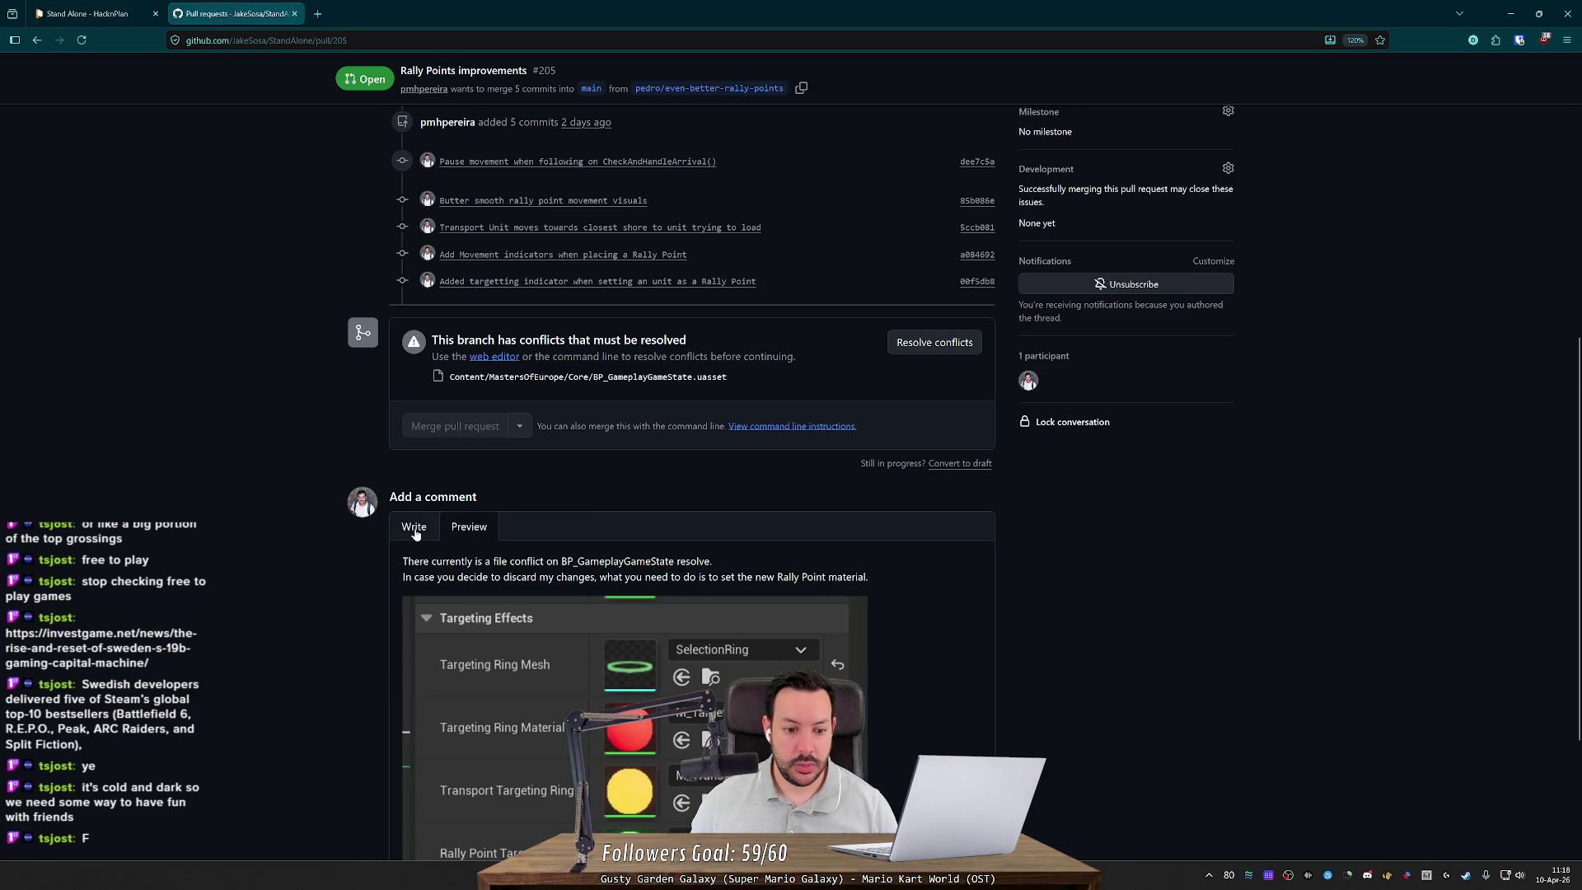
Step: Check the preview again and post the comment with its screenshot on the pull request
scroll(417, 531, "down", 3)
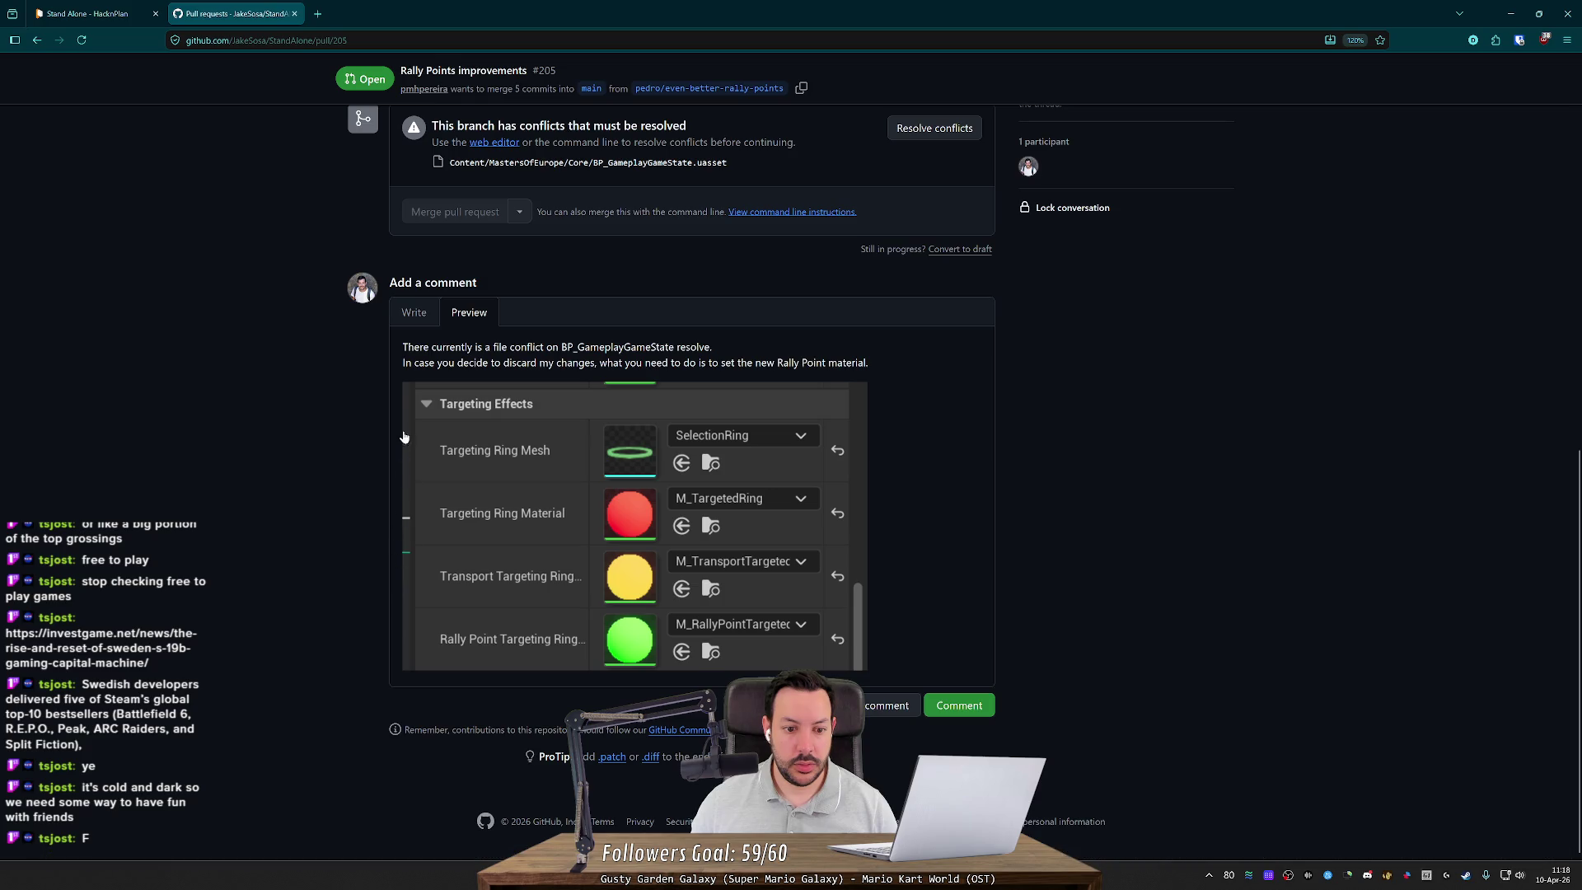
left_click(415, 314)
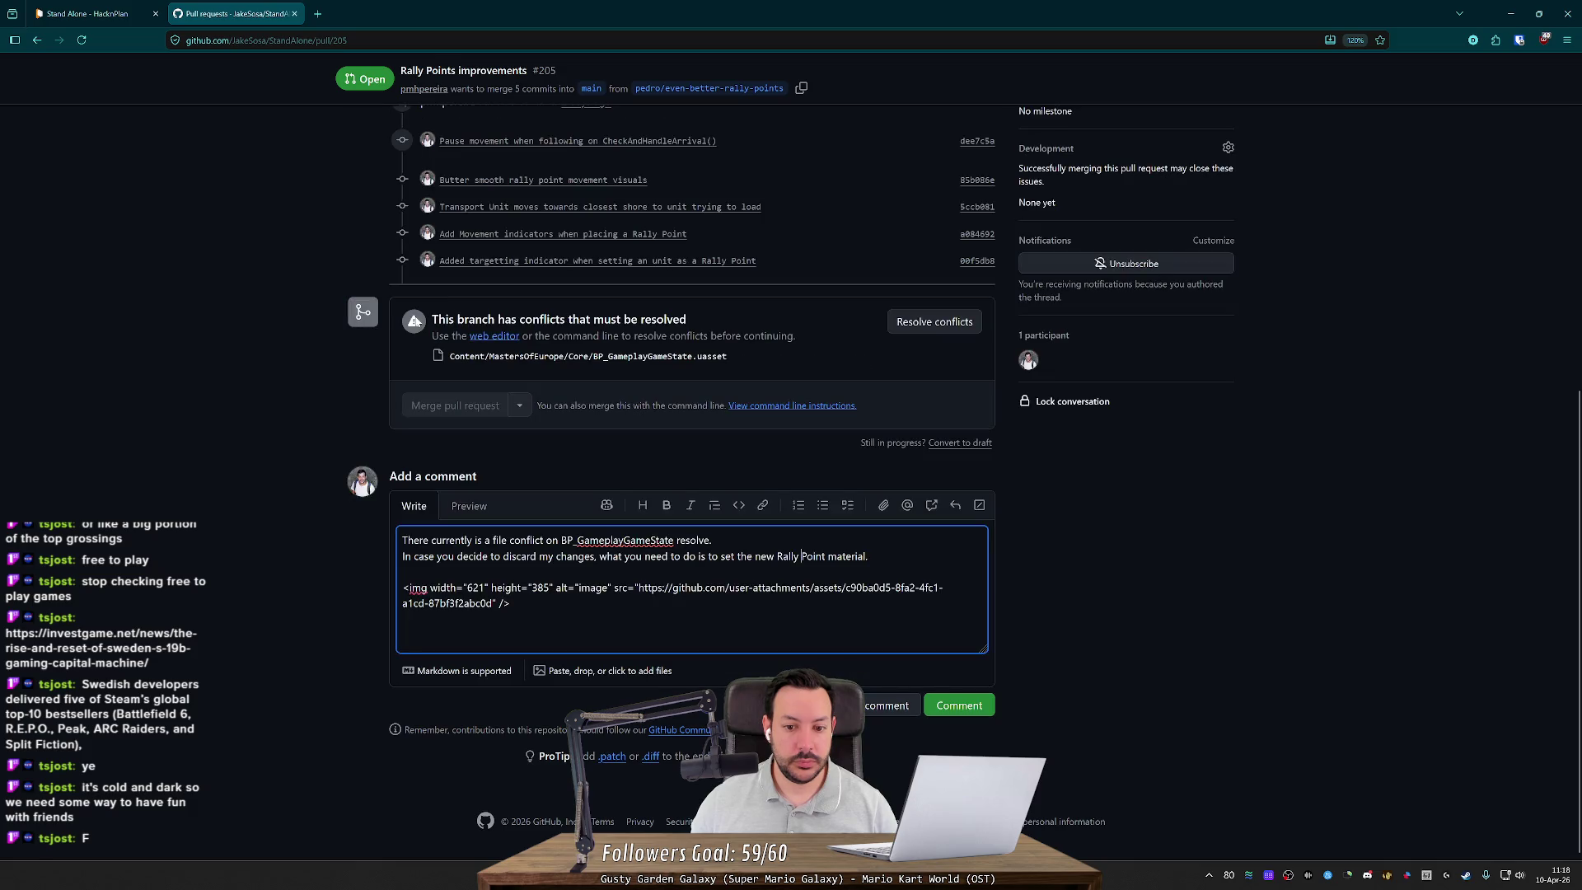
left_click(956, 705)
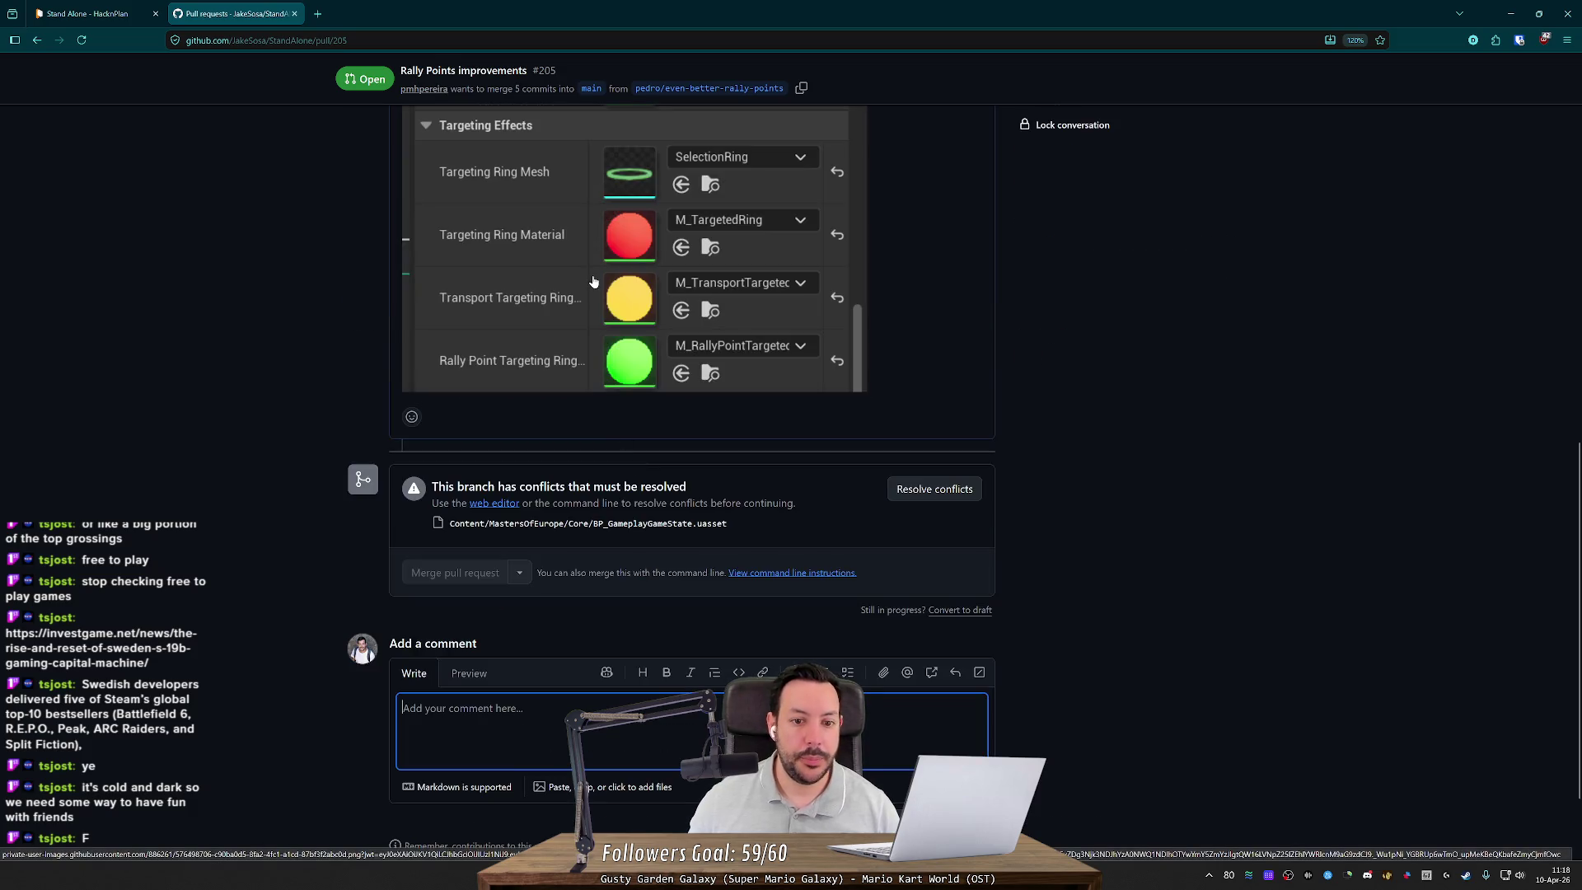
scroll(323, 314, "up", 4)
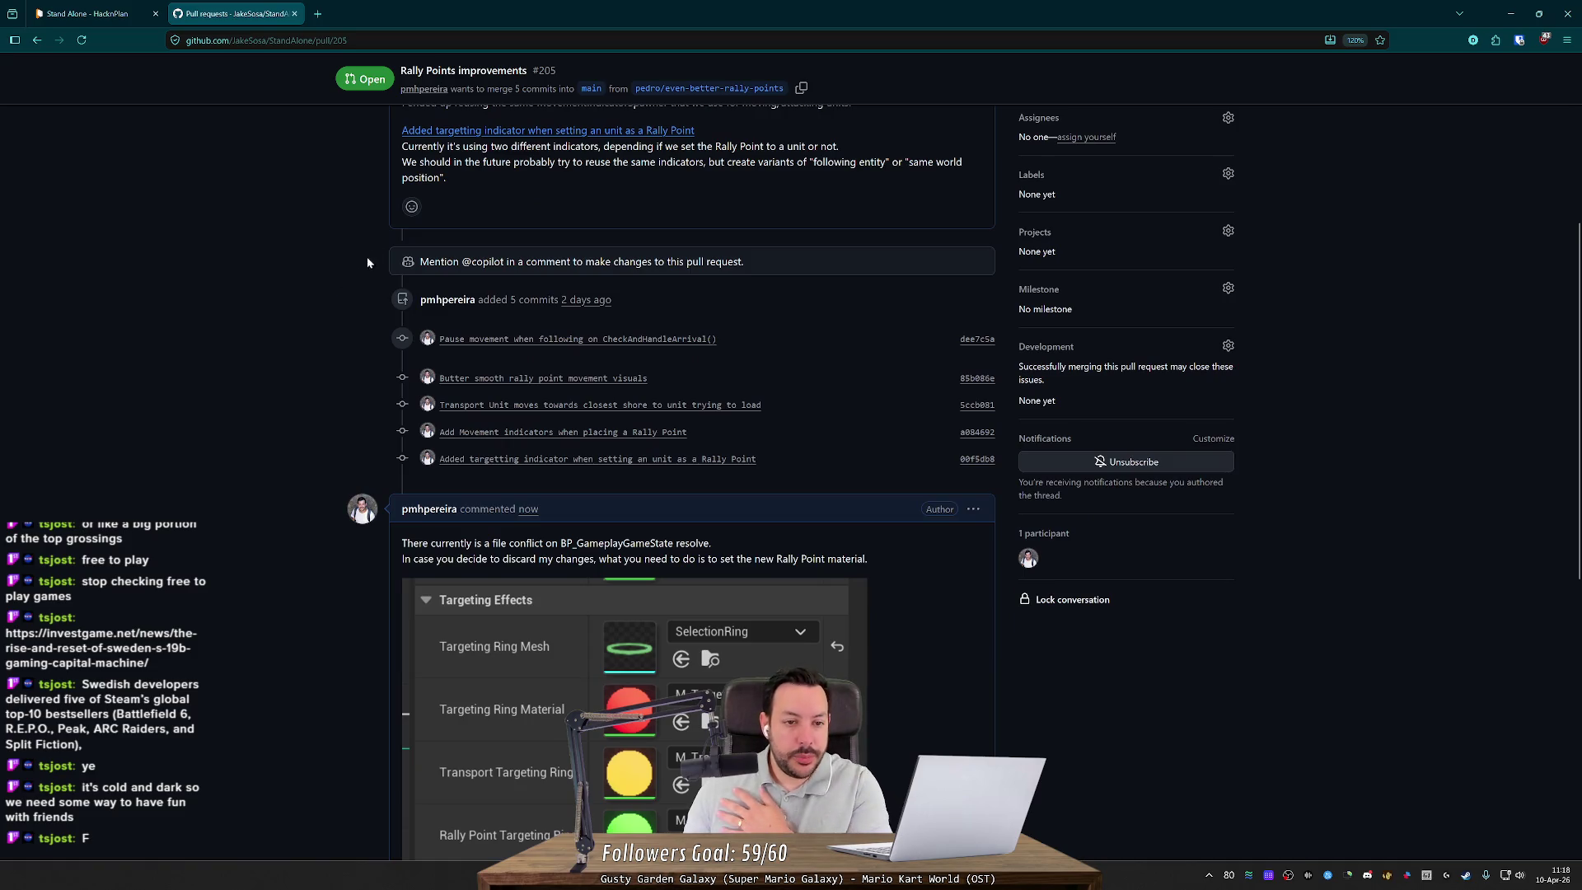
scroll(362, 269, "up", 5)
key("ctrl+shift+Tab")
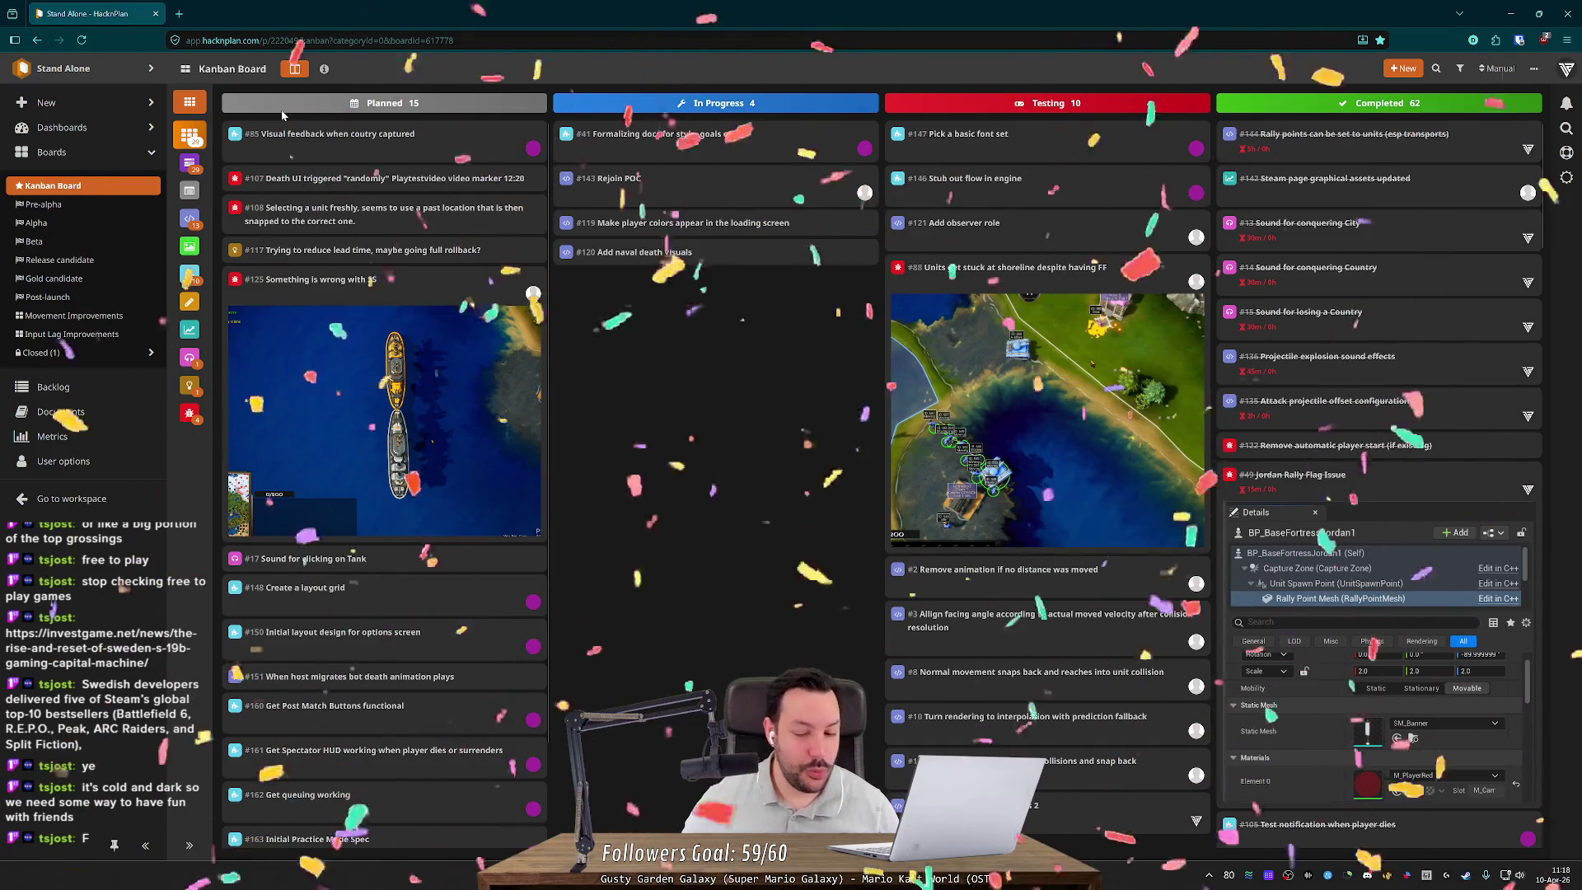
Step: Open task #159 Rally Point improvements 2 and look at its existing 3h work-log entry
left_click(1072, 805)
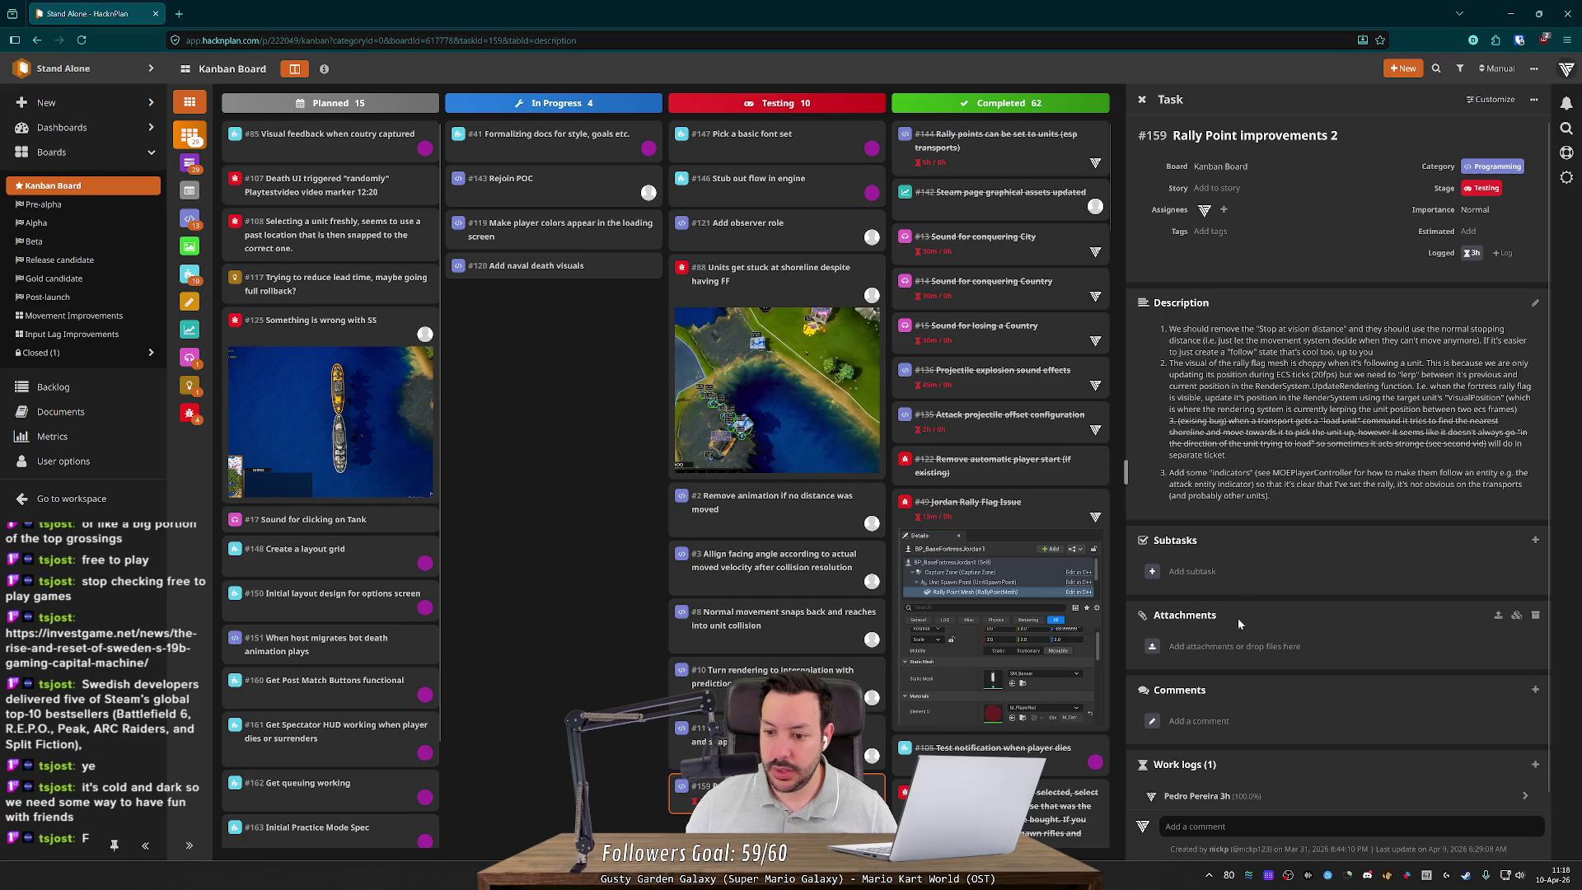
left_click(1261, 799)
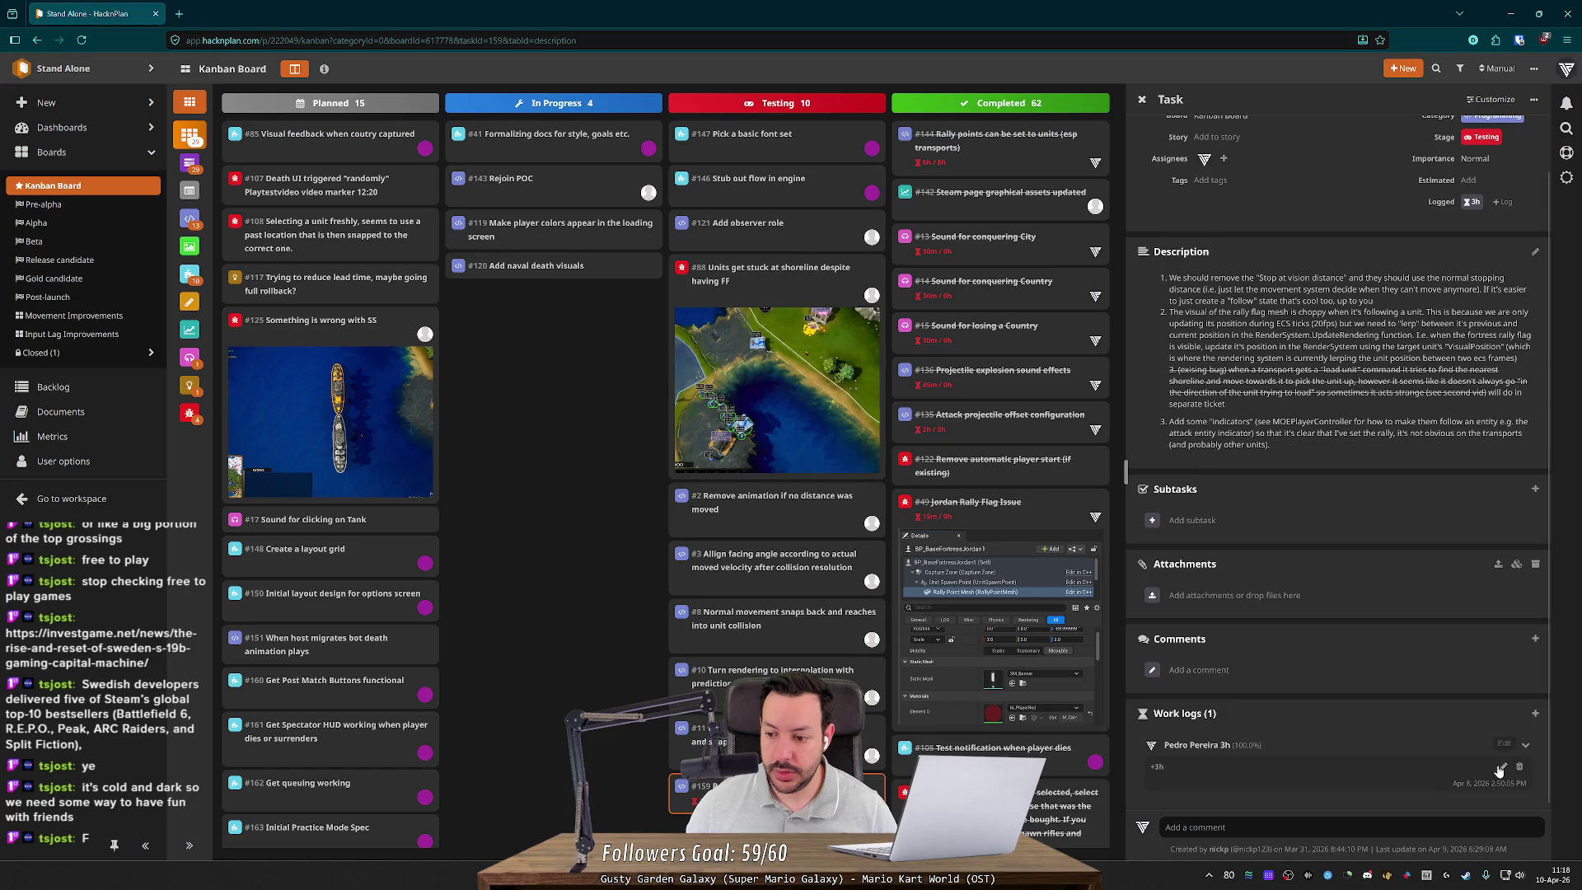
left_click(1500, 767)
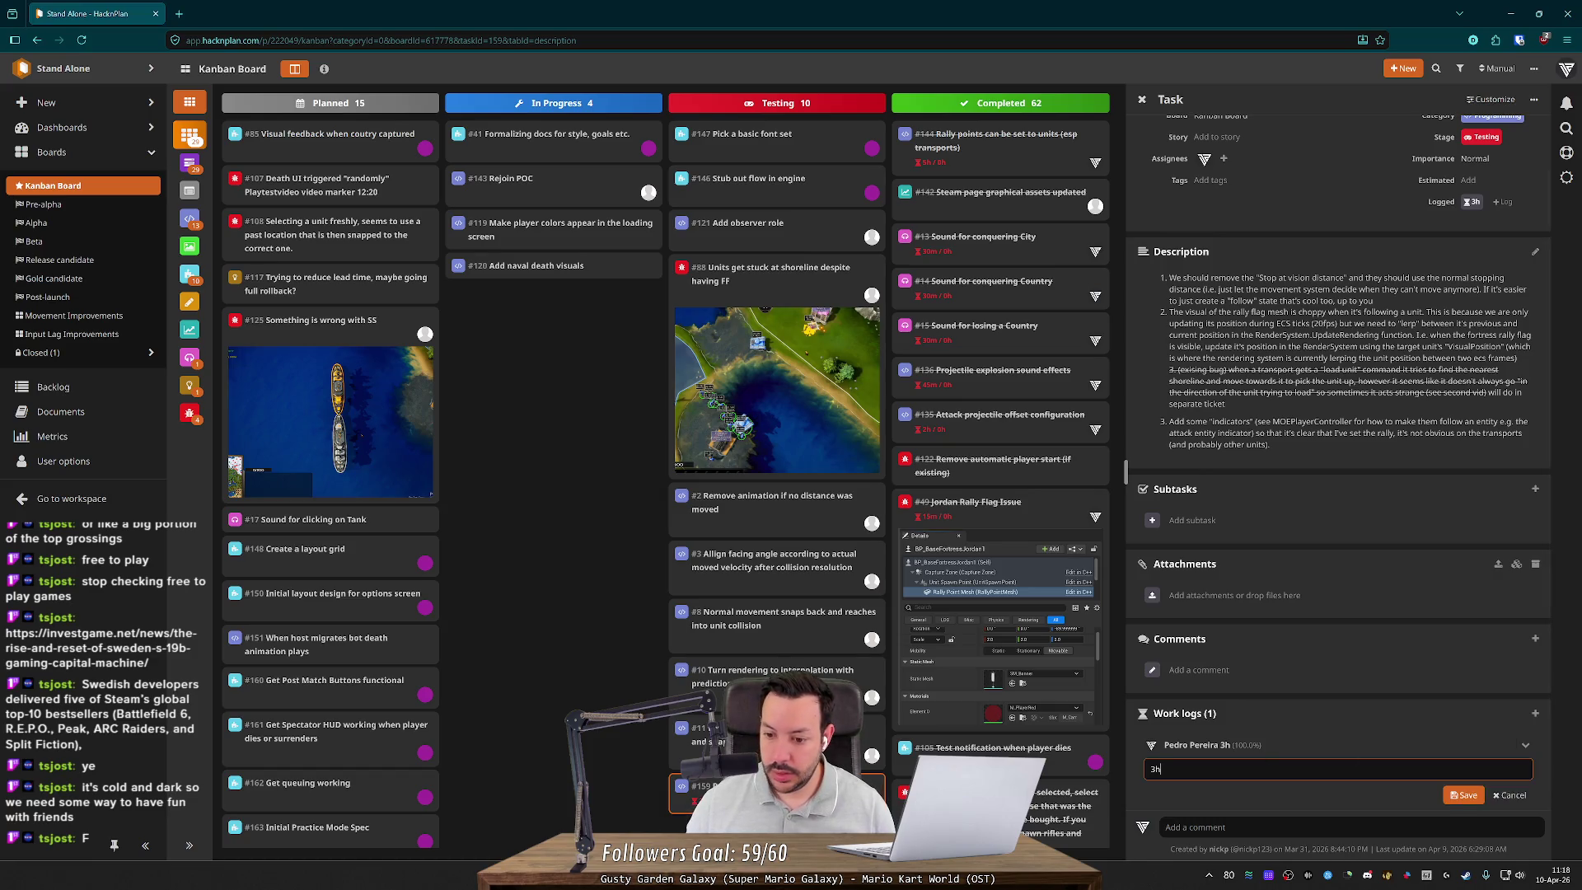
left_click(1506, 795)
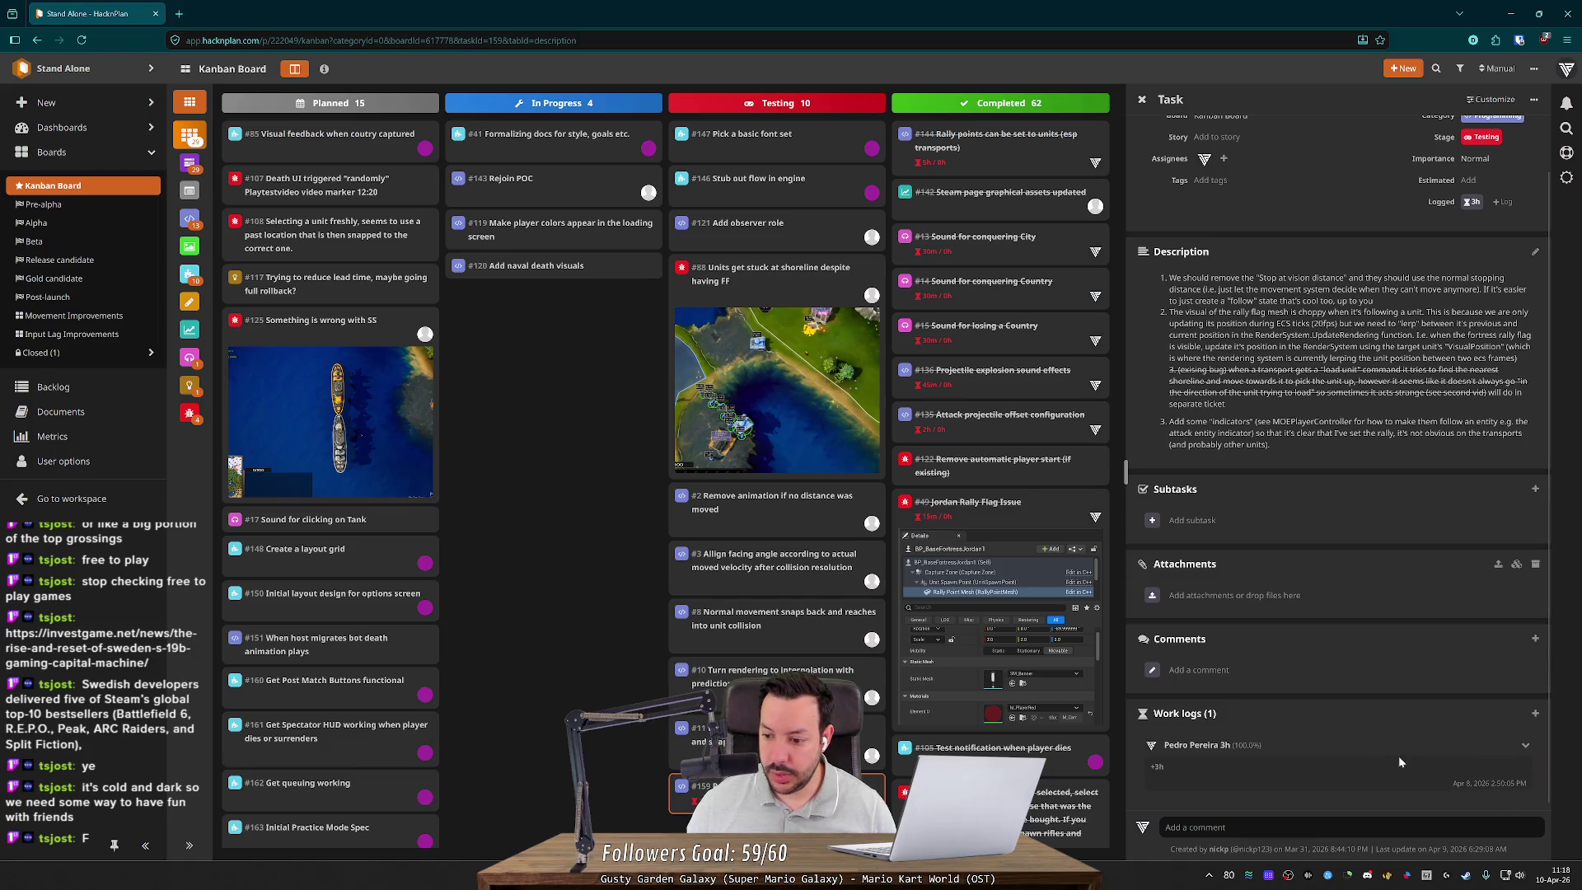
Step: Log an extra 45m of work on task #159, fixing the unit from hours to minutes
left_click(1535, 714)
type("4")
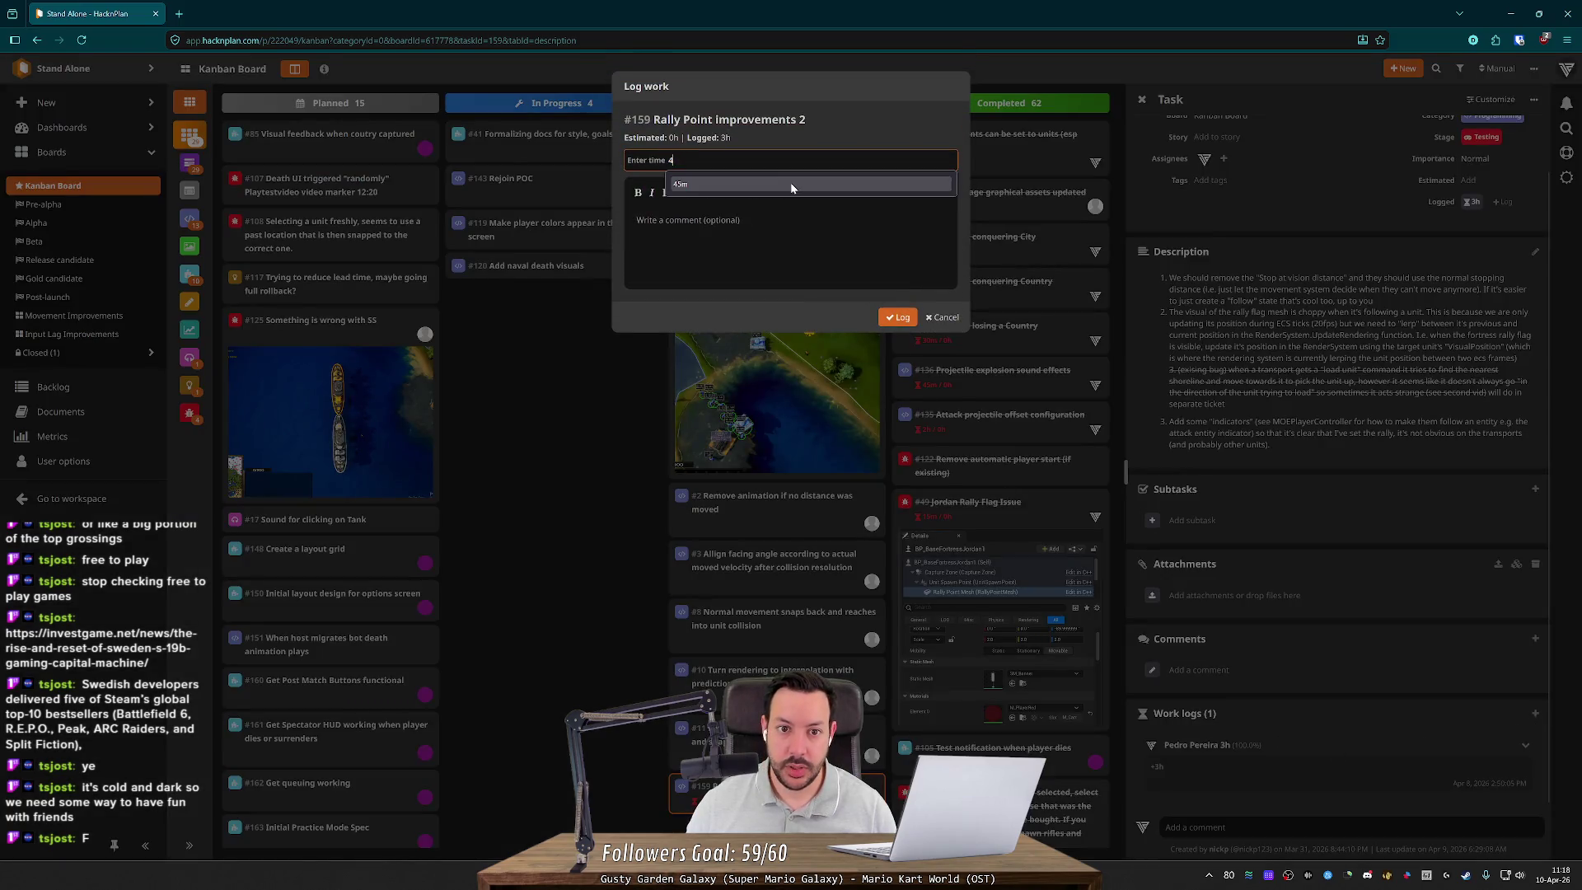
key("Return")
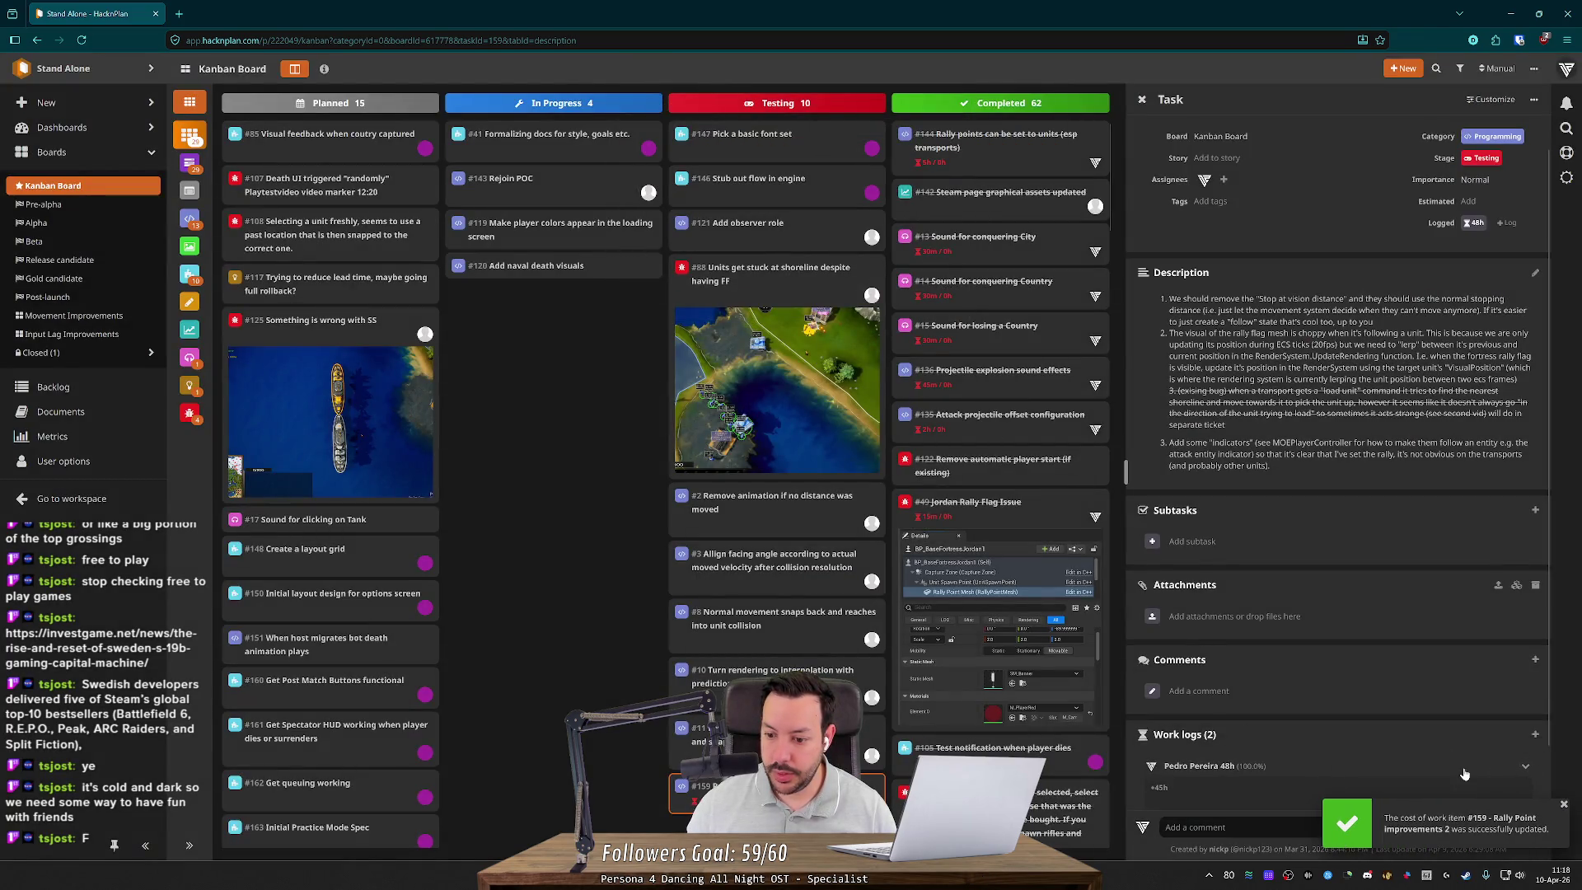
scroll(1461, 773, "down", 1)
left_click(1503, 724)
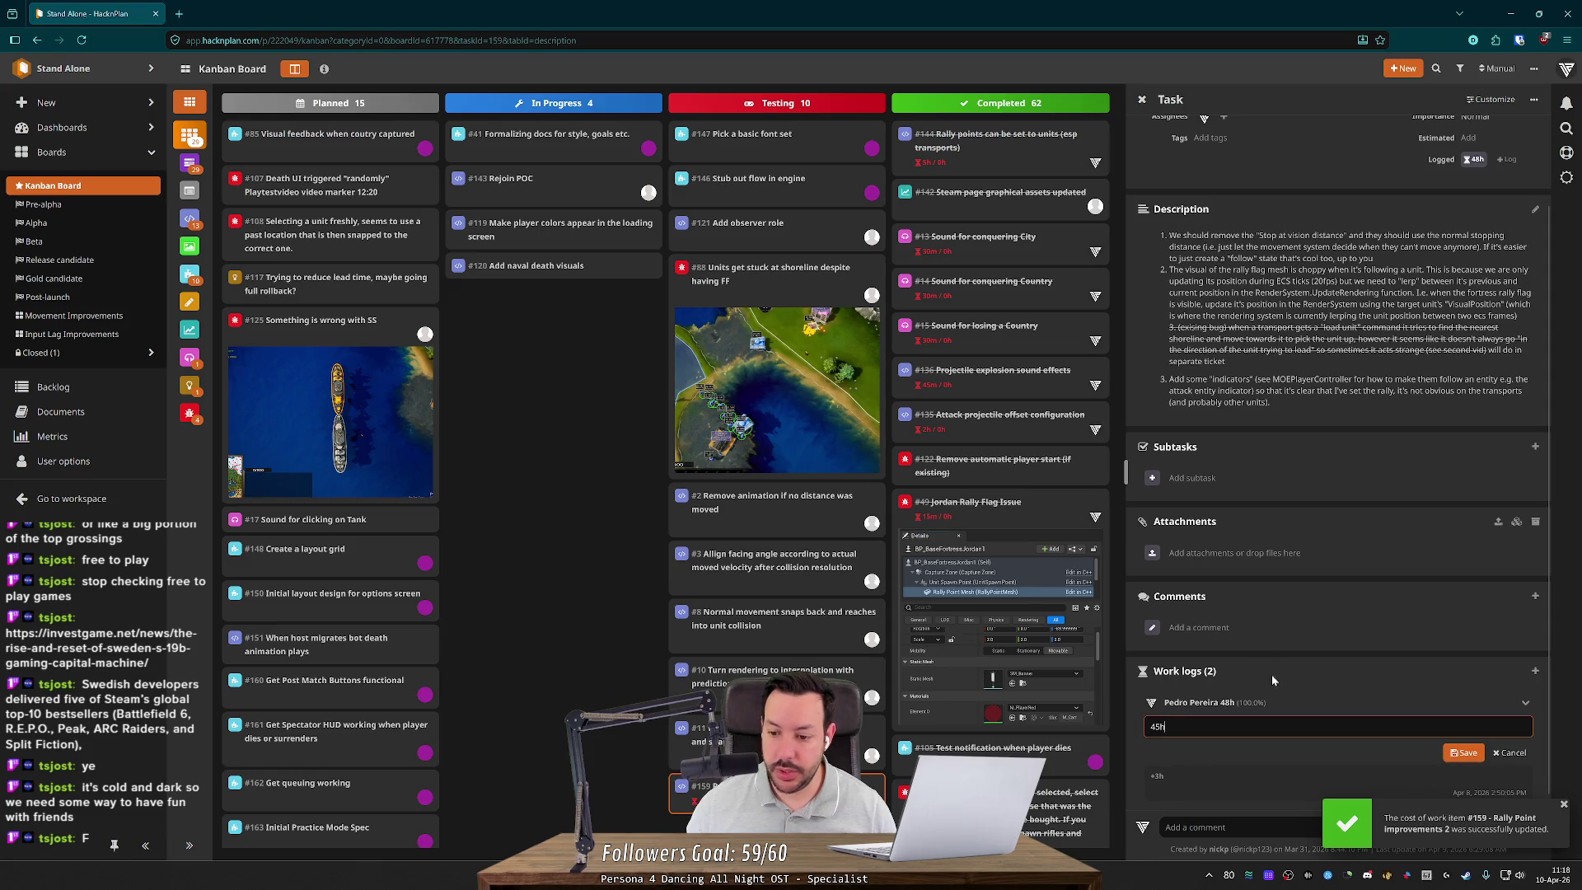
key("BackSpace")
type("m")
key("Return")
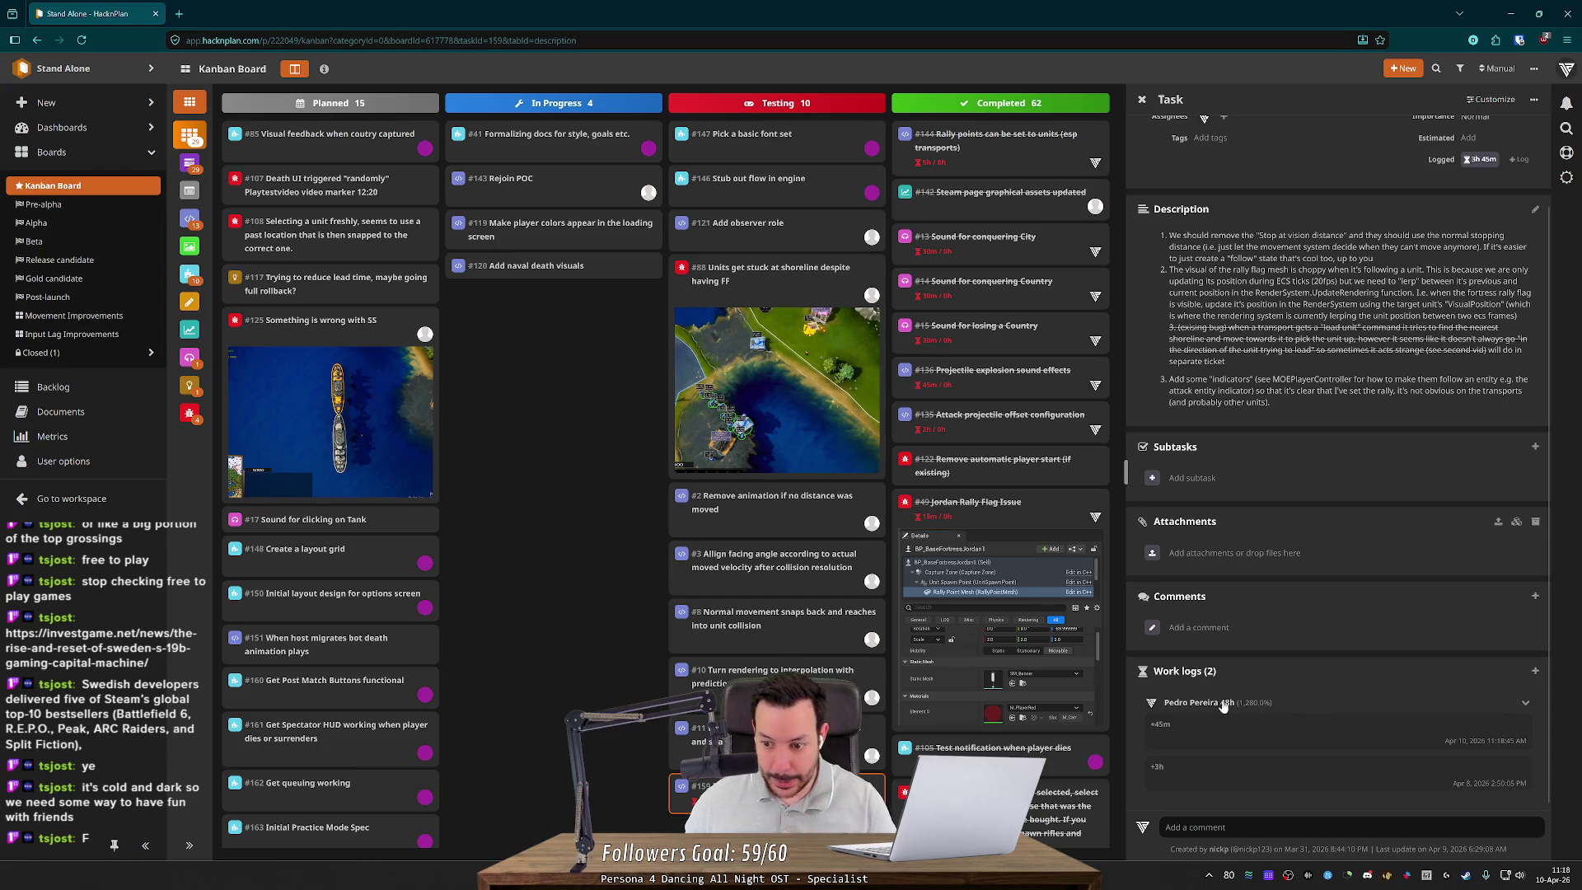
key("F5")
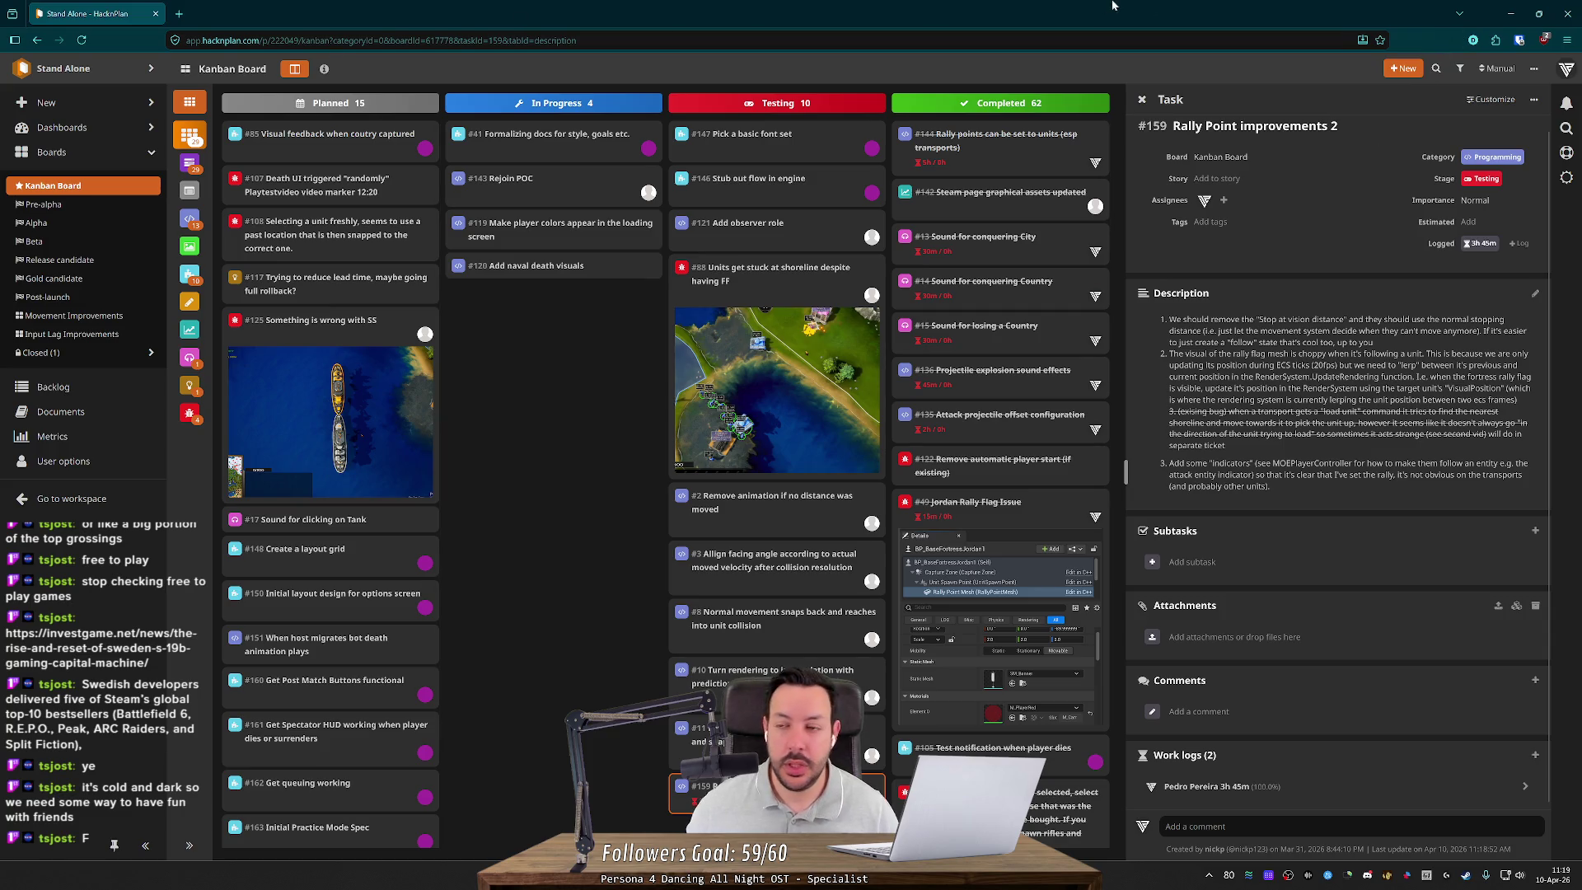
Step: Snap the browser to the right half and the code editor to the left, then go to Fork
left_click_drag(1114, 6, 1579, 296)
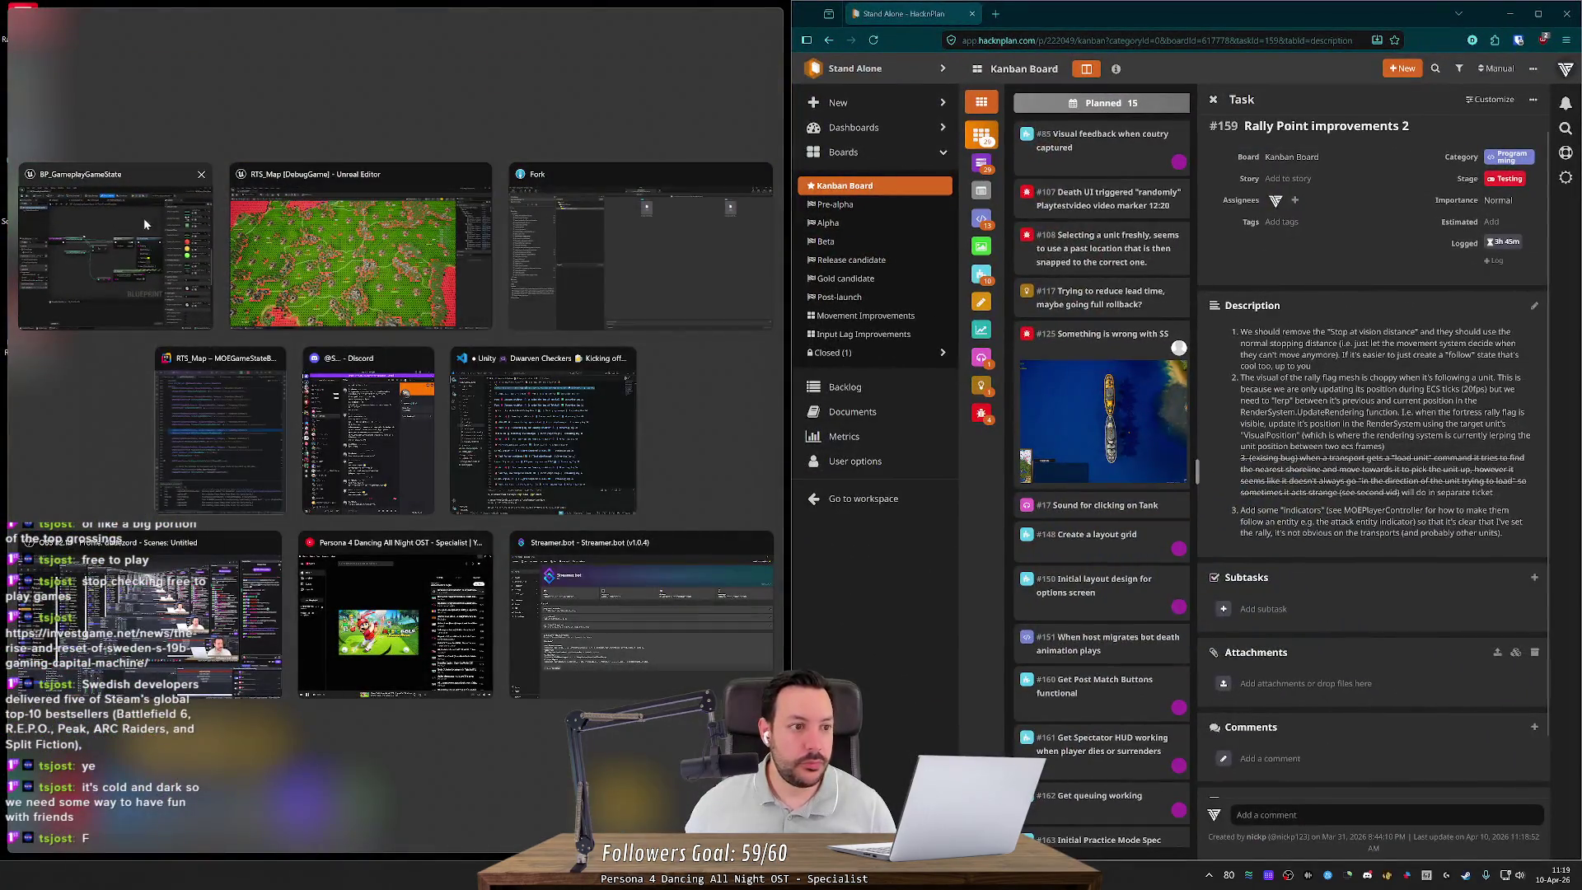
left_click(220, 429)
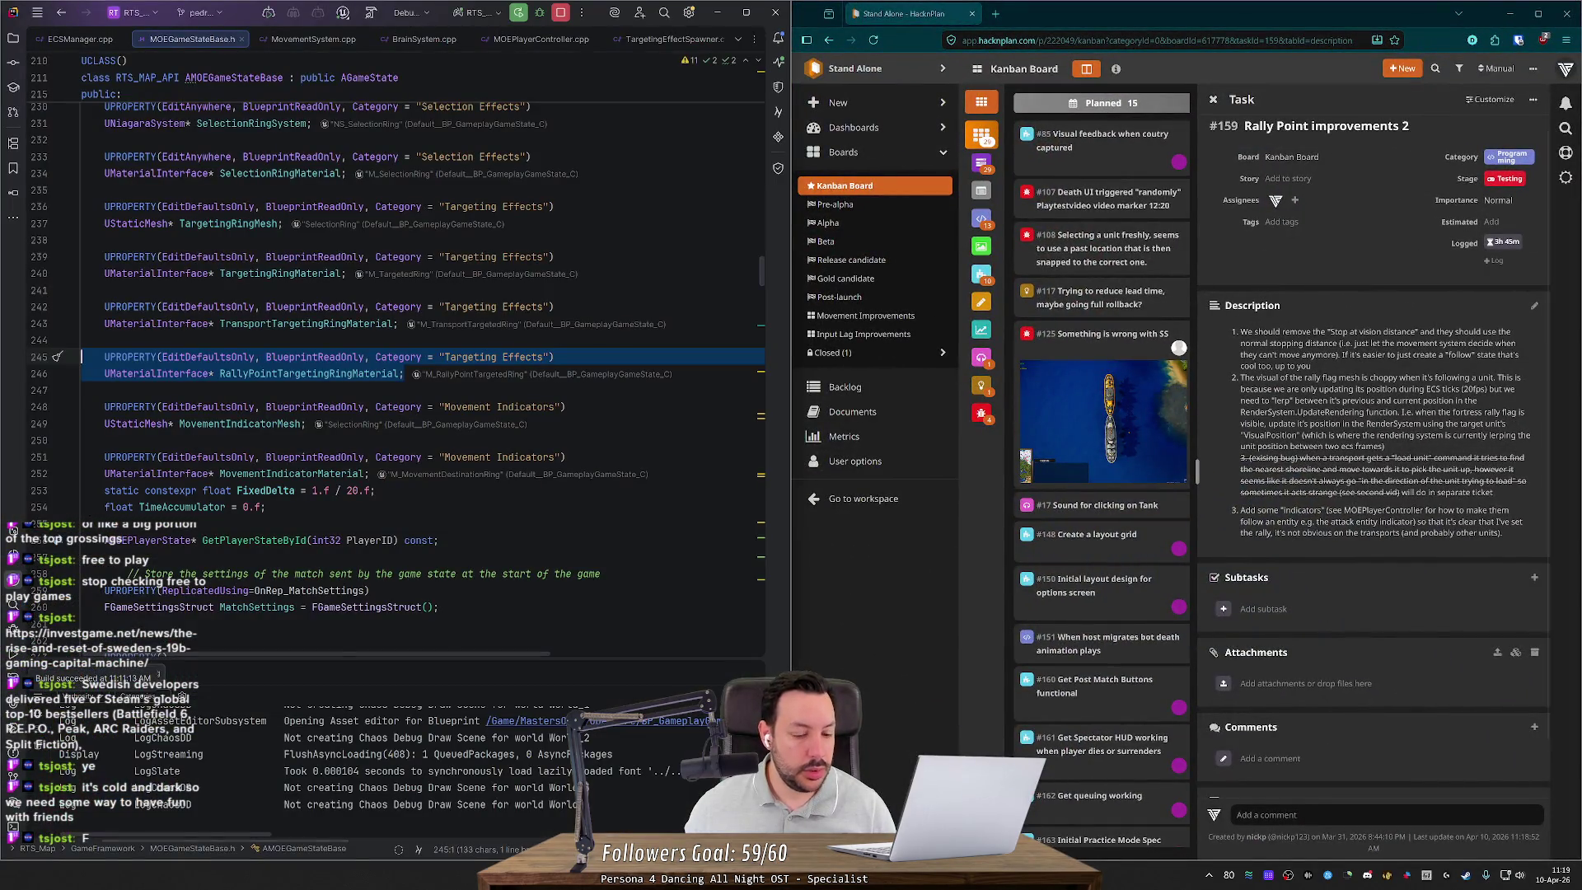
key("alt+Tab")
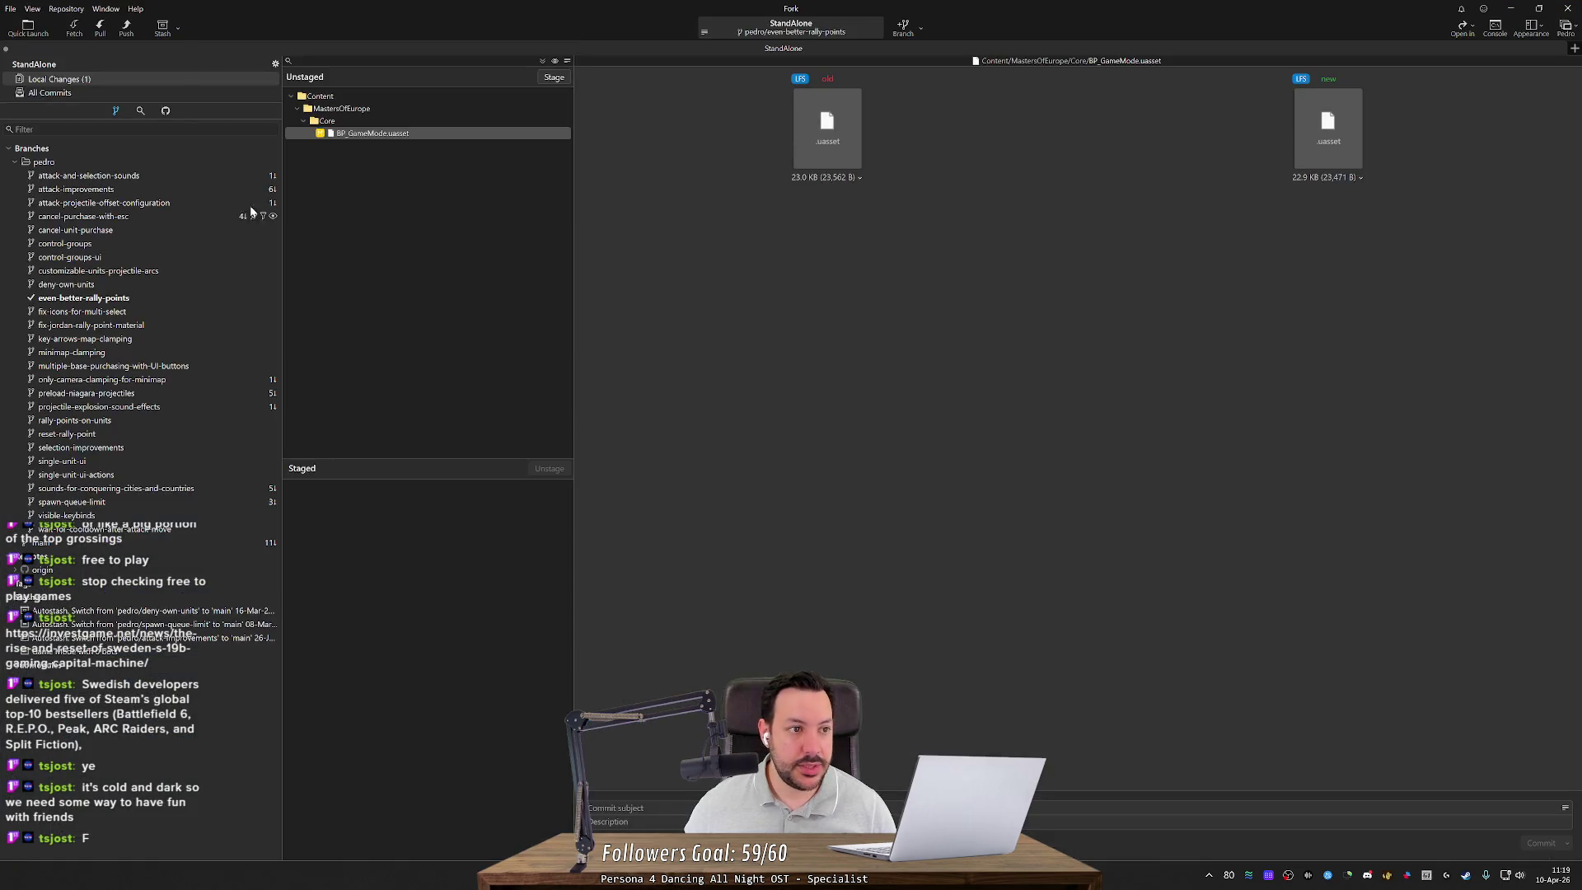
Step: Show All Commits and check out main, fast-forwarding it to origin/main
left_click(140, 92)
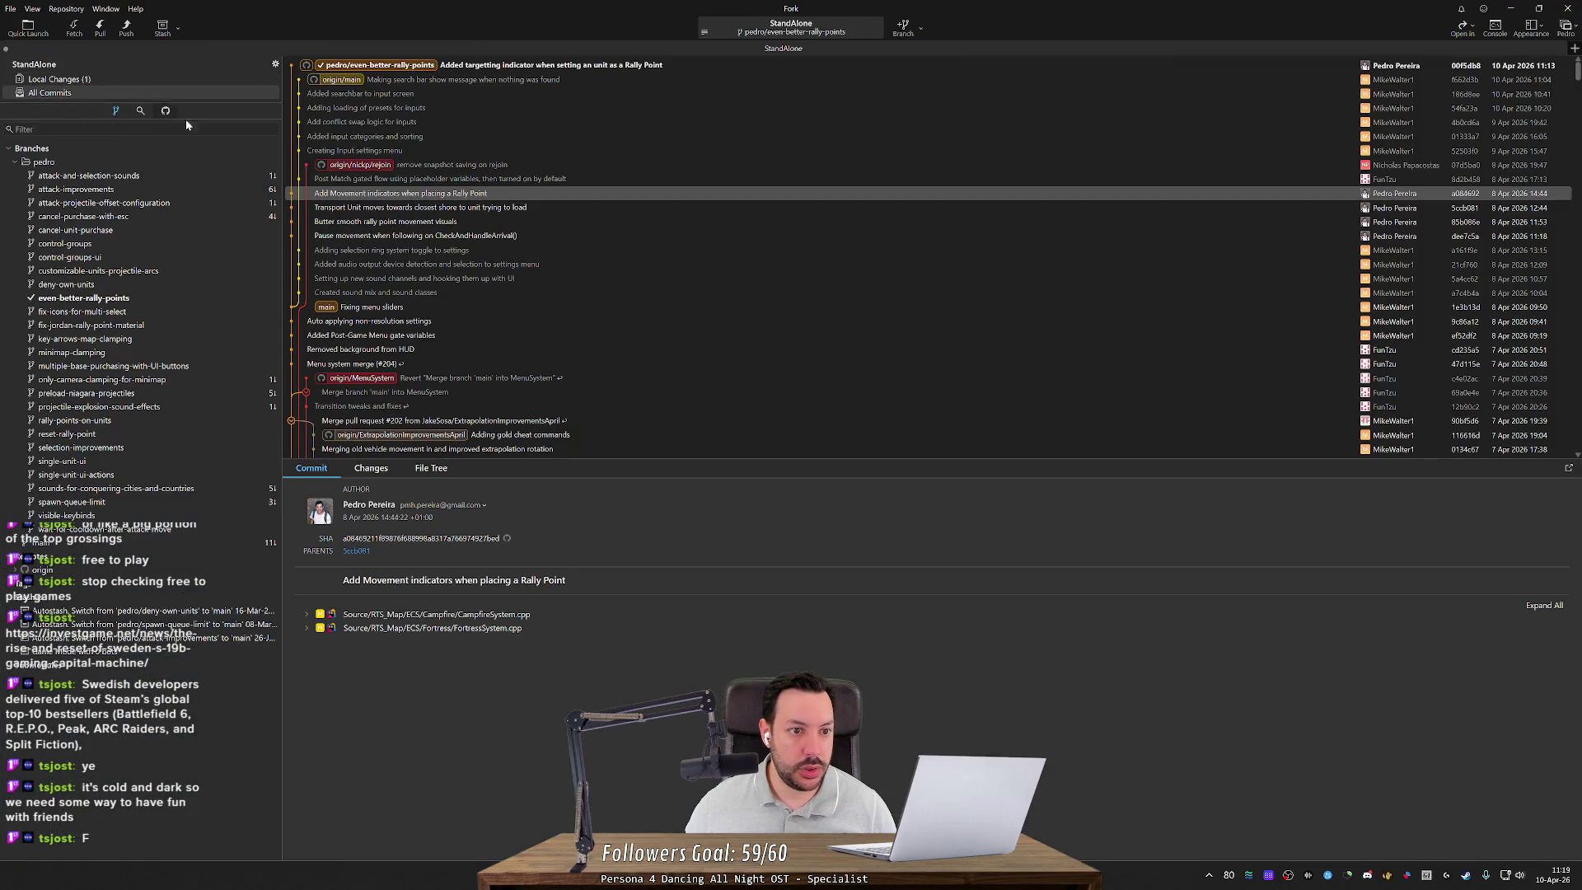
double_click(367, 82)
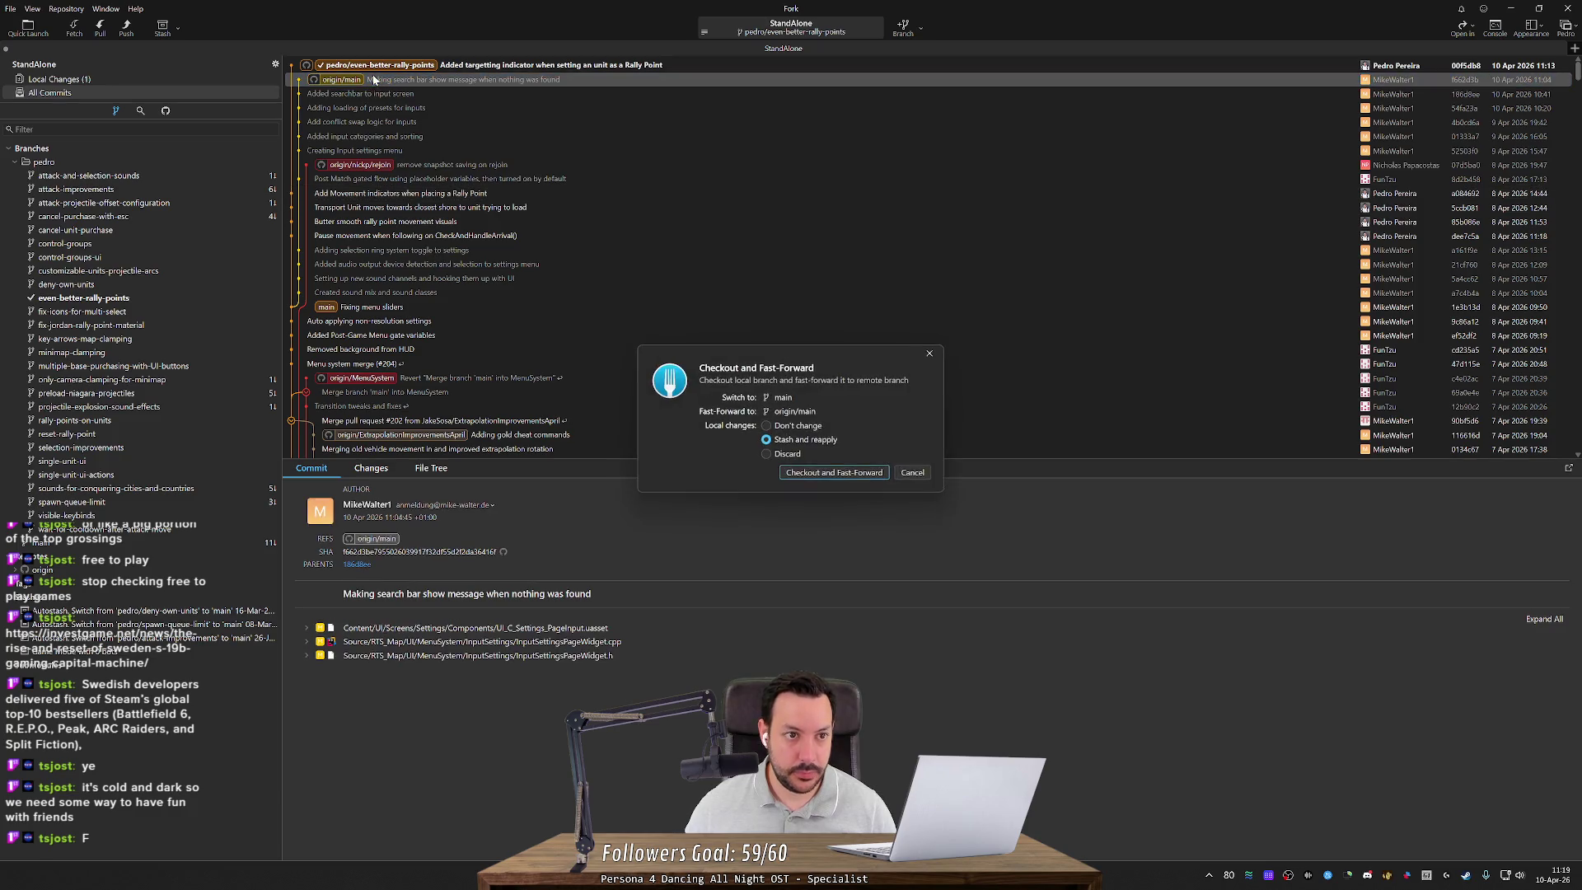
right_click(1071, 875)
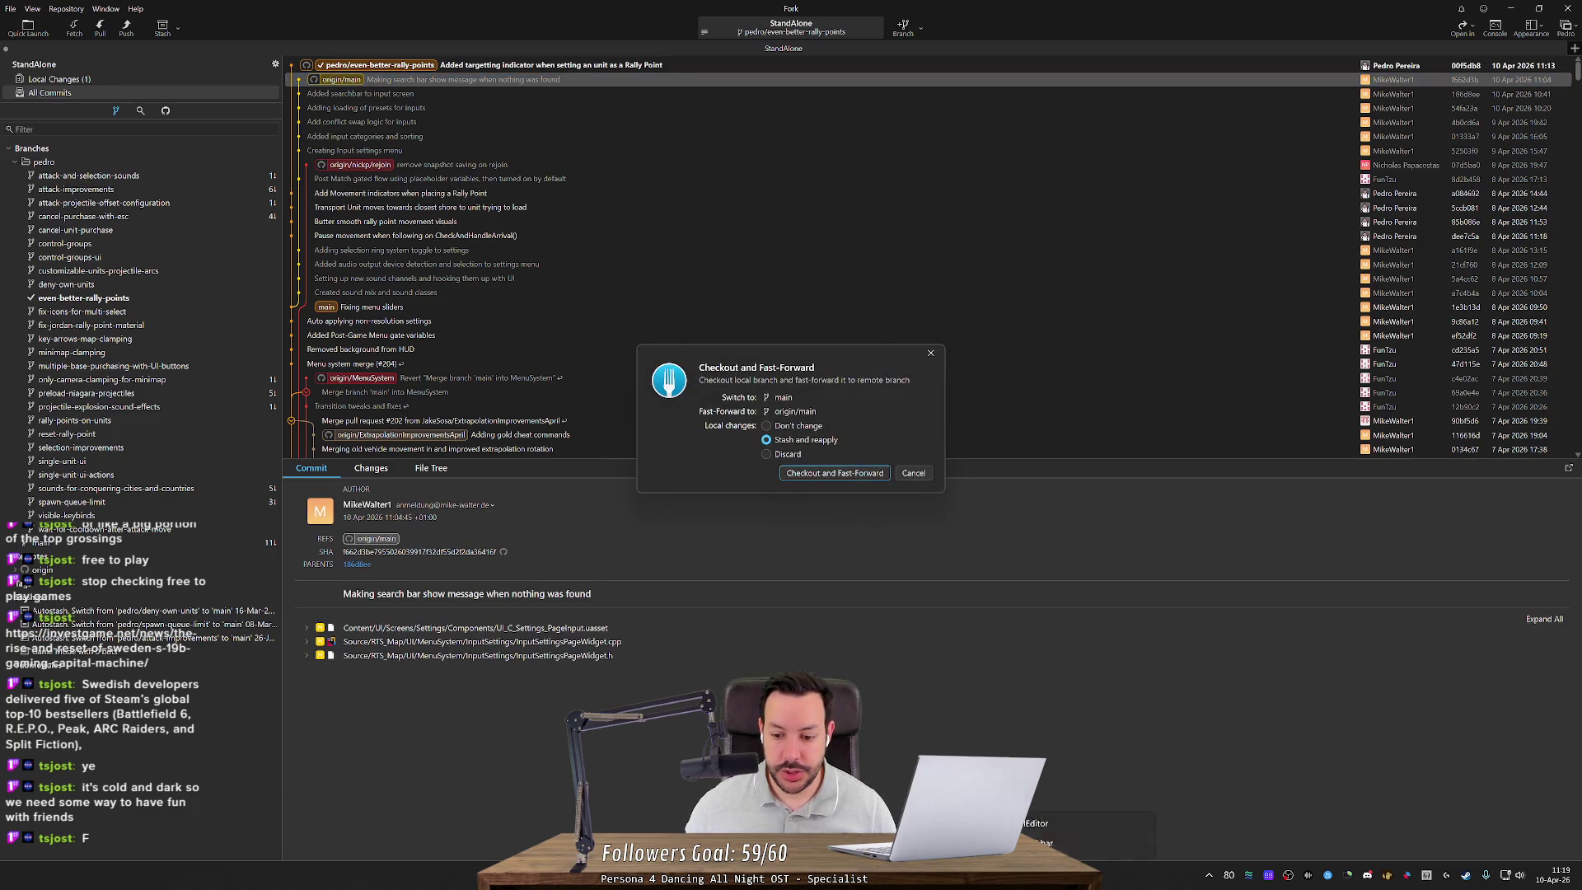
left_click(1079, 855)
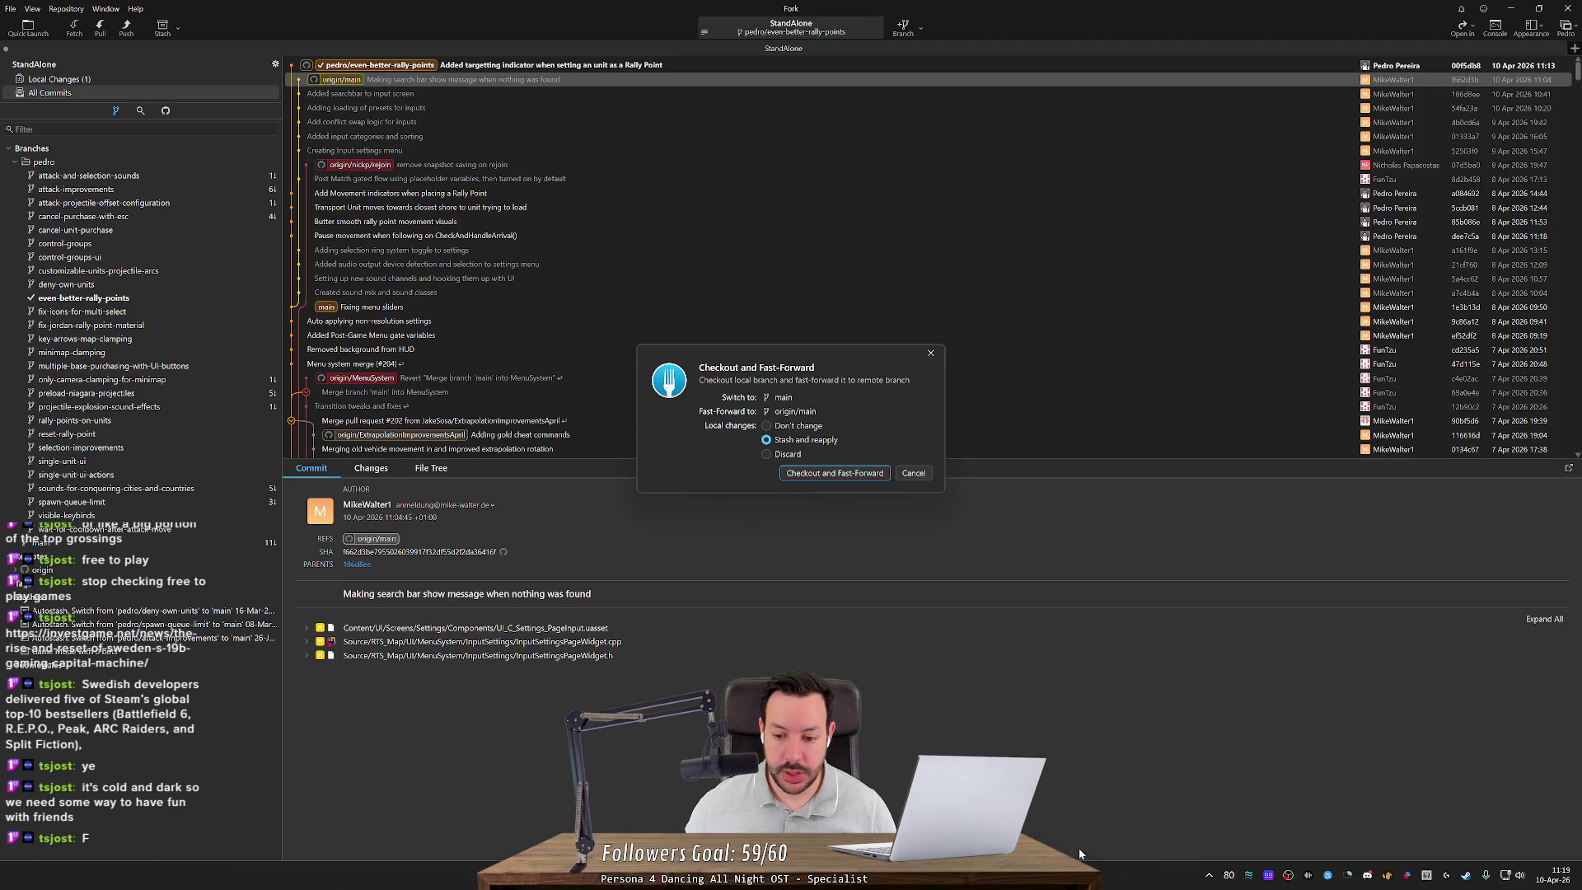
left_click(913, 472)
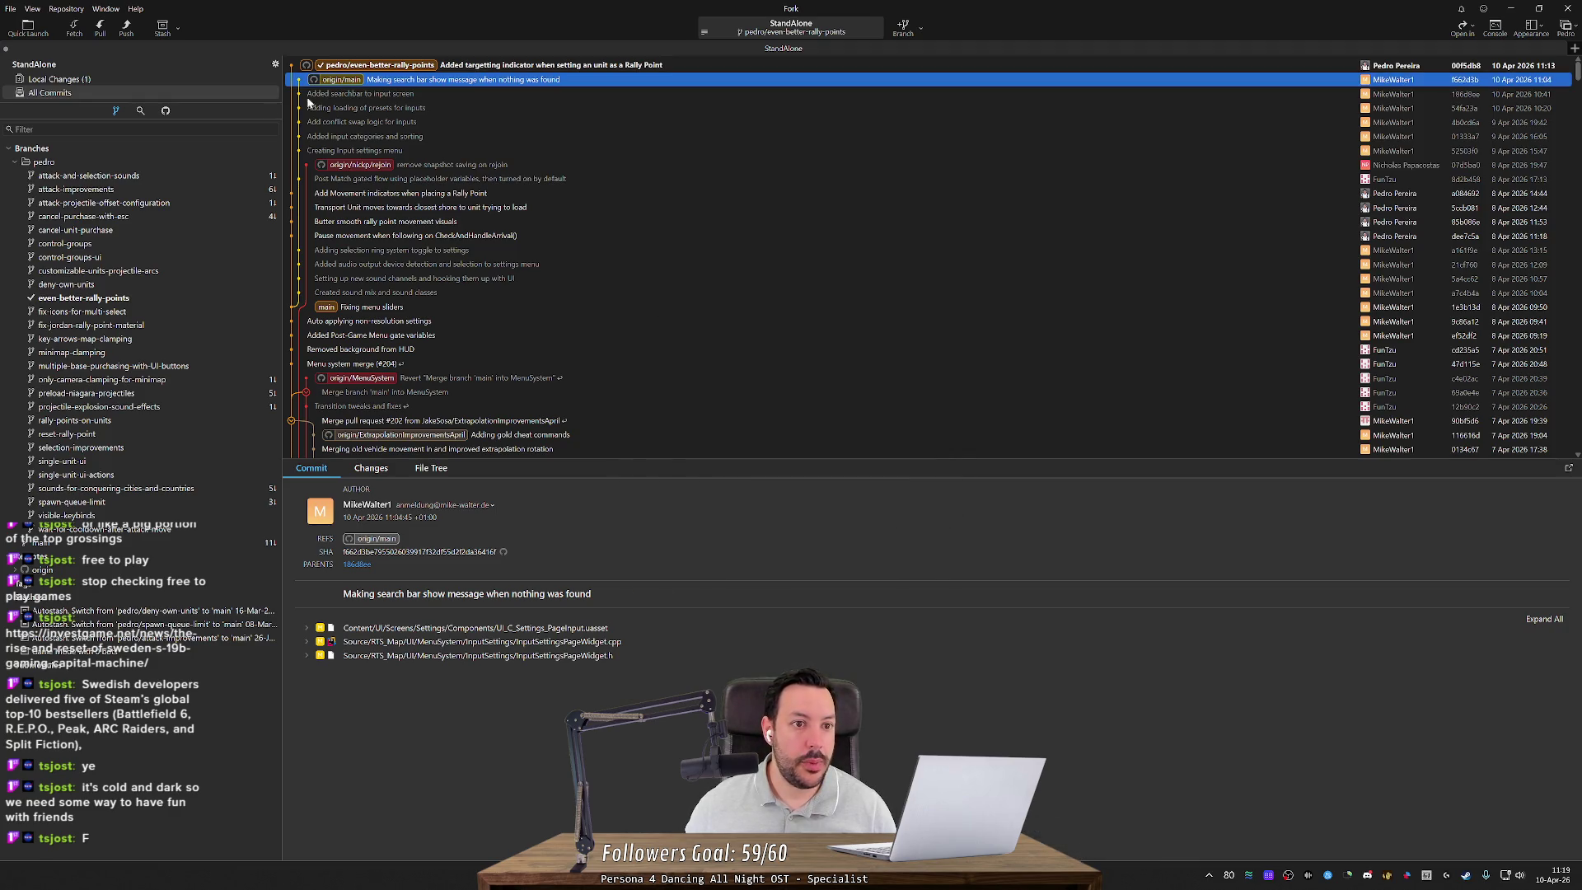
double_click(368, 80)
left_click(829, 473)
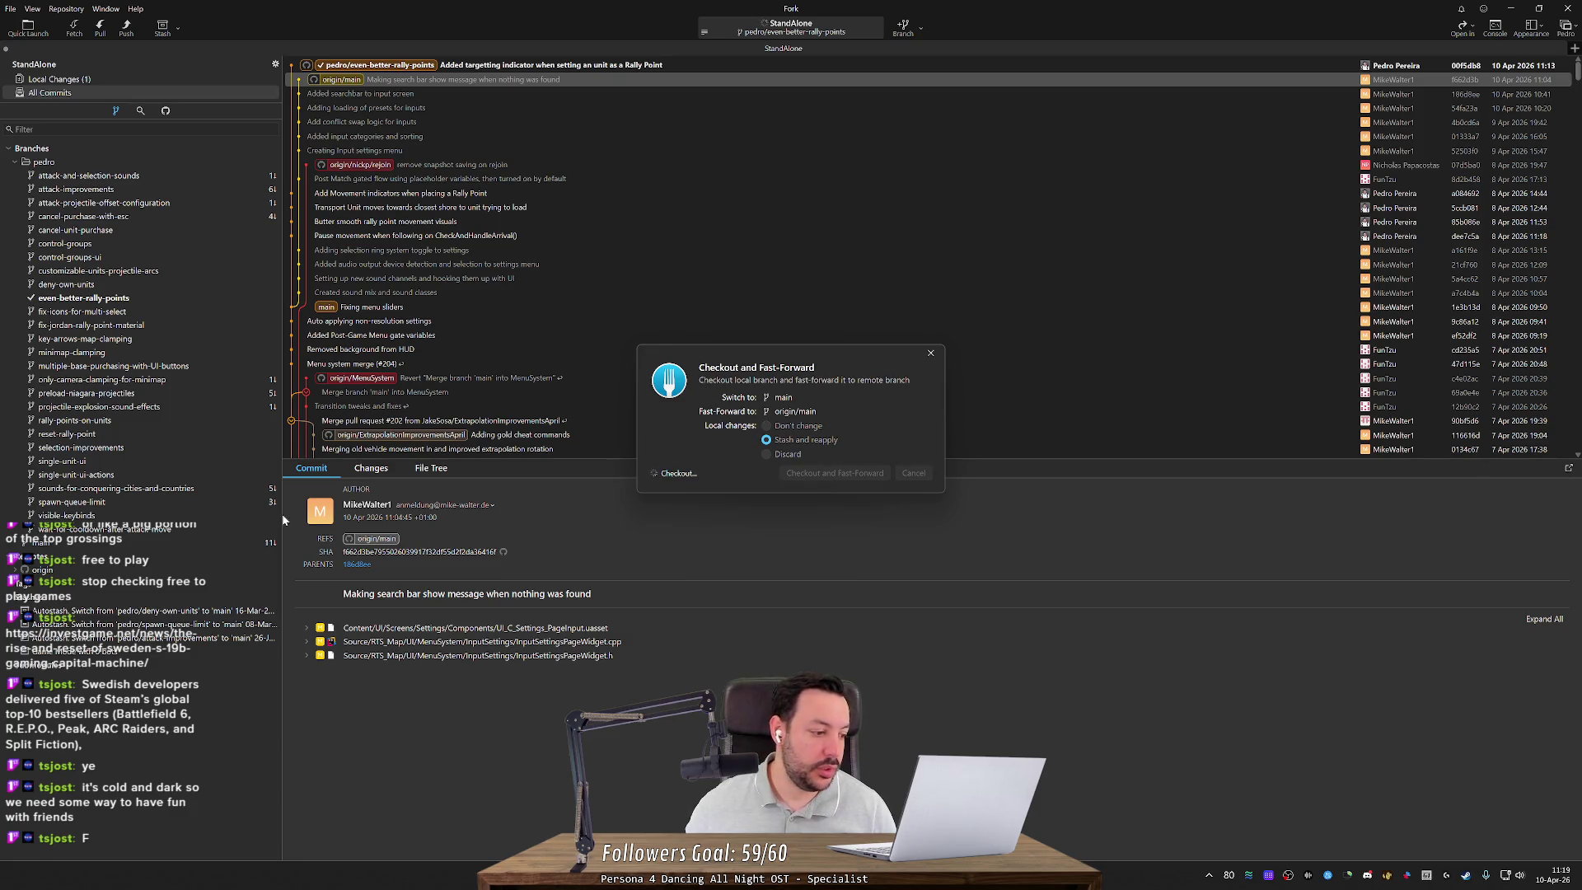
key("alt+Tab")
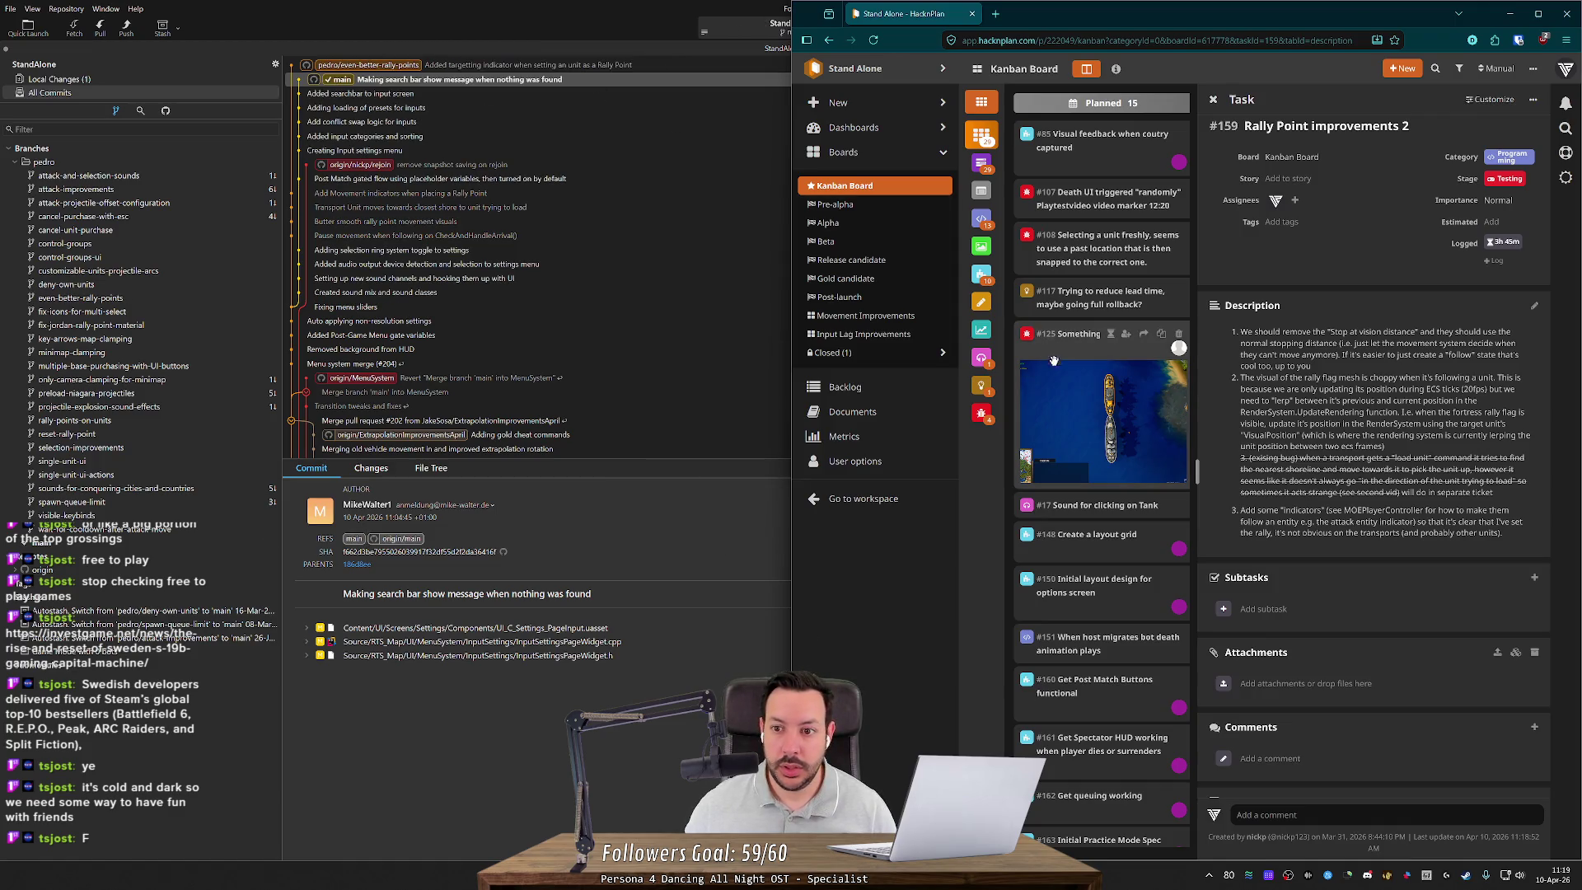
Step: Close task #159 and drag card #165 from Planned into In Progress, then open it
left_click(1214, 99)
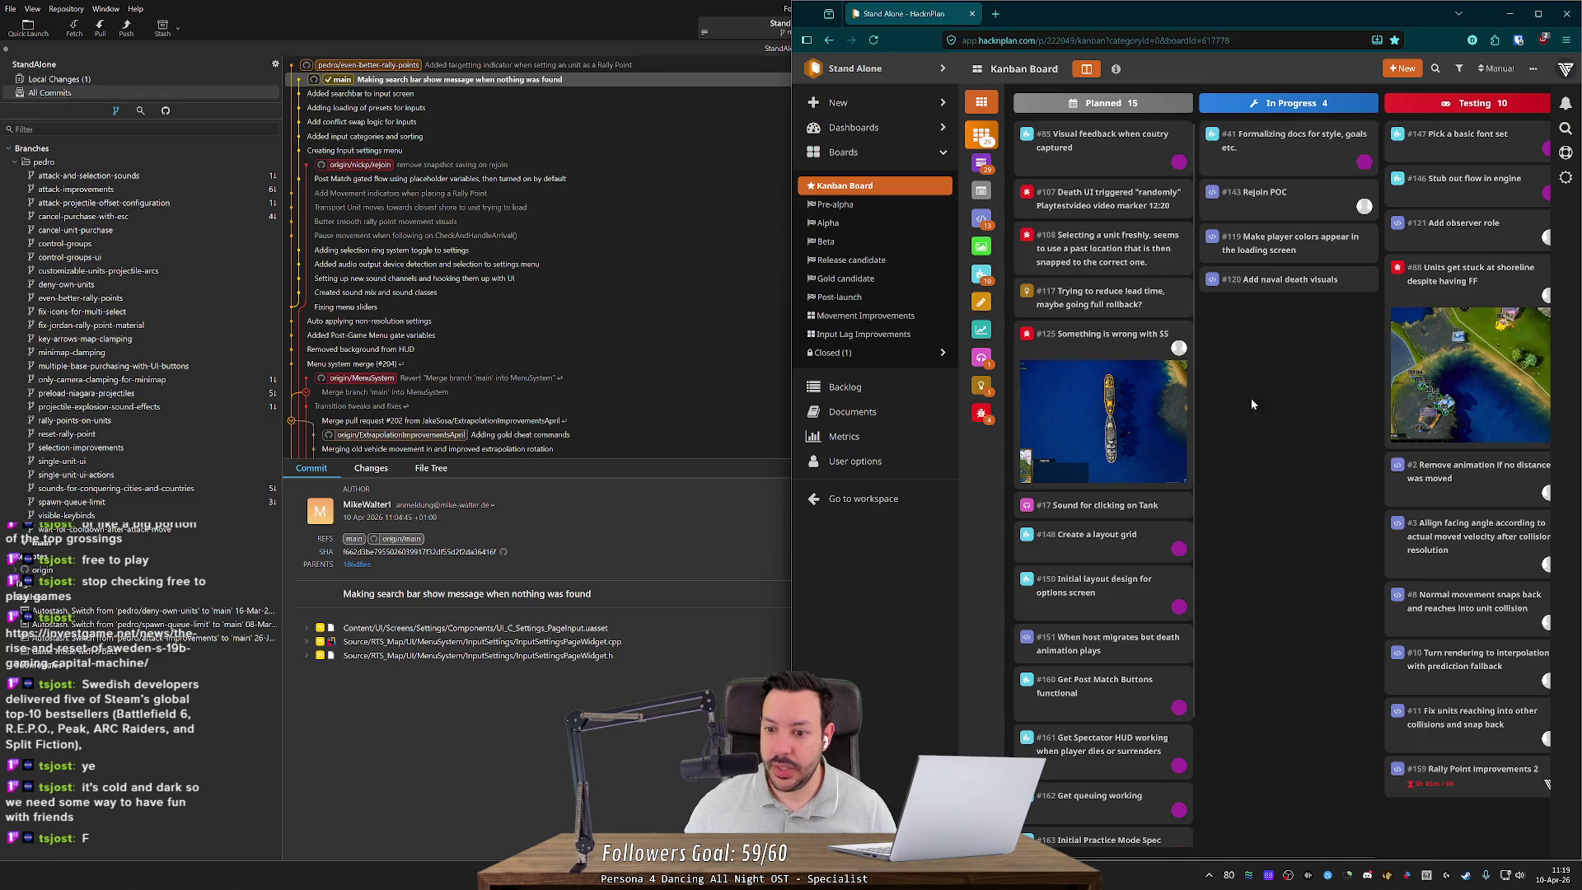
scroll(1096, 588, "down", 2)
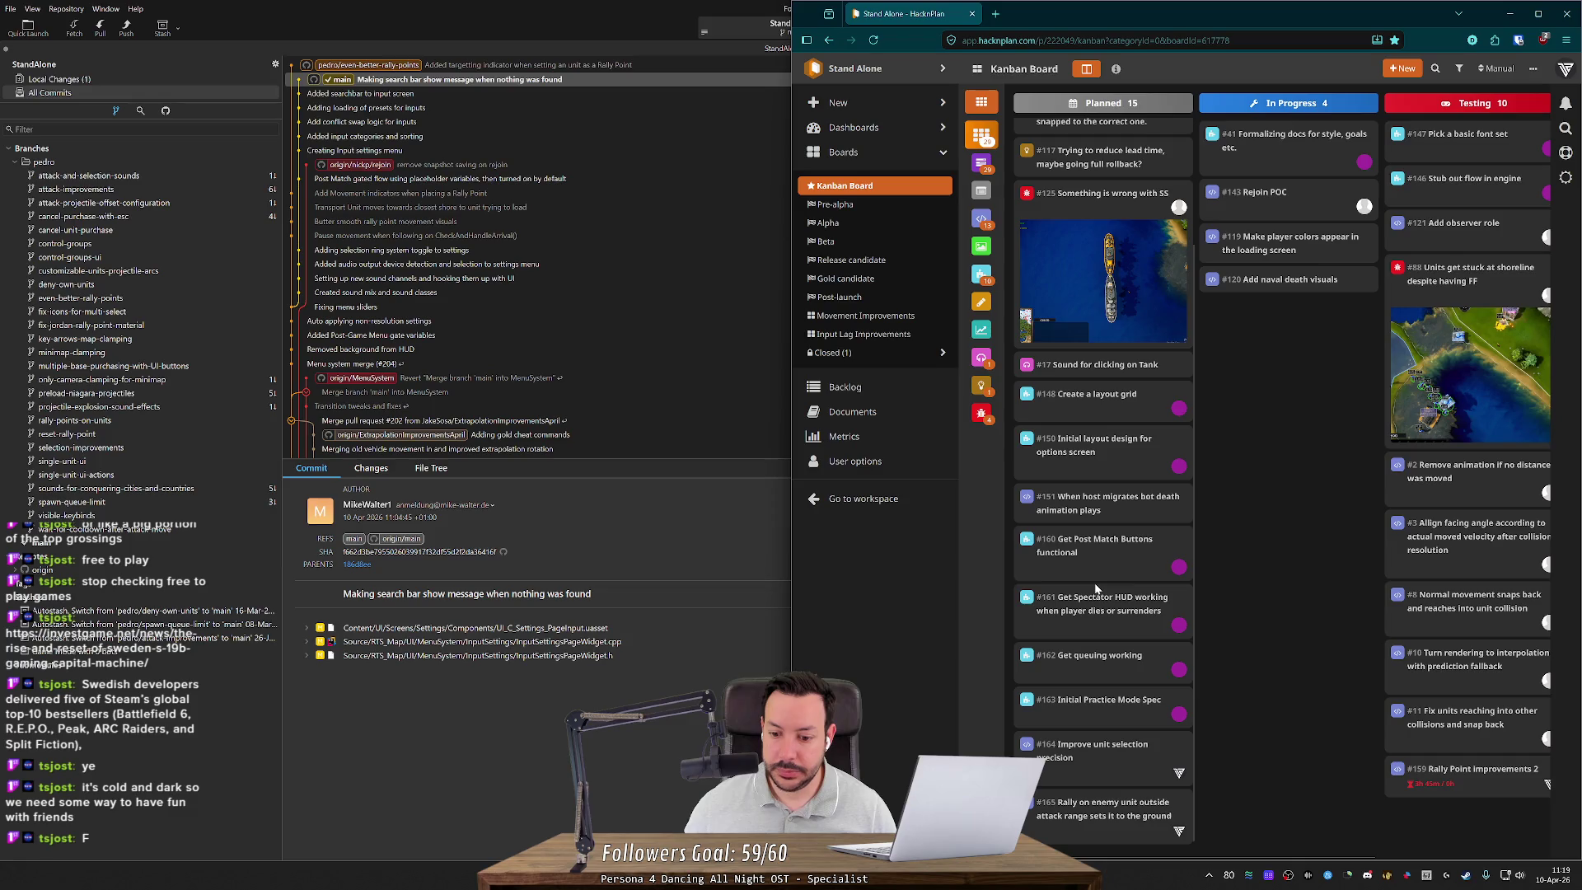
left_click(1074, 830)
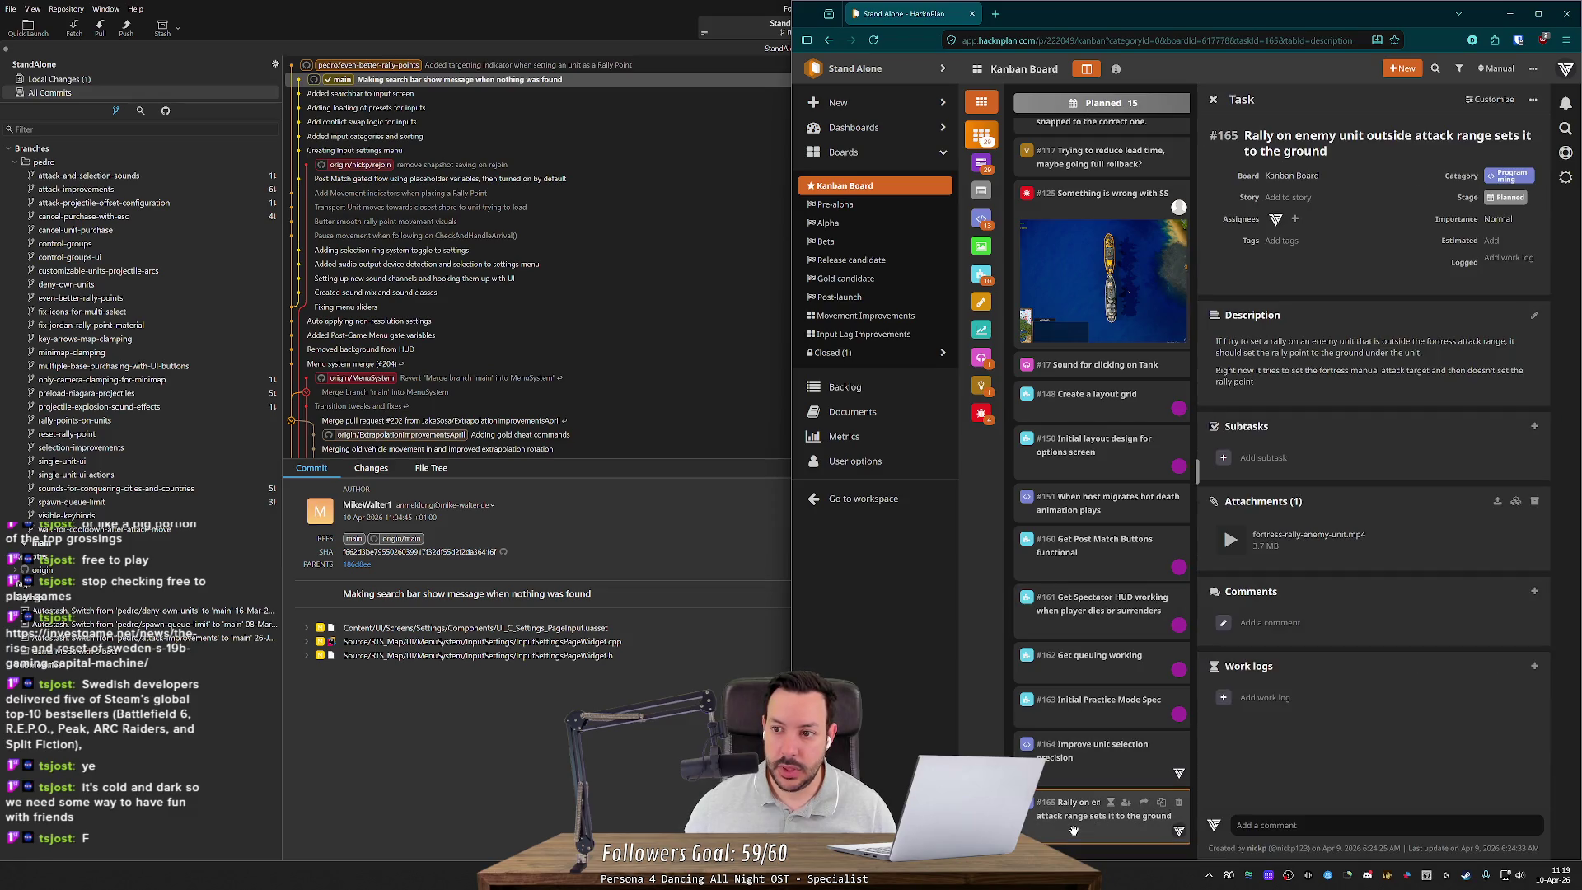
key("Escape")
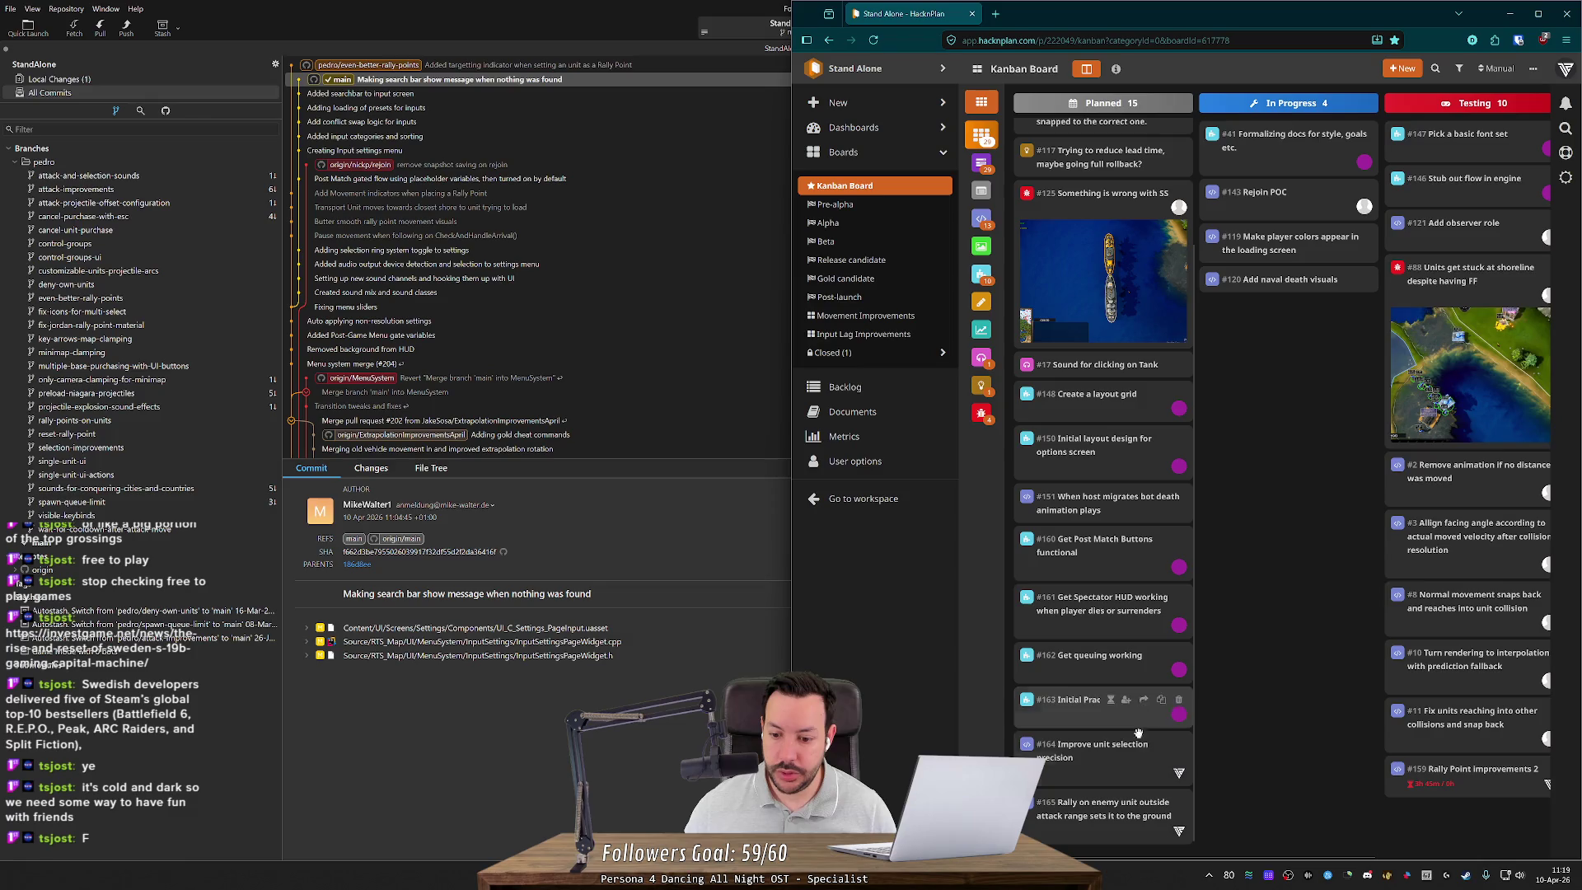
left_click_drag(1122, 806, 1253, 581)
left_click(1285, 323)
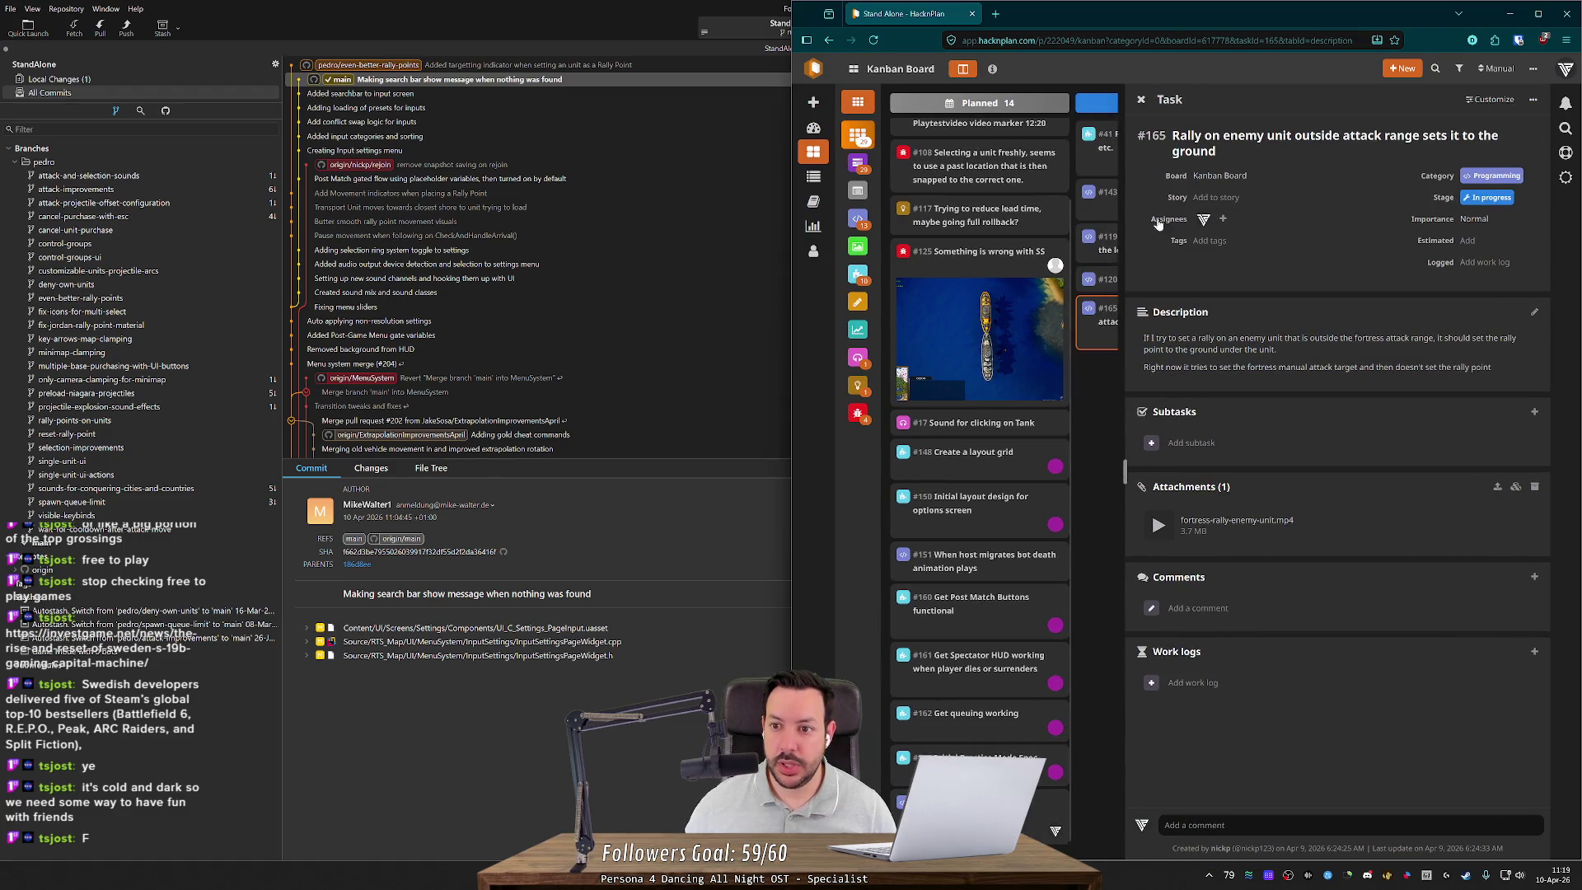
Step: Zoom the page to 120% and read through task #165's description
key("ctrl+plus")
key("ctrl+plus")
key("ctrl+plus")
key("ctrl+minus")
key("ctrl+minus")
key("ctrl+plus")
mouse_move(865, 387)
left_mouse_down()
mouse_move(1024, 387)
mouse_move(963, 389)
left_mouse_up()
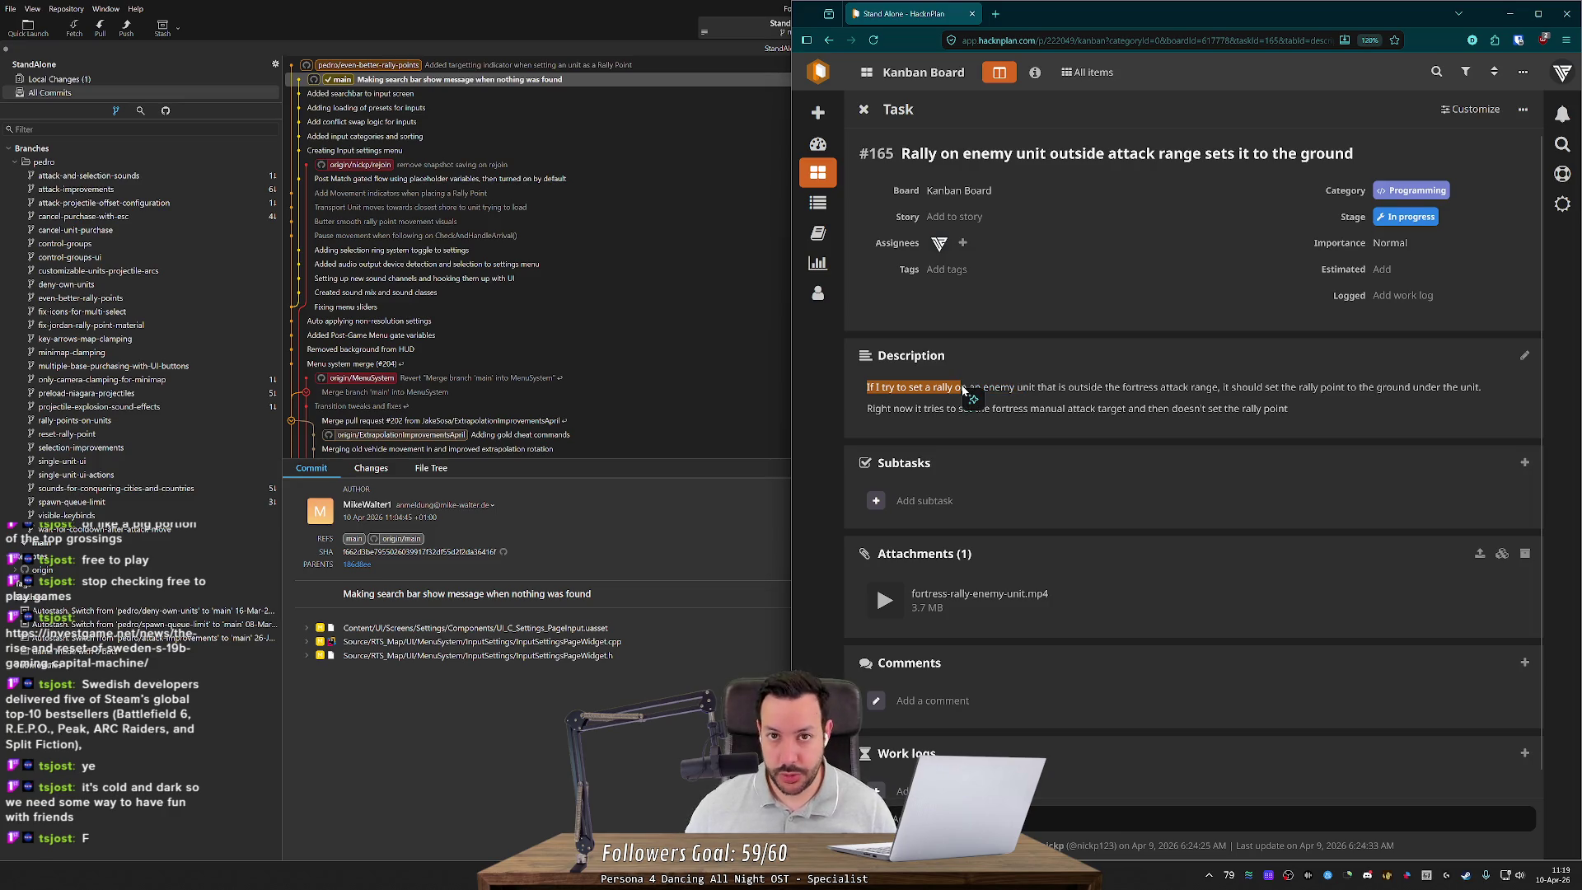
left_click(962, 389)
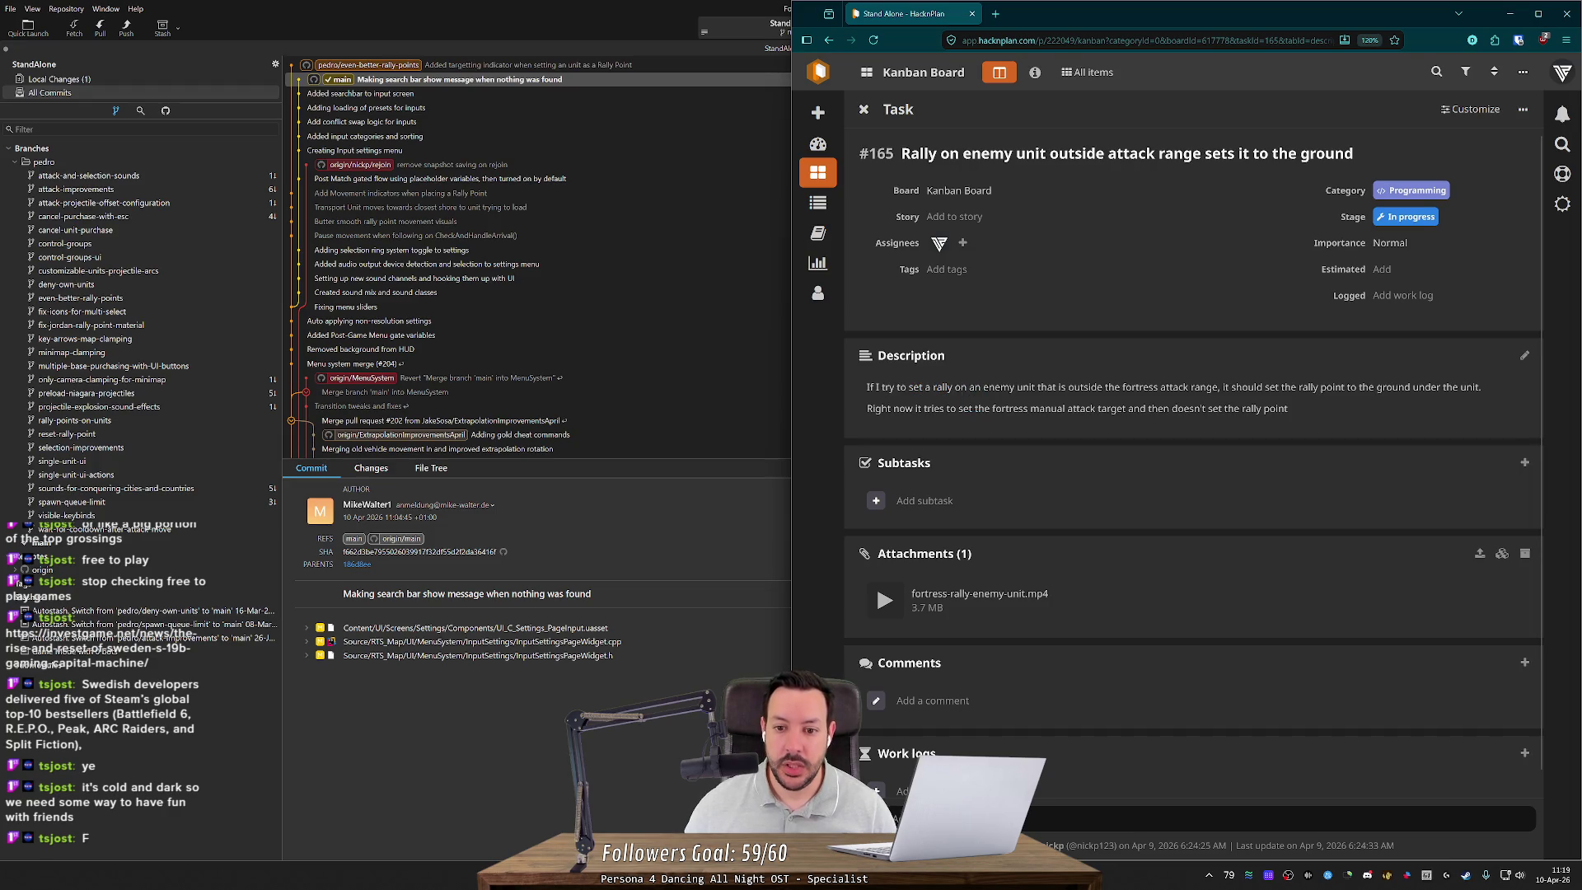
mouse_move(868, 392)
left_mouse_down()
mouse_move(1173, 404)
mouse_move(1189, 387)
mouse_move(1419, 387)
mouse_move(1484, 405)
mouse_move(935, 428)
mouse_move(964, 412)
mouse_move(1273, 412)
left_mouse_up()
left_click(1071, 422)
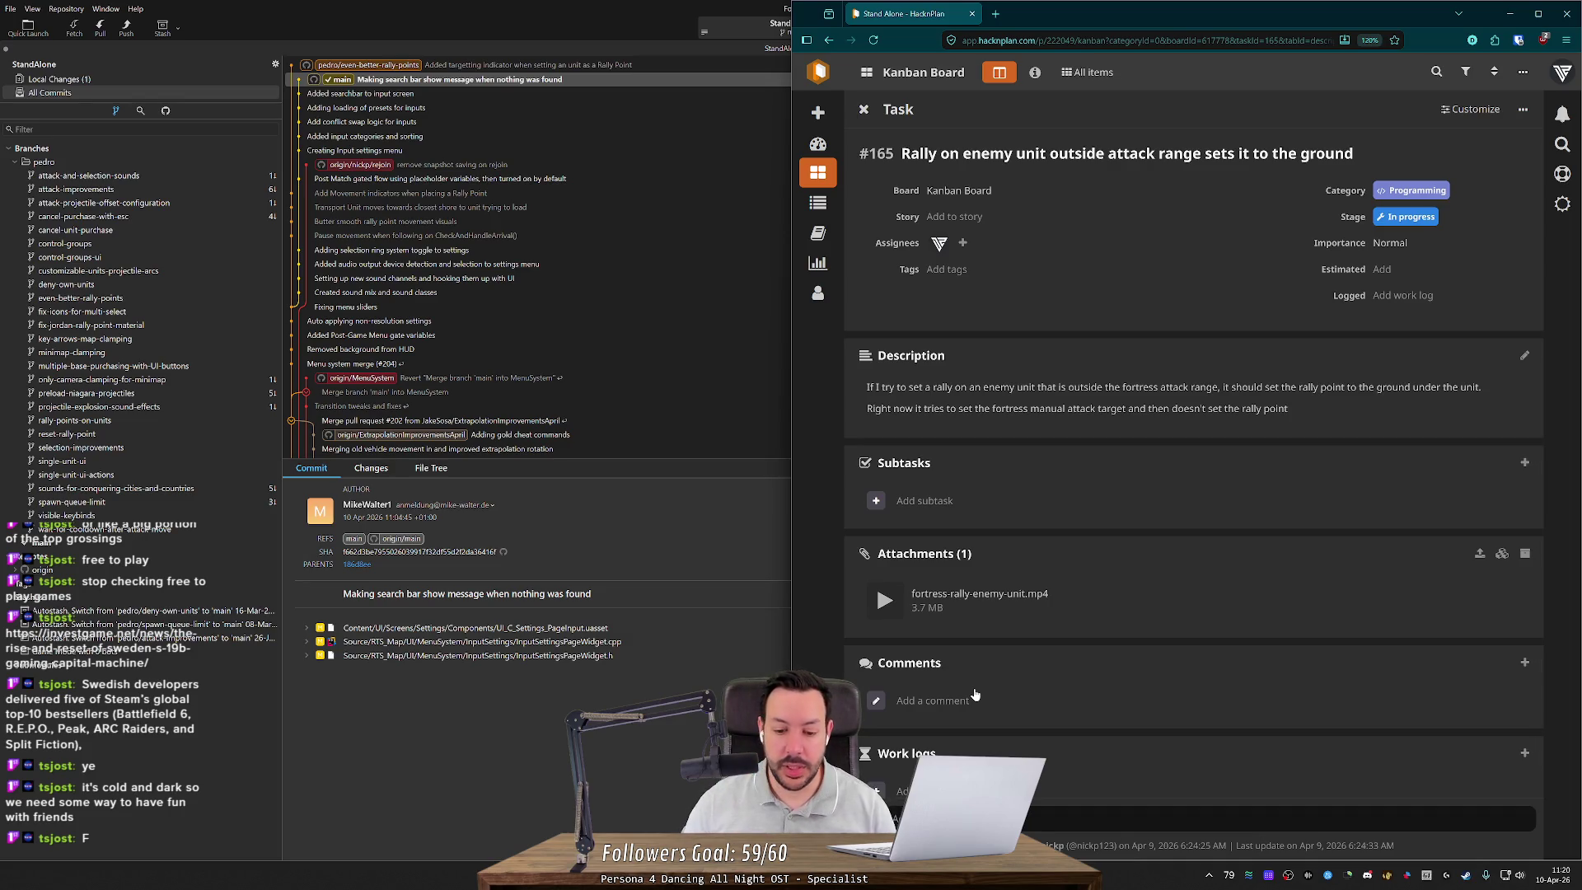
key("alt+Tab")
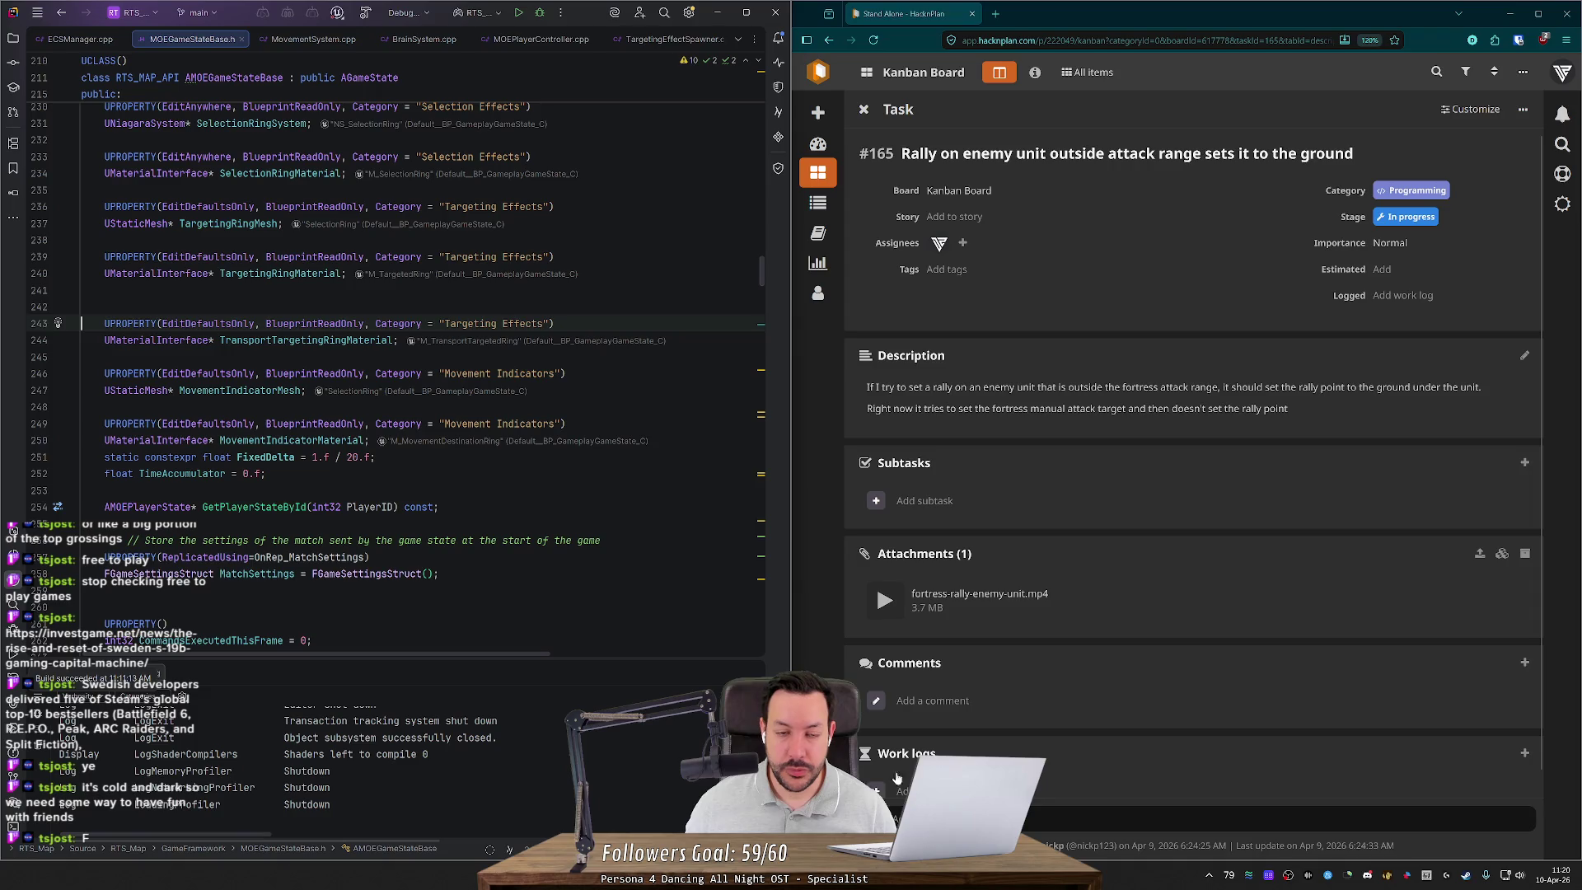
Step: Create the branch pedro/rally-point-enemy-improvements in Fork with Check out after create enabled
key("alt+Tab")
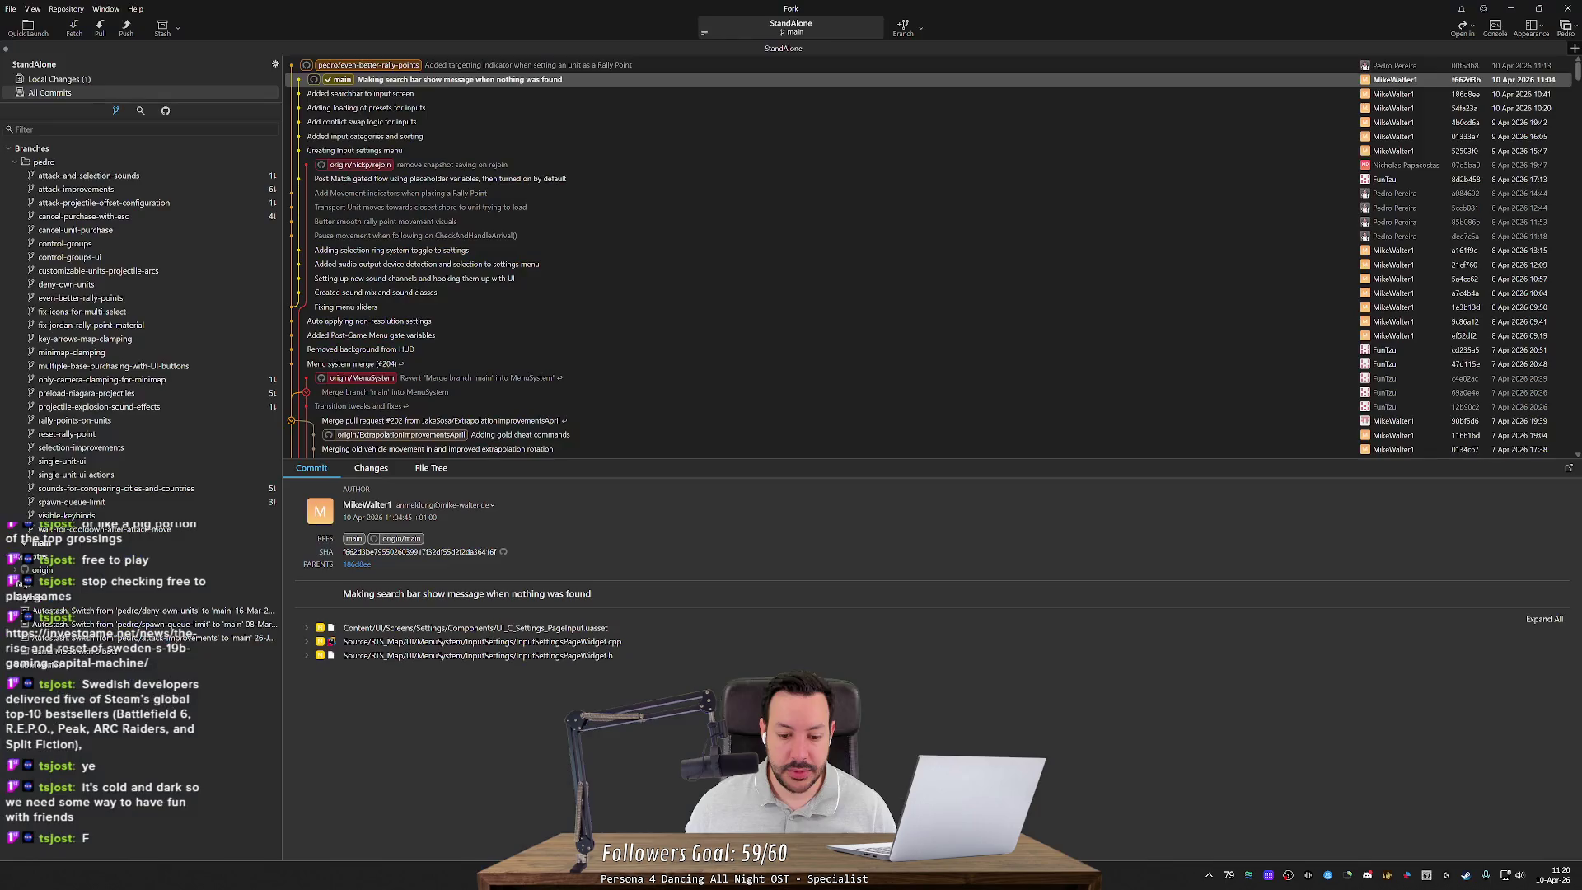
left_click(909, 30)
key("alt+Tab")
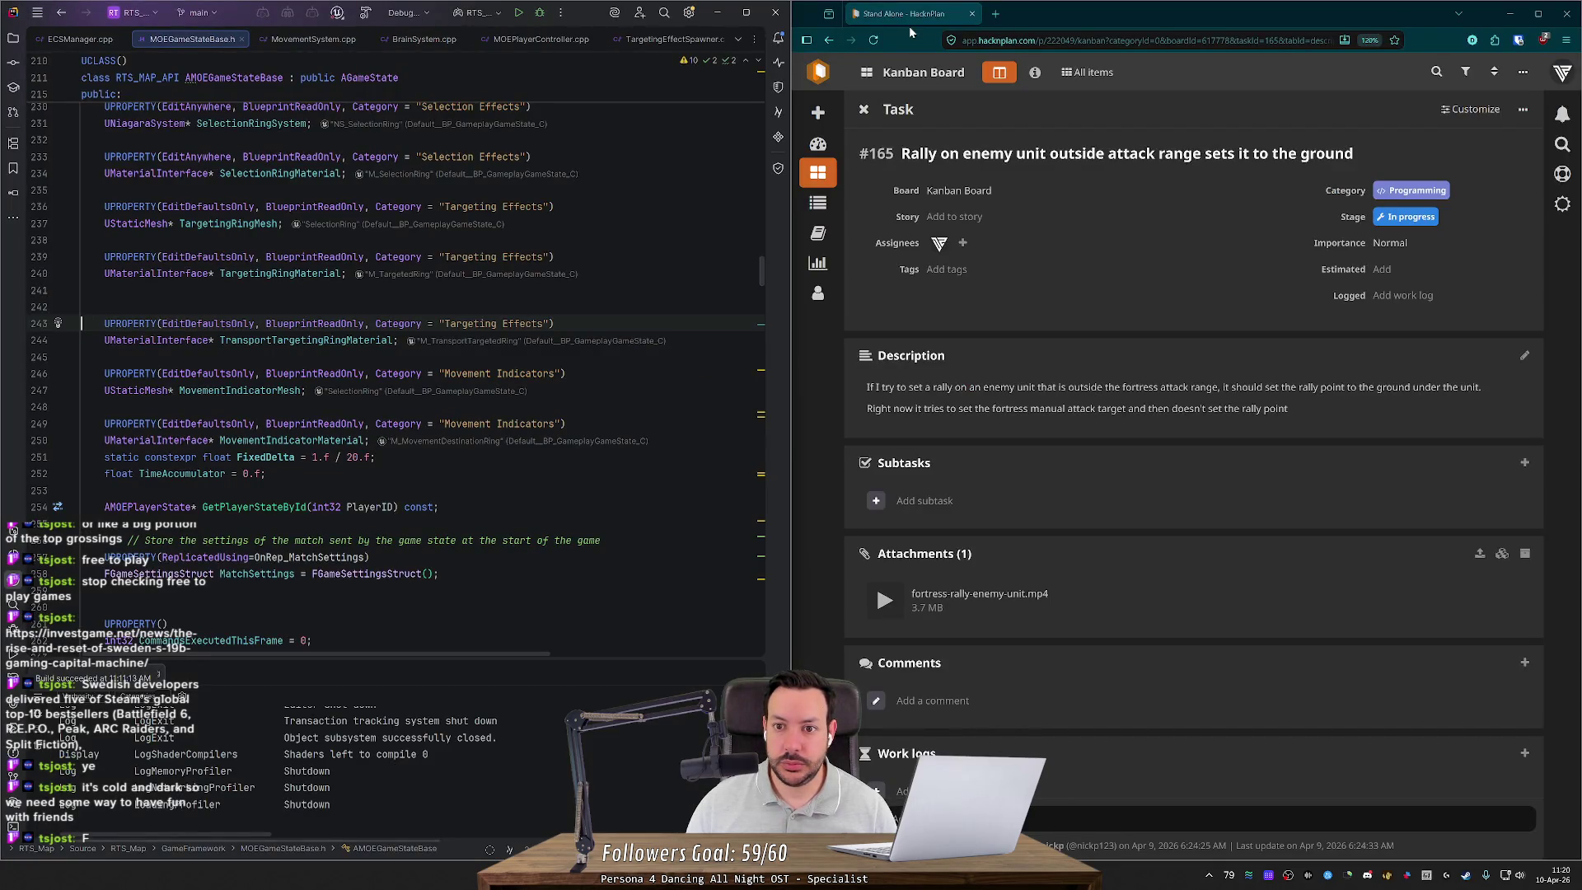
key("alt+Tab")
type("et-ra")
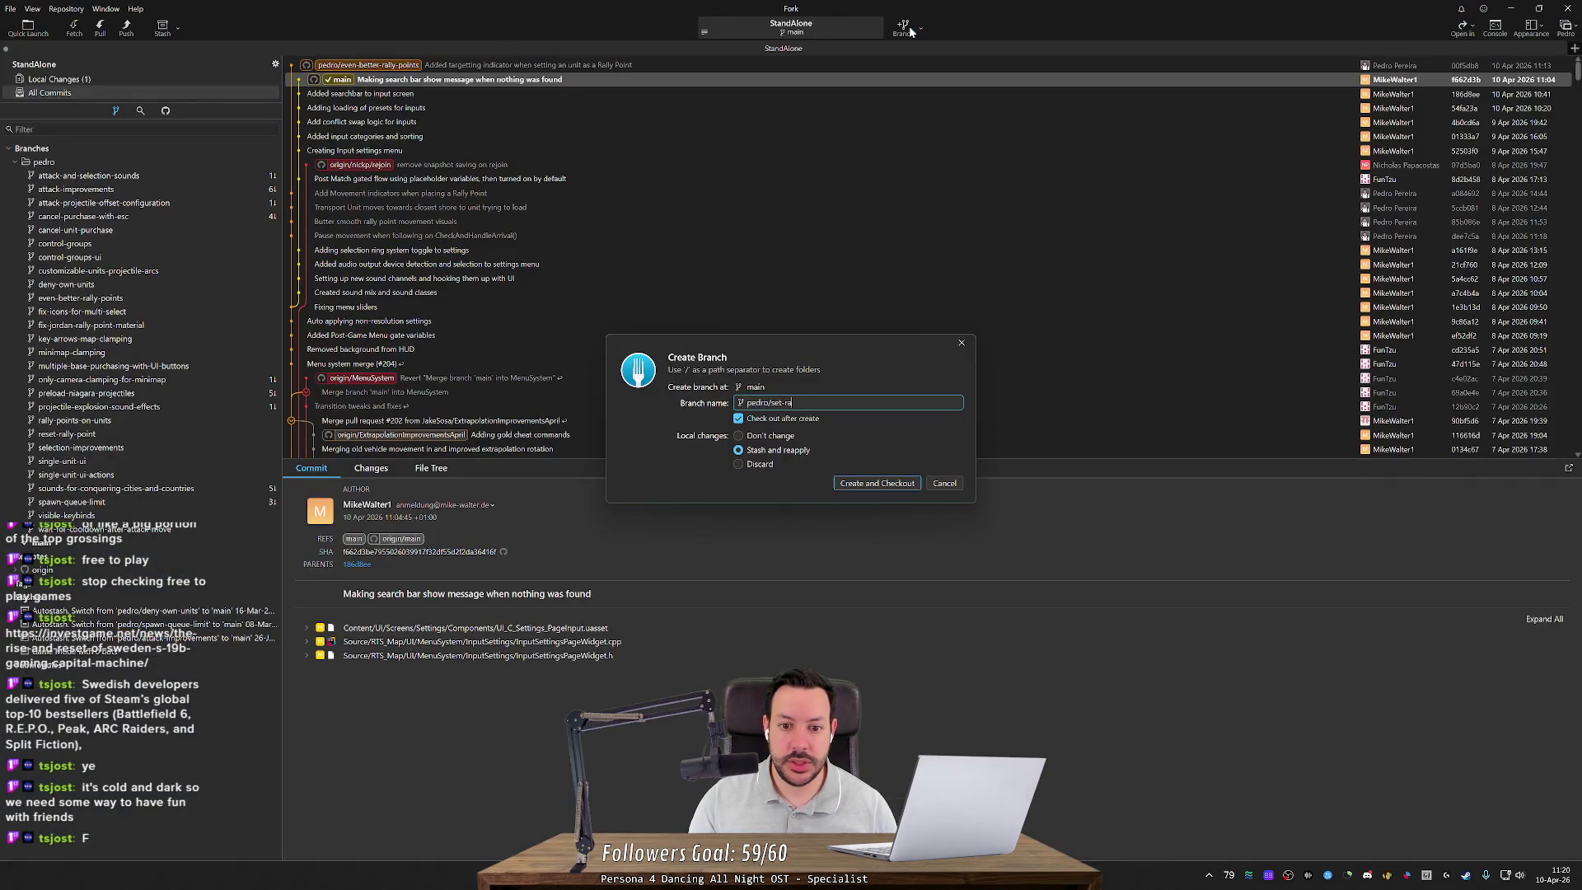
type("lly-poi")
key("BackSpace")
key("BackSpace")
key("BackSpace")
type("rally-point-enemy-impovements")
key("Return")
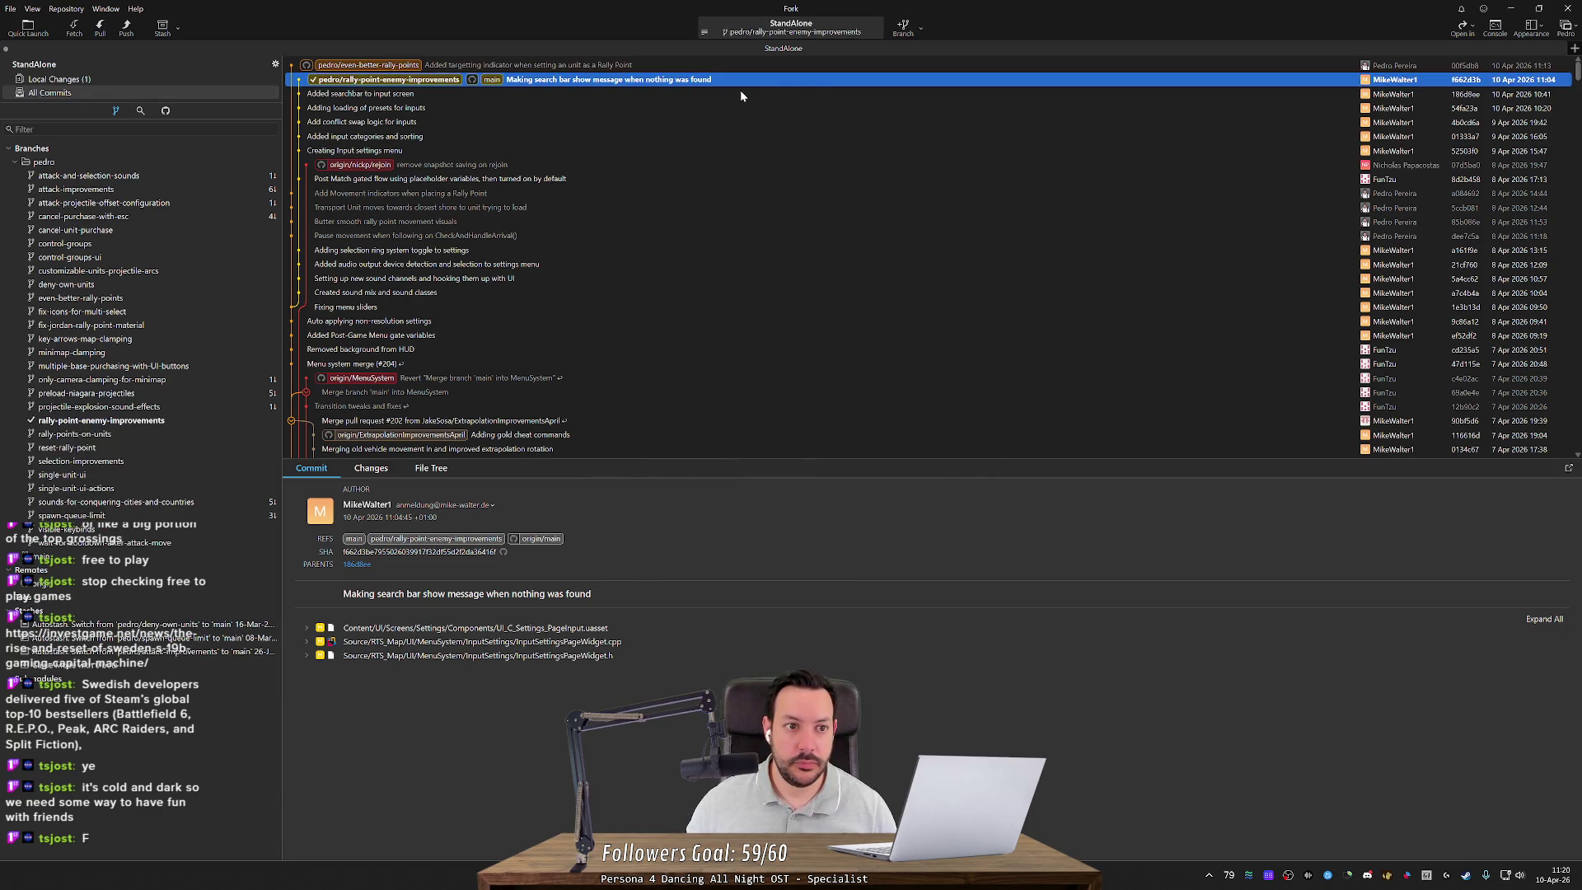
key("ctrl+super+Right")
Step: Build and launch the RTS_Map project, then start Play-in-Editor on L_Europe_NWP
left_click(518, 13)
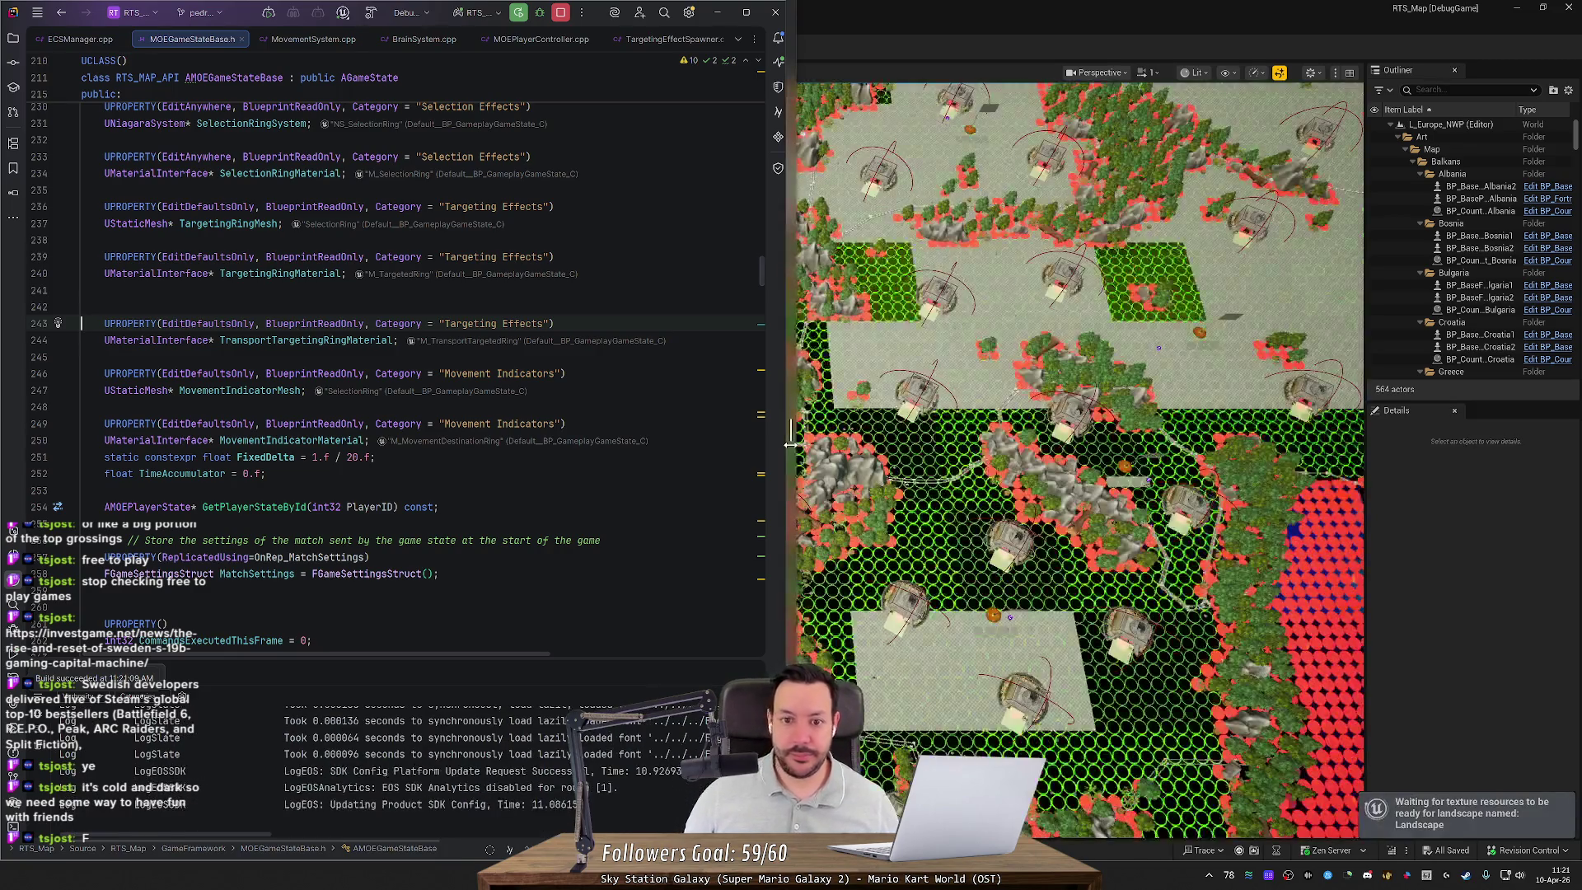
mouse_move(1077, 875)
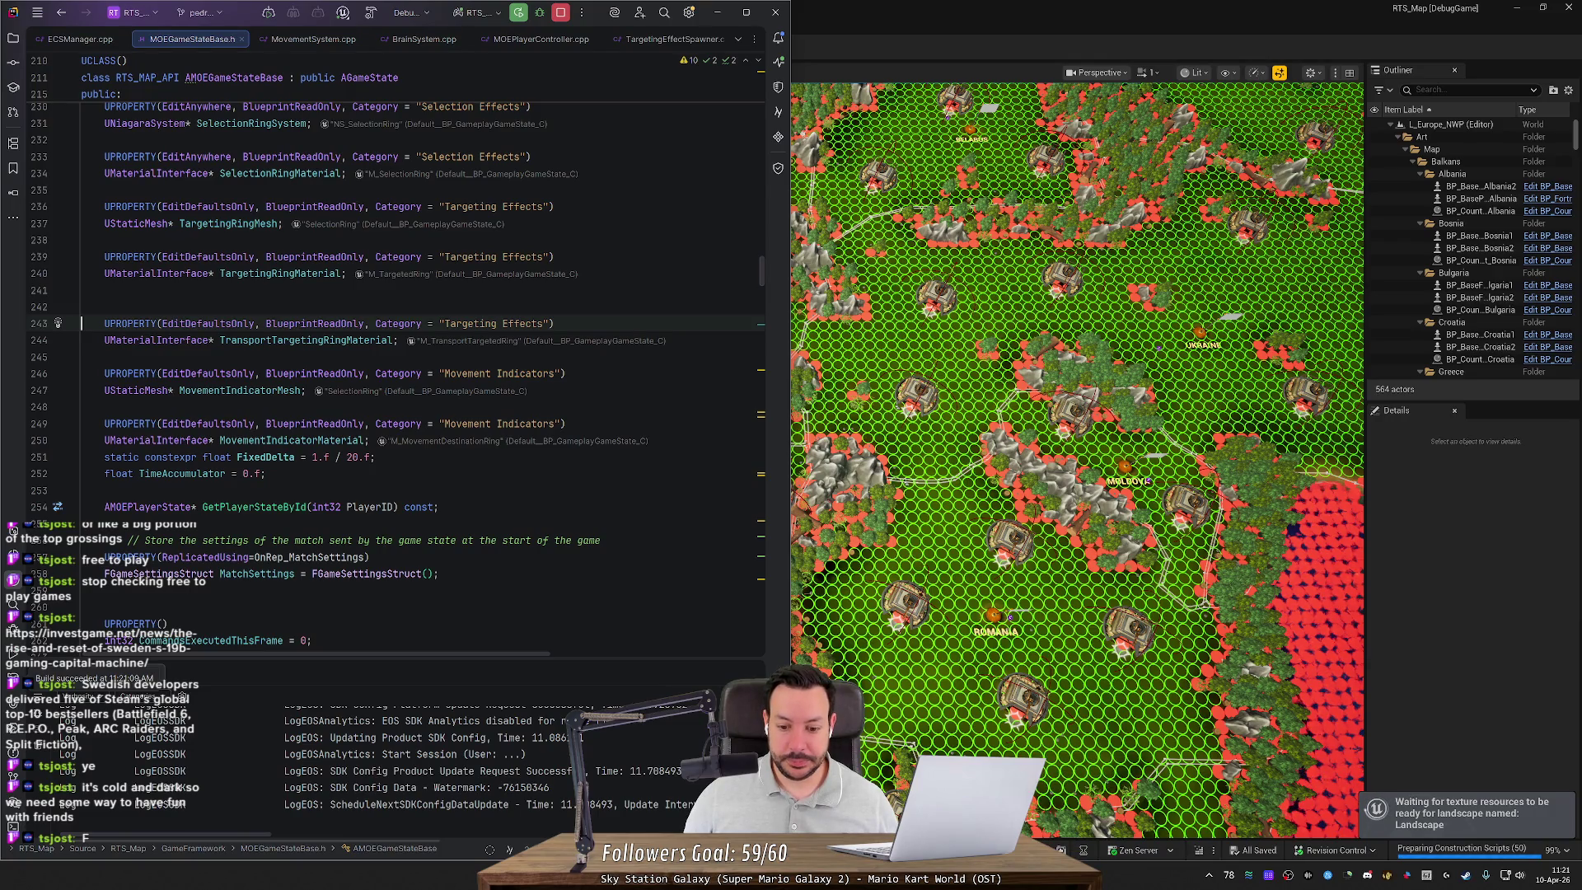
key("alt+Tab")
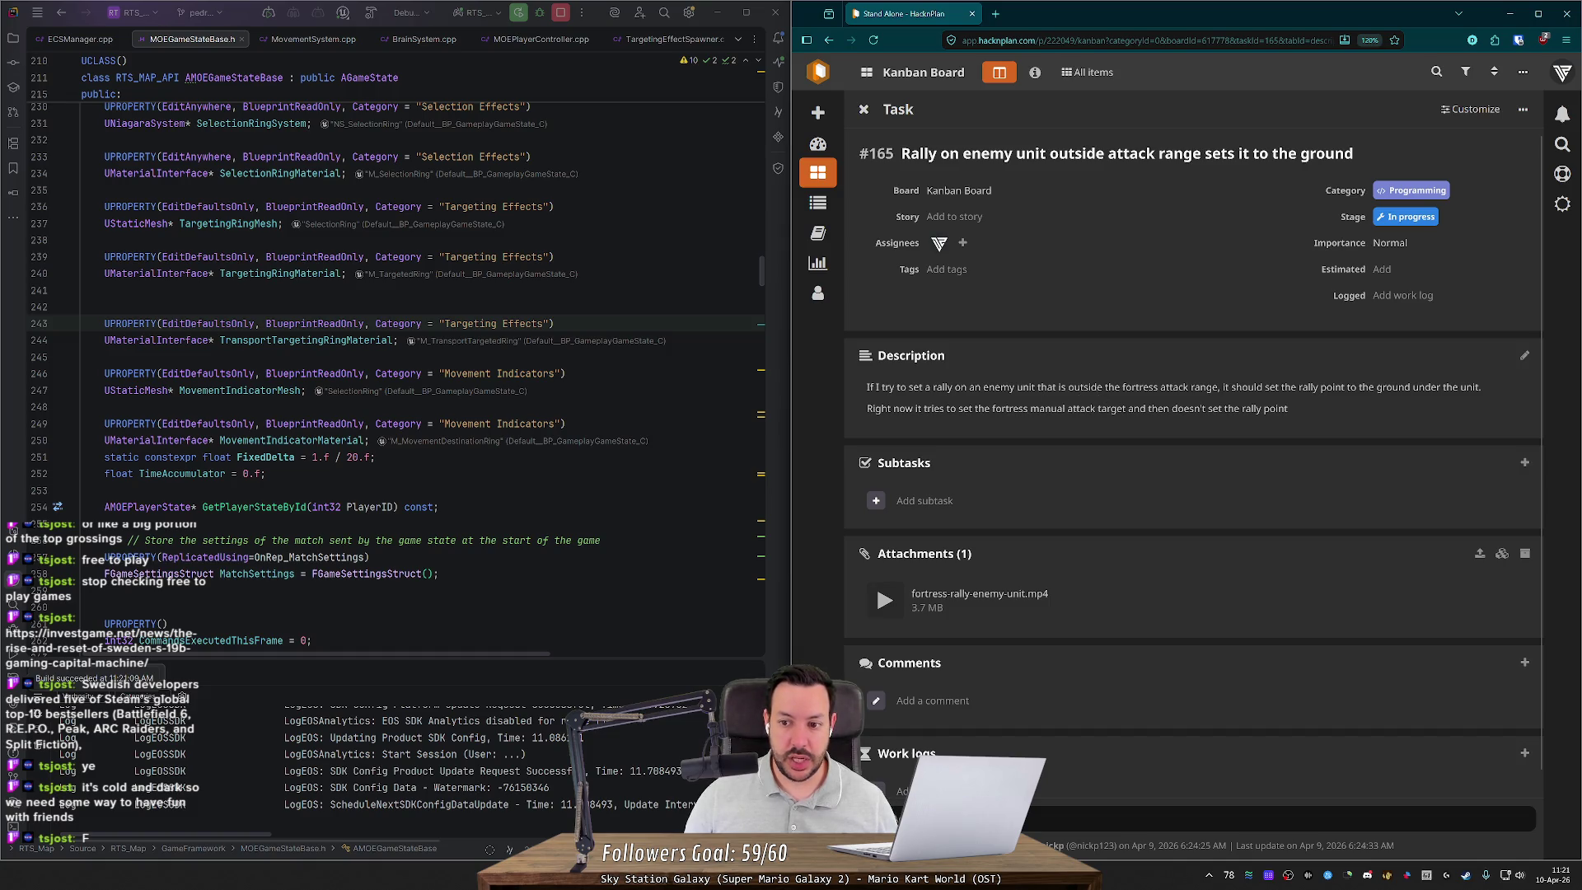
key("alt+Tab")
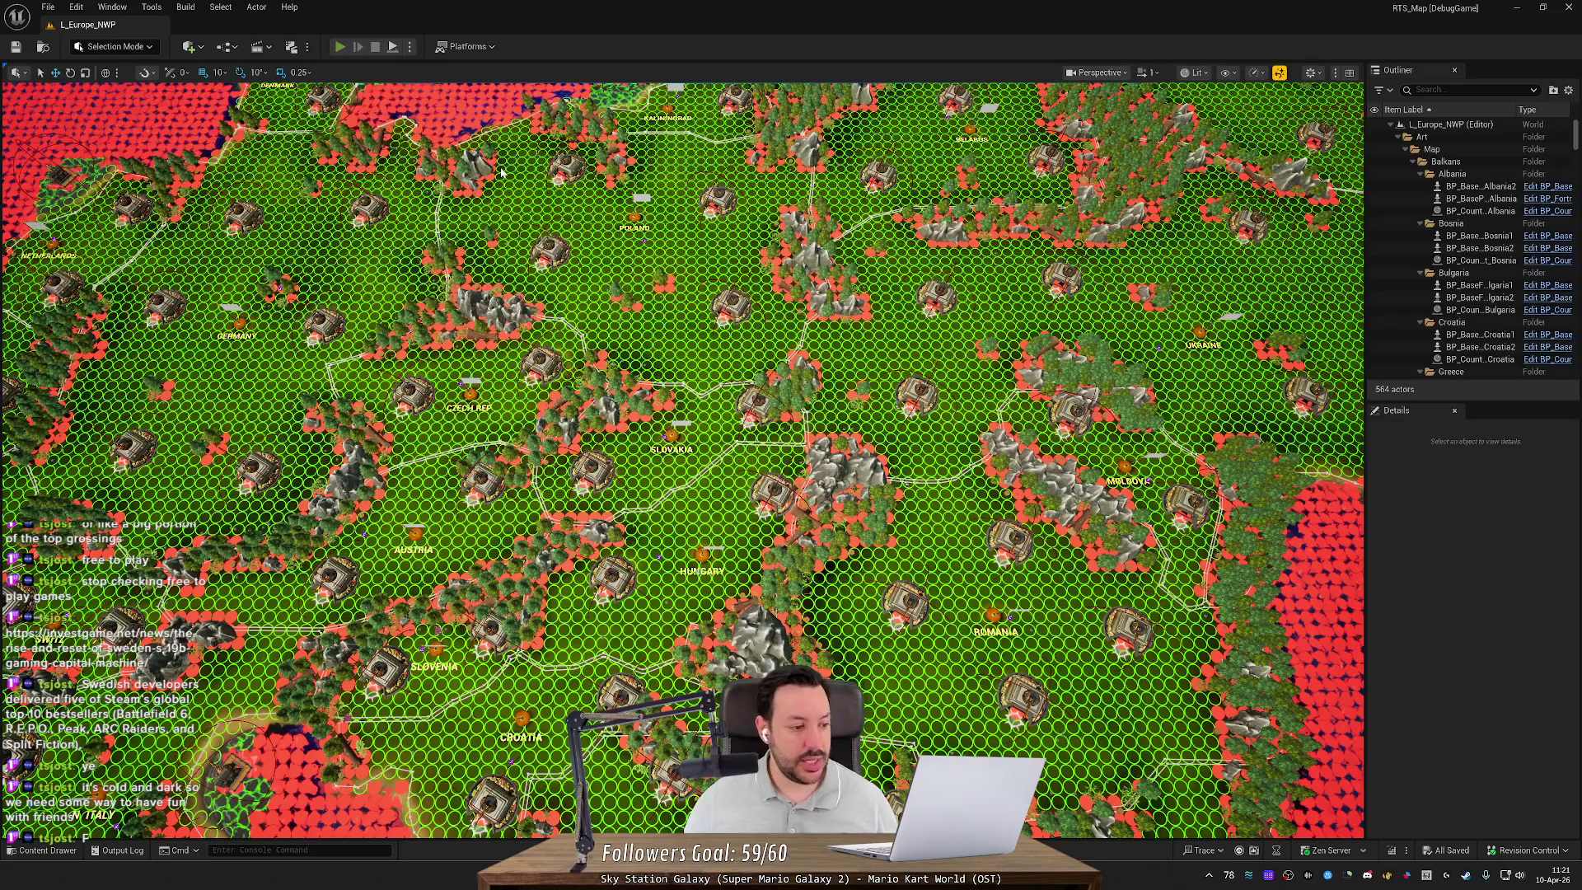
key("alt+p")
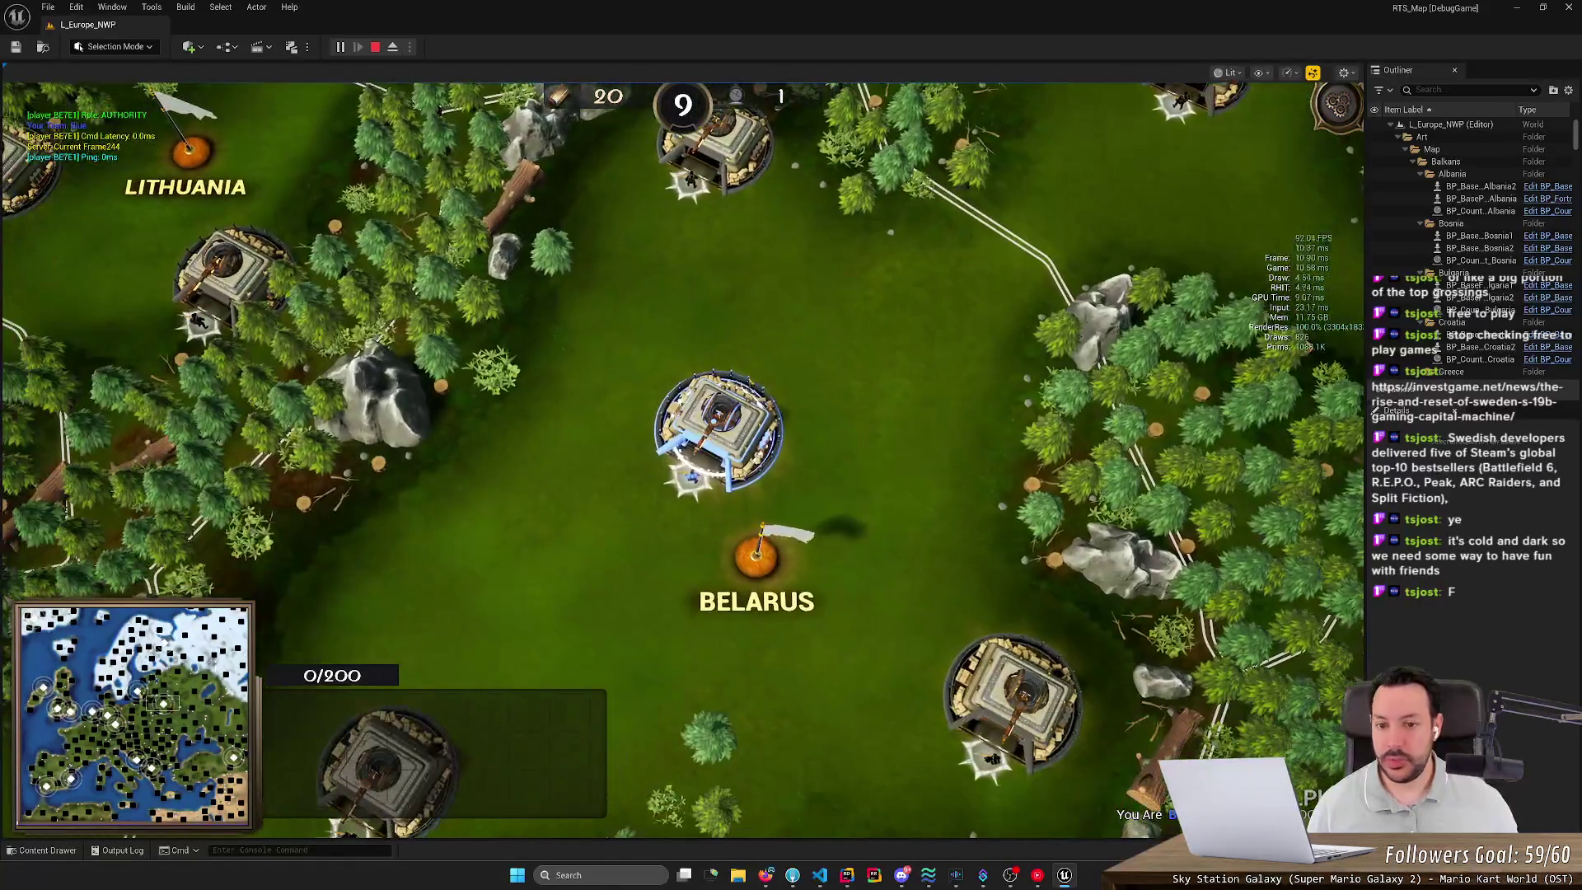
Step: Select the Belarus home base and place its rally flag on the map
left_click(732, 435)
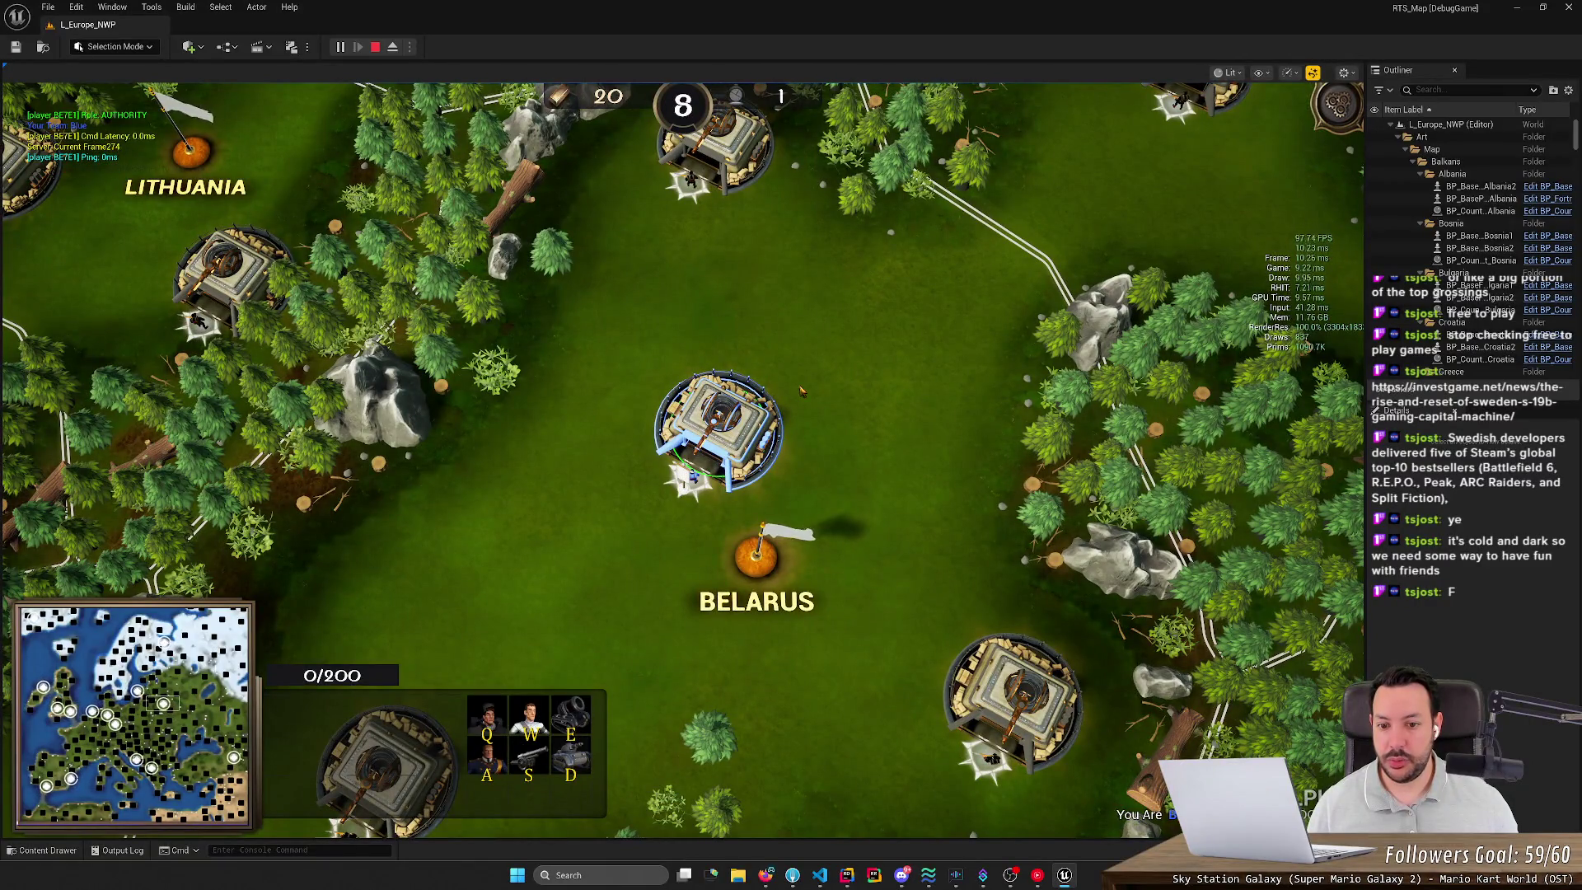
key("Up")
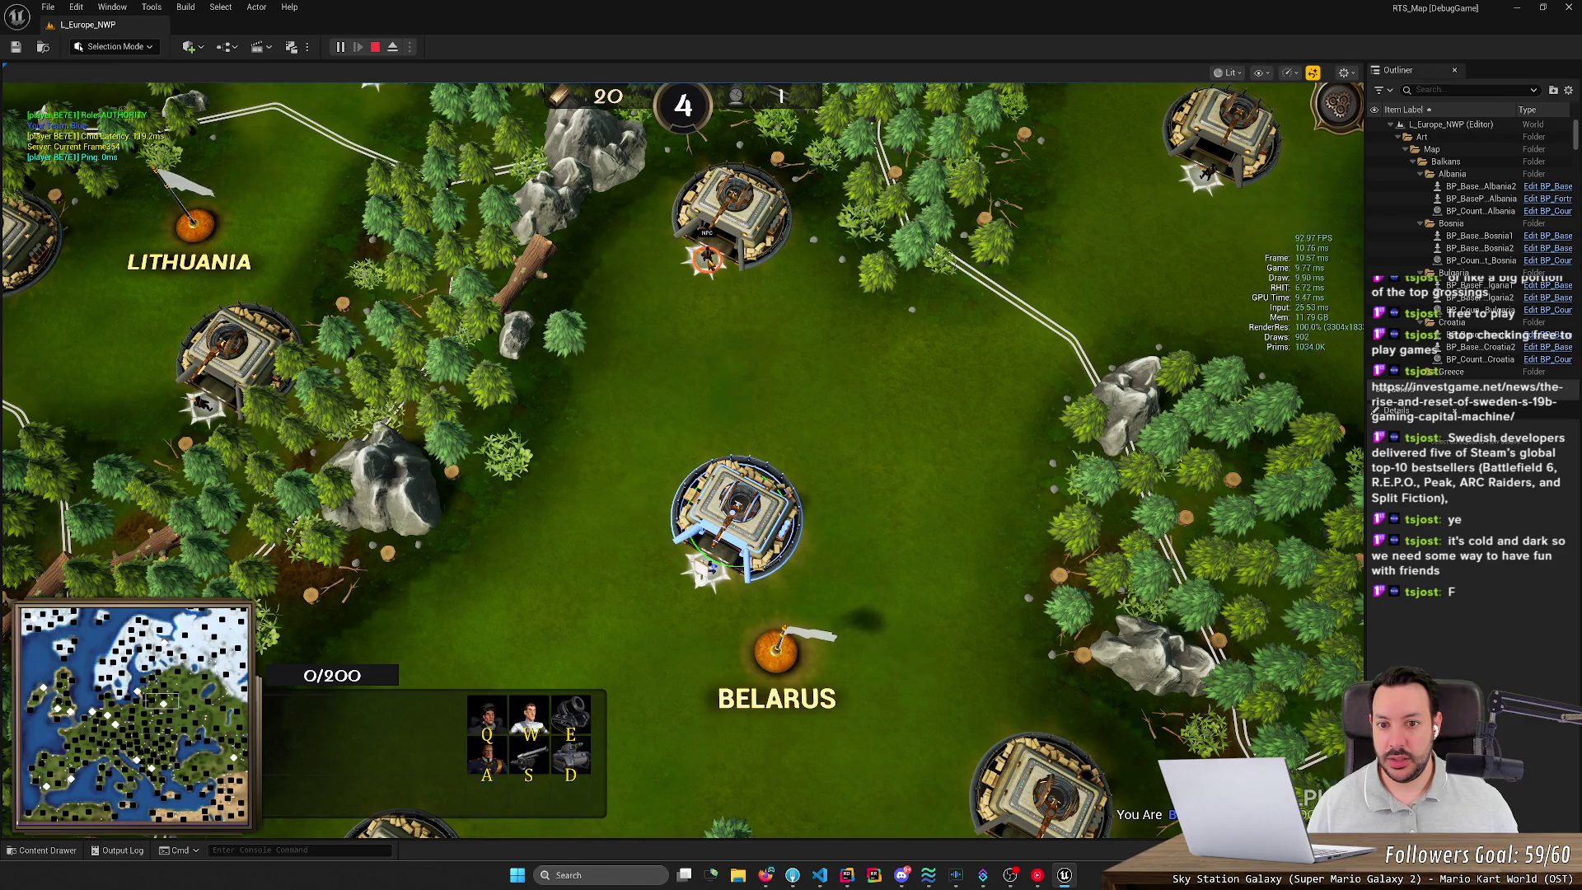
scroll(707, 260, "up", 4)
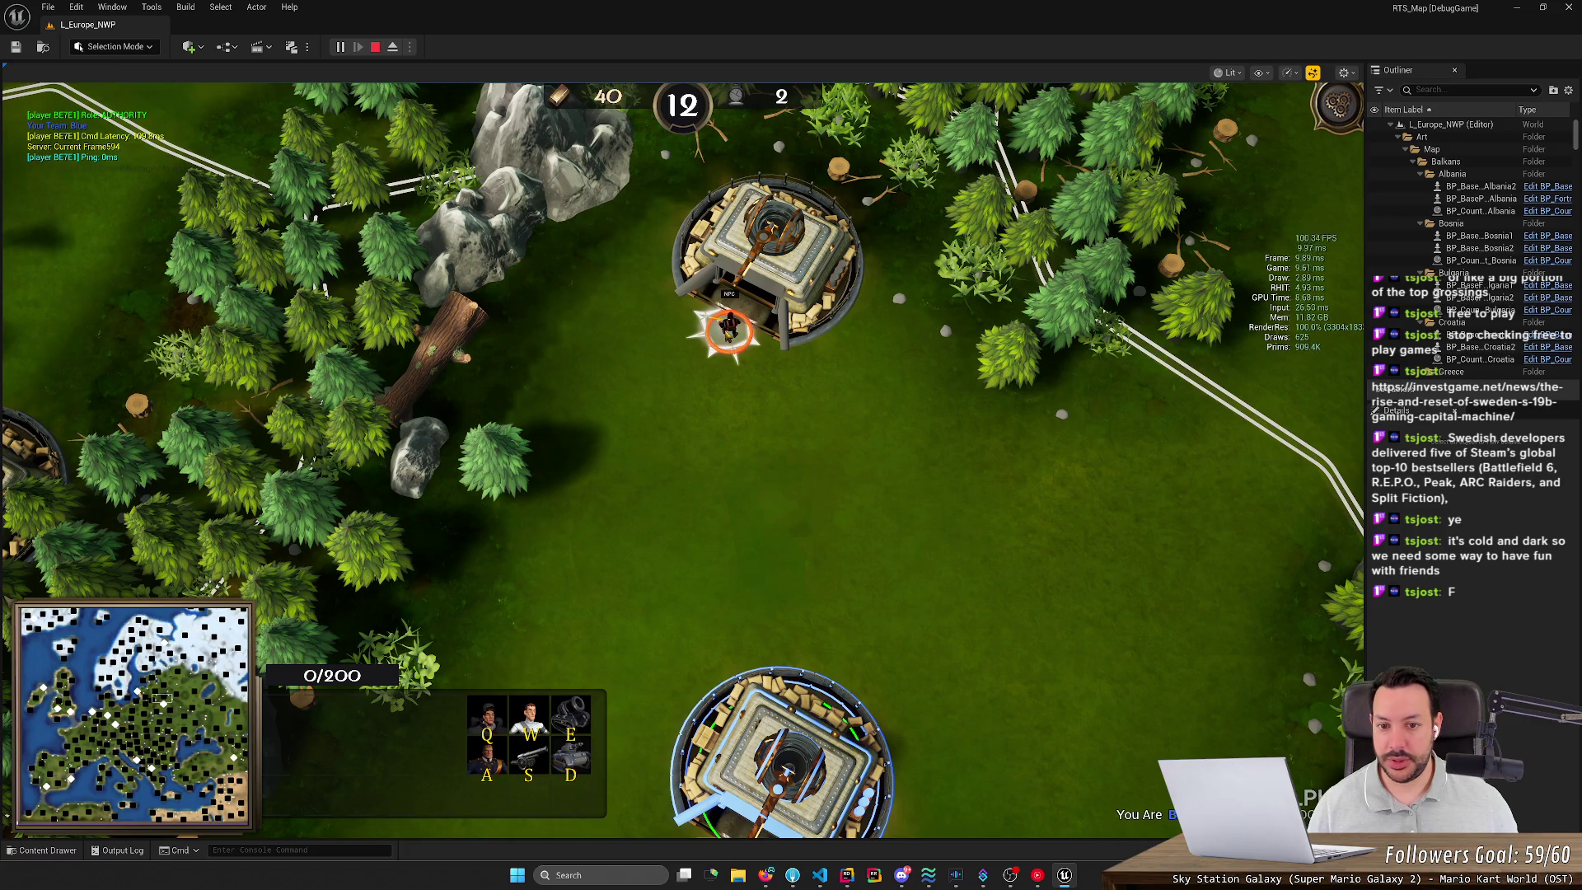
scroll(783, 527, "down", 5)
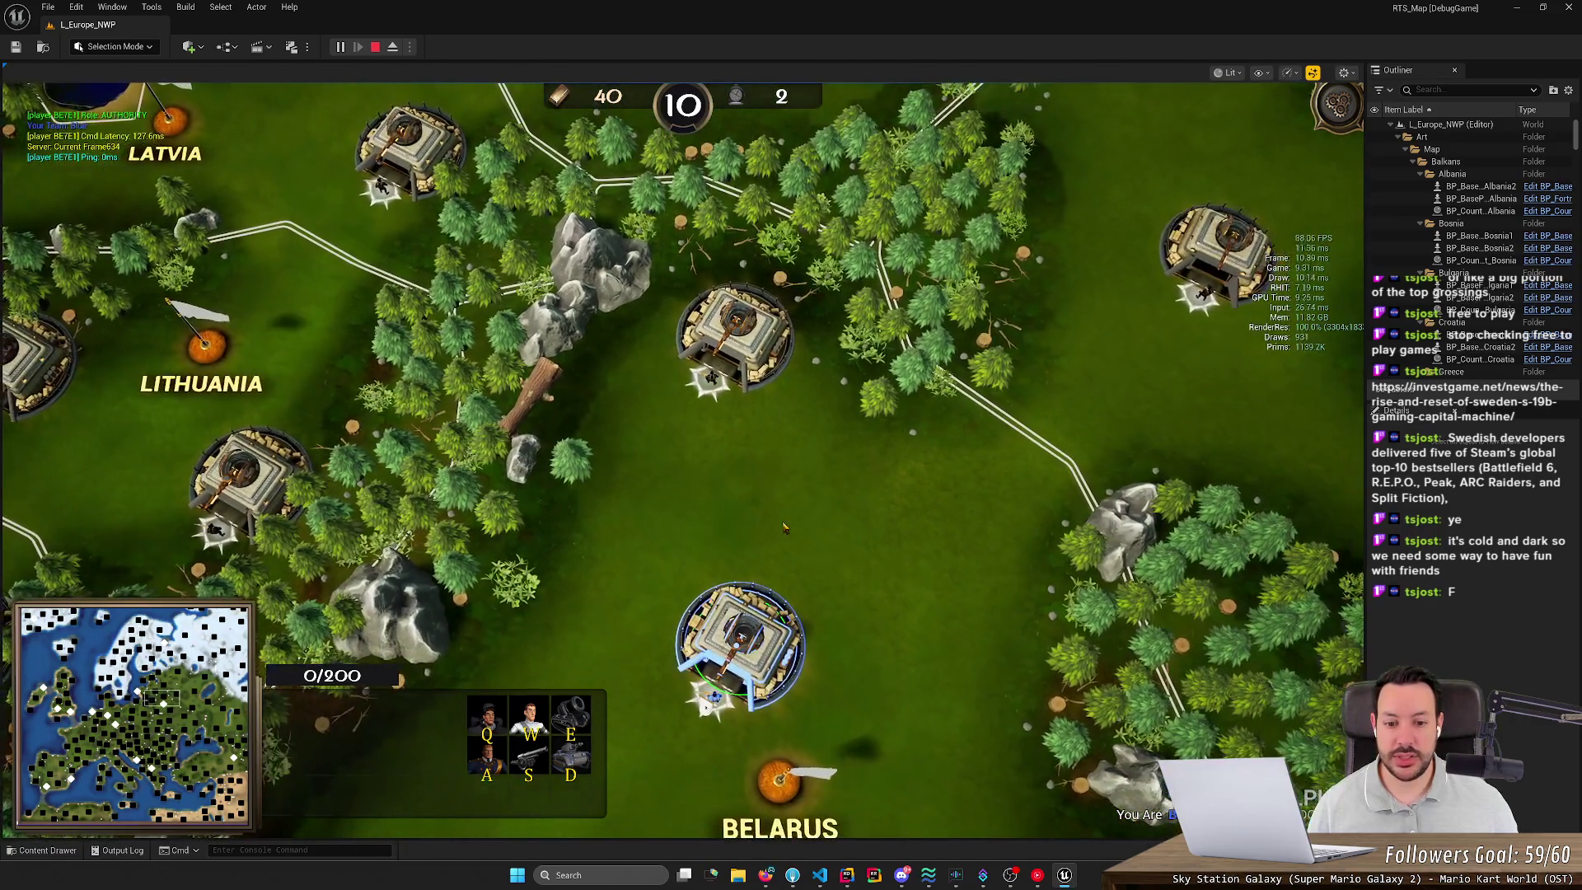
scroll(784, 528, "down", 3)
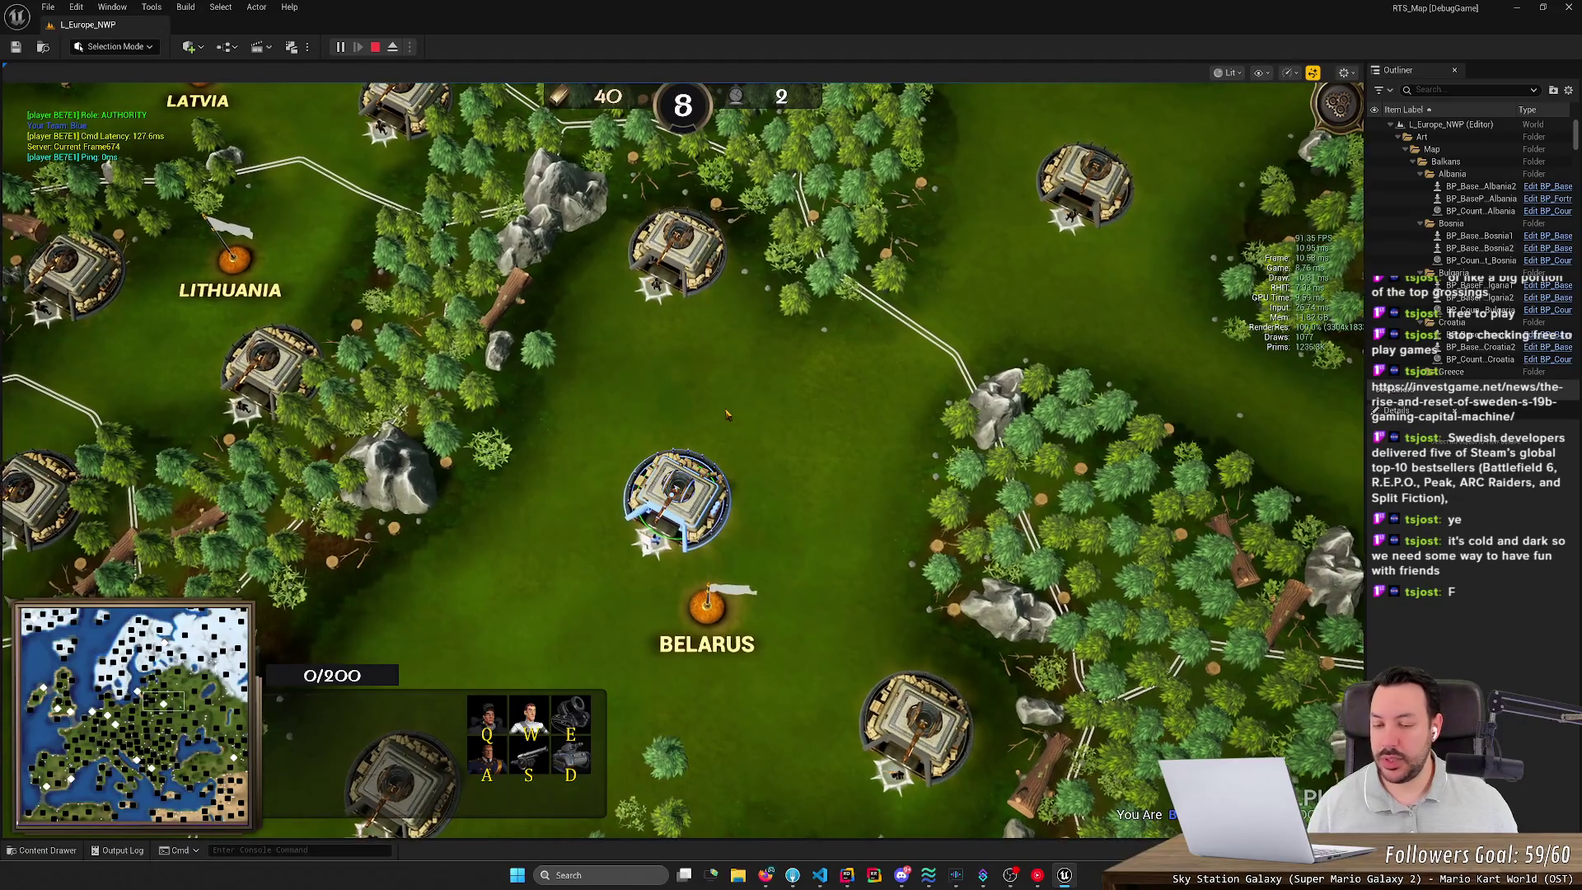
scroll(726, 414, "up", 2)
scroll(650, 301, "up", 1)
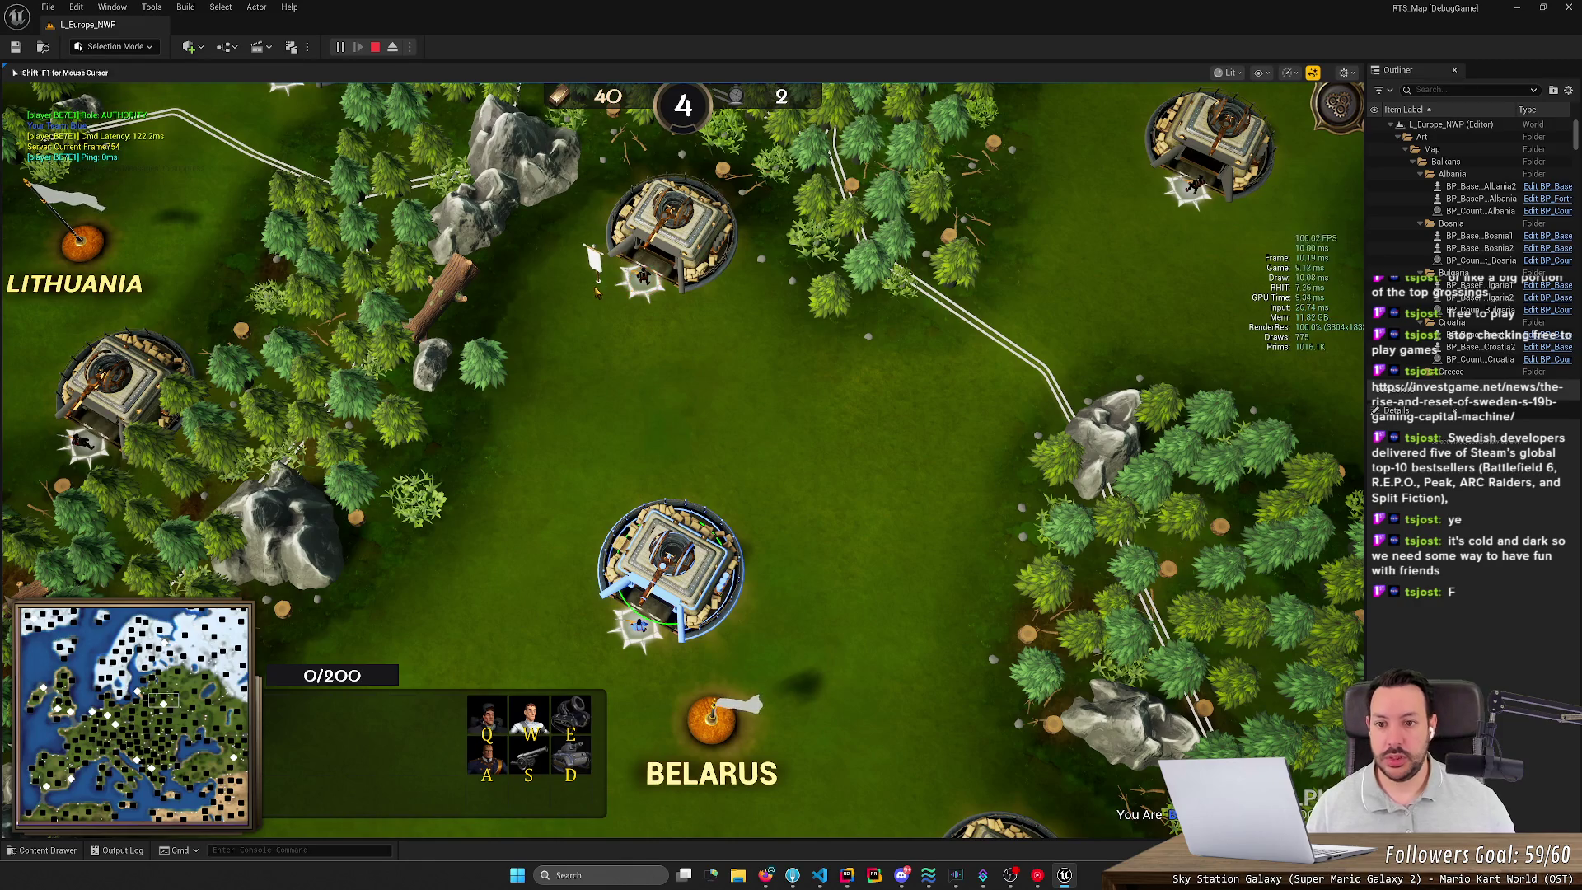
left_click(606, 286)
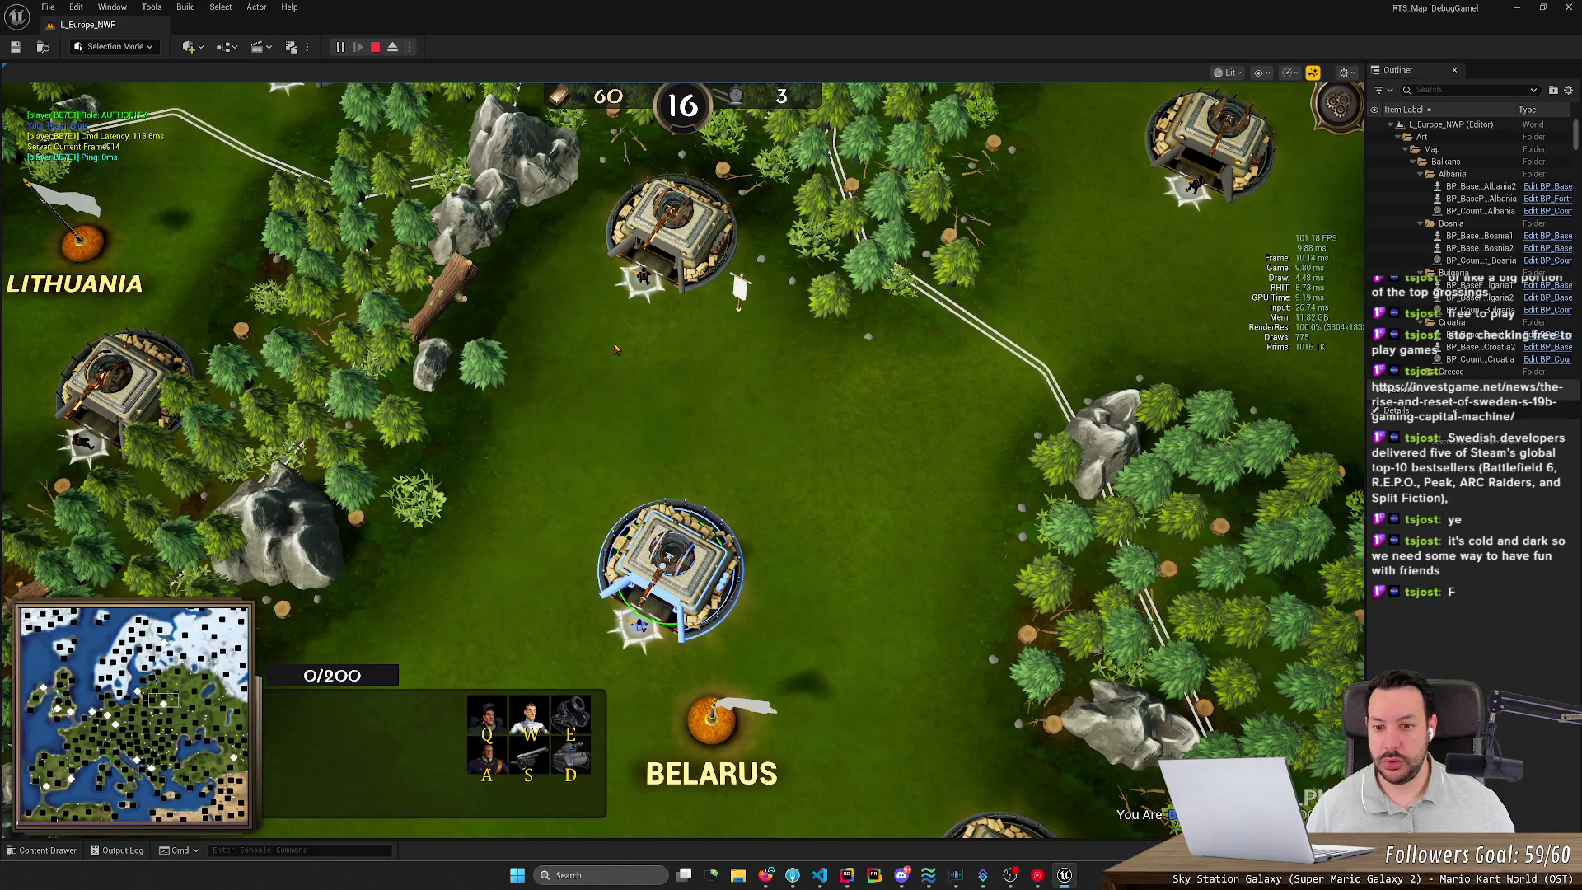
Step: Train a Captain at the base, select it, and snap the editor to the right half
key("q")
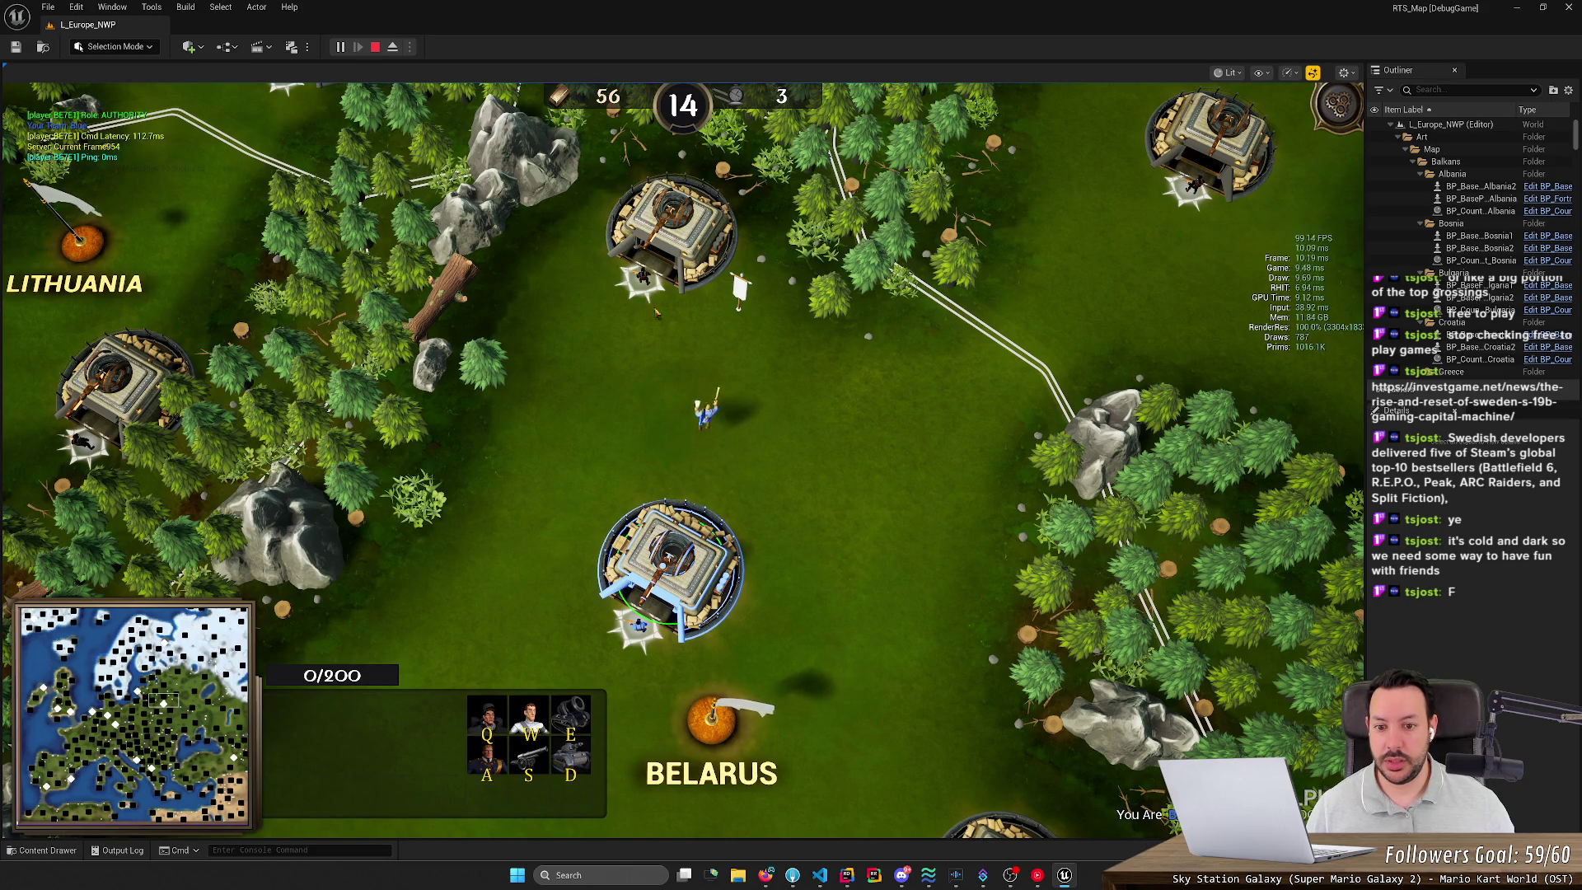
left_click(706, 412)
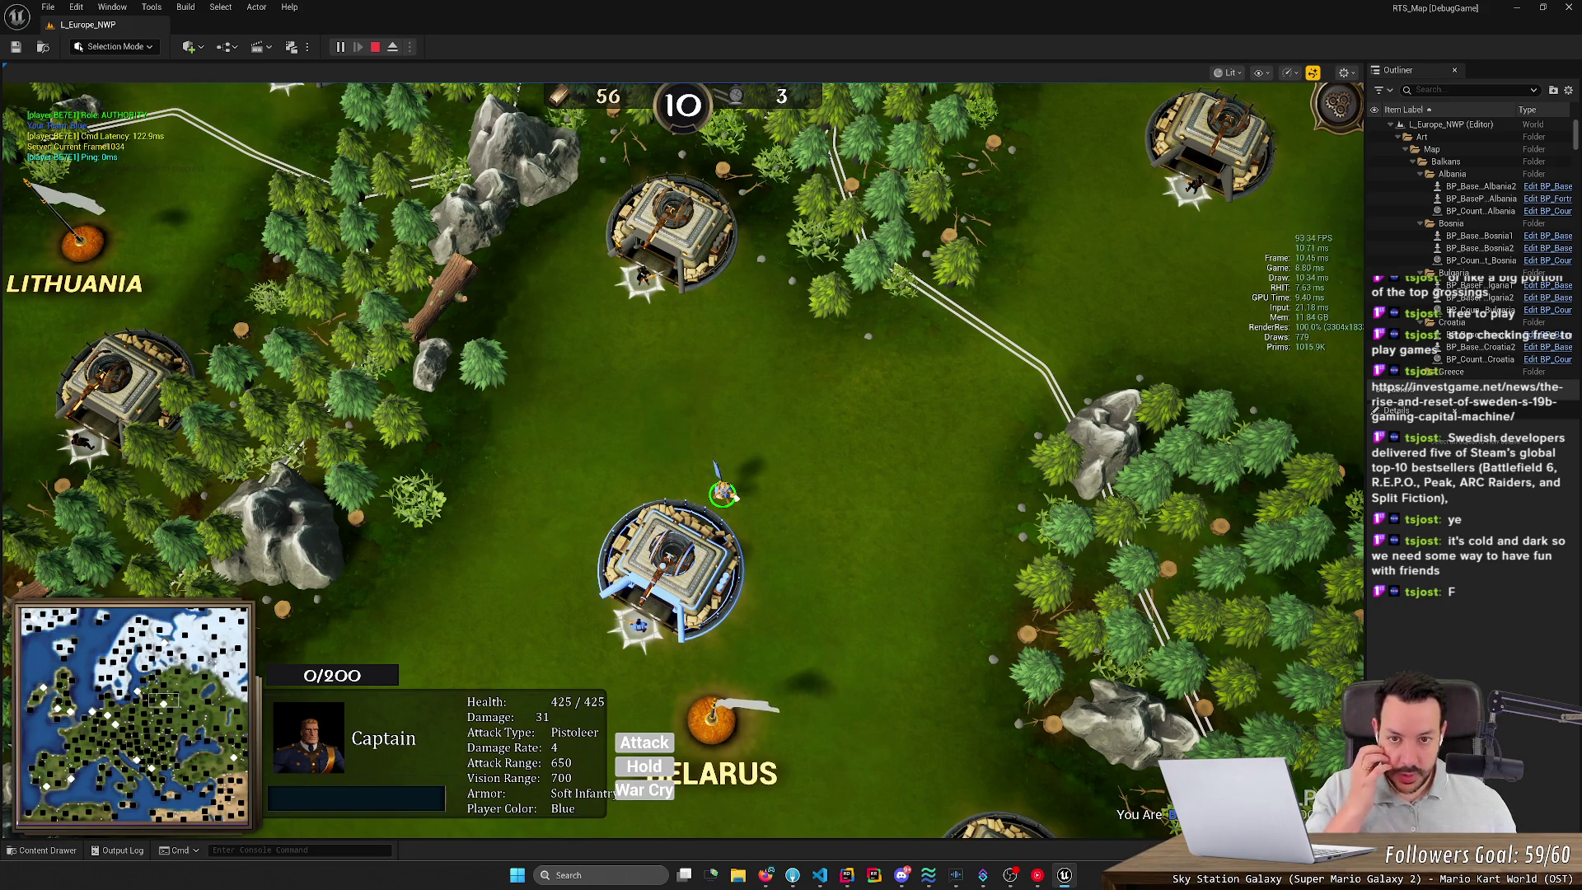
key("super+Right")
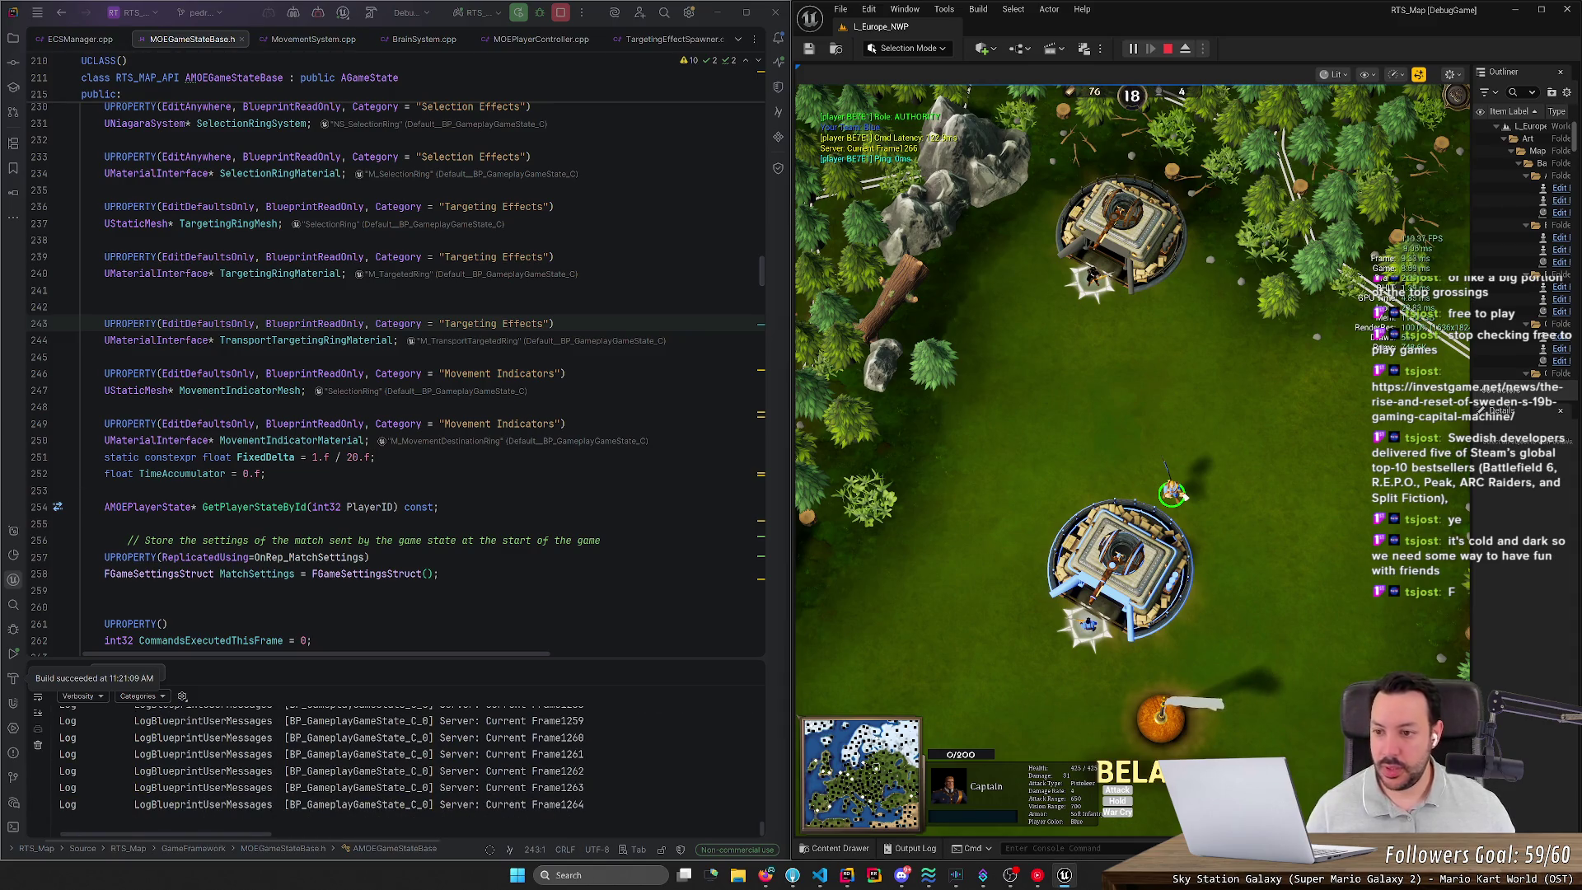
Step: Close every Rider file tab except MOEPlayerController.cpp
left_click(105, 307)
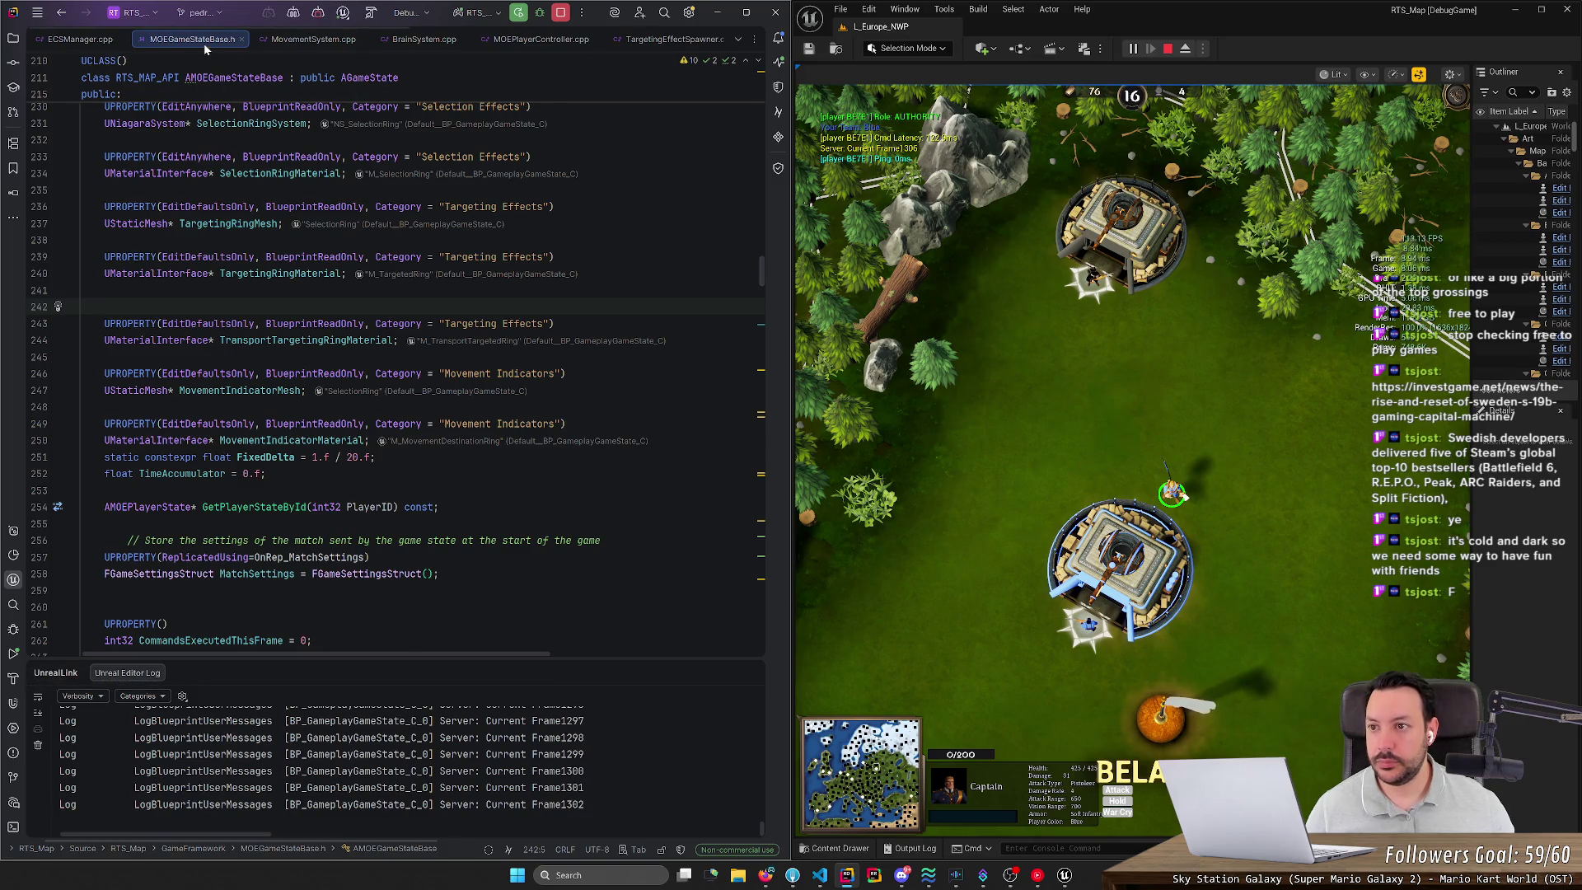
middle_click(205, 43)
middle_click(84, 41)
middle_click(84, 41)
middle_click(84, 41)
middle_click(204, 42)
middle_click(205, 41)
middle_click(204, 41)
middle_click(204, 42)
middle_click(205, 41)
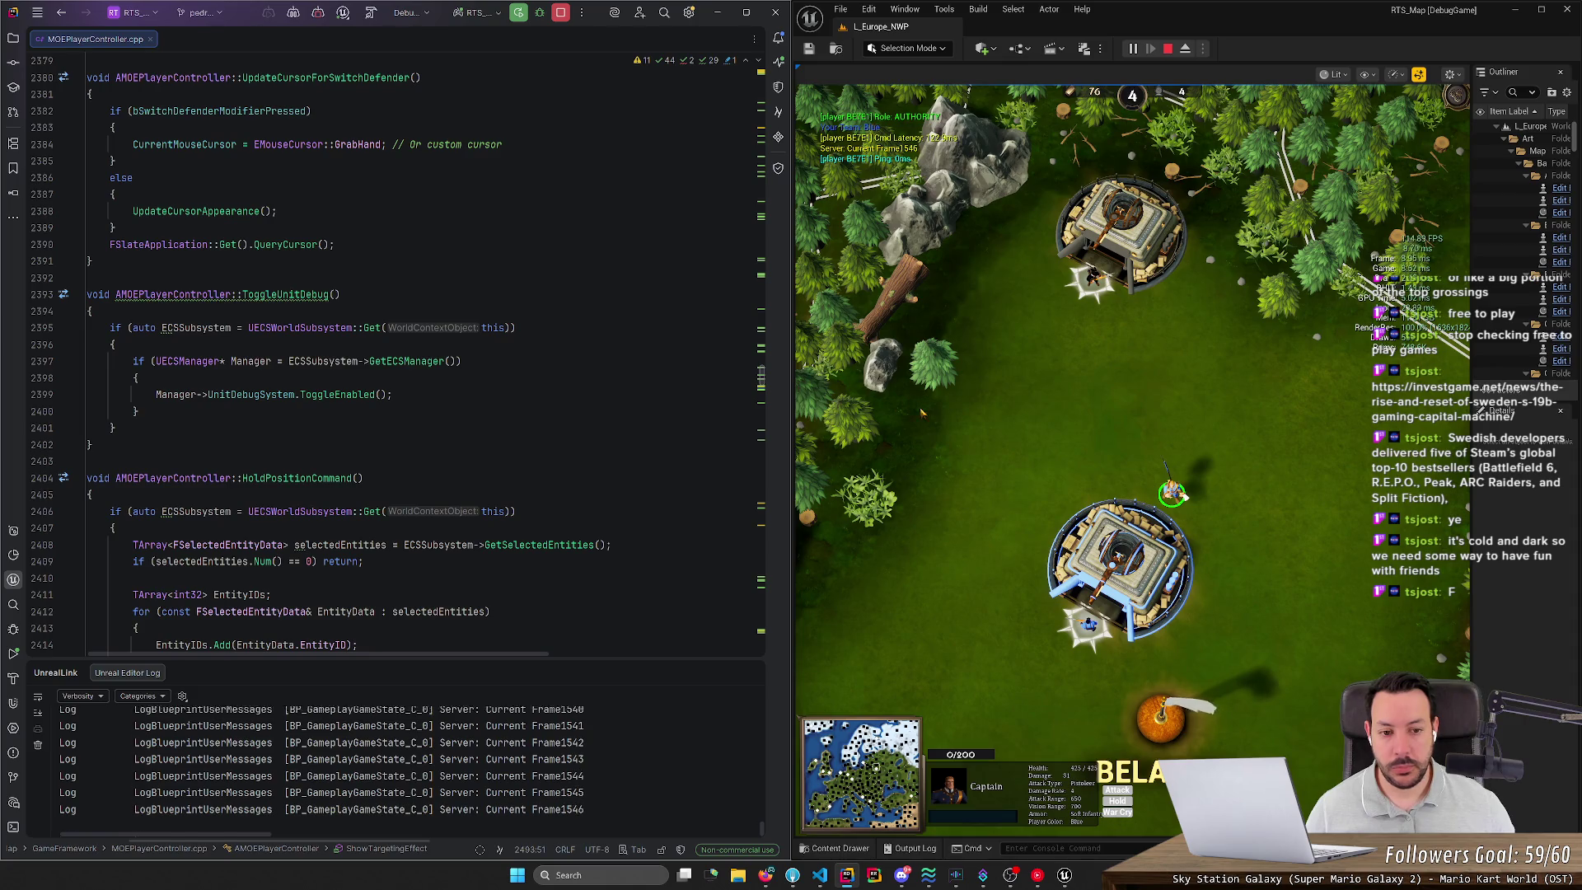
Step: Order the Captain up-left and then to the right across the map, then open the content browser
right_click(962, 441)
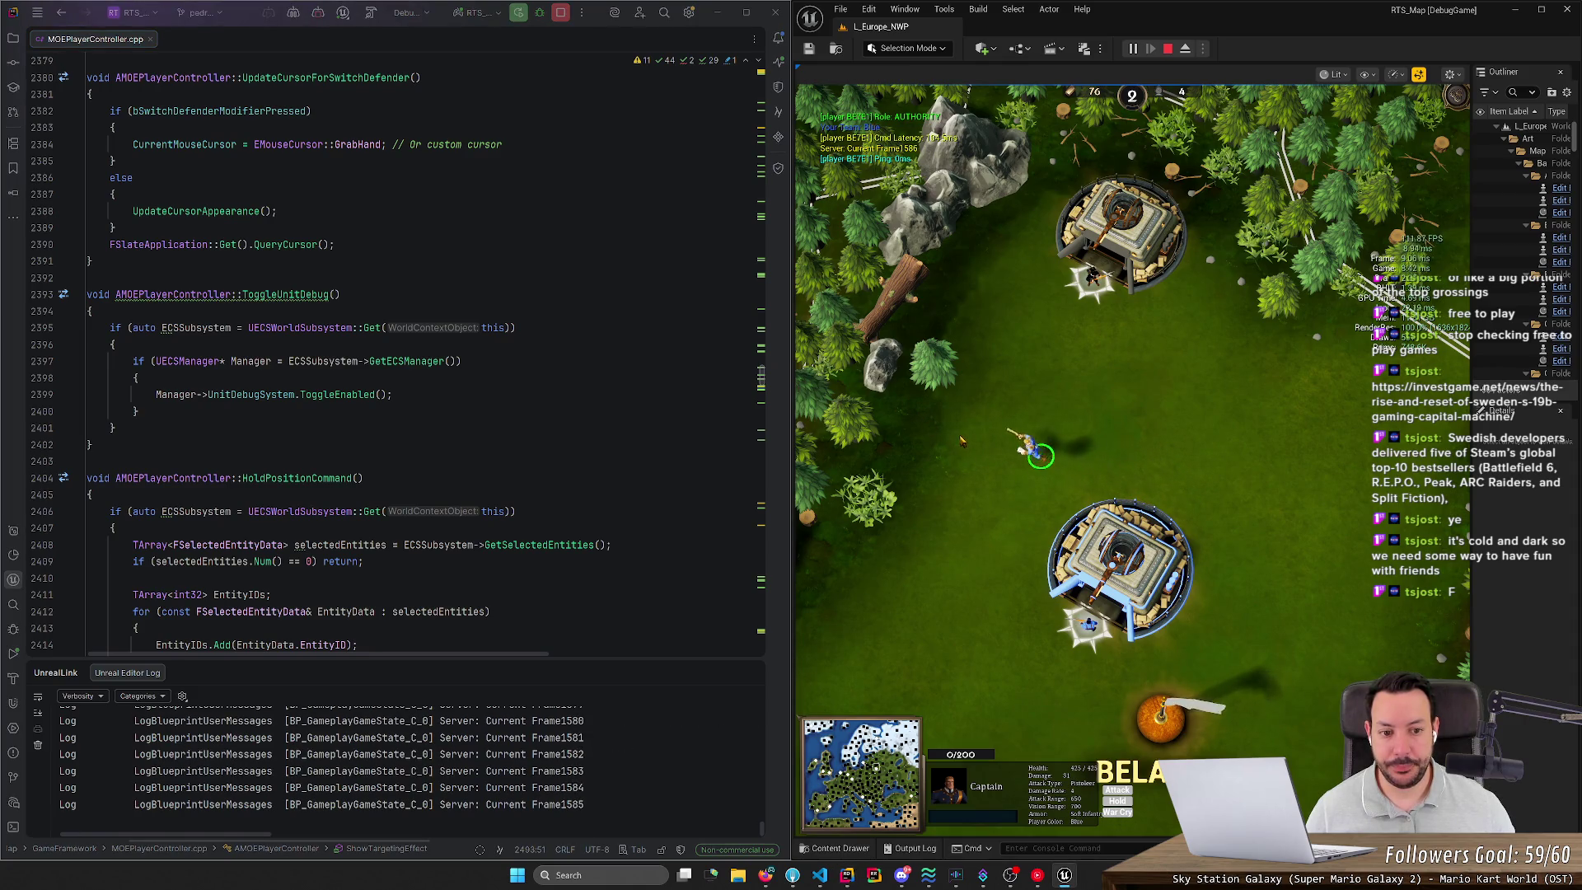
right_click(1226, 432)
right_click(1242, 471)
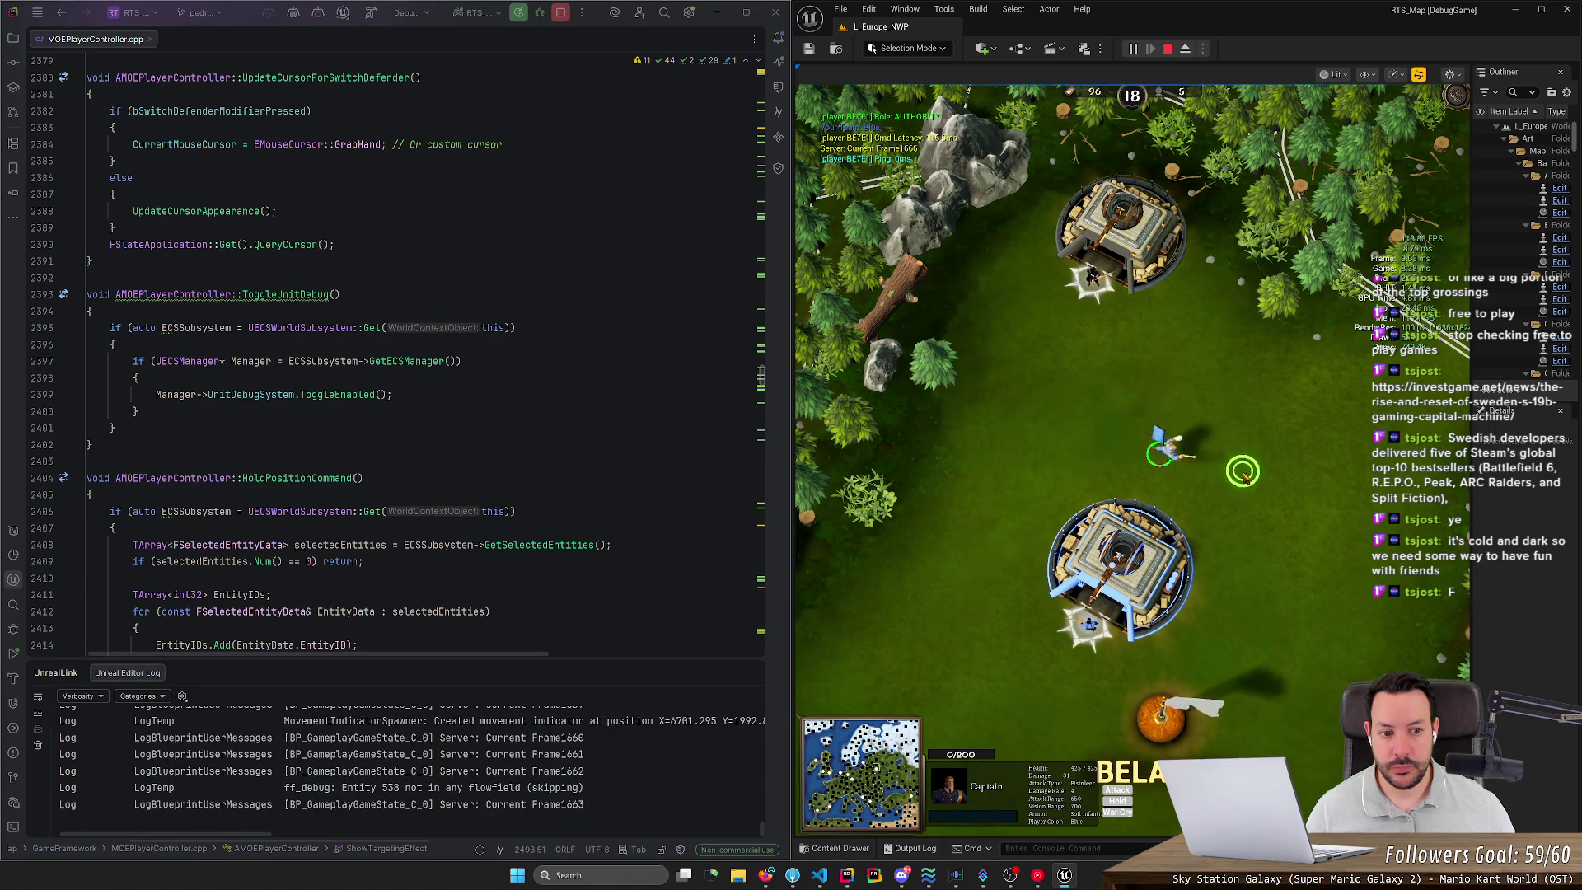
left_click(840, 848)
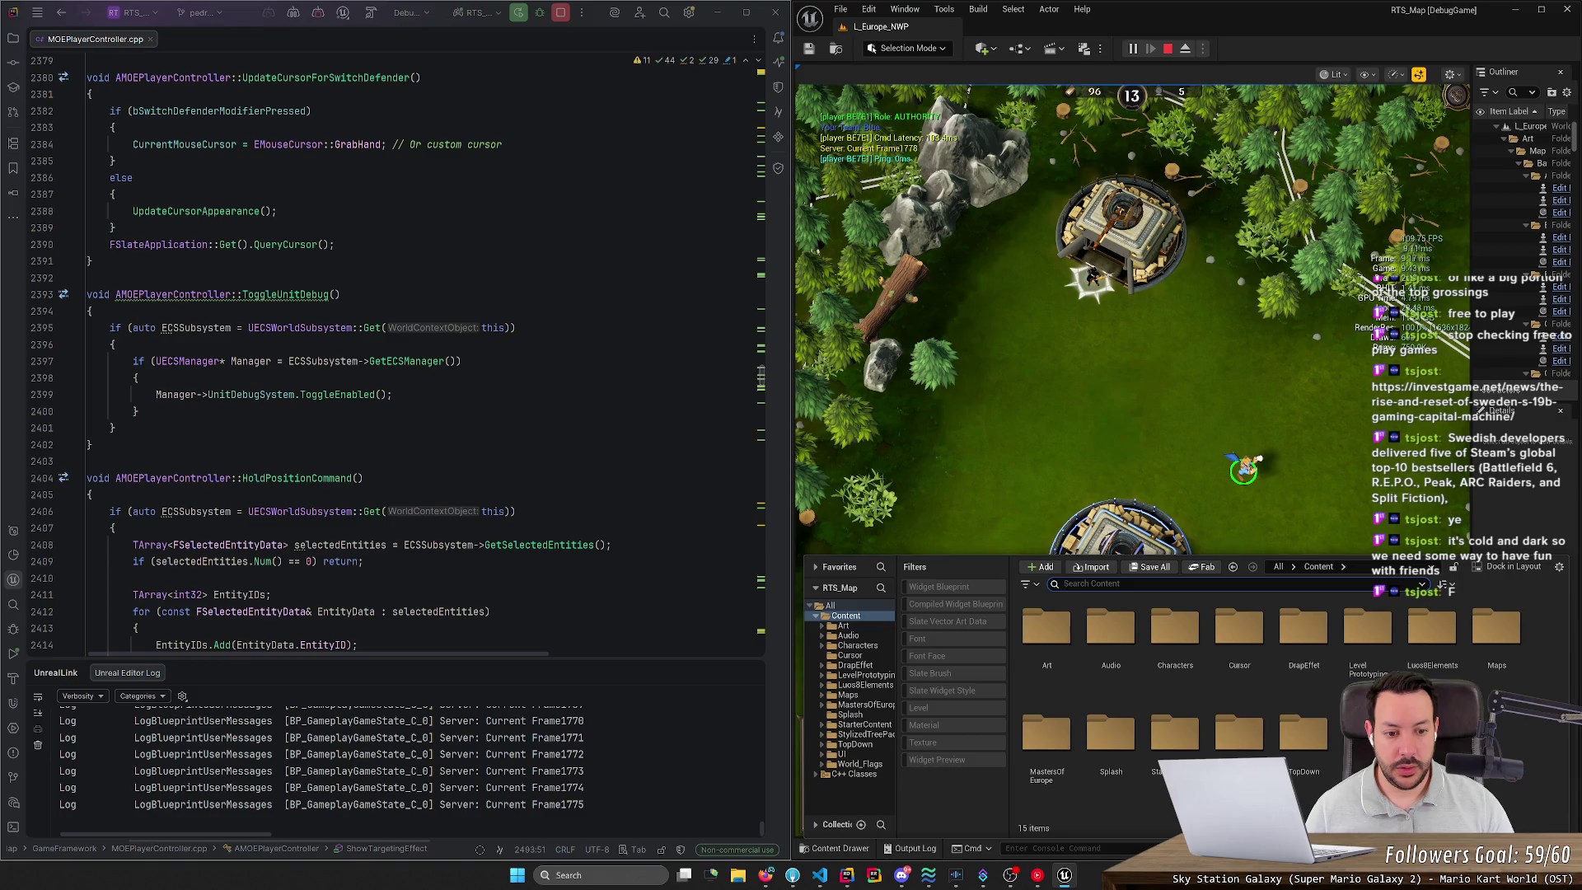
Step: Revise the Content Drawer search text and search for 'base'
type("game")
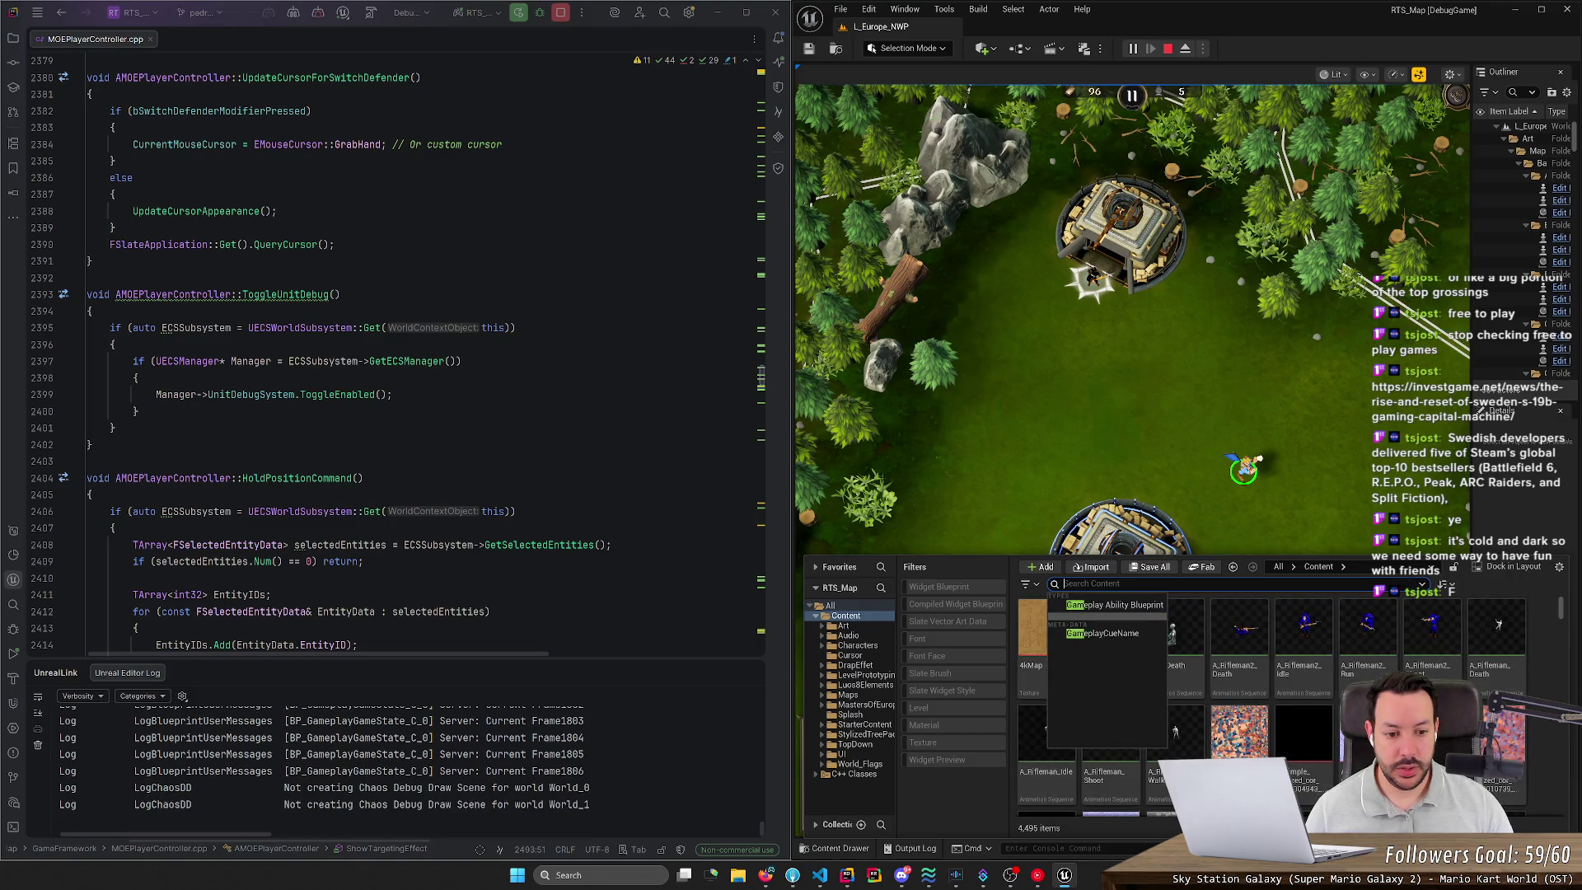
type("basestate")
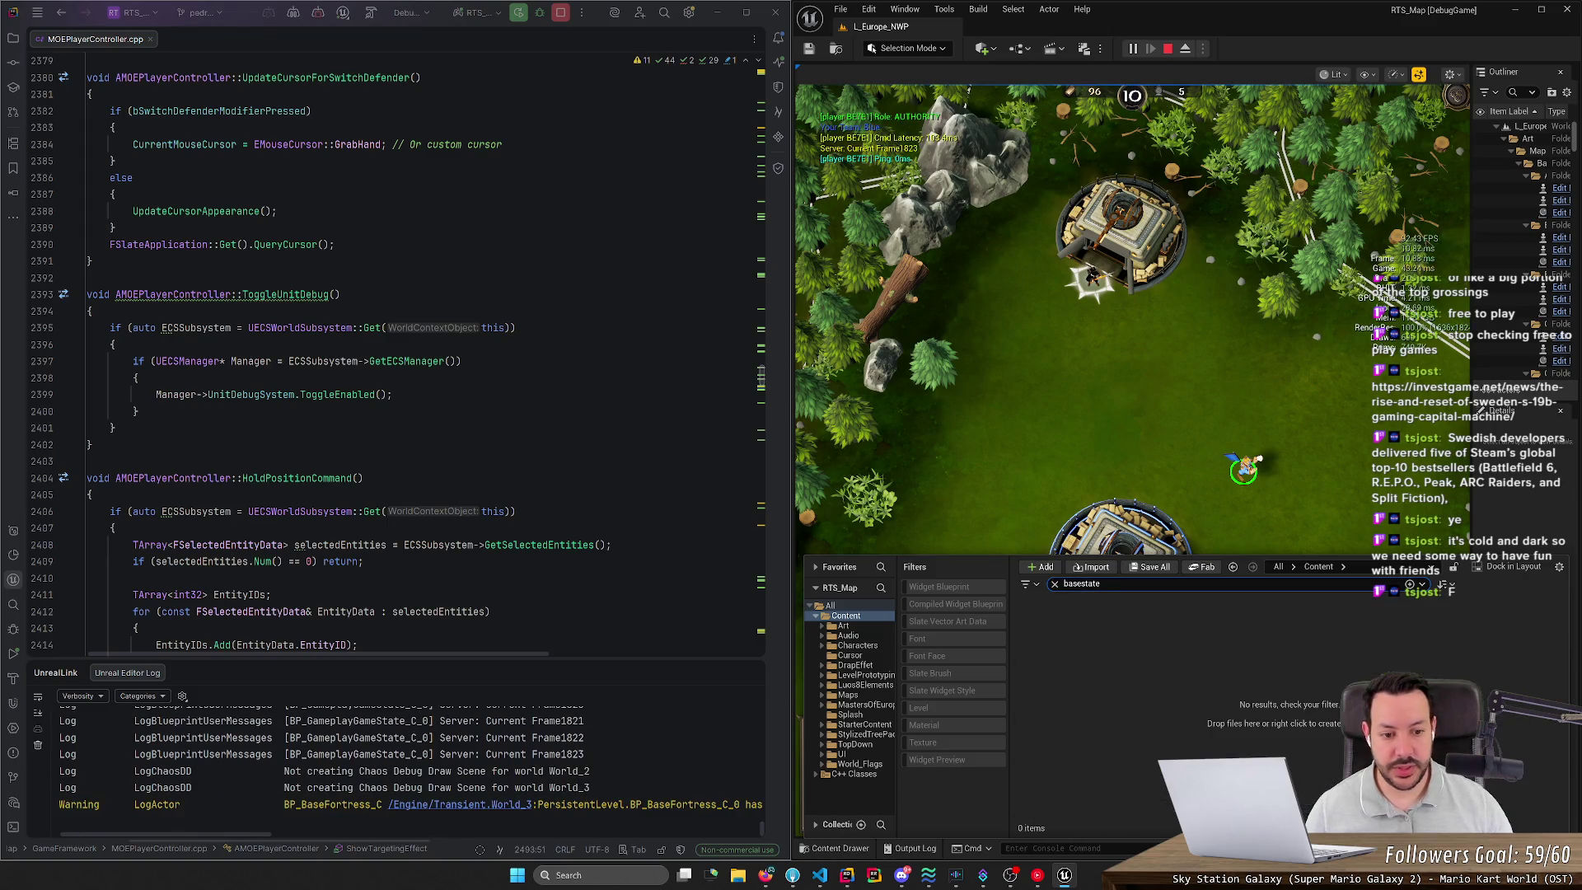
key("BackSpace")
key("BackSpace")
key("BackSpace")
key("BackSpace")
key("BackSpace")
type("game")
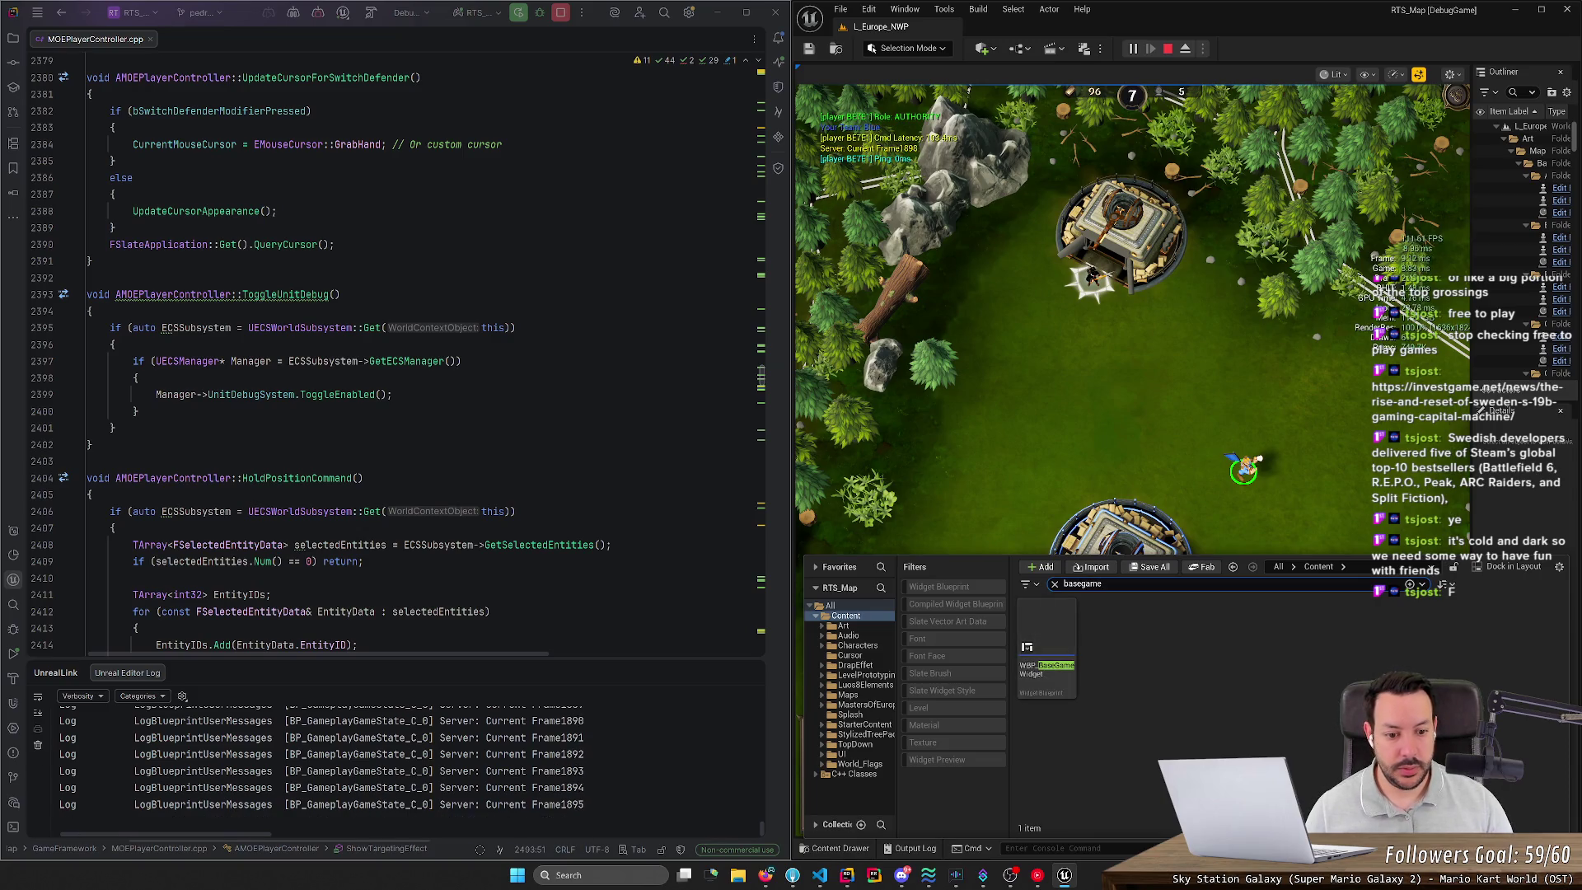
type("amebase")
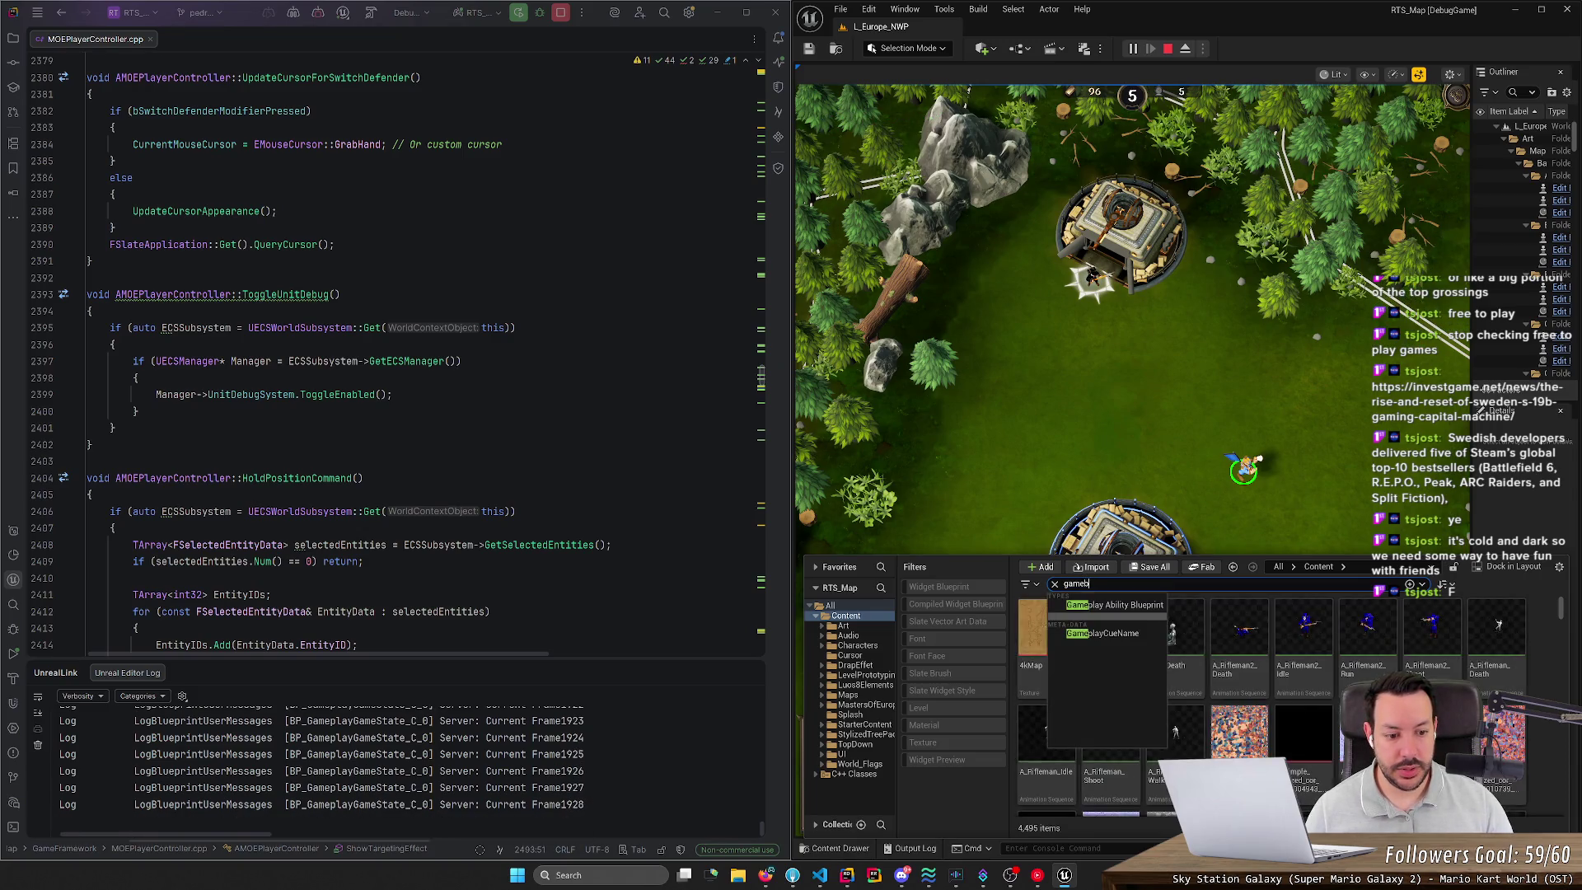
key("ctrl+a")
type("base")
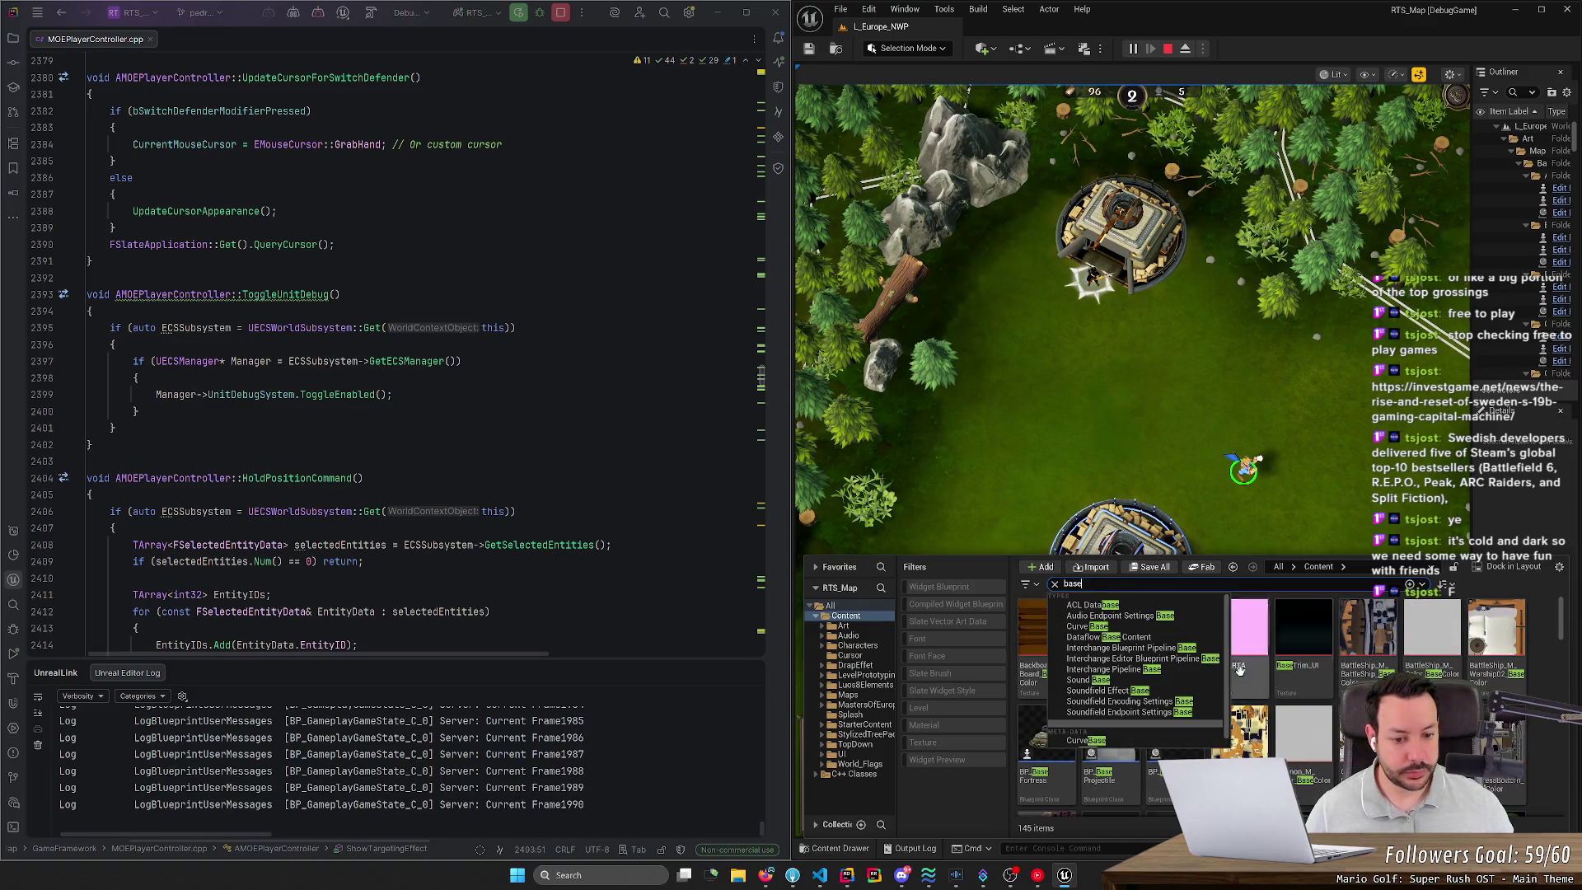
Step: Try the widget blueprint filters, then filter results to Blueprint Class assets only
left_click(949, 587)
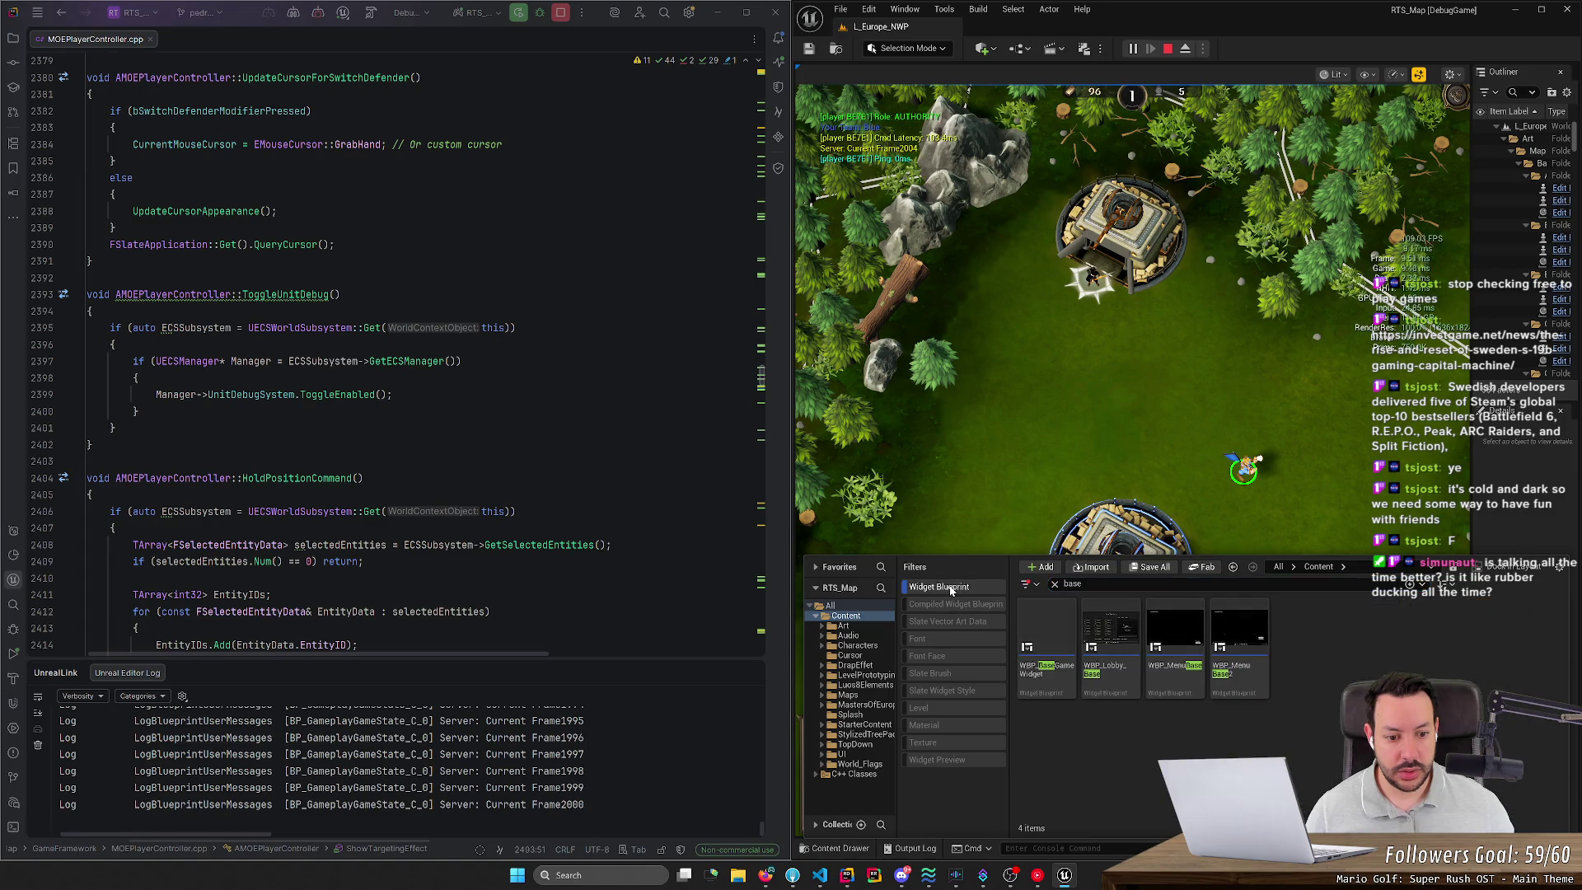
left_click(949, 588)
left_click(949, 606)
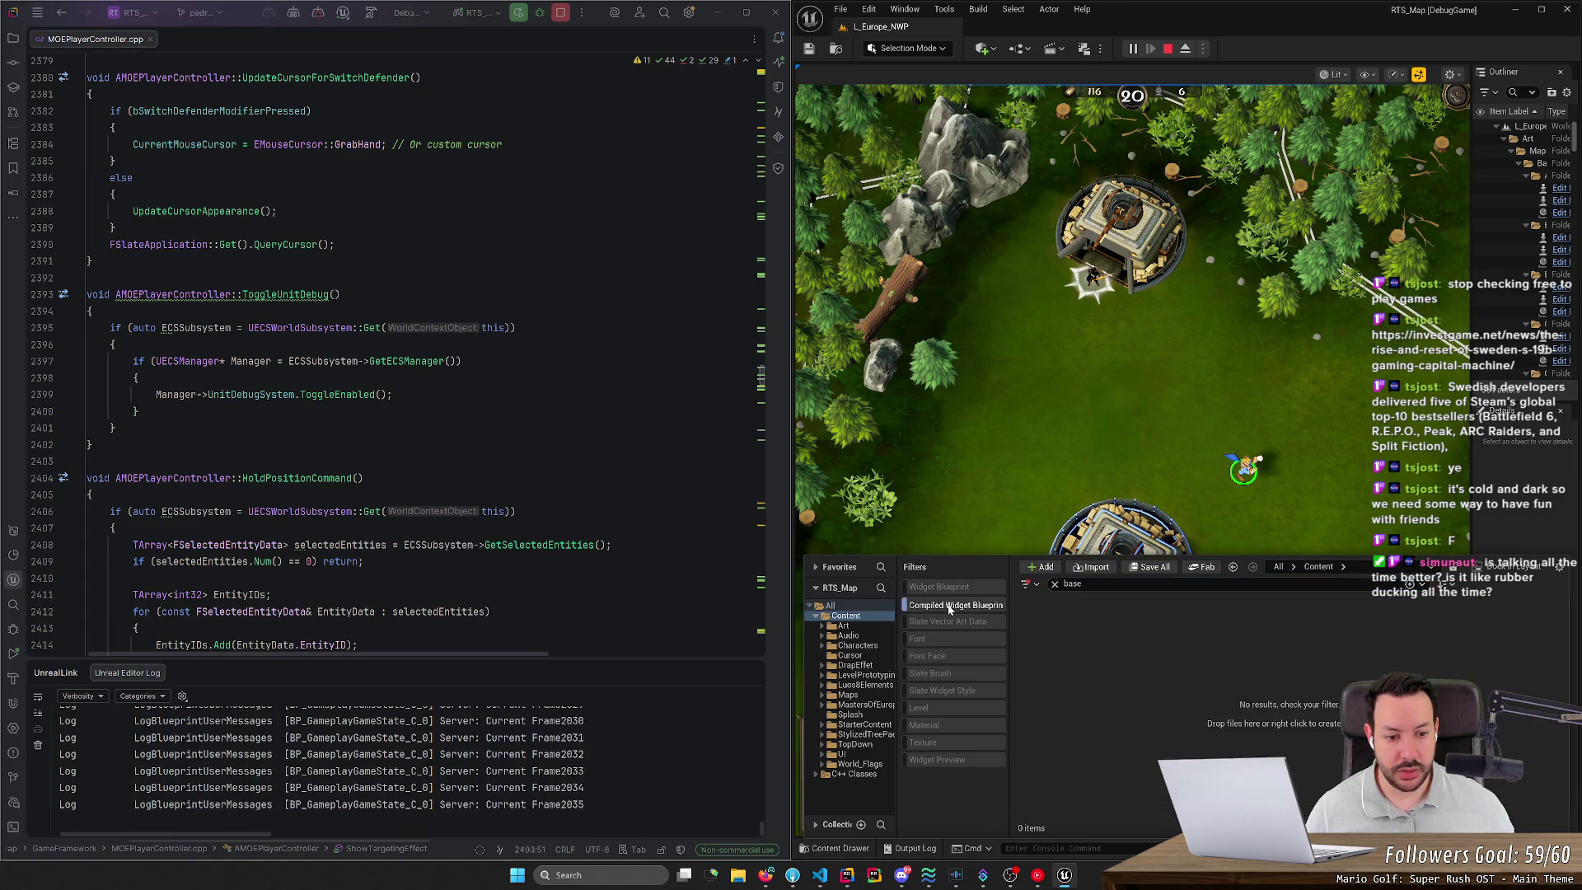
left_click(950, 606)
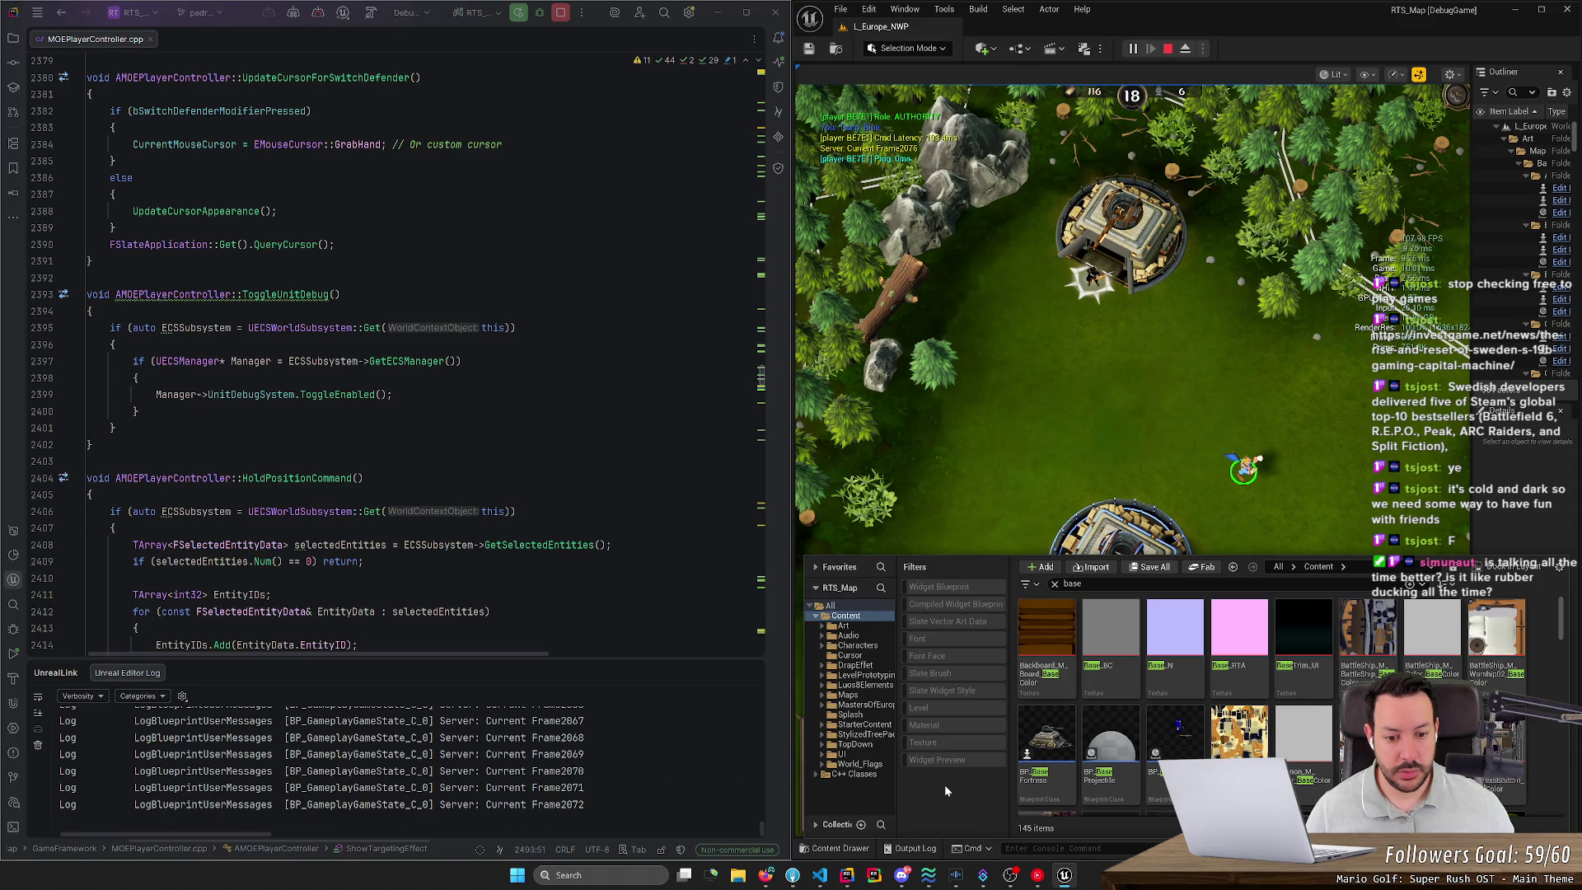
right_click(939, 783)
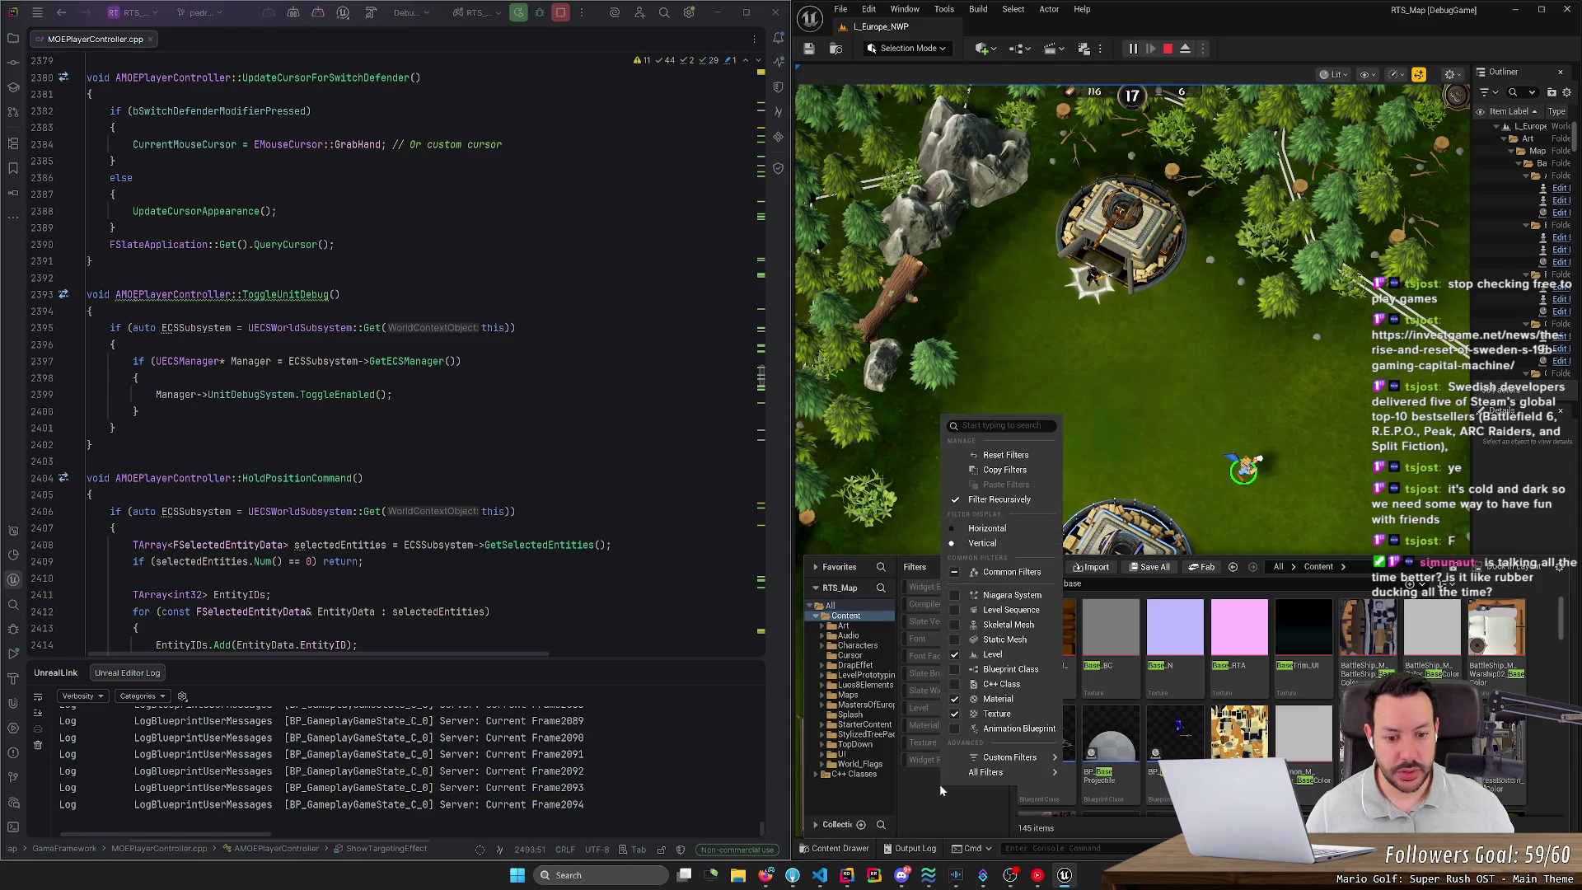
left_click(954, 669)
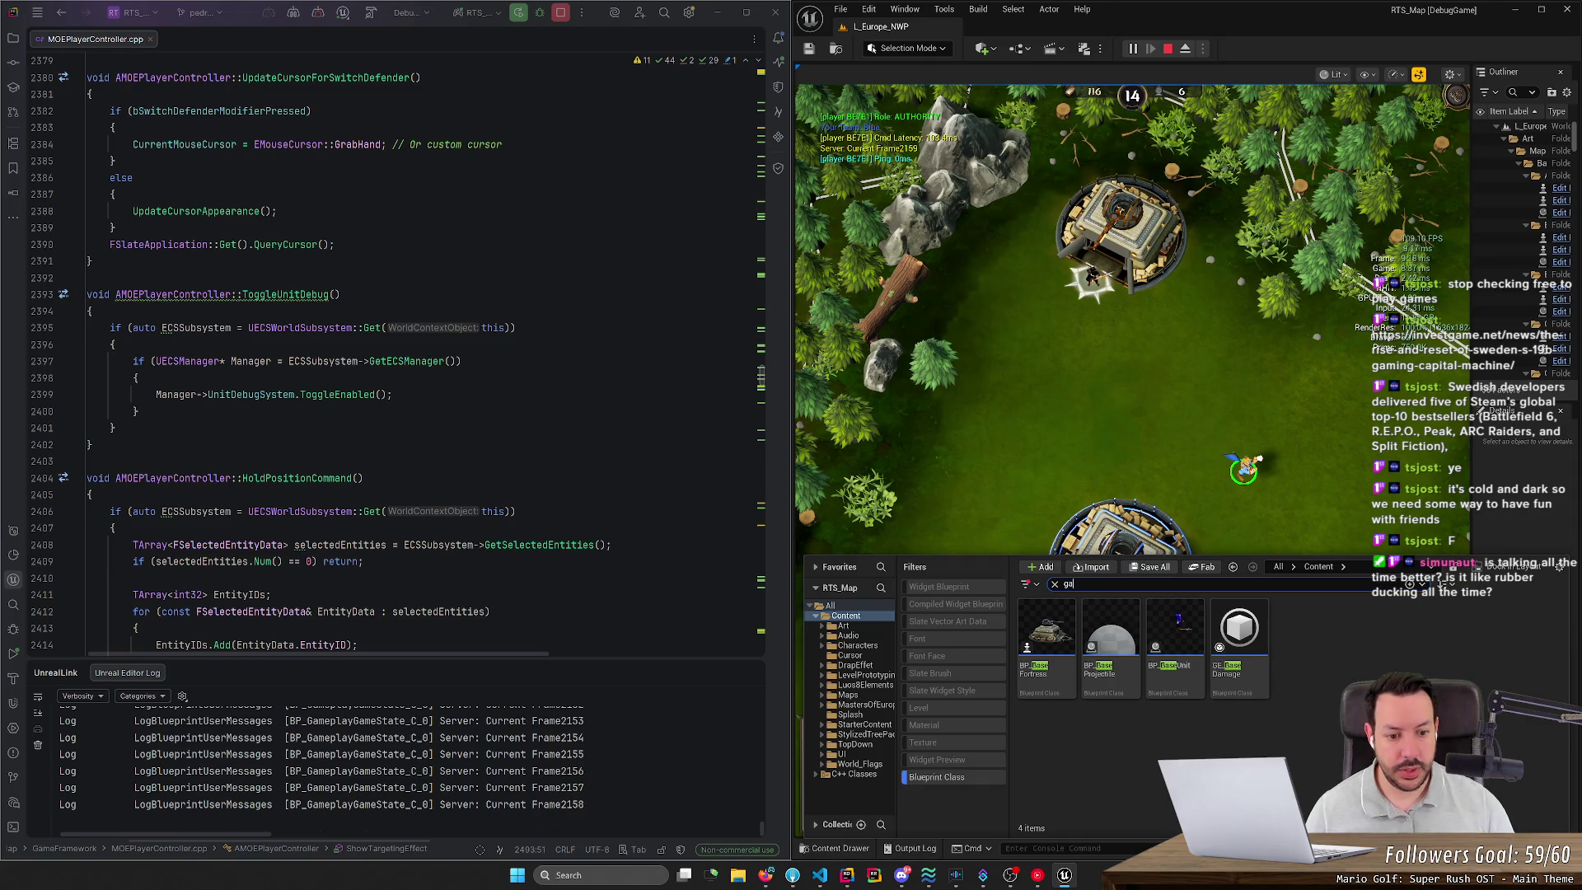
Step: Search 'game' among Blueprint classes and scroll the results down toward BP_GameMode
type("game")
left_click(1299, 674)
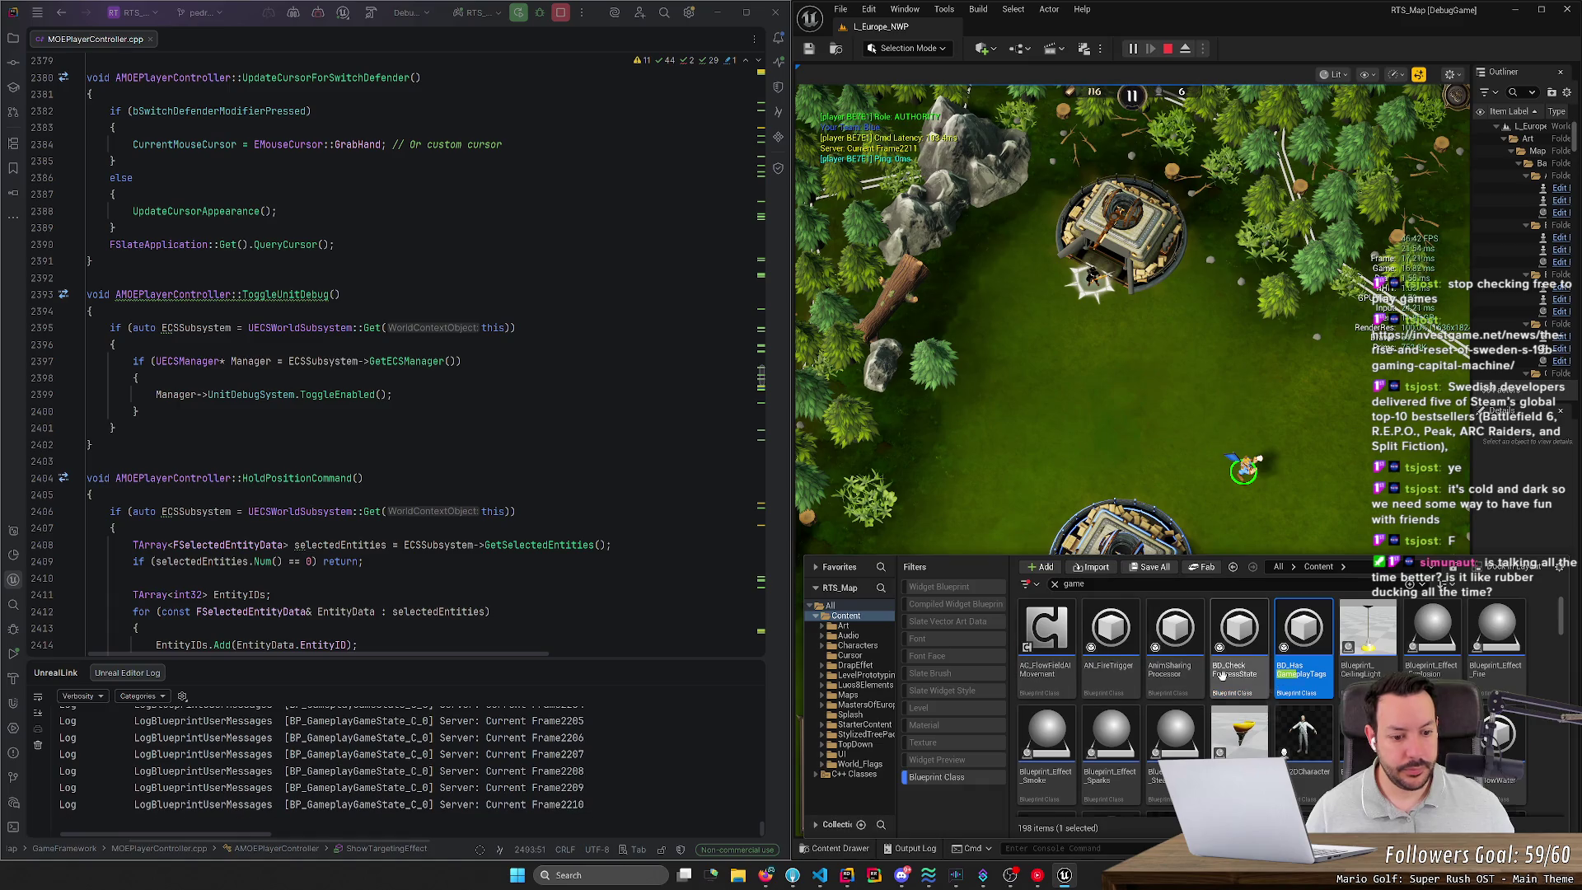
scroll(1269, 725, "down", 5)
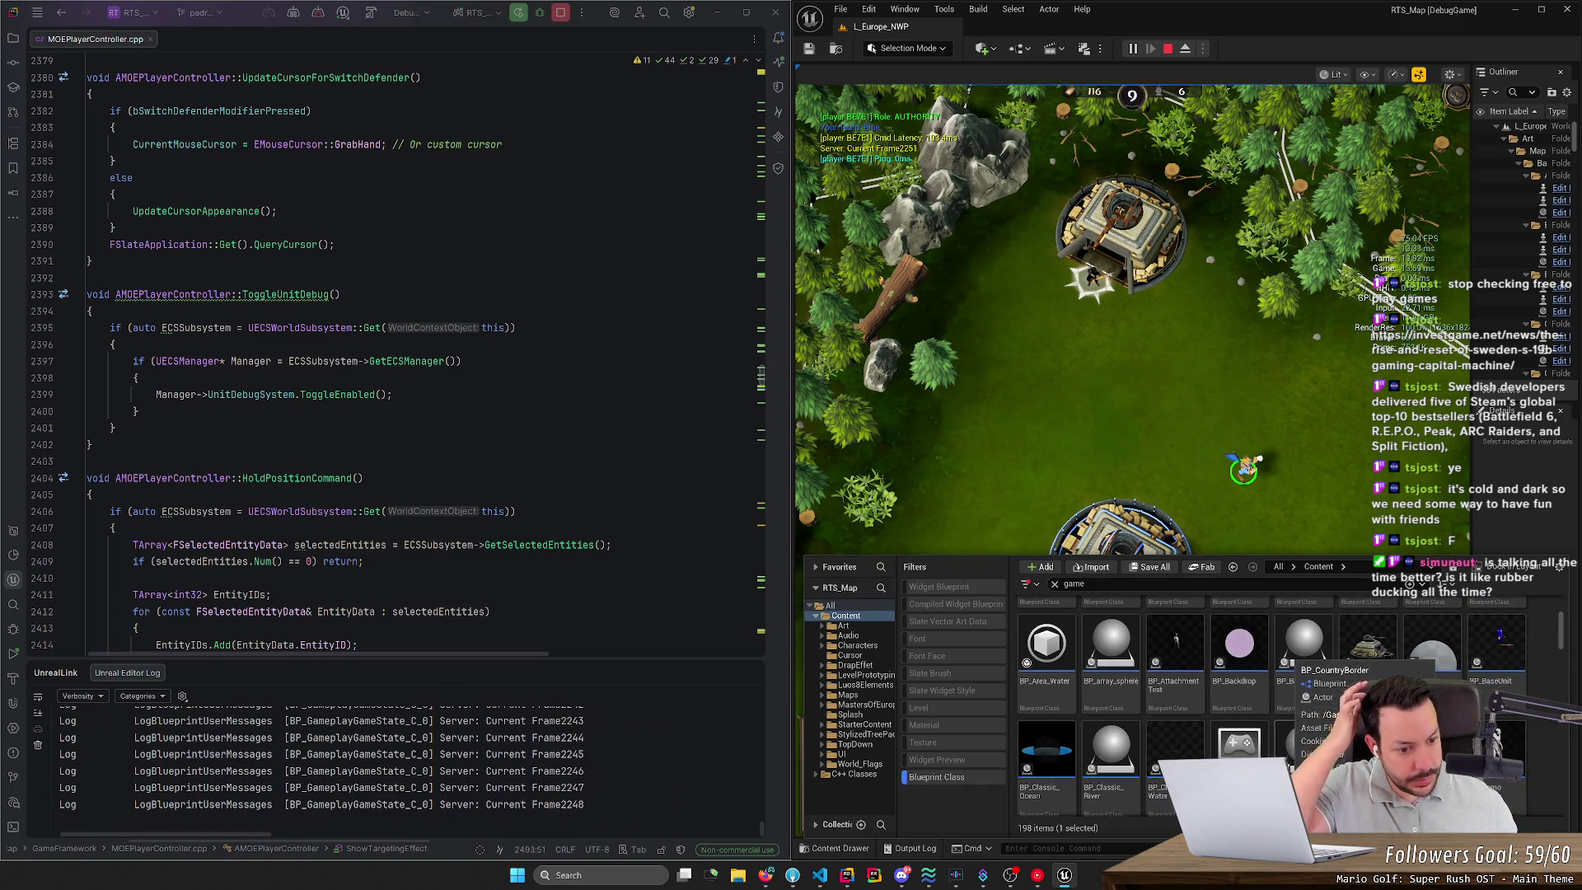
mouse_move(1174, 750)
scroll(1199, 735, "down", 1)
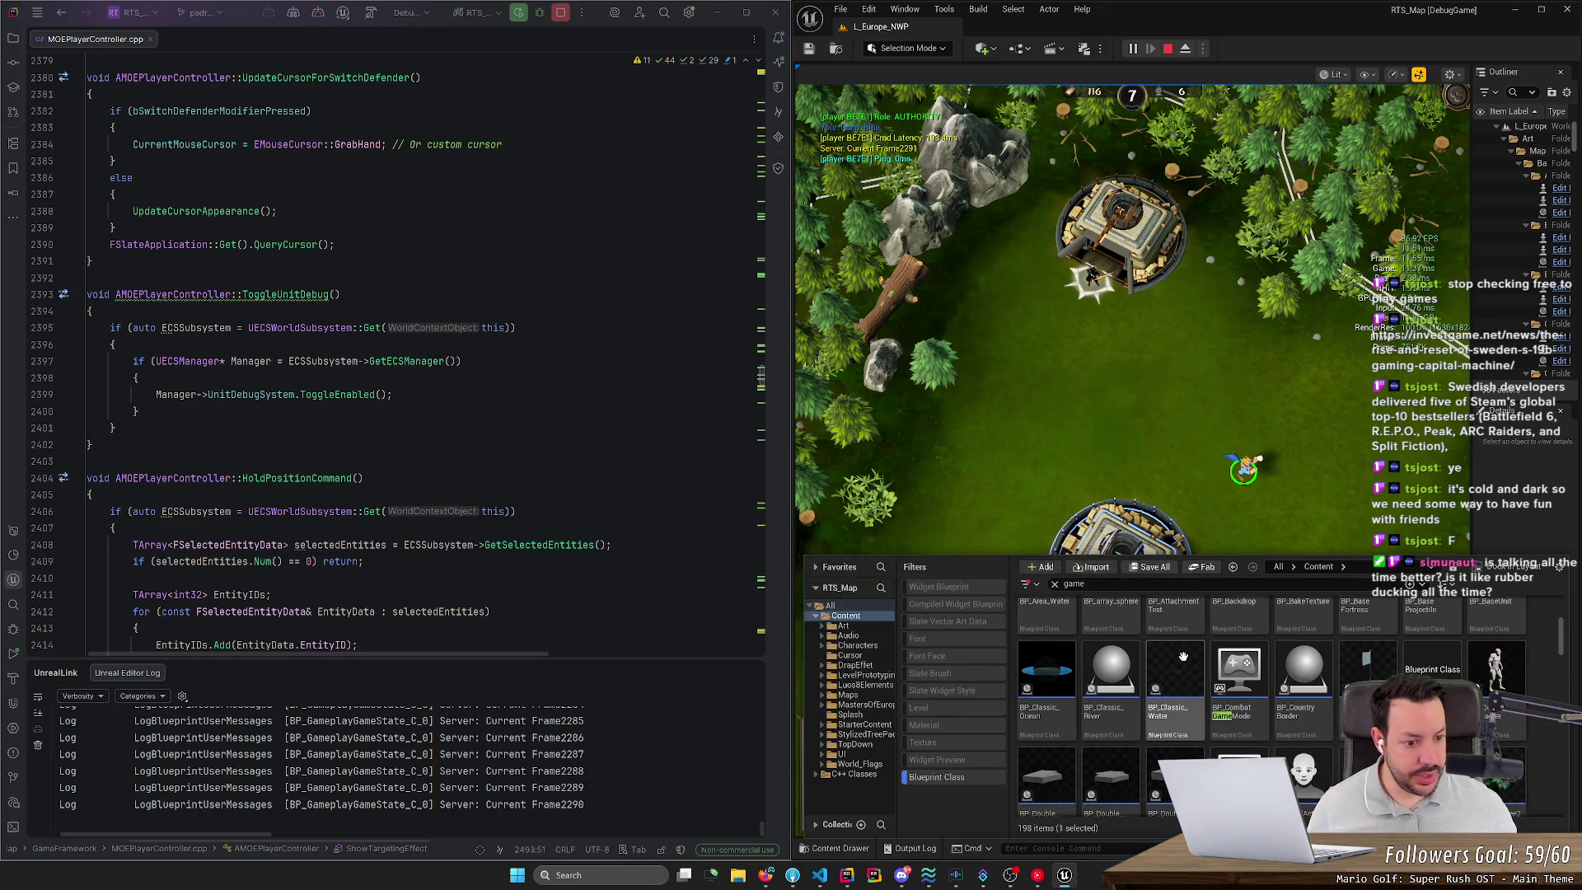
mouse_move(1291, 731)
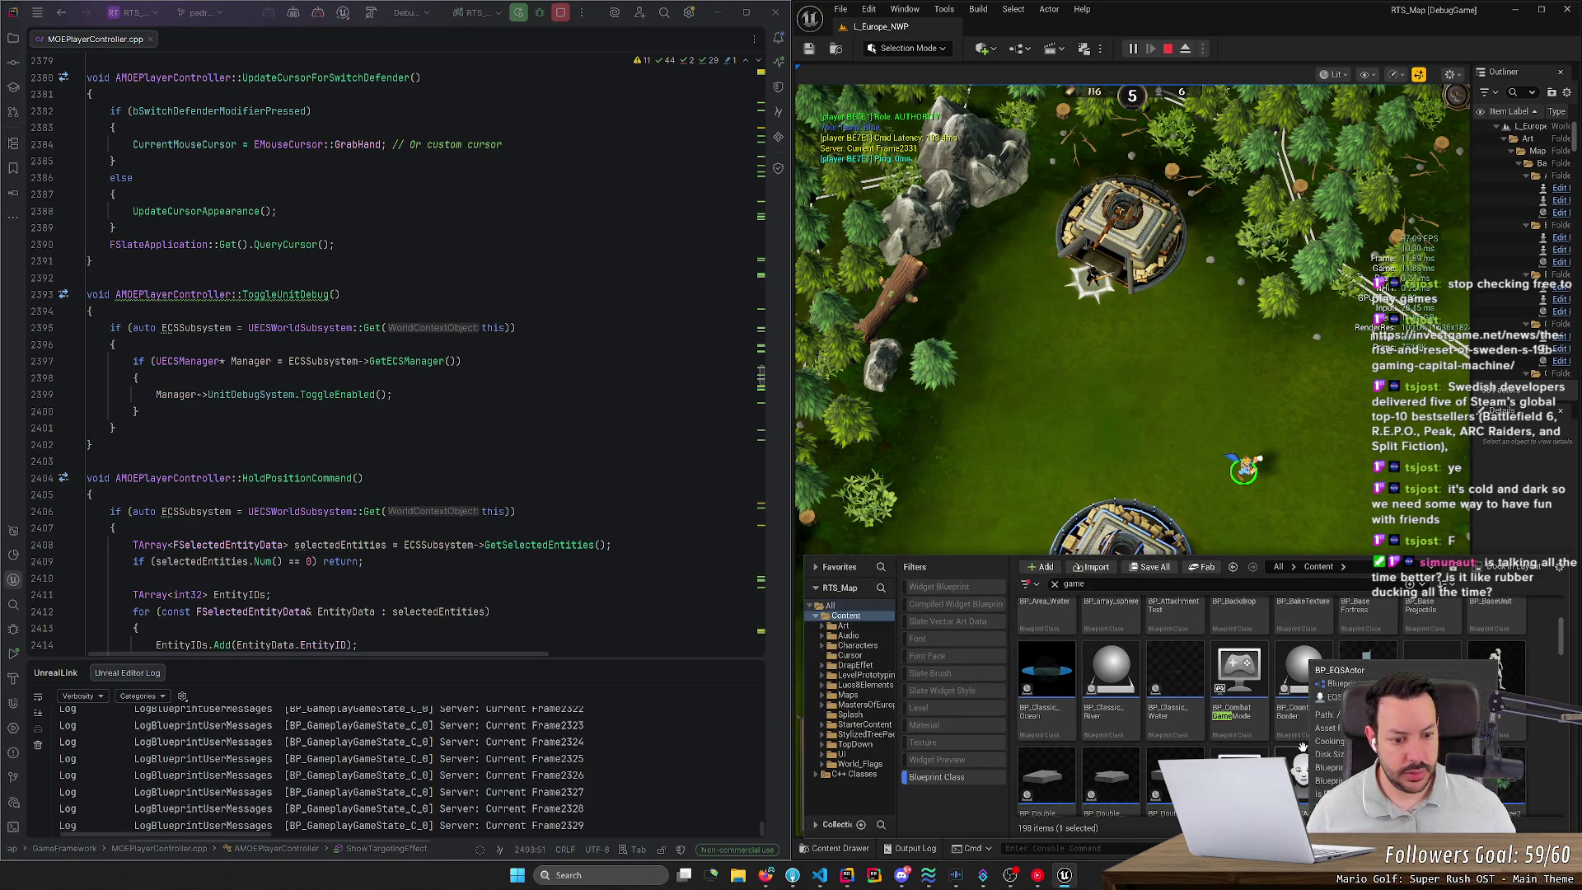
scroll(1072, 742, "down", 2)
mouse_move(1057, 762)
scroll(1057, 762, "down", 1)
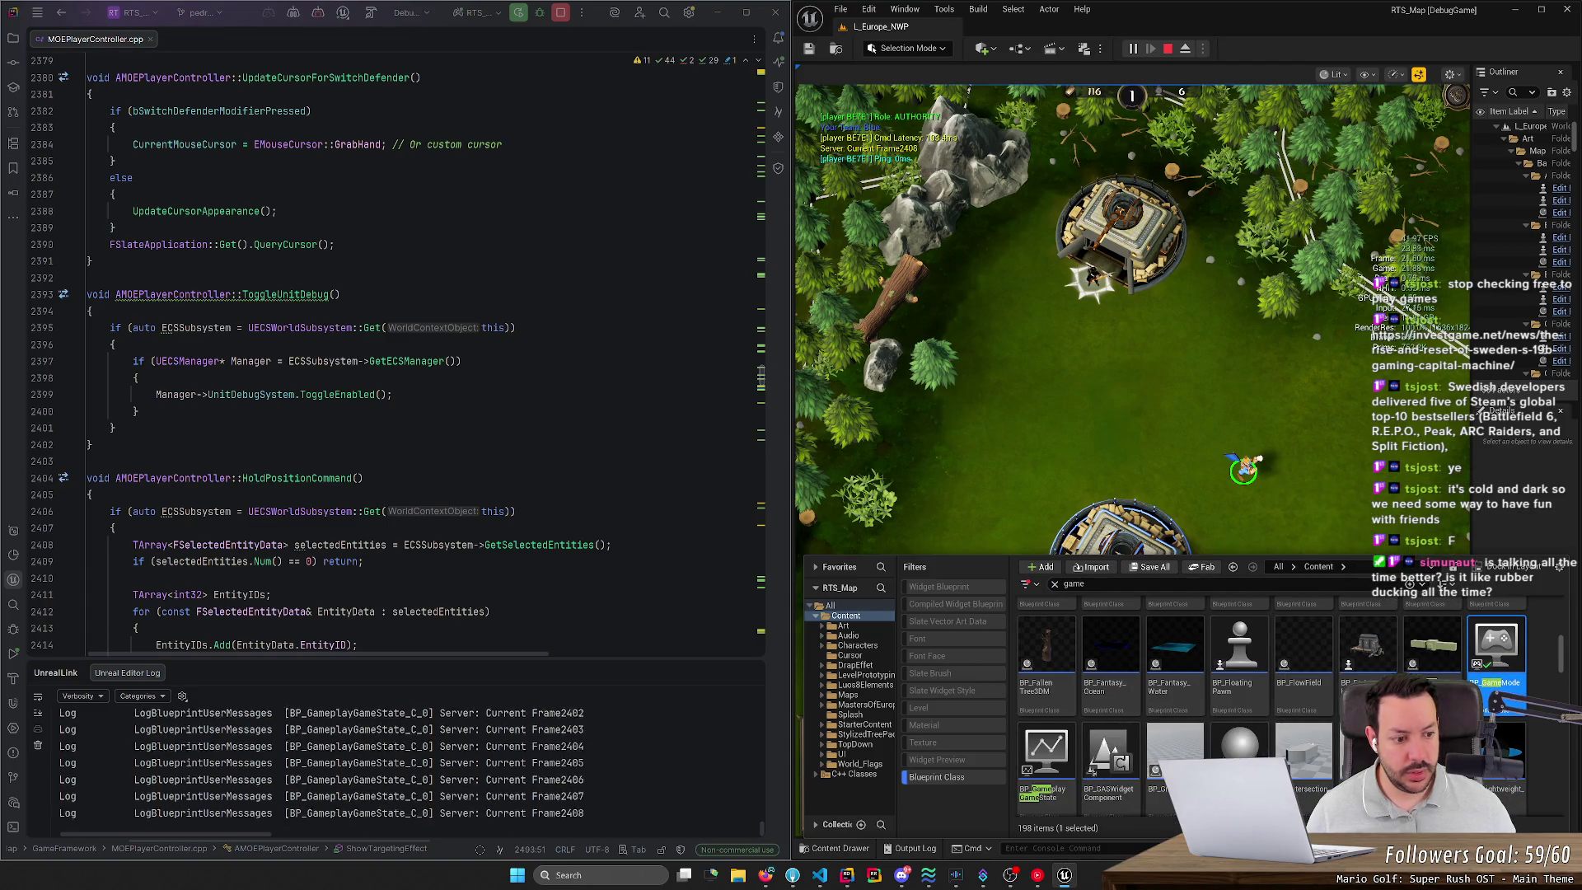
double_click(1496, 651)
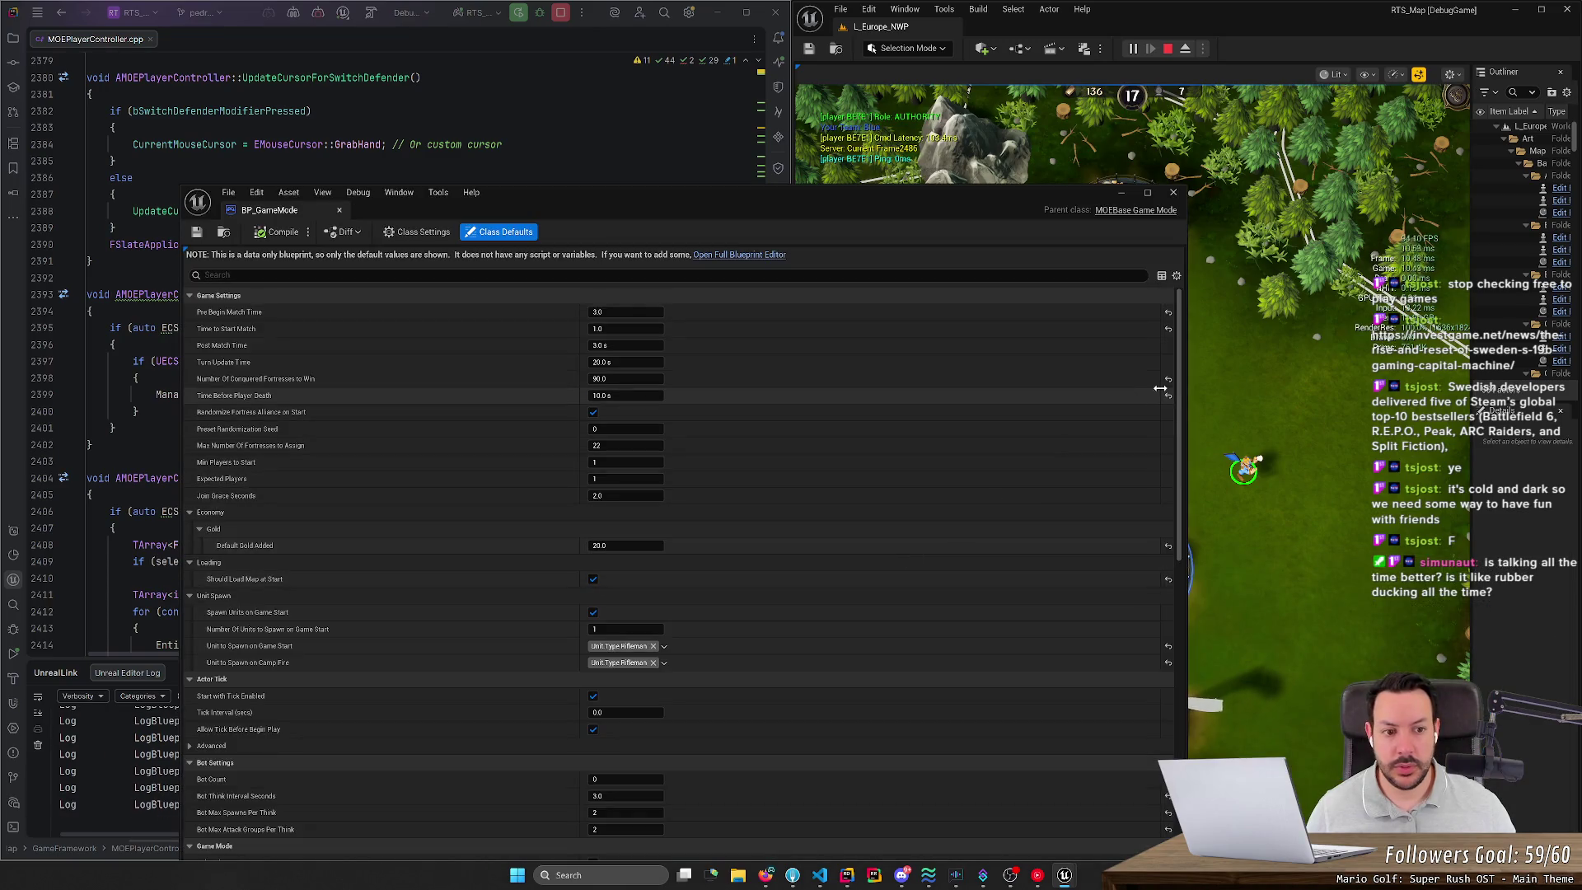
left_click_drag(1180, 494, 1178, 742)
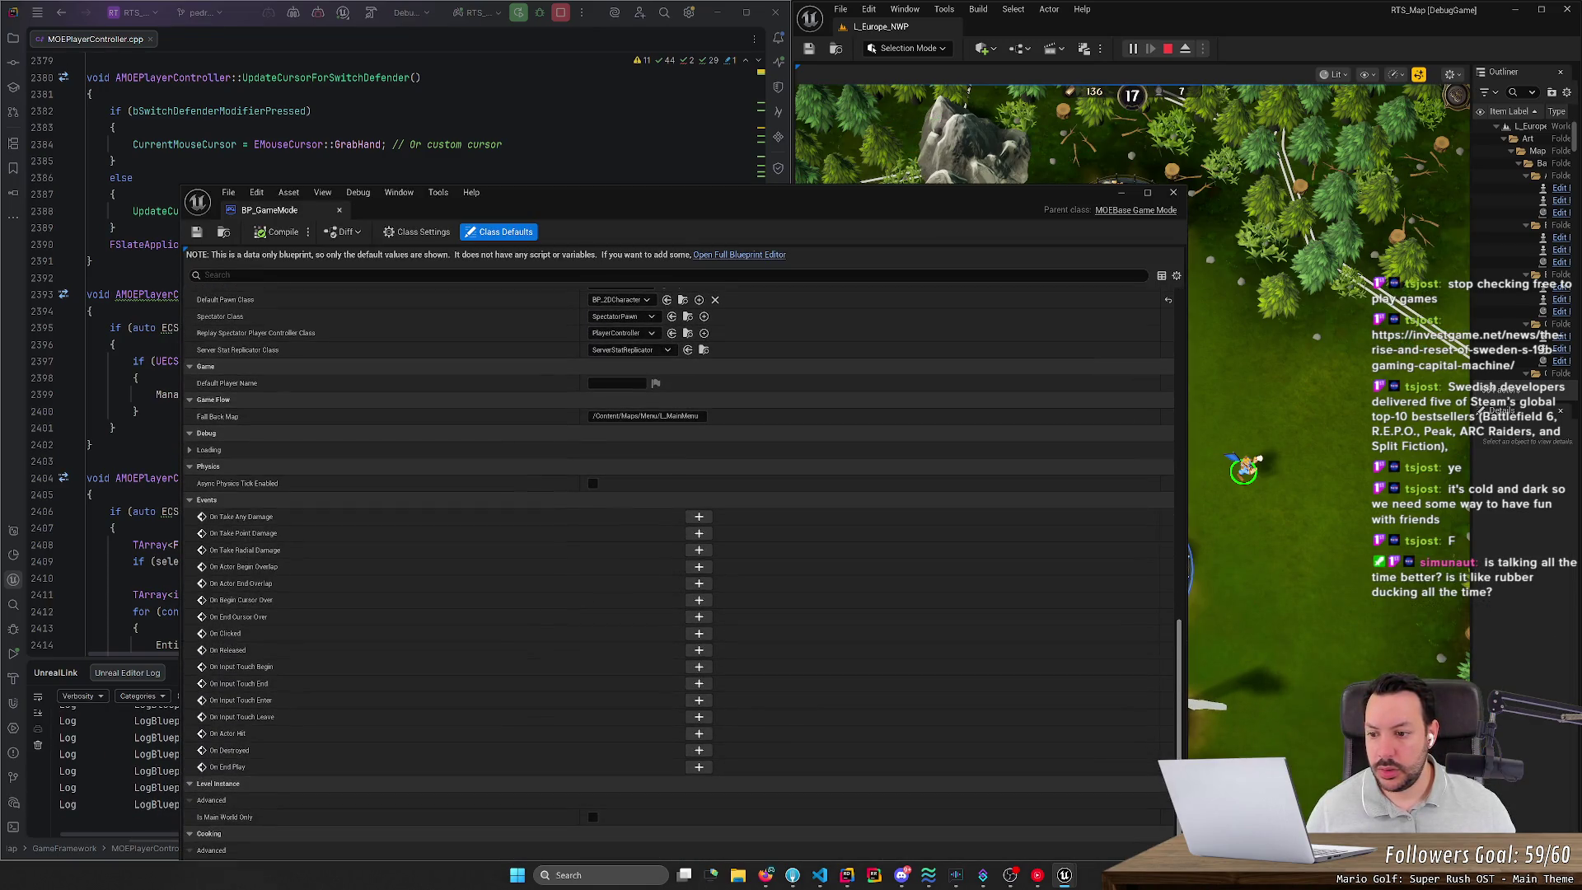
left_click(1173, 192)
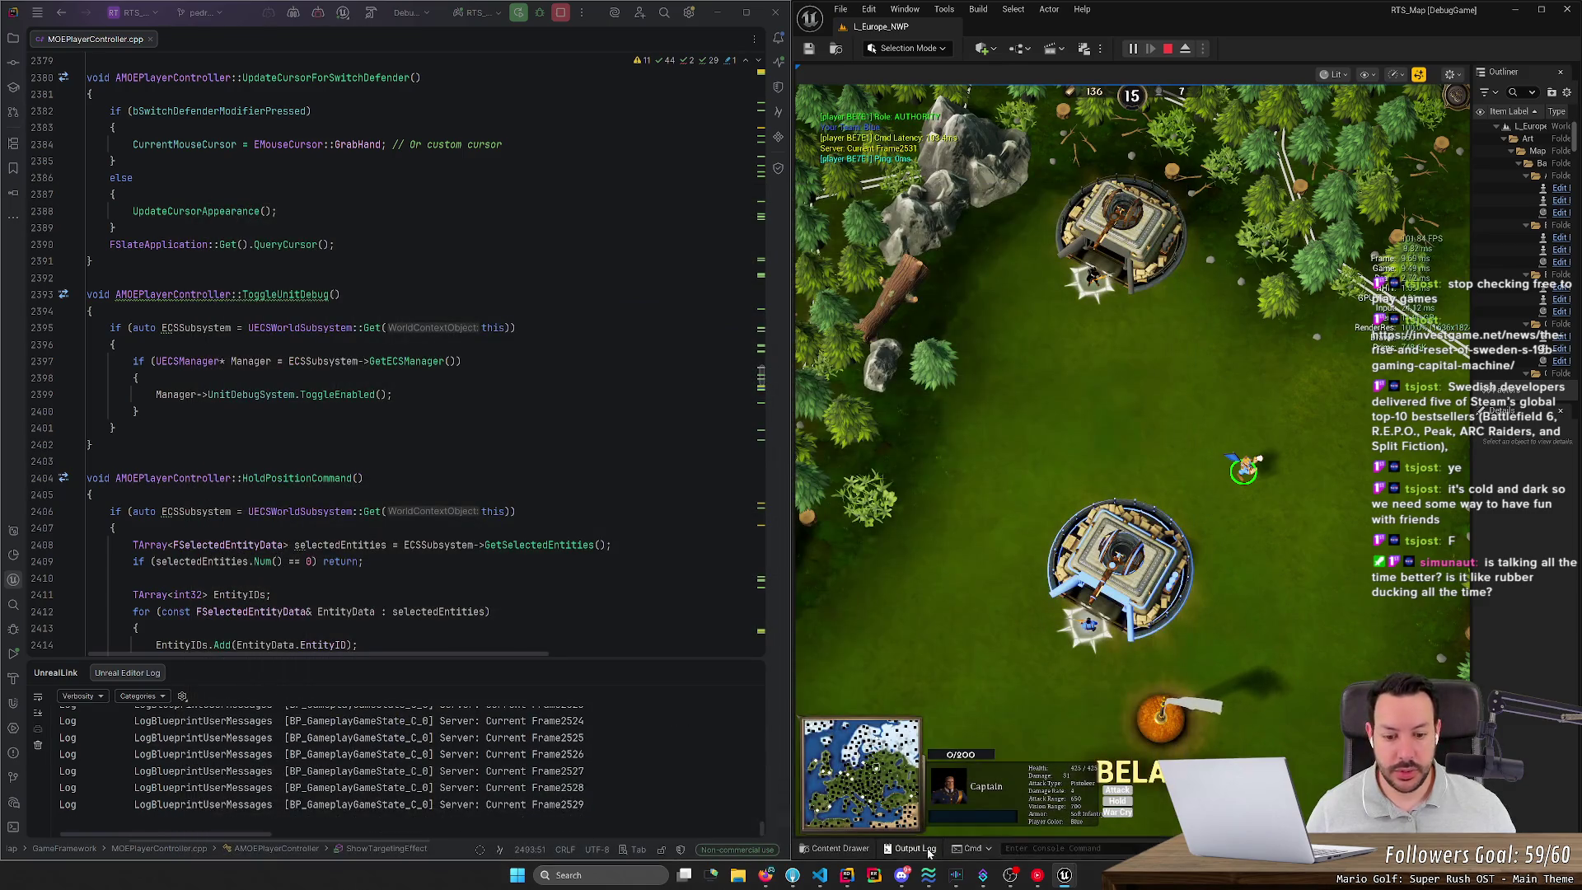
left_click(837, 848)
left_click(1081, 583)
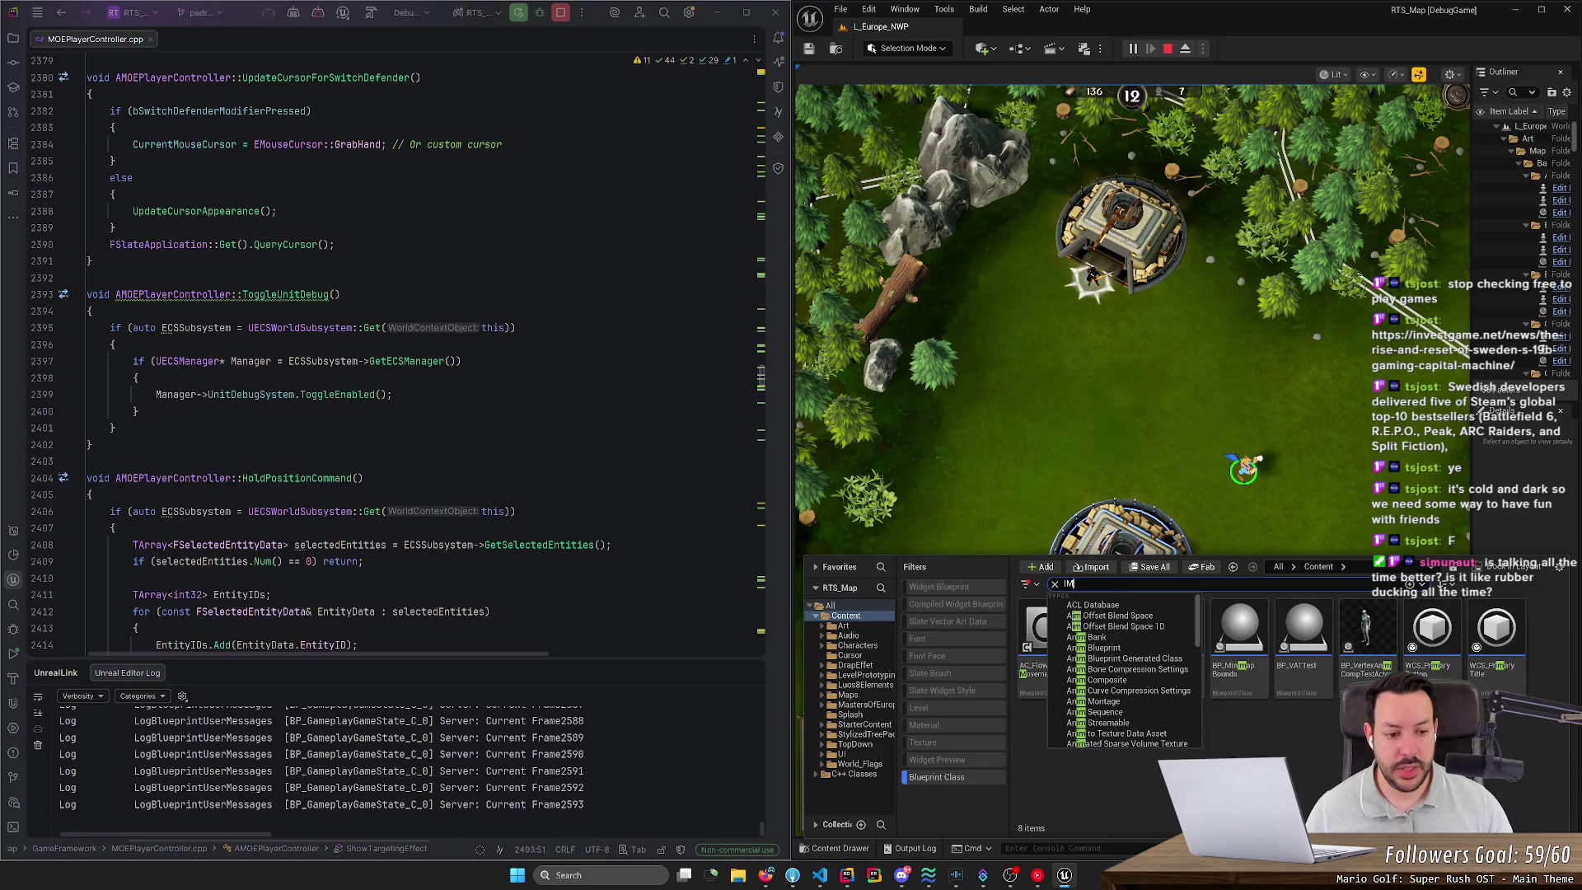
Step: Search the project content for 'IME' assets
type("E")
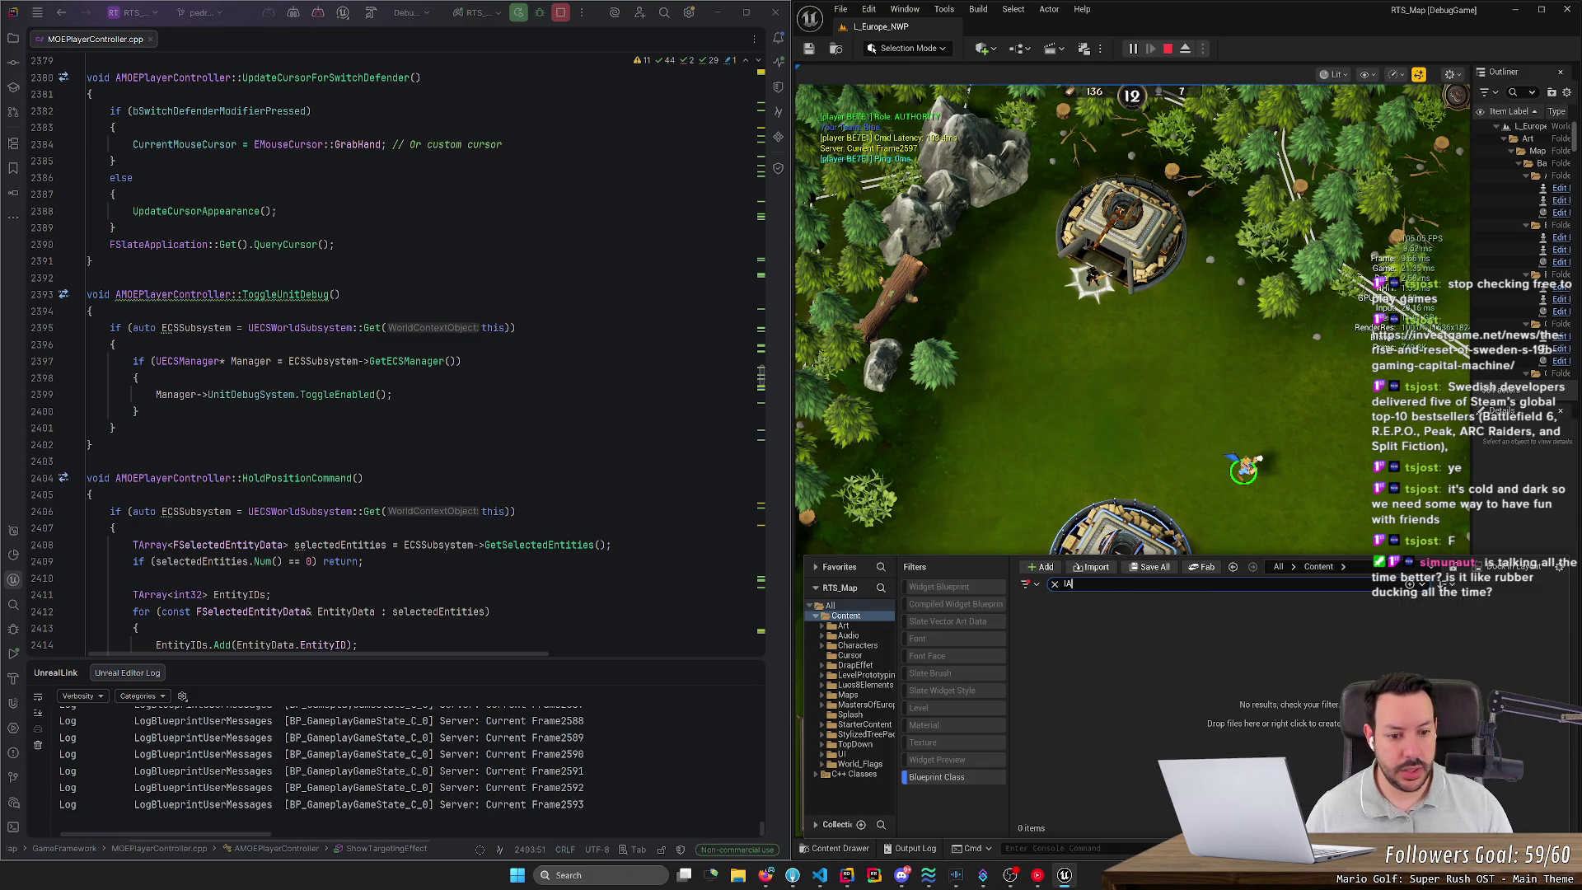
key("BackSpace")
key("BackSpace")
type("ME")
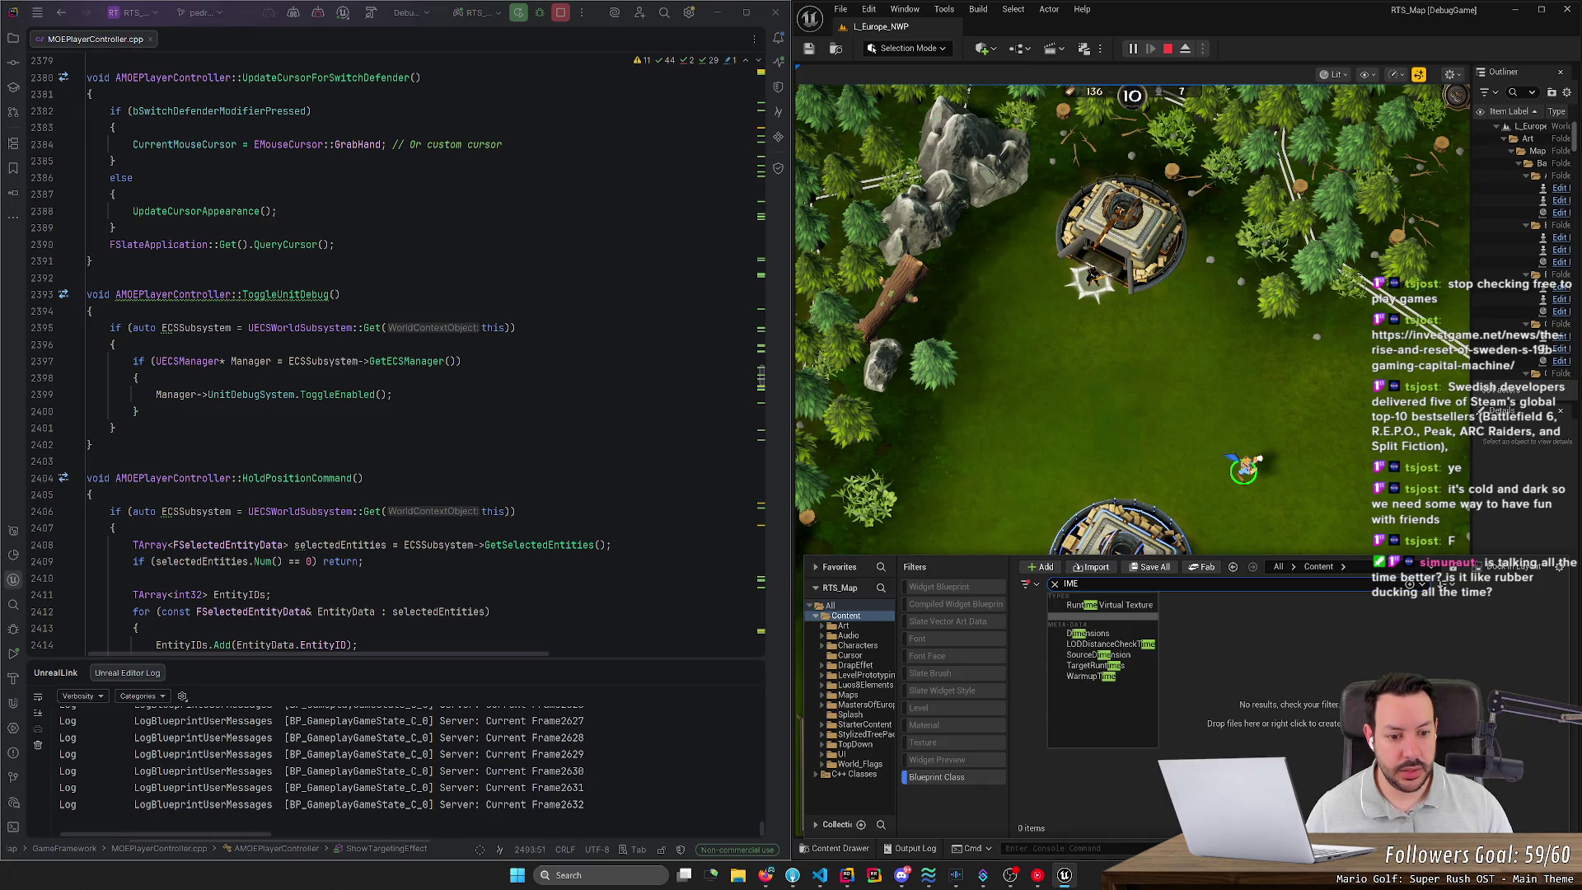
key("Return")
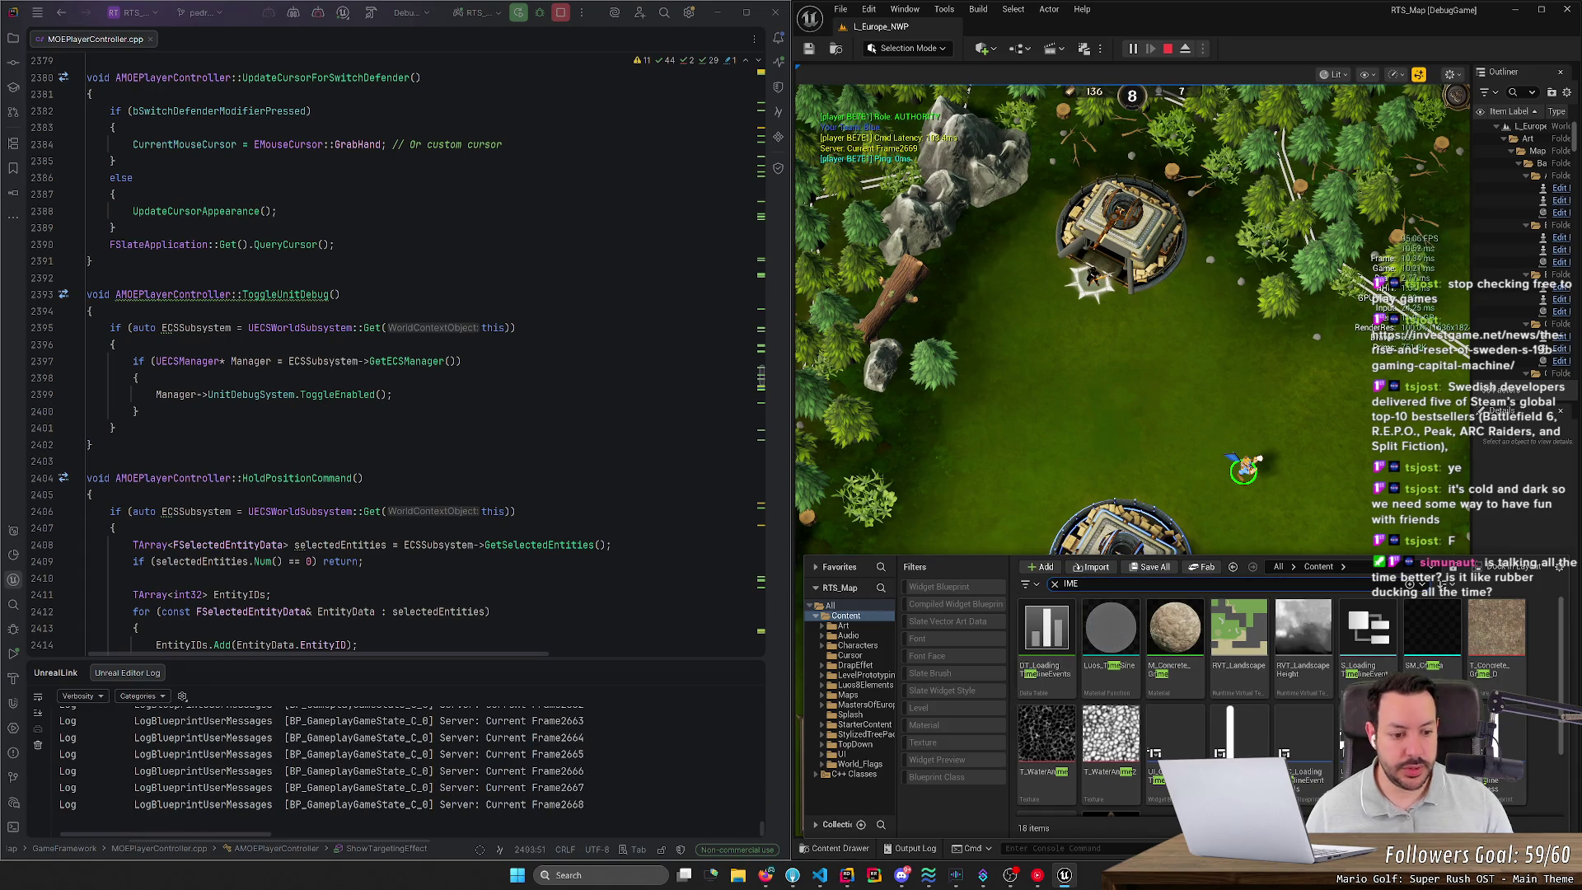
Step: Search 'IA_', scroll through the 65 input actions, then filter to Input Mapping Context assets
type("IA_")
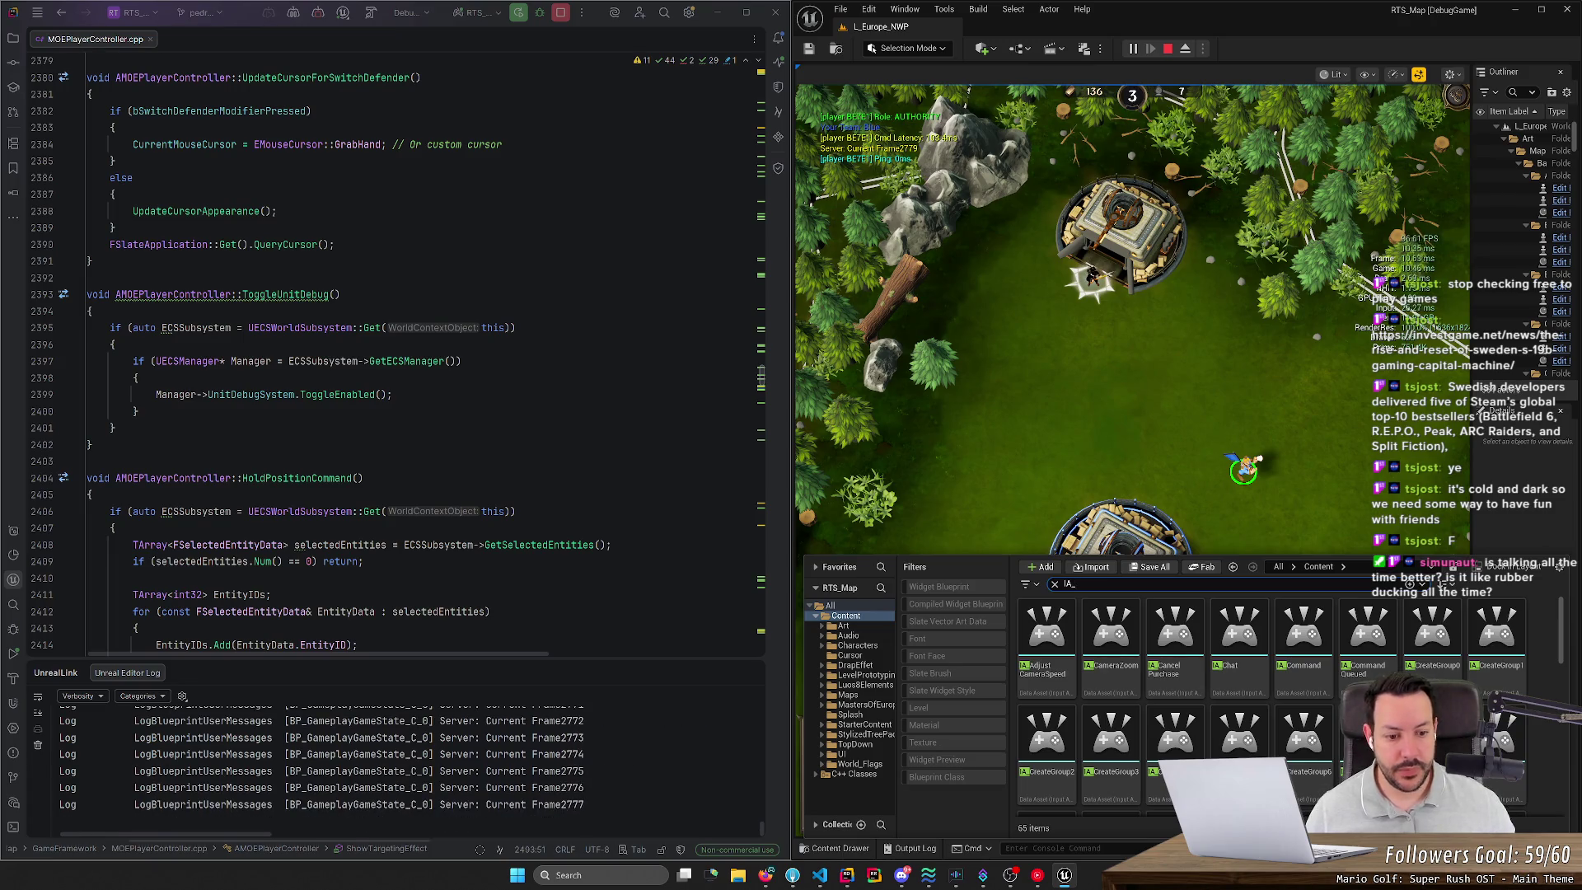
scroll(1287, 730, "down", 1)
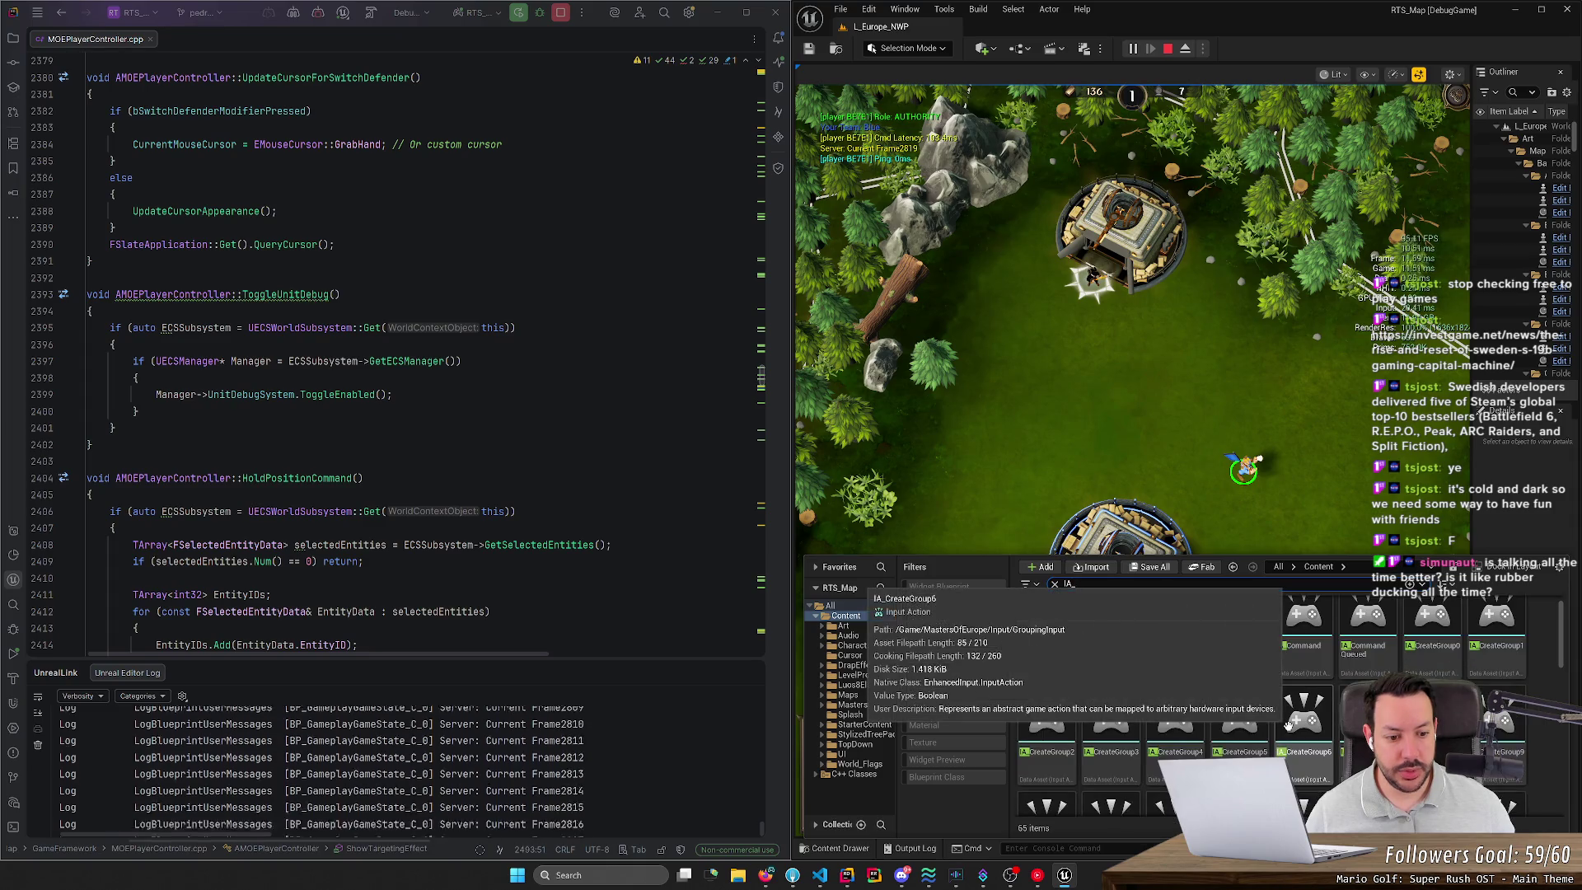
scroll(1288, 730, "down", 1)
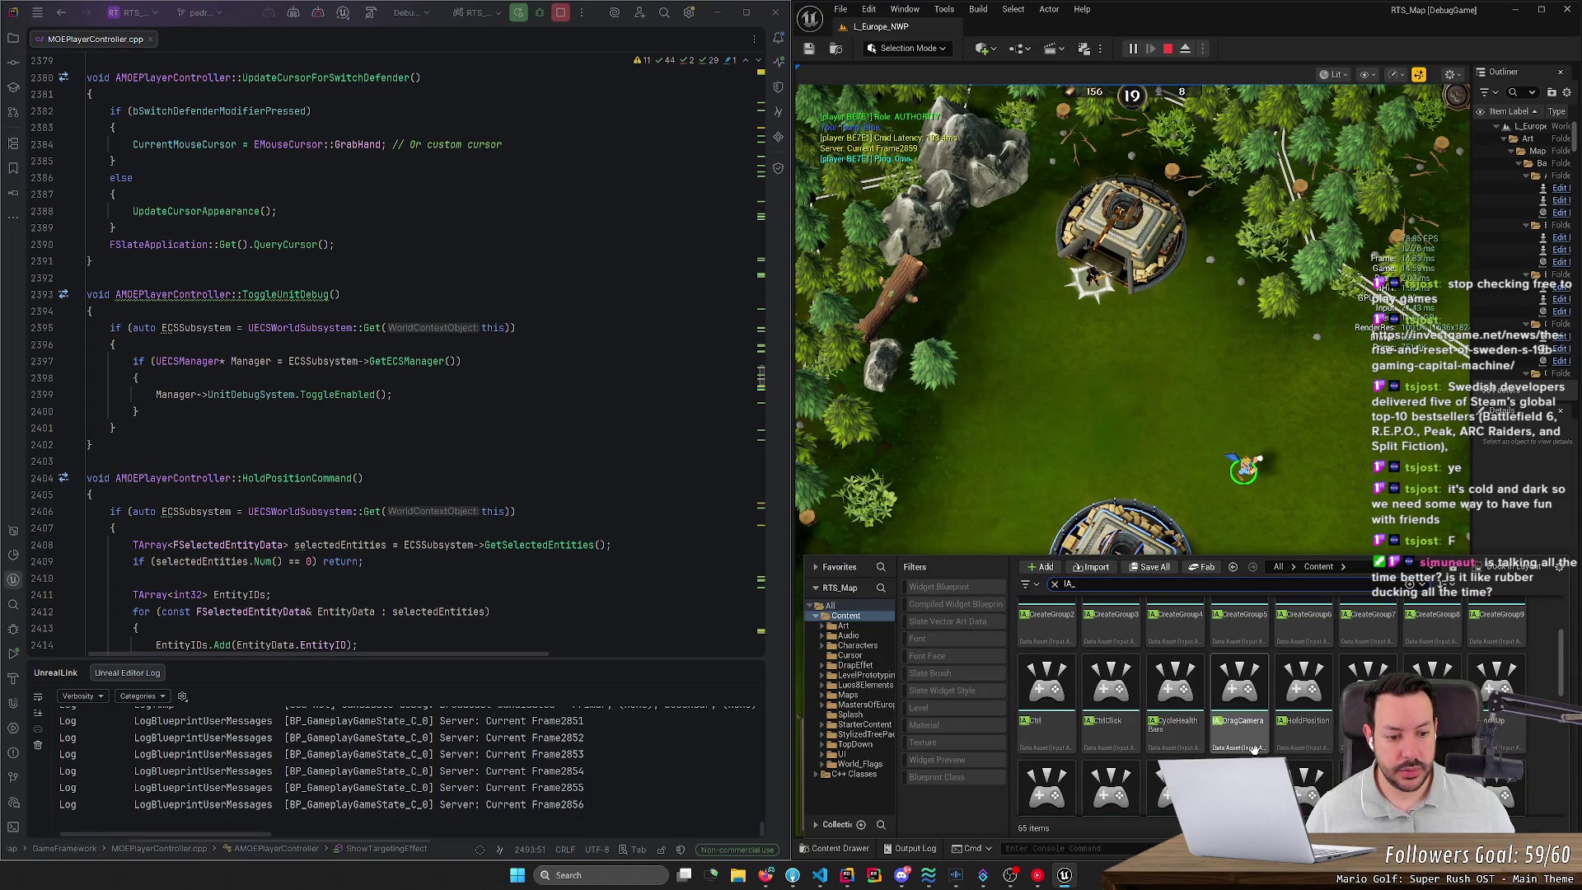
scroll(1078, 677, "up", 1)
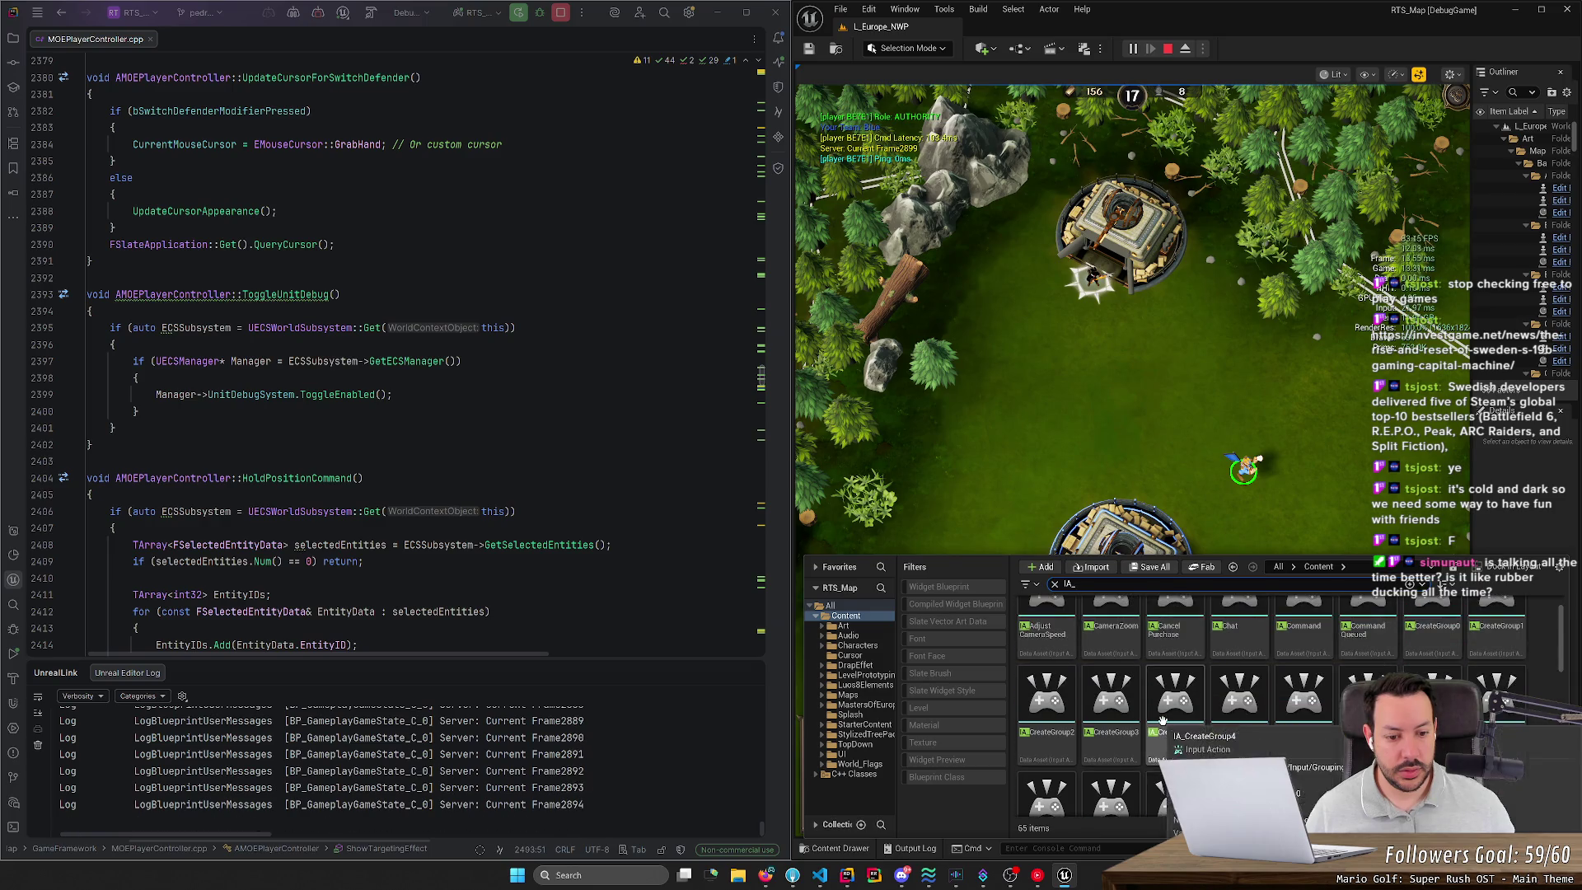
scroll(1078, 677, "up", 1)
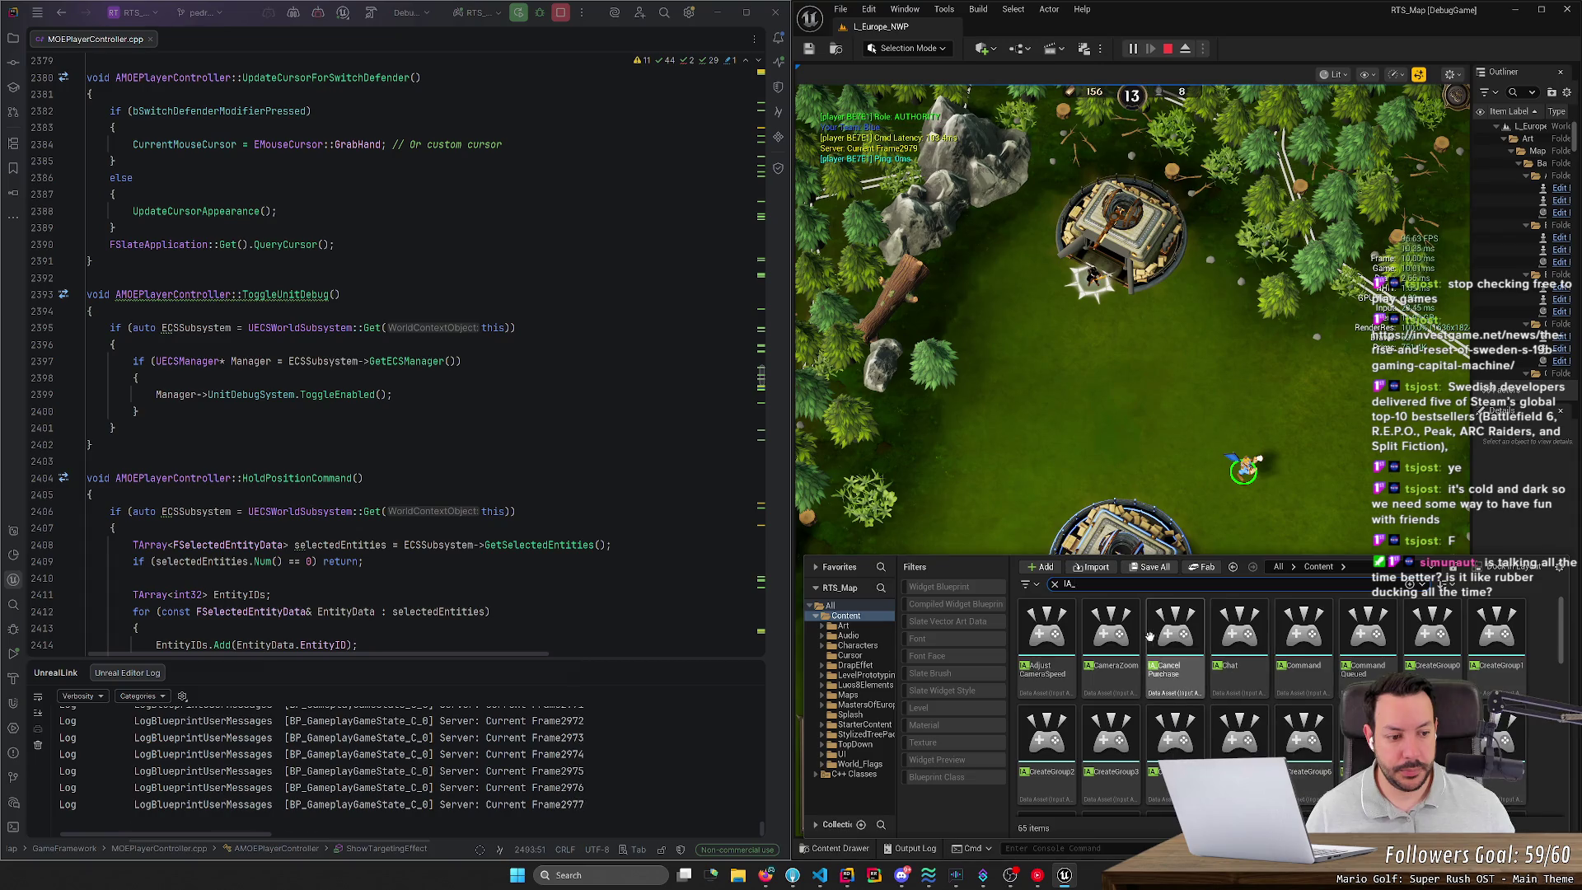
scroll(1179, 689, "down", 3)
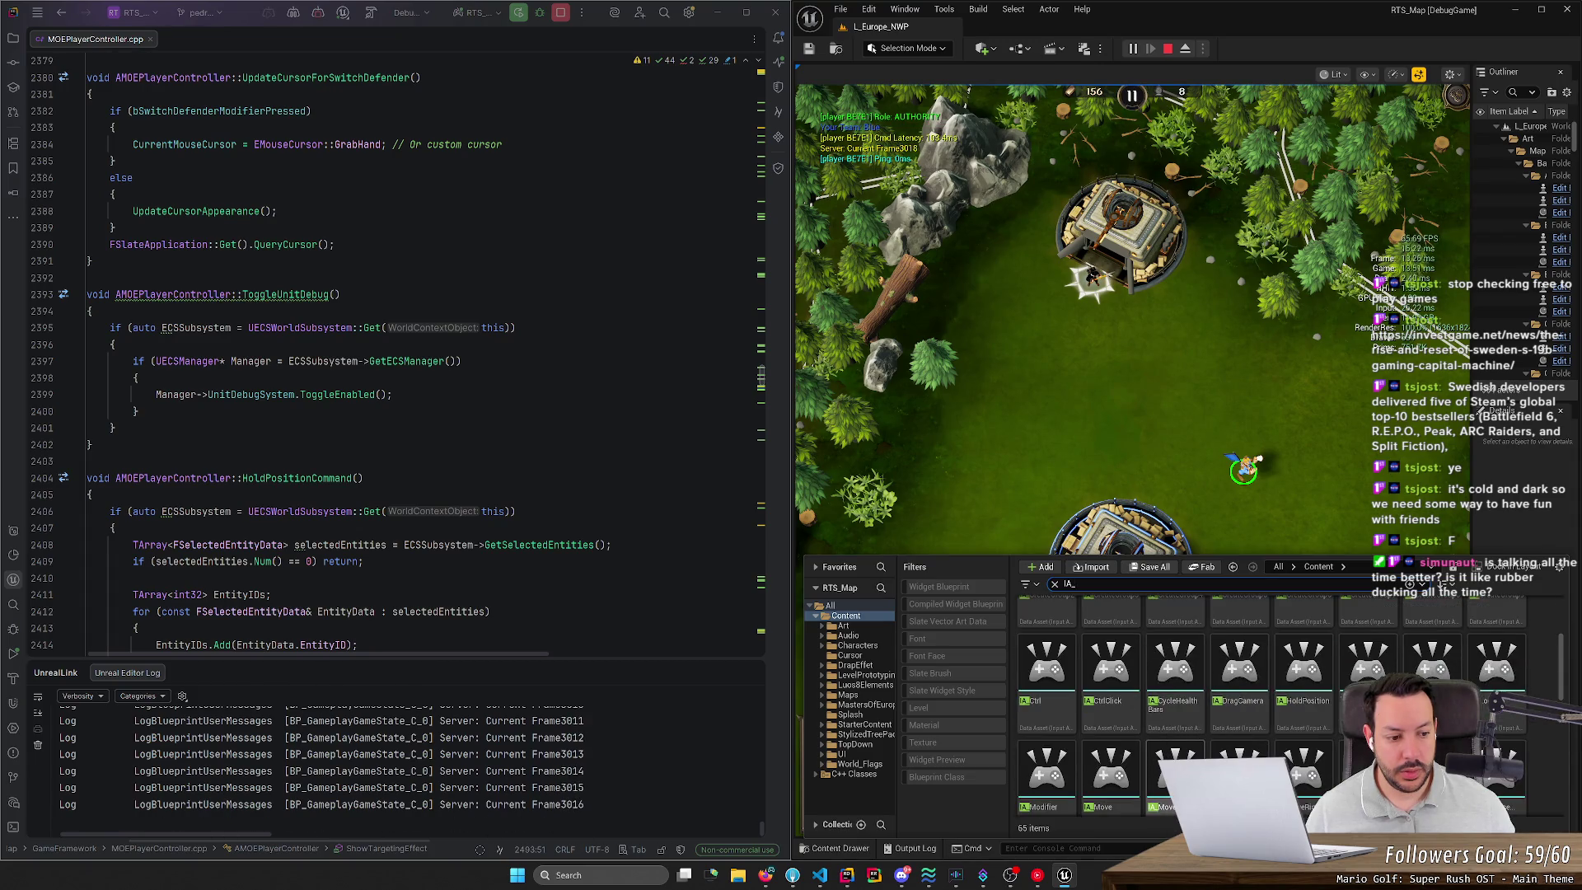
scroll(1161, 754, "down", 1)
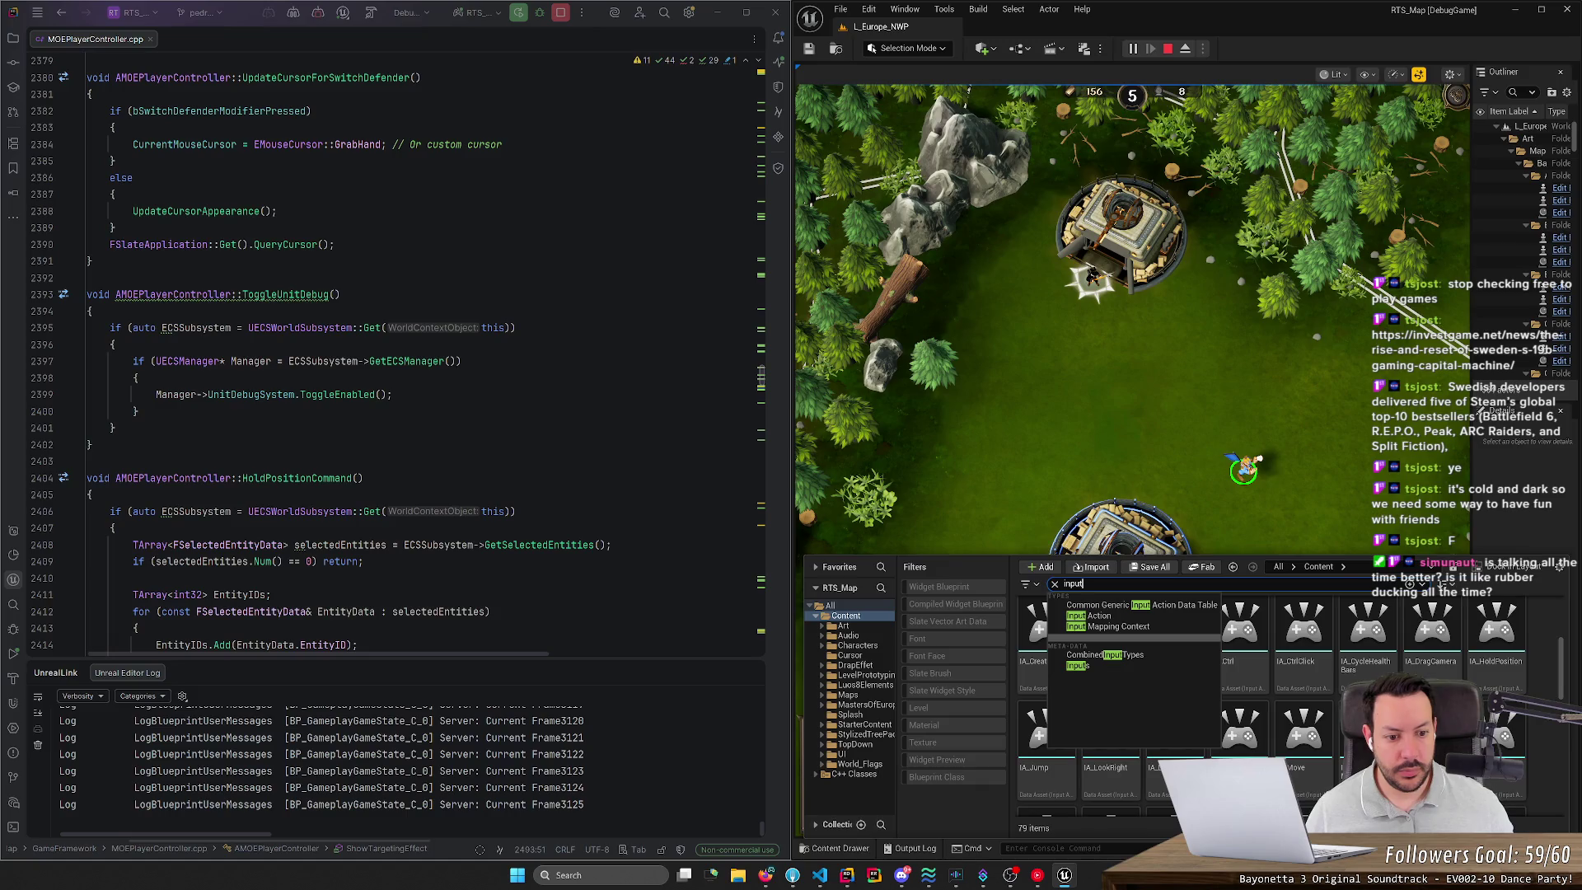
left_click(1145, 627)
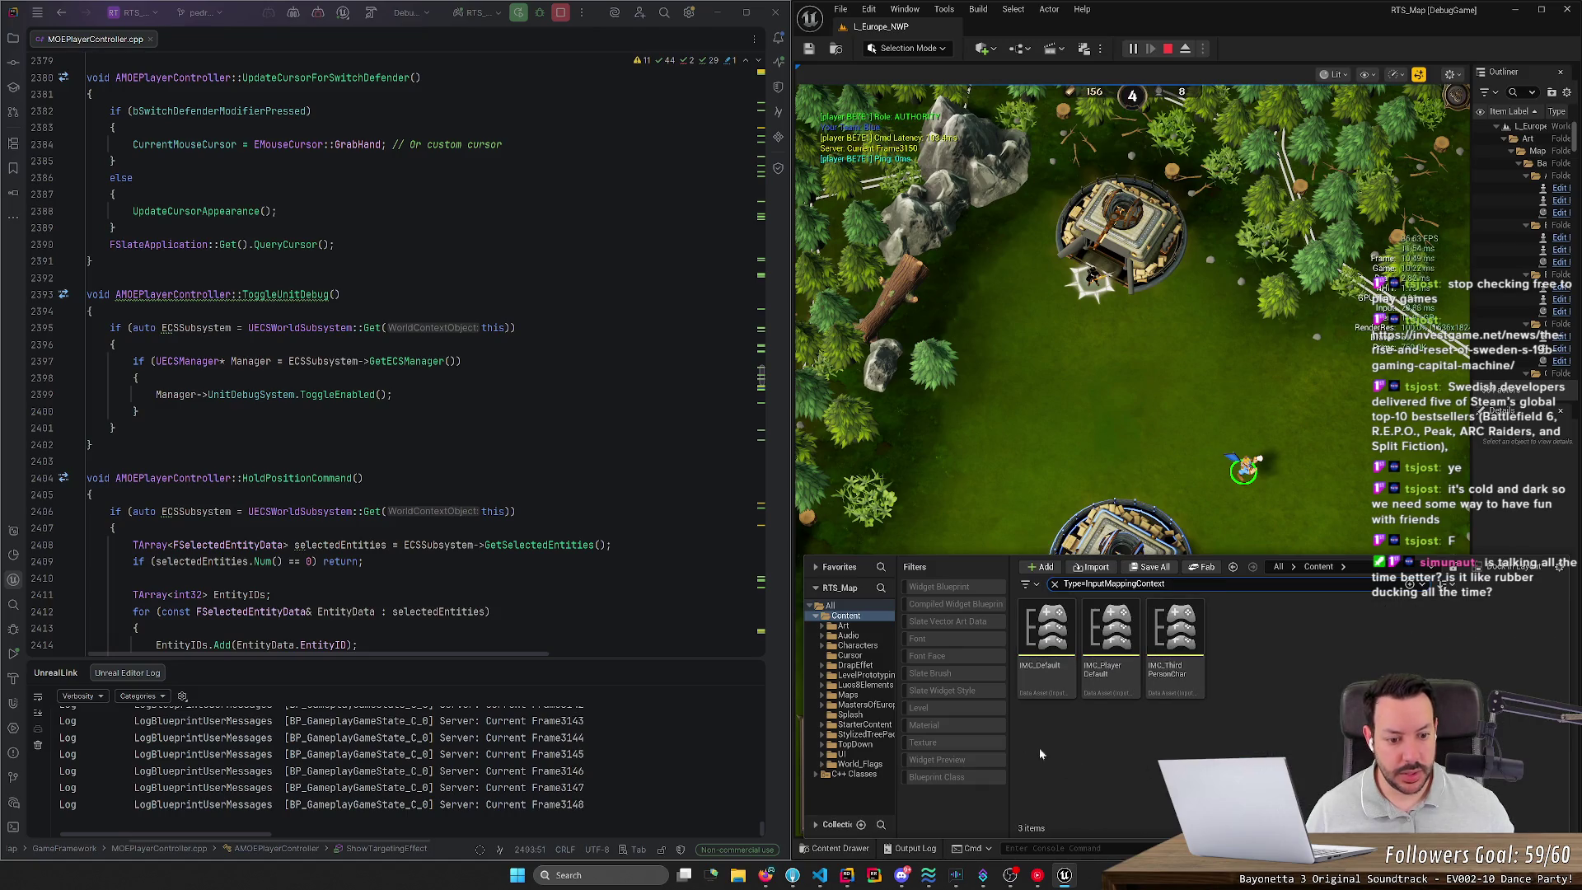
Step: Open IMC_Default briefly, then close it and return to the content
double_click(1047, 631)
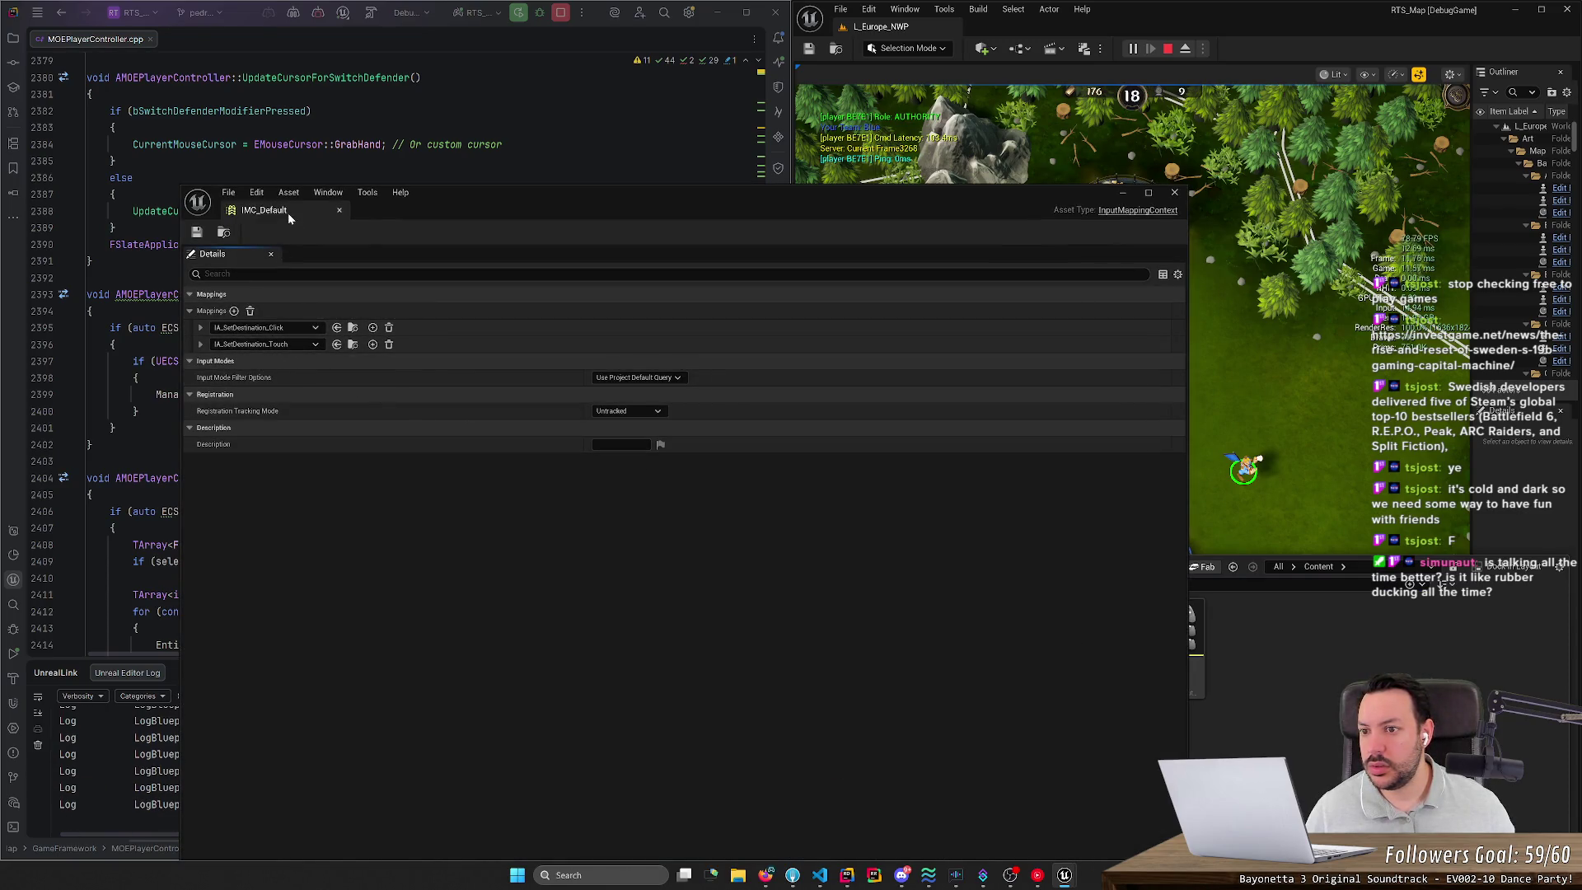
left_click(338, 210)
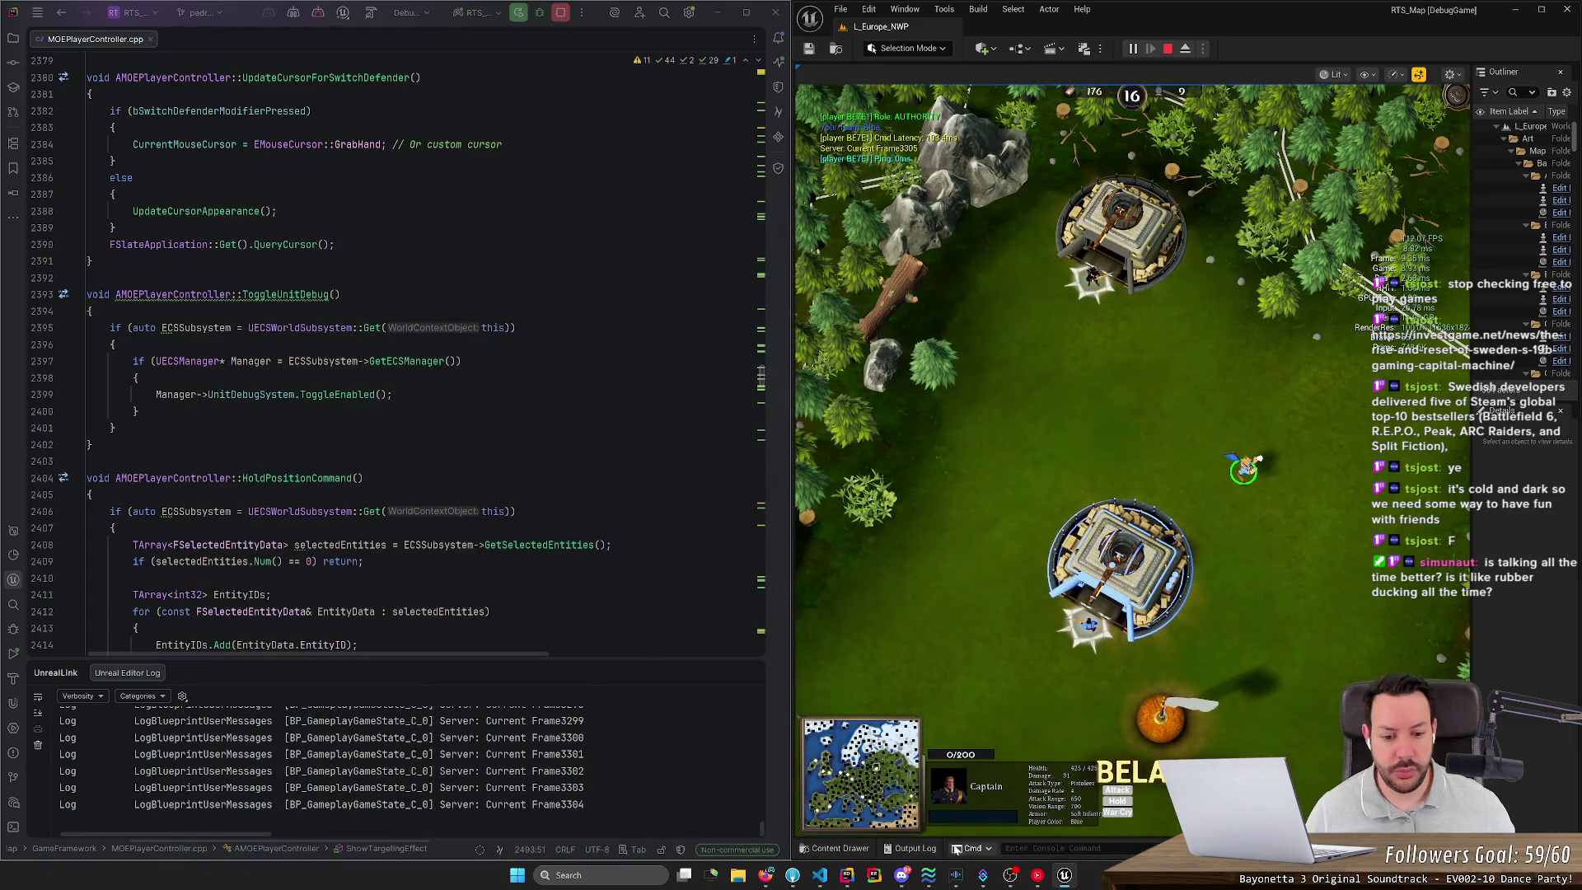
left_click(835, 848)
Step: Open IMC_PlayerDefault, collapsing the IA_Move and IA_PurchaseUnit0 mappings to review the list
double_click(1111, 649)
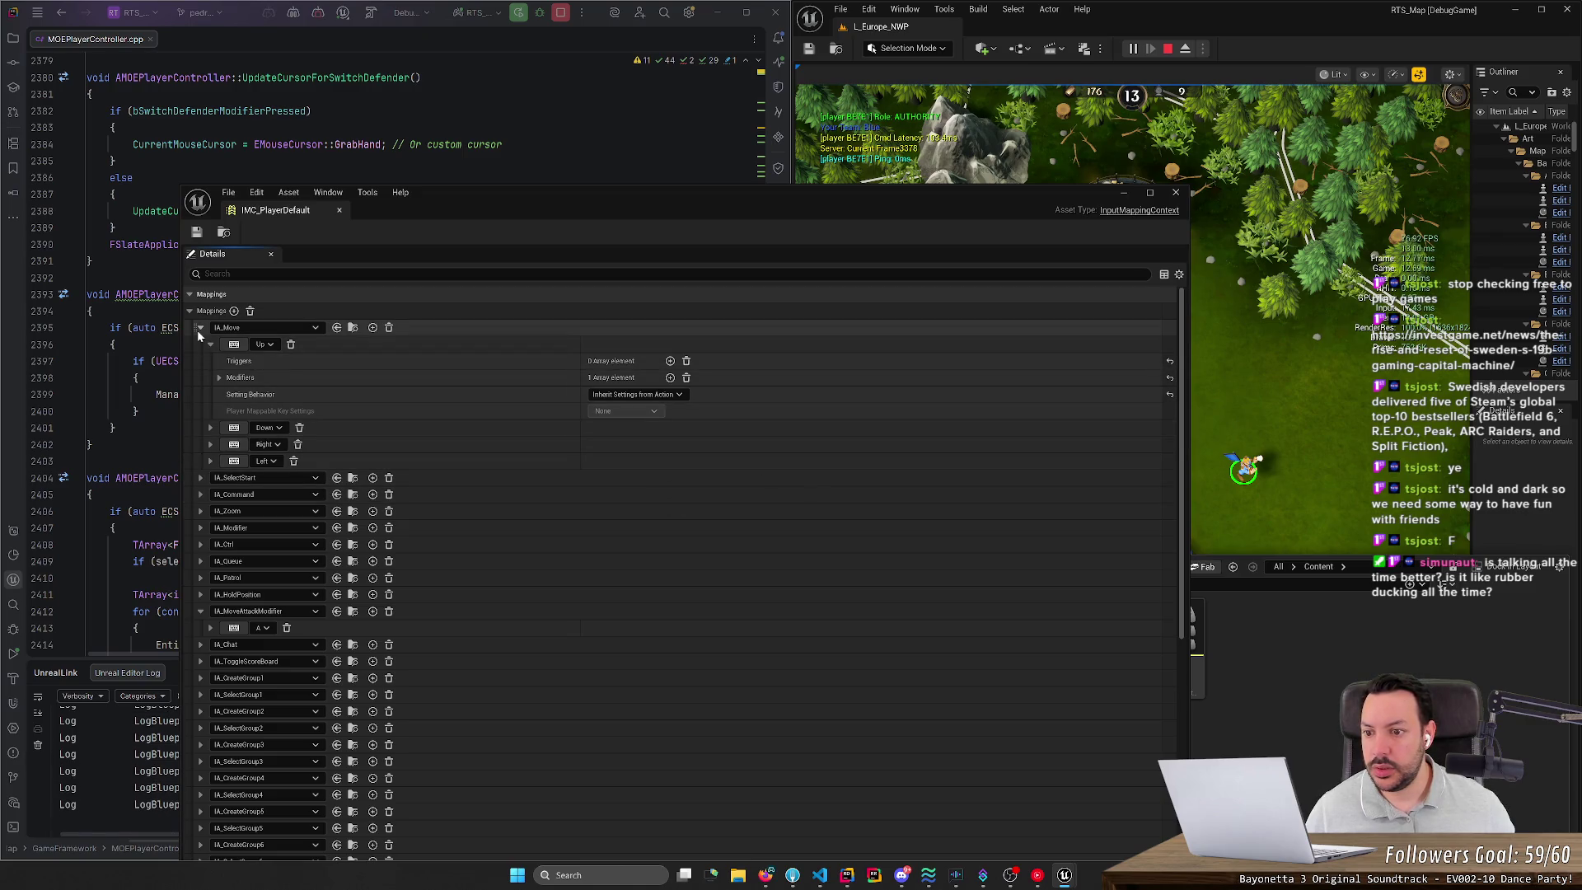
left_click(200, 329)
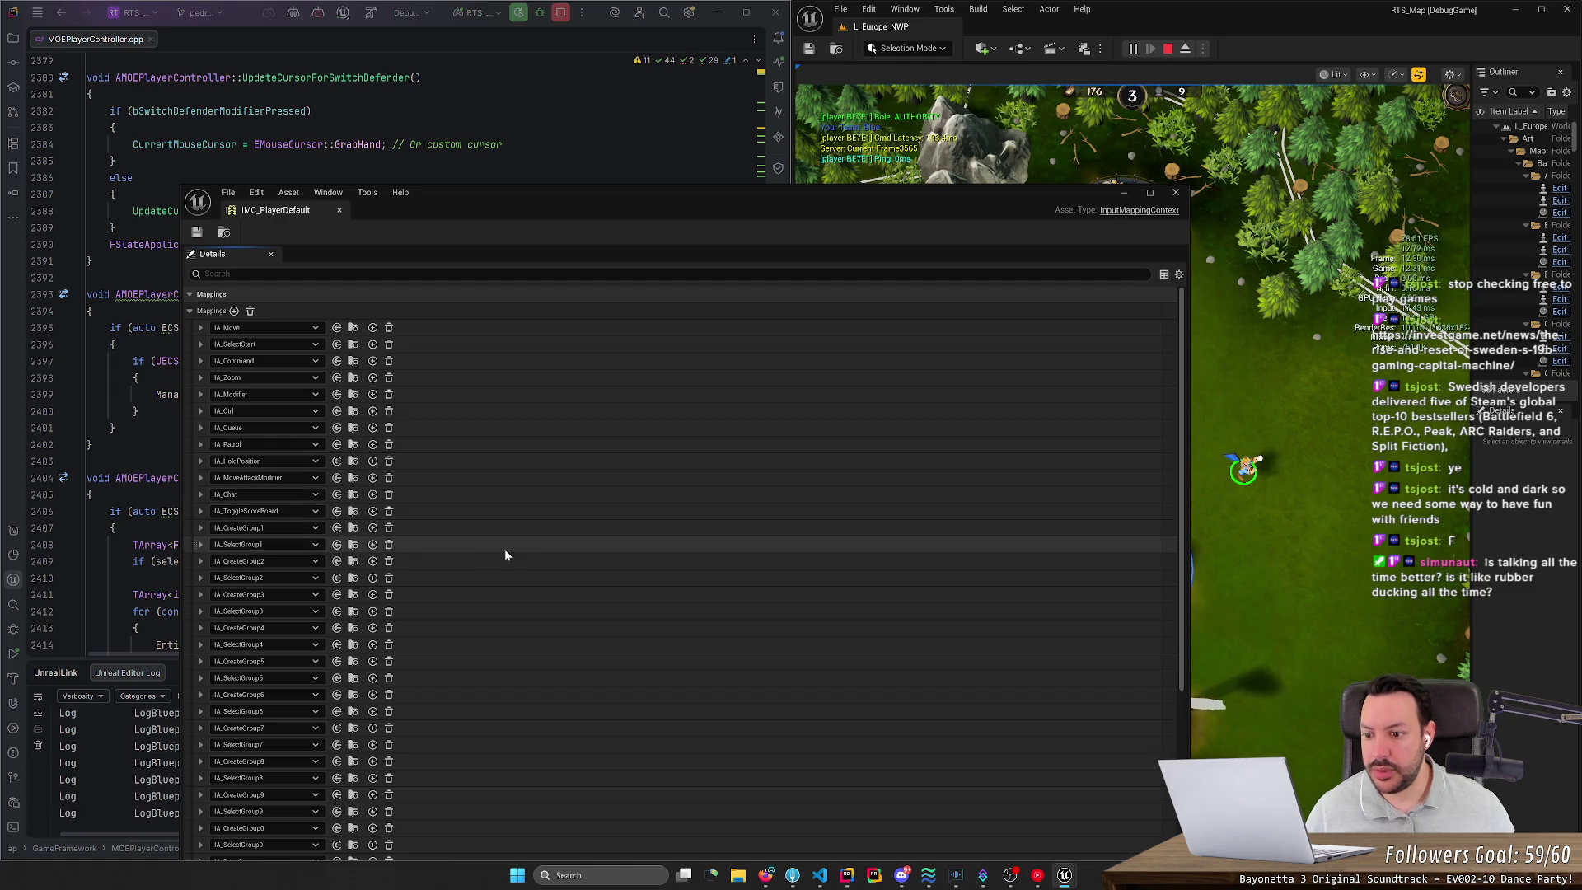
scroll(437, 560, "down", 3)
left_click_drag(346, 246, 407, 164)
scroll(335, 587, "down", 5)
left_click(258, 620)
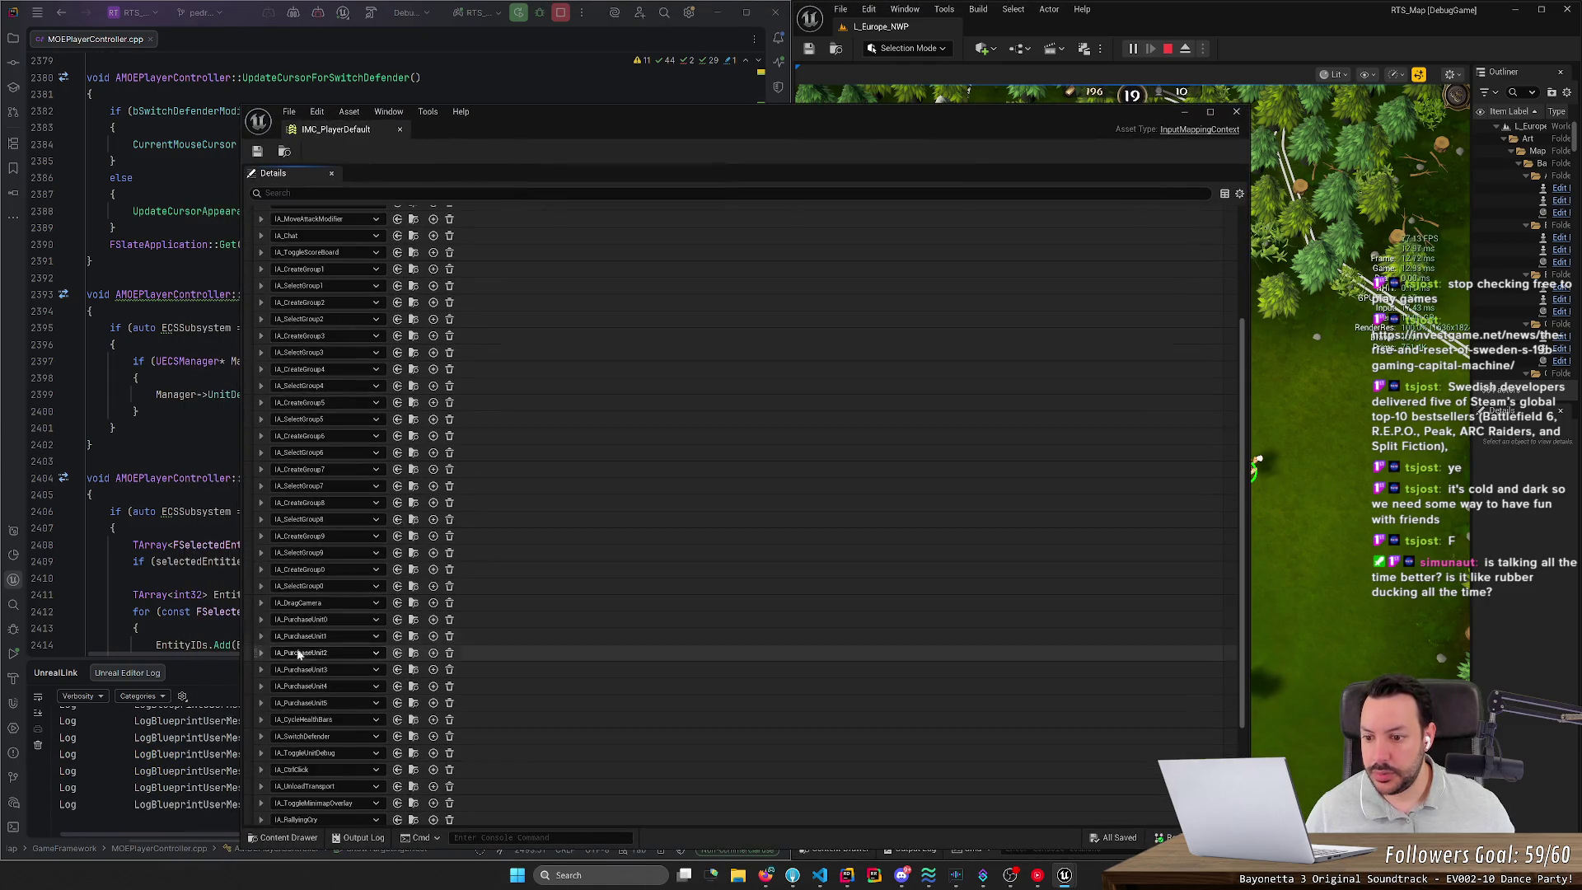
scroll(375, 643, "down", 5)
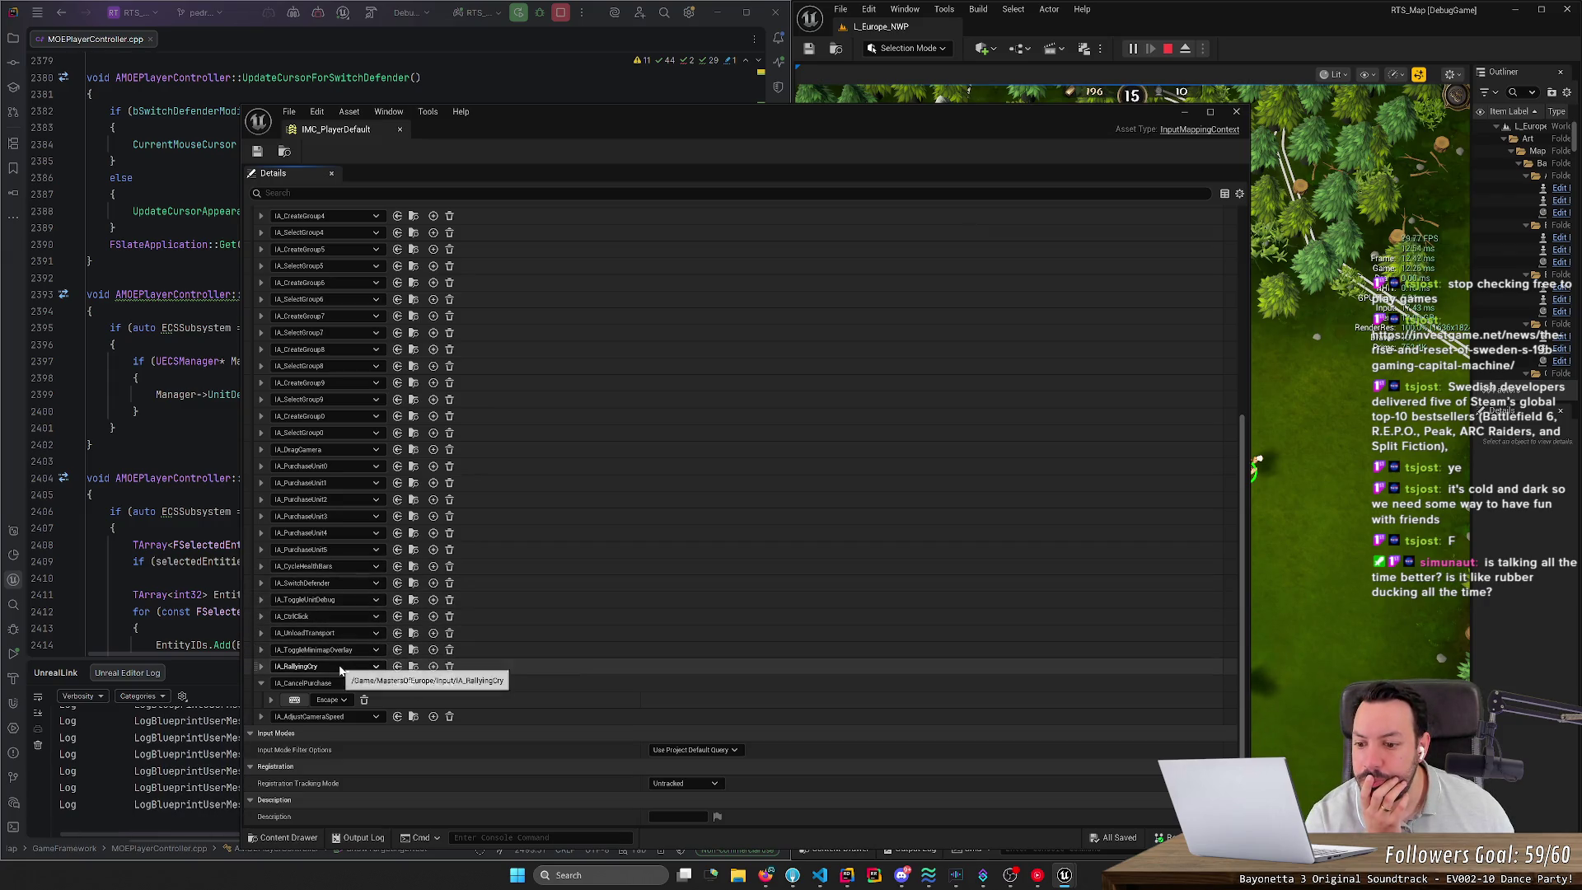
scroll(381, 673, "up", 3)
scroll(379, 660, "up", 5)
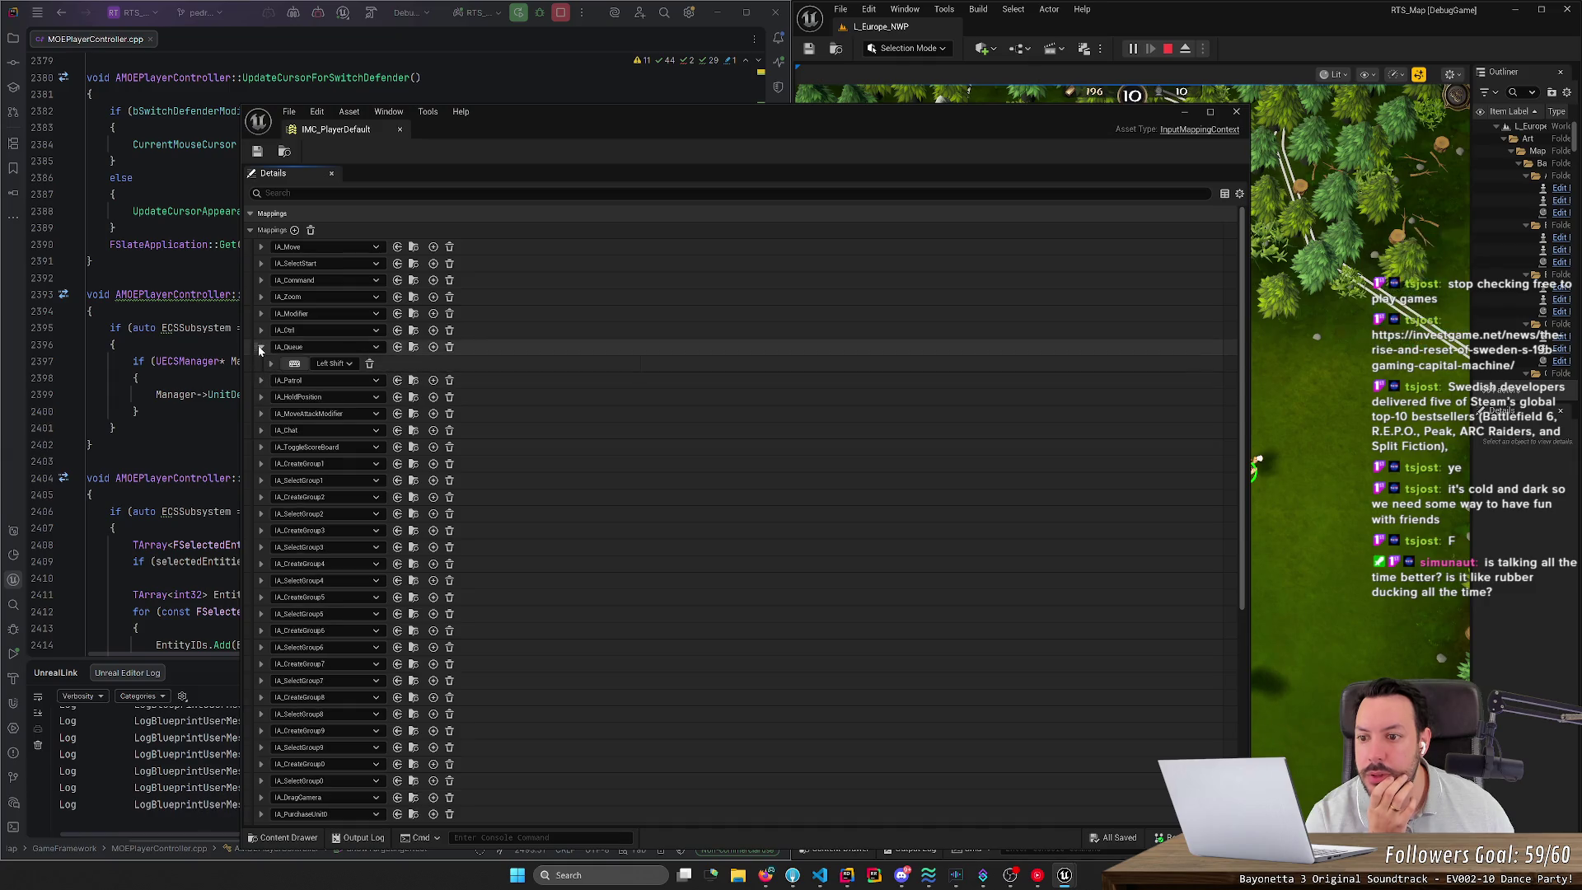
Step: Check the inputs bound to IA_Zoom and IA_Command and view IA_Command's action choices
left_click(260, 297)
left_click(260, 297)
left_click(260, 280)
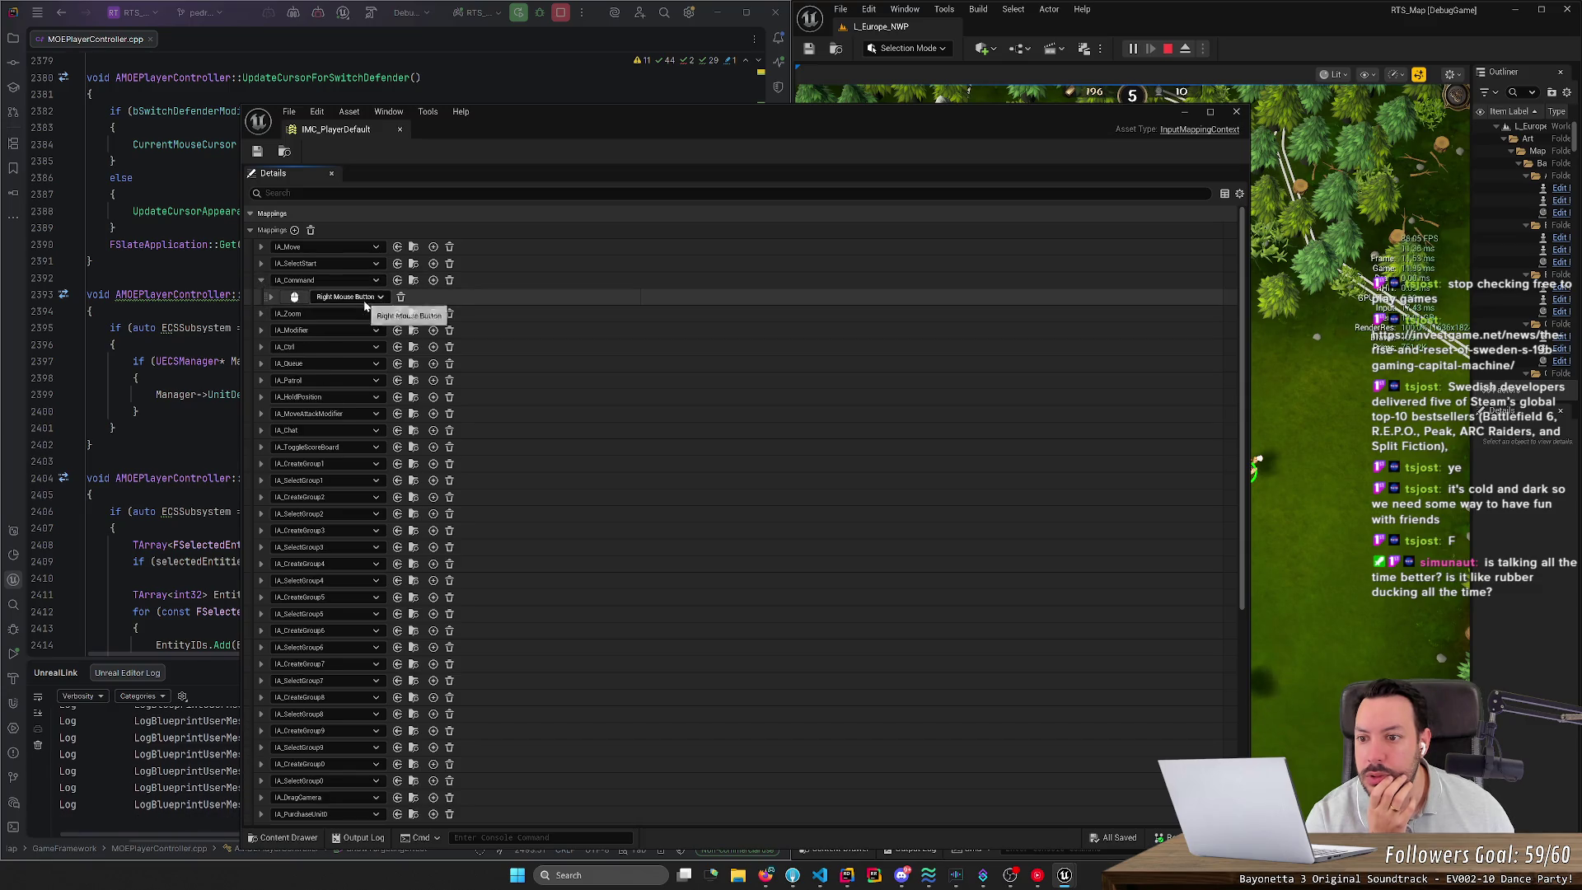
left_click(261, 280)
left_click(294, 280)
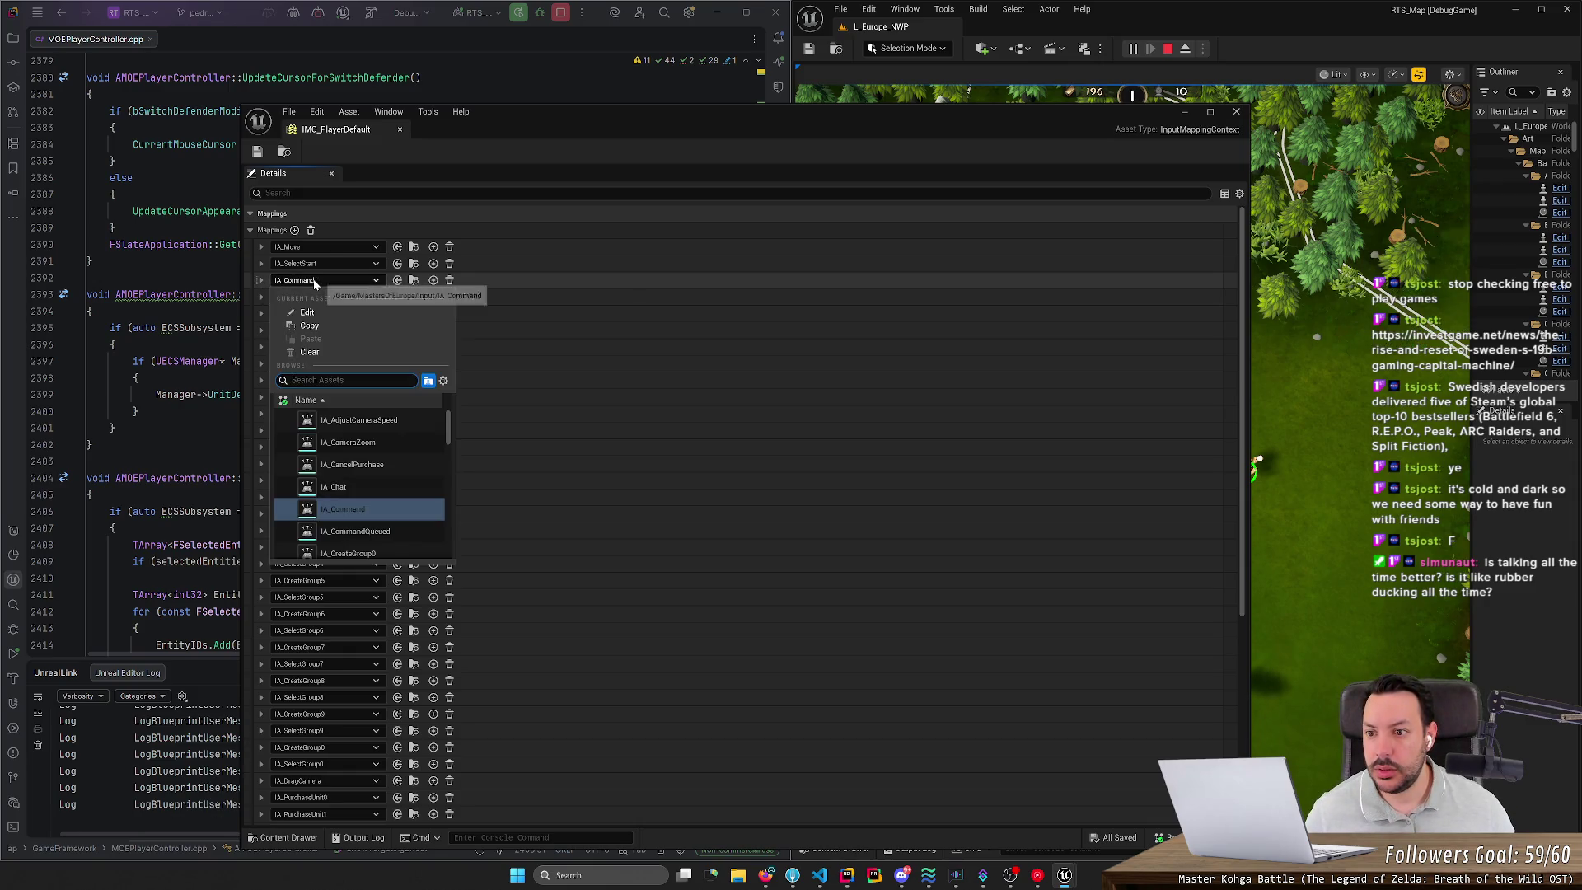
left_click(294, 282)
Step: Inspect IA_Command's Right Mouse Button triggers, Pressed and Released, then close IMC_PlayerDefault
left_click(260, 281)
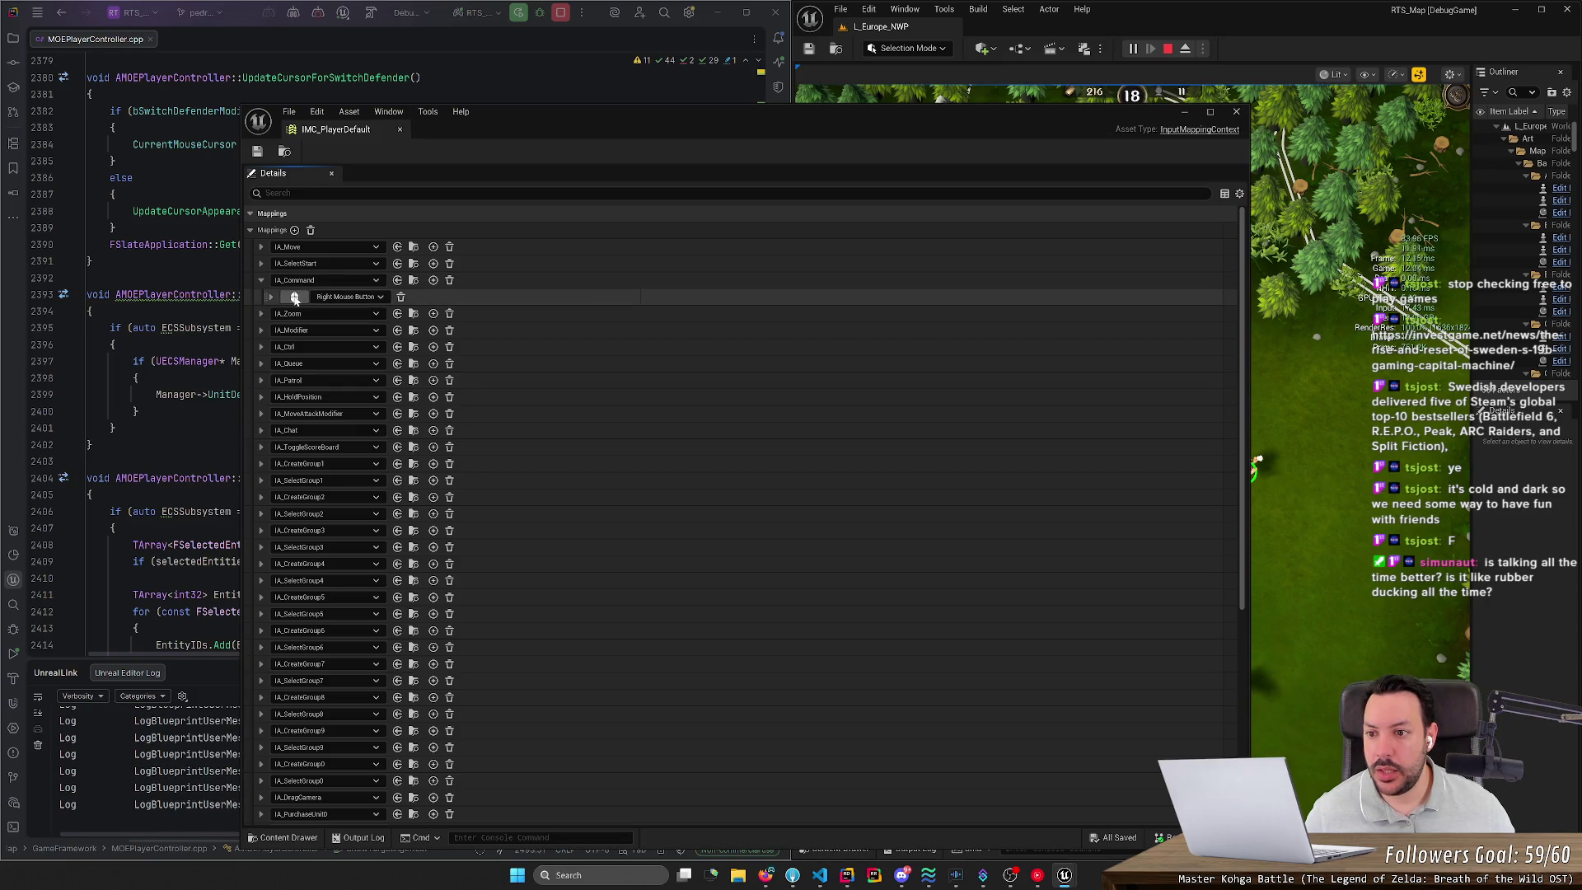
left_click(270, 297)
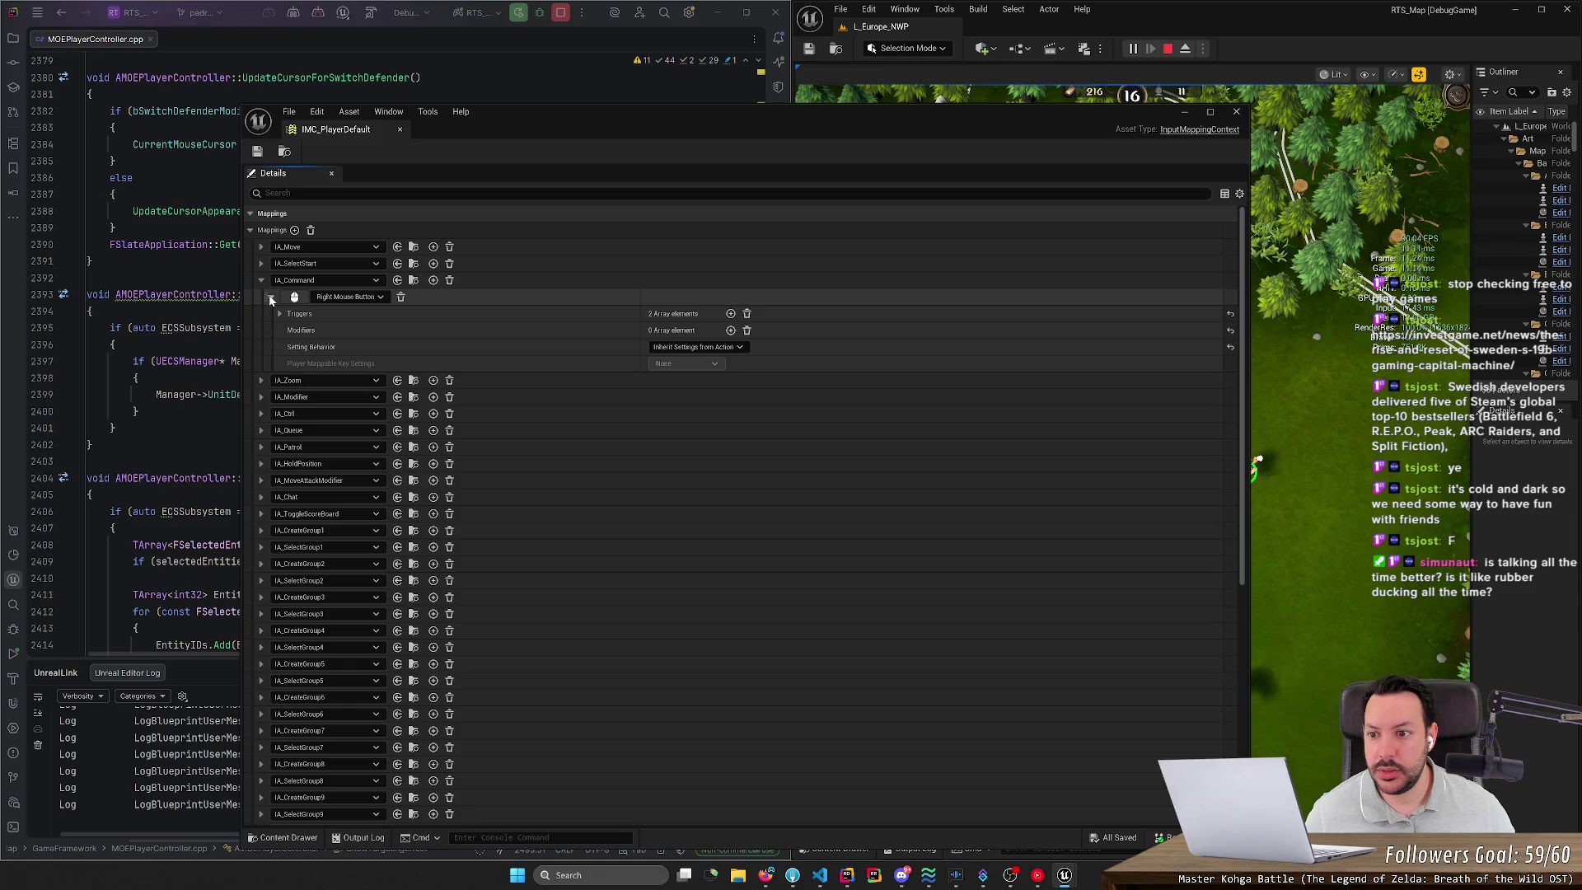
left_click(280, 314)
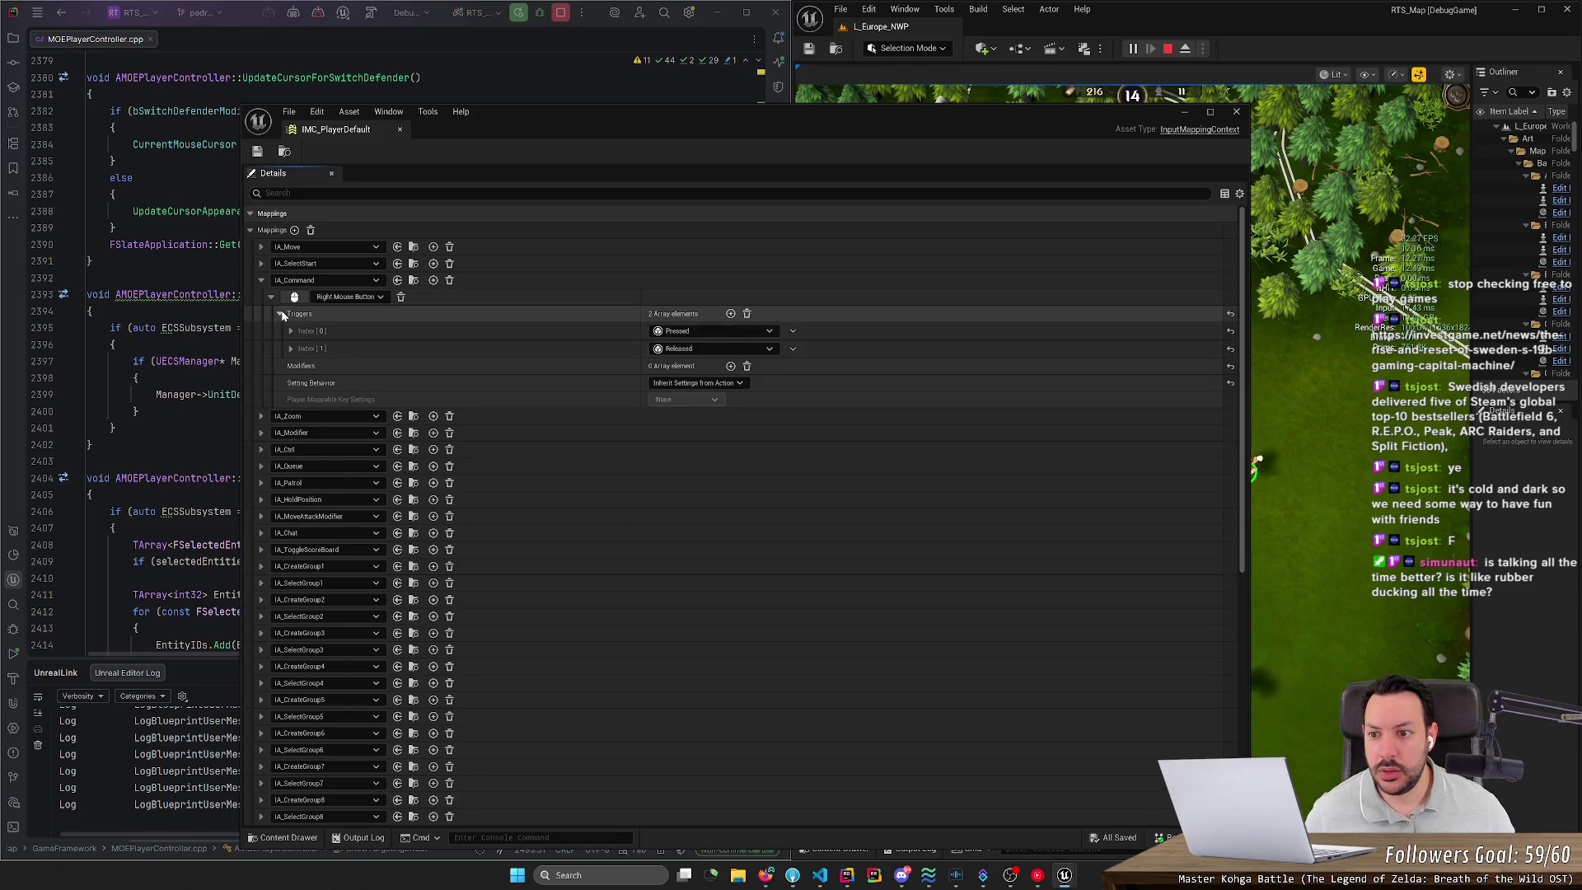
left_click(280, 313)
left_click(261, 281)
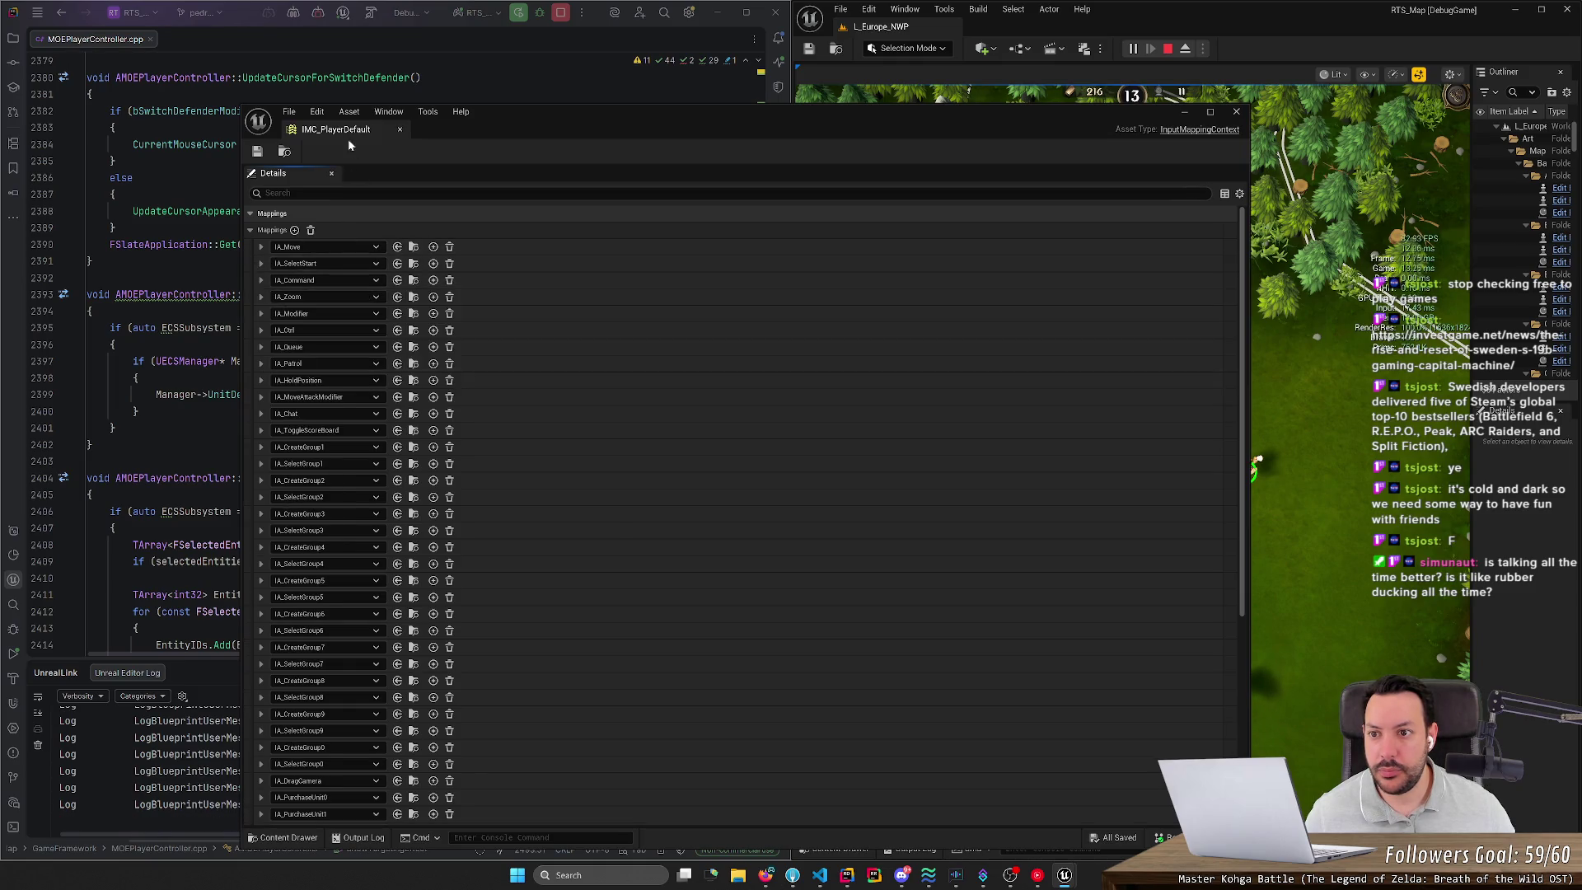
left_click(400, 129)
left_click(840, 848)
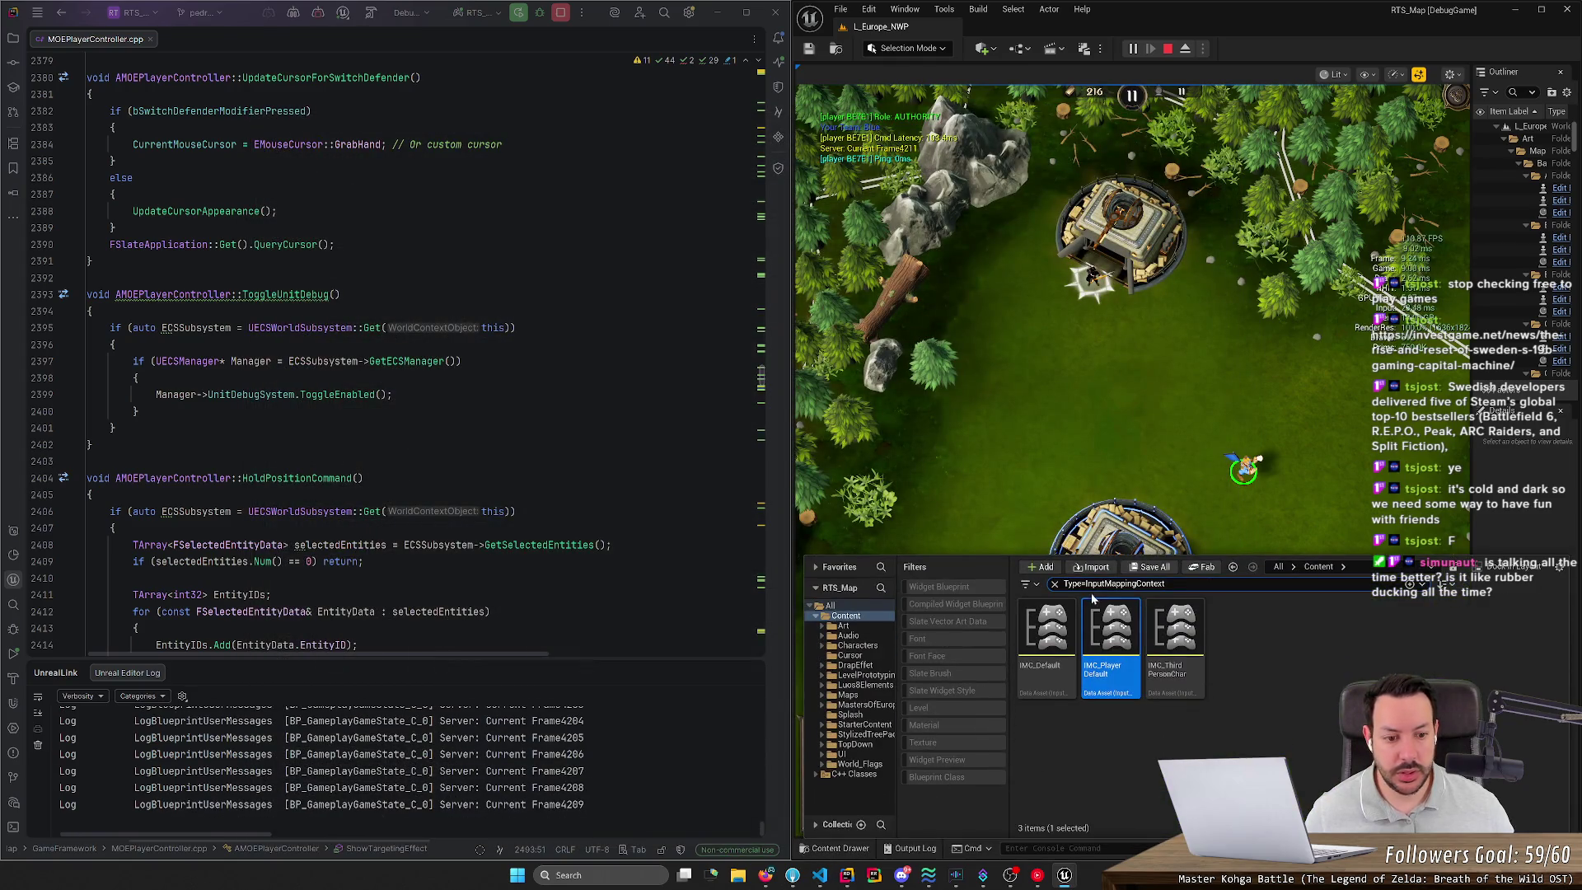
Step: Find IA_Command with a '_CO' search, open it, then close it
type("_CO")
double_click(1069, 626)
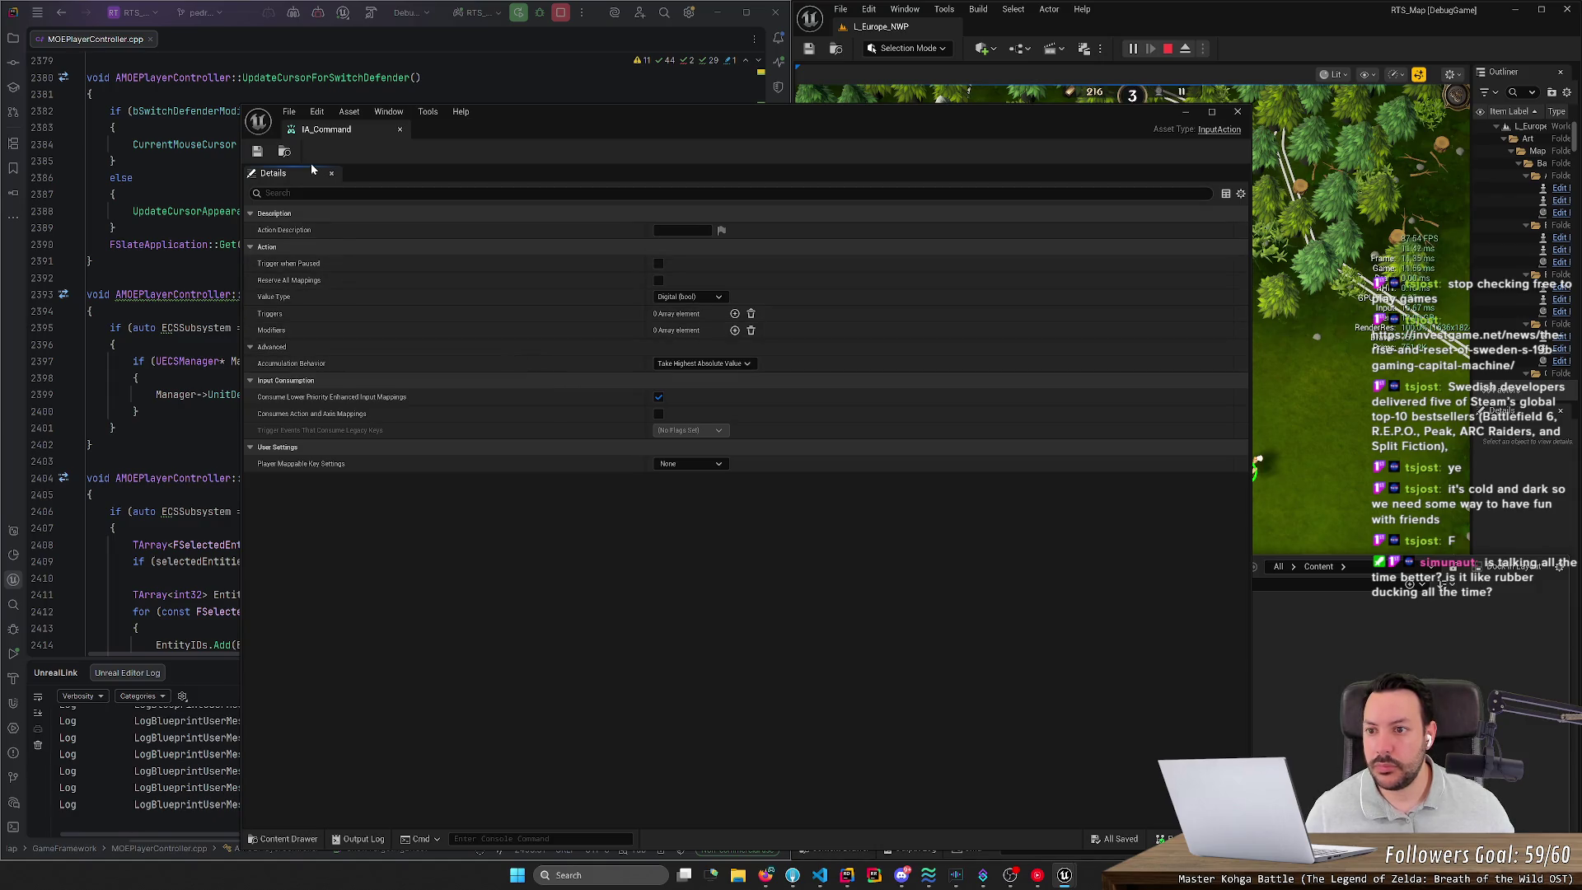
left_click(924, 651)
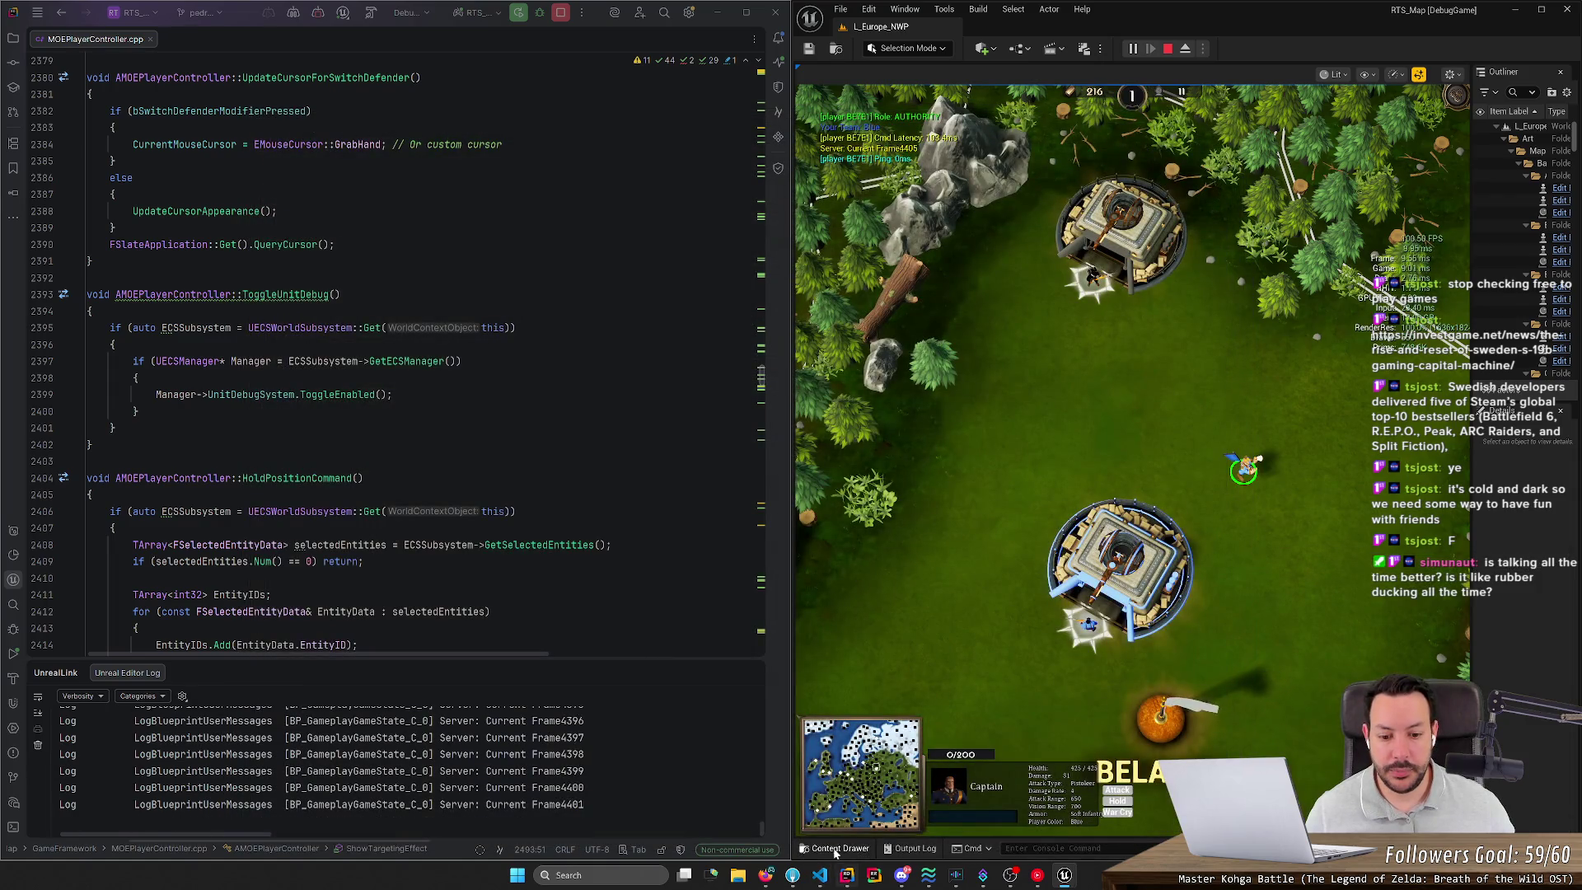
left_click(839, 849)
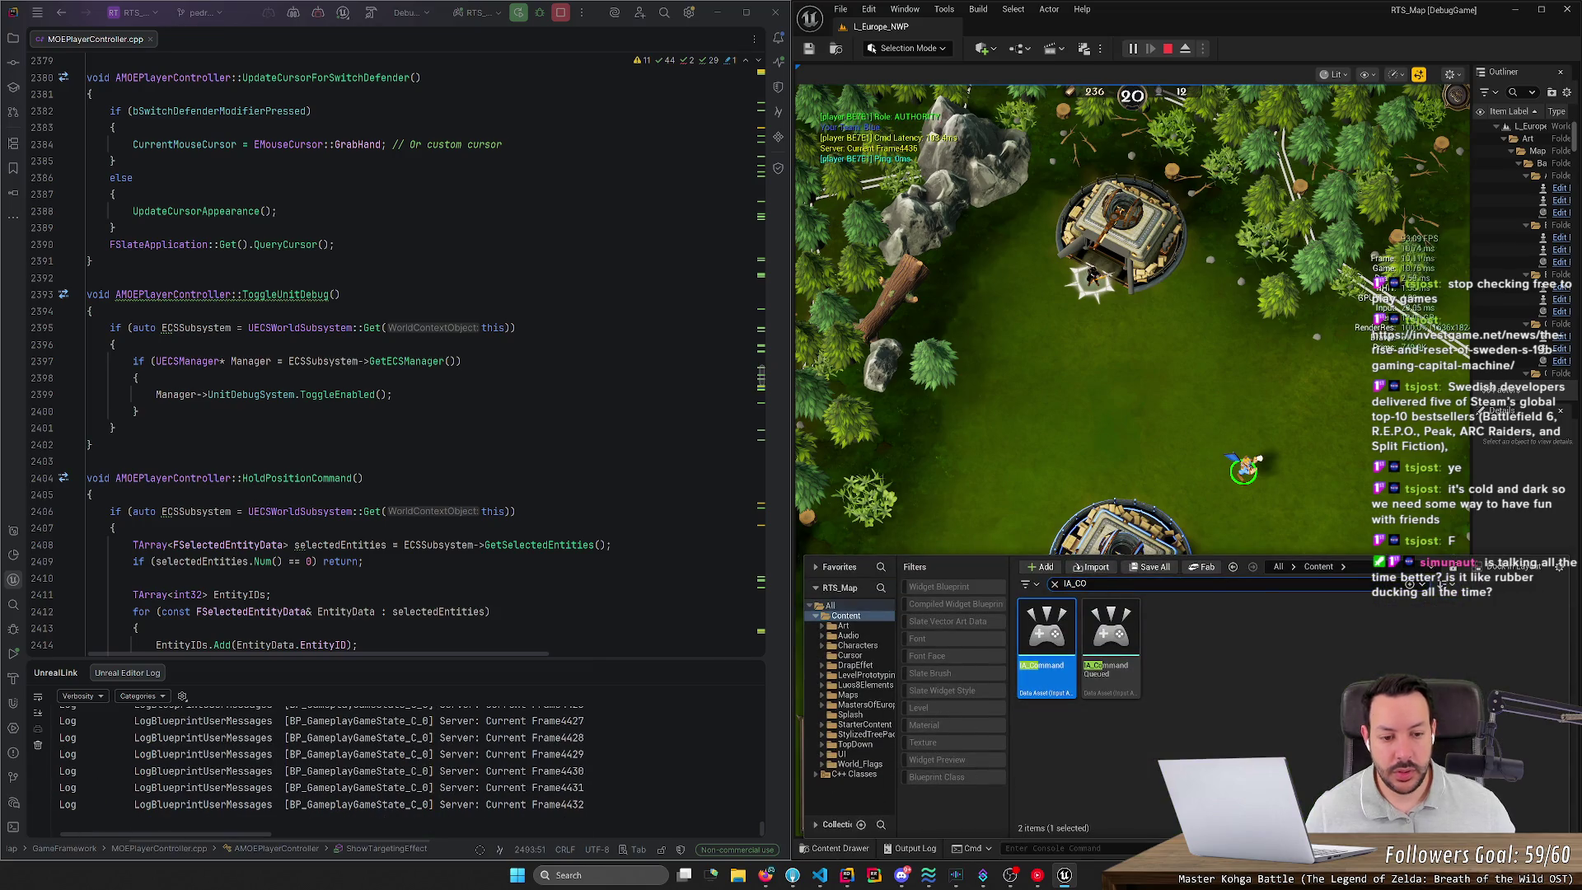
Step: Search 'IMC_', check IMC_Default's IA_SetDestination_Click mapping, then select IMC_PlayerDefault
type("I")
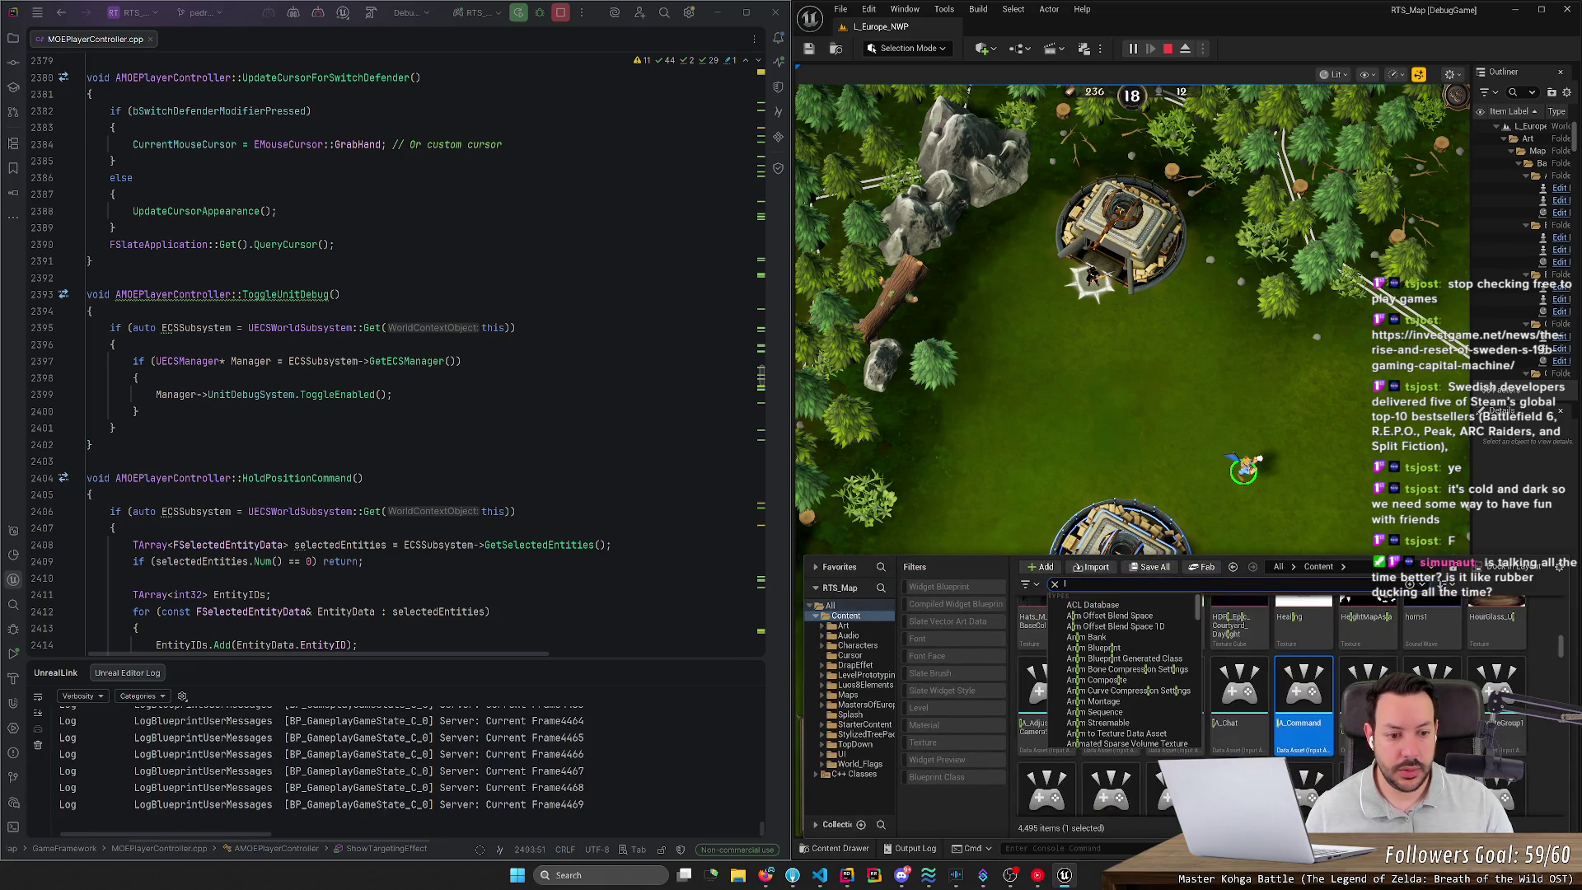
type("MC_")
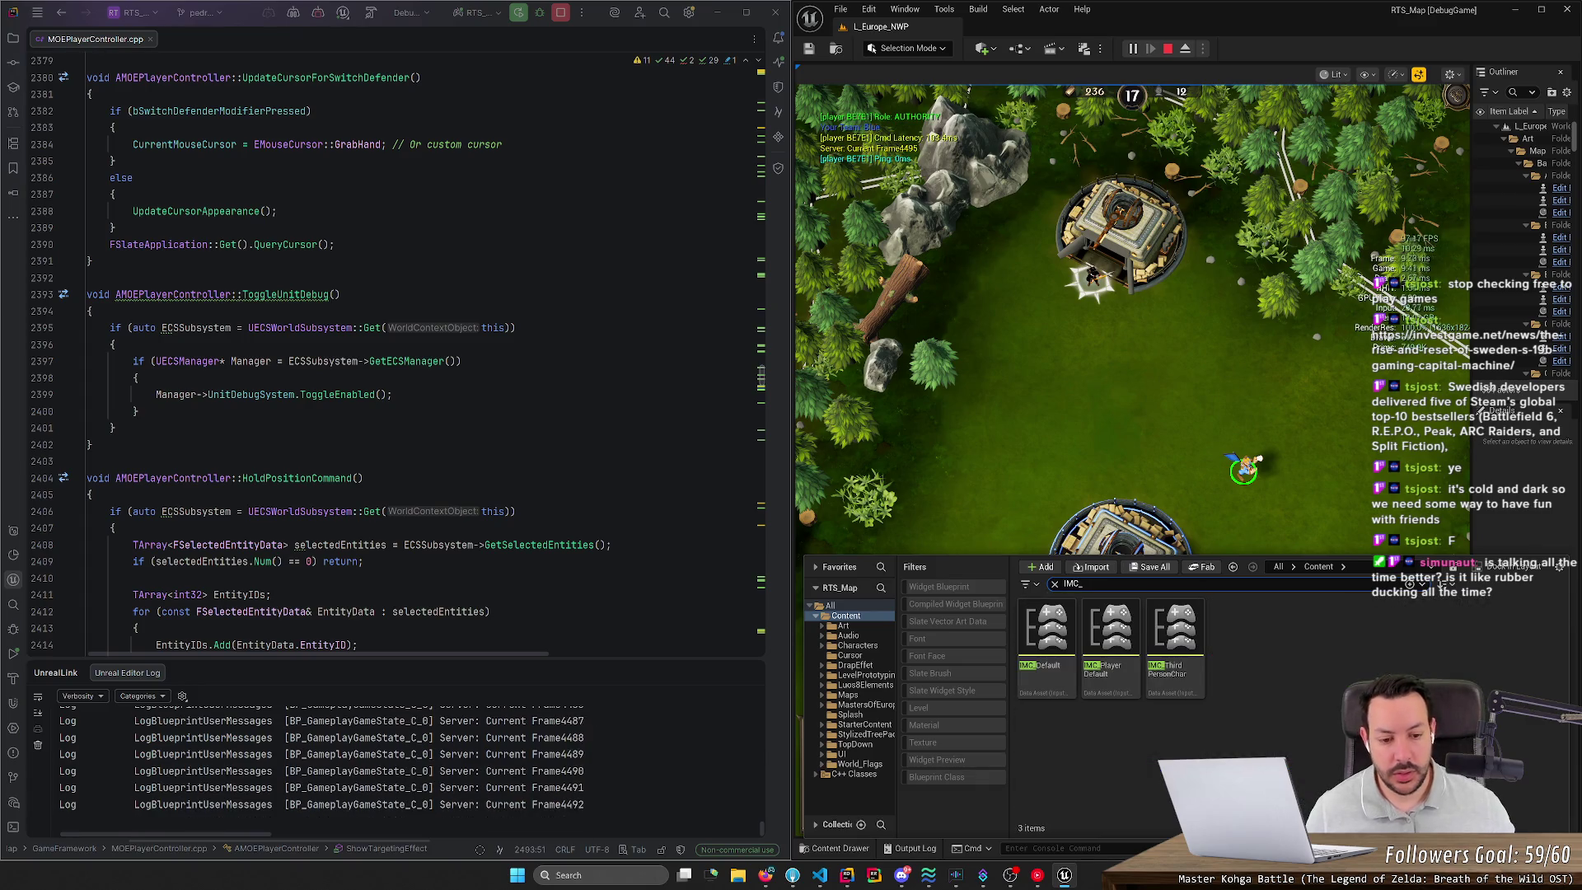
double_click(1046, 669)
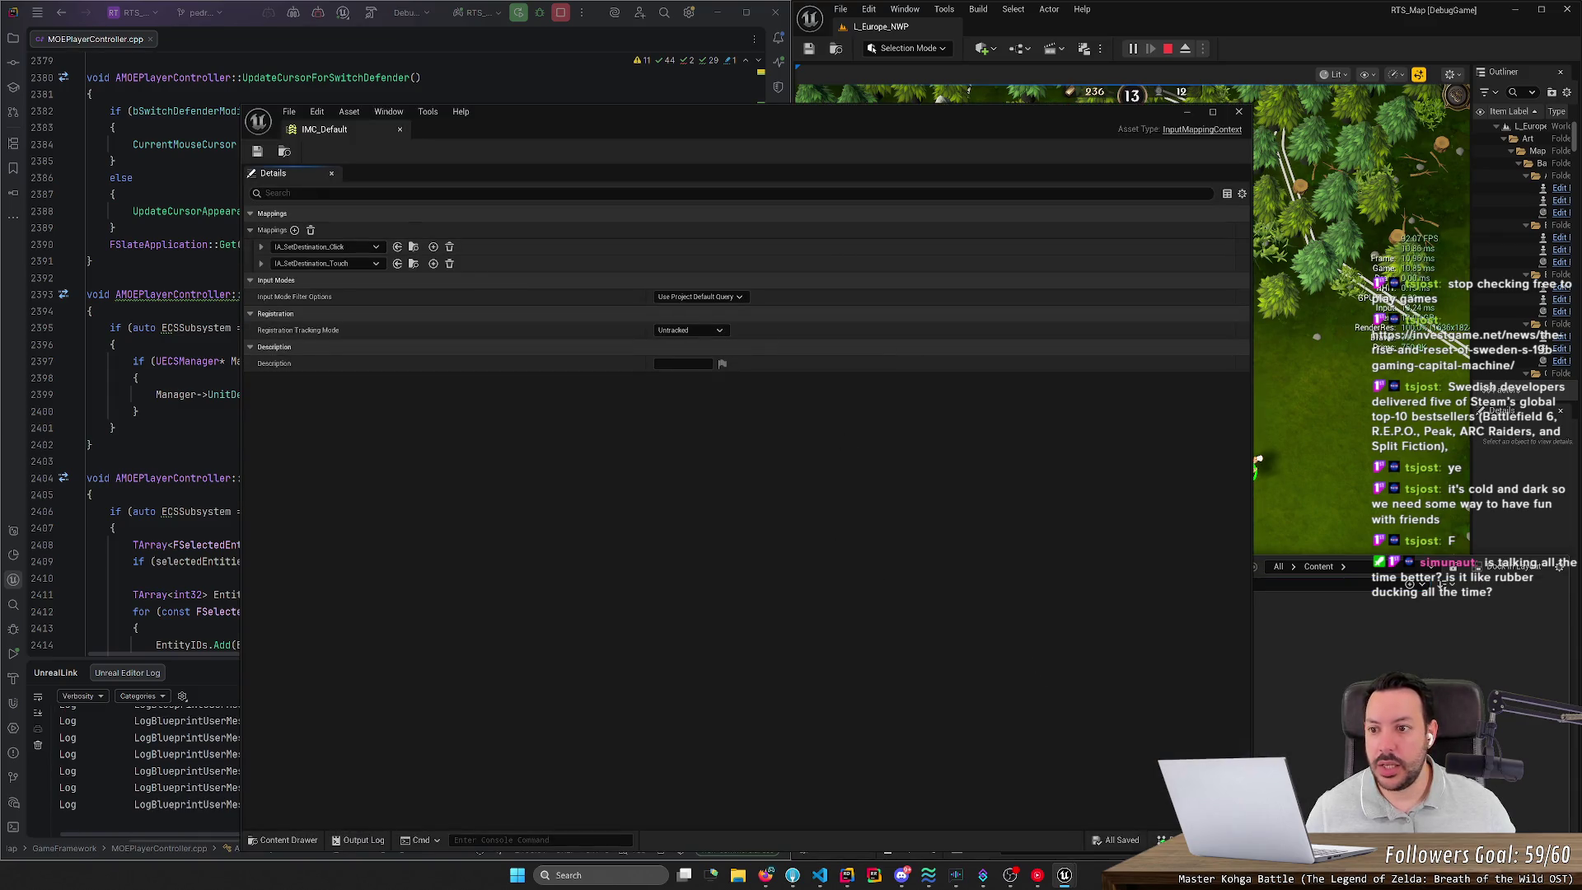
left_click(262, 248)
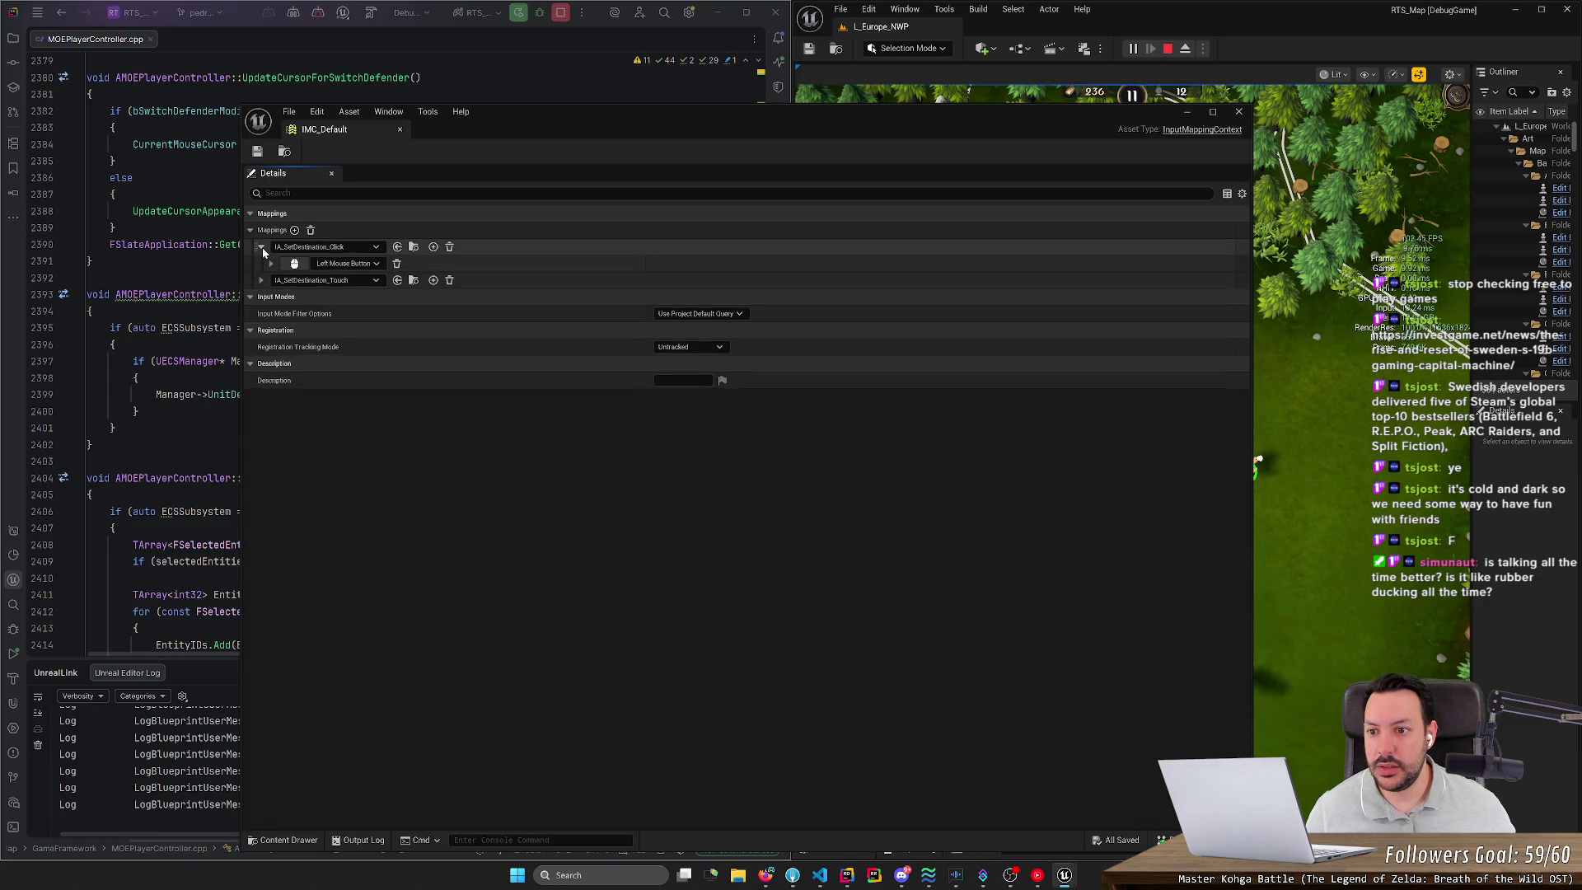
left_click(262, 248)
left_click(400, 129)
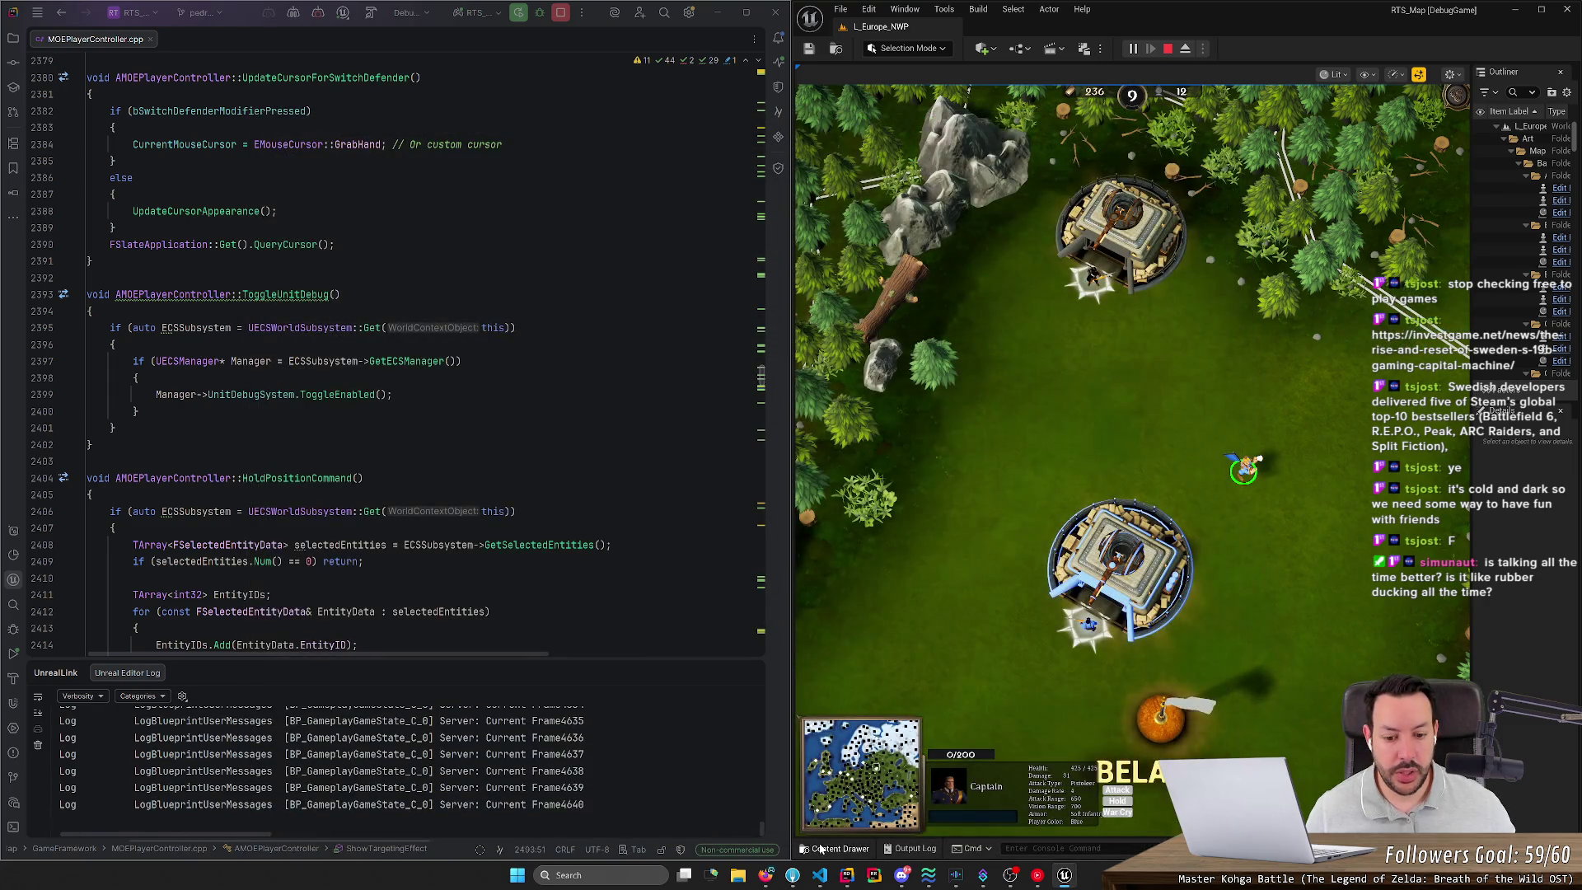
left_click(820, 848)
left_click(1096, 642)
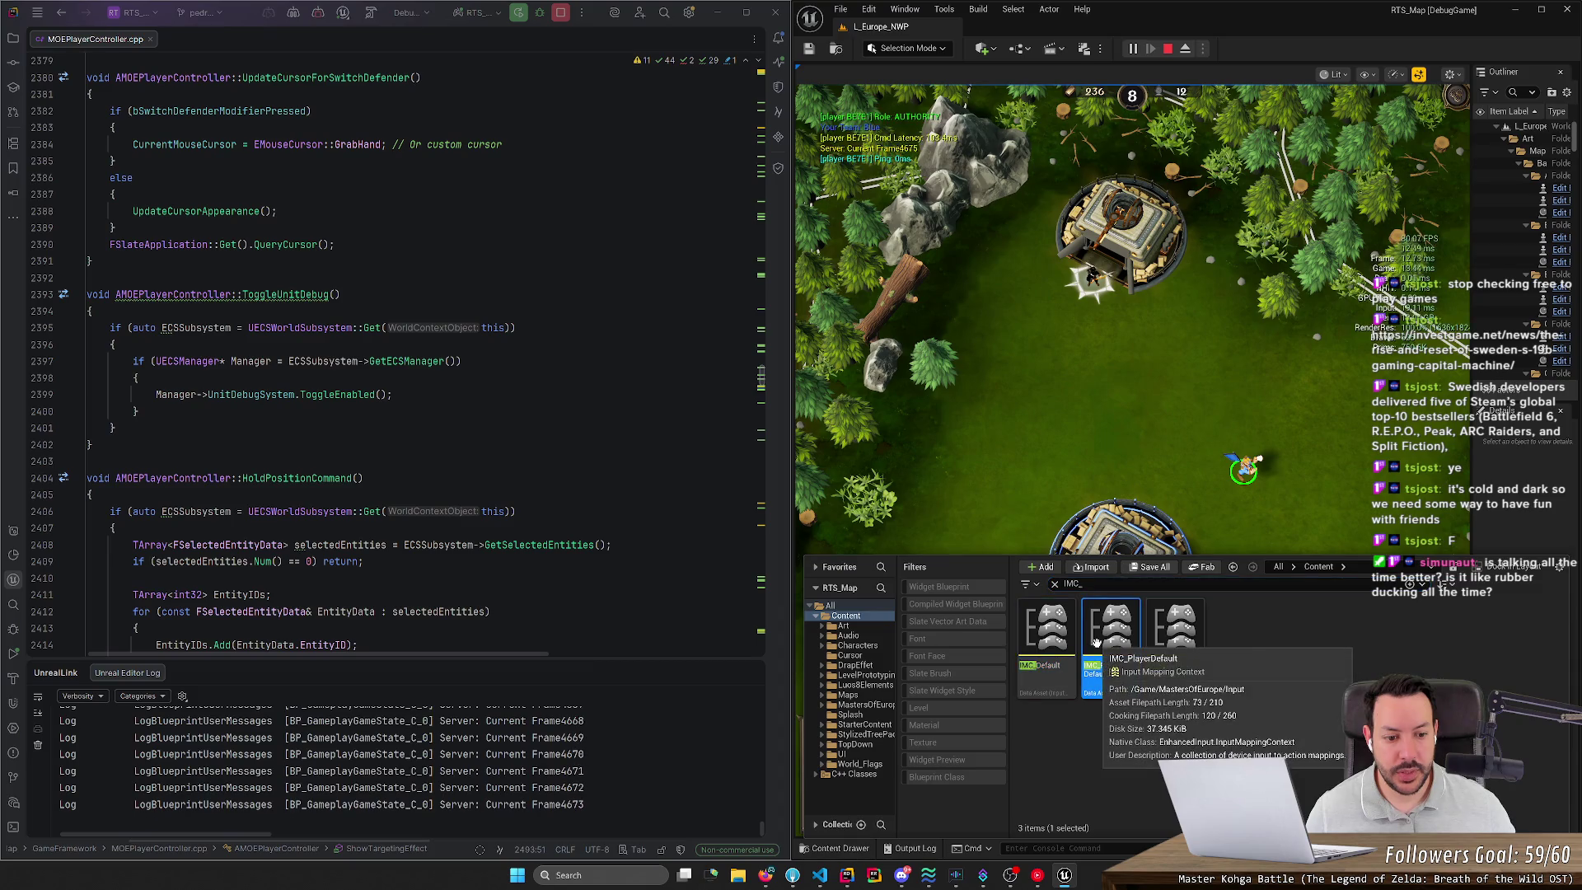
right_click(1096, 642)
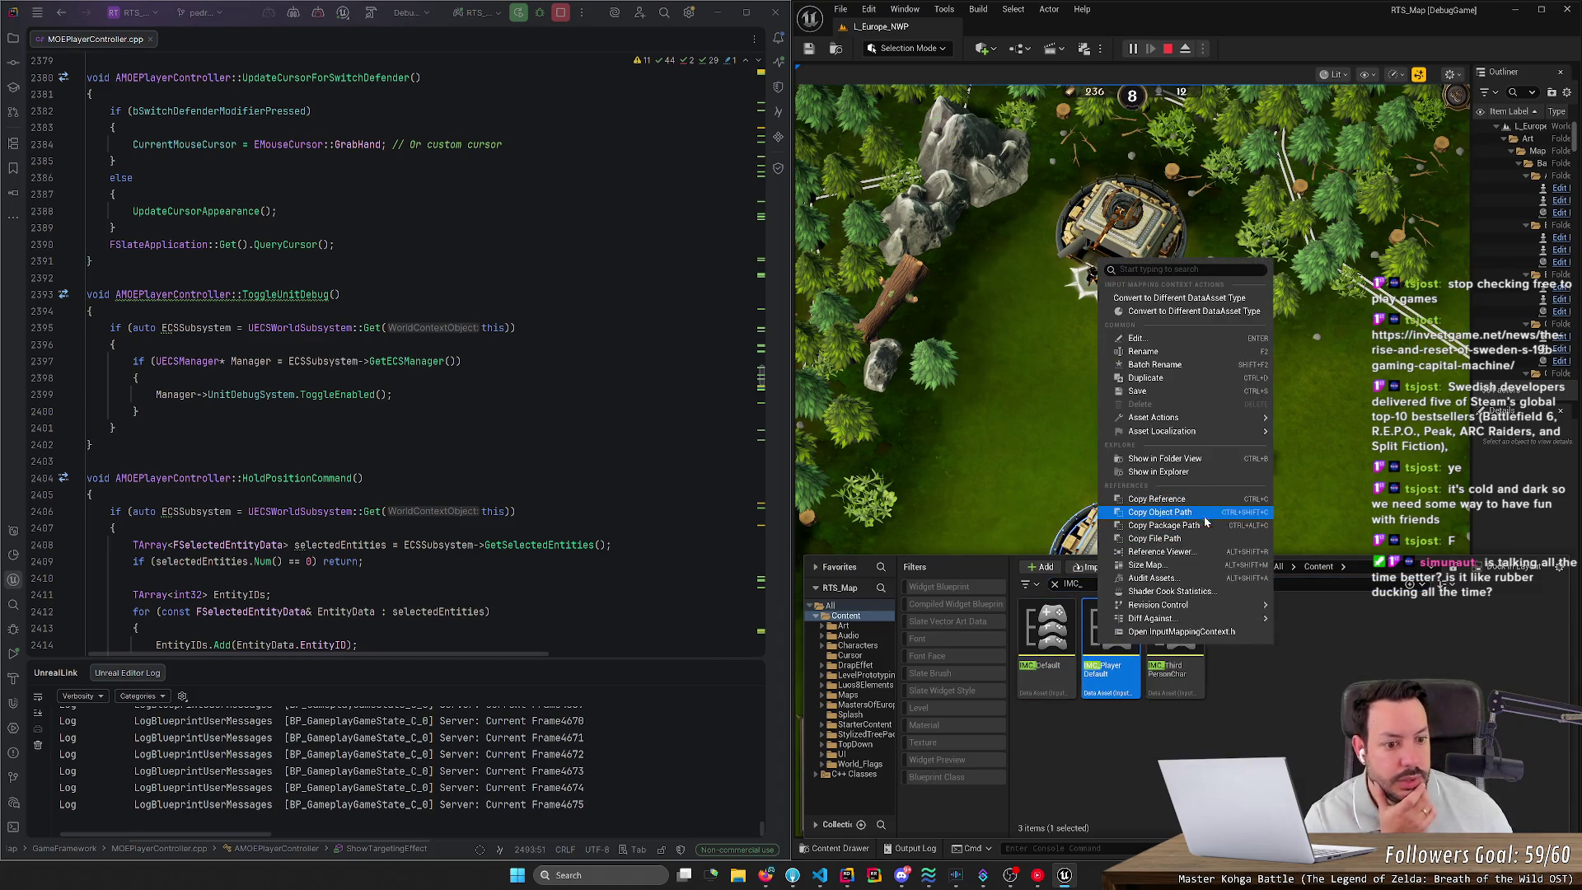
left_click(1203, 552)
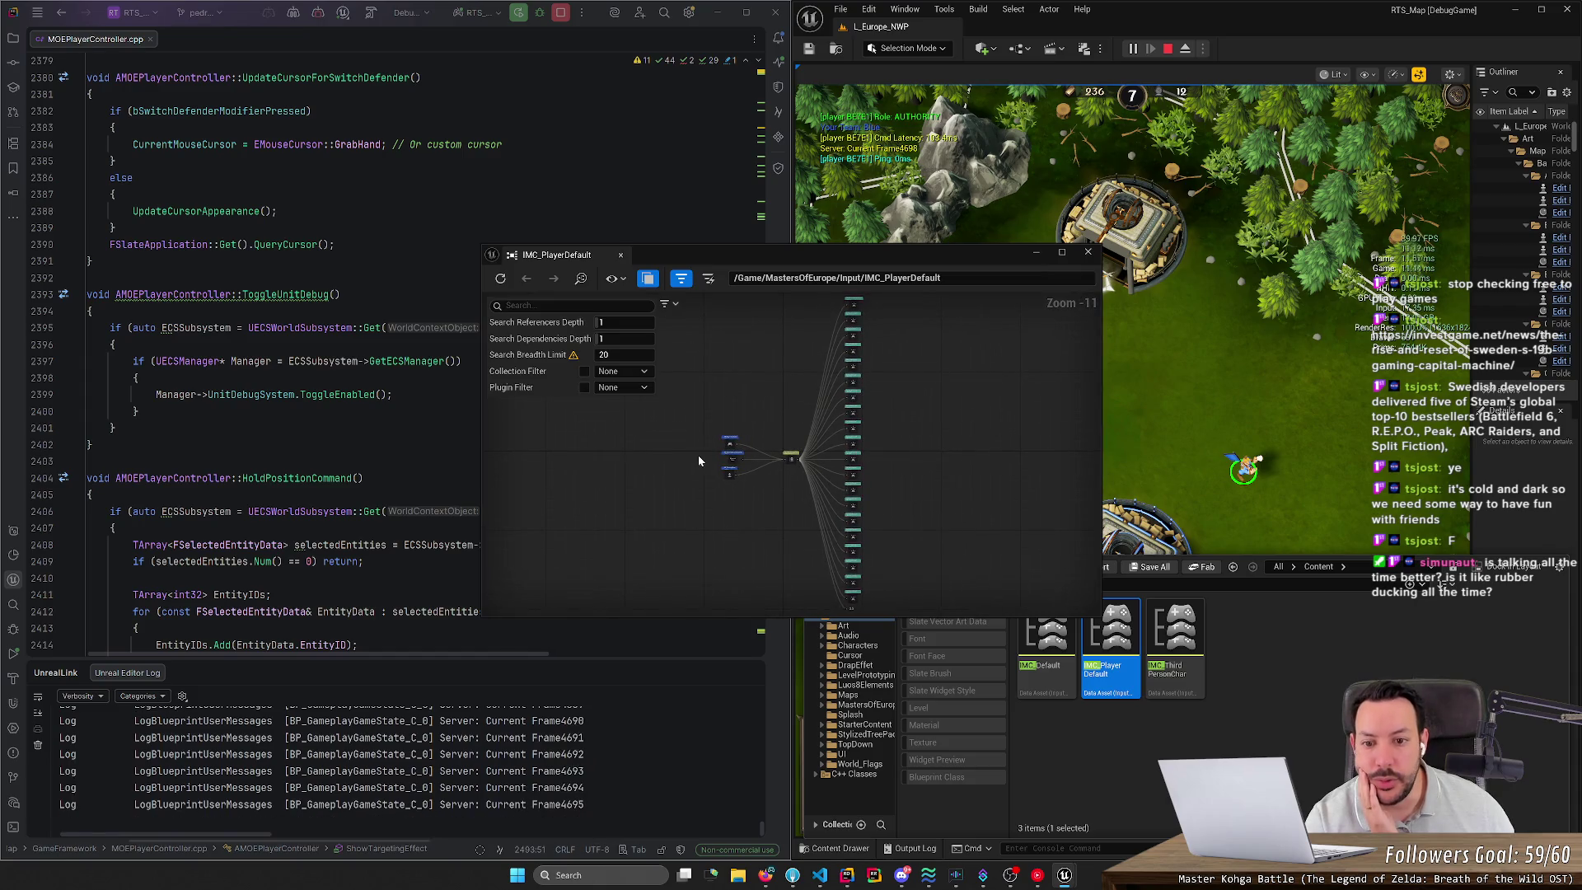
scroll(799, 473, "up", 5)
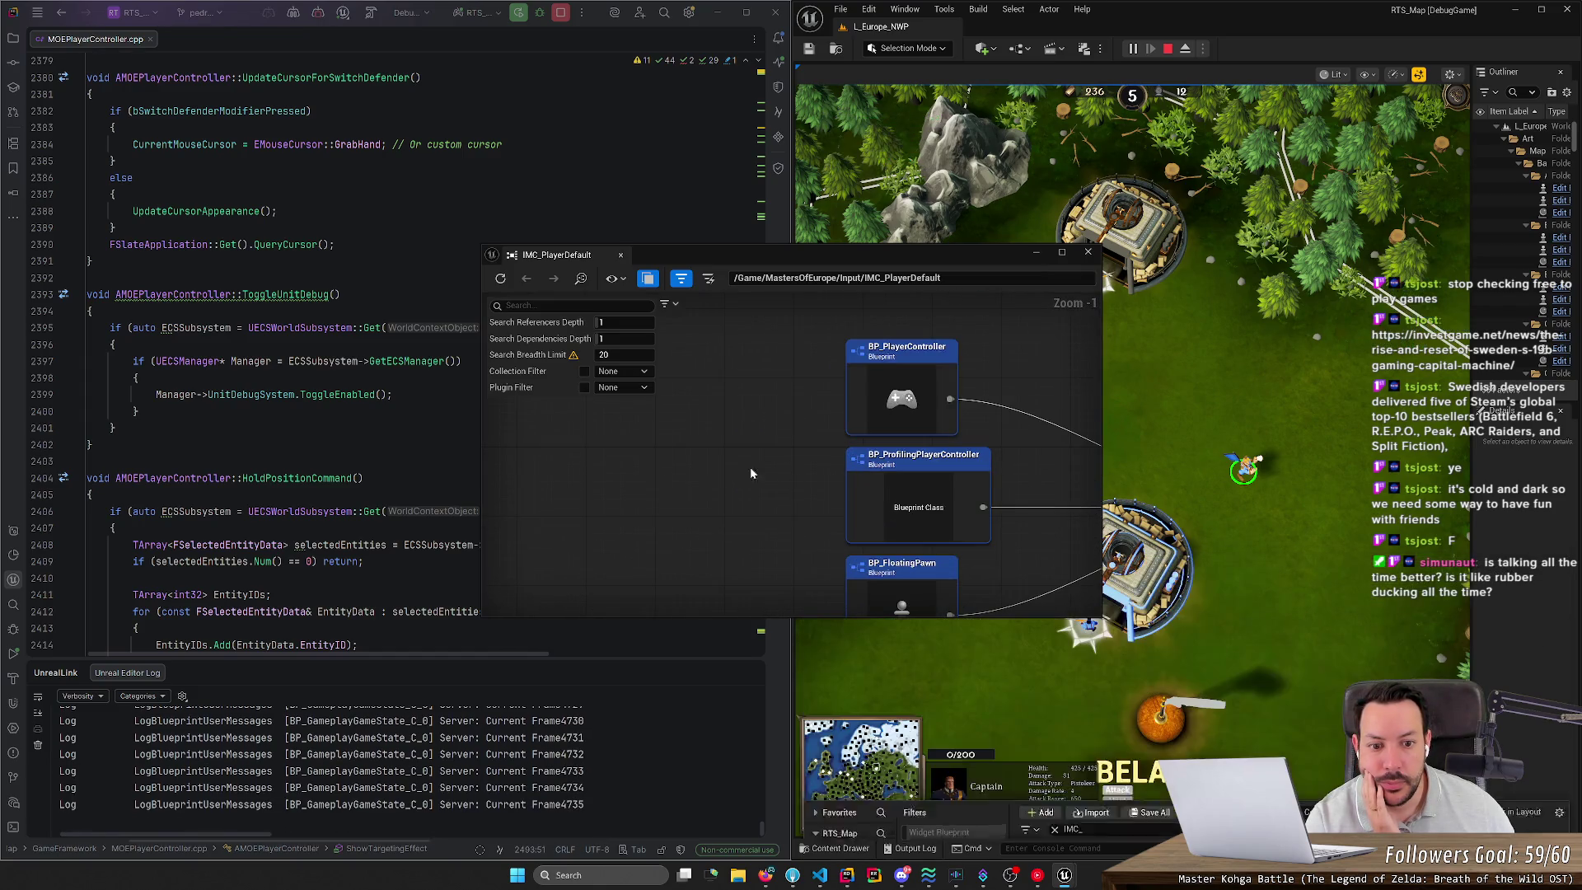
left_click(985, 469)
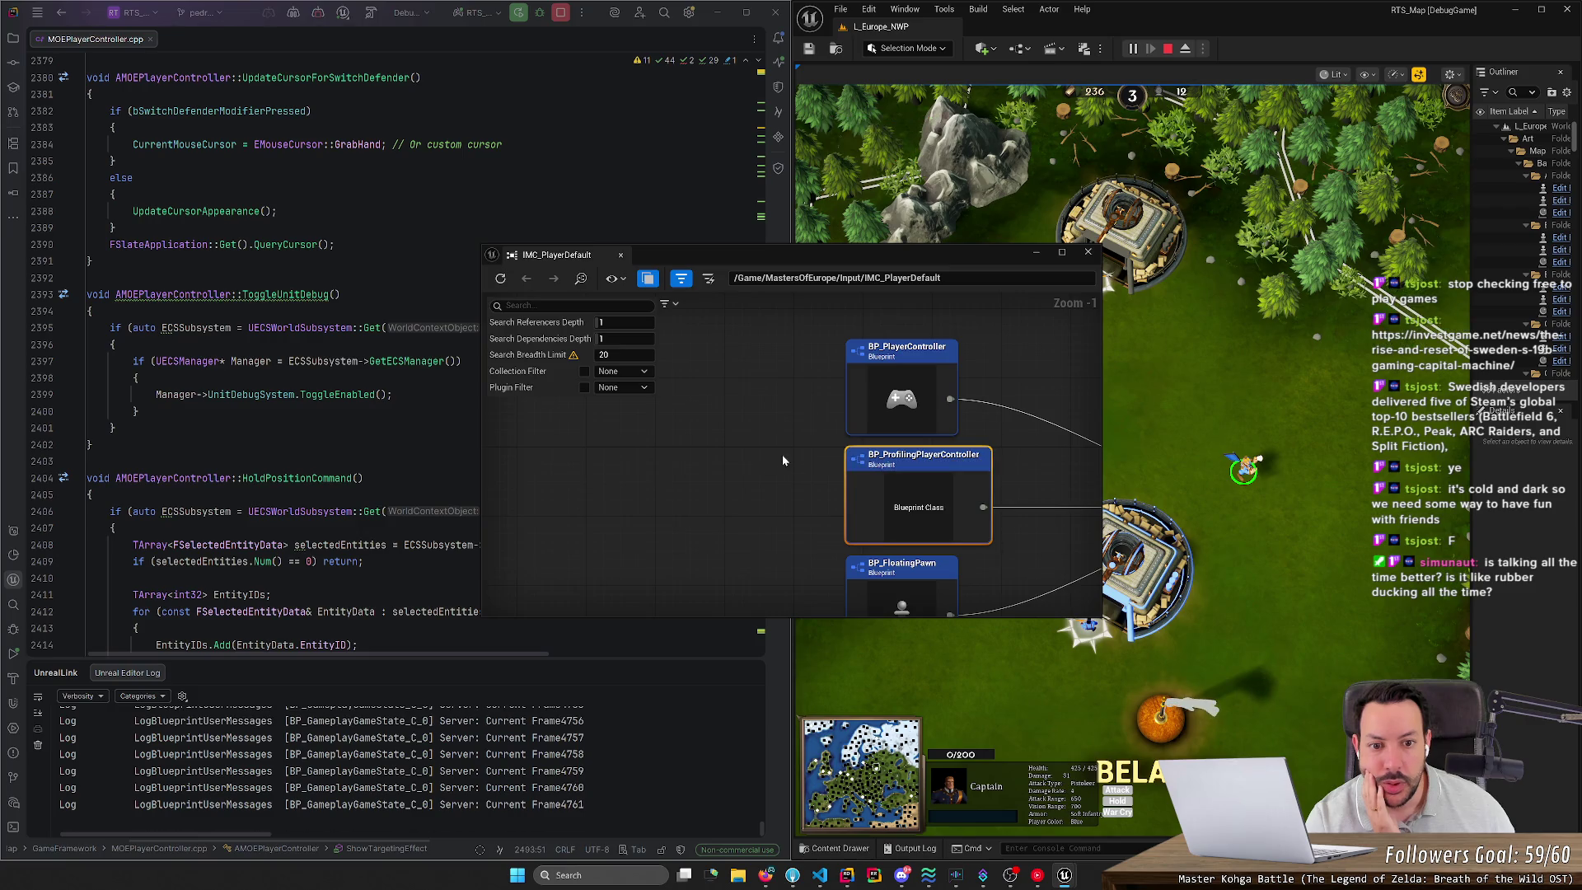
scroll(779, 405, "down", 2)
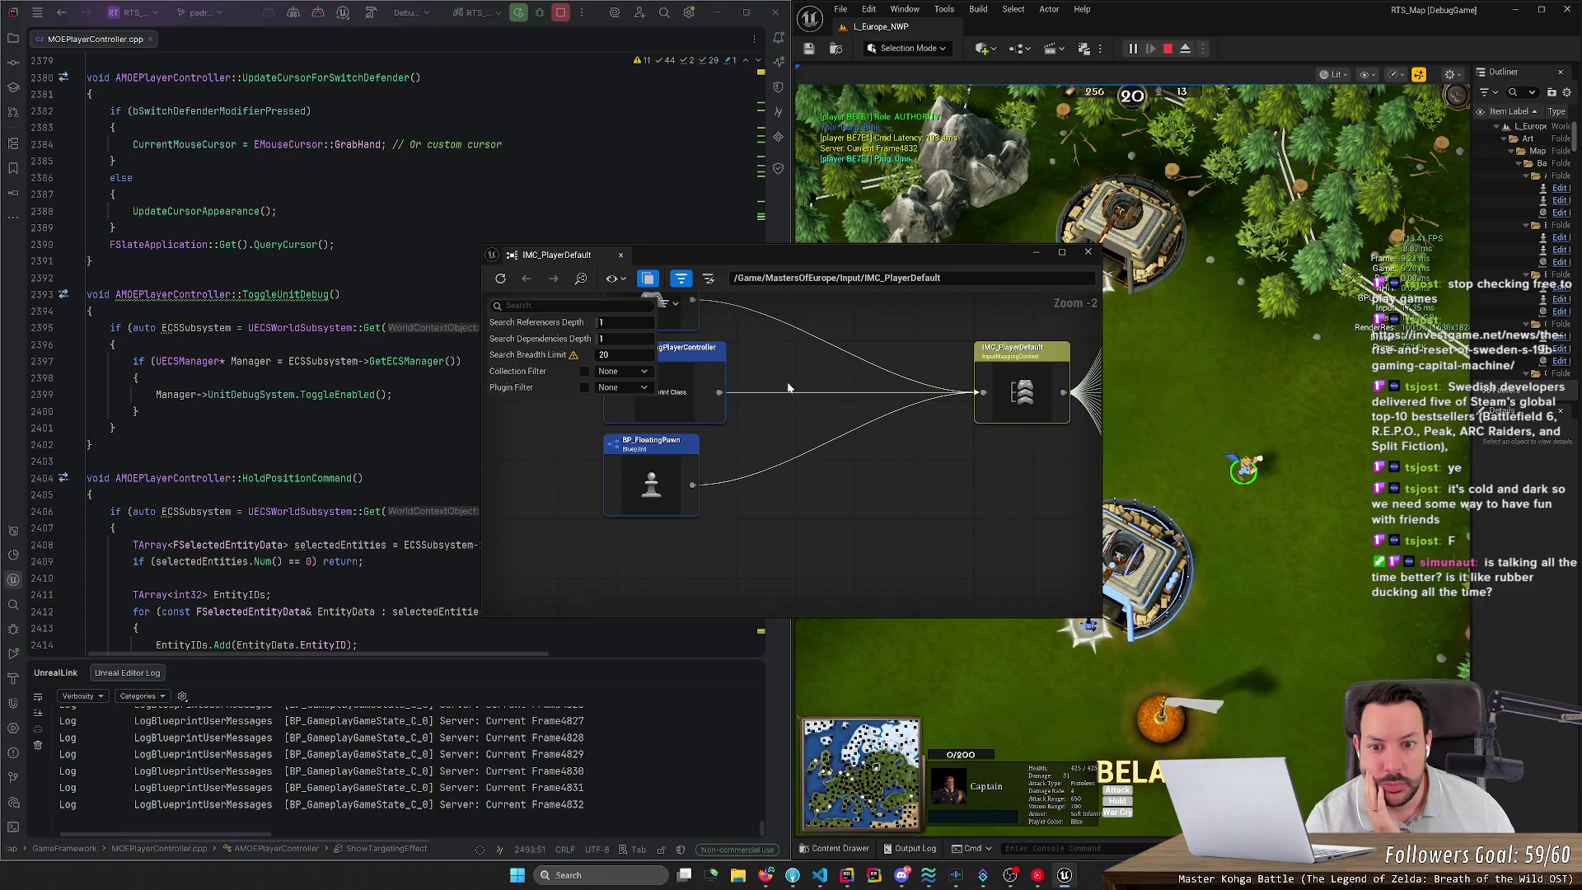
scroll(774, 365, "down", 1)
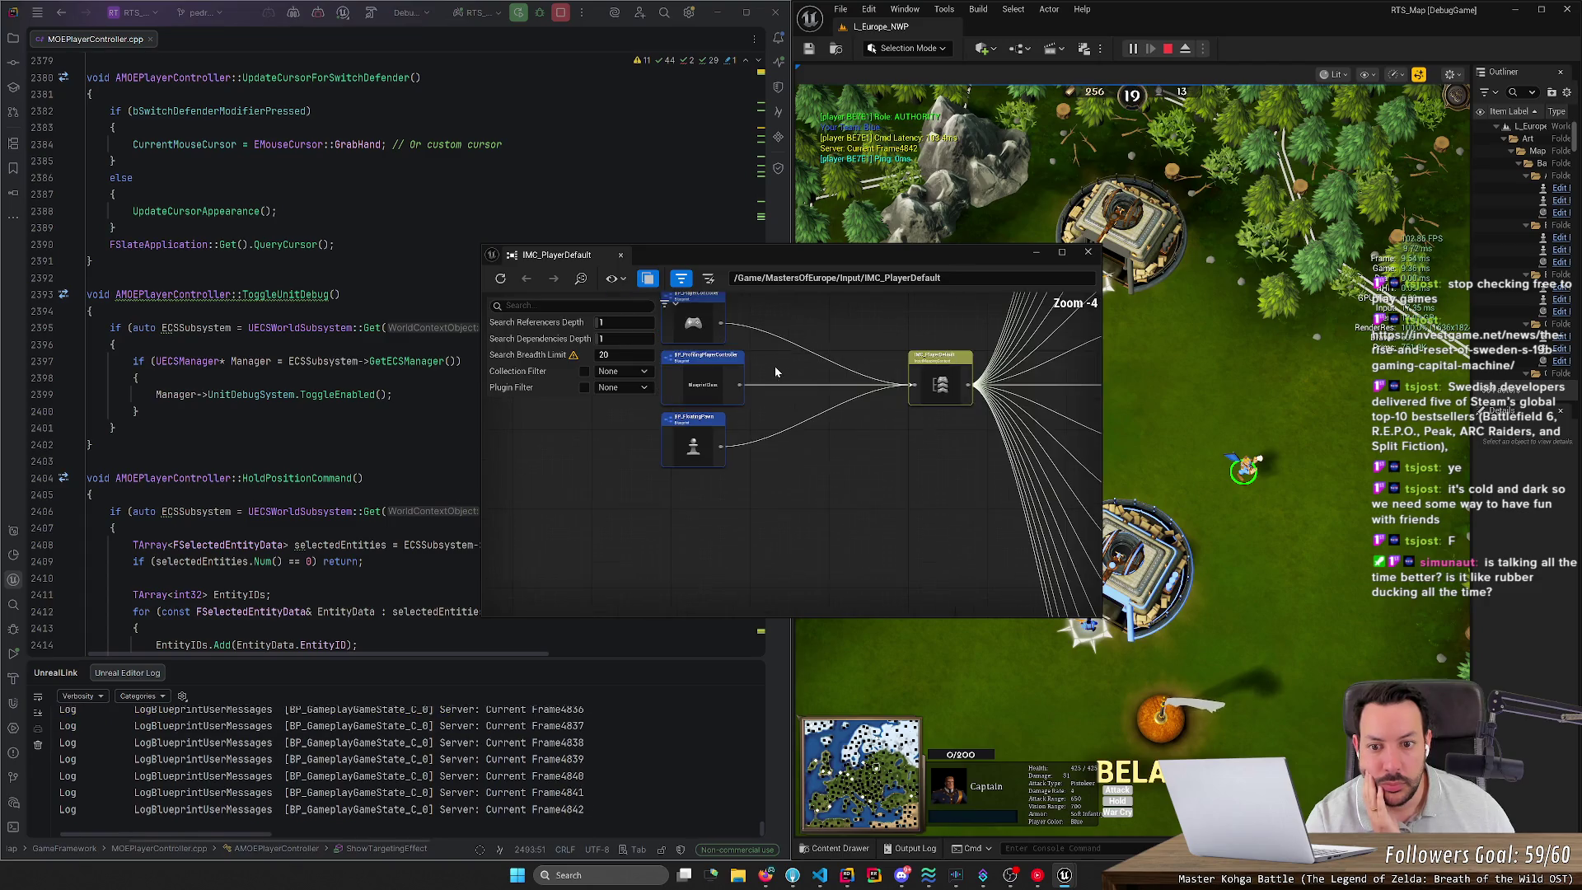
double_click(693, 294)
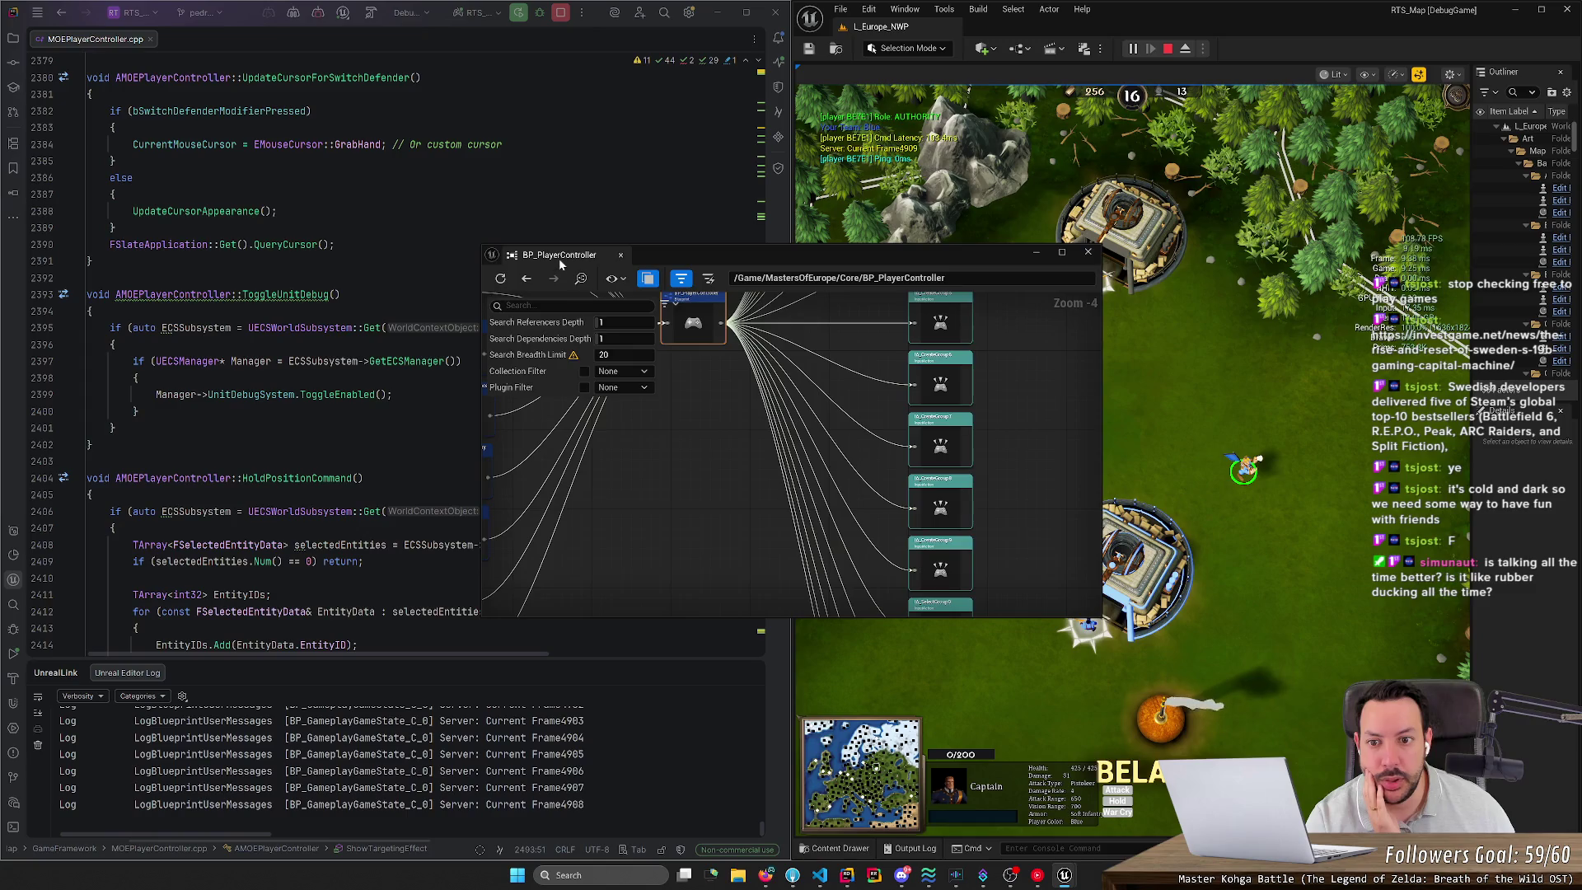
left_click(1003, 621)
key("ctrl+space")
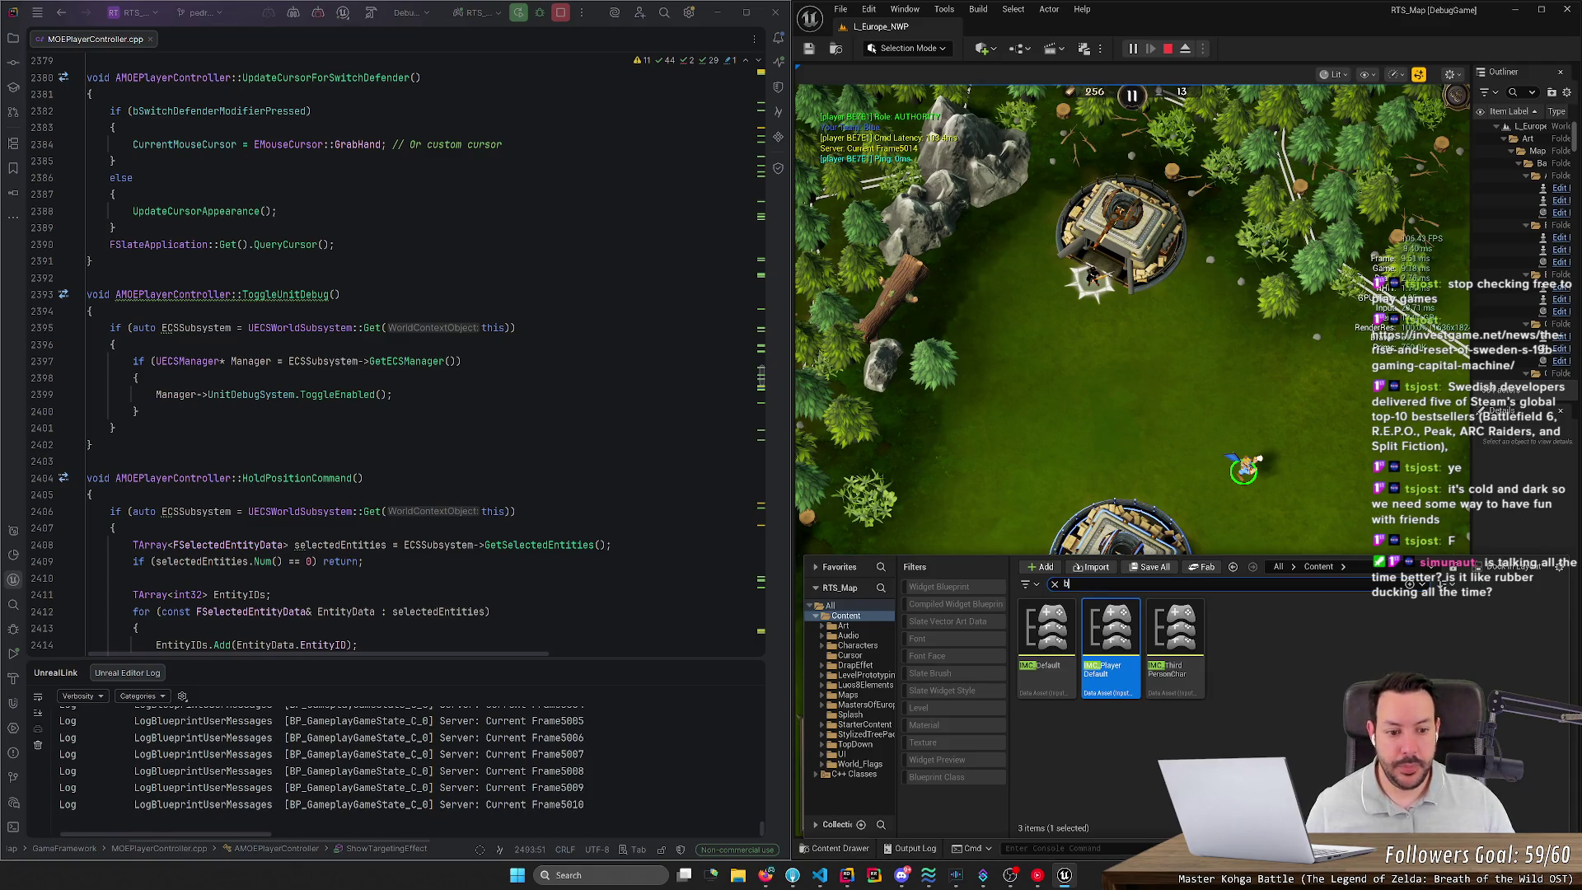
Step: Search 'bp_playerco' and open BP_PlayerController to view its Event Graph, including the S key event
type("p_playerco")
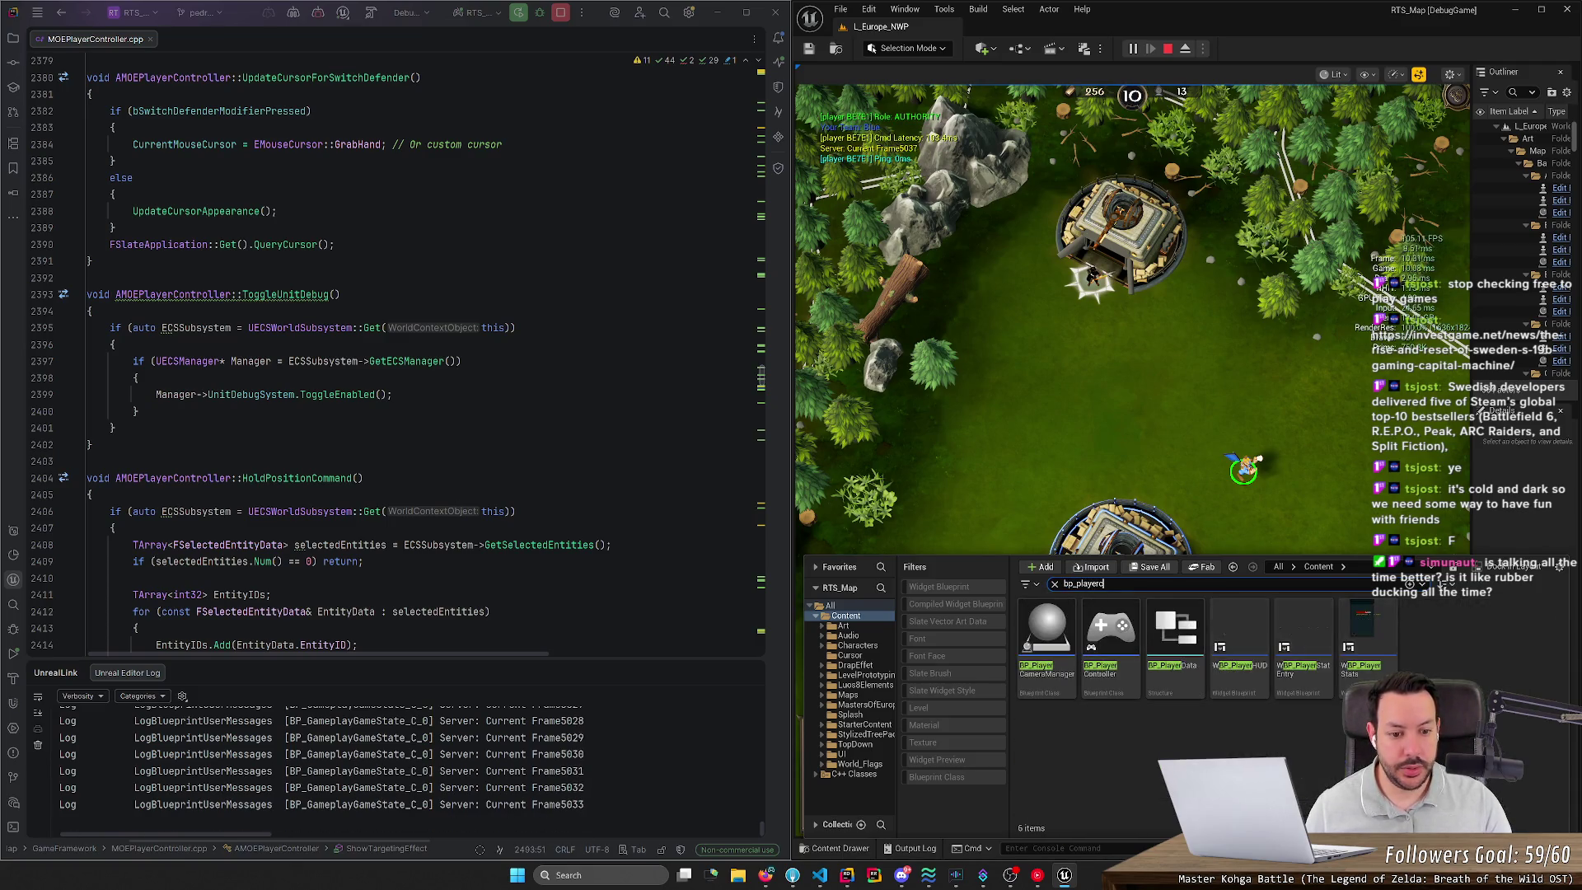
double_click(1051, 640)
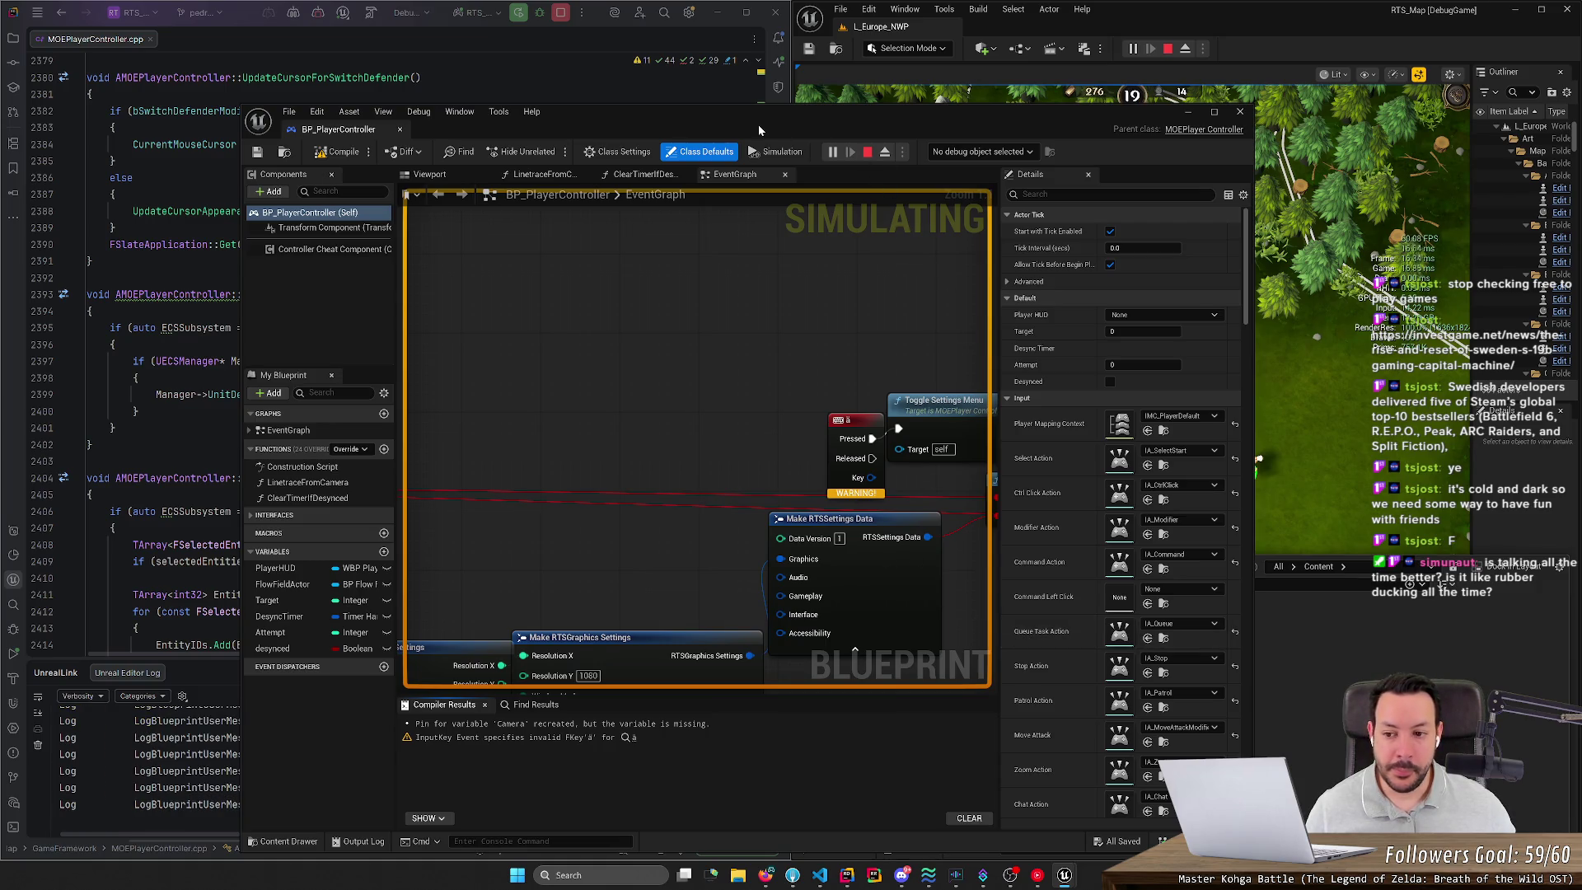
mouse_move(743, 121)
left_mouse_down()
mouse_move(938, 123)
mouse_move(821, 37)
mouse_move(807, 59)
left_mouse_up()
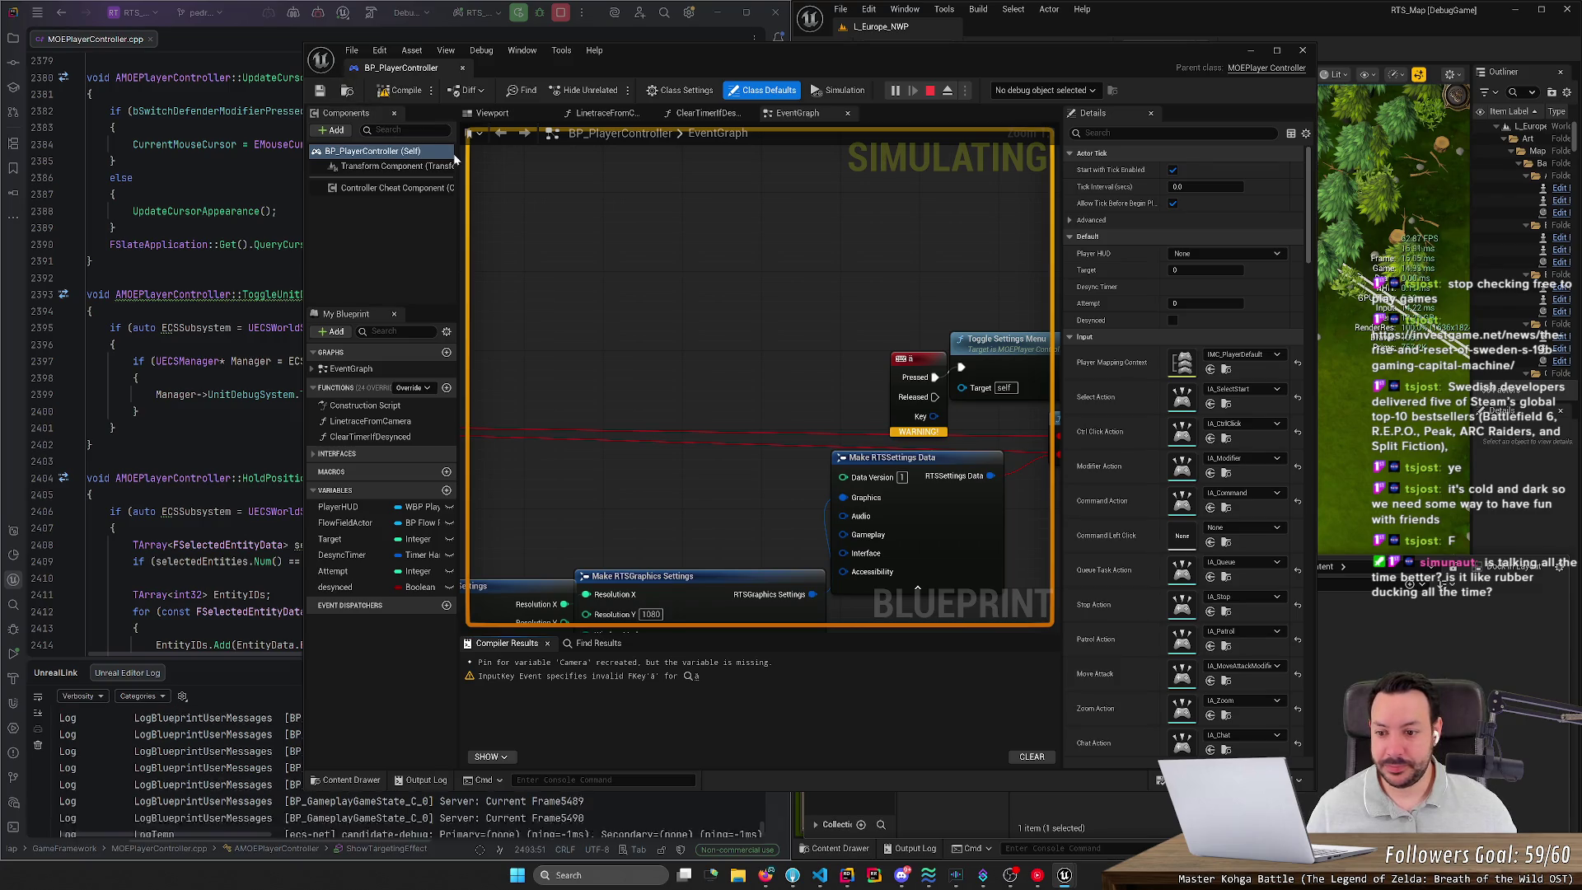
left_click(398, 255)
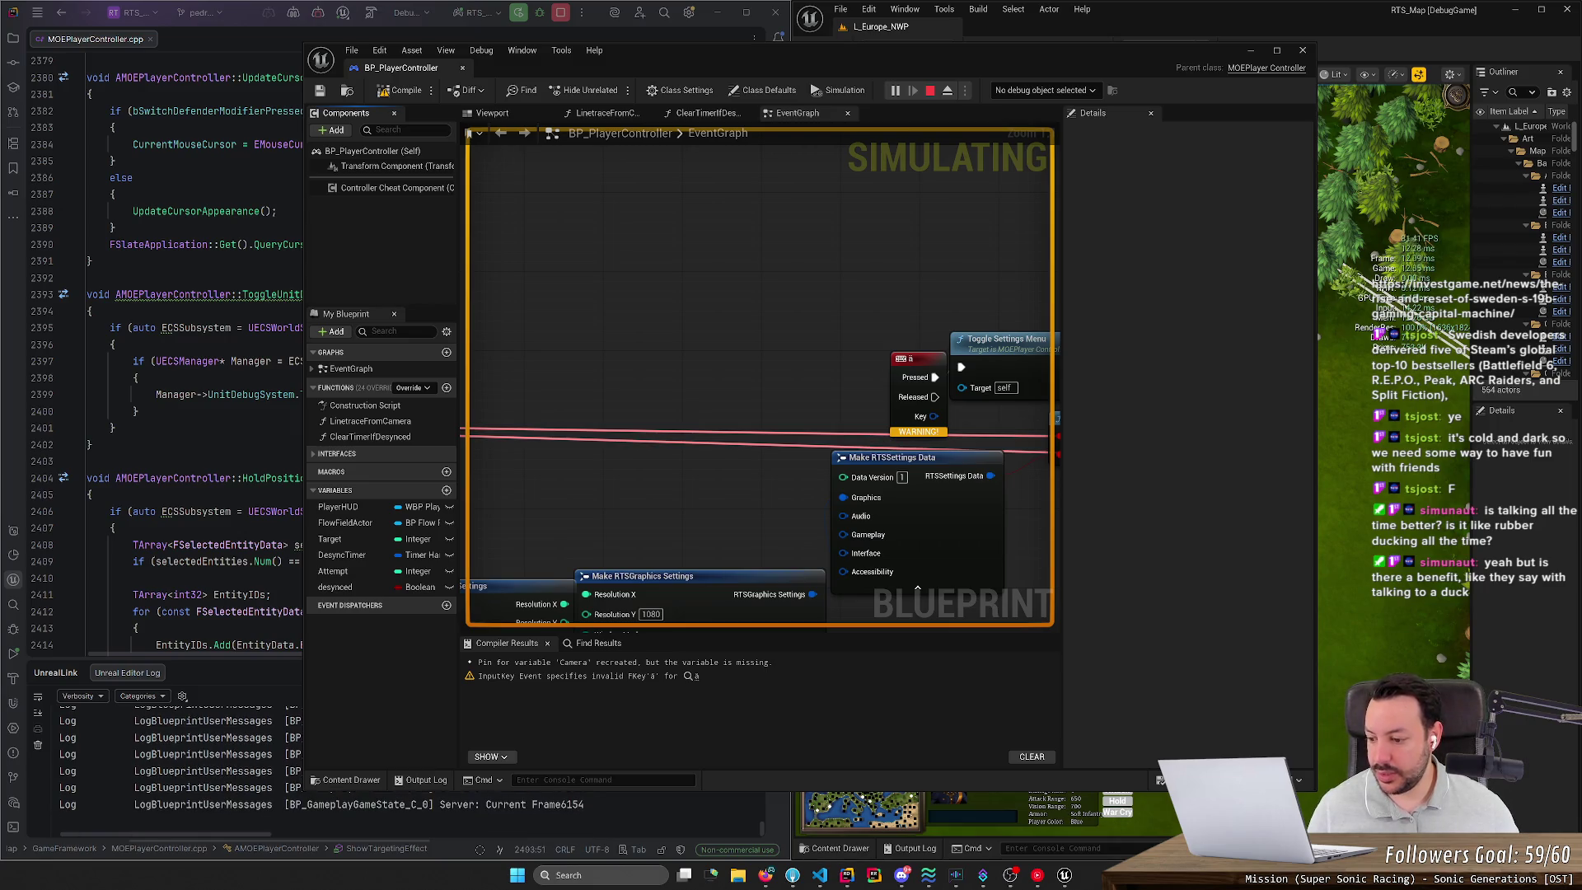
scroll(752, 359, "down", 3)
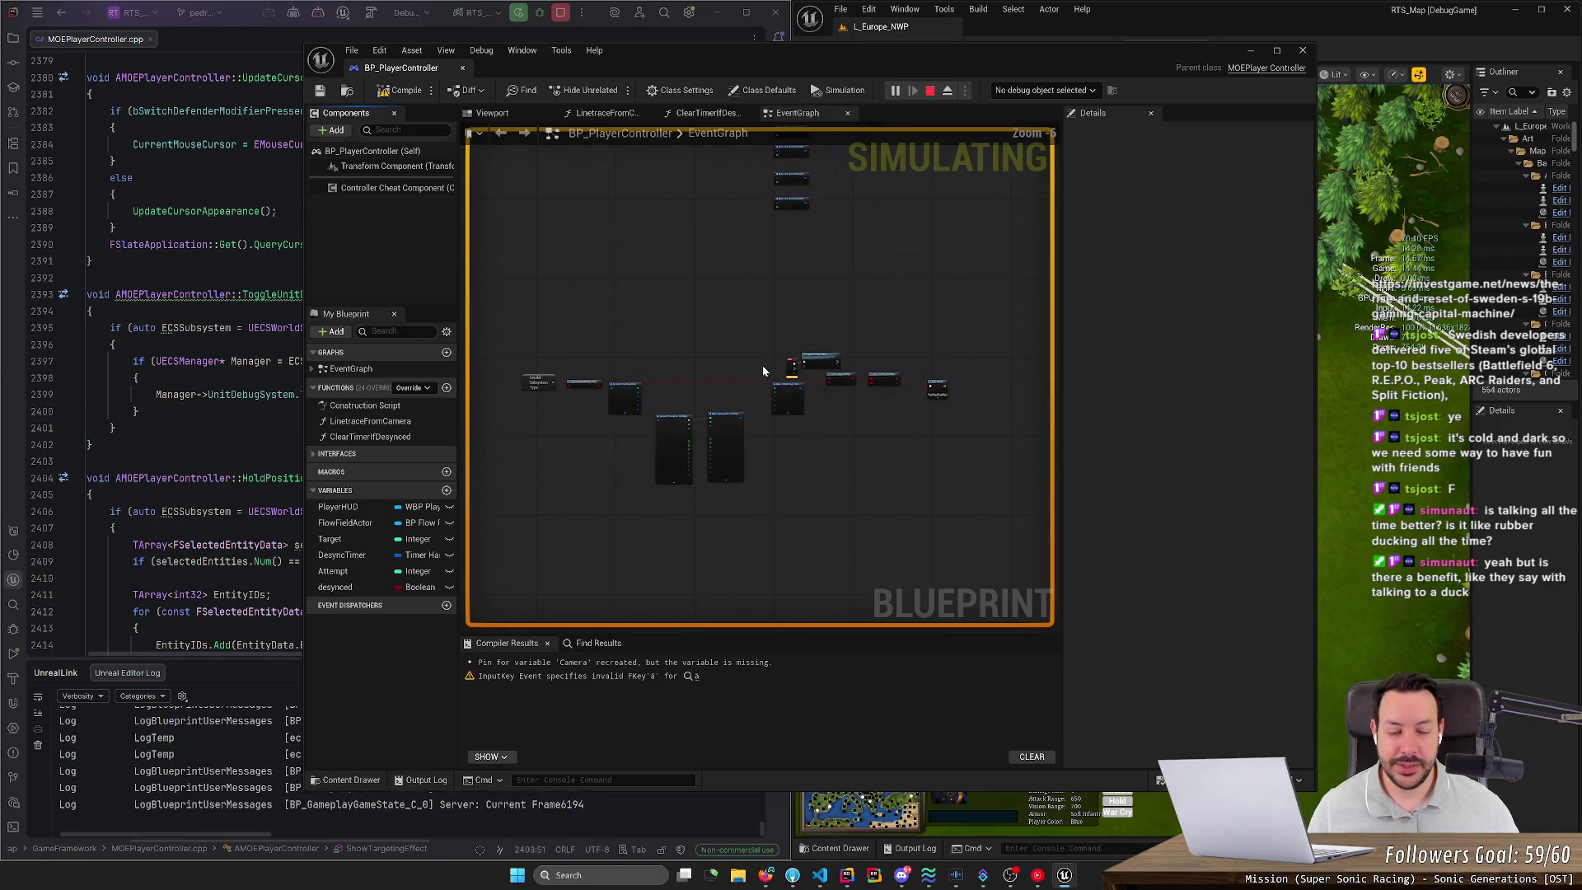
scroll(757, 361, "up", 2)
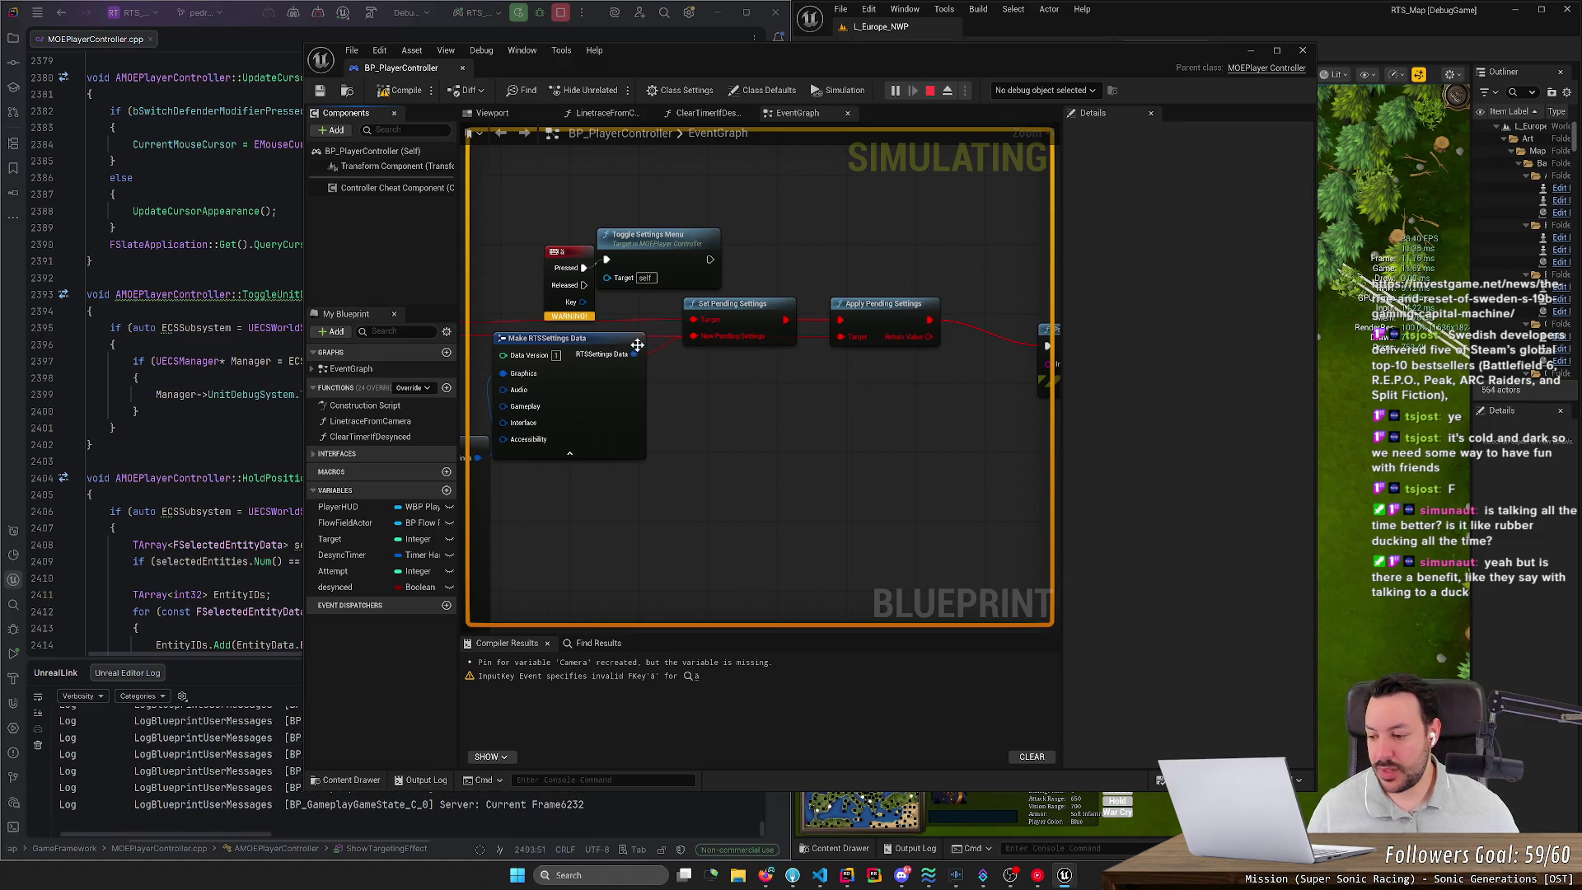
scroll(720, 329, "up", 1)
left_click(784, 430)
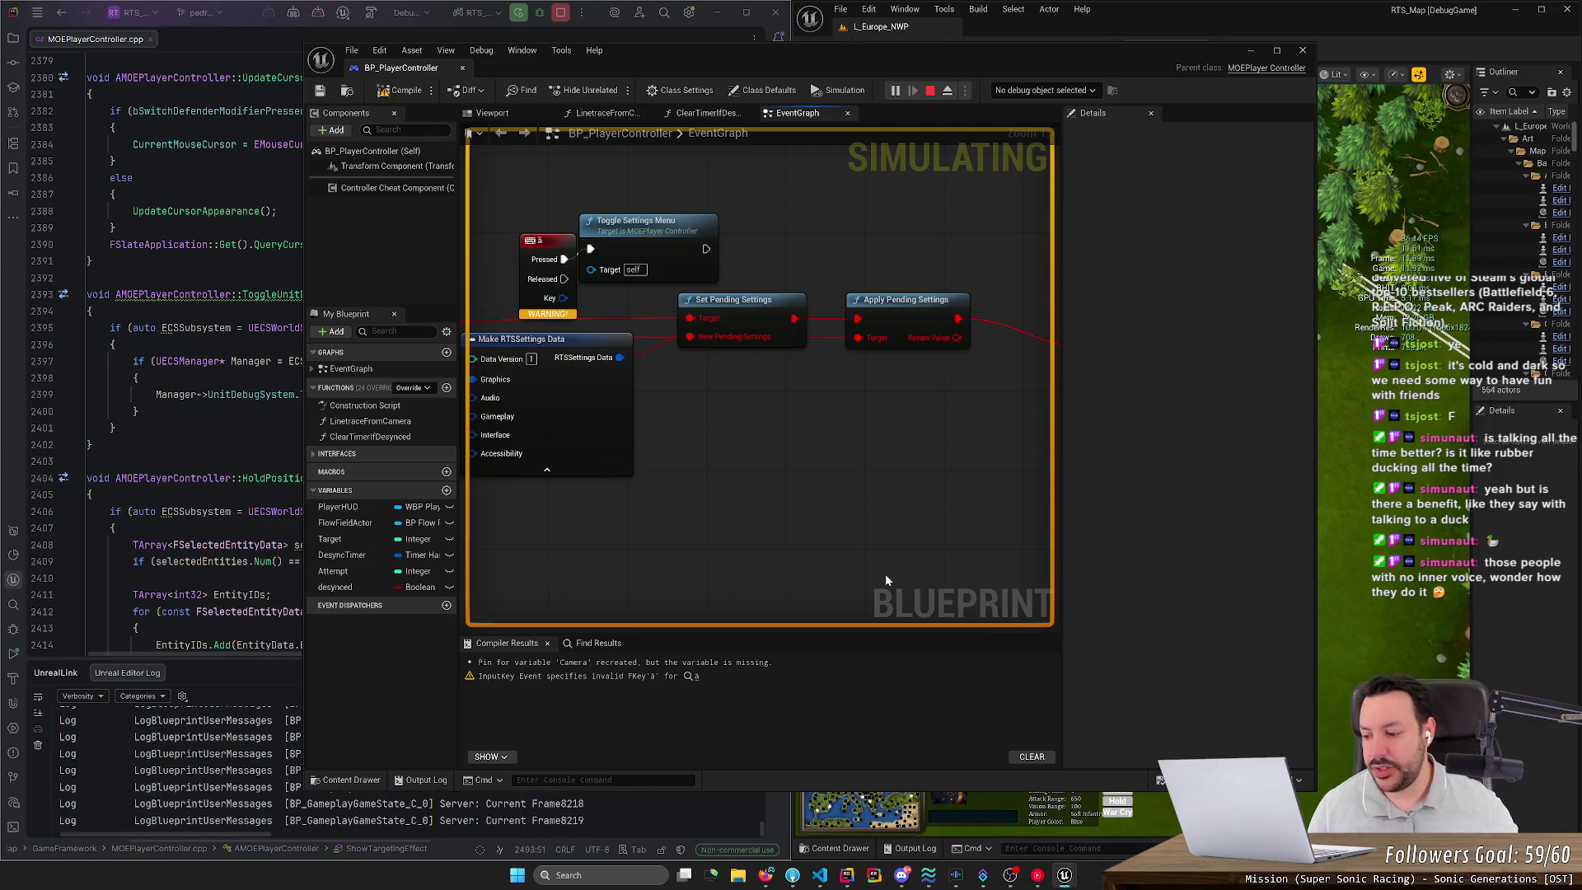
left_click(765, 876)
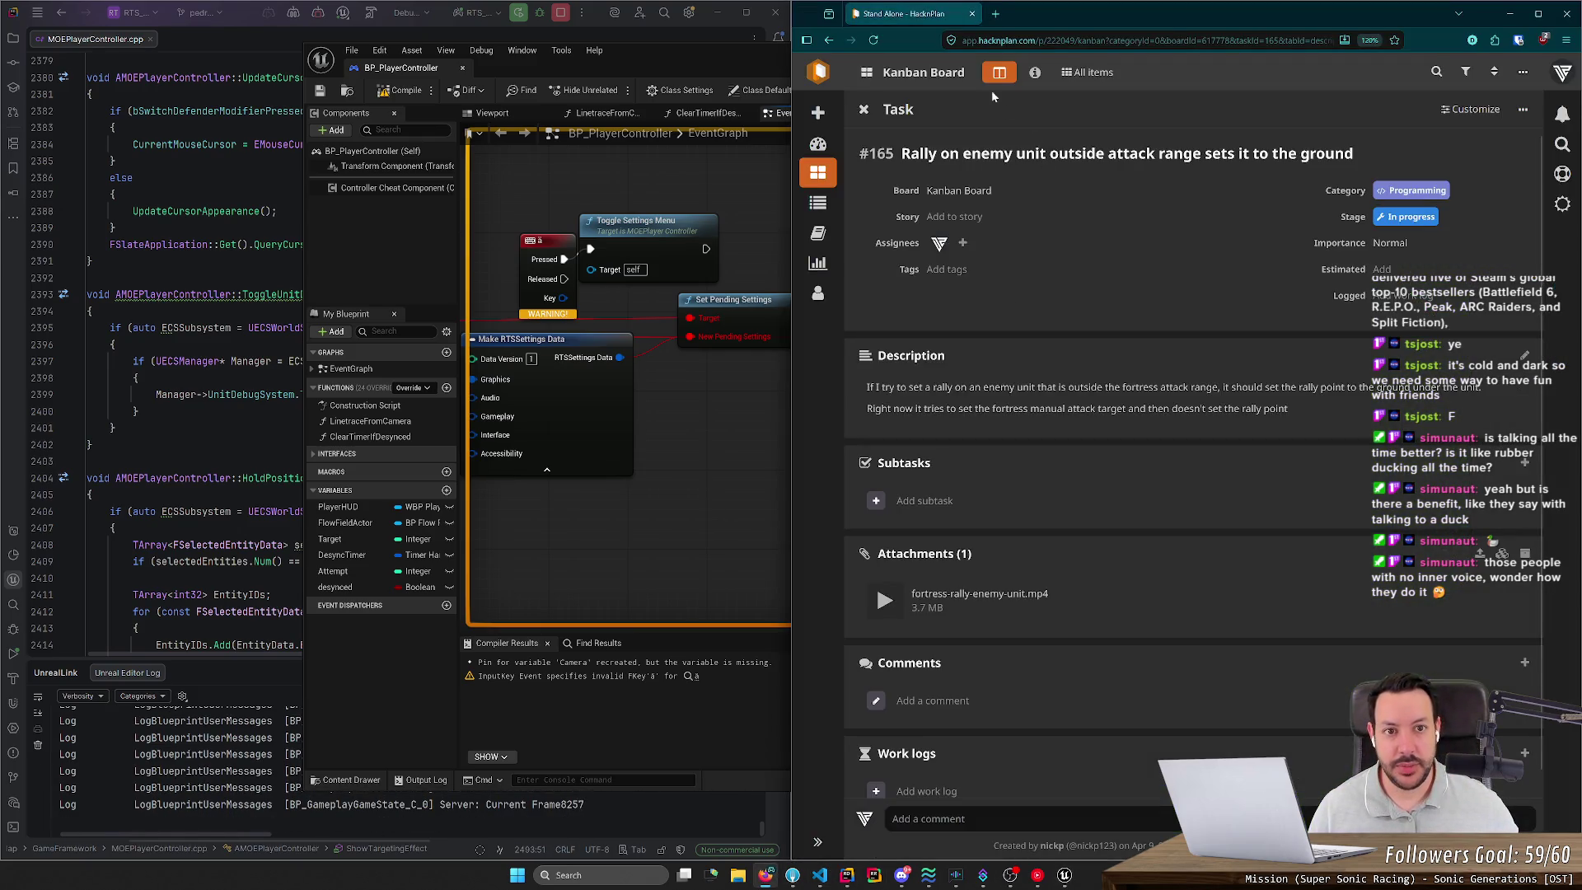
Step: Search 'aphantasia' in a new tab and select the AI Overview's first defining sentence
left_click(995, 14)
type("ap")
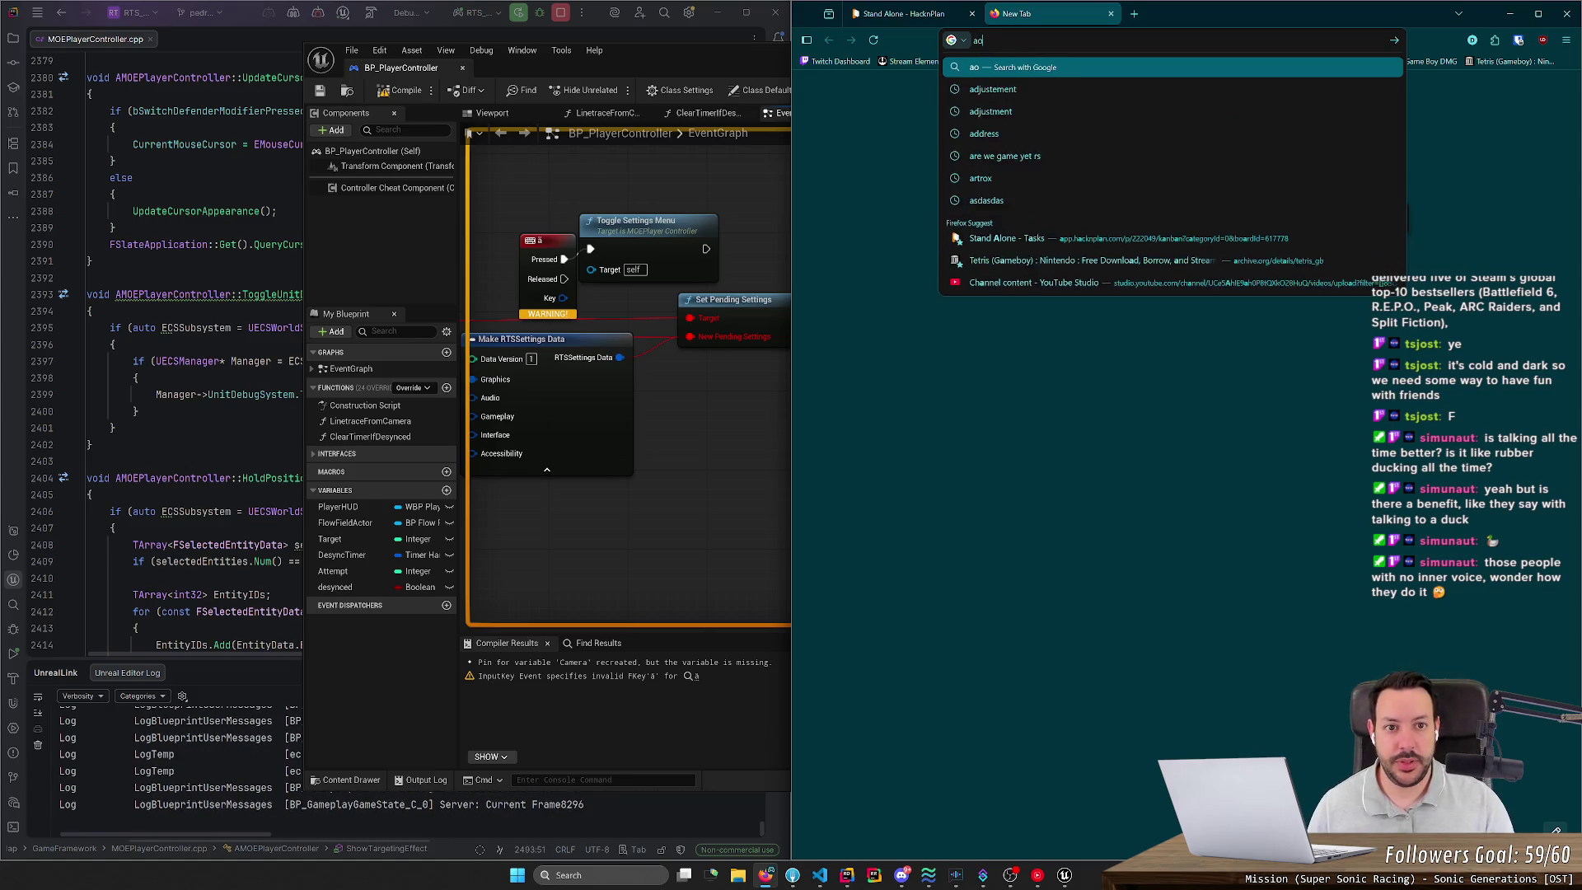
type("hantasia")
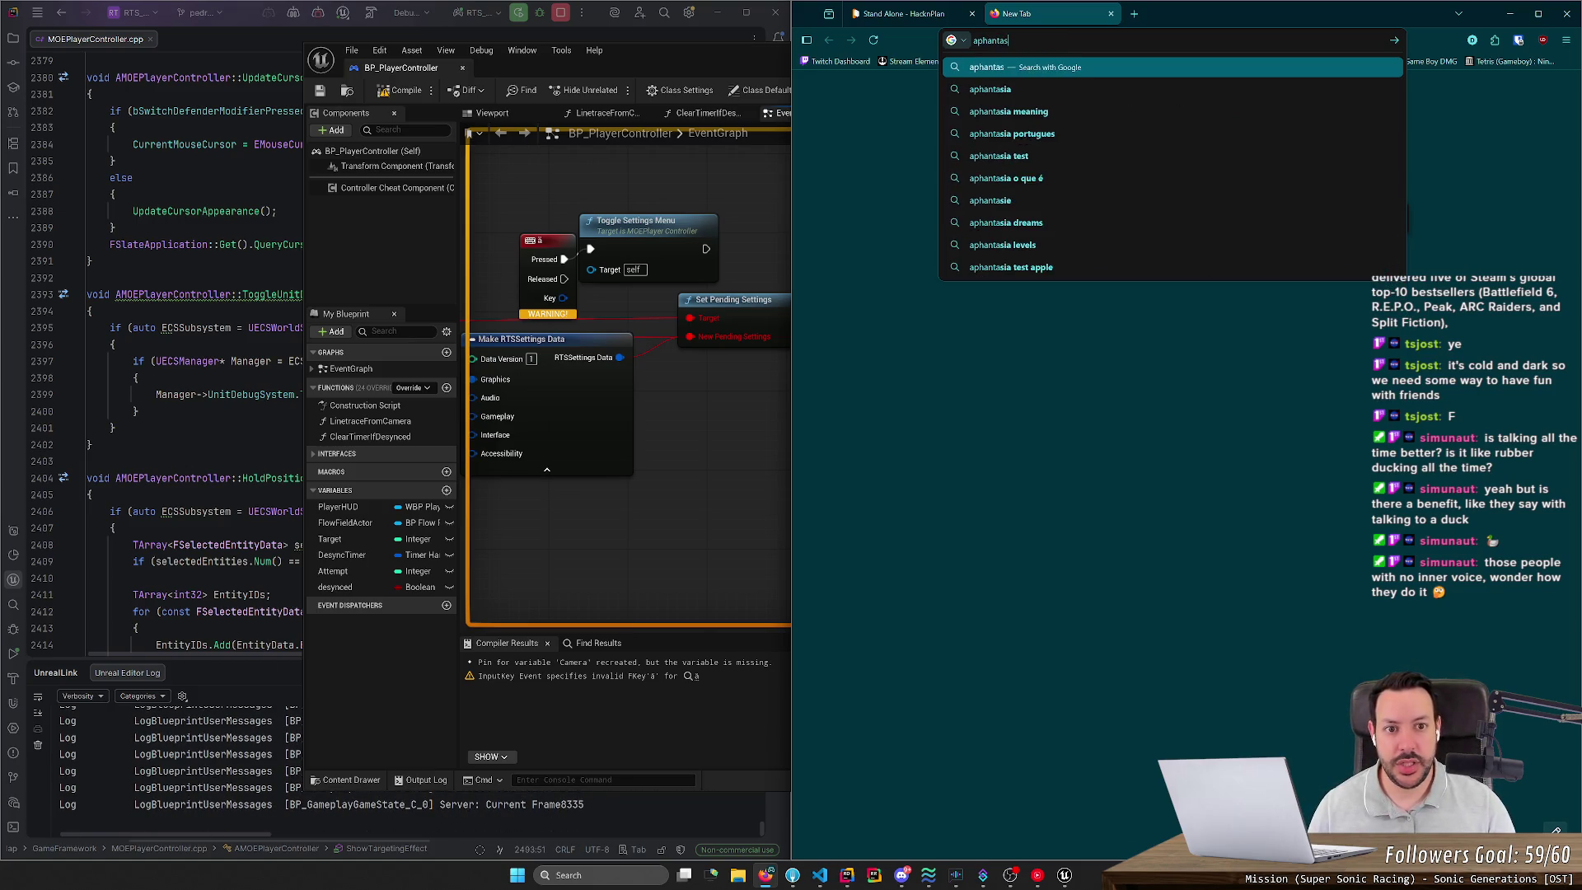
key("Return")
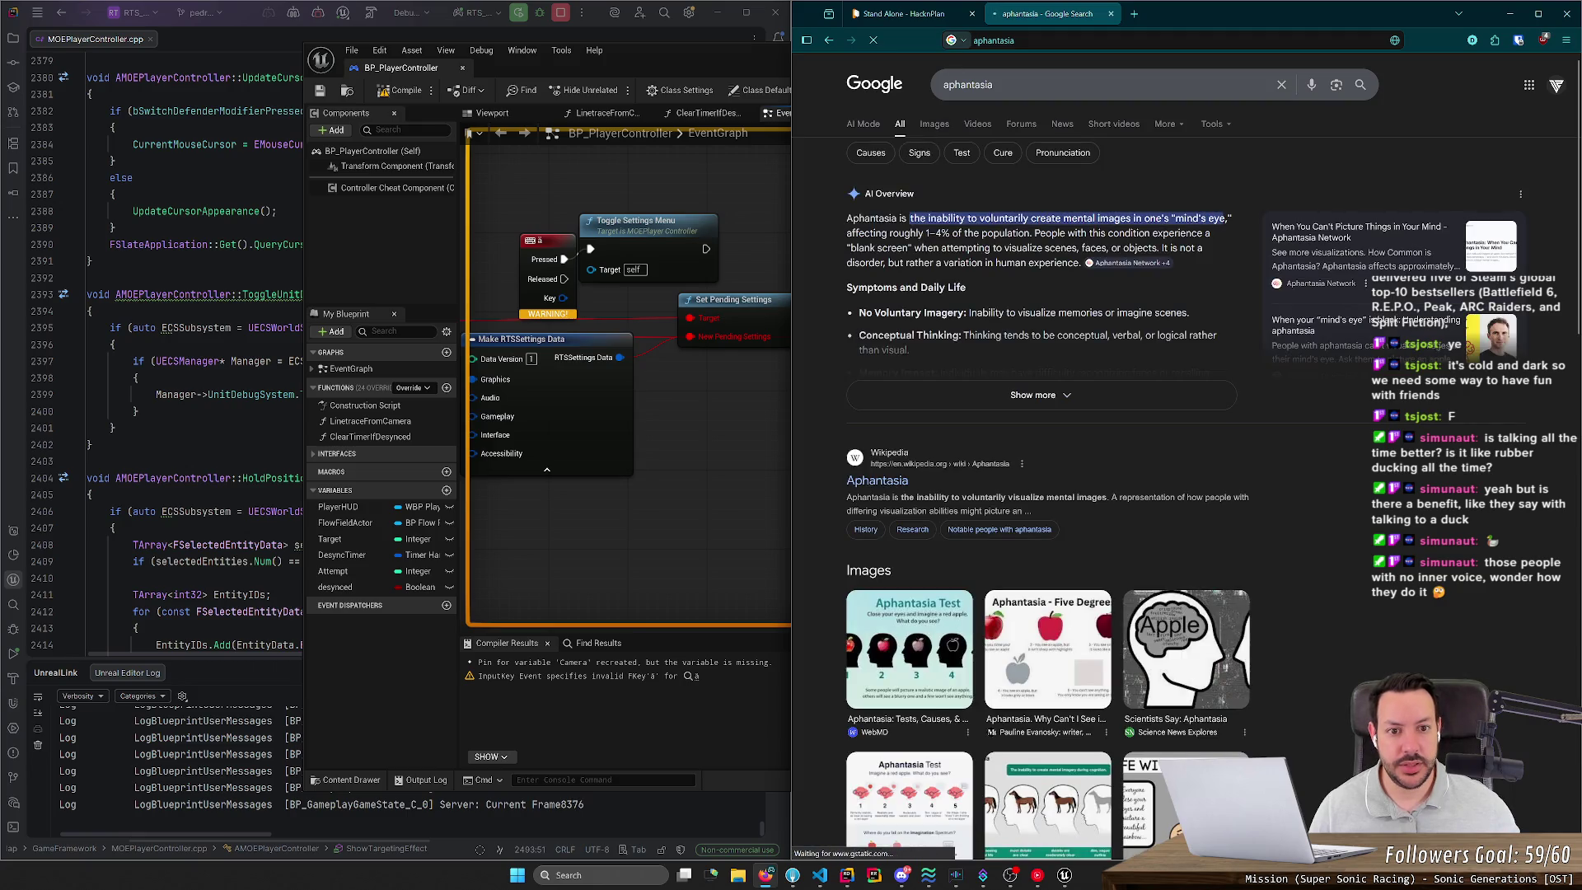
left_click_drag(847, 219, 1231, 225)
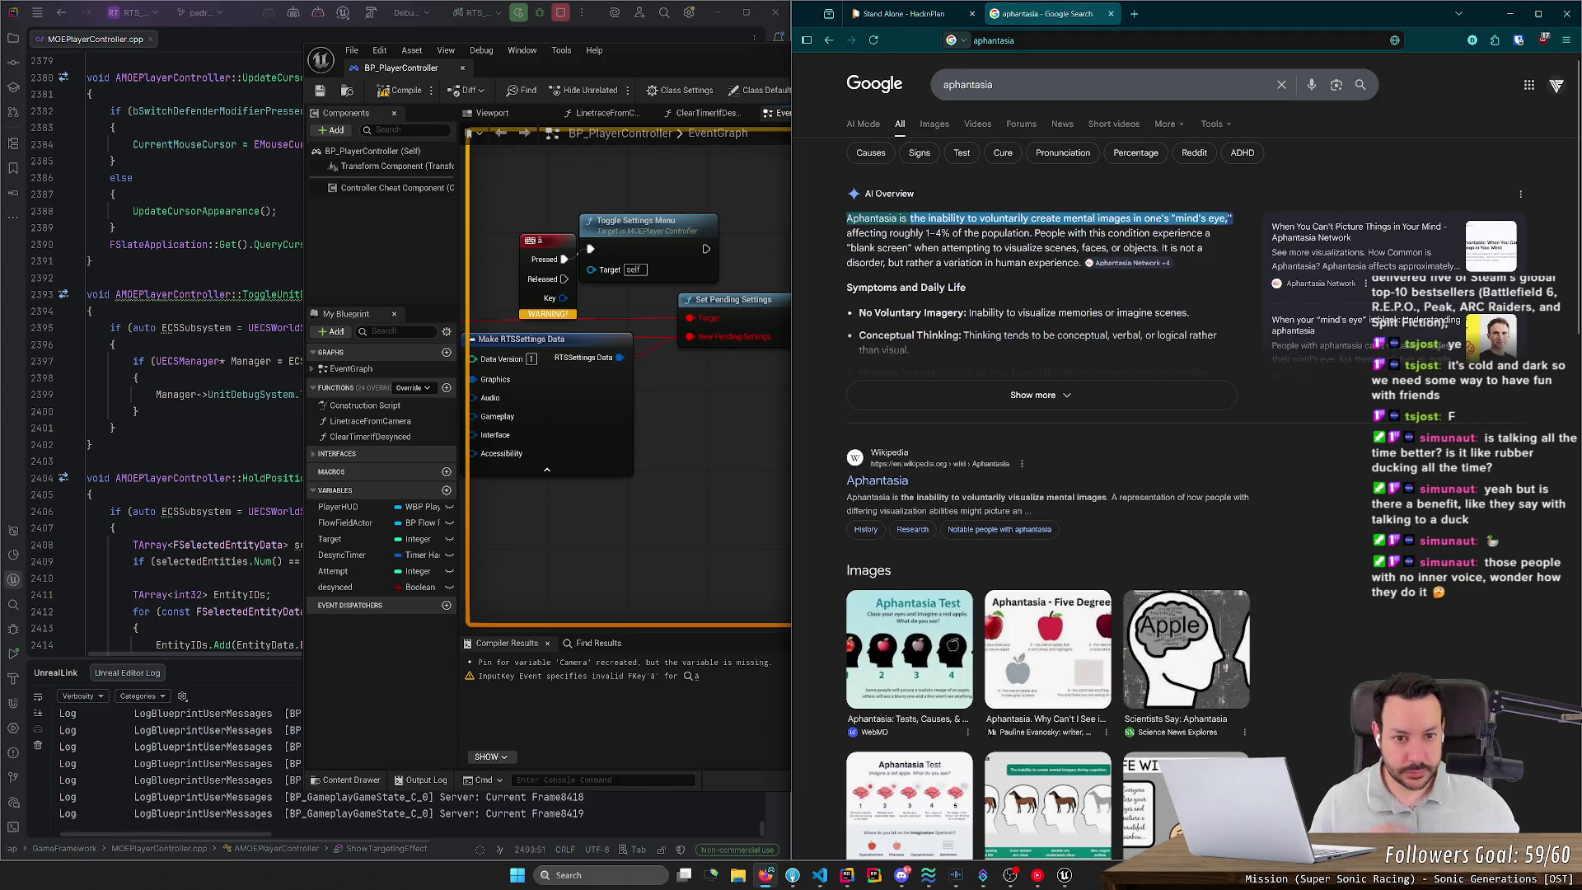